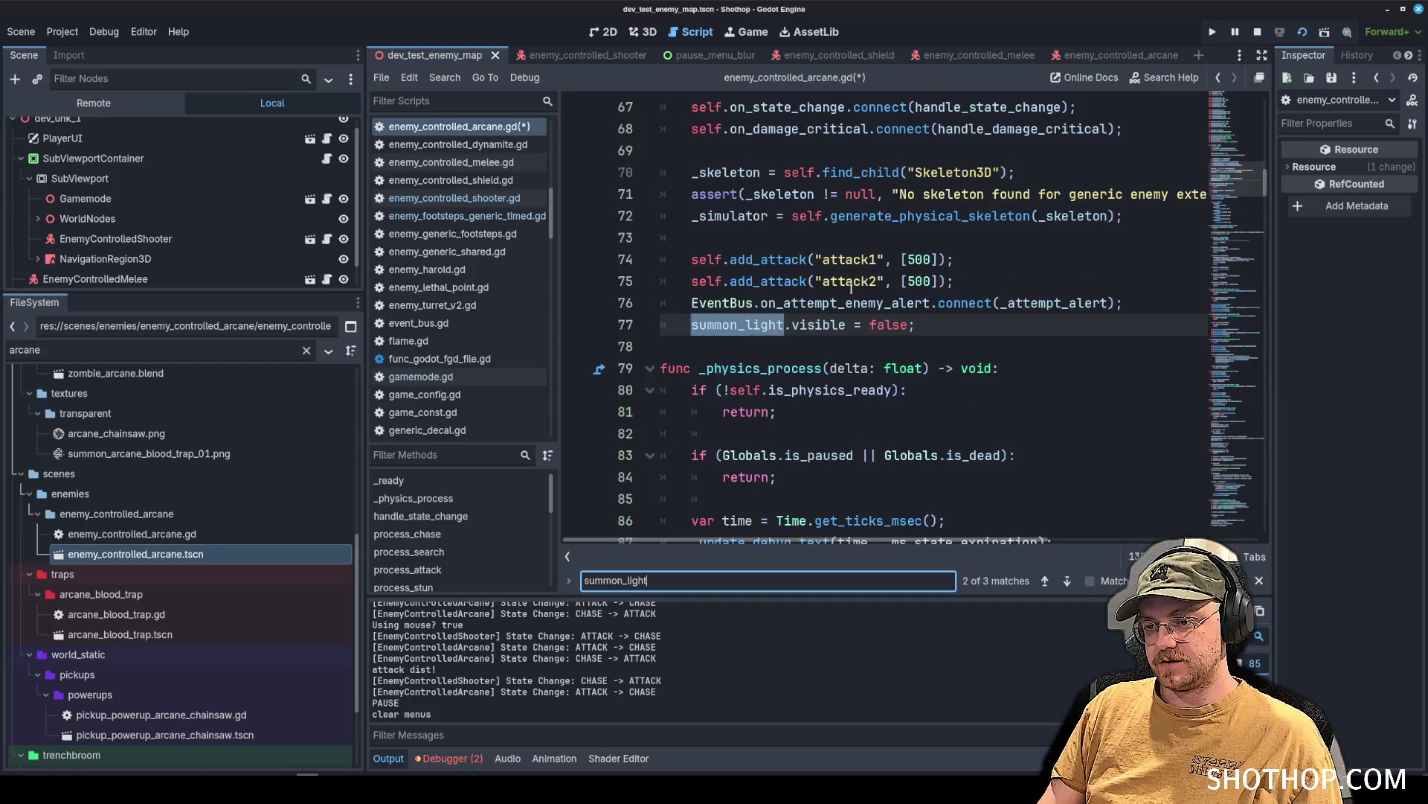
Undo the accidental deletion of the summon_light.visible = false line.
triple_click(805, 324)
key(BackSpace)
scroll(804, 322, up, 5)
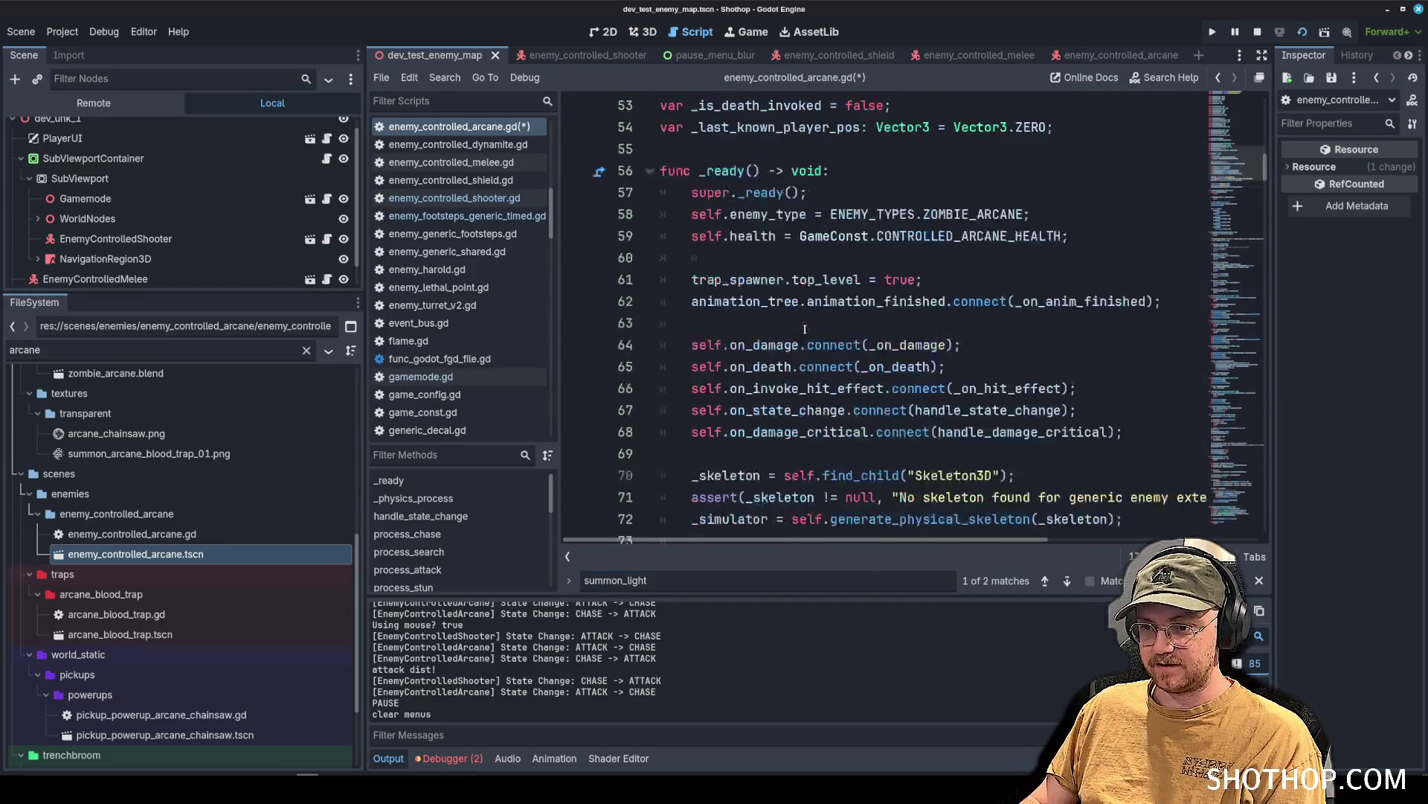
scroll(805, 321, down, 3)
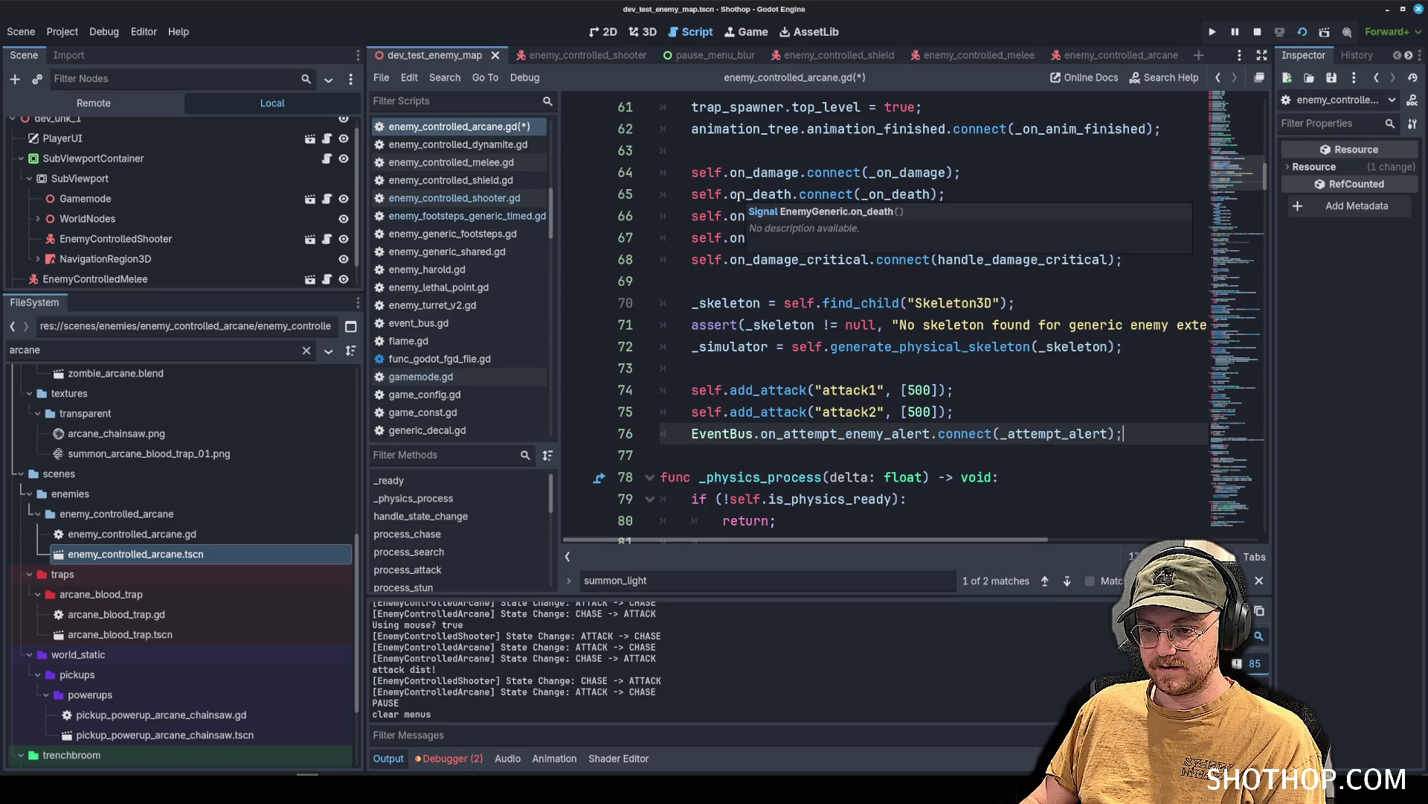
key(ctrl+z)
Search for summon_light.visible and delete the summon_light.visible = true line at line 250.
key(ctrl+f)
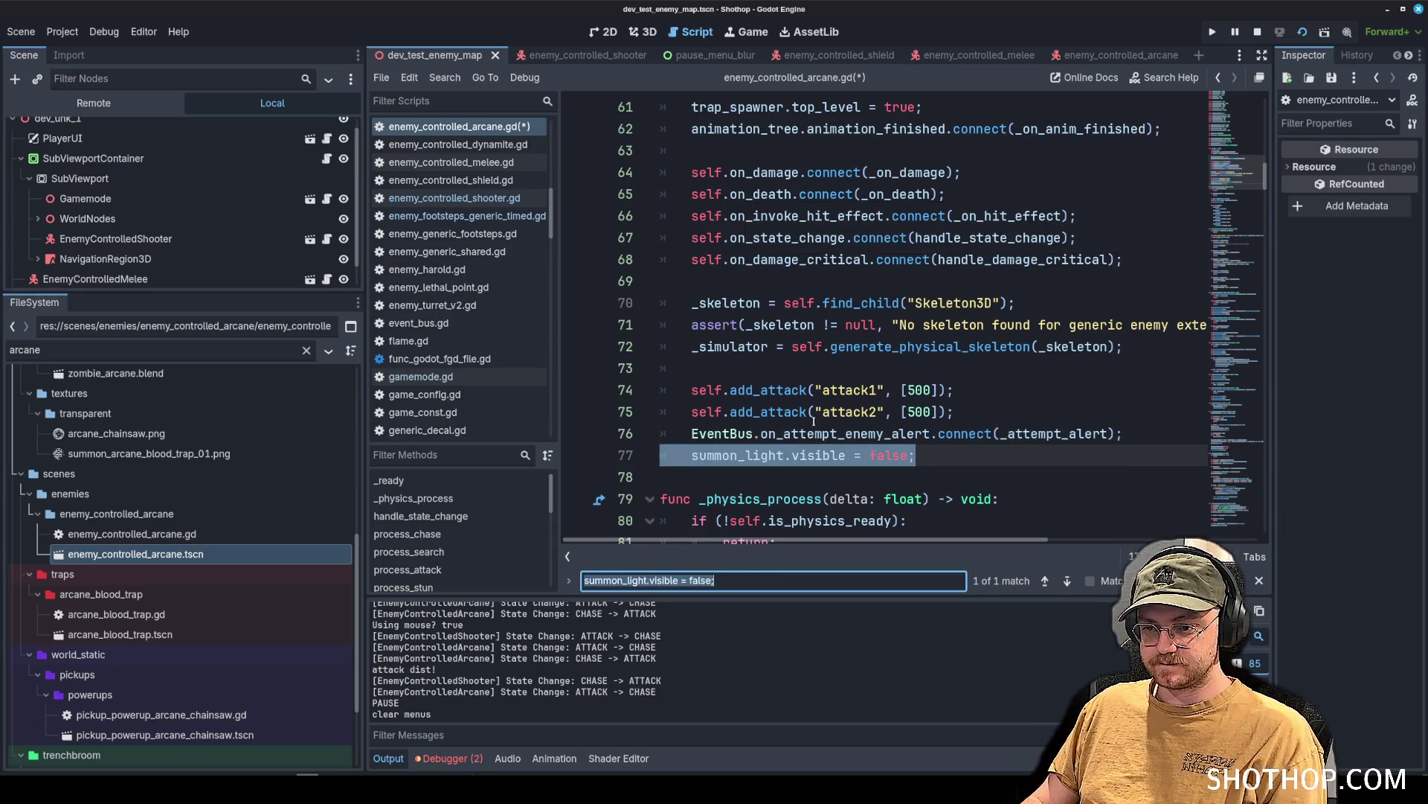
click(762, 575)
key(BackSpace)
key(BackSpace)
key(BackSpace)
key(Return)
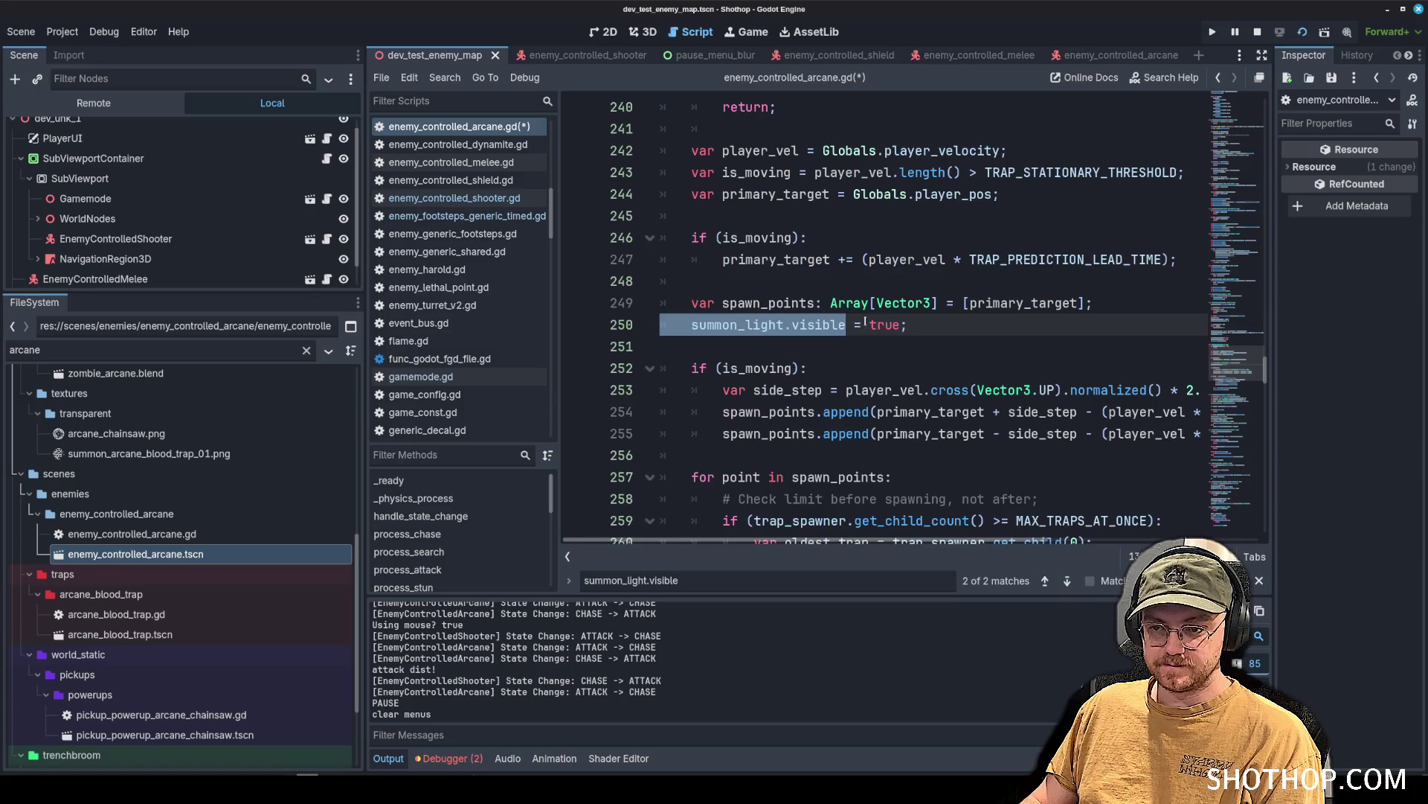
click(931, 334)
triple_click(931, 334)
key(ctrl+c)
key(BackSpace)
key(BackSpace)
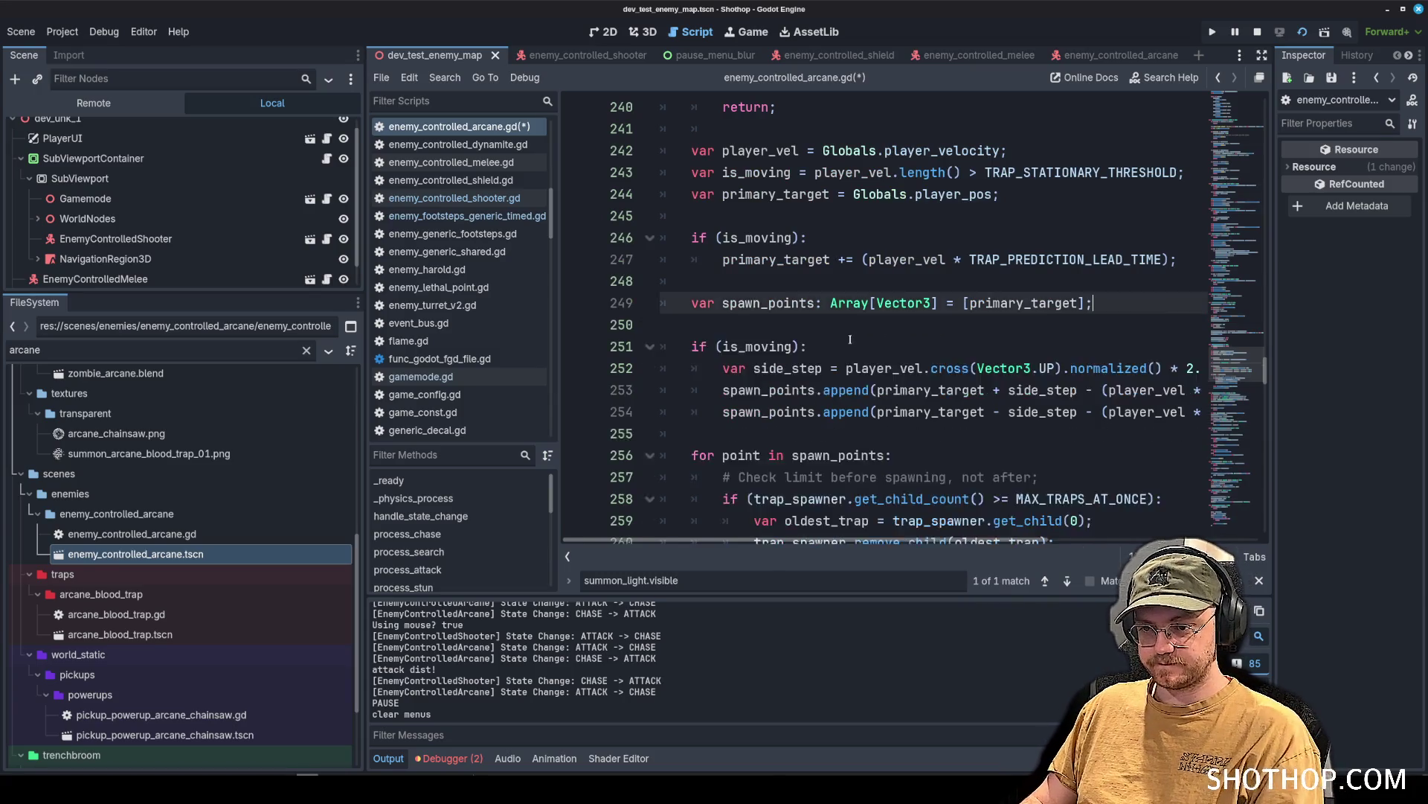
Return to the line 77 match and scroll through the script to review it.
scroll(744, 483, up, 2)
click(705, 581)
key(Return)
scroll(813, 353, up, 5)
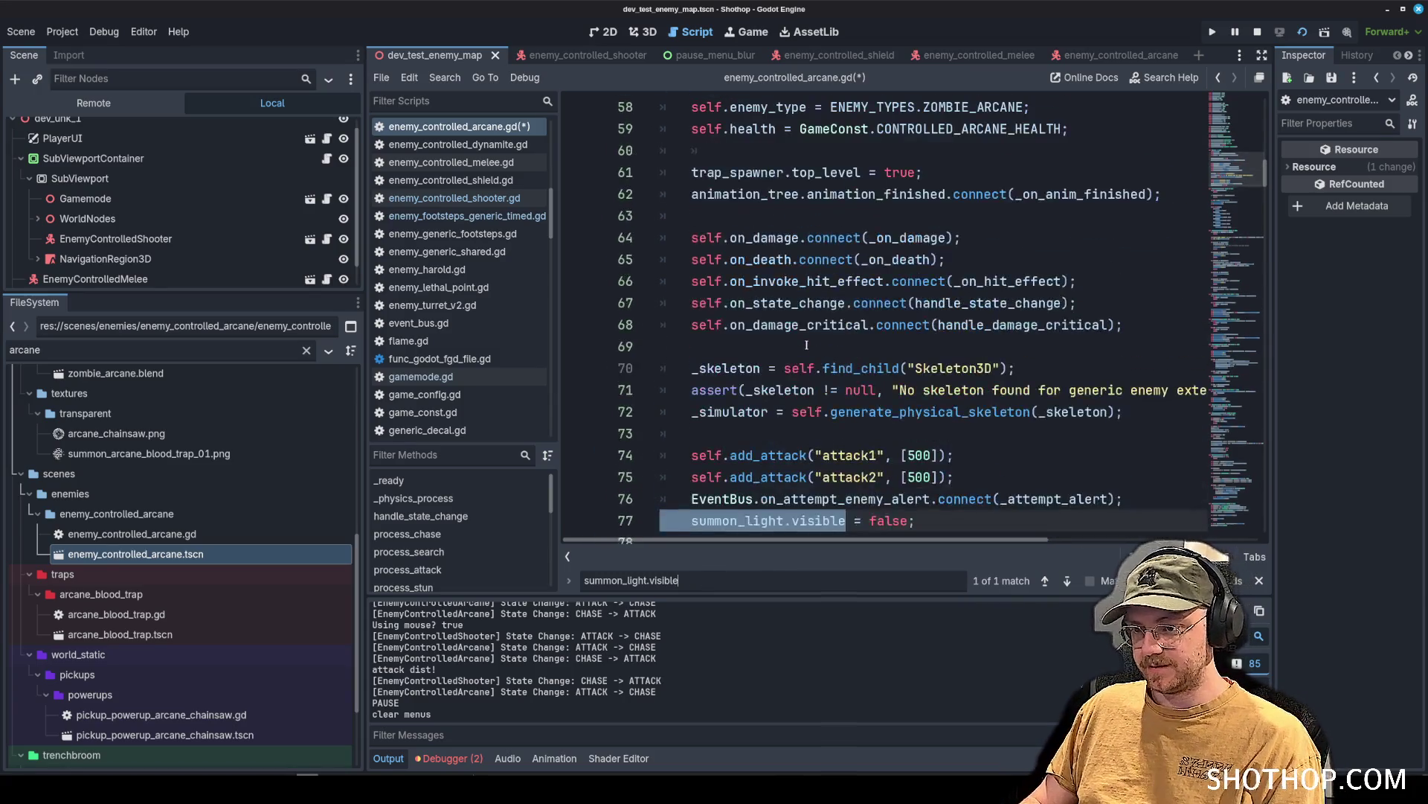
scroll(762, 336, down, 5)
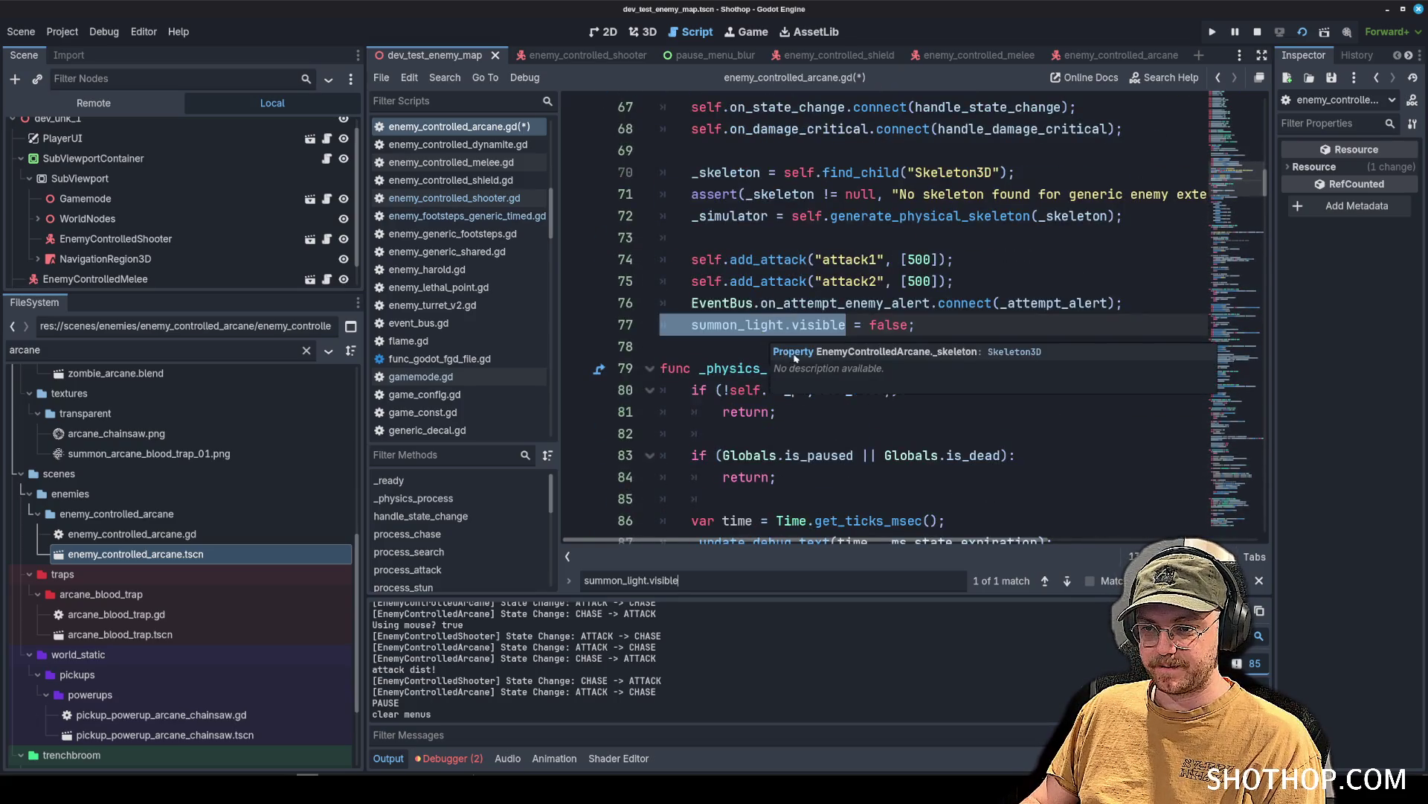
scroll(763, 336, up, 5)
scroll(761, 254, down, 5)
scroll(761, 254, down, 5)
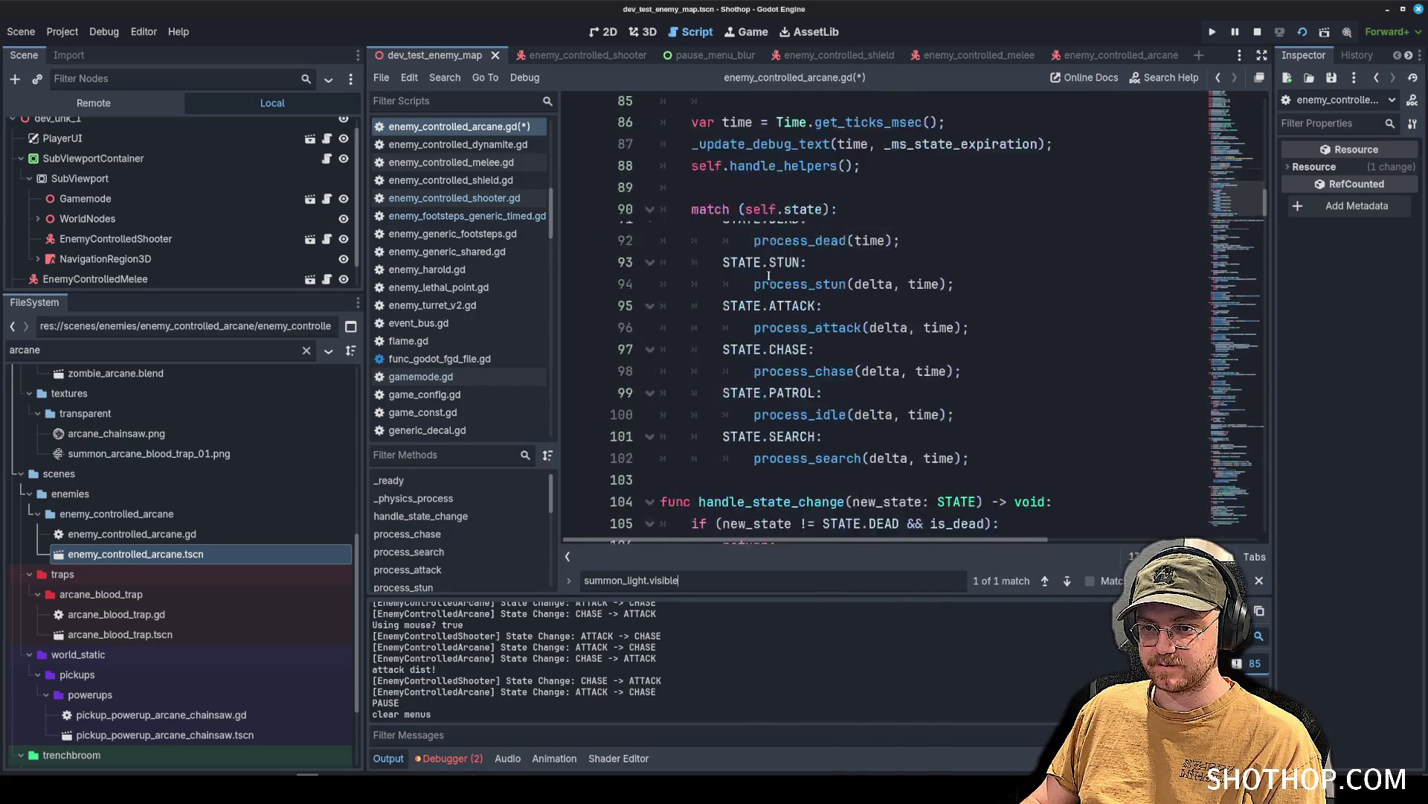
scroll(767, 260, up, 5)
scroll(775, 276, down, 8)
scroll(775, 276, down, 7)
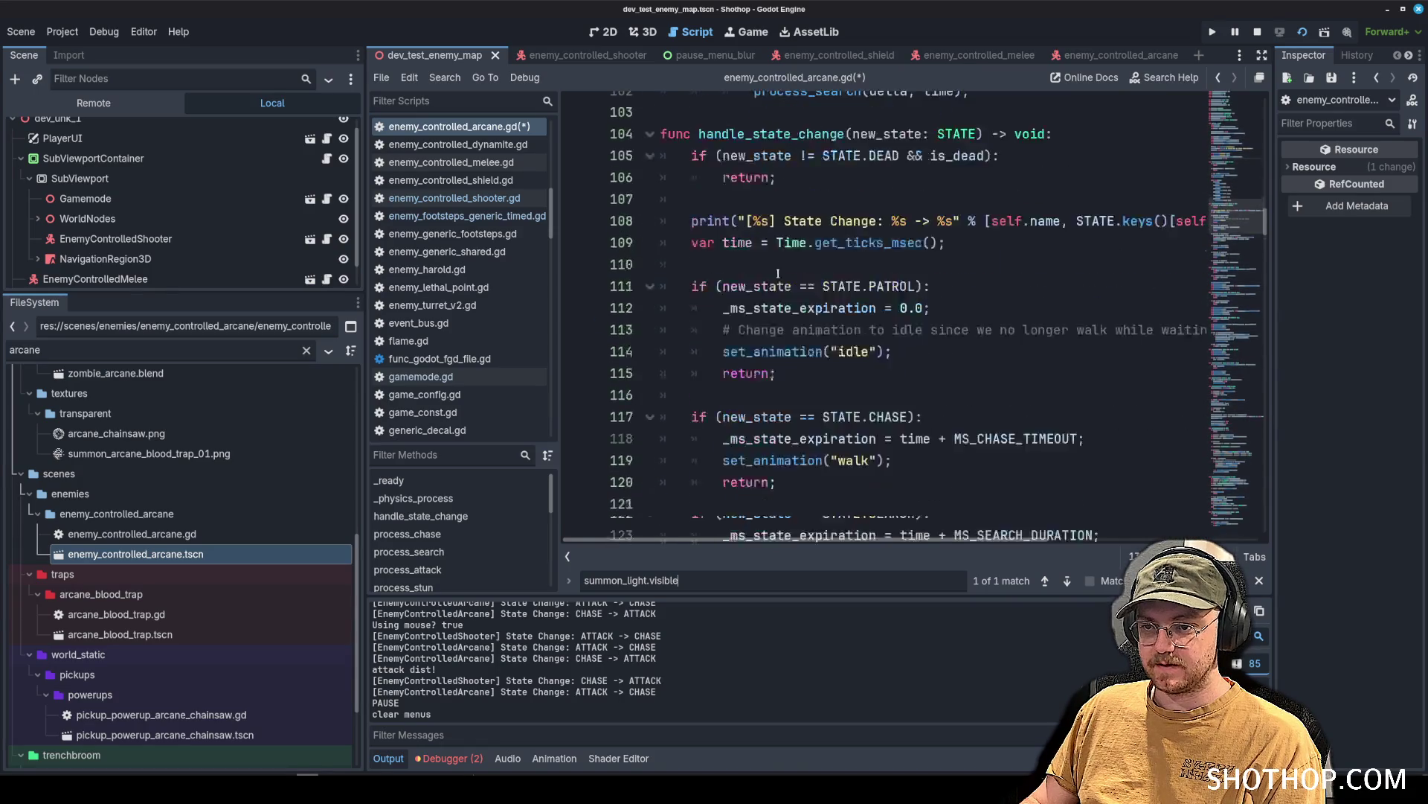
scroll(826, 215, down, 20)
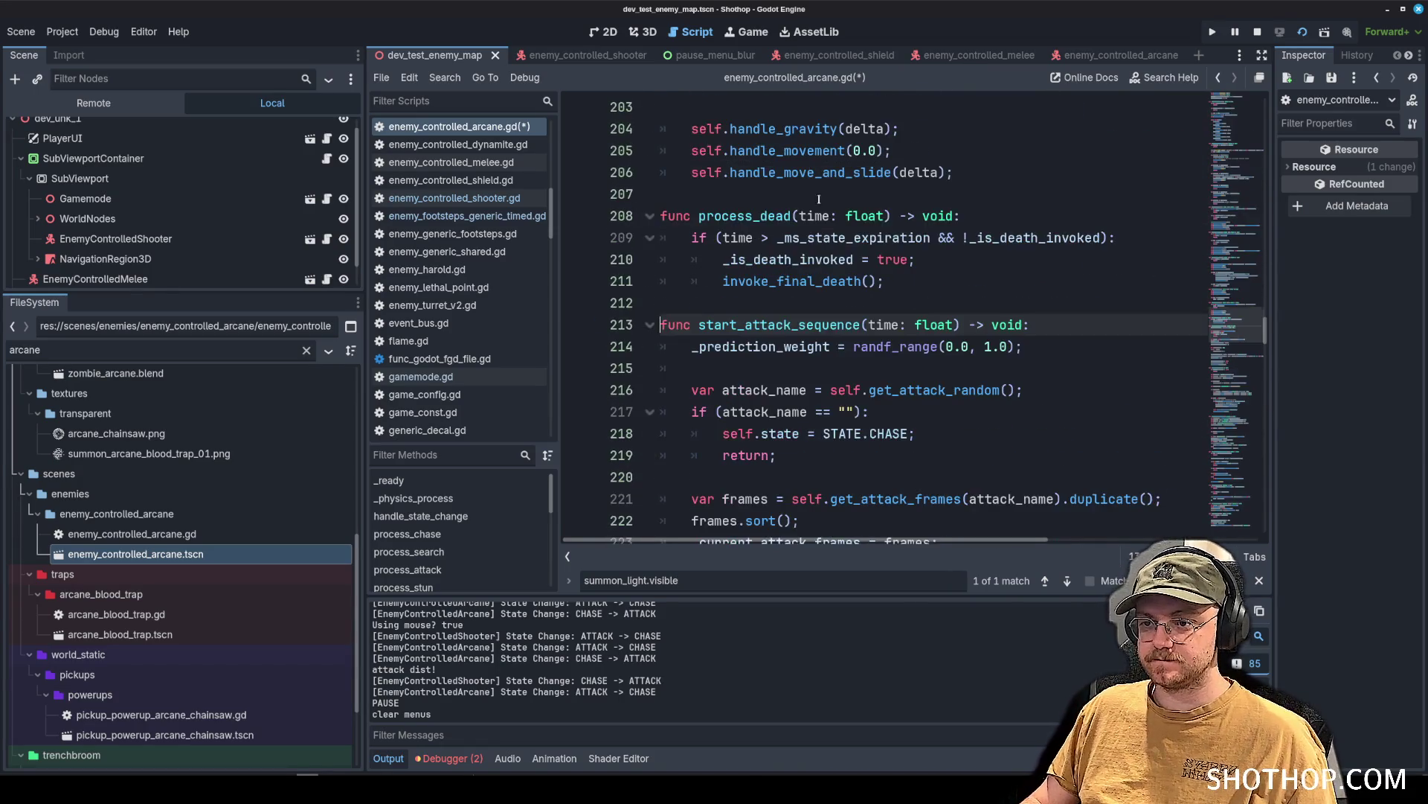
scroll(885, 257, down, 3)
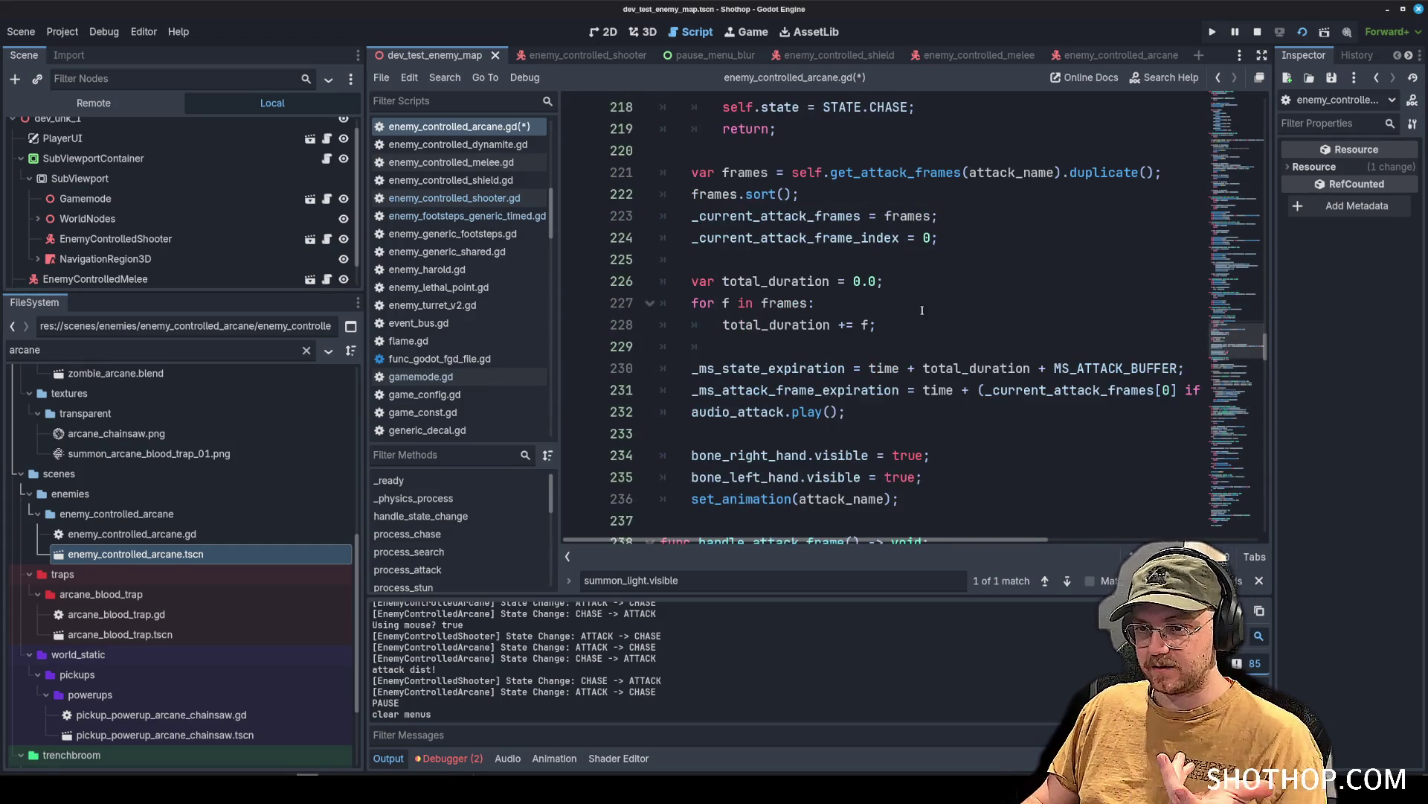
scroll(922, 310, down, 3)
Paste the summon_light.visible = true line after audio_attack.play(), followed by an empty line.
click(889, 218)
key(Return)
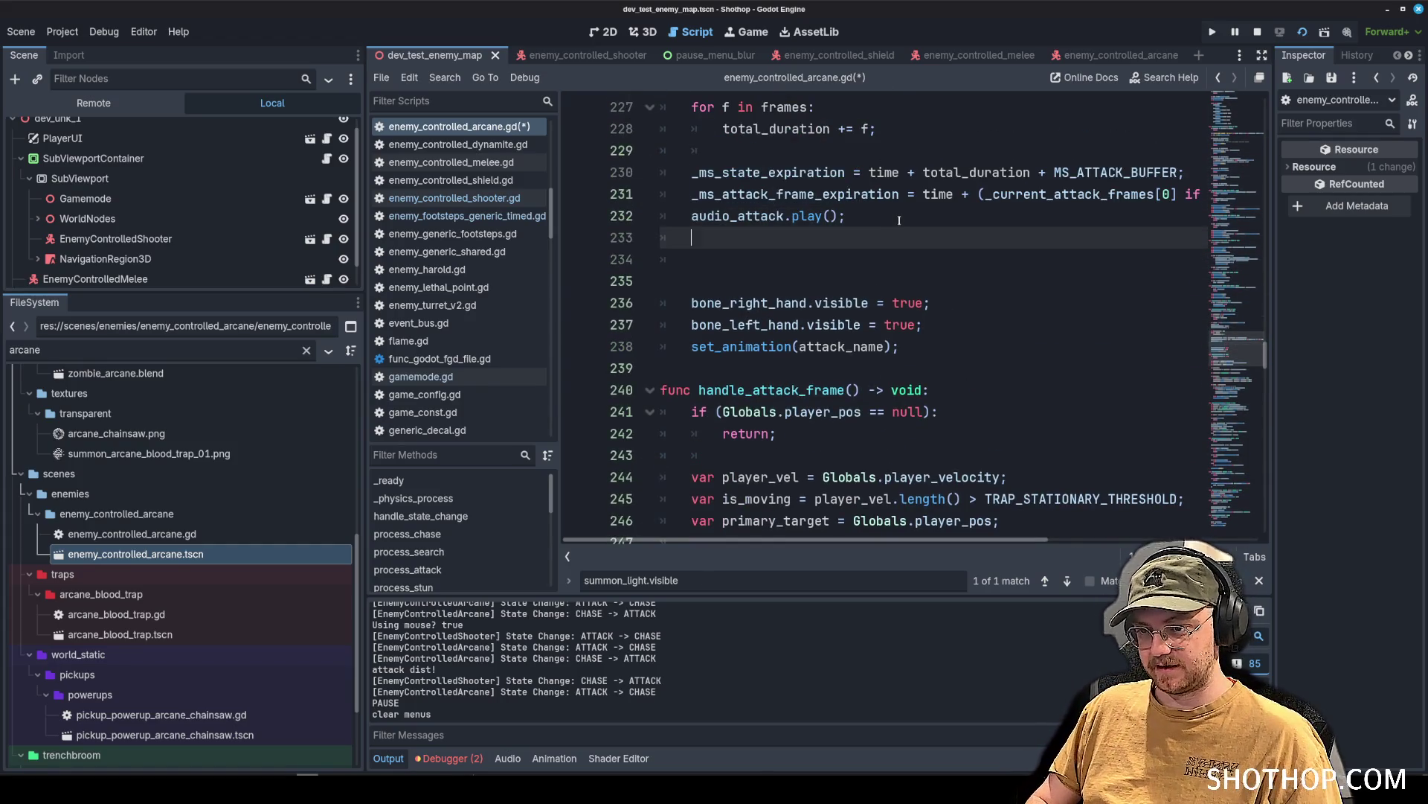
key(ctrl+v)
key(Up)
key(Return)
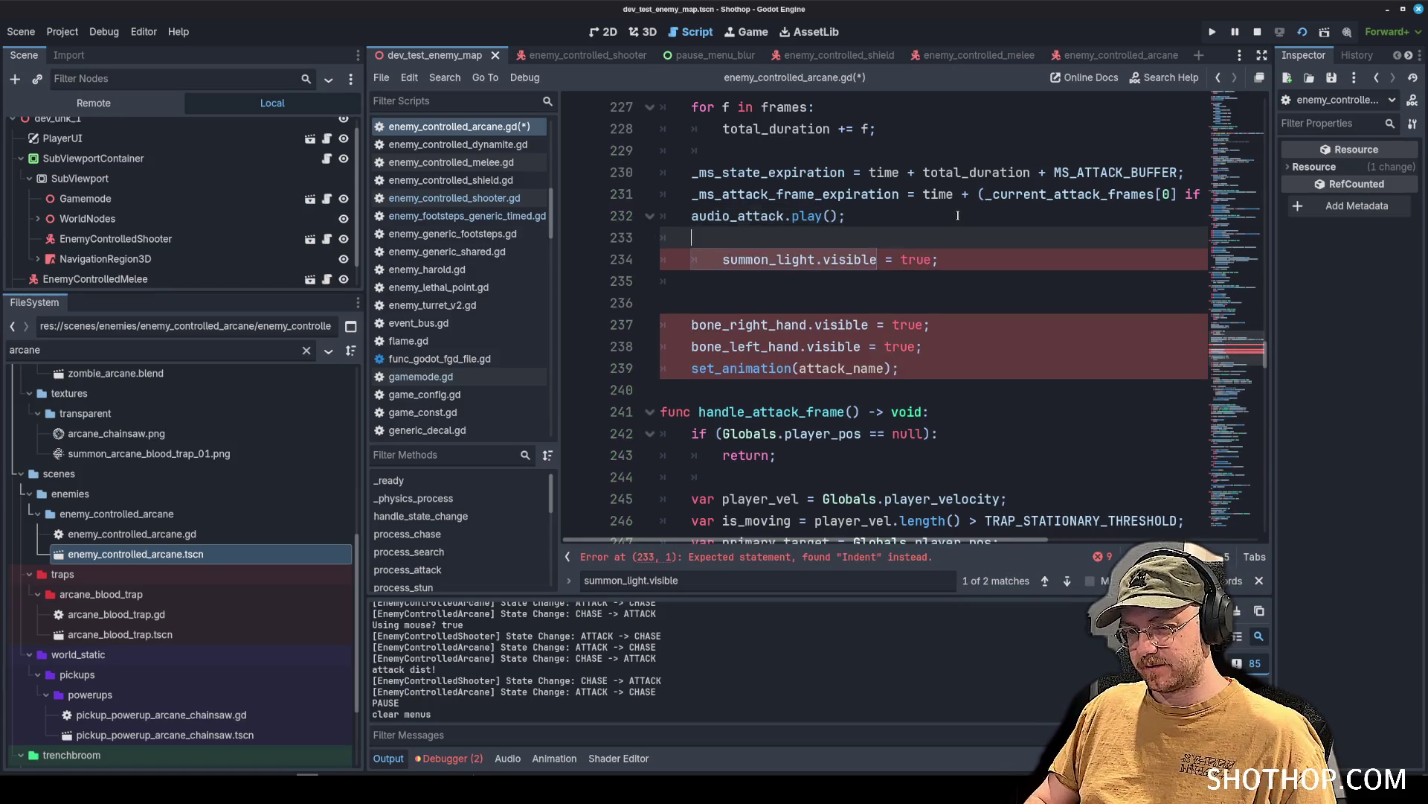
Add a create_tween() declaration below the summon_light.visible = true line.
click(970, 256)
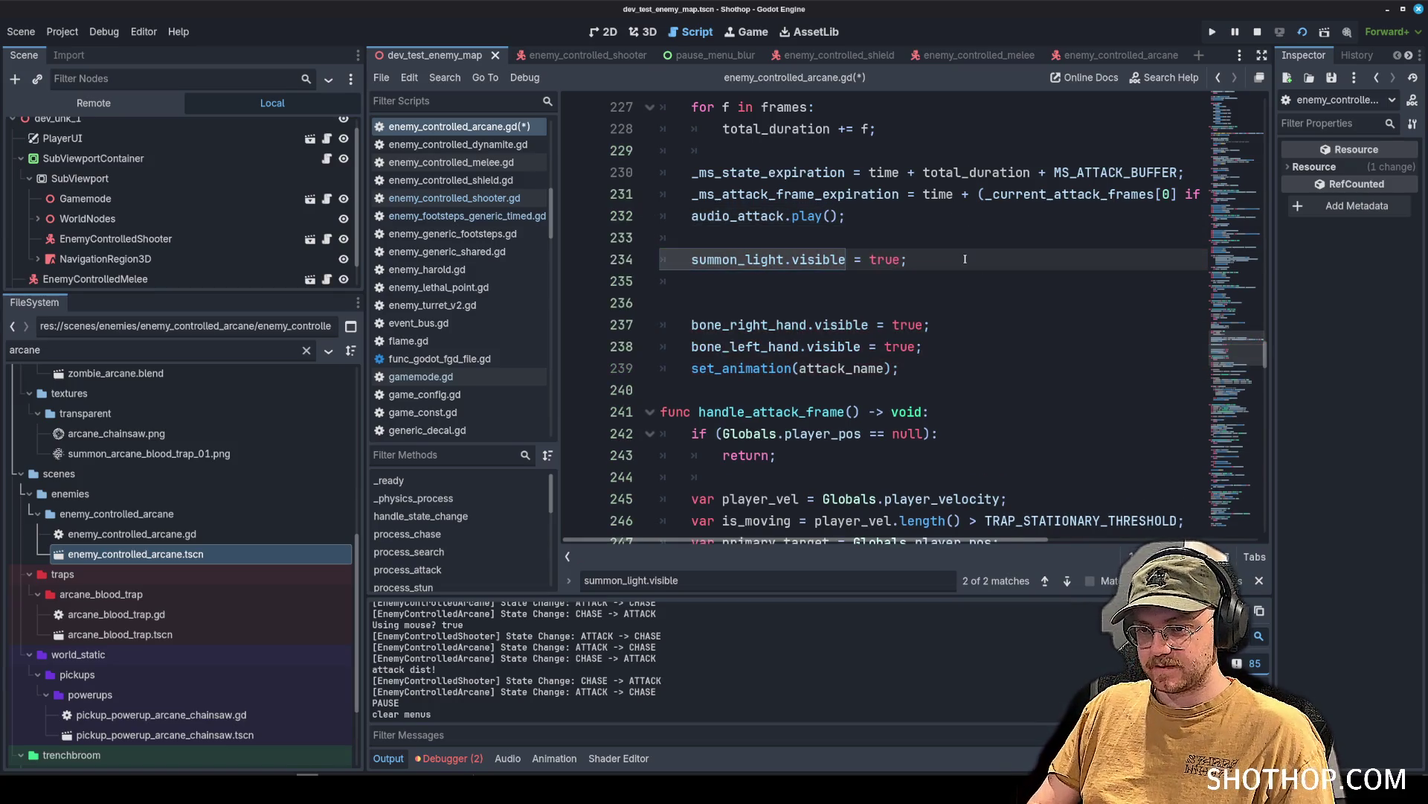
key(Return)
text(var tween =)
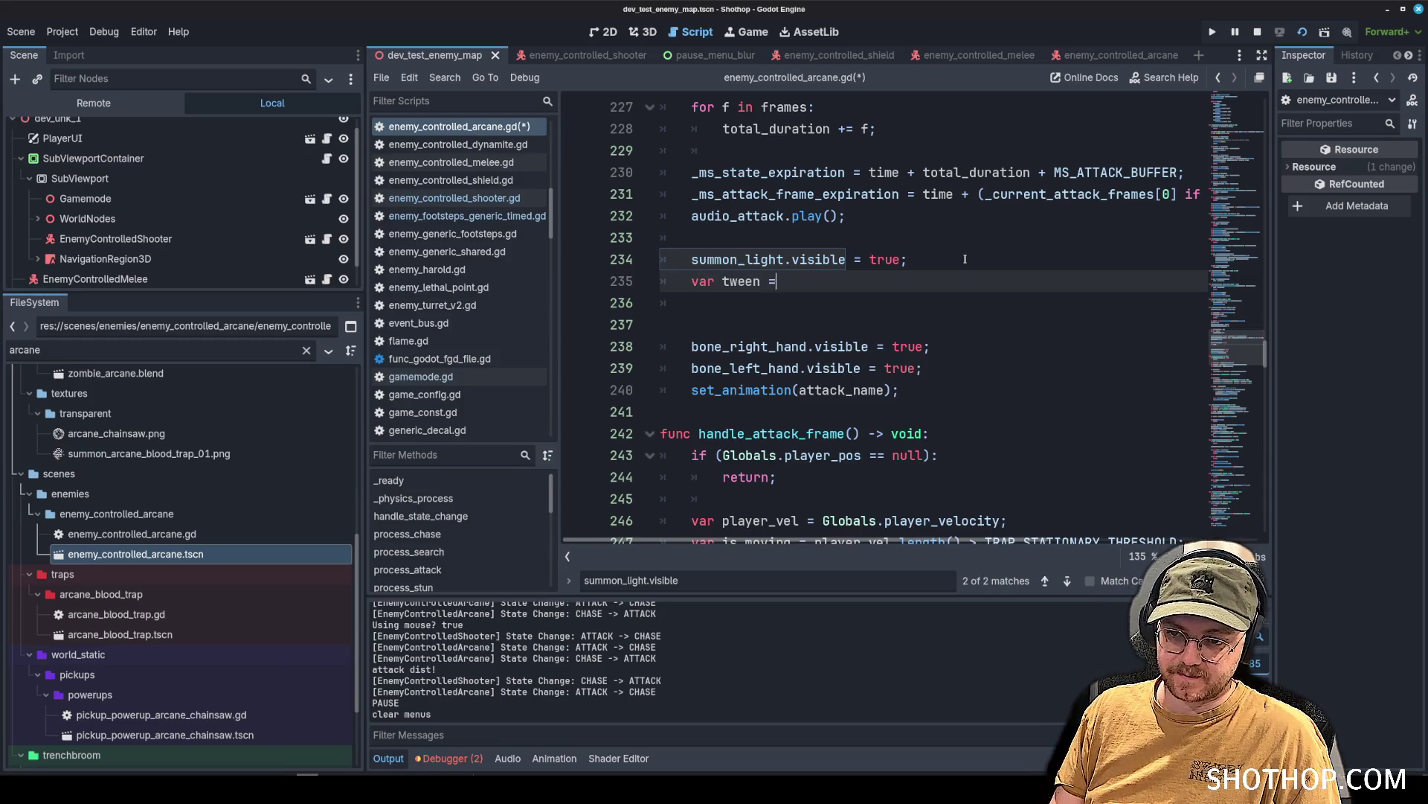
text(create)
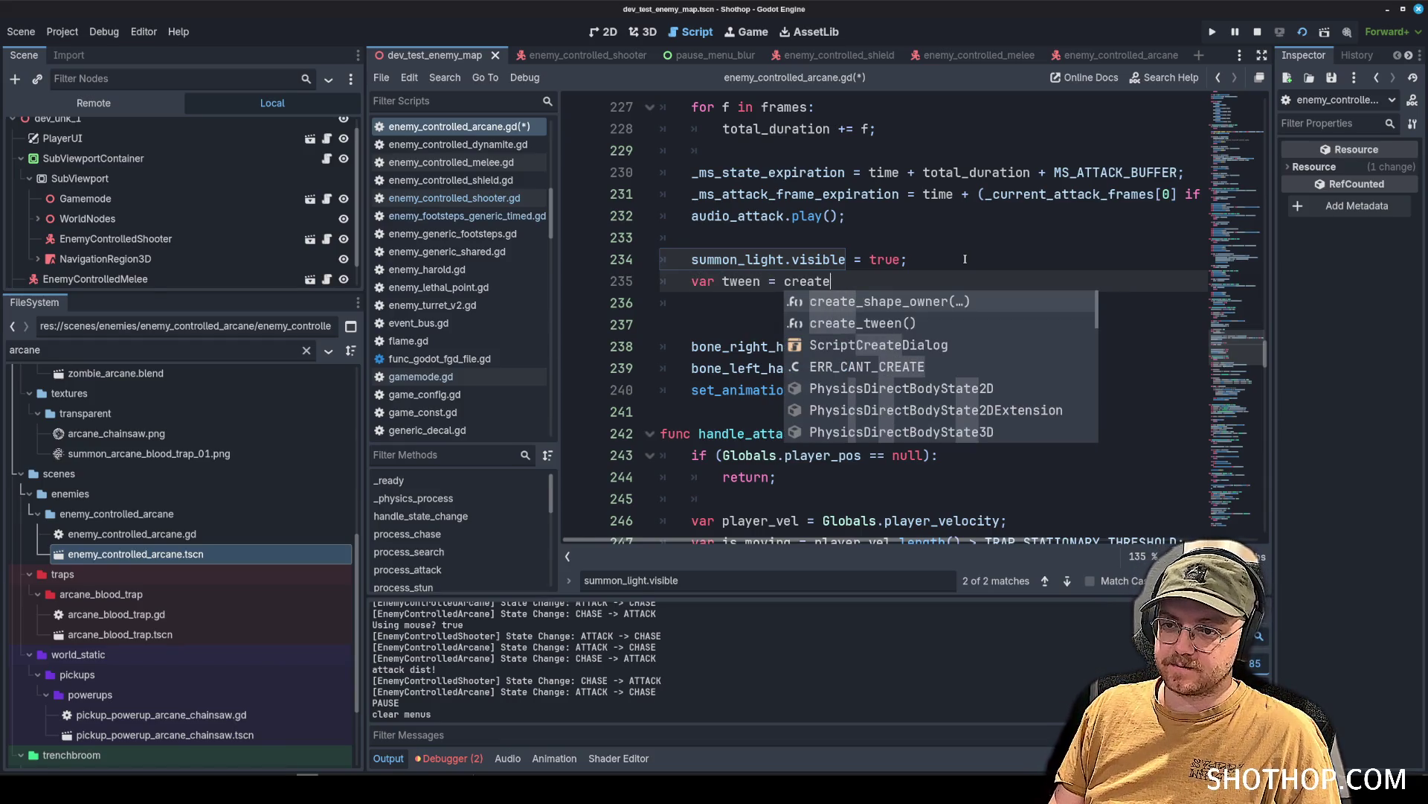
key(Return)
text(;)
key(Return)
text(tween)
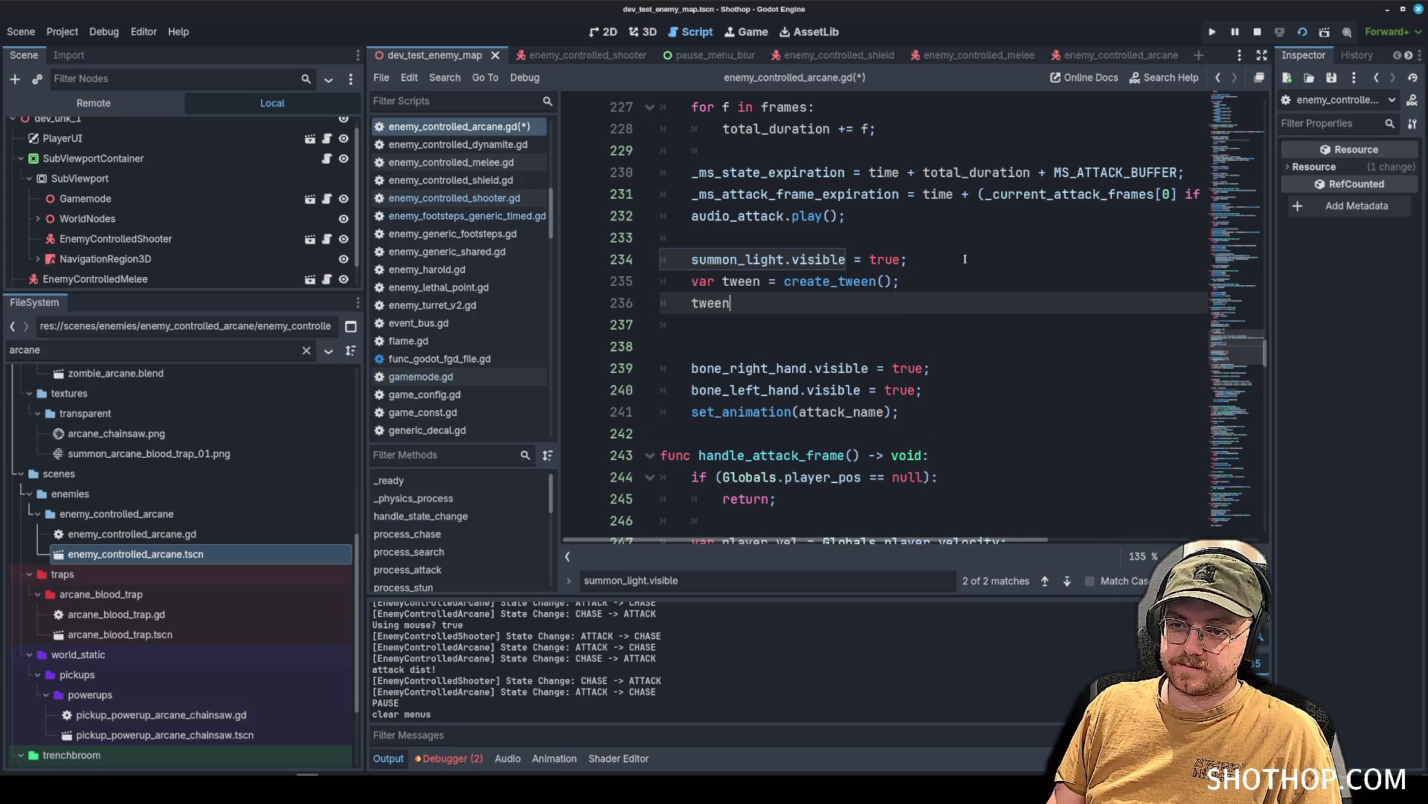
Chain a tween_interval and a tween_callback with an inline func(): body.
text(.interva)
key(Return)
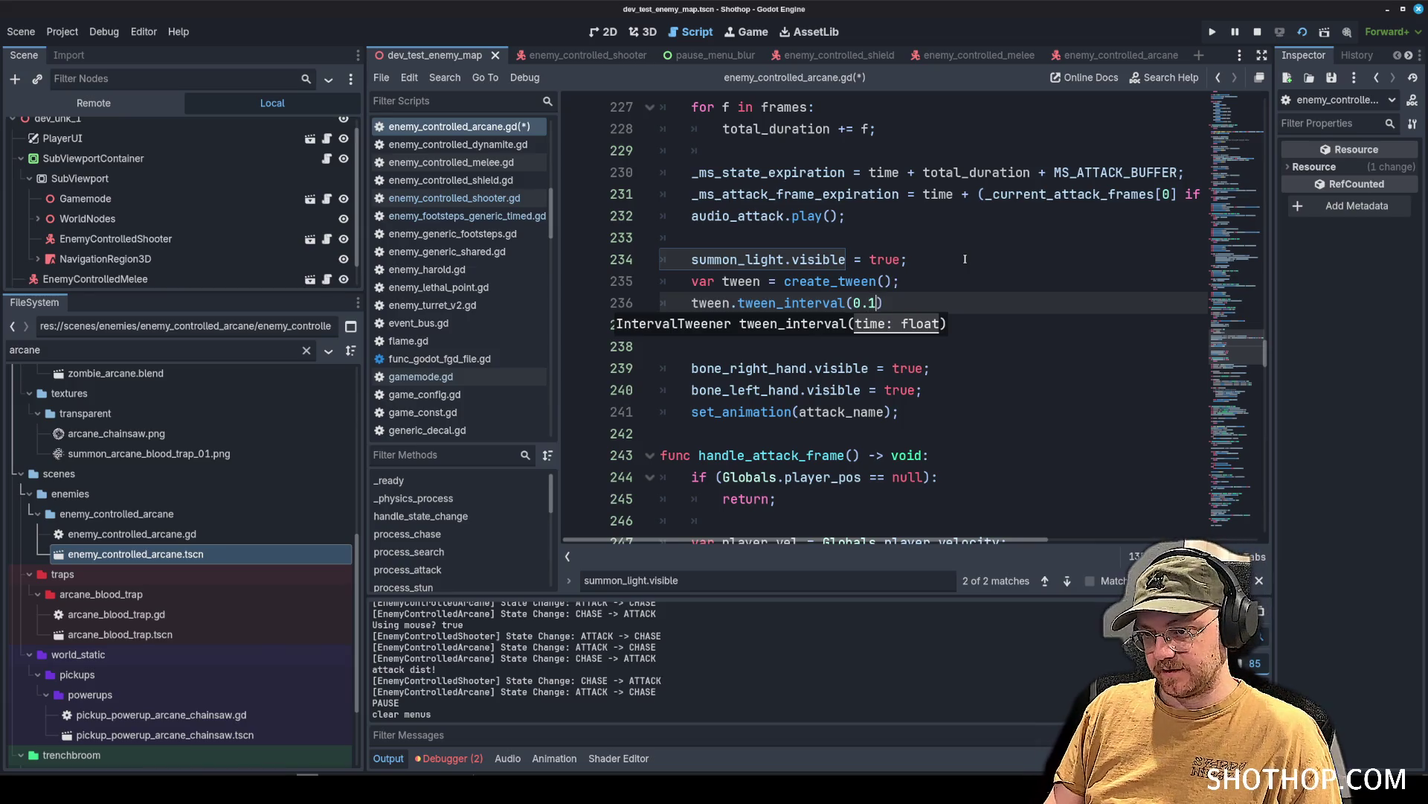
key(Return)
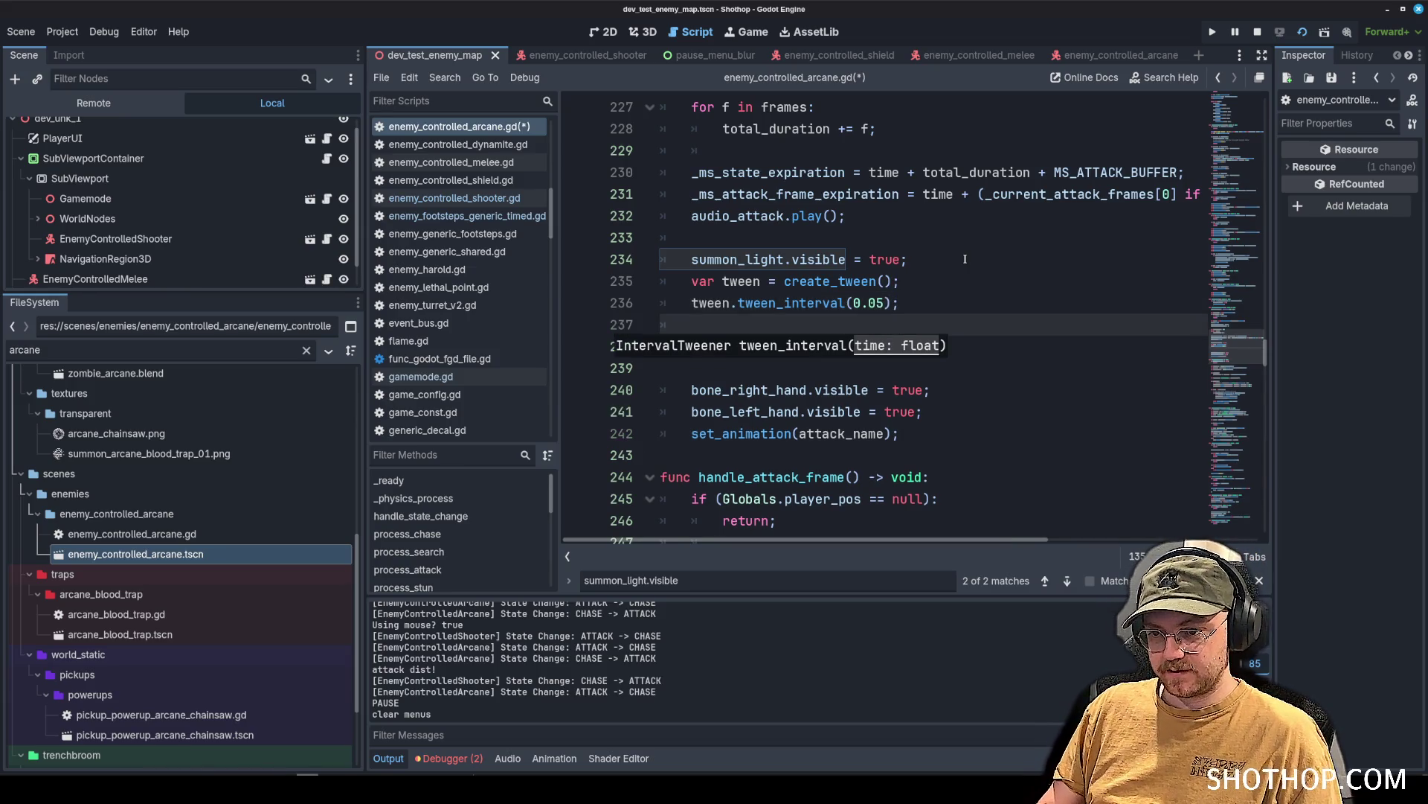
text(twee)
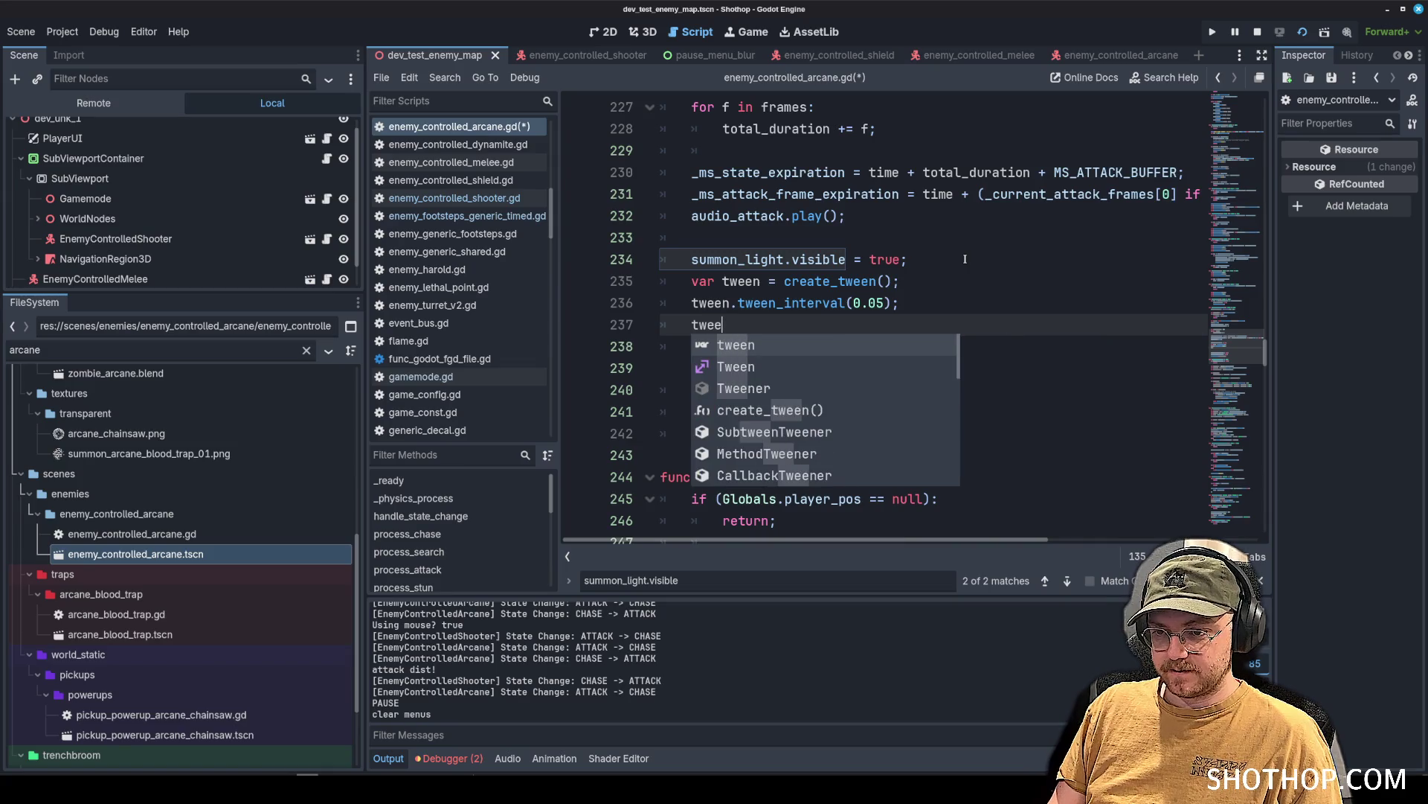
text(n.callbac)
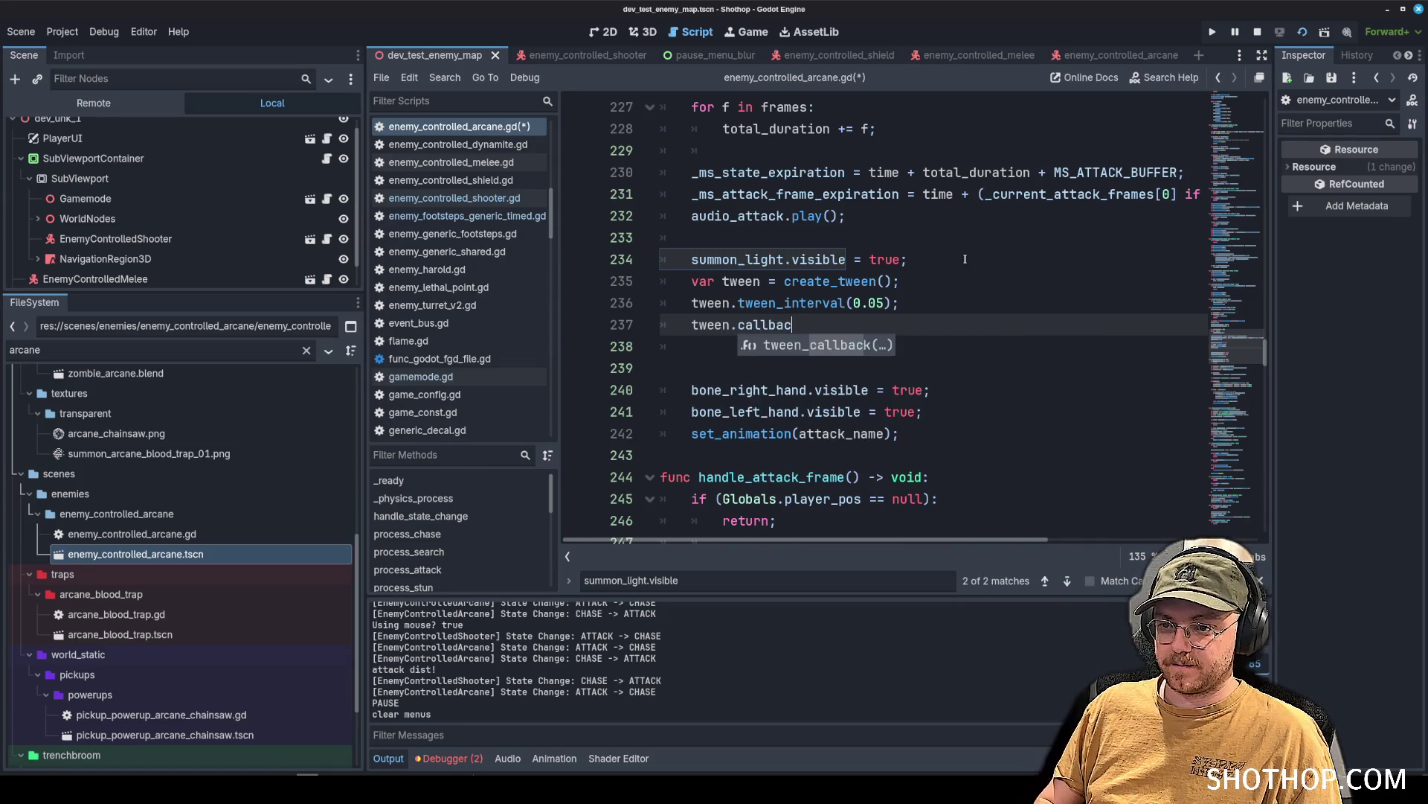
key(Return)
text(unc():)
key(Return)
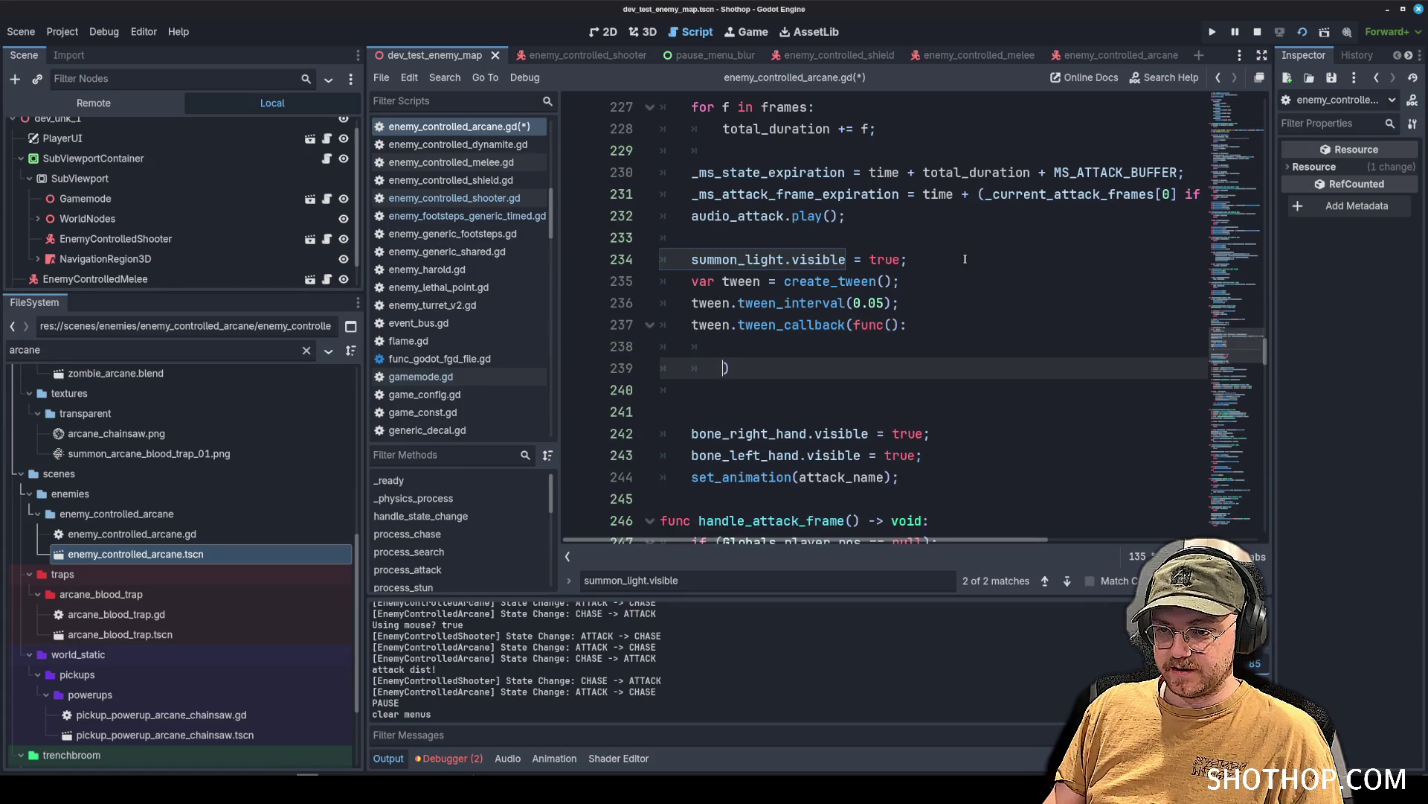
Set summon_light.visible = false inside the callback body.
text(twe)
key(BackSpace)
key(BackSpace)
key(BackSpace)
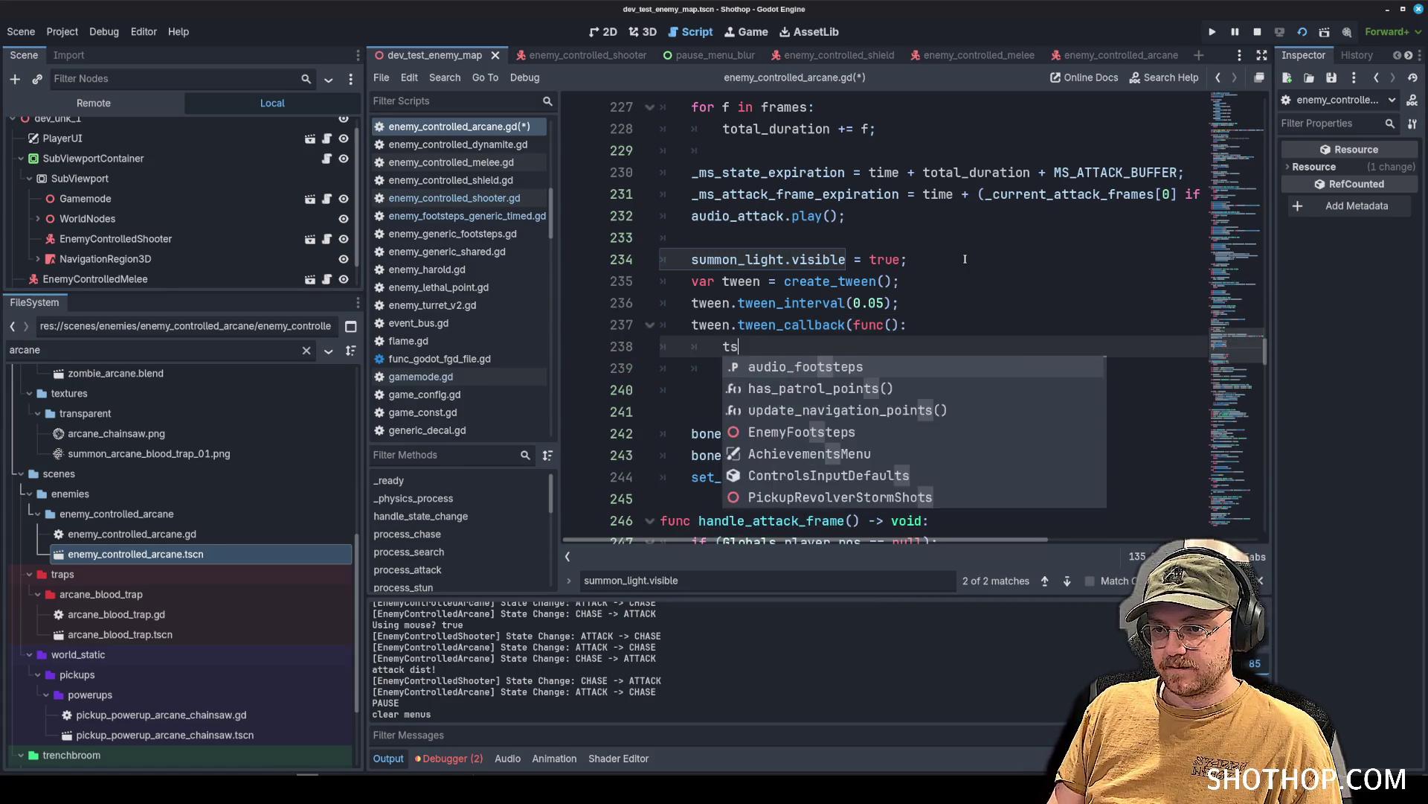
text(sum)
key(Return)
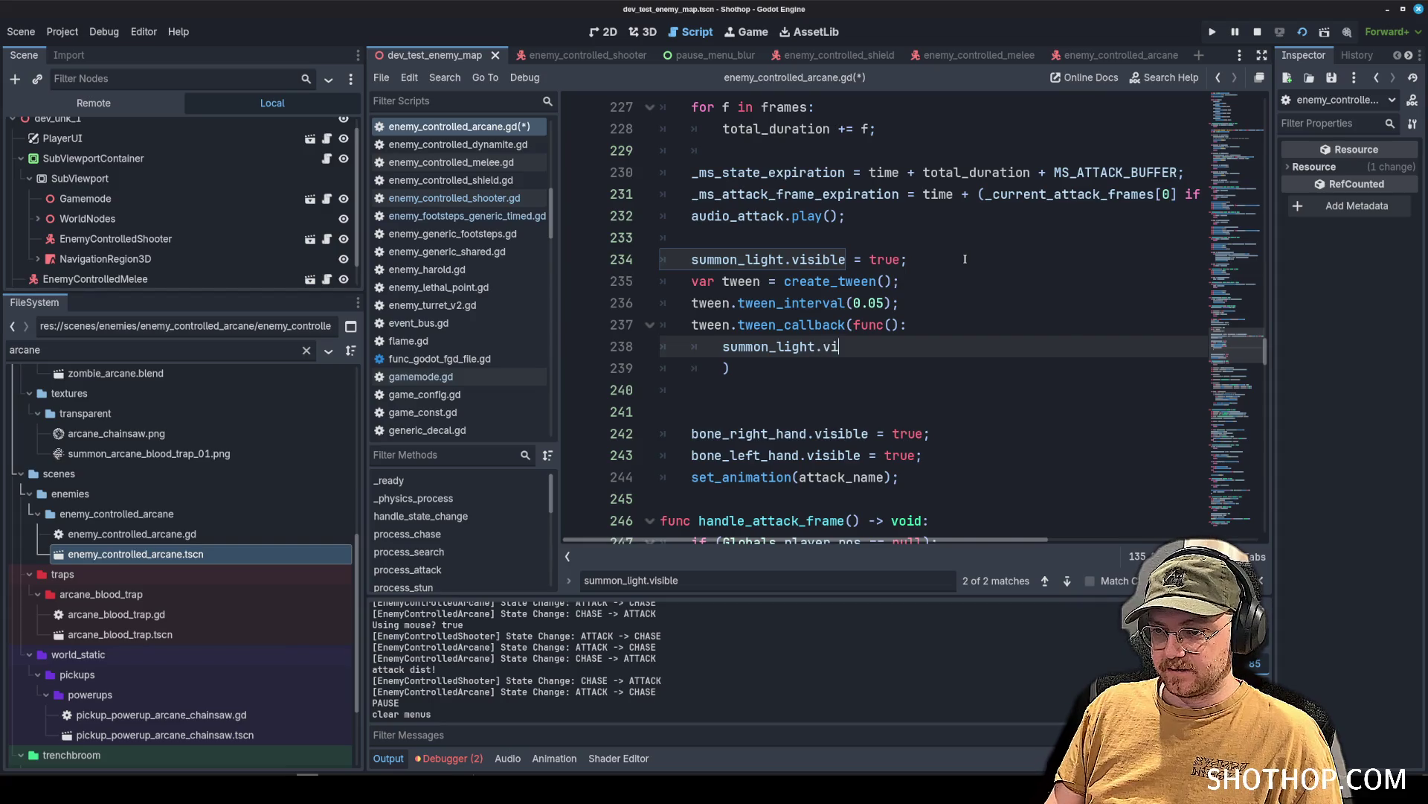
text(le = false;)
key(ctrl+shift+Return)
key(ctrl+shift+Return)
text(if (sel))
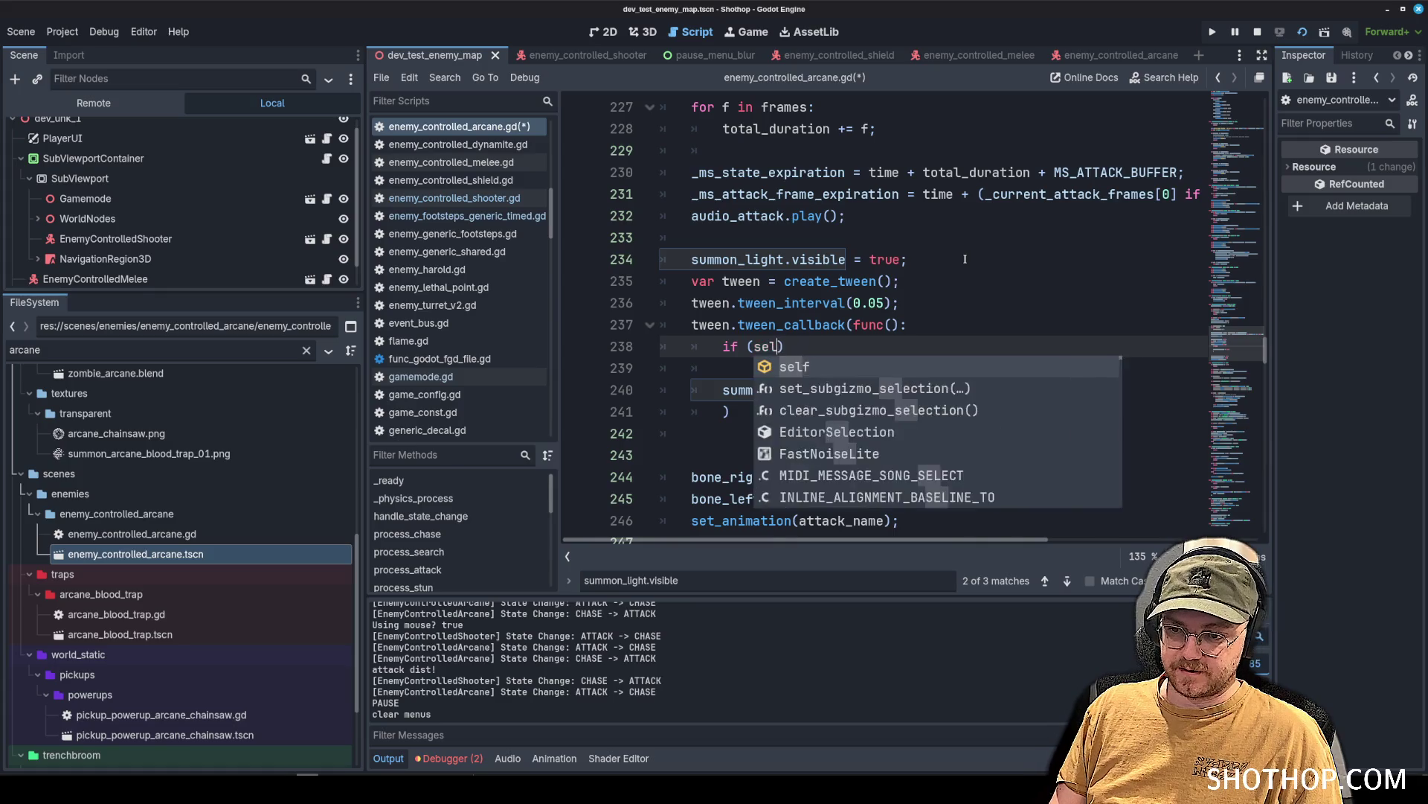
Guard the callback with 'if (!is_instance_valid(self)):' and 'return;' beneath it.
key(BackSpace)
key(BackSpace)
key(BackSpace)
text(is_valid_)
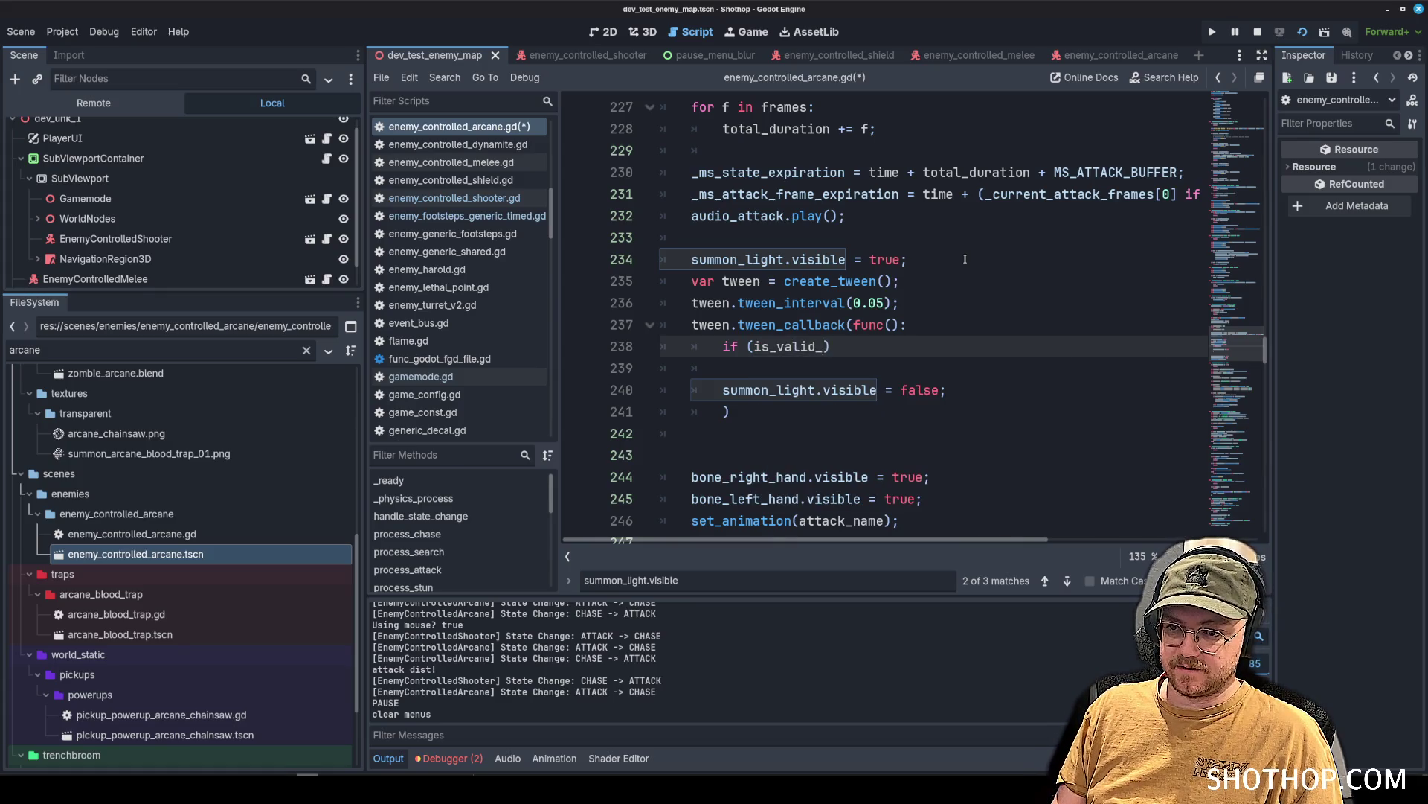
text(st)
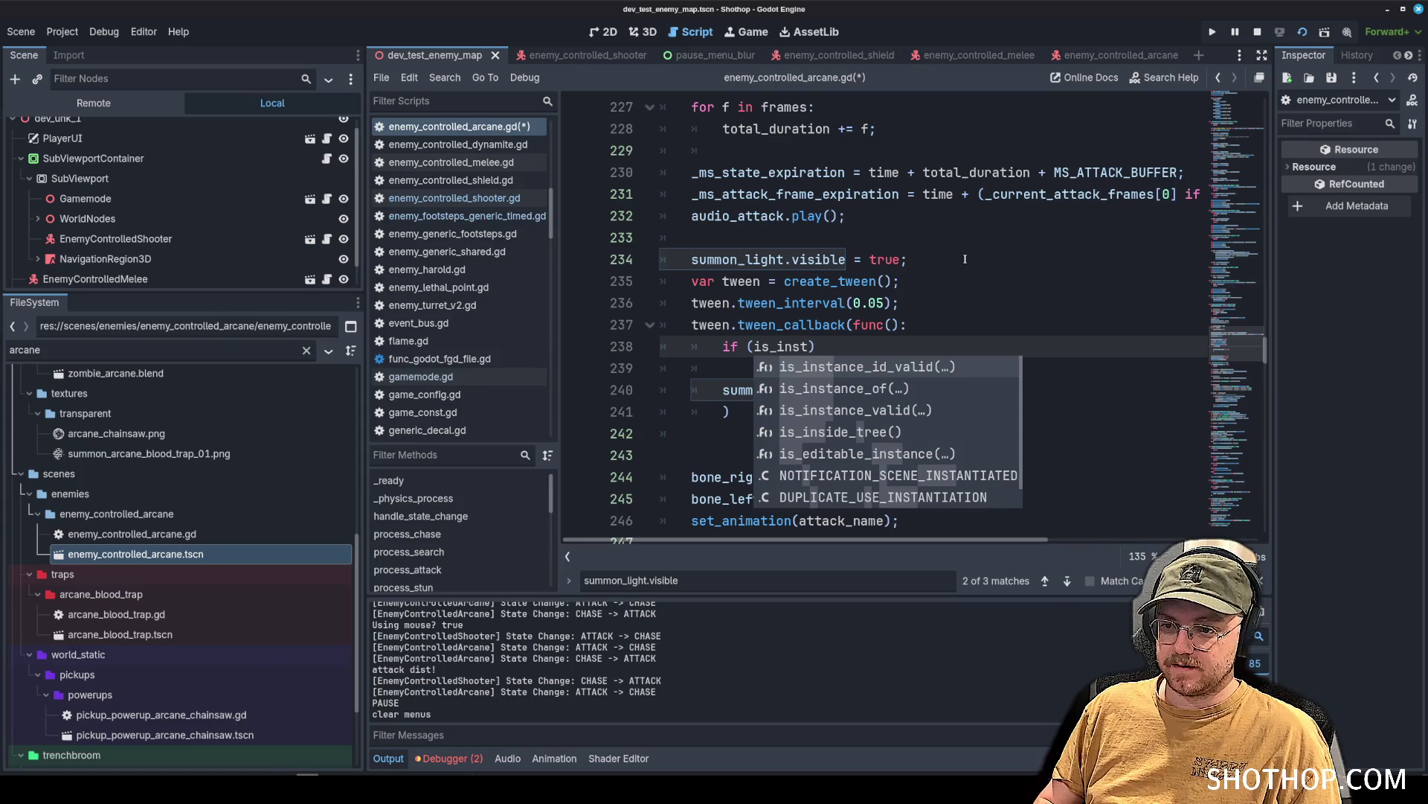
key(Down)
key(Down)
key(Return)
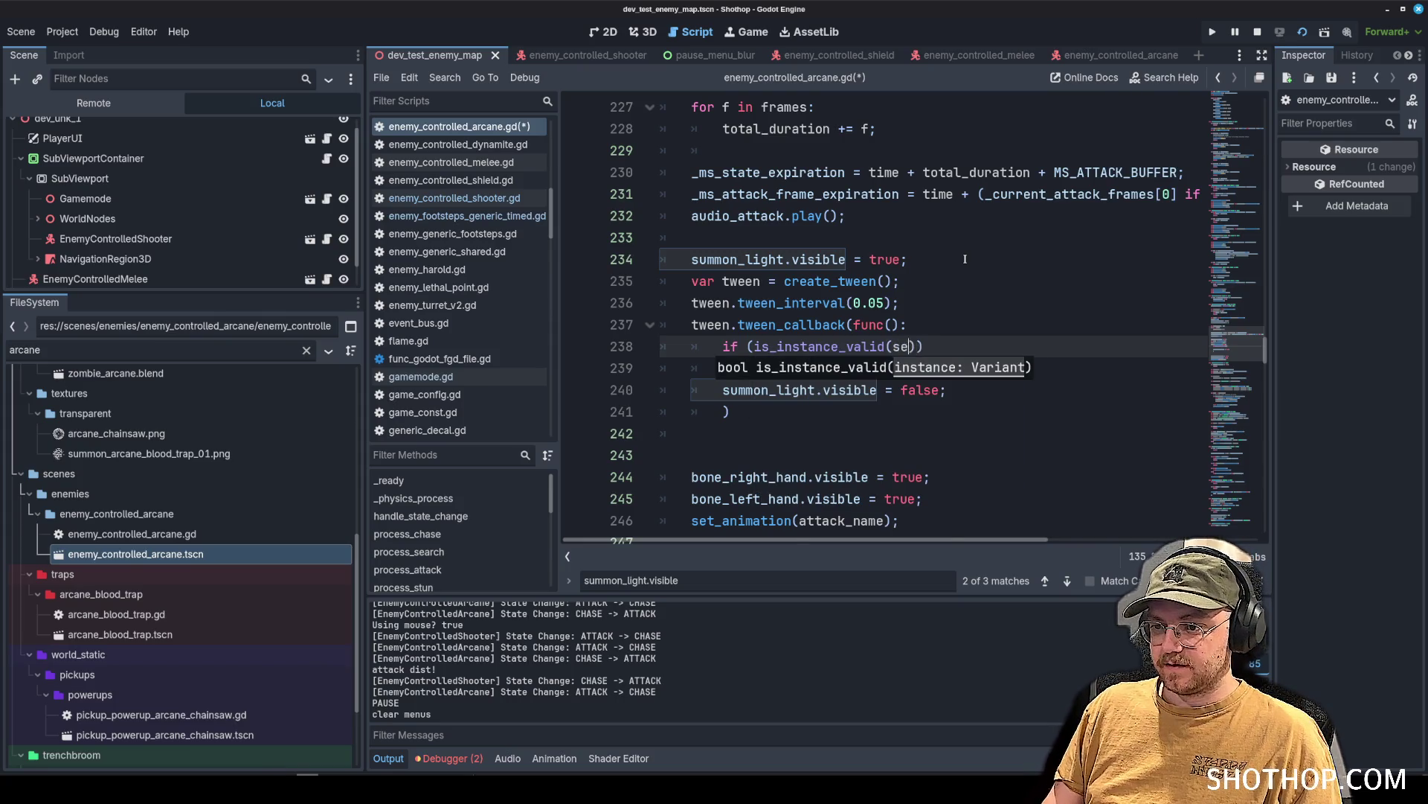
click(750, 347)
text(!)
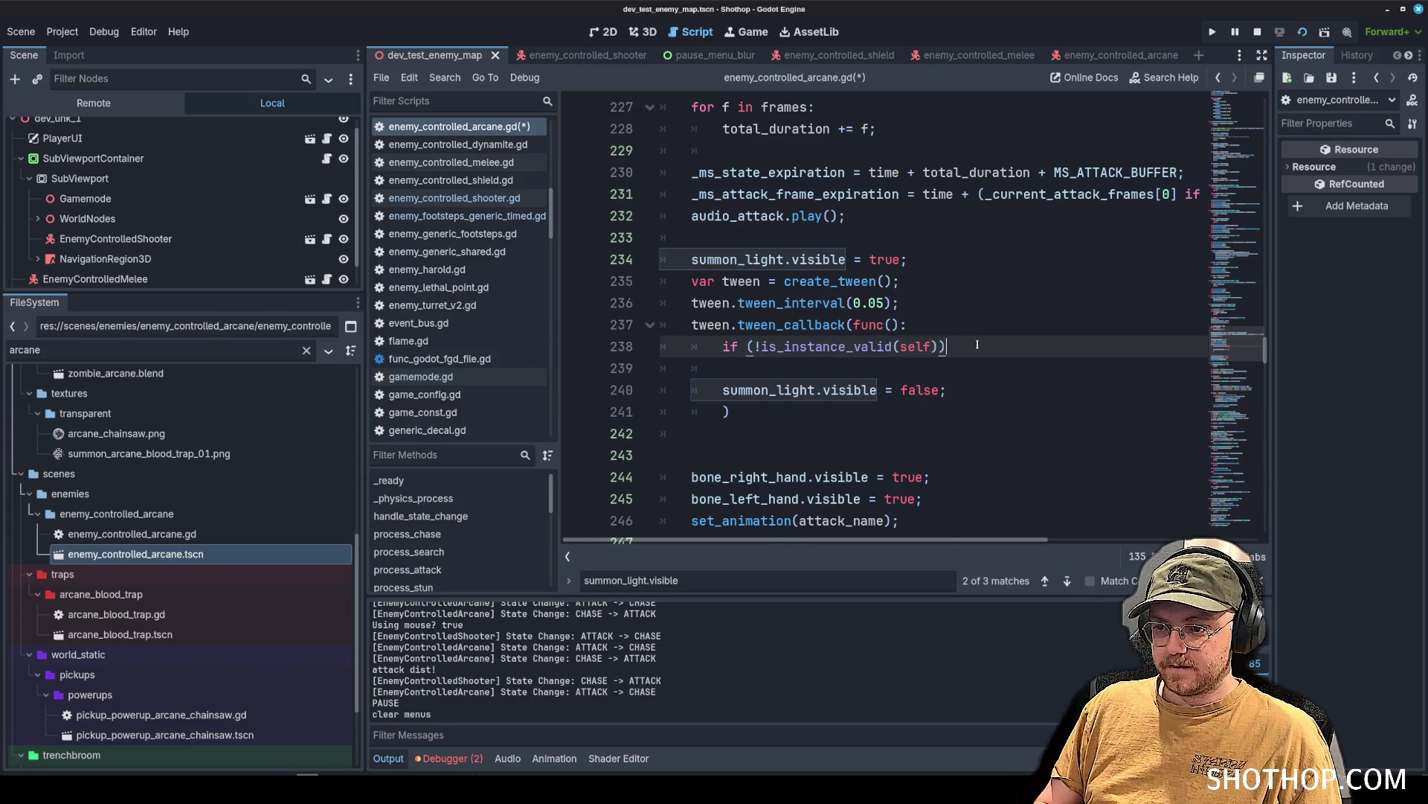
text(:)
key(Return)
text(return;)
End the tween's closing line with ';', save the script, and run the game.
key(Down)
key(Down)
key(Down)
text(;)
key(ctrl+s)
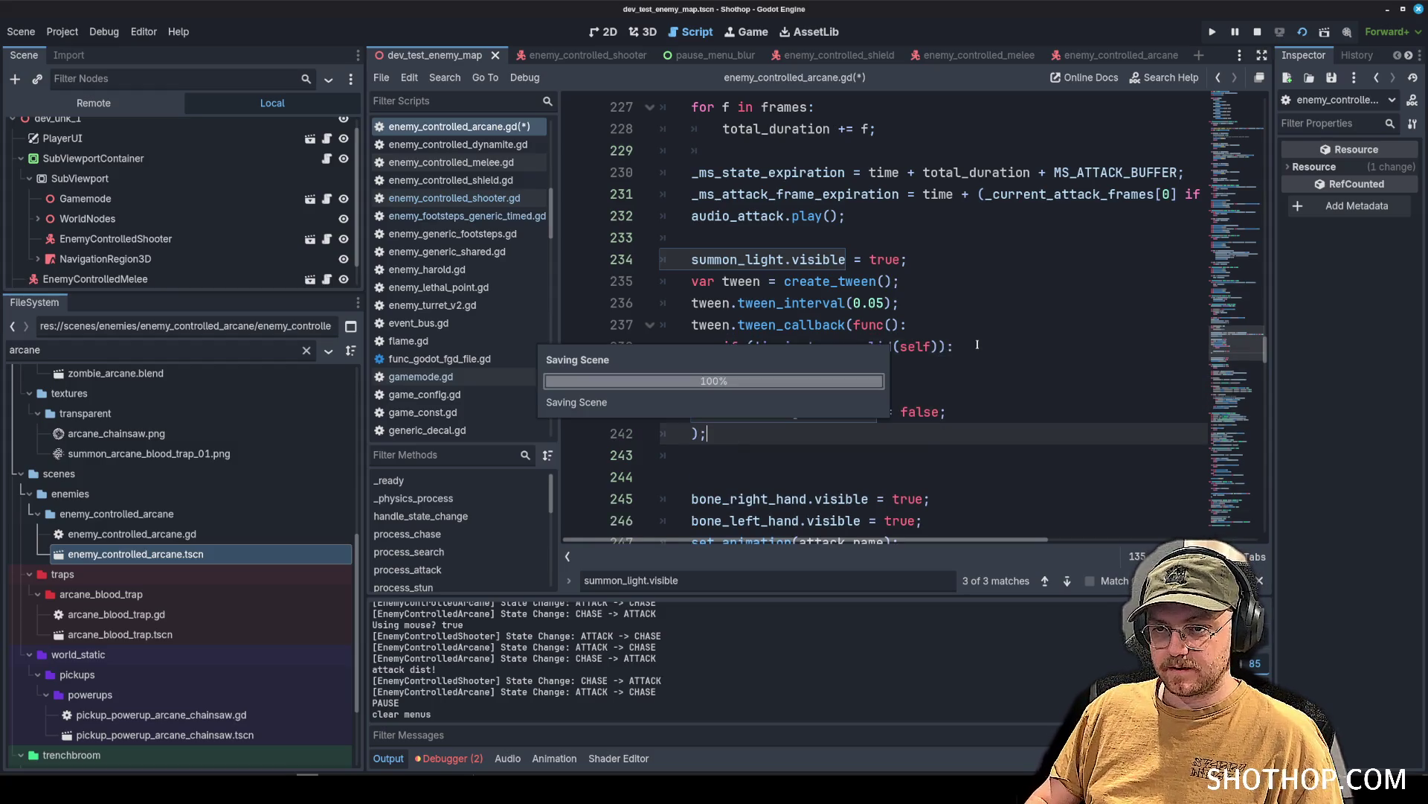
key(F6)
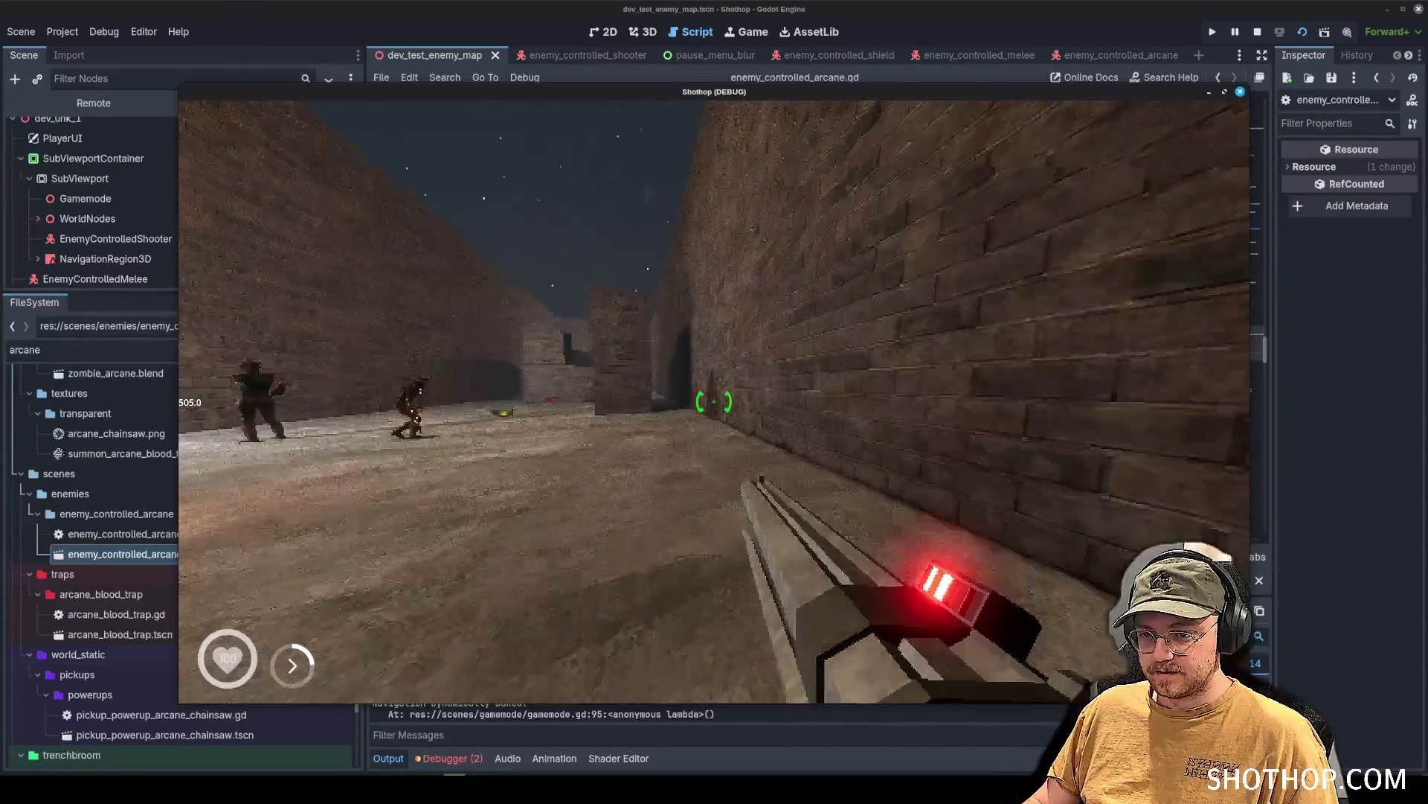
Walk toward the arcane enemy in the running game, pausing once to check the script.
key(w)
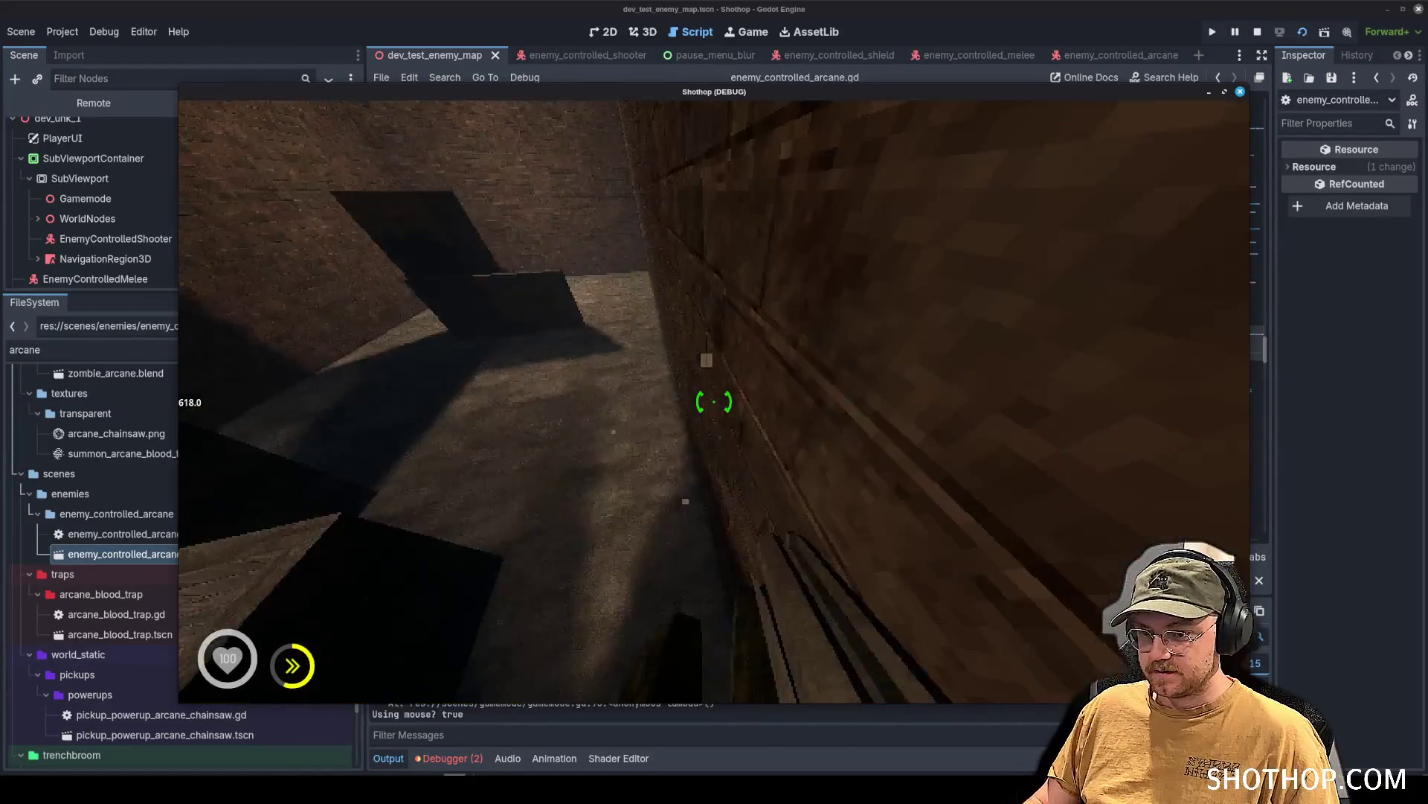
key(w)
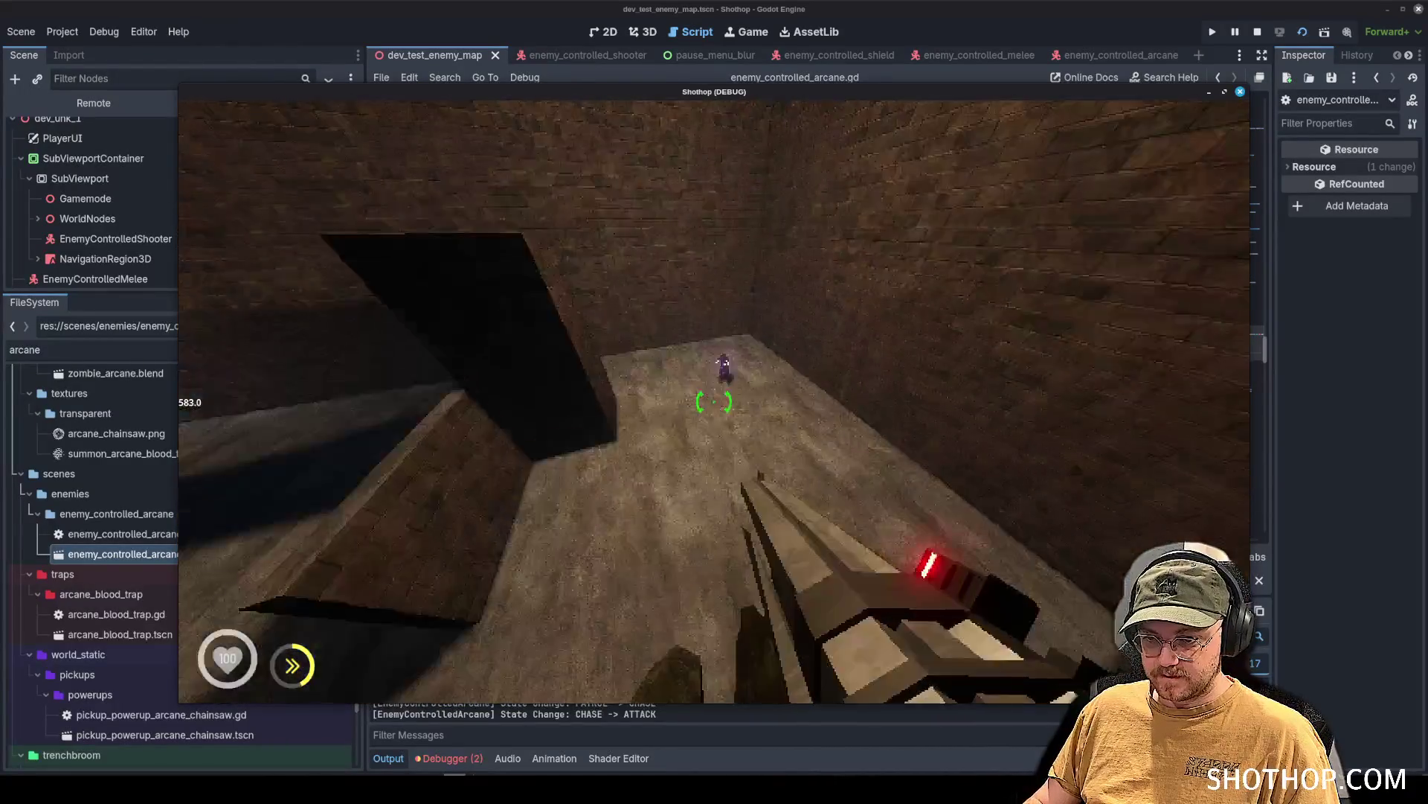
key(Escape)
key(alt+Tab)
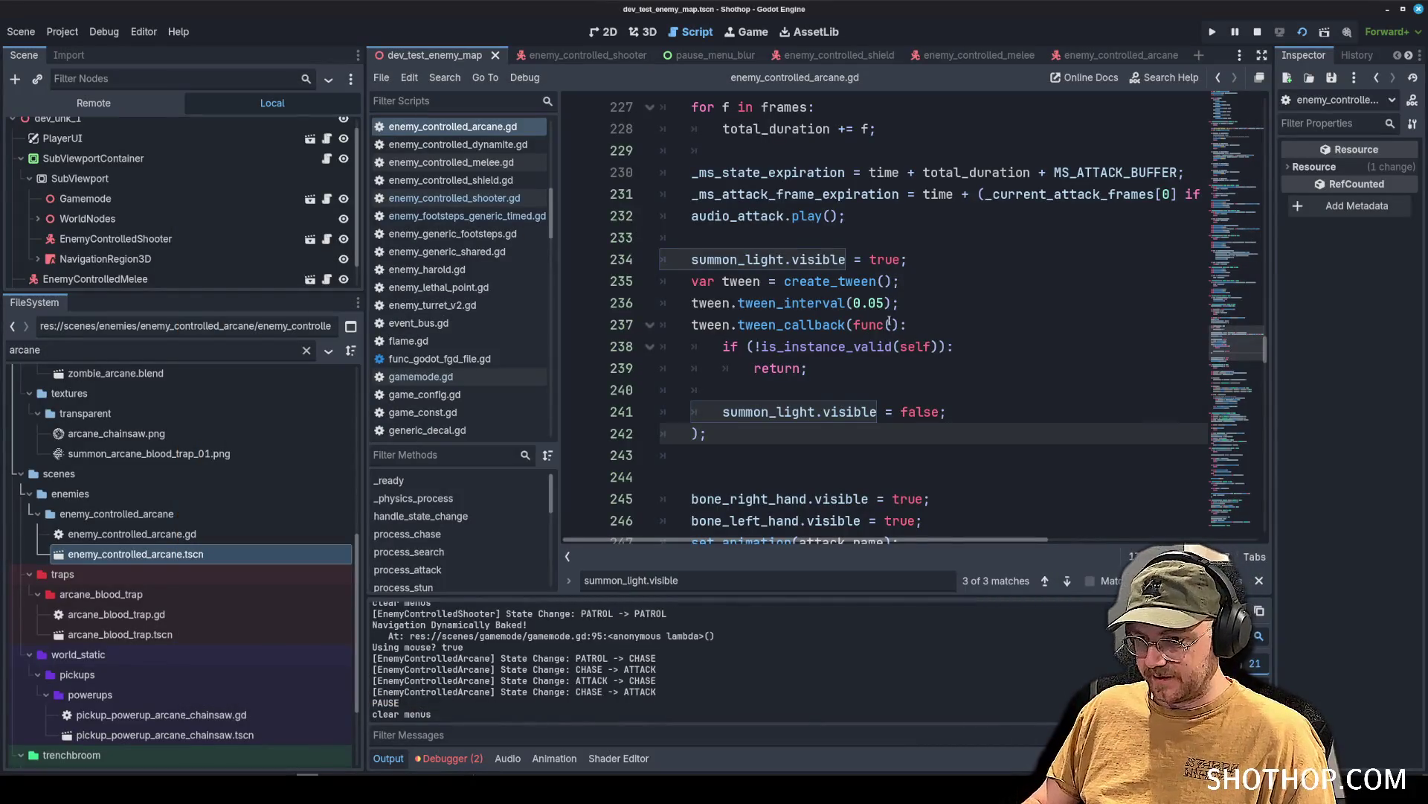
key(alt+Tab)
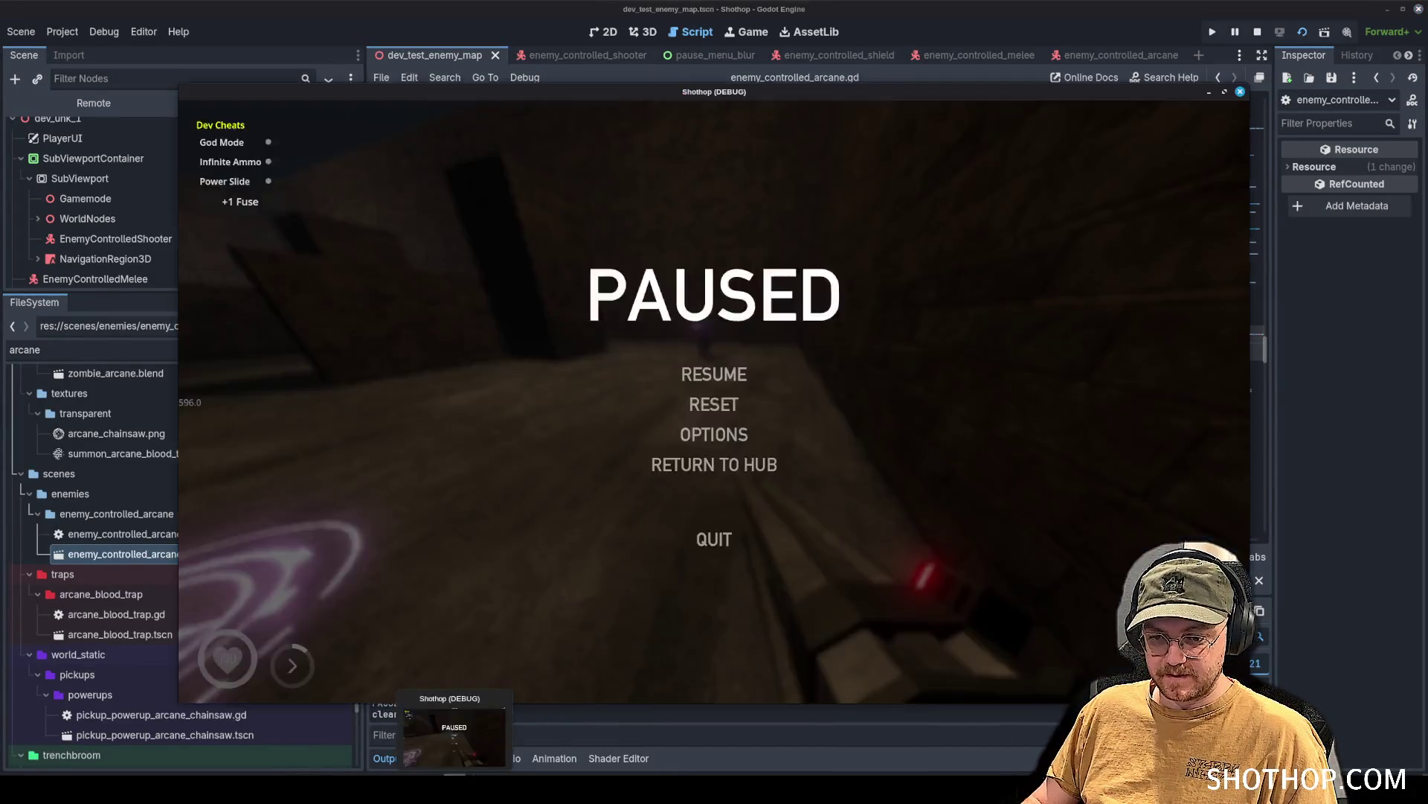
key(Escape)
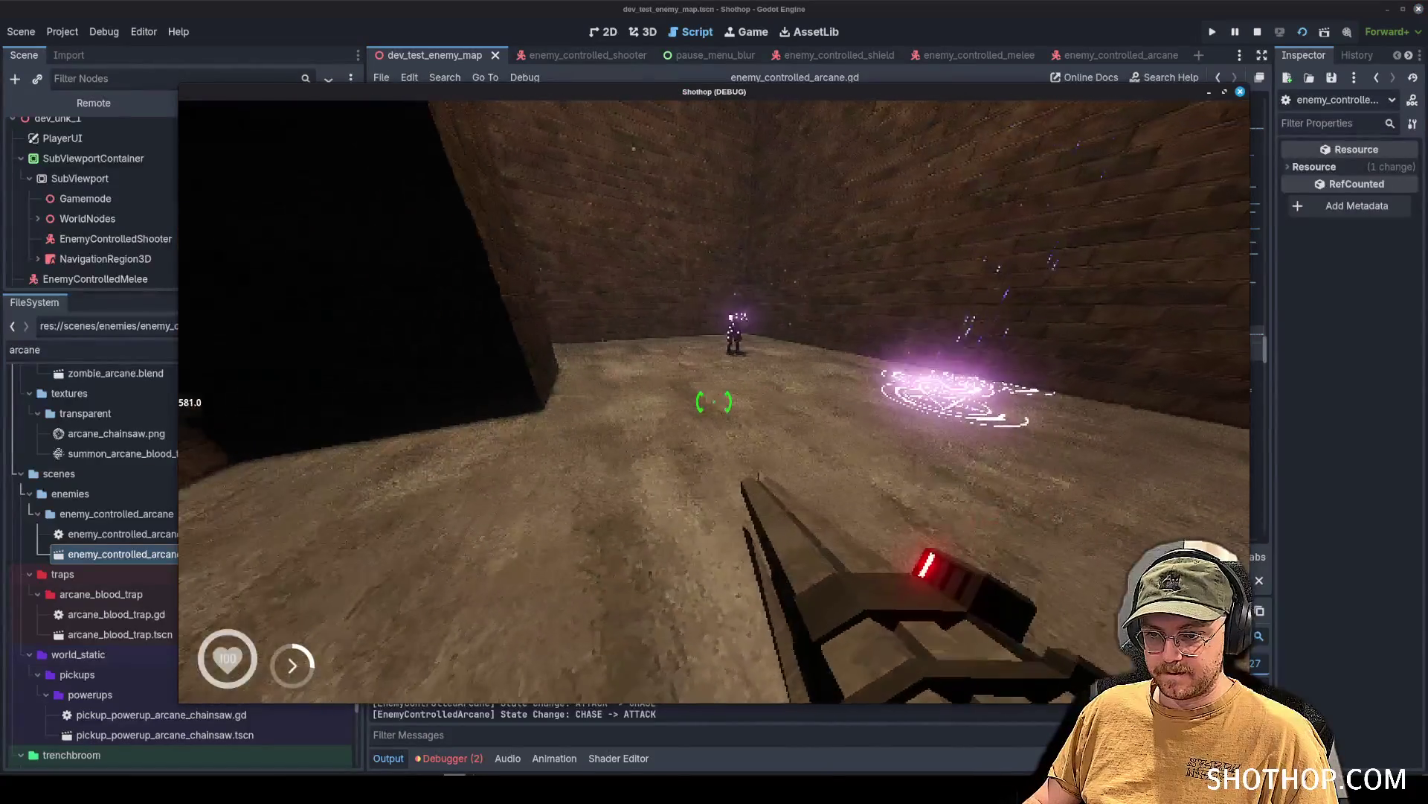
Keep play-testing the summon, repeatedly pausing and switching back to the script editor.
key(Escape)
key(alt+Tab)
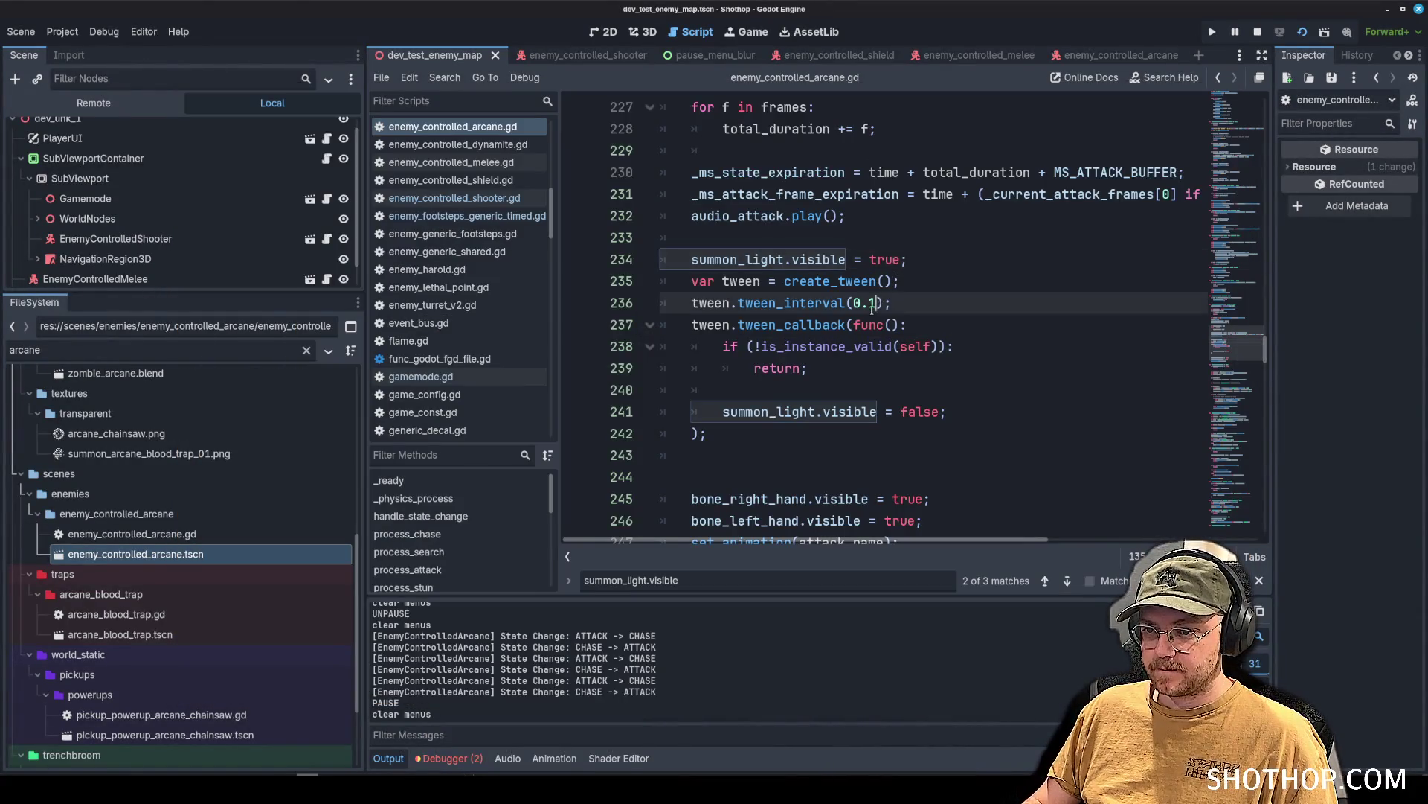
key(alt+Tab)
key(Escape)
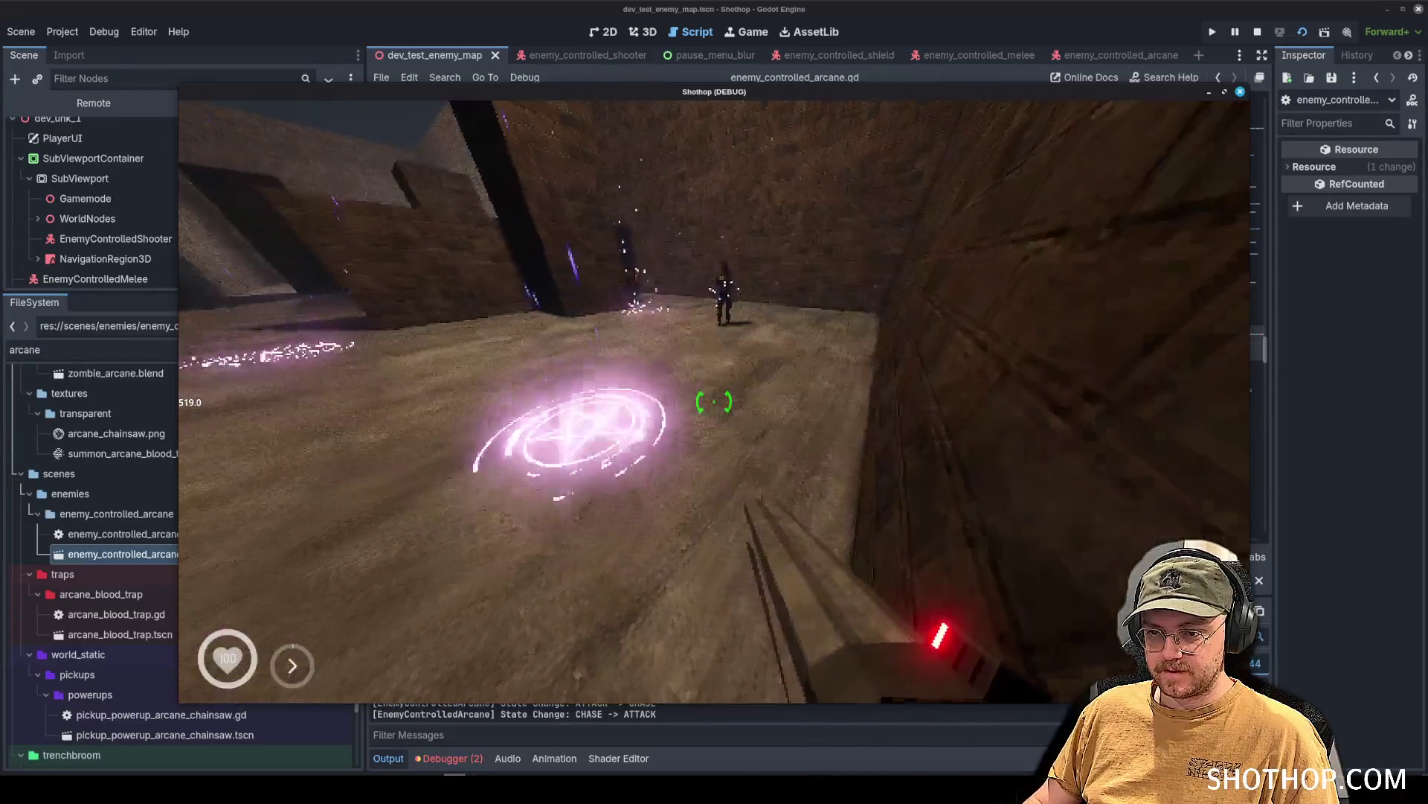
key(Escape)
key(alt+Tab)
key(alt+Tab)
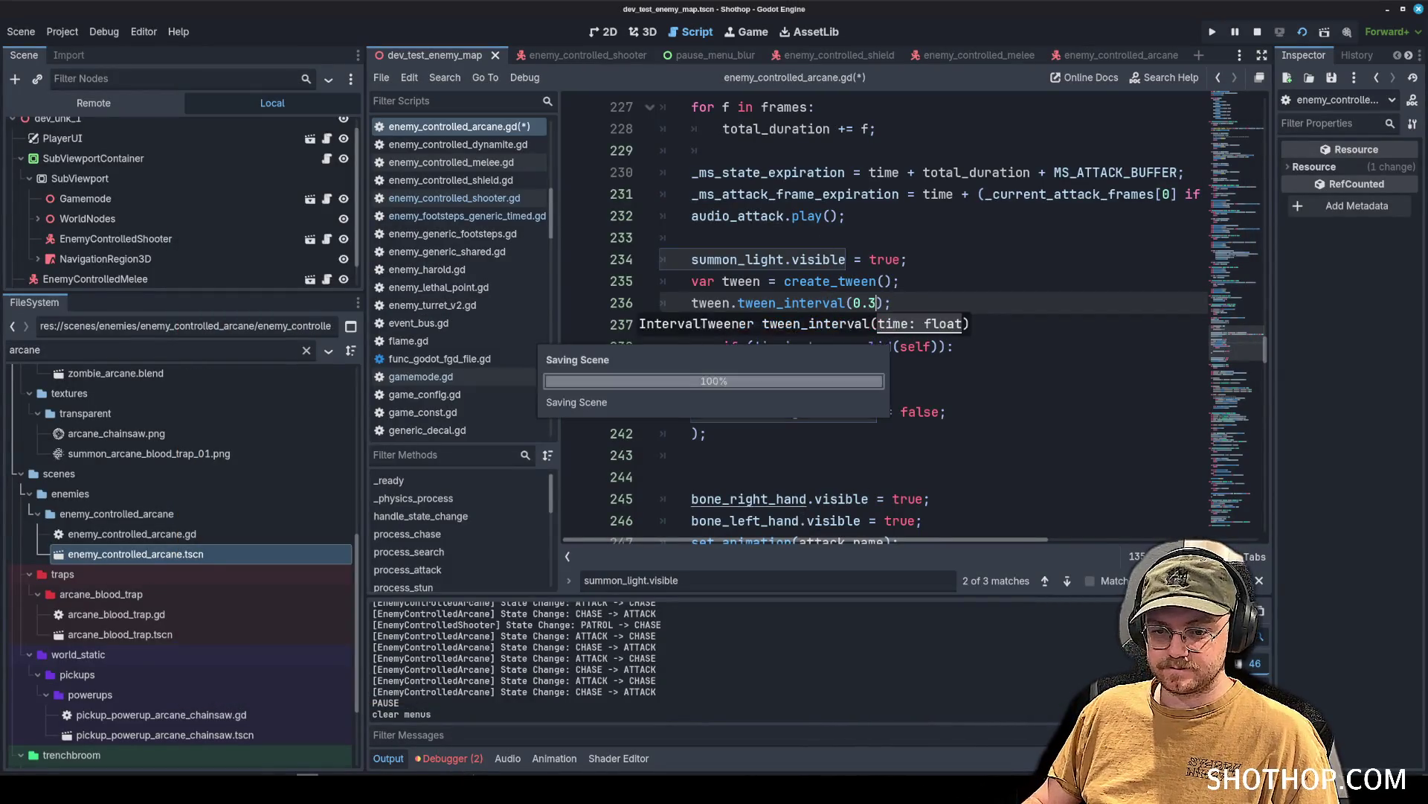
key(Escape)
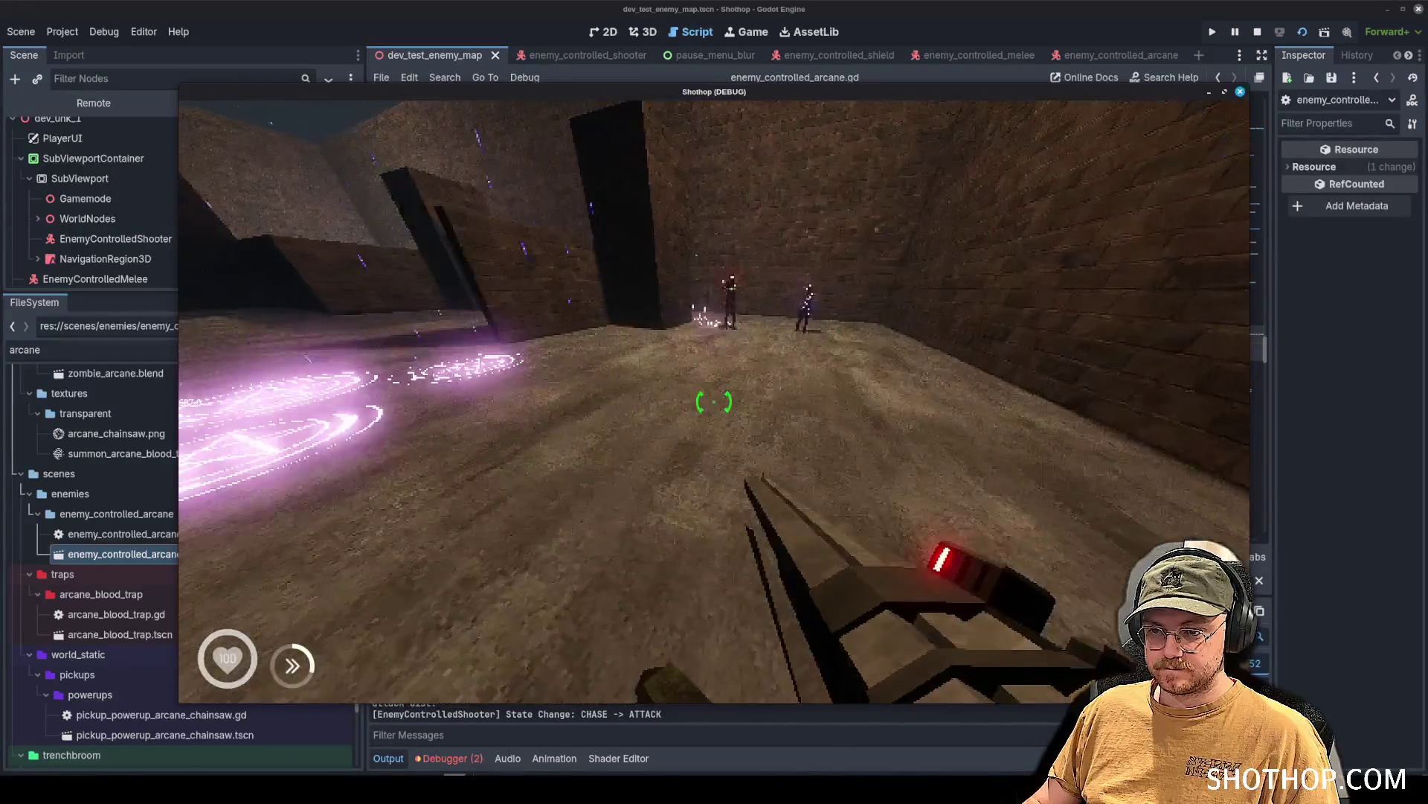
key(Escape)
key(alt+Tab)
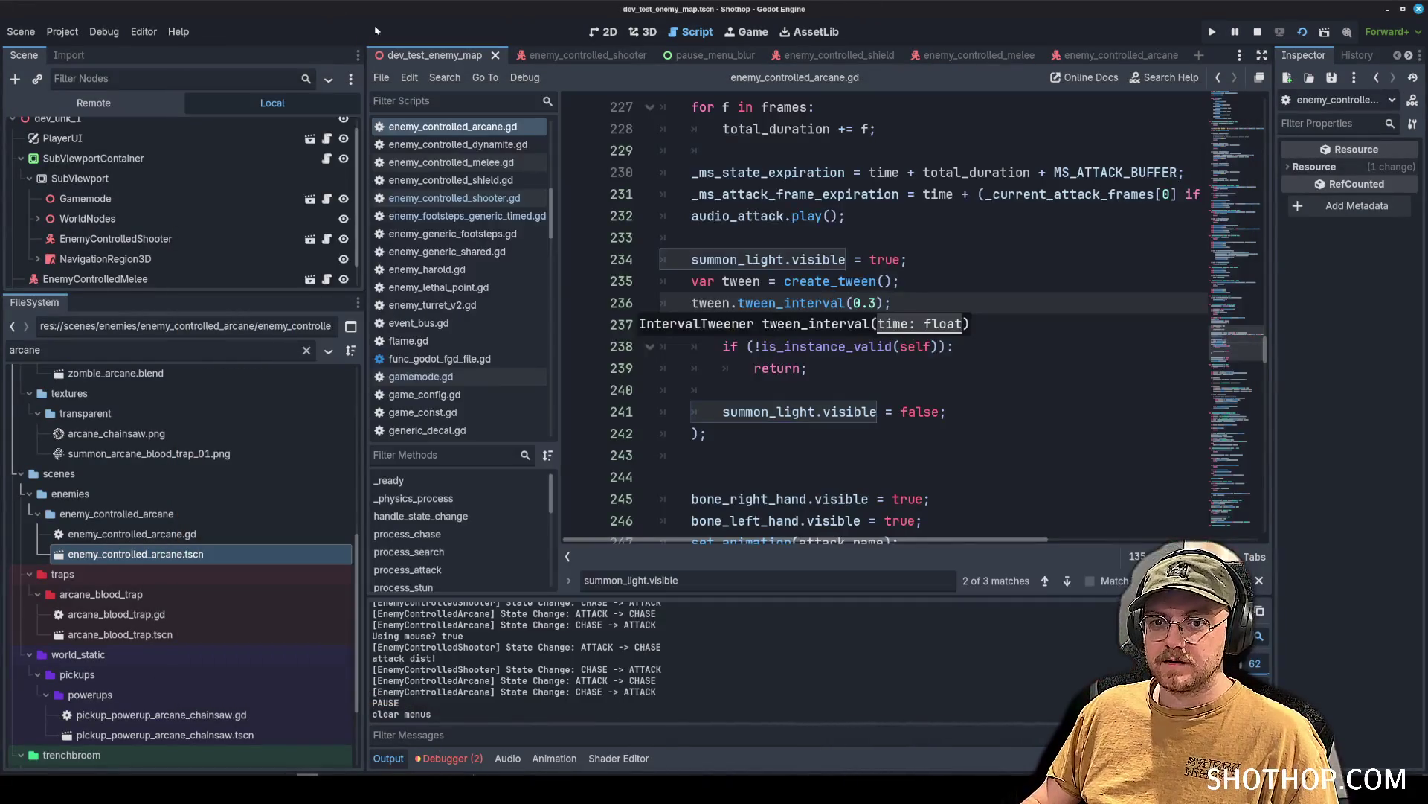
In the enemy_controlled_arcane scene, select the SummonLight node under BoneRightHand.
click(1116, 55)
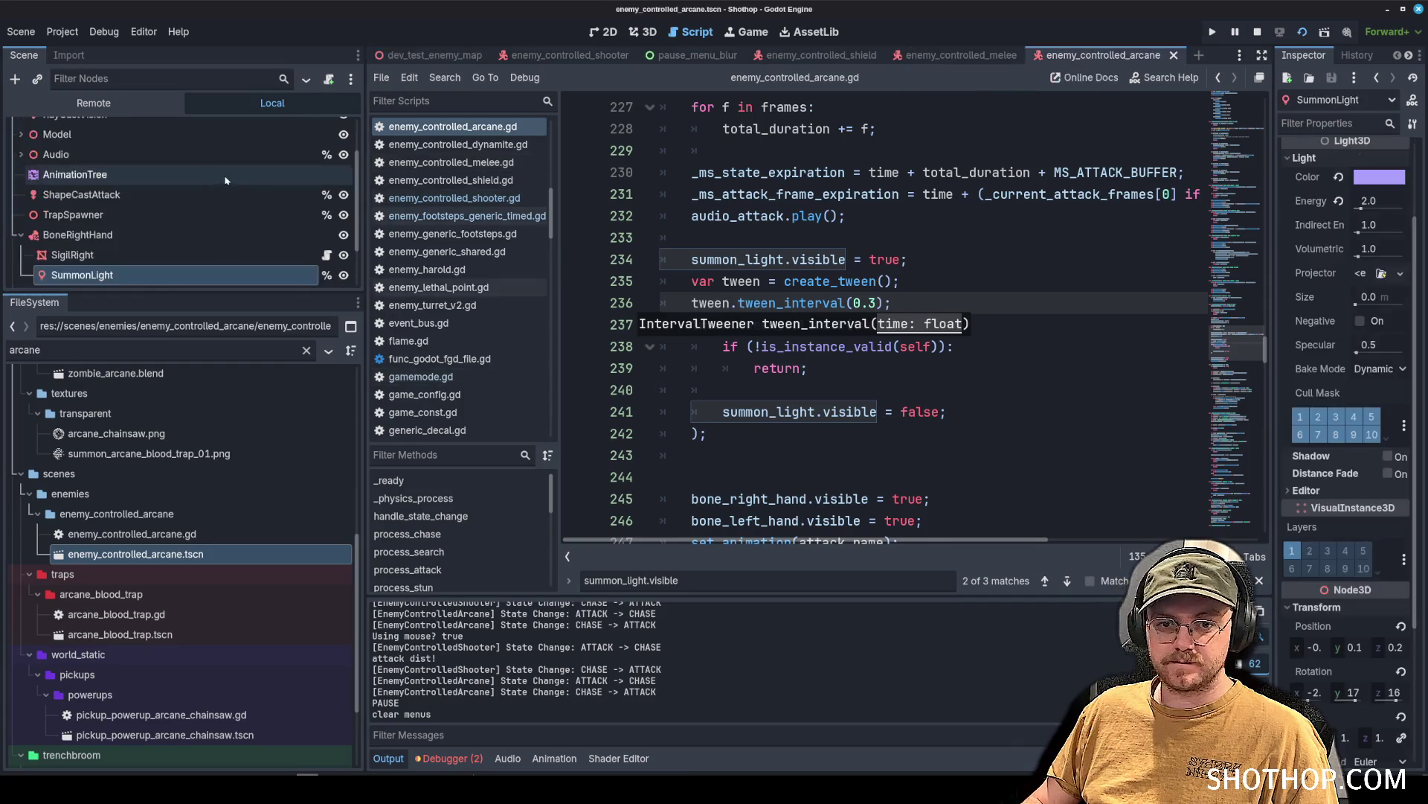
scroll(98, 257, down, 2)
click(30, 215)
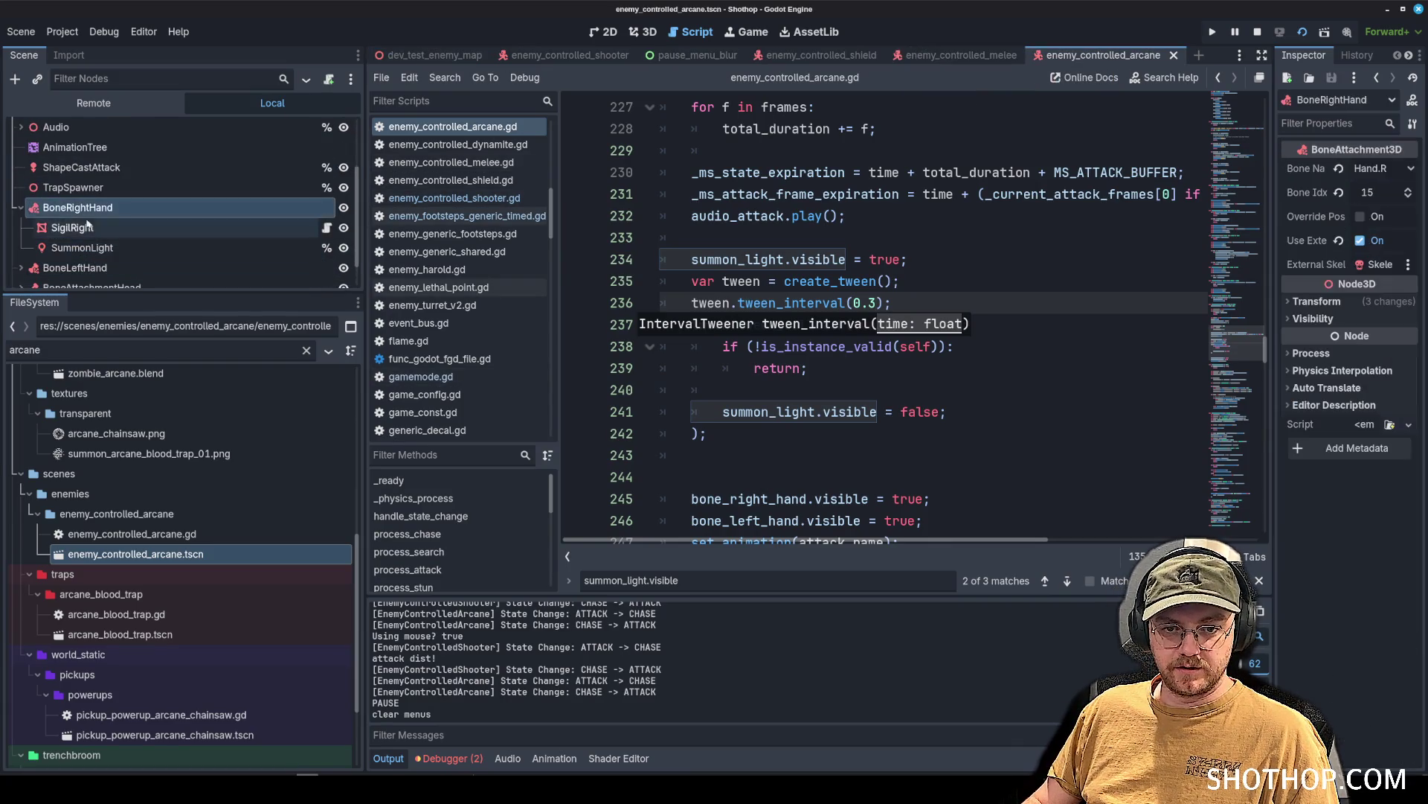
click(21, 215)
click(82, 255)
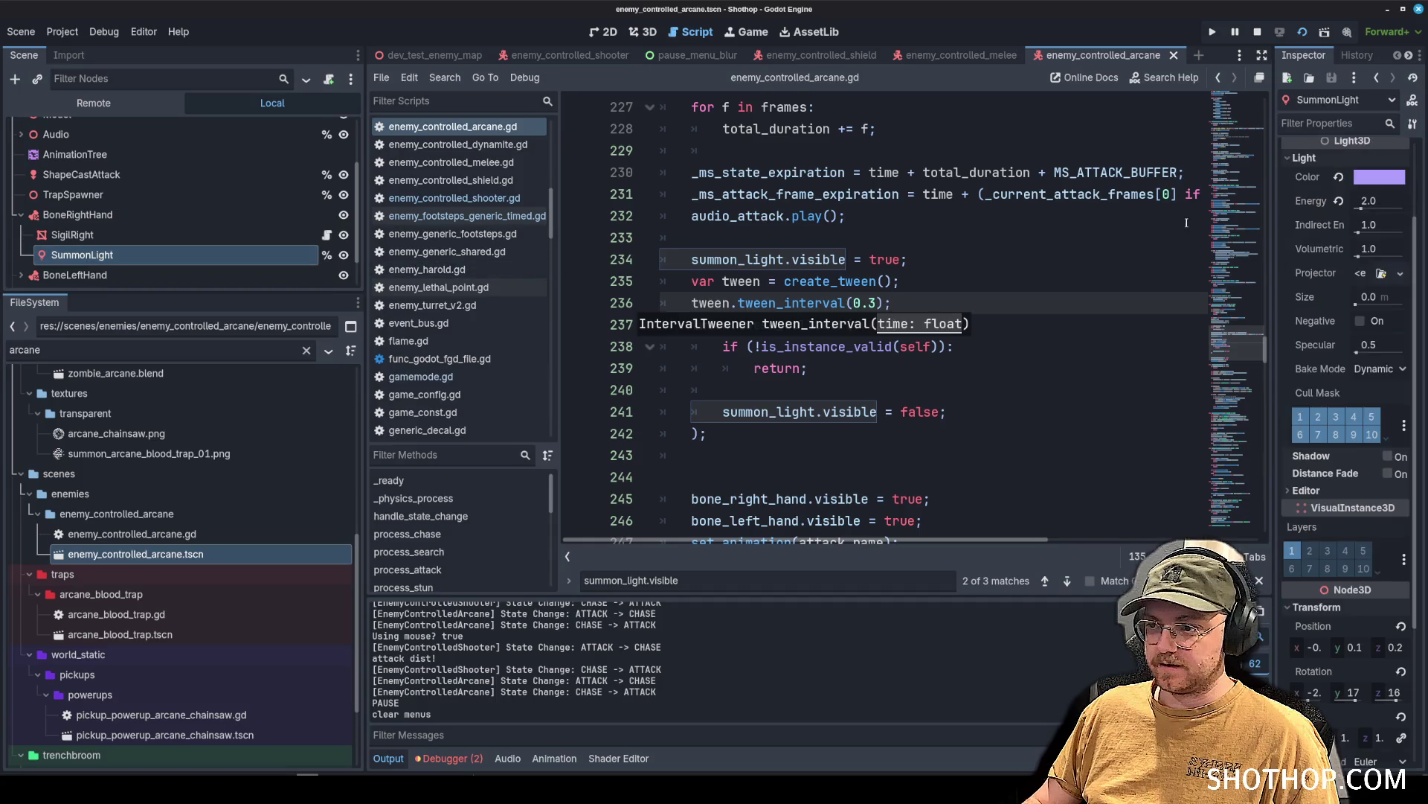
Set SummonLight's Omni Range to 15 and Attenuation to -0.5, save, and launch the game.
drag(1273, 220, 1080, 223)
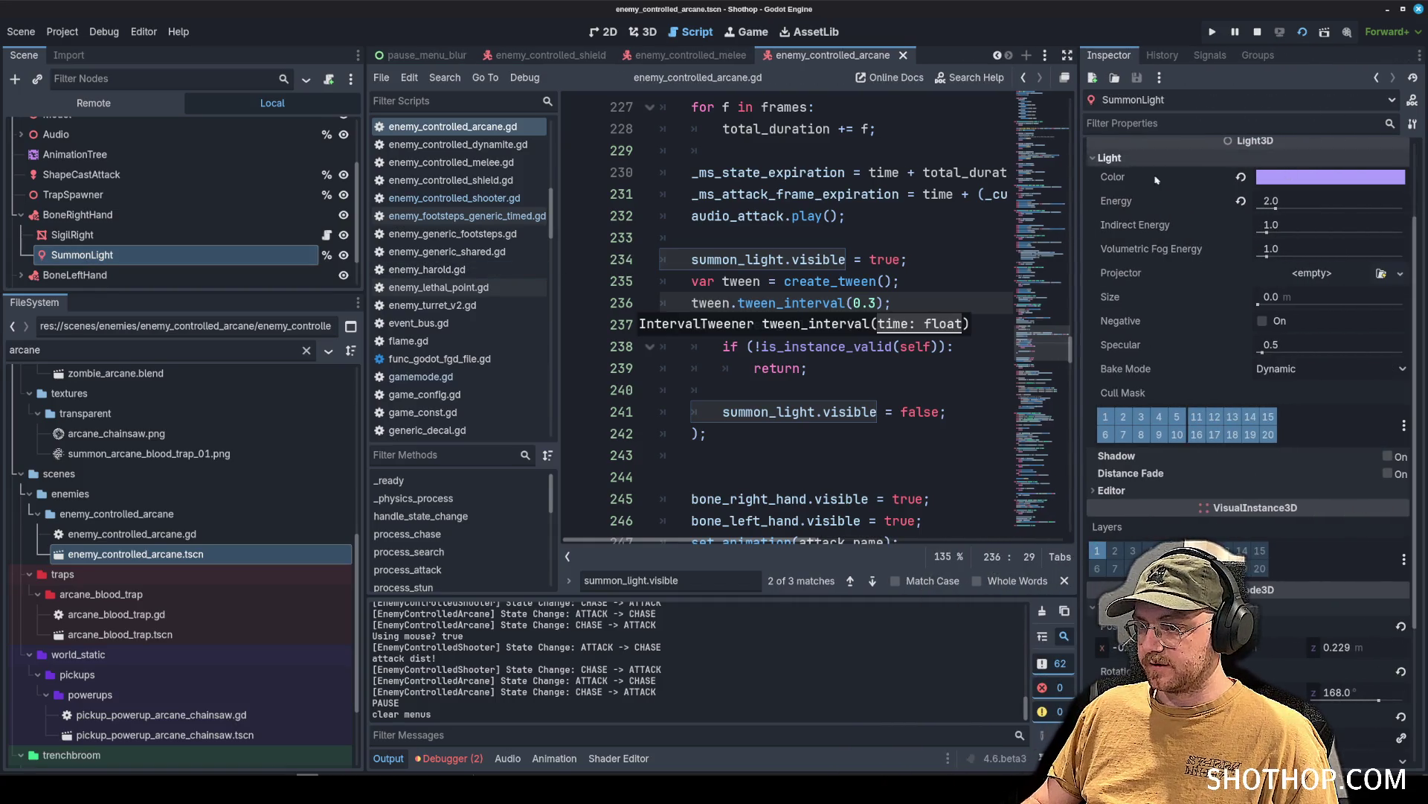
scroll(1123, 148, up, 3)
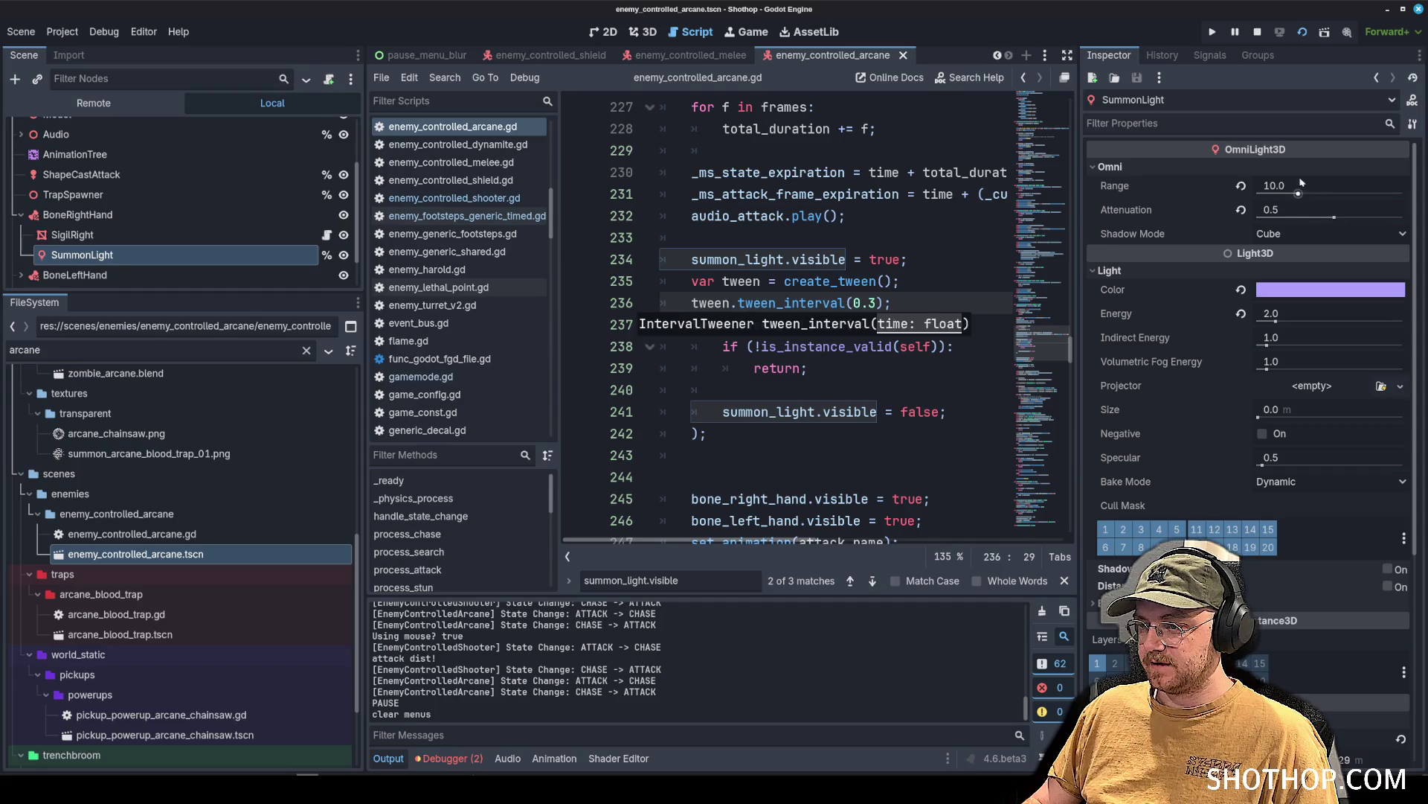
drag(1320, 187, 1339, 187)
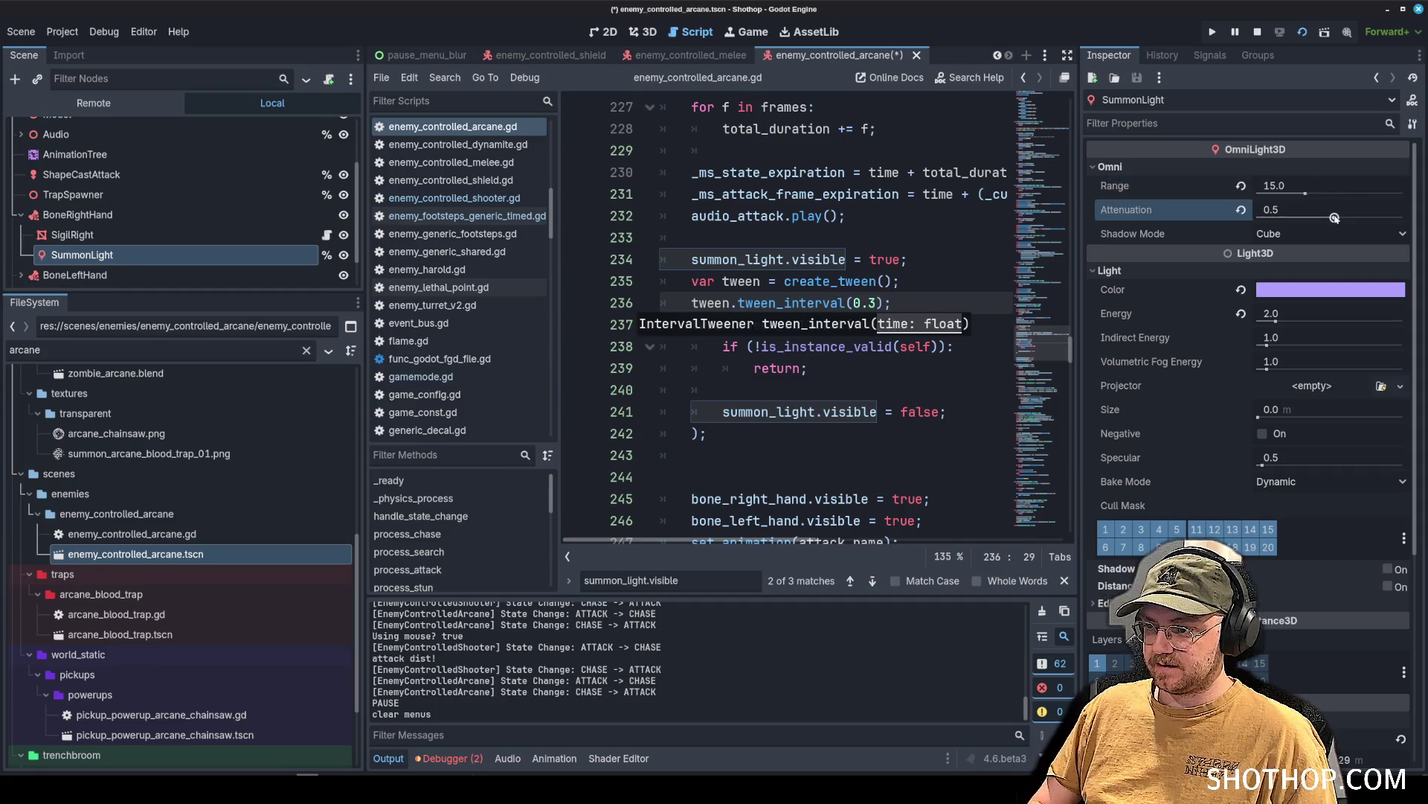
text(-0.5)
key(Return)
key(F5)
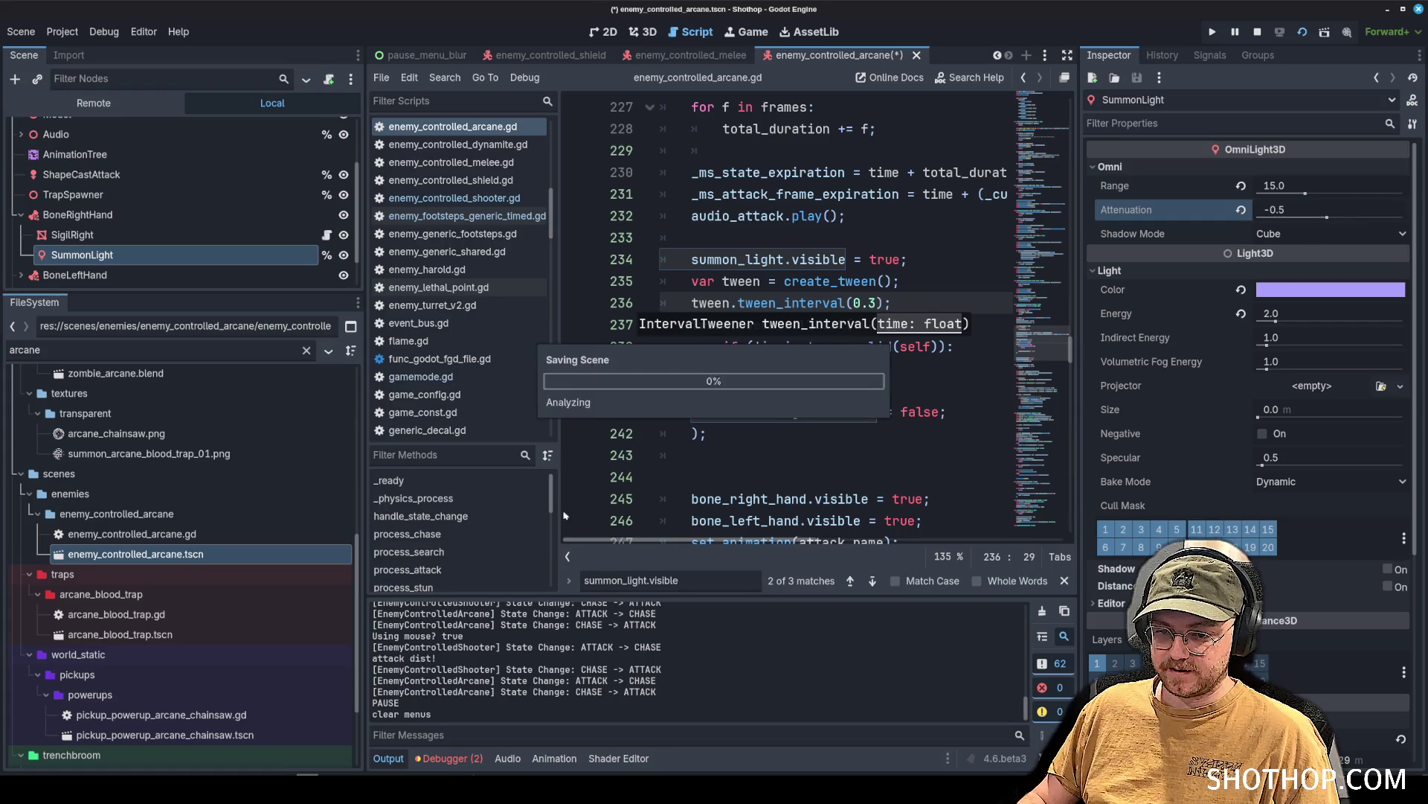
key(w)
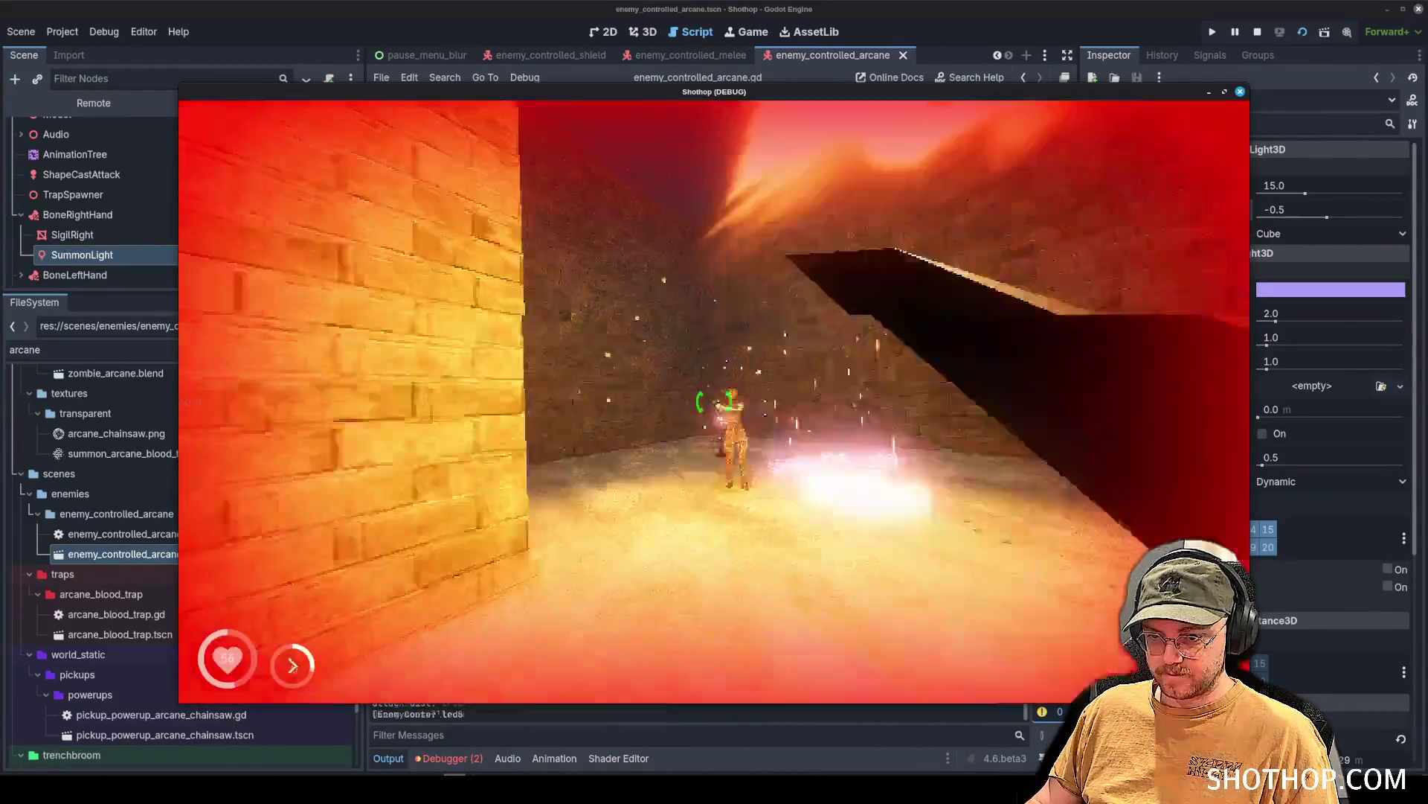
Change the tween_interval to 0.25 and relaunch the game.
key(Escape)
key(F8)
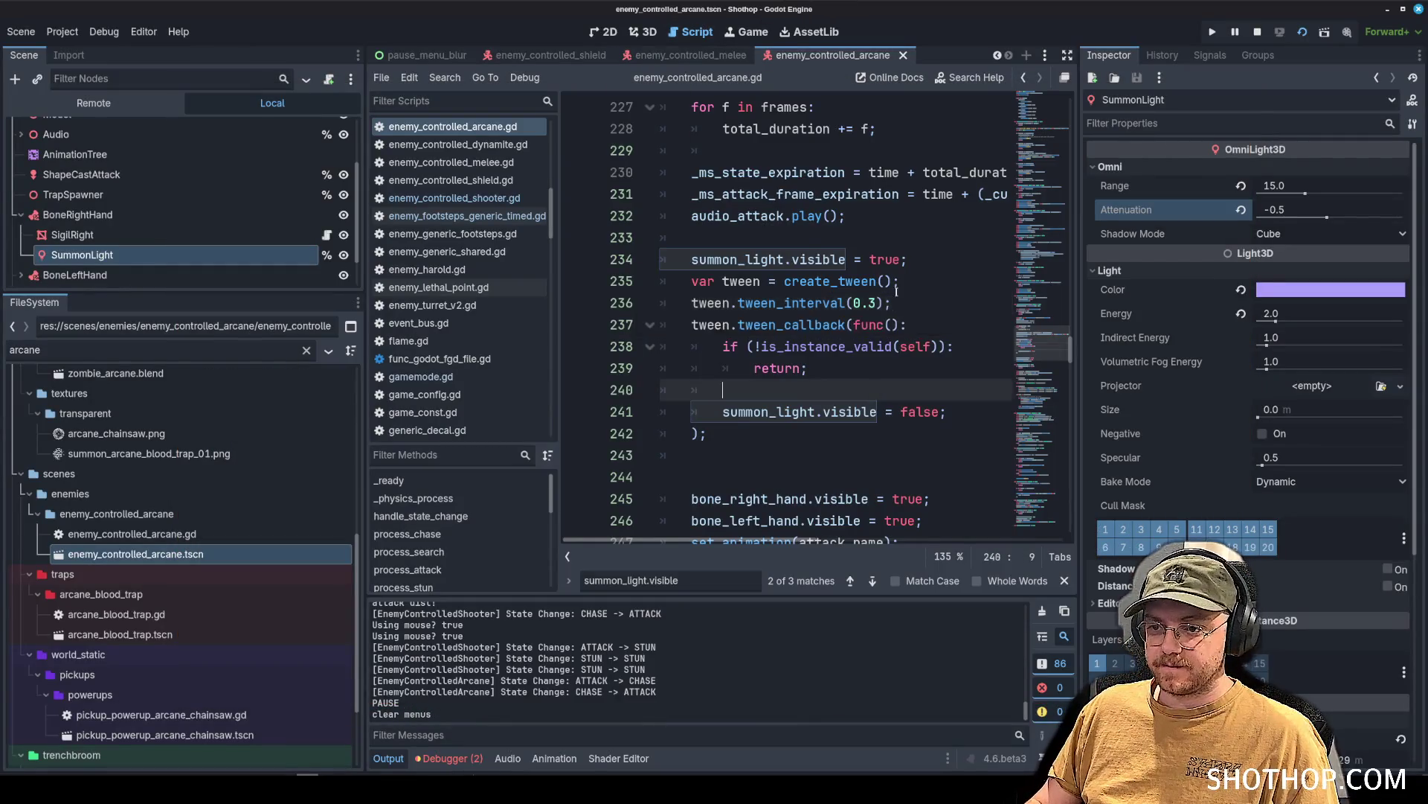
key(BackSpace)
text(2)
key(F5)
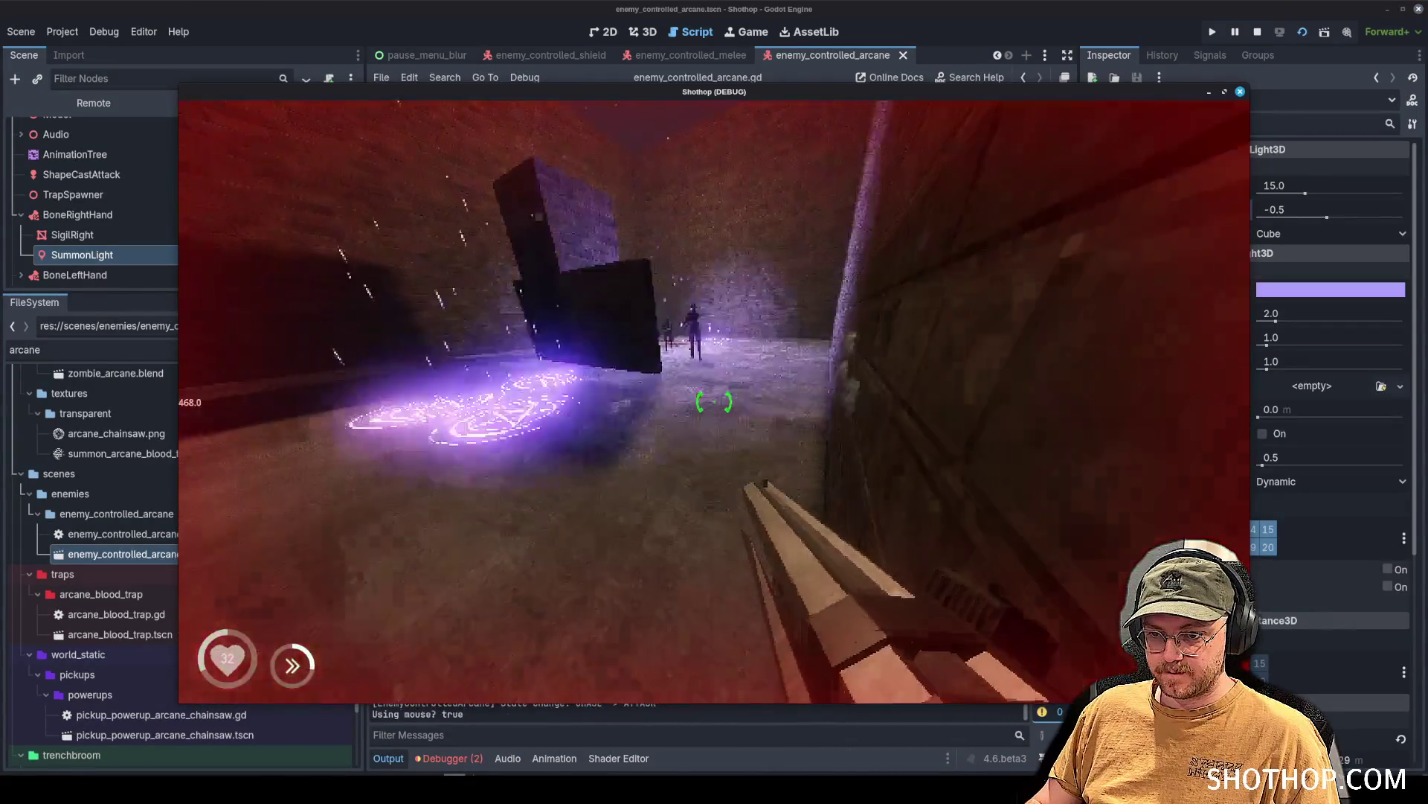
Play-test the arcane enemy's summon circles, then pause and return to the editor.
key(Escape)
key(F8)
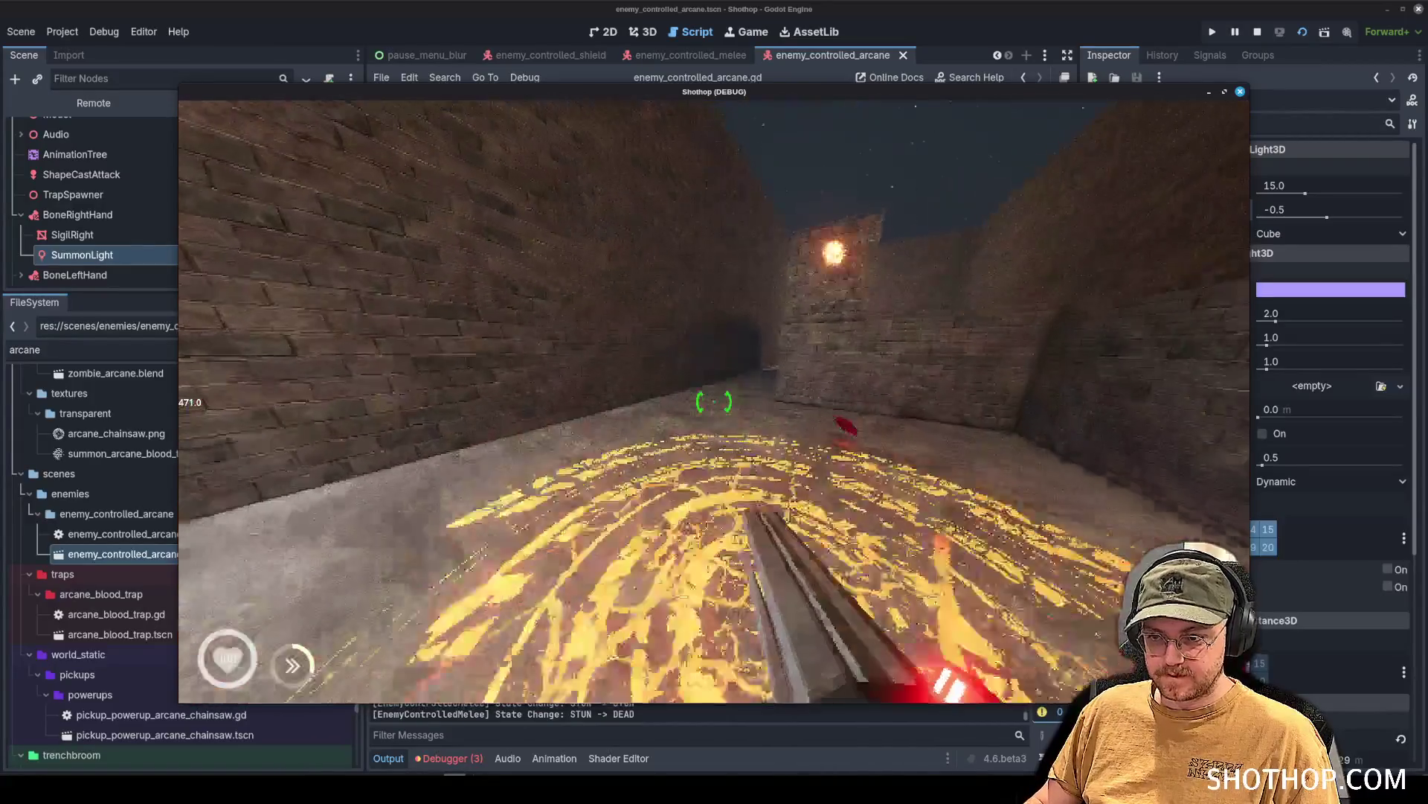
key(w)
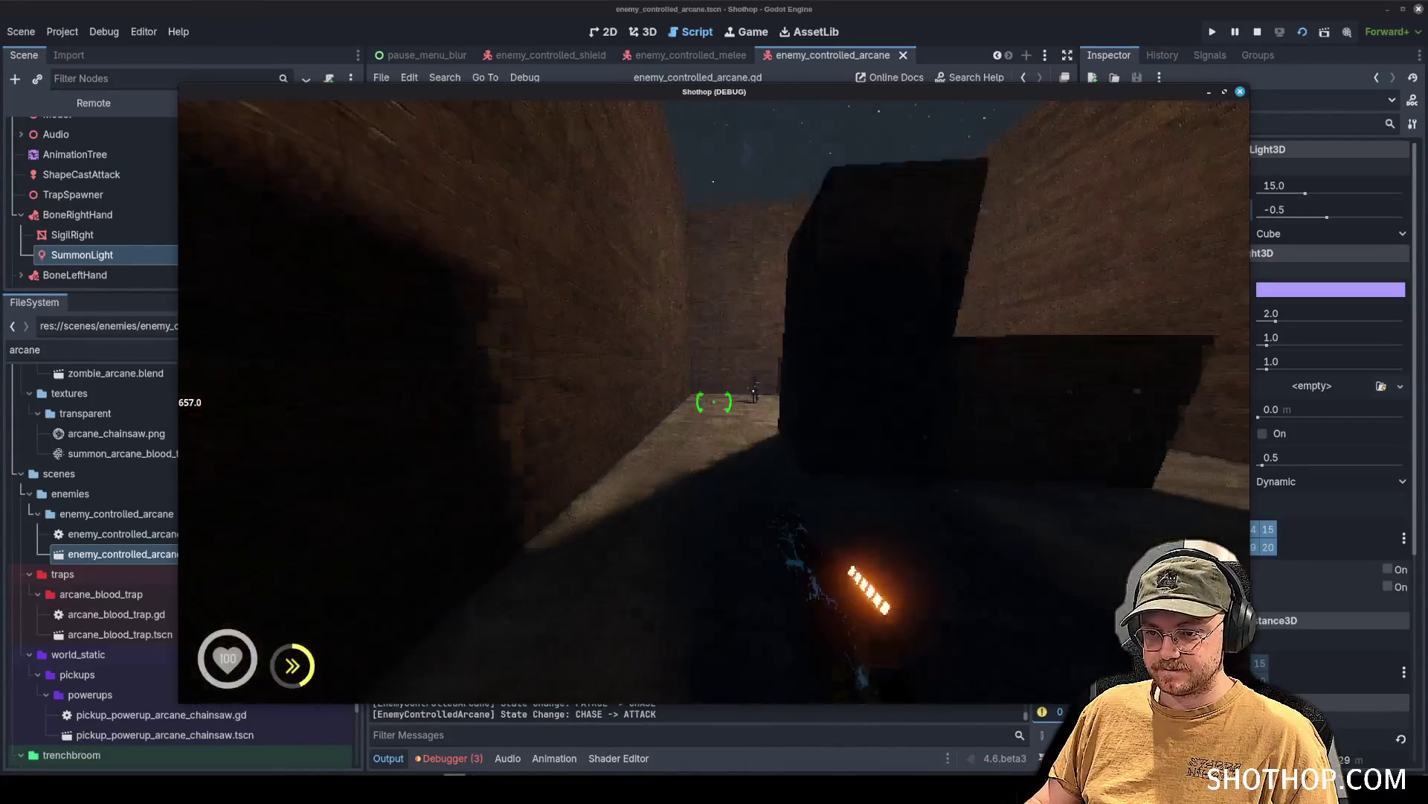
key(shift)
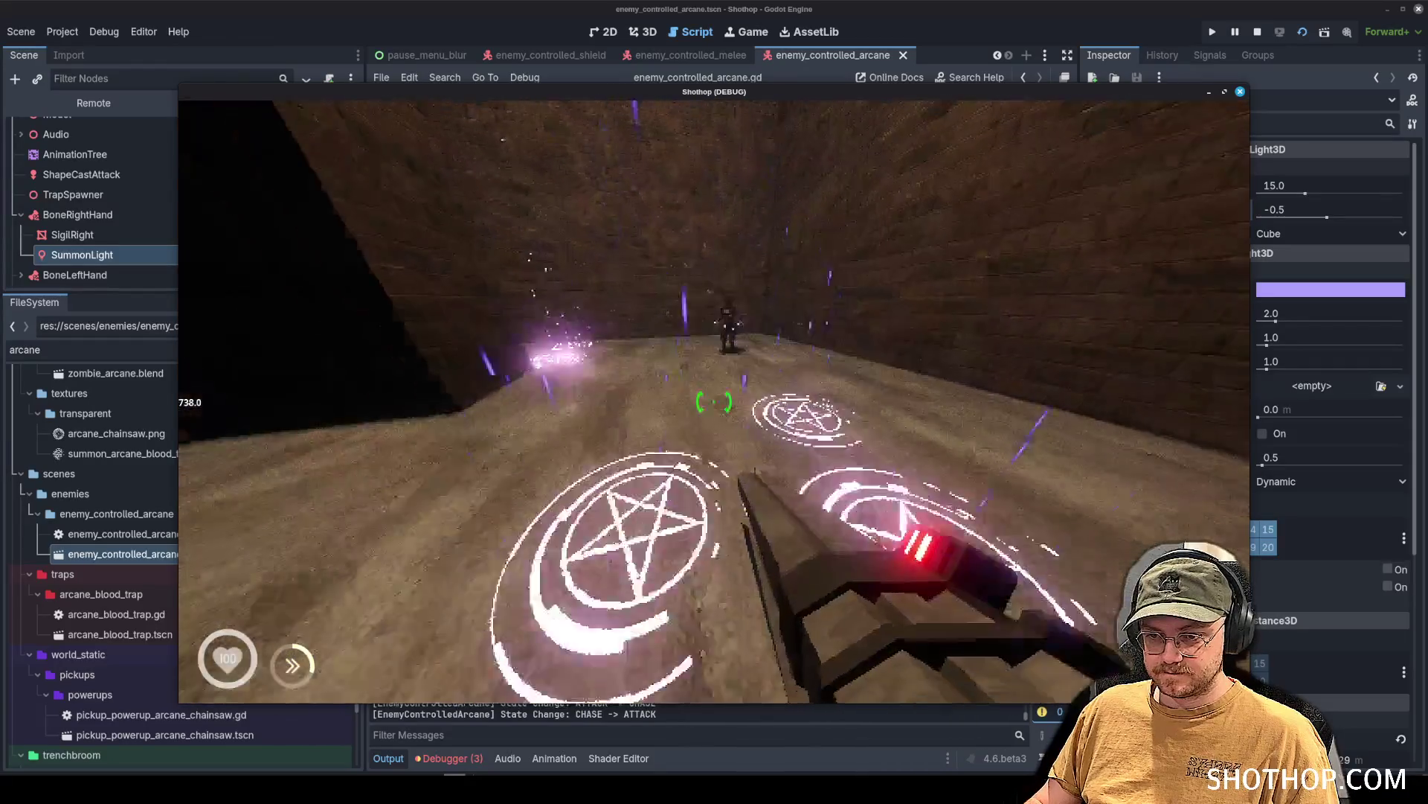
key(s)
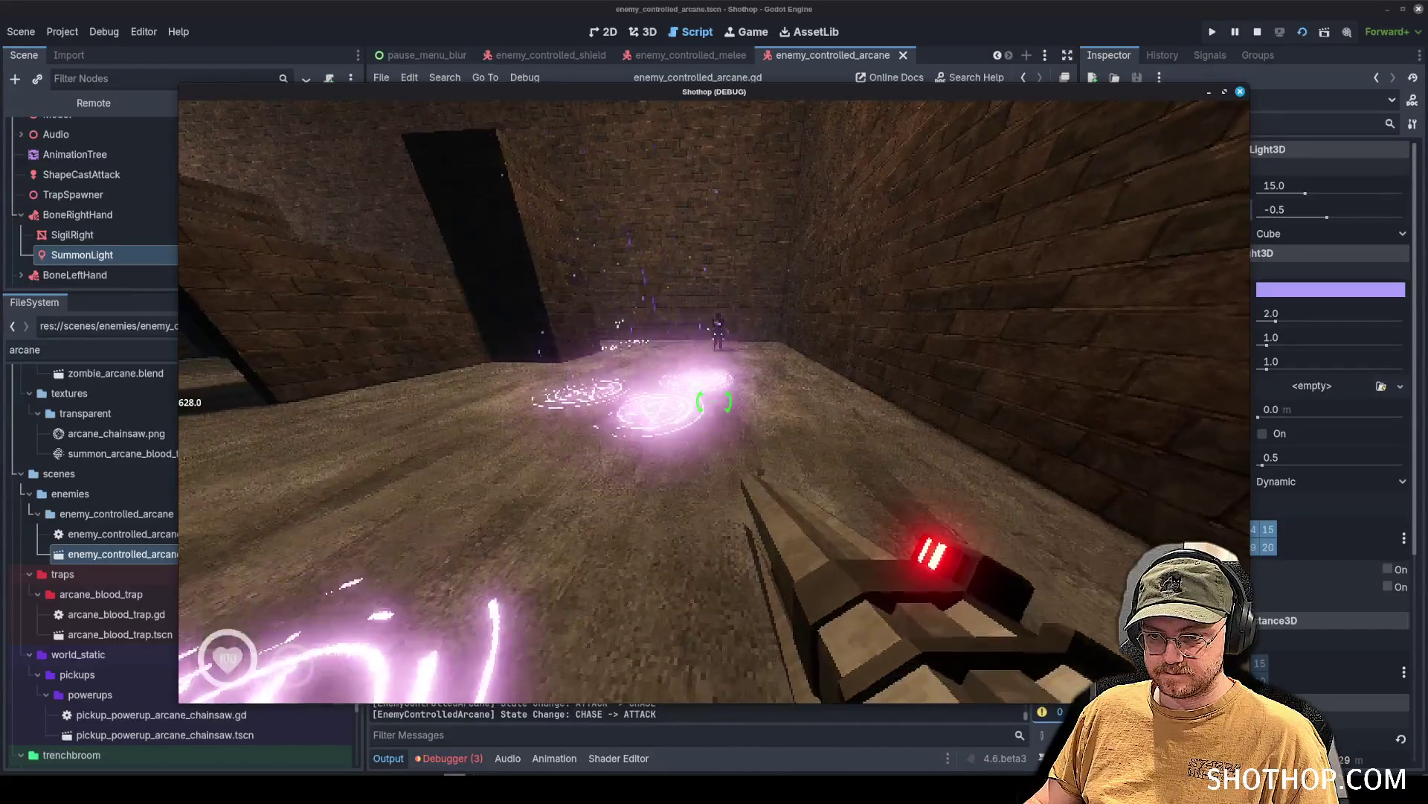
key(Escape)
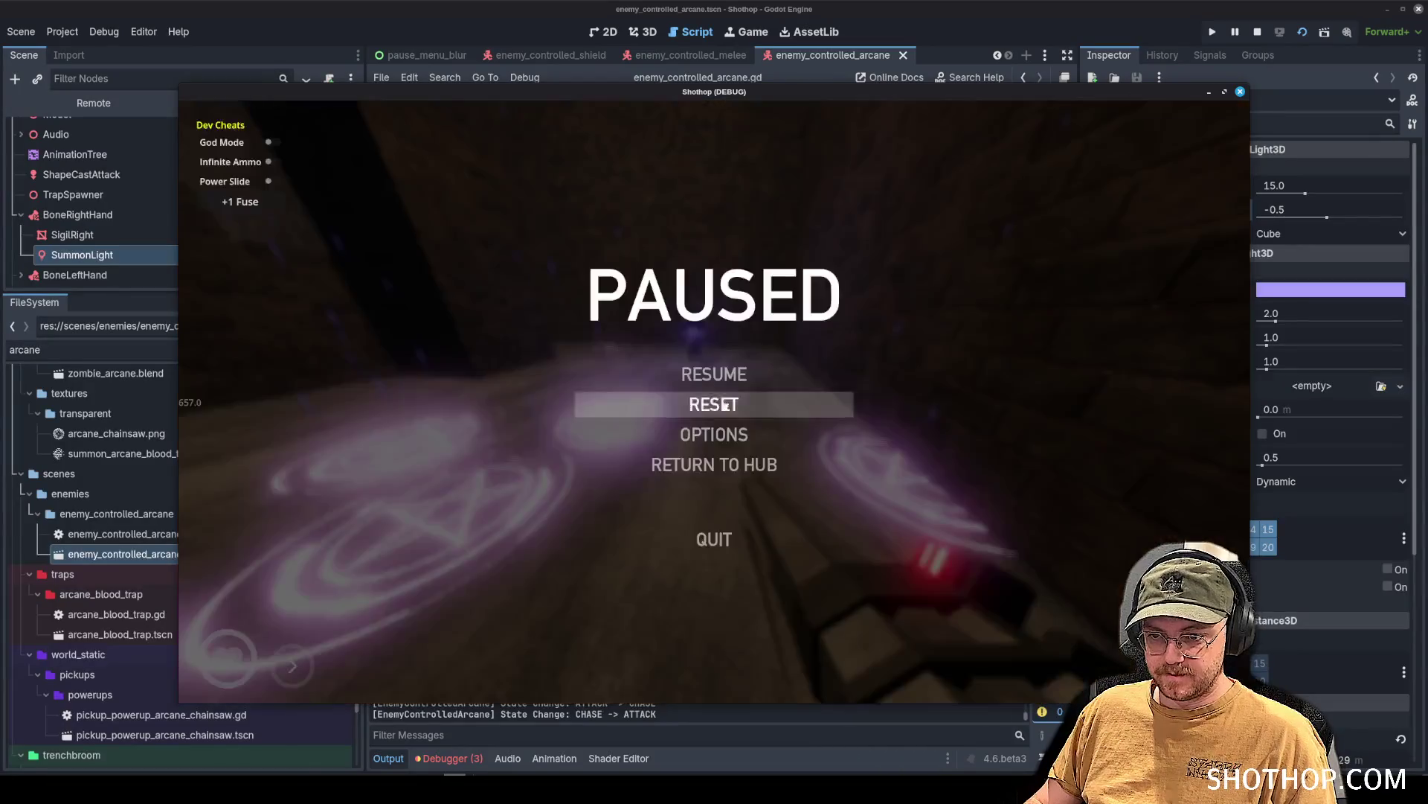
key(alt+Tab)
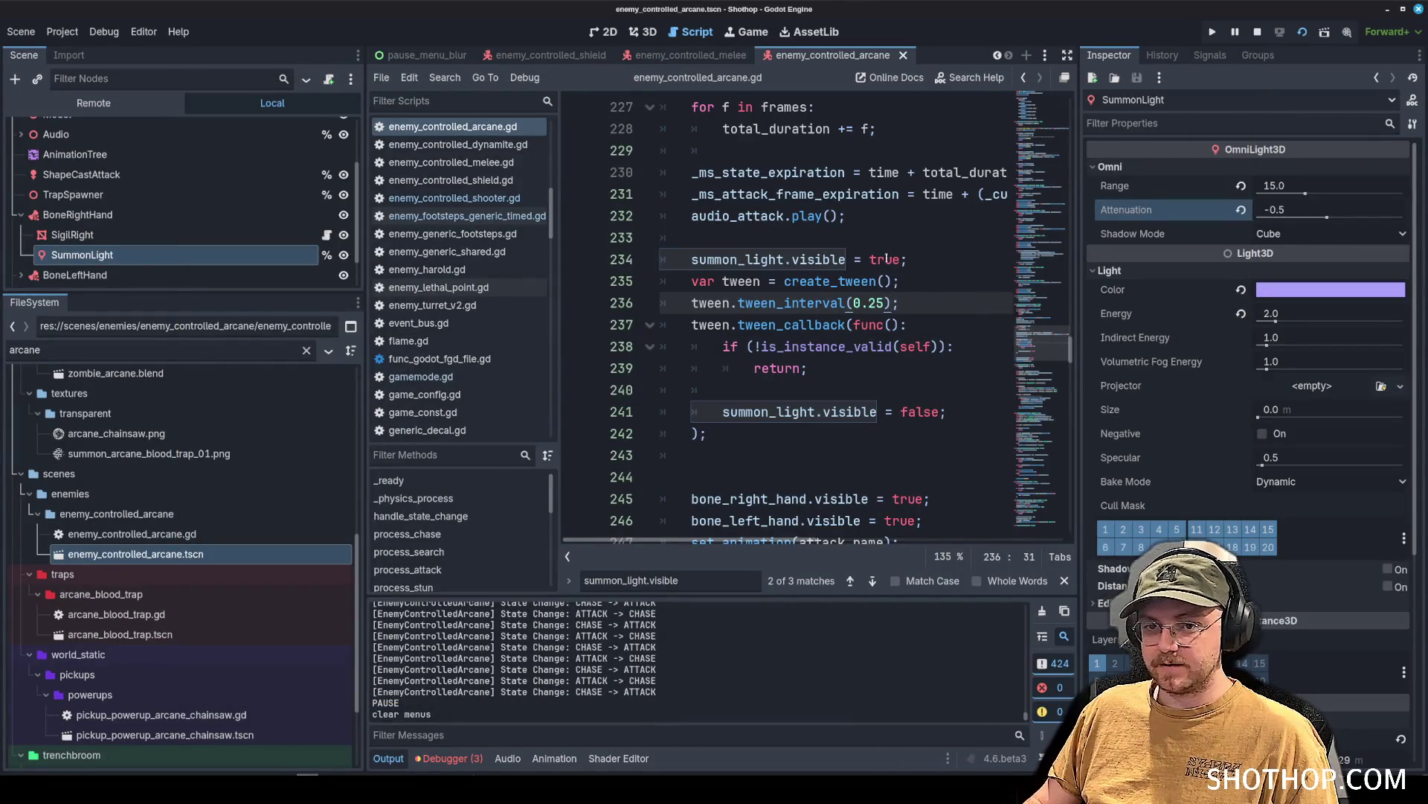
Scroll to handle_attack_frame around line 250 and narrow the left dock to widen the code.
click(1030, 254)
mouse_move(1037, 274)
mouse_down()
mouse_move(1045, 255)
mouse_move(1045, 349)
mouse_up()
click(960, 294)
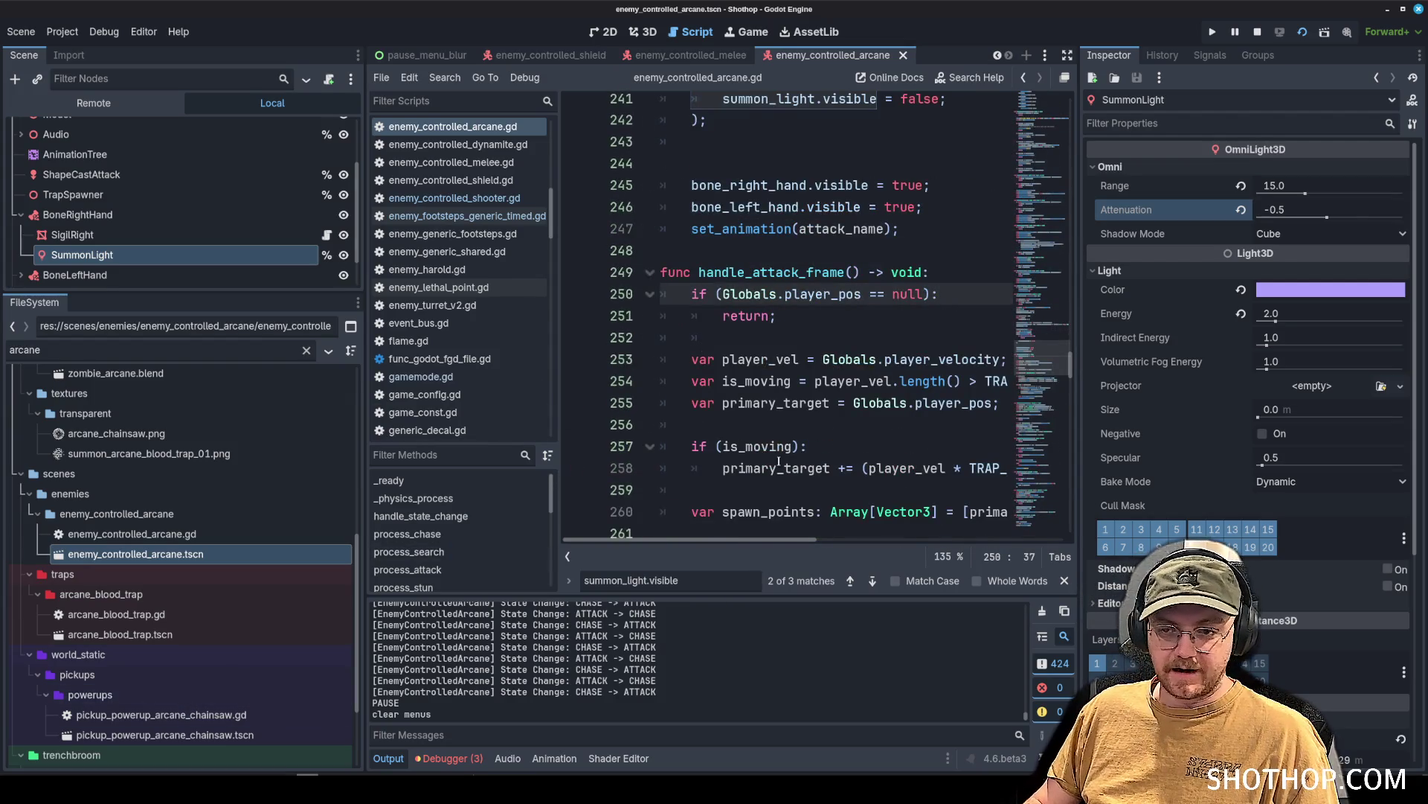
scroll(779, 461, up, 1)
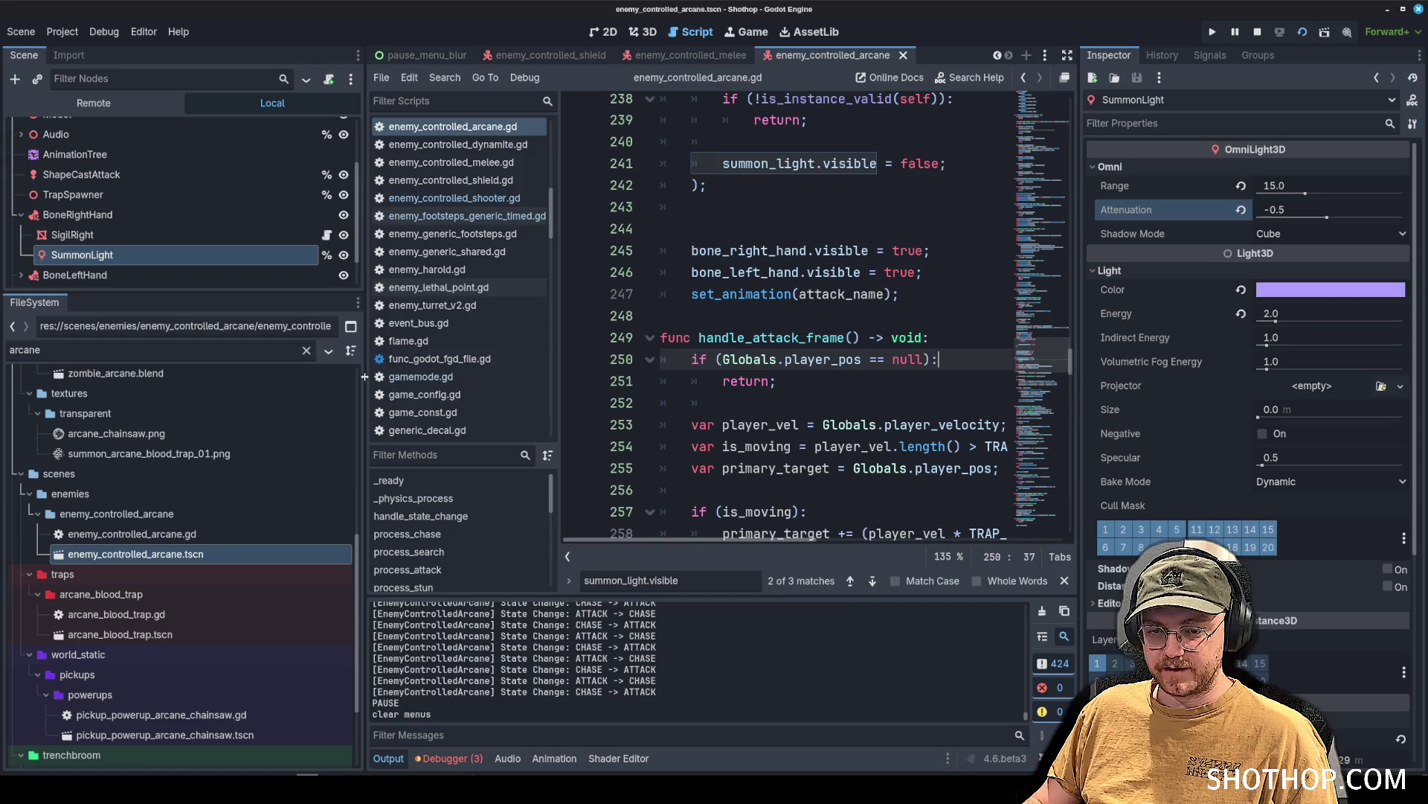
drag(365, 376, 307, 377)
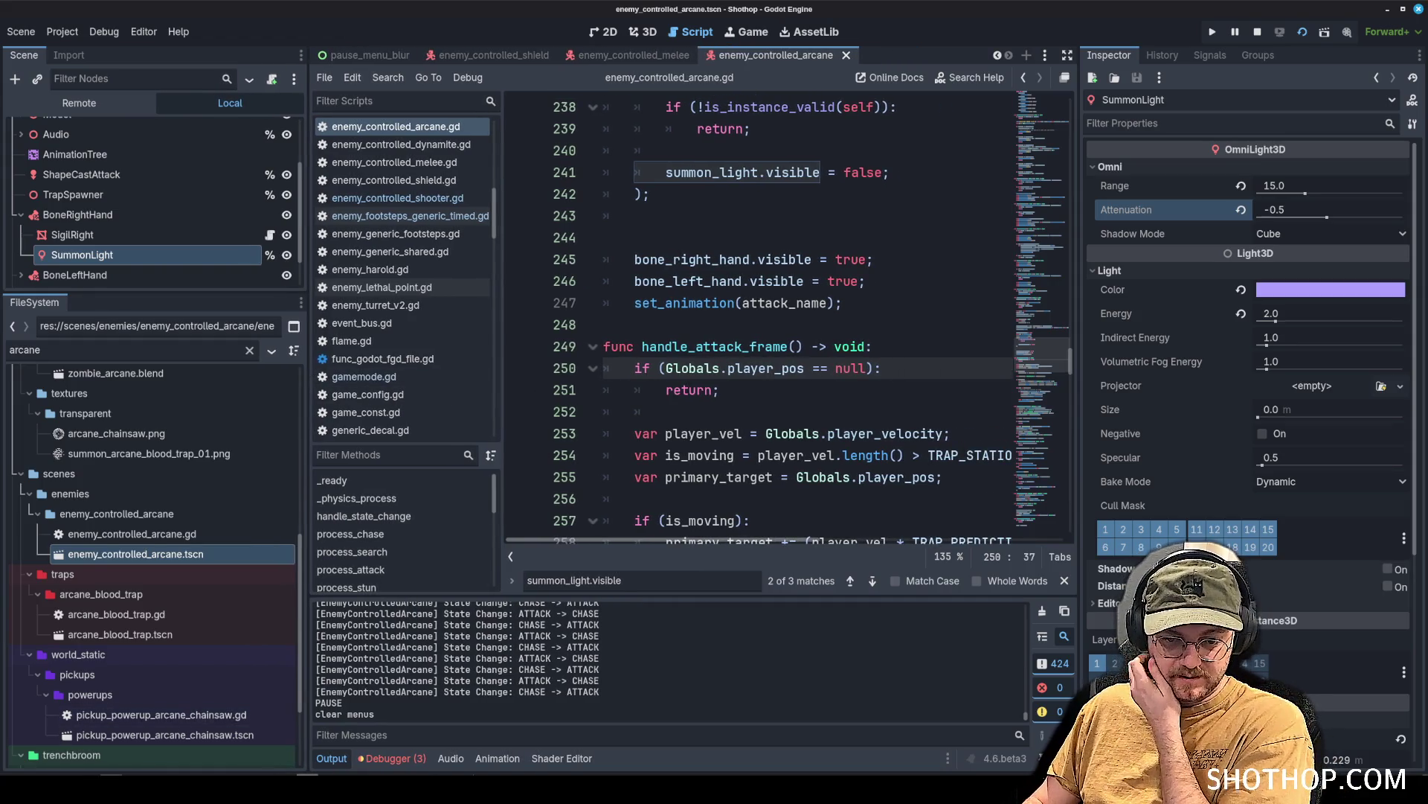
key(alt+Tab)
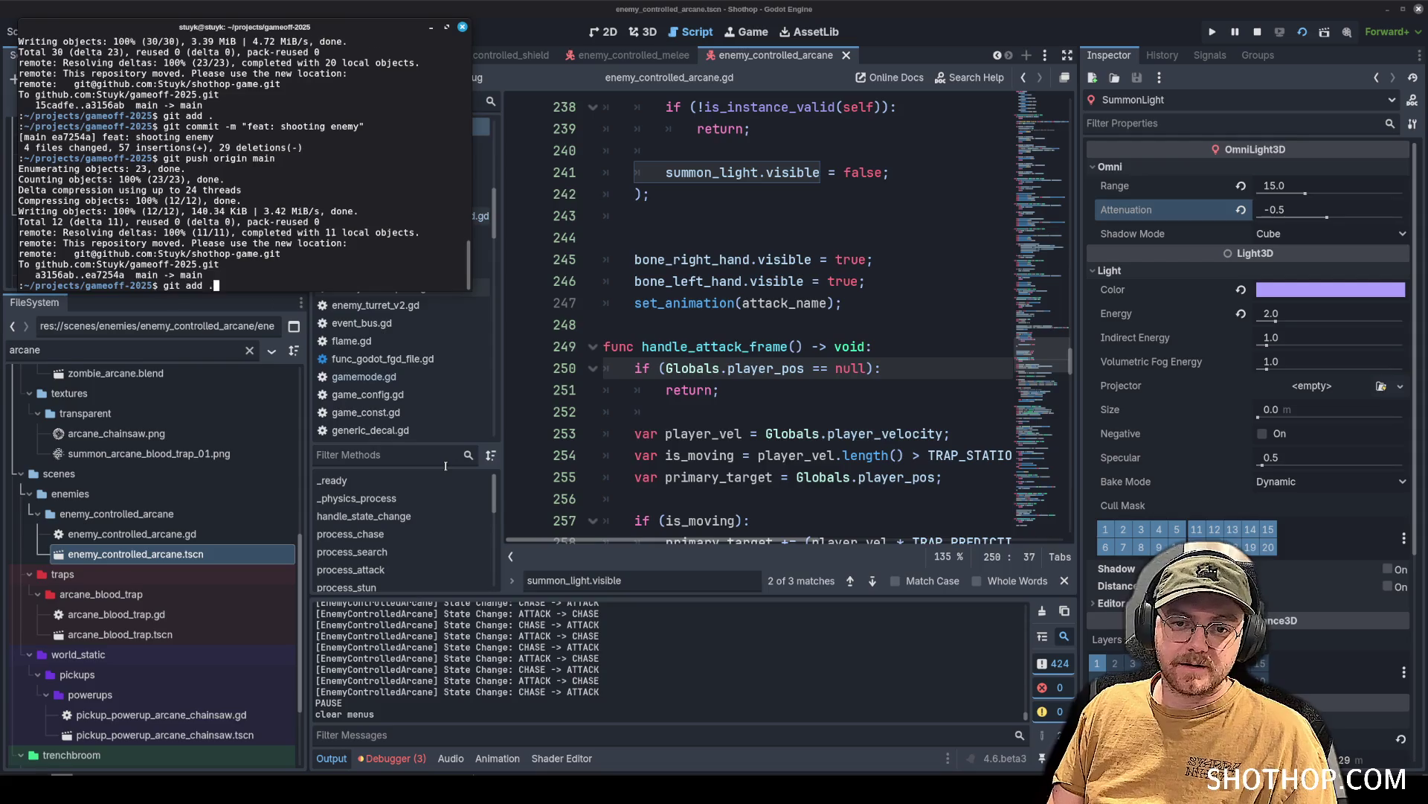
Stage all changes, commit as "feat: add footsteps to all enemies", and push to origin main.
key(Return)
text(co)
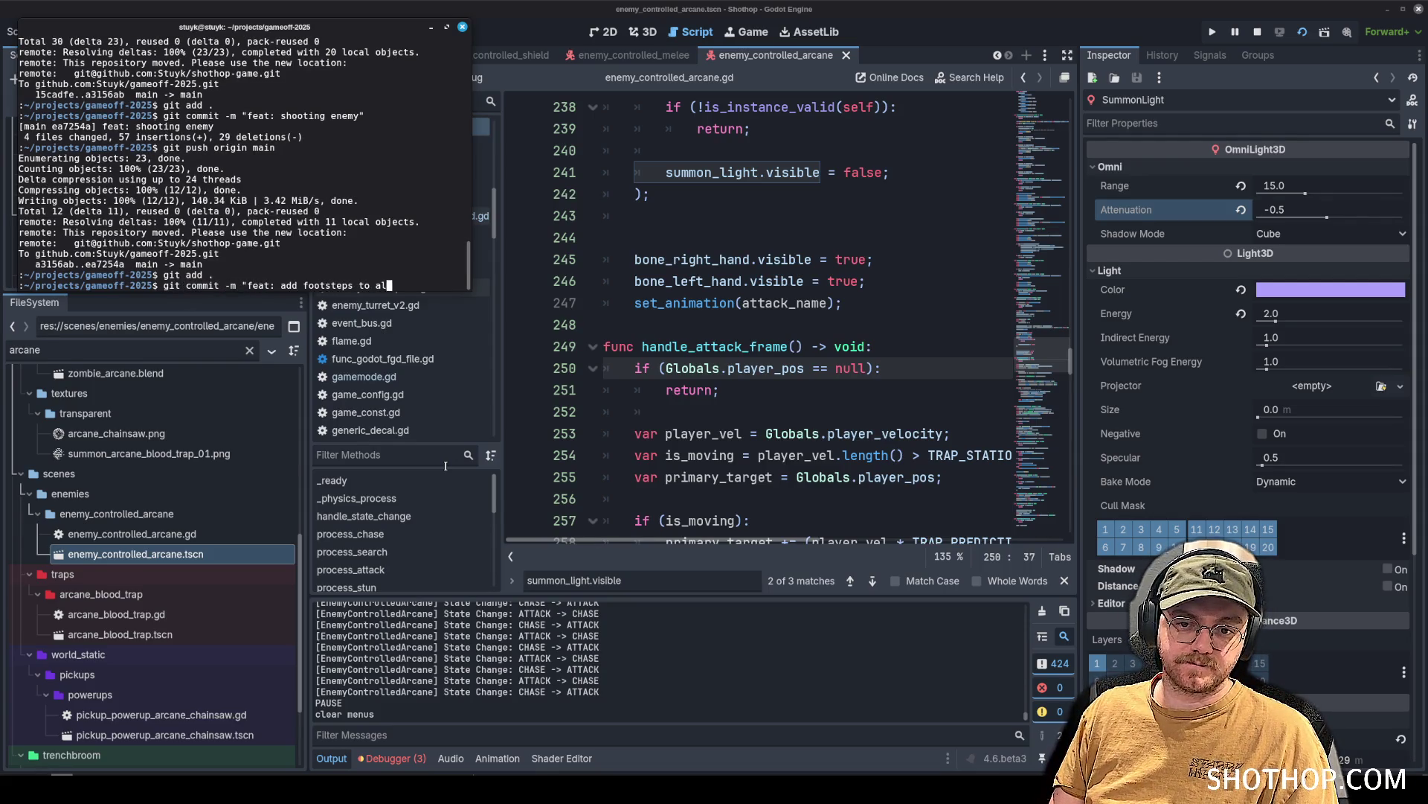
text(s")
key(Return)
text(git push origin m)
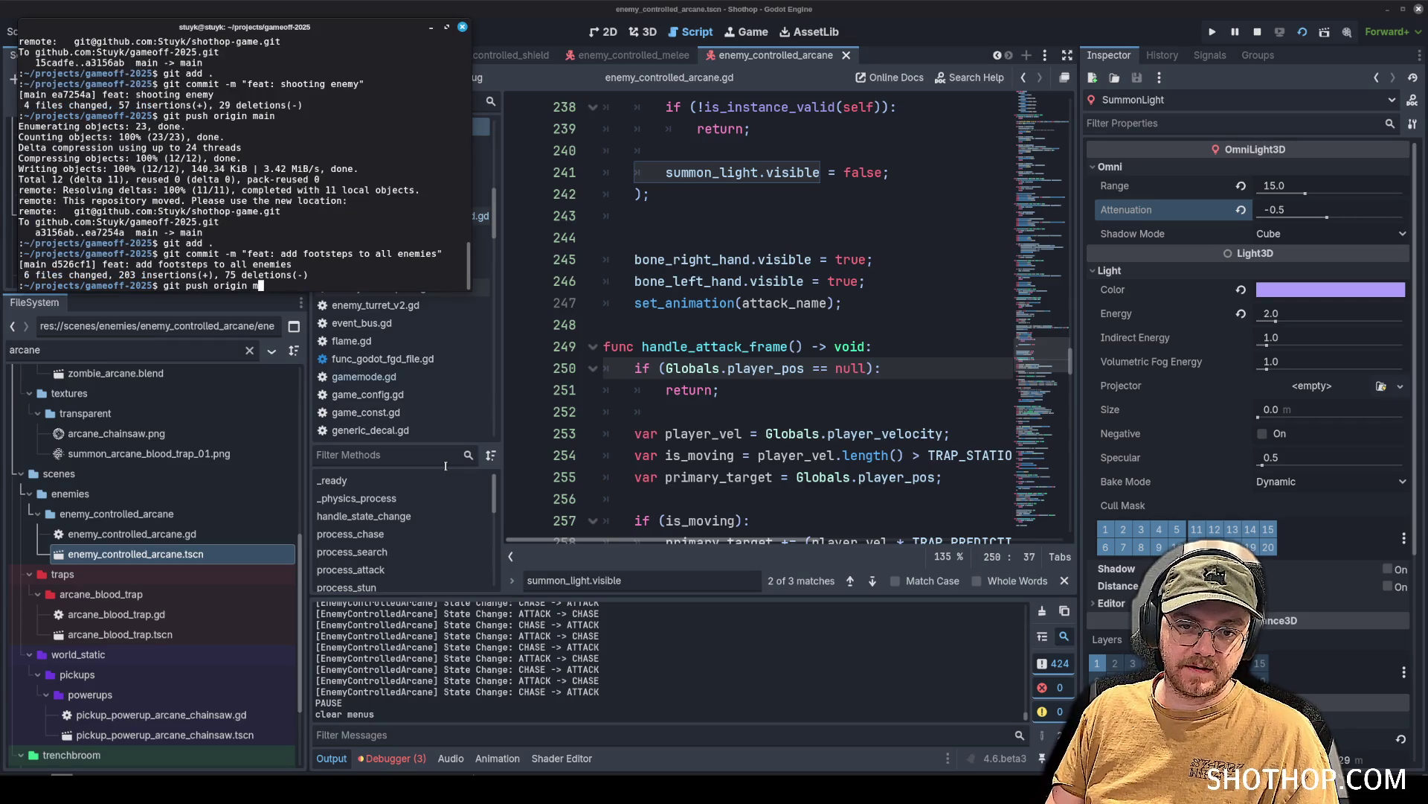
text(ain)
key(Return)
click(597, 9)
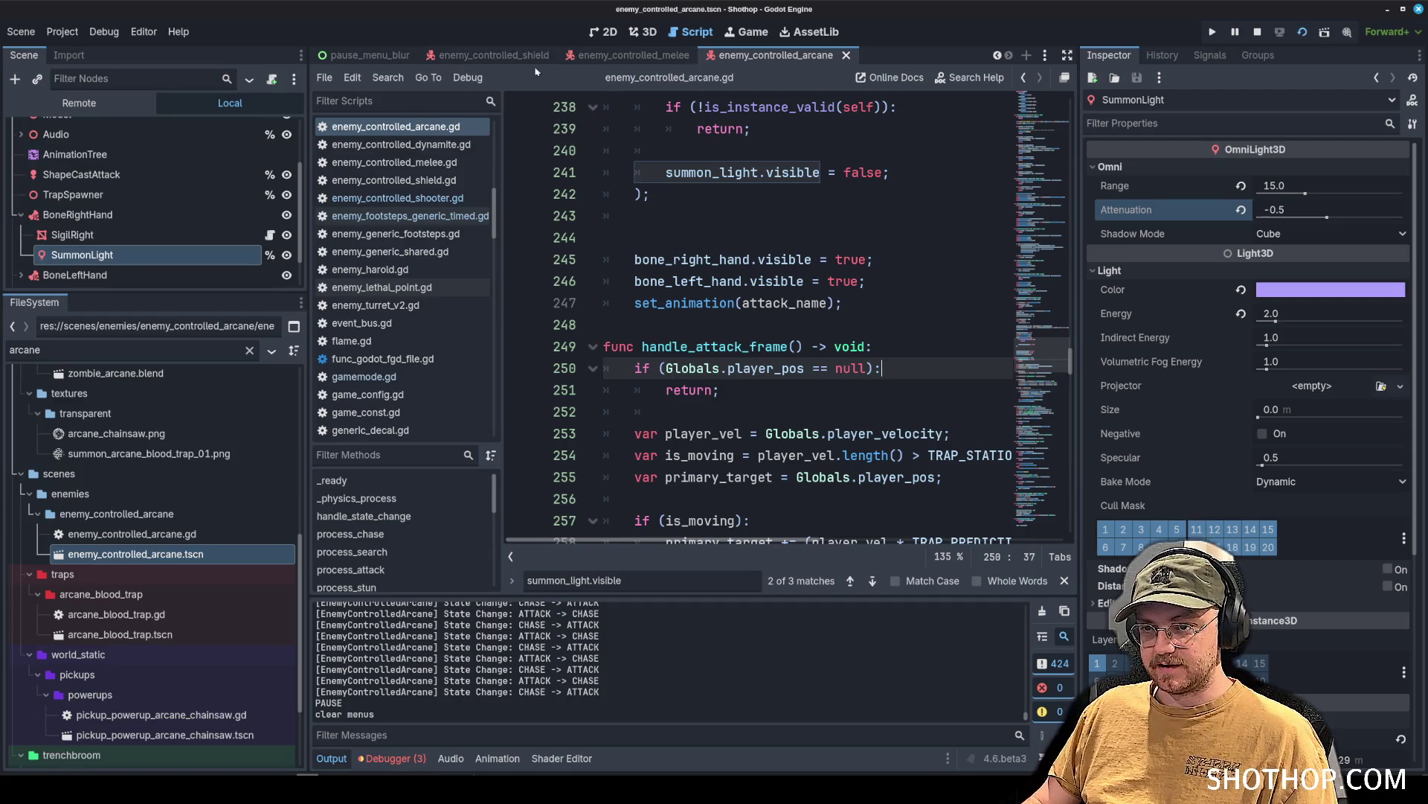
key(ctrl+Tab)
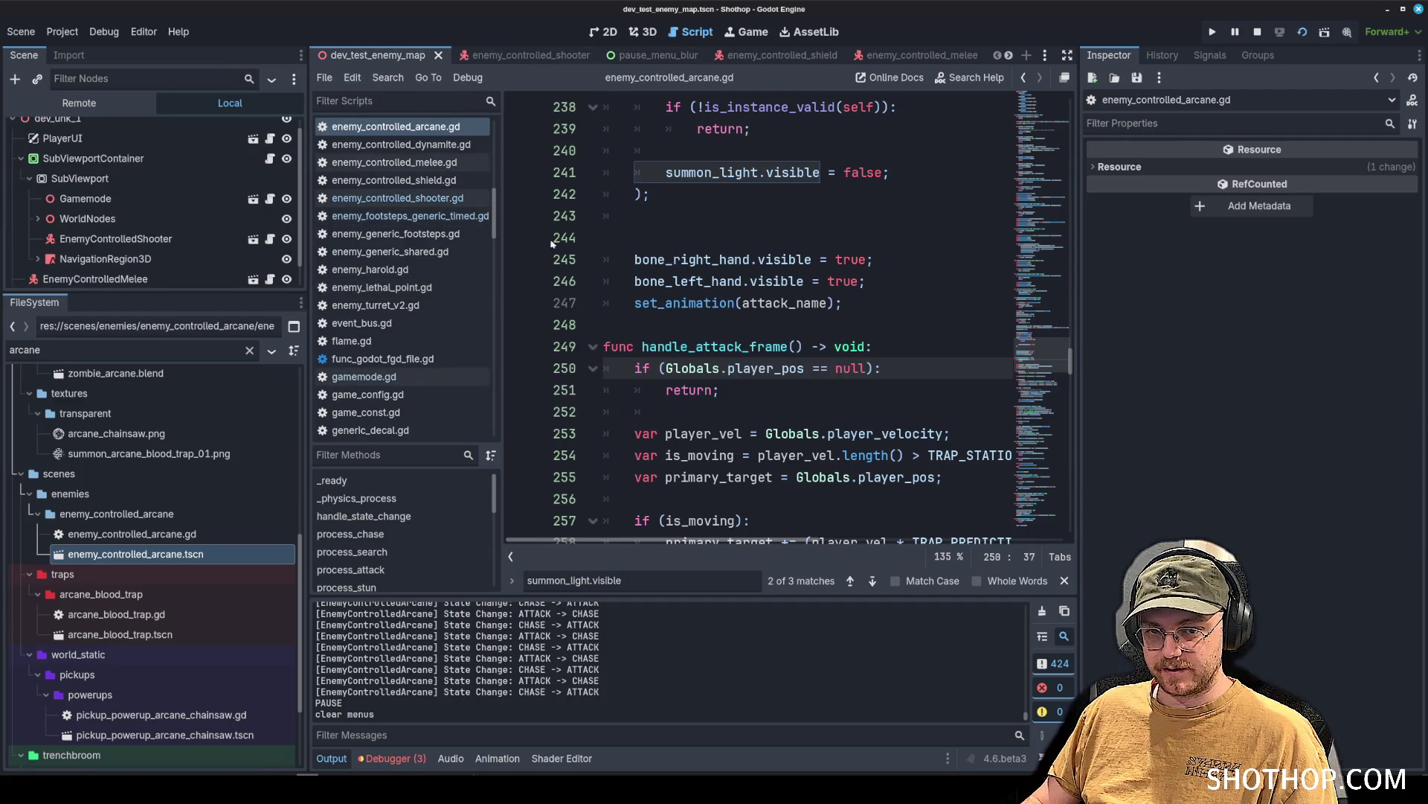
In the 3D view, move EnemyControlledMelee and EnemyControlledArcane above NavigationRegion3D in the tree.
click(641, 33)
scroll(311, 419, up, 5)
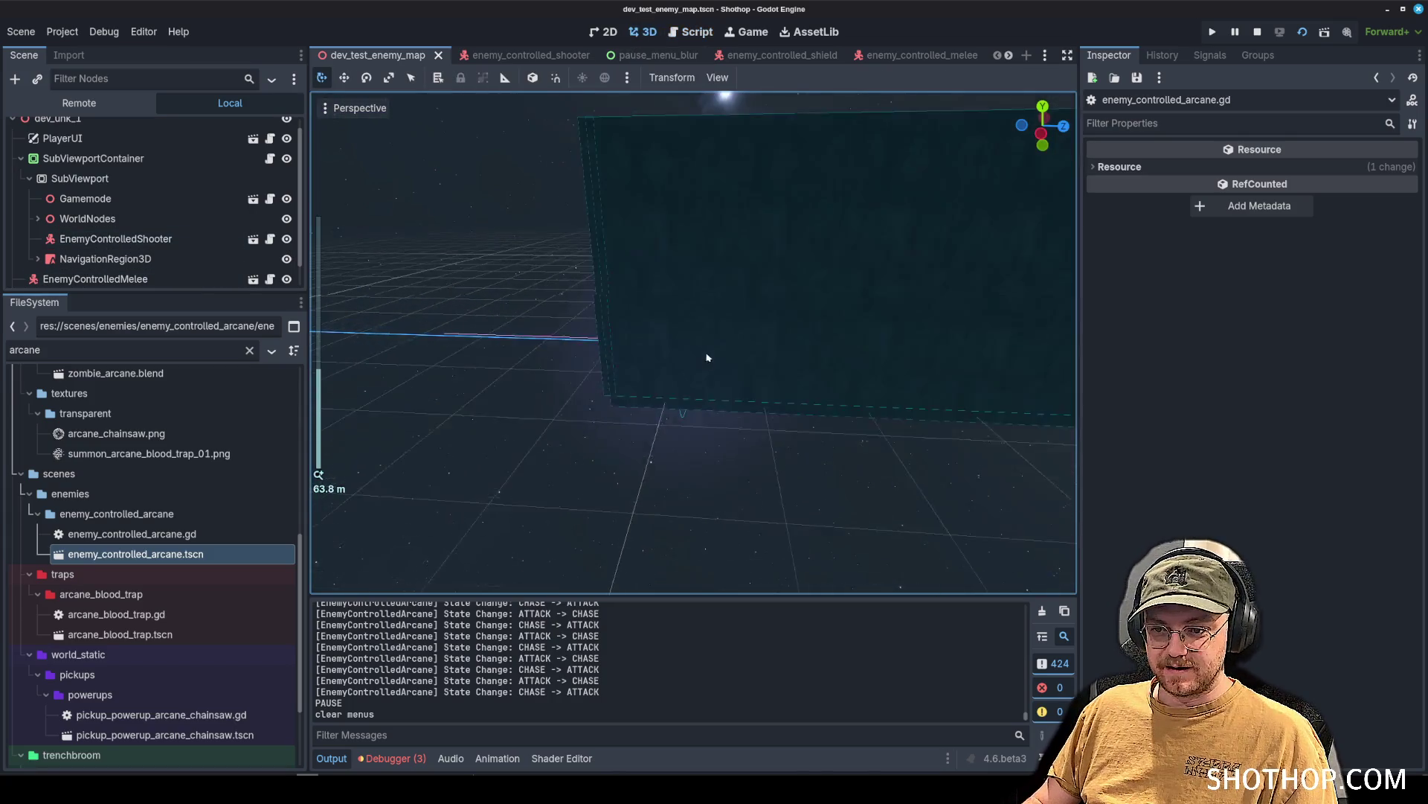
scroll(57, 259, down, 1)
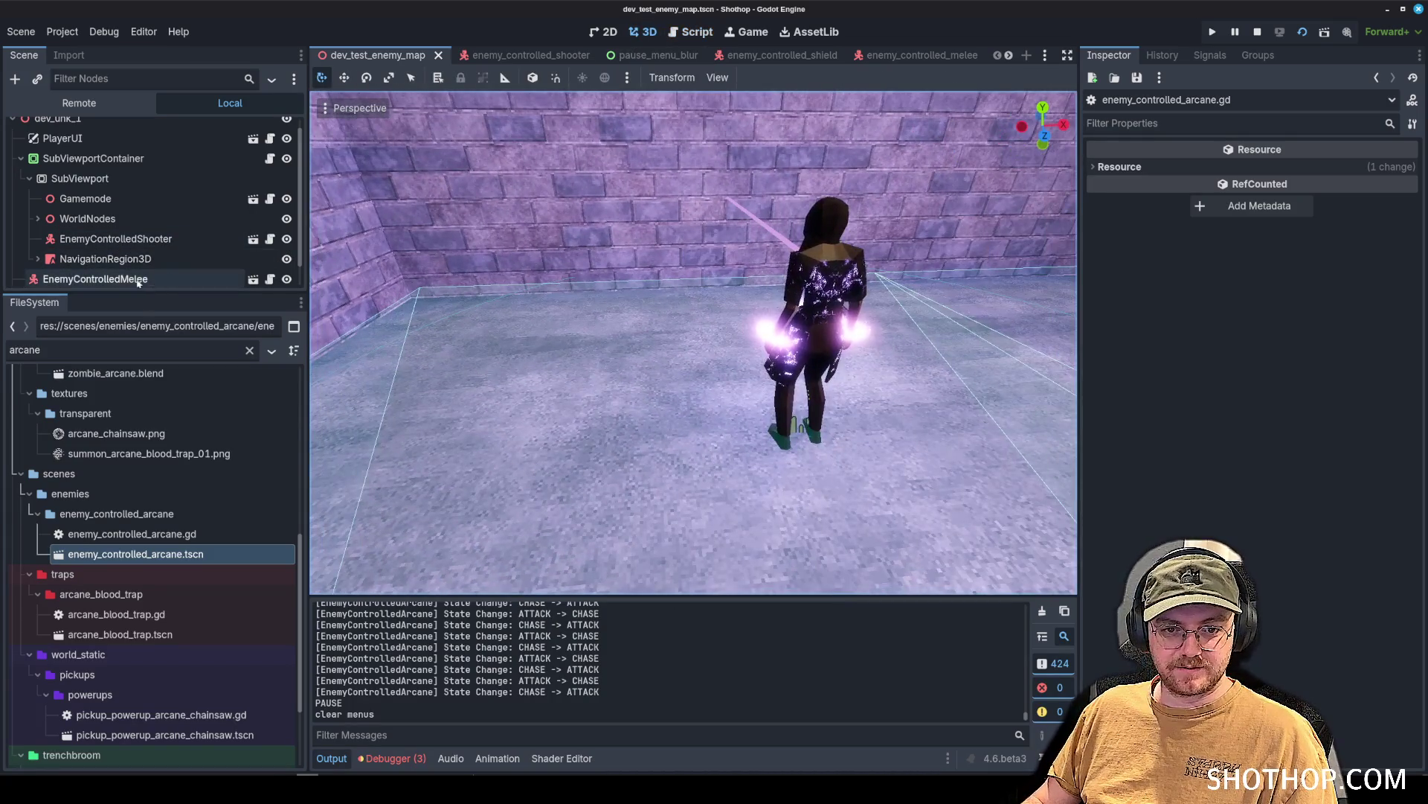
click(57, 257)
shift+click(60, 275)
mouse_move(59, 275)
mouse_down()
mouse_move(112, 247)
mouse_move(112, 225)
mouse_up()
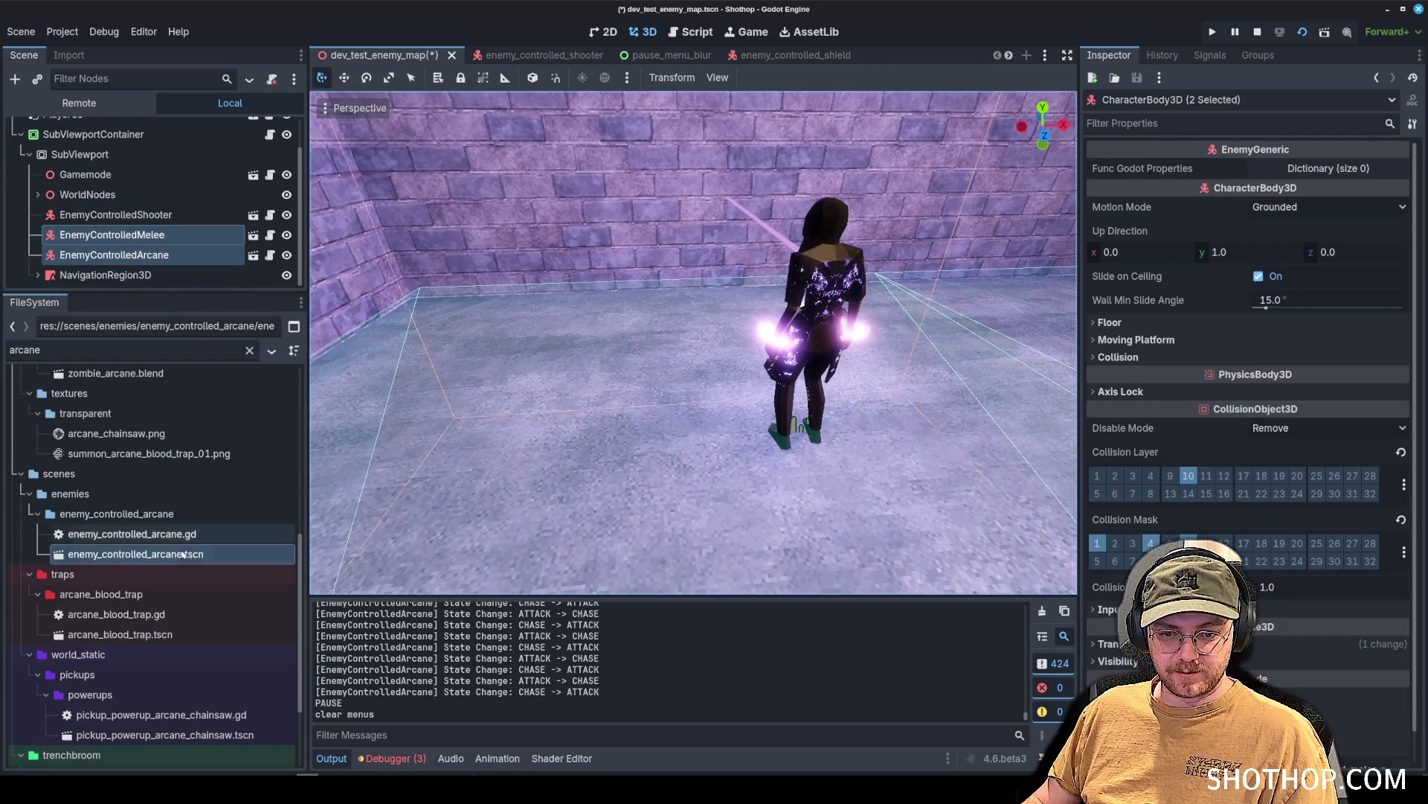
Filter the files for shield and drag enemy_controlled_shield.tscn into the map.
scroll(187, 494, down, 3)
double_click(143, 353)
text(shield)
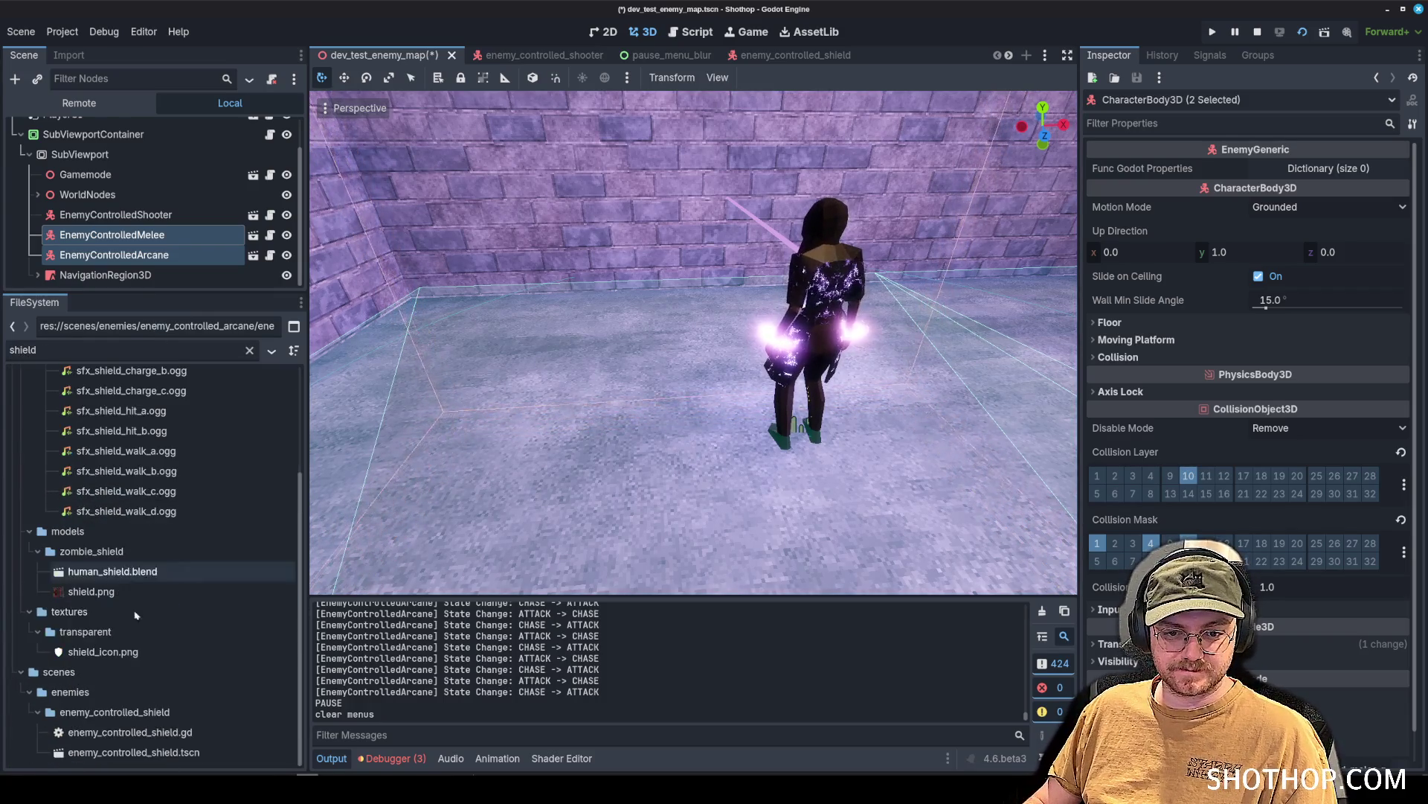
text(f)
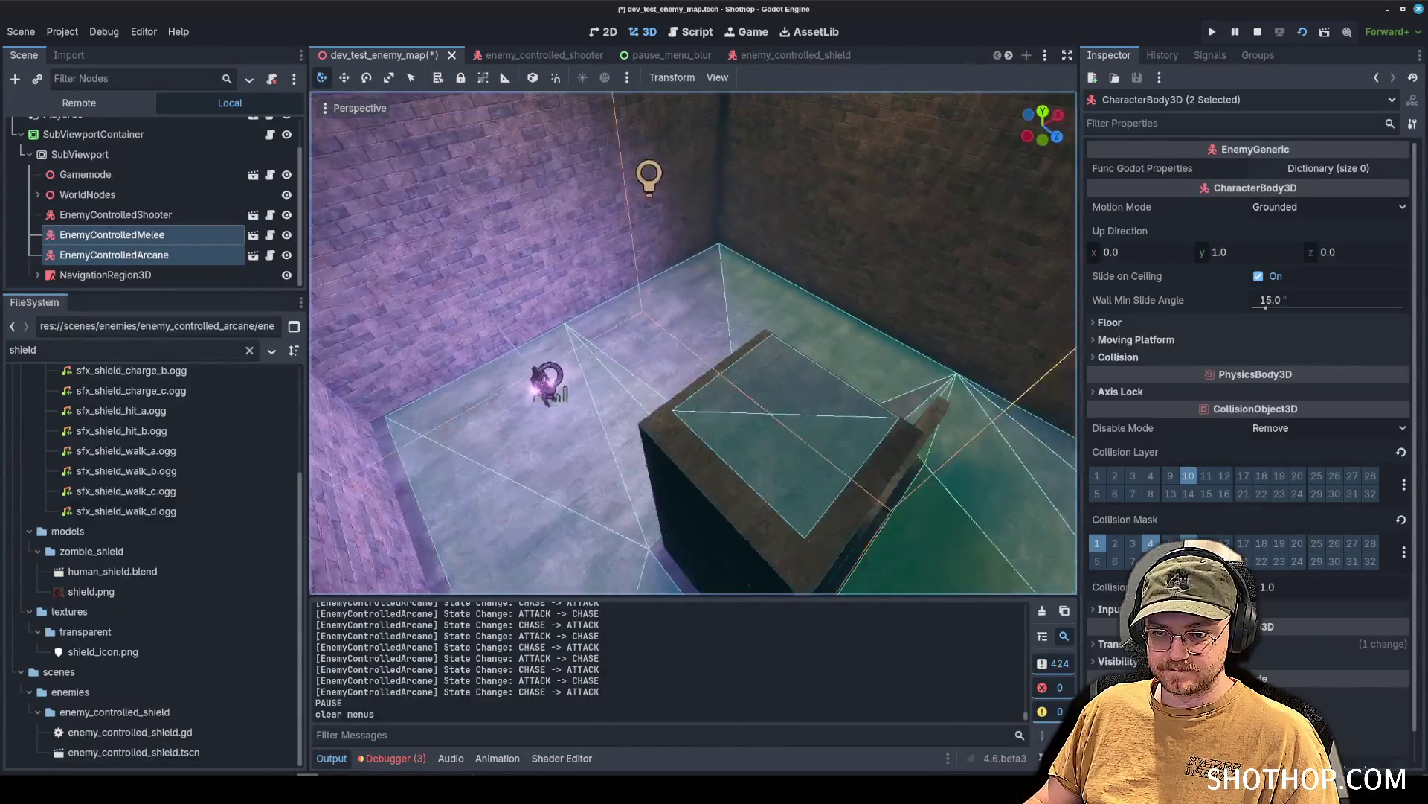
mouse_move(134, 752)
mouse_down()
mouse_move(718, 328)
mouse_move(743, 331)
mouse_up()
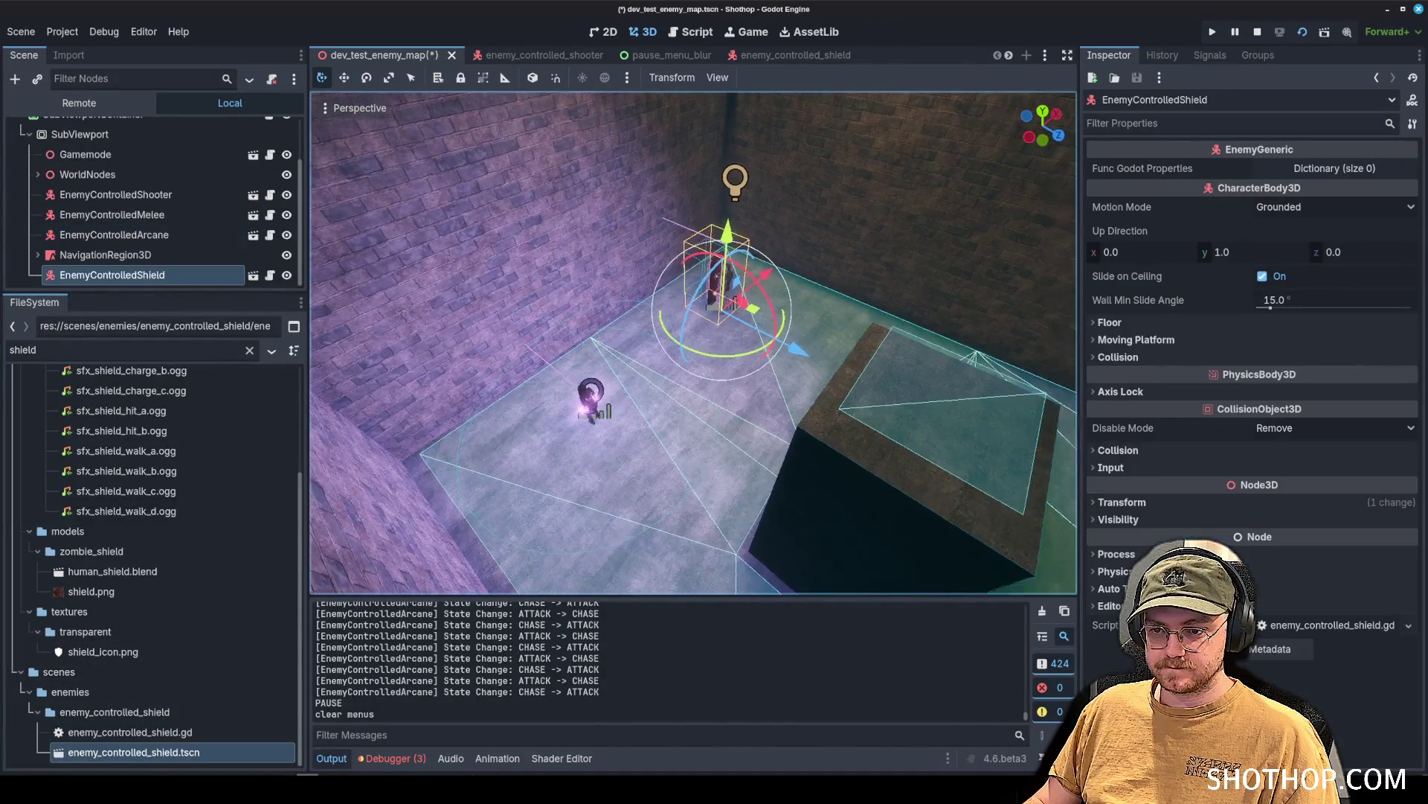
Duplicate the shooter and melee enemies and move the copies further left in the room.
click(149, 235)
click(149, 214)
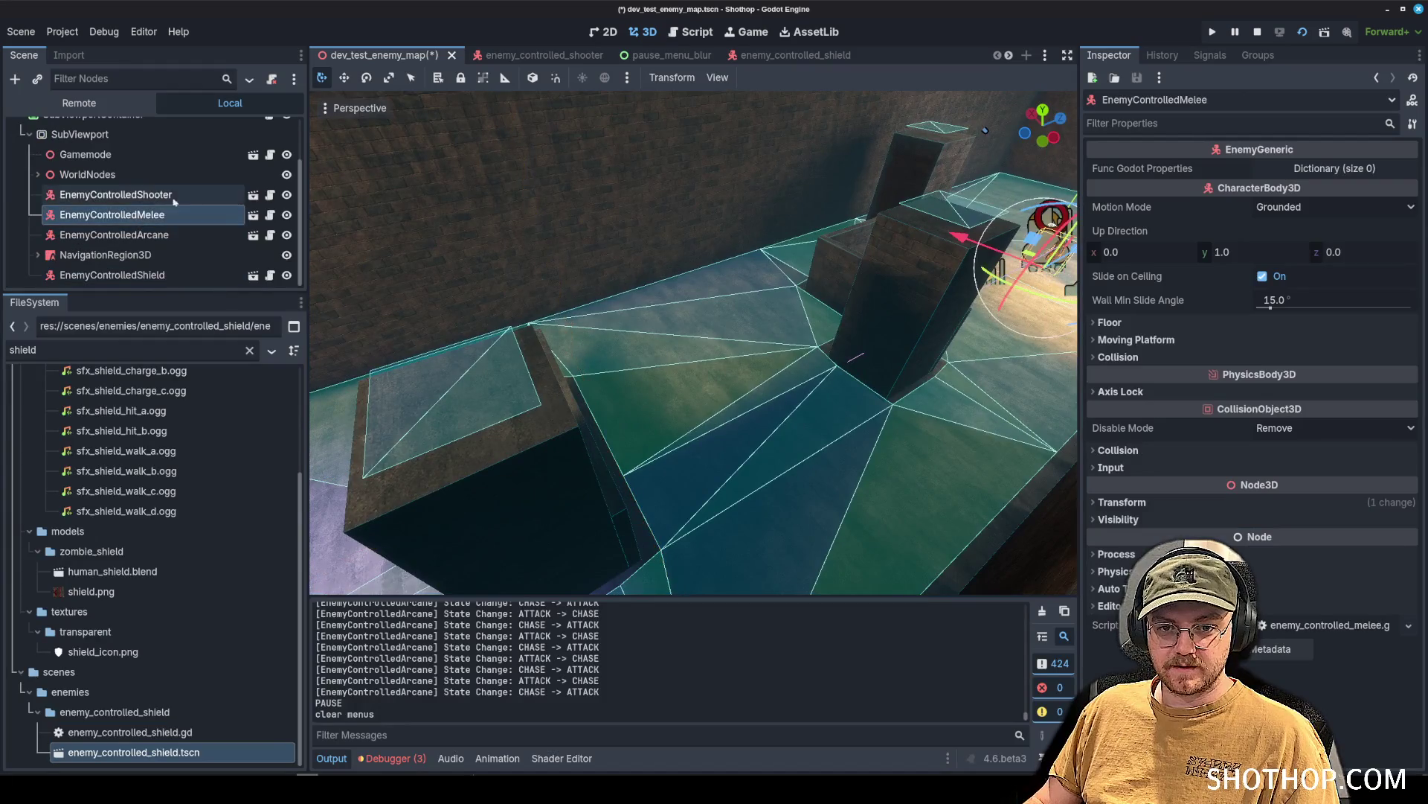
ctrl+click(161, 195)
key(f)
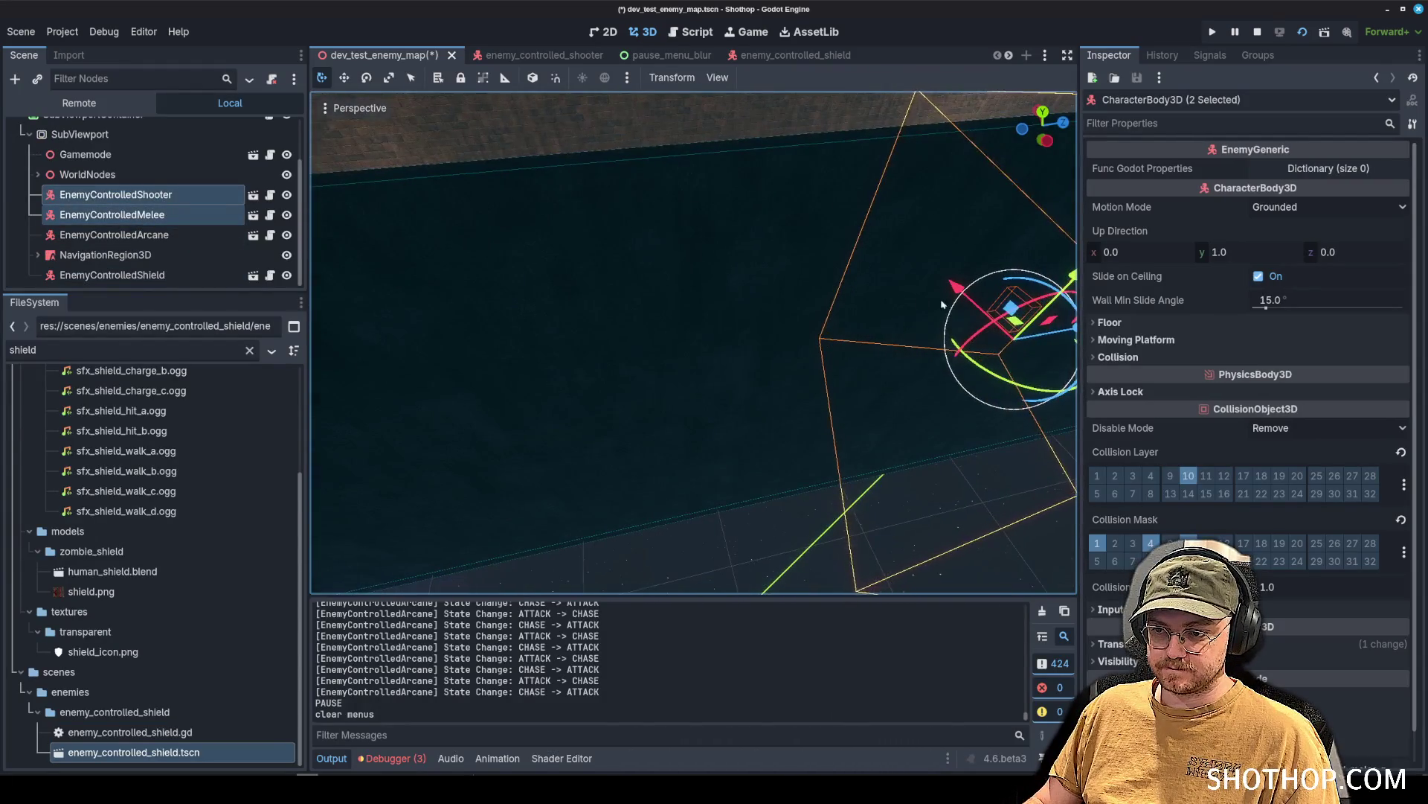
key(f)
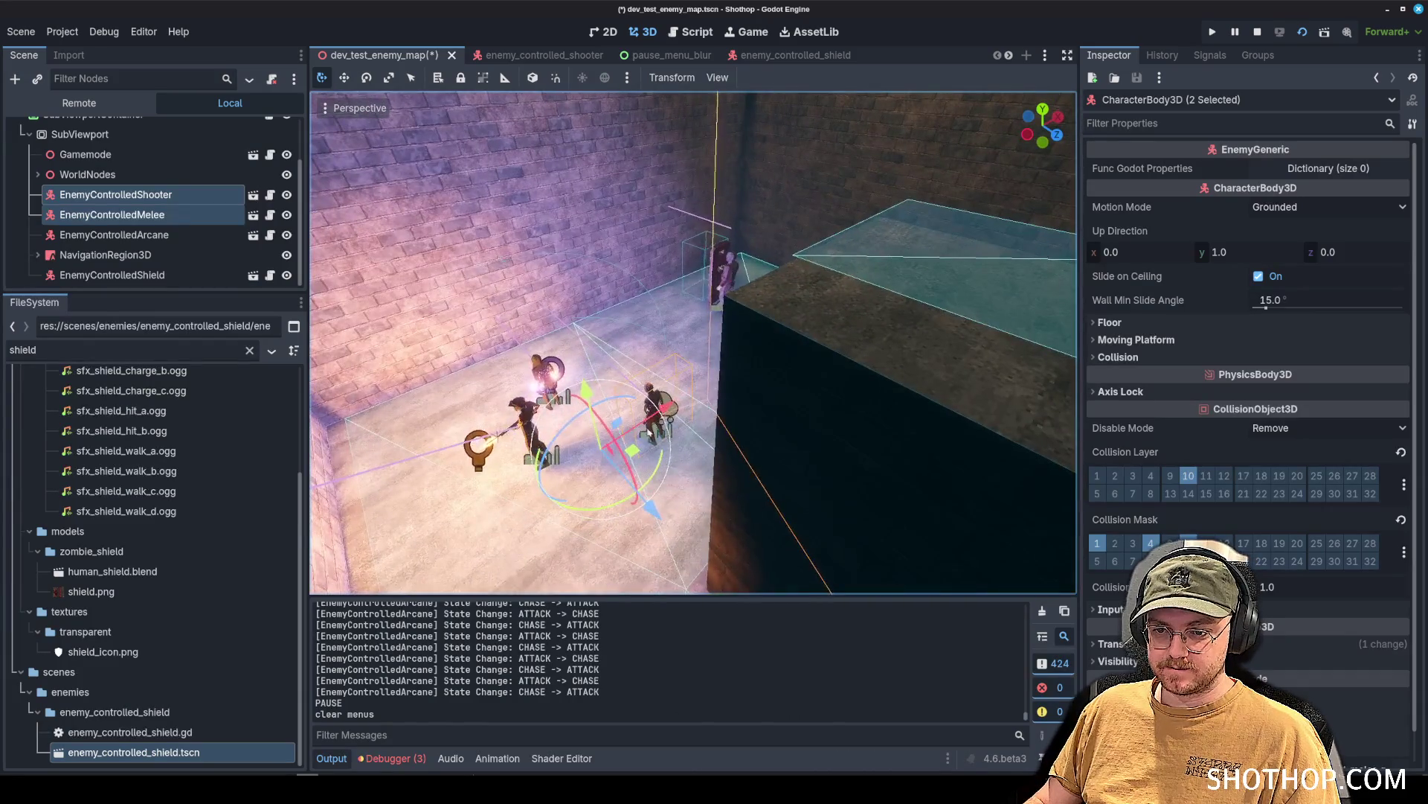
drag(662, 402, 791, 351)
key(f)
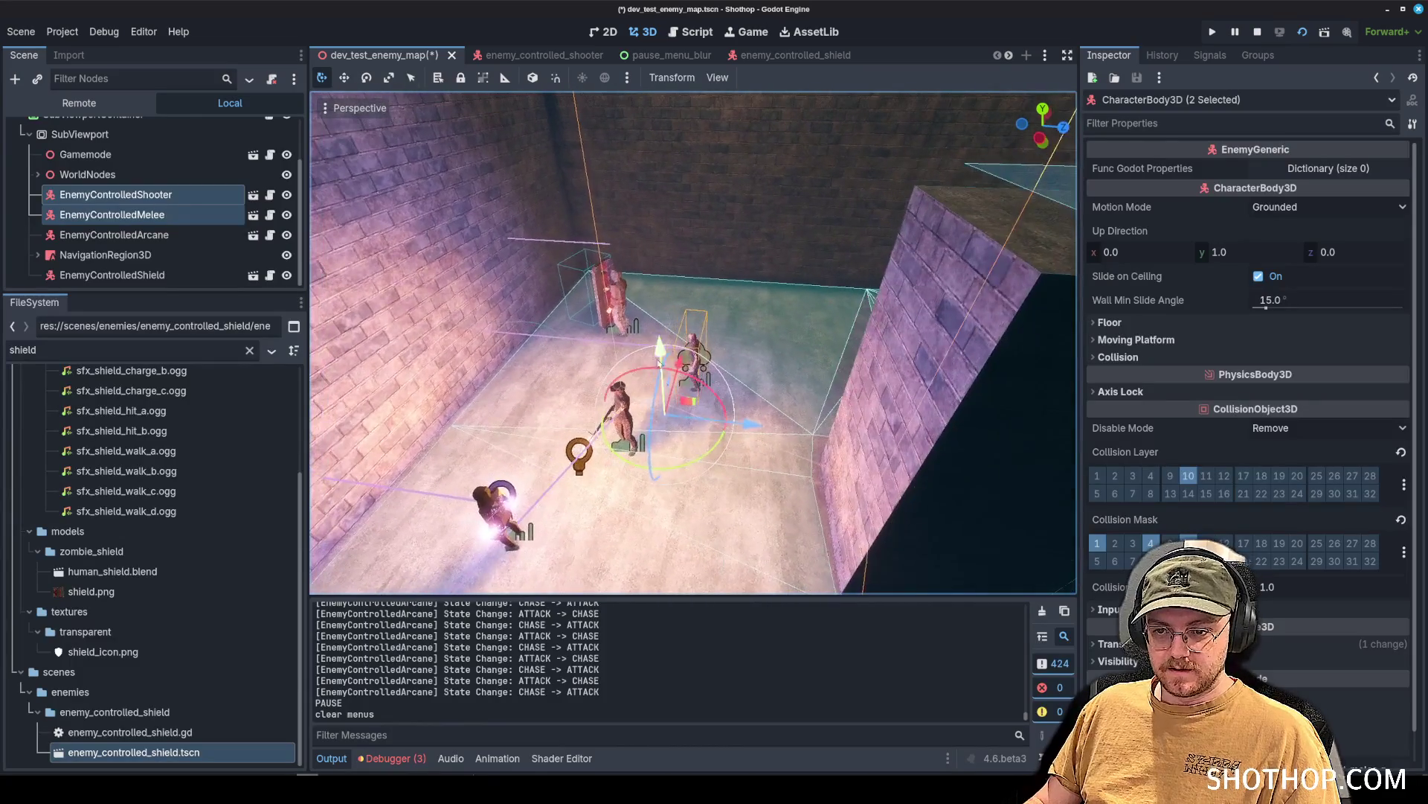
key(ctrl+z)
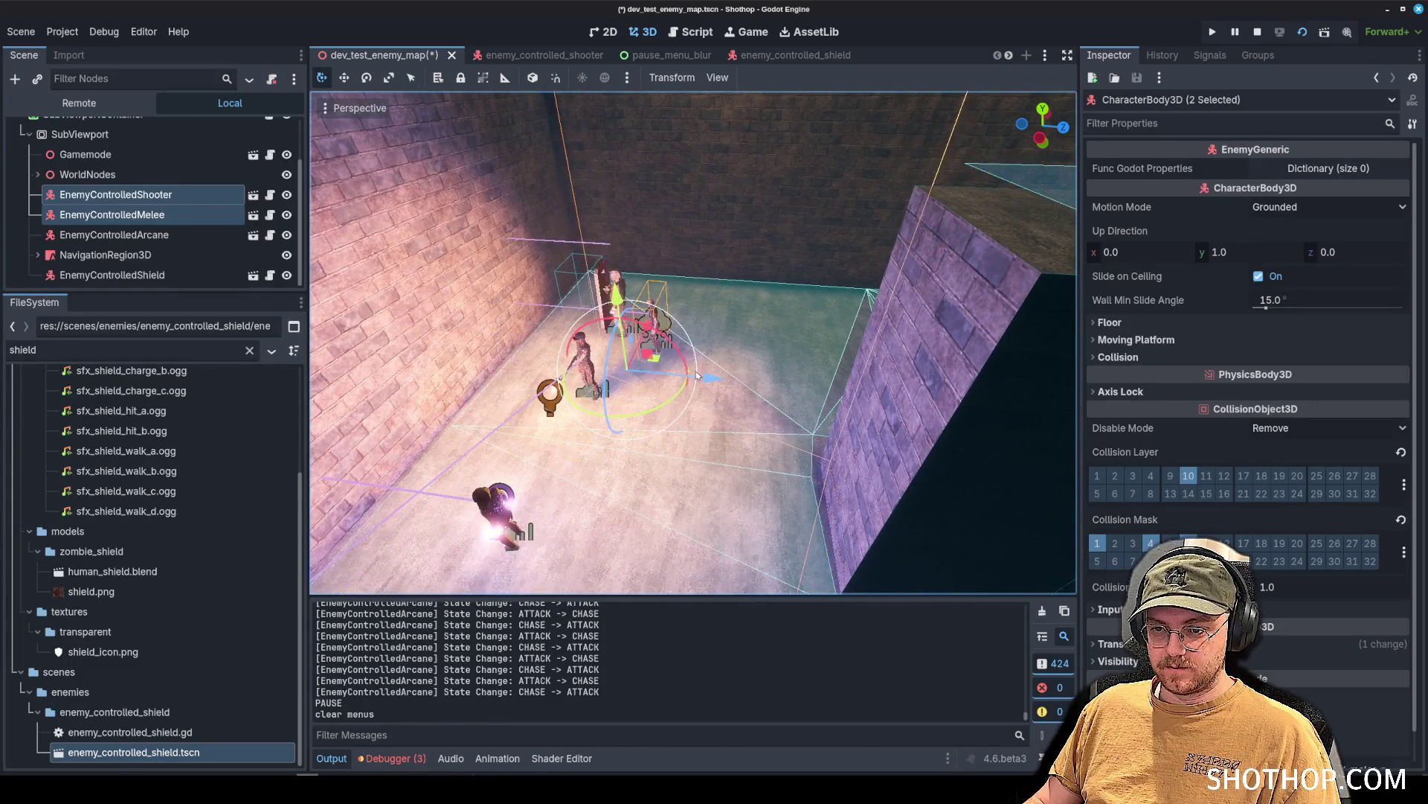
key(ctrl+d)
drag(890, 408, 855, 392)
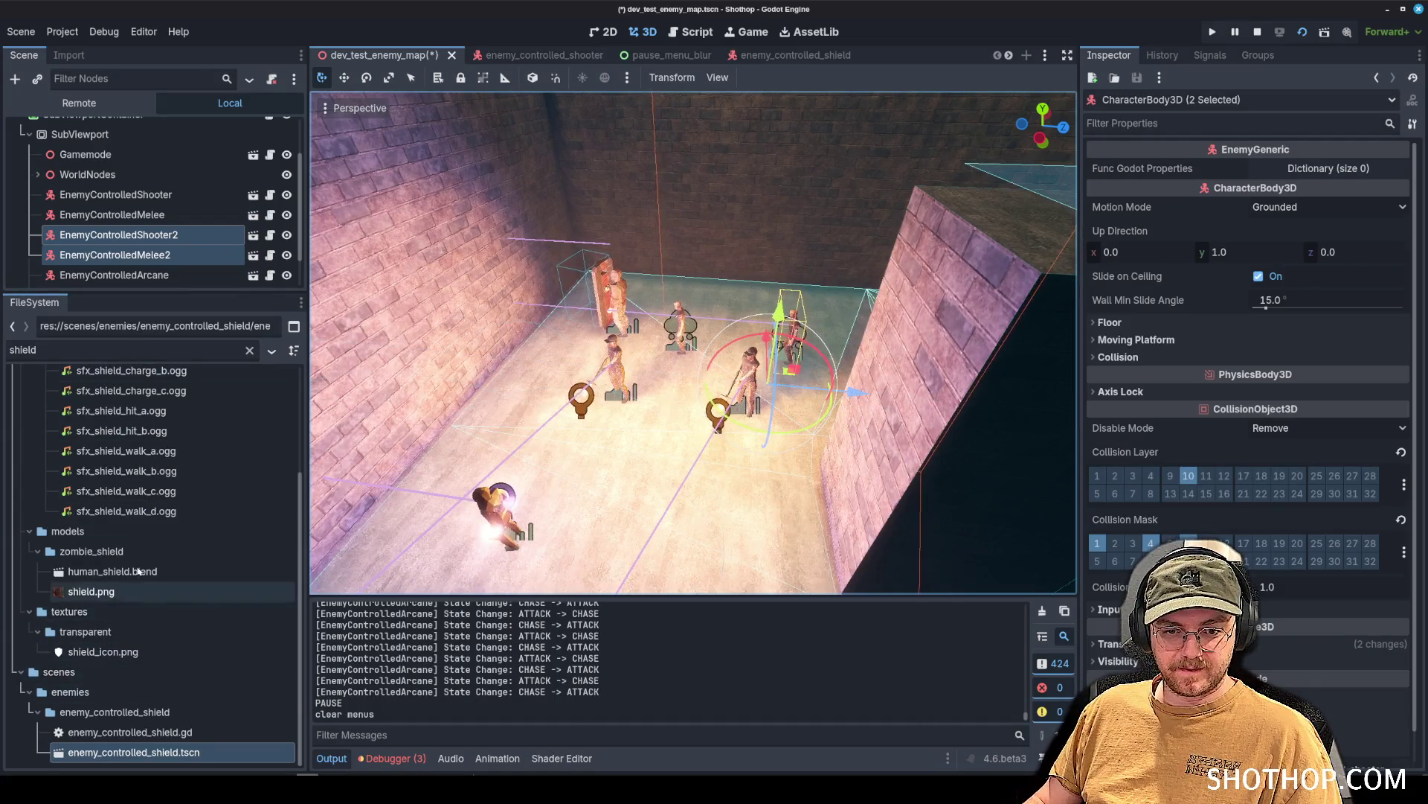
double_click(141, 354)
Place an enemy_controlled_dynamite.tscn instance in the test map and lower it toward the floor.
text(dynamite)
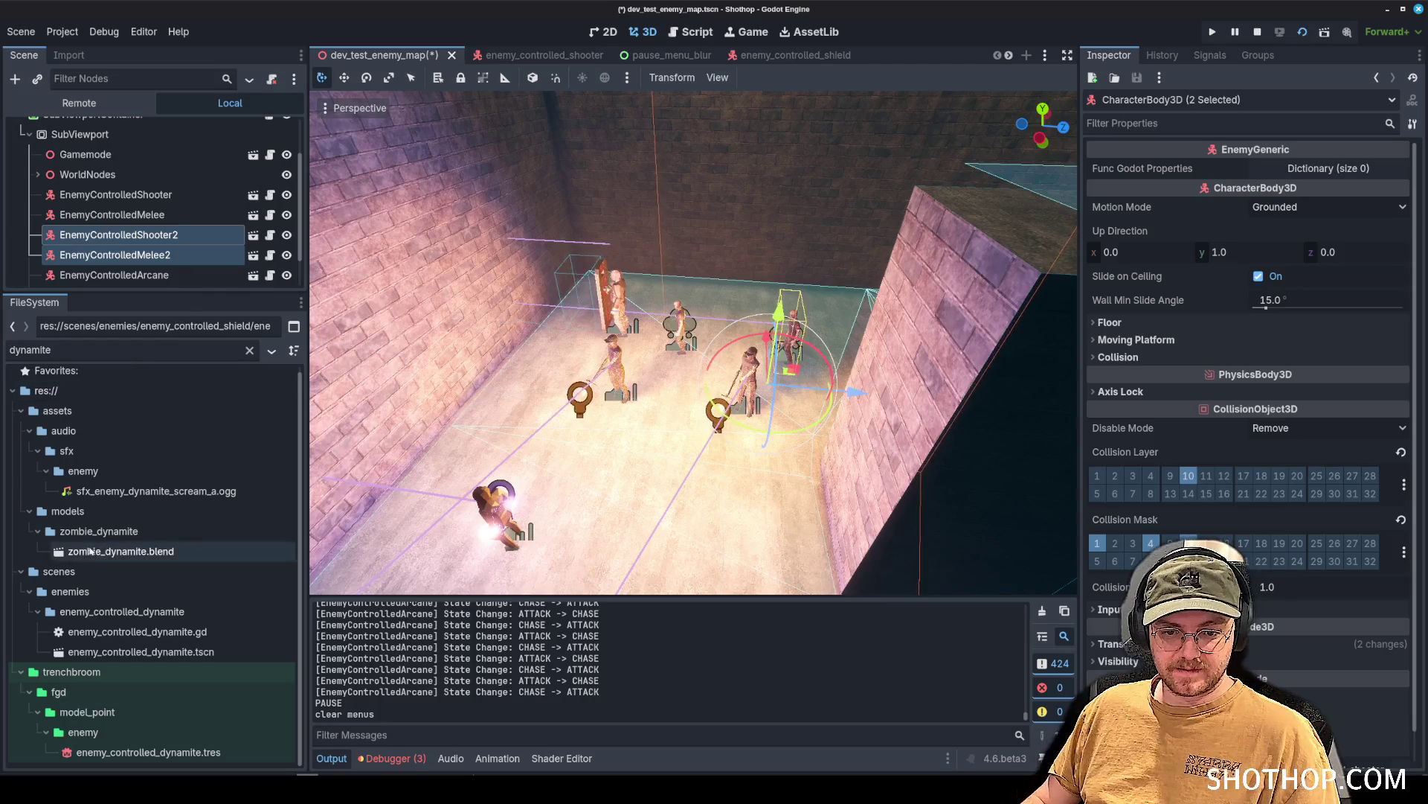
drag(141, 652, 512, 372)
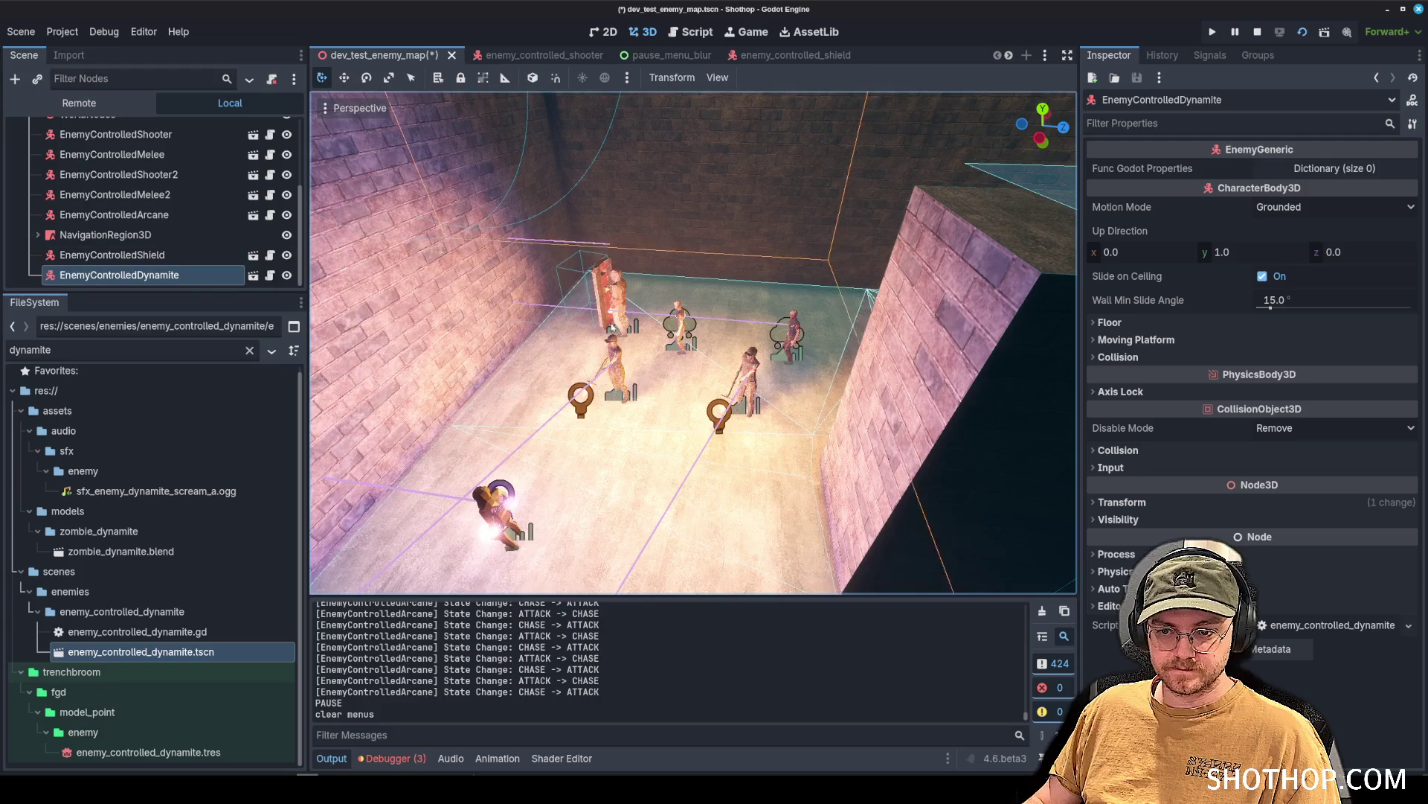
key(w)
key(s)
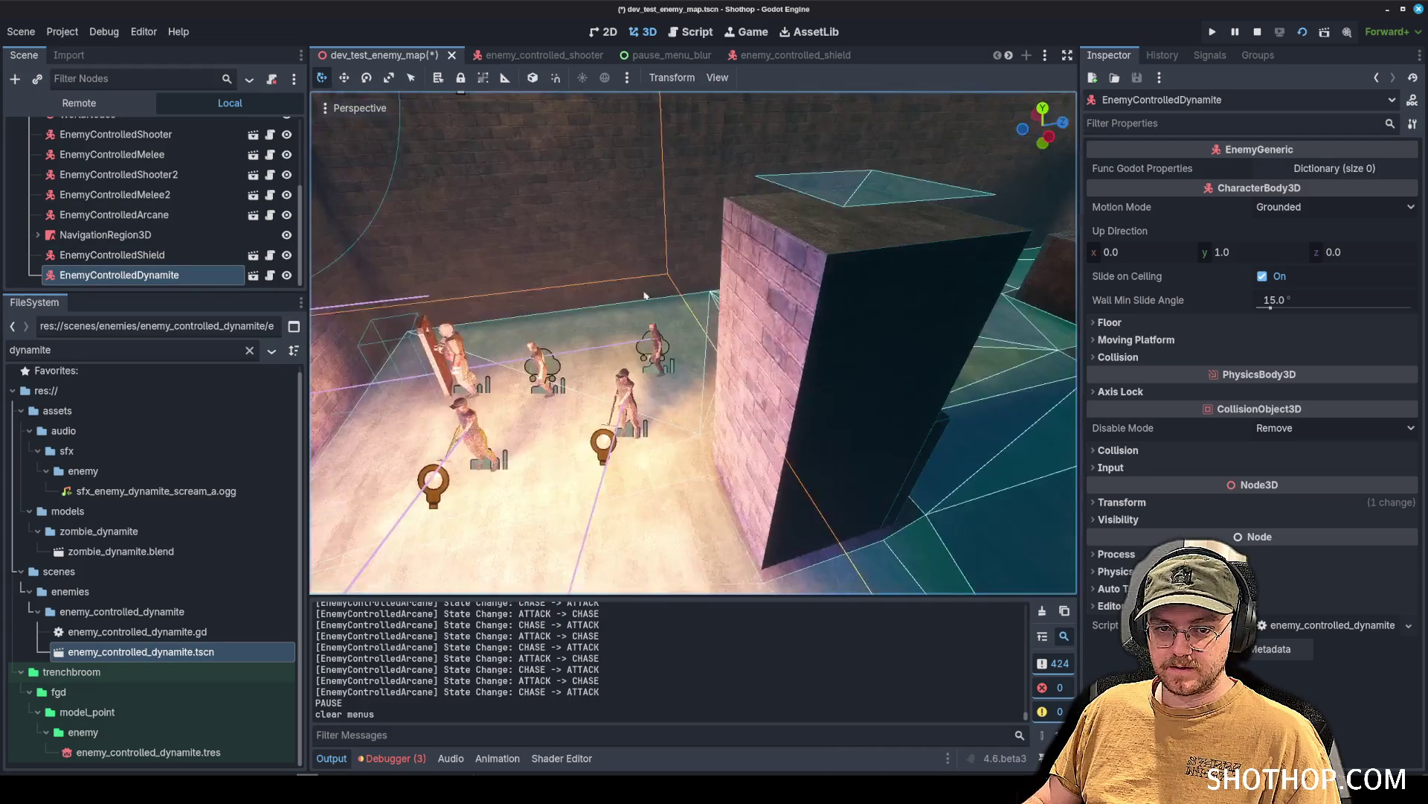
key(w)
key(w)
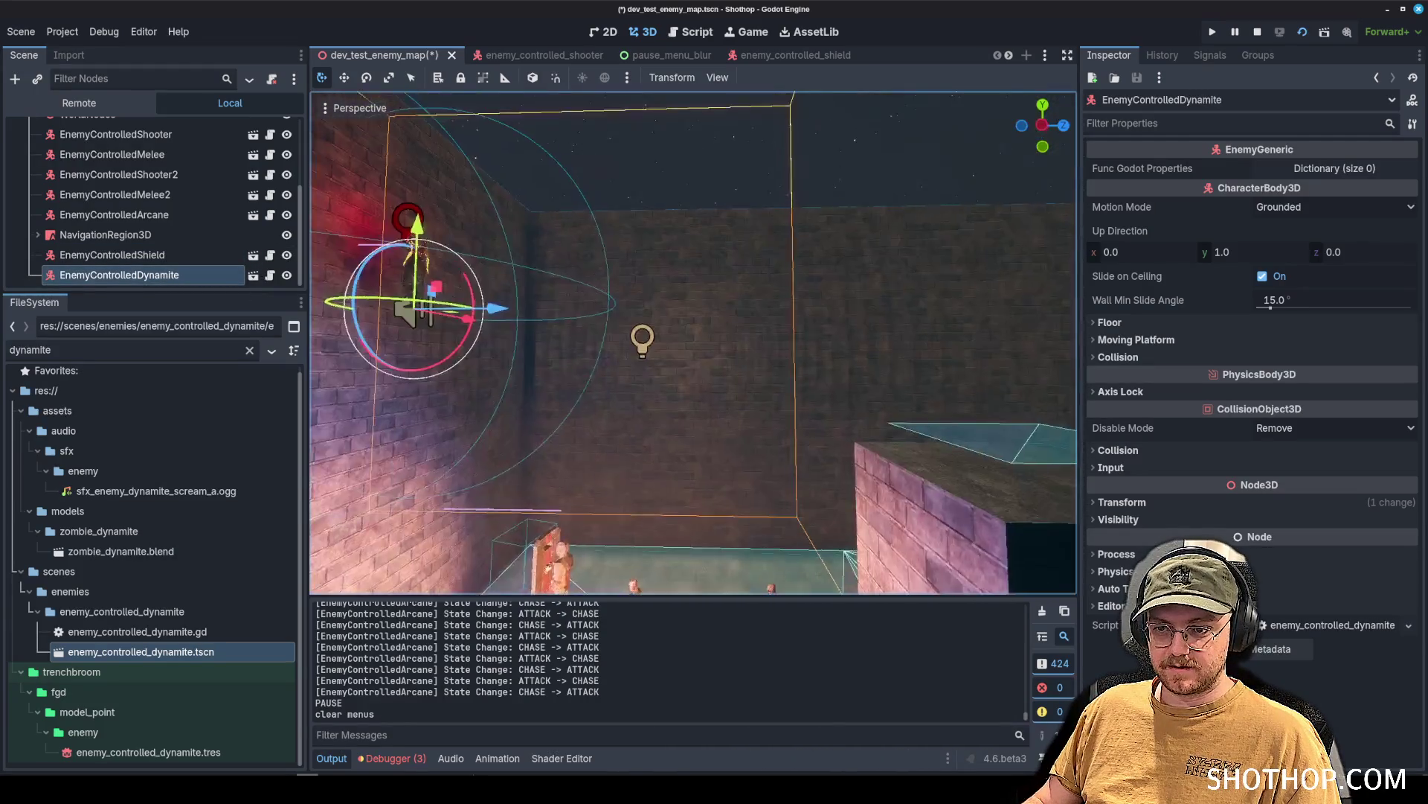
key(s)
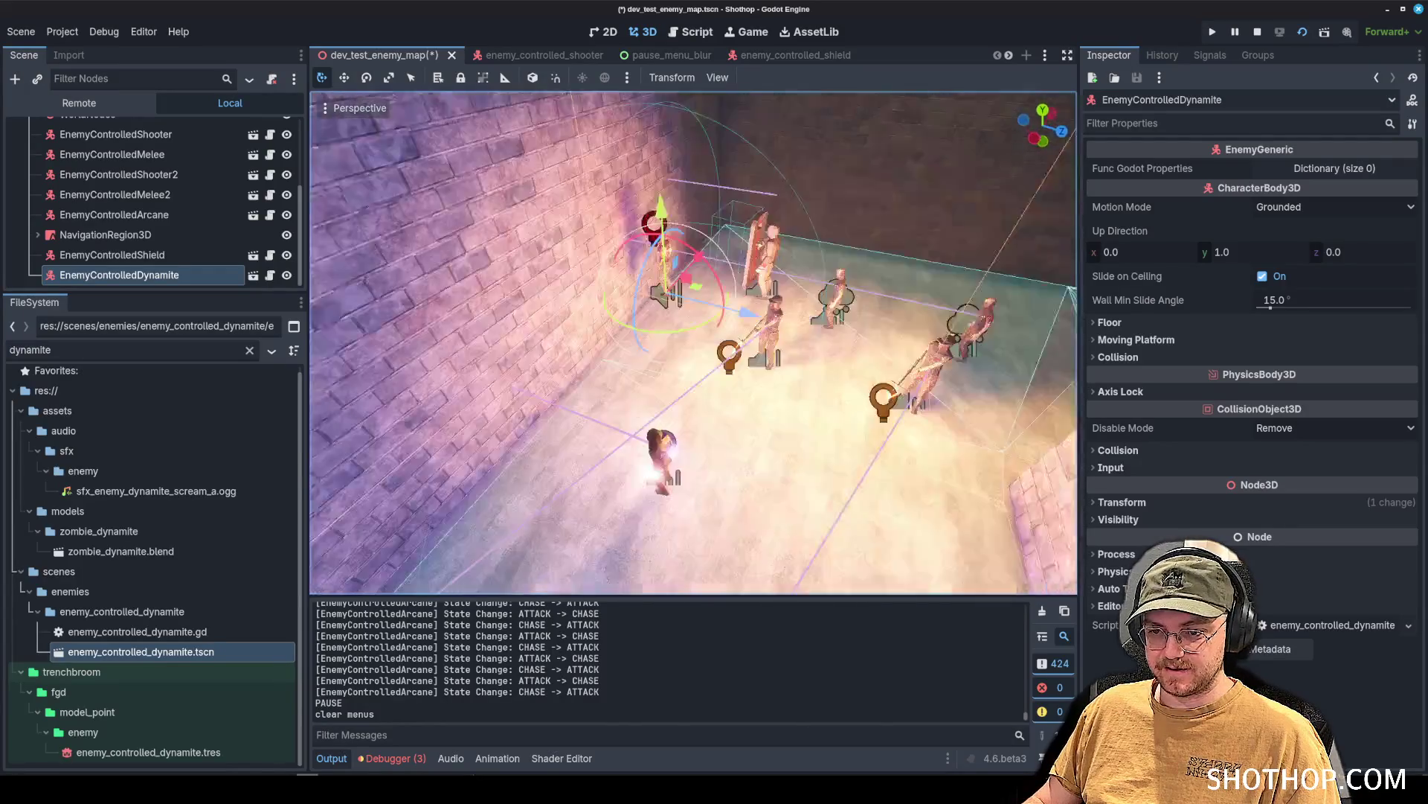
drag(688, 217, 693, 234)
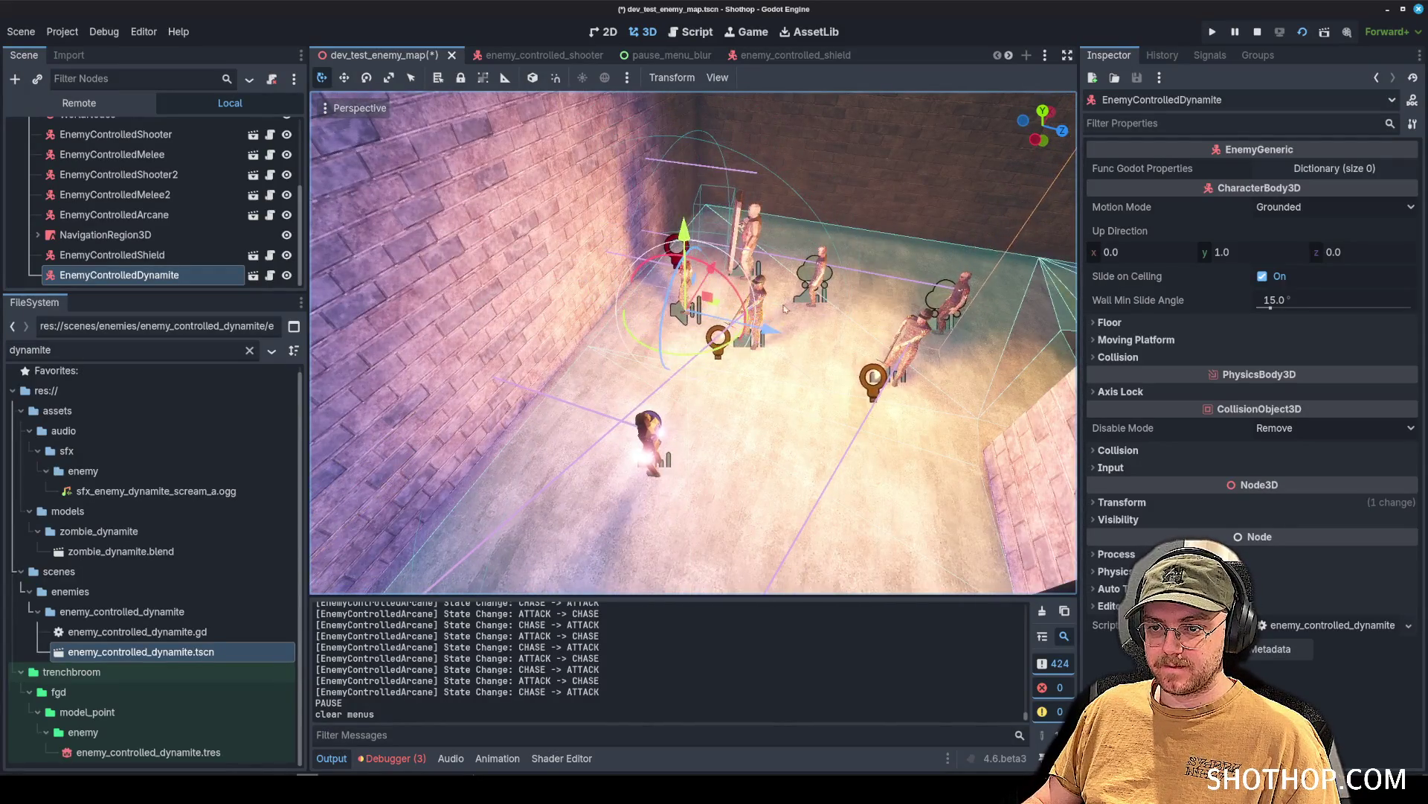
Slide EnemyControlledArcane up onto the stone block and duplicate it.
key(d)
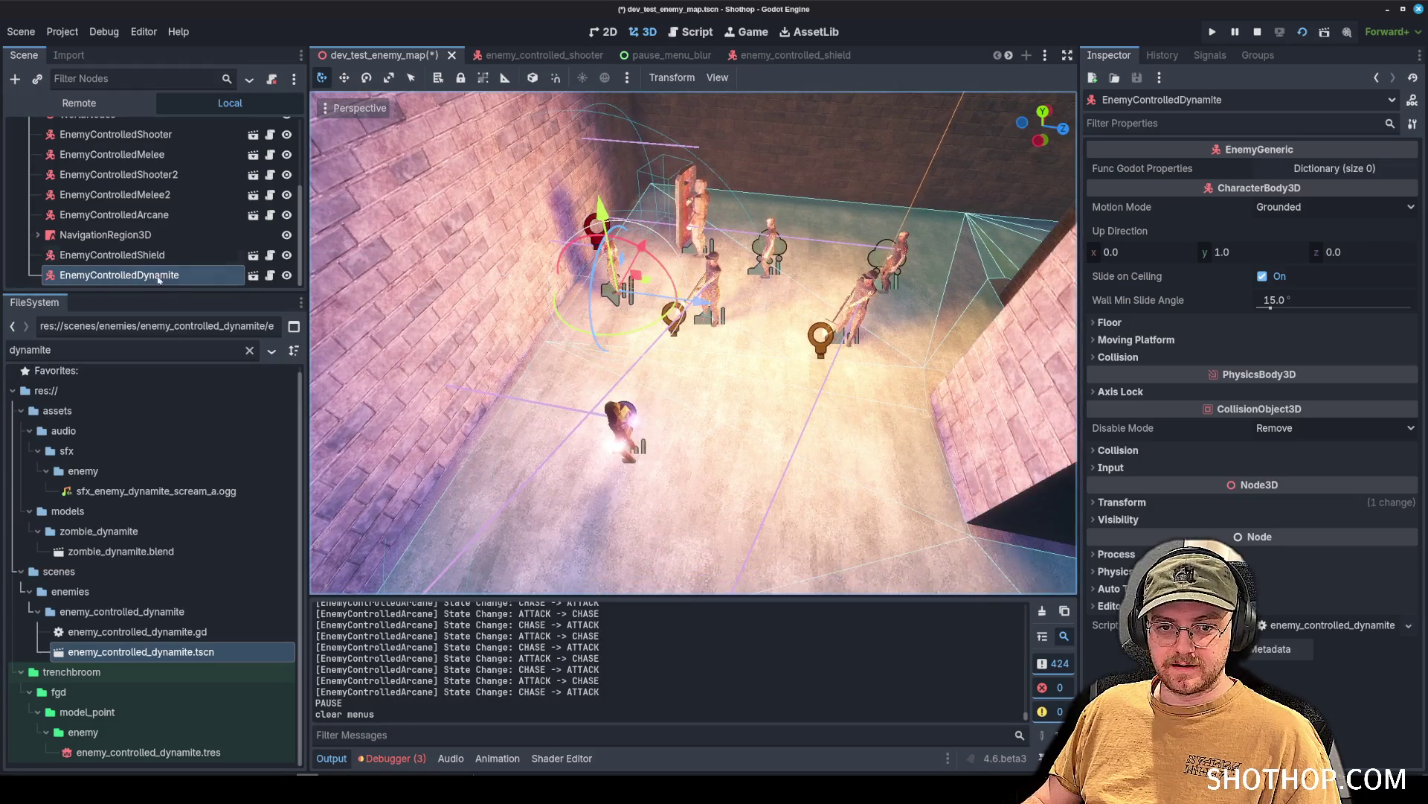
click(156, 215)
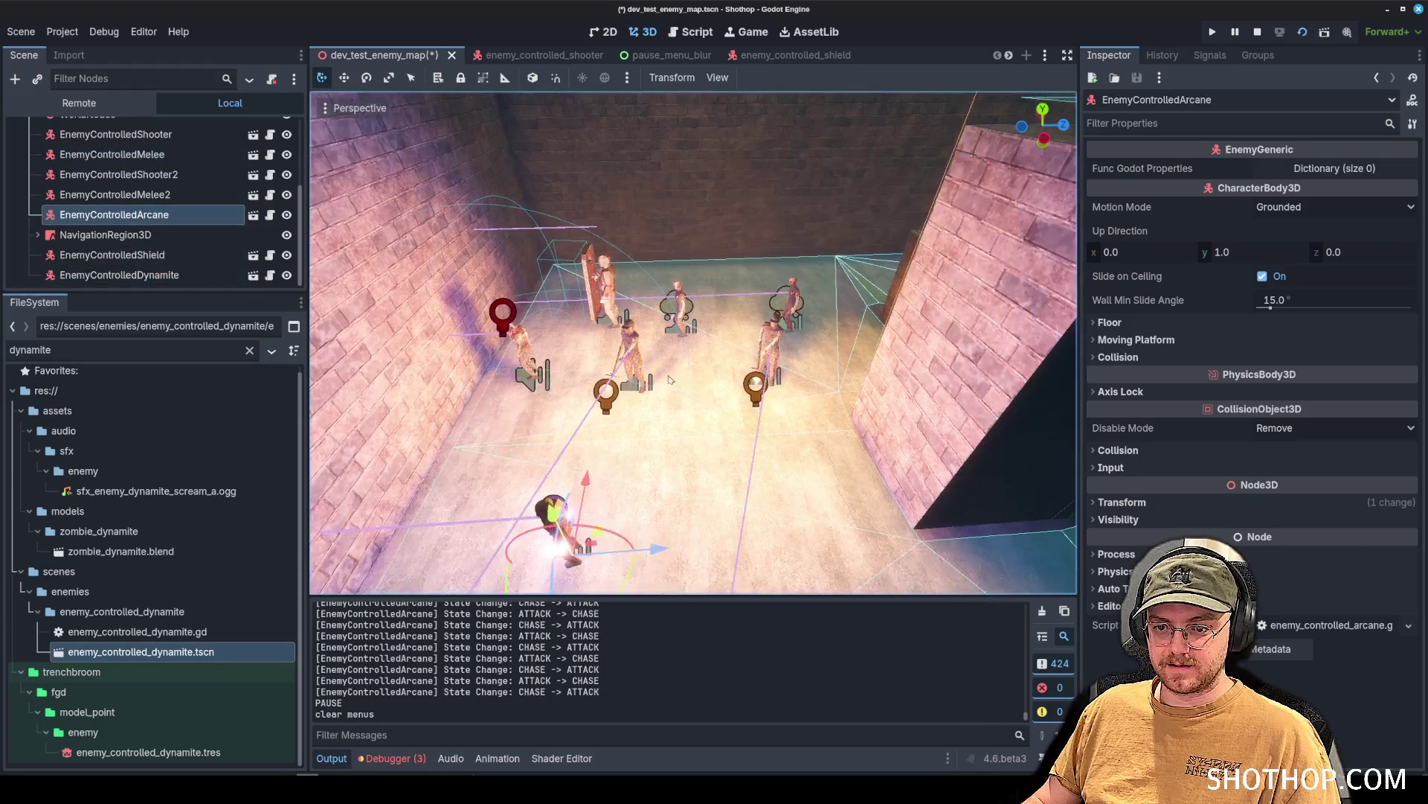
mouse_move(618, 536)
mouse_down()
mouse_move(942, 419)
mouse_move(962, 98)
mouse_move(818, 216)
mouse_up()
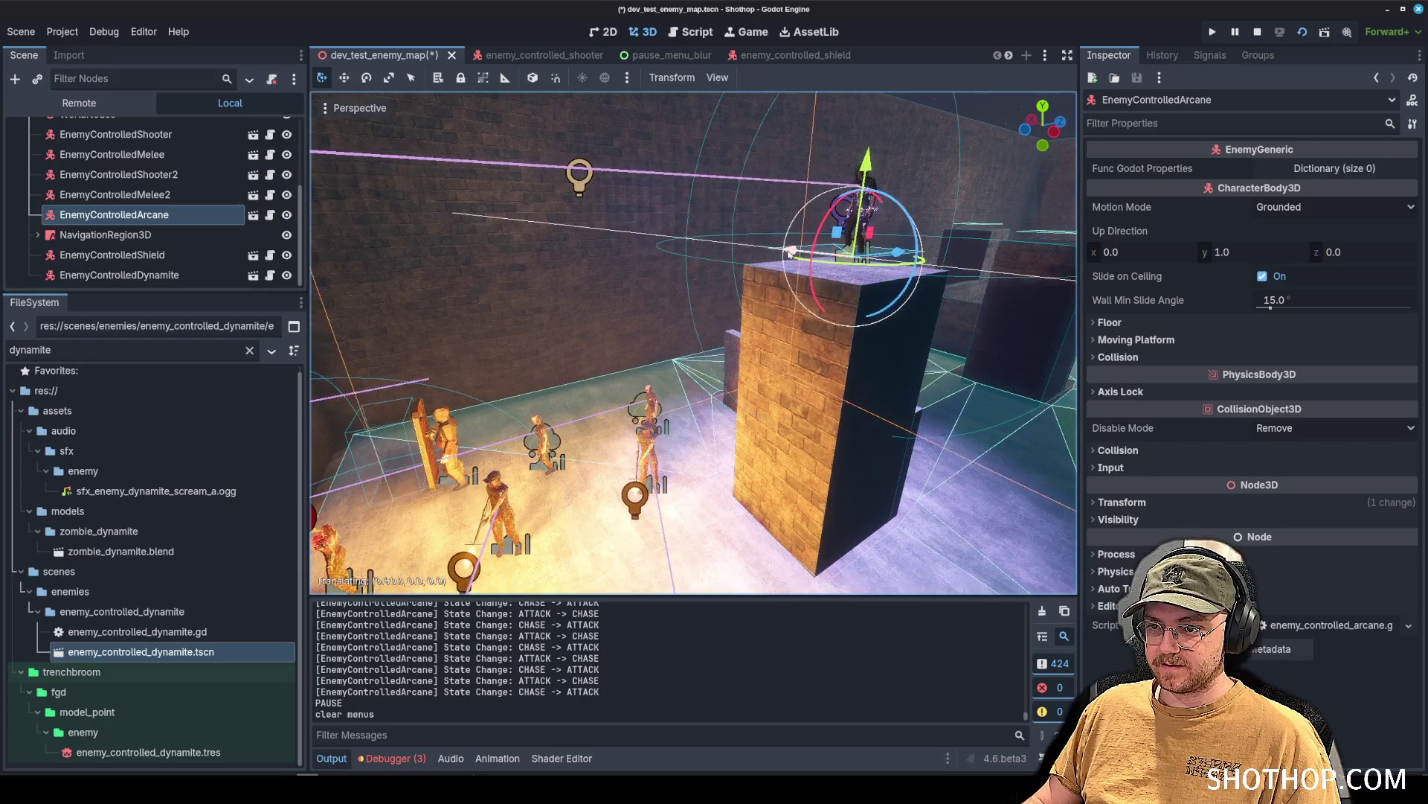
mouse_move(819, 215)
mouse_down()
mouse_move(819, 372)
mouse_move(601, 401)
mouse_up()
key(ctrl+d)
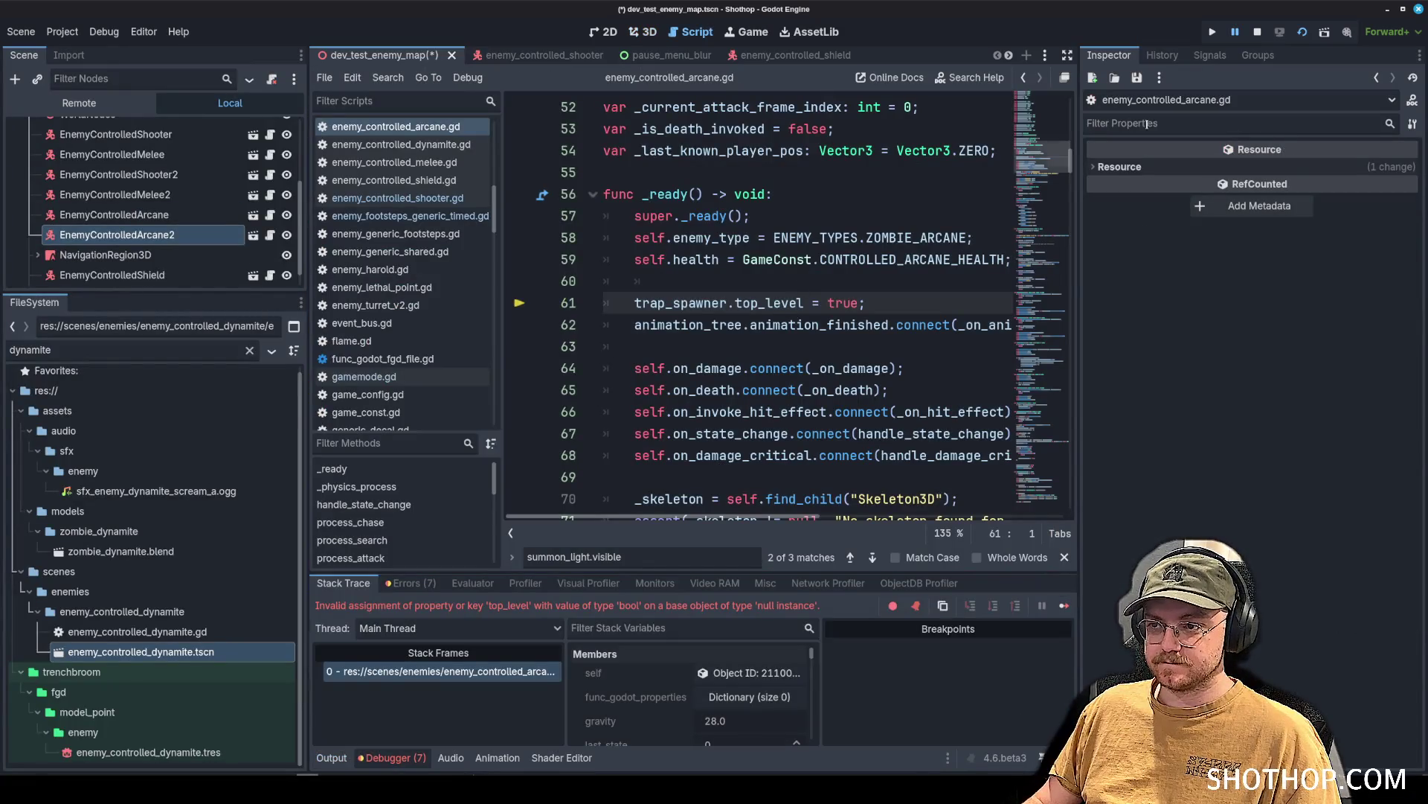
Stop the debug run, put EnemyControlledArcane2 on the right-hand block, and run dev_test_enemy_map.
key(F8)
mouse_move(664, 243)
mouse_down()
mouse_move(521, 446)
mouse_move(717, 439)
mouse_move(933, 377)
mouse_up()
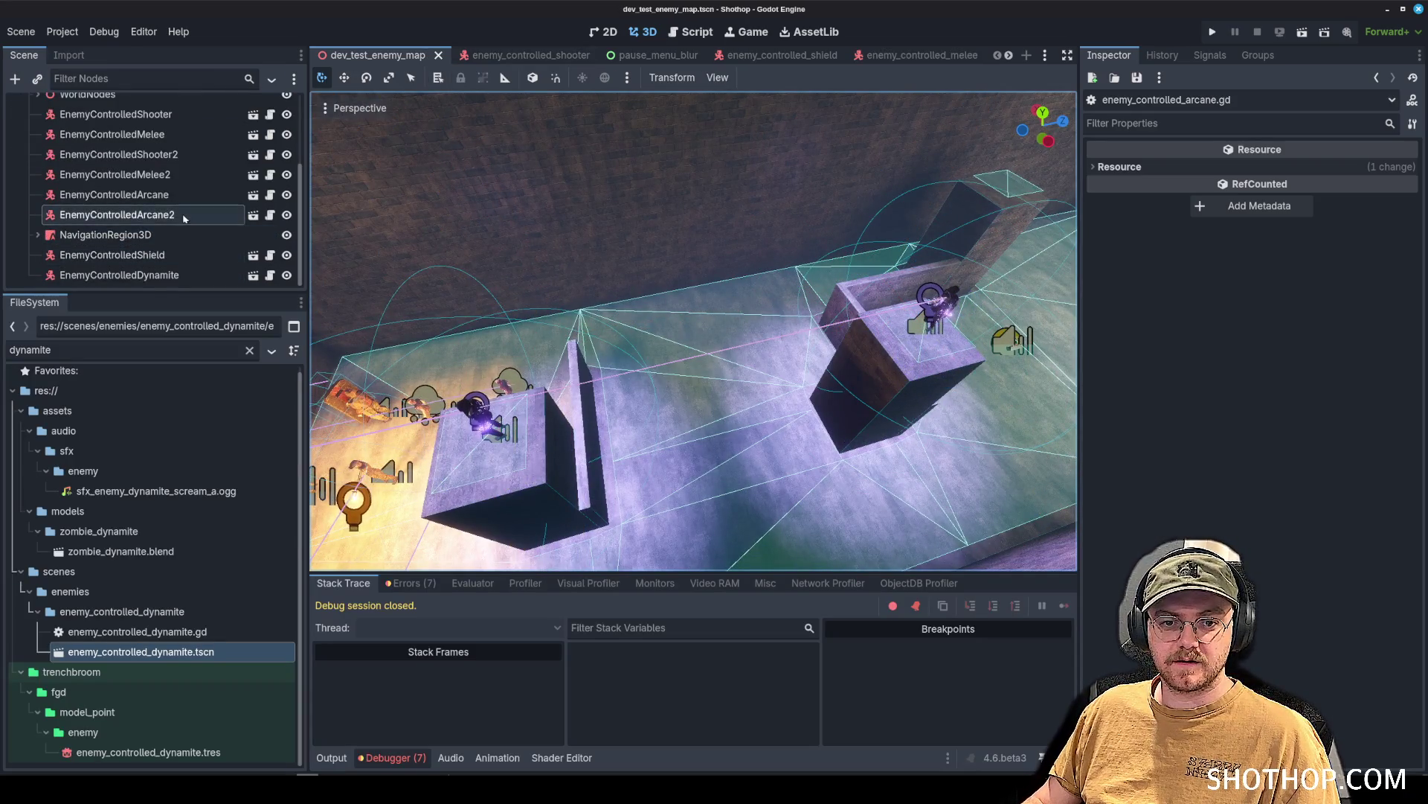
click(1302, 31)
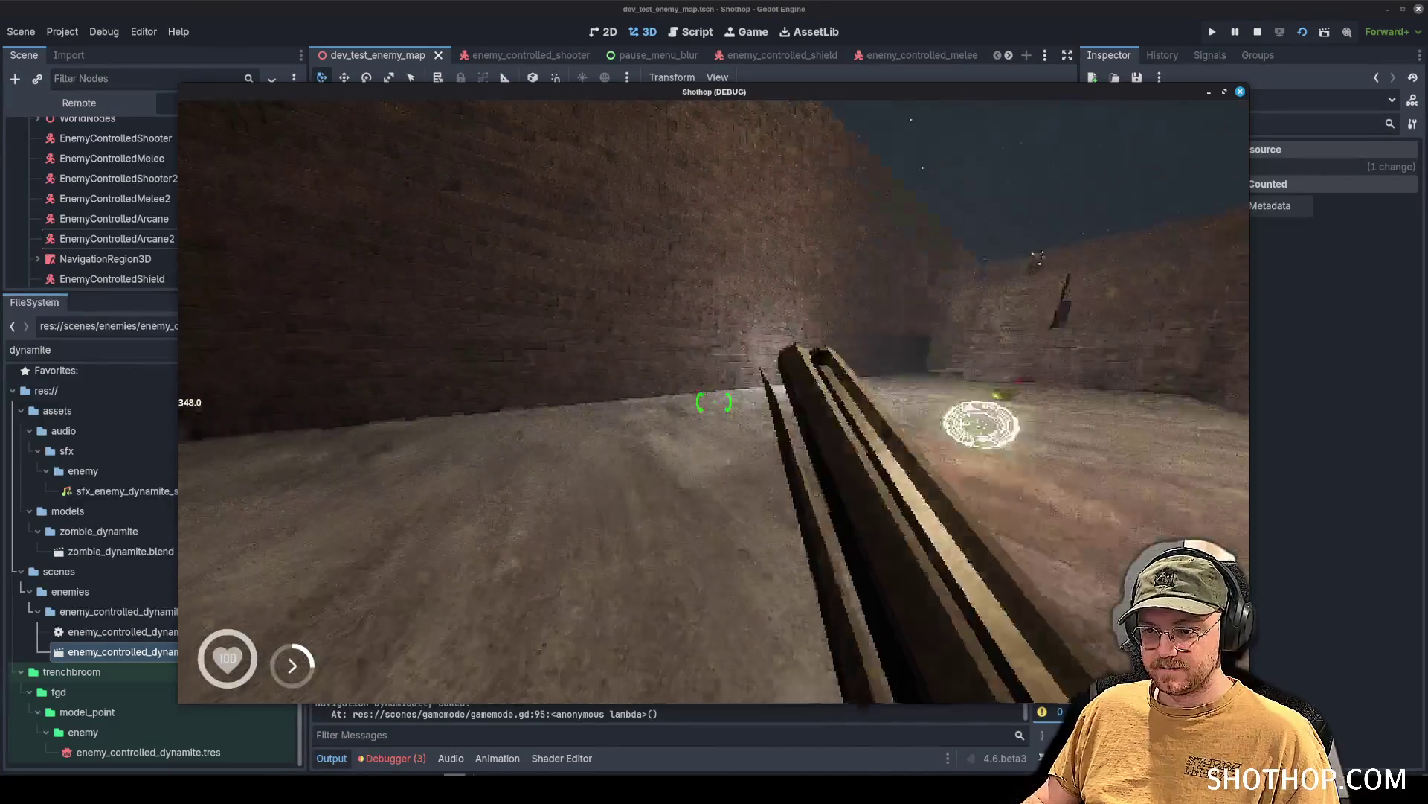
Advance down the corridor into the lit room, then reset the level from the pause menu.
key(w)
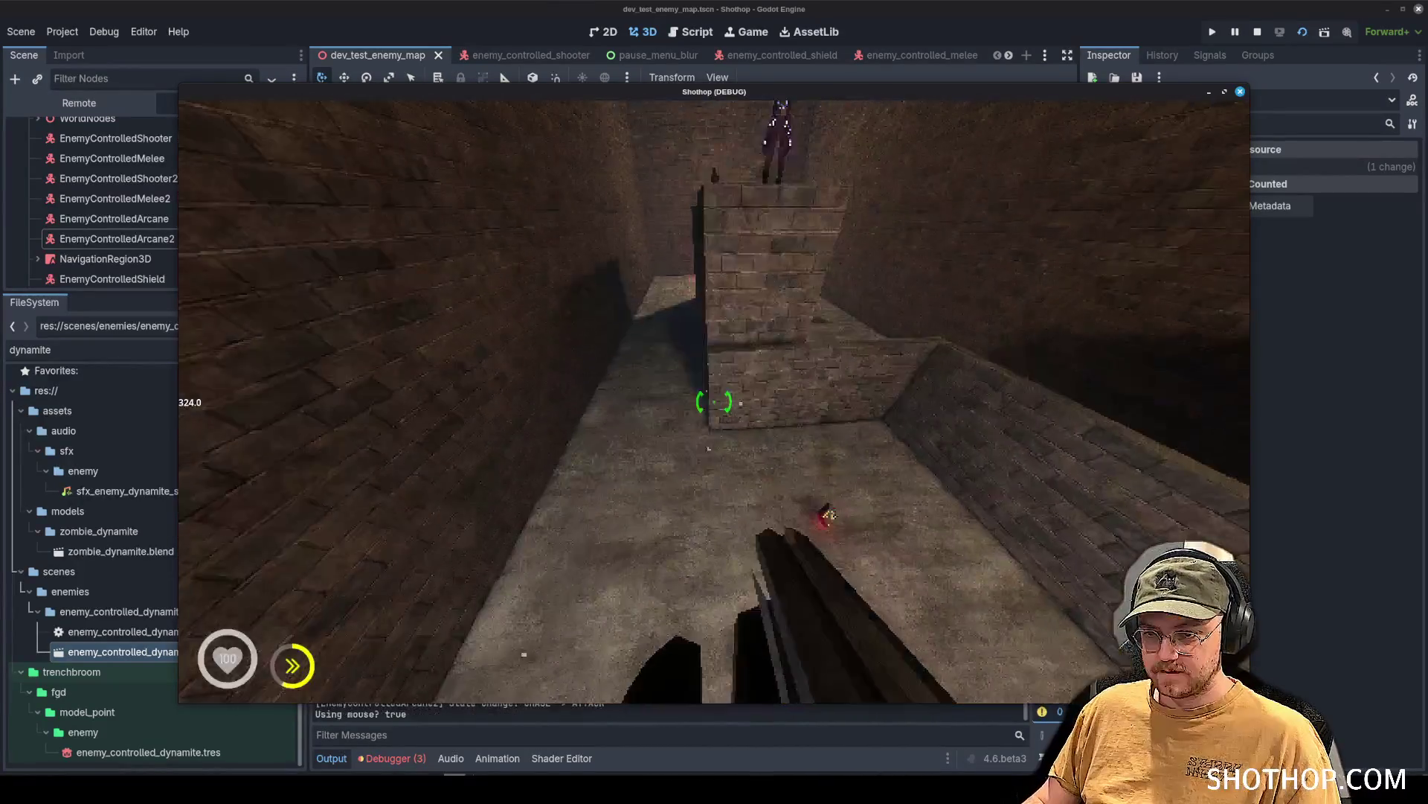
key(w)
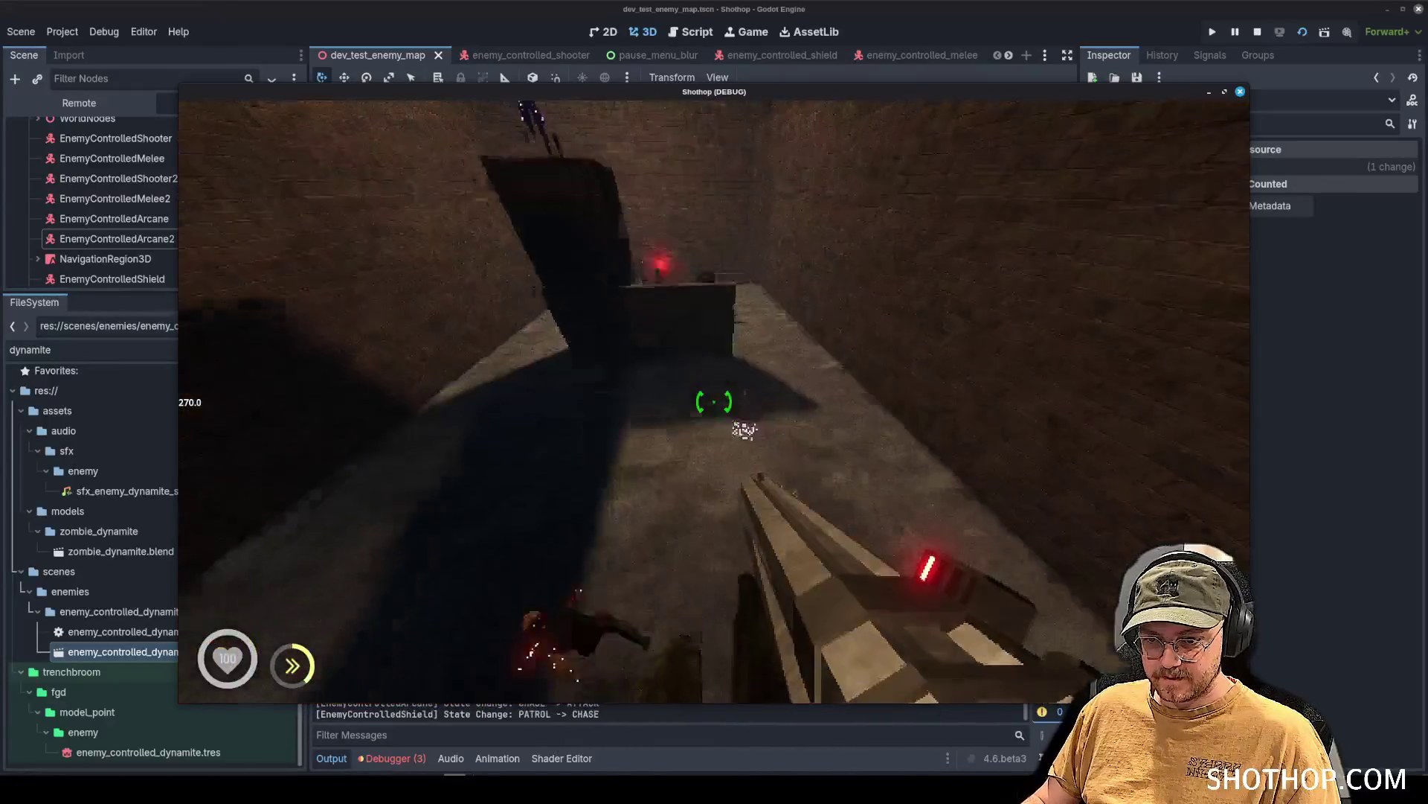
key(shift)
key(w)
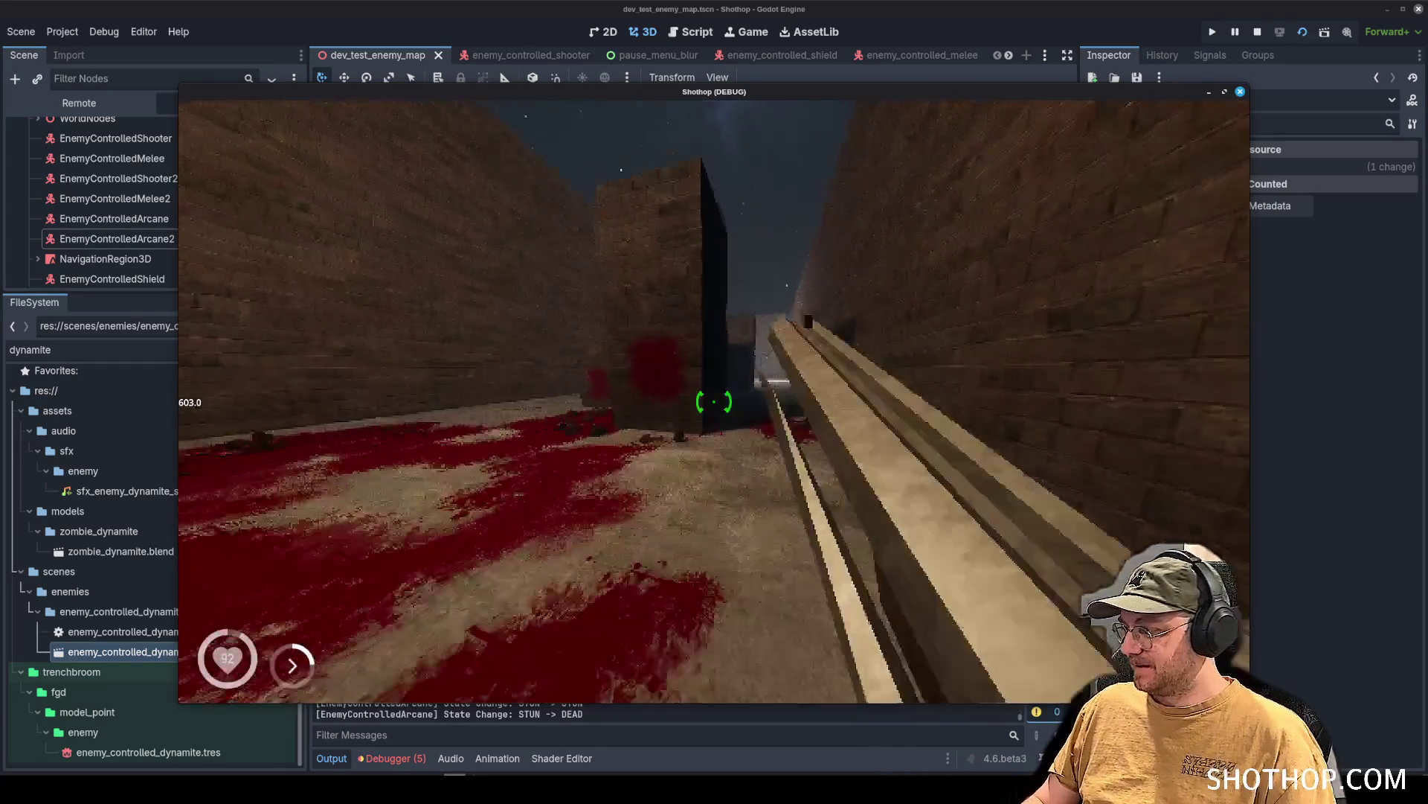
key(Escape)
click(714, 404)
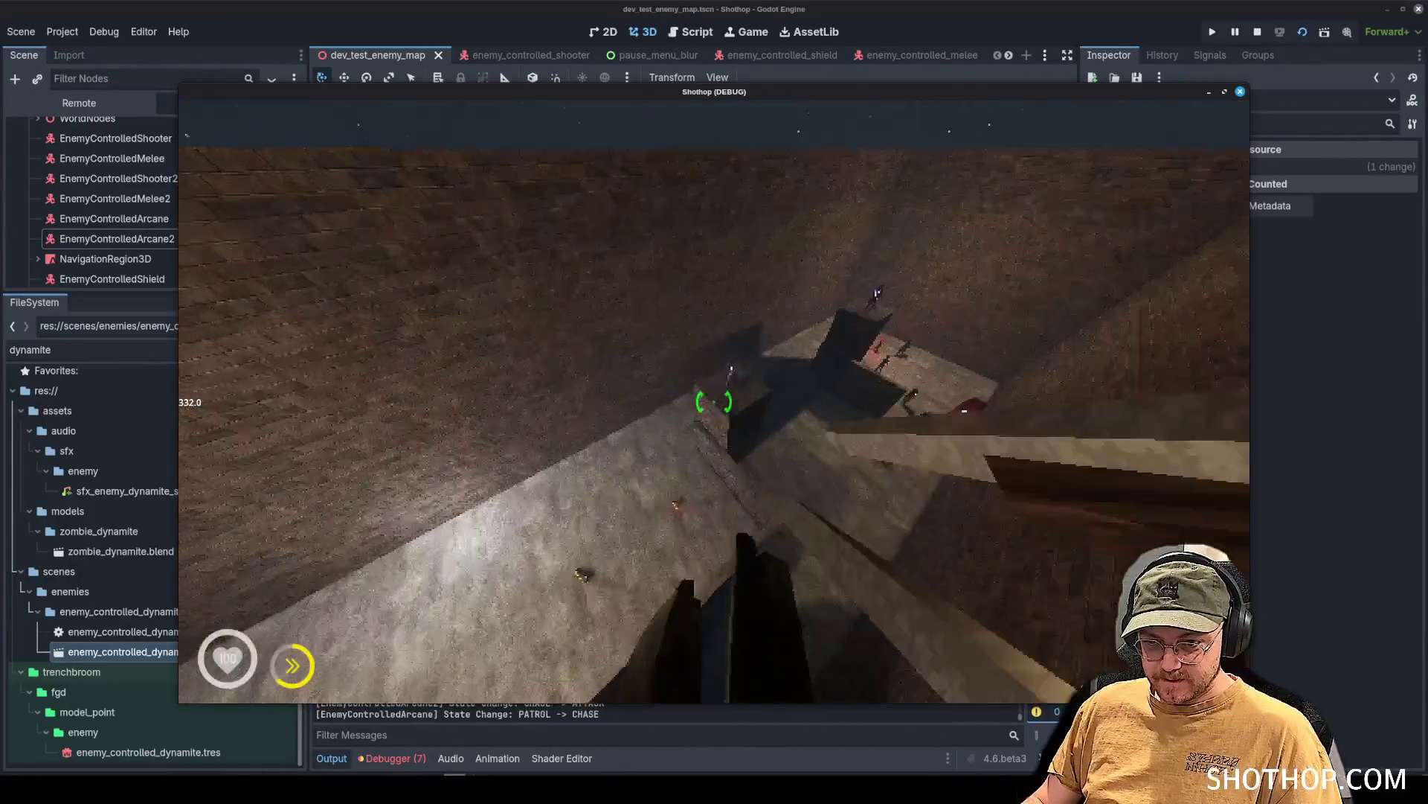
Fight the enemy groups with guns and the arcane chainsaw until the player dies.
click(714, 402)
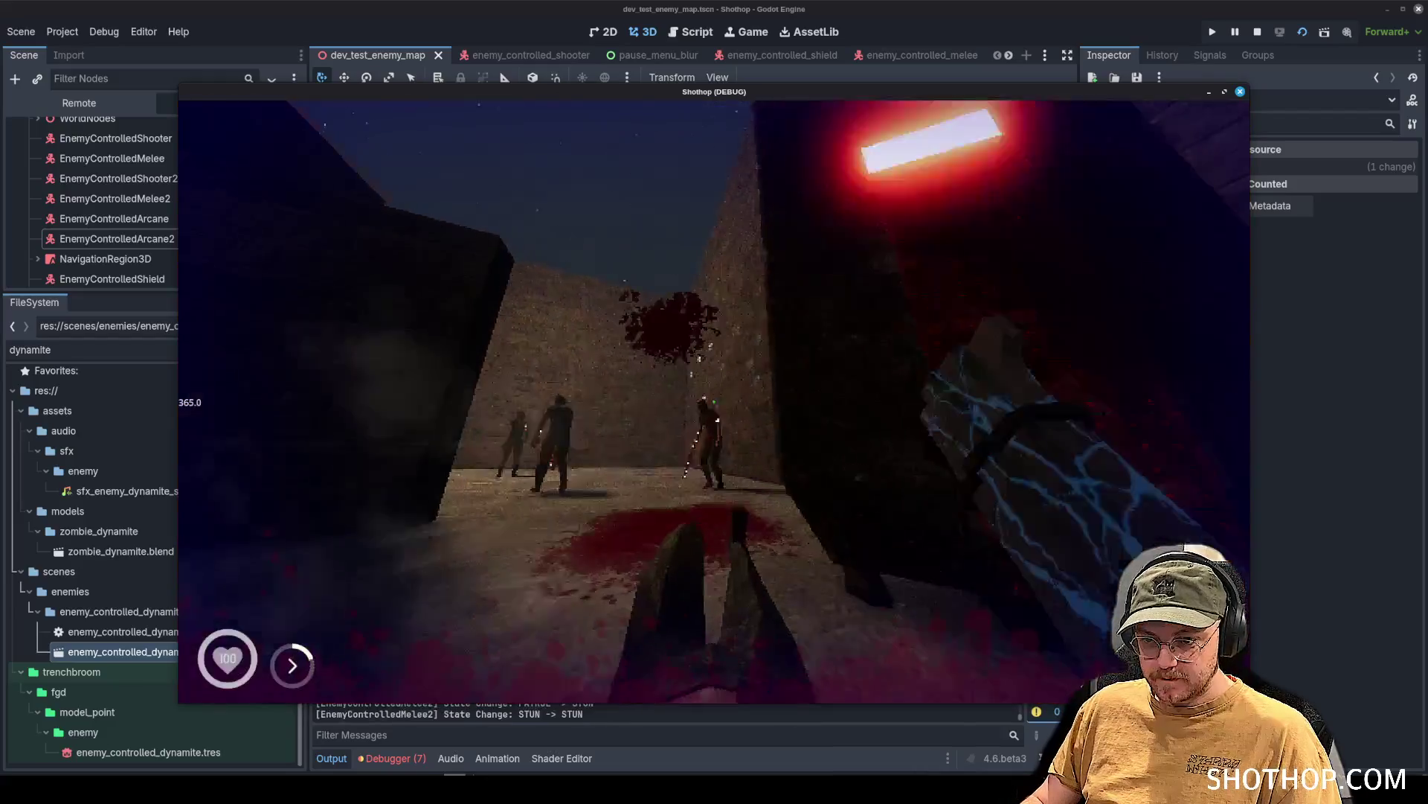
click(715, 401)
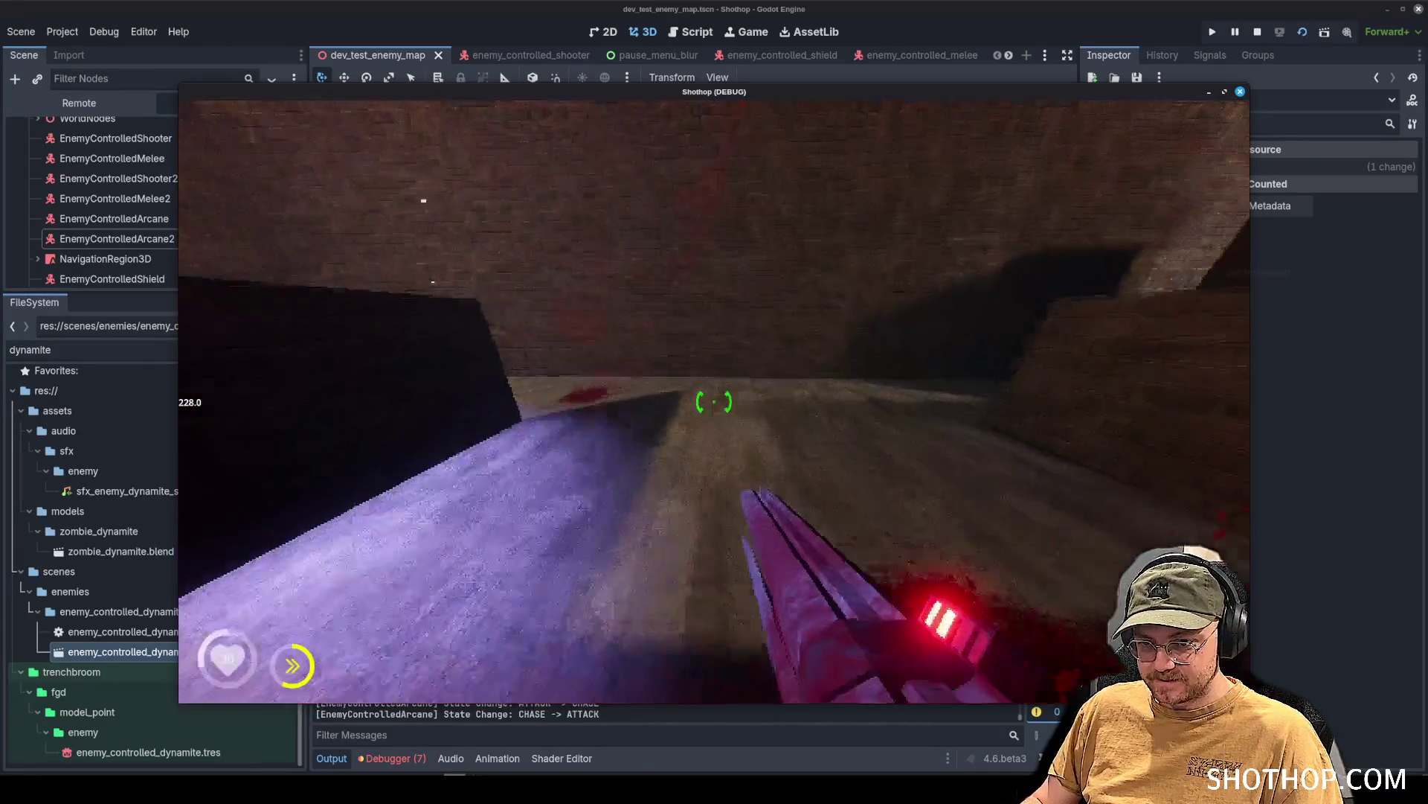
click(715, 402)
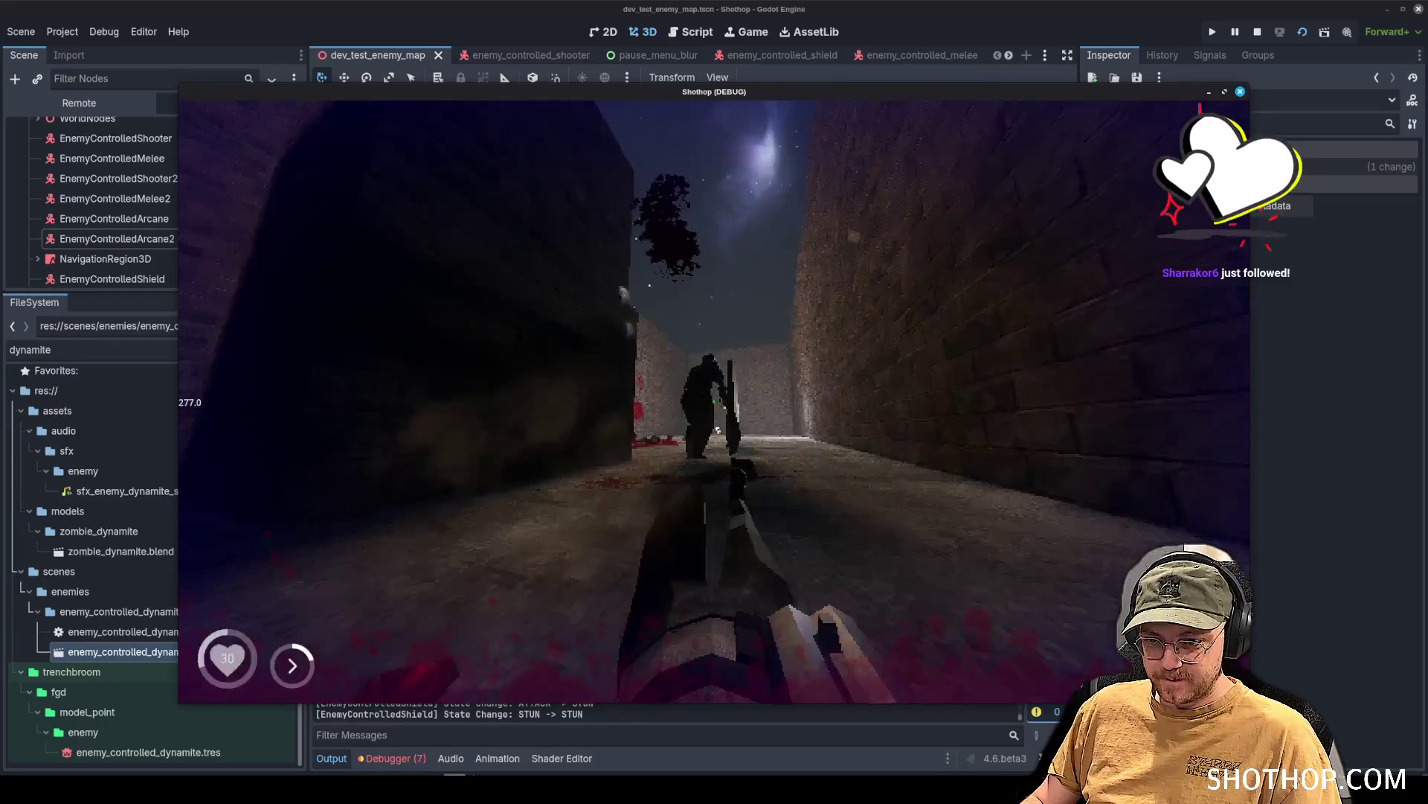
click(714, 401)
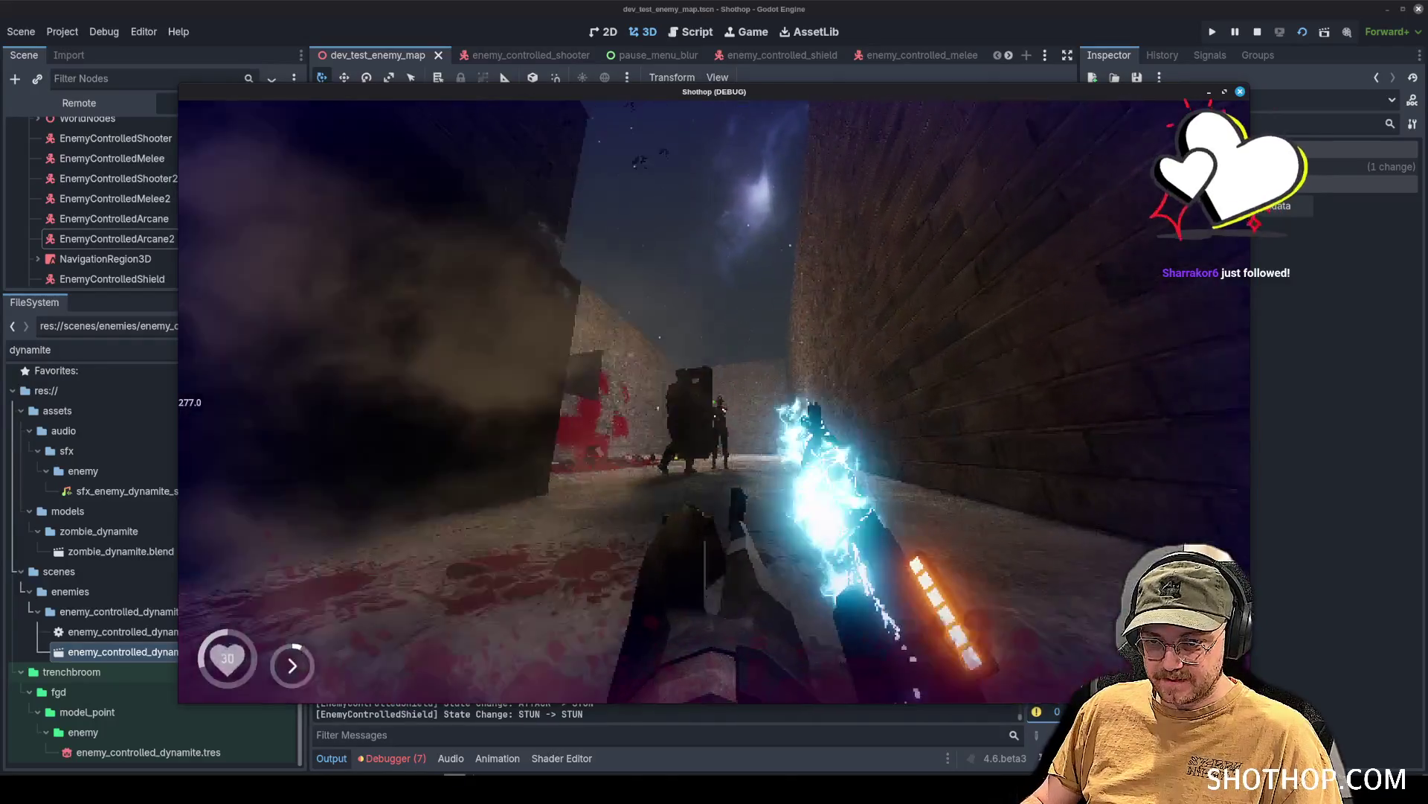
click(715, 402)
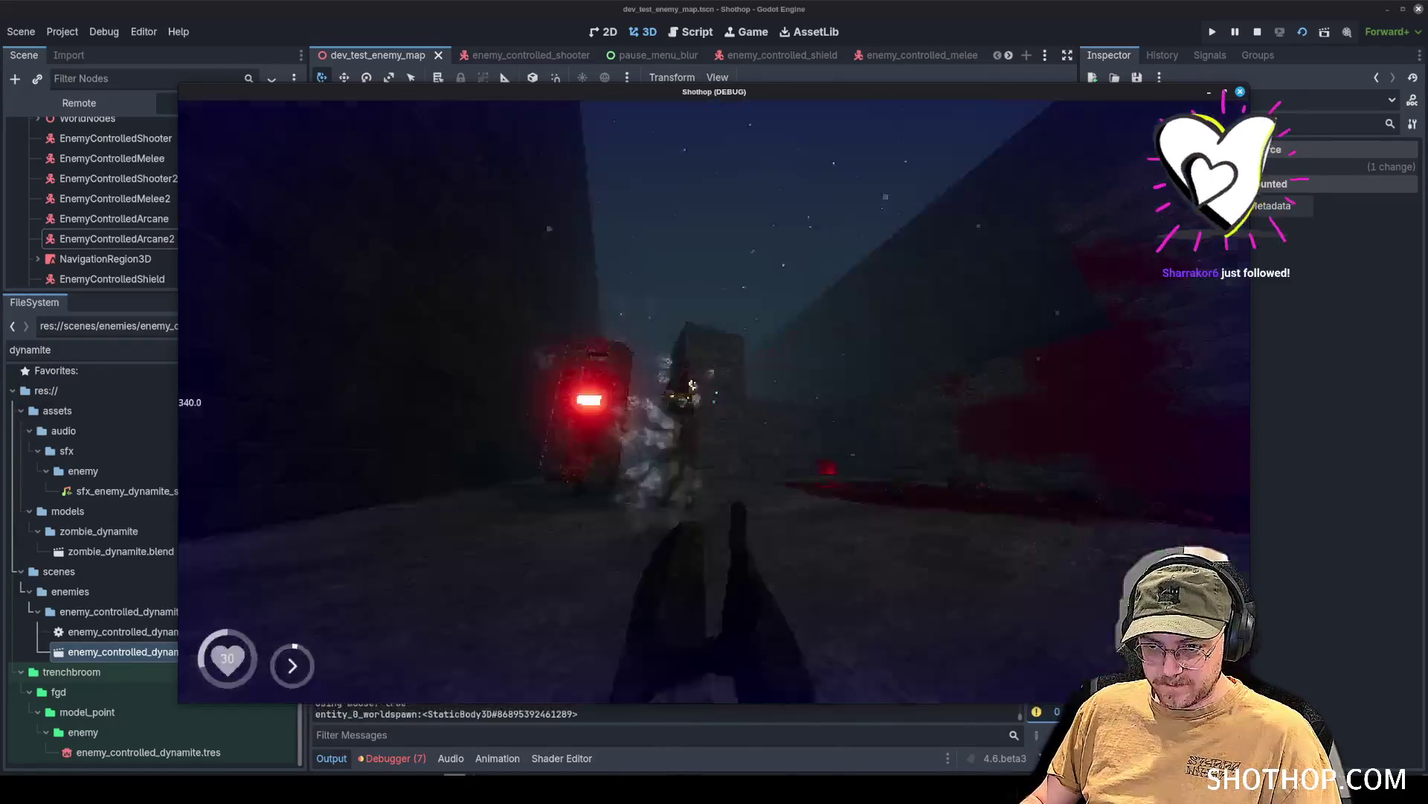
click(715, 401)
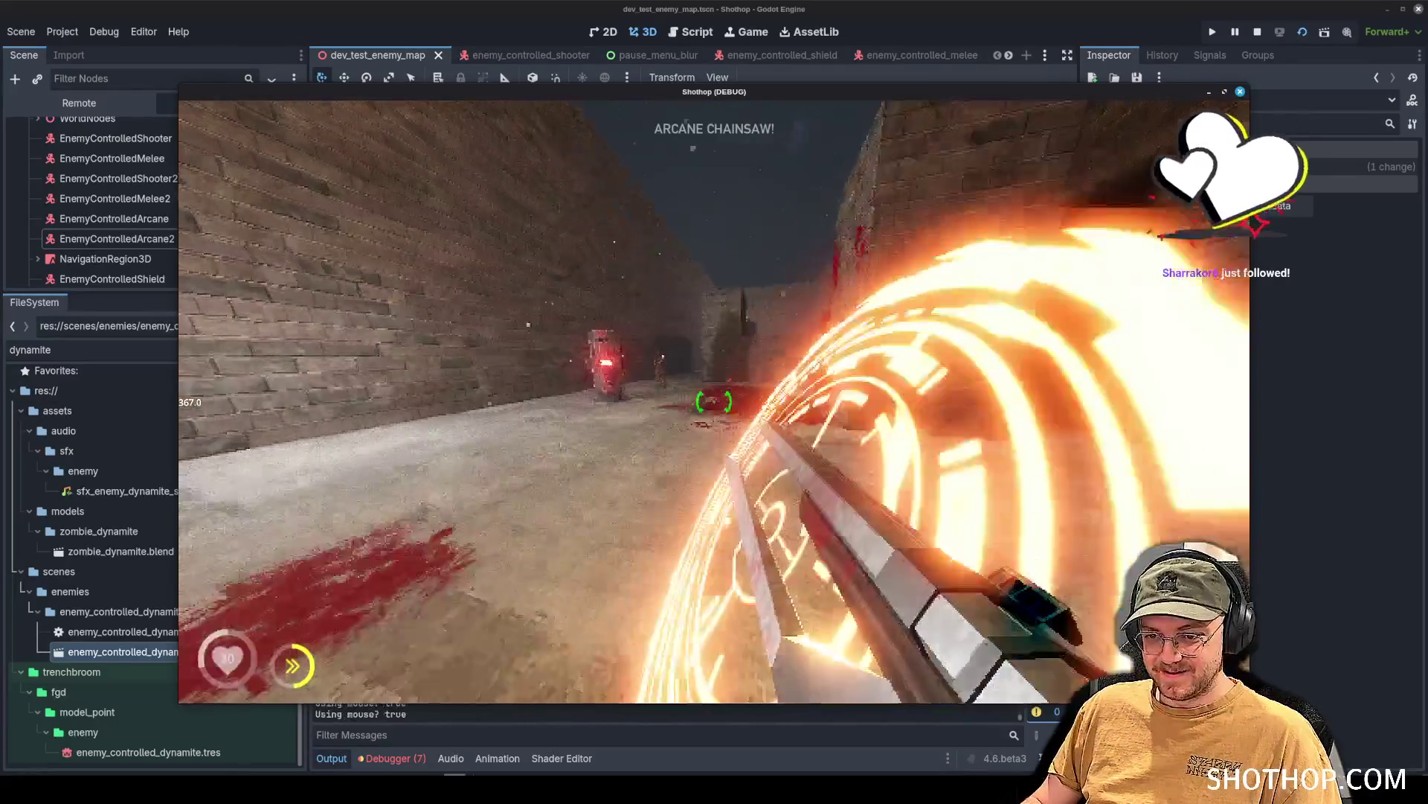
click(715, 402)
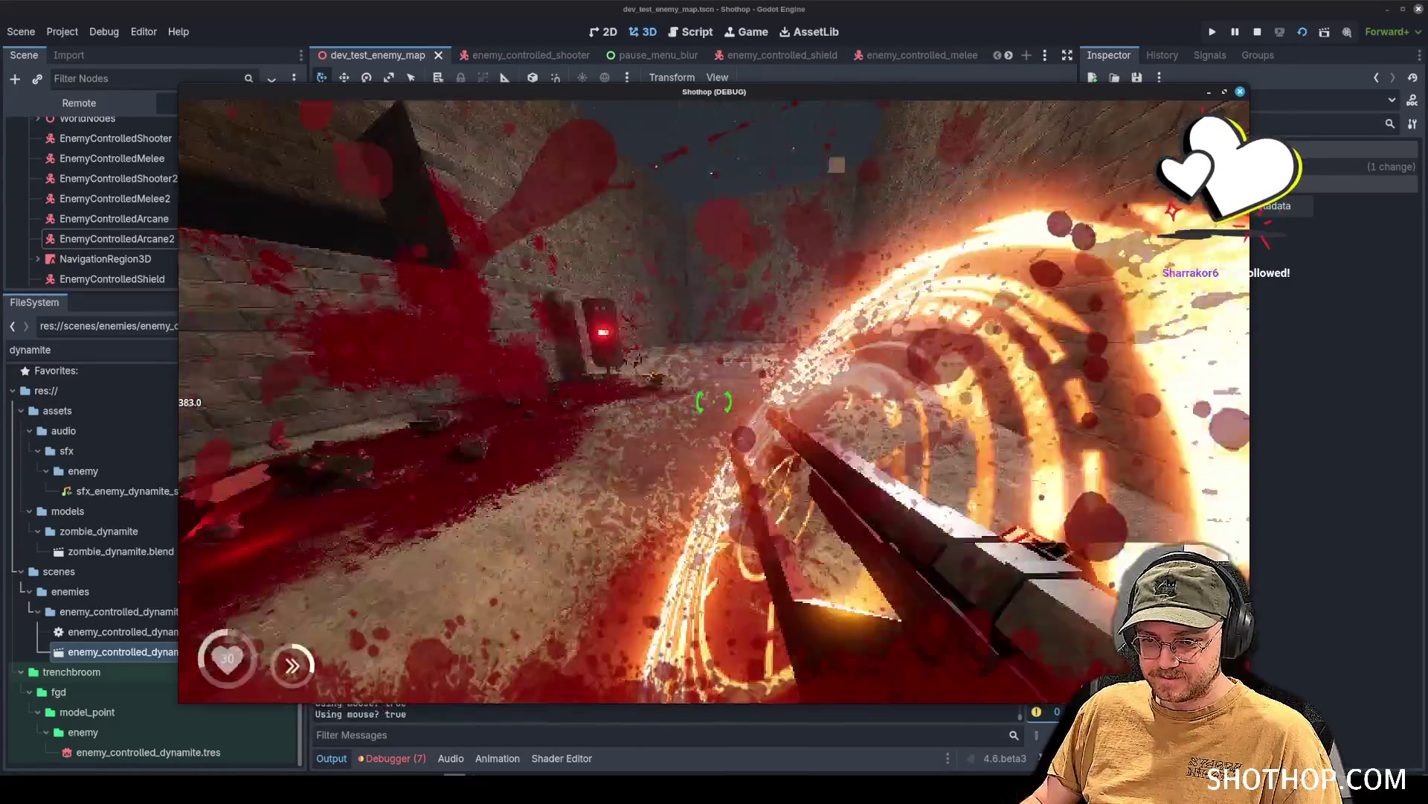
click(714, 402)
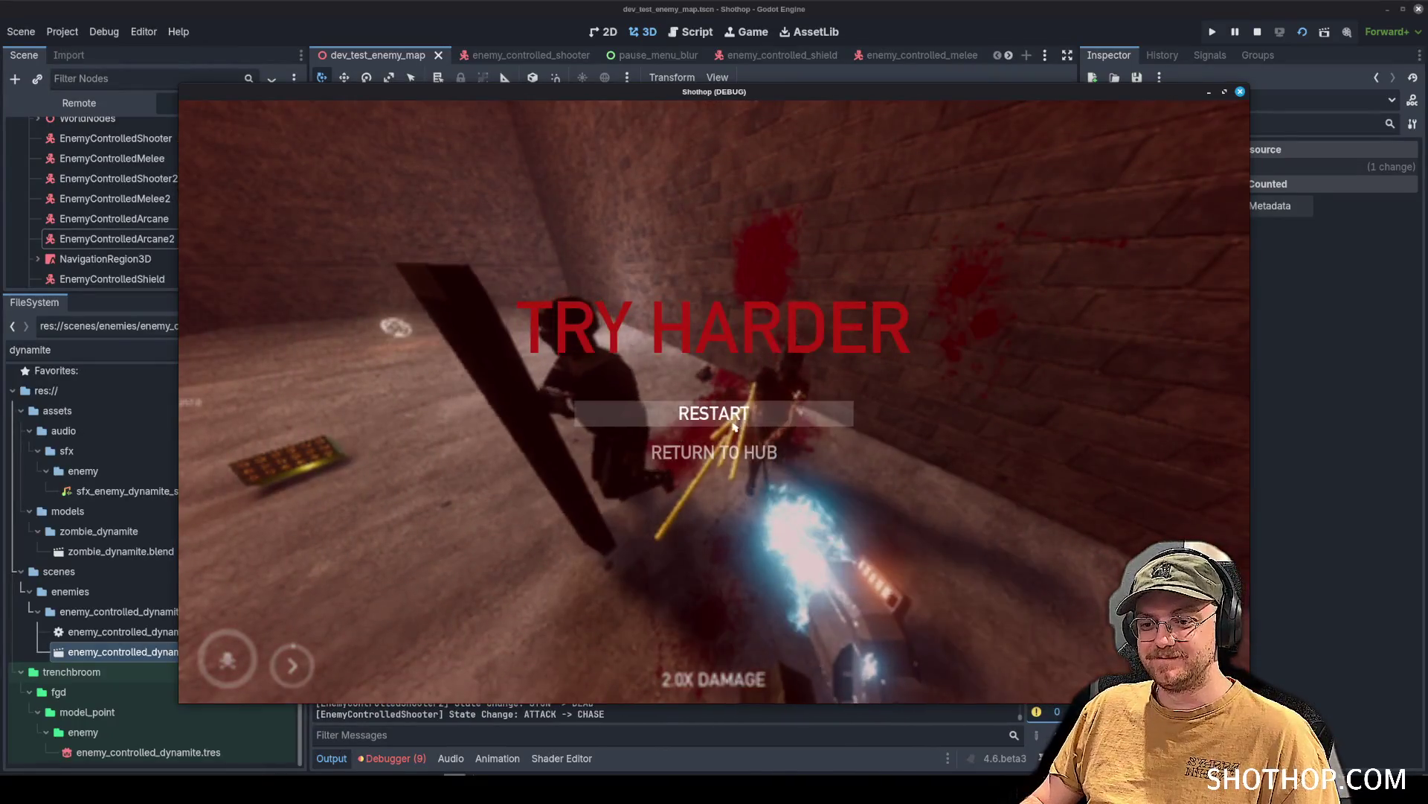
Restart from the TRY HARDER screen and switch to weapon 2 to keep playing.
click(734, 427)
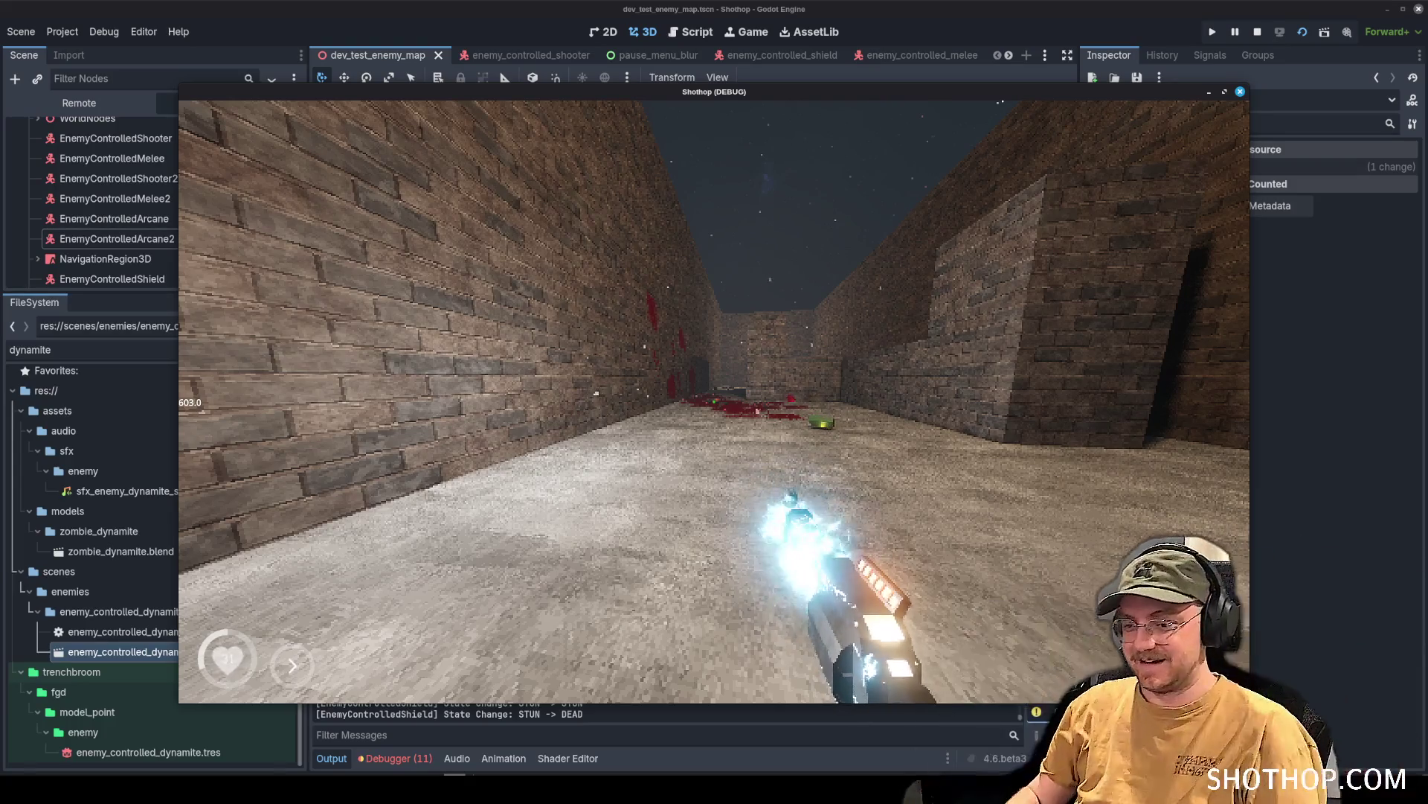
key(2)
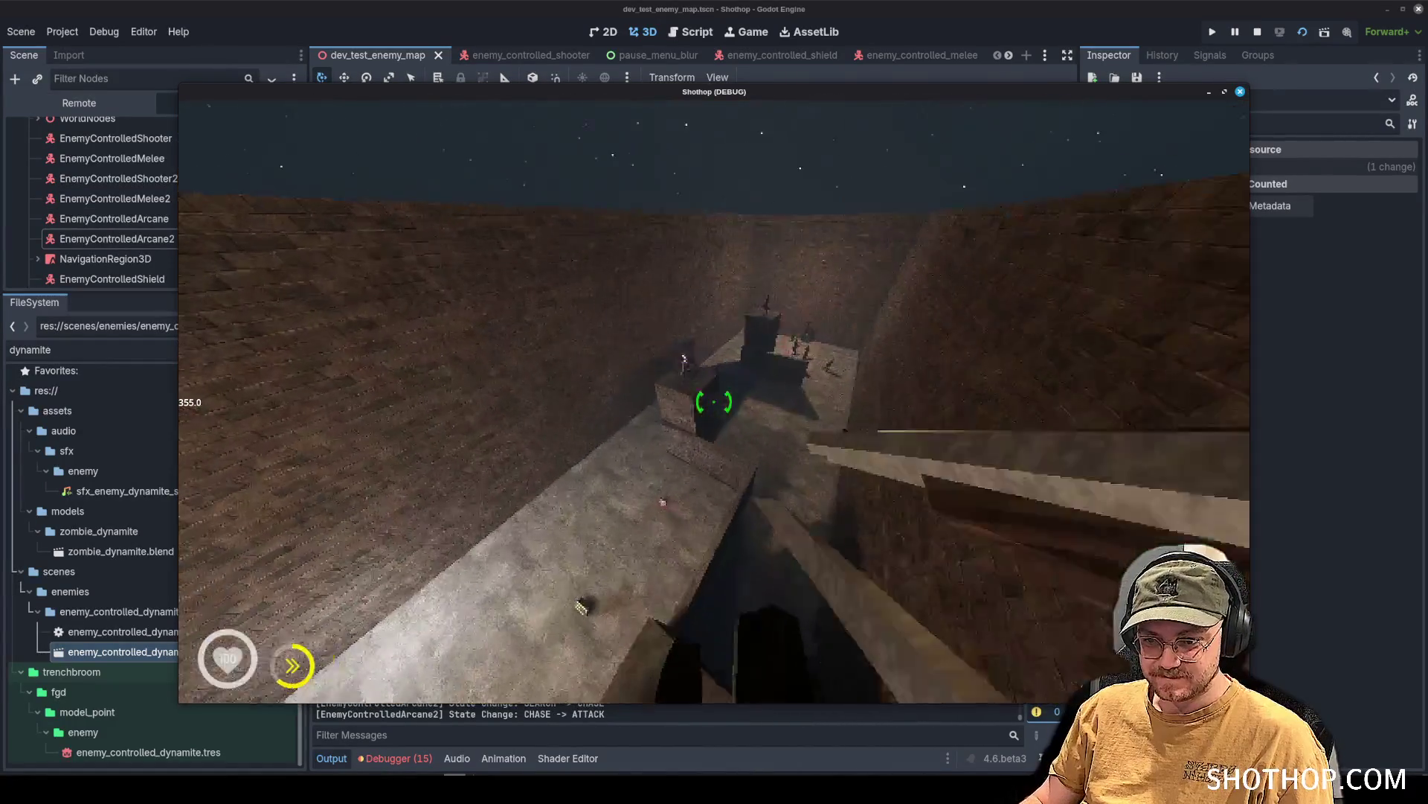
Fight the enemies on the block, swapping between flamethrower, red rifle and magic weapon.
click(714, 402)
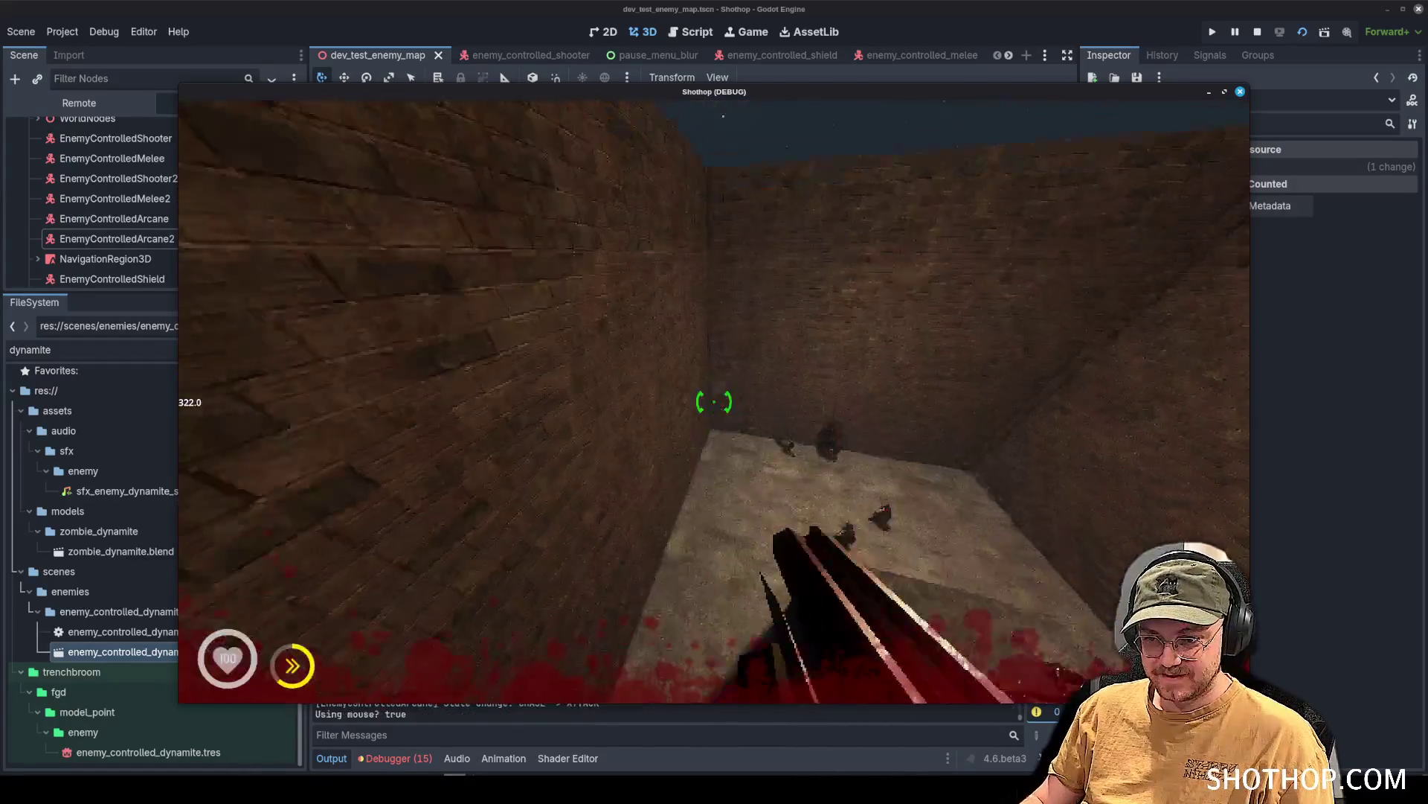
click(715, 402)
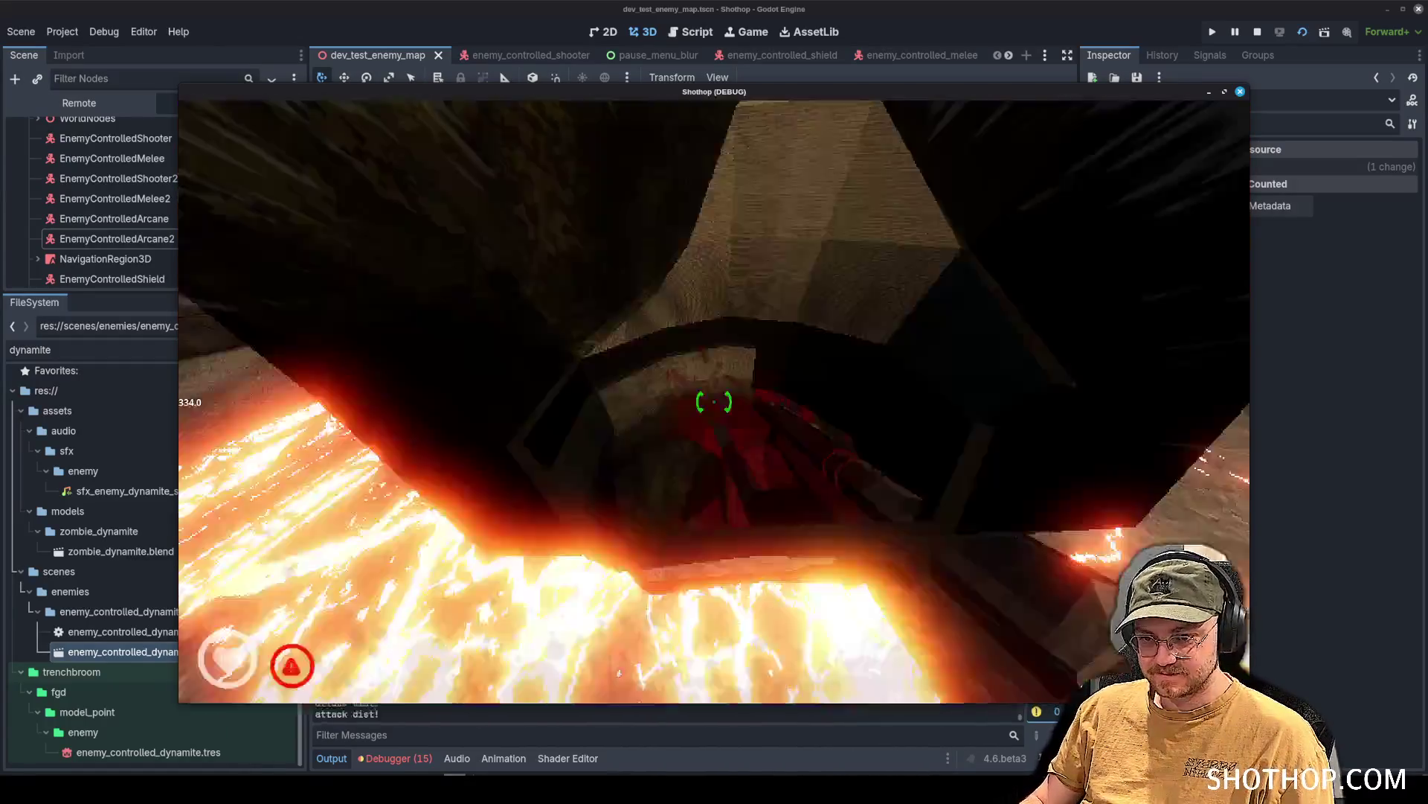
key(2)
click(714, 401)
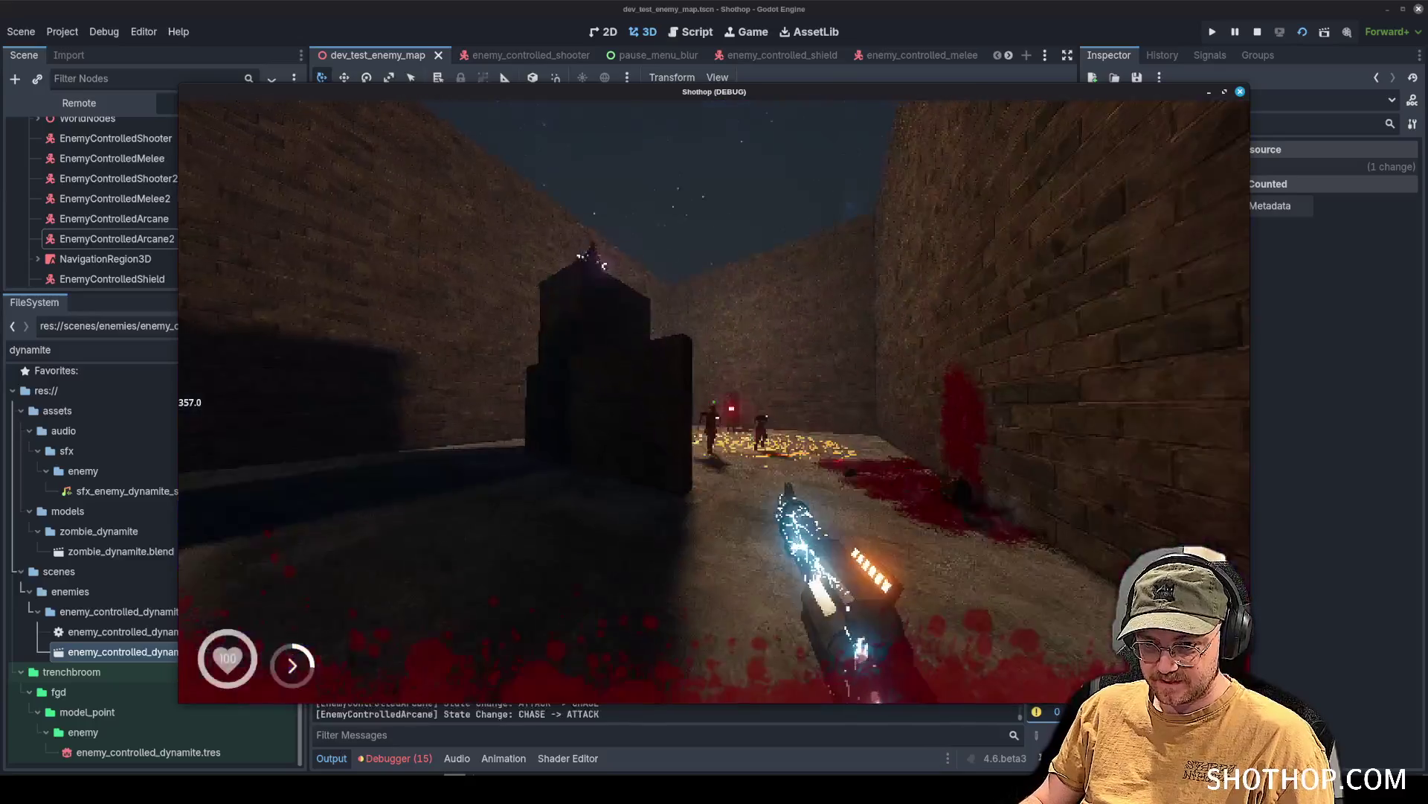
click(714, 402)
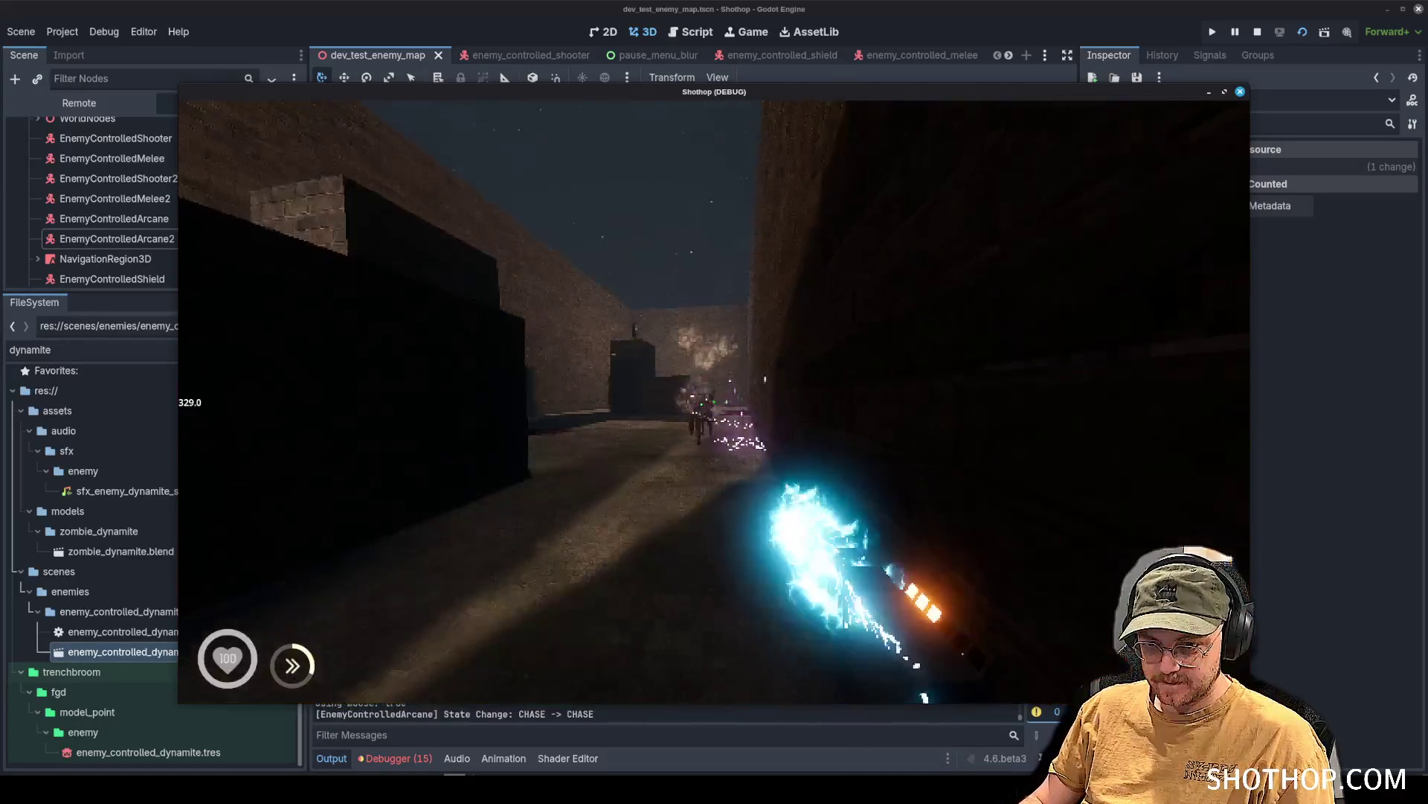
click(715, 402)
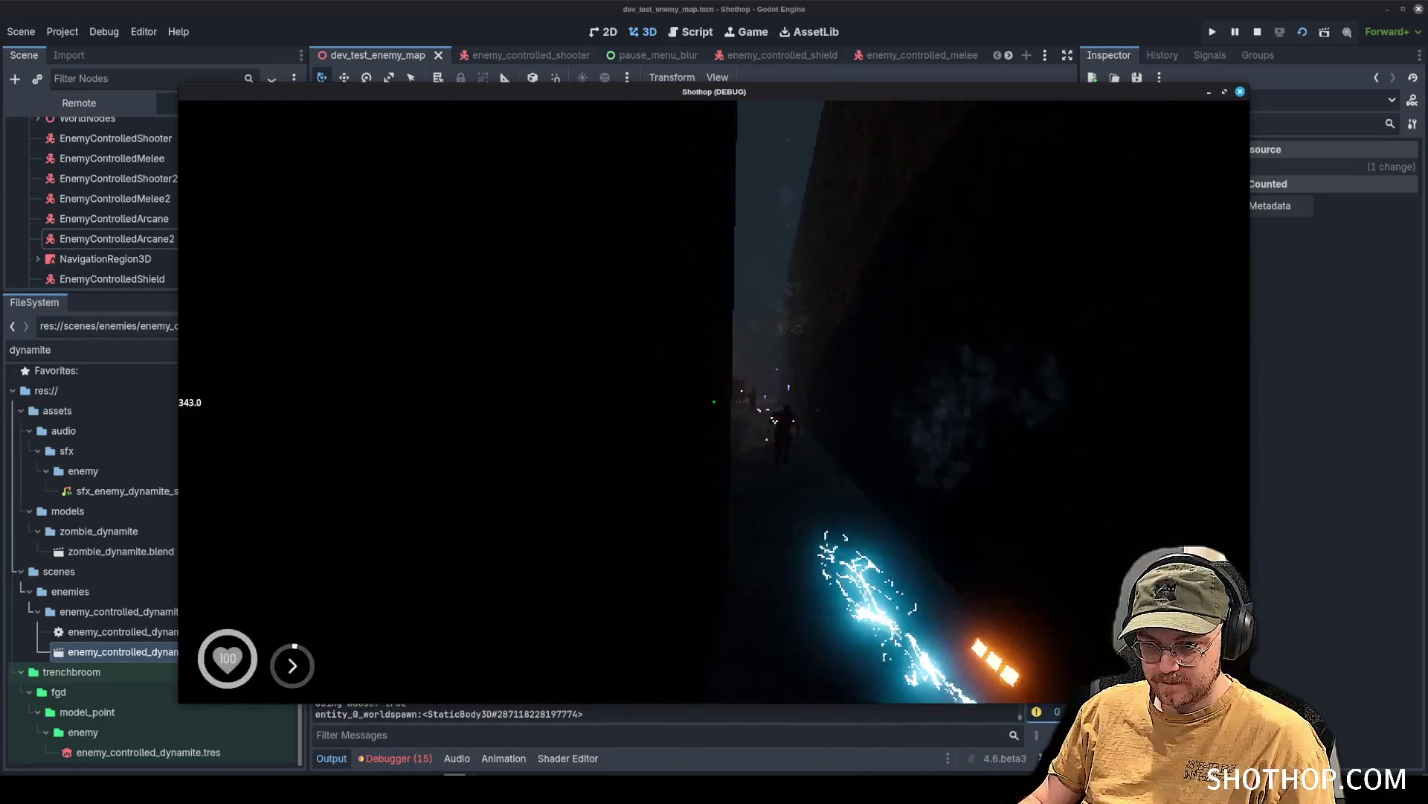
key(2)
key(w)
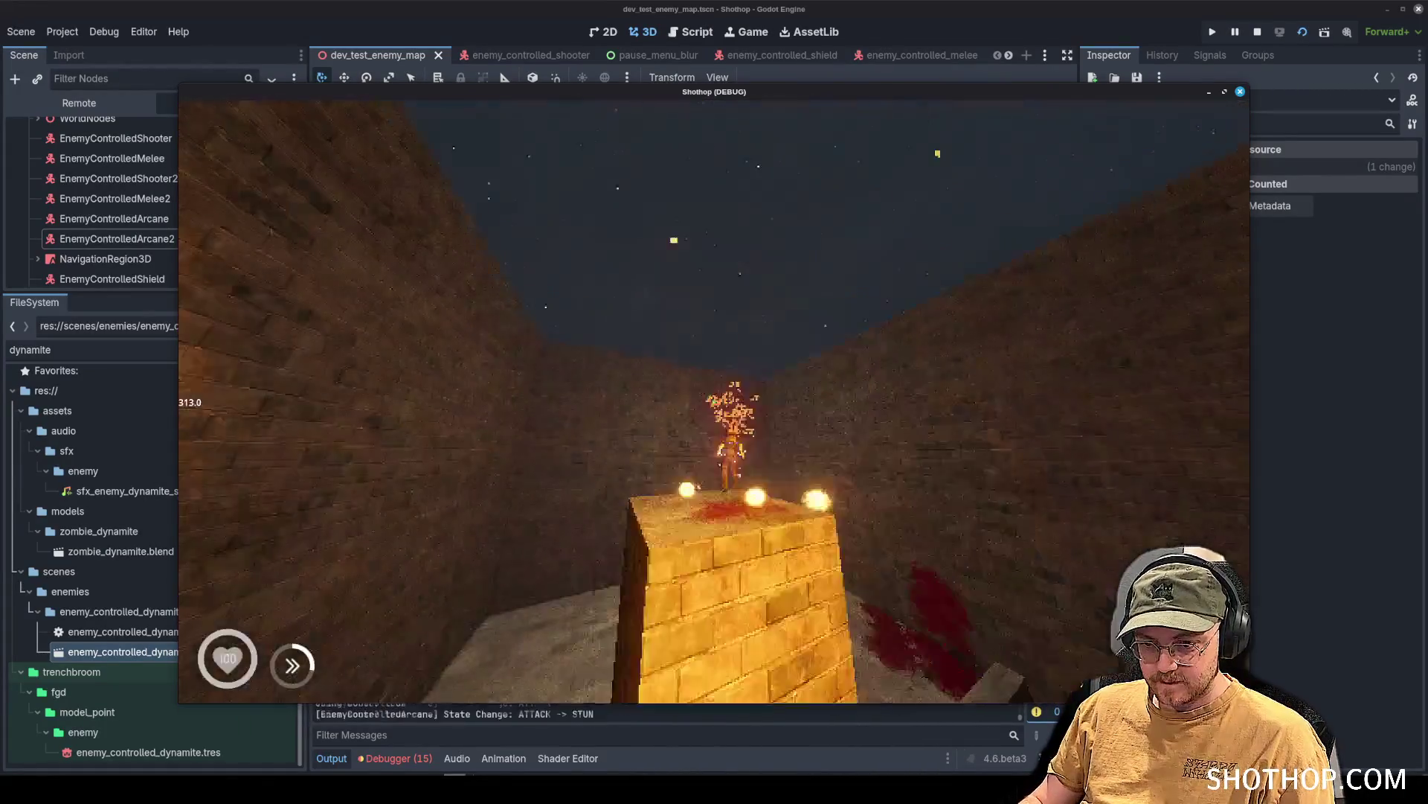
key(1)
click(714, 402)
key(w)
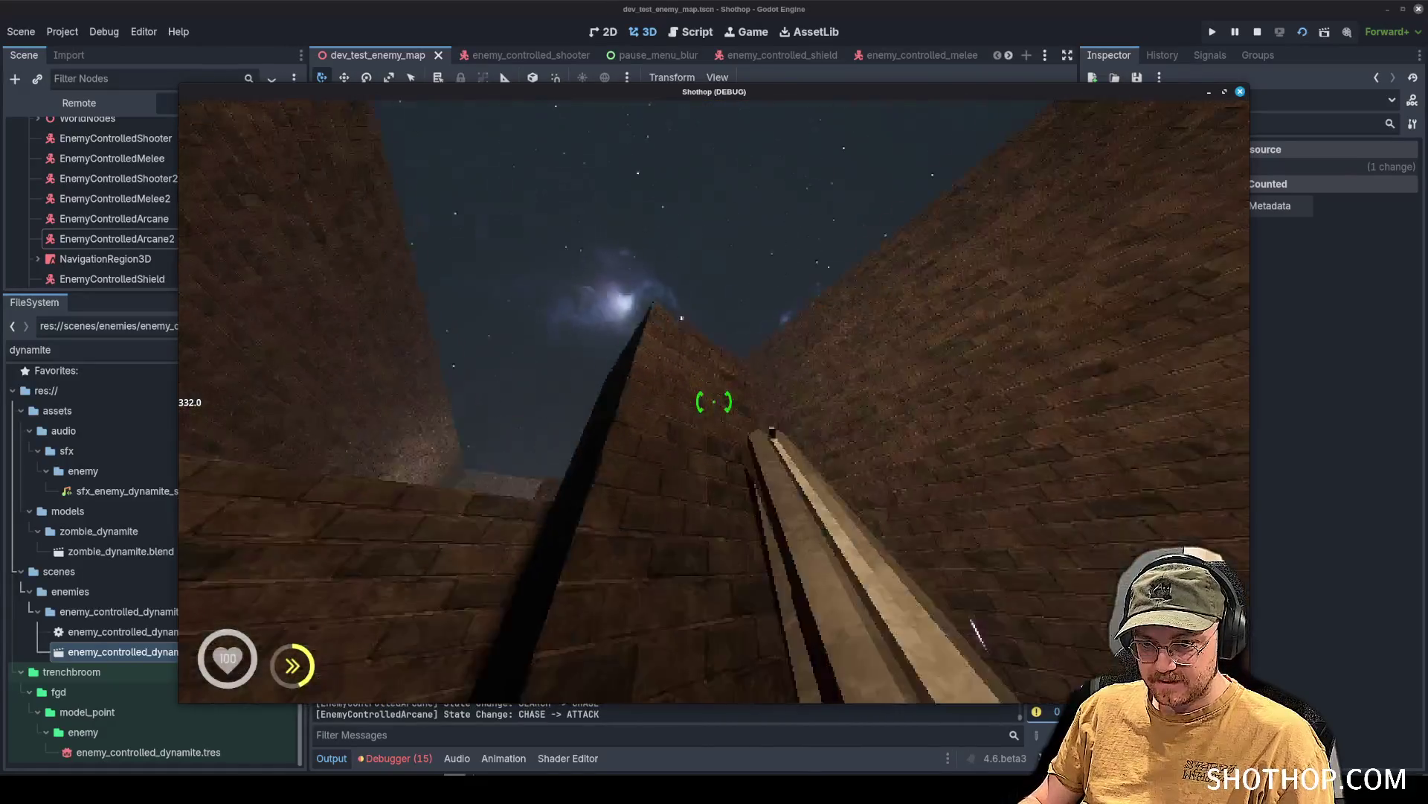
click(714, 402)
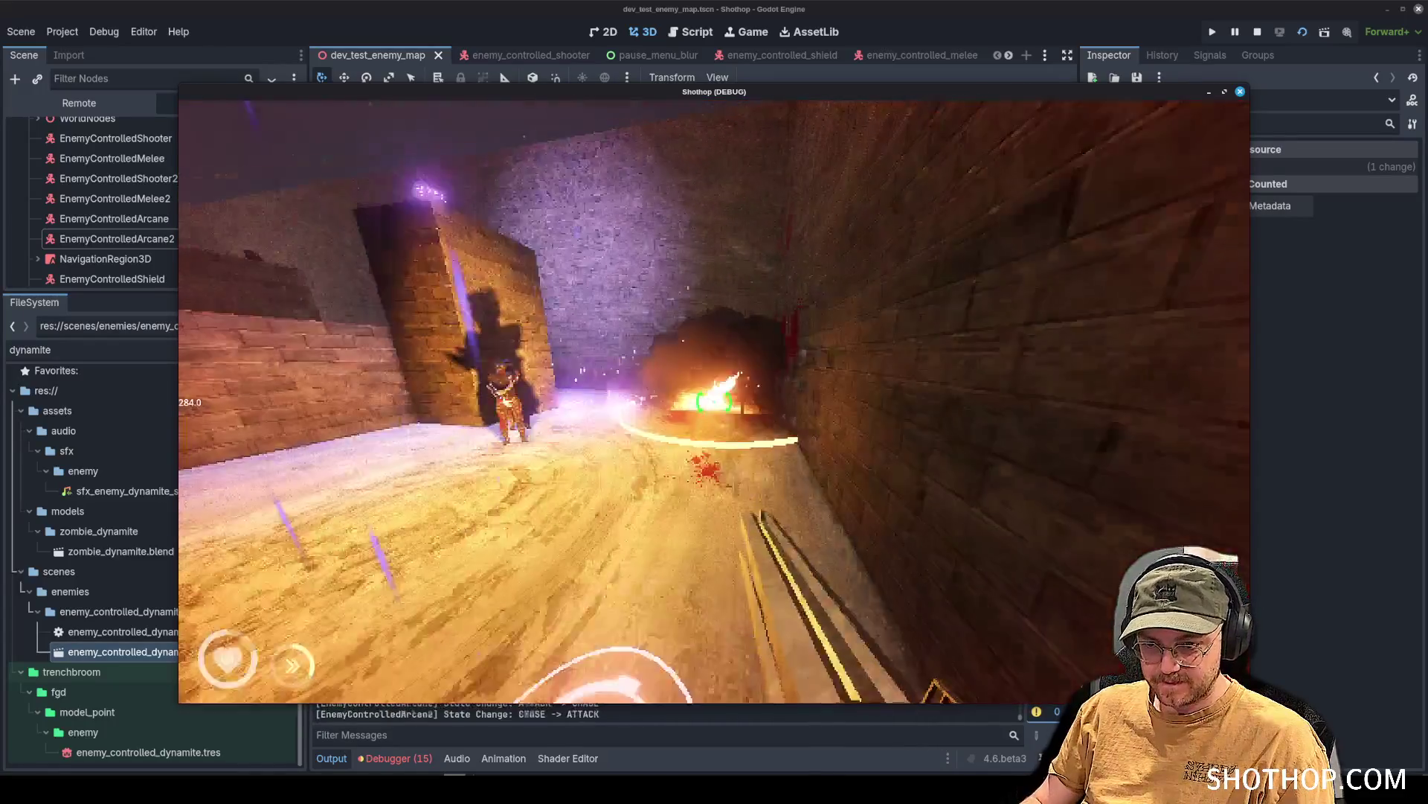
Shoot enemies through the corridors with the long gun, then stop the game with F8.
key(2)
click(714, 402)
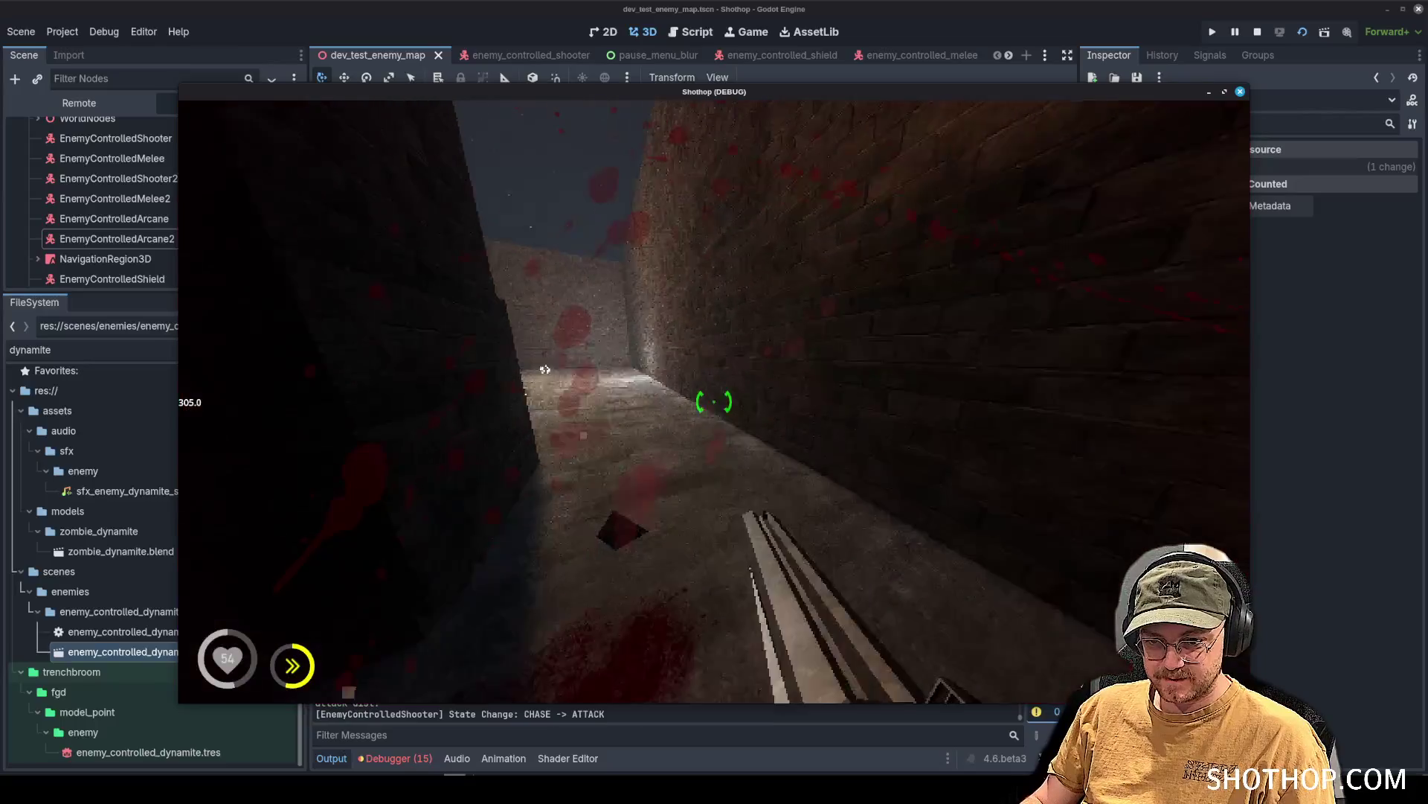
click(714, 402)
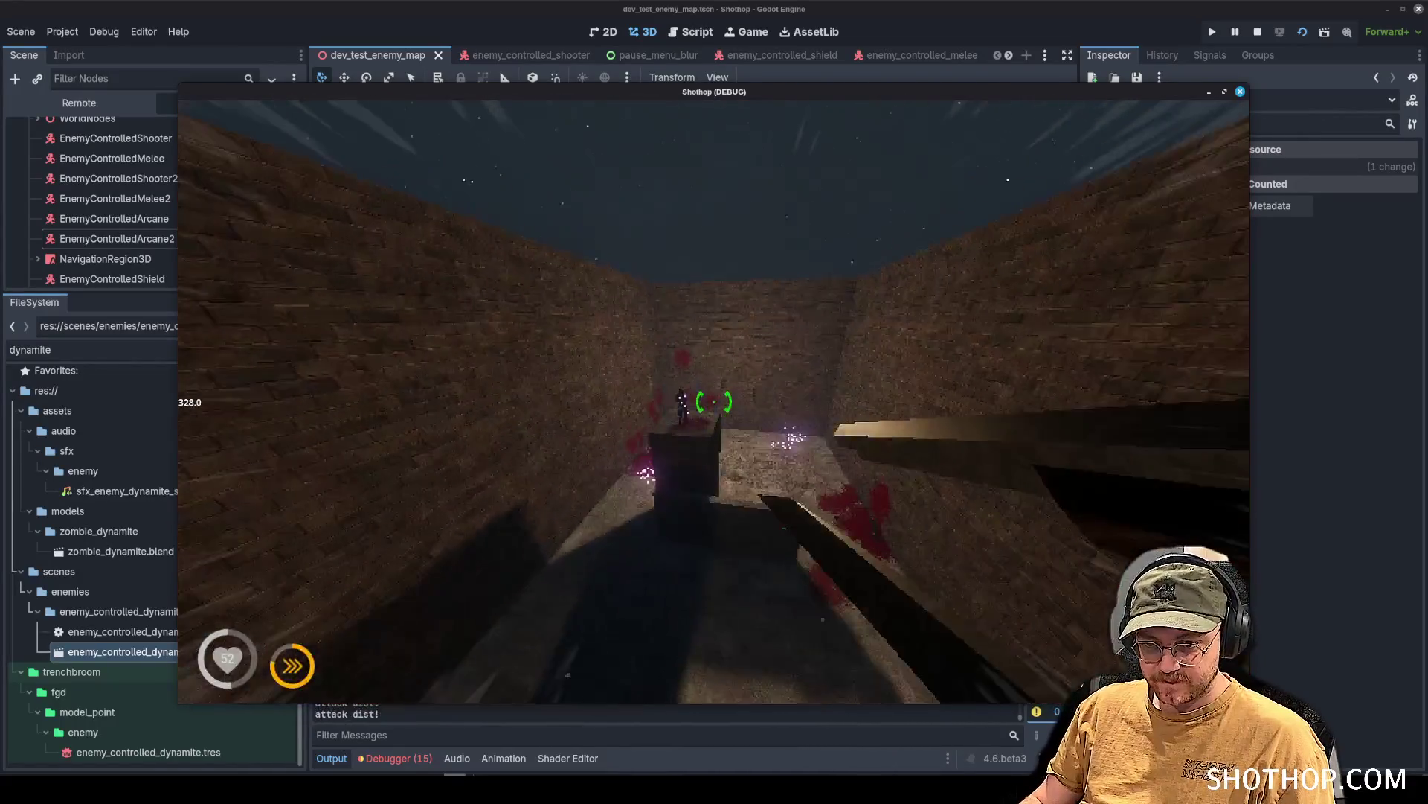
click(714, 402)
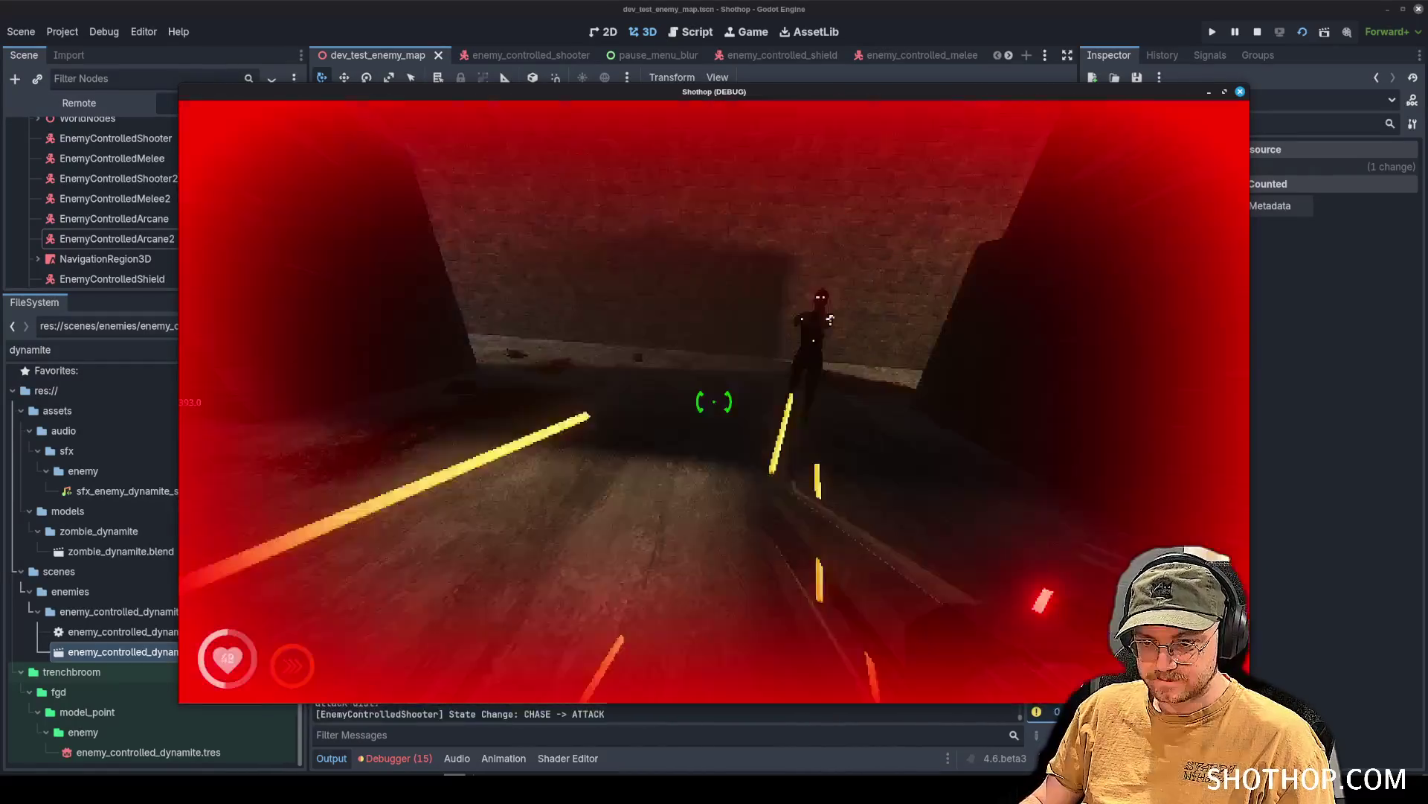
click(715, 402)
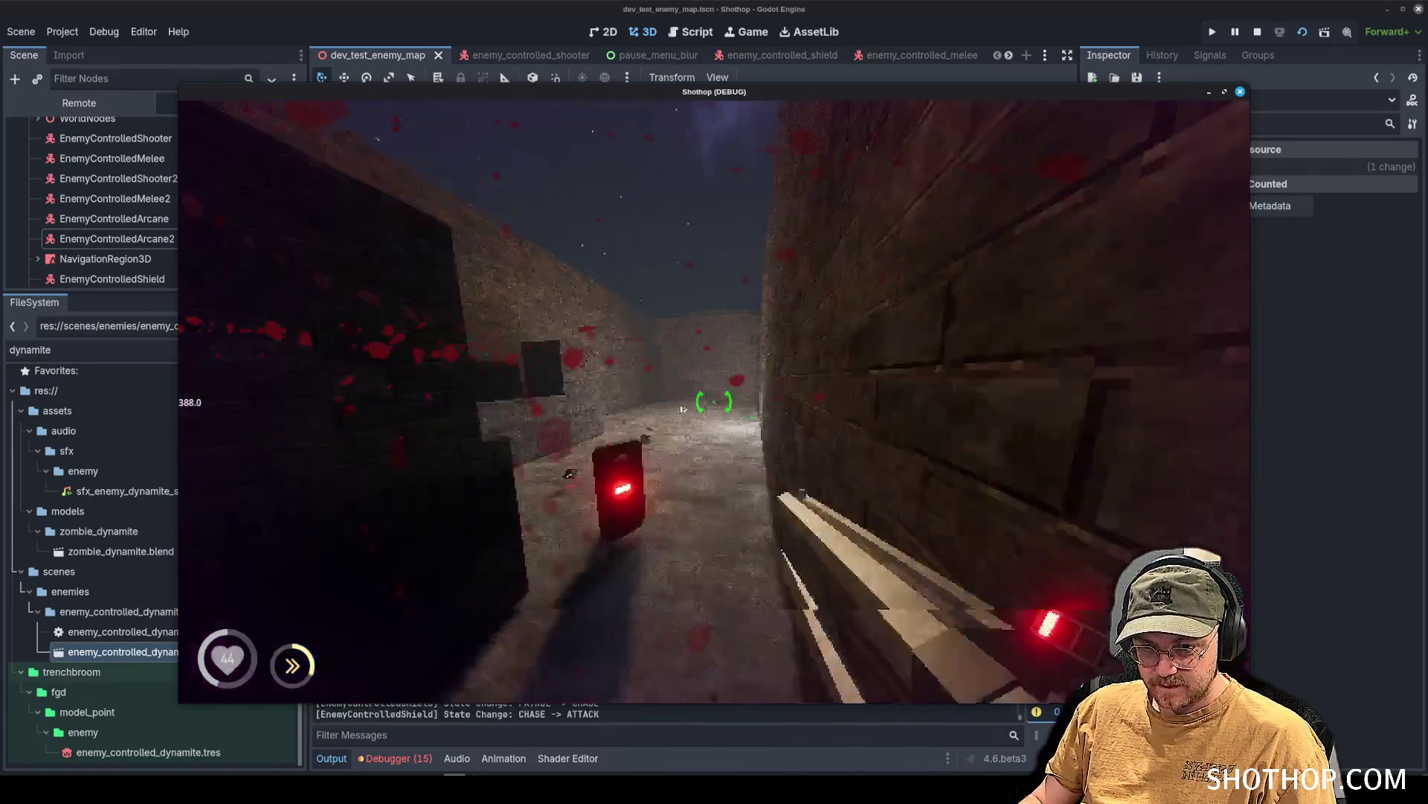
click(714, 402)
click(714, 402)
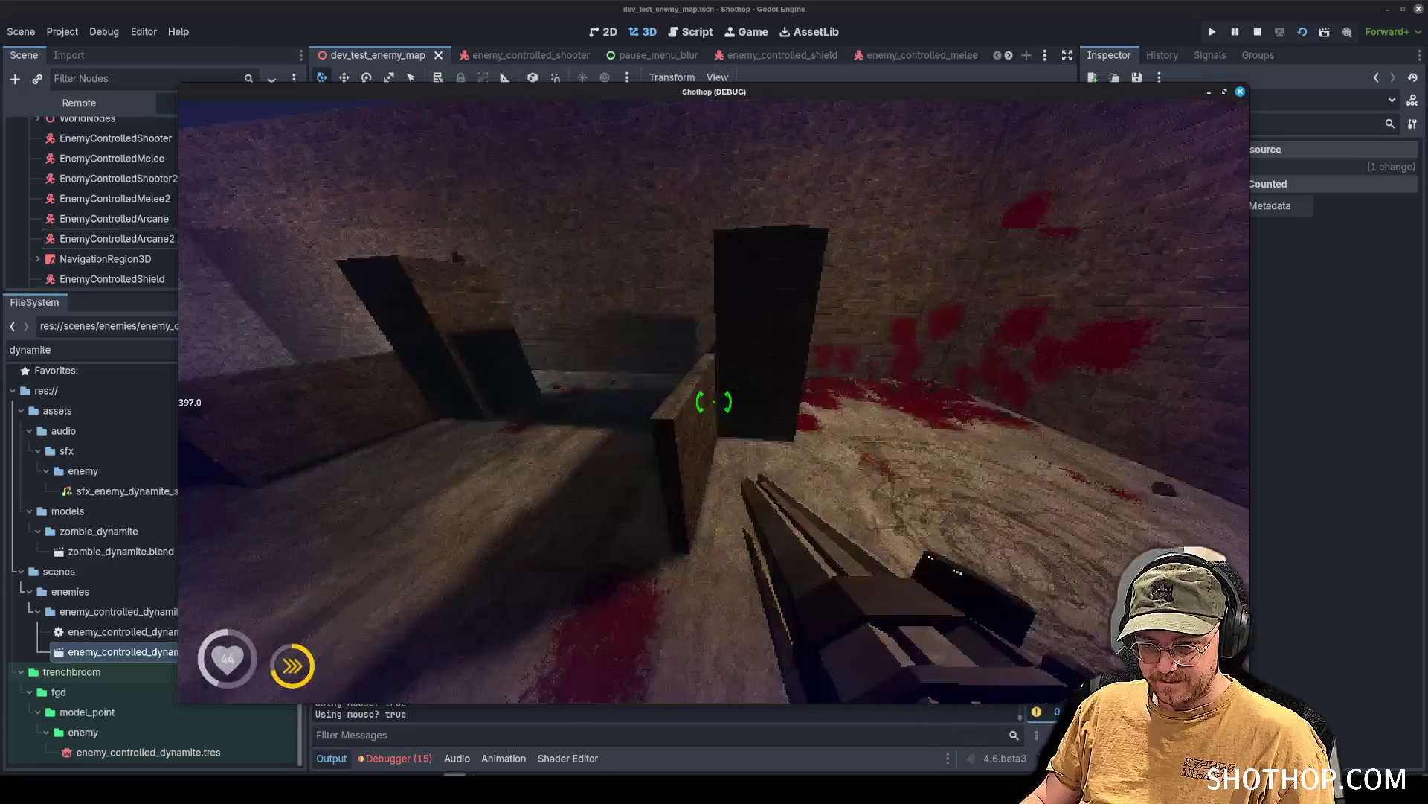
key(shift)
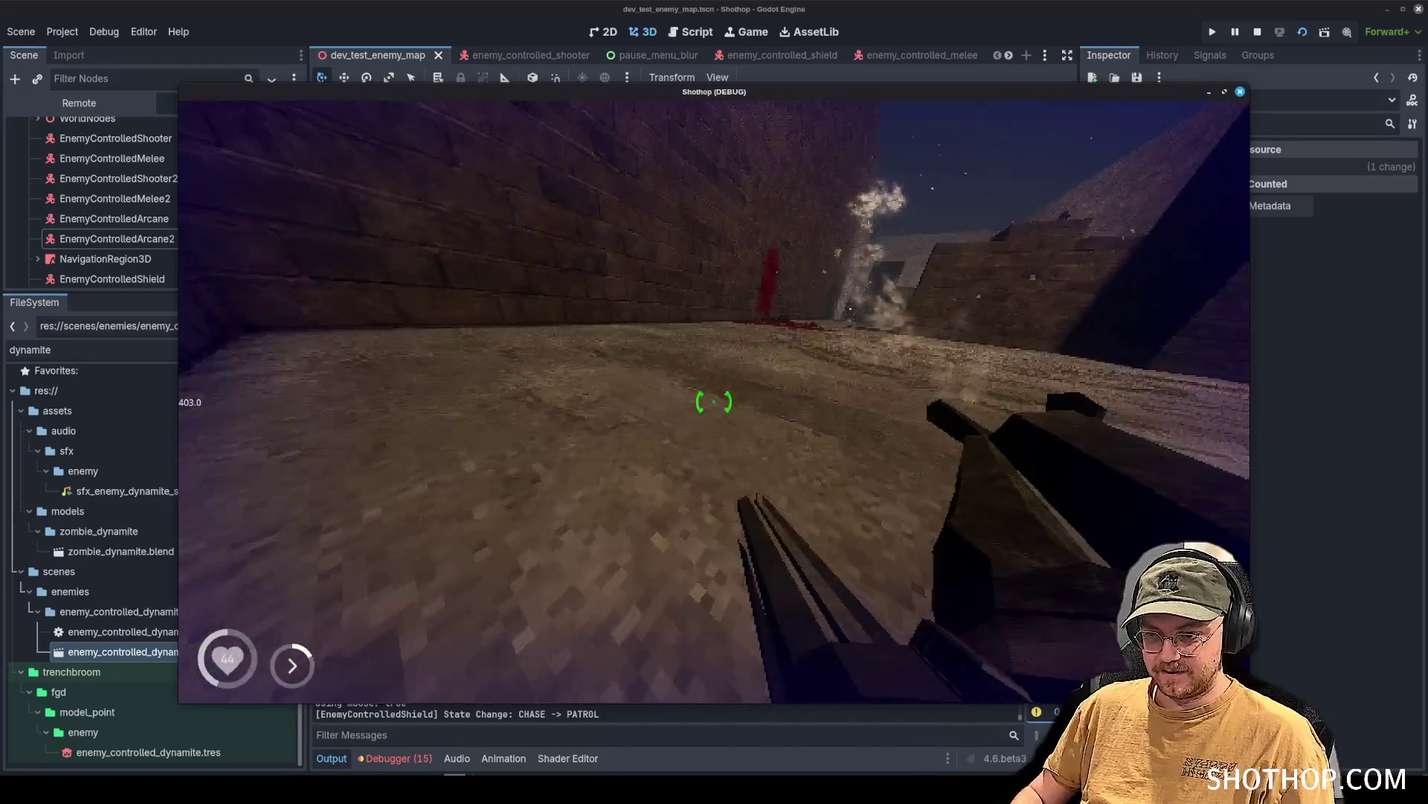
key(F8)
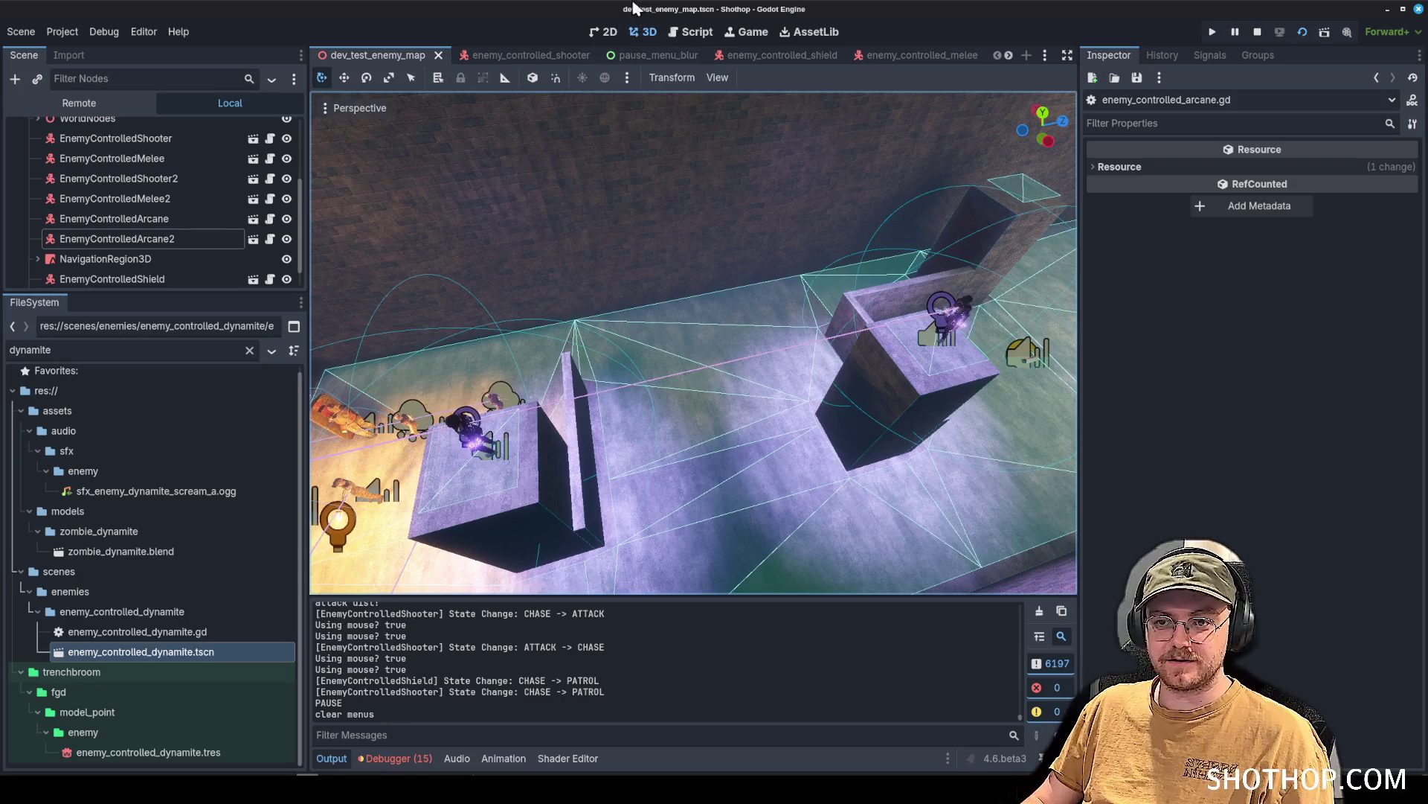
Open player.gd in the Script workspace and narrow both side docks to widen the code area.
key(Left)
key(Left)
key(Left)
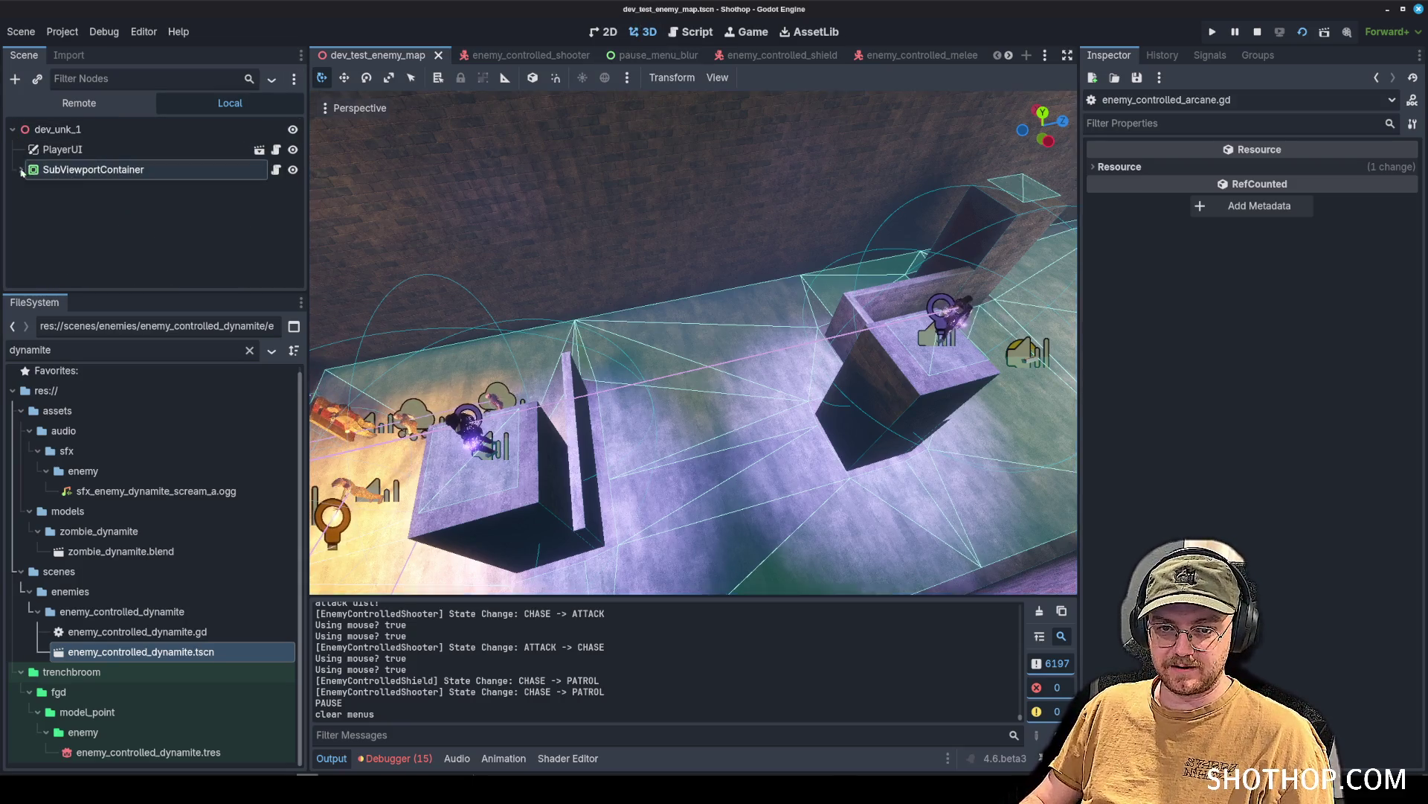
click(691, 31)
scroll(423, 215, down, 5)
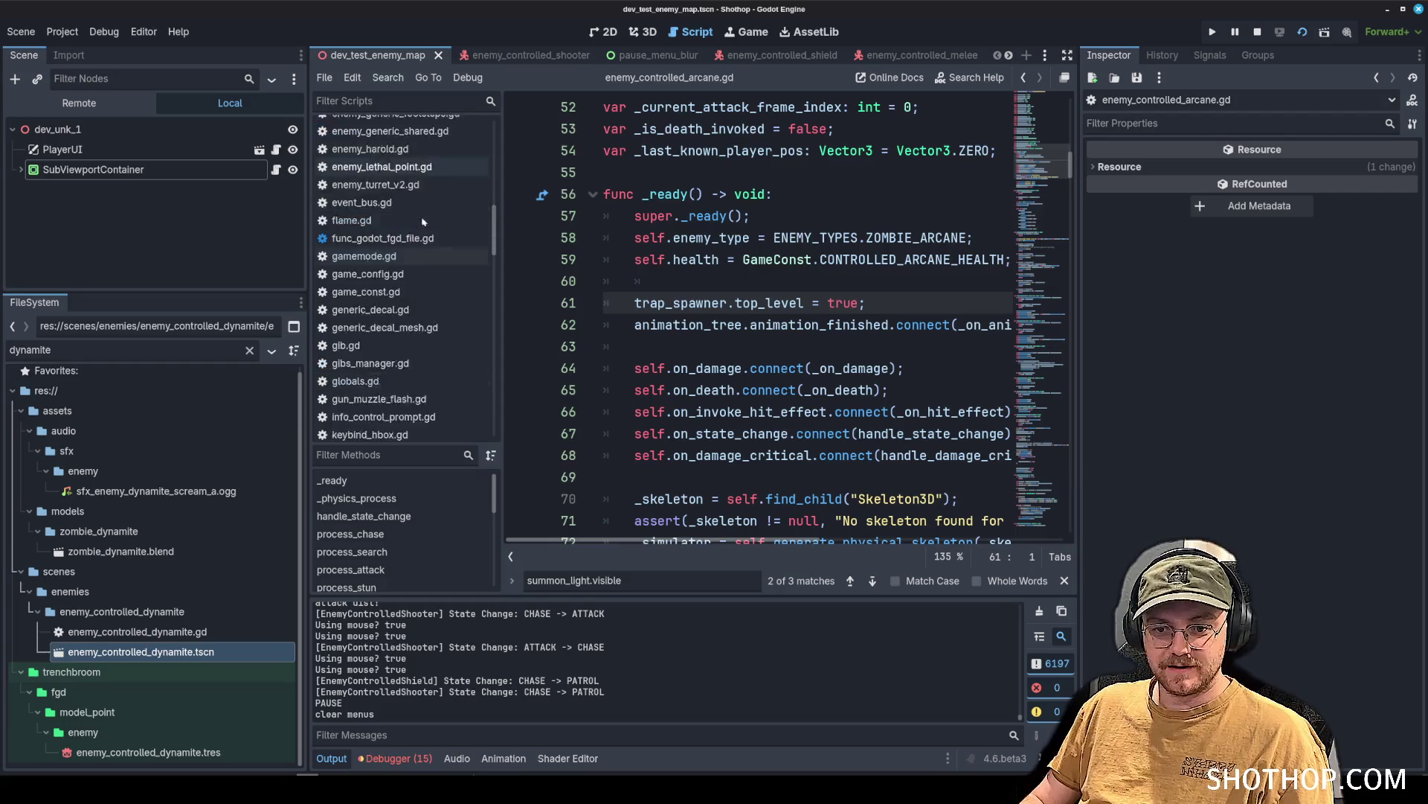
scroll(422, 215, down, 3)
click(358, 385)
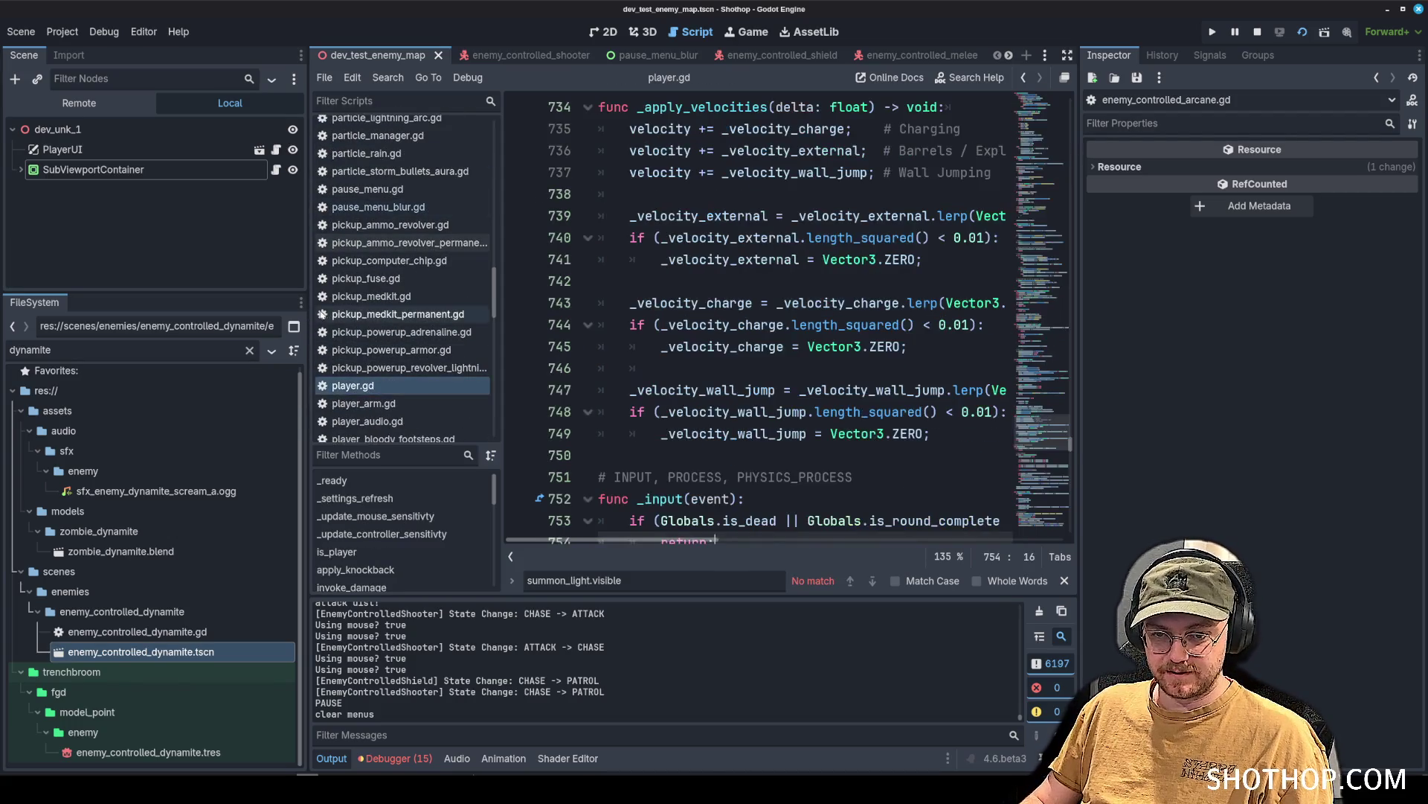
drag(308, 310, 122, 309)
click(773, 390)
click(1057, 297)
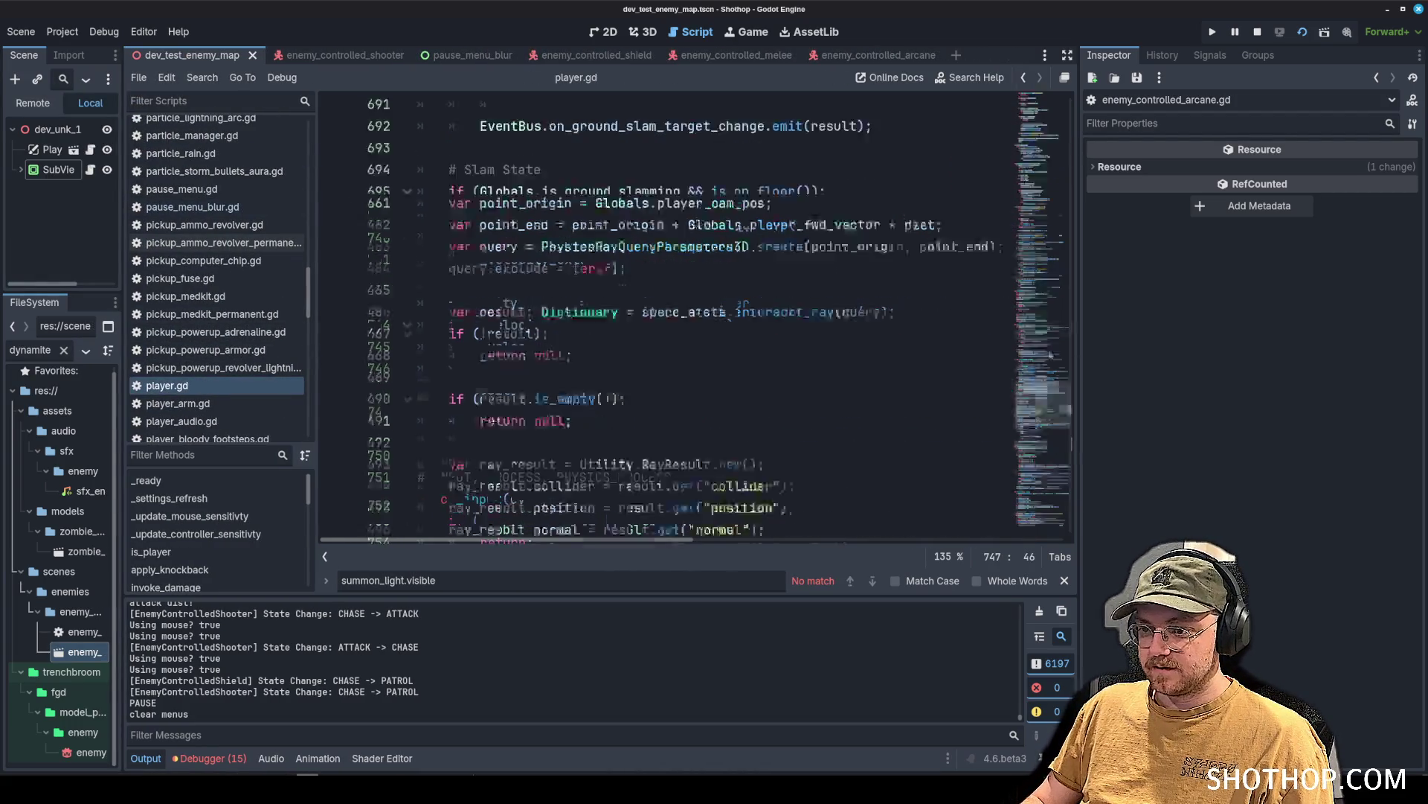
drag(1085, 297, 1274, 297)
key(ctrl+Home)
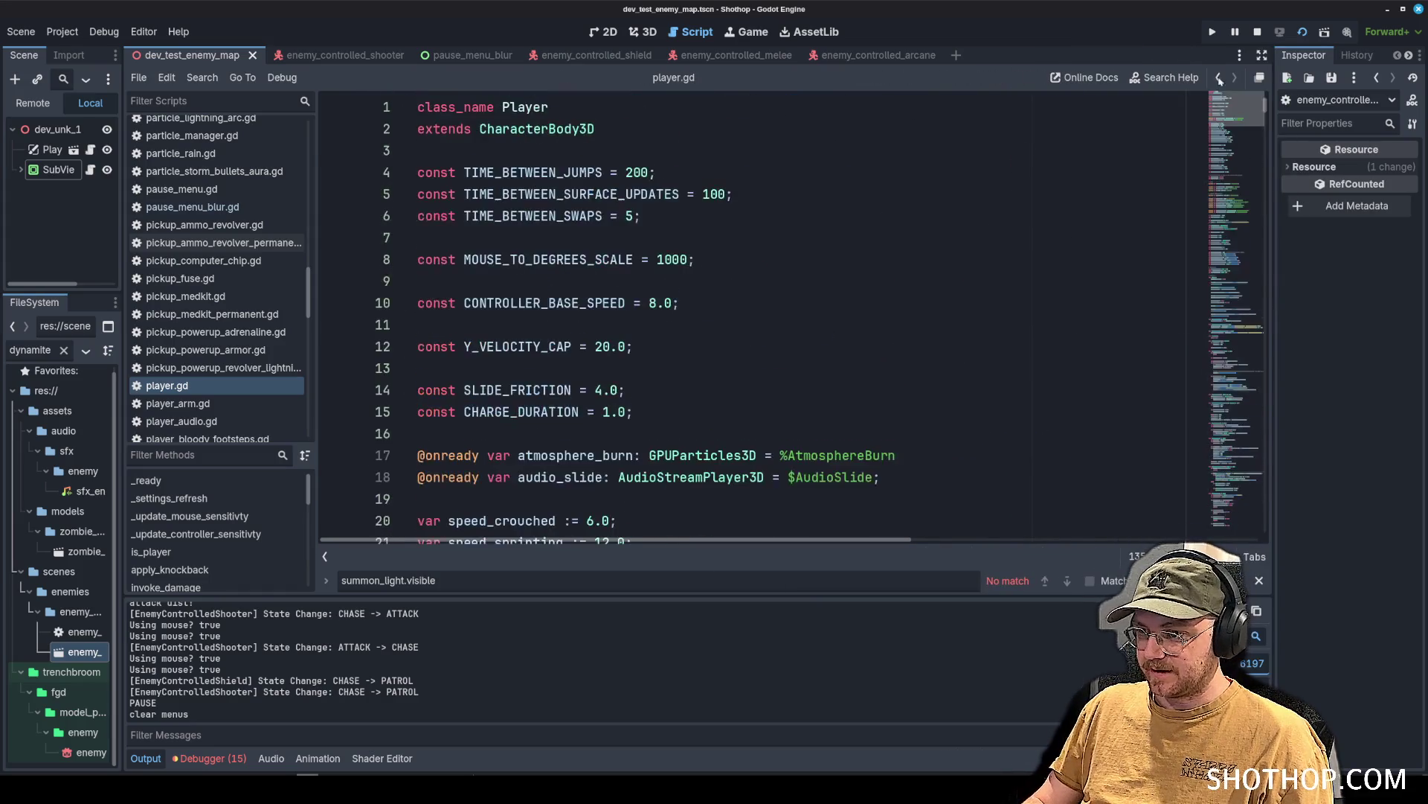
click(590, 267)
Search for lean_max_angle_sliding and jump to its use in the camera-leaning code at line 893.
scroll(590, 276, down, 8)
scroll(592, 279, up, 4)
scroll(594, 283, down, 5)
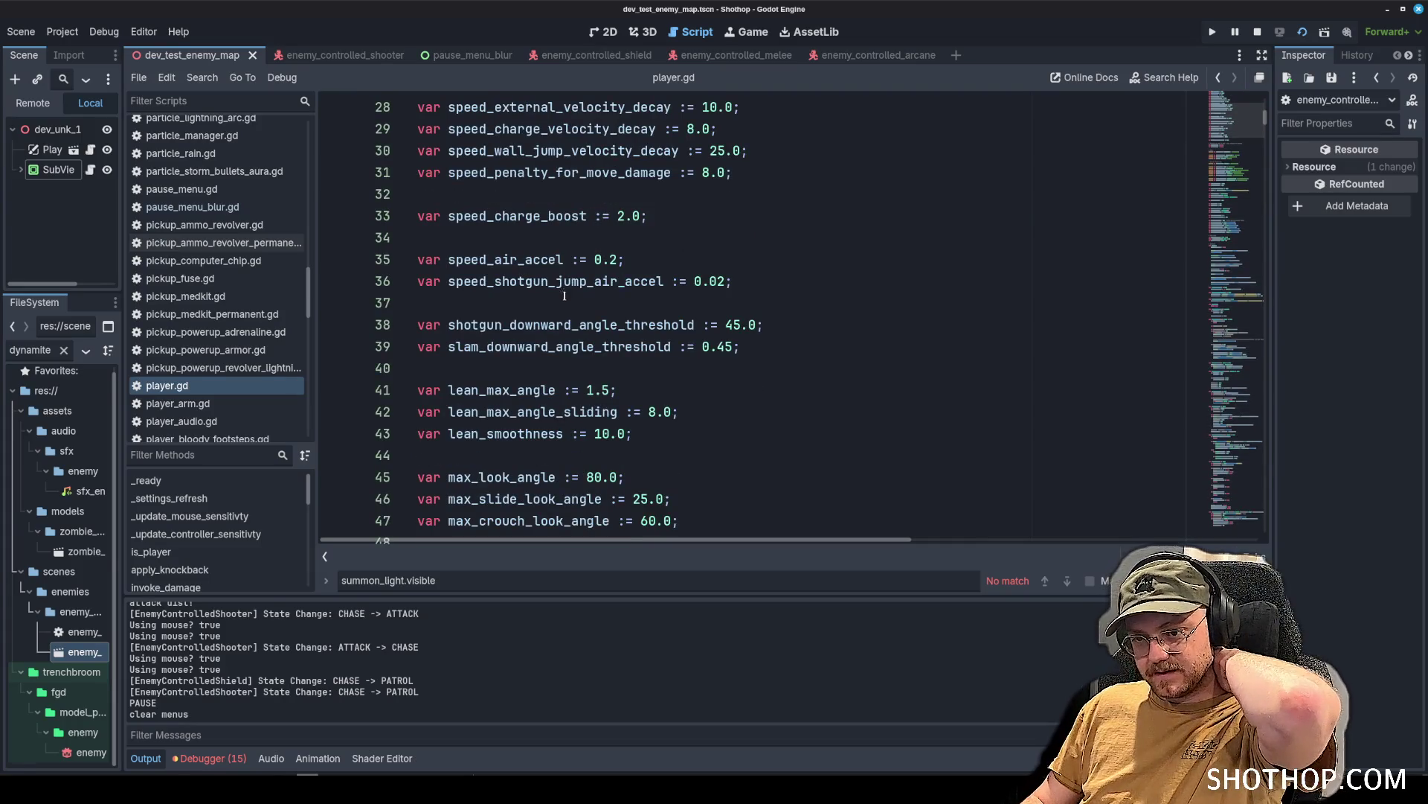
double_click(564, 346)
double_click(550, 332)
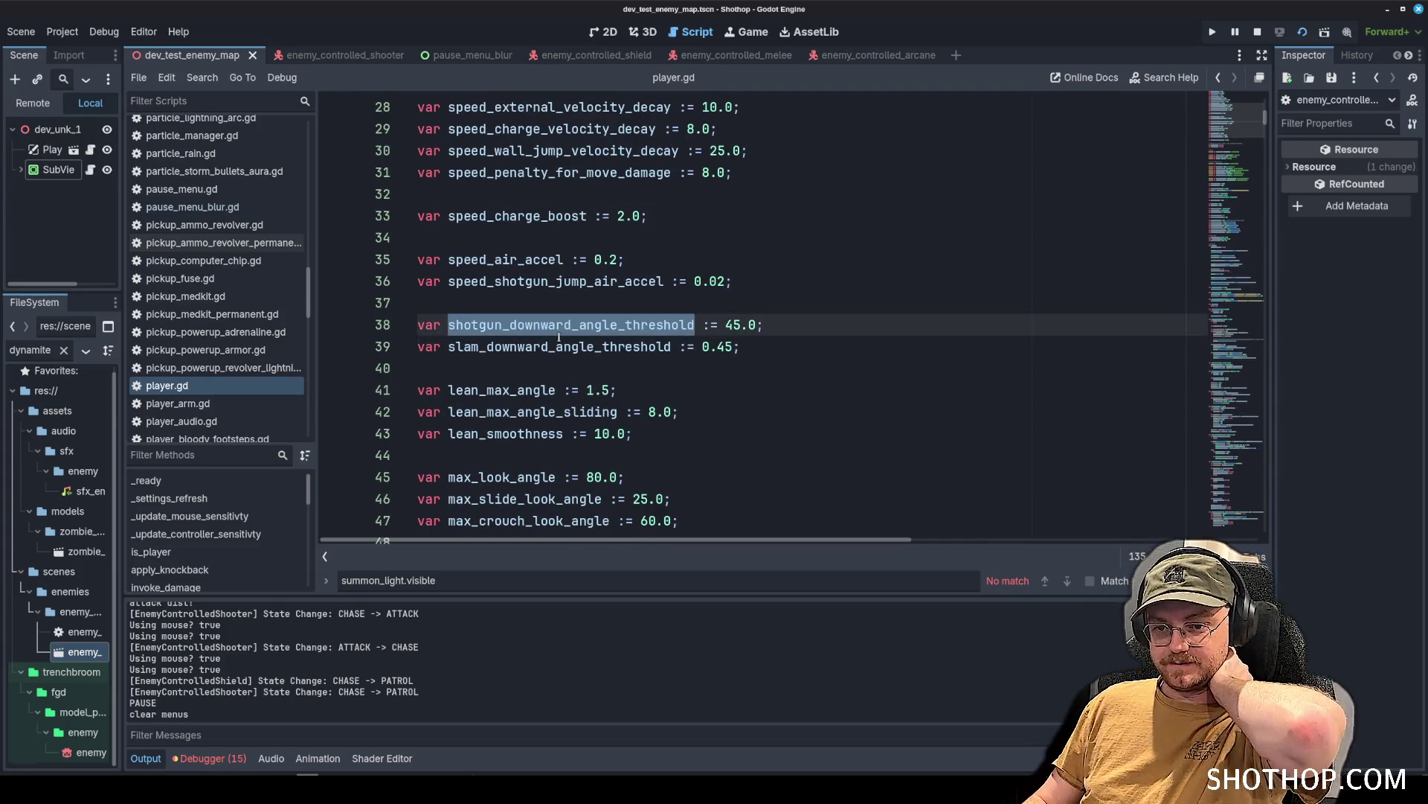
scroll(559, 337, down, 1)
double_click(533, 347)
key(ctrl+f)
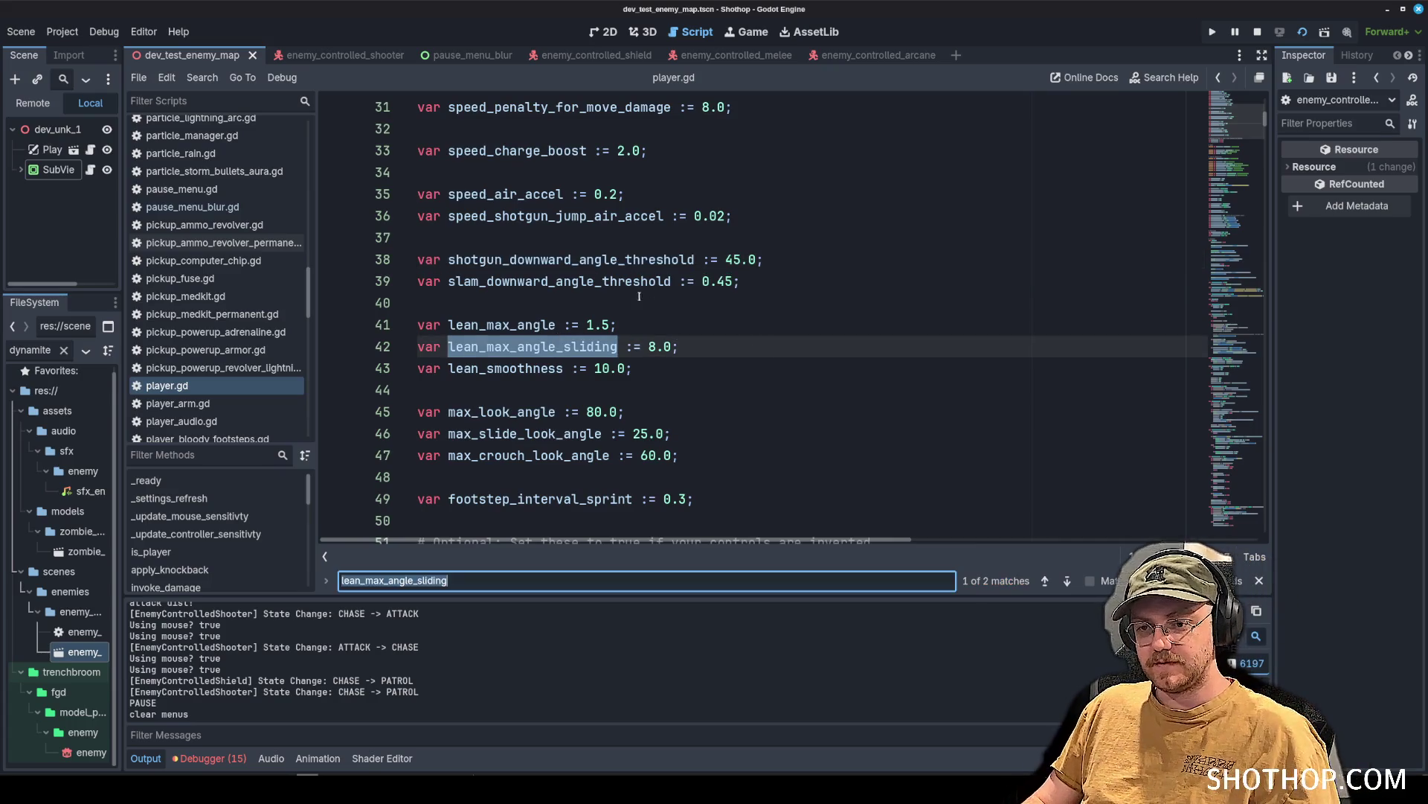
key(Return)
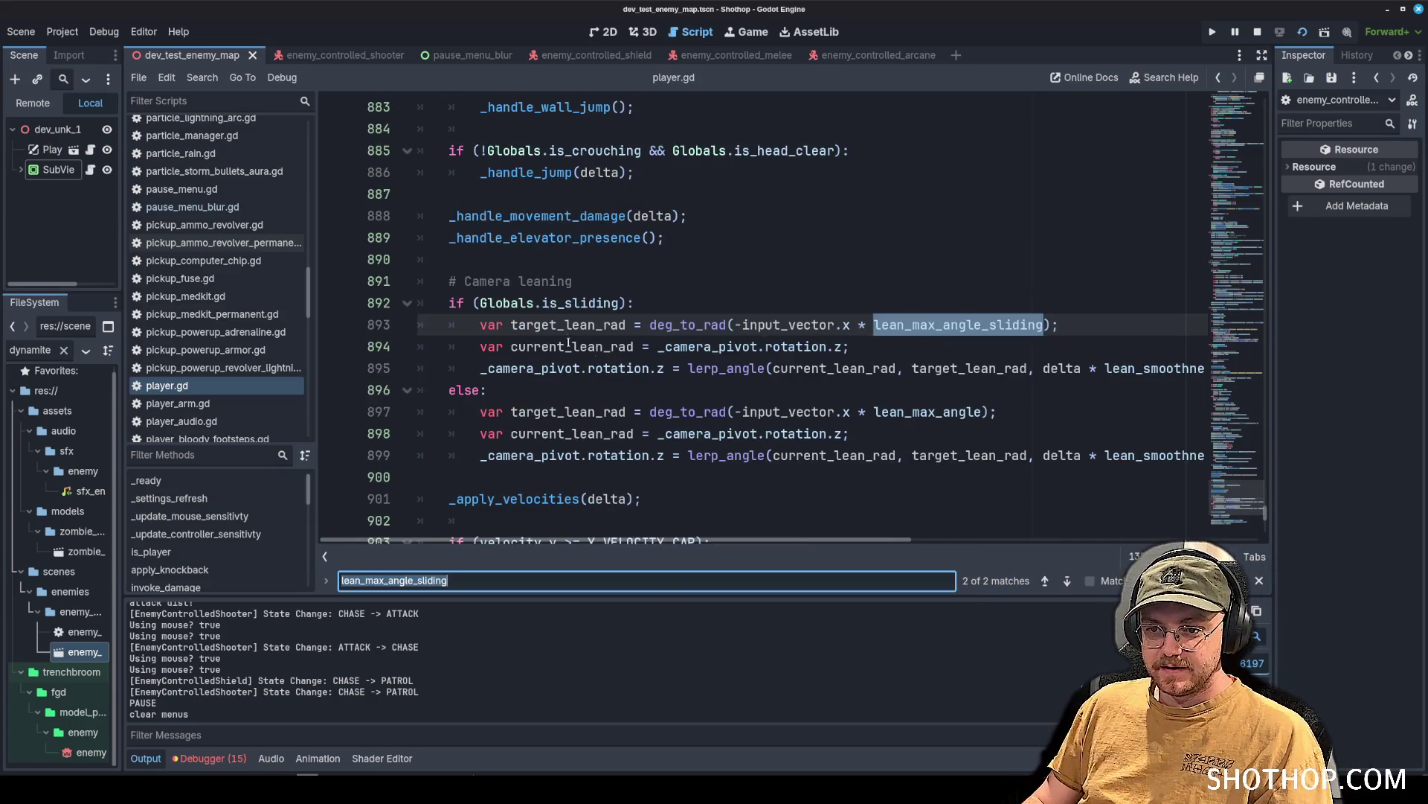
click(621, 303)
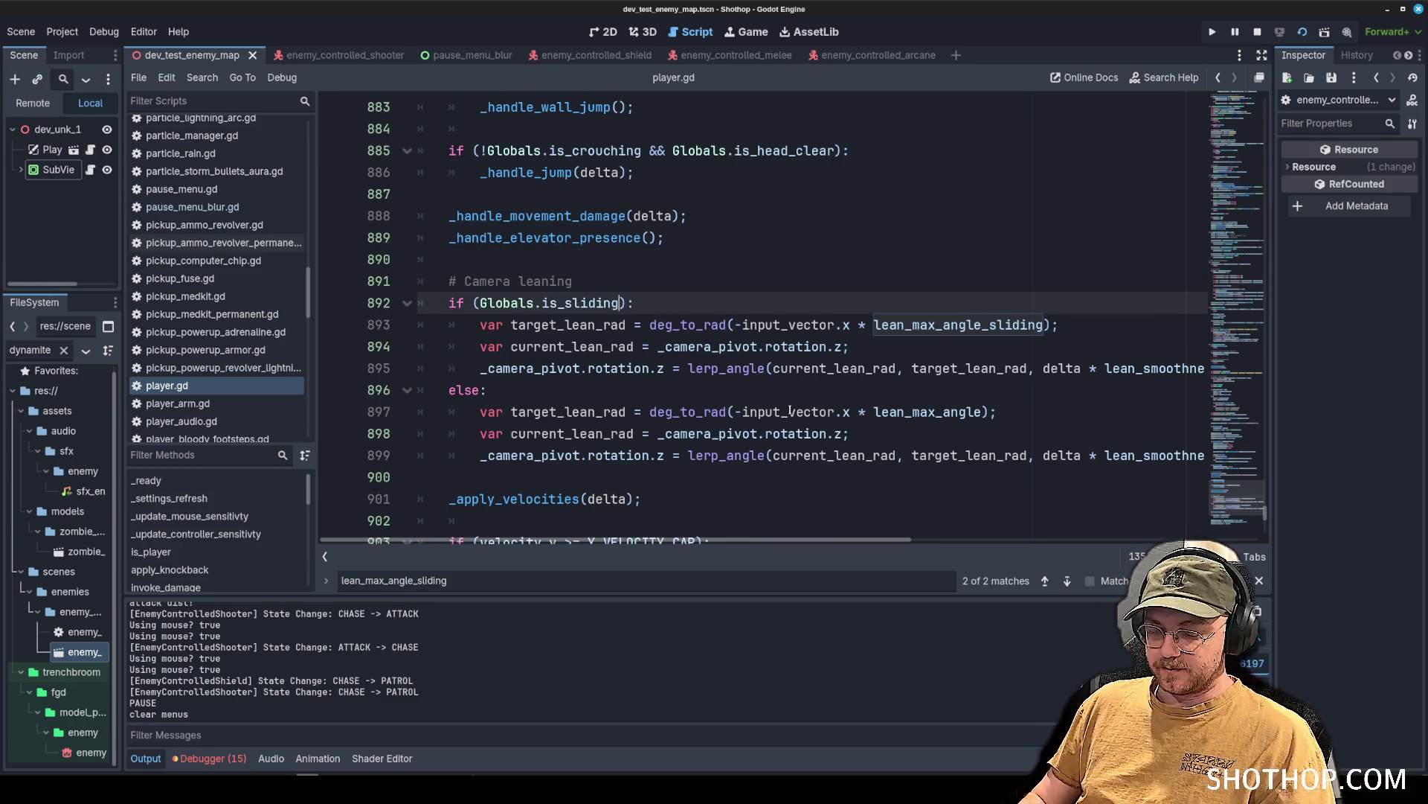
Append '&& is_on_floor()' to the is_sliding condition on line 892, save player.gd, and relaunch the game.
text(&& is_on)
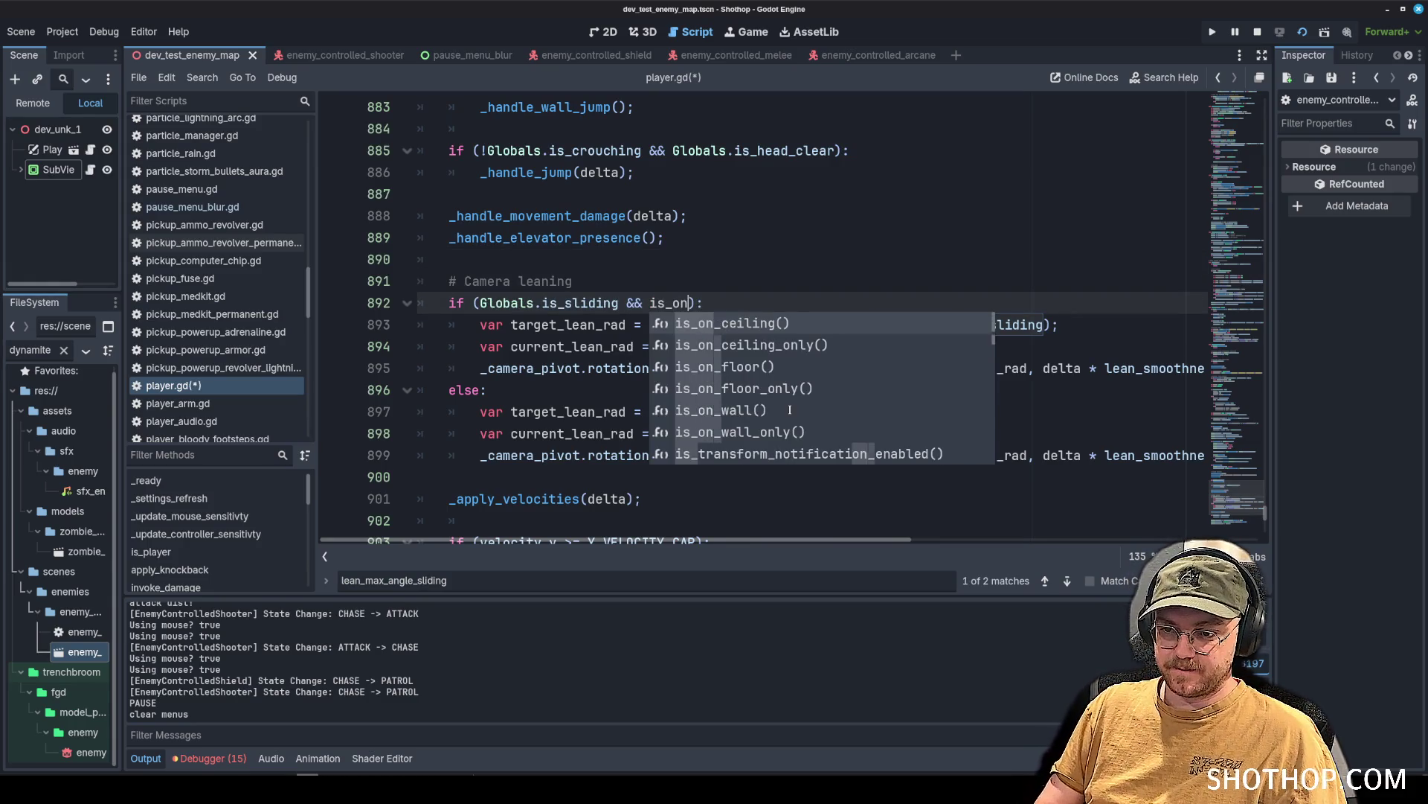
key(Down)
key(Down)
key(Return)
key(ctrl+s)
click(843, 225)
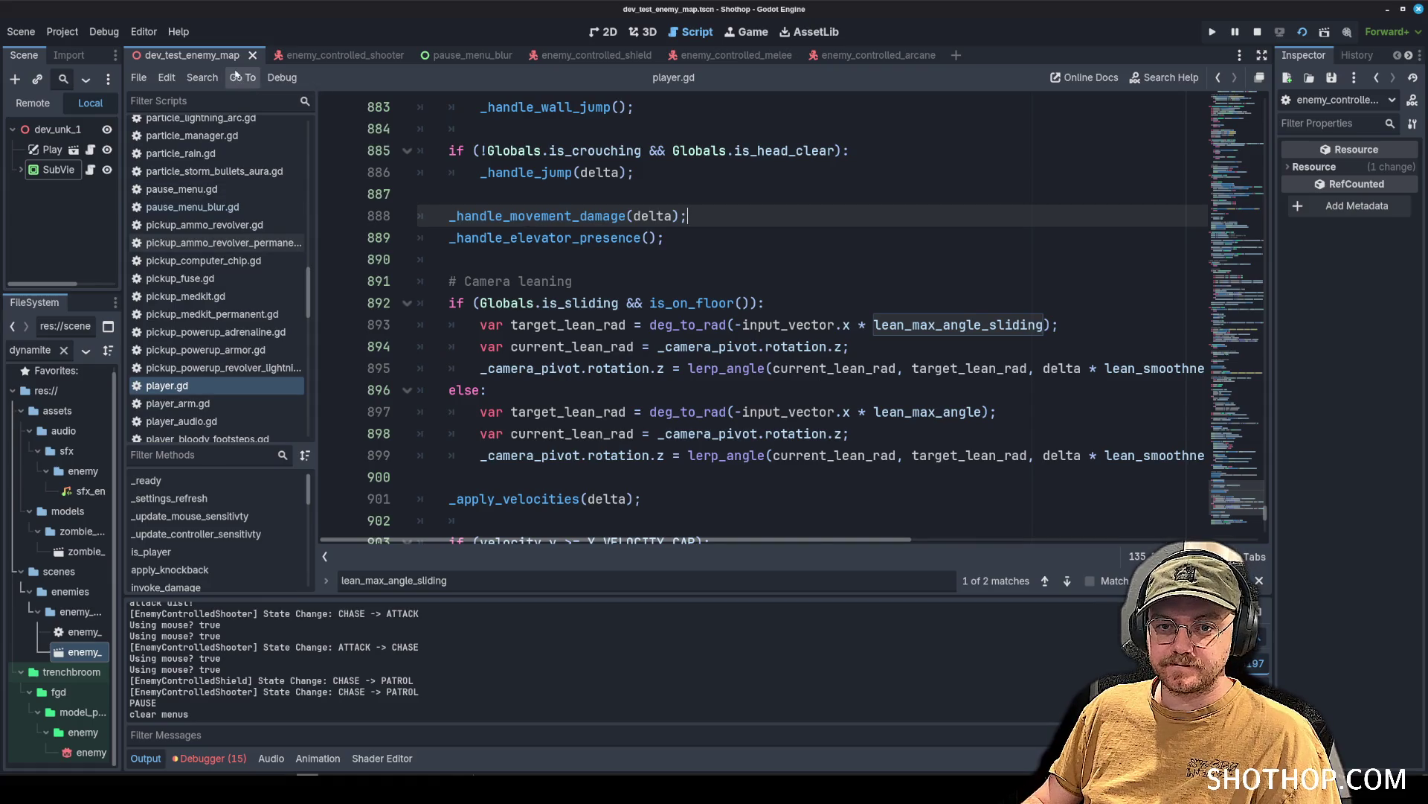
click(1300, 34)
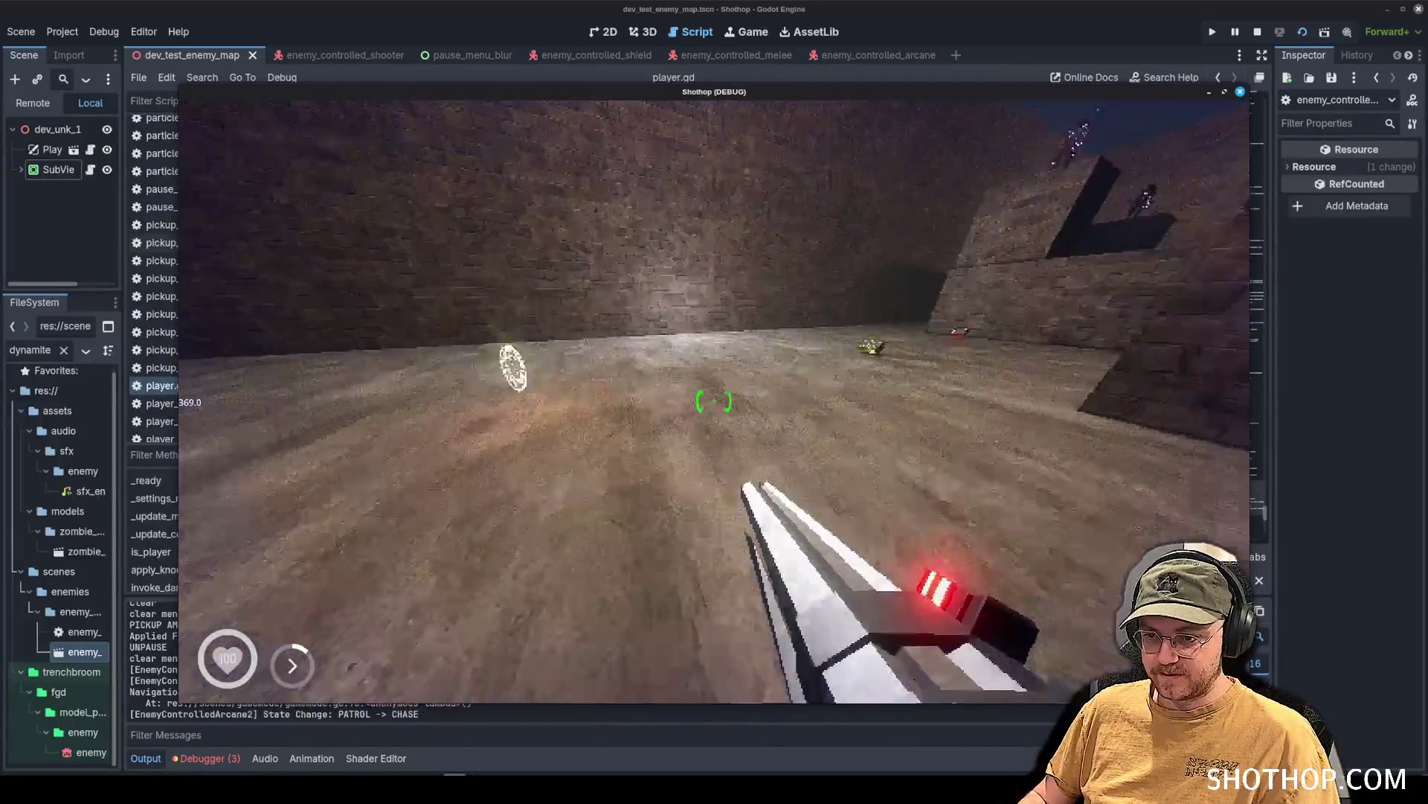
Back in the editor, remove the added is_on_floor() condition from line 892 and save.
key(alt+Tab)
click(761, 242)
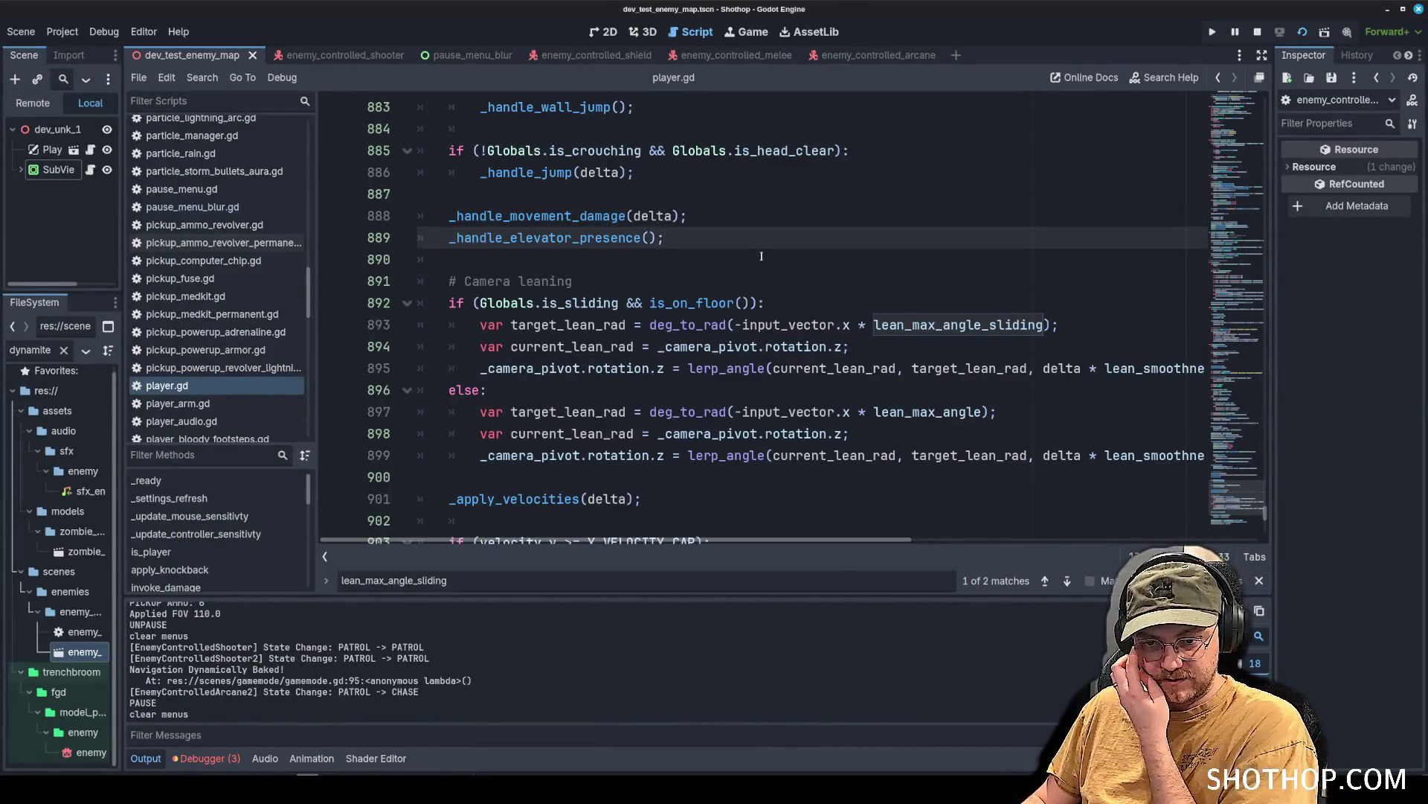
click(720, 275)
scroll(633, 346, up, 5)
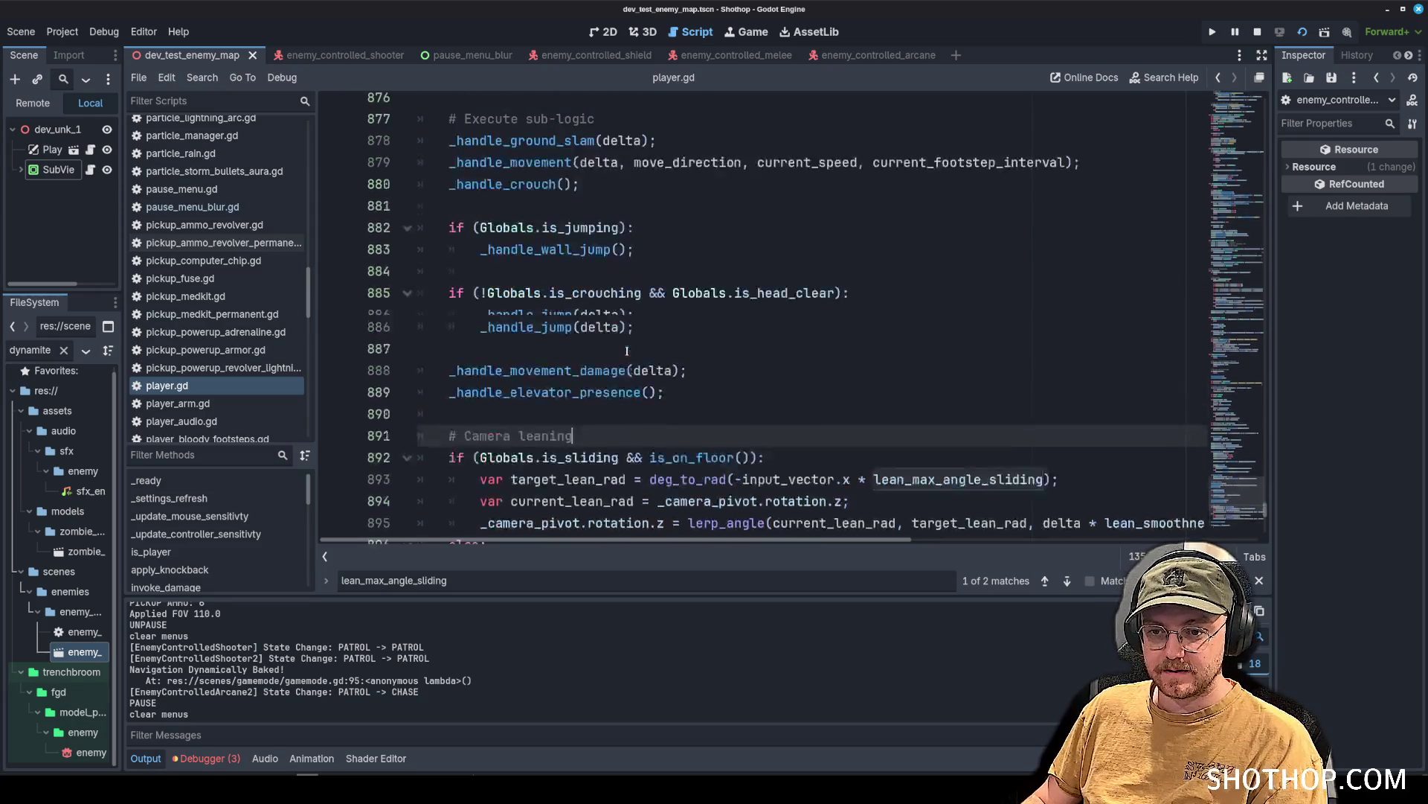
scroll(635, 343, down, 7)
scroll(636, 344, up, 3)
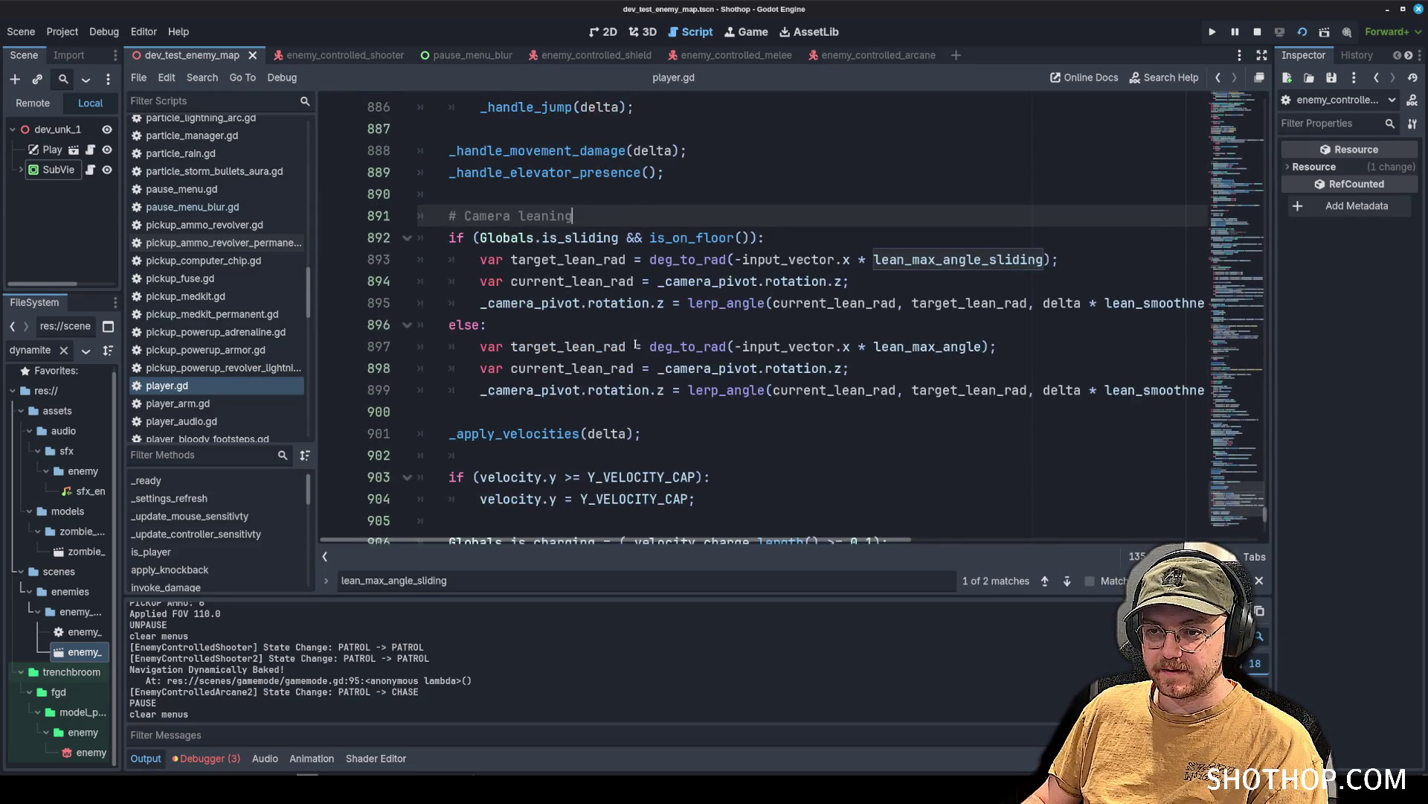
drag(875, 259, 1027, 303)
click(959, 259)
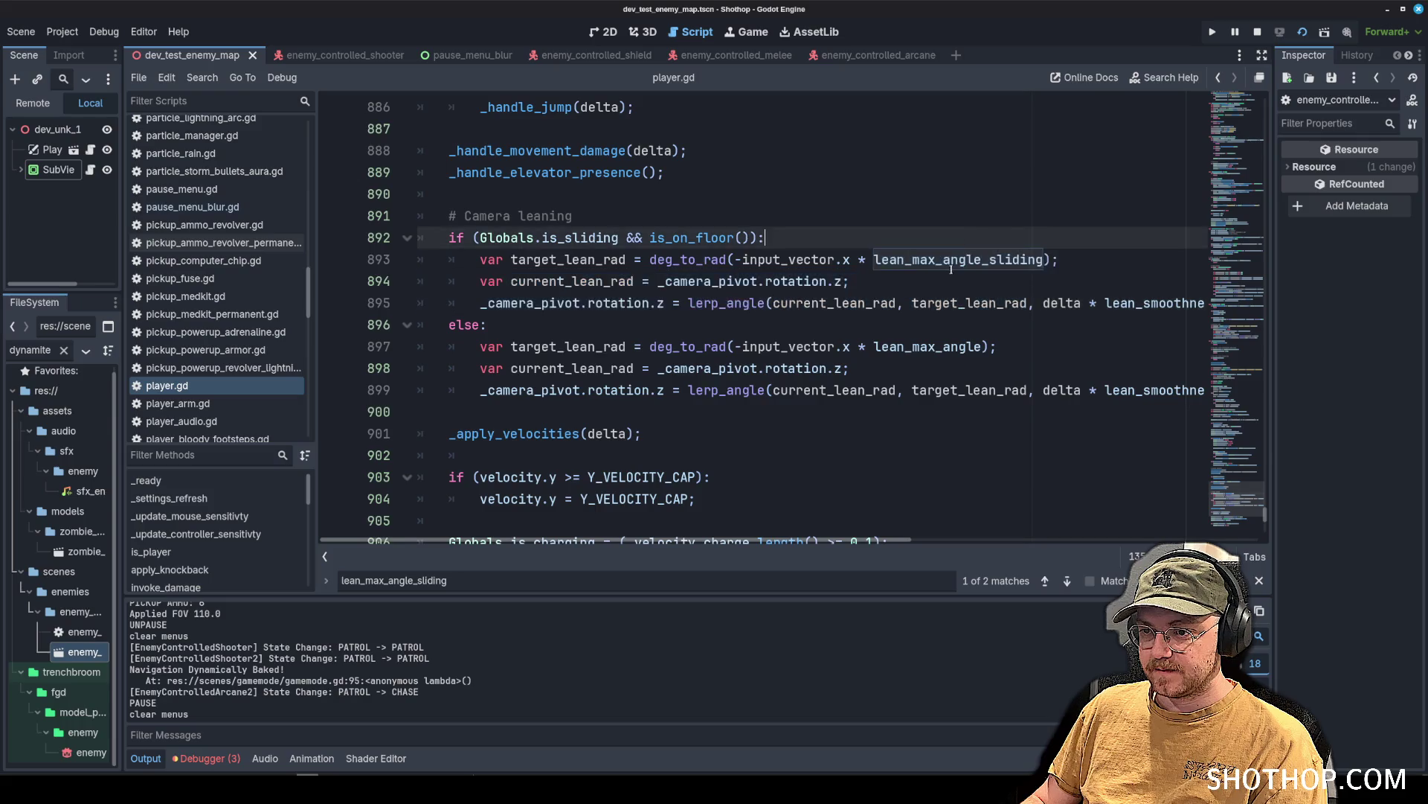
double_click(960, 259)
click(789, 237)
click(633, 217)
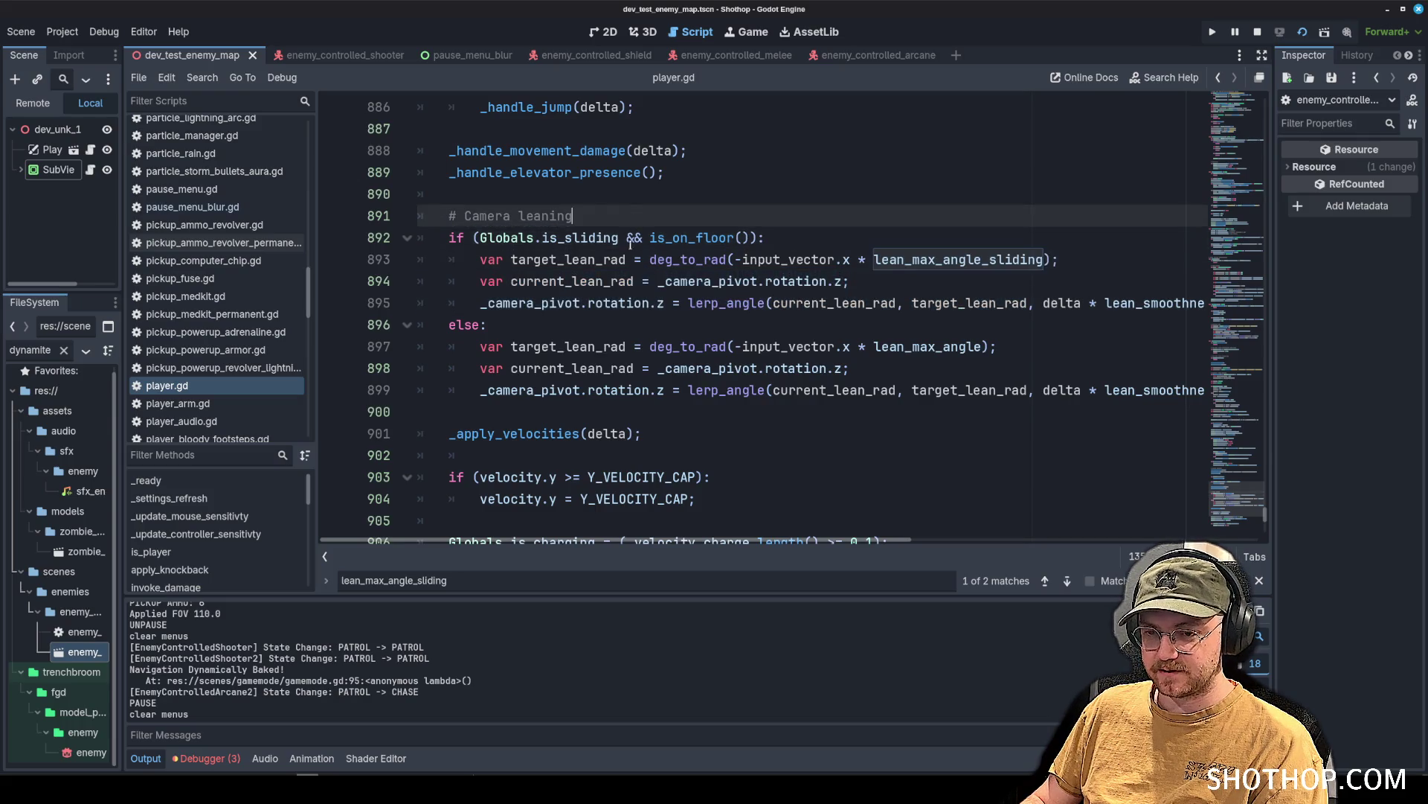
drag(625, 245, 751, 239)
key(BackSpace)
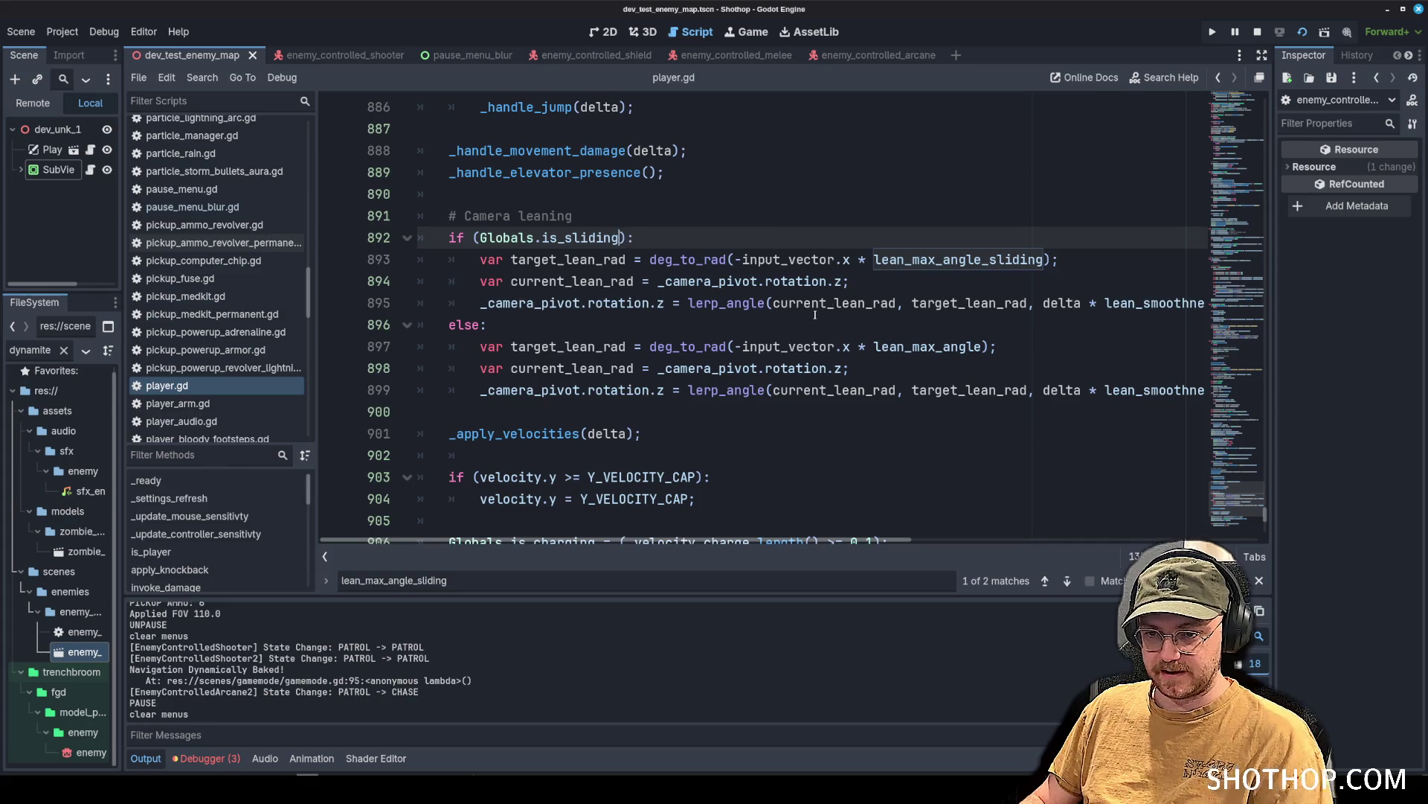
key(ctrl+s)
Search player.gd for Globals.is_sliding and step through its matches.
scroll(770, 351, down, 5)
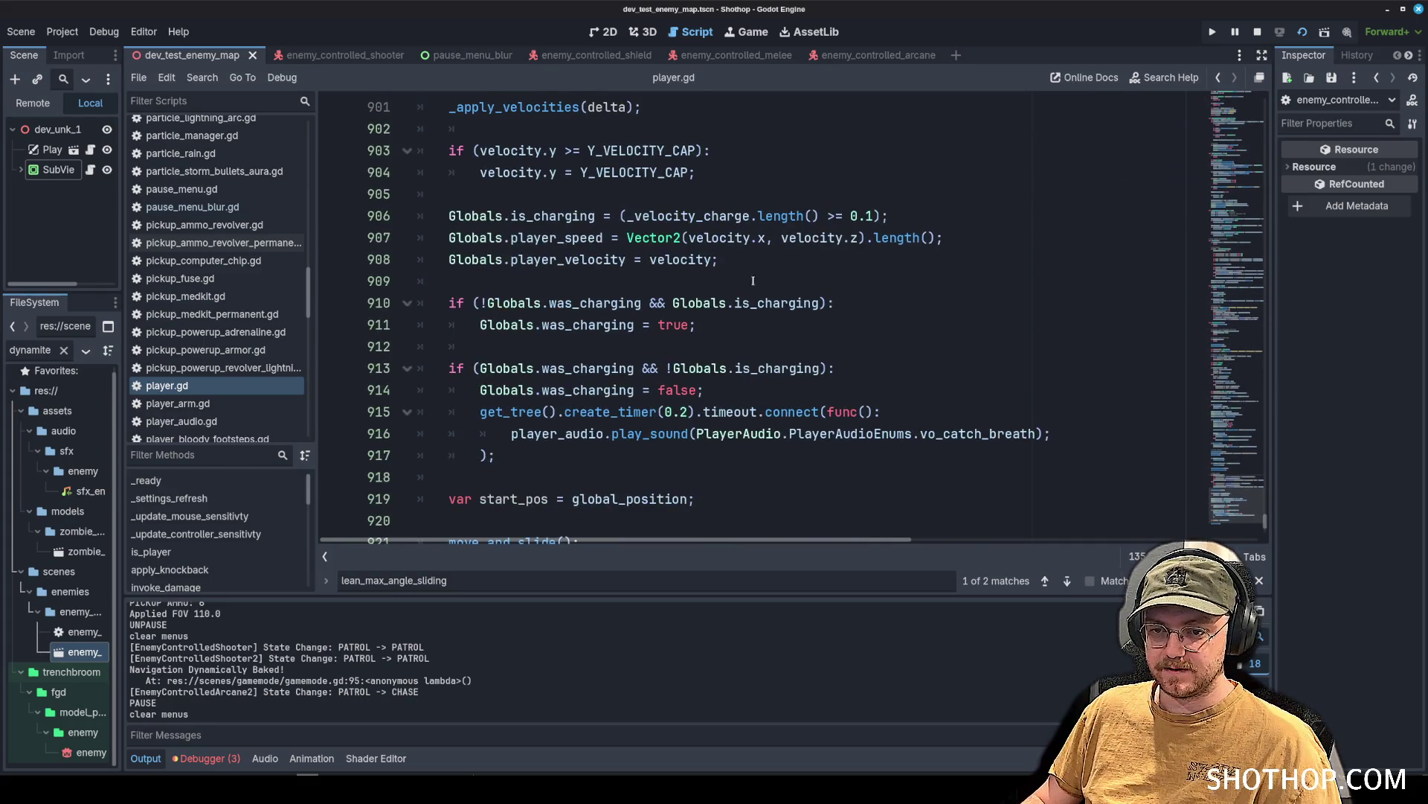
scroll(761, 285, up, 4)
scroll(761, 285, up, 12)
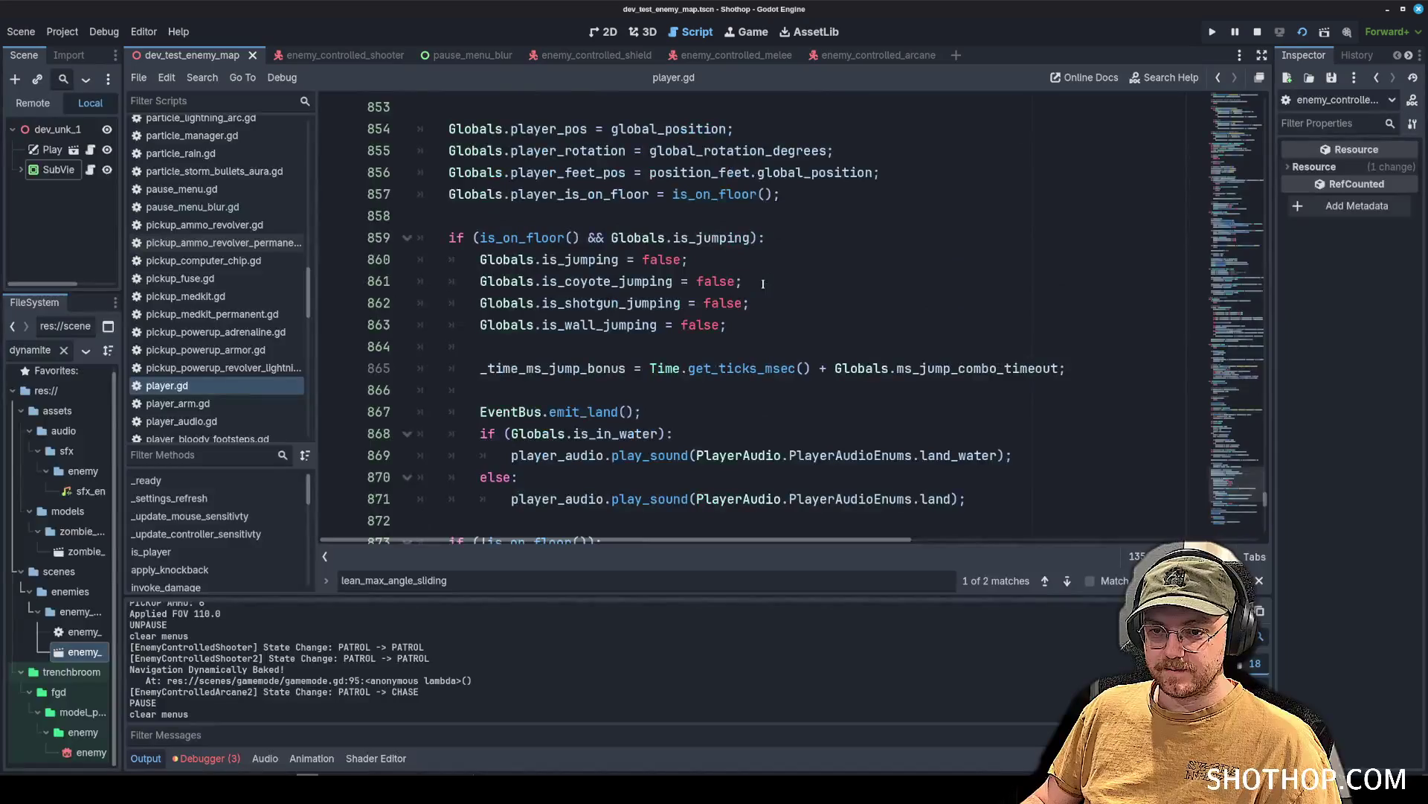
scroll(778, 328, down, 7)
click(853, 226)
key(ctrl+f)
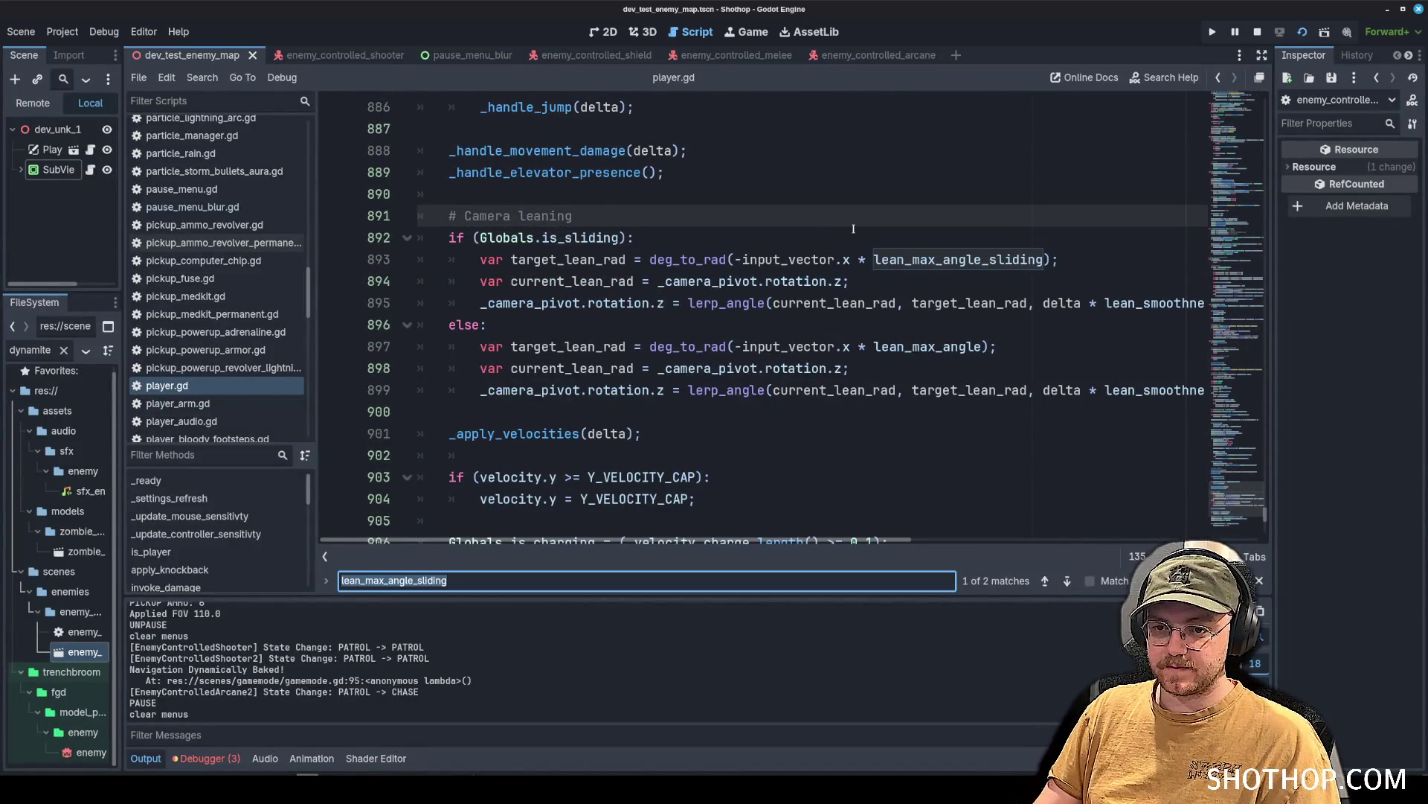
text(Globals.is_)
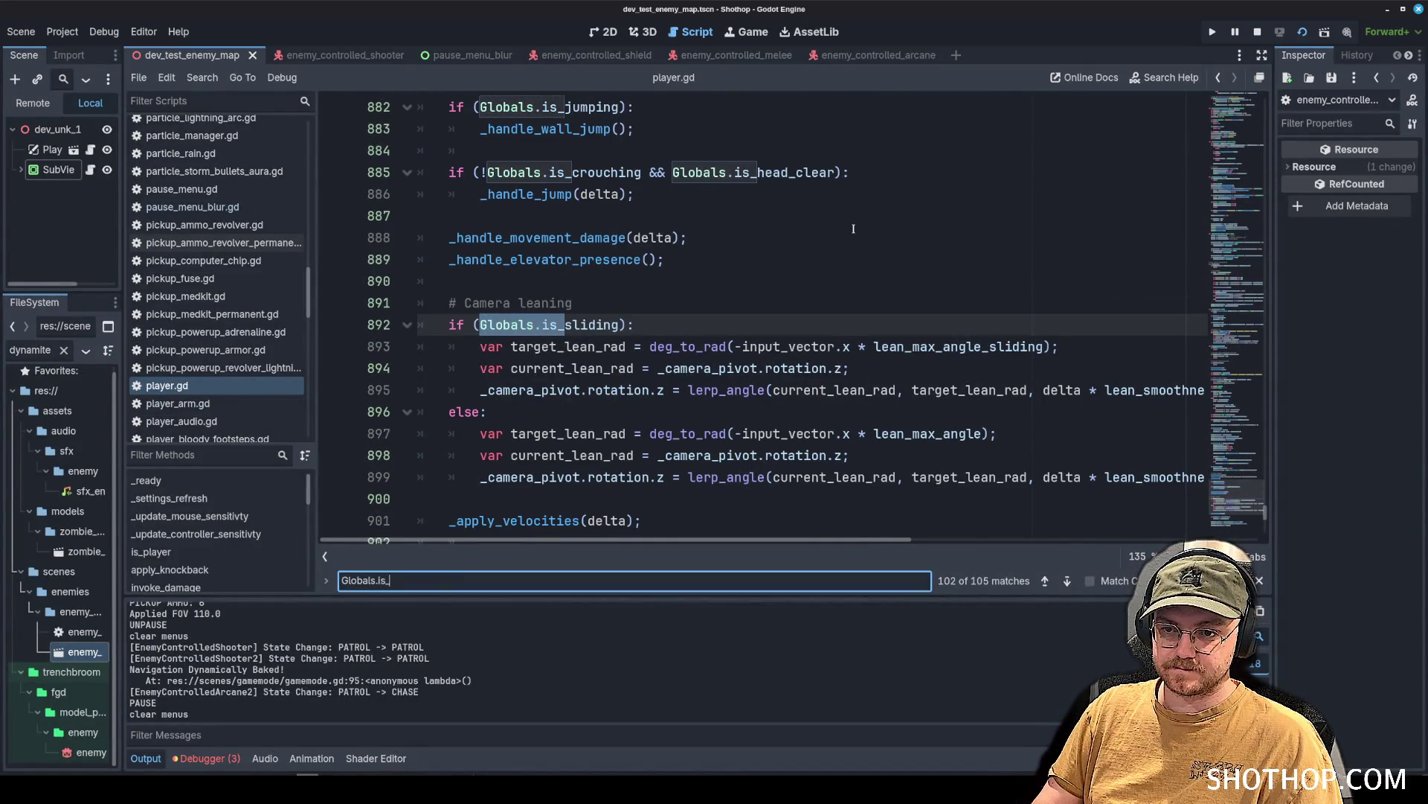
text(sliding)
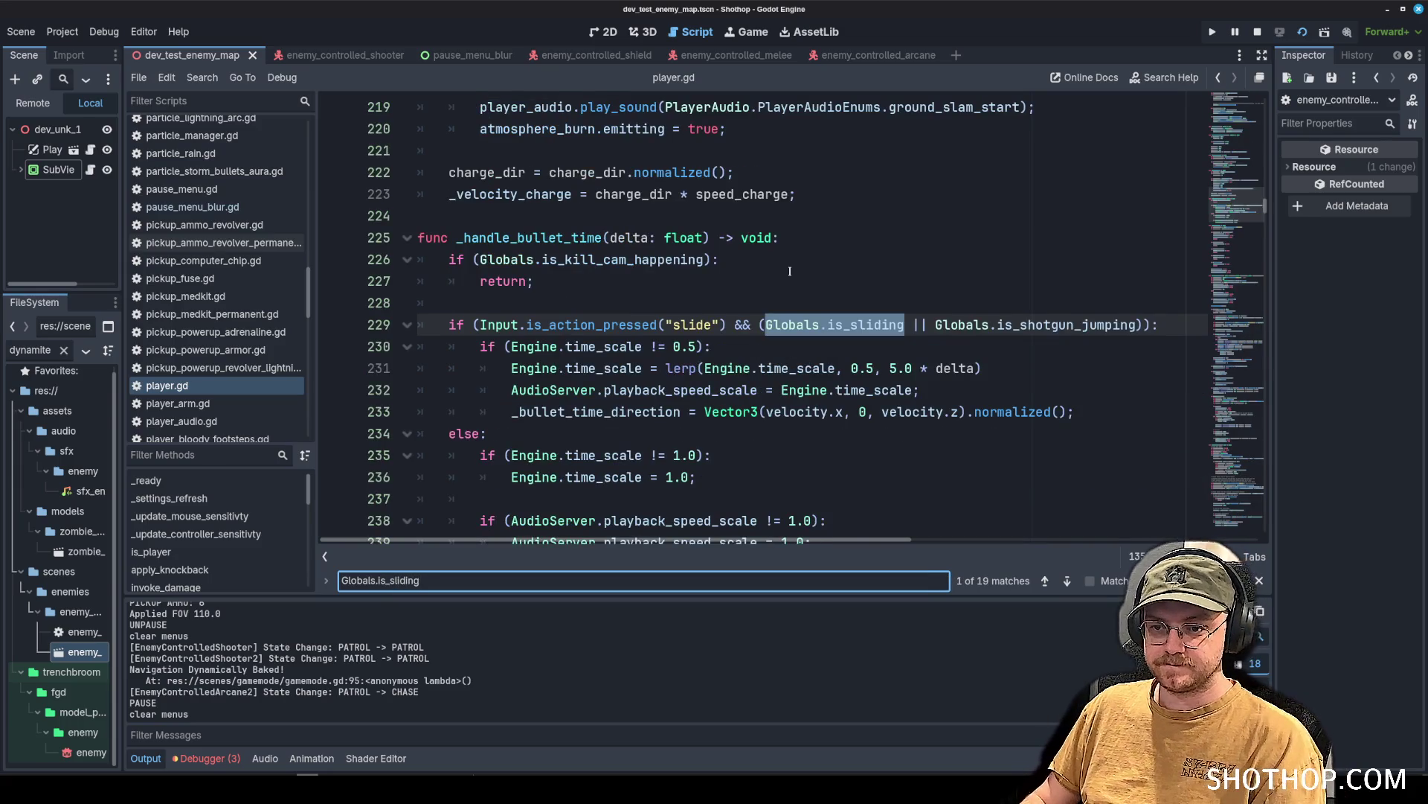
key(Return)
key(Return)
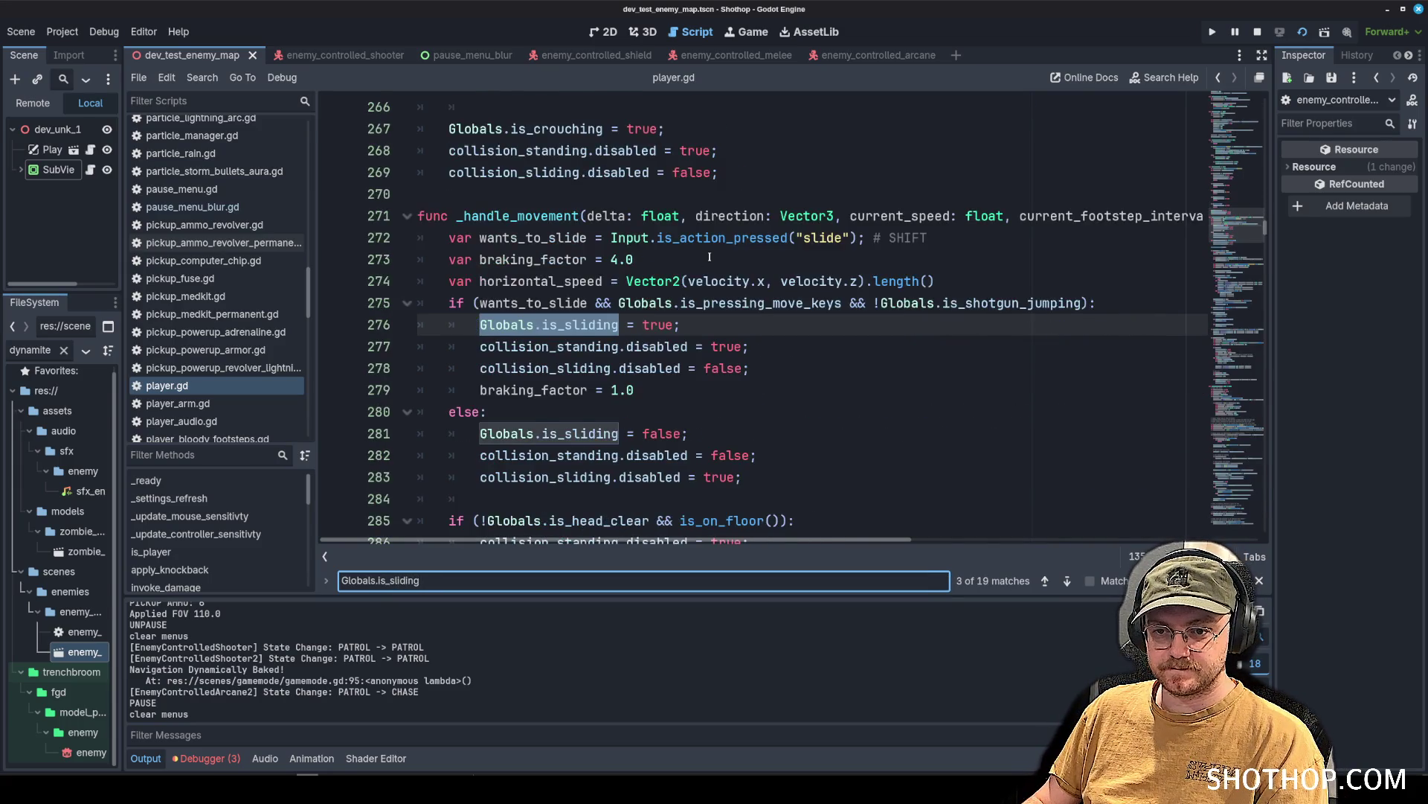
key(Return)
key(Return)
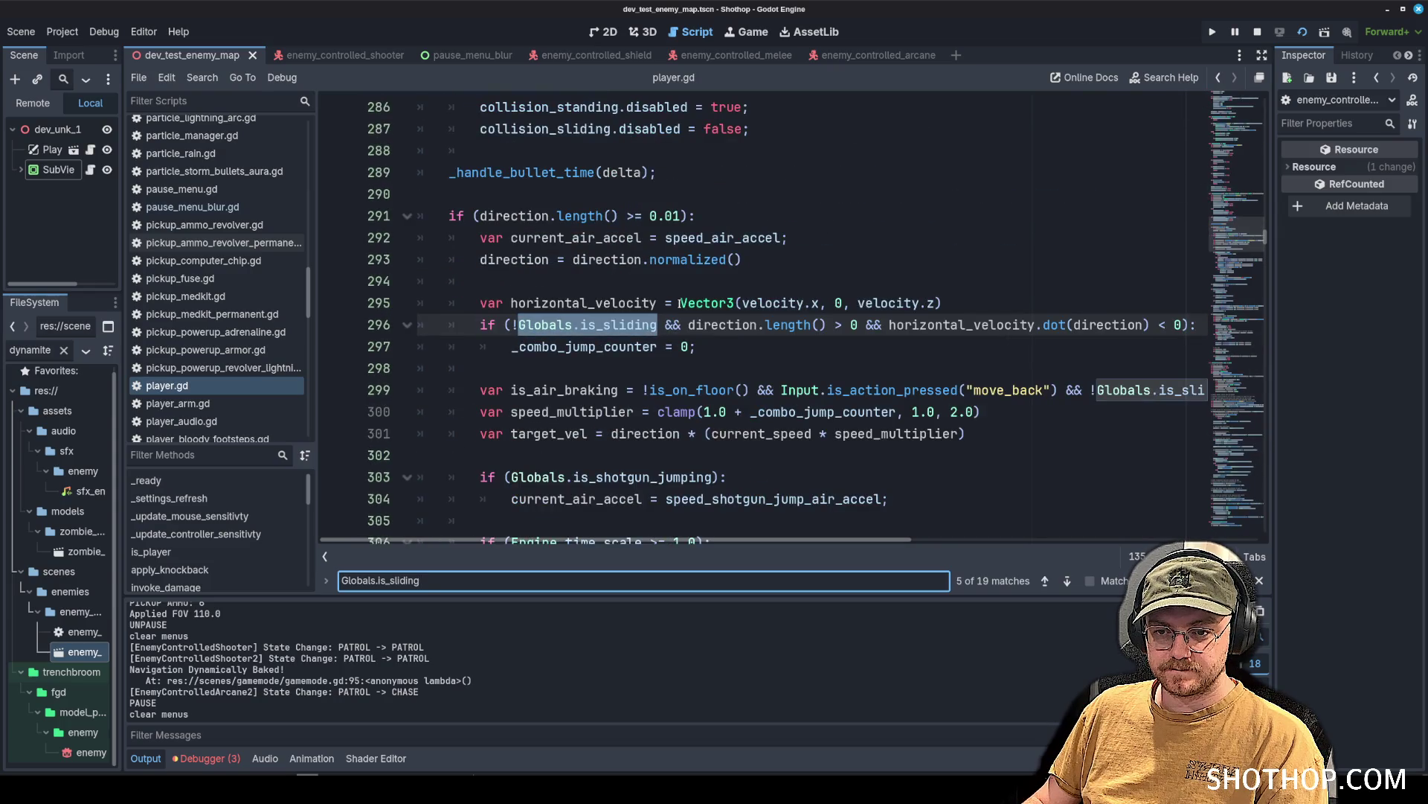
scroll(677, 303, up, 5)
key(Return)
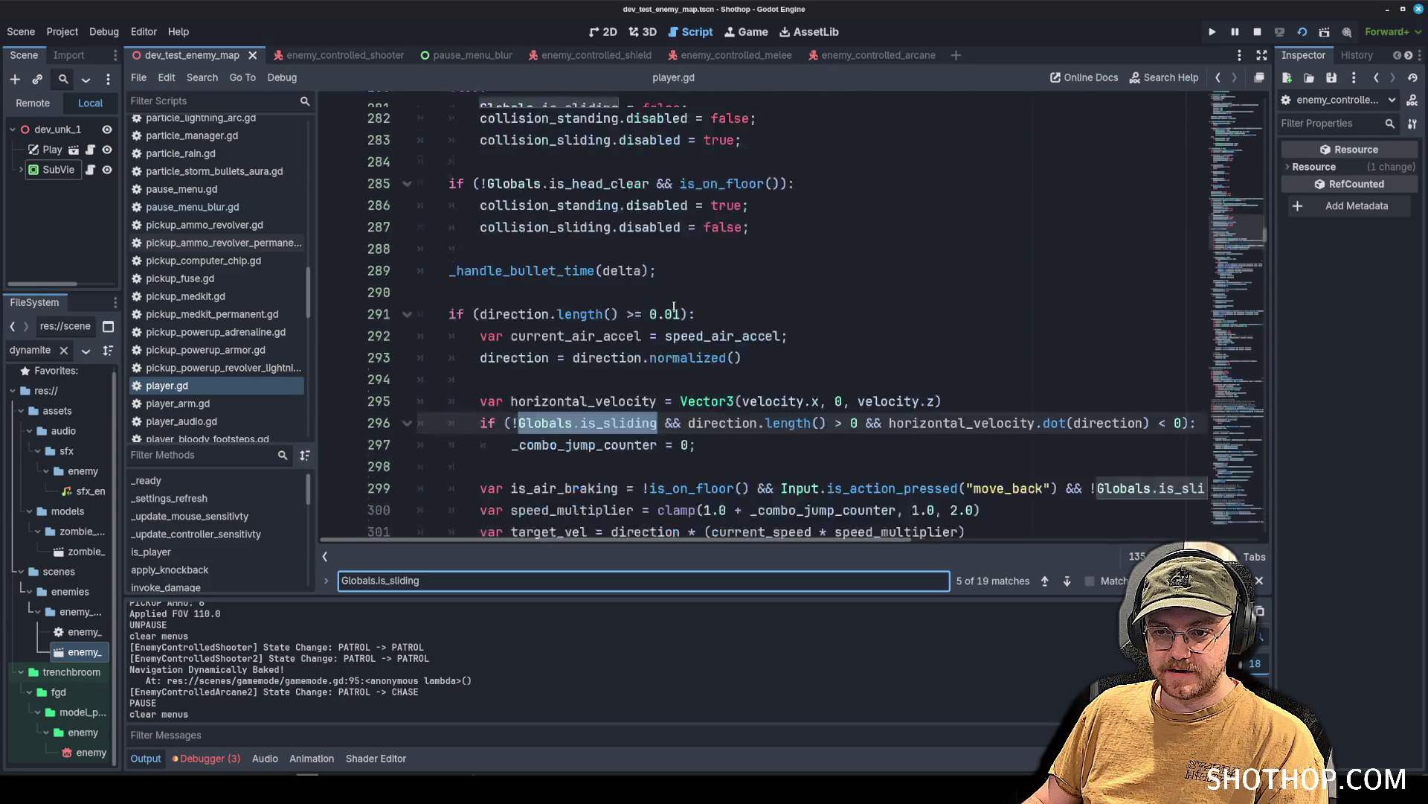
key(Return)
scroll(673, 307, up, 7)
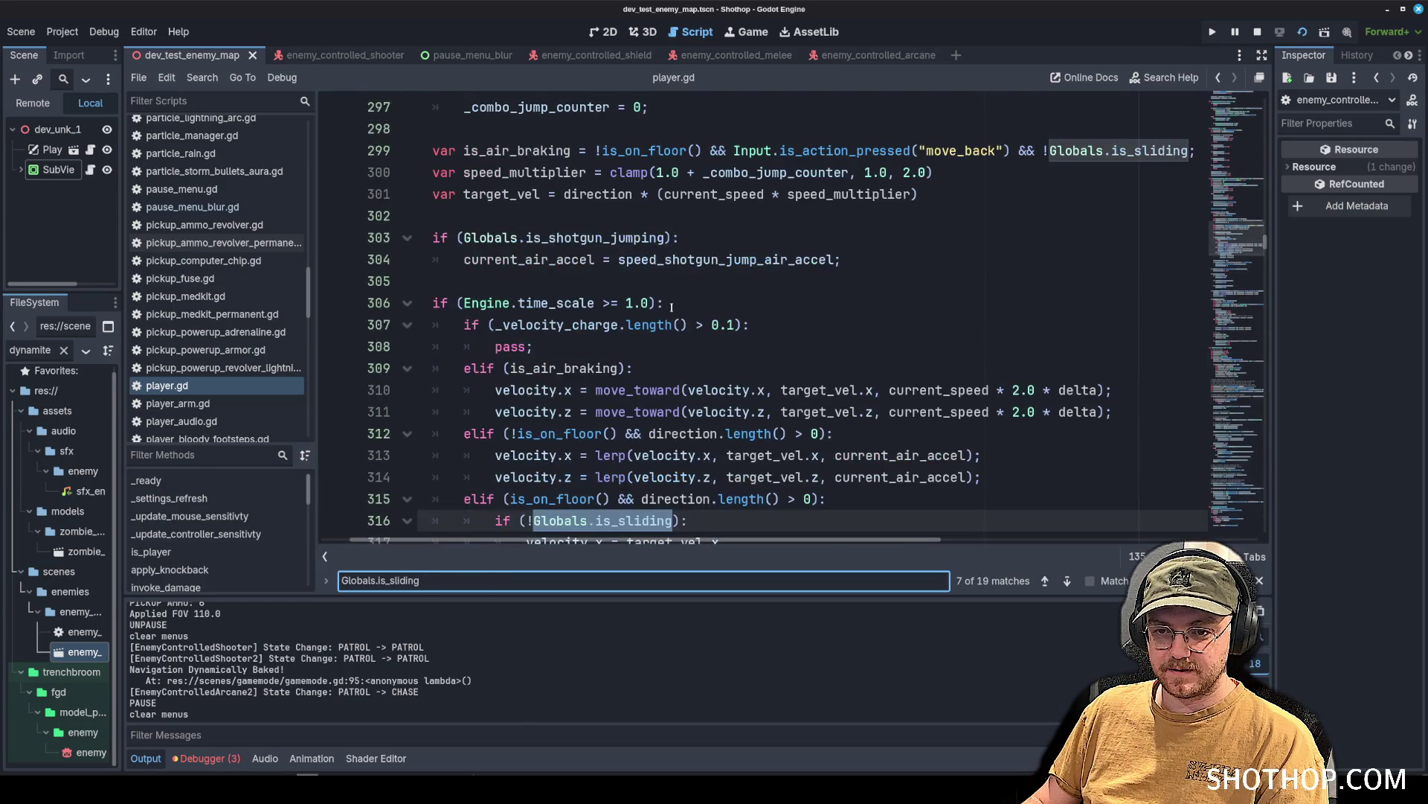
scroll(671, 307, up, 8)
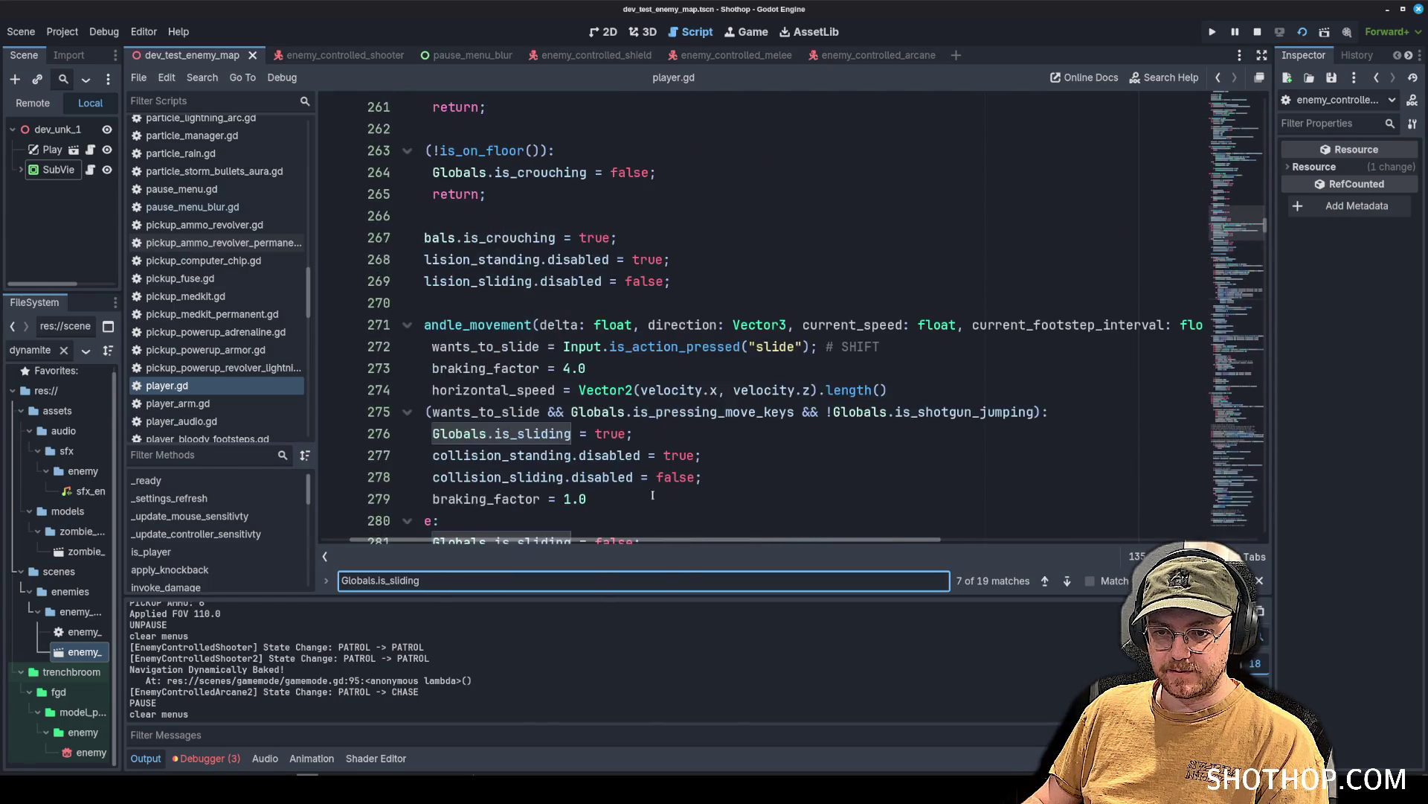
Scroll up to the look-angle declarations and select the max_slide_look_angle variable.
click(1233, 153)
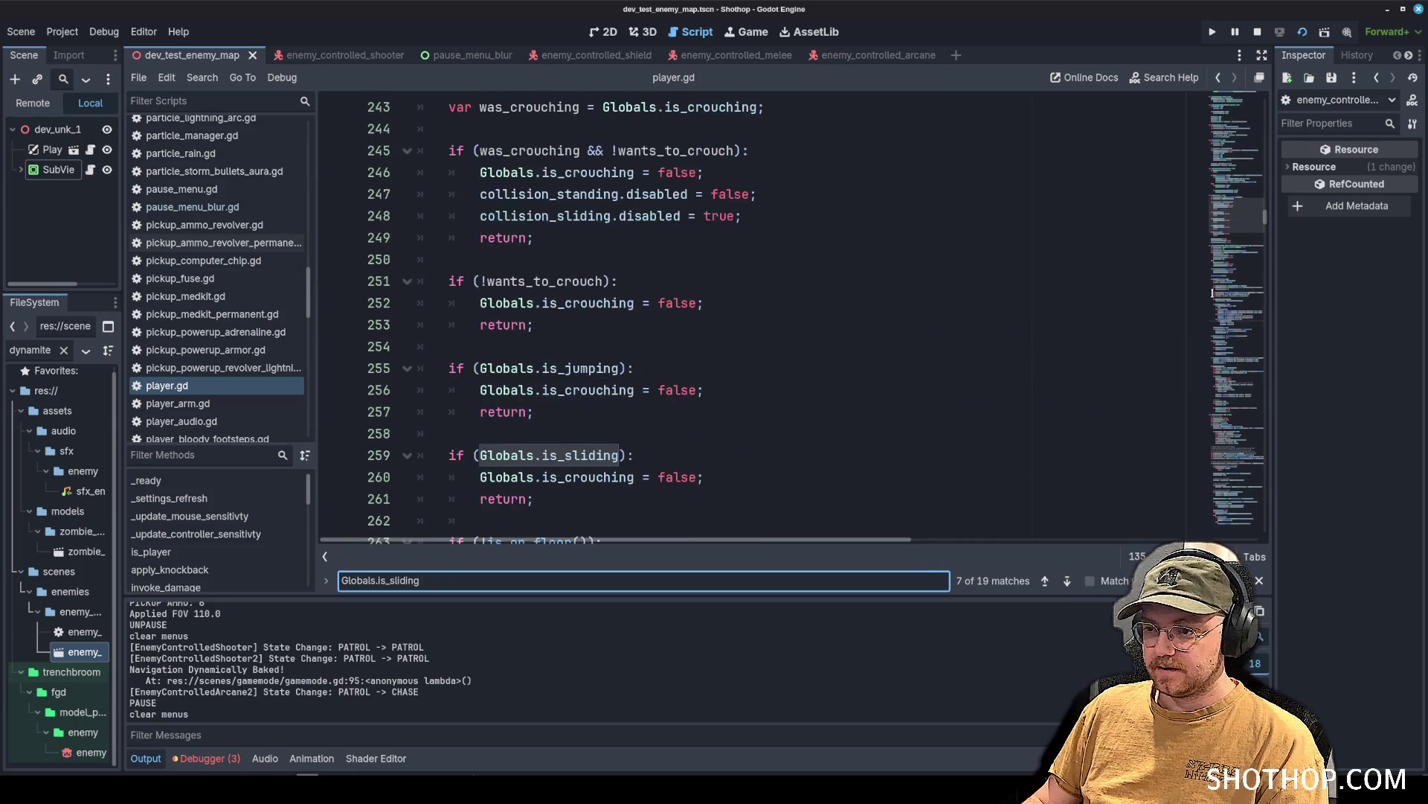
mouse_move(1233, 154)
mouse_down()
mouse_move(1226, 174)
mouse_move(772, 223)
mouse_up()
scroll(771, 223, up, 13)
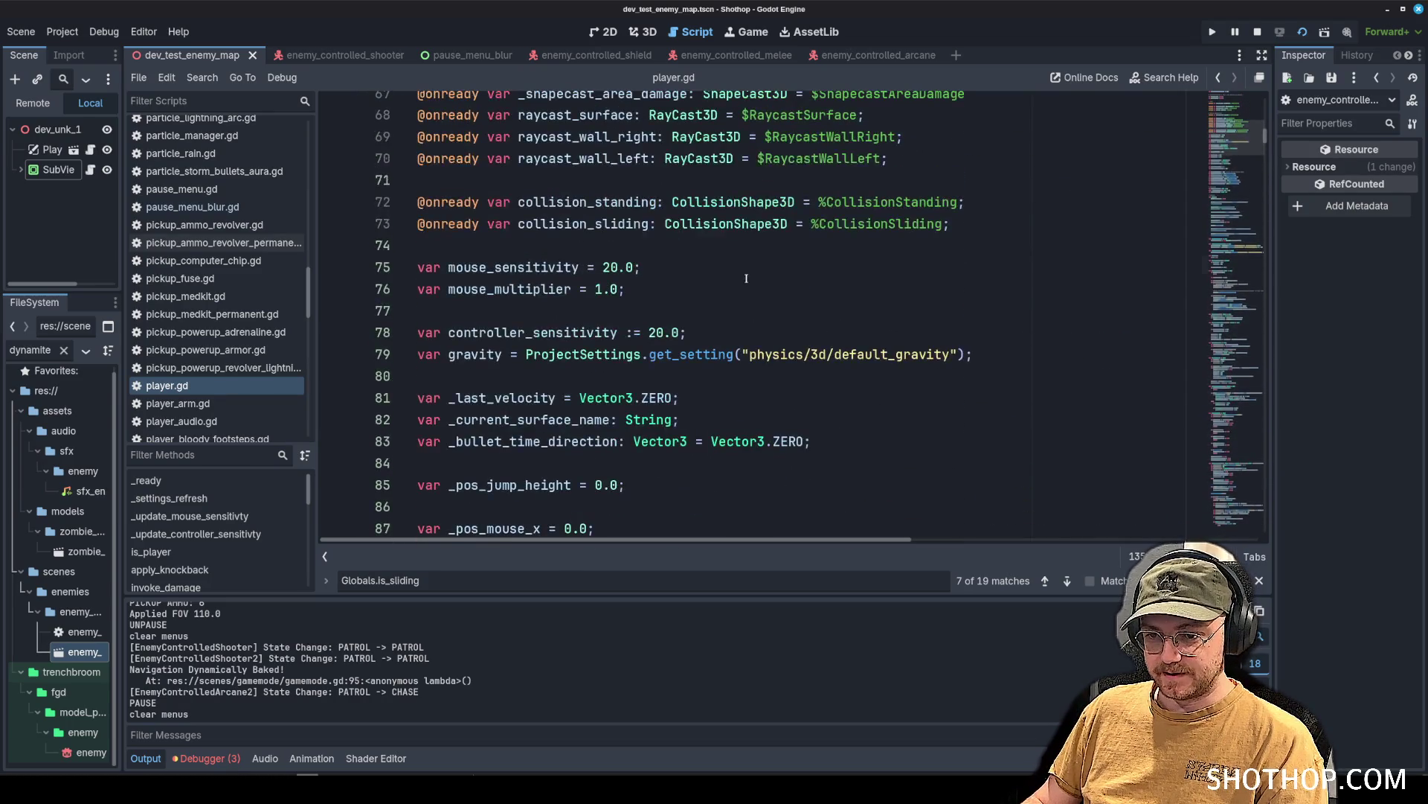
scroll(731, 292, up, 7)
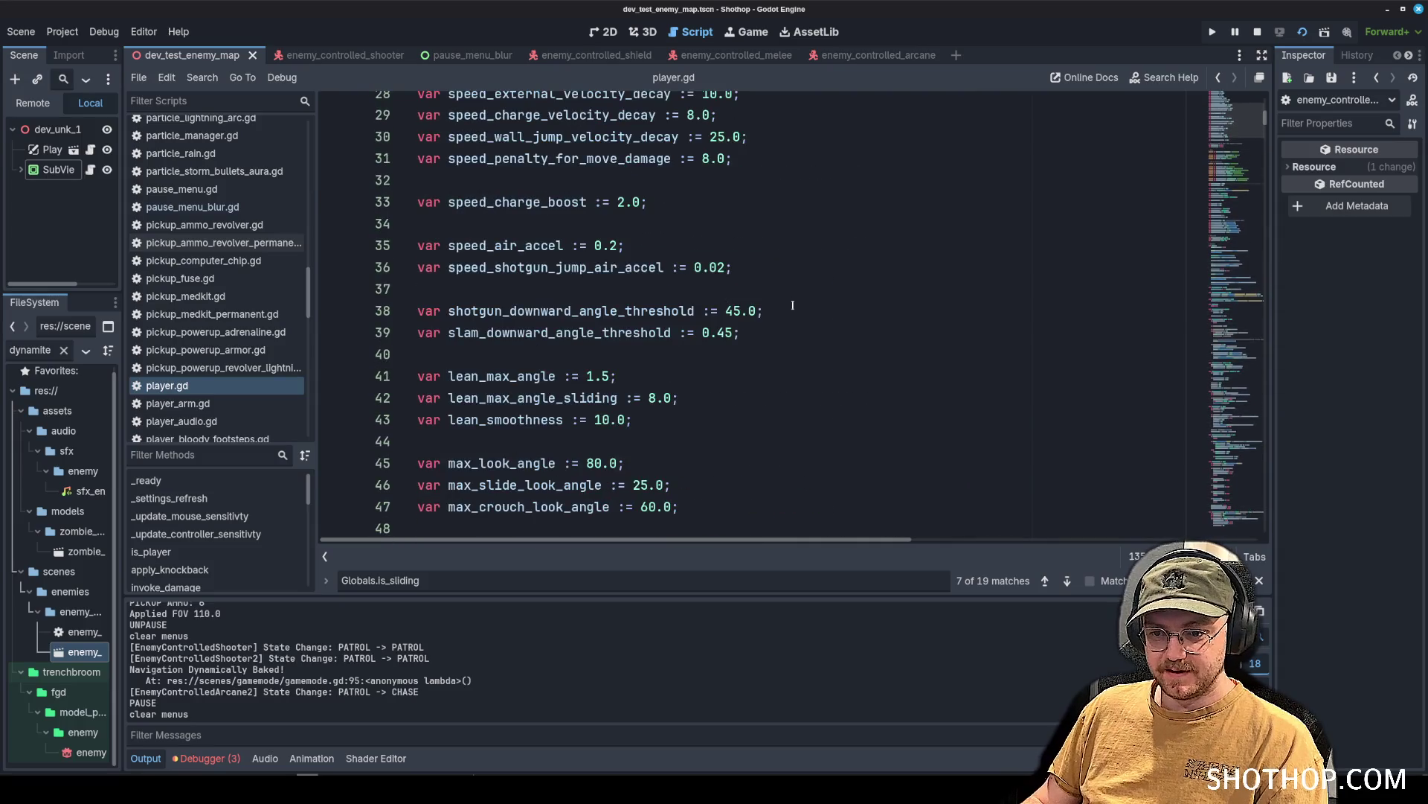
click(806, 308)
scroll(773, 320, down, 2)
double_click(524, 354)
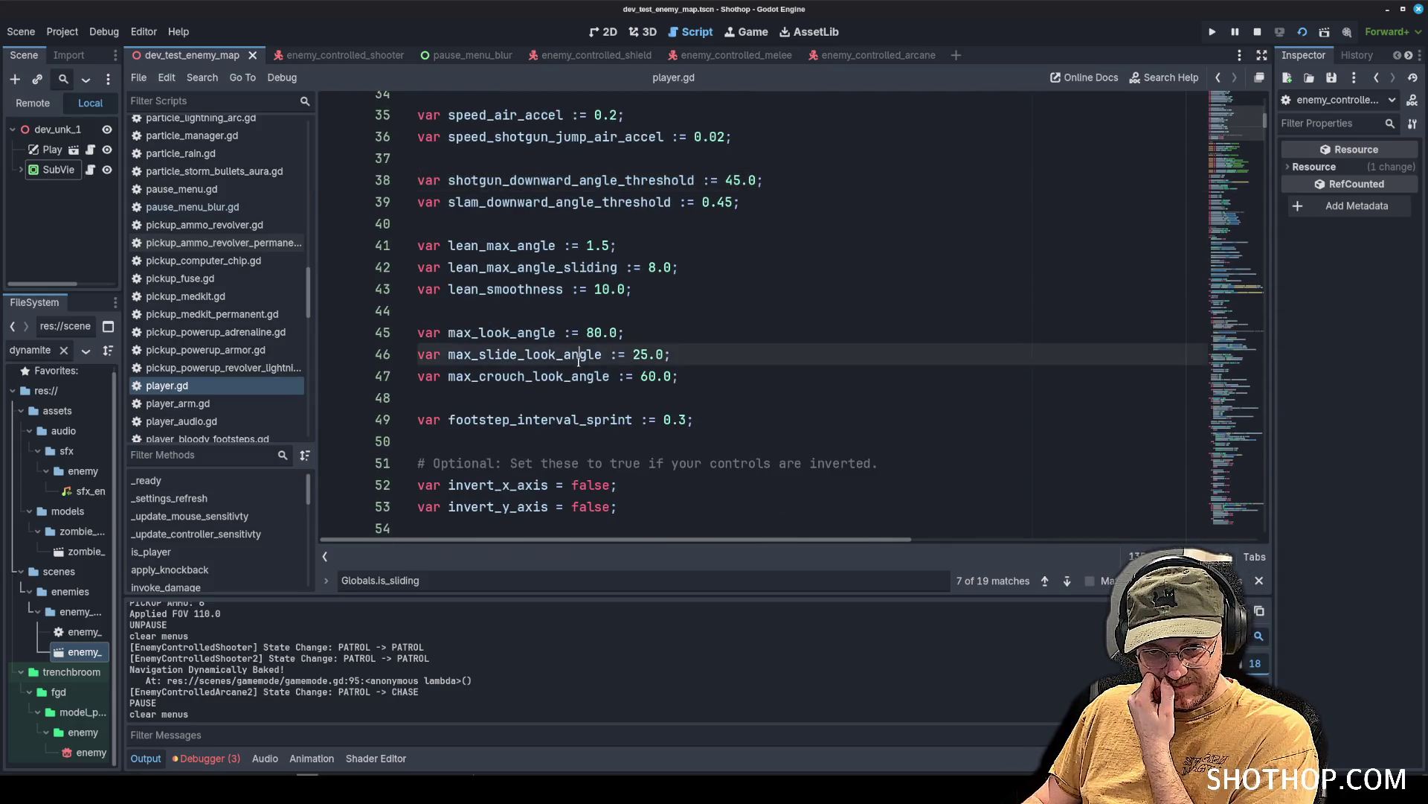
Add '&& self.is_on_floor()' to the max_slide_look_angle is_sliding check on line 769, save, and restart.
key(ctrl+f)
key(Return)
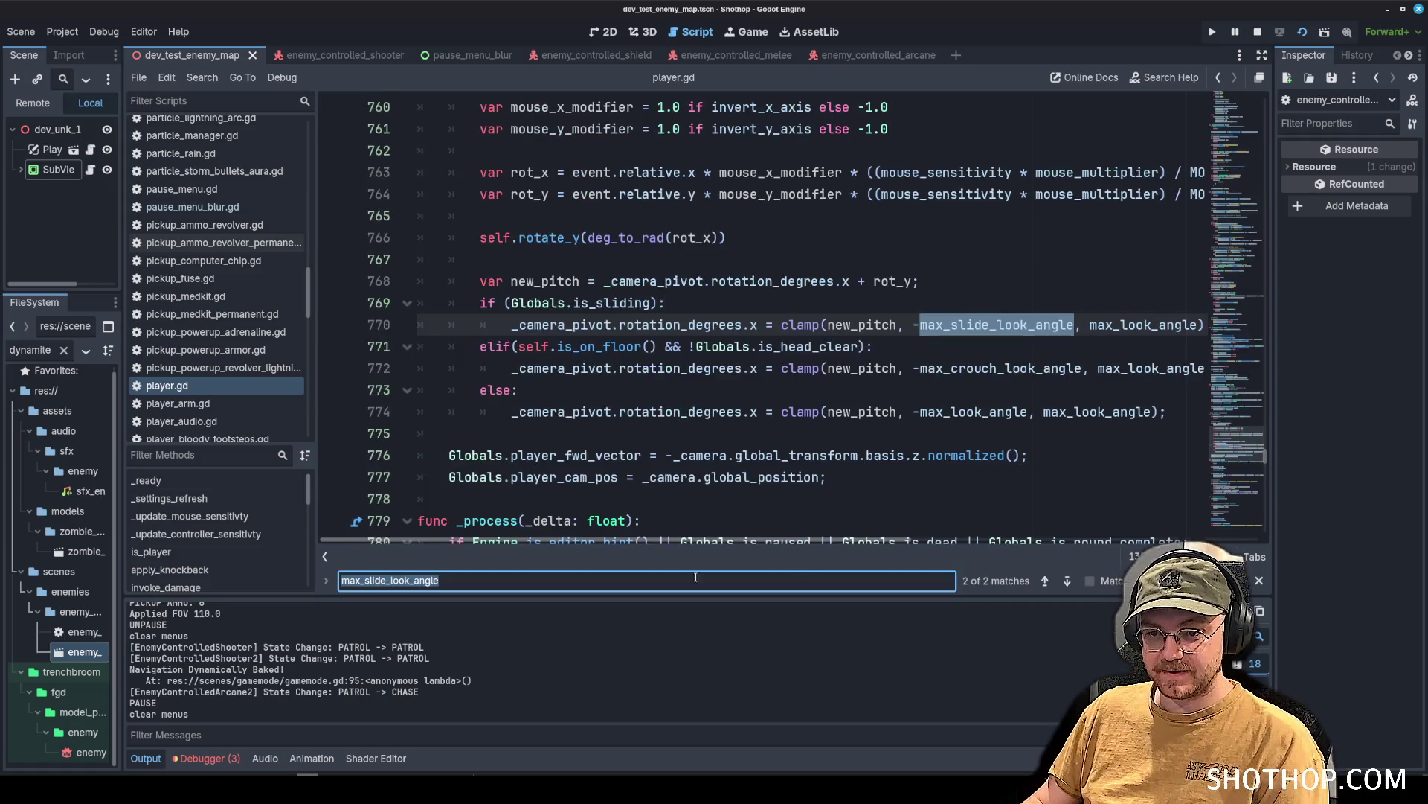
click(653, 305)
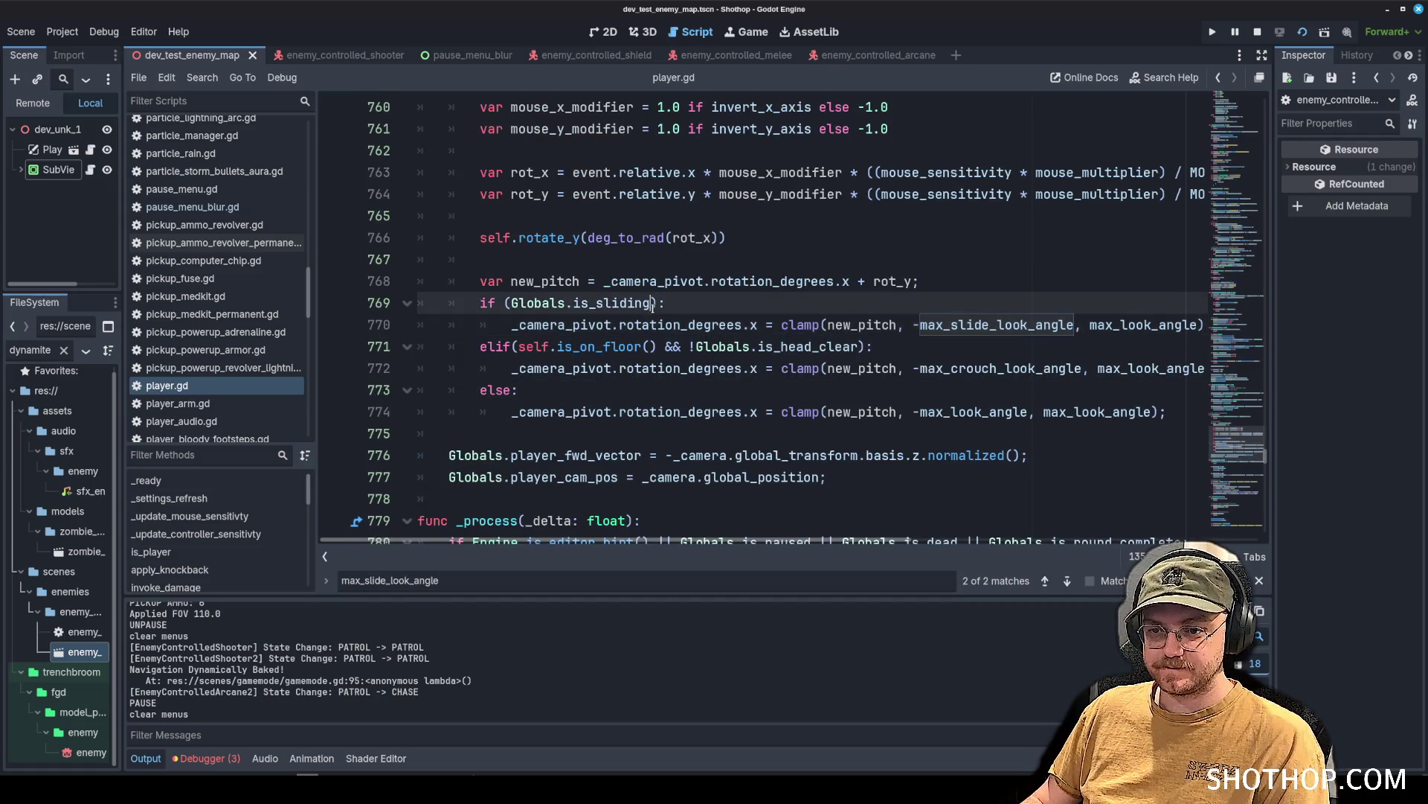
text(&& sel)
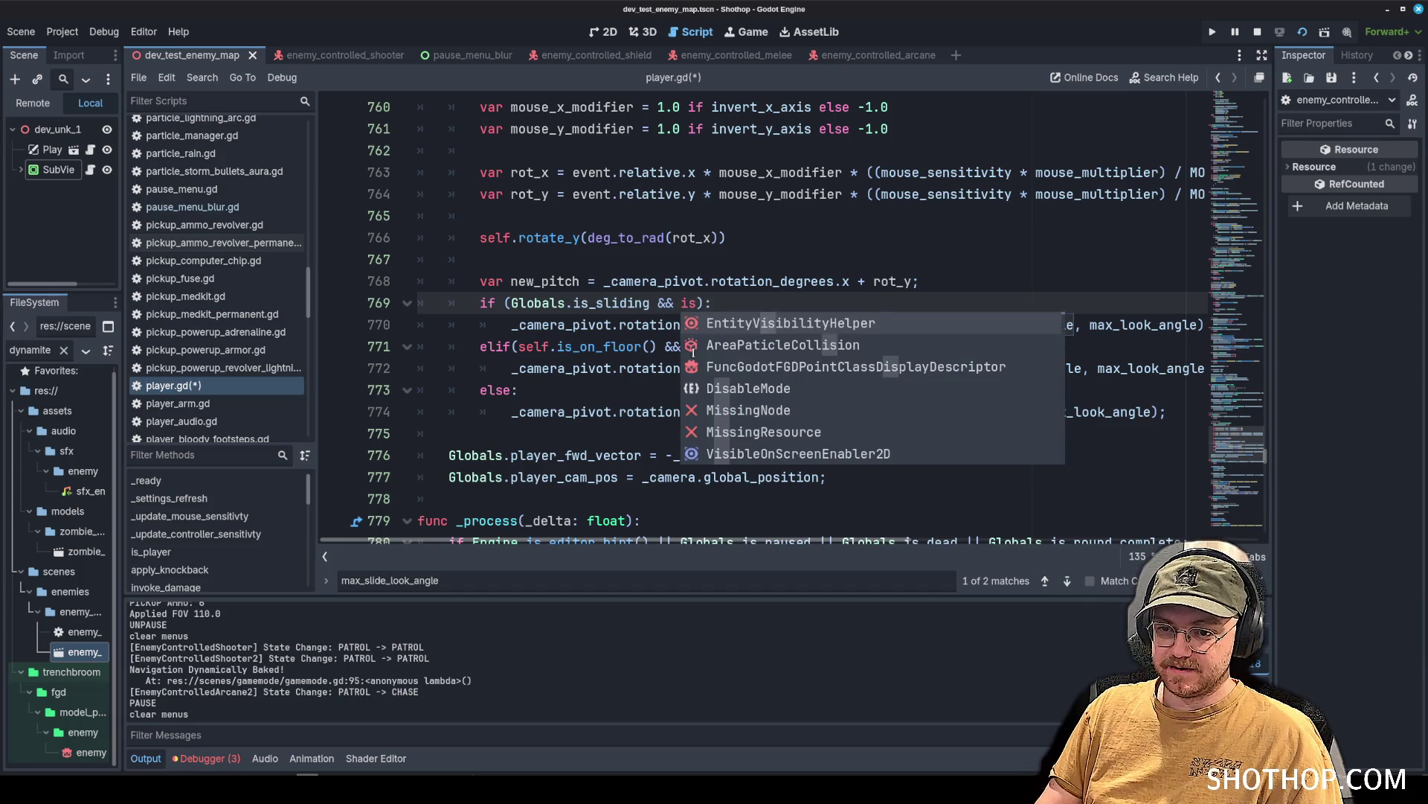
text(f.is_on_fl)
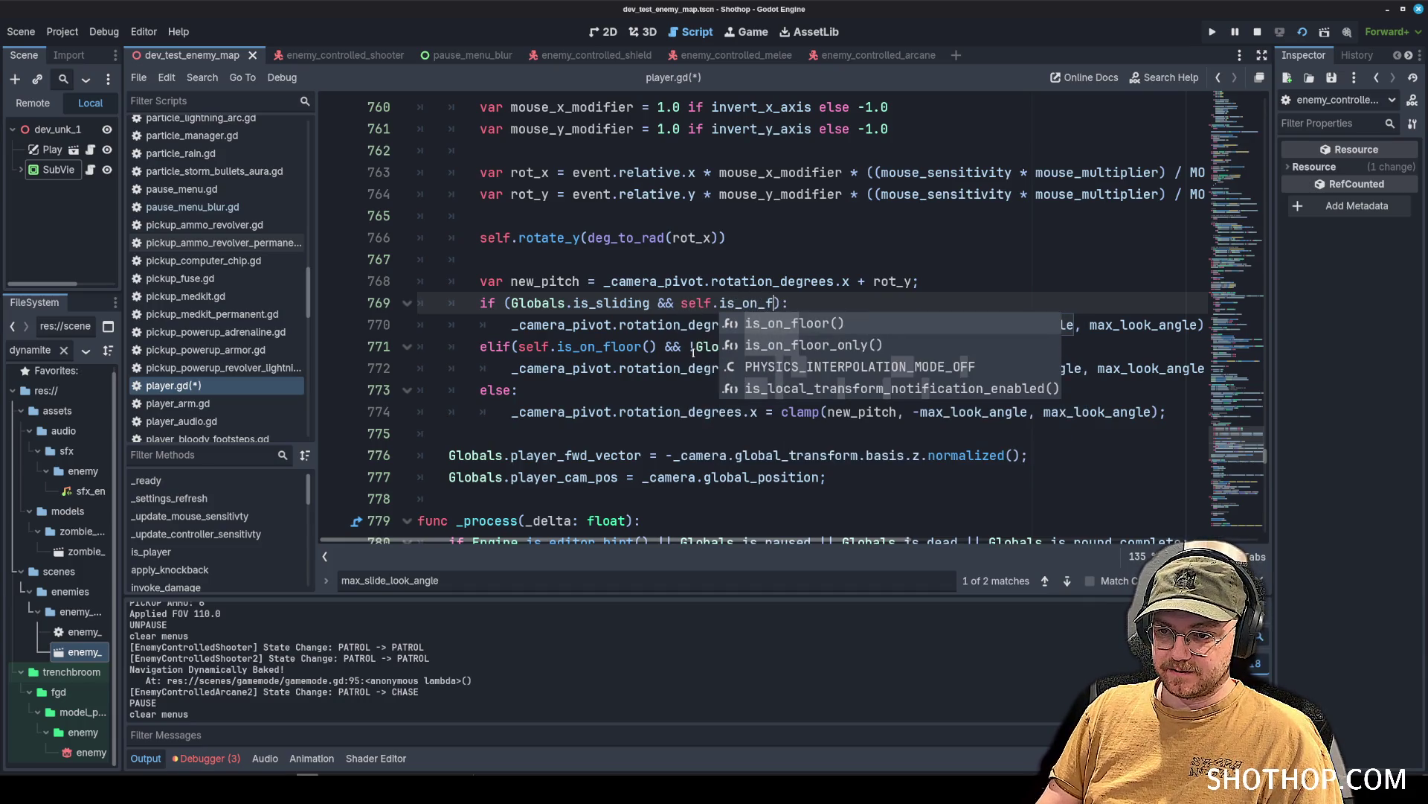
key(Return)
key(ctrl+s)
click(700, 238)
click(708, 197)
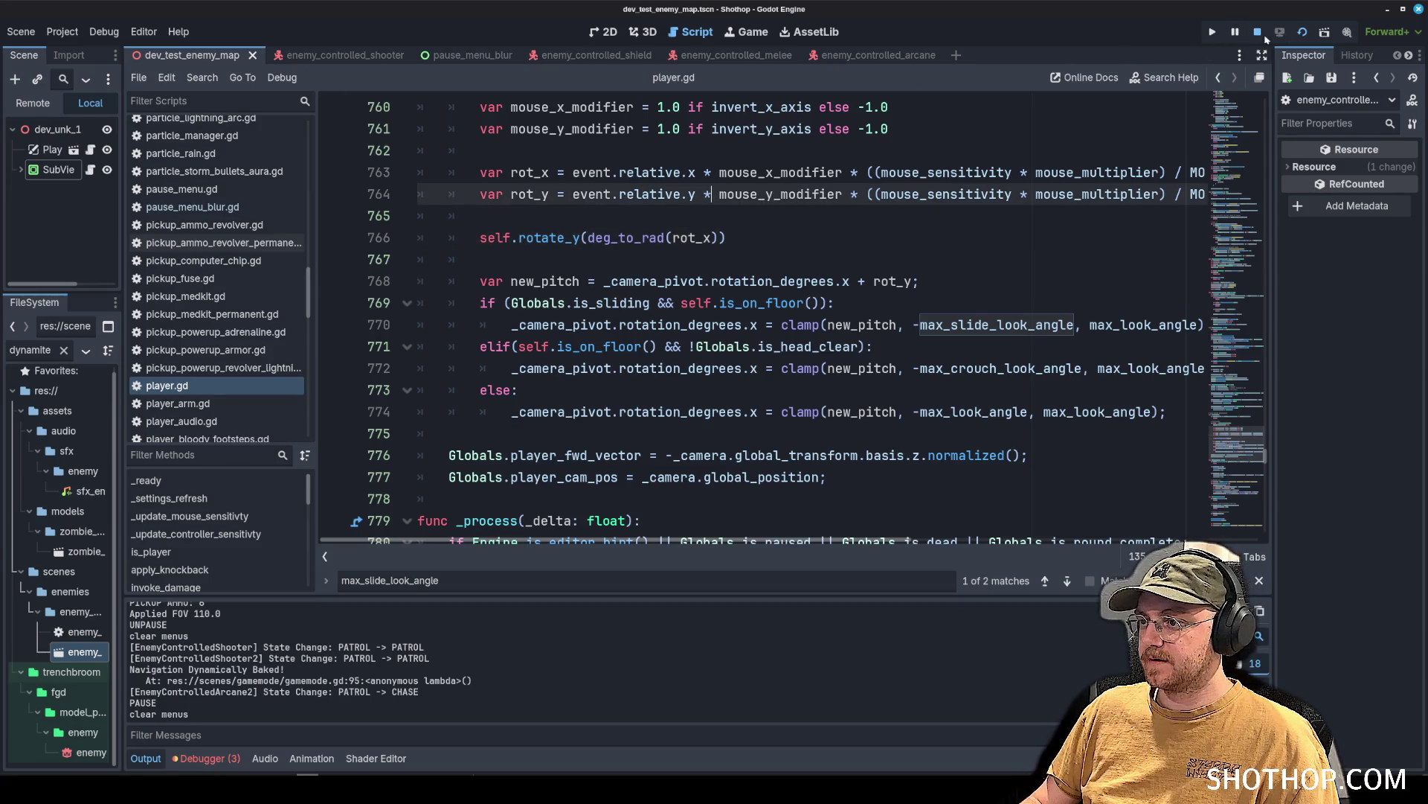
click(1299, 33)
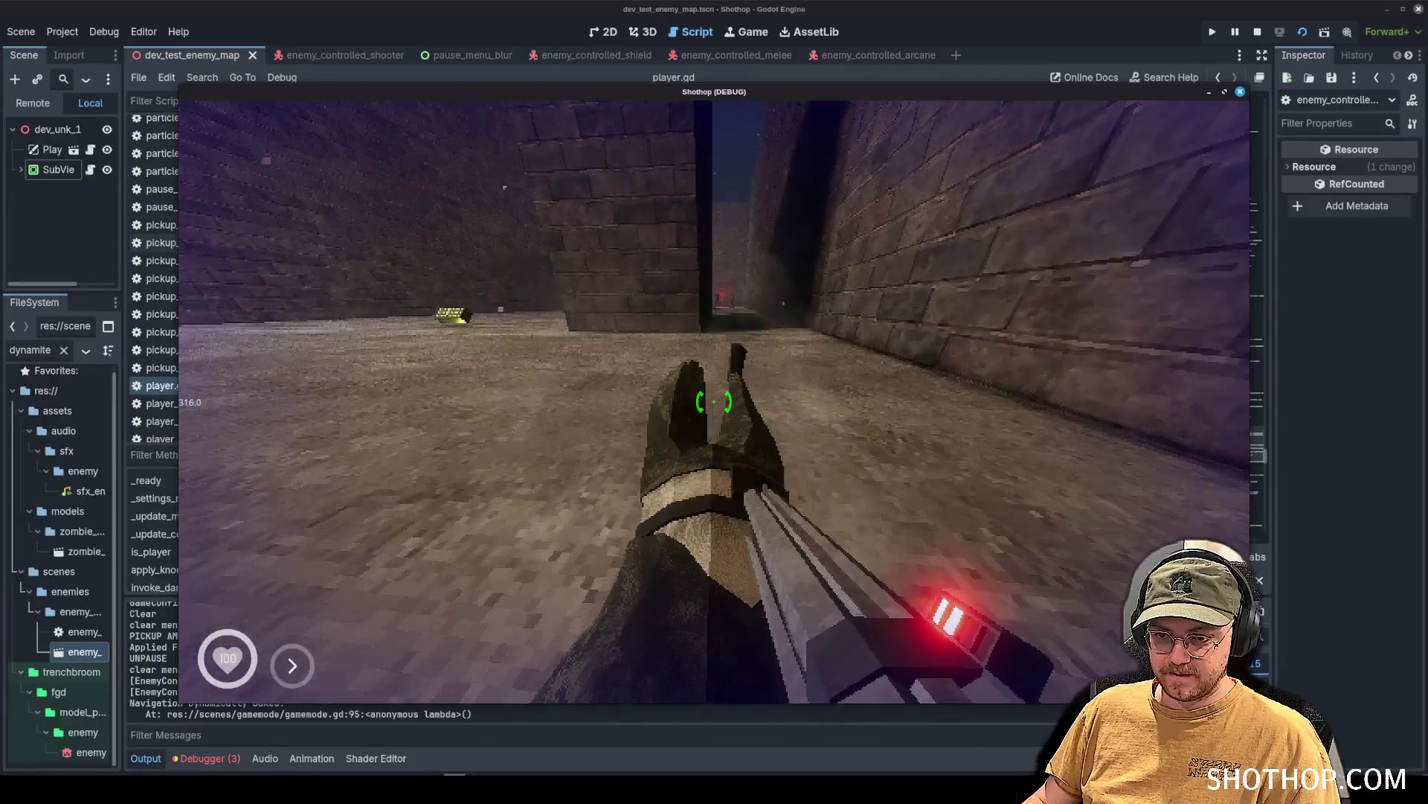
Move through the level over the high ledge into the lit courtyard, switching weapons near the zombie.
key(w)
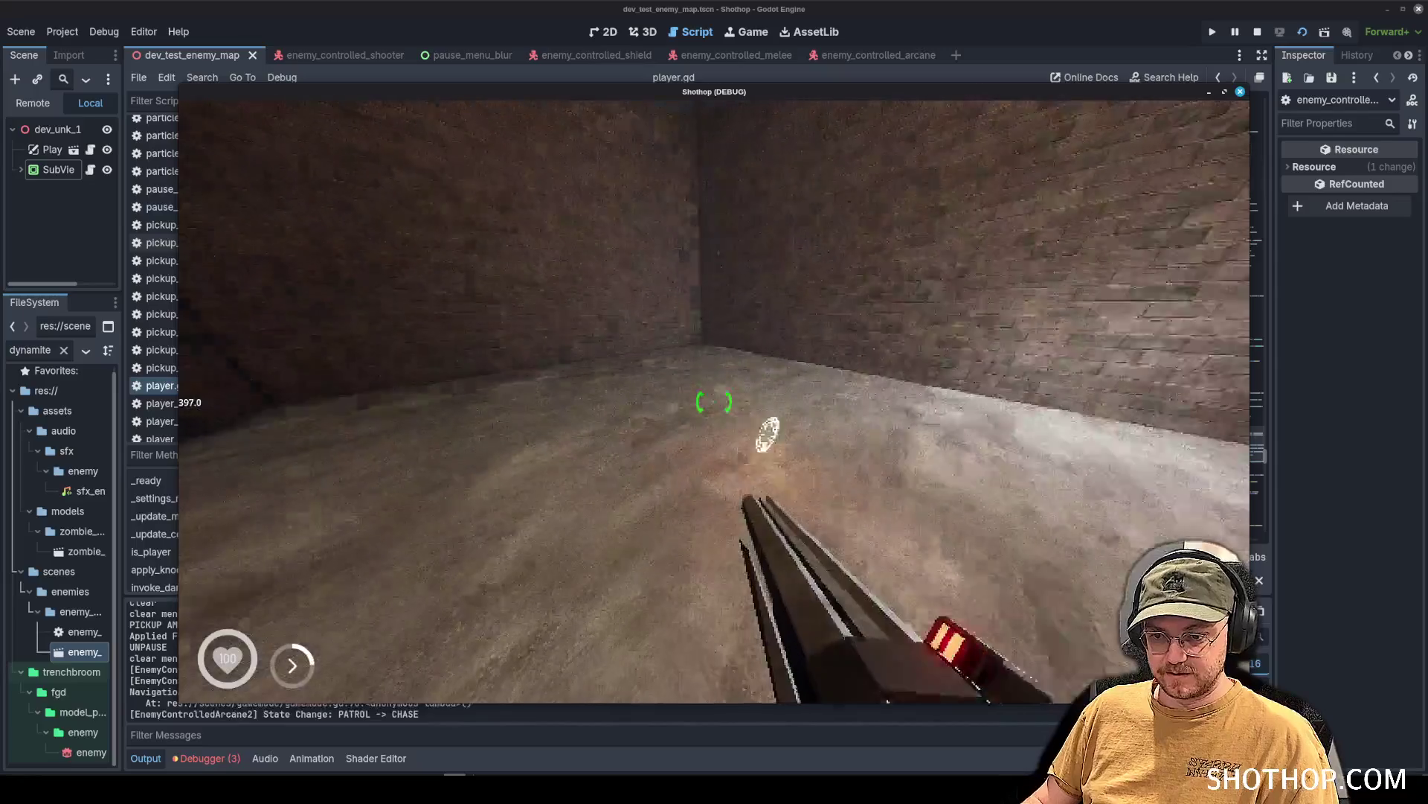
key(w)
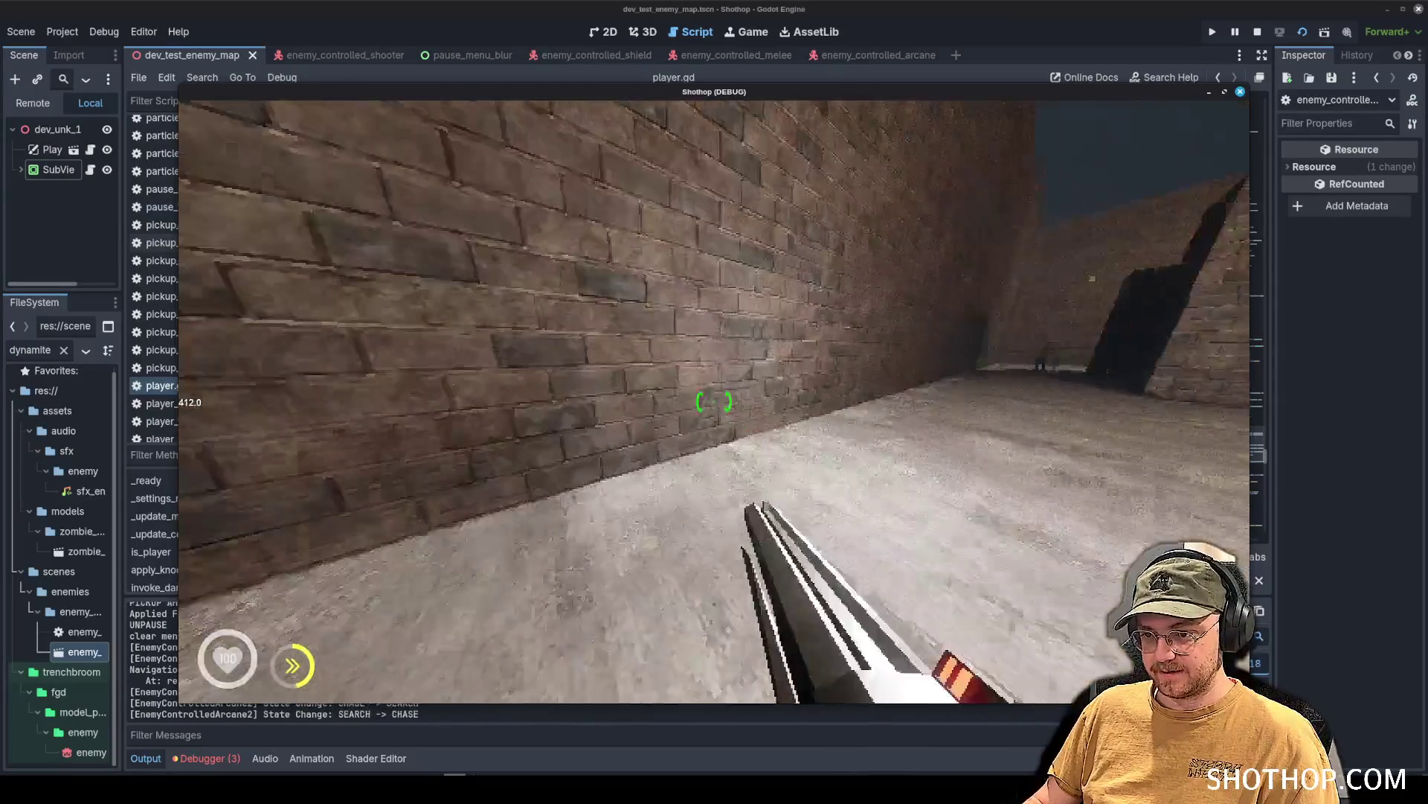
key(w)
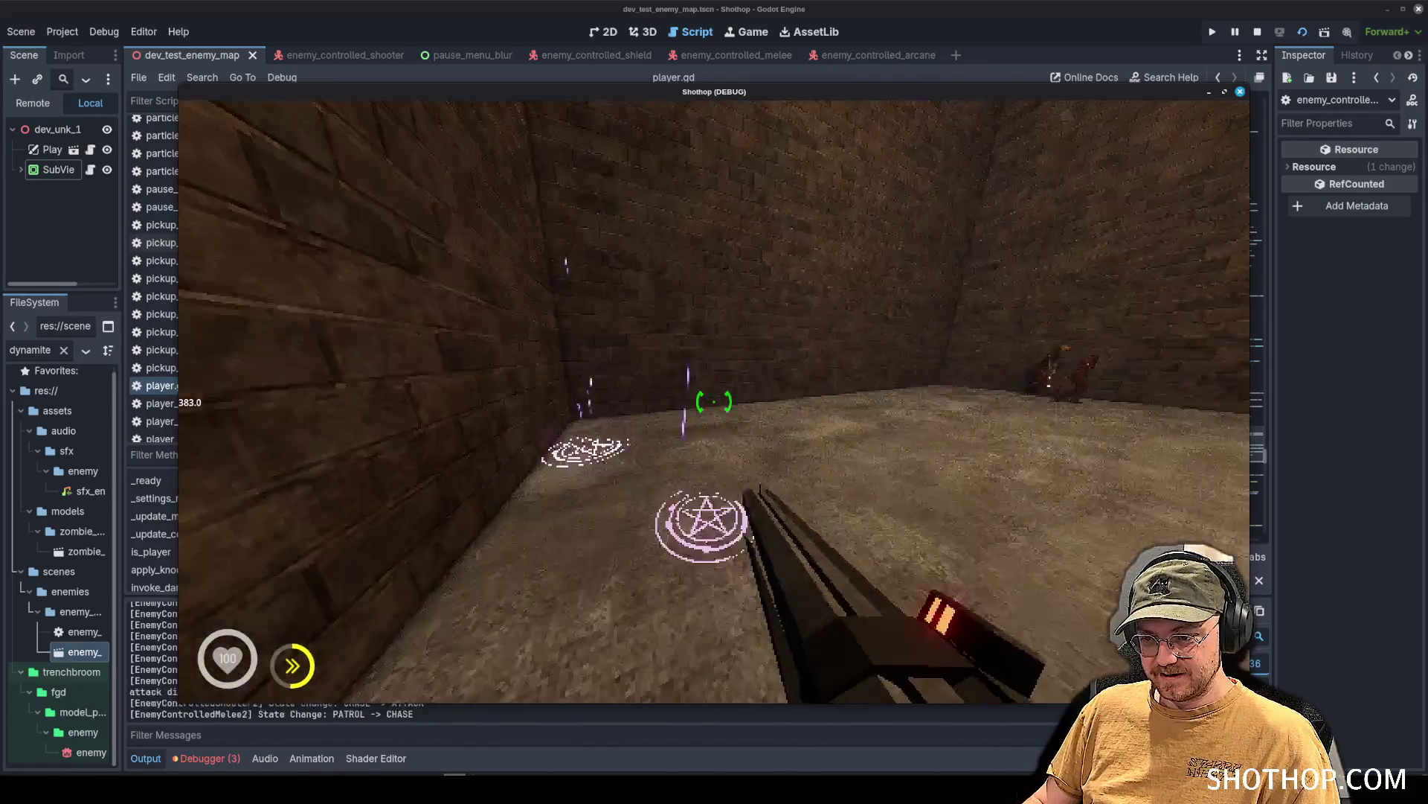
key(w)
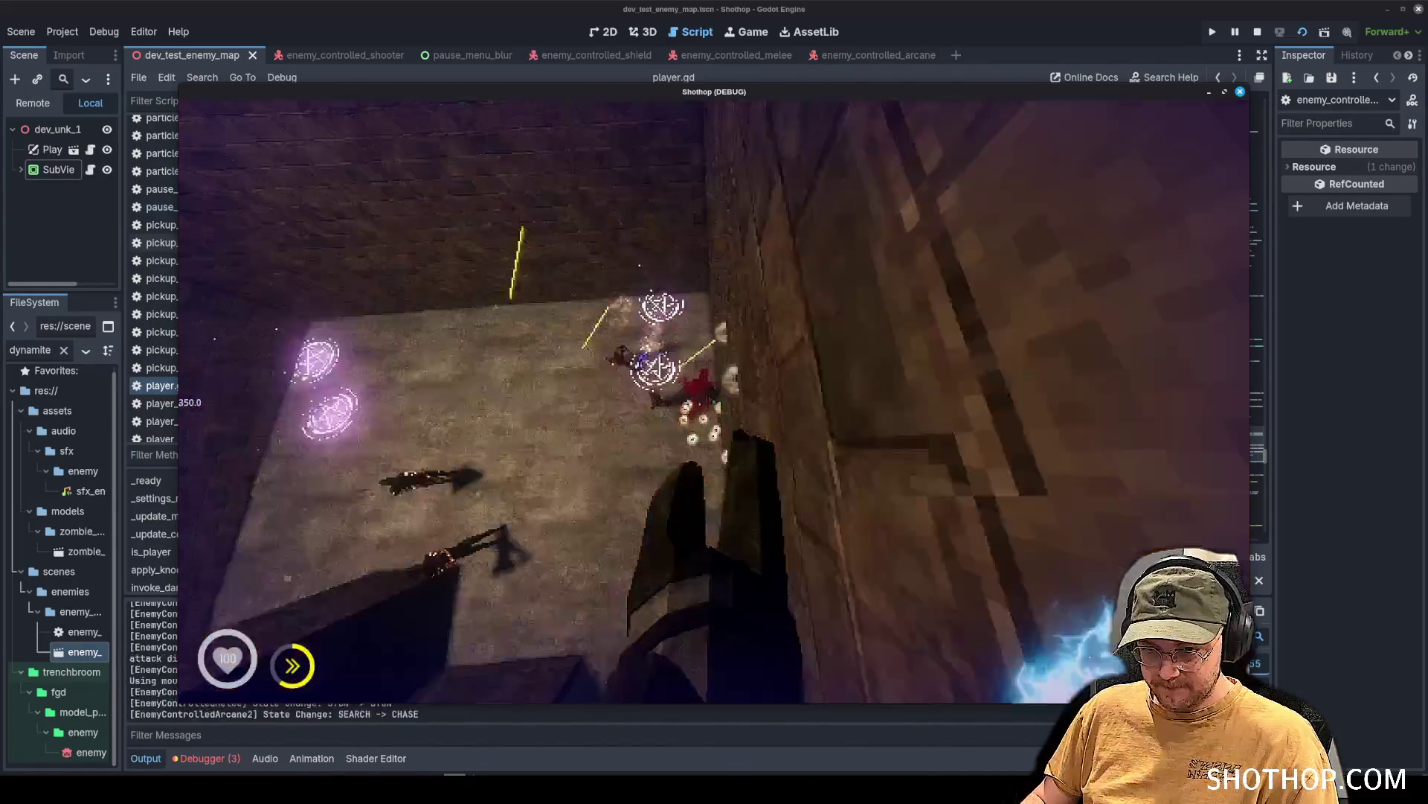
key(w)
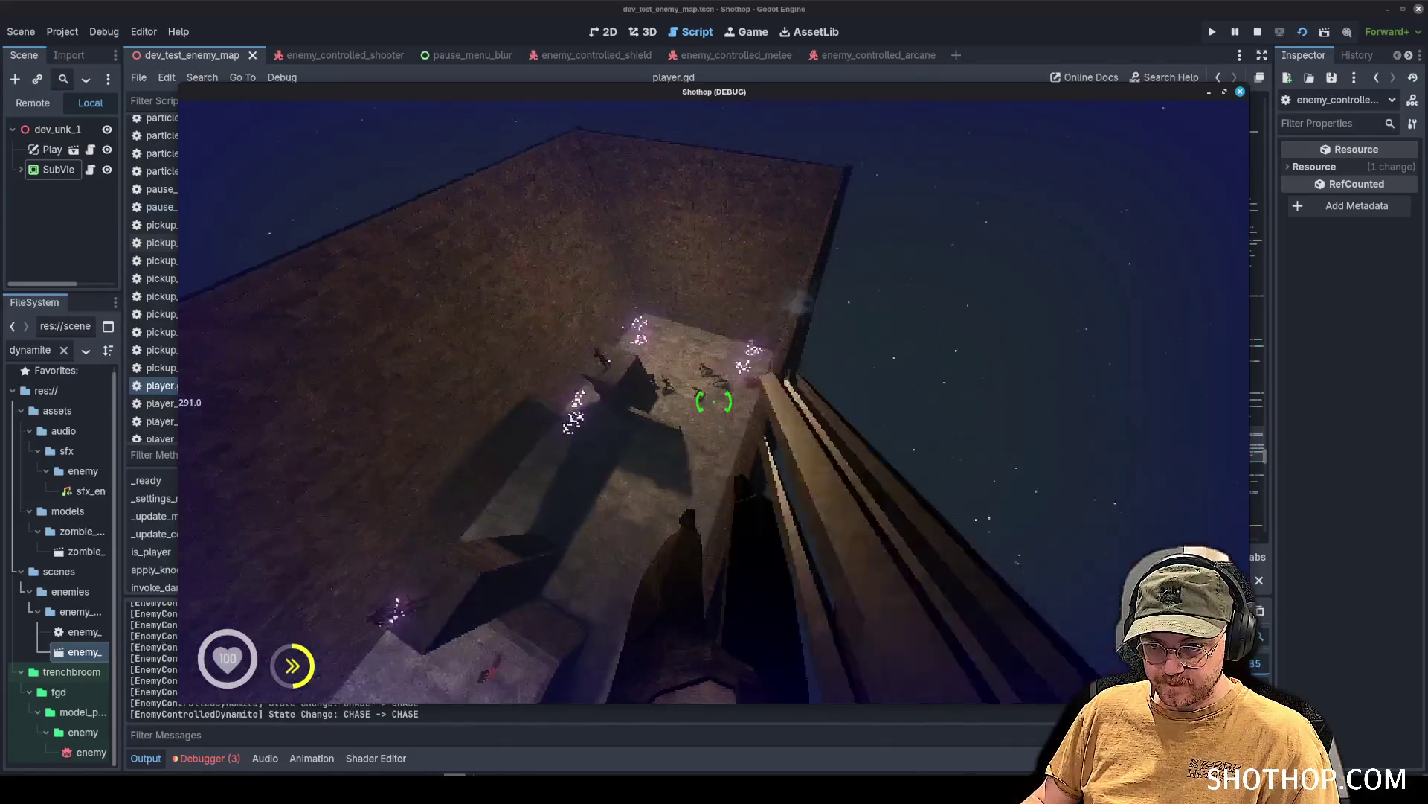
key(w)
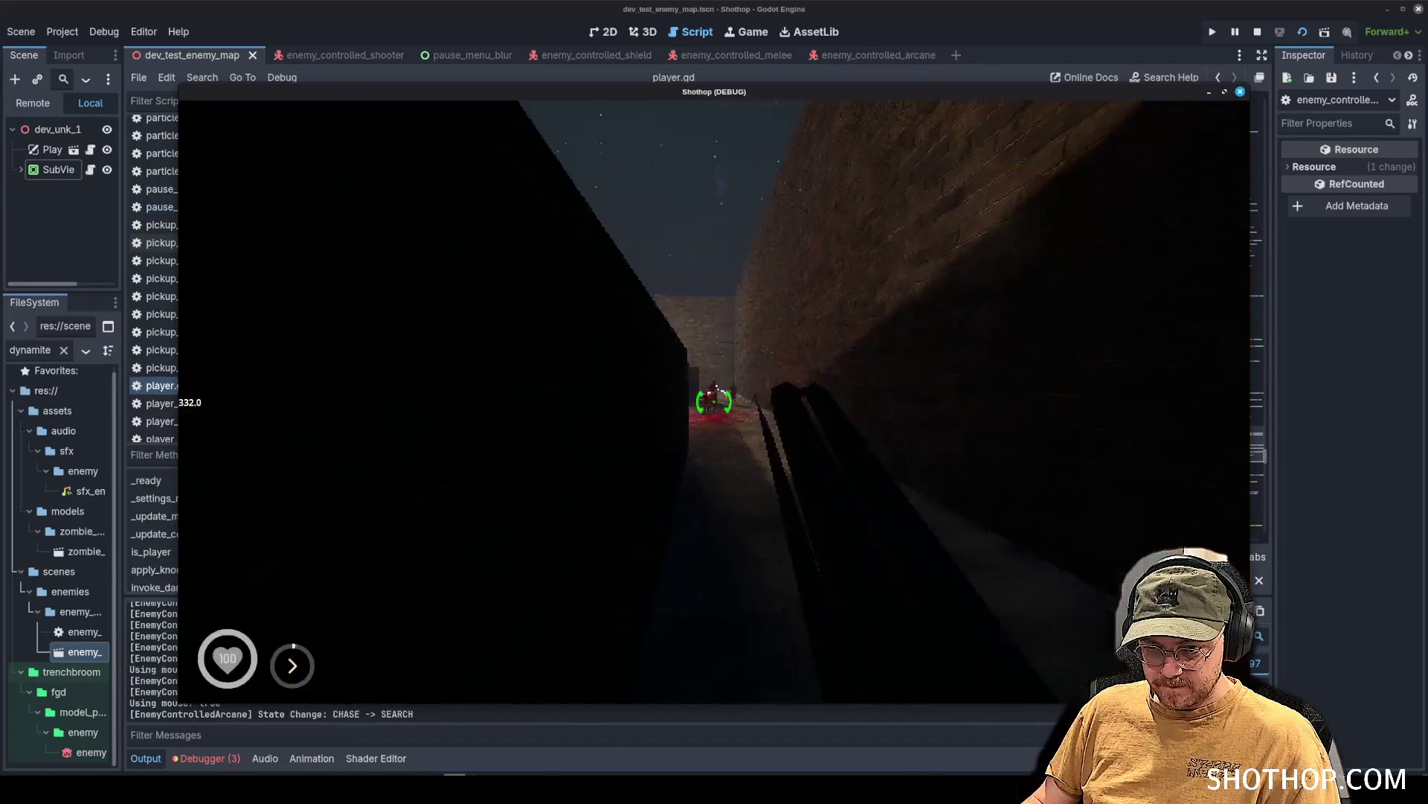
key(w)
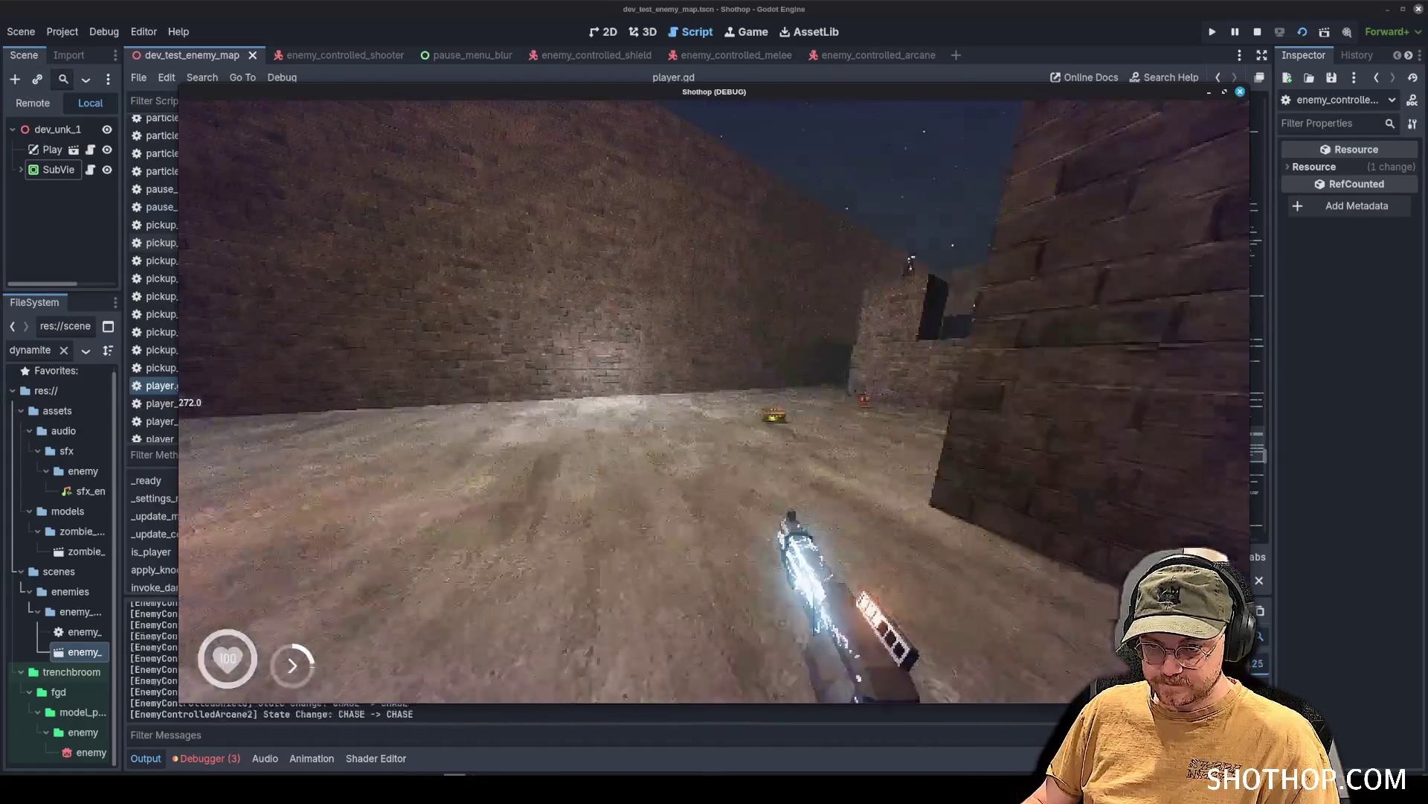
key(w)
key(w)
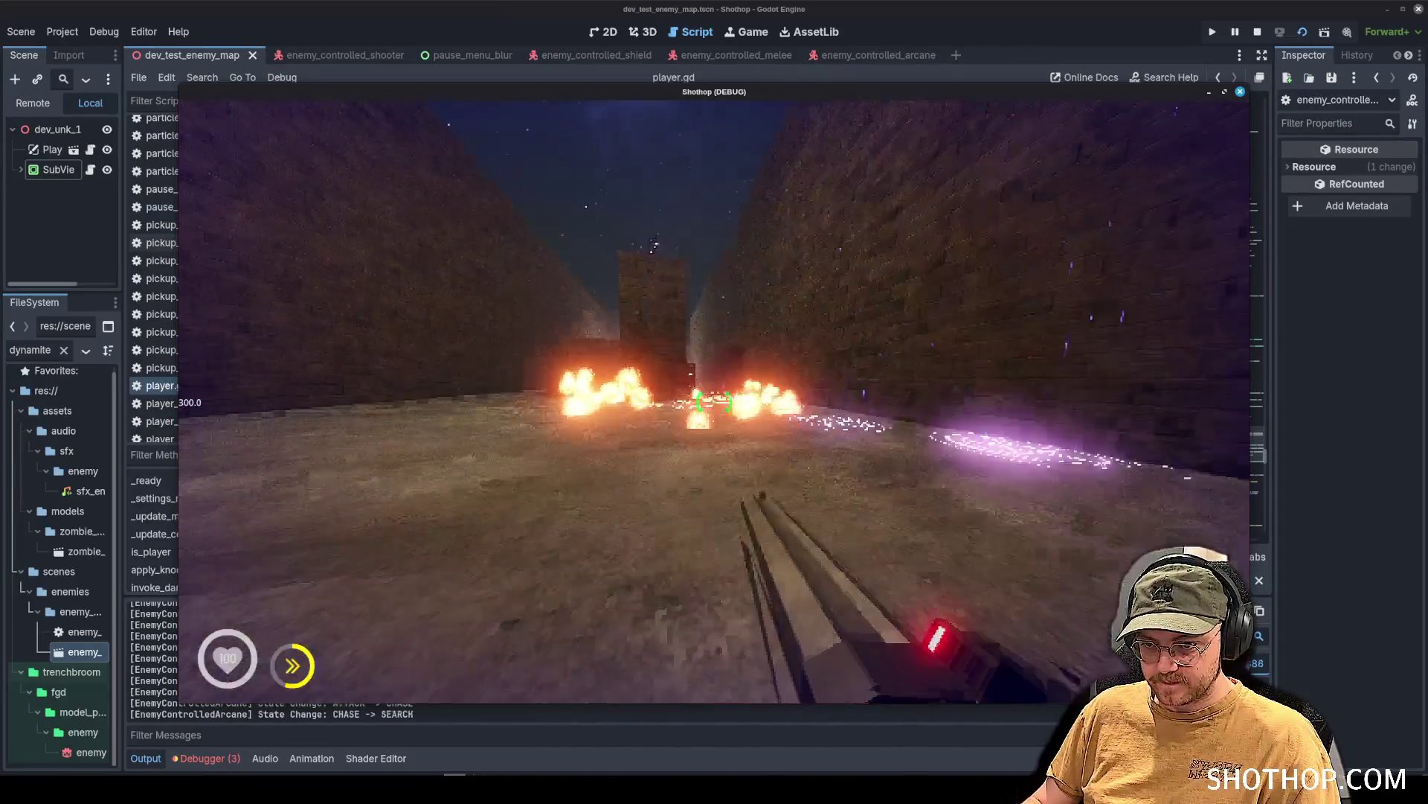
key(w)
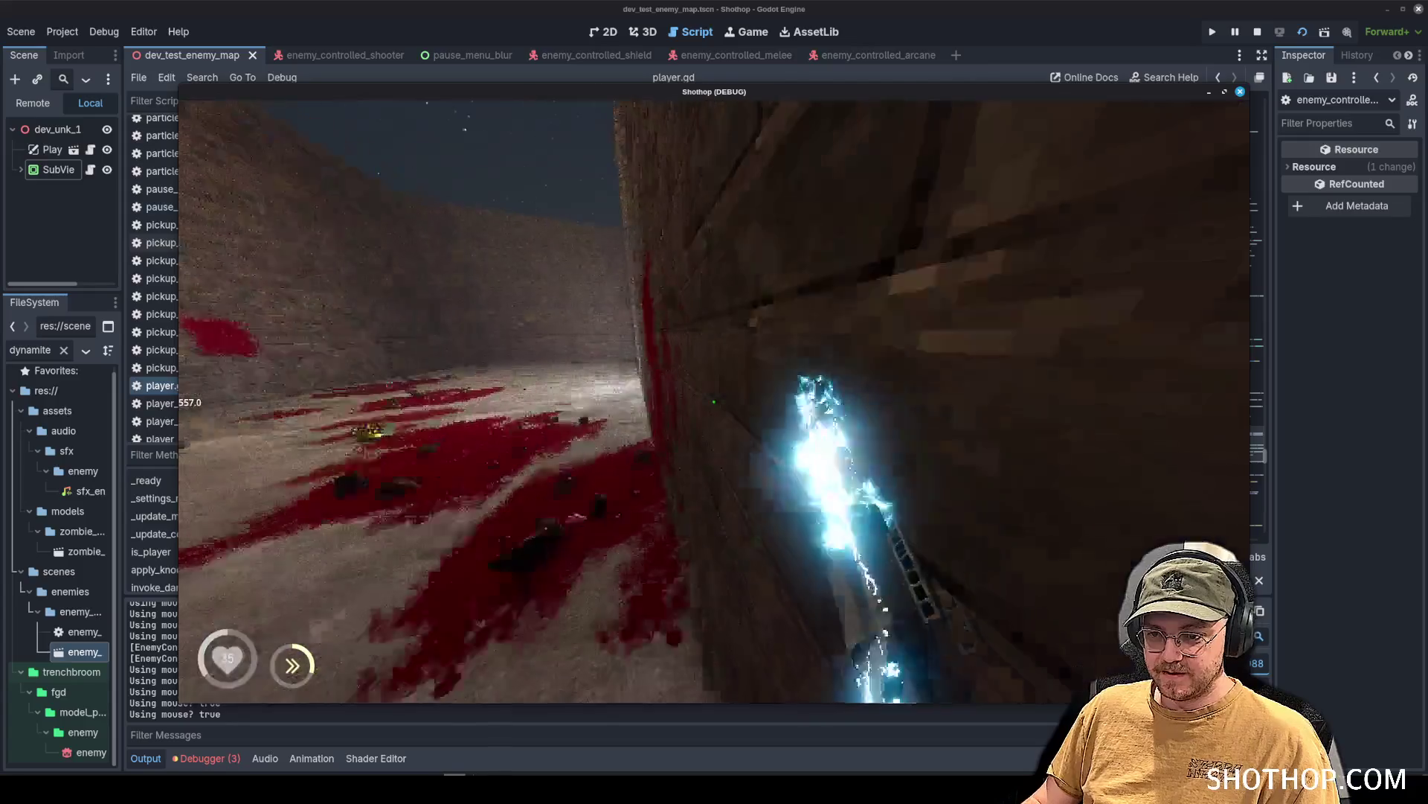
Reset the level from the pause menu, fight on, then pause the game again.
key(Escape)
click(714, 402)
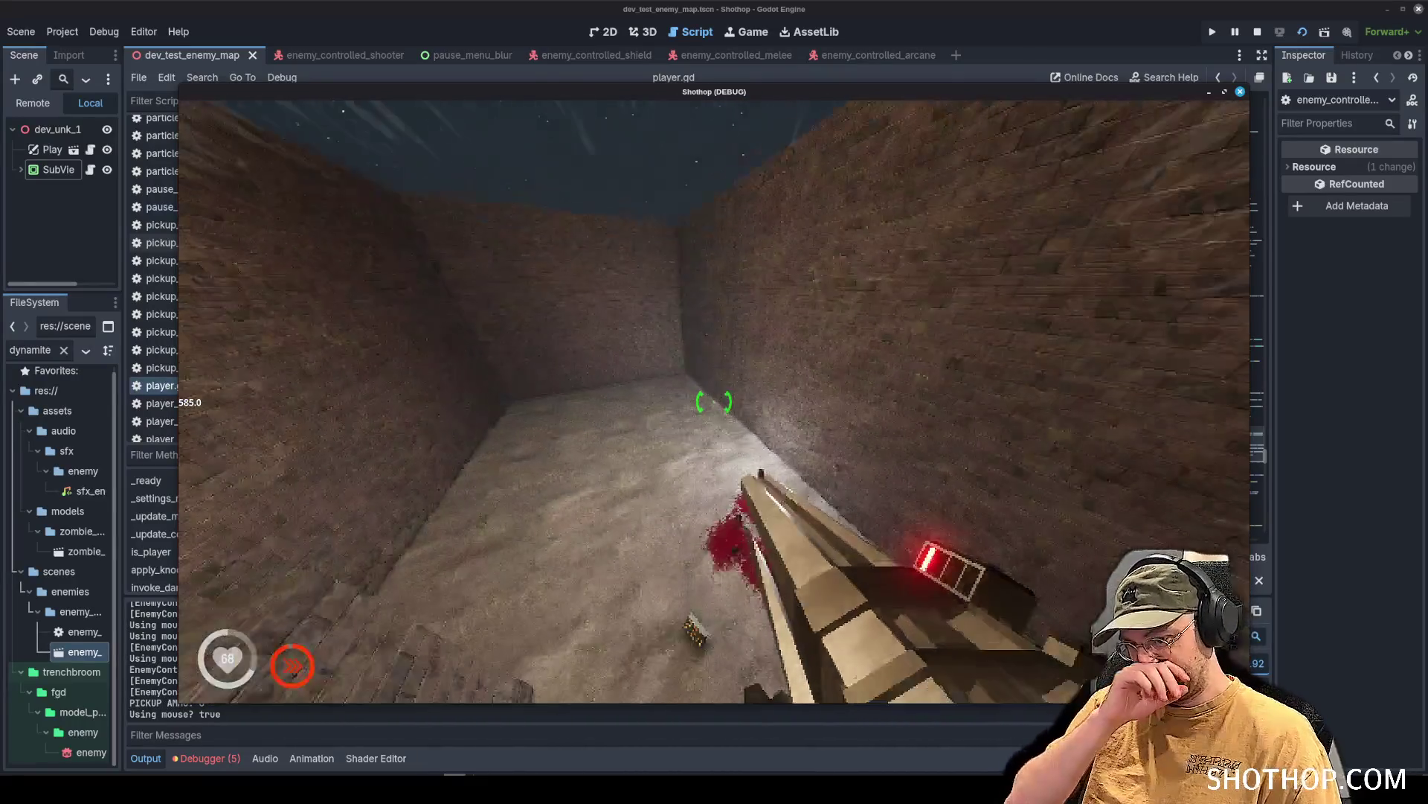
key(Escape)
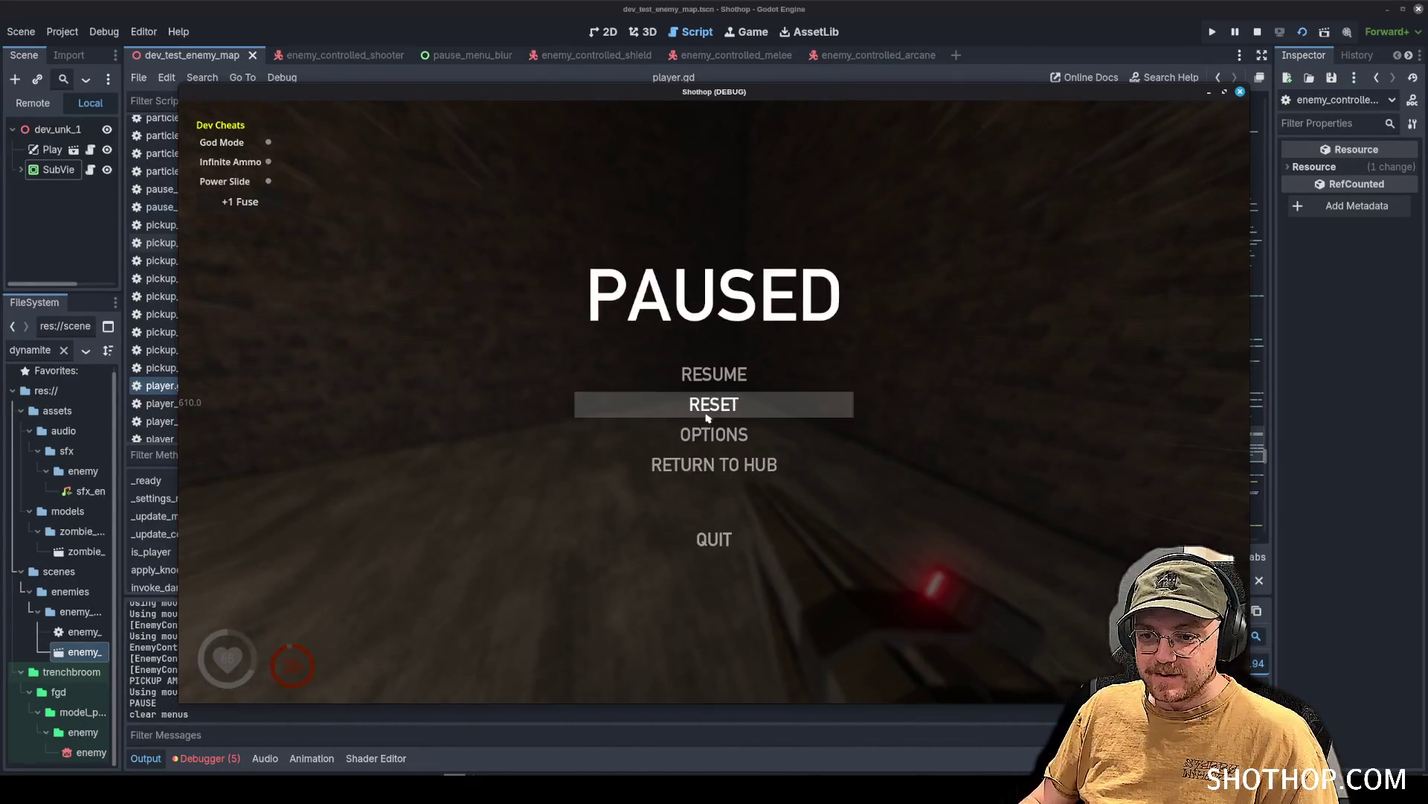
Restart the level, advance down the corridor and burn the enemy in the ring with flames.
click(707, 414)
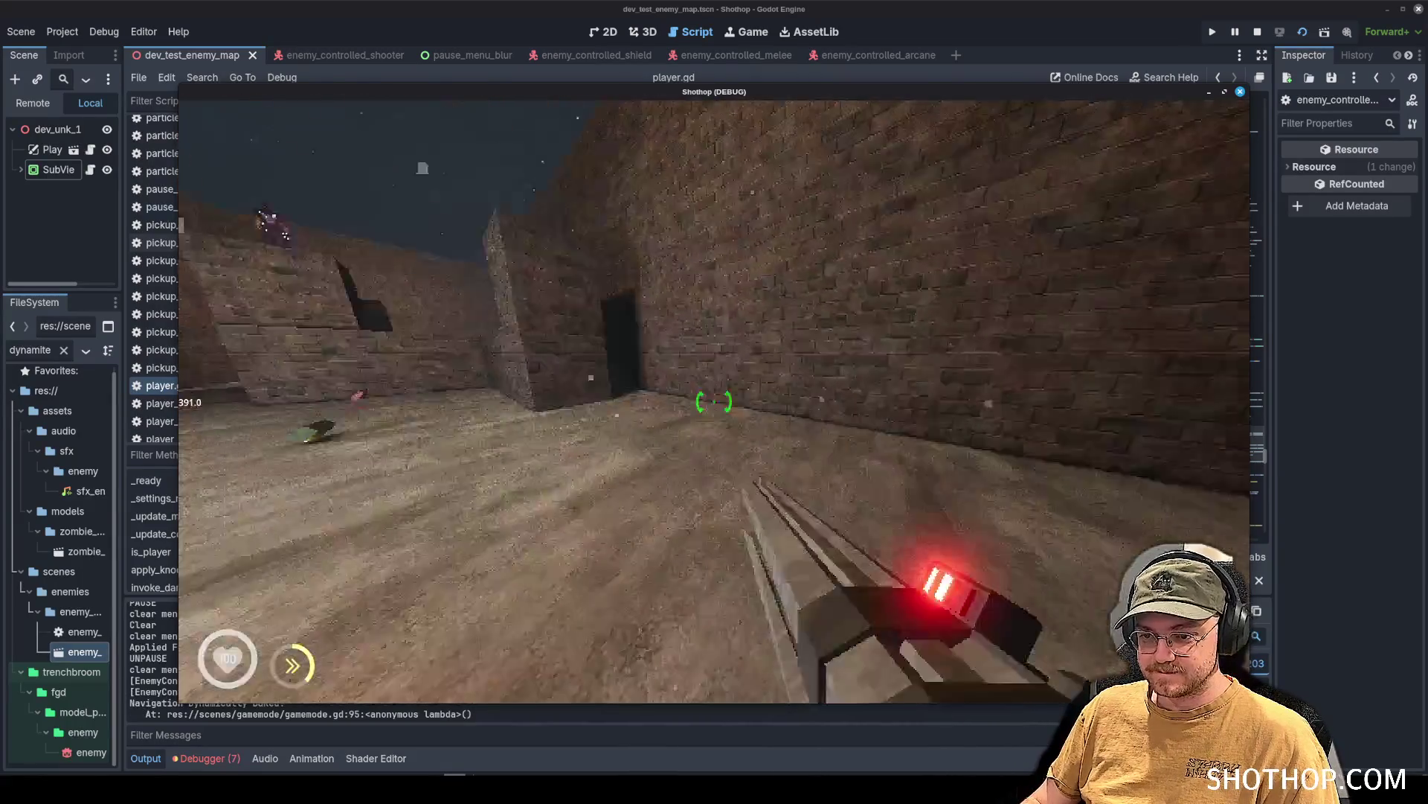
key(w)
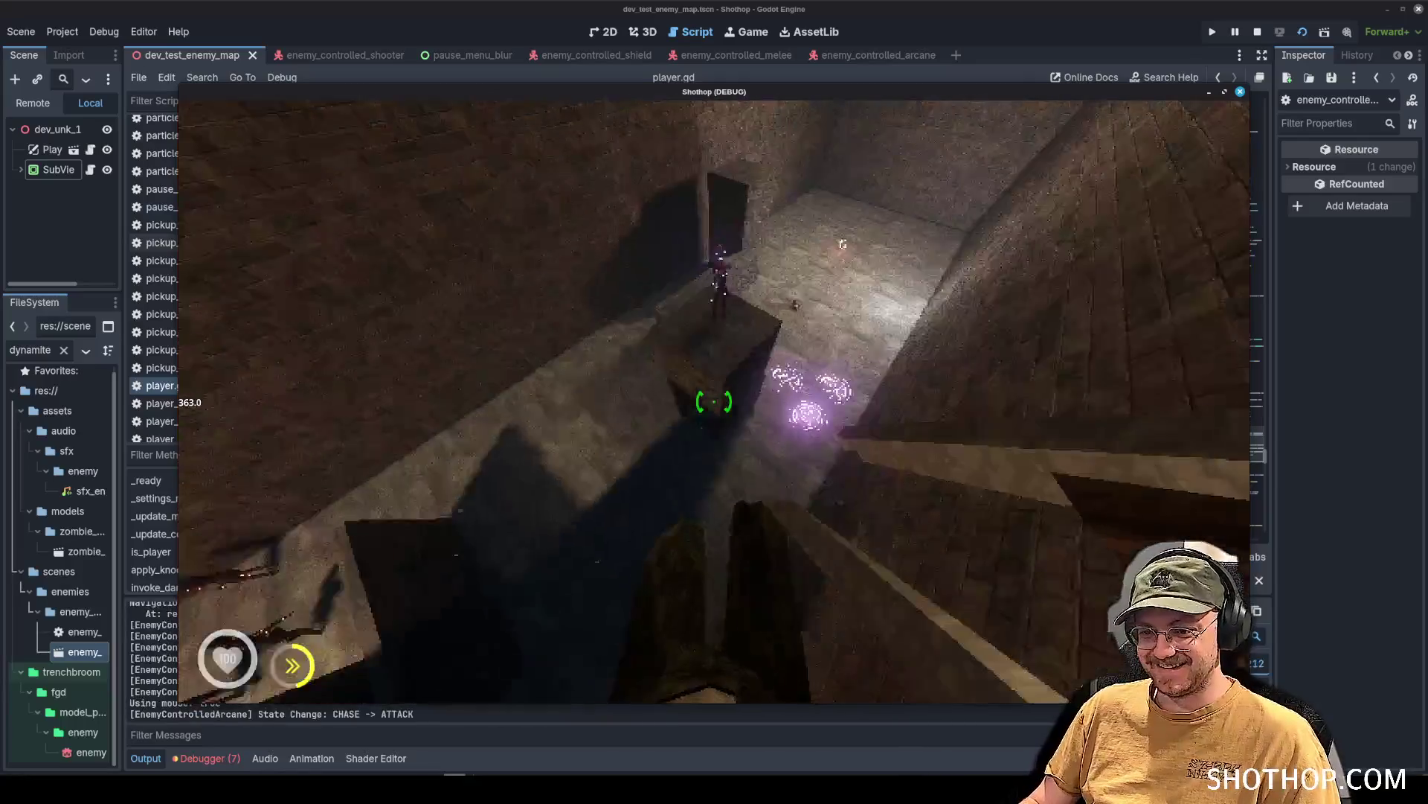
click(715, 402)
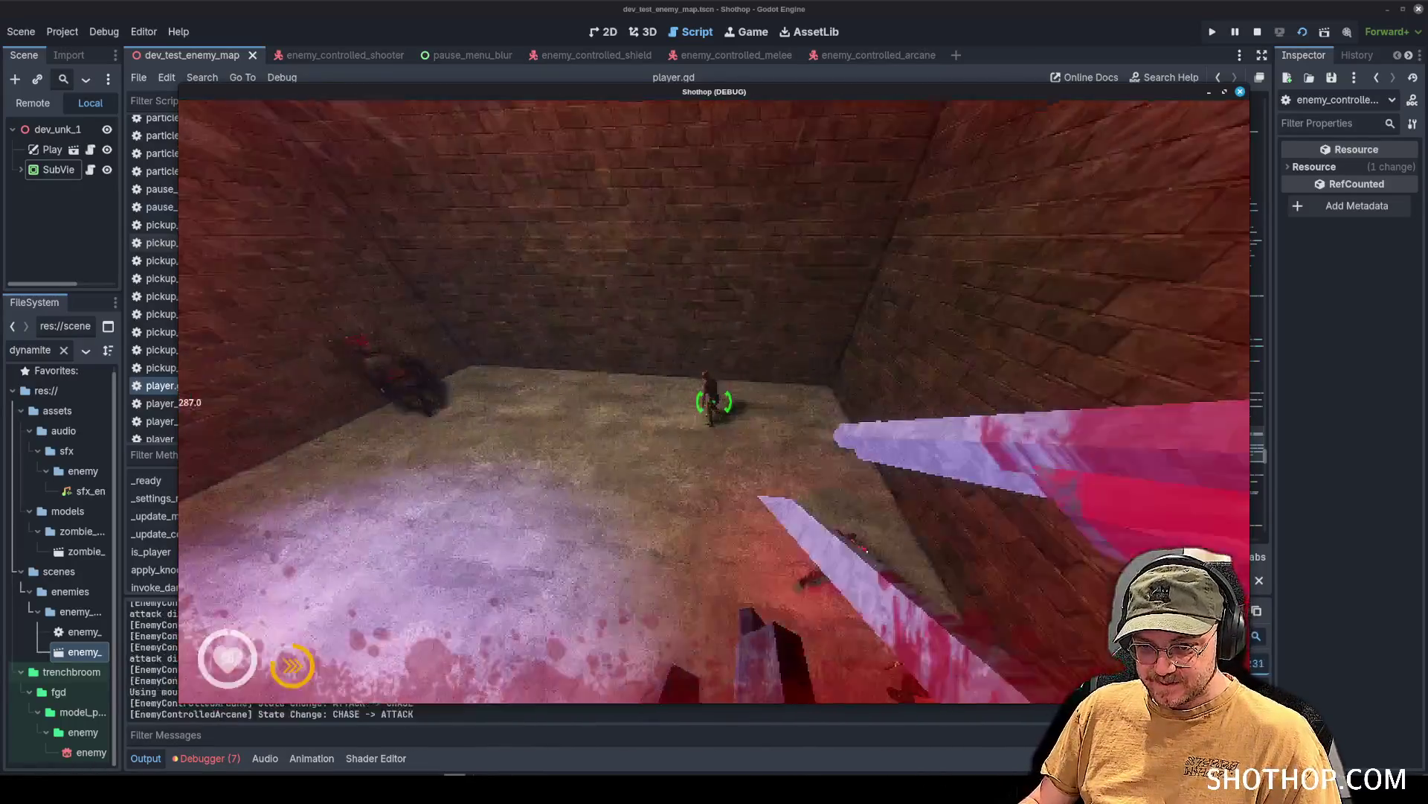
click(715, 402)
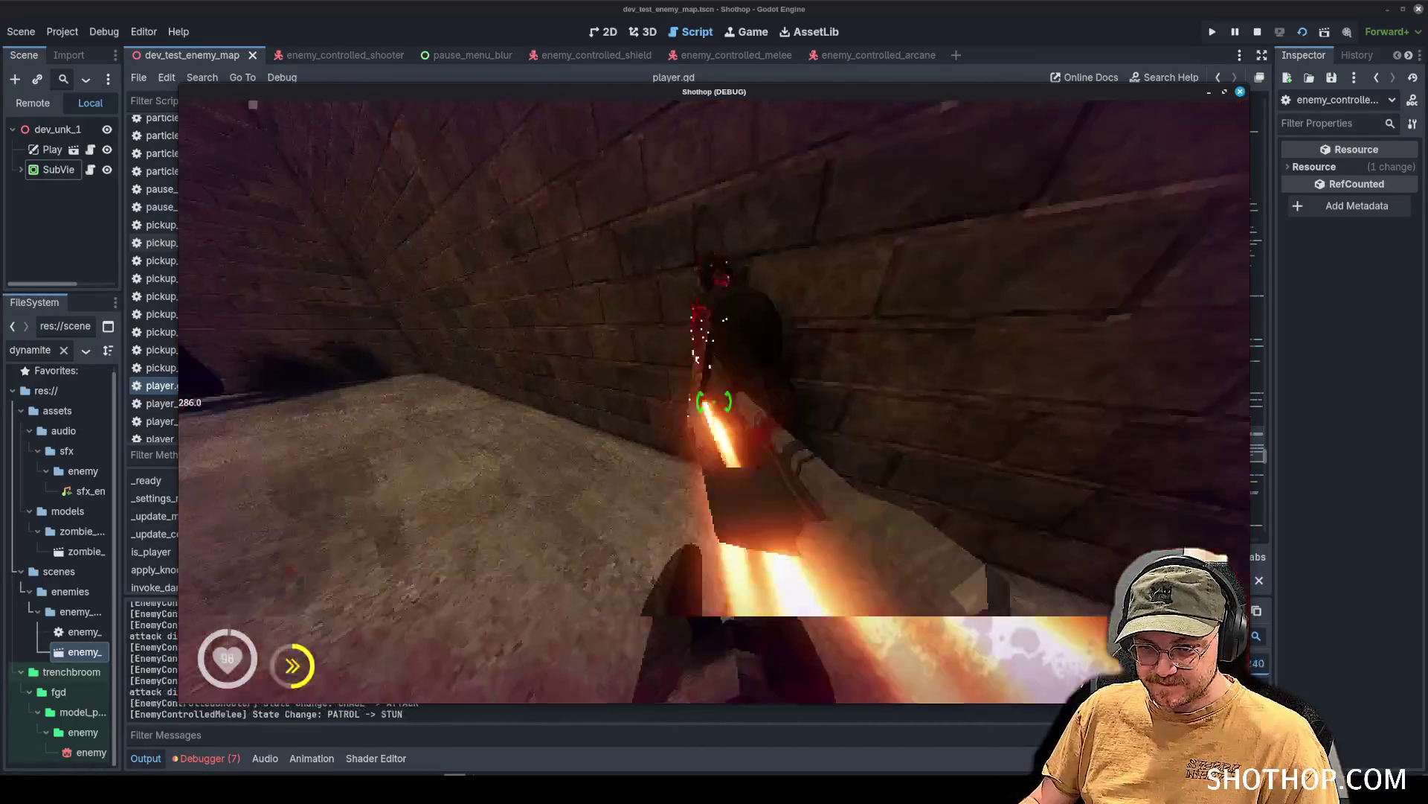
scroll(714, 402, down, 1)
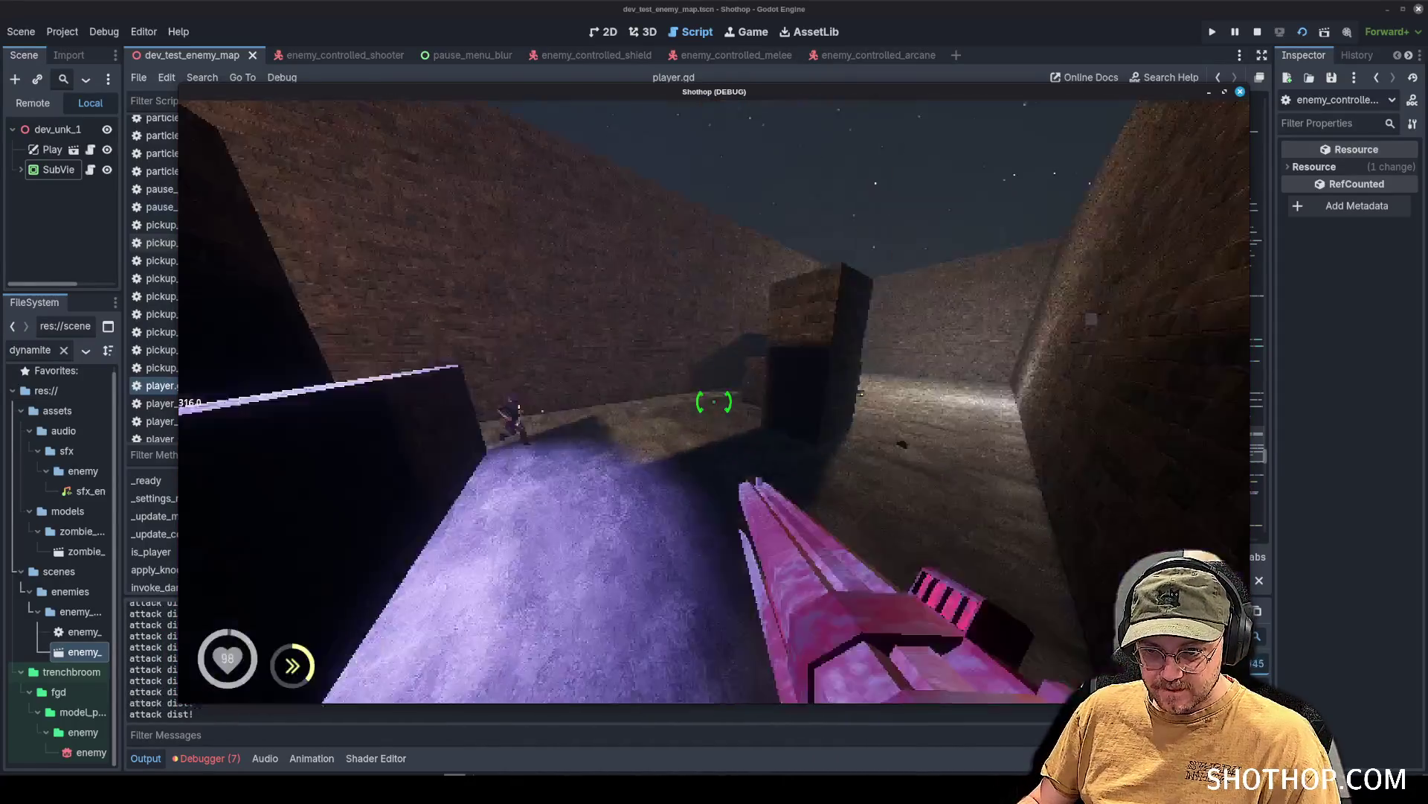
scroll(714, 402, down, 1)
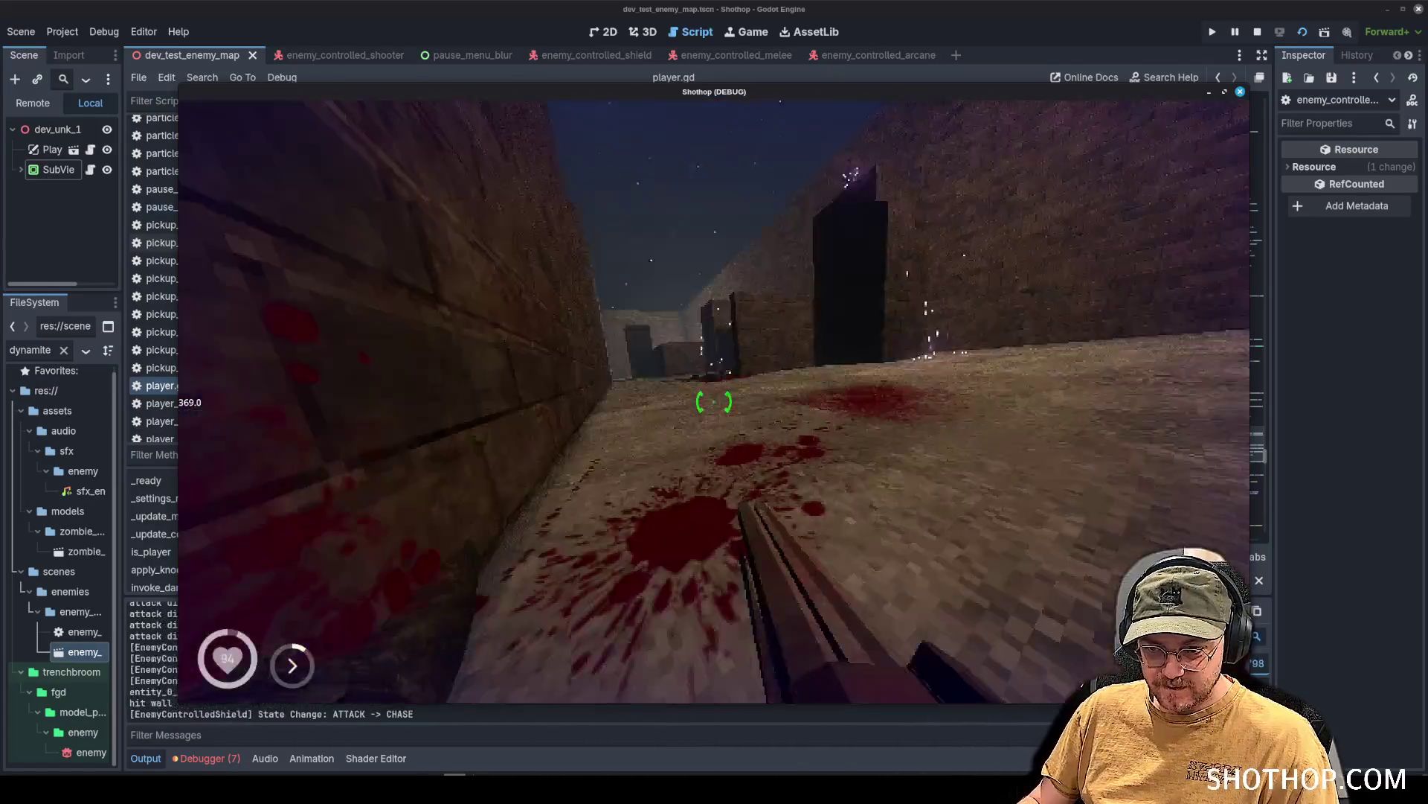
Shoot the enemies down the corridor until they die, then pause the game with Esc.
click(714, 402)
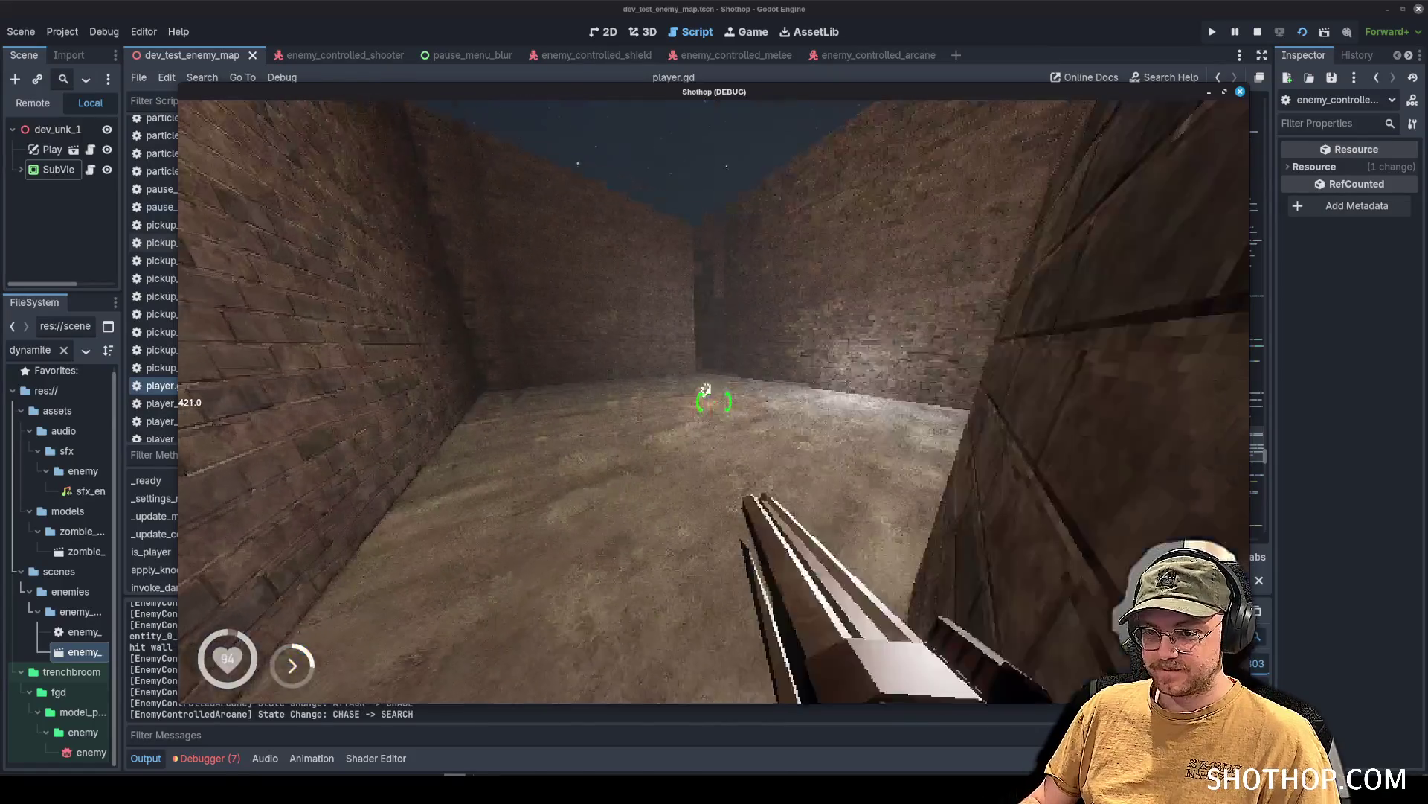
scroll(715, 402, down, 2)
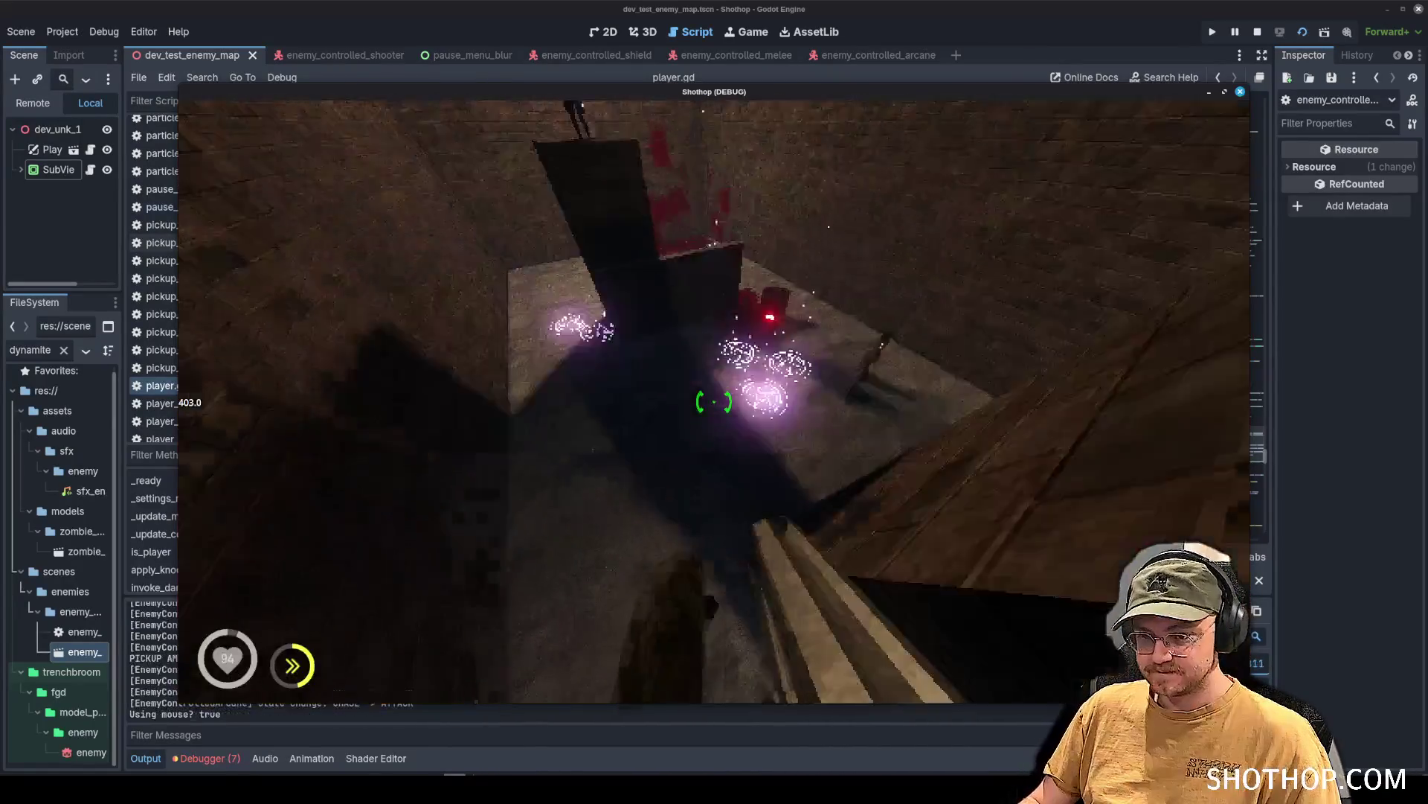
click(714, 402)
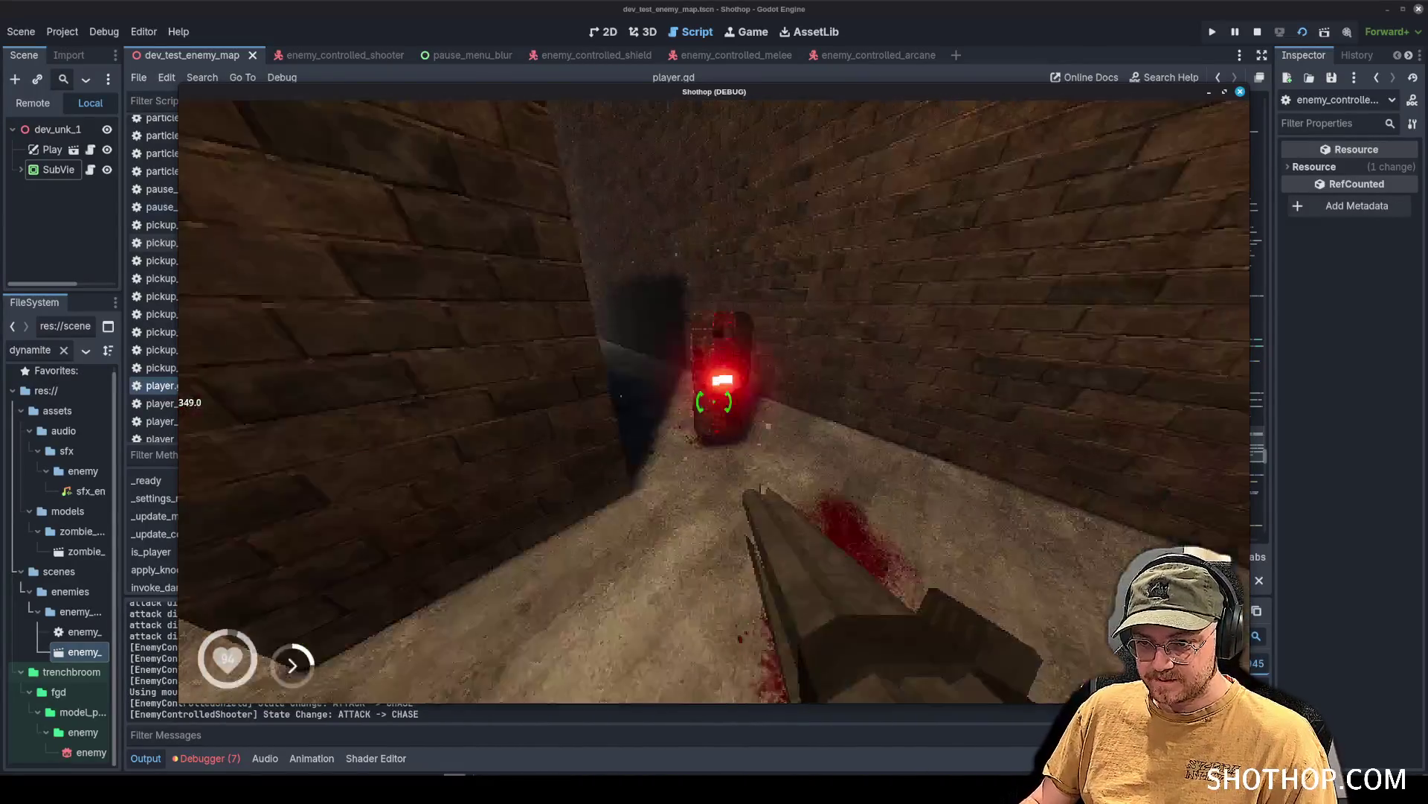
click(714, 402)
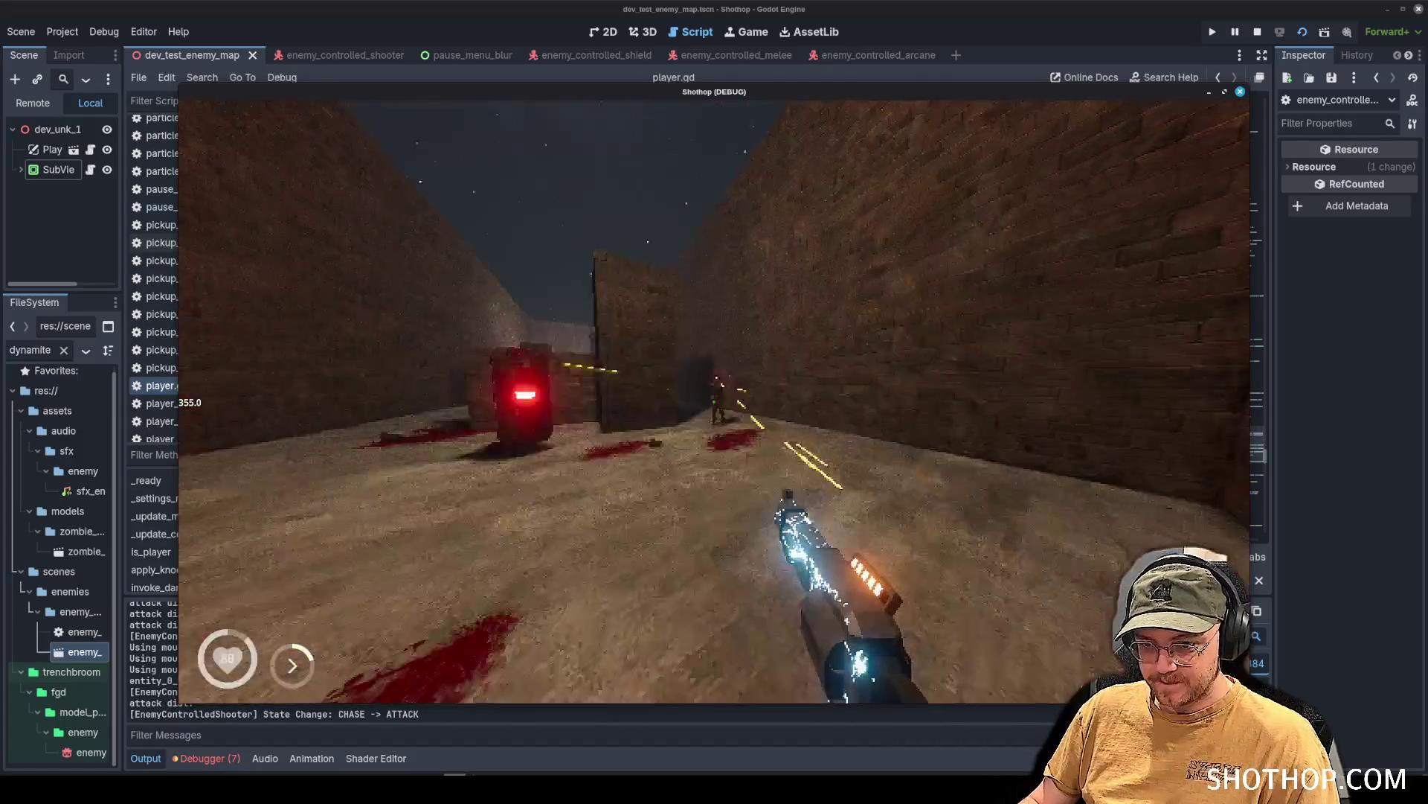
click(714, 401)
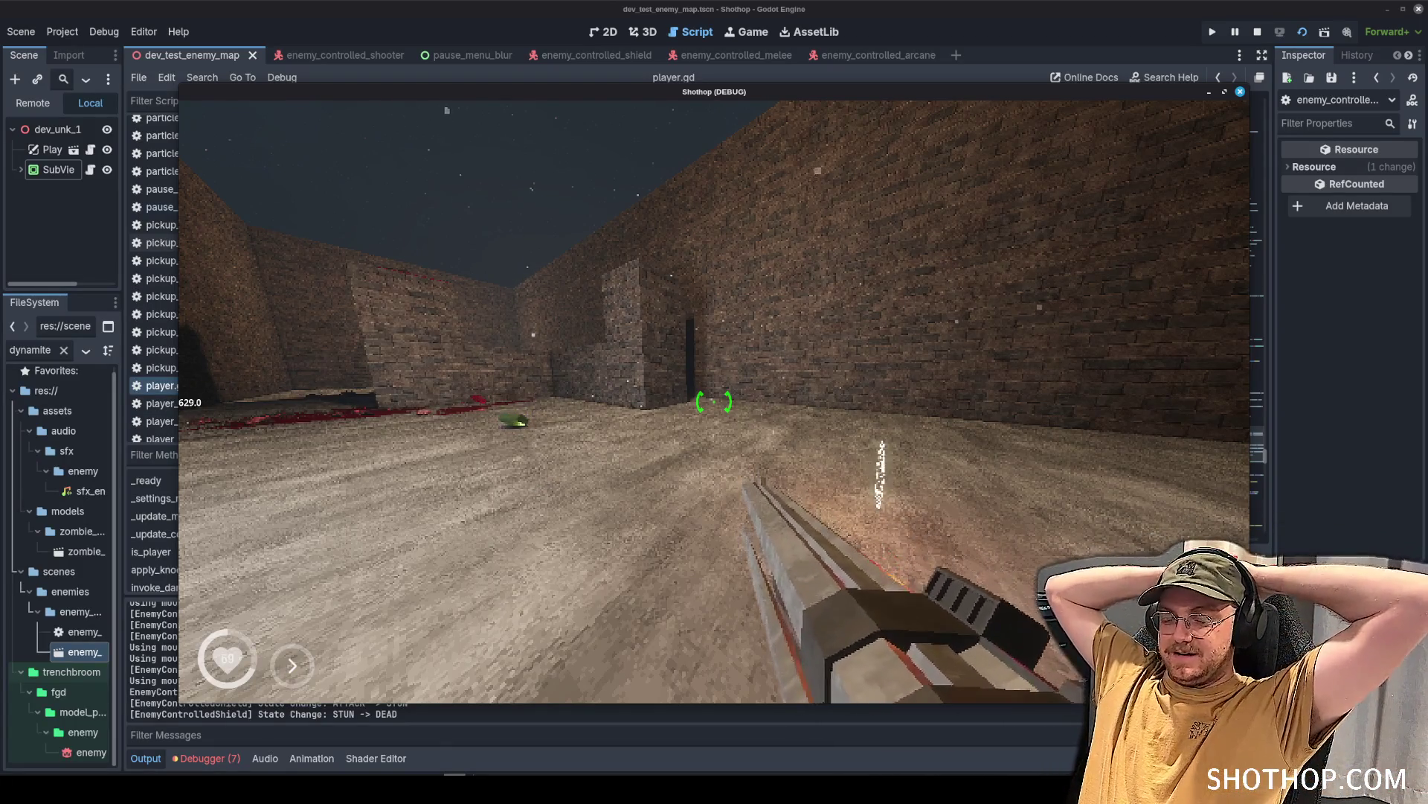
key(Escape)
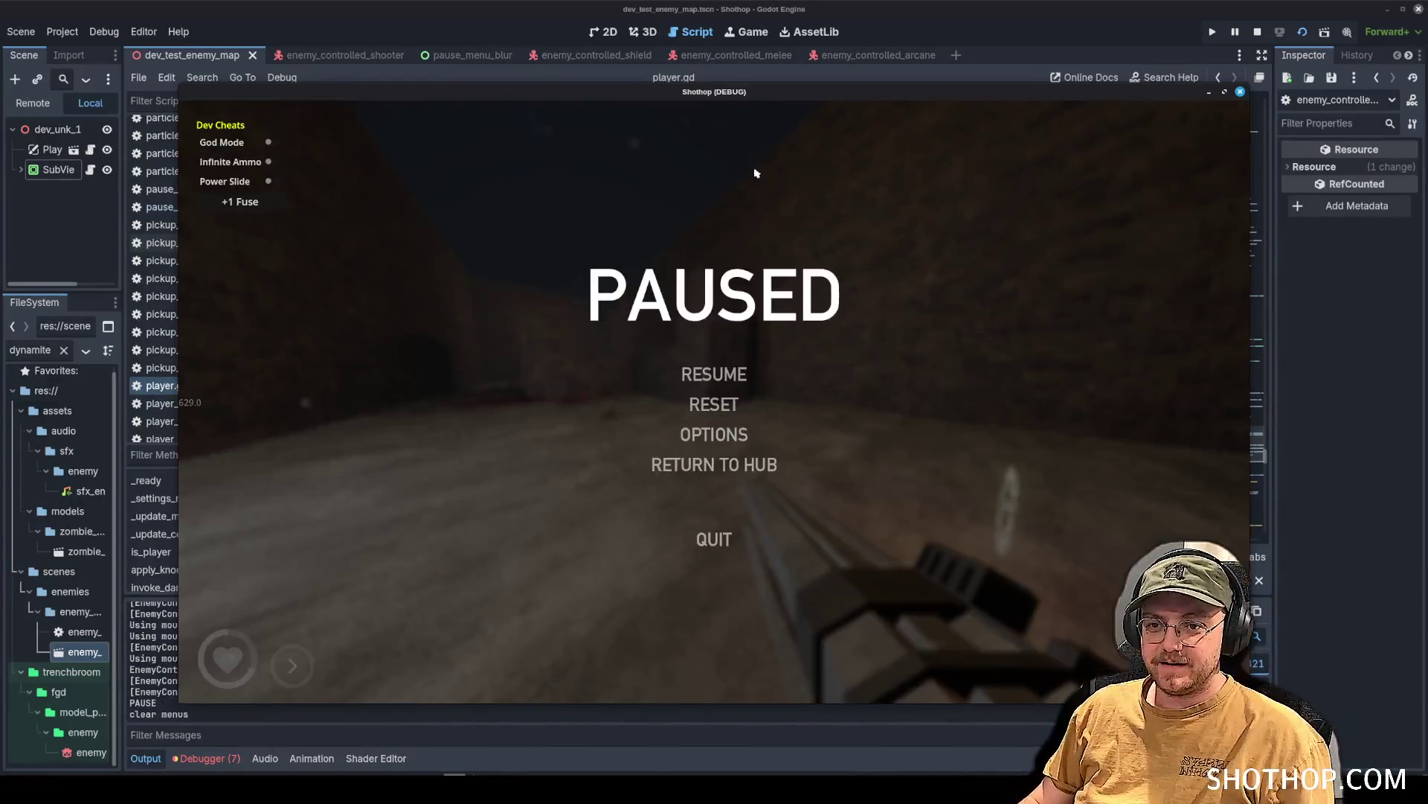
Return to the editor, widen the Scene dock and look over the enemy_controlled_shooter scene.
key(alt+Tab)
click(346, 55)
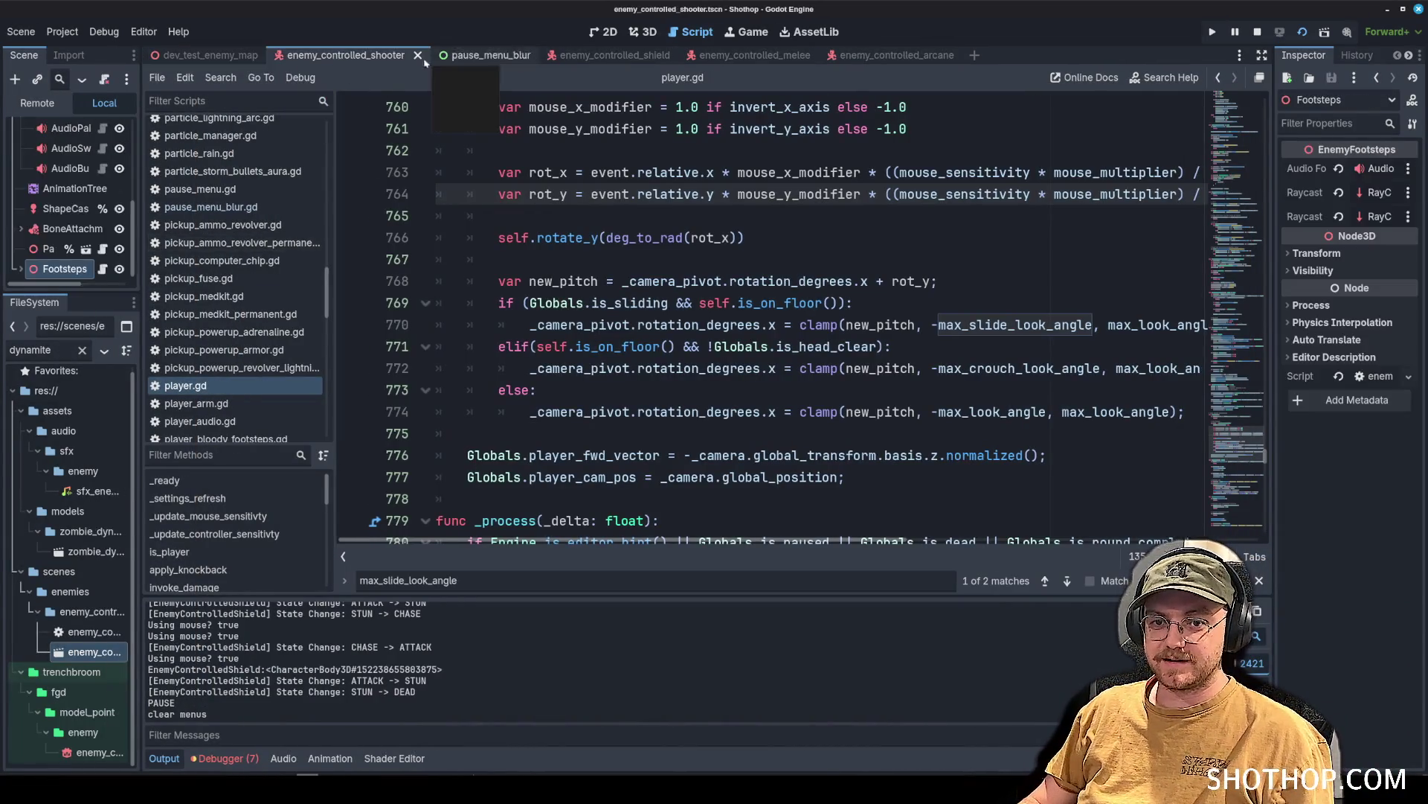
click(199, 55)
drag(122, 190, 415, 190)
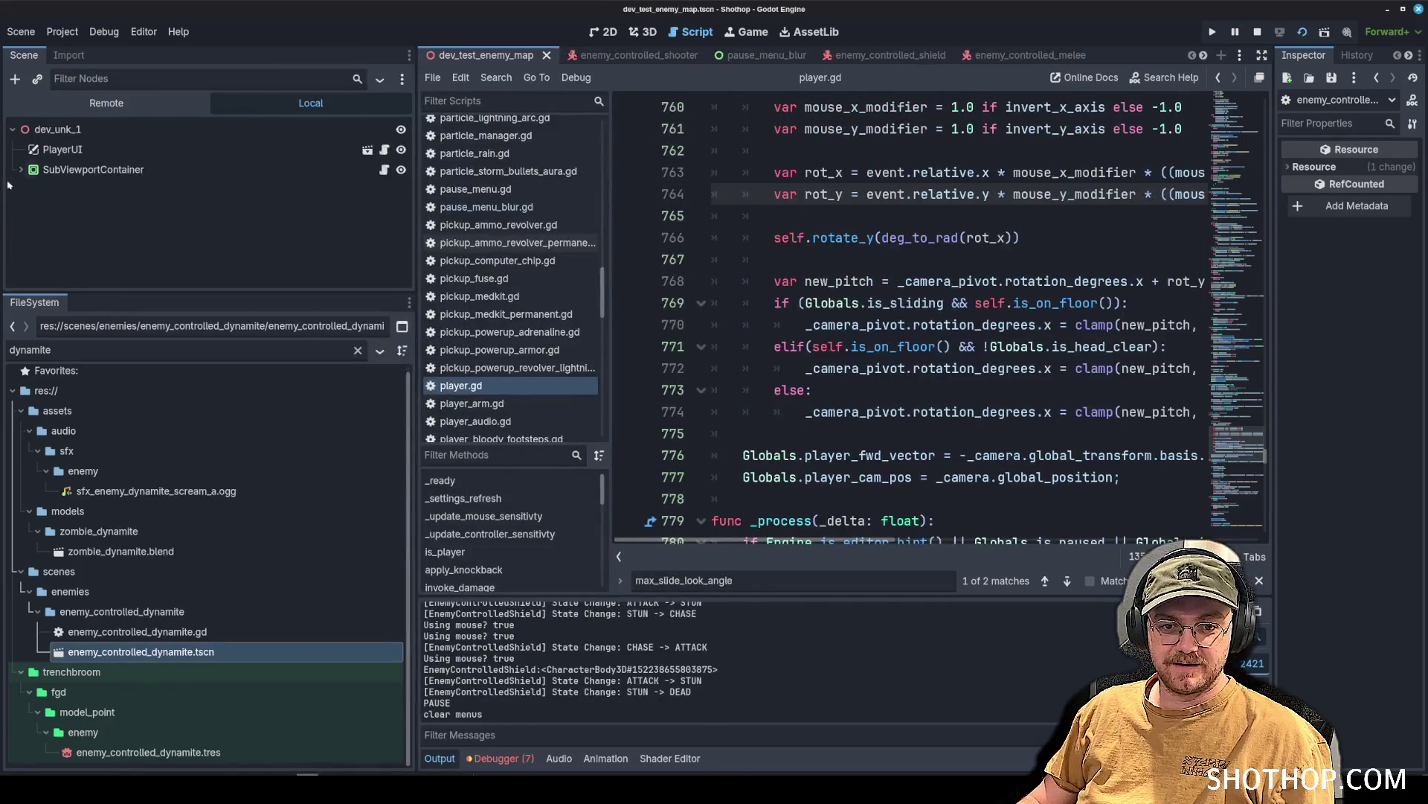
click(93, 170)
click(652, 59)
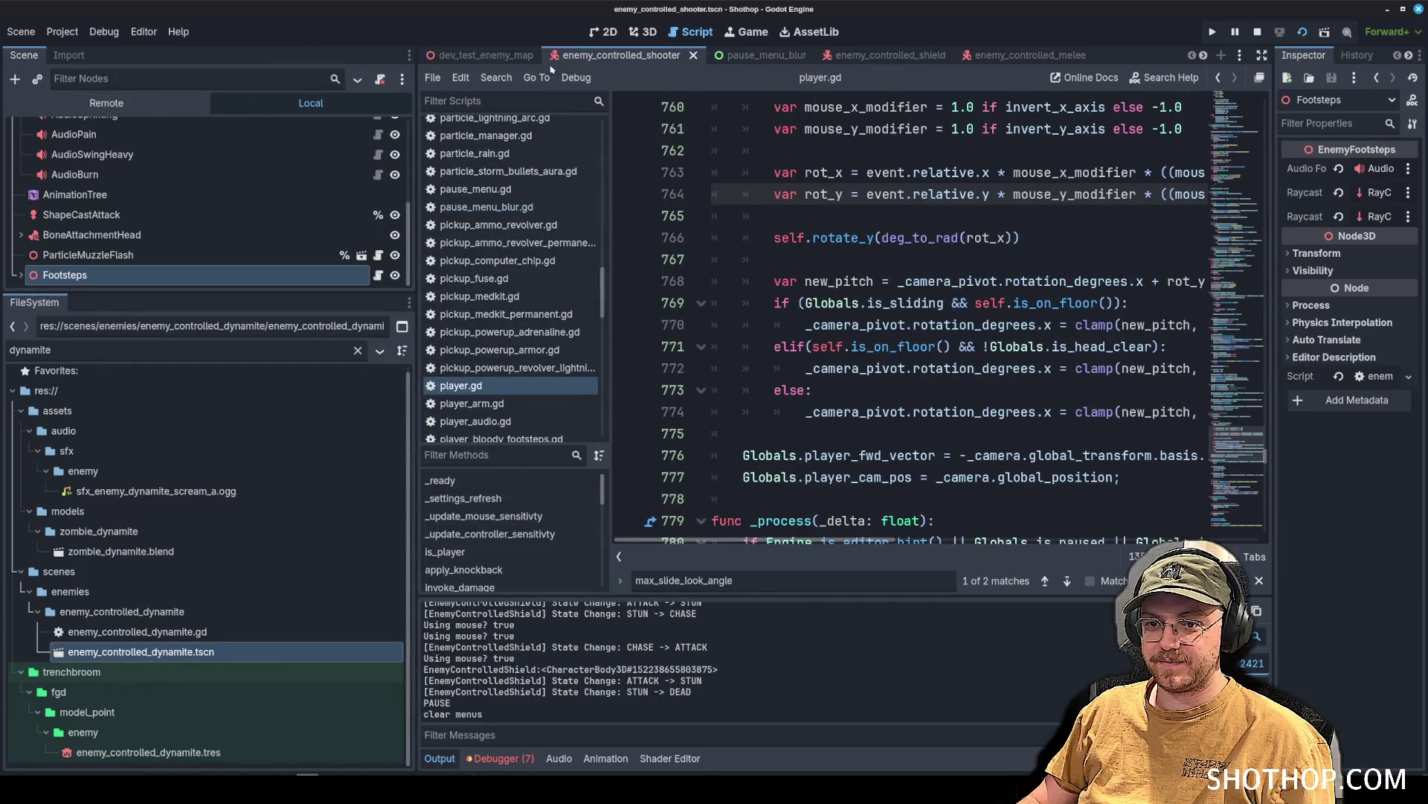
scroll(275, 163, up, 5)
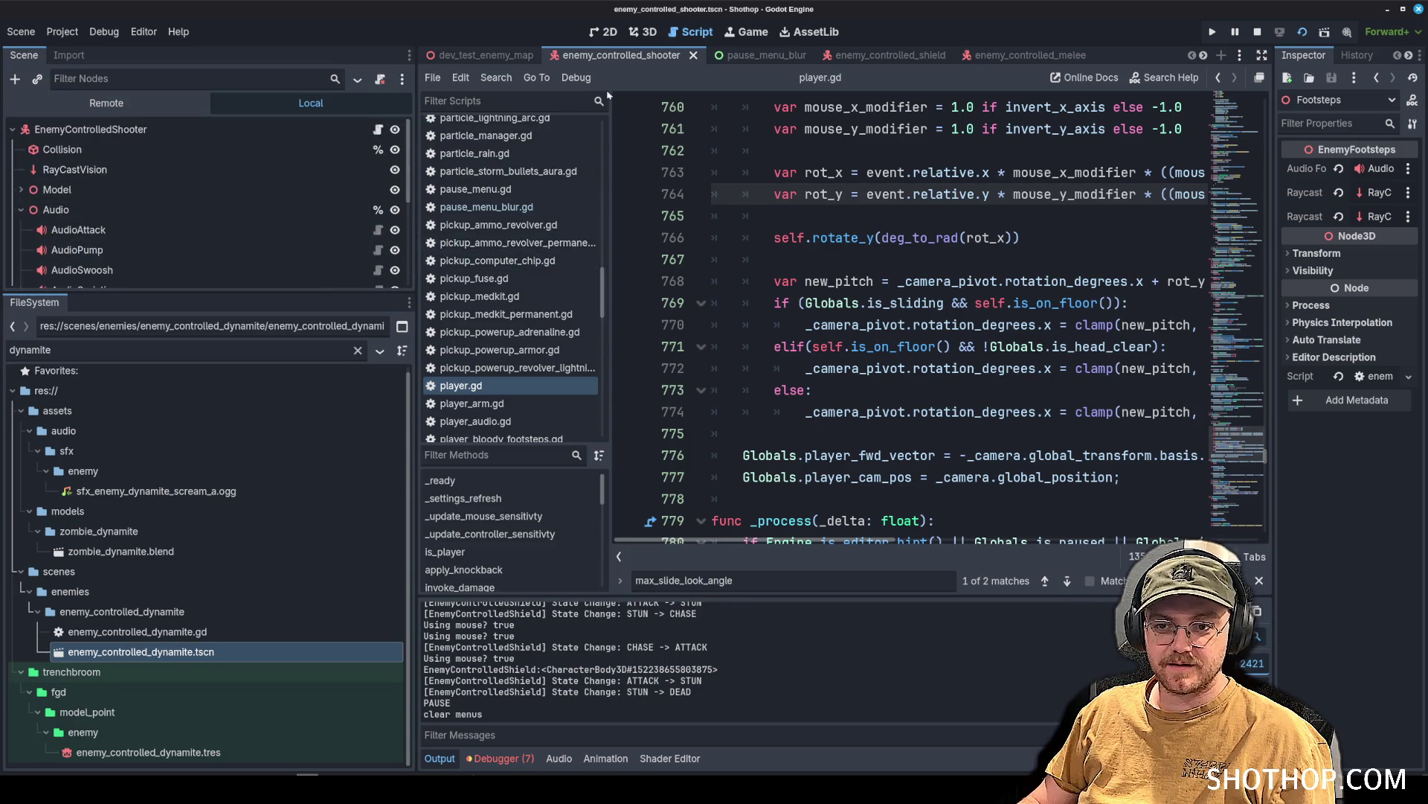
On dev_test_enemy_map, expand SubViewportContainer, select EnemyControlledShooter and show the 3D view.
click(482, 55)
click(20, 170)
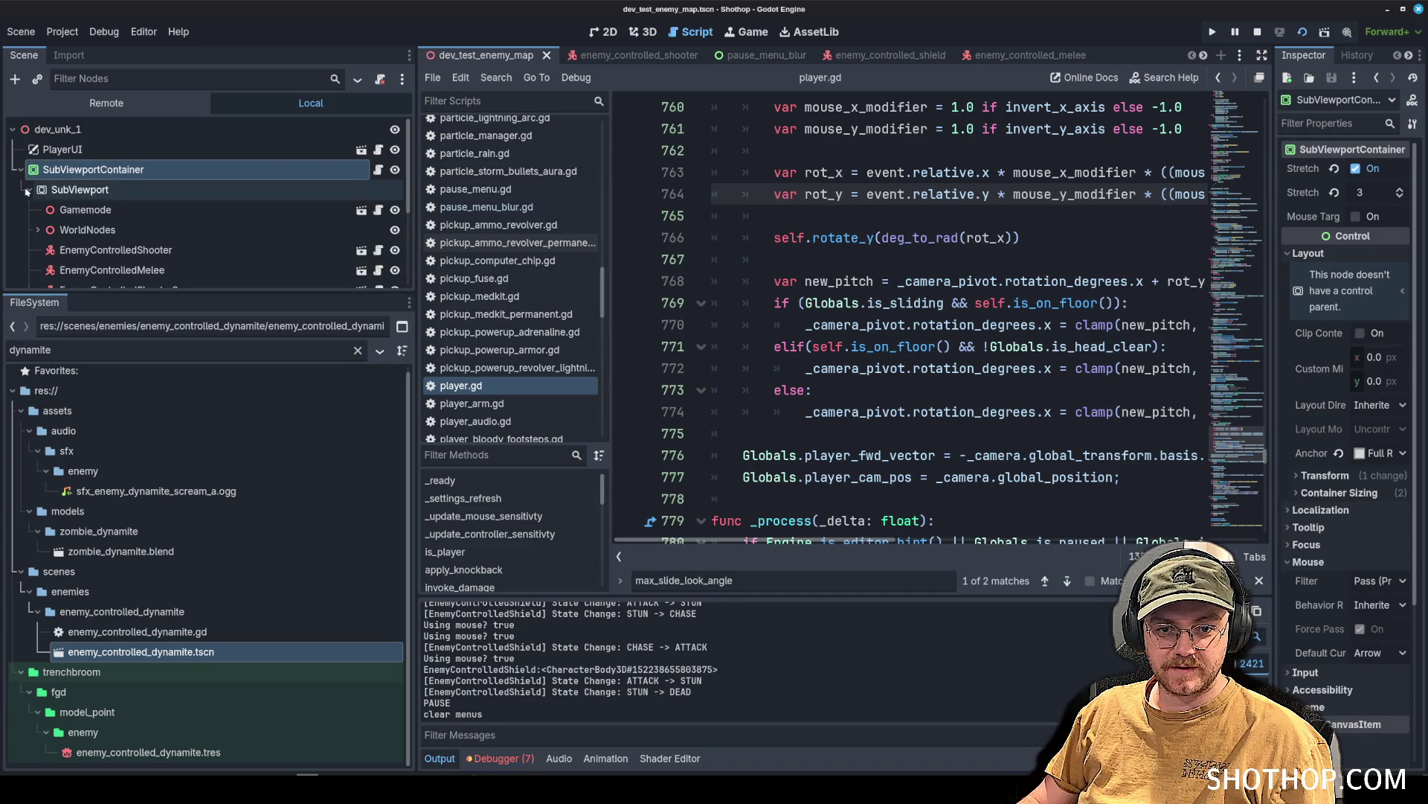
scroll(78, 221, down, 1)
click(82, 208)
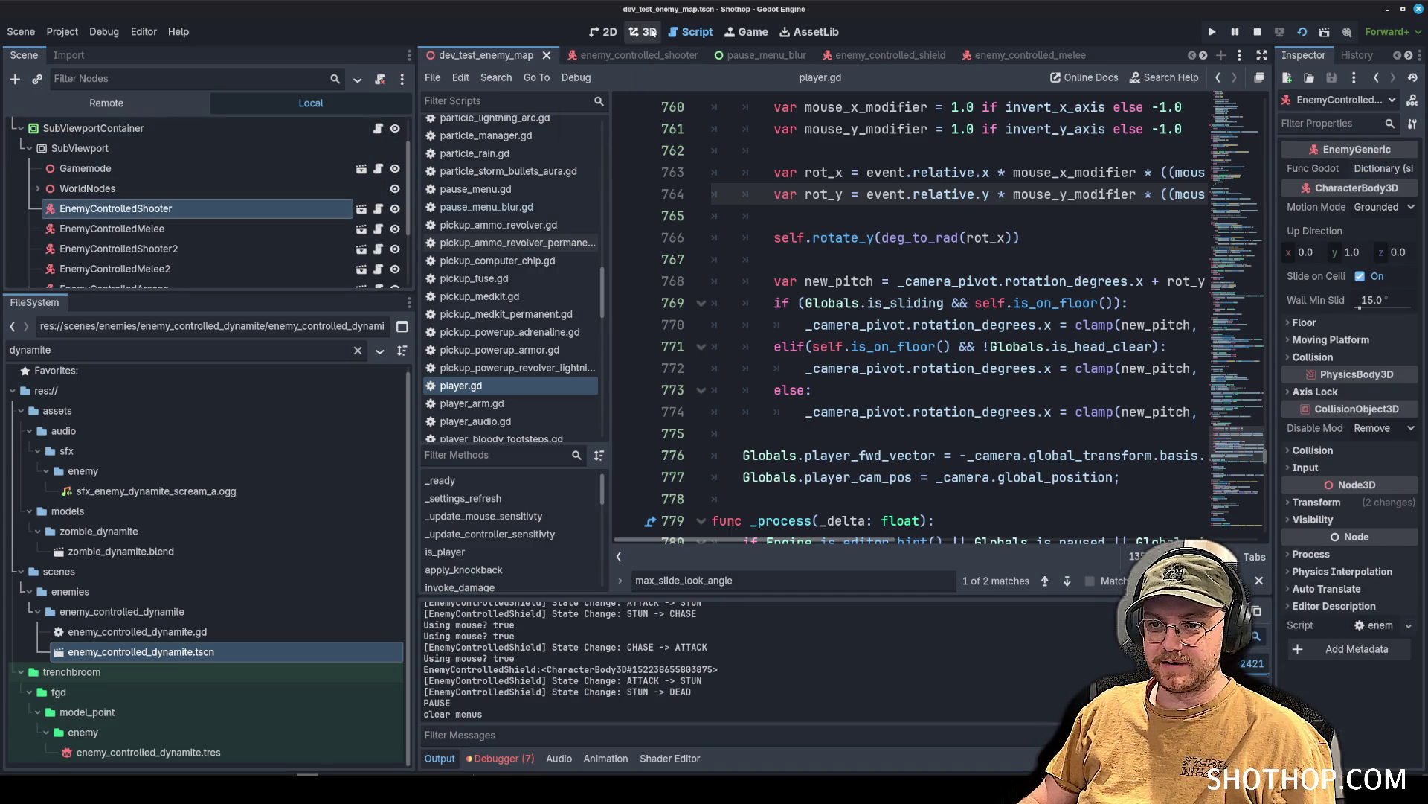
click(644, 31)
scroll(188, 219, down, 3)
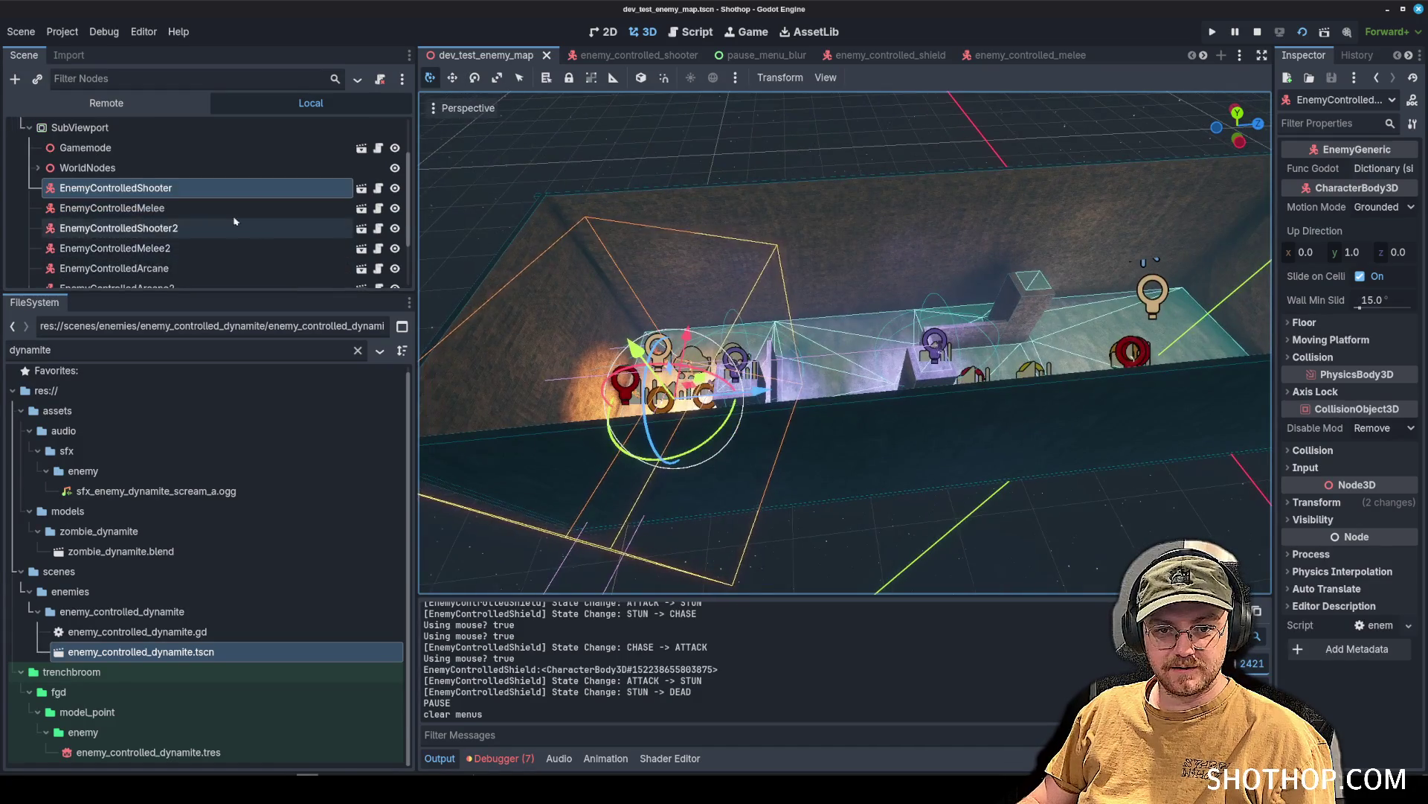
Move EnemyControlledShield and EnemyControlledDynamite to sit right after EnemyControlledMelee2.
shift+click(186, 207)
scroll(186, 223, down, 2)
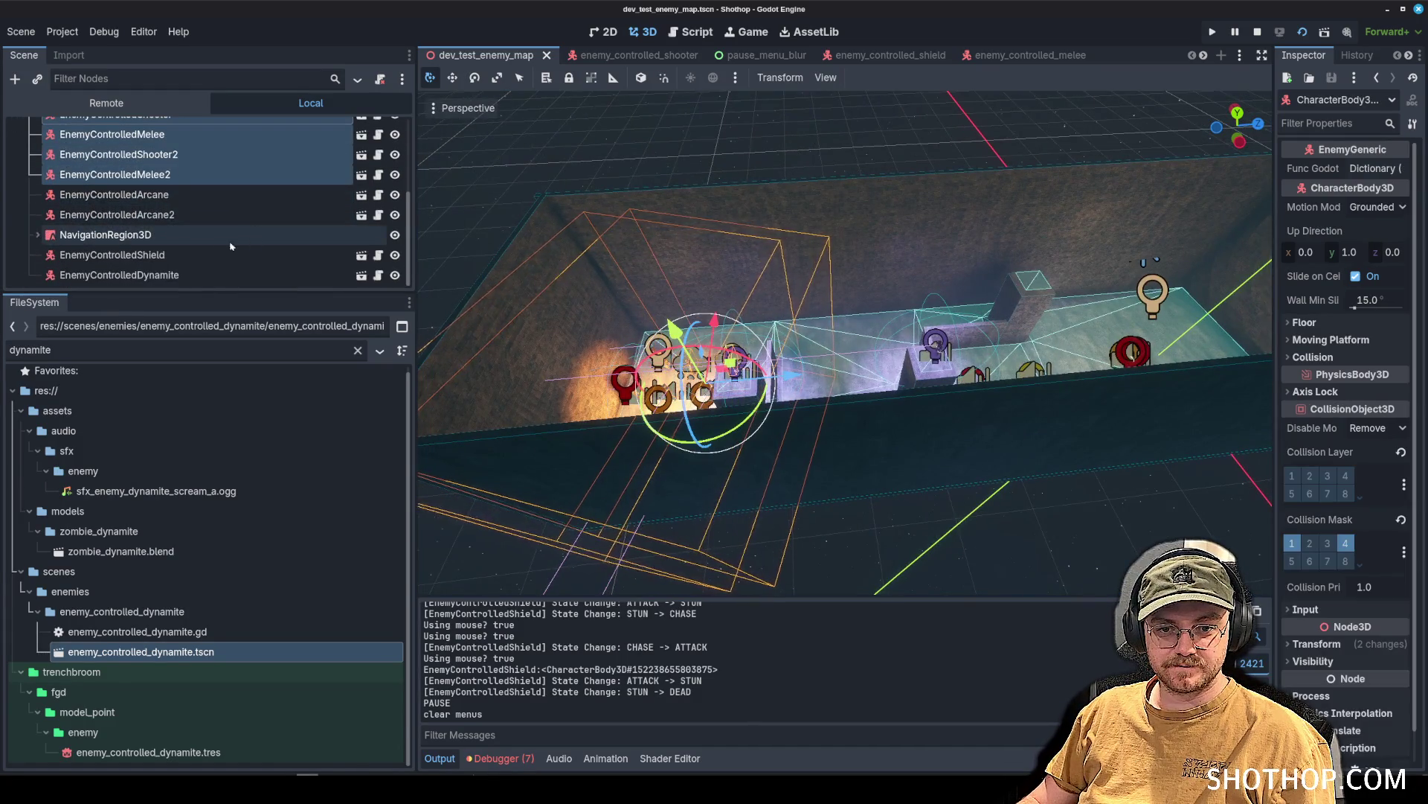
ctrl+click(186, 255)
ctrl+click(188, 280)
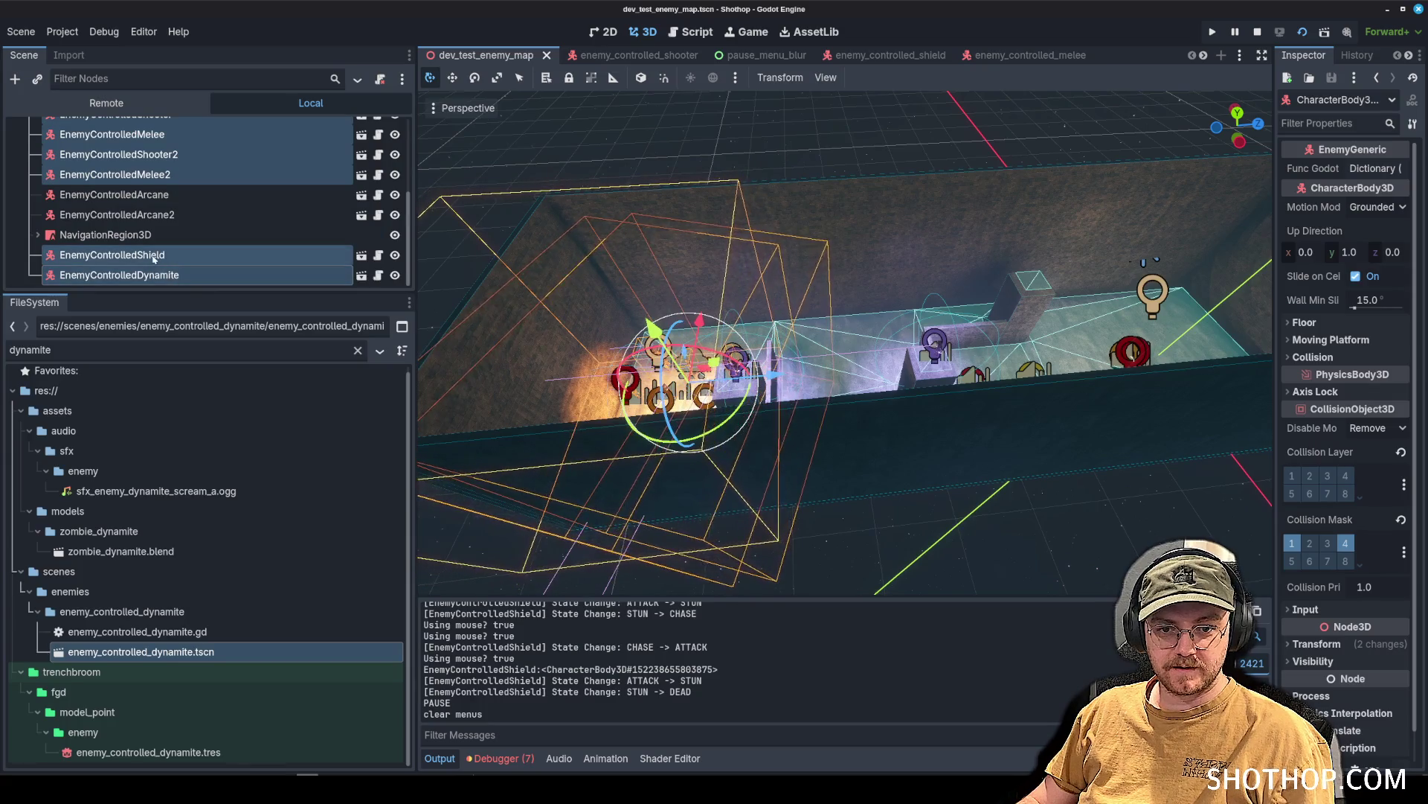
click(151, 256)
ctrl+click(151, 269)
drag(151, 269, 128, 189)
Duplicate the enemy group from the first shooter through Dynamite and slide the copies further along Z.
click(142, 136)
shift+click(141, 235)
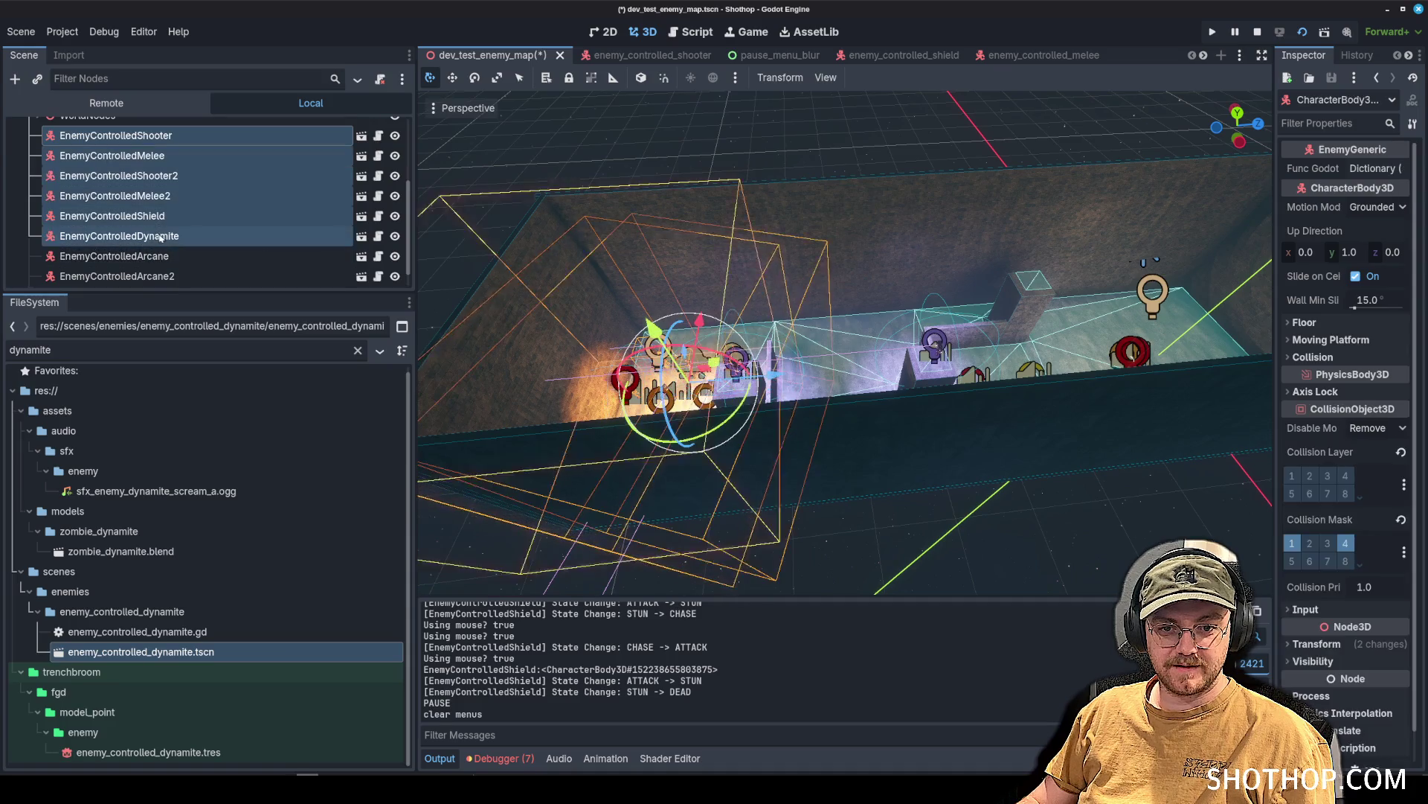
scroll(775, 398, up, 5)
key(ctrl+d)
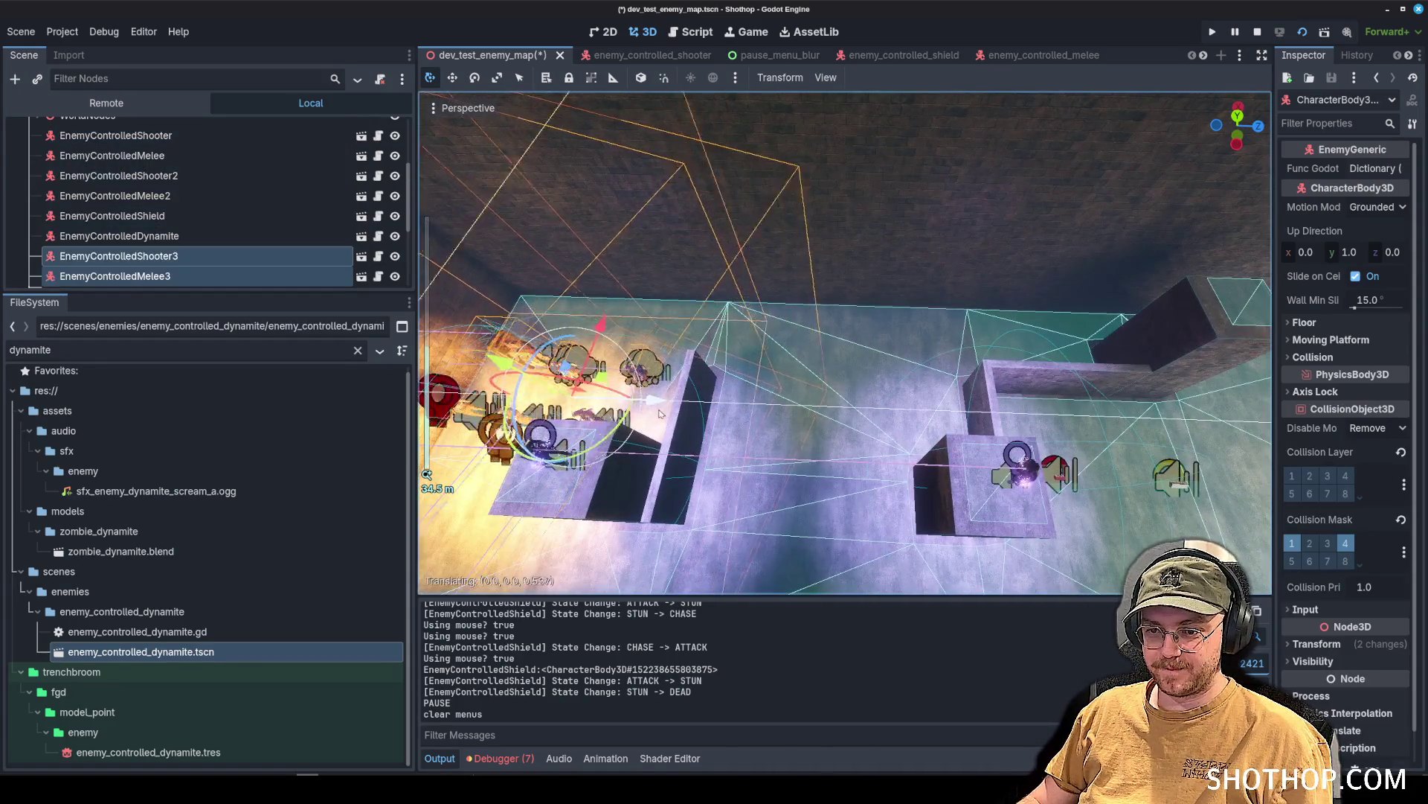
drag(654, 398, 923, 421)
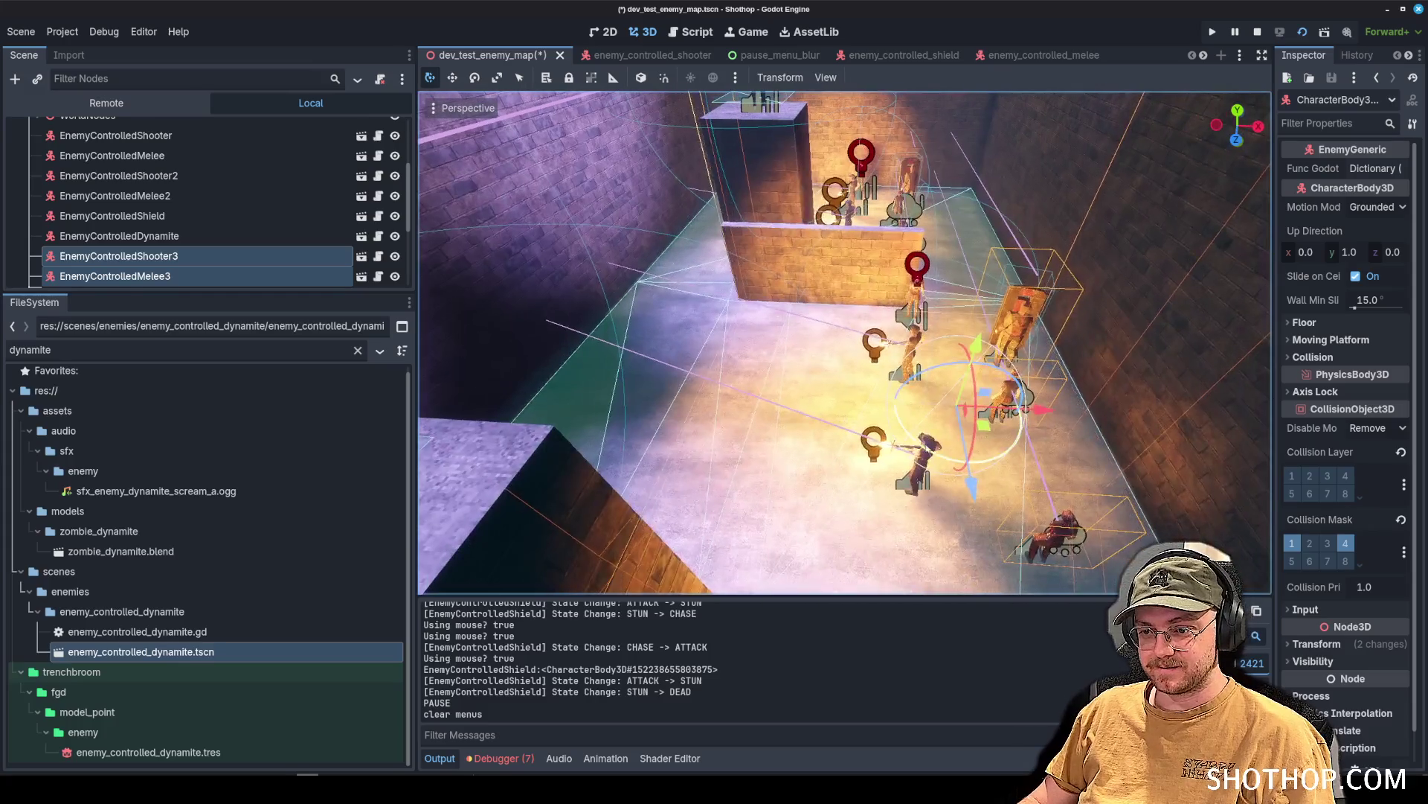
Check EnemyControlledShooter5 in the filled map and save the scene.
click(1069, 418)
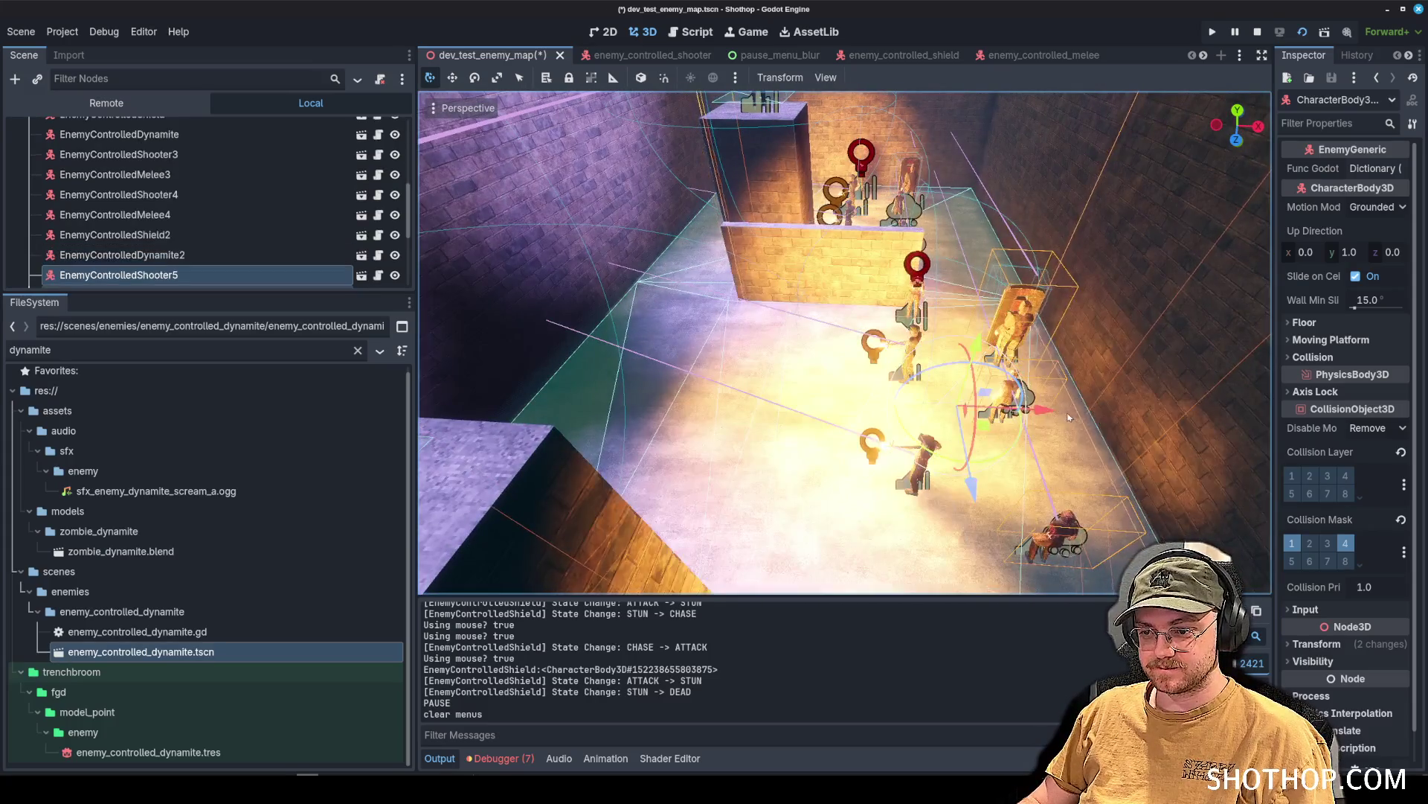
right_click(760, 412)
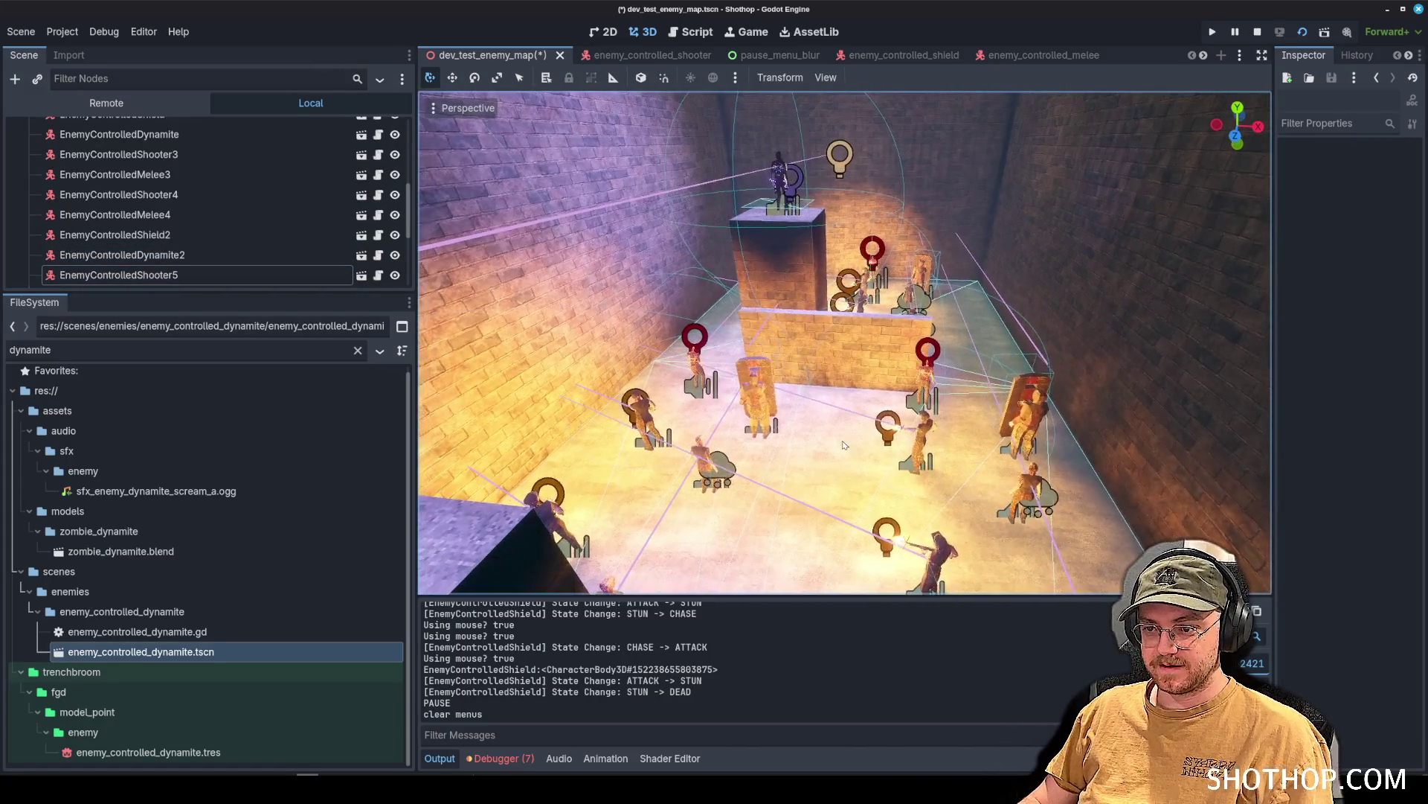
key(ctrl+s)
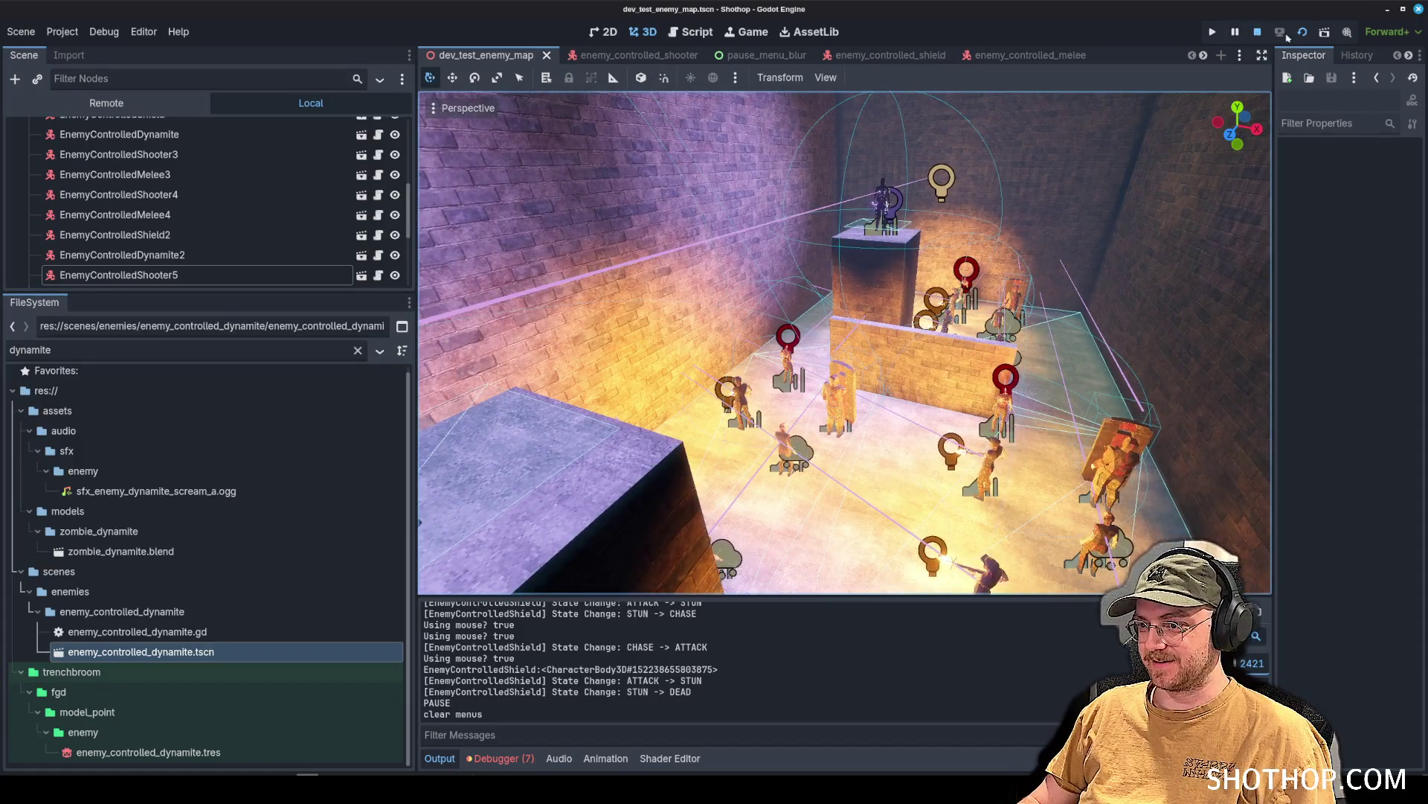
Run the crowded map, advance down the corridor, restart after dying and shoot the enemies.
click(1302, 32)
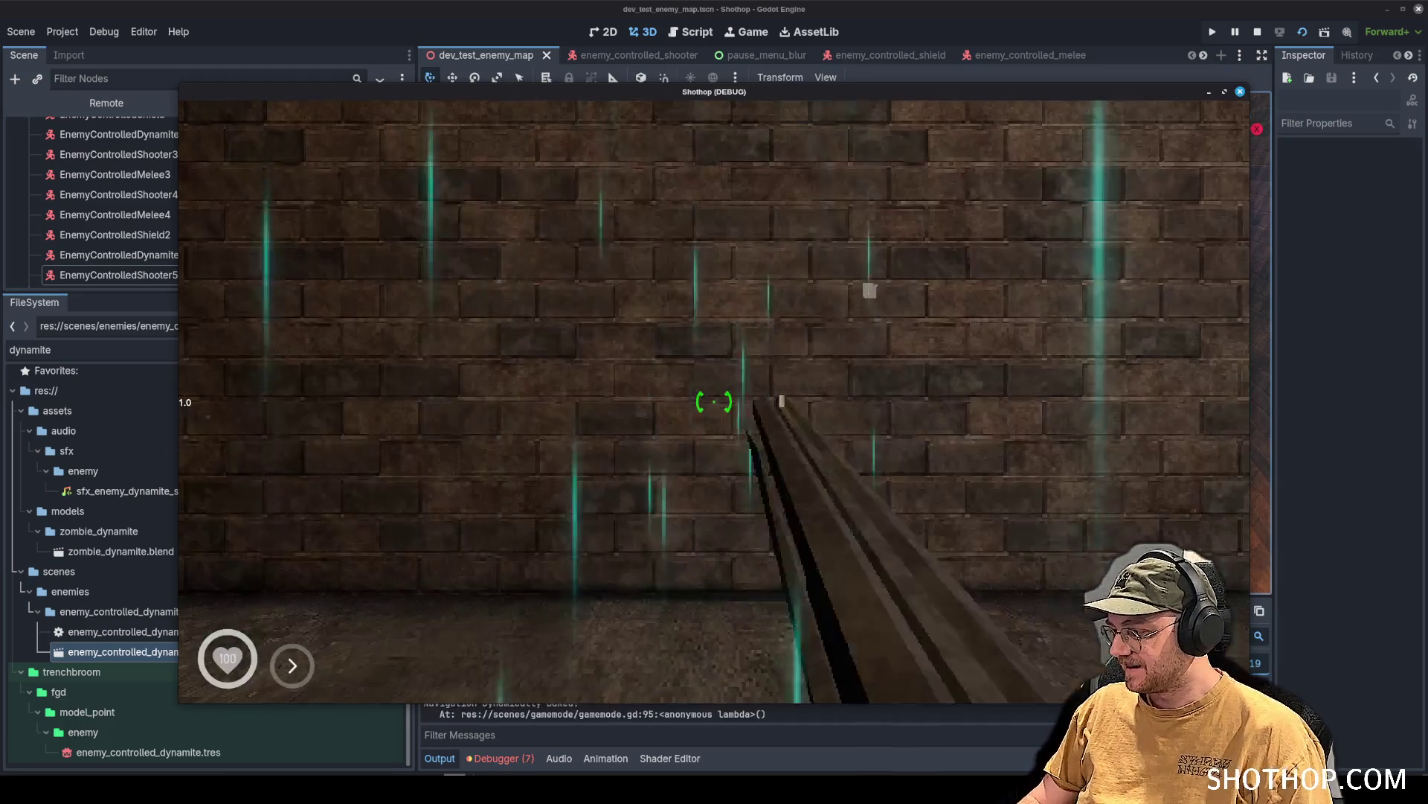
key(w)
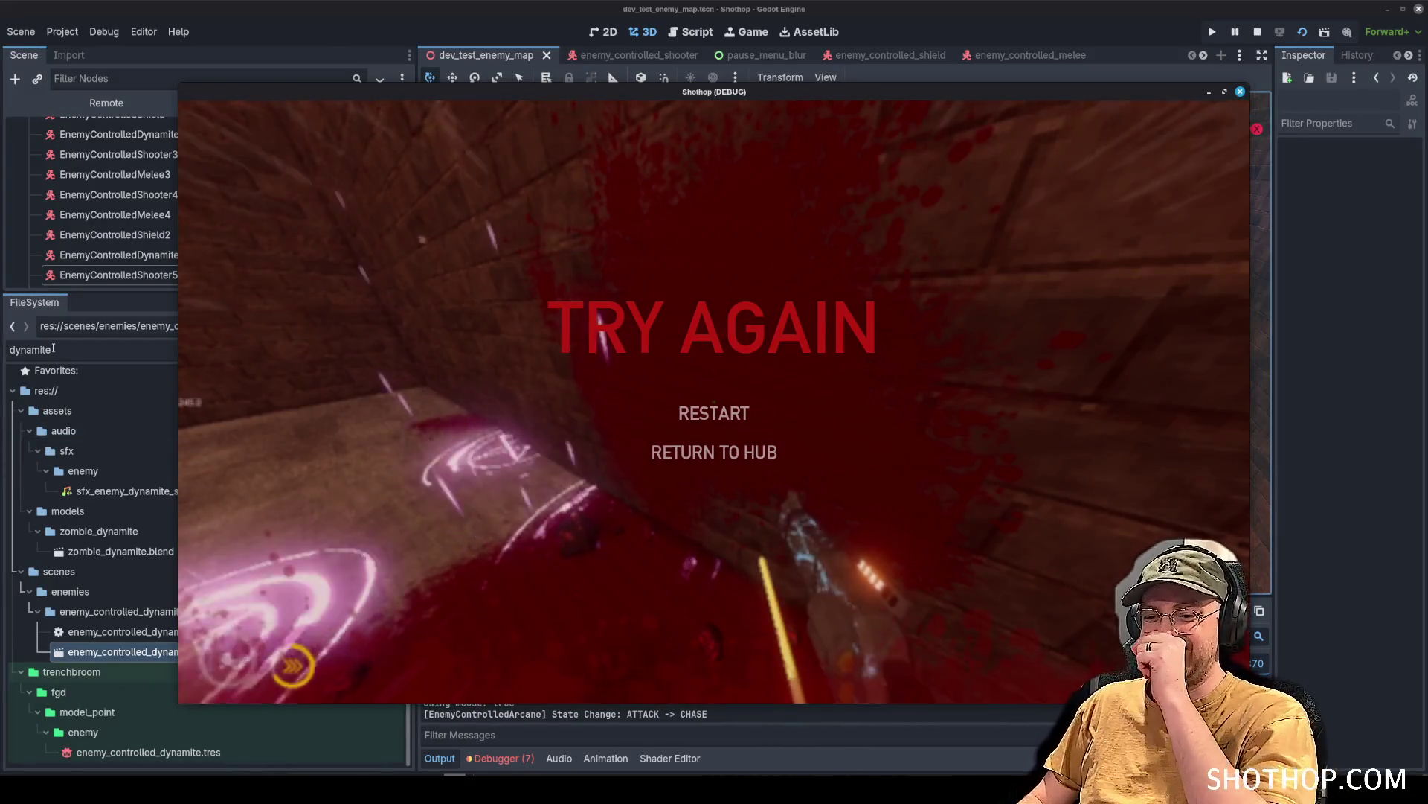
click(654, 411)
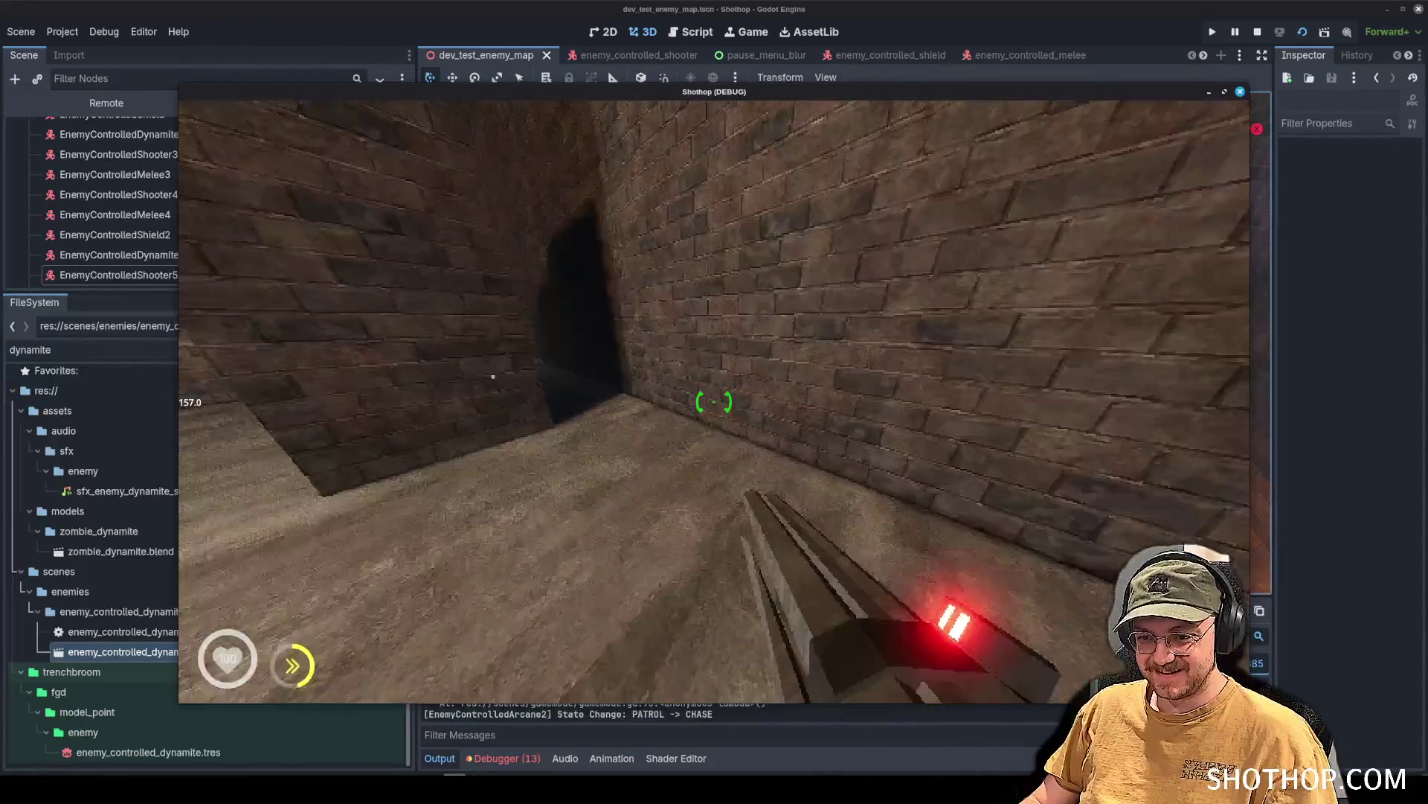
click(714, 402)
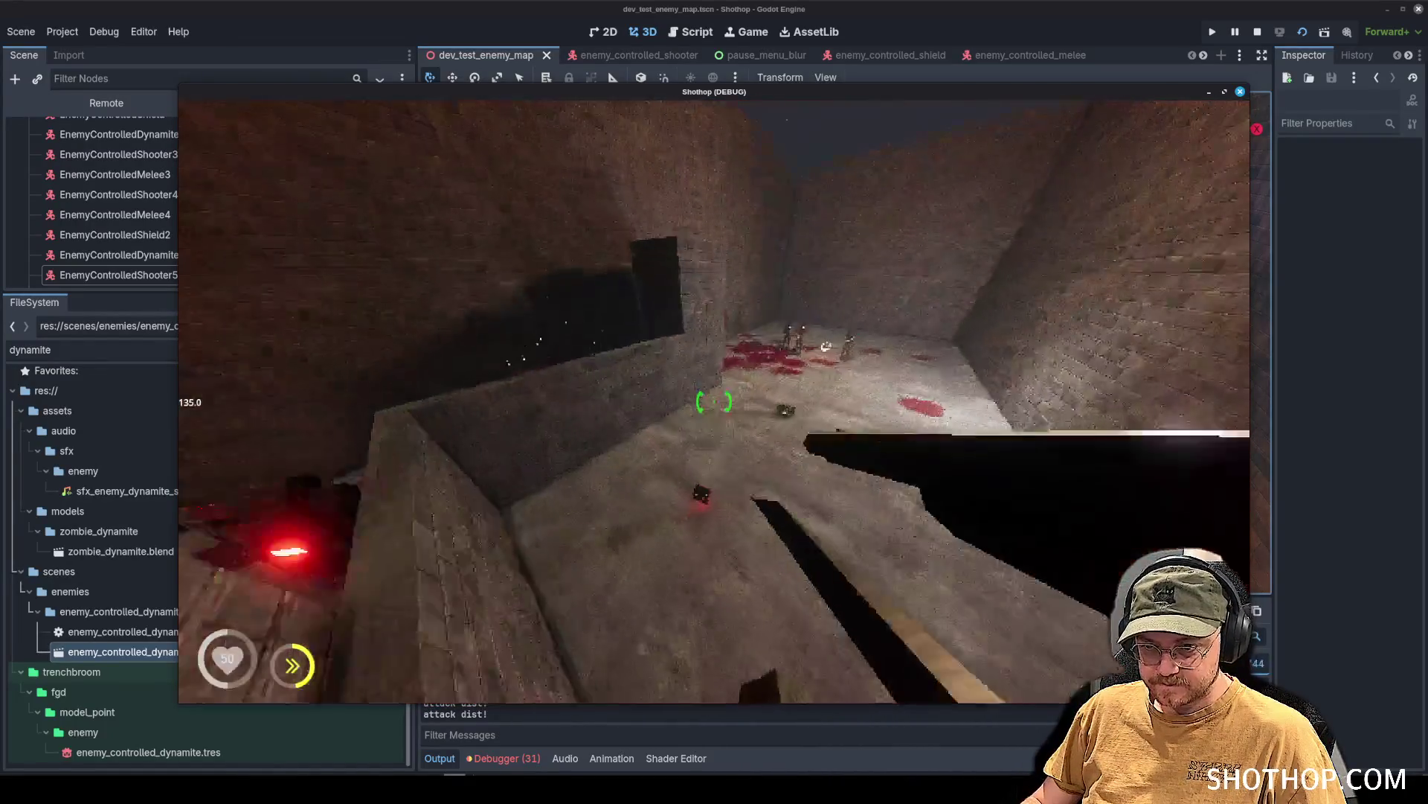
Fire at the approaching enemies, cycling weapons and setting off a large explosion.
click(715, 401)
click(715, 402)
scroll(714, 402, down, 2)
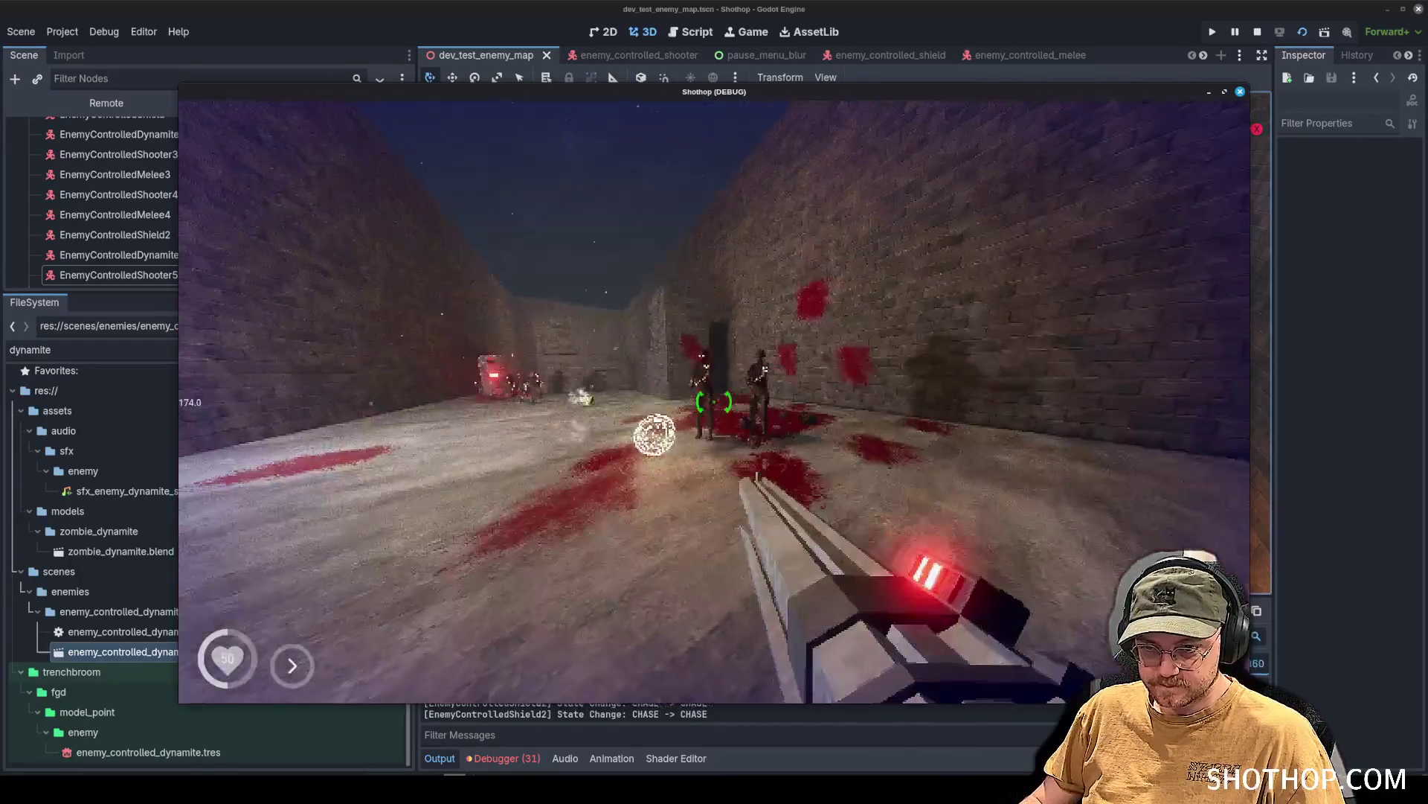
click(714, 402)
scroll(714, 402, up, 2)
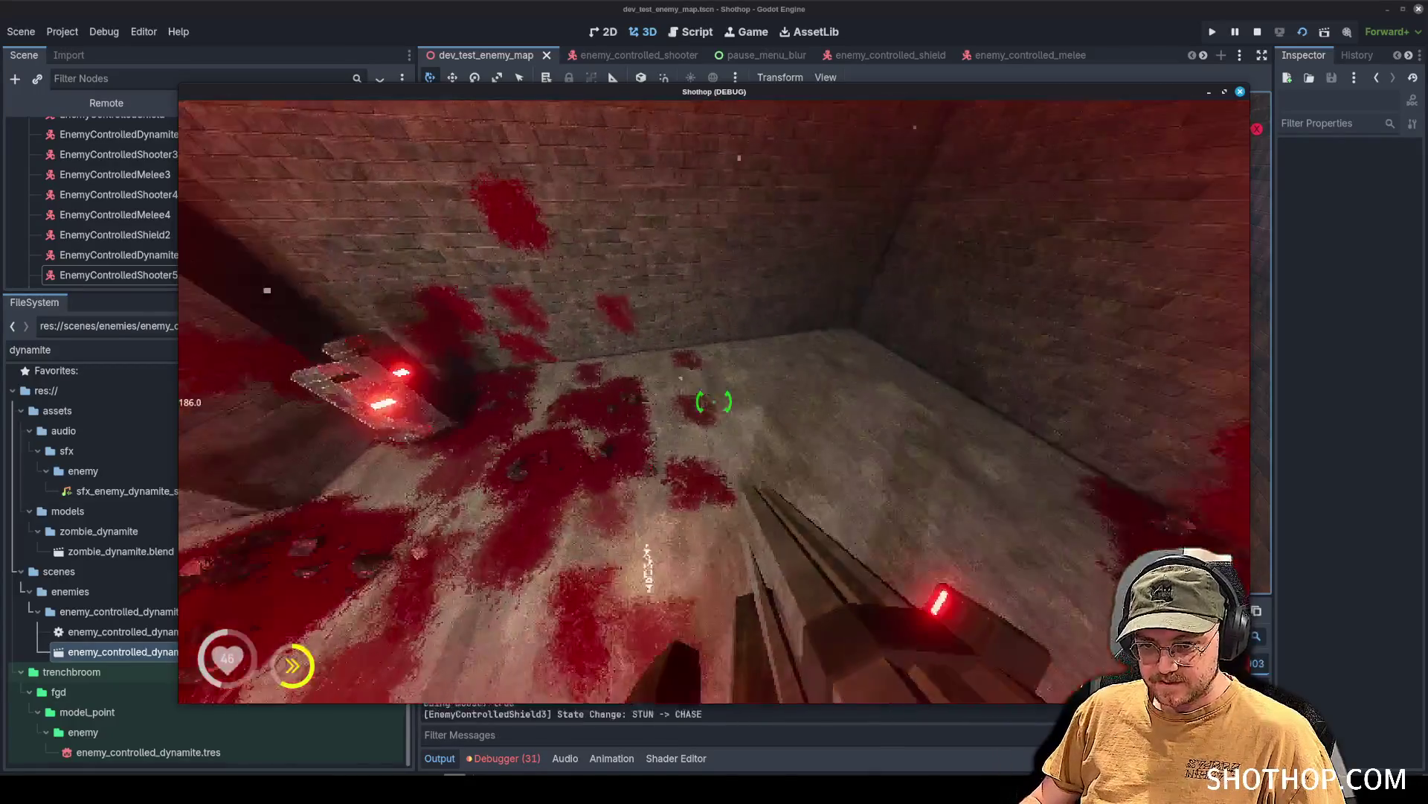
scroll(714, 402, down, 1)
key(shift)
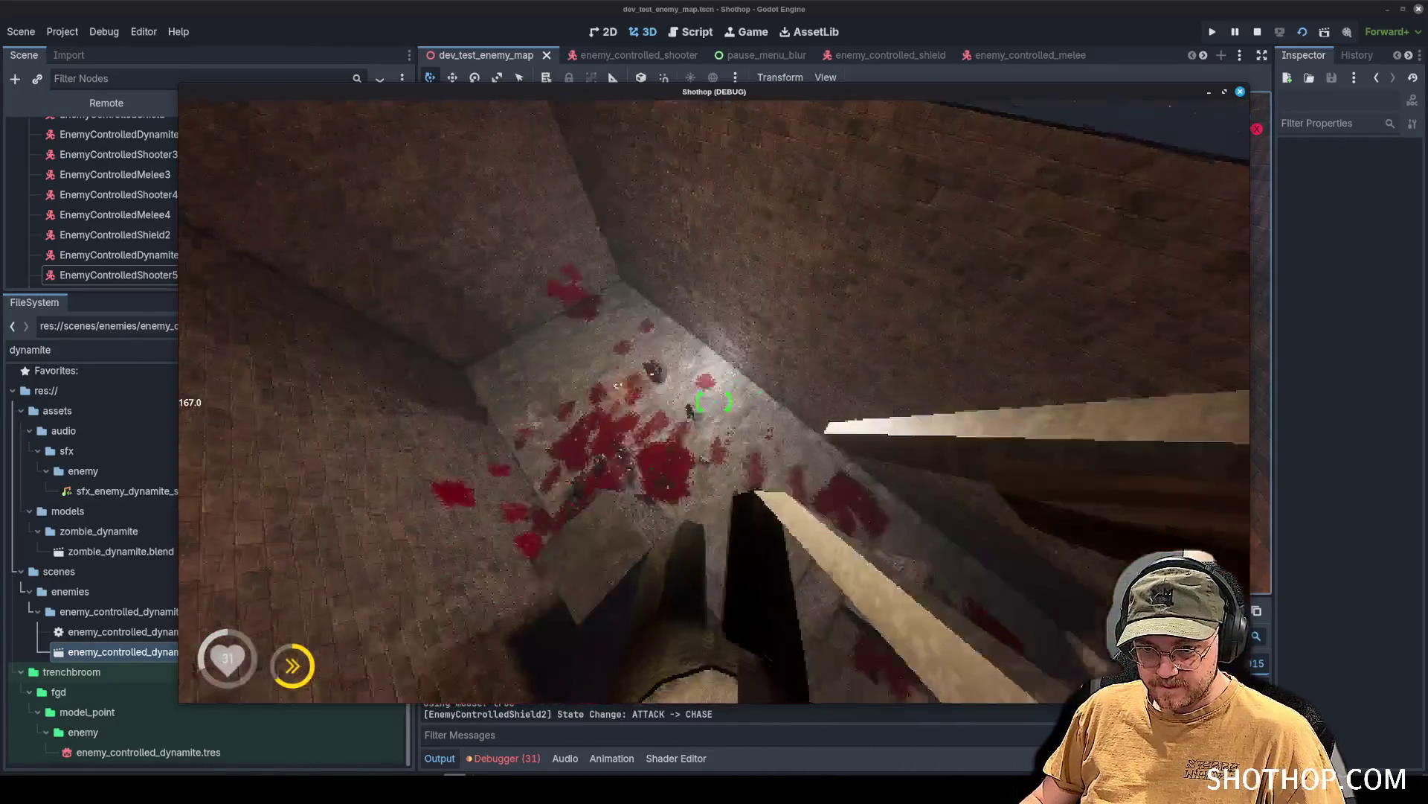
click(714, 402)
Advance collecting ammo, stun and kill the shield enemy, then pause with Esc.
key(w)
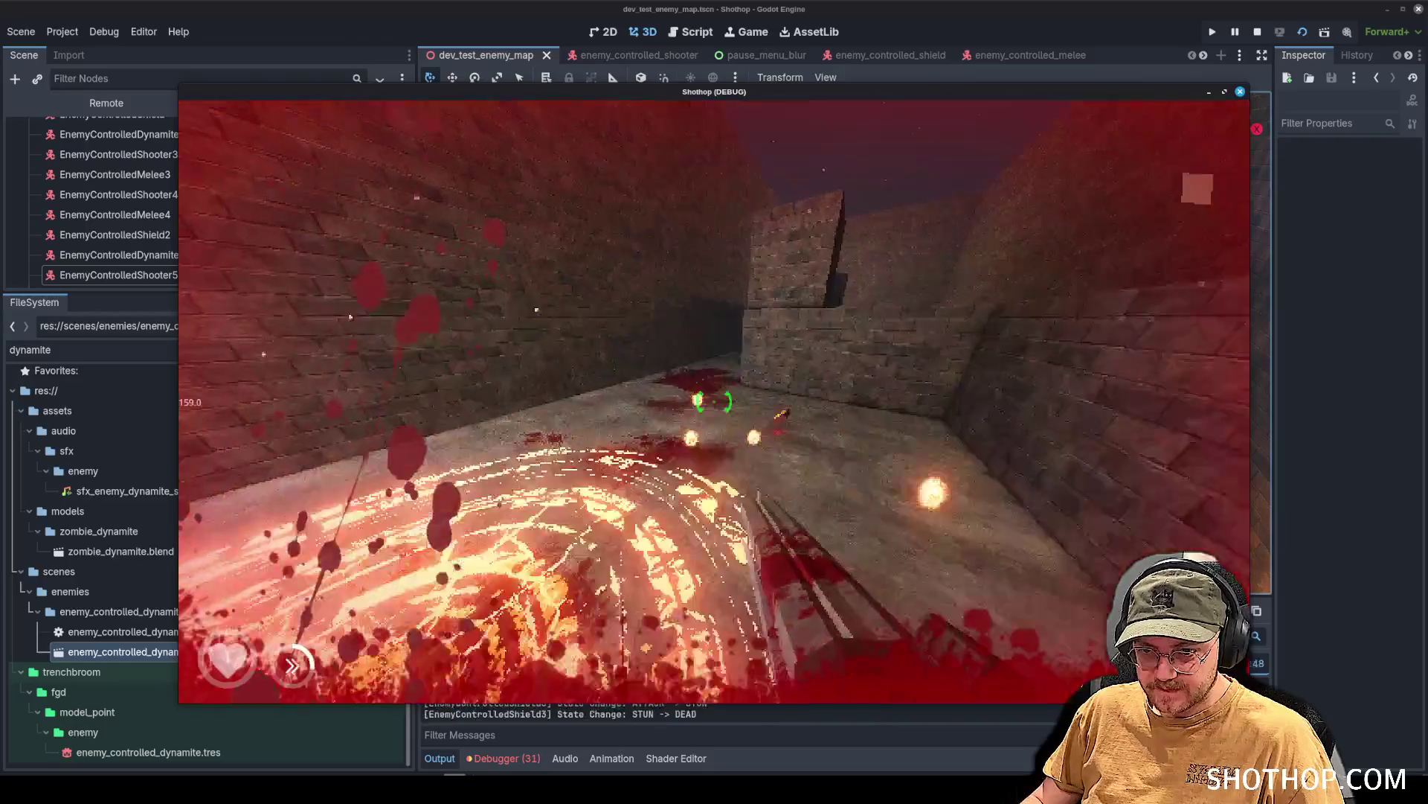
scroll(714, 402, down, 2)
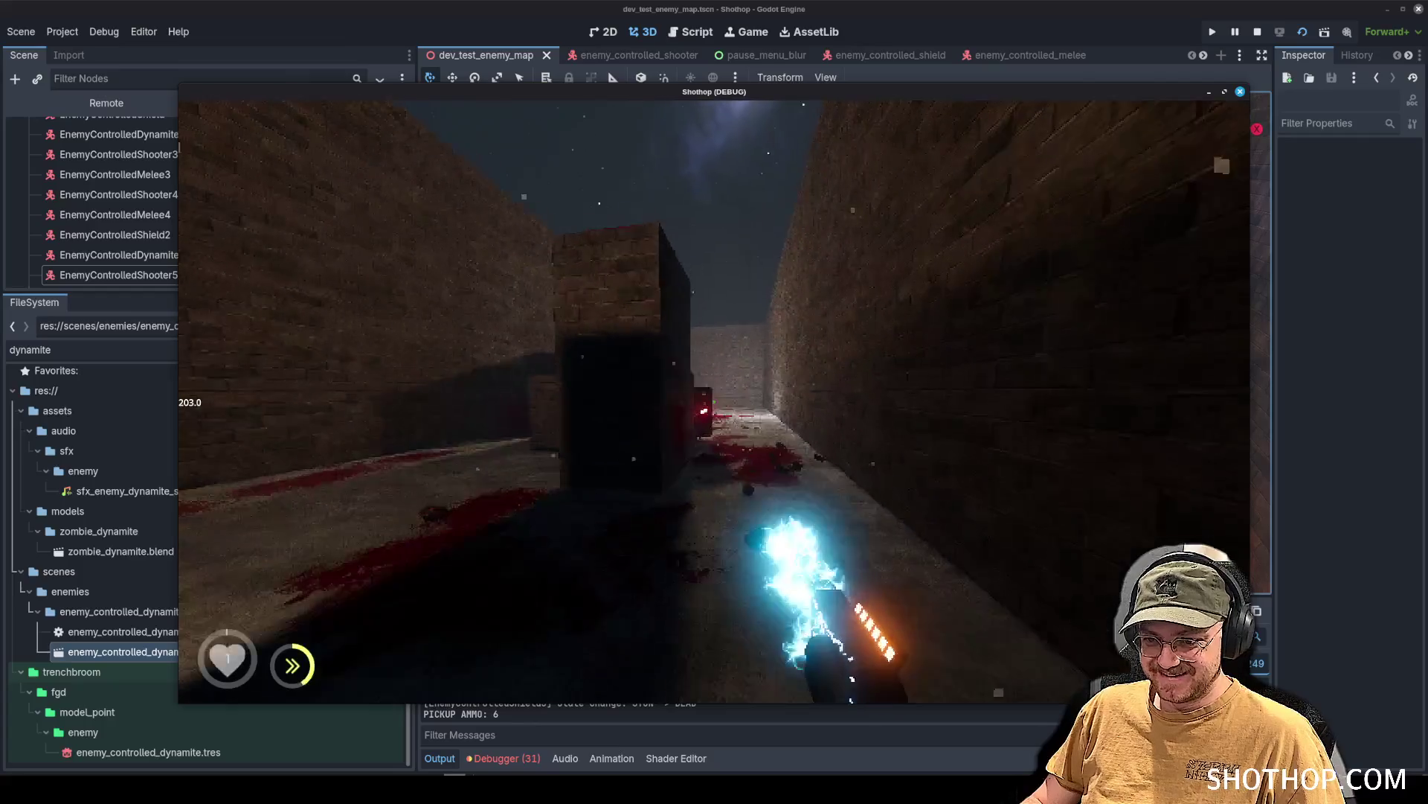
scroll(714, 402, down, 1)
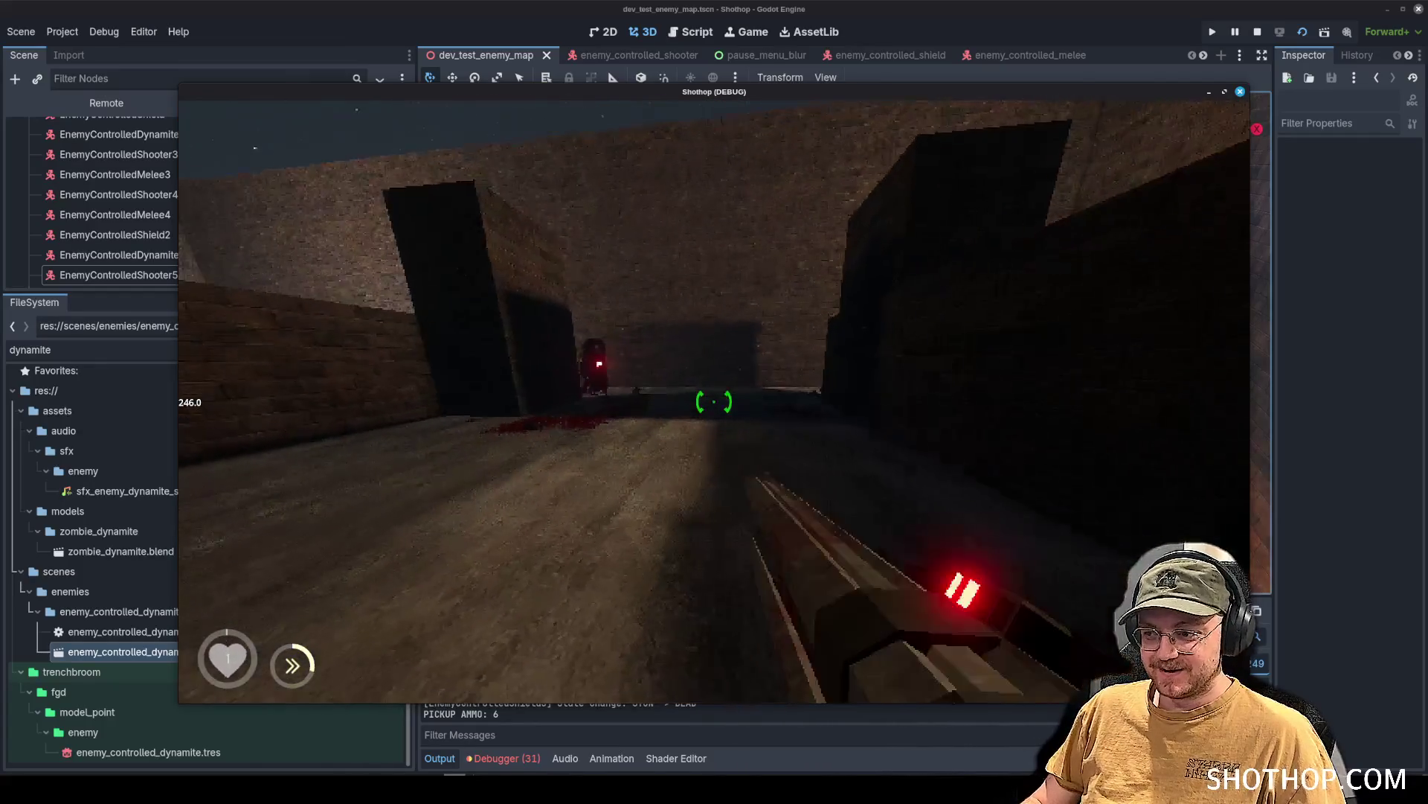
key(w)
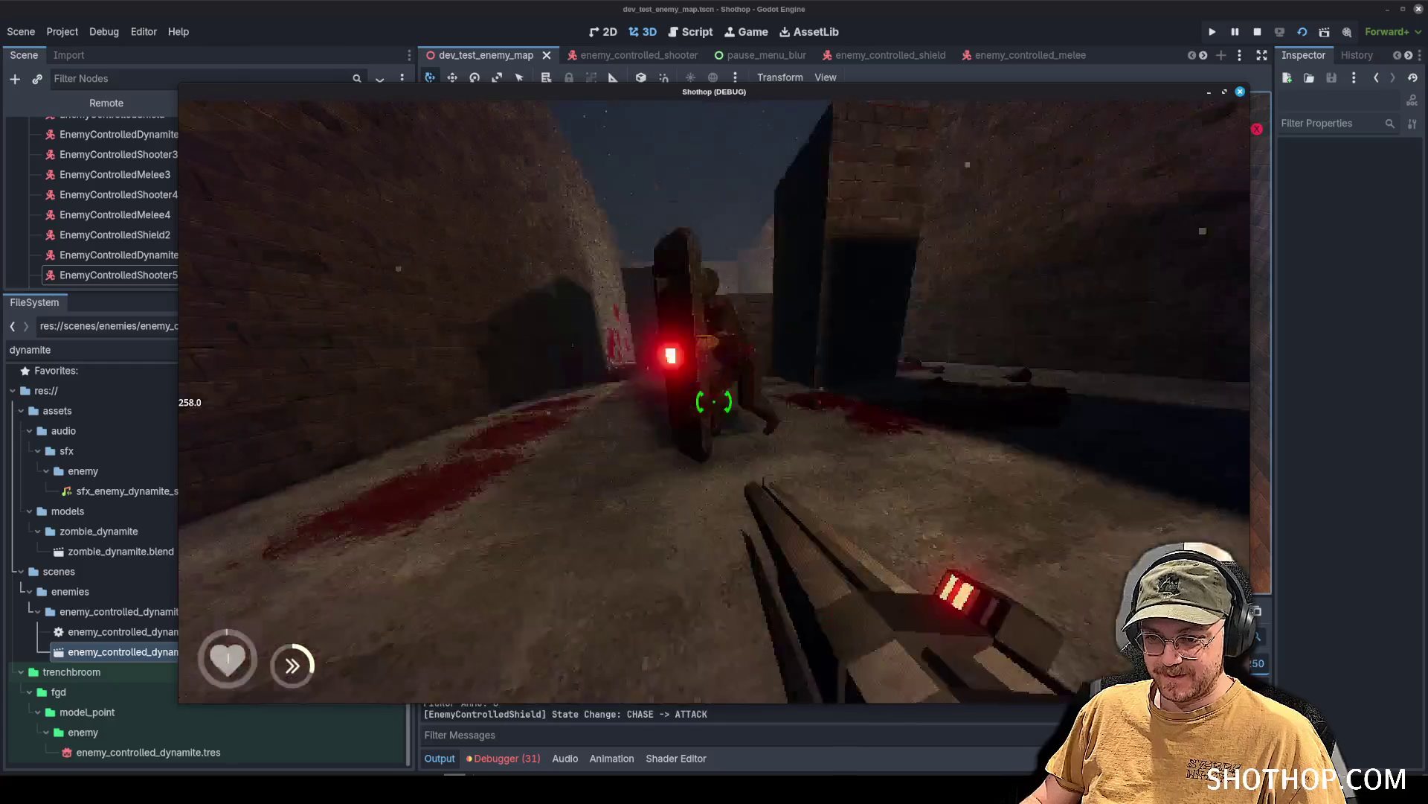
click(715, 402)
scroll(714, 402, down, 1)
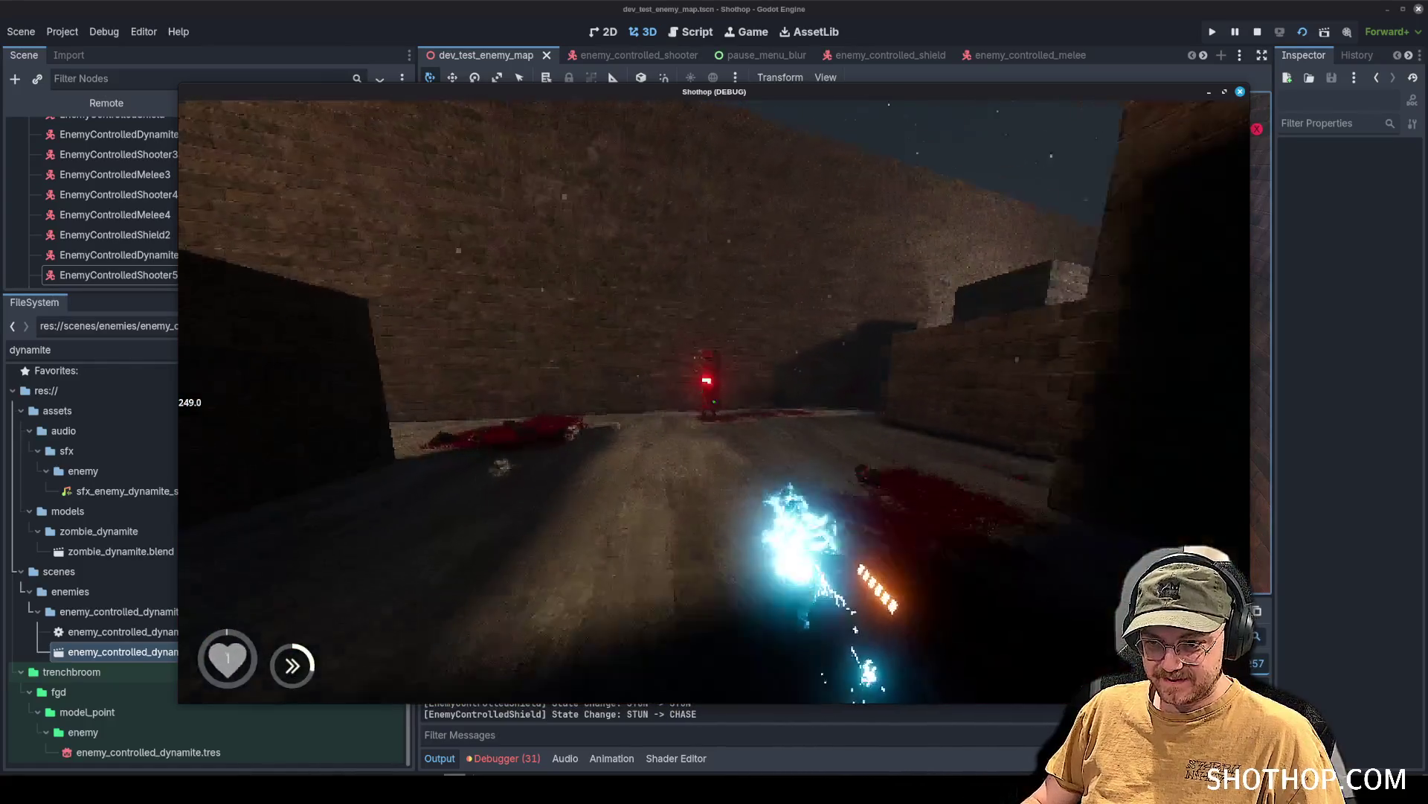
scroll(714, 402, down, 1)
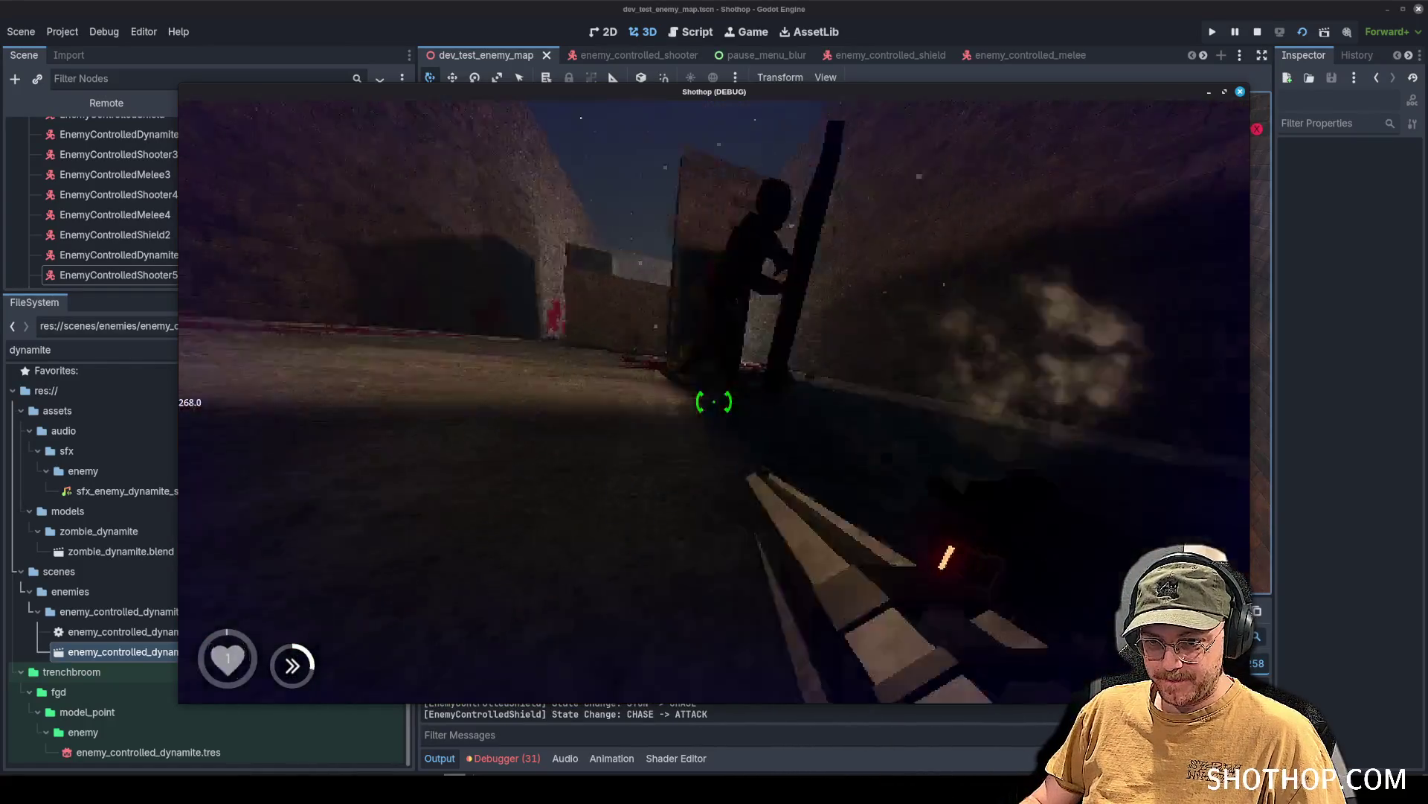
scroll(714, 402, down, 1)
click(714, 402)
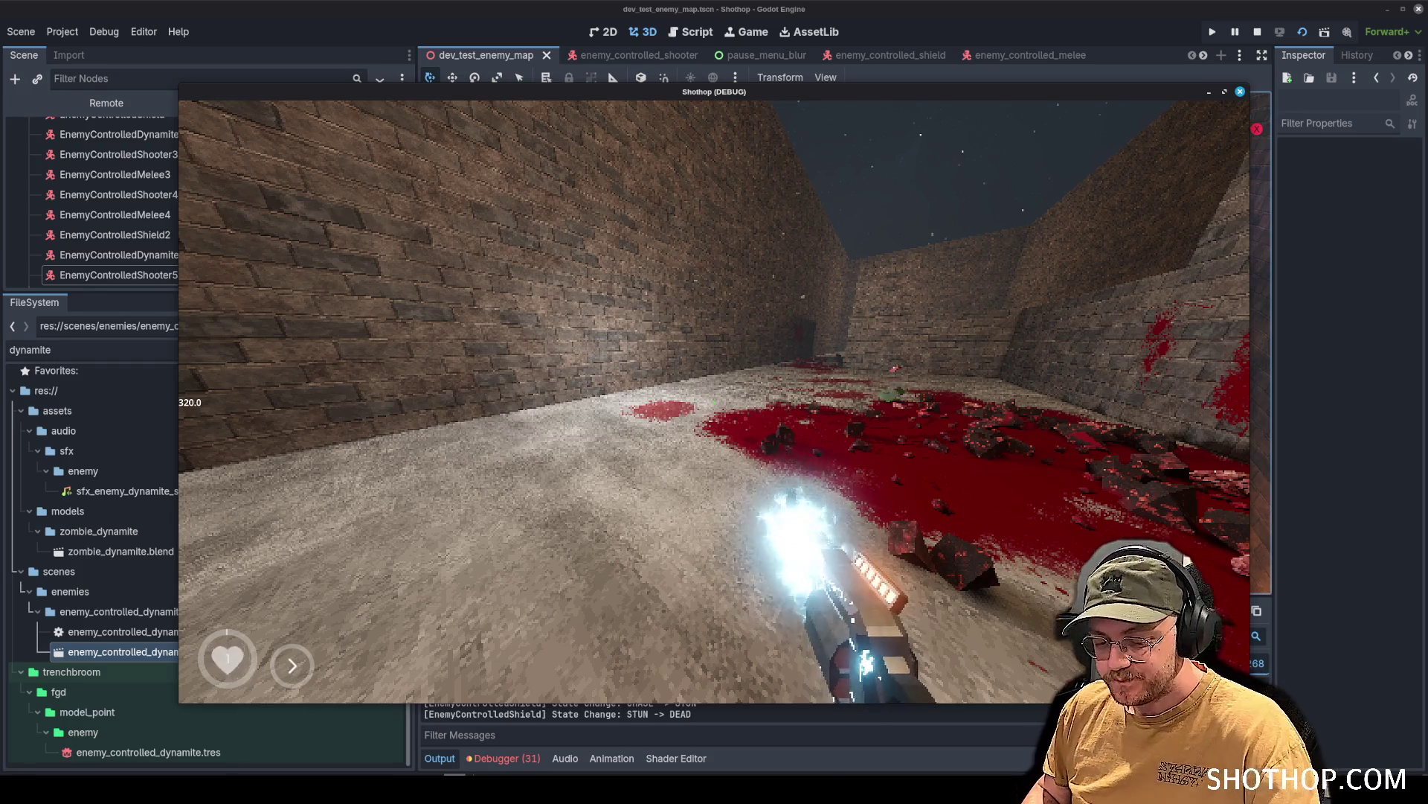
key(Escape)
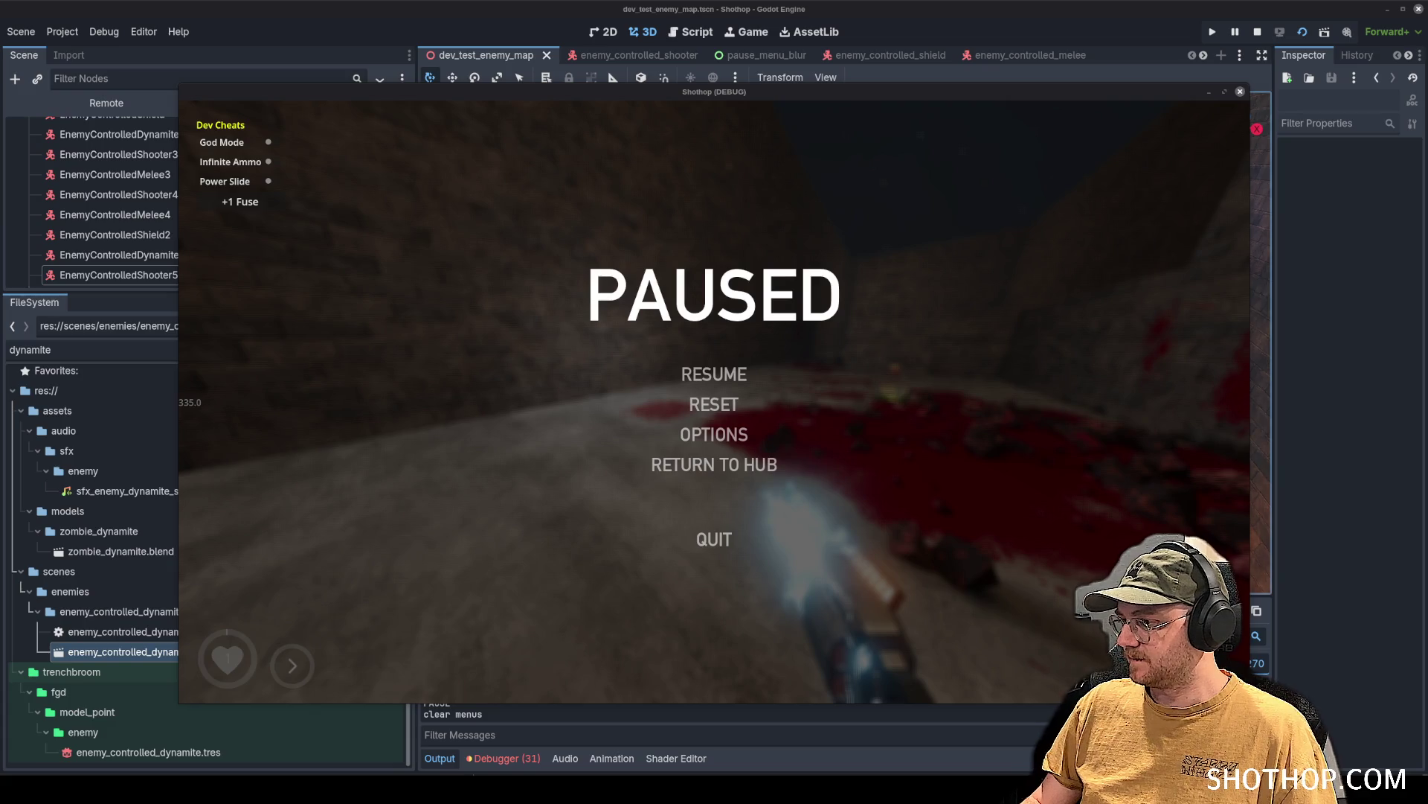
Resume the game and blast the remaining enemies down the corridor into gibs.
key(Escape)
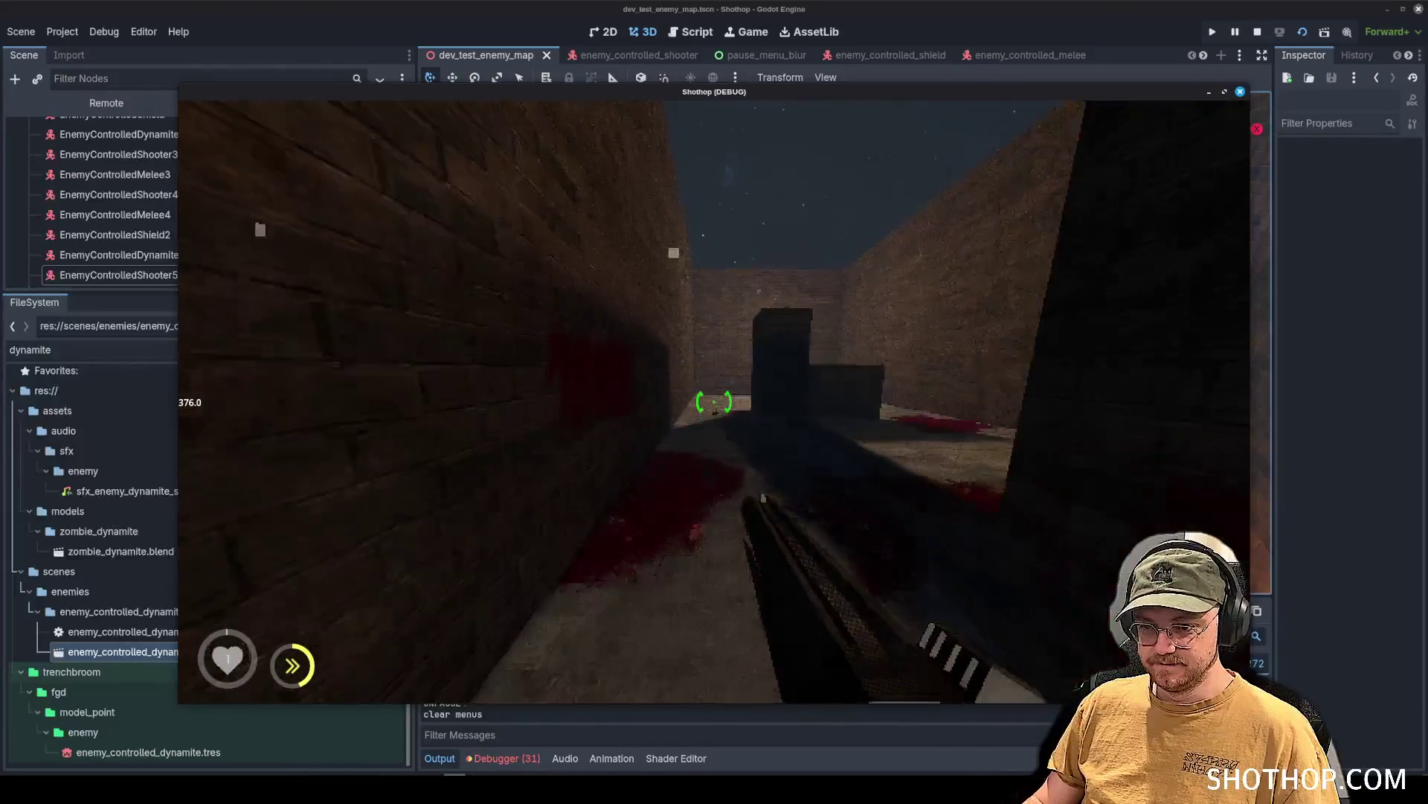
click(714, 402)
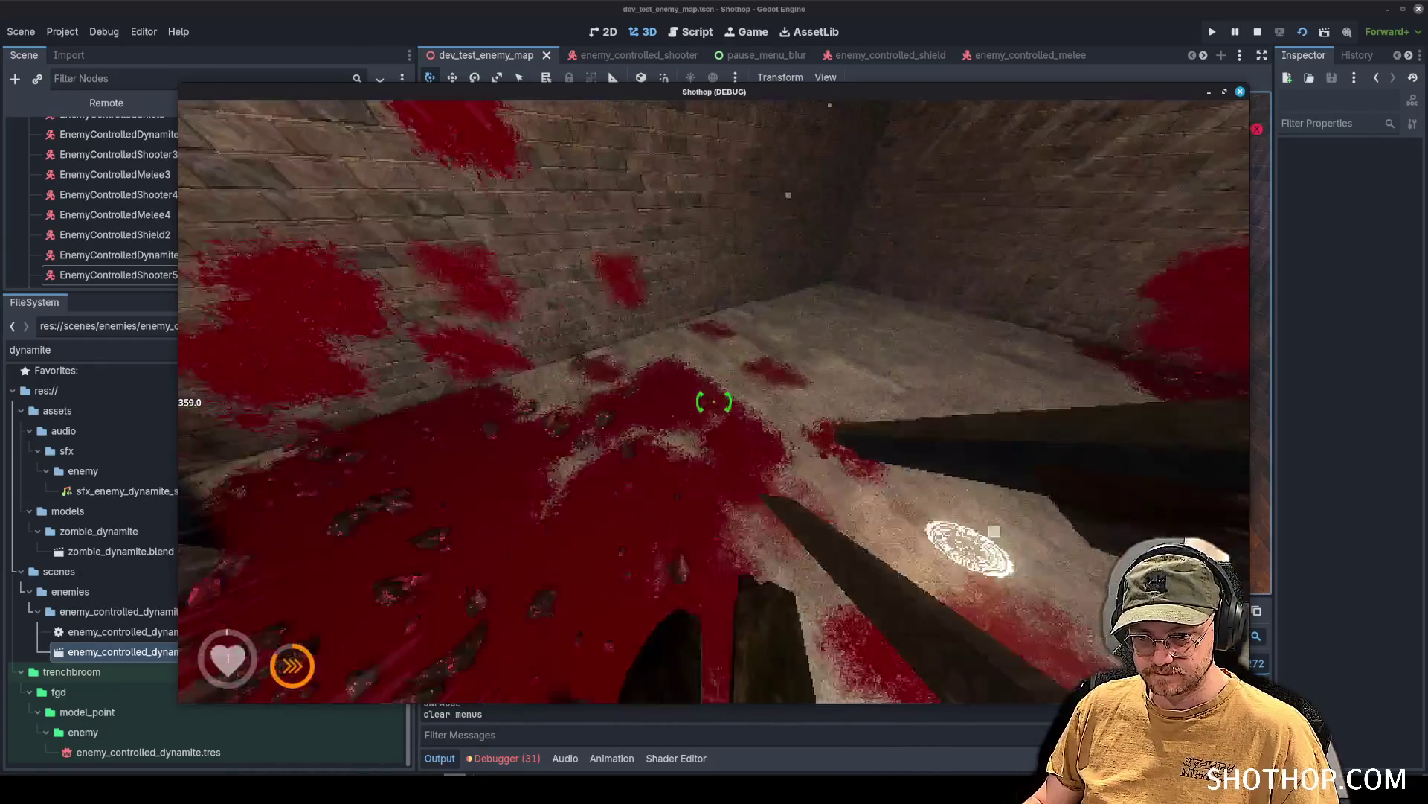
click(715, 401)
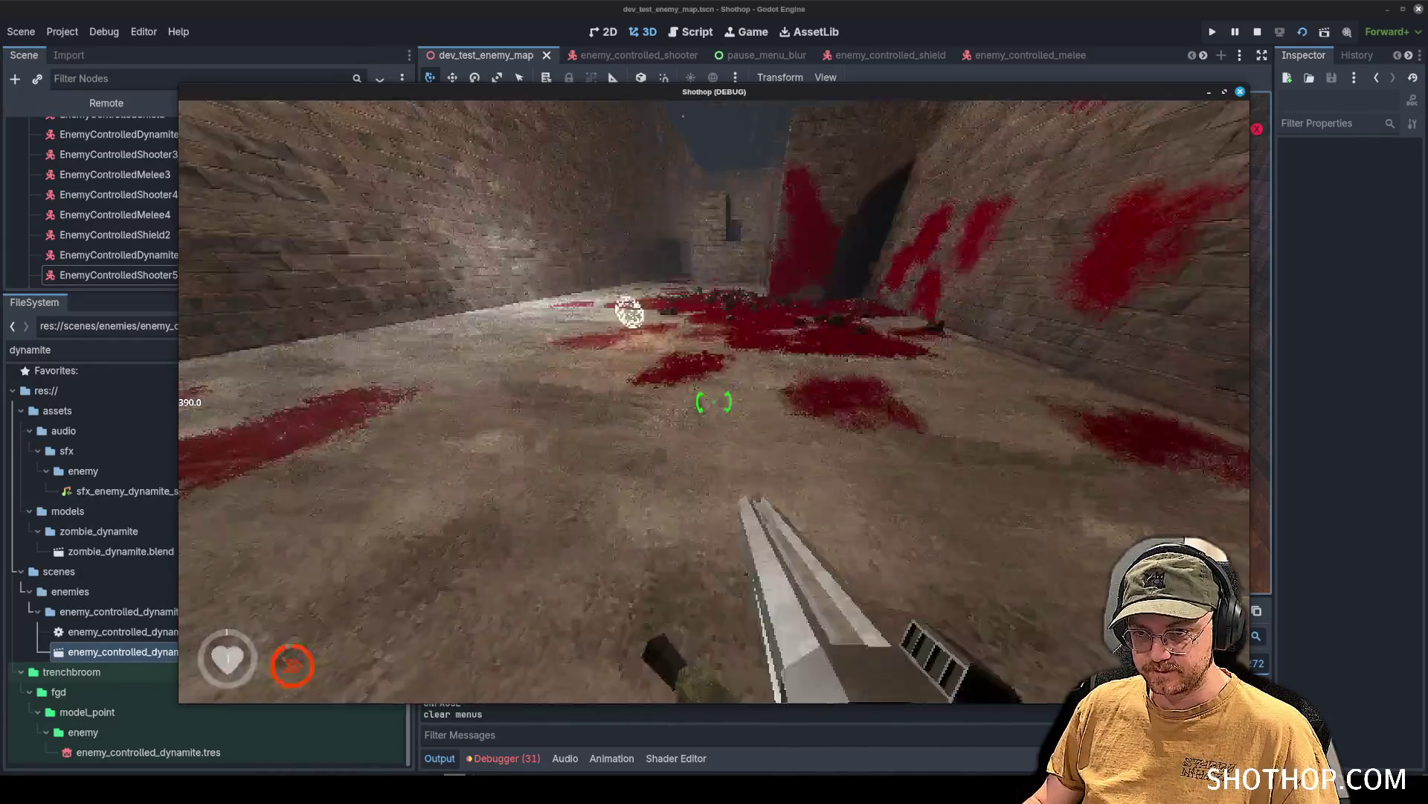
click(714, 402)
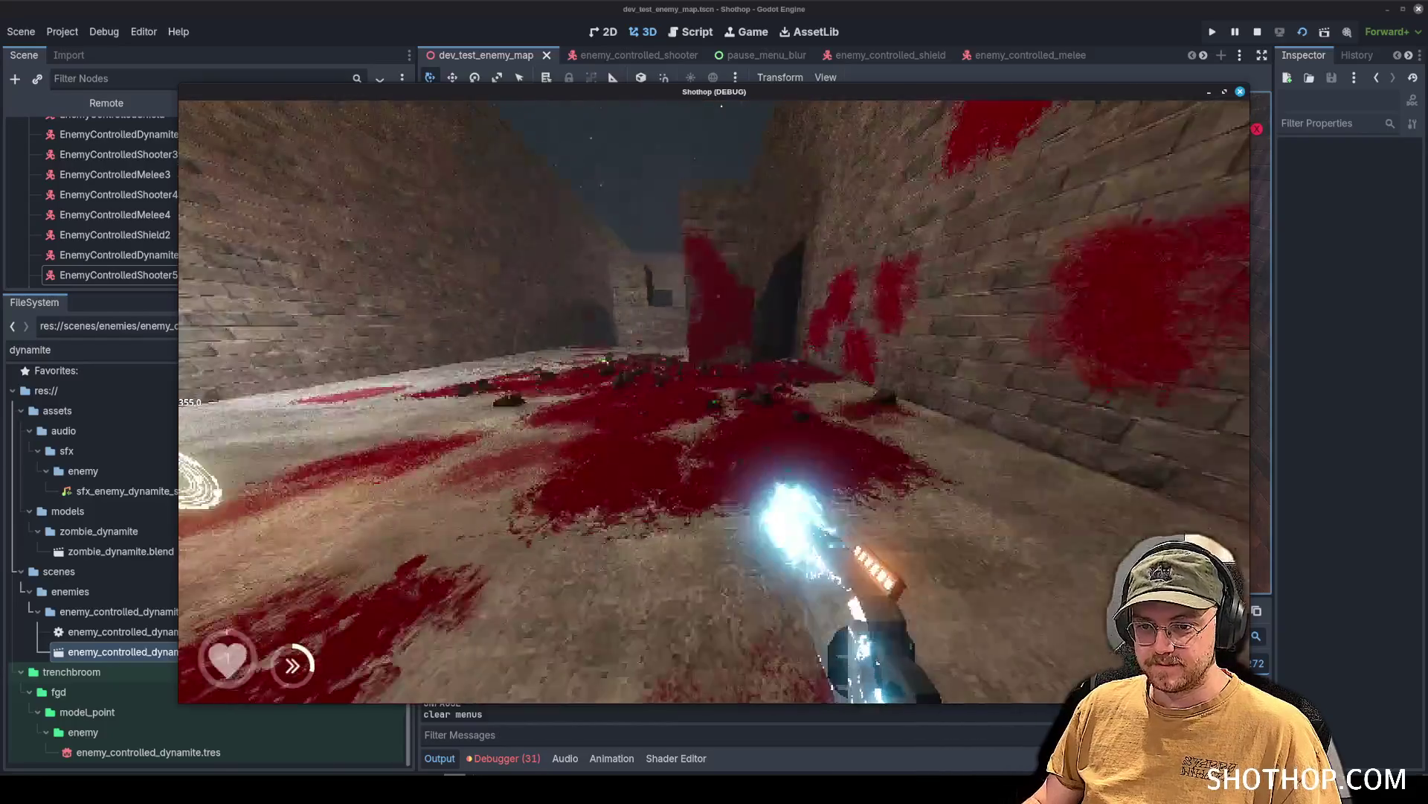
click(714, 402)
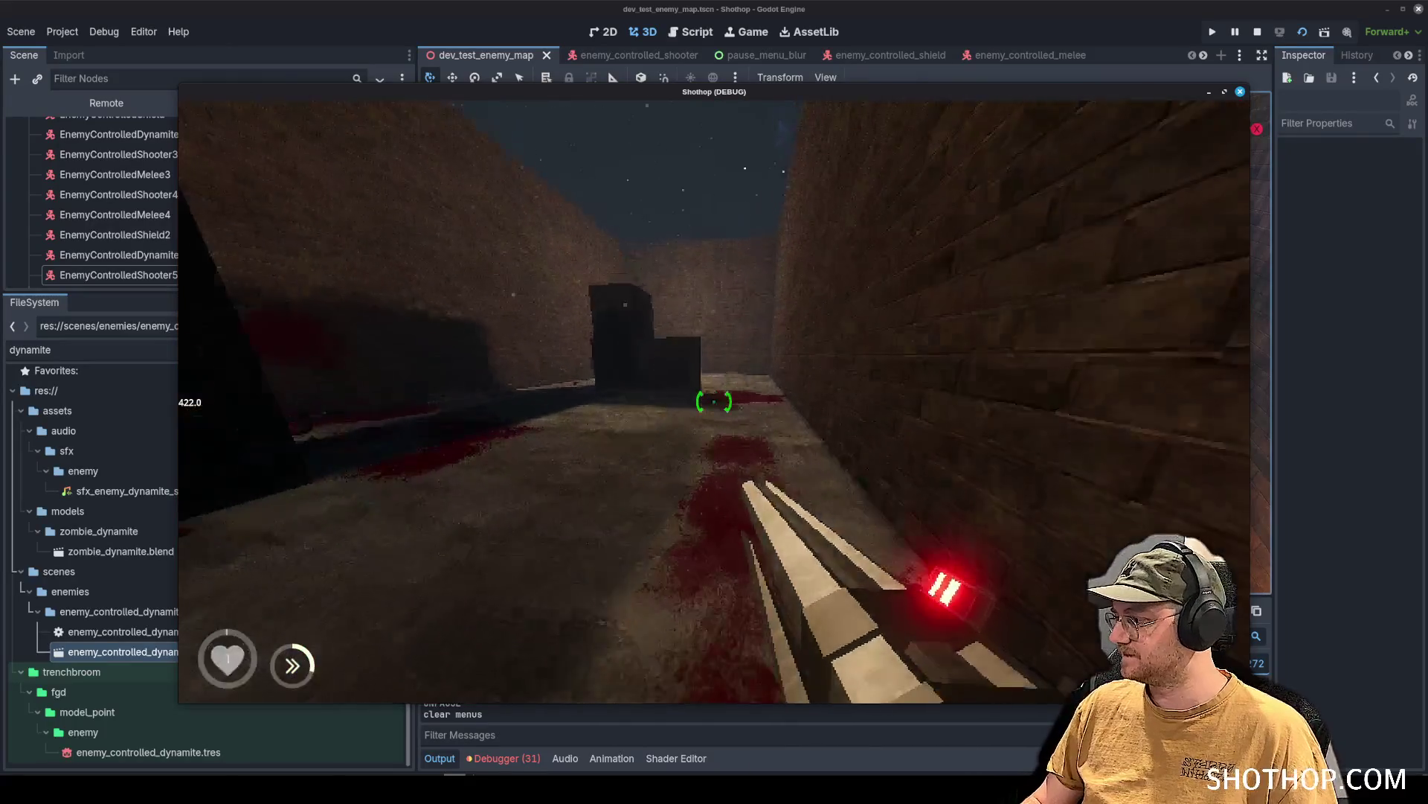
Toggle the pause menu with Esc a few times, then stop the running game.
key(Escape)
key(Escape)
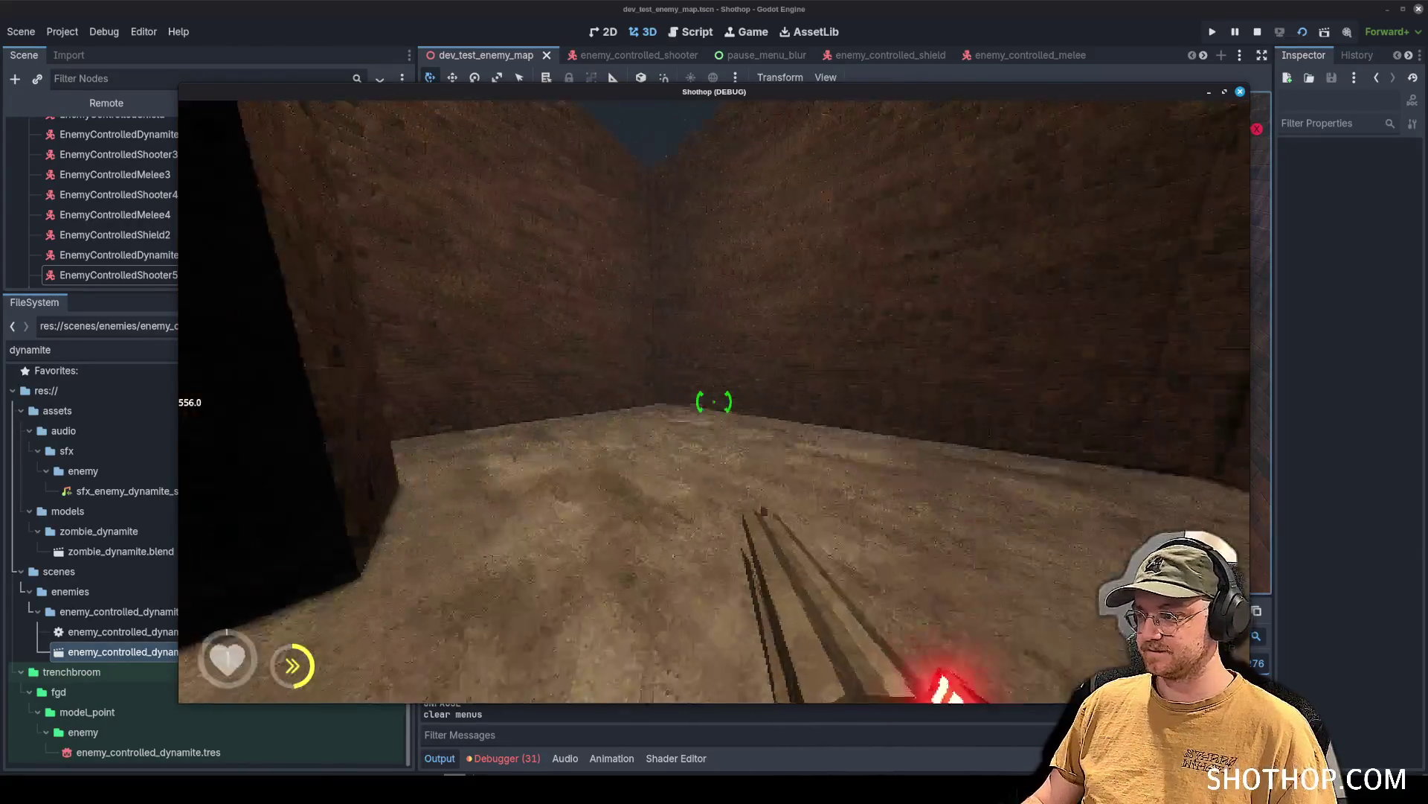
key(Escape)
key(Escape)
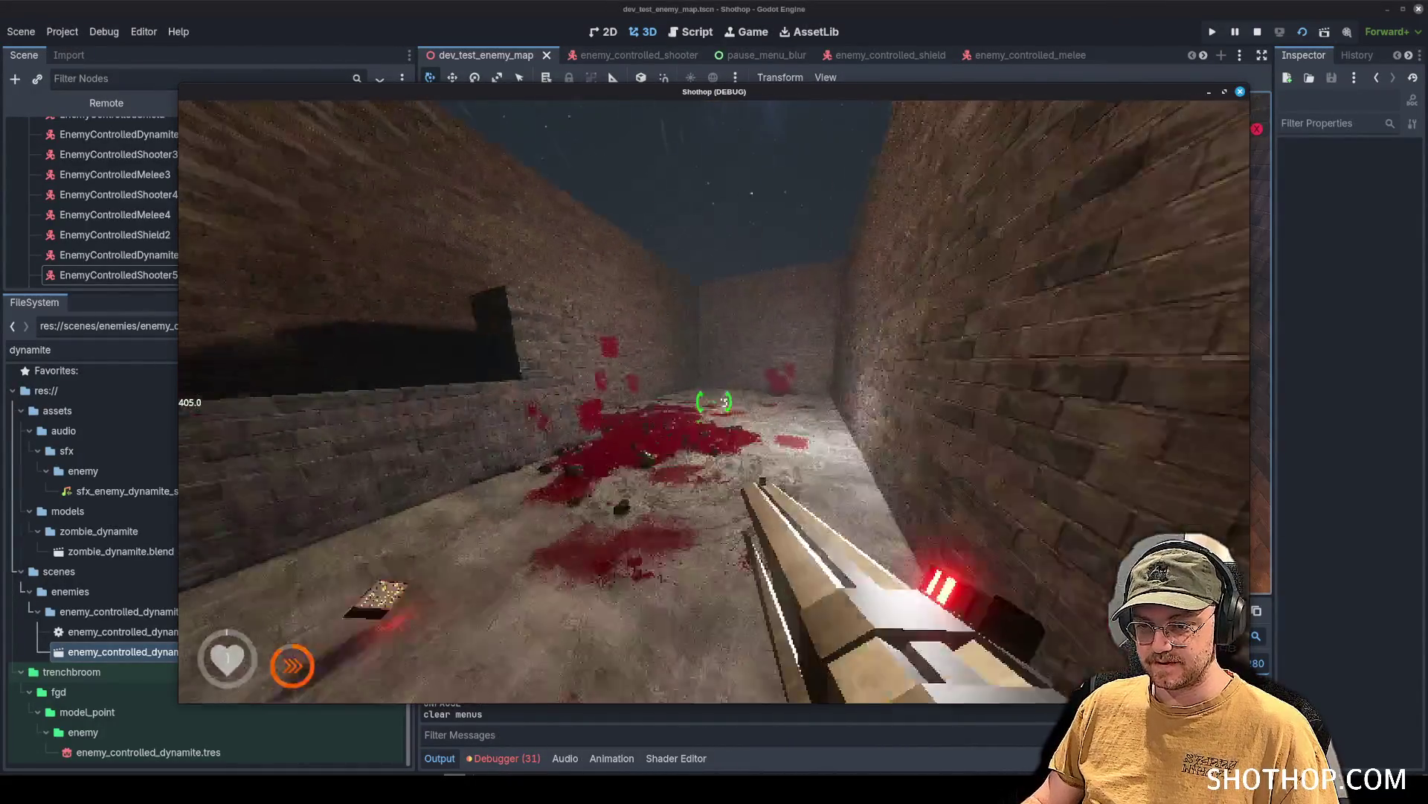
key(Escape)
click(1259, 32)
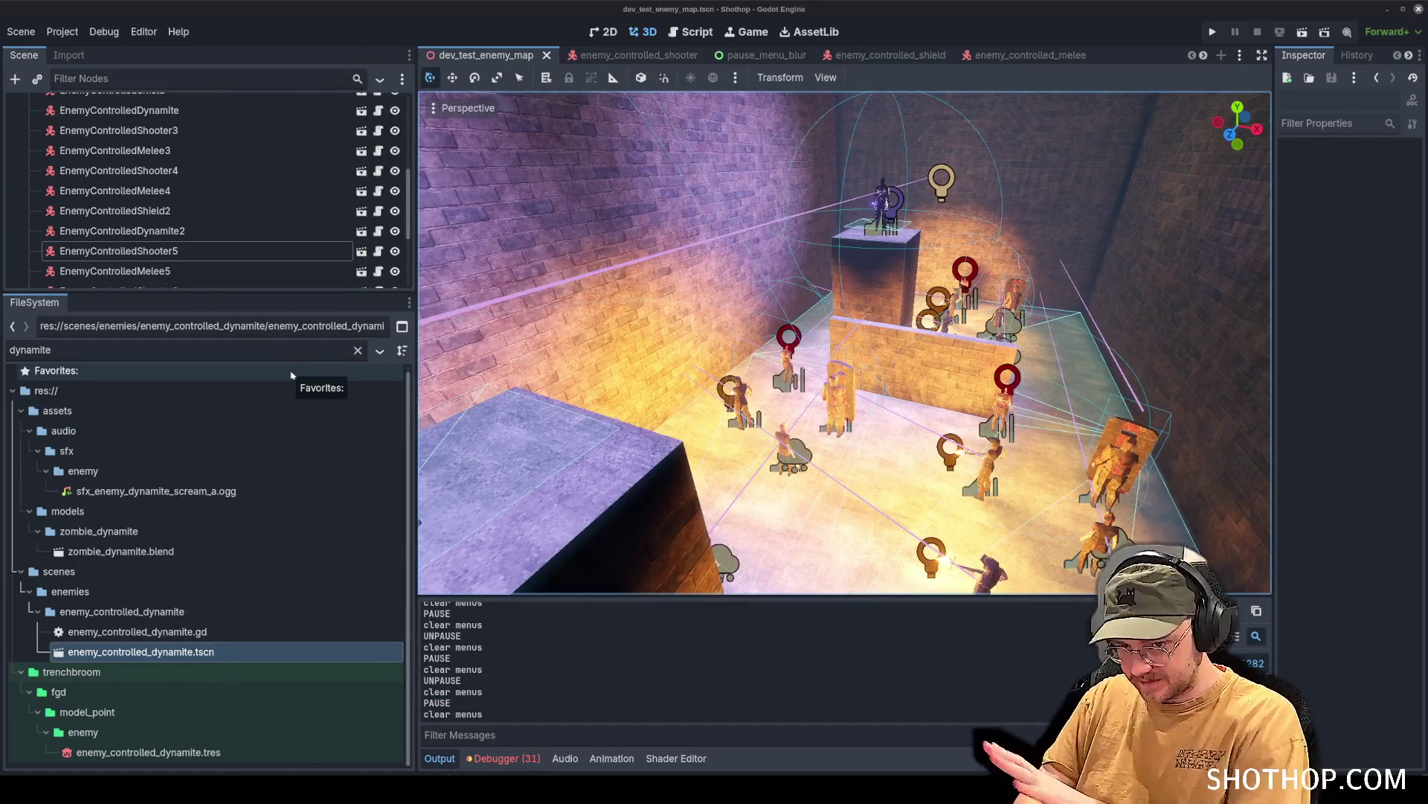
Select the duplicated extra enemies in the viewport and Scene dock.
scroll(820, 353, down, 5)
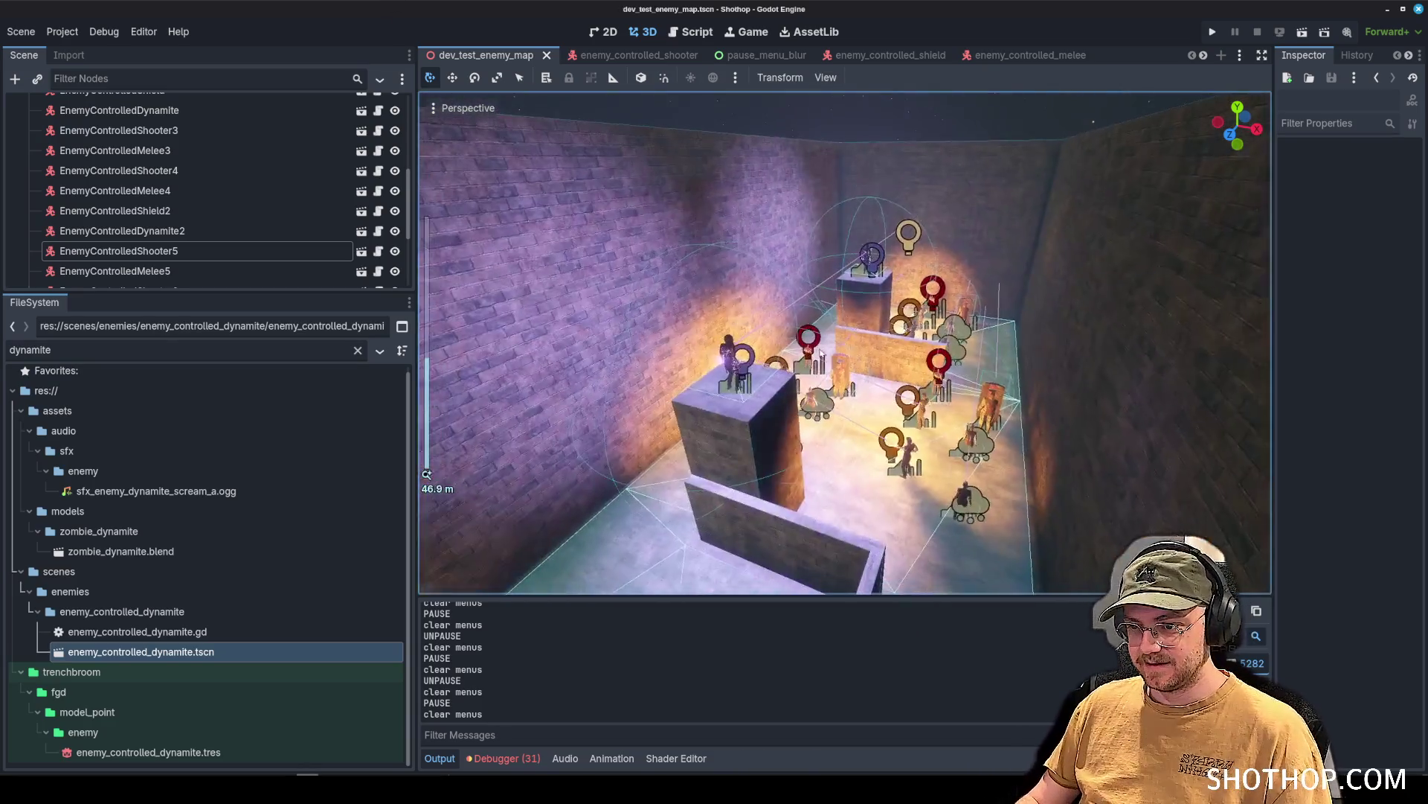
drag(822, 353, 521, 387)
scroll(186, 223, up, 4)
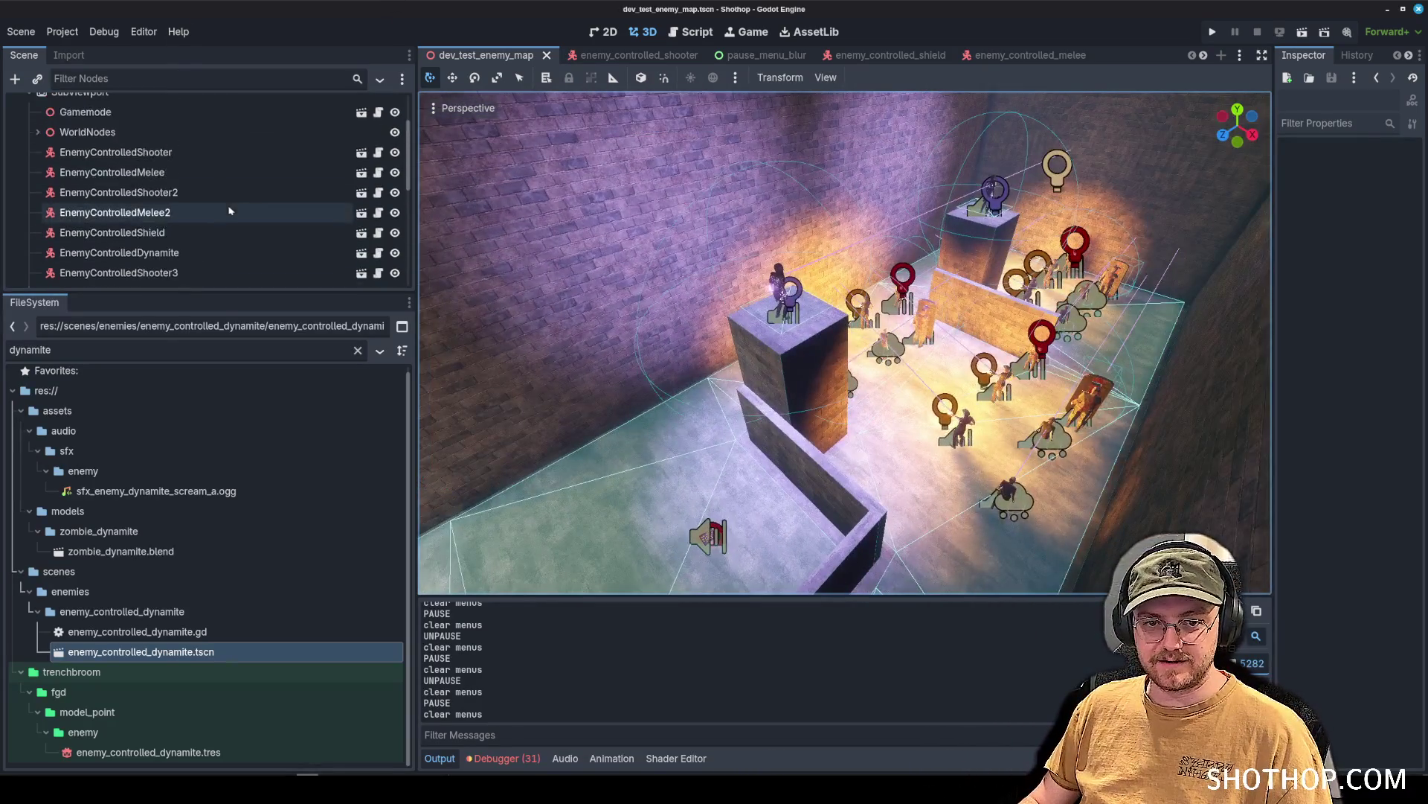
click(112, 195)
click(947, 351)
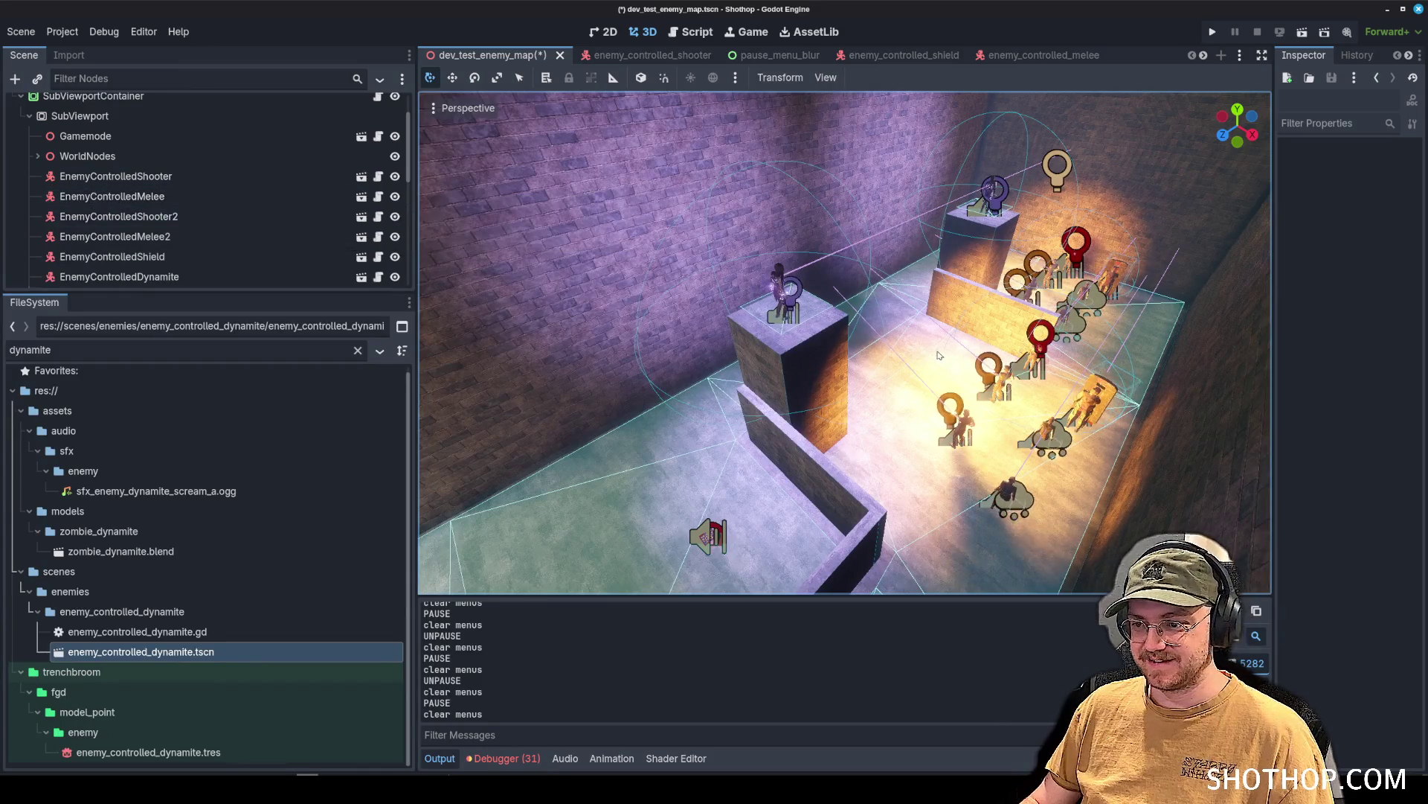
Step through undo/redo to the layout with EnemyControlledDynamite and save the test map.
key(ctrl+s)
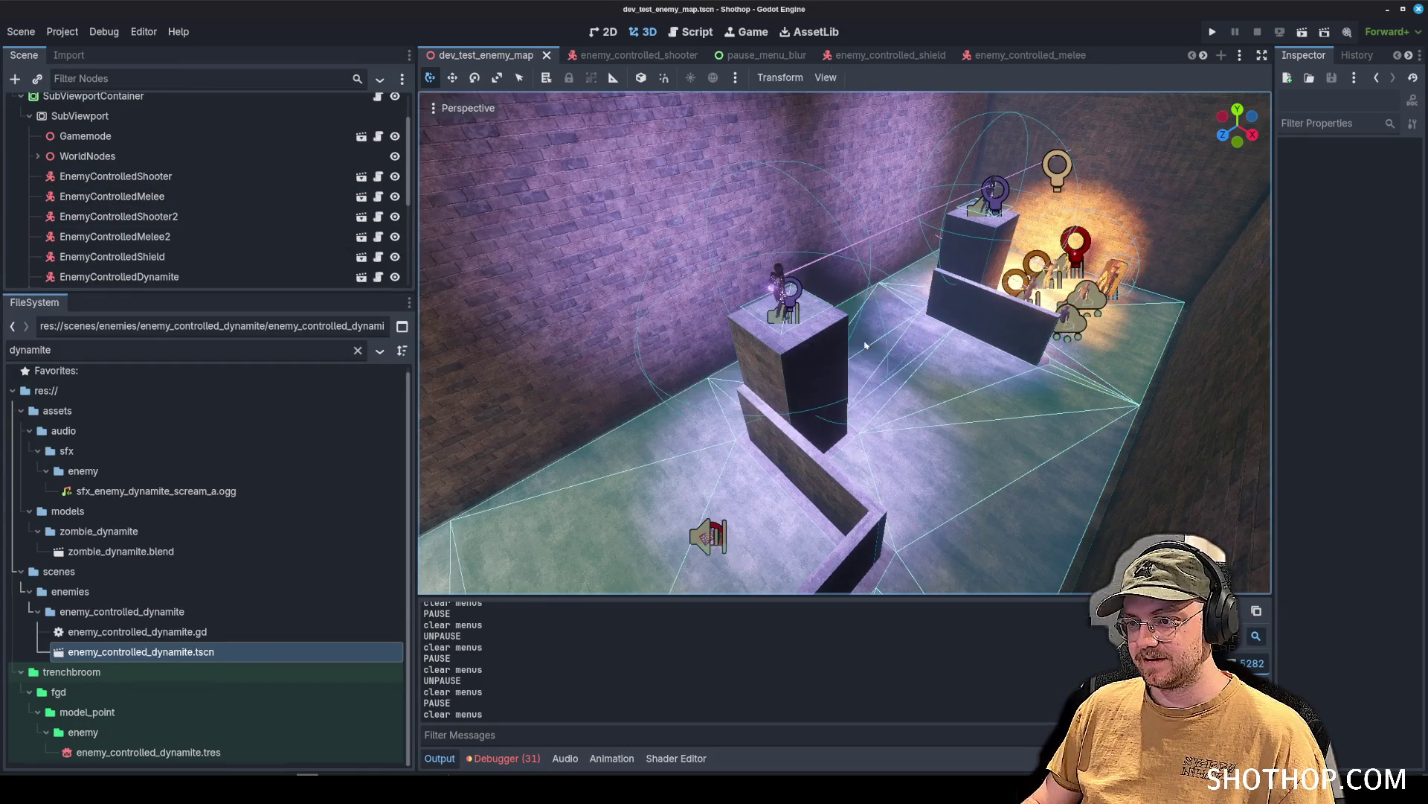
key(ctrl+z)
key(ctrl+z)
key(ctrl+z)
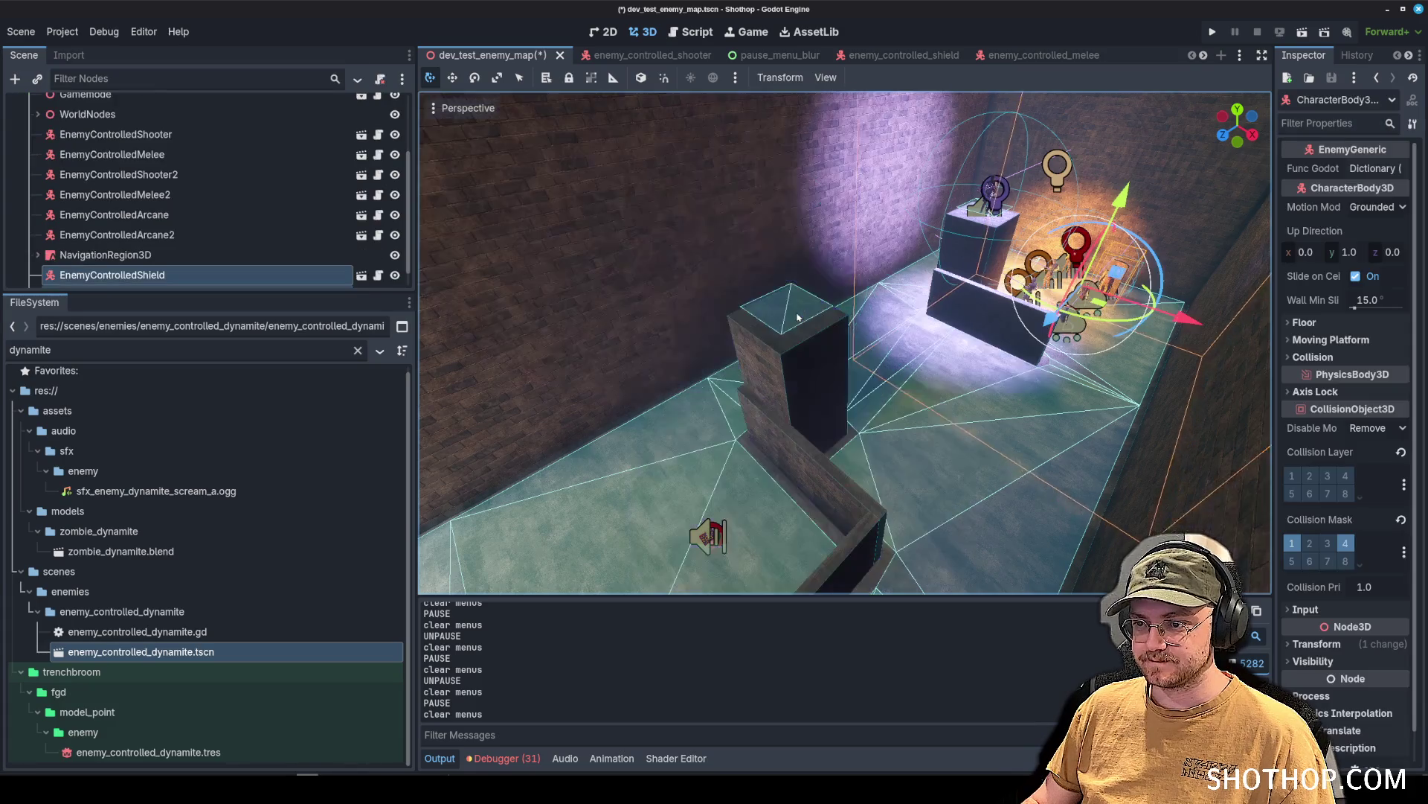
key(ctrl+z)
key(ctrl+z)
key(ctrl+z)
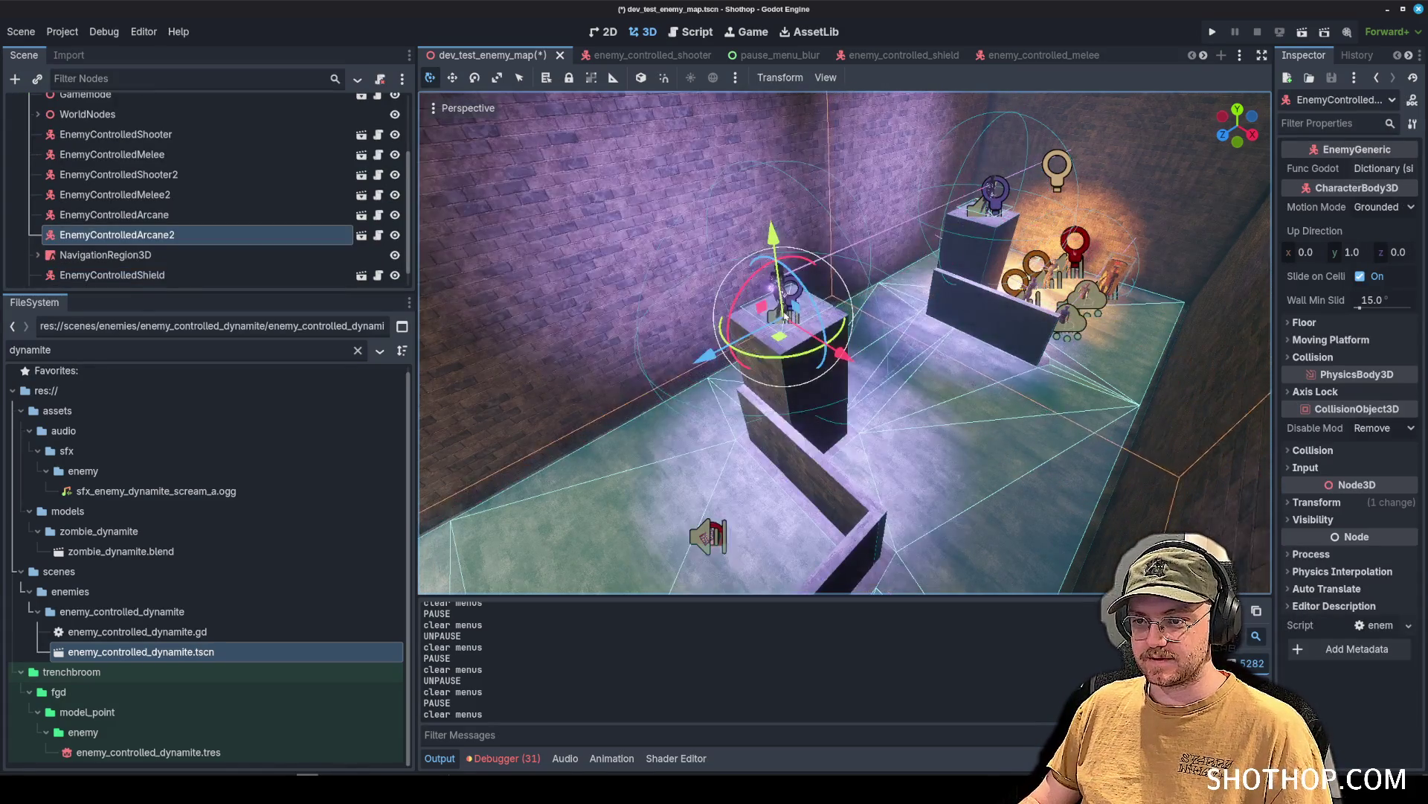
key(ctrl+shift+z)
key(ctrl+shift+z)
key(ctrl+shift+z)
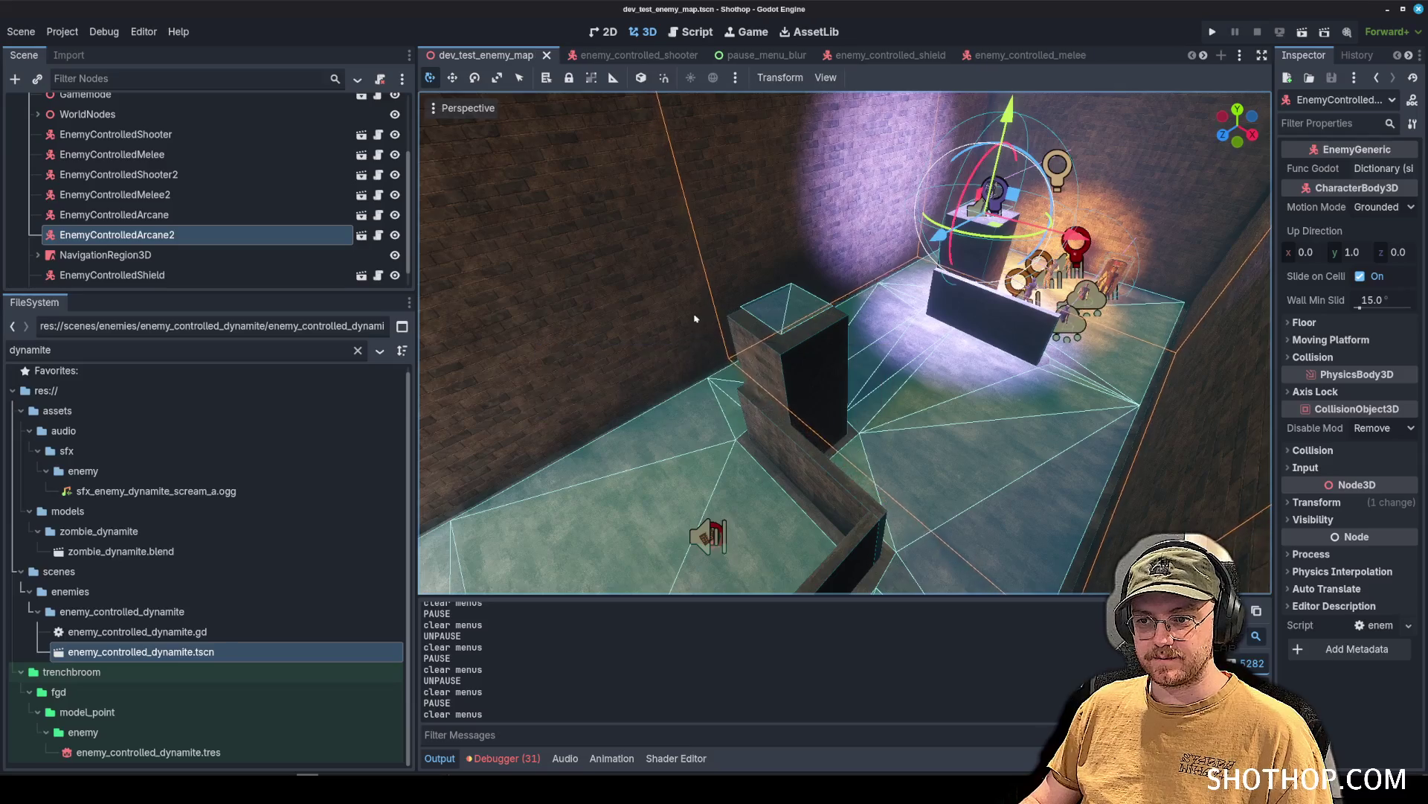
key(ctrl+s)
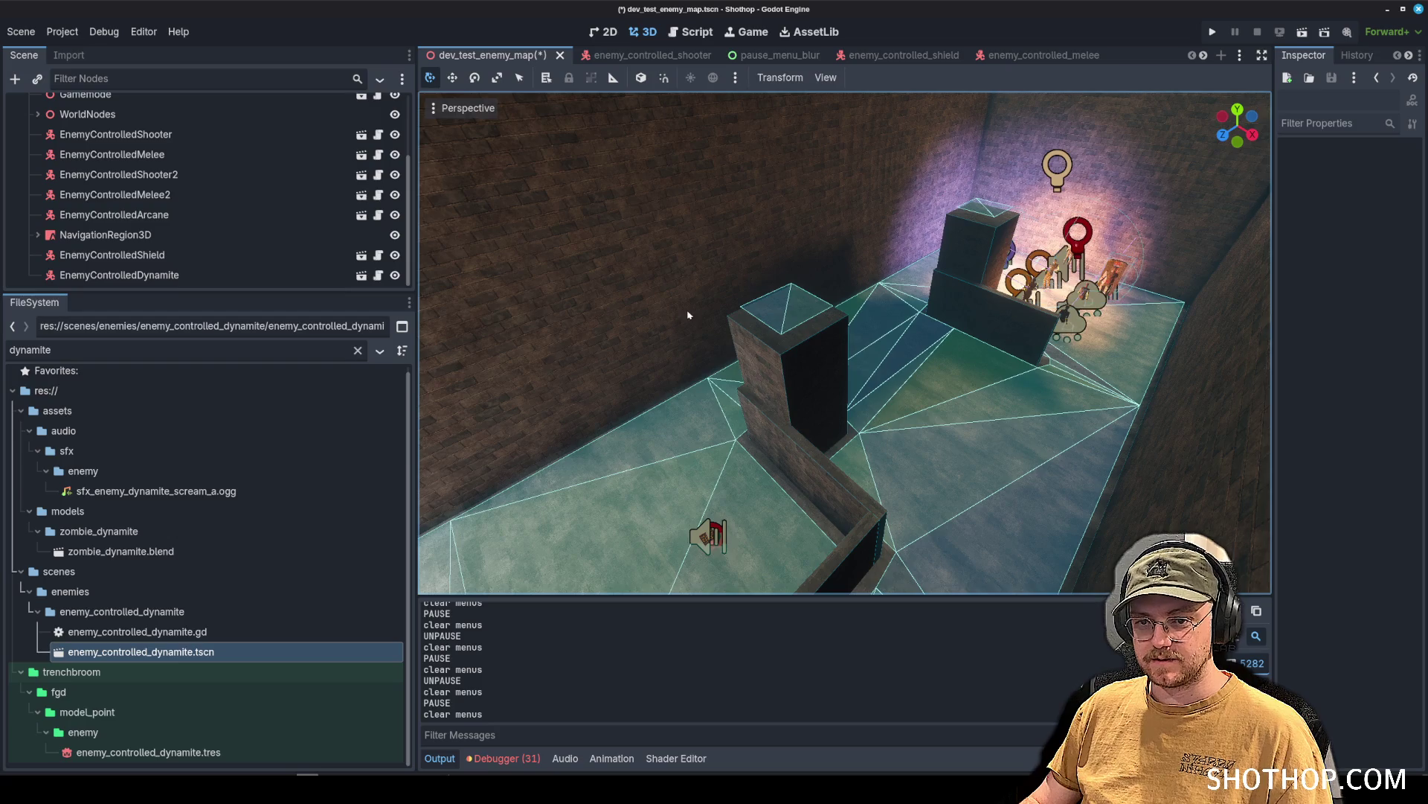
Move EnemyControlledShield and EnemyControlledDynamite above NavigationRegion3D in the Scene dock.
click(112, 274)
shift+click(112, 254)
drag(112, 255, 112, 114)
key(alt+Tab)
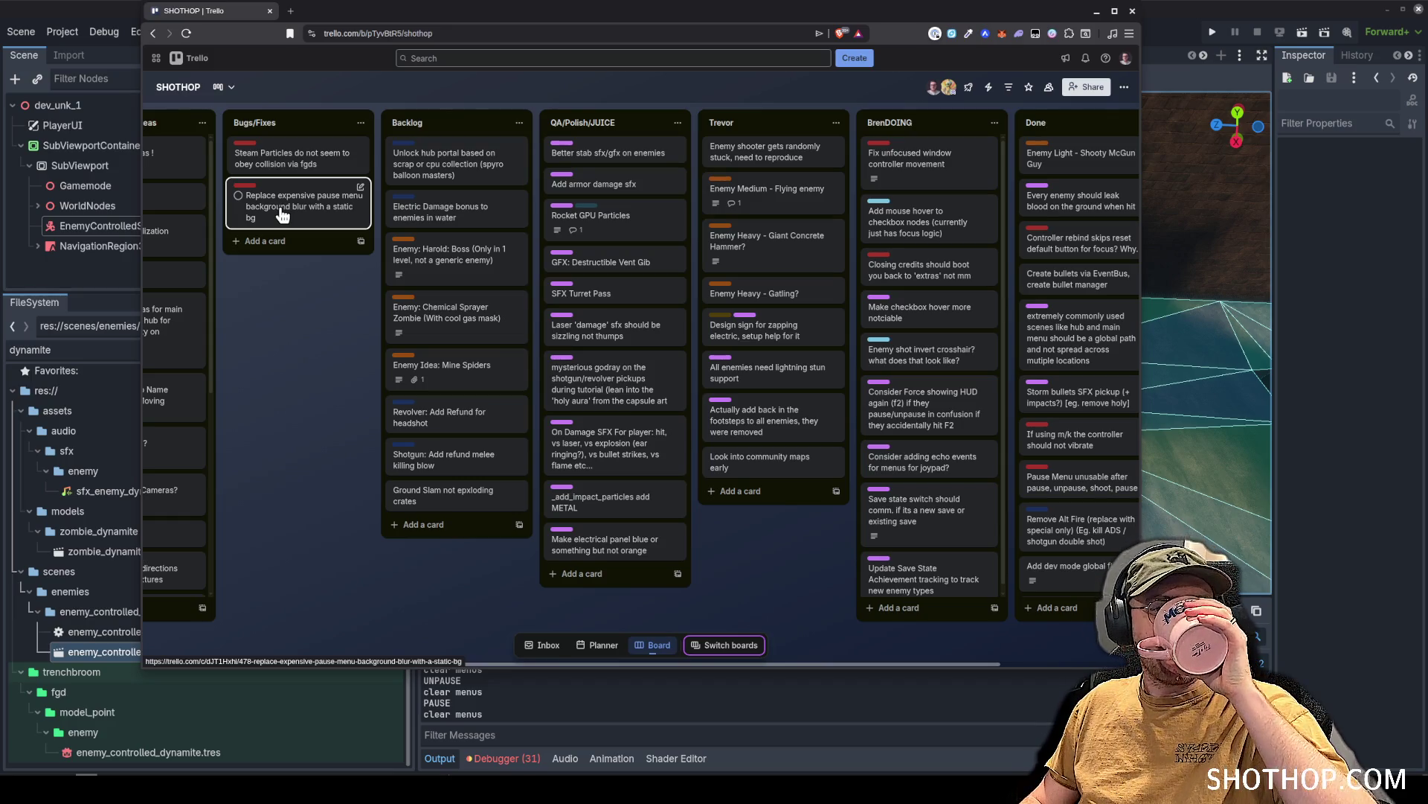
Drag the 'Replace expensive pause menu background blur with a static bg' card onto the top of Done.
mouse_move(283, 215)
mouse_down()
mouse_move(878, 201)
mouse_move(1070, 175)
mouse_move(1023, 160)
mouse_up()
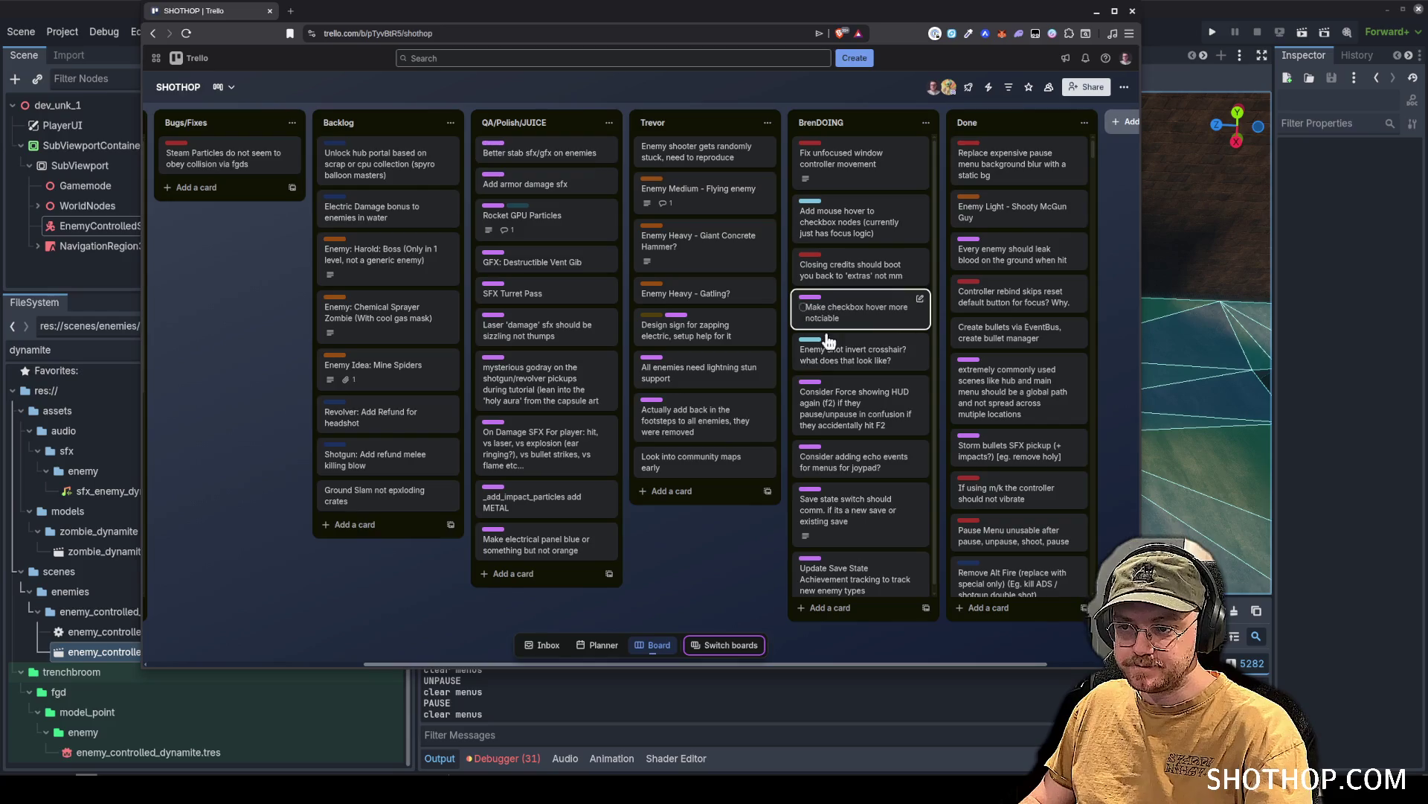
scroll(272, 487, left, 3)
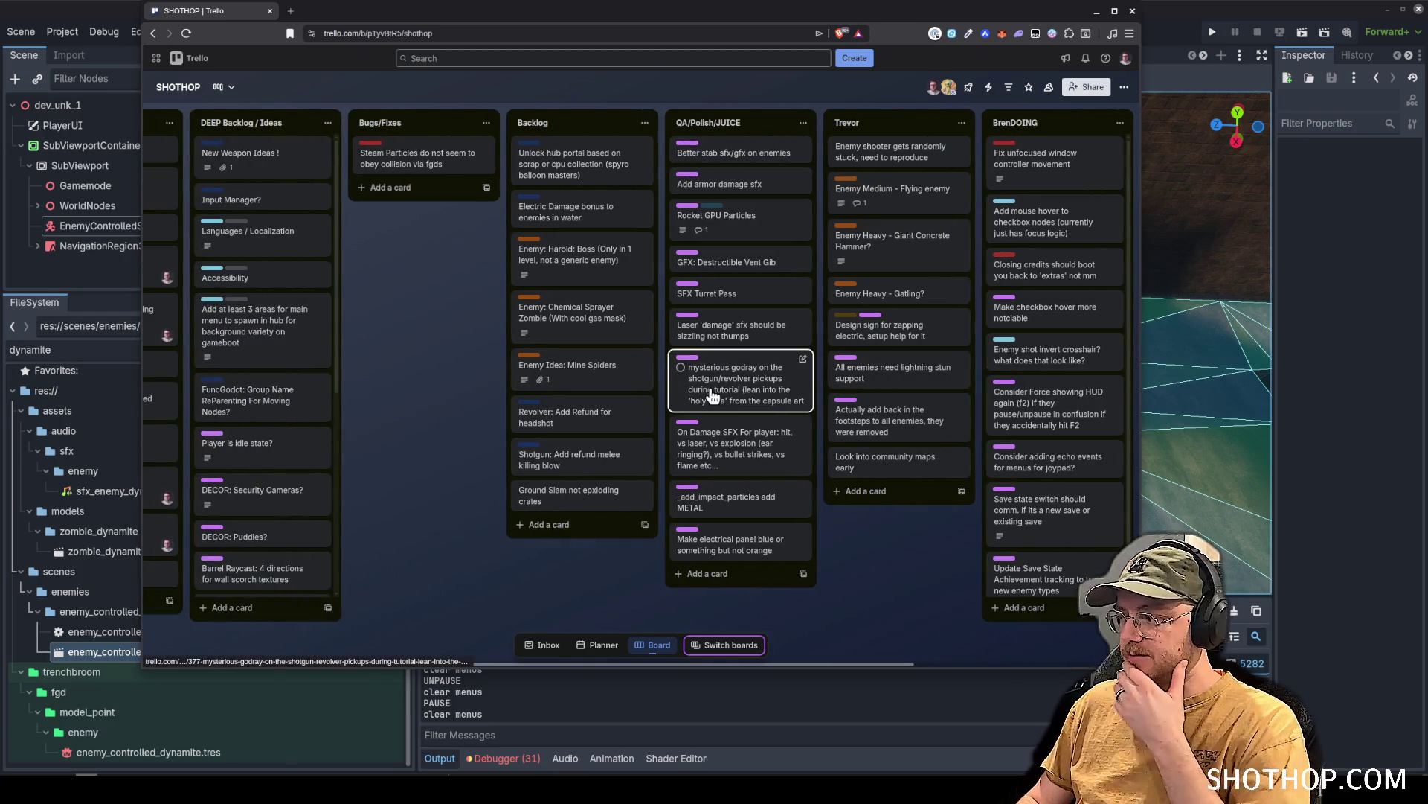
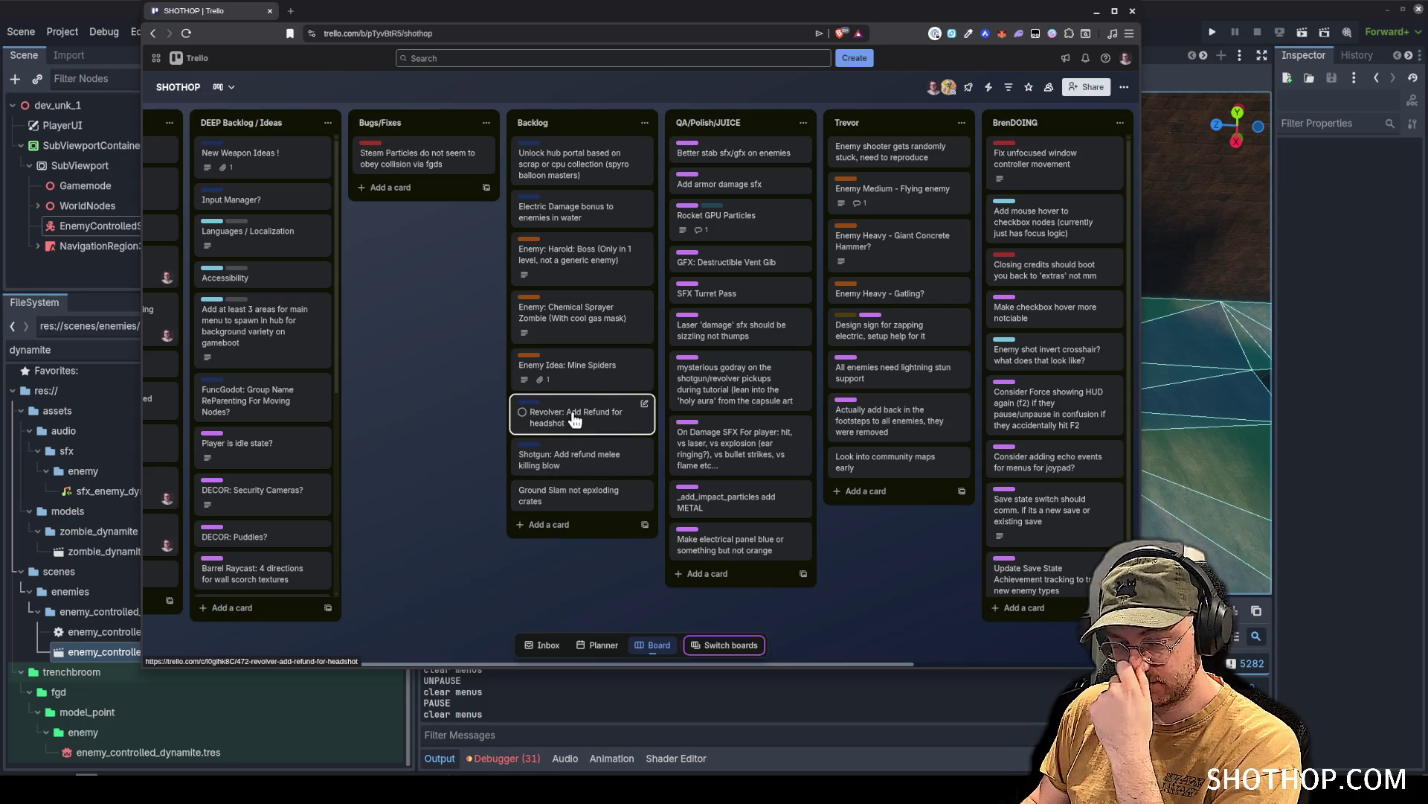
Minimize the Trello Shothop board to bring back Godot's dev_test_enemy_map scene.
click(1098, 12)
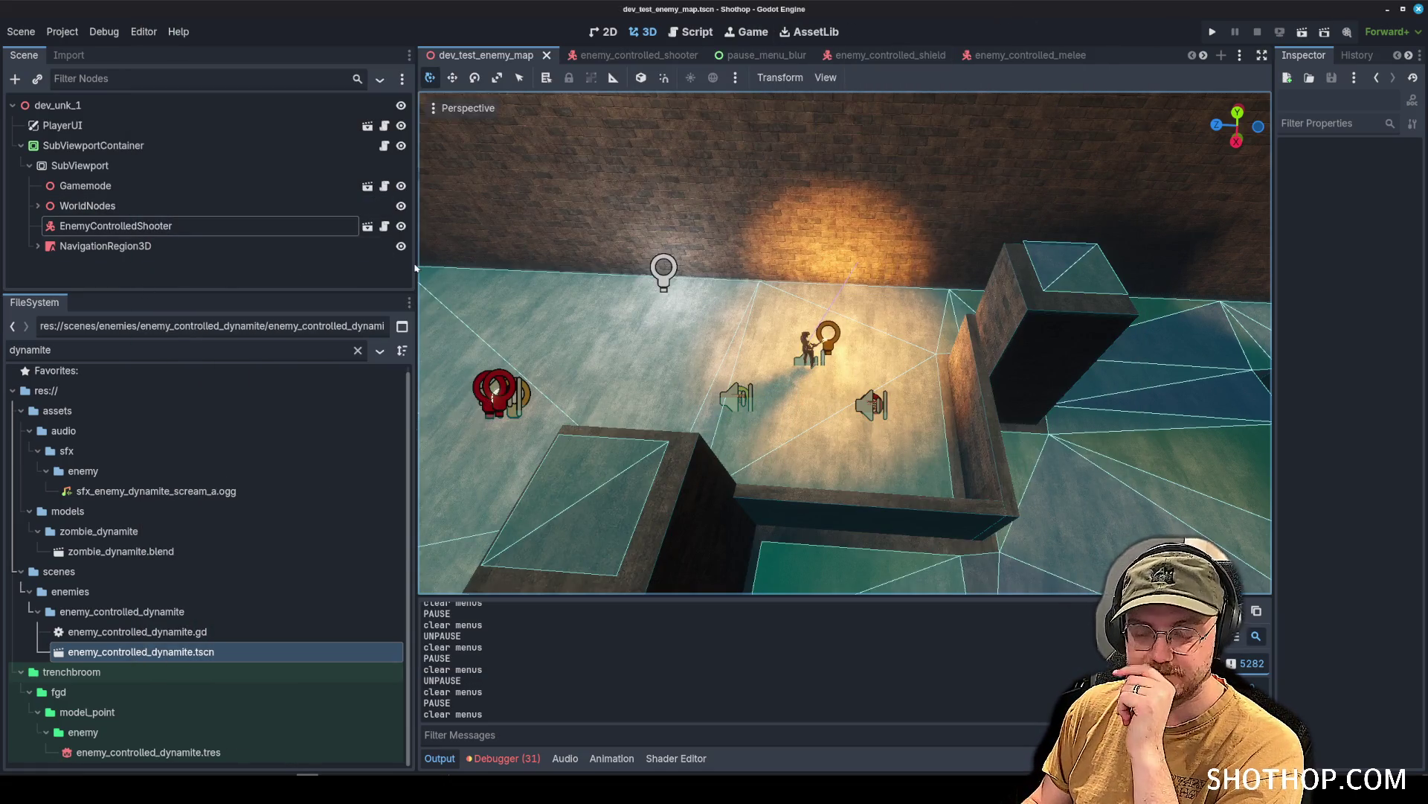
Narrow the side docks and clear the dynamite filter in the FileSystem dock.
mouse_move(417, 267)
mouse_down()
mouse_move(568, 276)
mouse_move(390, 293)
mouse_move(399, 302)
mouse_up()
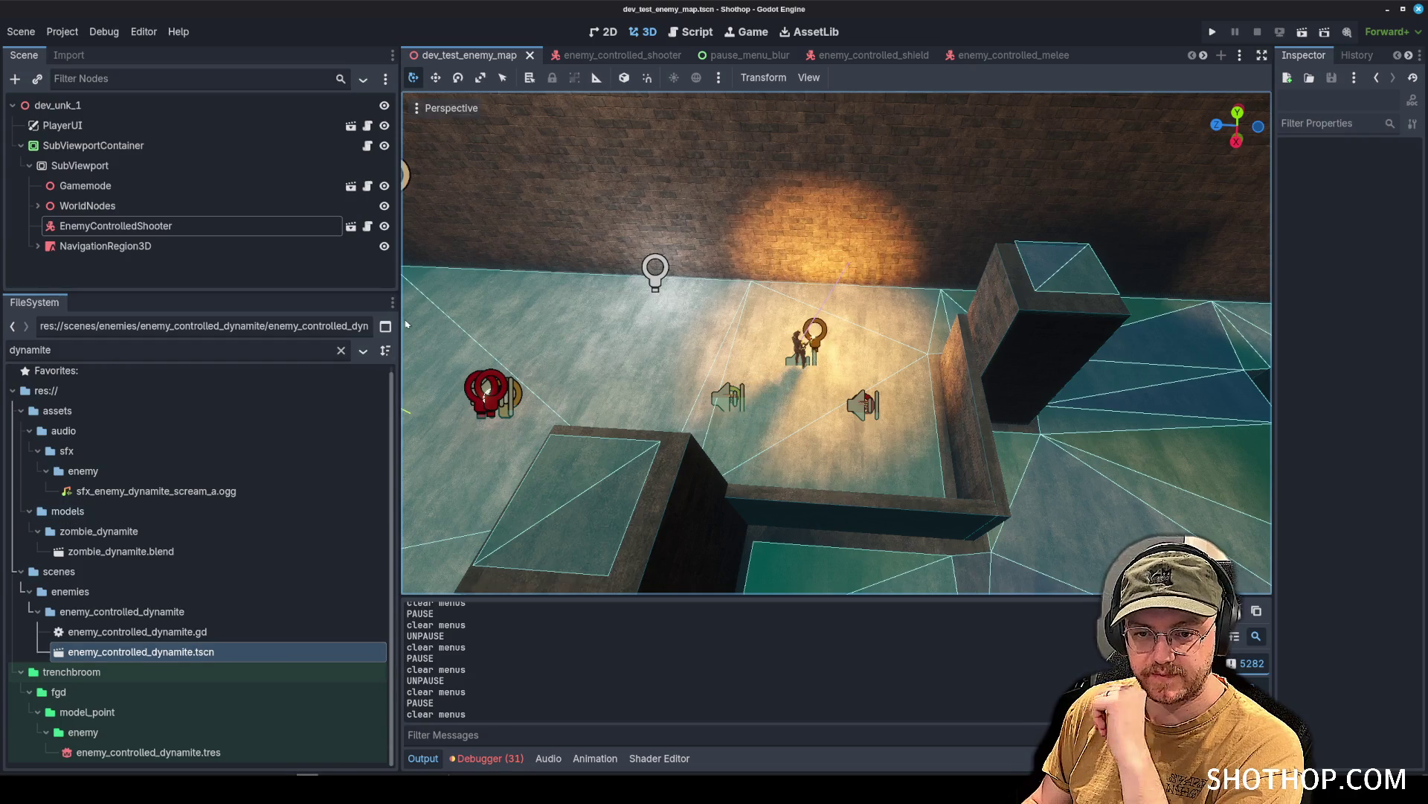
scroll(164, 410, up, 1)
click(341, 349)
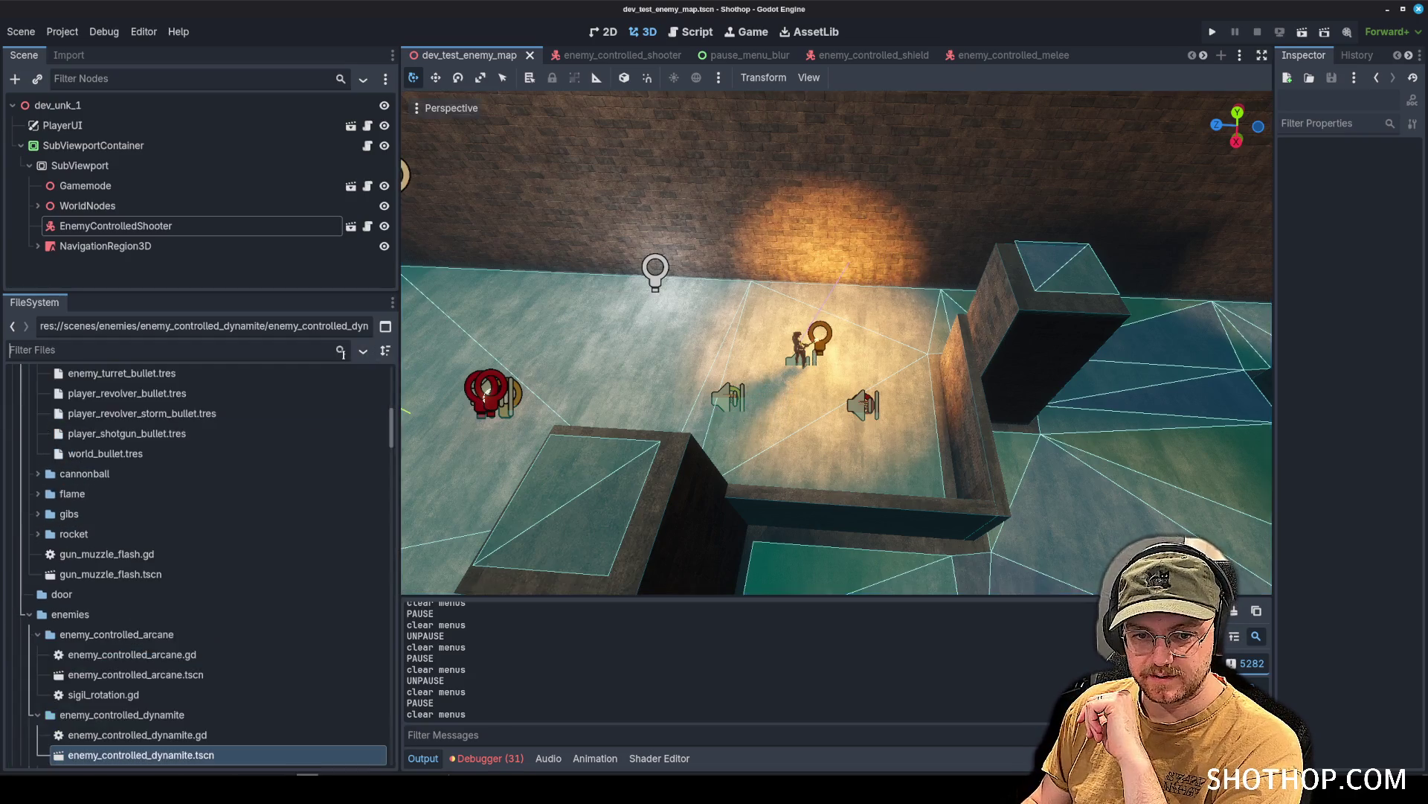
scroll(45, 521, up, 10)
Collapse the scenes, trenchbroom and bullet folders, then switch to the Script workspace on player.gd.
click(20, 457)
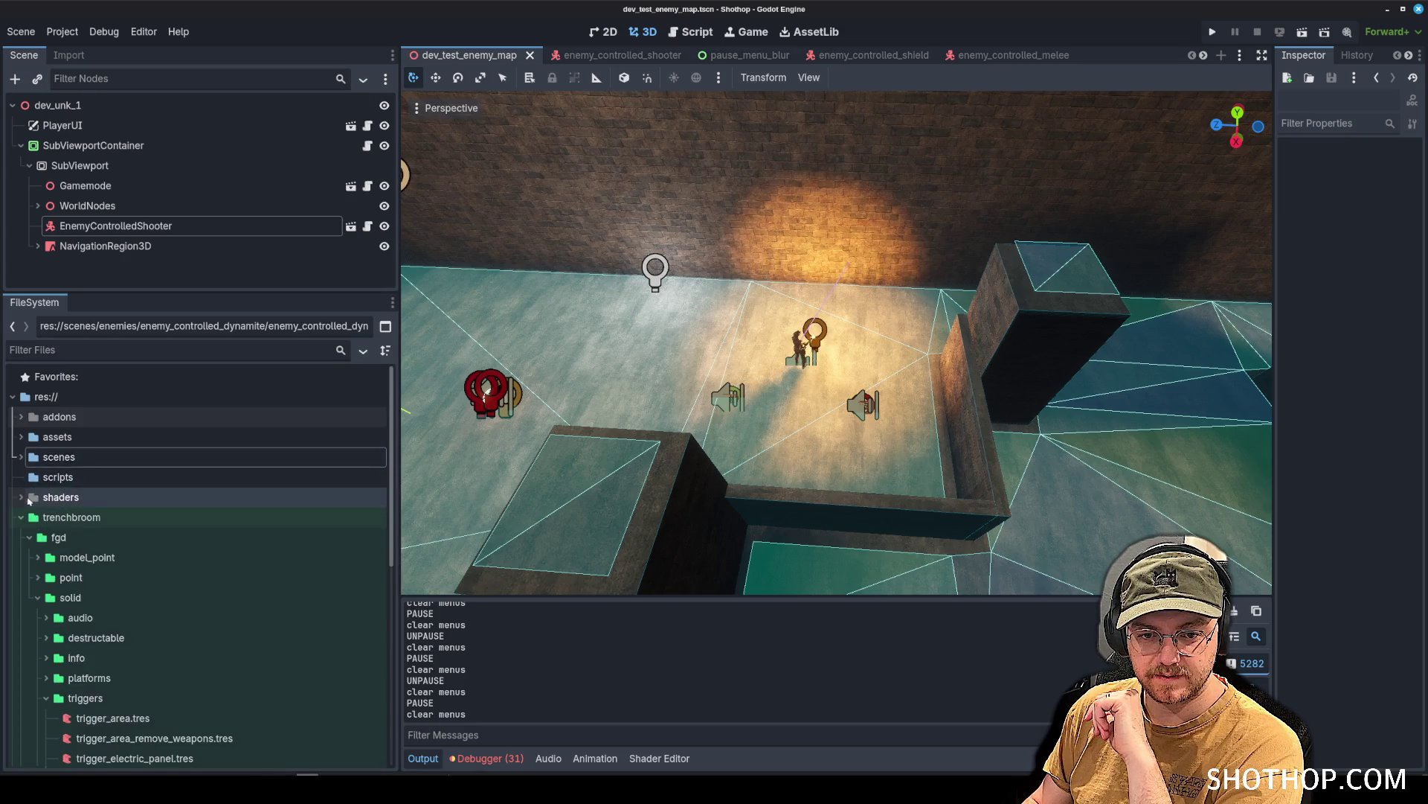
click(20, 517)
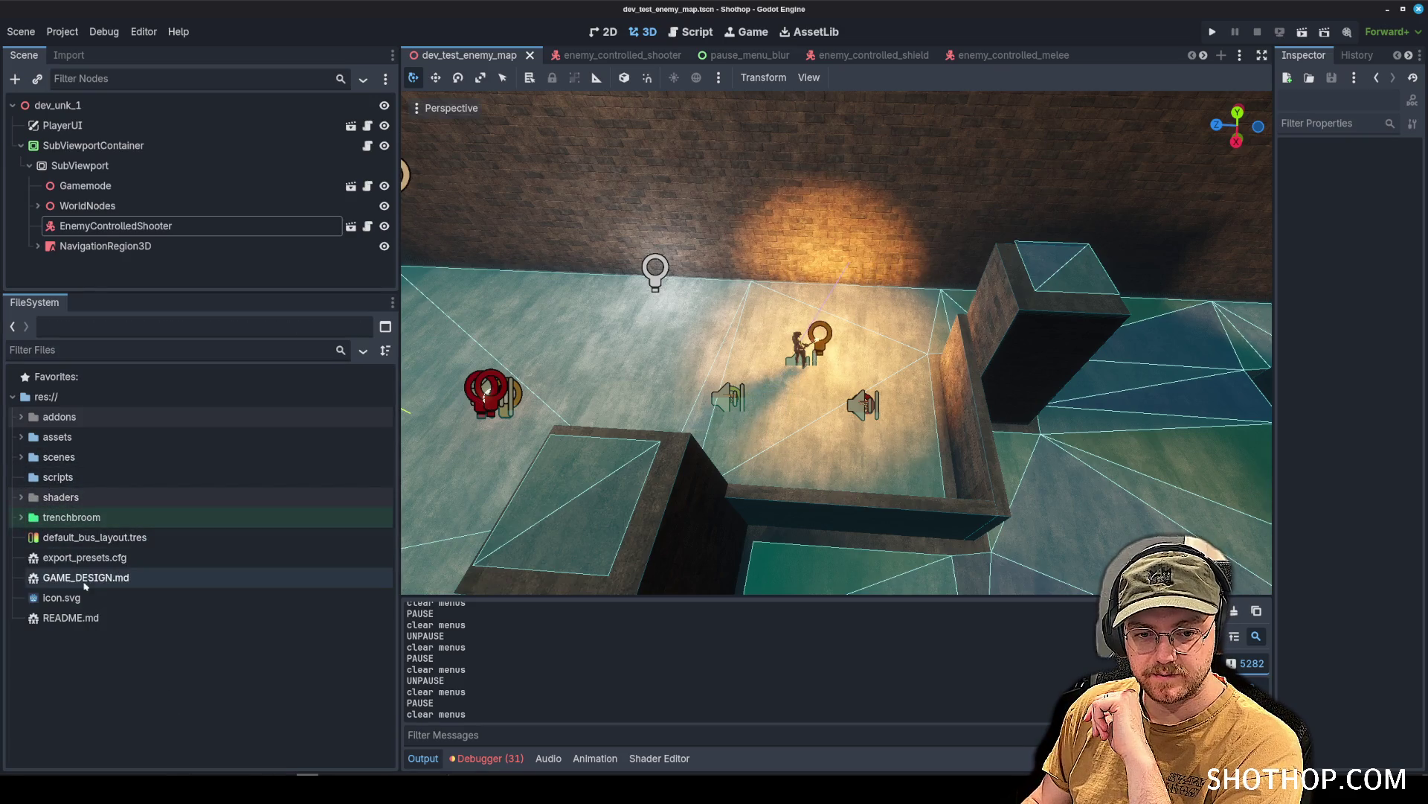
click(19, 458)
click(38, 537)
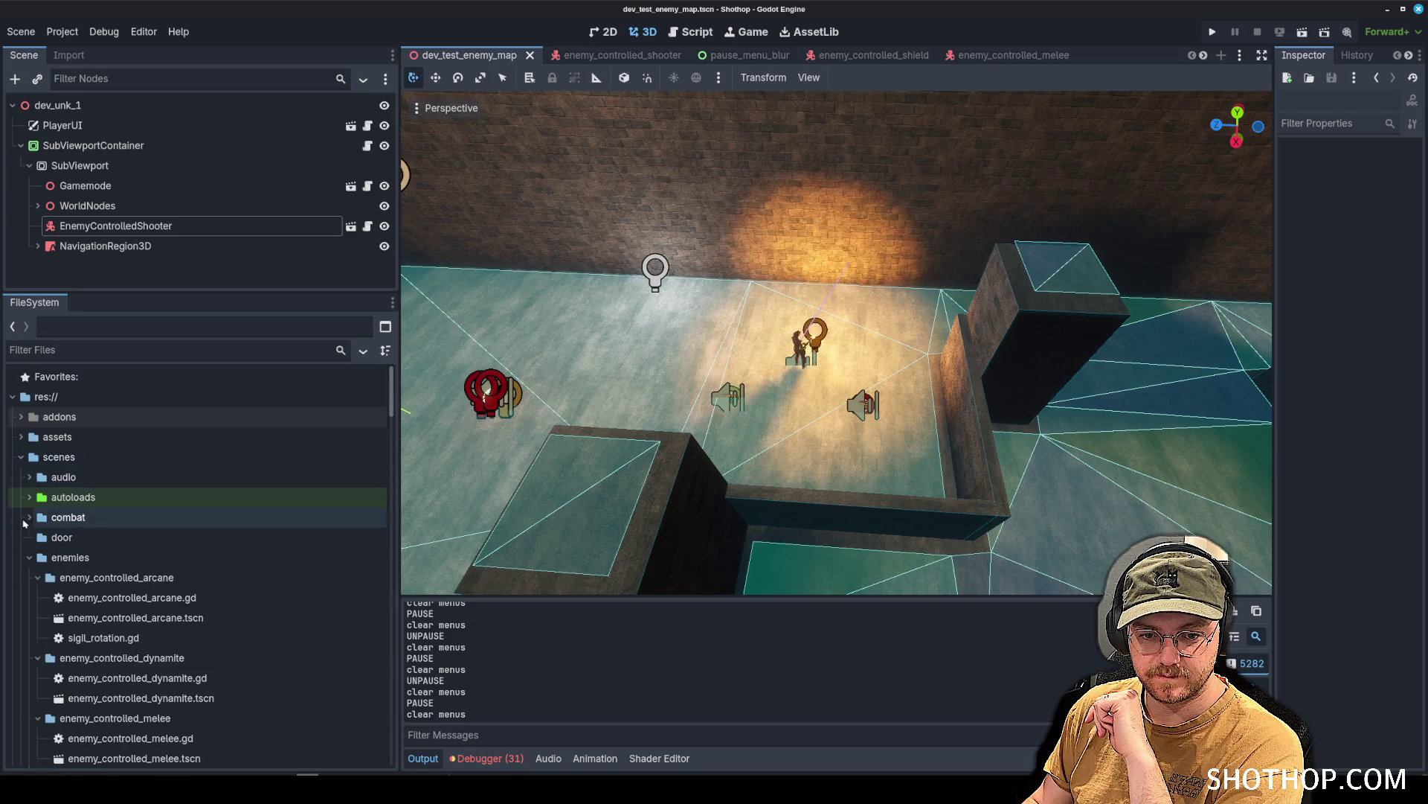
click(21, 457)
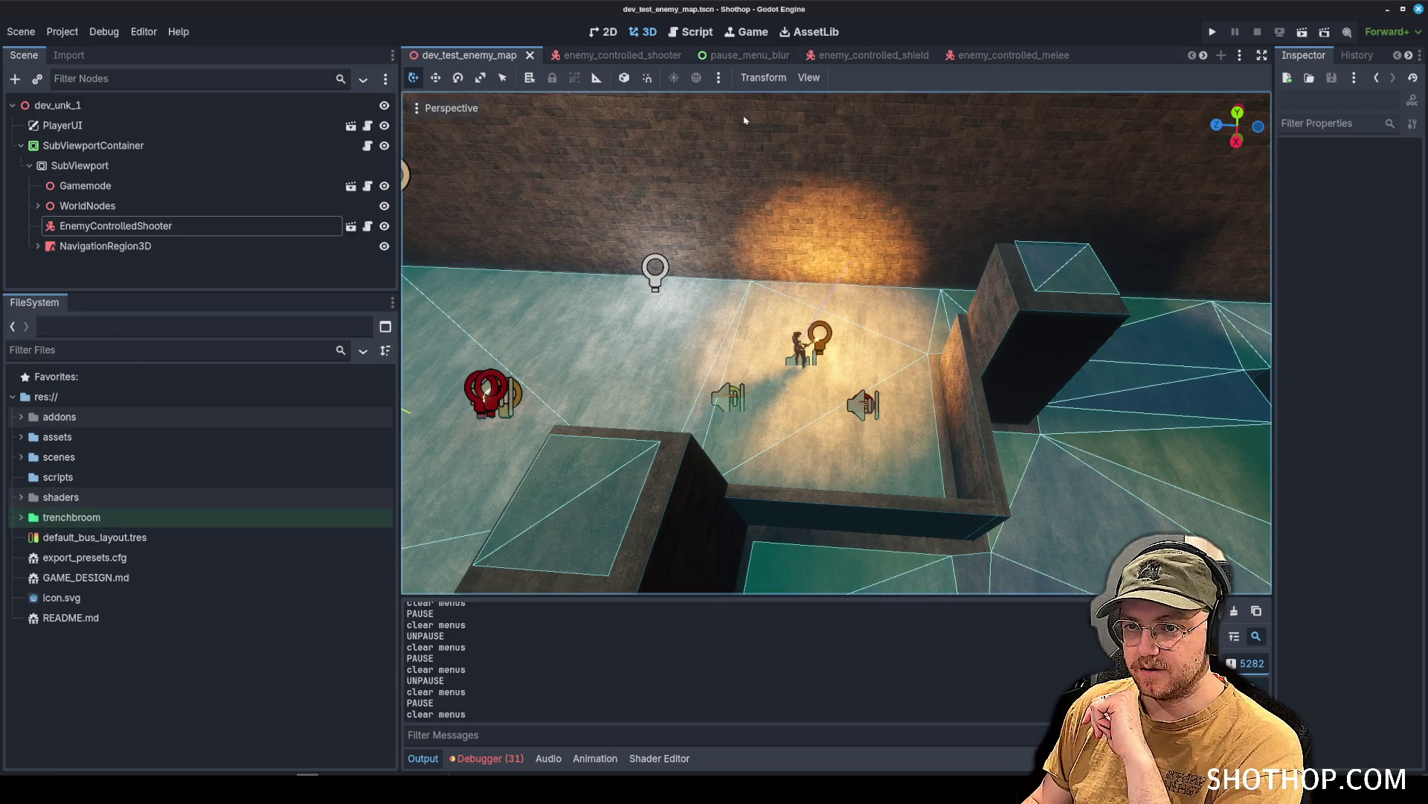
click(130, 343)
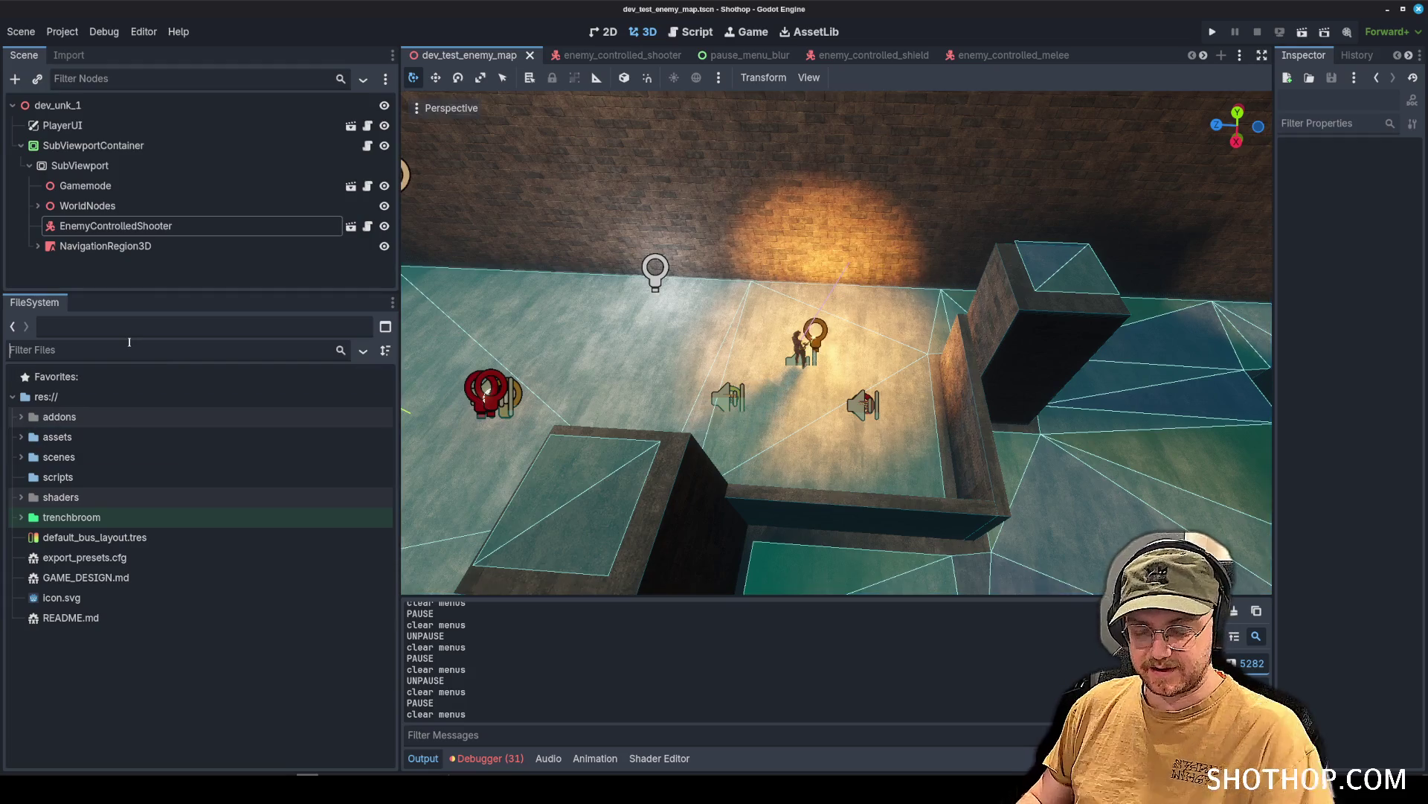
click(690, 31)
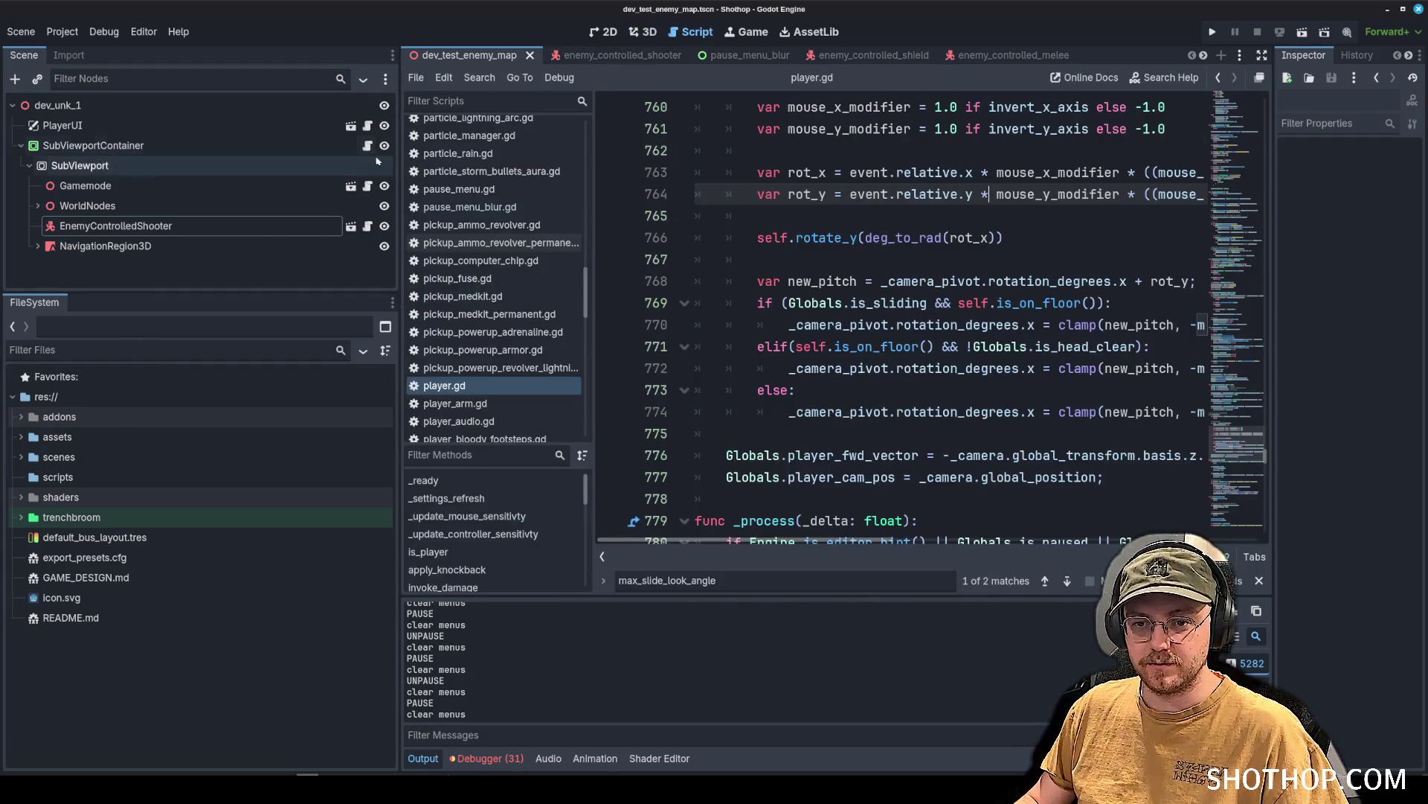
Widen the code area and open event_bus.gd from the script list.
drag(398, 159, 270, 170)
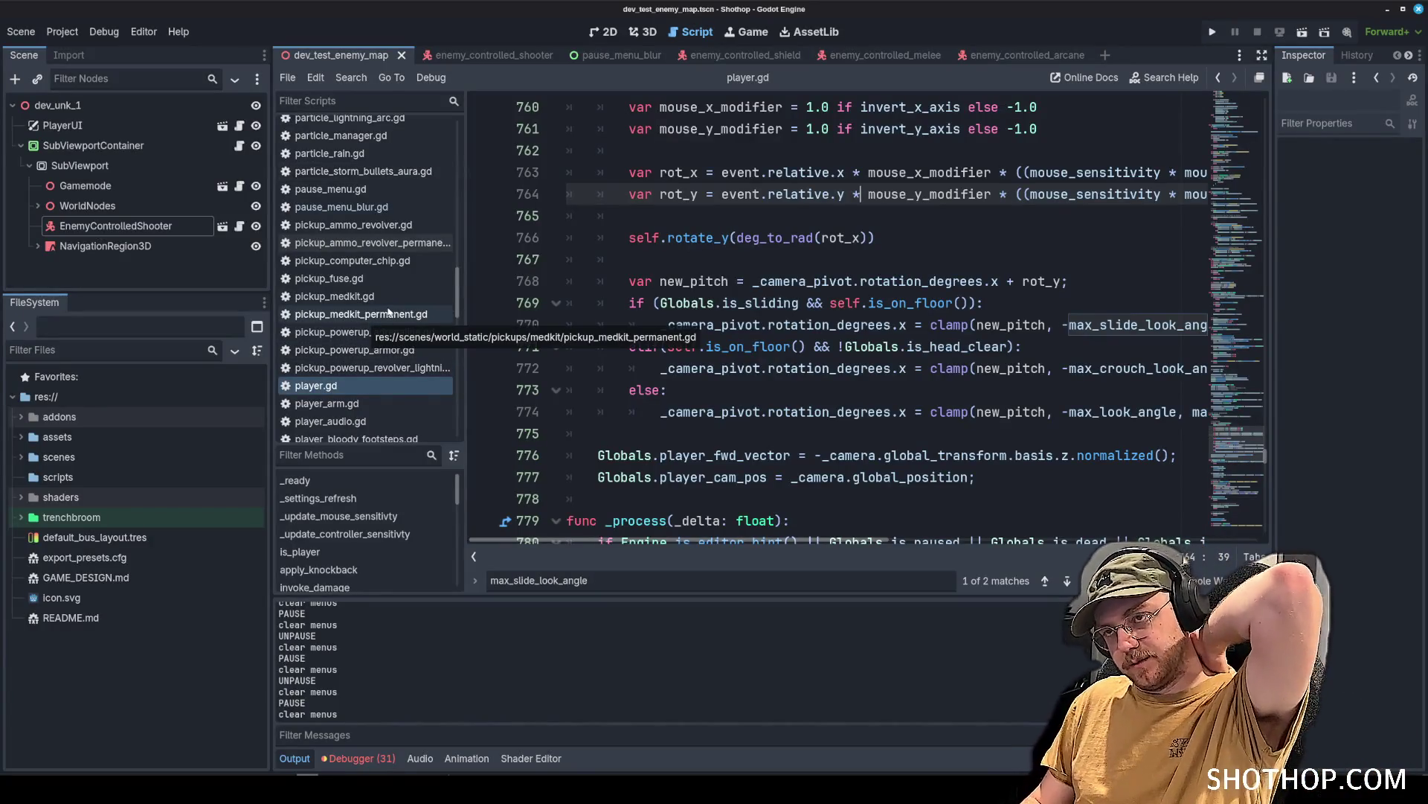
scroll(393, 317, up, 15)
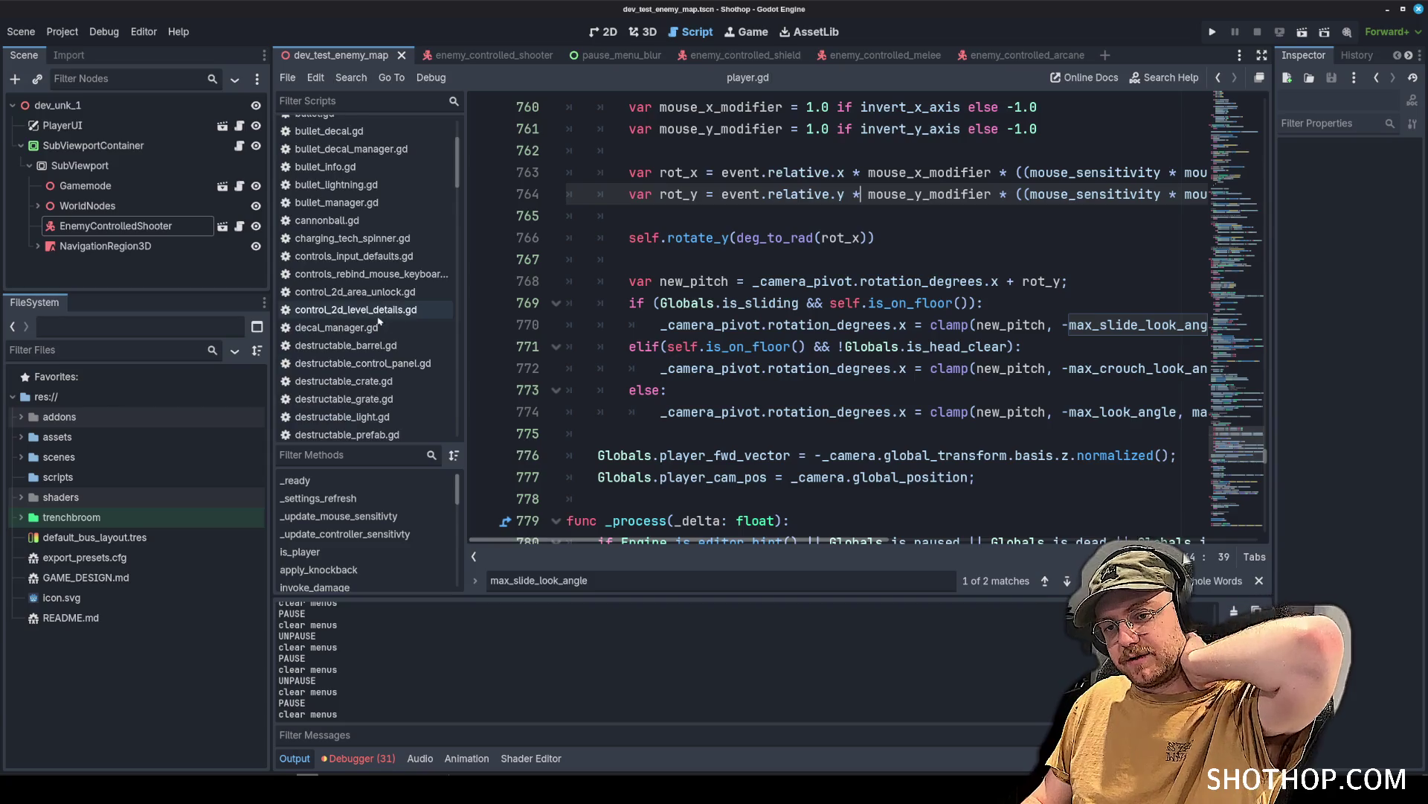
scroll(376, 316, down, 6)
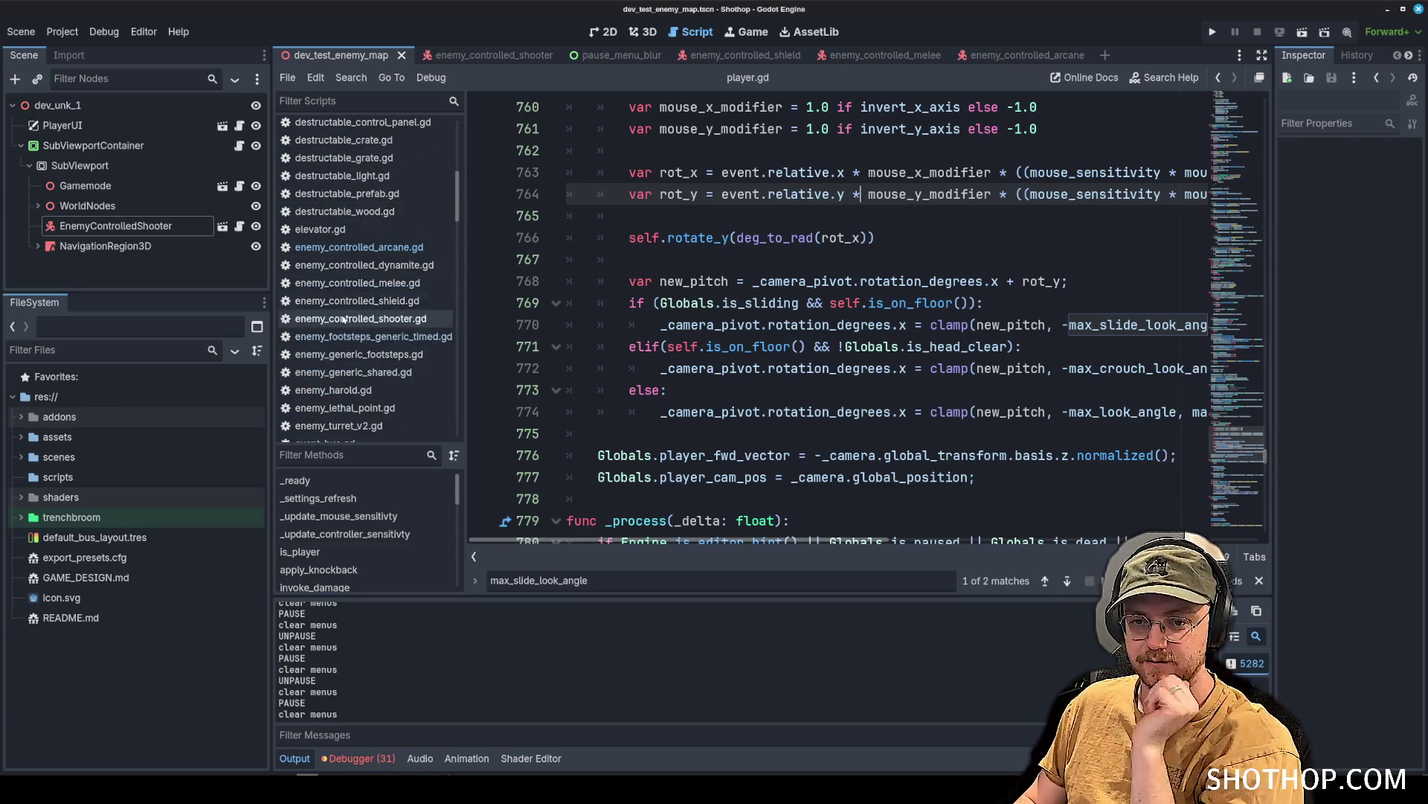
click(343, 317)
click(320, 229)
scroll(342, 290, down, 3)
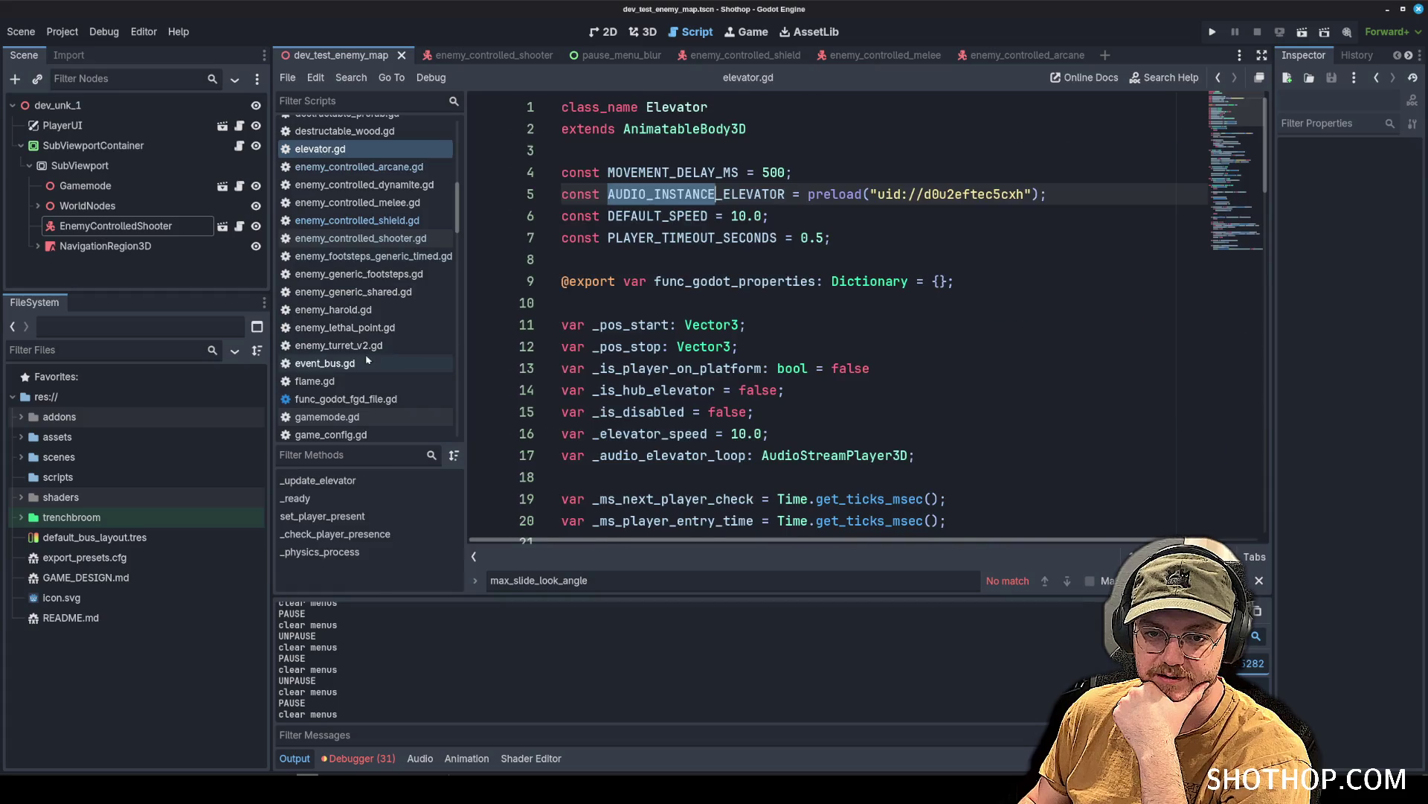
click(367, 362)
scroll(863, 319, up, 10)
Step through the 'damag' matches in event_bus.gd, then open enemy_controlled_shooter.gd.
key(ctrl+f)
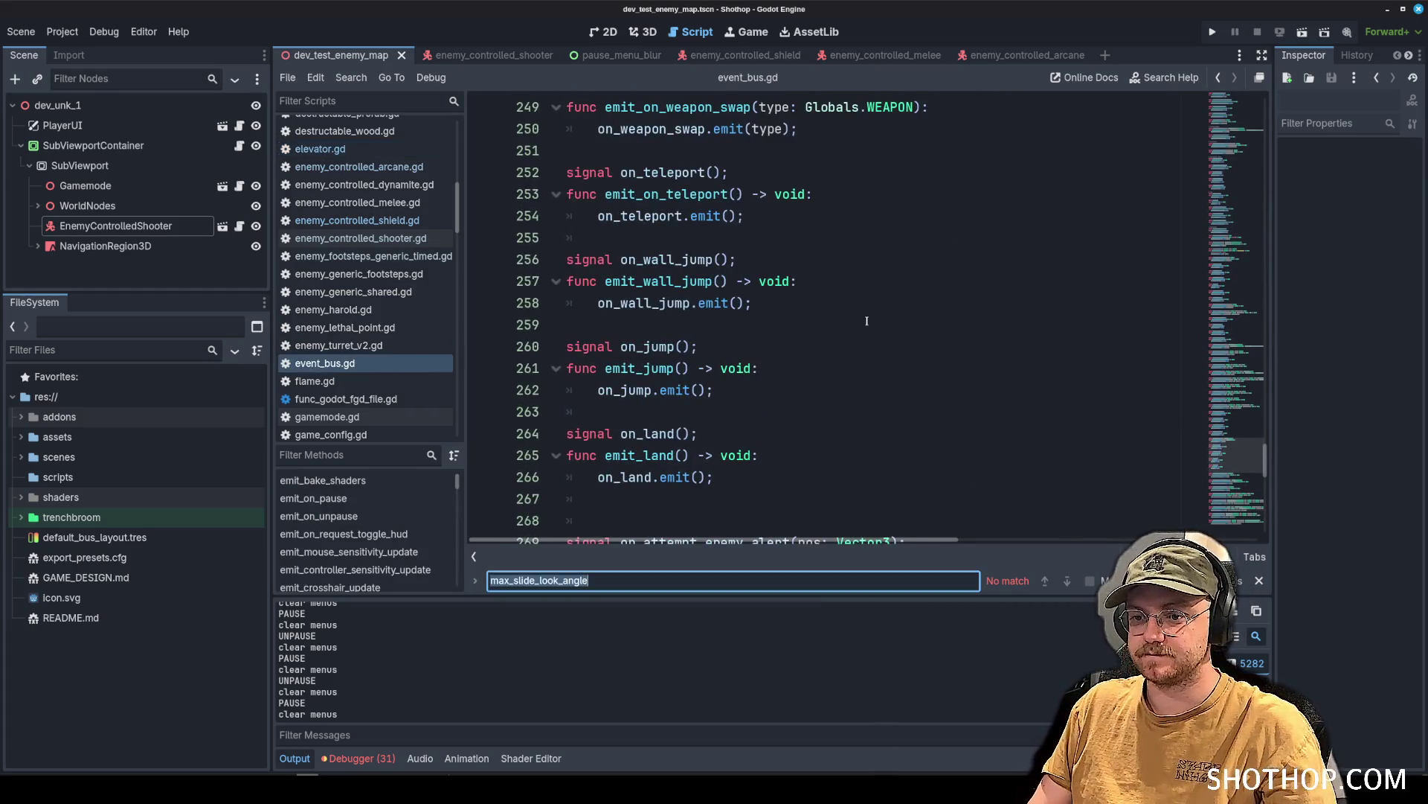
text(damag)
key(Return)
key(Return)
key(Return)
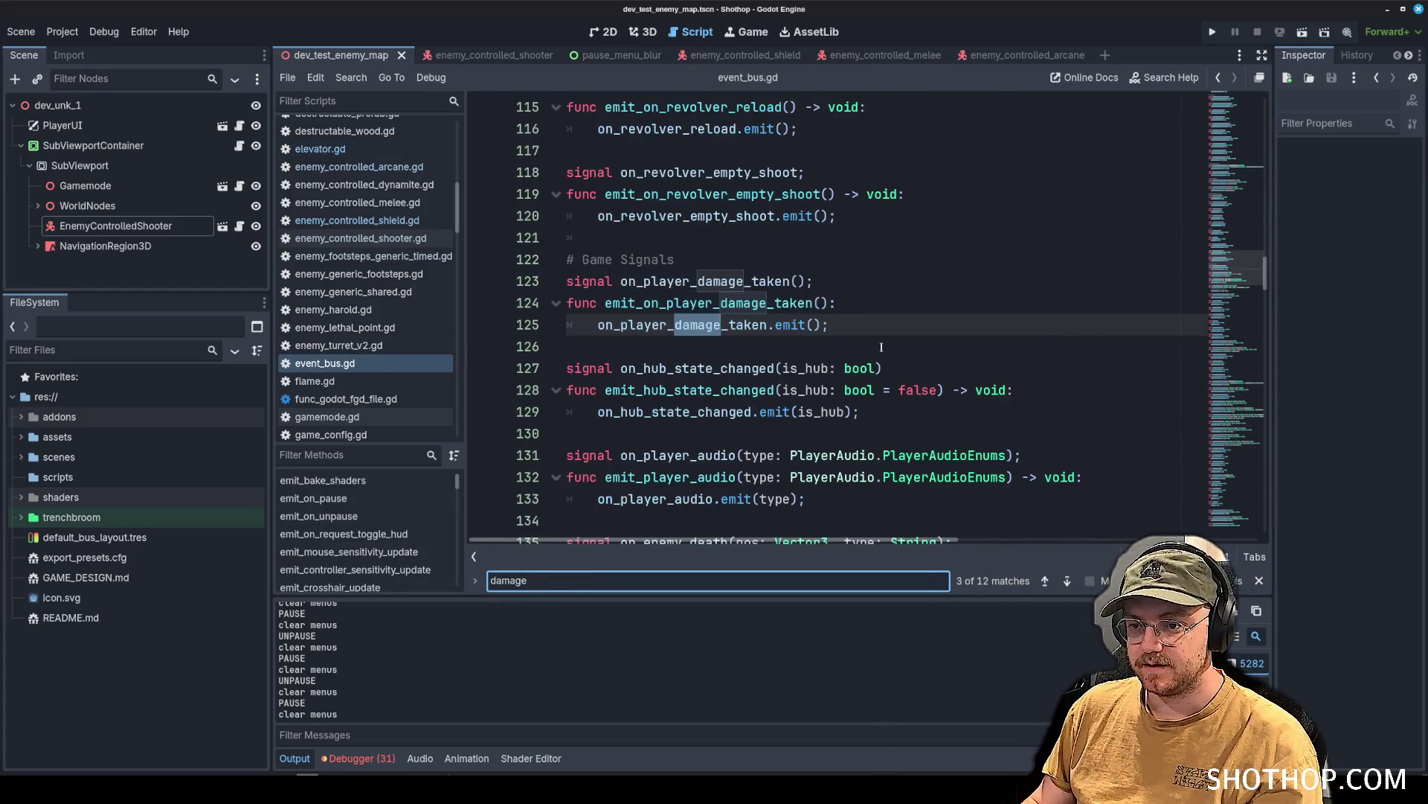
key(Return)
key(Return)
key(Return)
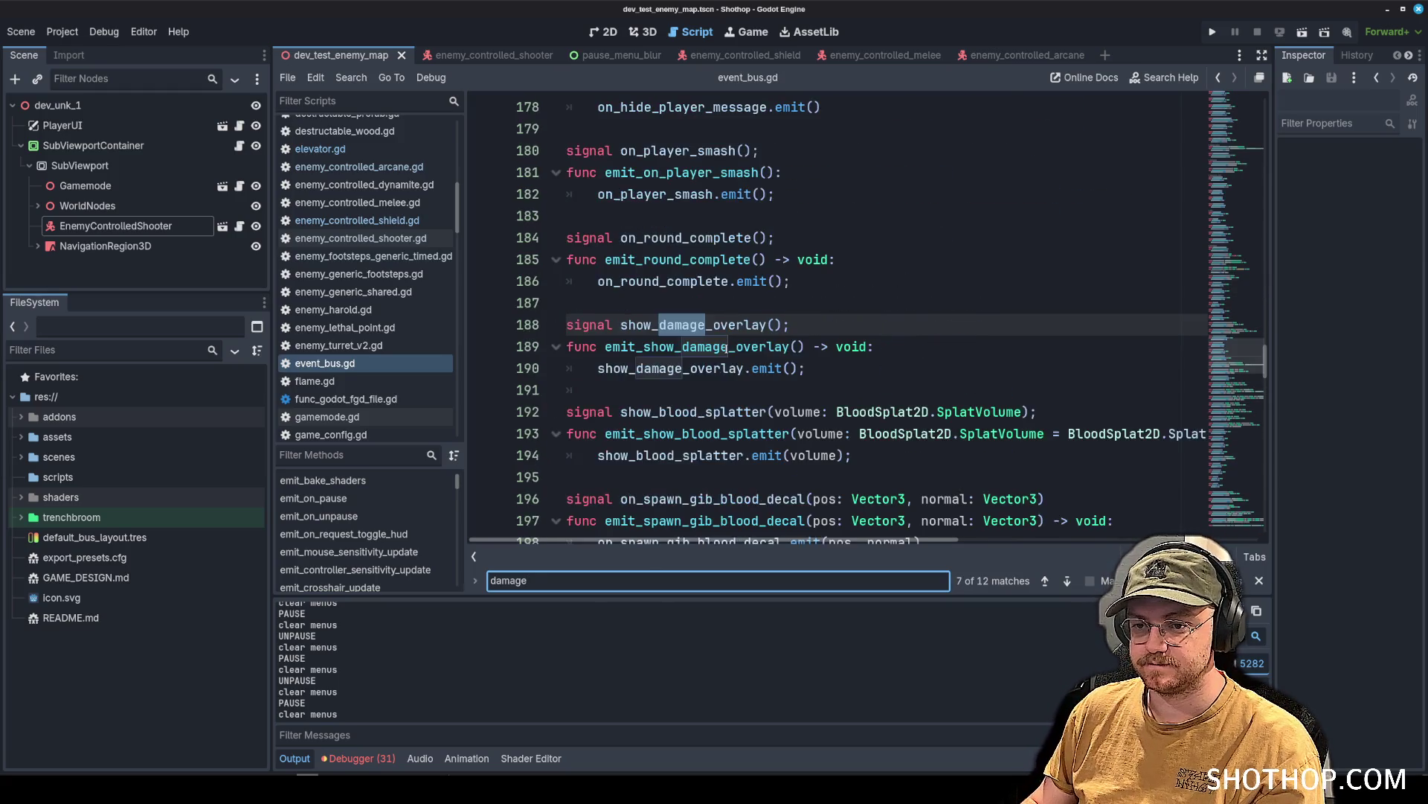
key(Return)
key(Return)
key(Return)
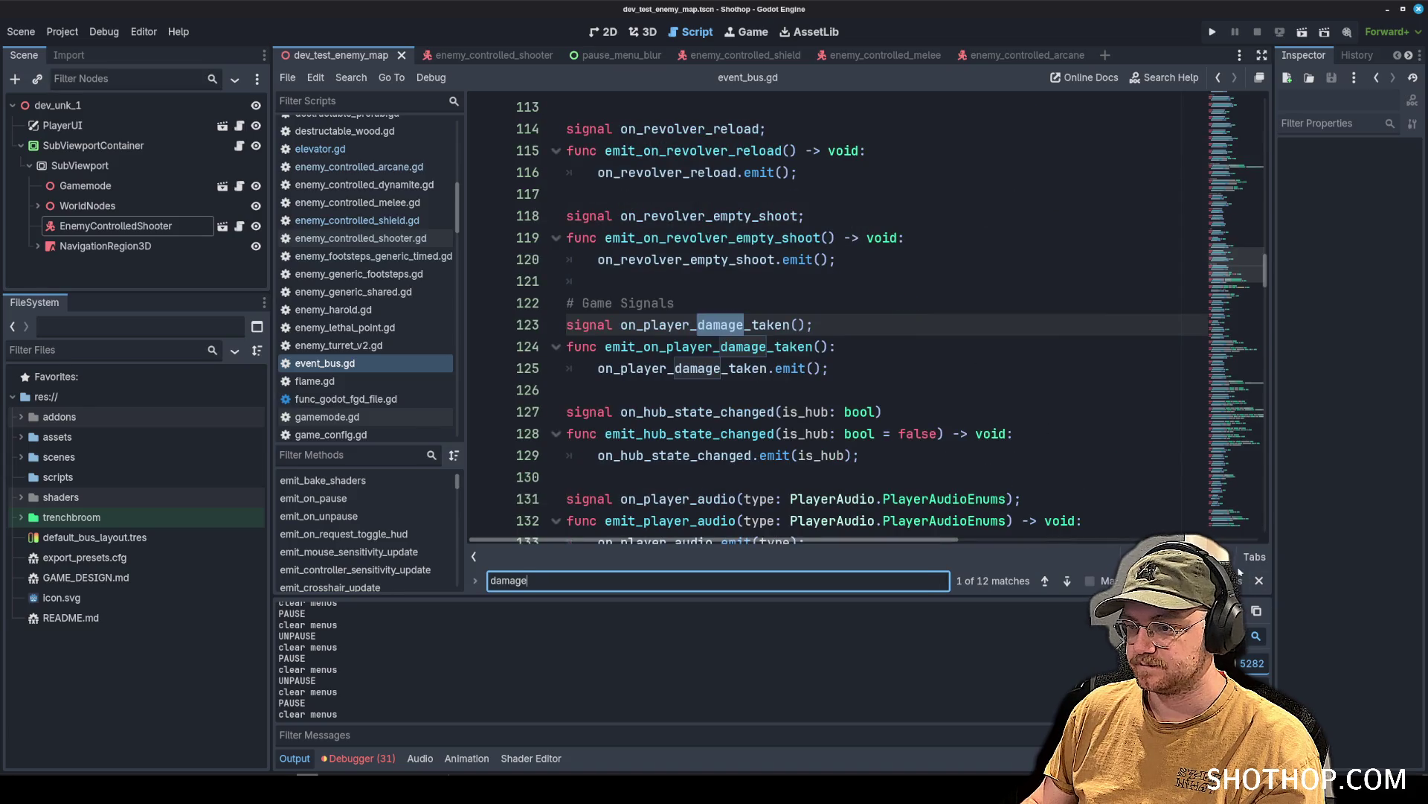
key(Escape)
scroll(402, 298, up, 3)
click(401, 319)
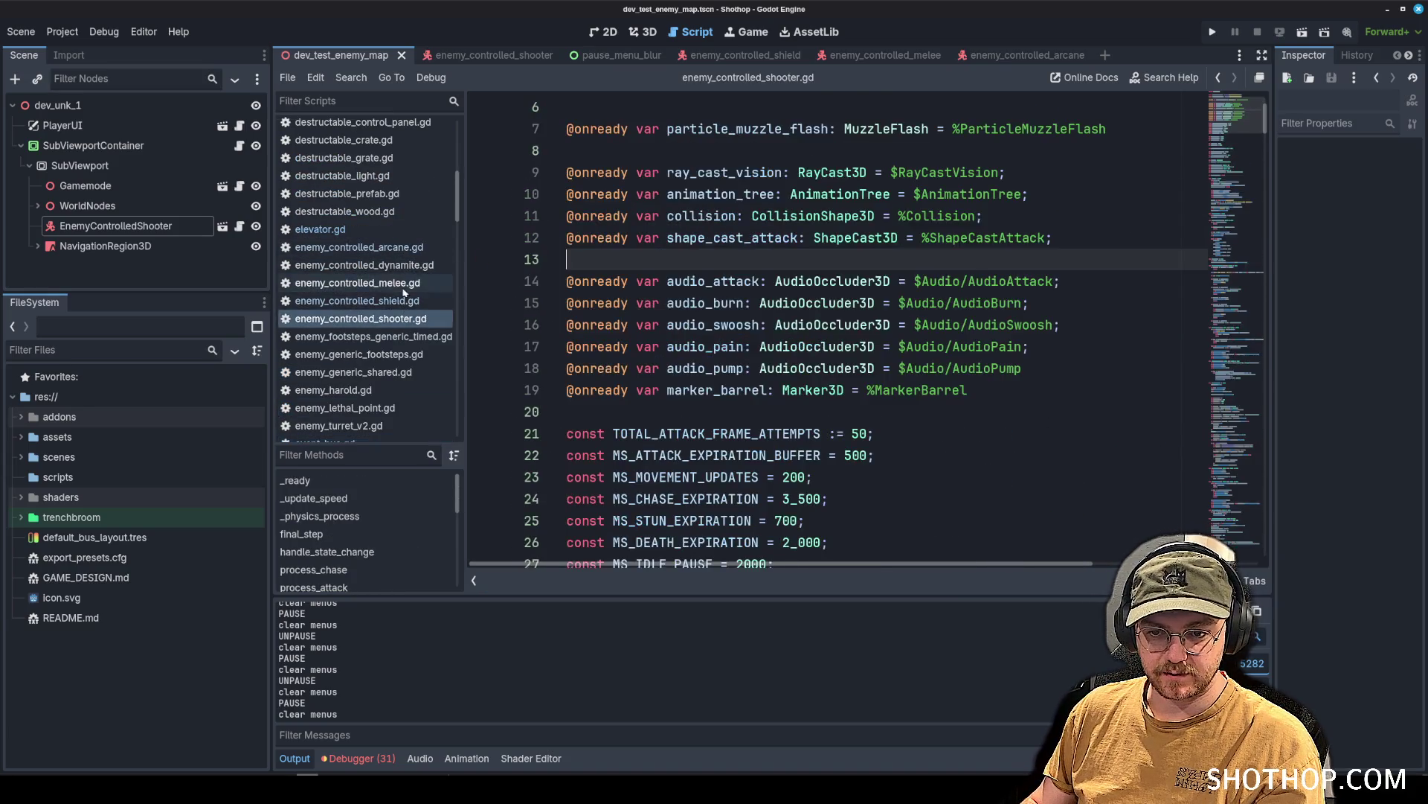
Browse the enemy scripts and open enemy_generic_shared.gd around line 114.
click(357, 265)
click(357, 247)
click(353, 372)
click(836, 344)
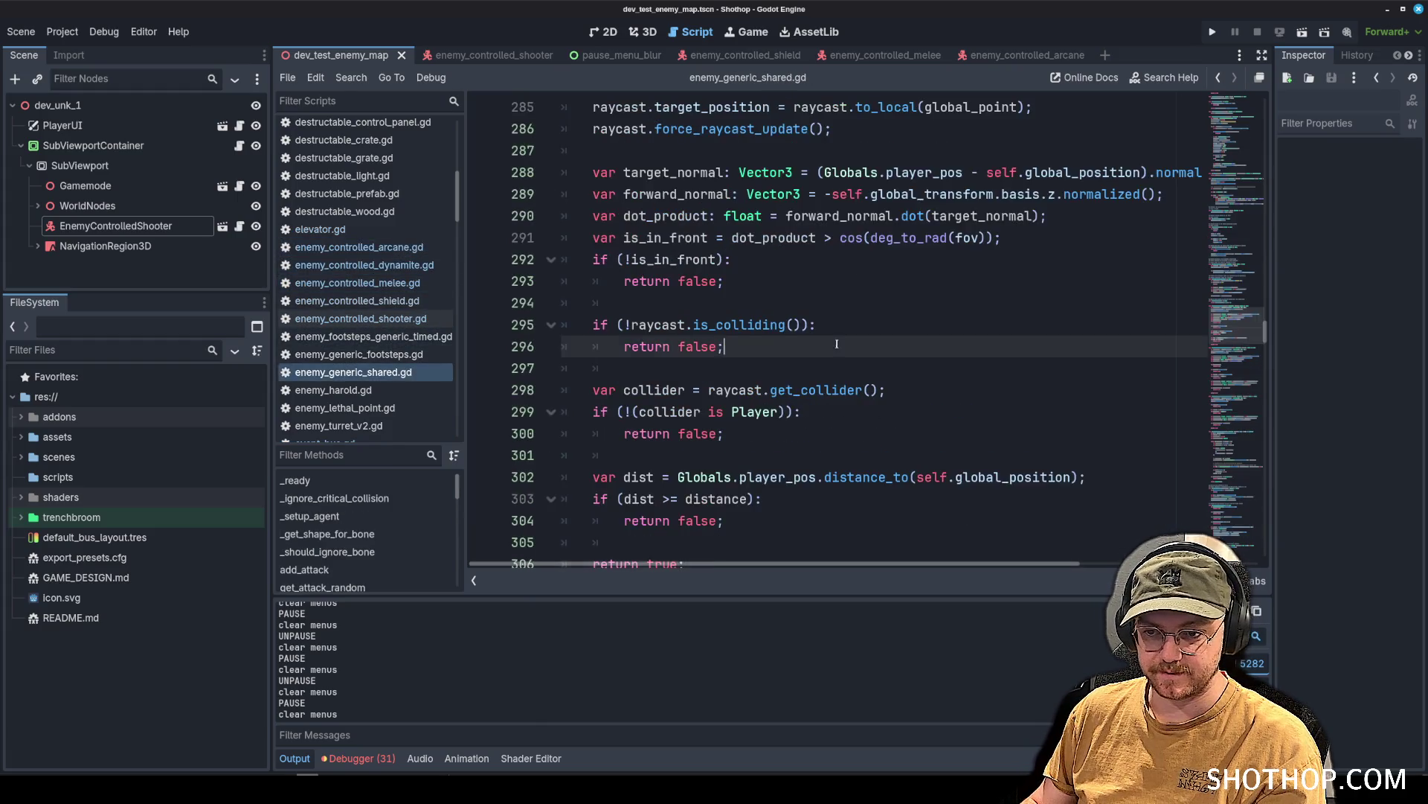
scroll(836, 344, up, 20)
click(932, 289)
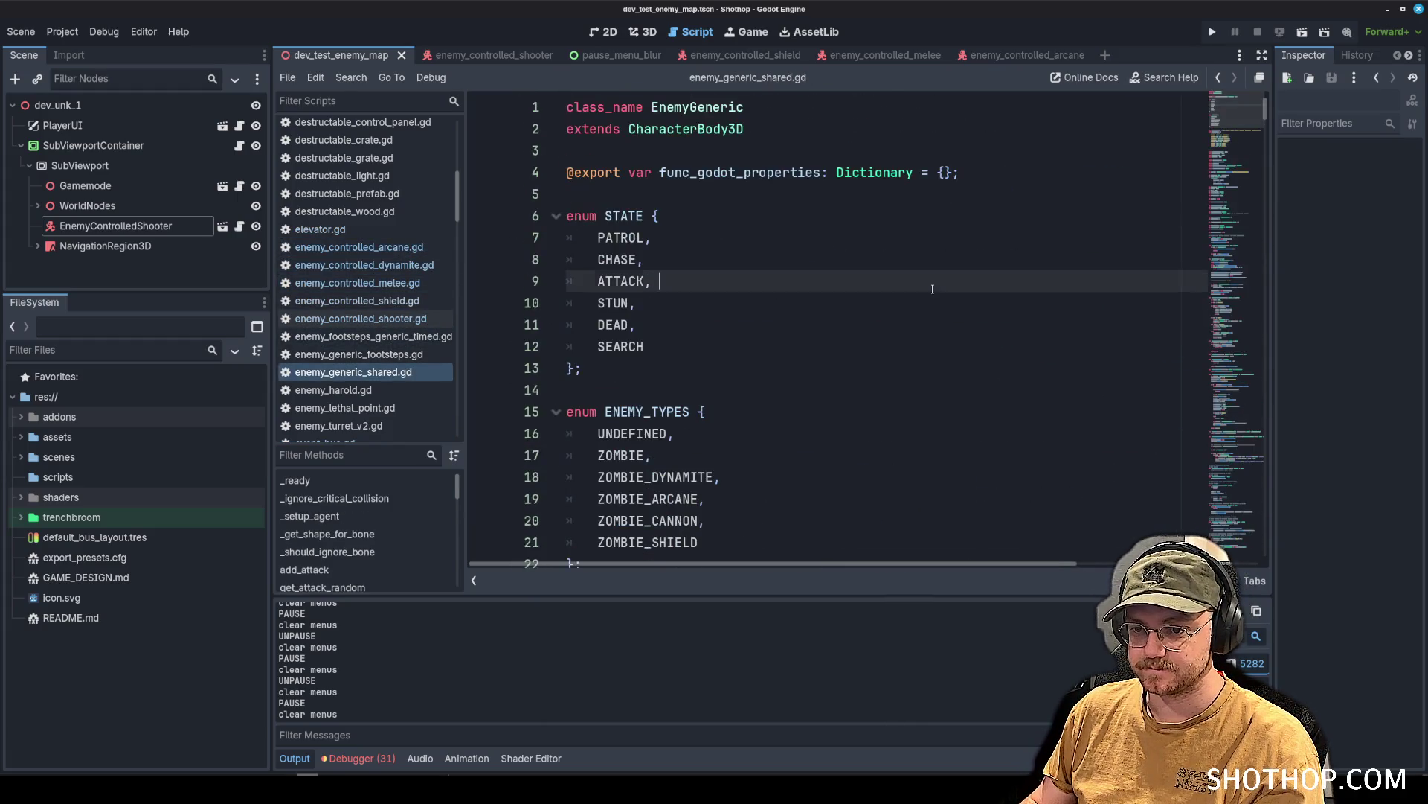
scroll(932, 289, down, 18)
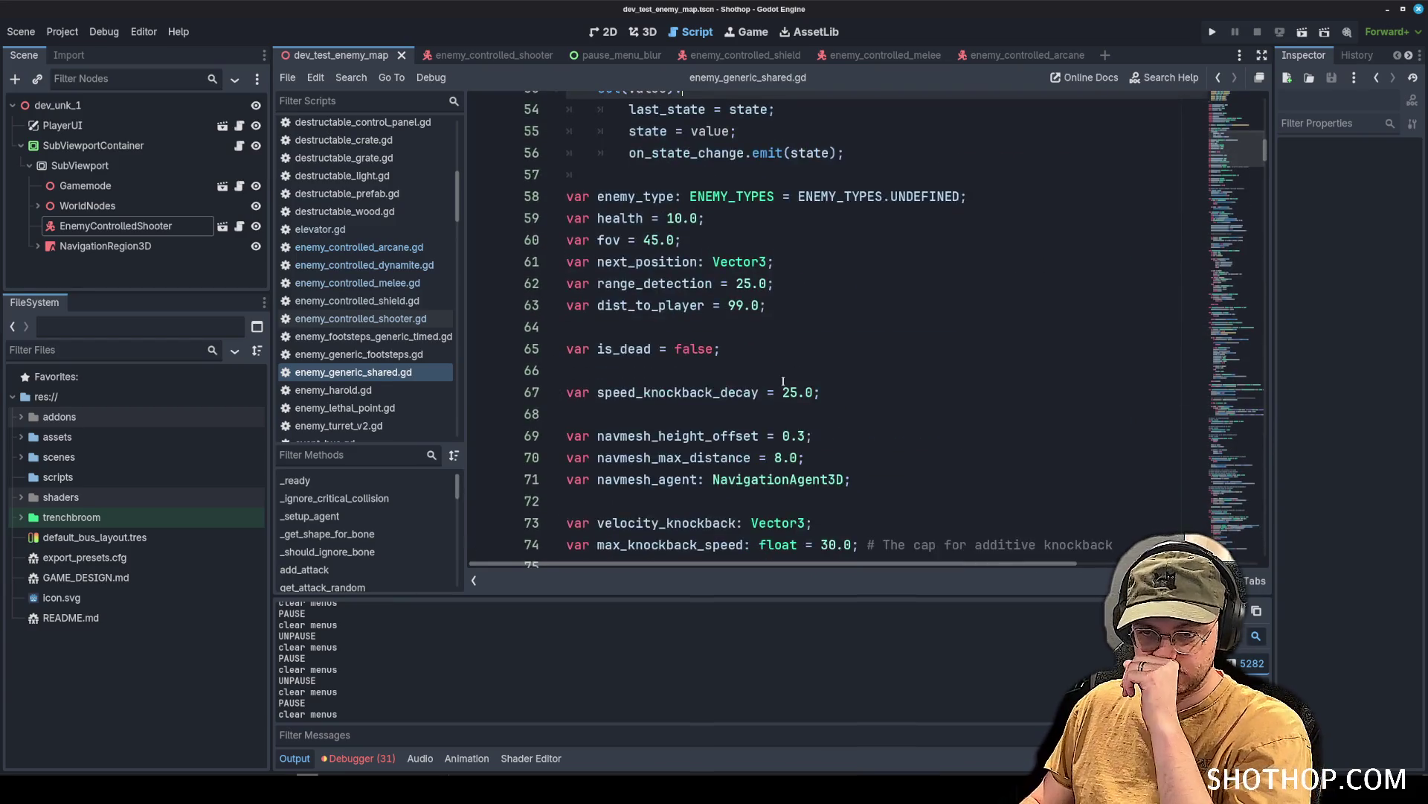
scroll(782, 382, down, 11)
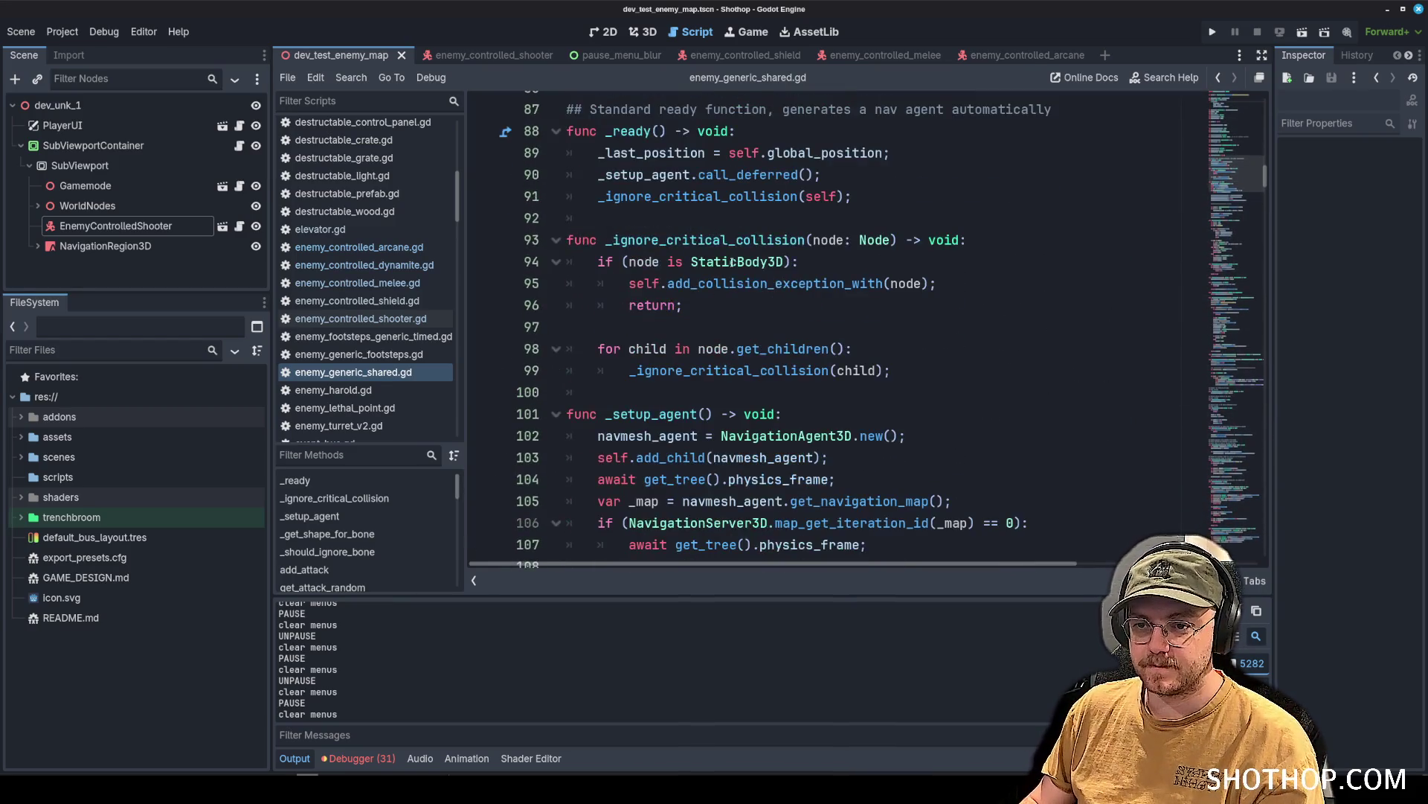
scroll(819, 253, down, 8)
click(1006, 178)
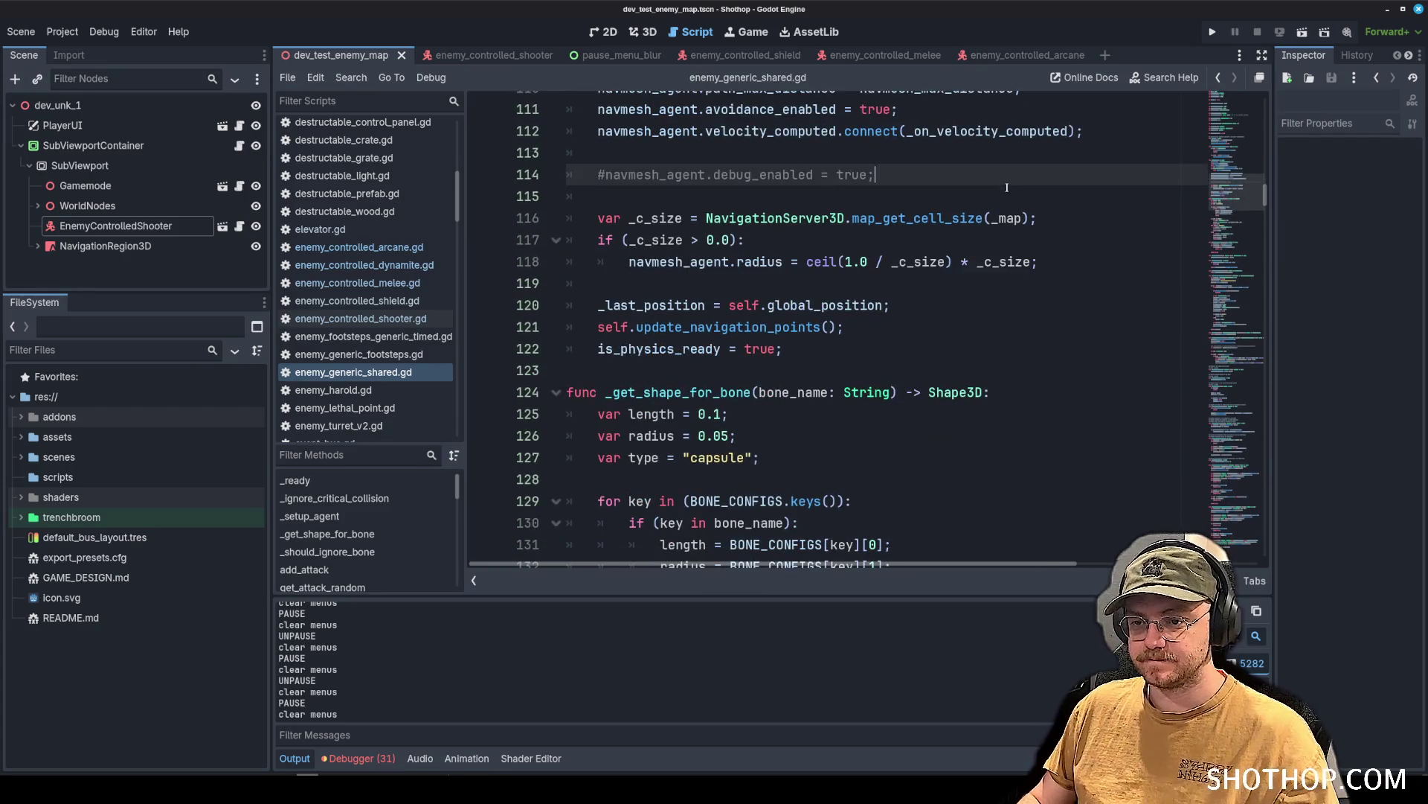
Find invoke_damage by searching 'invoke_damage' and place the caret in its parameter list.
key(ctrl+f)
text(invoke_damage)
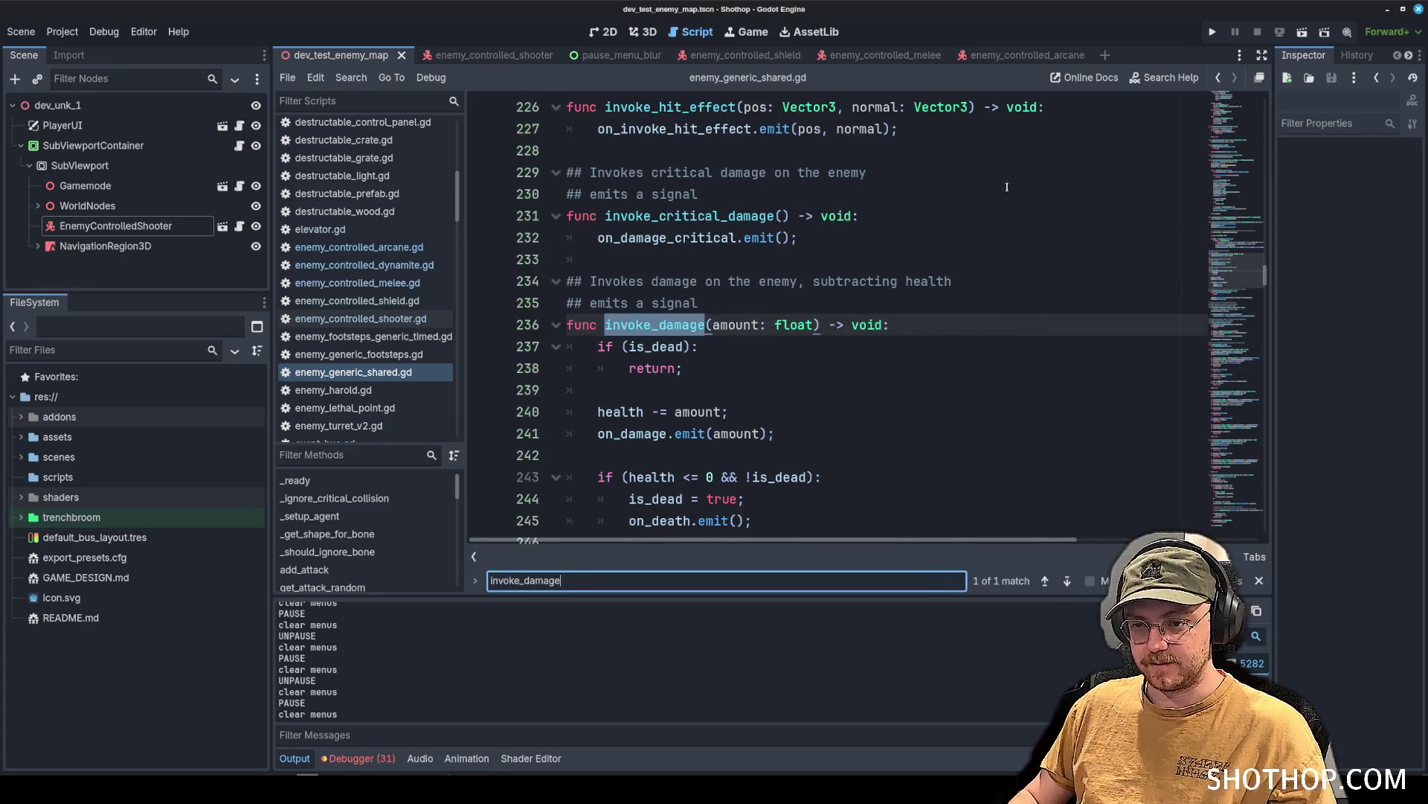
scroll(1006, 187, down, 2)
click(809, 194)
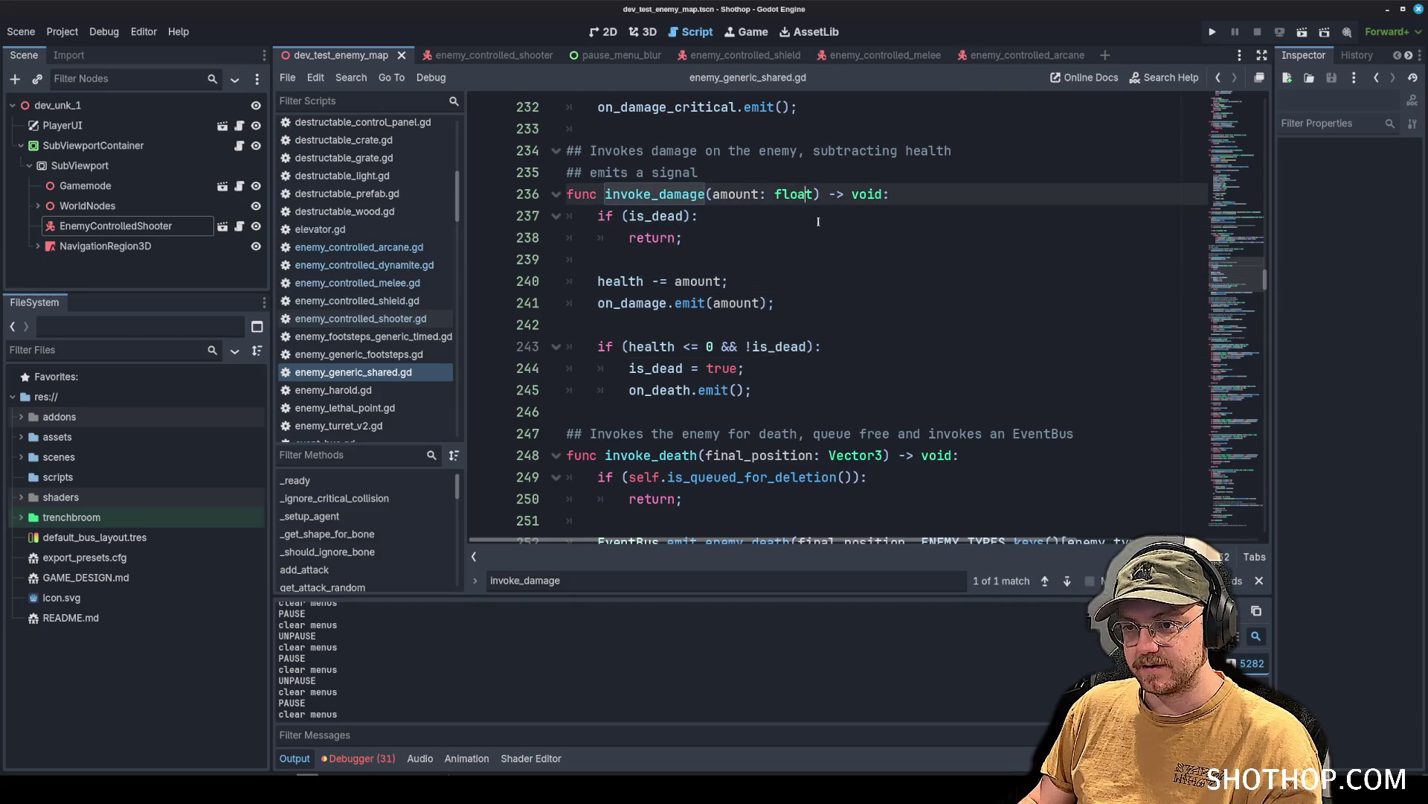
key(Left)
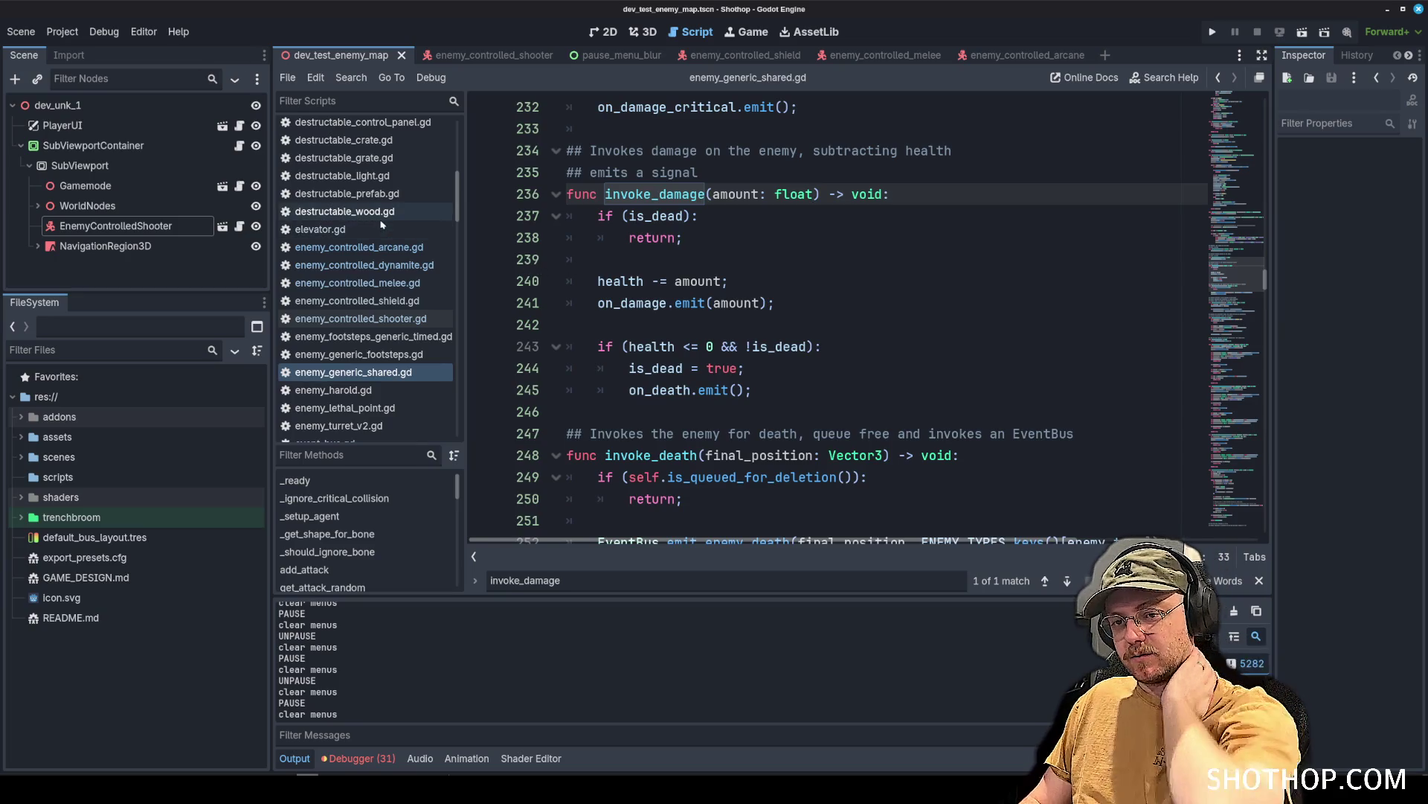
scroll(364, 268, up, 3)
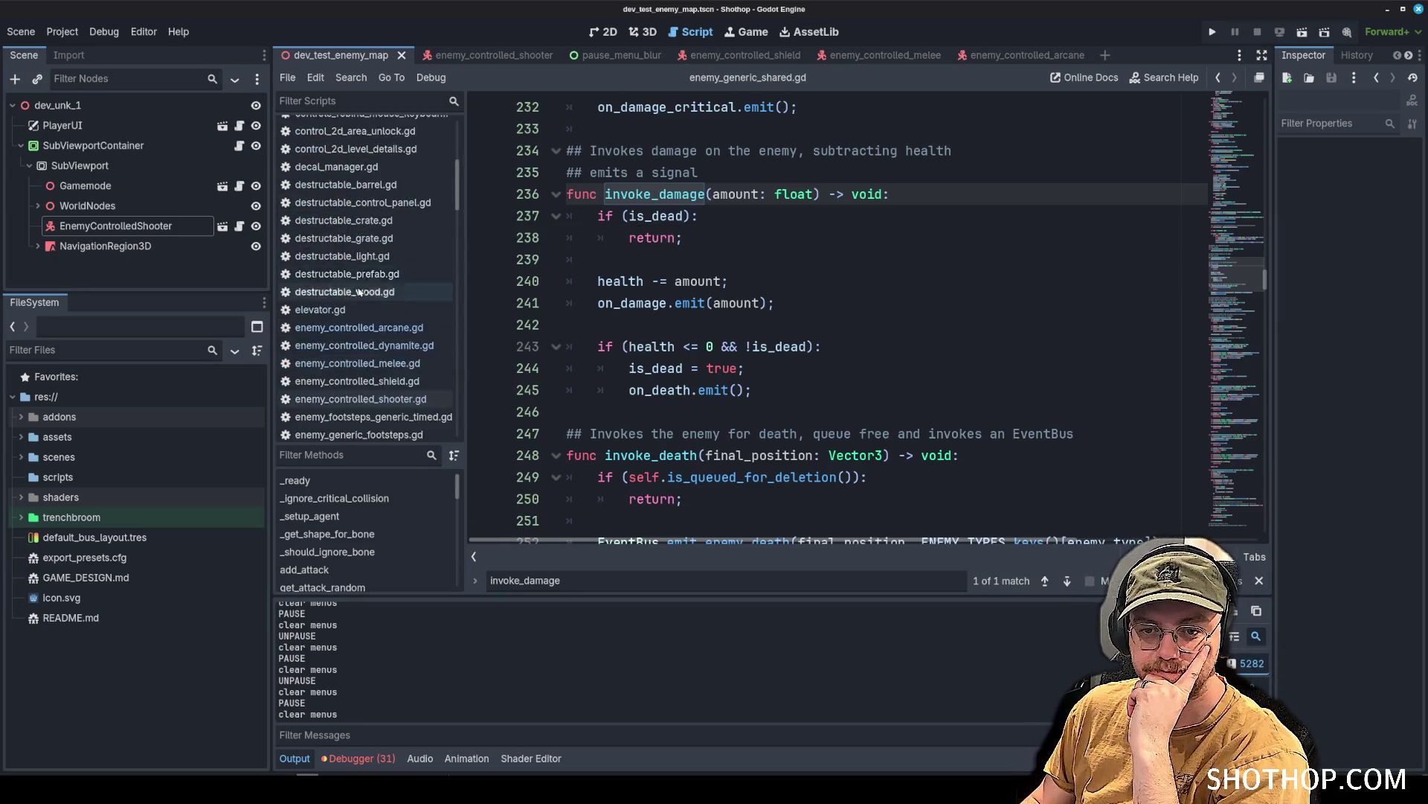
scroll(359, 292, down, 15)
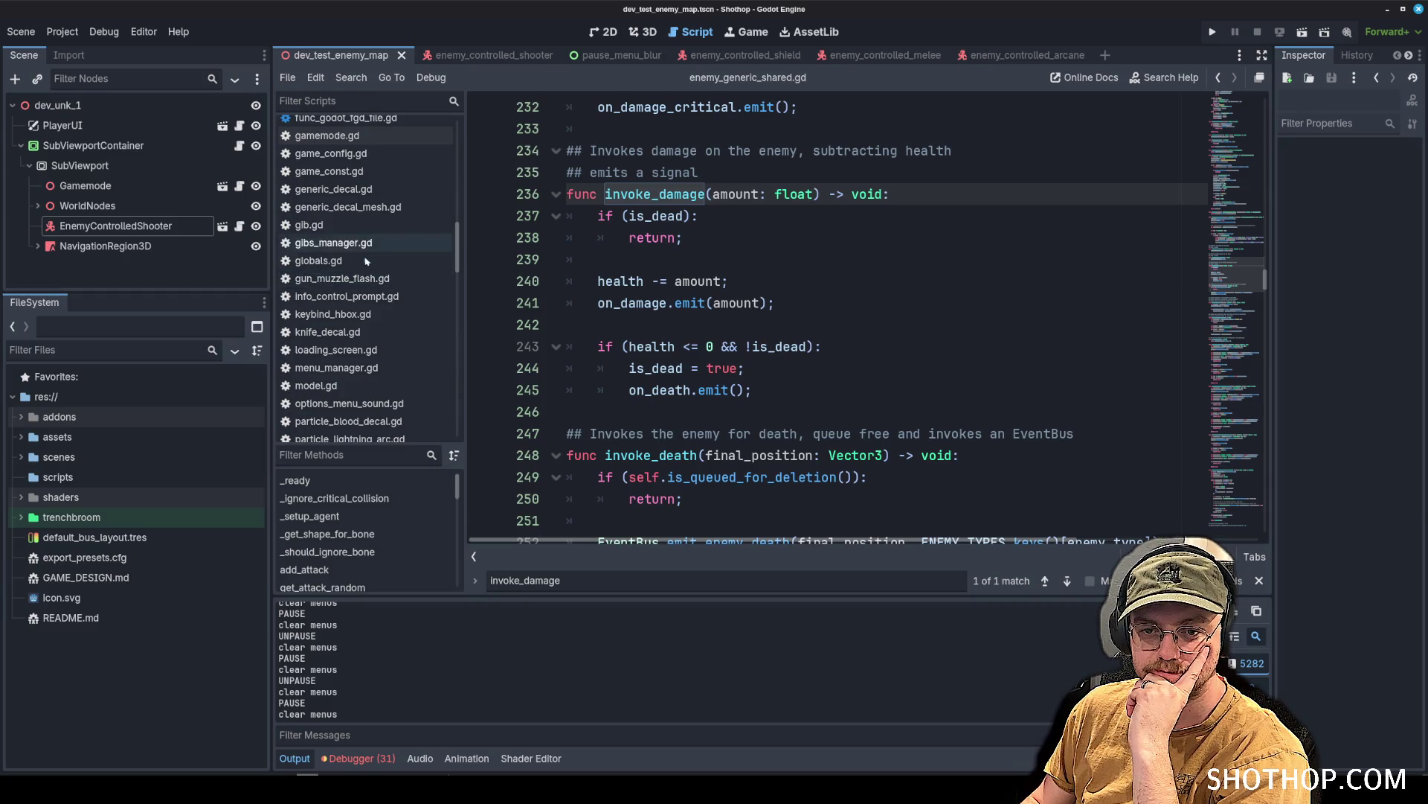
Open globals.gd with the caret placed after the WEAPON enum.
click(365, 261)
click(925, 288)
scroll(1233, 223, up, 20)
click(756, 303)
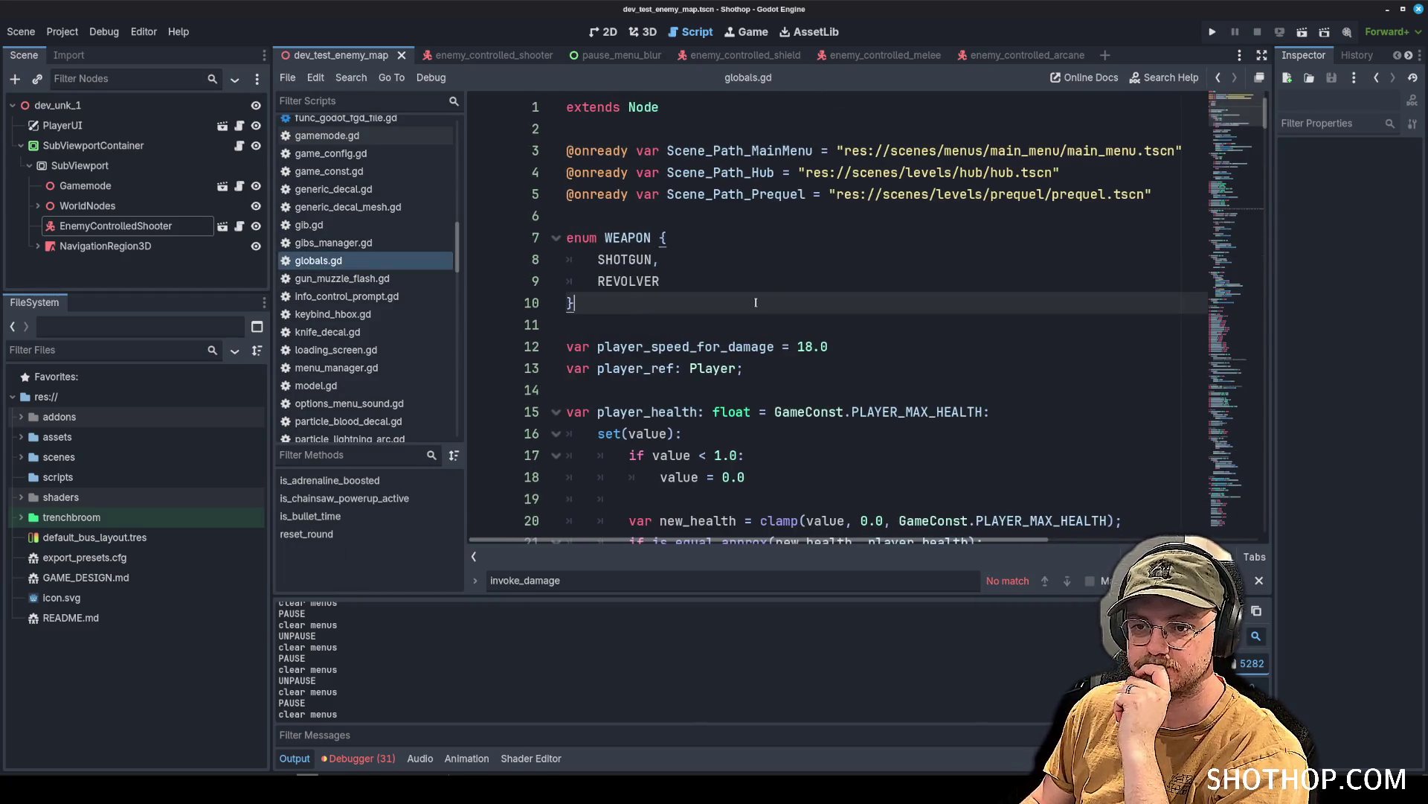
Type a WEAPON_DAMAGE_TYPE enum with SHOTGUN_MELEE, SHOTGUN and REVOLVER entries, and save.
key(Return)
key(Return)
text(enum WEAPON_DAMAGE_TYPE)
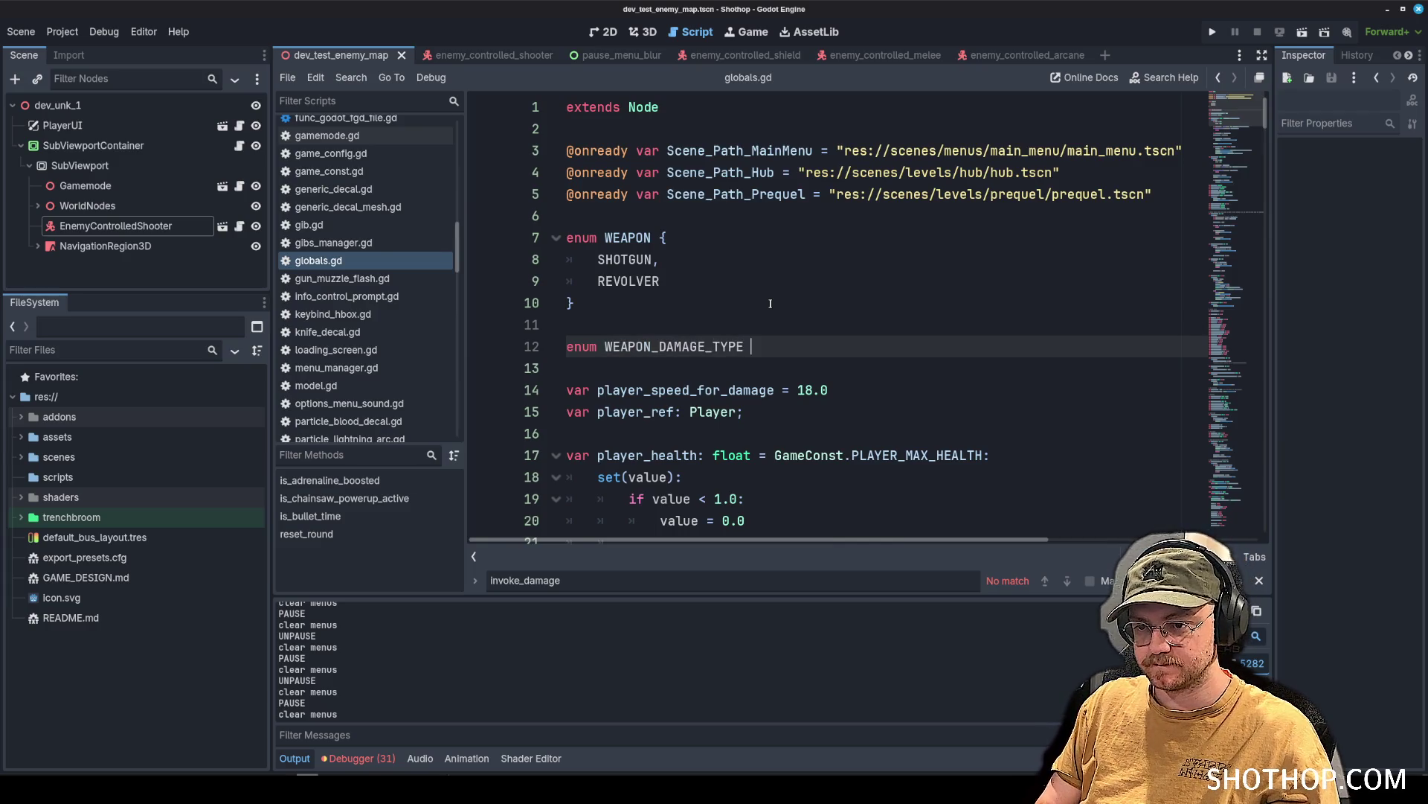
text({)
key(Return)
text(SHOTGUN_MELEE,)
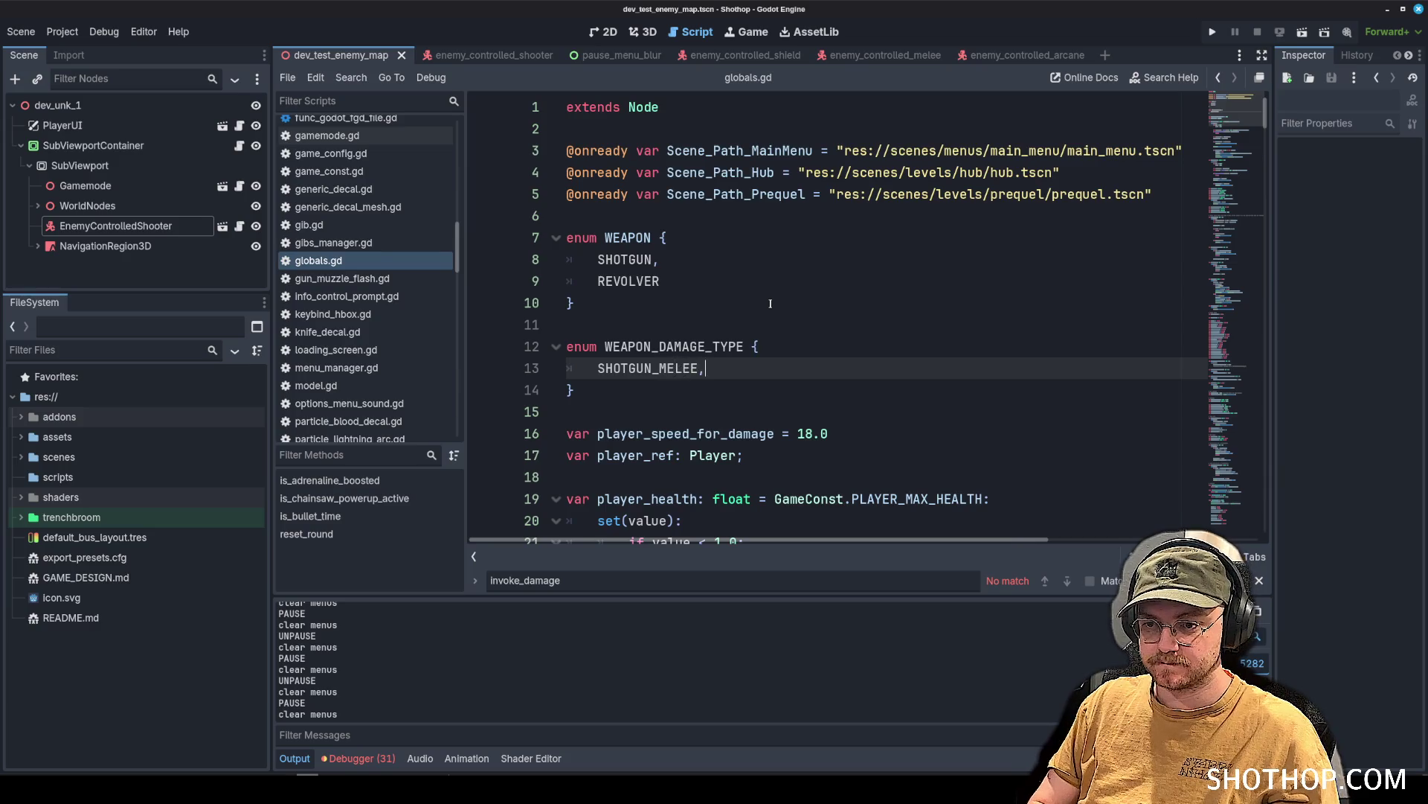
key(Return)
text(SHOTGUN,)
key(Return)
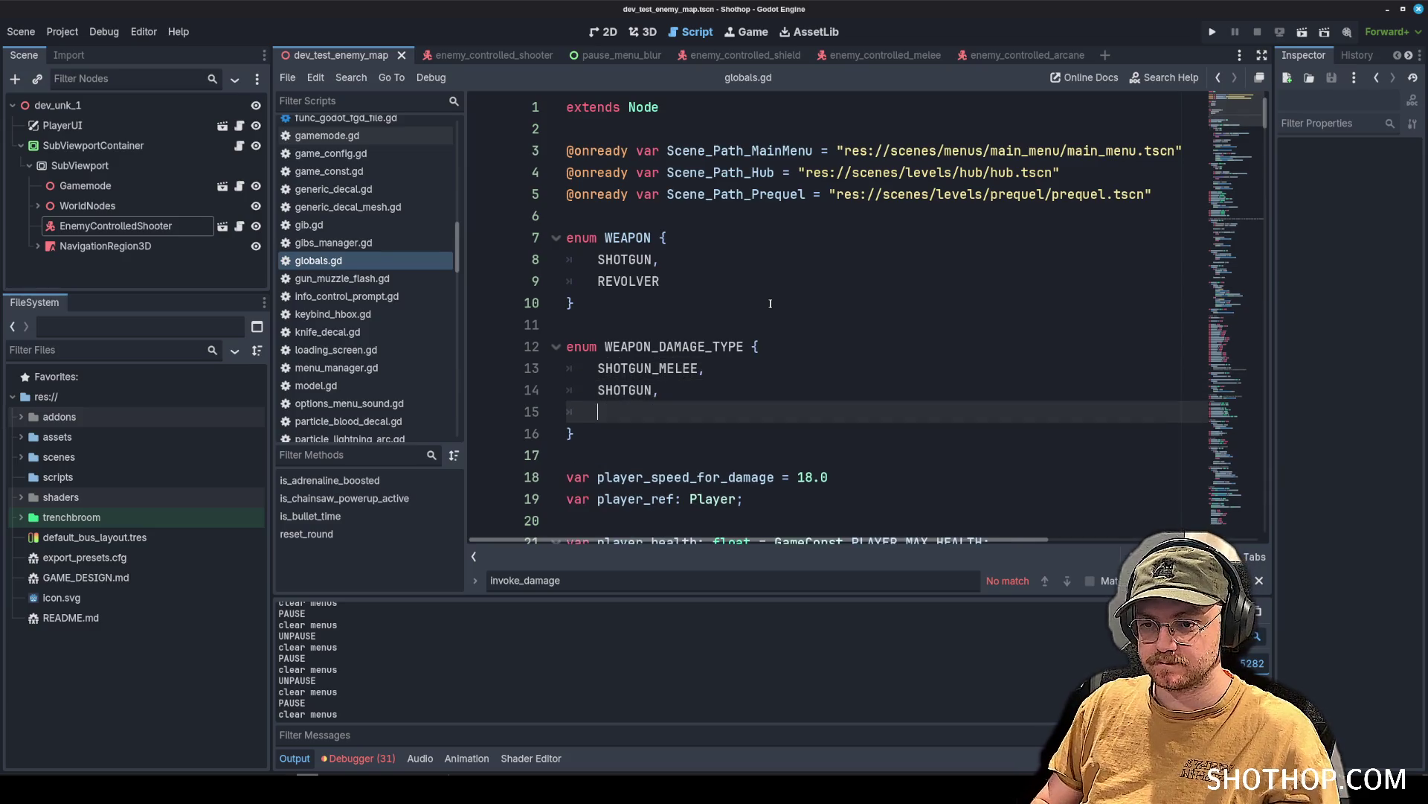
scroll(794, 303, down, 1)
text(REVOLVER)
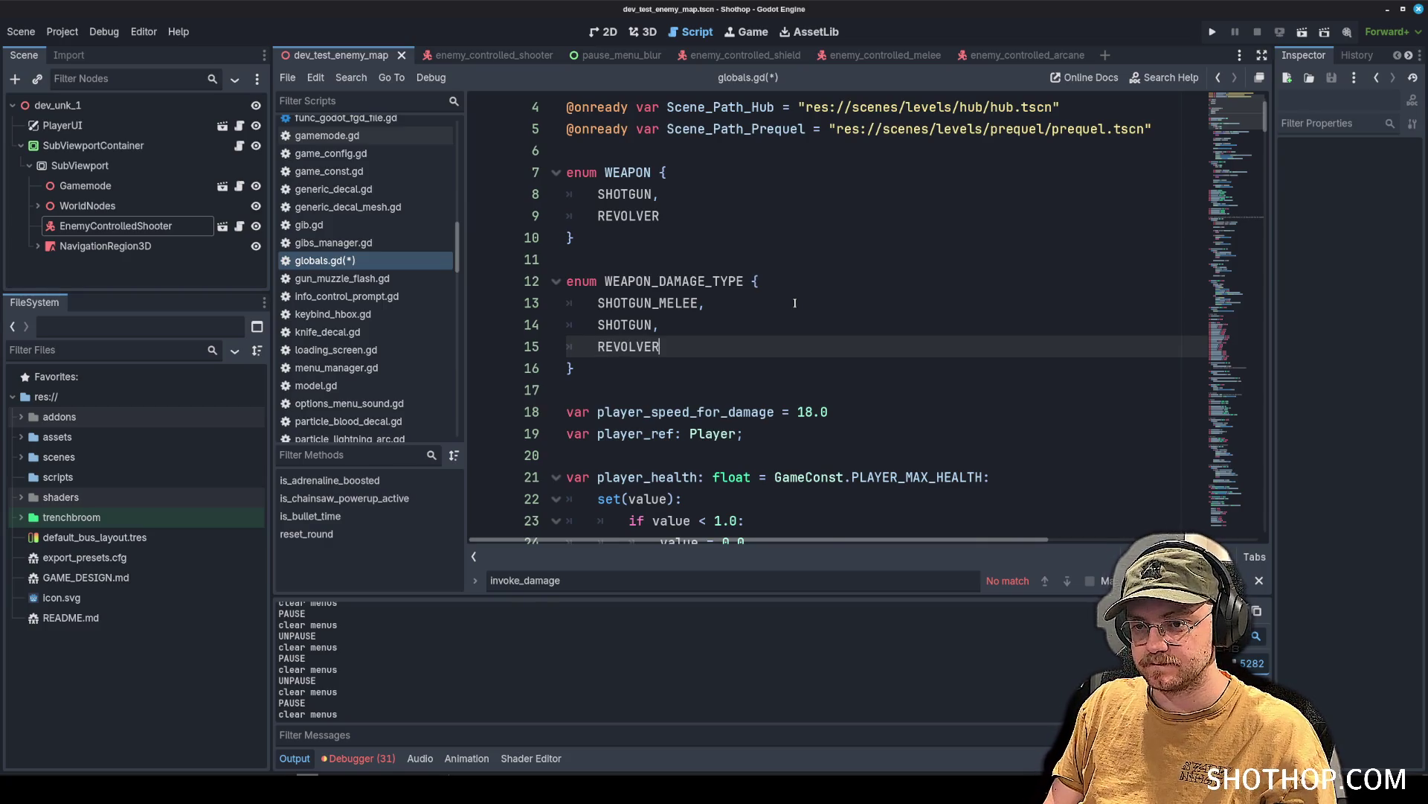
text(,)
key(Return)
text(REVOLVER_LIGHTNING)
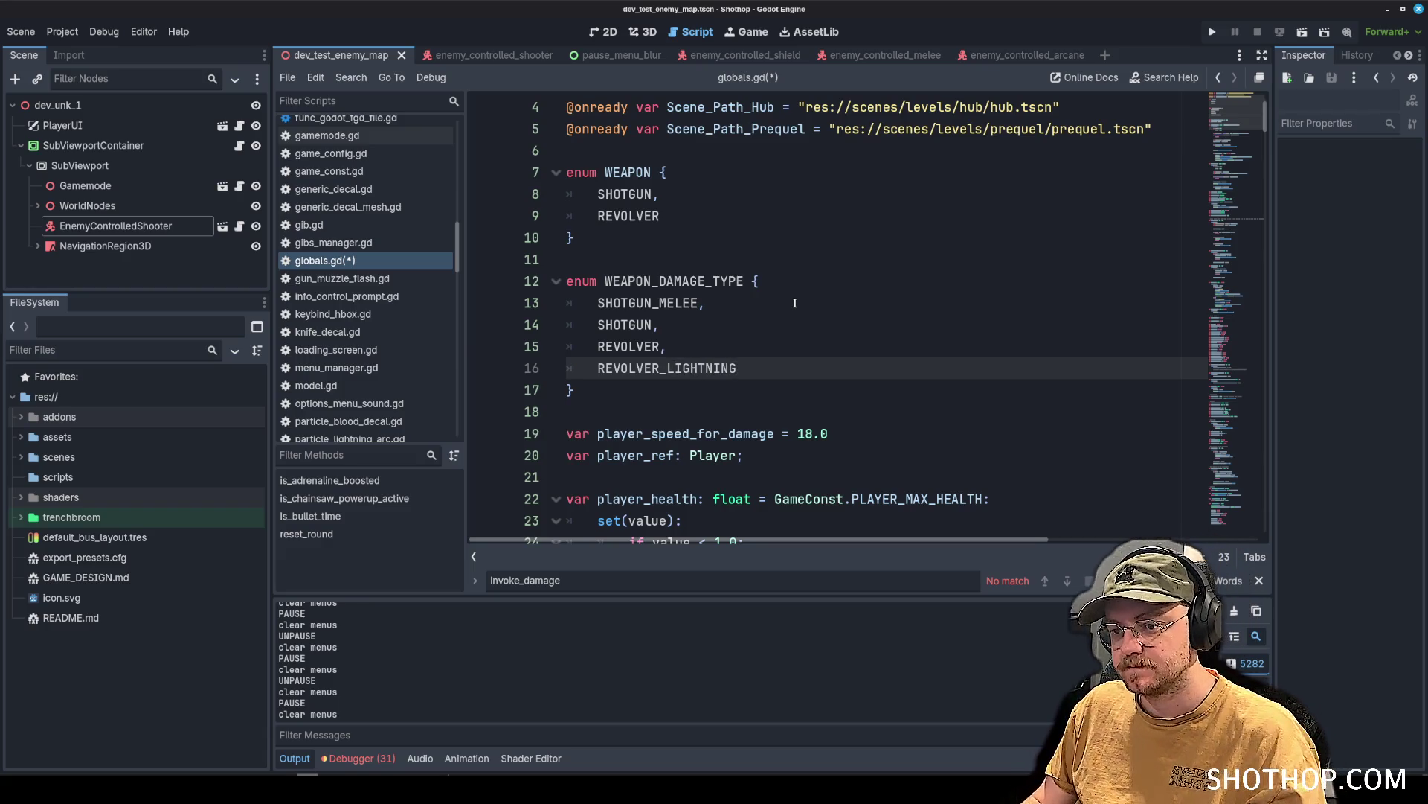
key(ctrl+s)
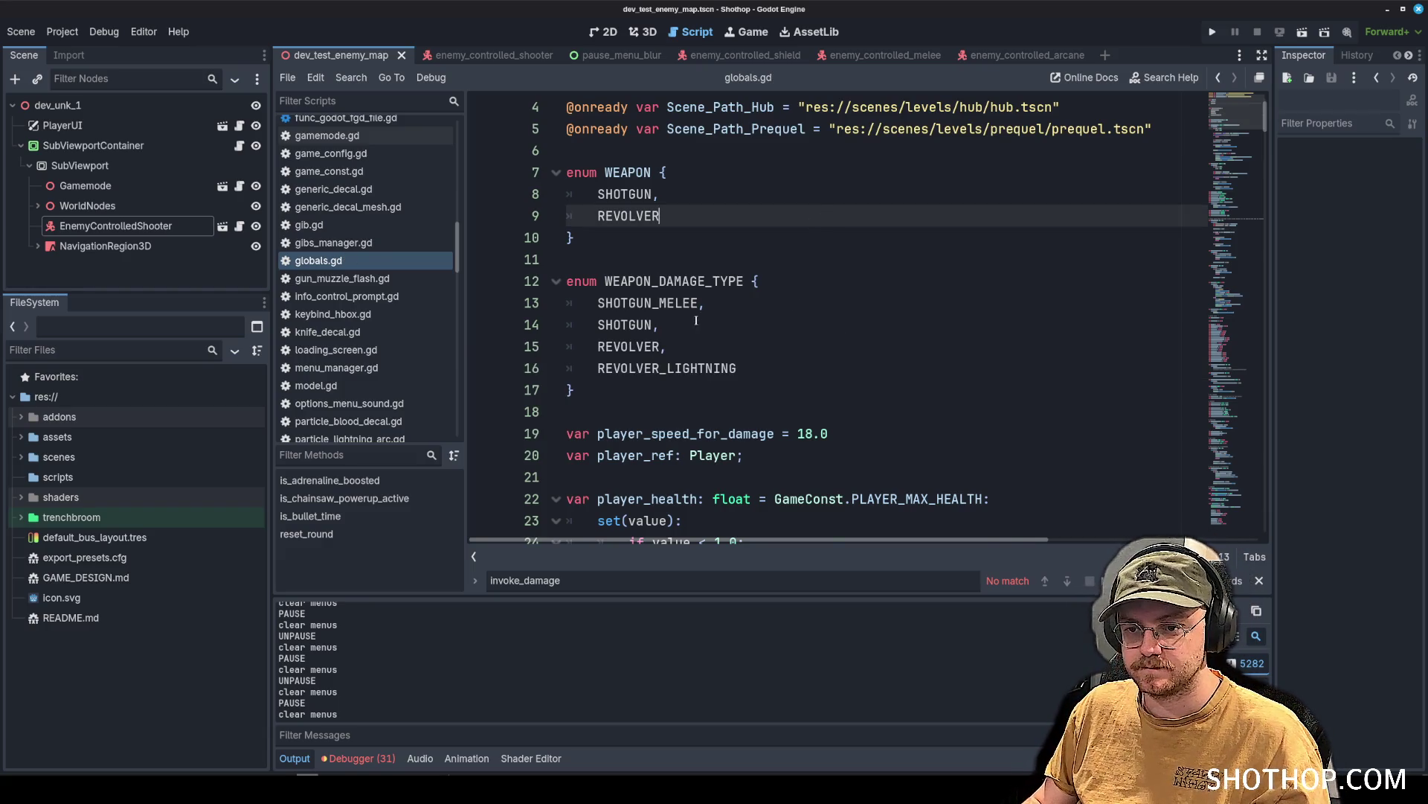
Add a REVOLVER_HEADSHOT entry after REVOLVER_LIGHTNING in the new enum.
click(783, 334)
scroll(774, 269, up, 1)
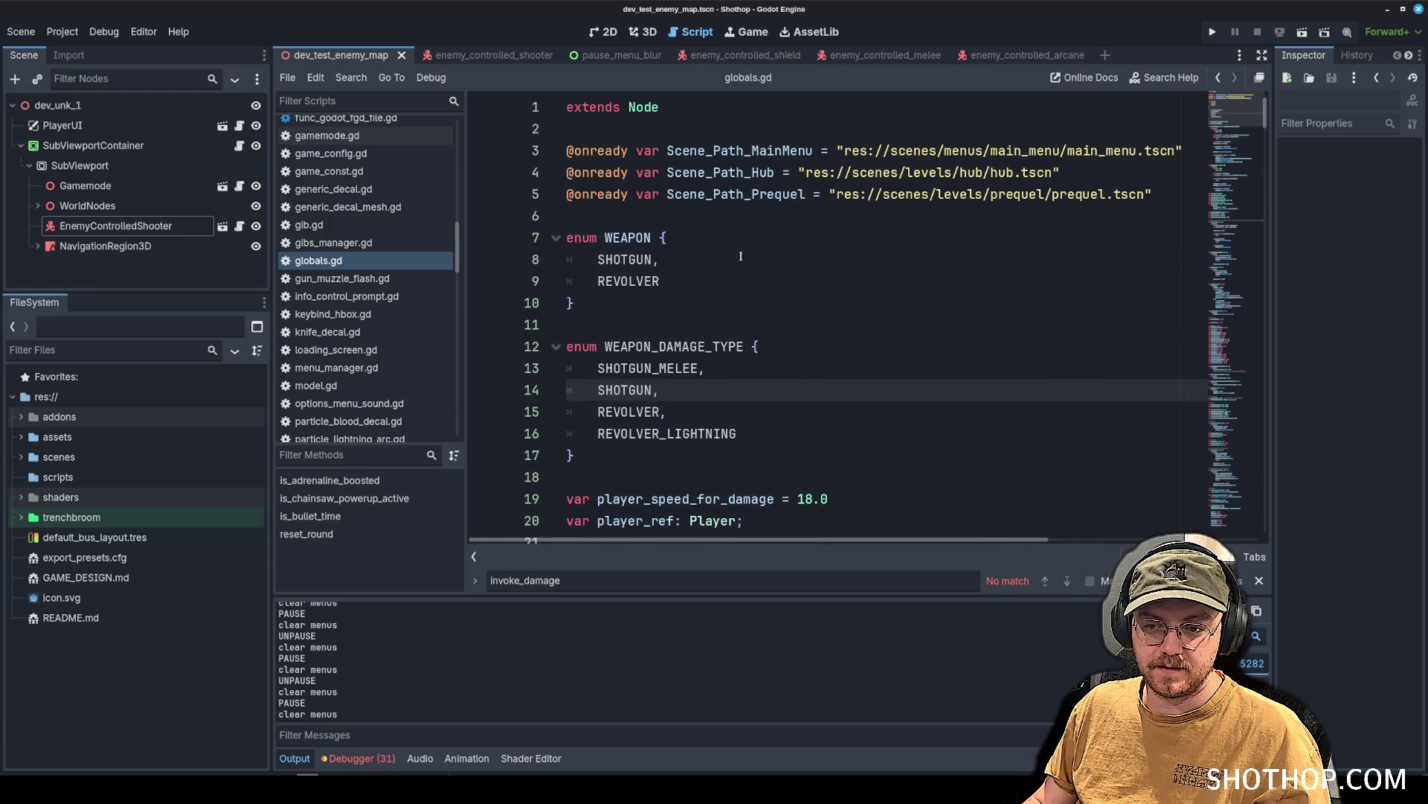
scroll(375, 271, up, 3)
scroll(729, 312, down, 2)
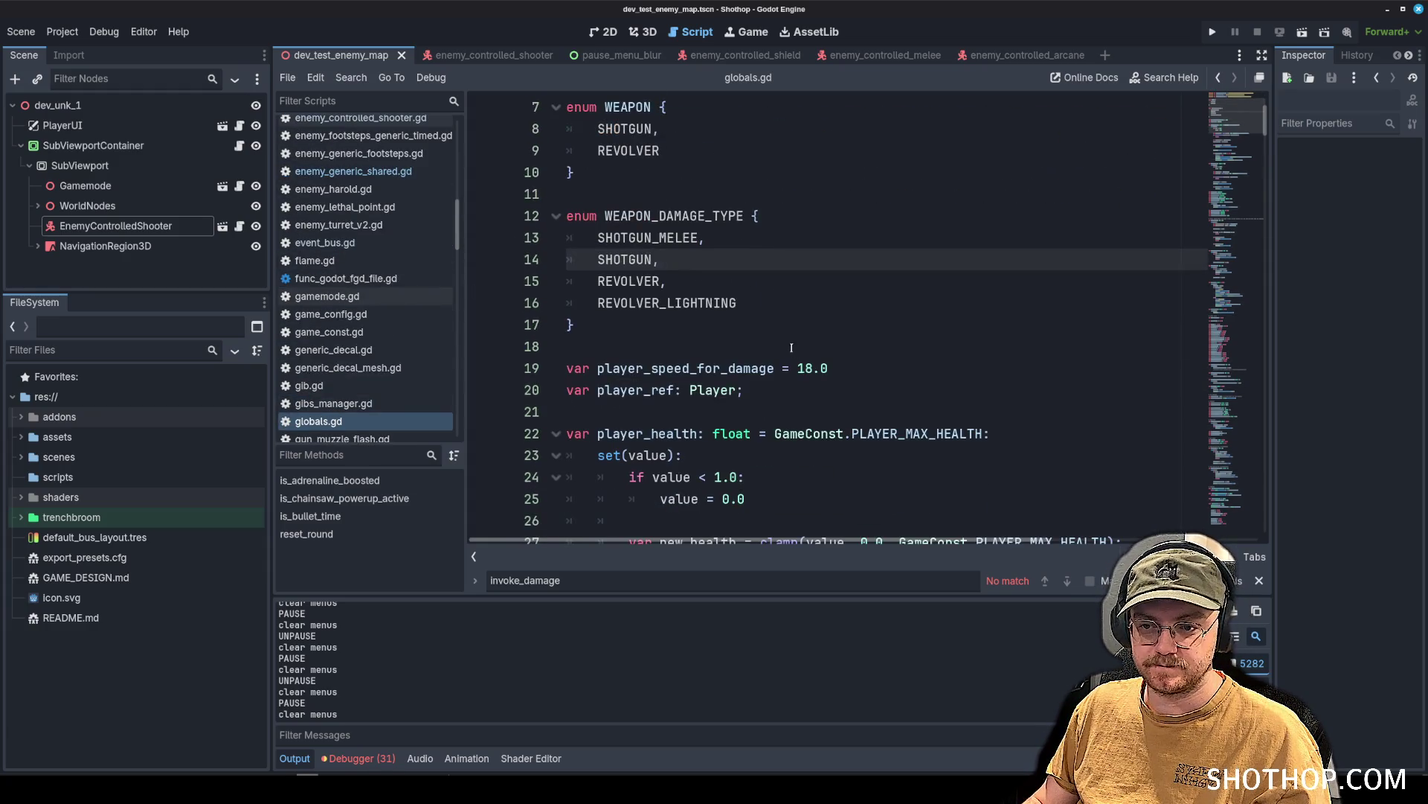
click(737, 306)
text(,)
key(Return)
text(REVOLVER_HEADSHOT)
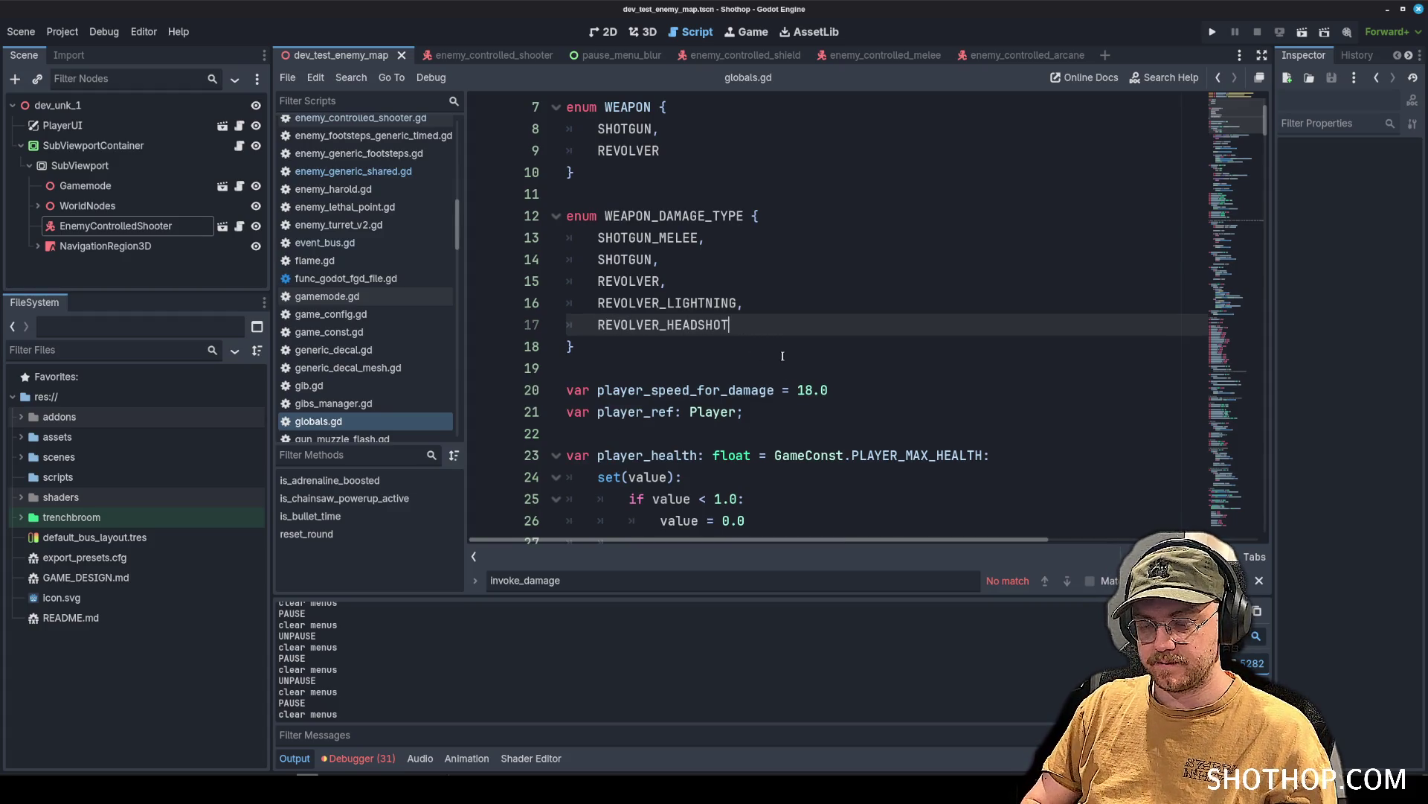
Delete the REVOLVER_LIGHTNING entry and its leftover comma line, then save globals.gd.
click(721, 285)
click(722, 303)
key(shift+Home)
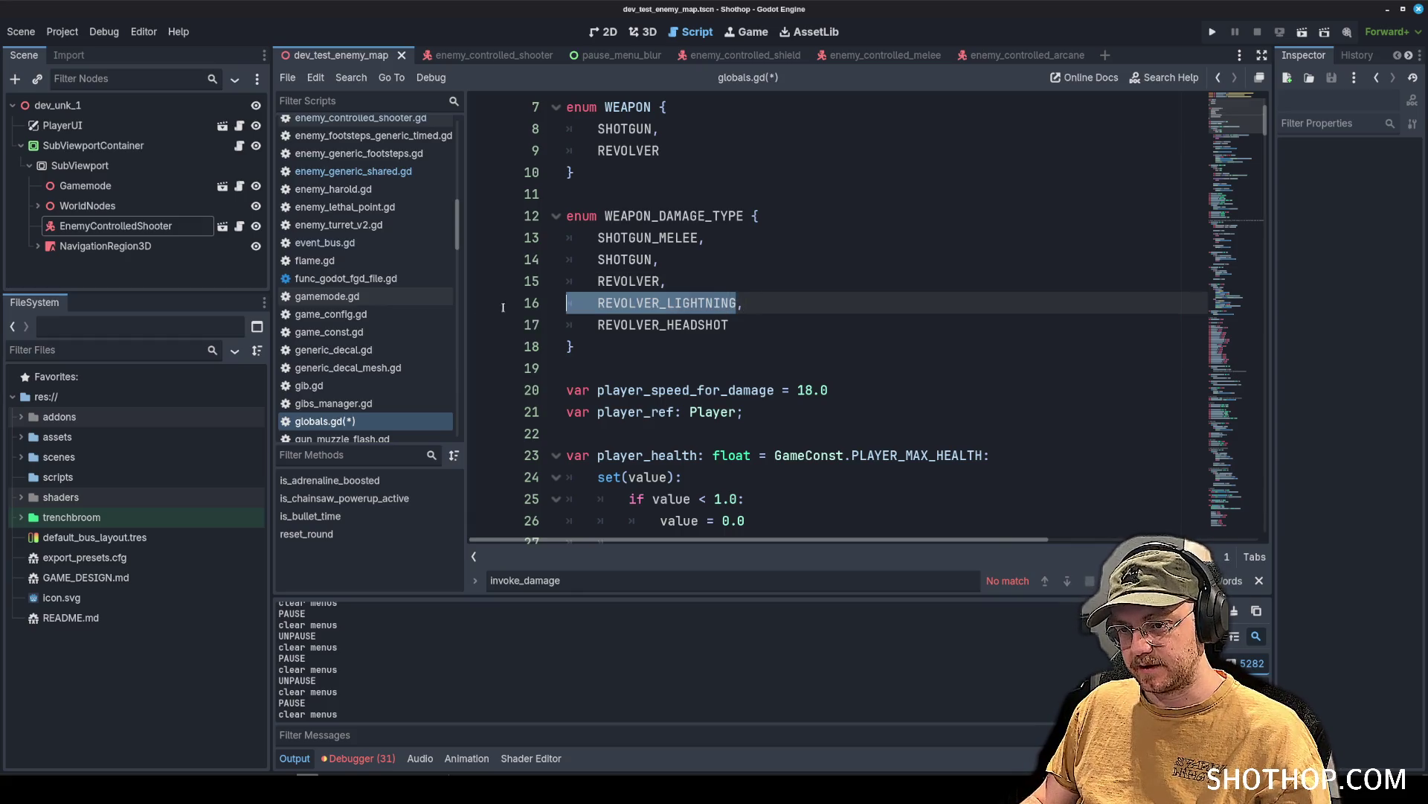
key(BackSpace)
key(BackSpace)
key(Delete)
click(826, 223)
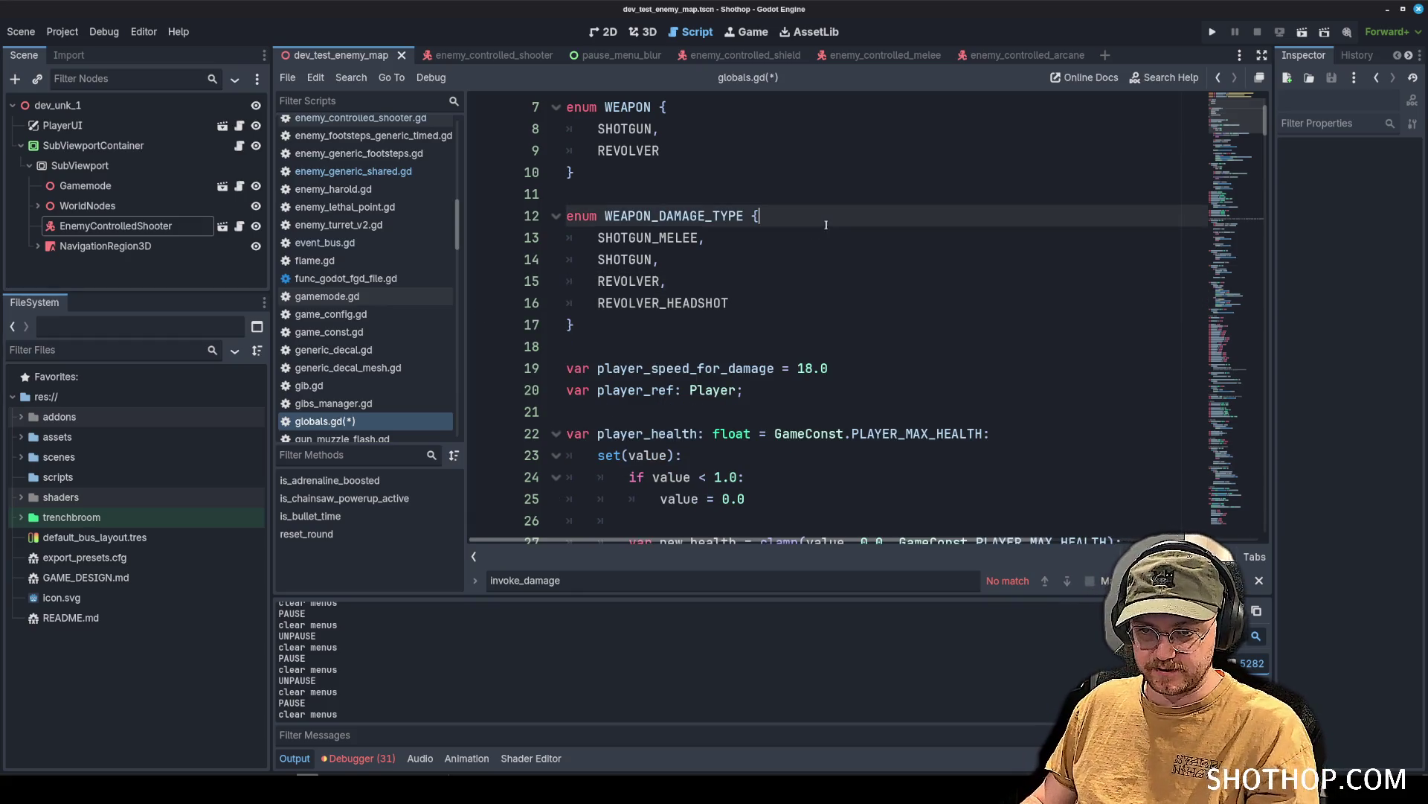
key(ctrl+s)
Select and review the WEAPON_DAMAGE_TYPE entries next to the WEAPON enum.
click(809, 241)
click(669, 281)
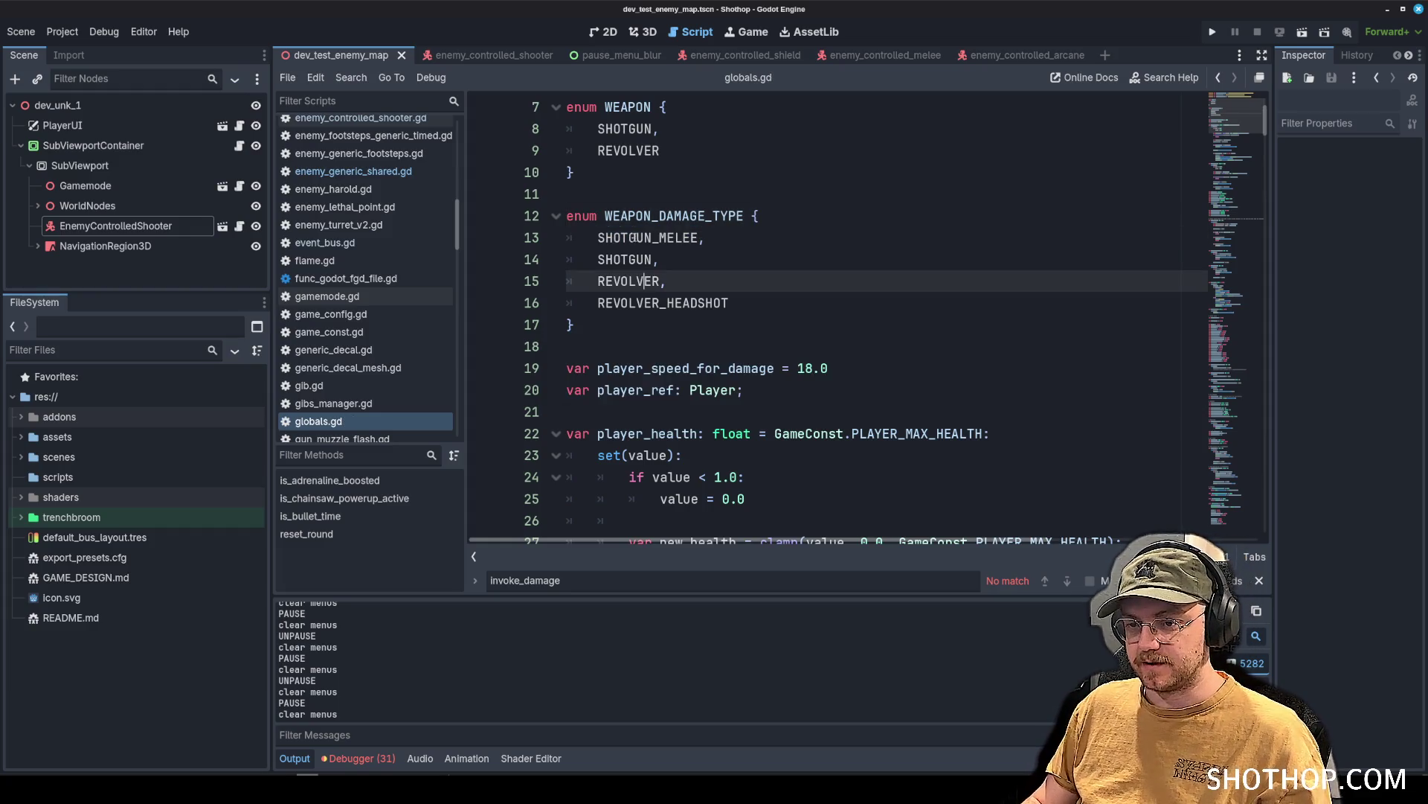
drag(573, 238, 737, 303)
click(830, 259)
scroll(830, 264, up, 2)
click(830, 259)
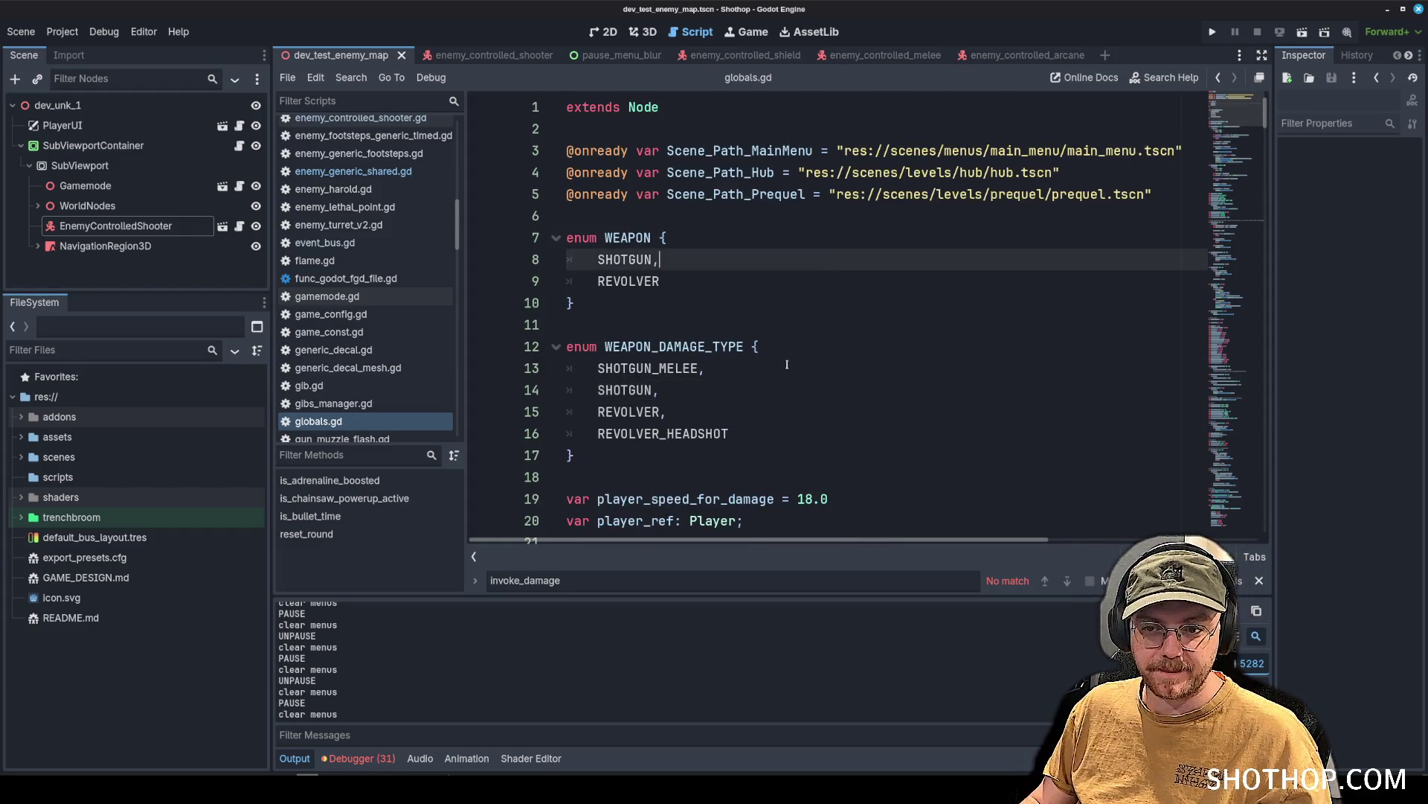
scroll(360, 243, up, 6)
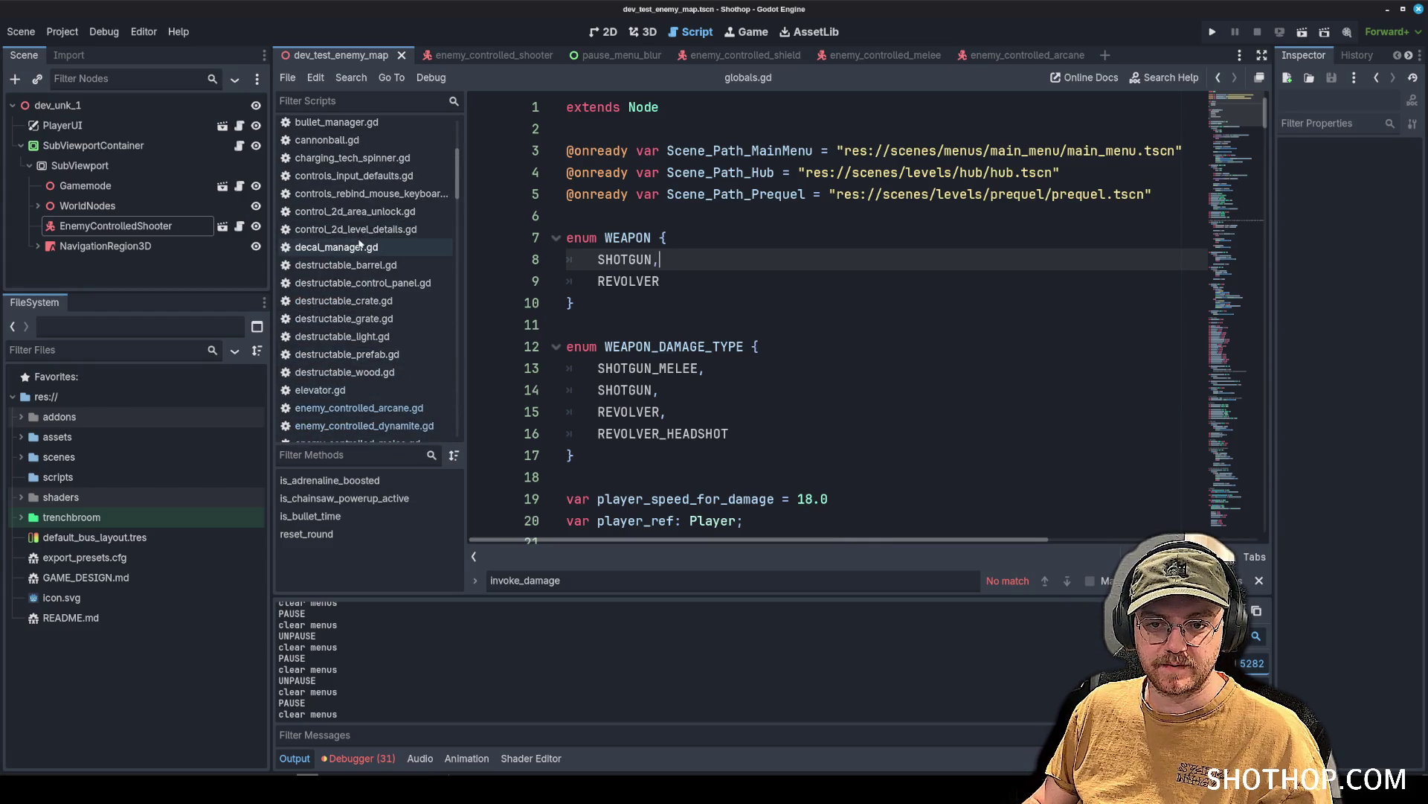
In enemy_generic_shared.gd, start adding a WEAPON_DAMAGE_TYPE-typed parameter to the invoke_damage signature.
scroll(360, 245, down, 8)
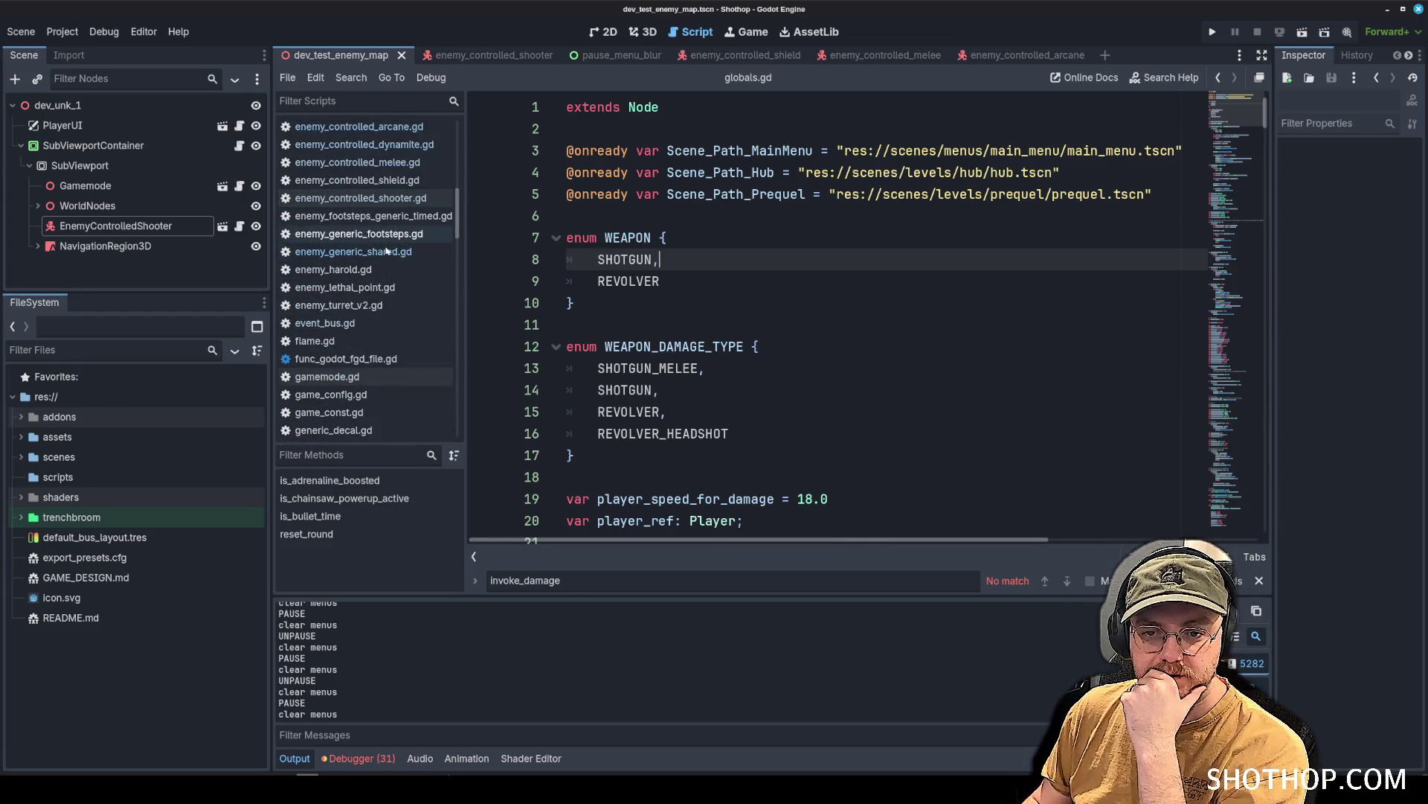
click(386, 252)
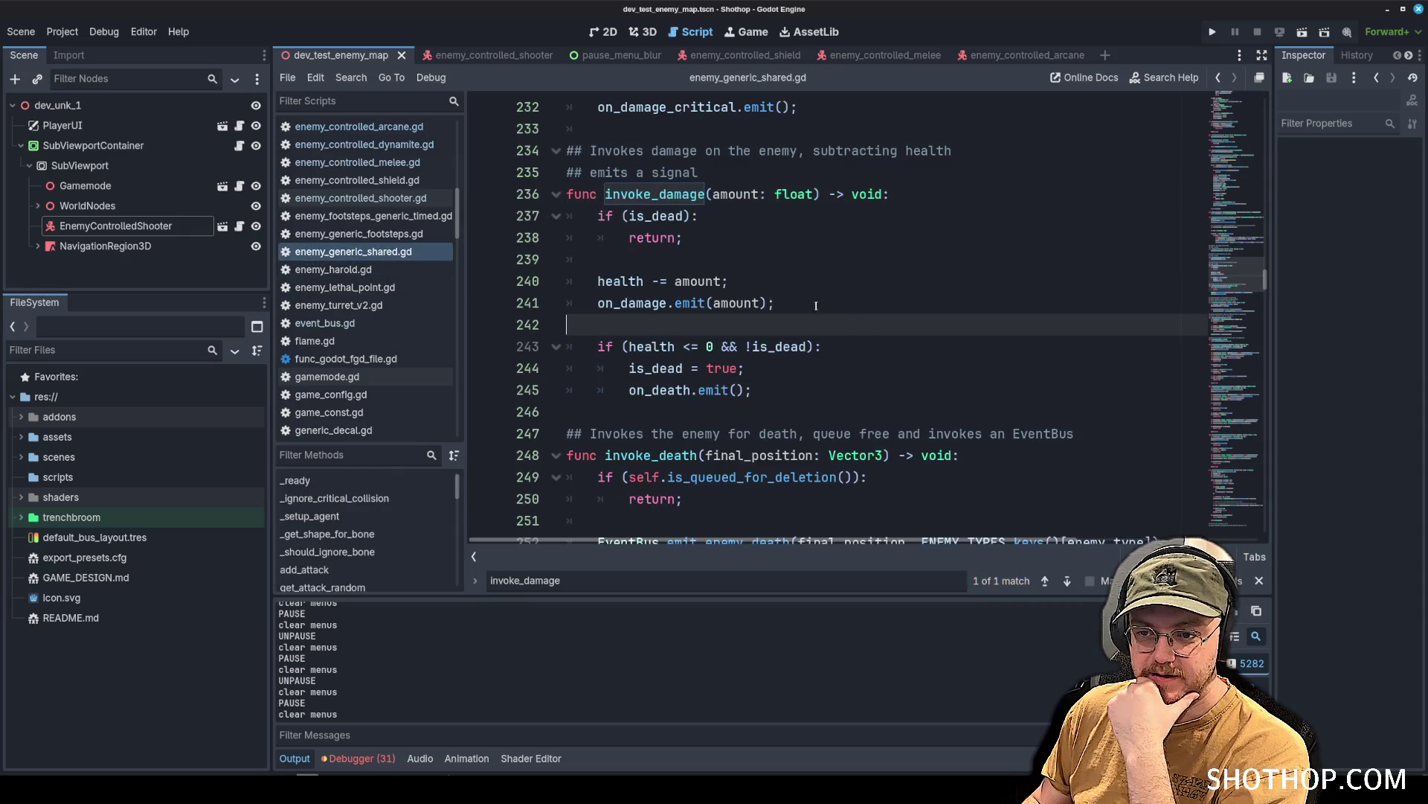
click(833, 216)
key(F3)
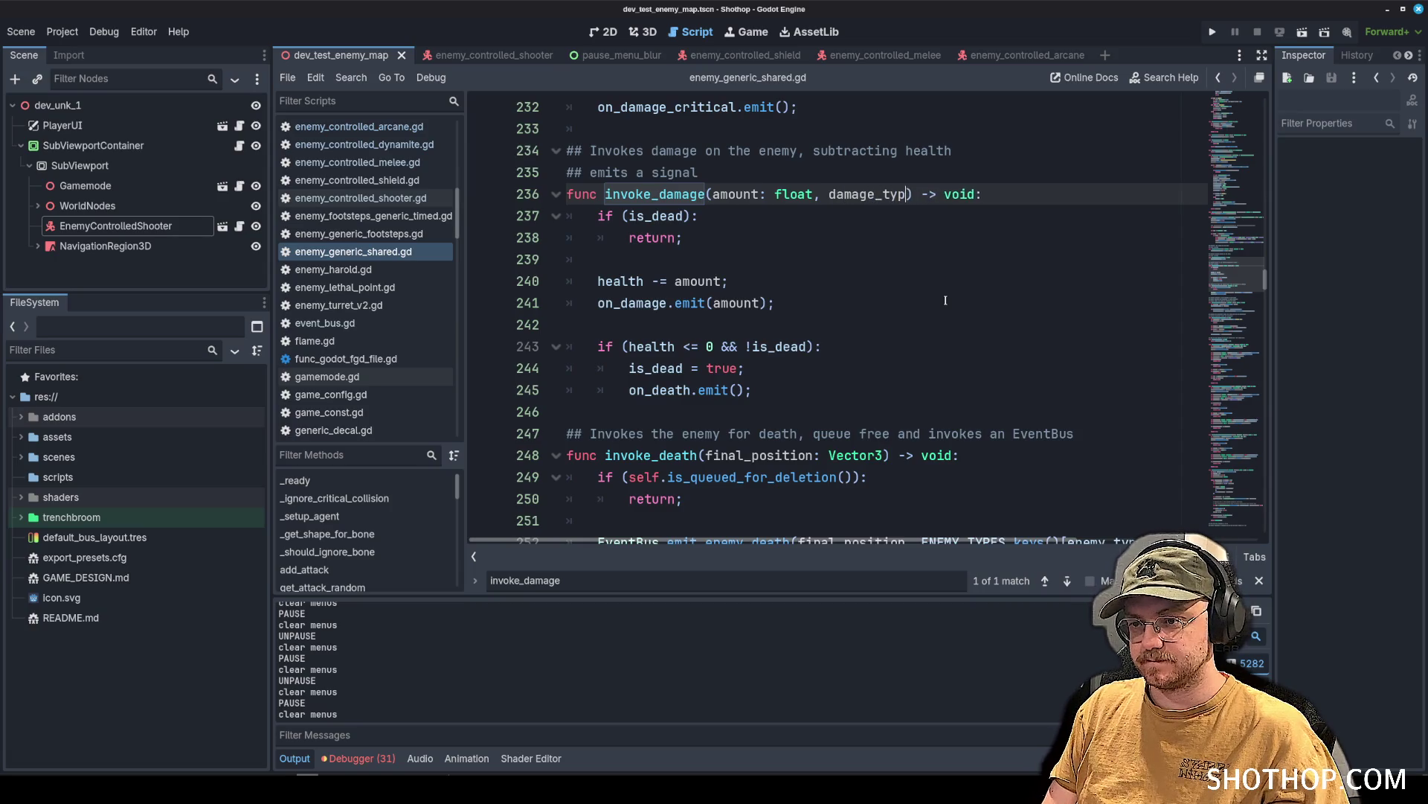
text(e: Globals.DAMAGE)
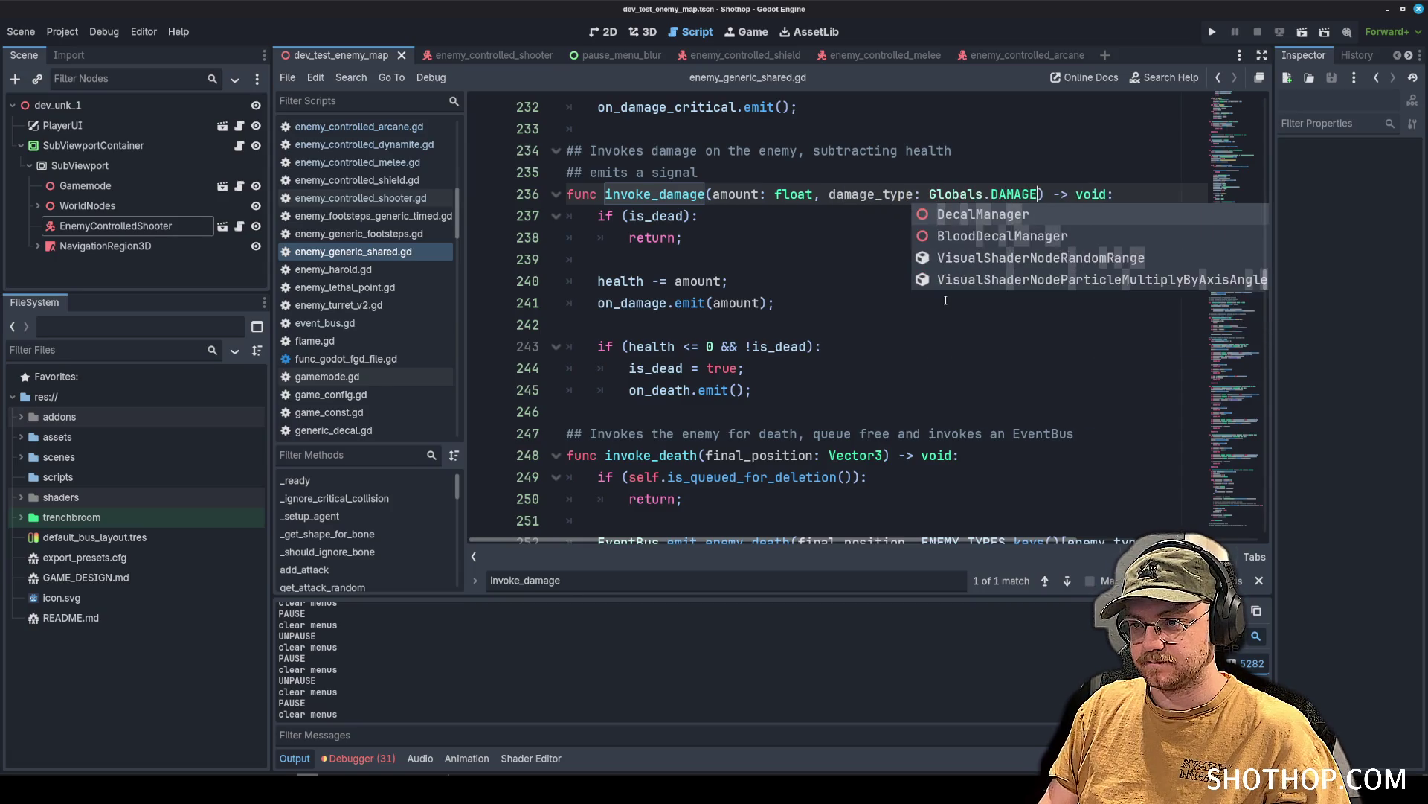
key(Return)
click(945, 300)
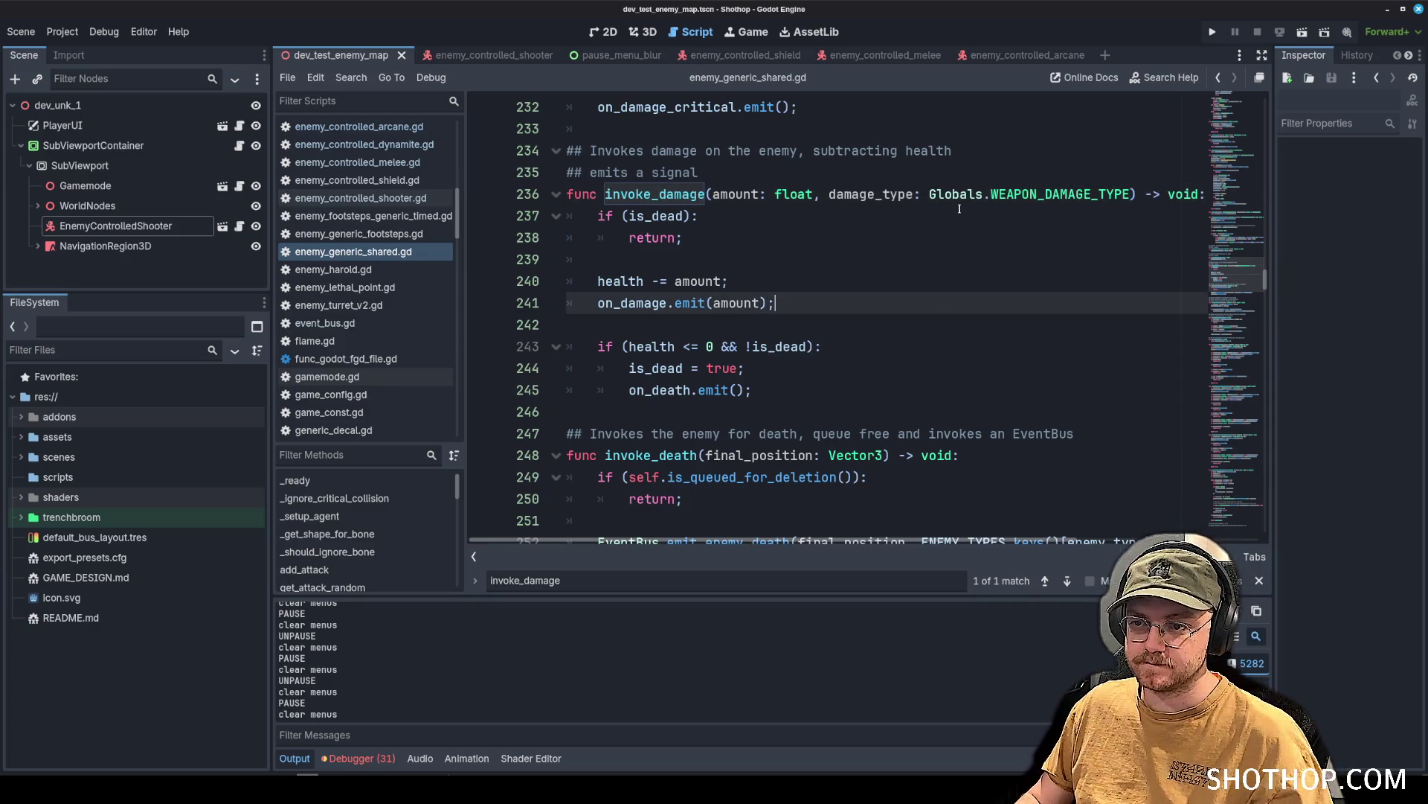
Add NONE as the first WEAPON_DAMAGE_TYPE entry in globals.gd and save.
click(1123, 195)
ctrl+click(1123, 195)
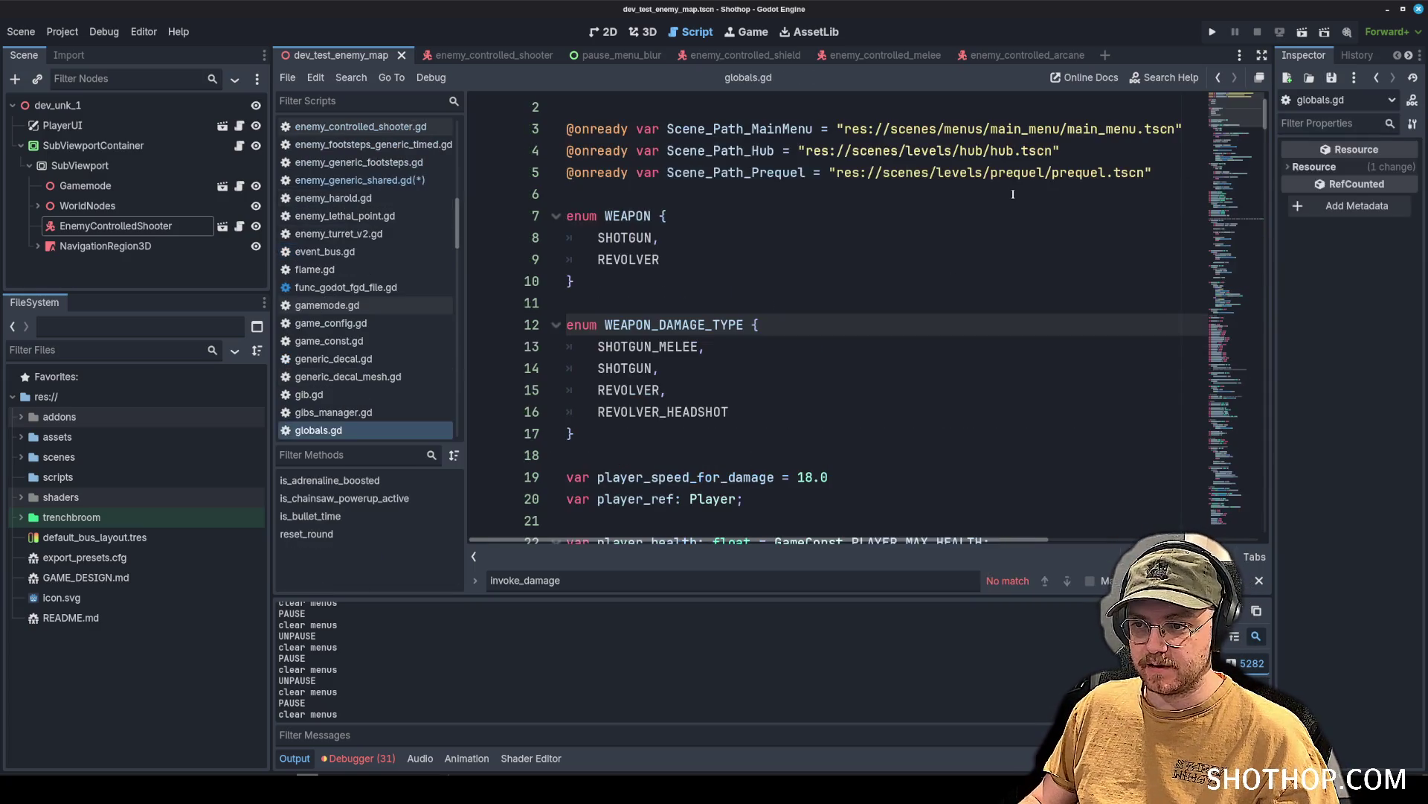
click(753, 285)
click(803, 323)
key(Return)
text(NONE,)
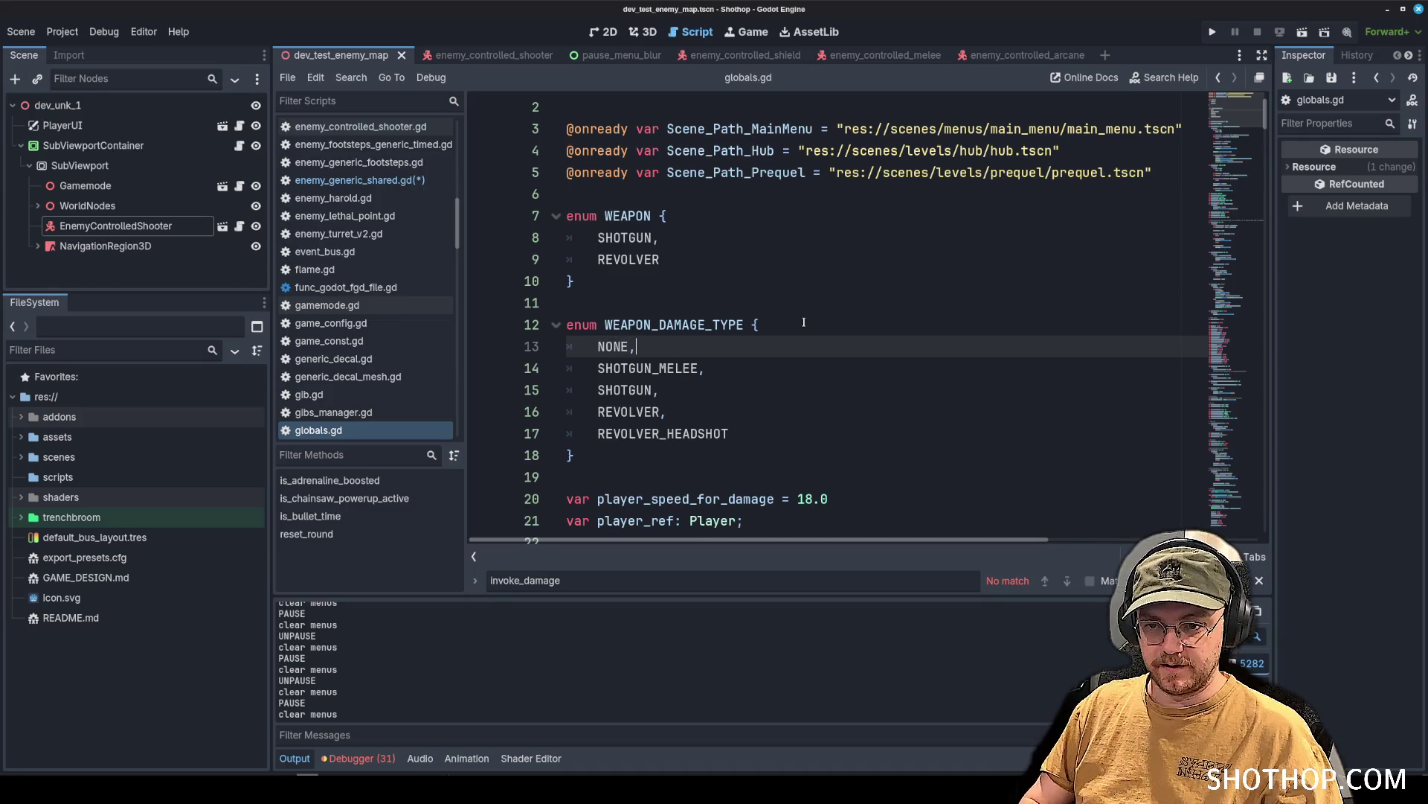
key(ctrl+s)
Type the parameter as Globals.WEAPON_DAMAGE_TYPE defaulting to NONE and save enemy_generic_shared.gd.
key(alt+Left)
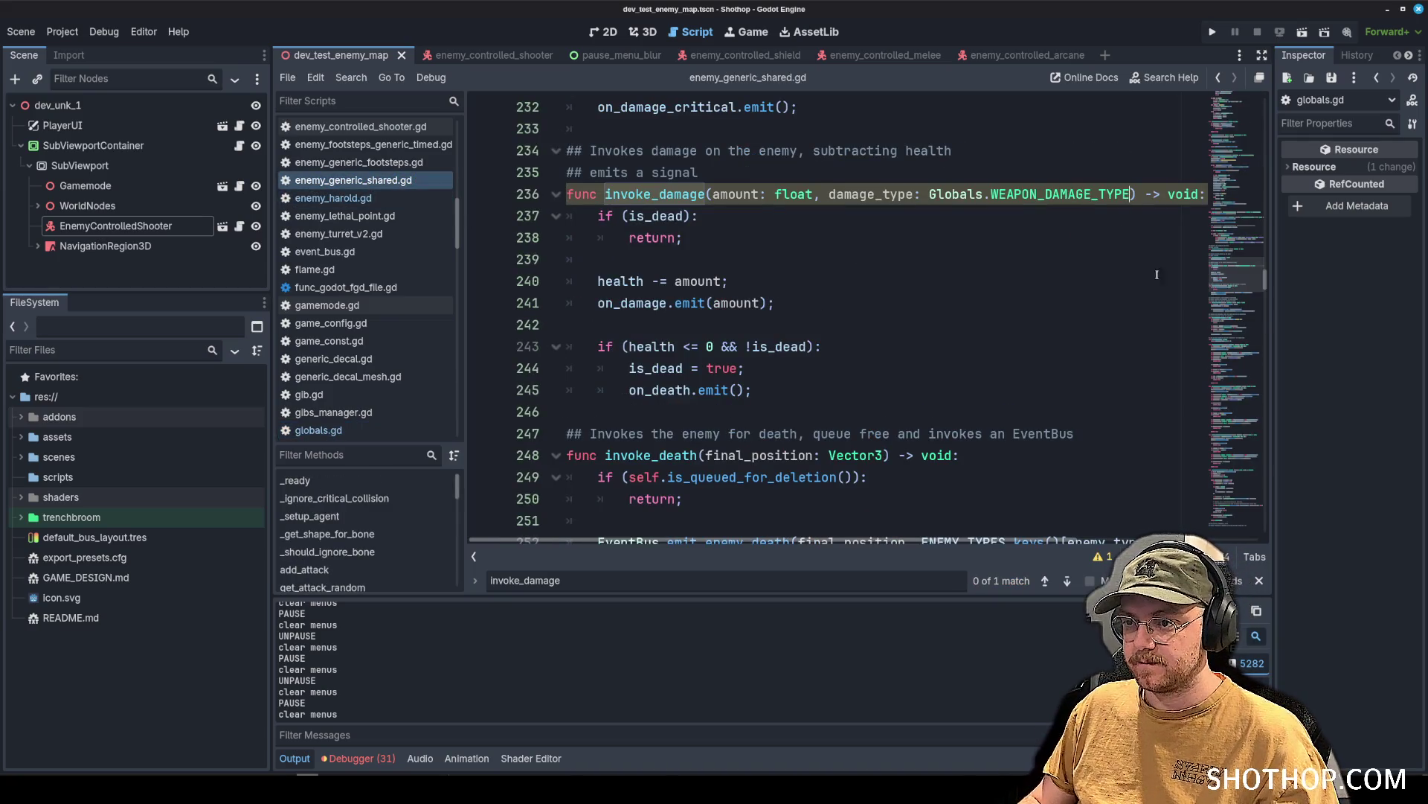
text(Globals.WEAPON)
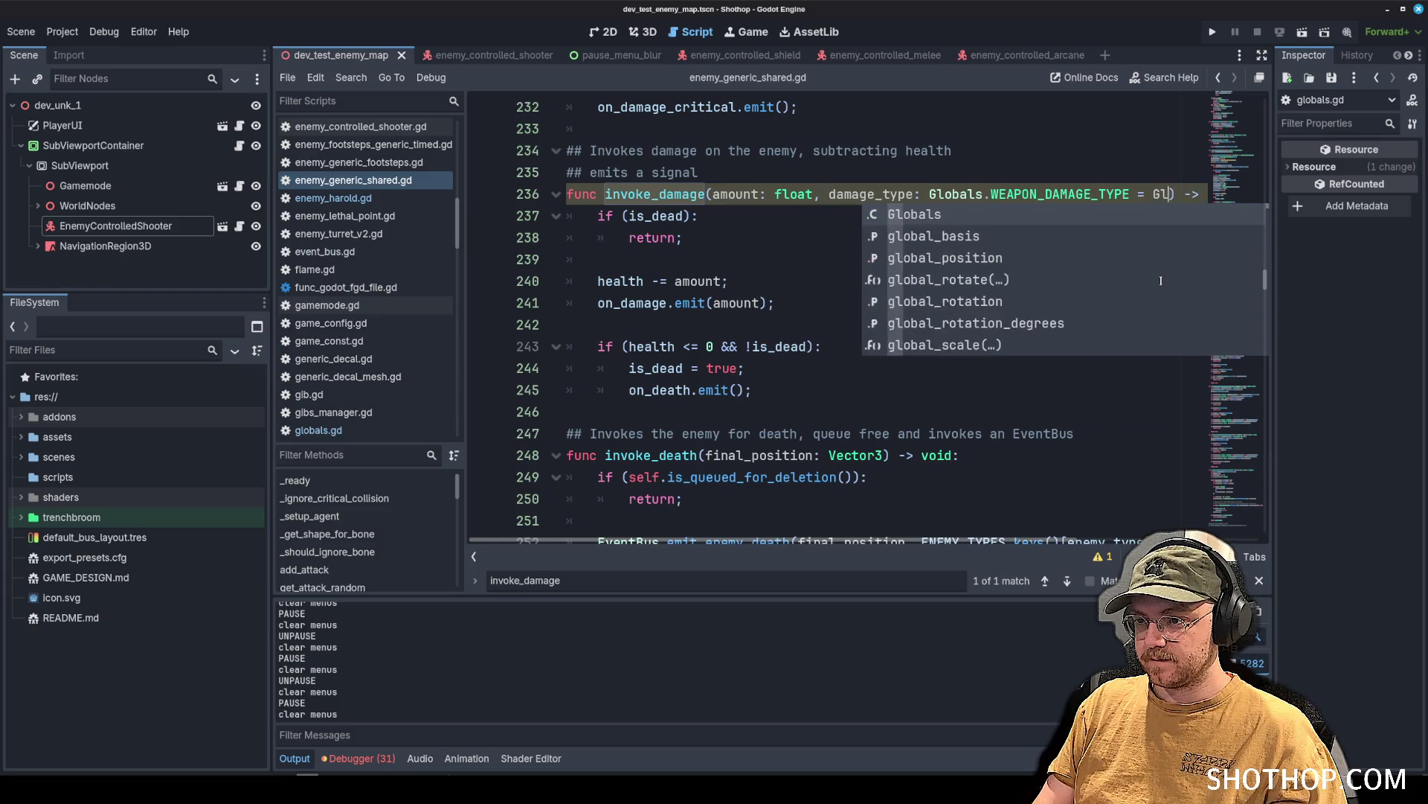
key(Down)
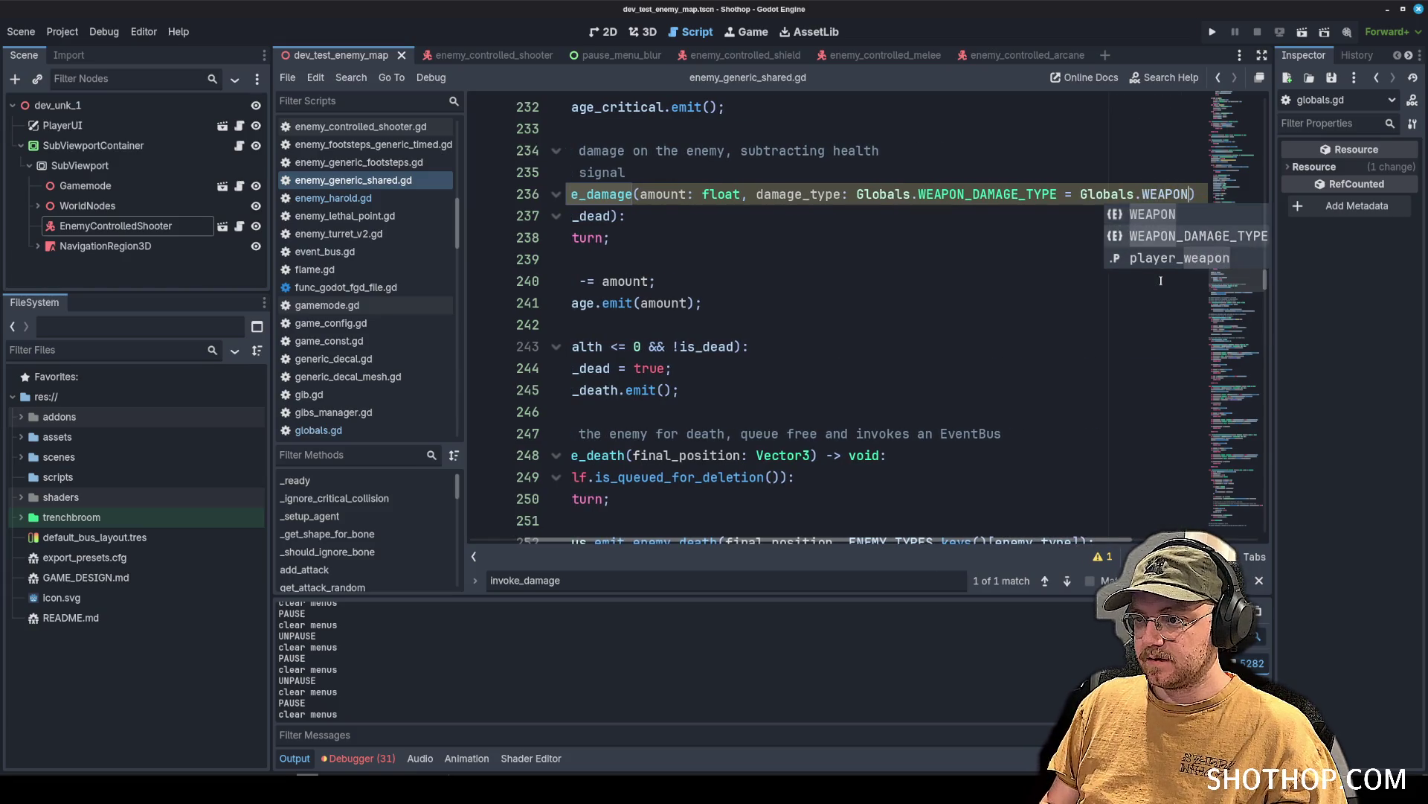
key(Return)
text(.)
key(Return)
click(908, 261)
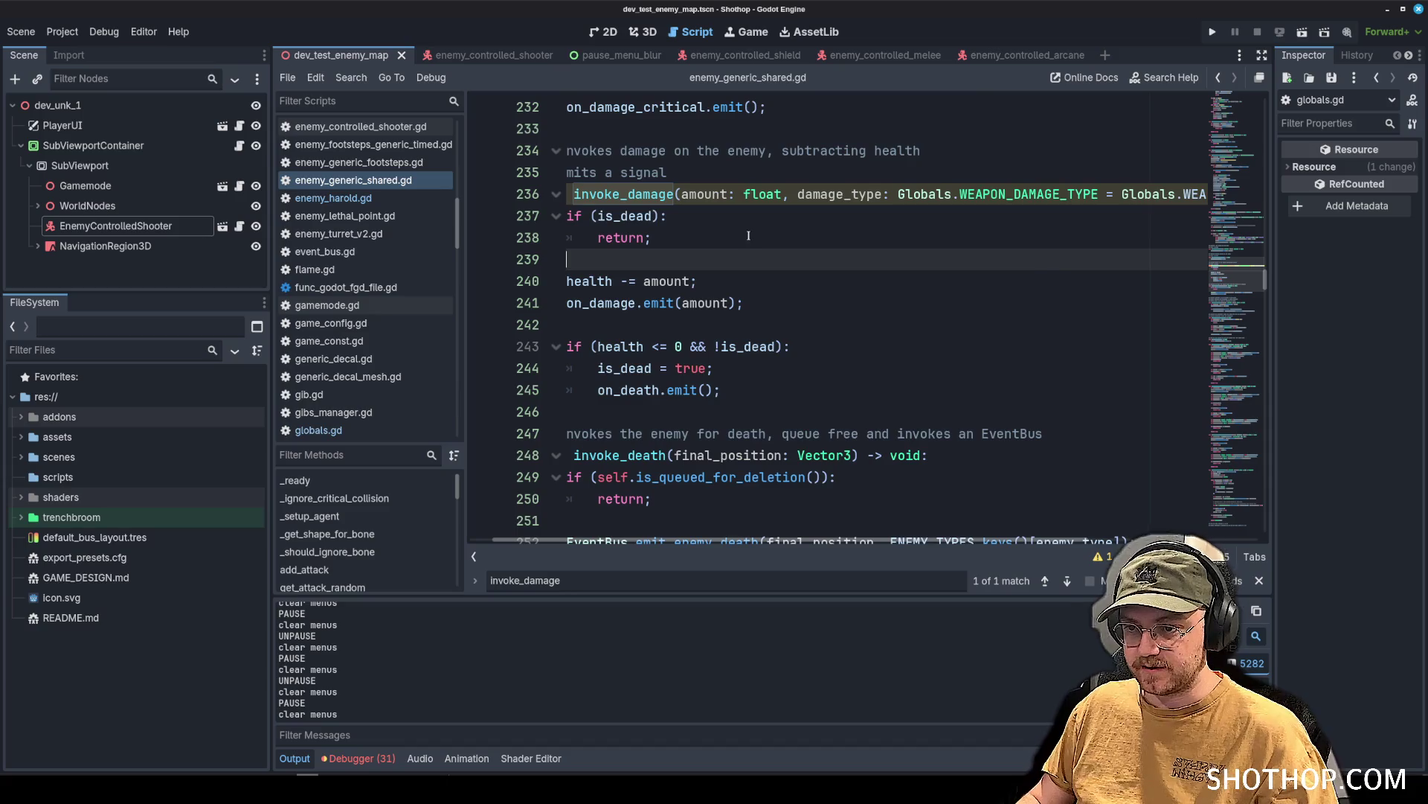
key(ctrl+s)
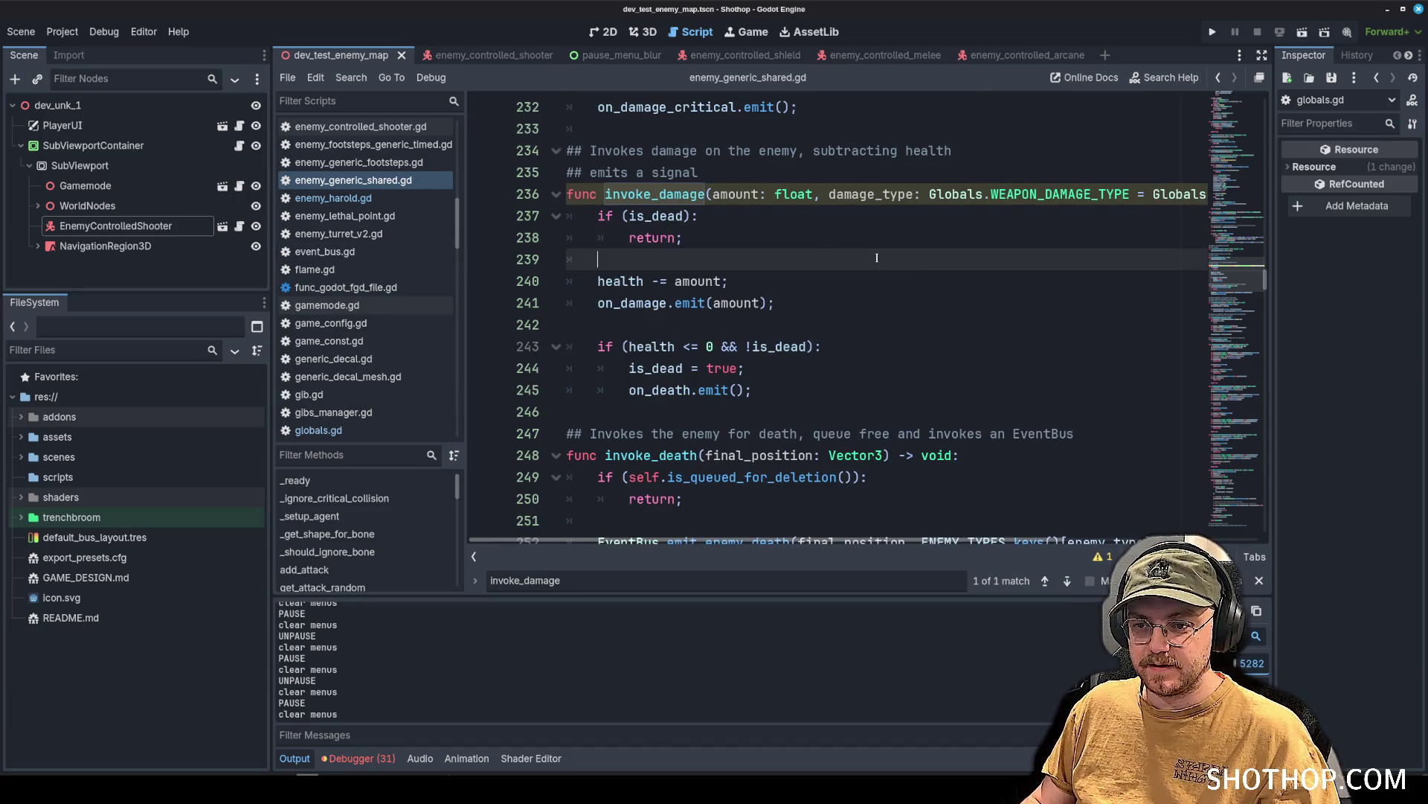
Select the damage_type parameter declaration in invoke_damage.
scroll(792, 259, up, 20)
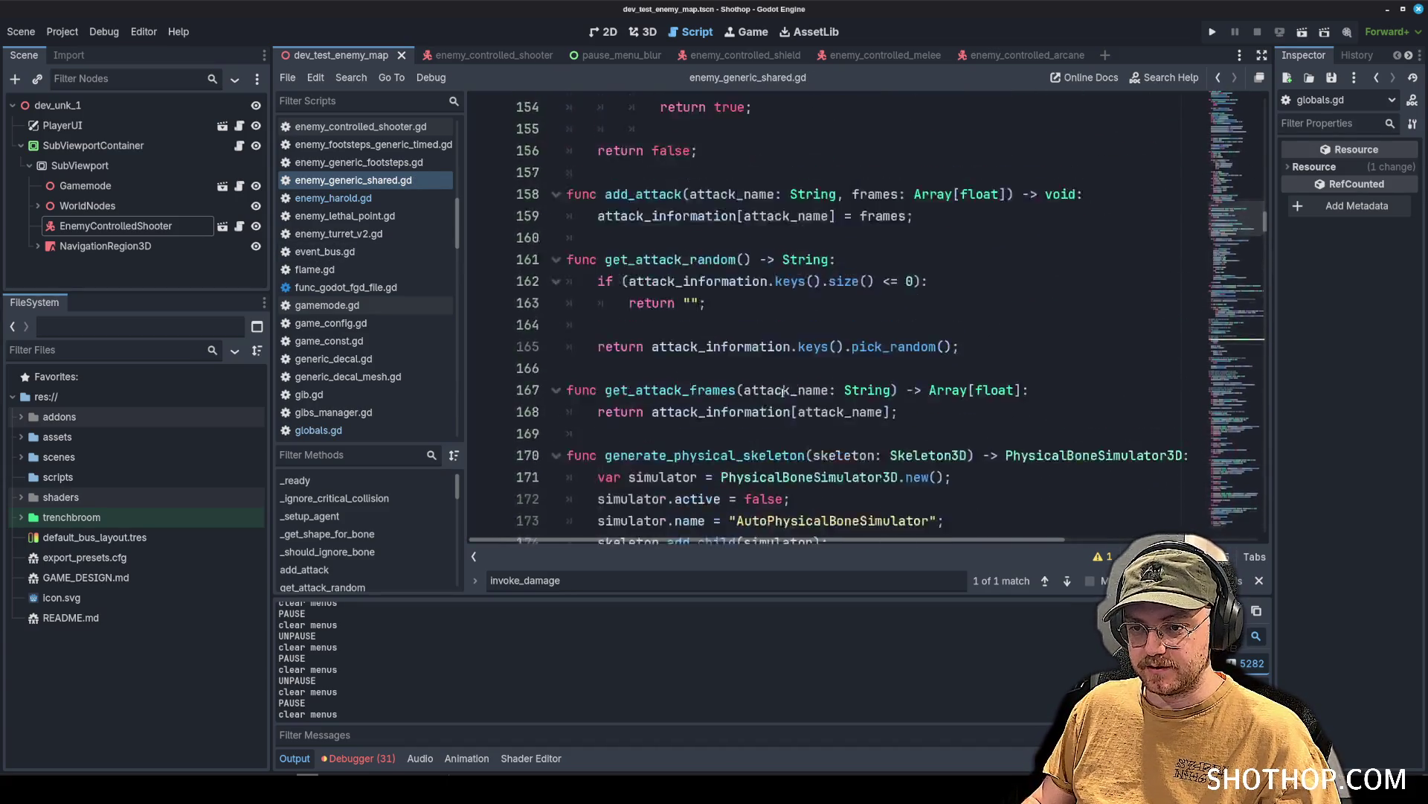
scroll(847, 344, down, 20)
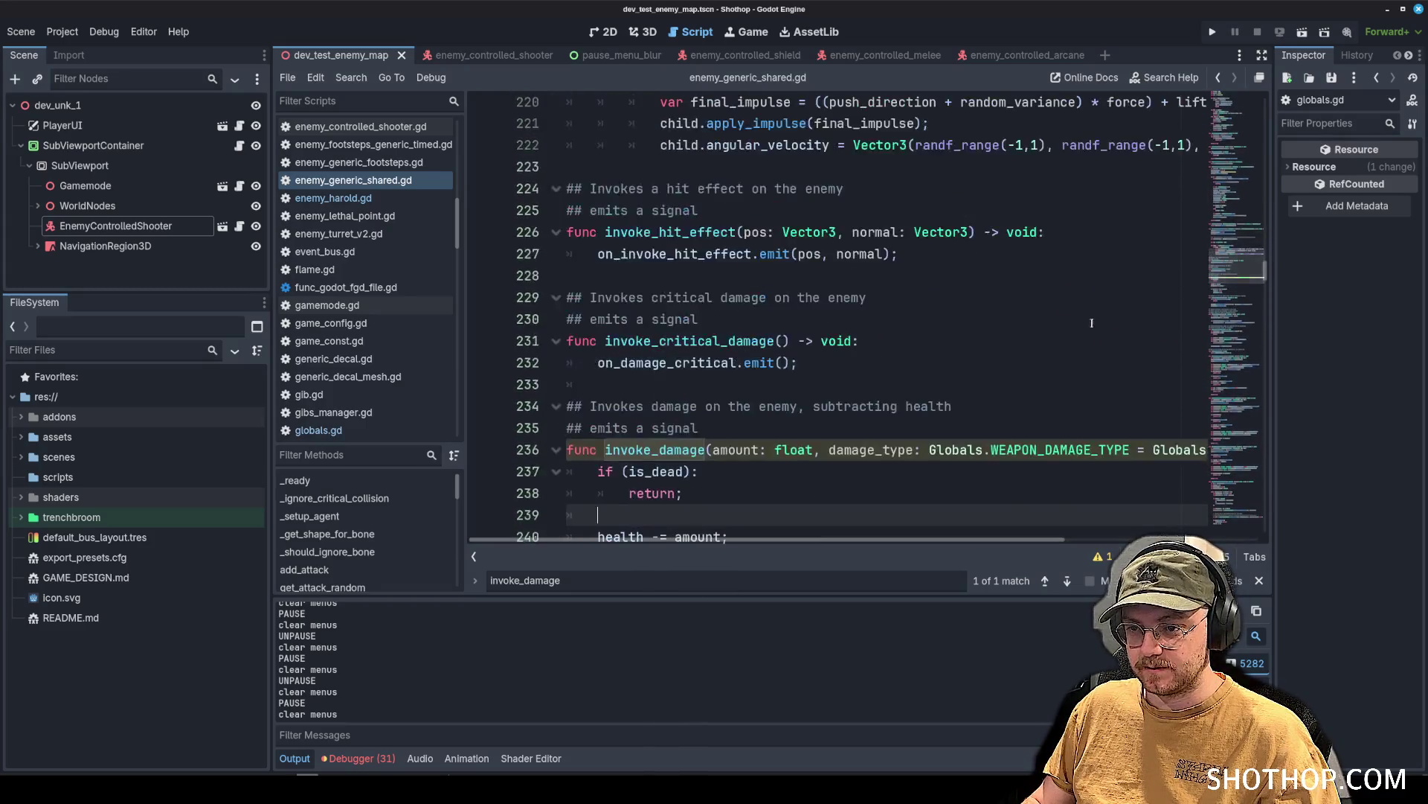
click(892, 340)
mouse_move(829, 254)
mouse_down()
mouse_move(766, 277)
mouse_move(1132, 254)
mouse_up()
Copy the Globals.WEAPON_DAMAGE_TYPE type and default from invoke_damage's signature.
click(785, 337)
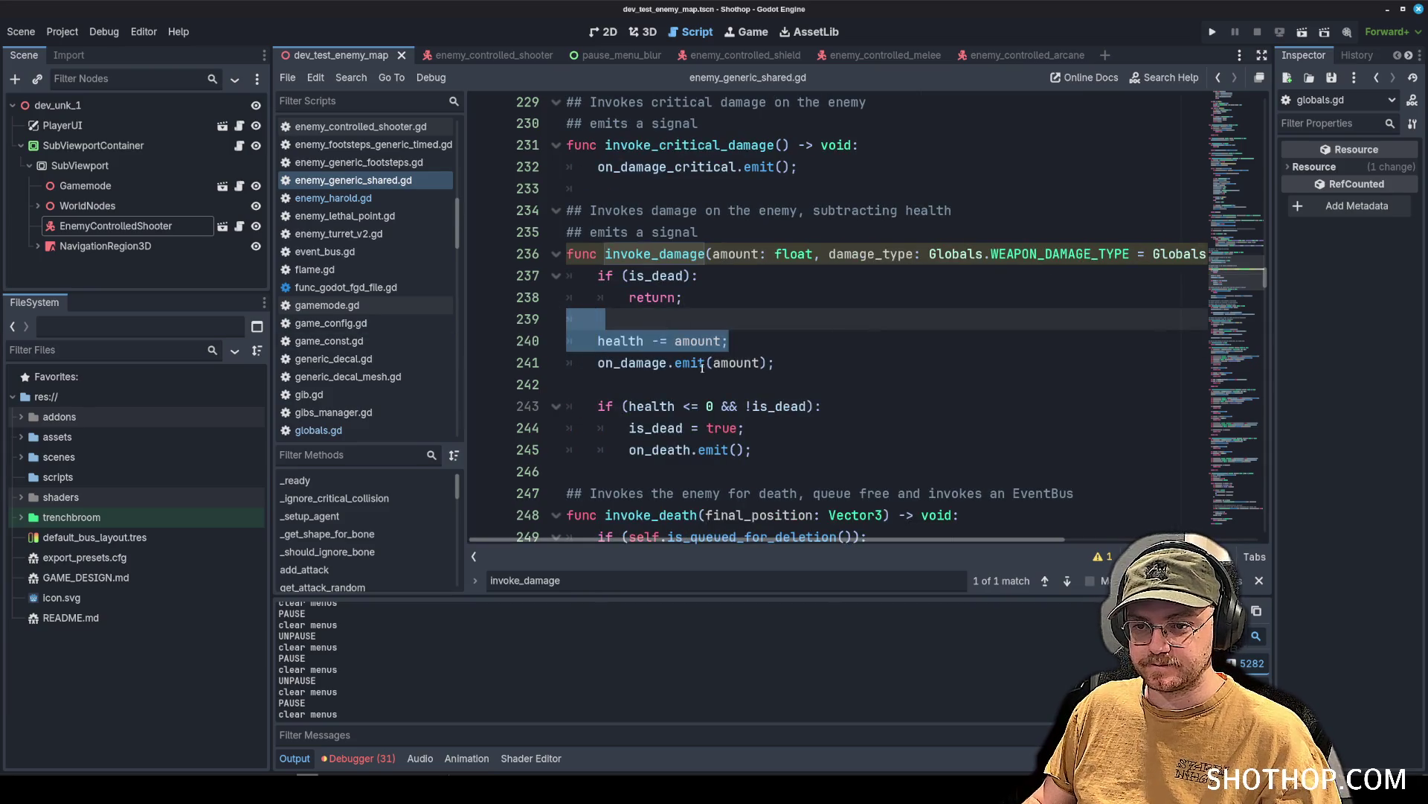
click(841, 320)
scroll(857, 305, down, 2)
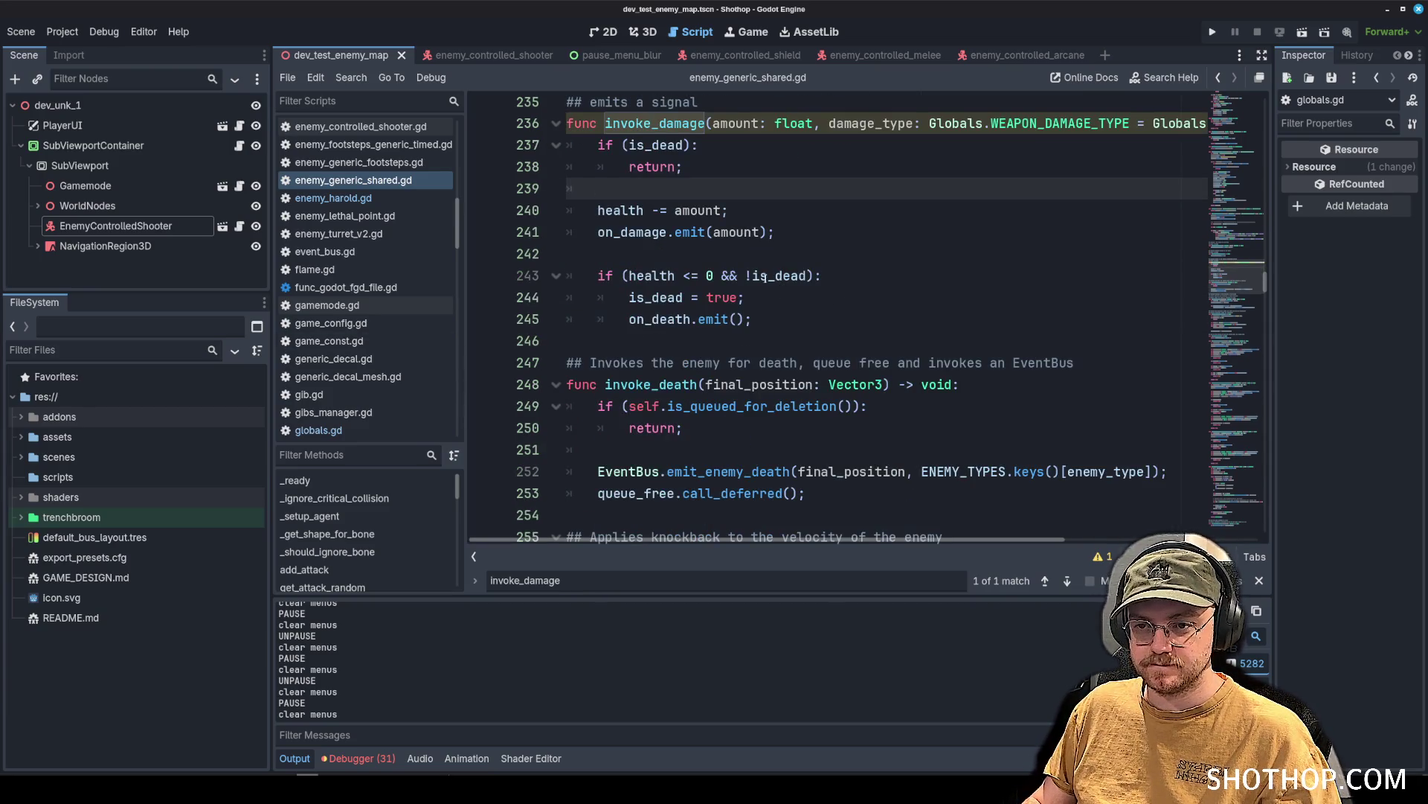
mouse_move(755, 274)
scroll(755, 275, up, 5)
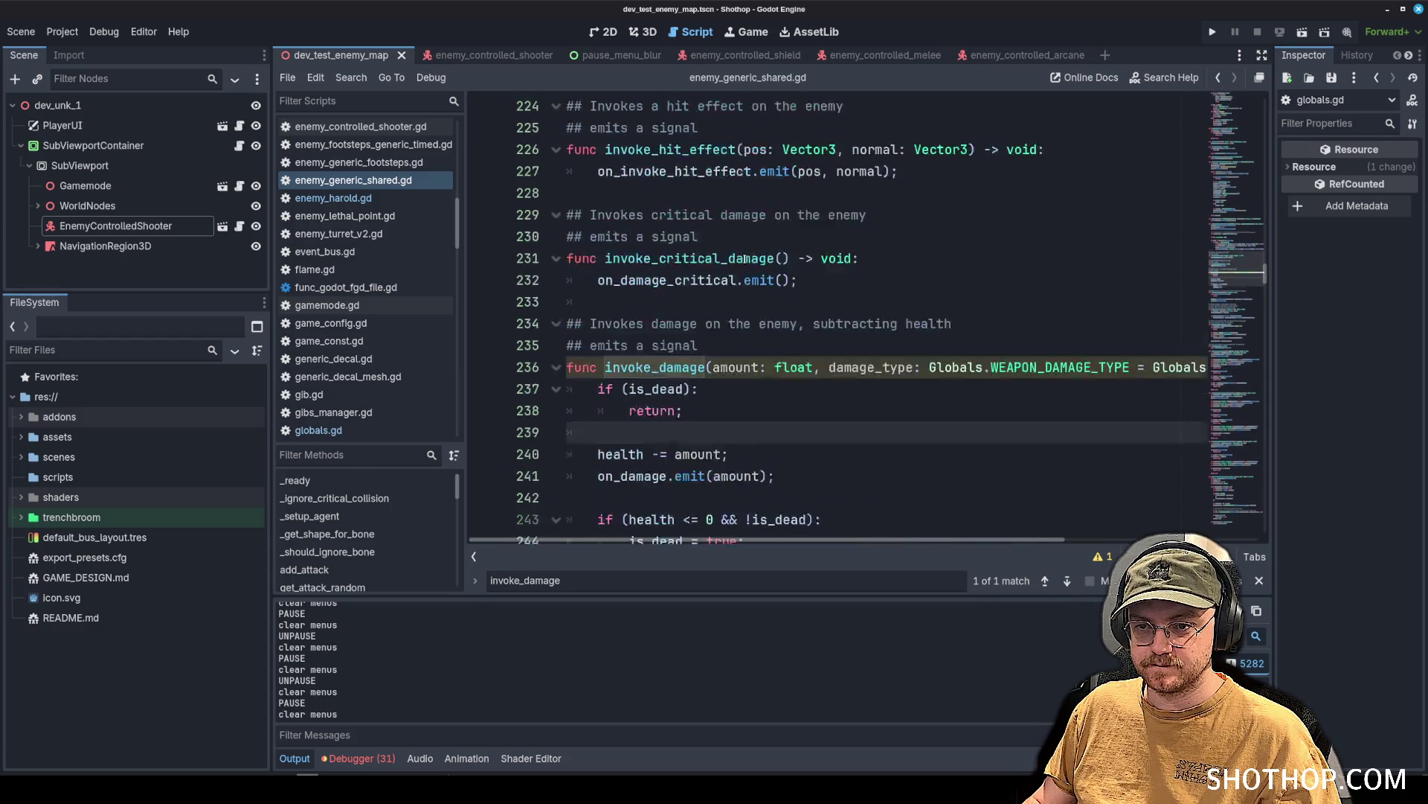
double_click(688, 341)
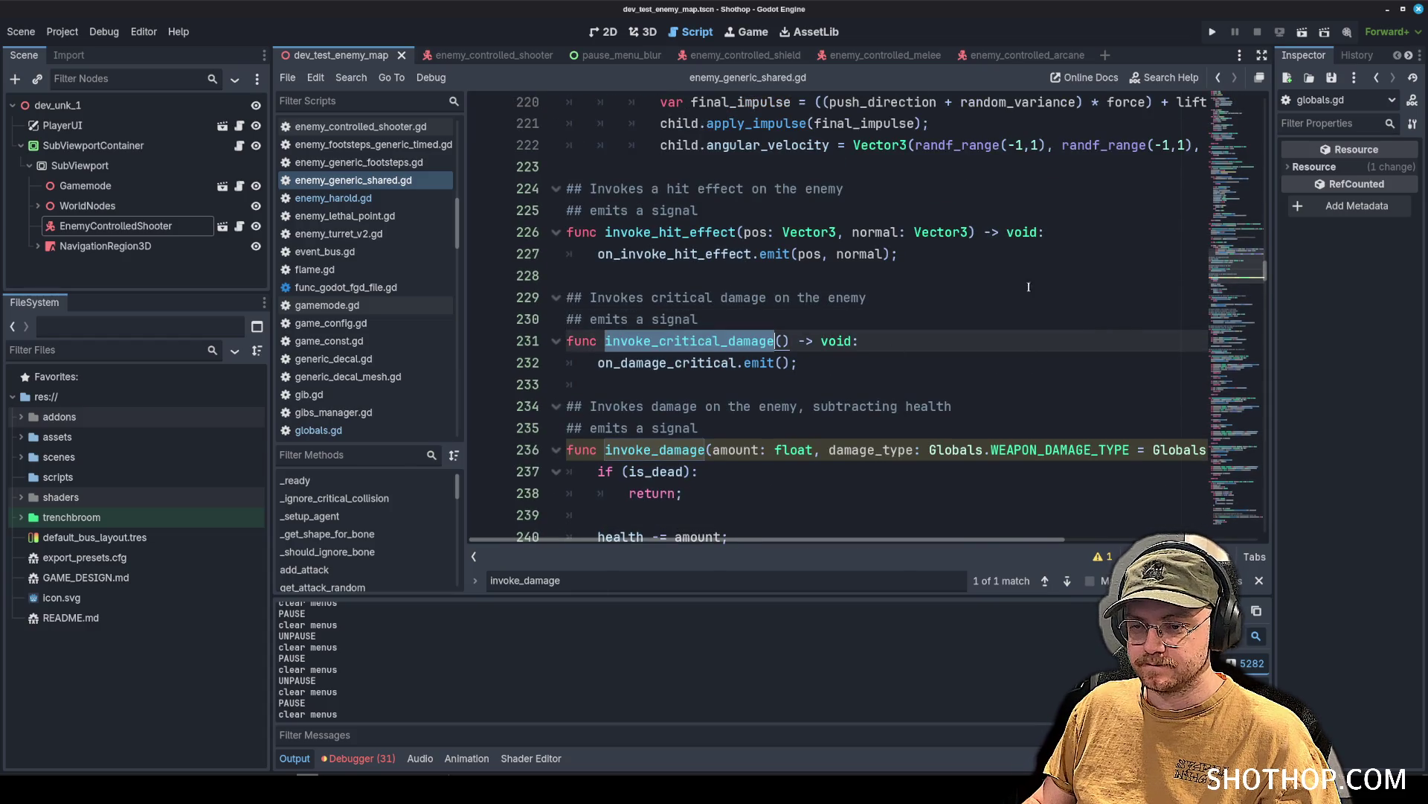
scroll(786, 255, down, 3)
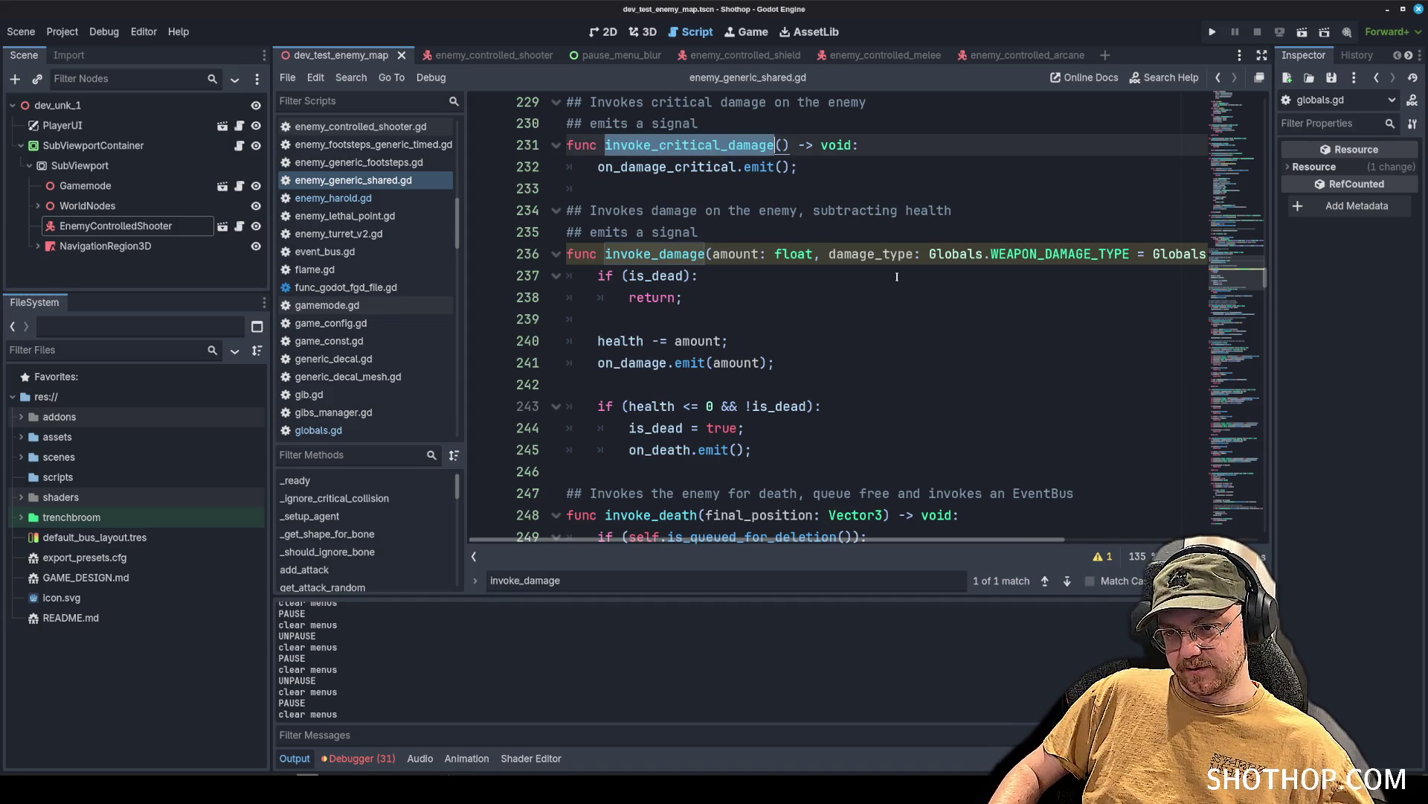
mouse_move(926, 253)
mouse_down()
mouse_move(1201, 254)
mouse_move(1134, 254)
mouse_up()
key(ctrl+c)
Paste it into invoke_critical_damage as damage_type and pass damage_type in the critical emit.
click(843, 195)
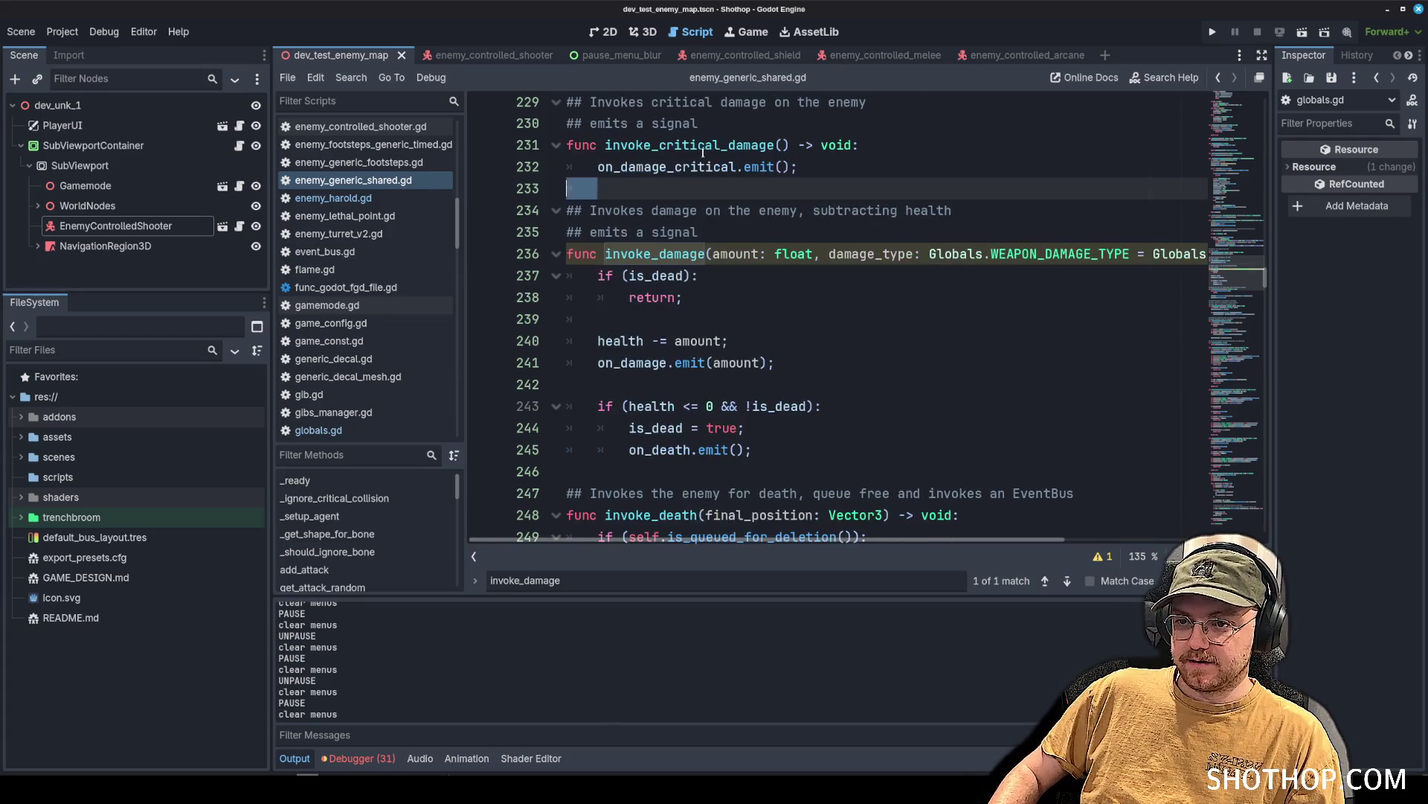
click(785, 146)
key(ctrl+v)
click(829, 165)
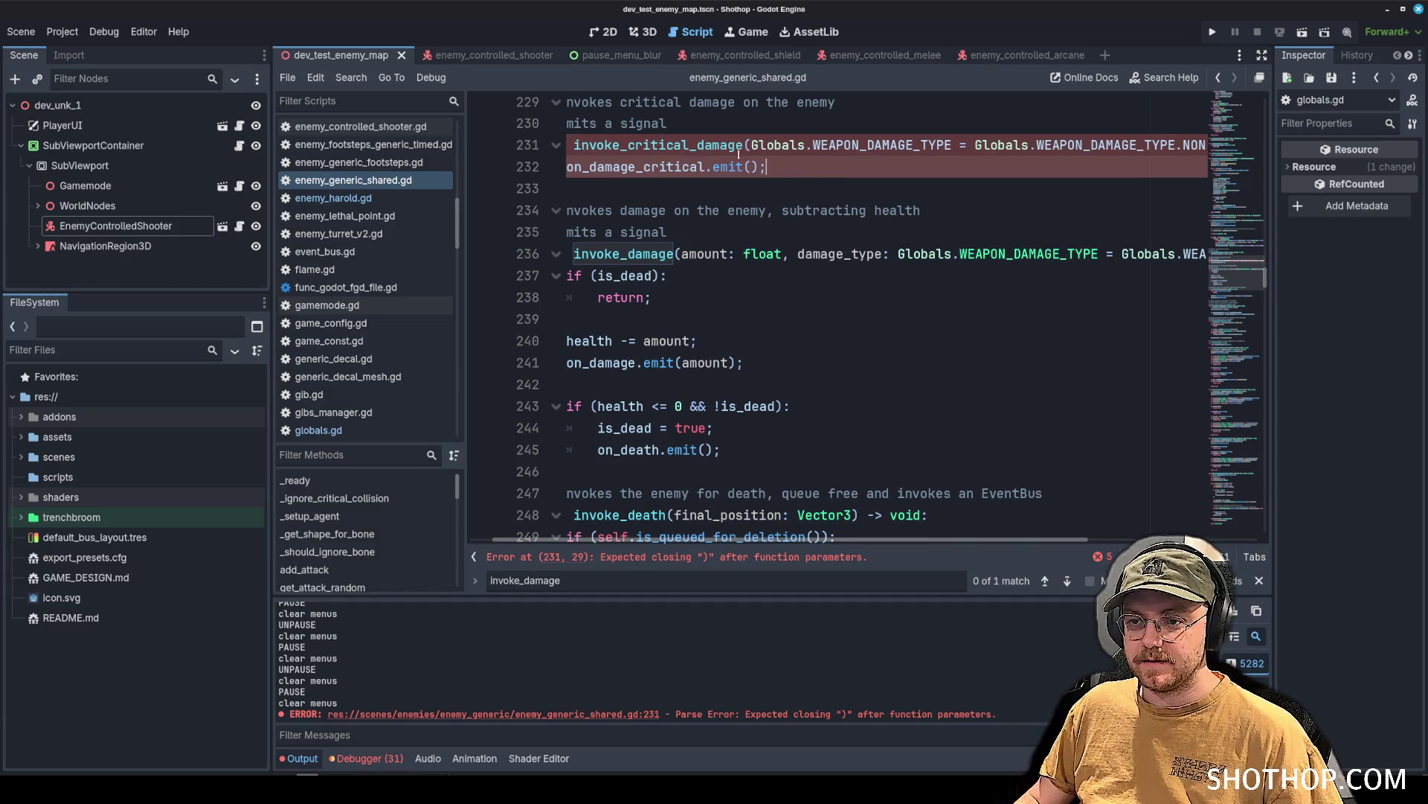
click(810, 152)
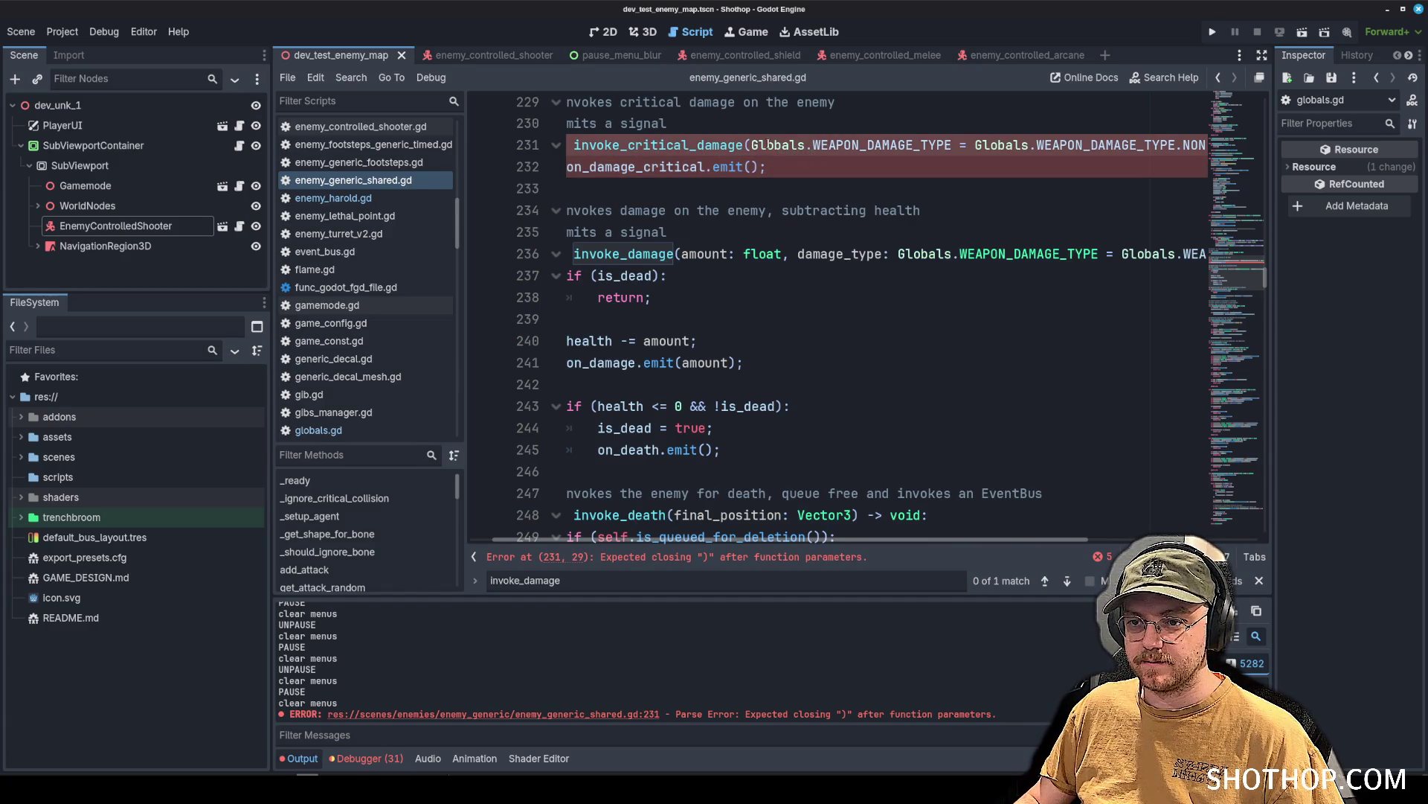
text(damage_type: Glo)
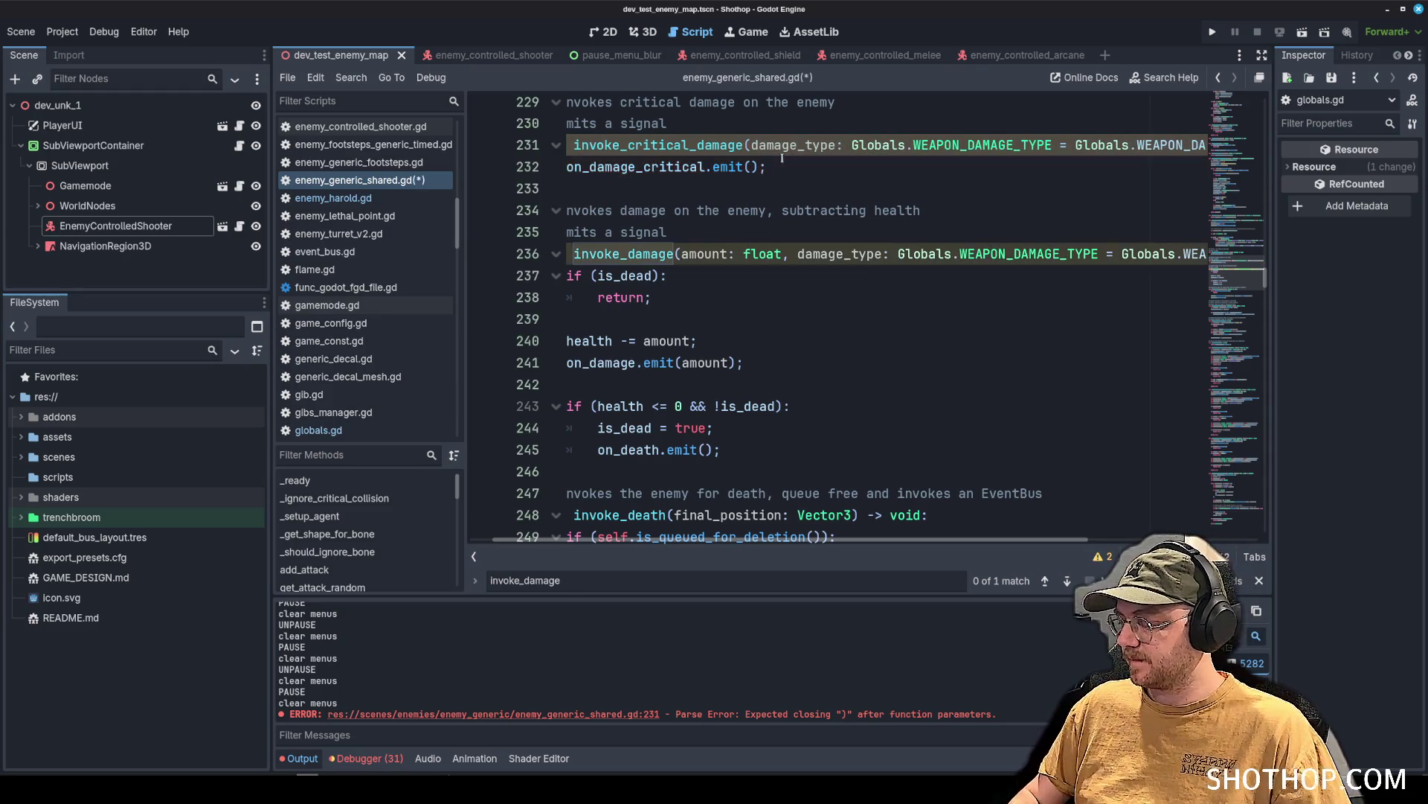
click(751, 168)
text(damage_type)
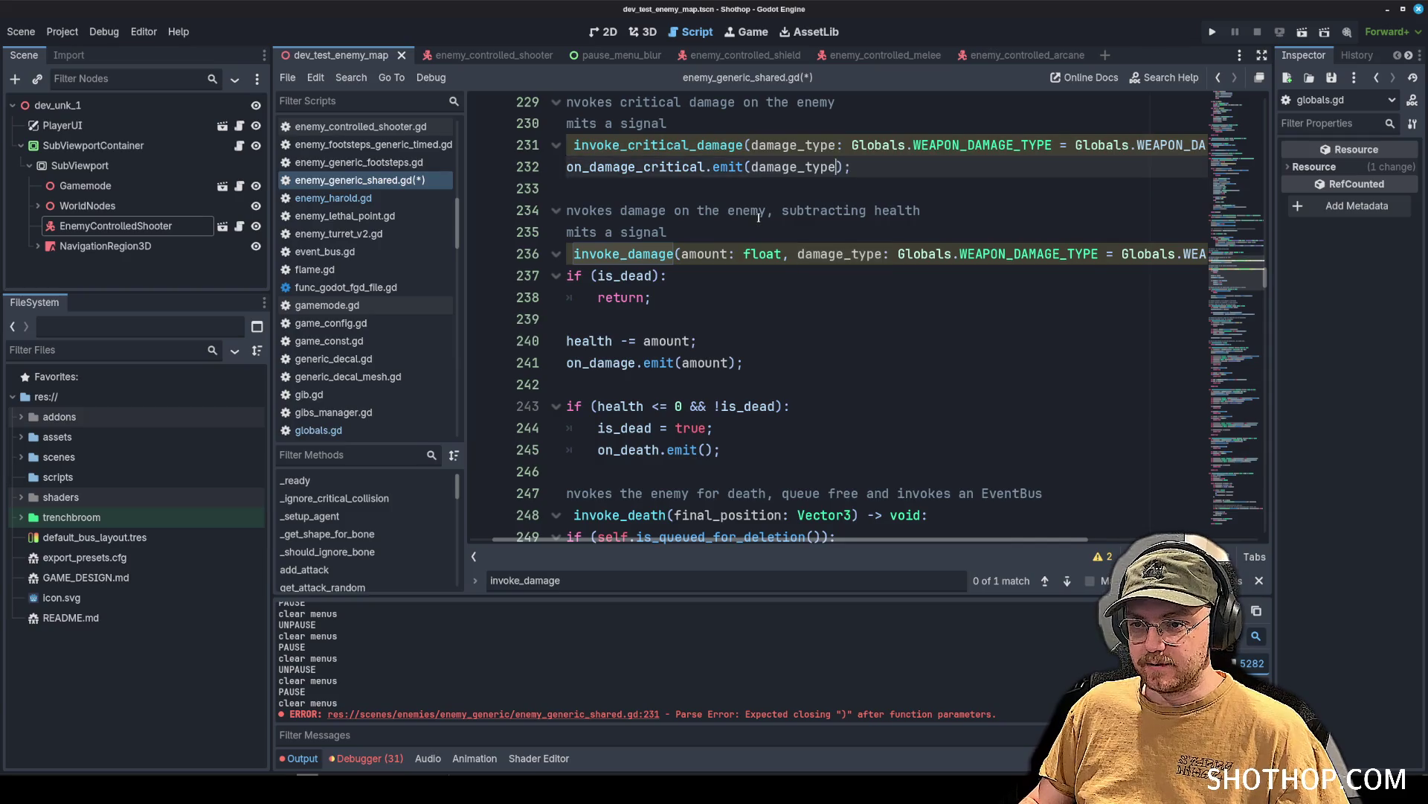
Go to the on_damage emit after amount and reselect the type declaration on line 236.
click(789, 318)
click(790, 298)
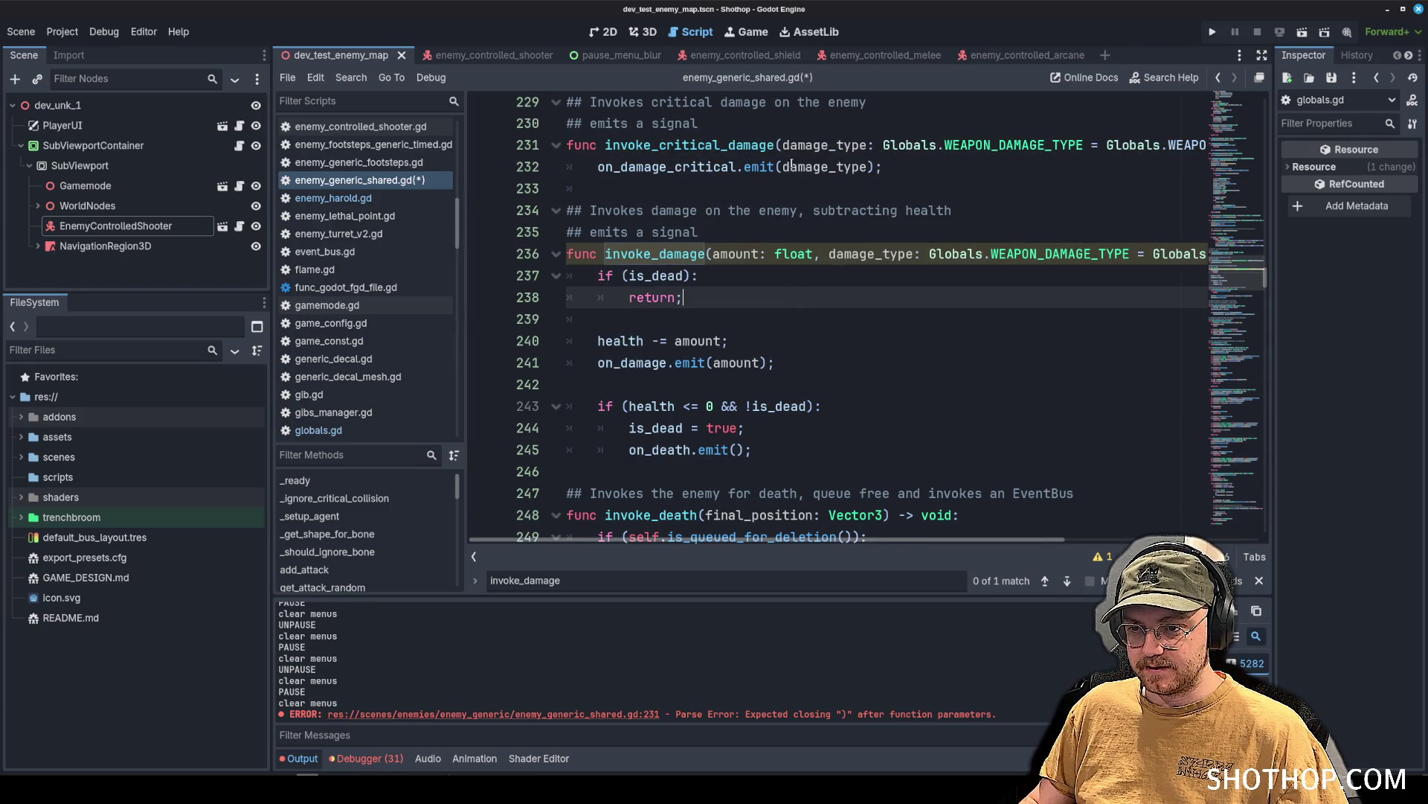
click(732, 427)
click(707, 319)
double_click(633, 362)
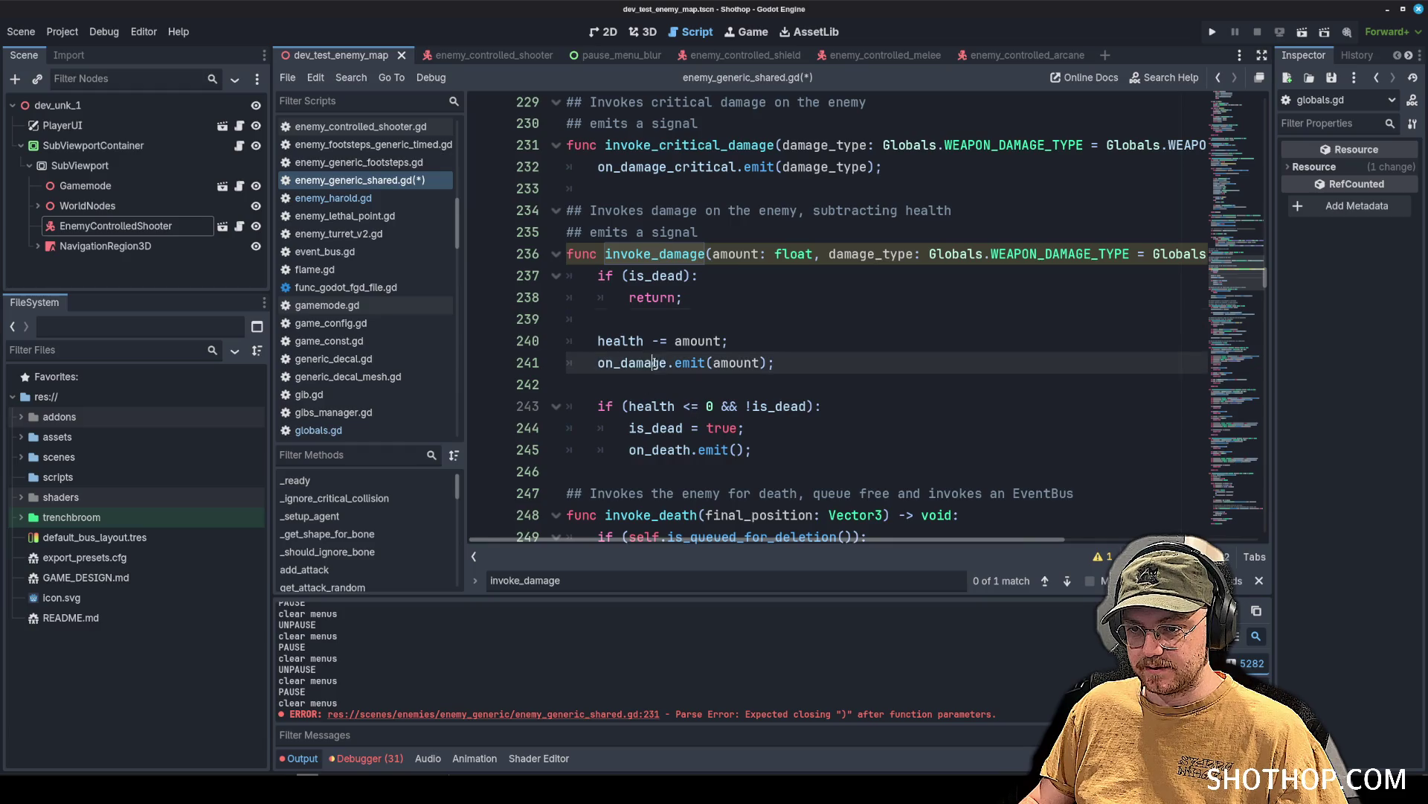
click(758, 362)
text(, damage_type)
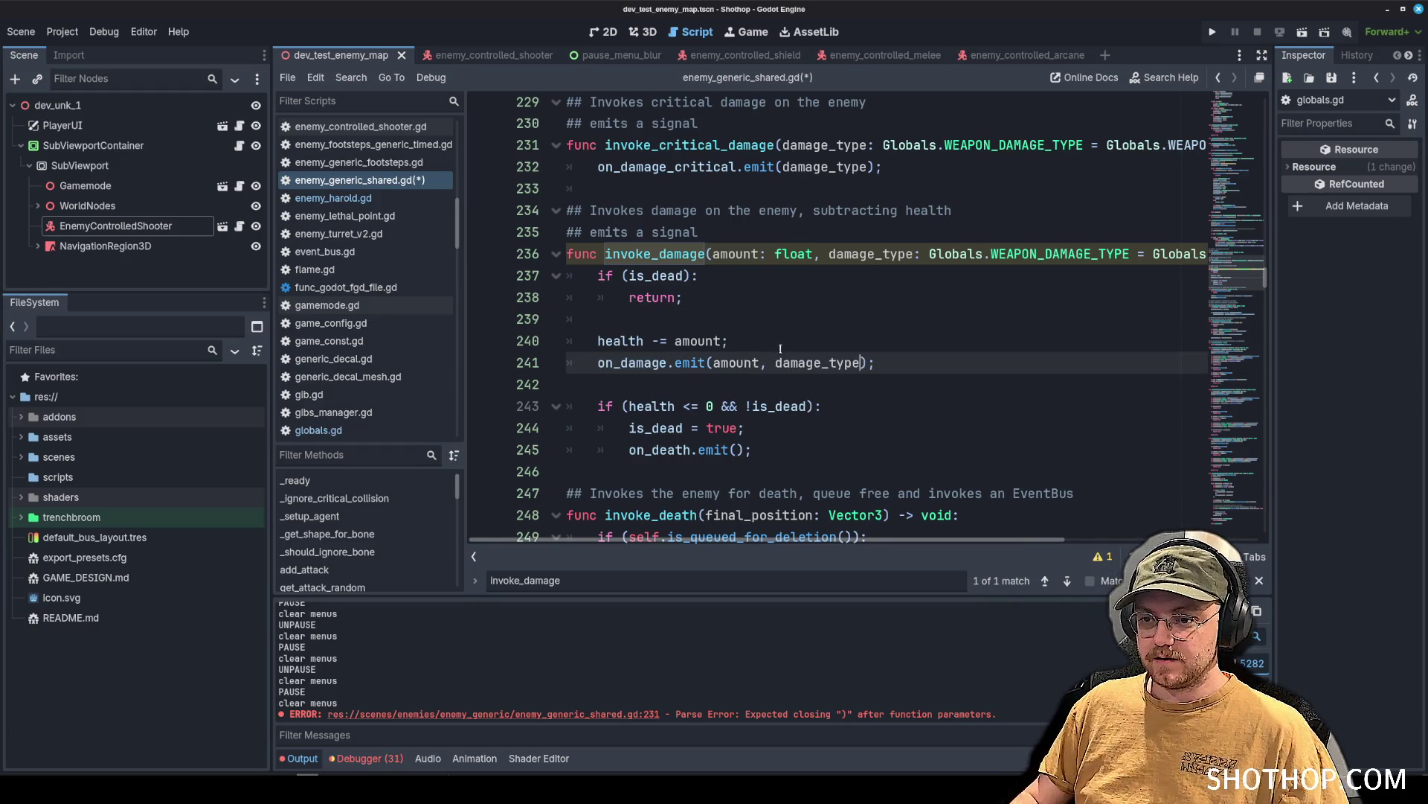
click(856, 279)
scroll(861, 286, up, 1)
drag(928, 319, 1205, 318)
Save enemy_generic_shared.gd and add a damage_type: Globals.WEAPON_DAMAGE_TYPE argument to the on_damage signal.
scroll(779, 320, up, 6)
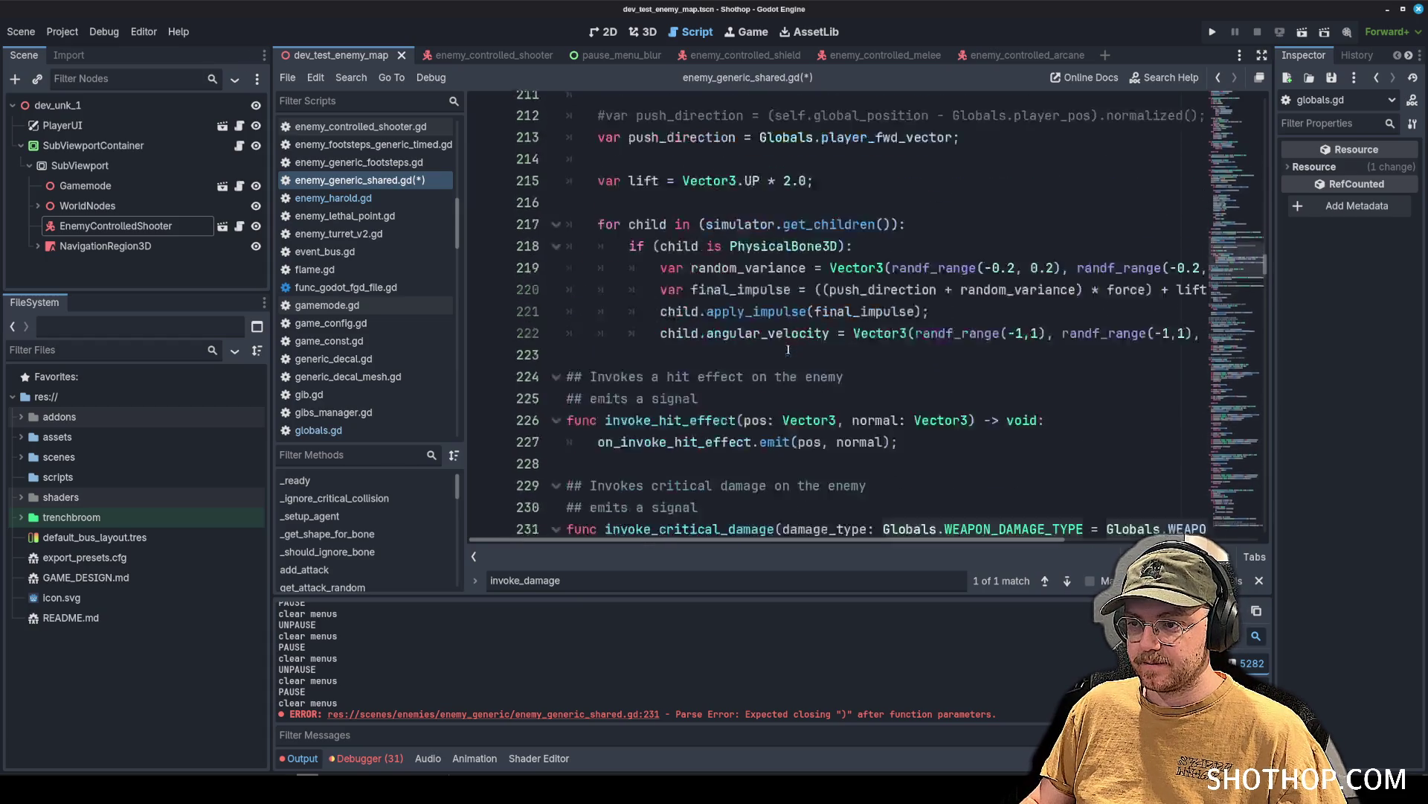
key(ctrl+s)
scroll(1231, 126, up, 20)
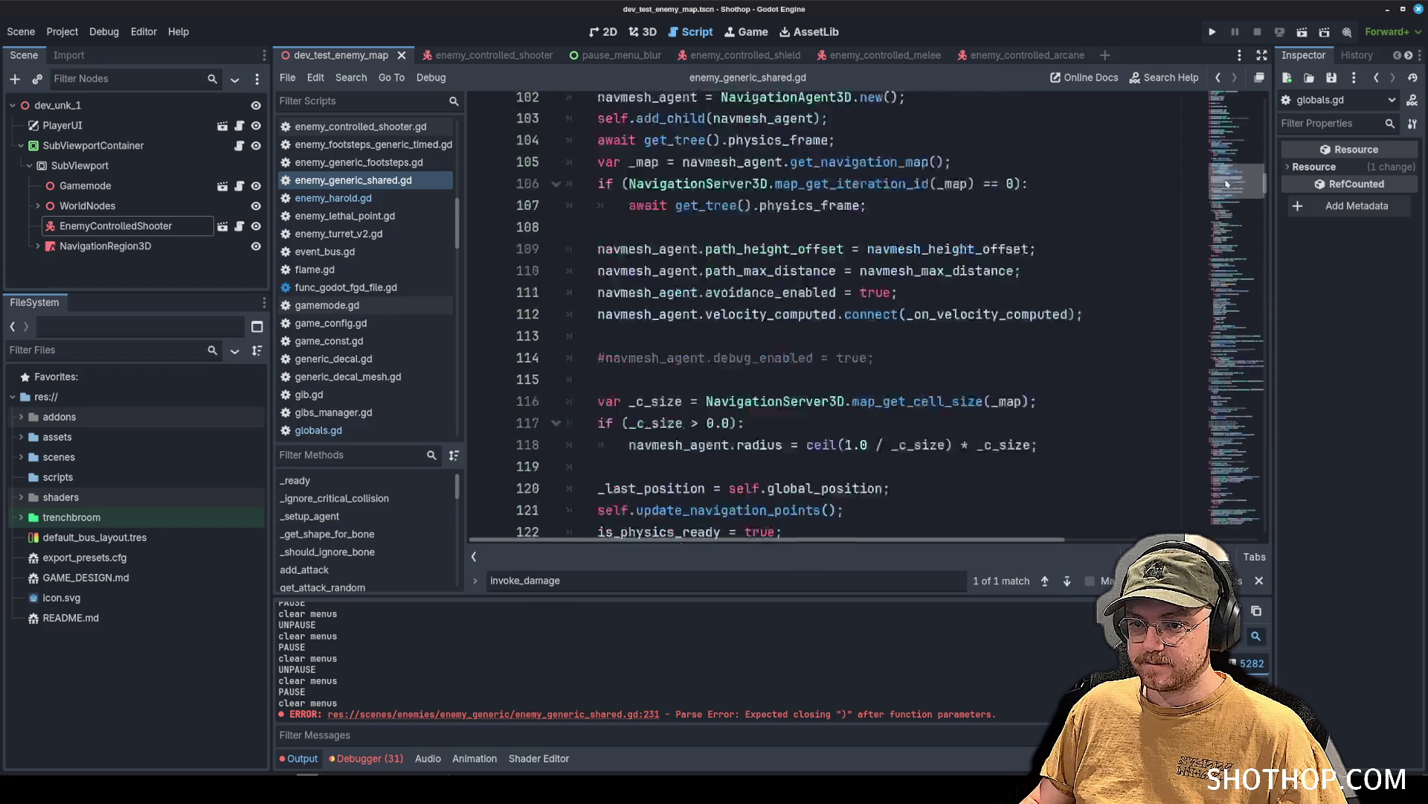
scroll(794, 277, down, 5)
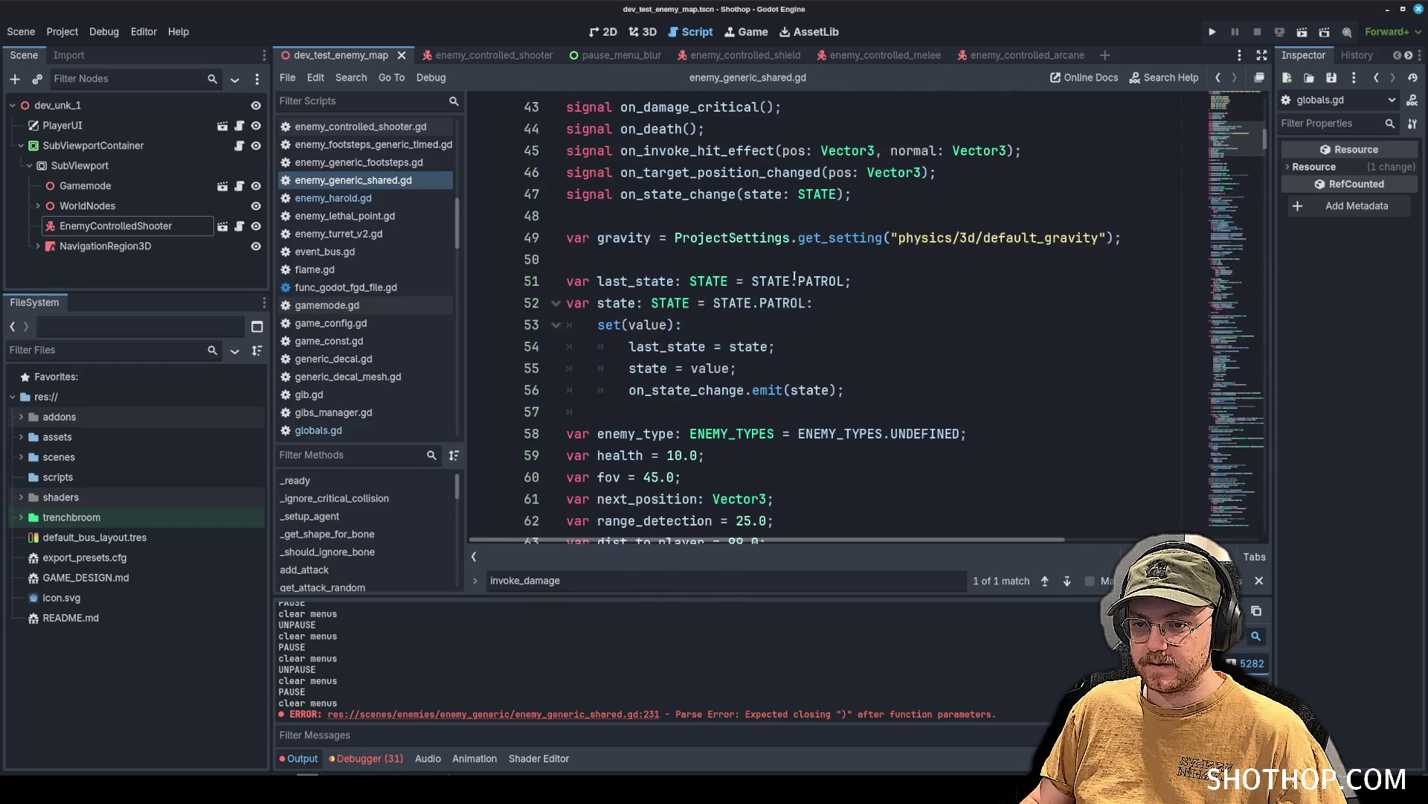
scroll(799, 272, down, 2)
scroll(781, 275, up, 5)
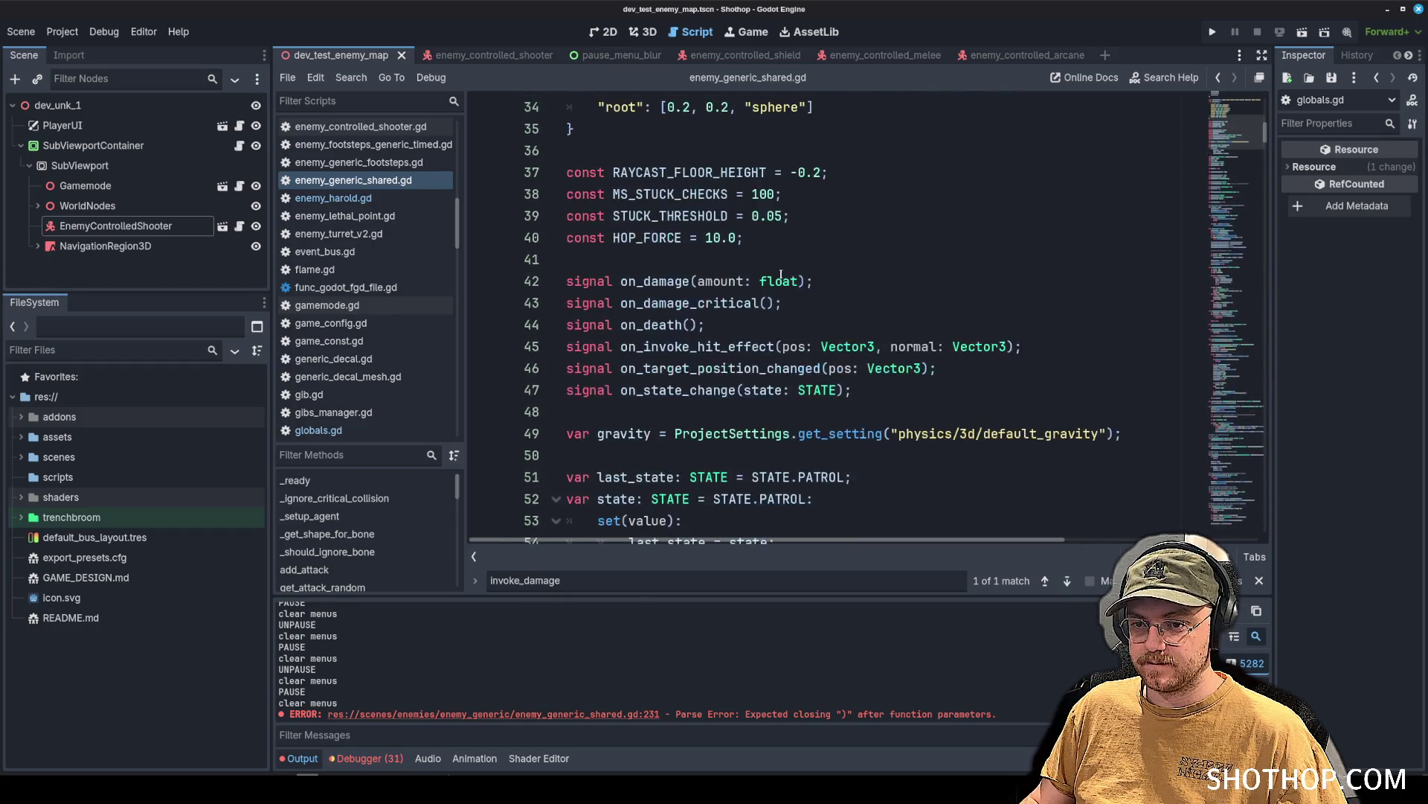
click(795, 281)
text(, Globals.WEAPON_DAMAGE_TYPE)
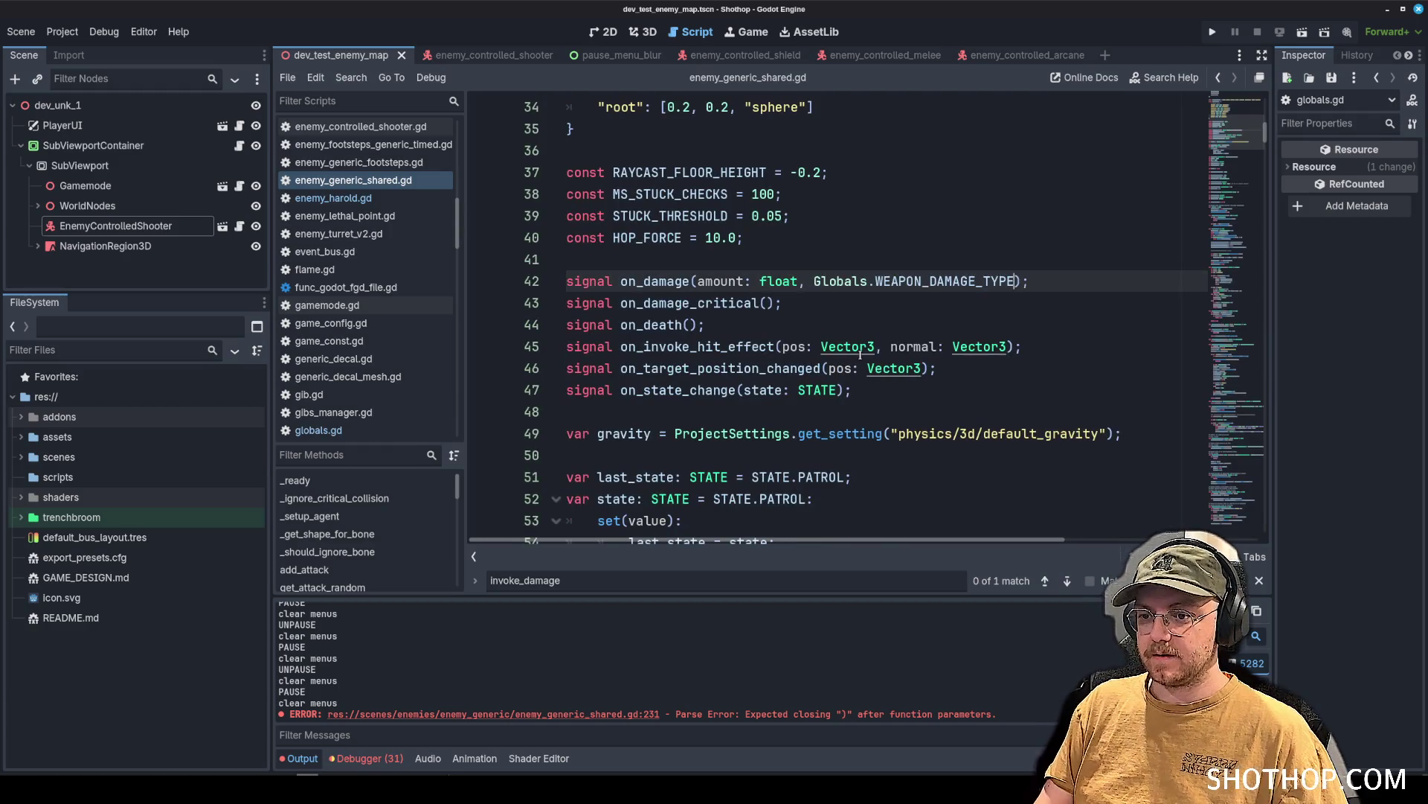
key(ctrl+BackSpace)
key(ctrl+BackSpace)
key(ctrl+BackSpace)
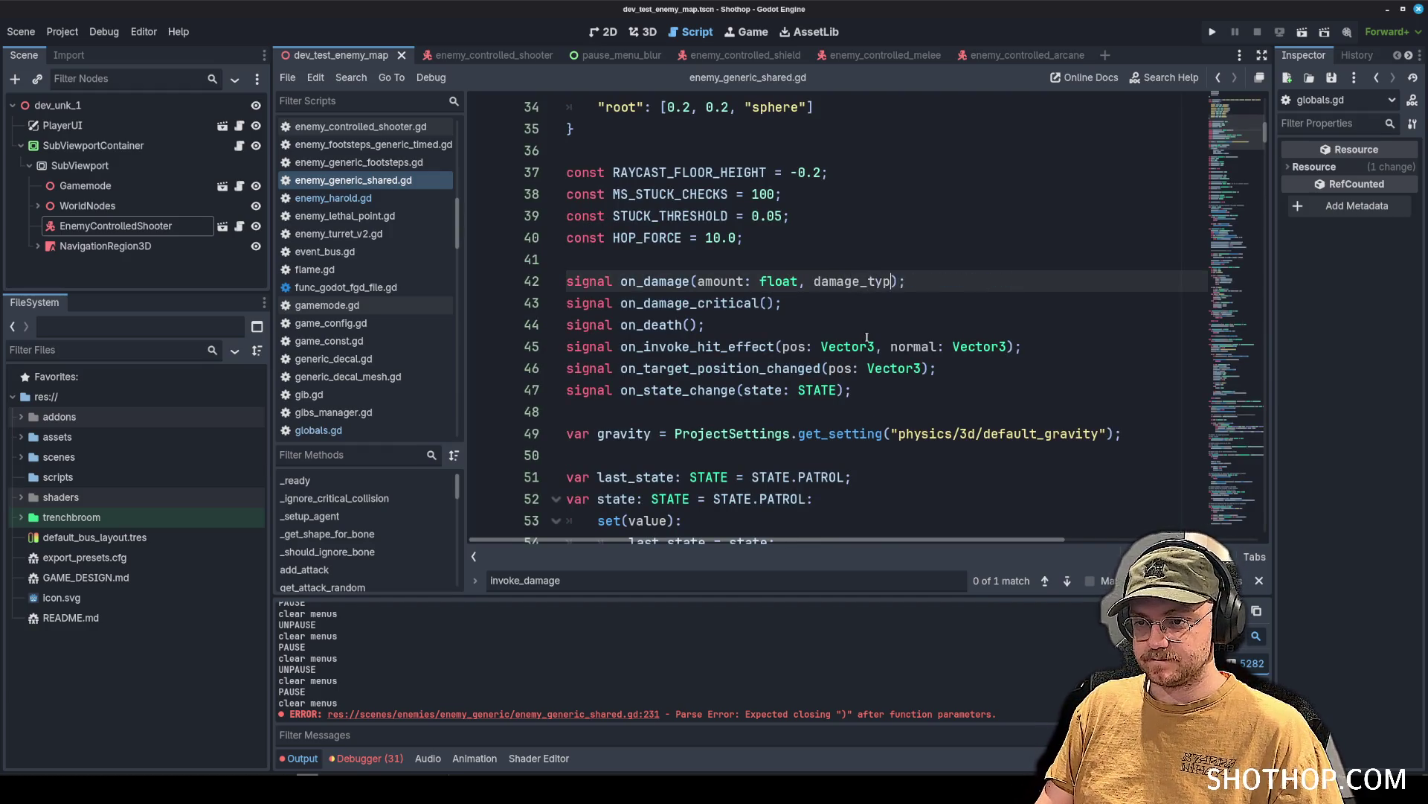
text(e: Globals.WEAPON_DAMAGE_TYPE)
key(Up)
key(Up)
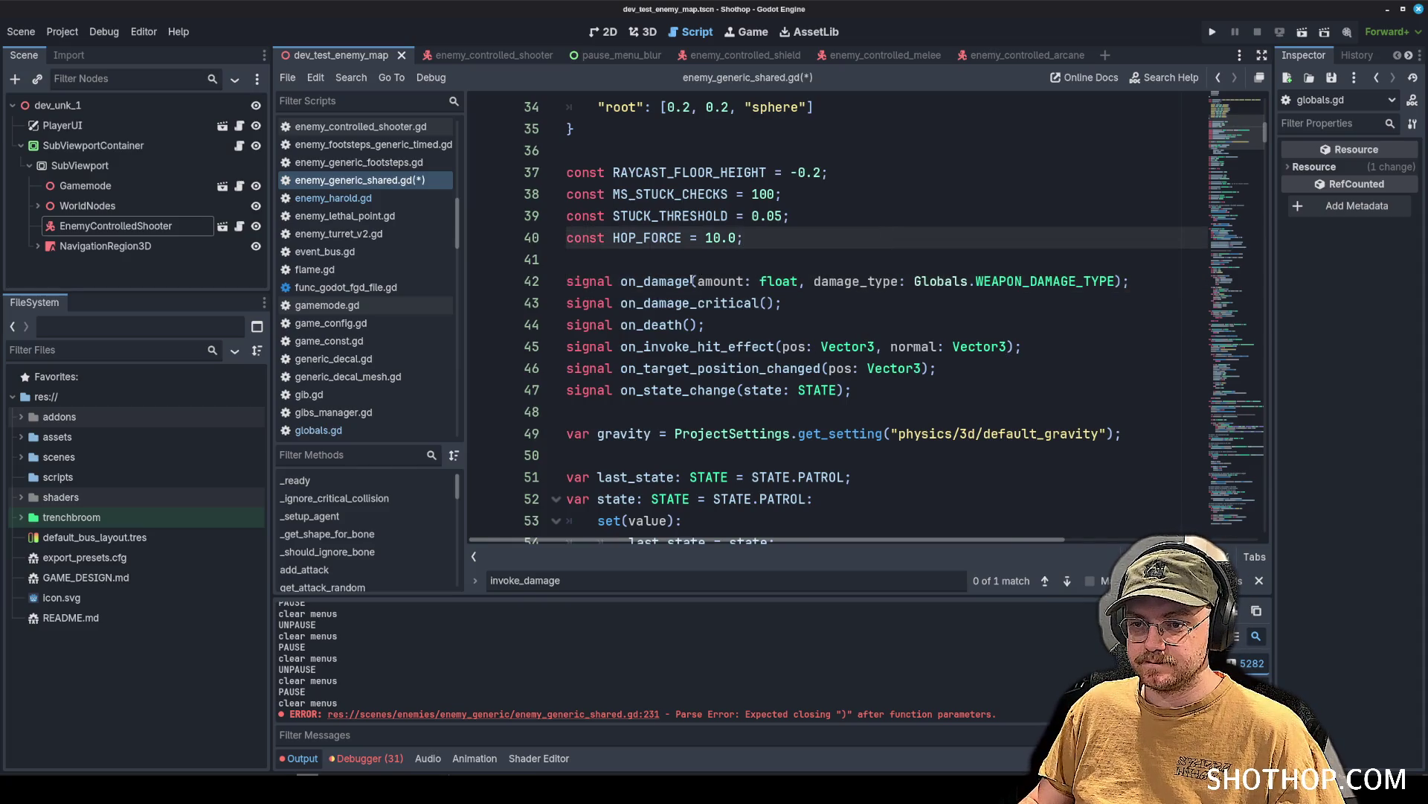
Copy the damage_type argument into the on_damage_critical signal and save the script.
drag(697, 280, 1116, 280)
click(768, 305)
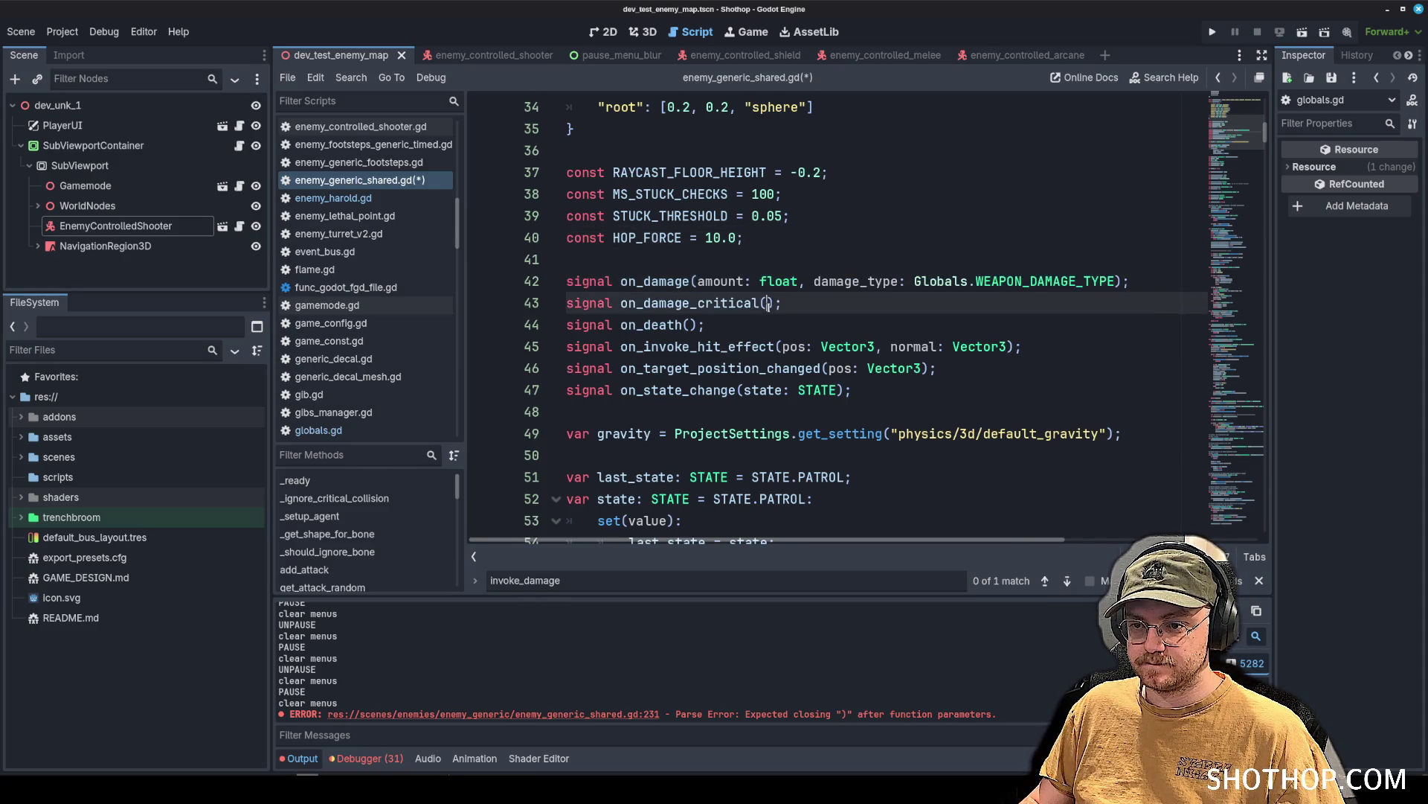
drag(815, 280, 1116, 280)
key(ctrl+c)
click(796, 308)
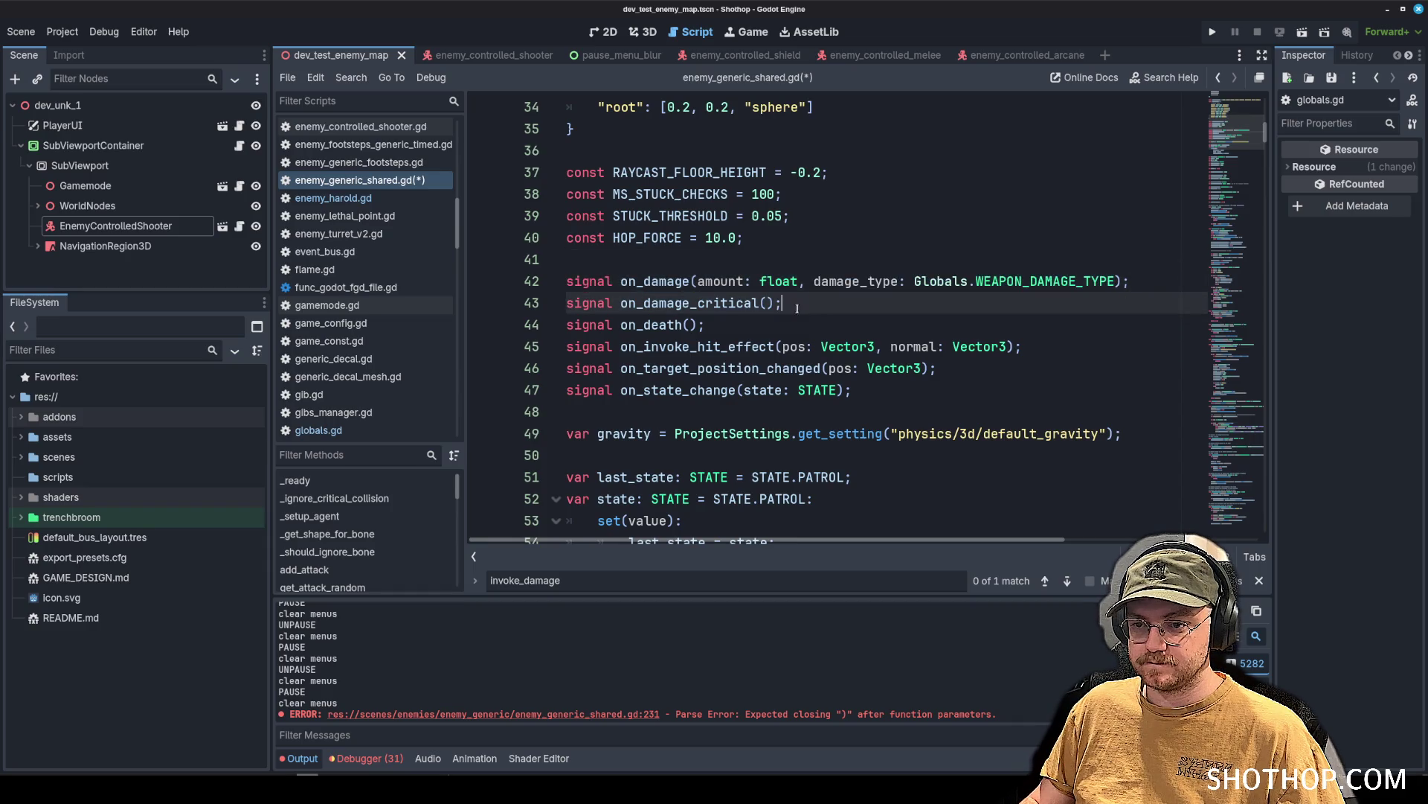
key(ctrl+v)
key(ctrl+s)
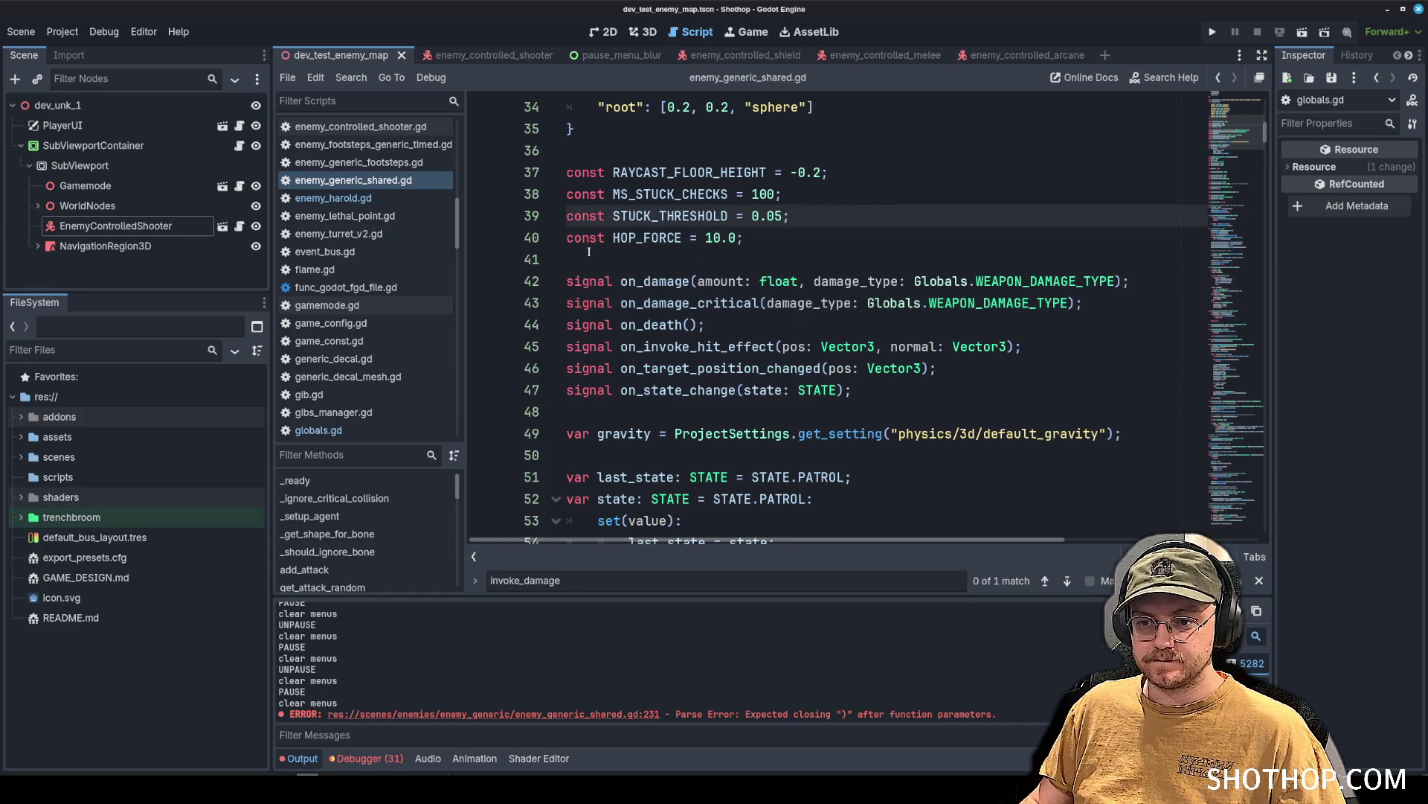
scroll(392, 182, up, 5)
Open enemy_controlled_arcane.gd and search 'critic' to locate handle_damage_critical.
click(360, 256)
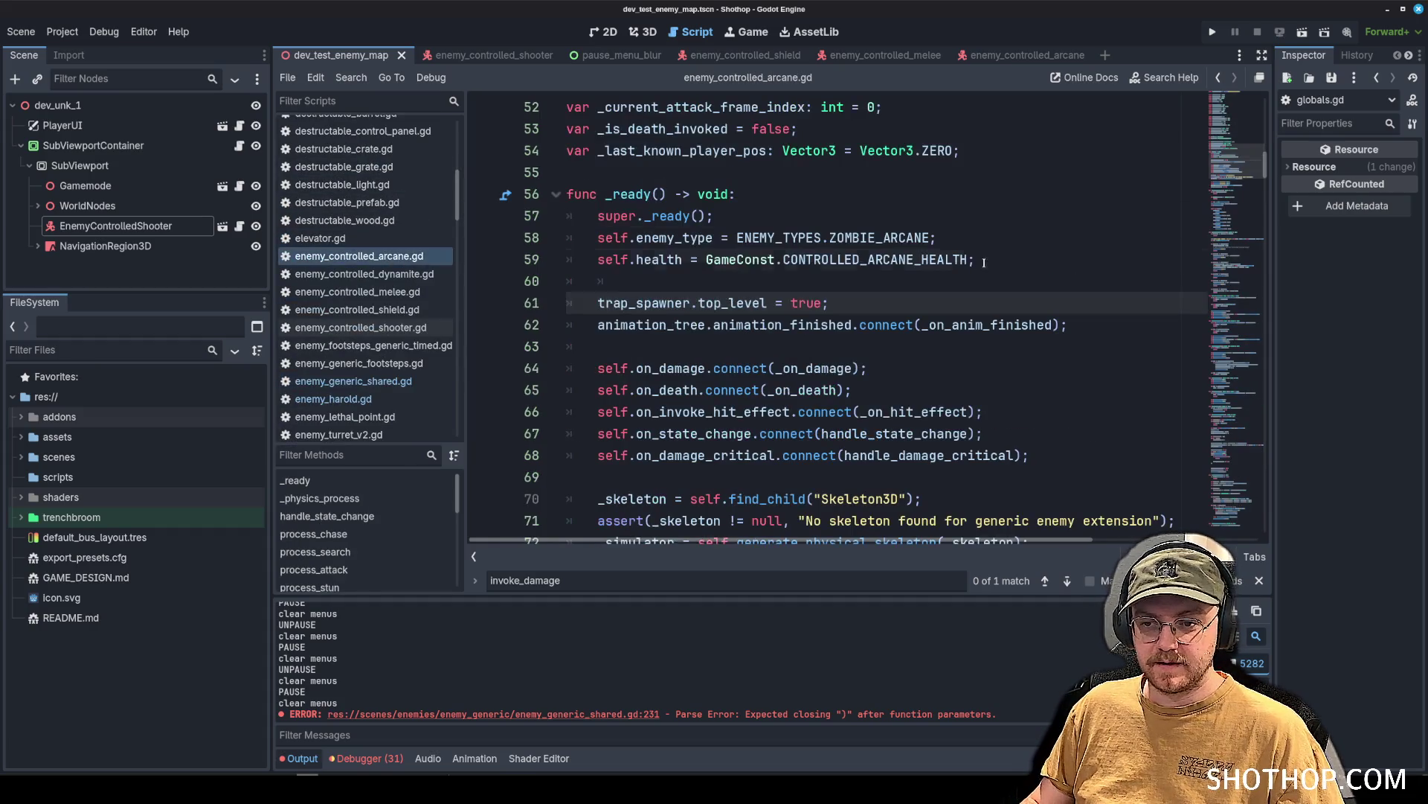
click(978, 259)
key(ctrl+f)
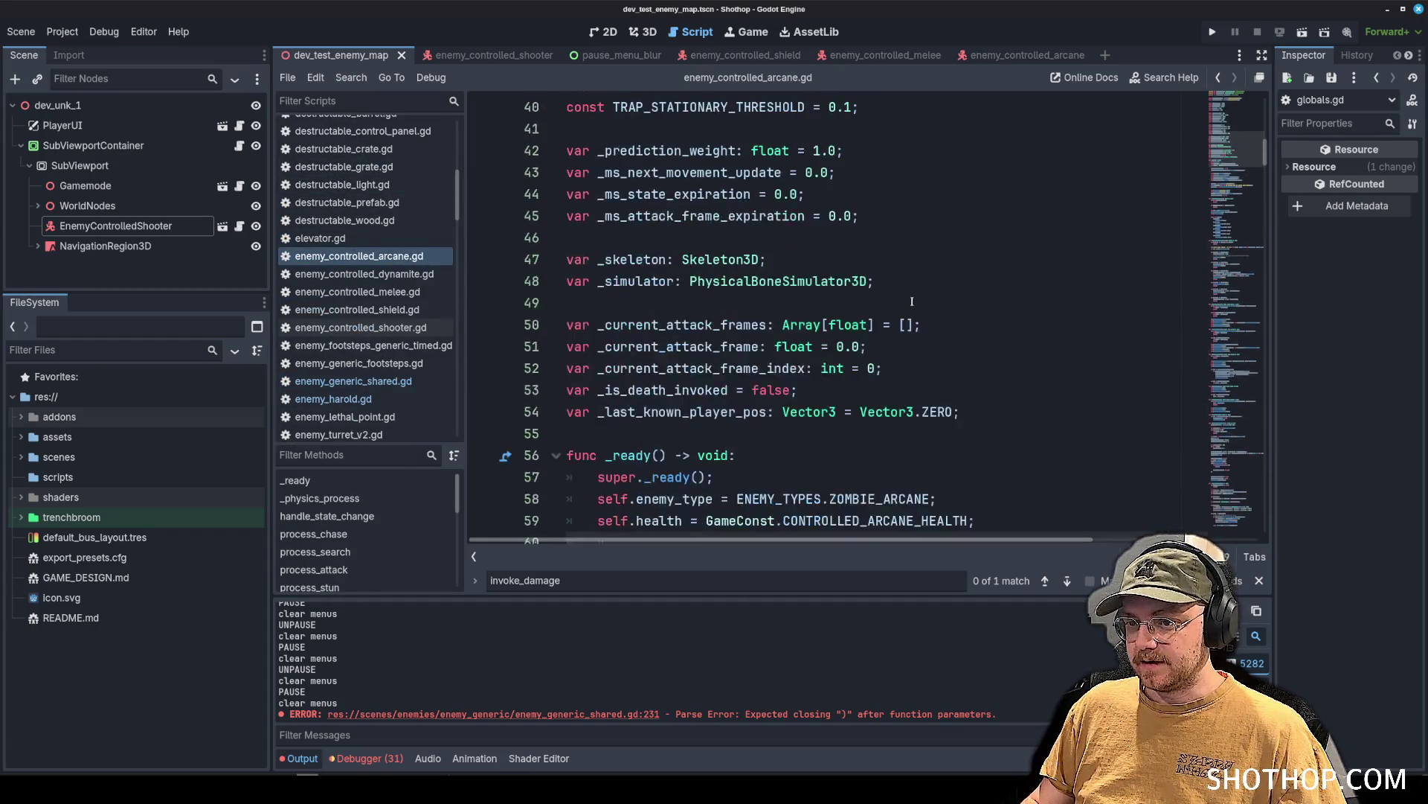
text(critical)
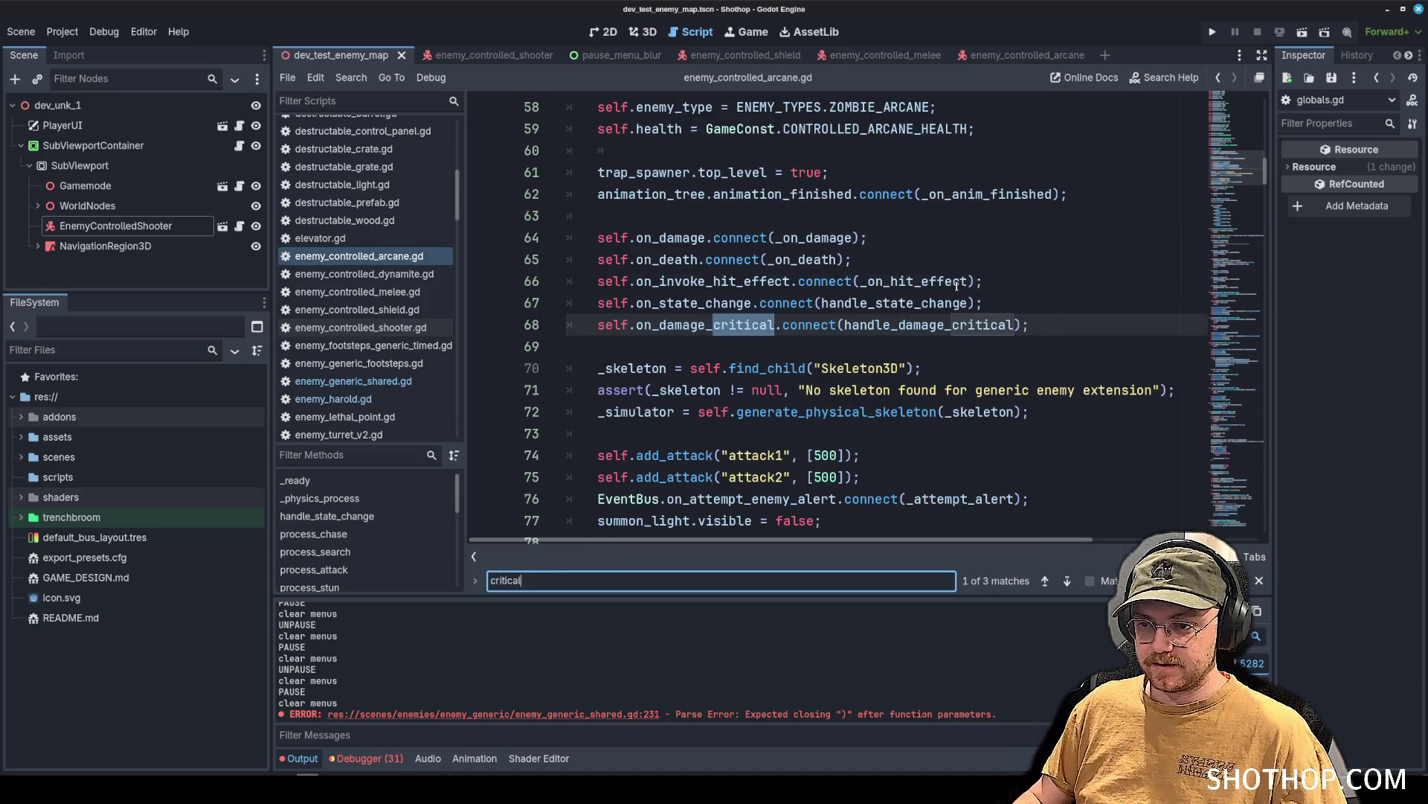
key(Return)
key(Return)
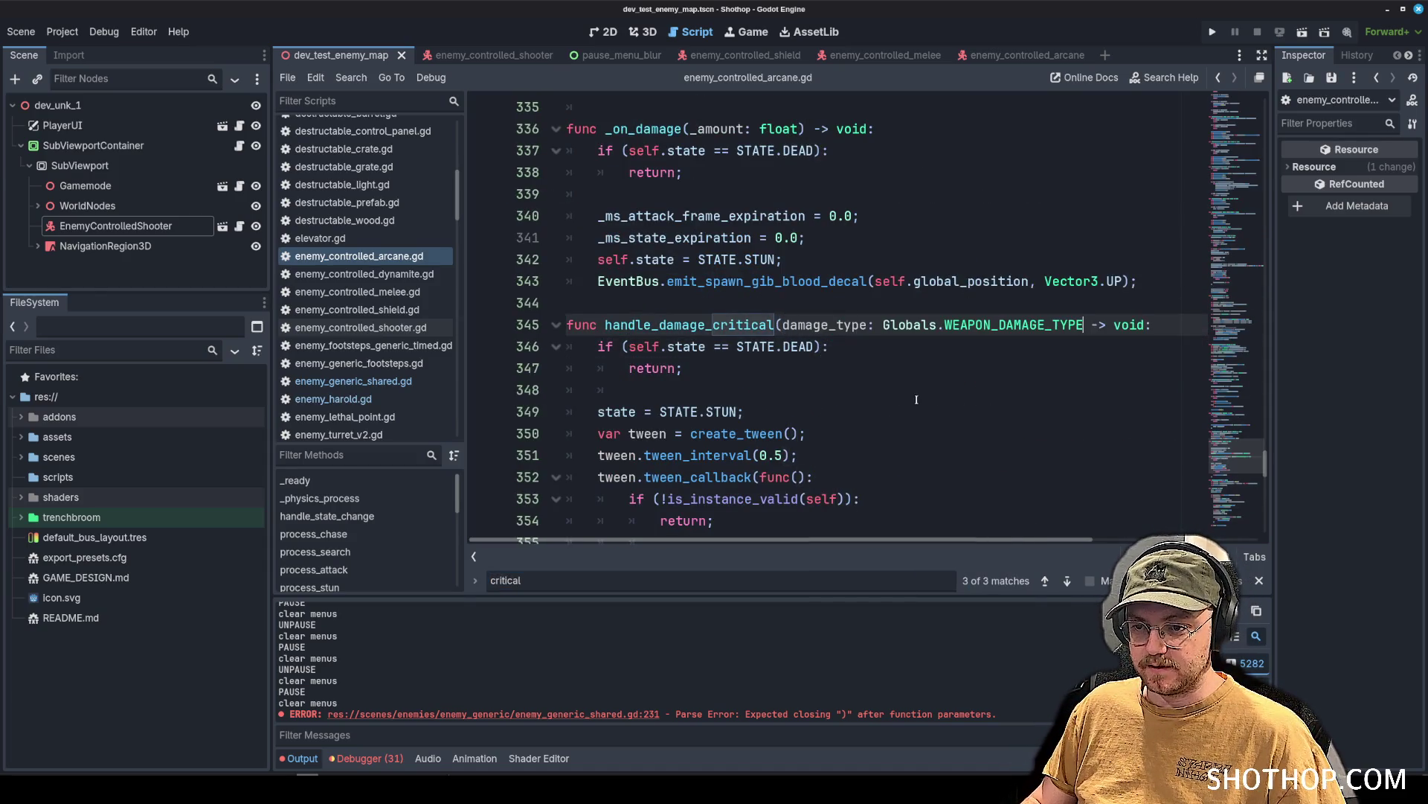
key(ctrl+BackSpace)
key(ctrl+BackSpace)
key(ctrl+BackSpace)
key(ctrl+z)
text())
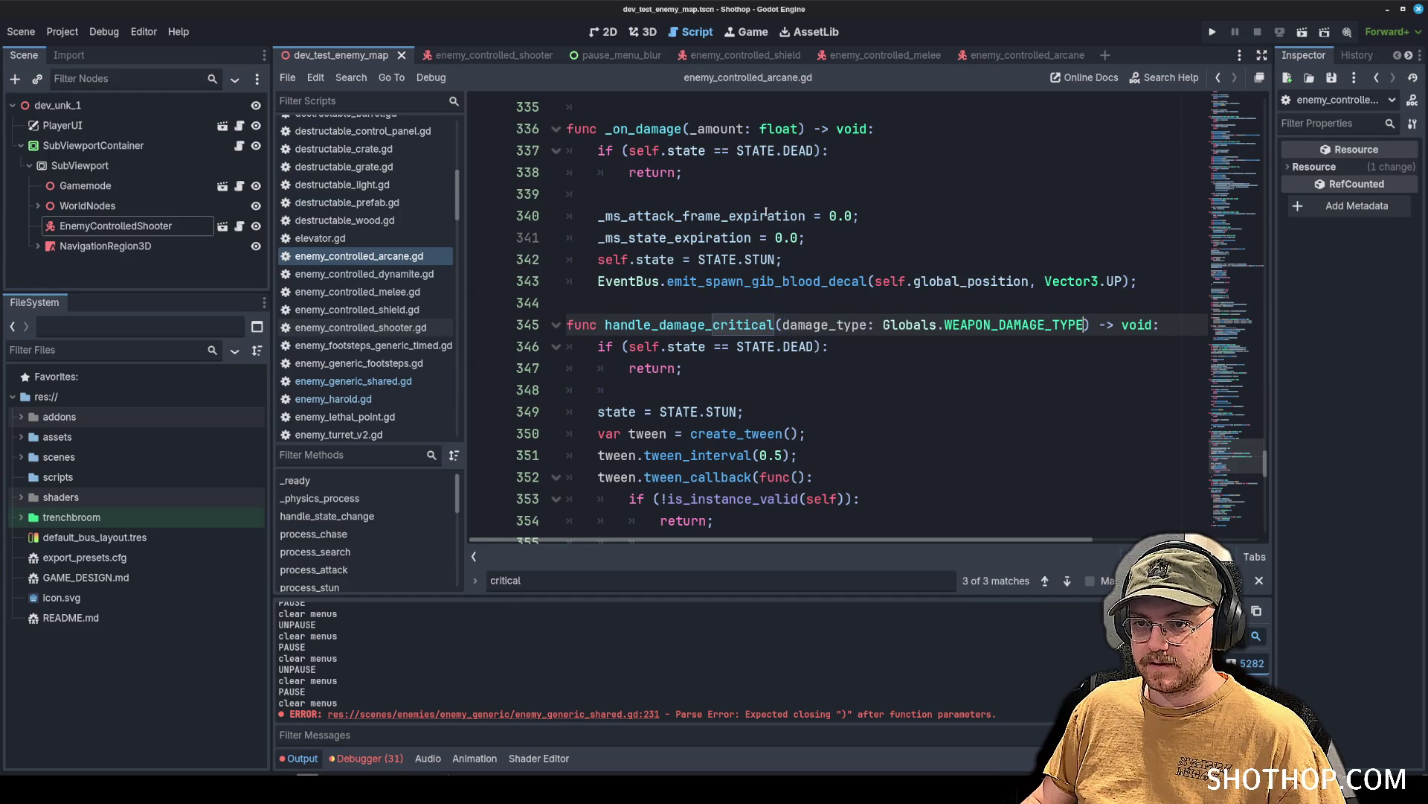
Add damage_type: Globals.WEAPON_DAMAGE_TYPE after _amount in _on_damage and save.
click(801, 128)
text(damage_type: Globals.WEAPON_DAMAGE_TYPE)
key(ctrl+s)
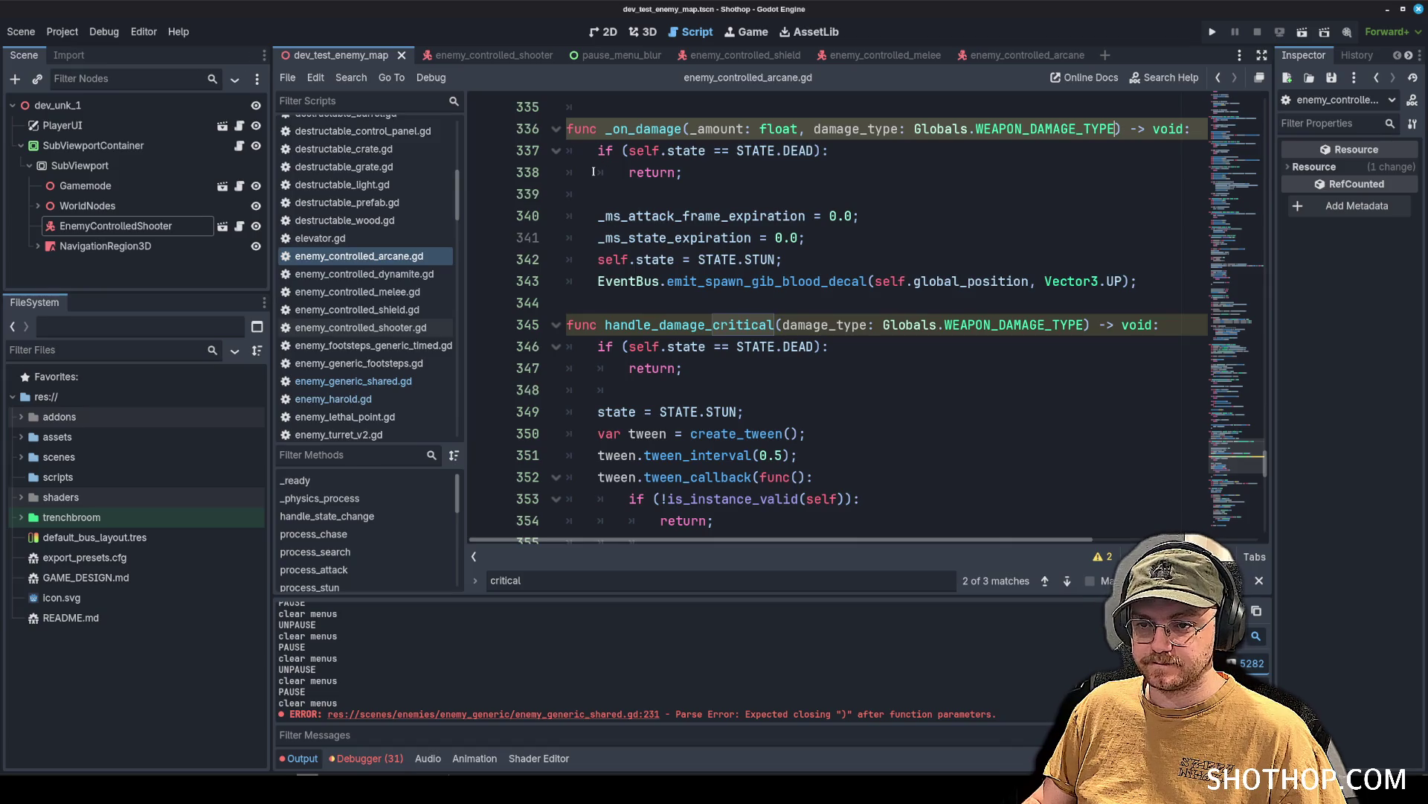
In enemy_controlled_dynamite.gd, find handle_damage_critical and paste in the damage_type parameter.
click(364, 273)
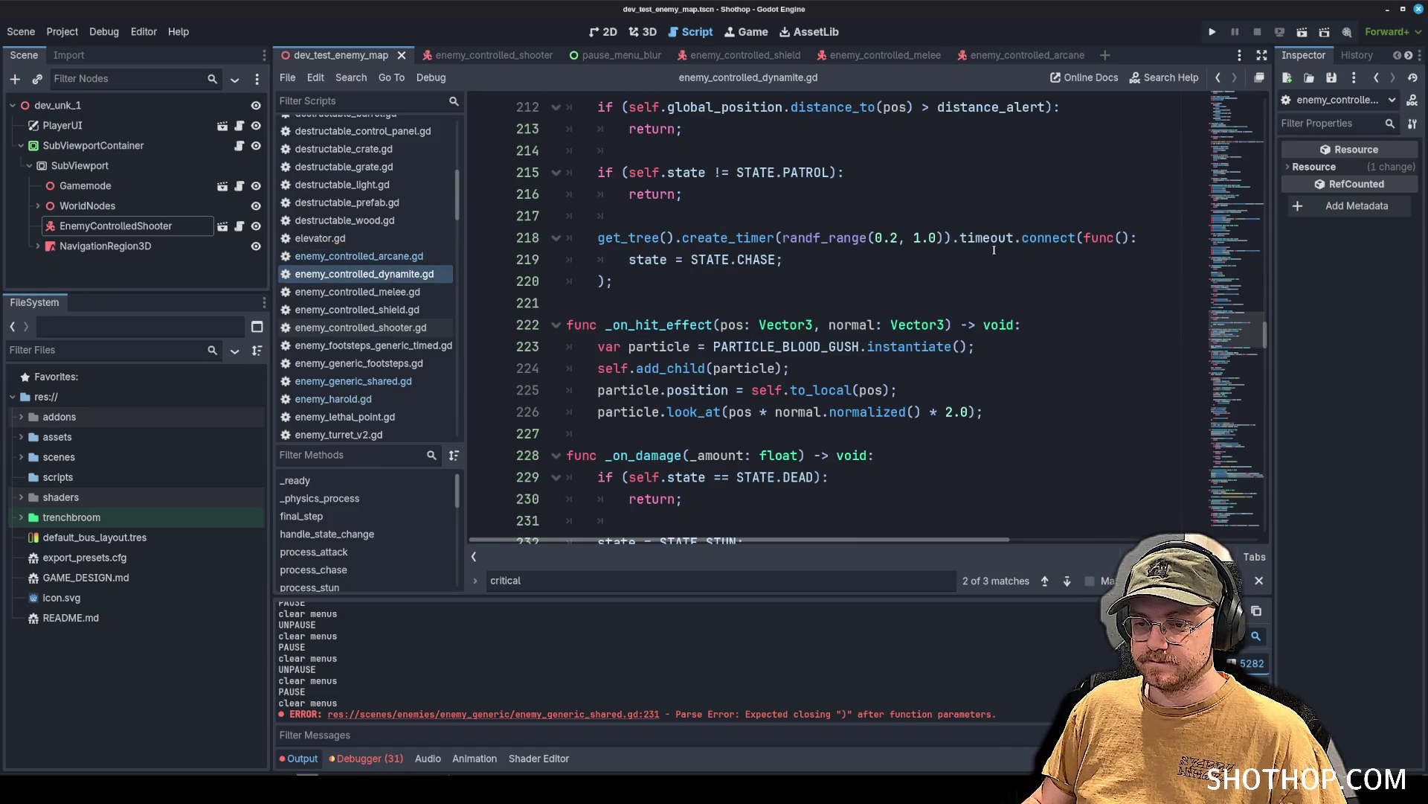
key(ctrl+f)
text(creit)
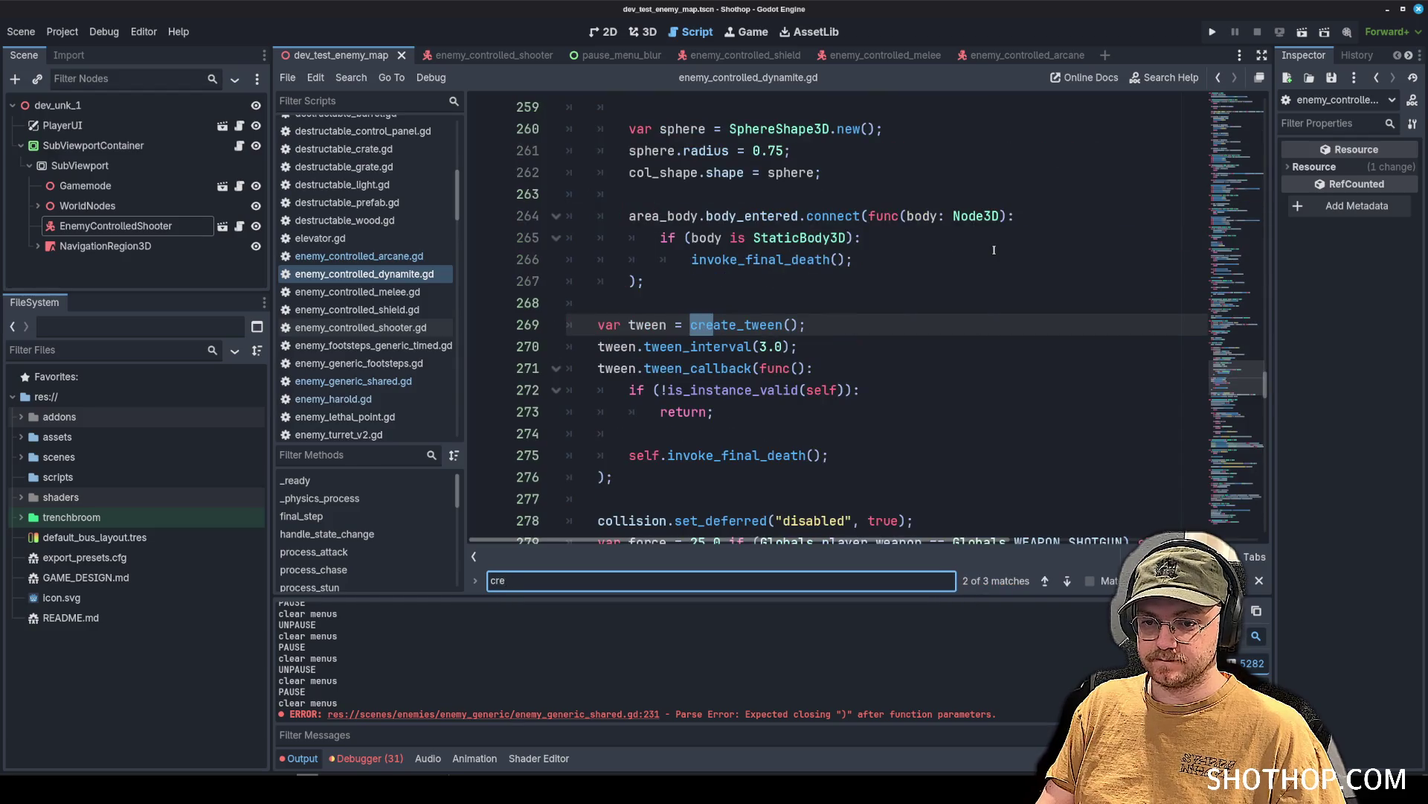
key(BackSpace)
text(itical)
ctrl+click(981, 324)
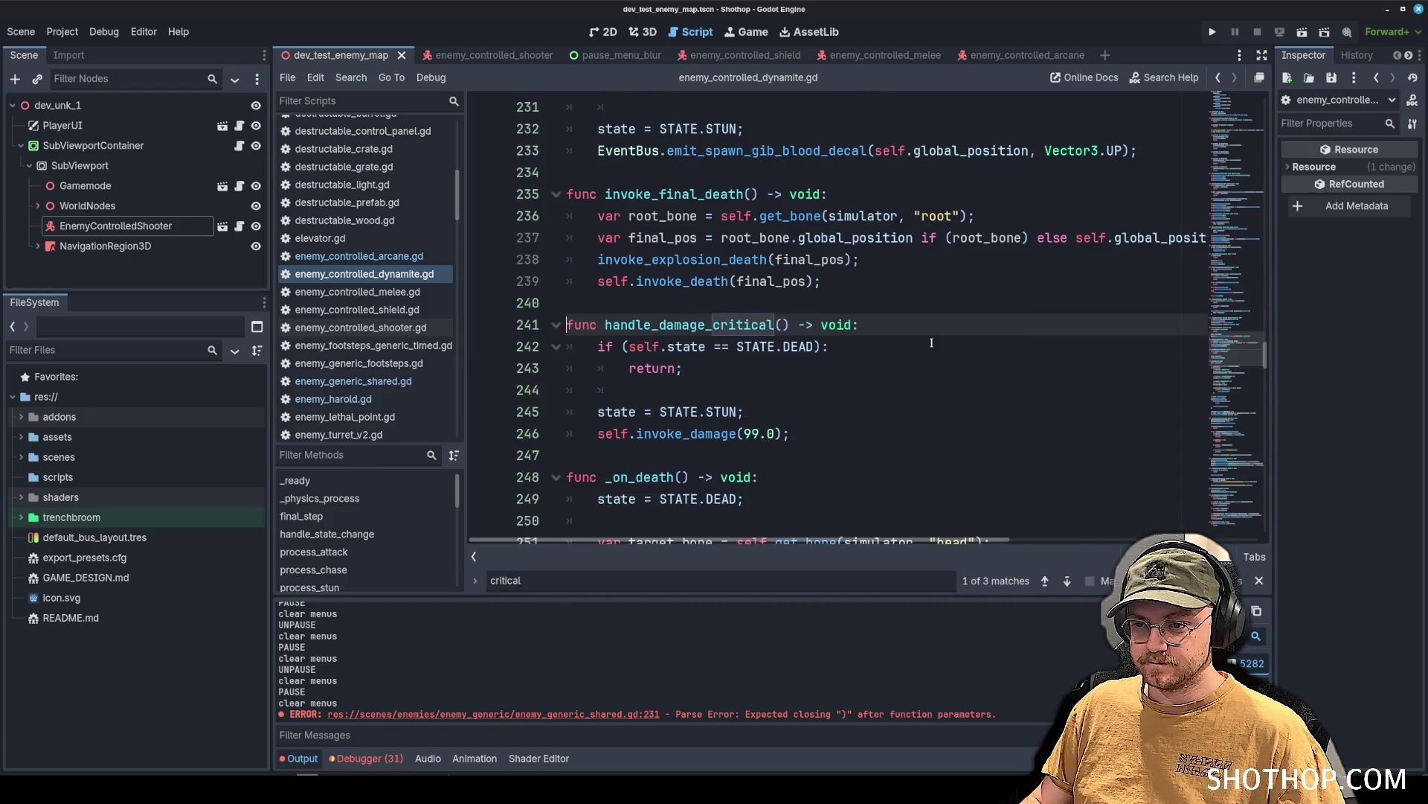
click(785, 325)
text(damage_type: Globals.WEAPON_DAMAGE_TYPE)
Paste damage_type after float in _on_damage, save, and open enemy_controlled_melee.gd.
scroll(866, 369, up, 3)
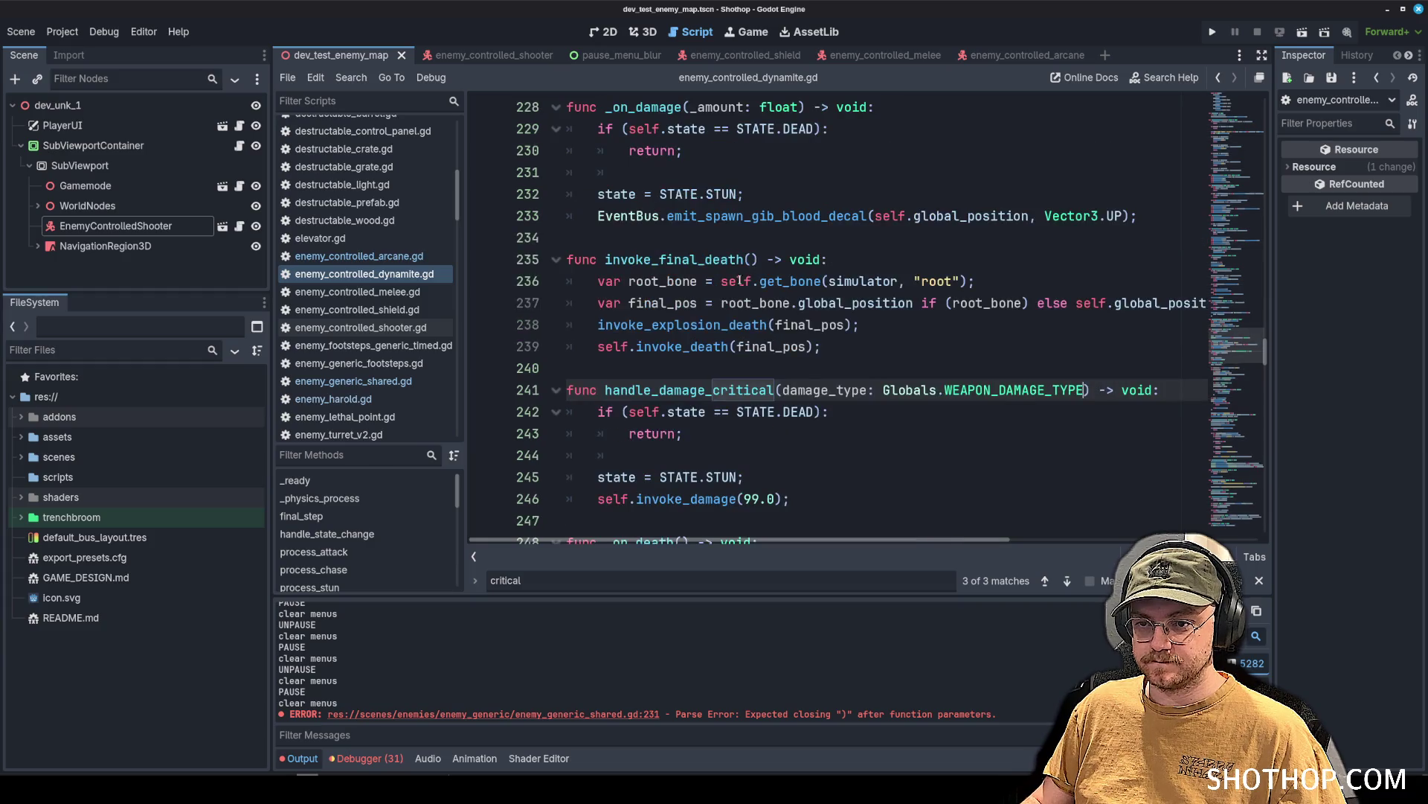
click(803, 237)
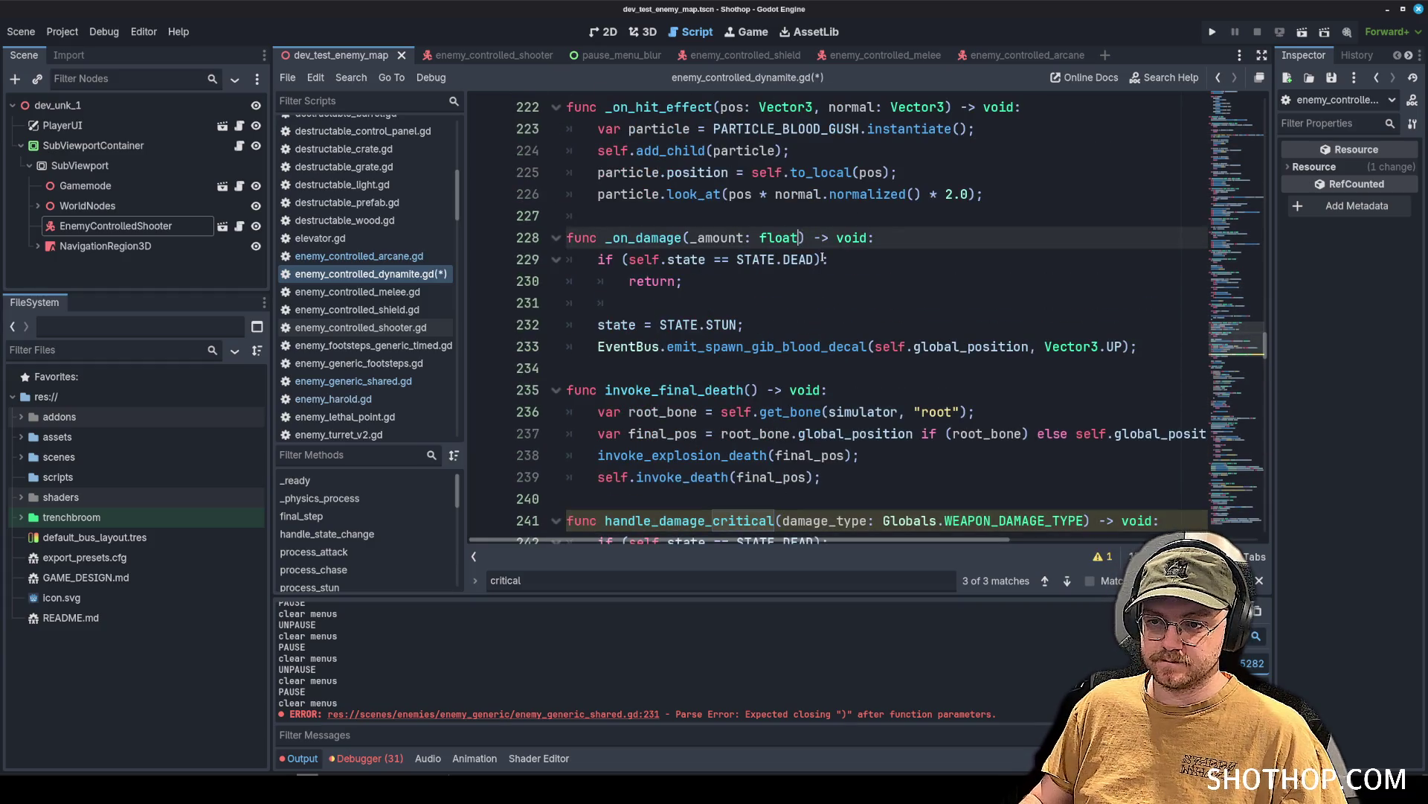
text(, damage_type: Globals.WEAPON_DAMAGE_TYPE)
key(ctrl+s)
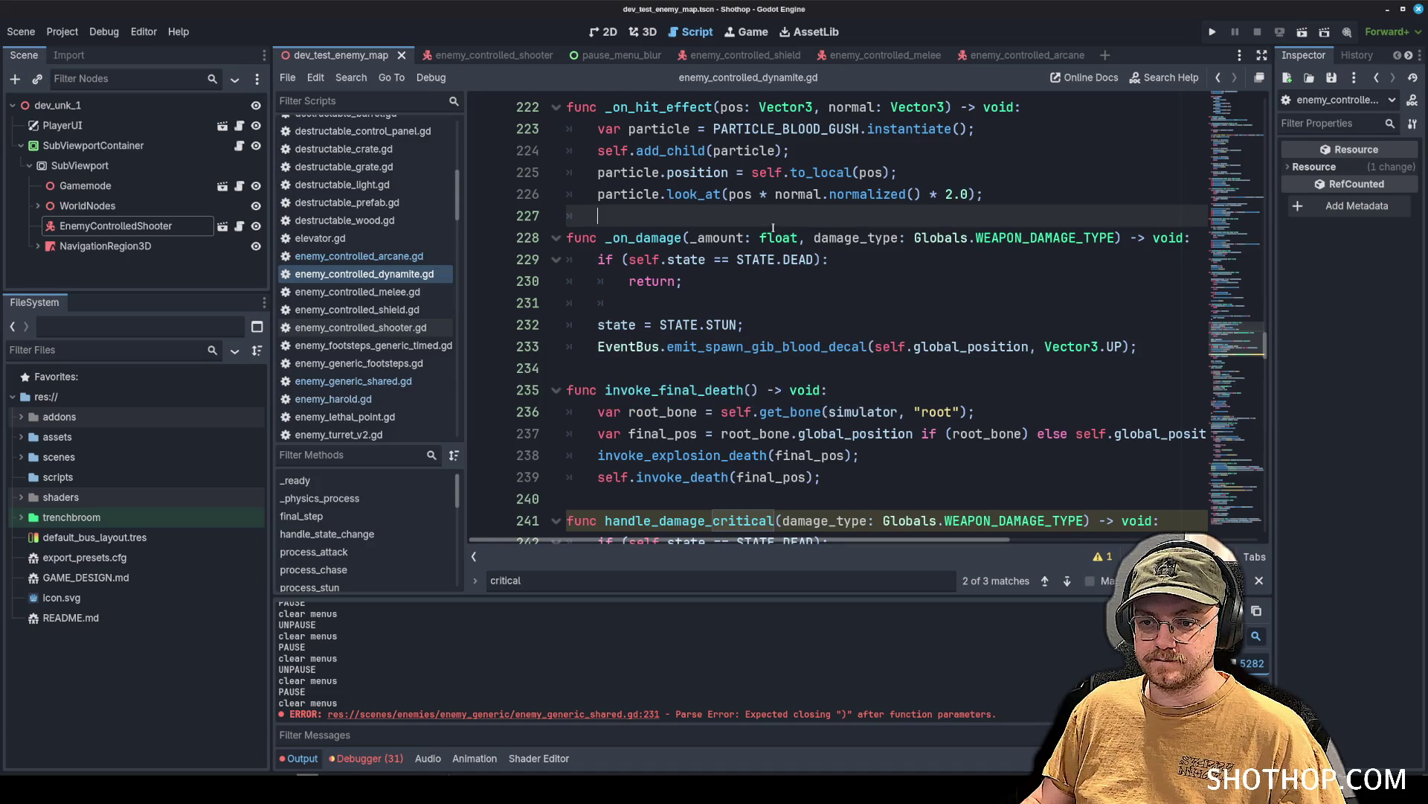
key(Up)
click(357, 292)
scroll(725, 287, up, 5)
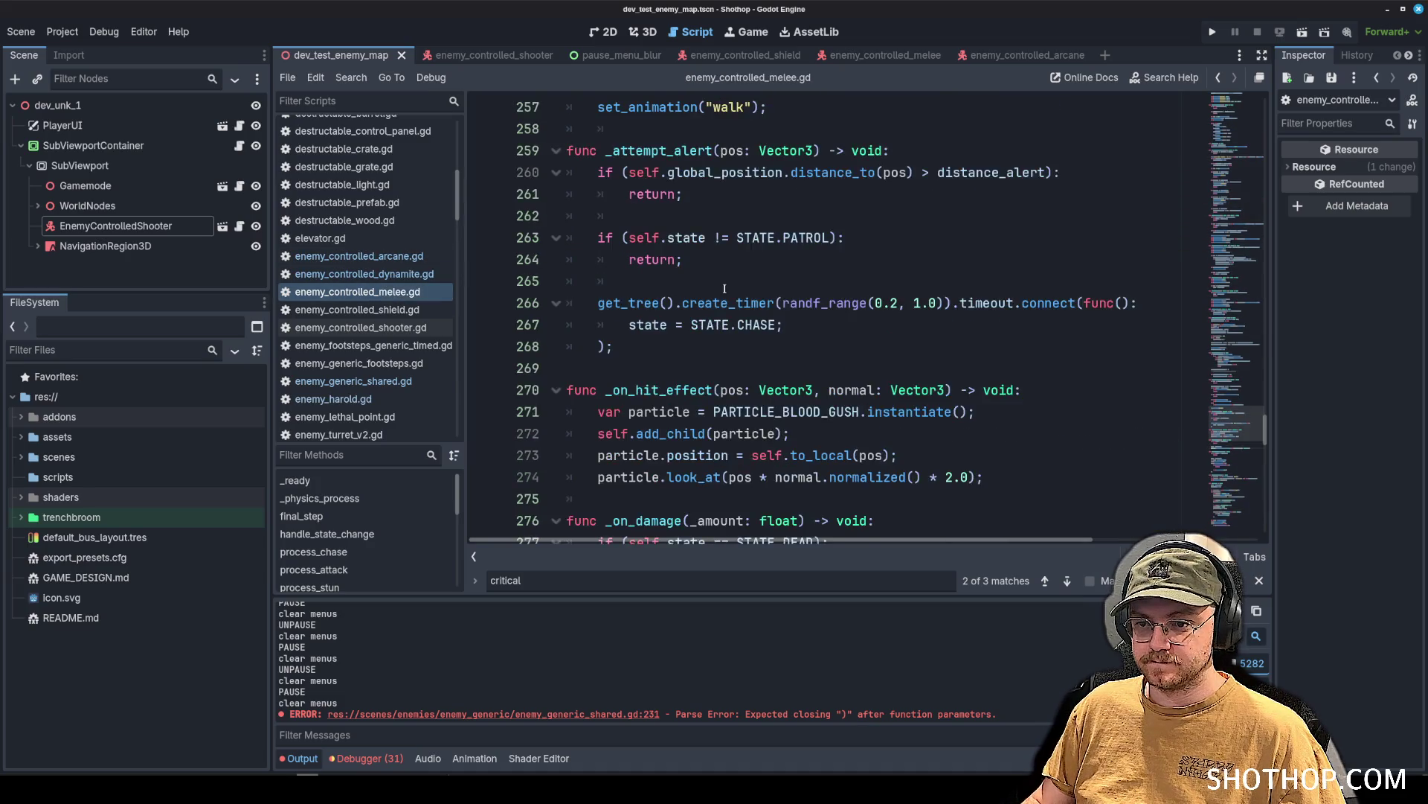
Add the damage_type parameter to the melee enemy's handle_damage_critical and save.
key(ctrl+f)
key(Return)
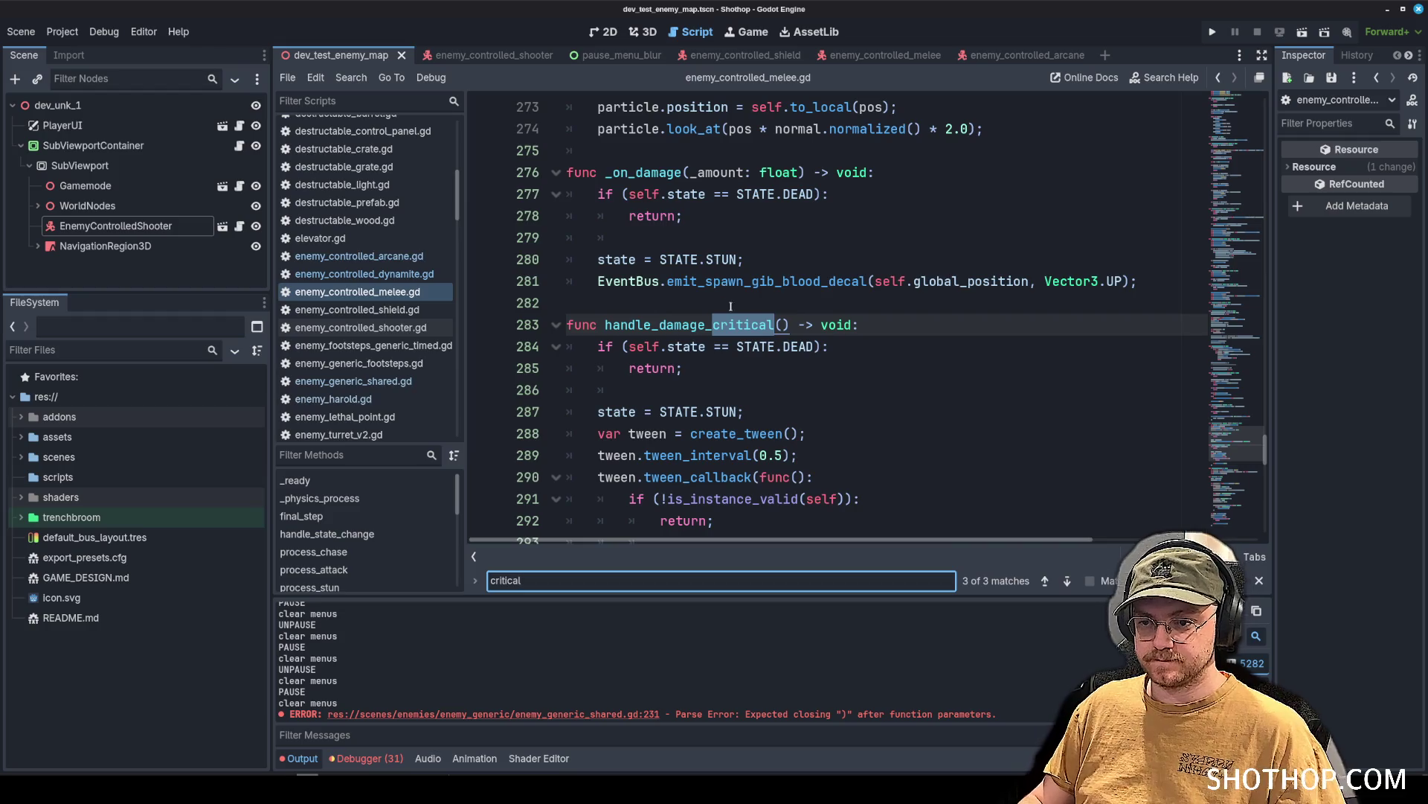
click(781, 324)
text(damage_type: Globals.WEAPON_DAMAGE_TYPE)
click(794, 172)
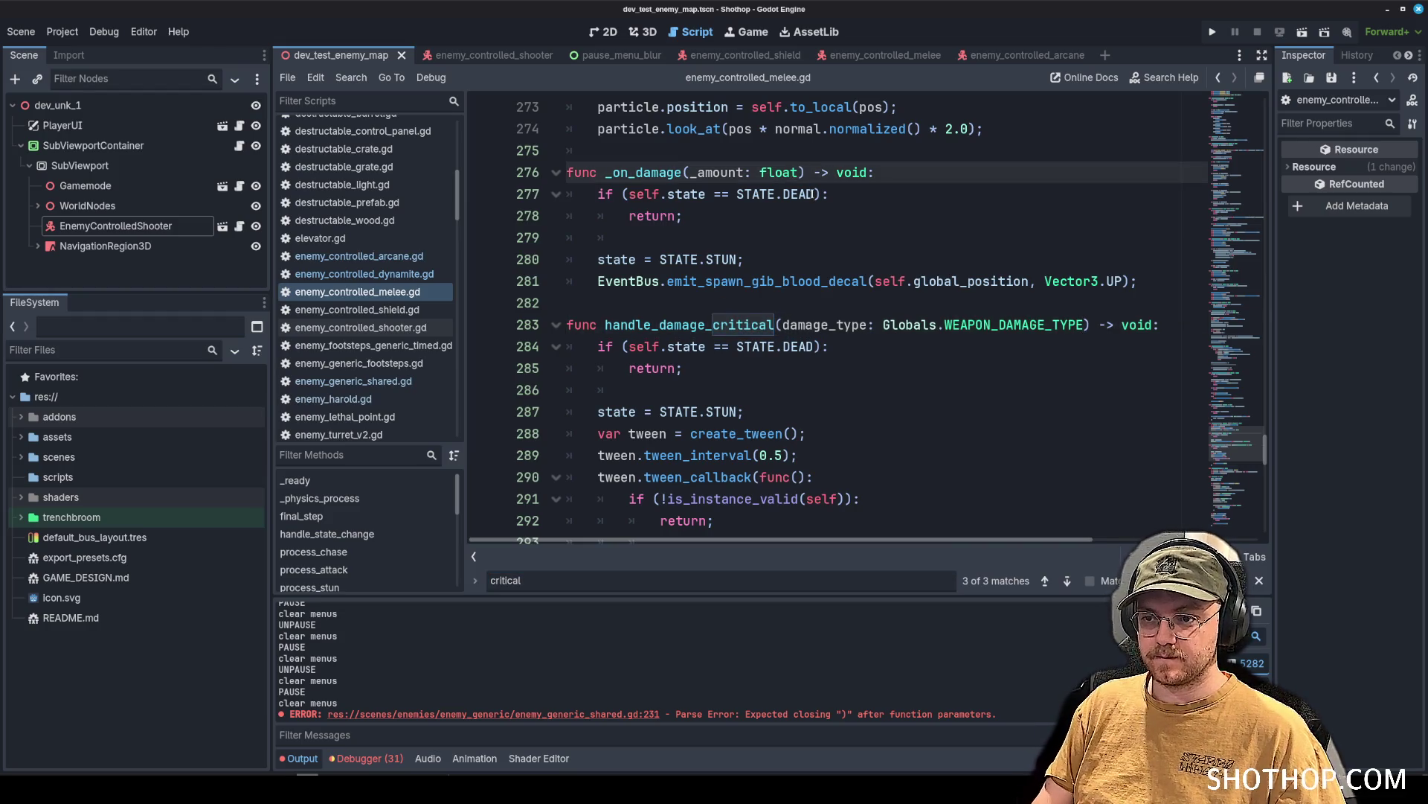
key(ctrl+s)
In enemy_controlled_shield.gd, paste damage_type after float in _on_damage and save.
click(396, 317)
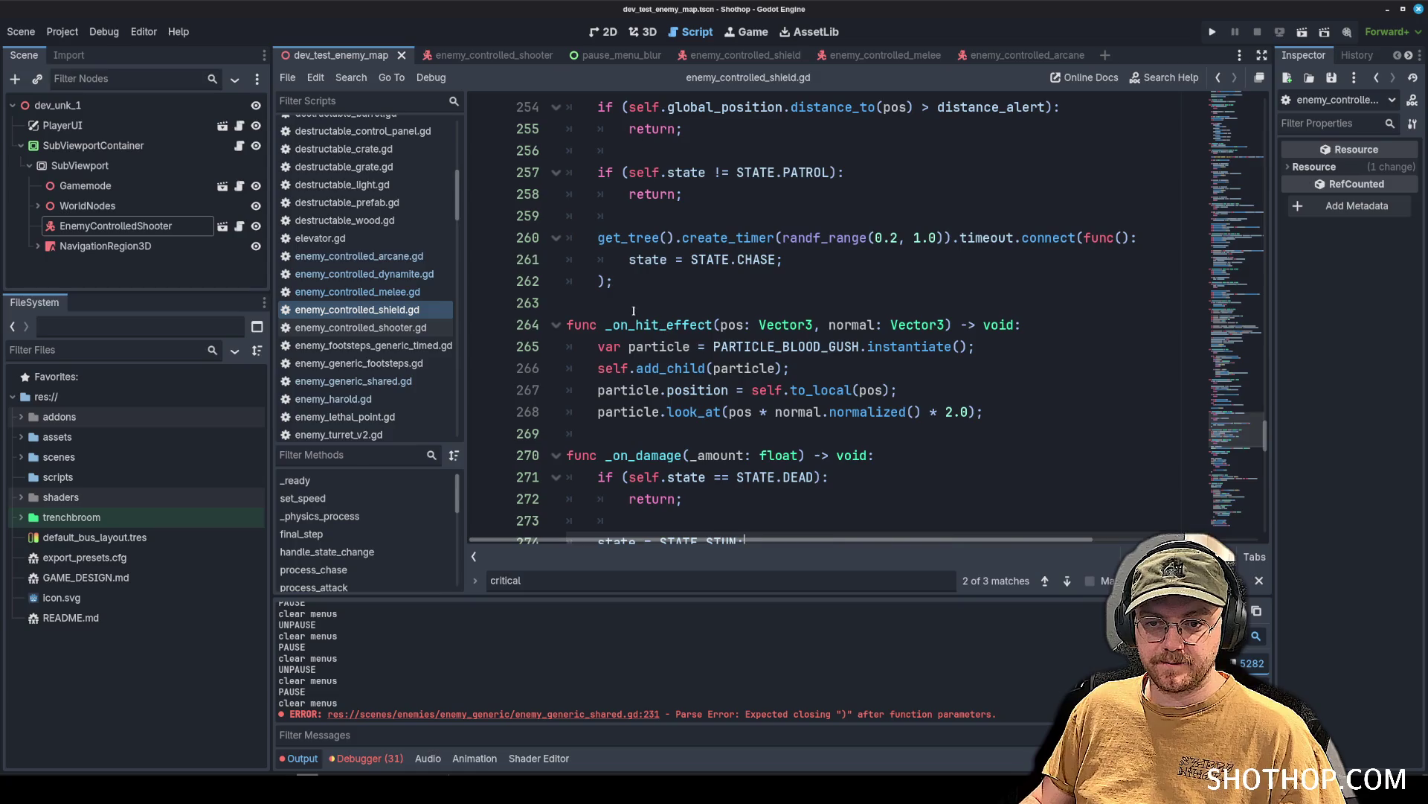
click(361, 328)
click(357, 309)
click(832, 276)
key(ctrl+f)
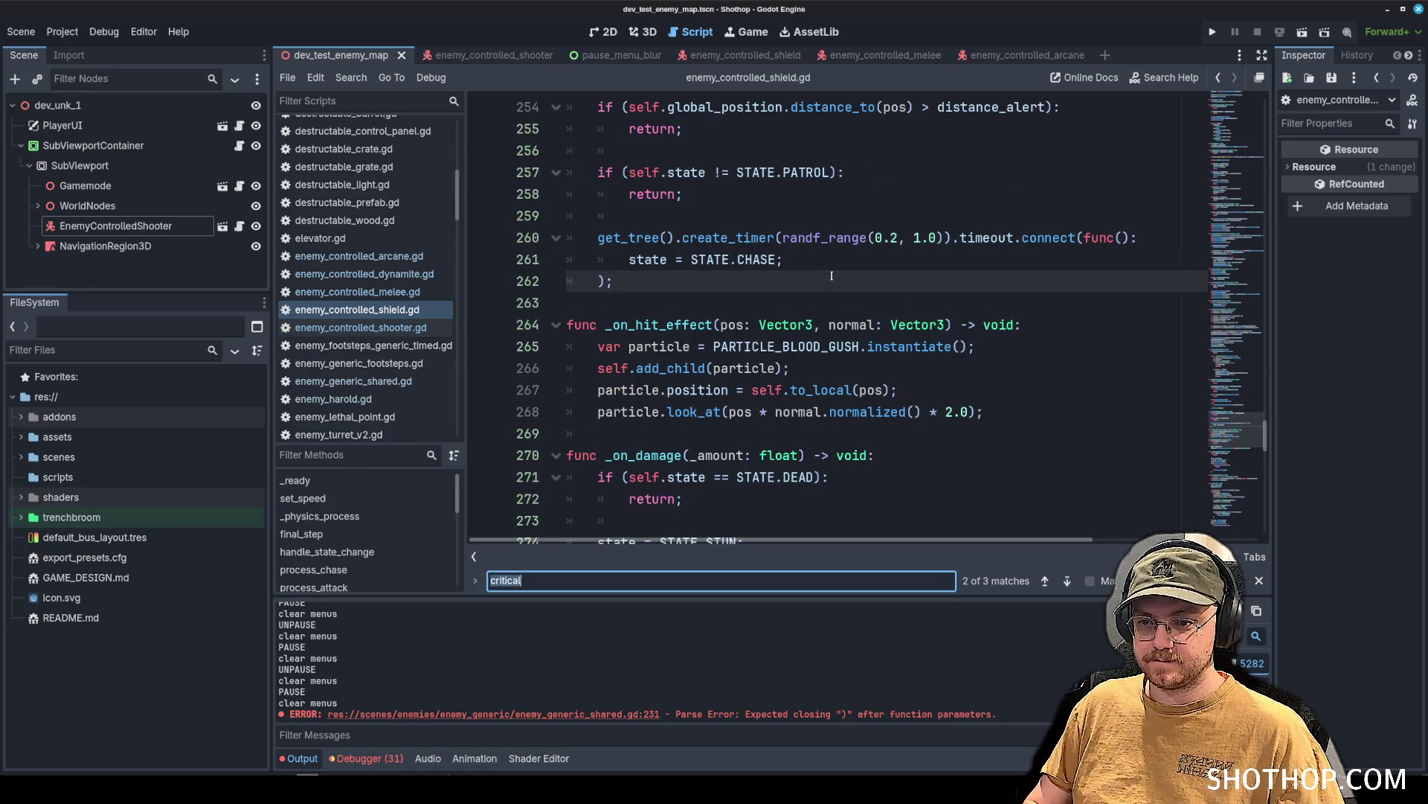
text(damage)
click(799, 322)
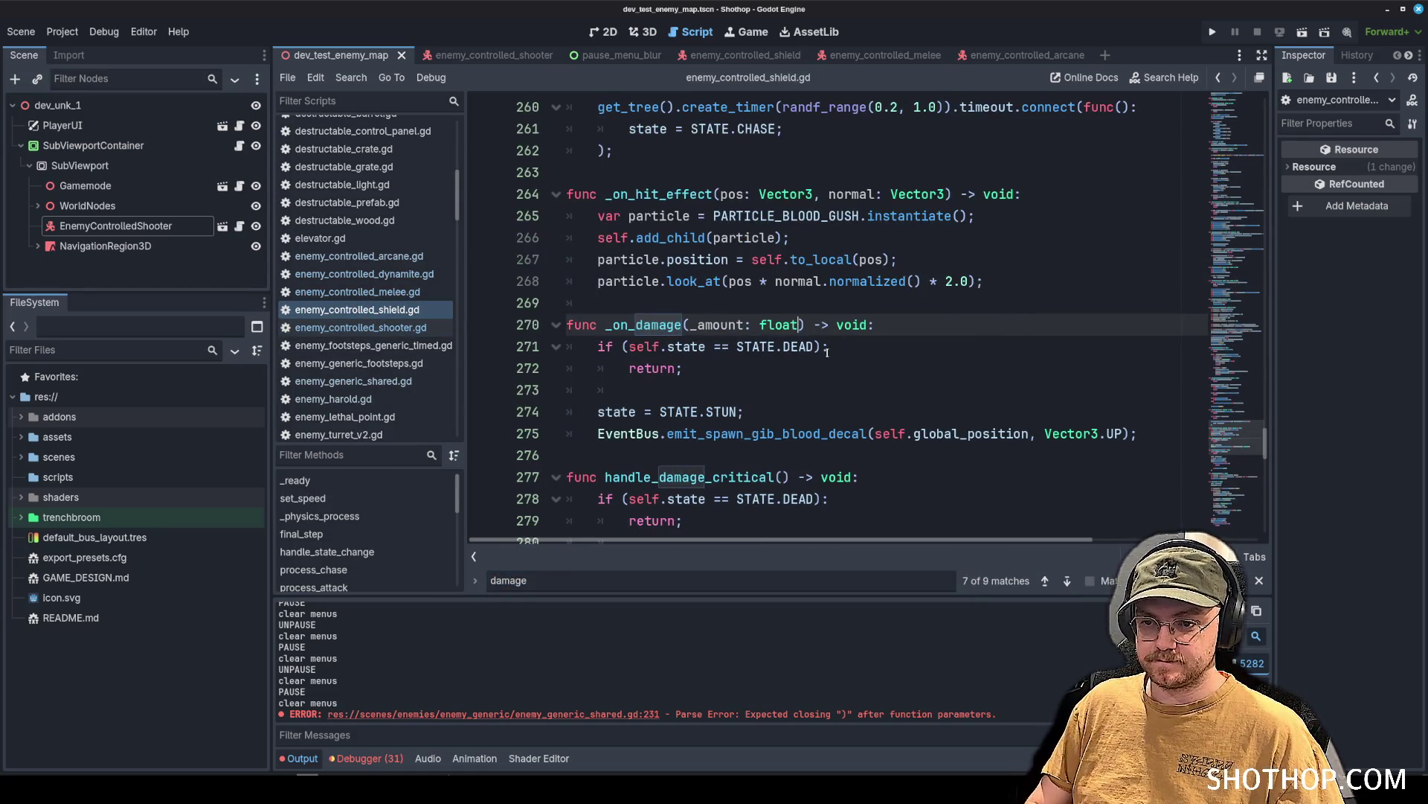
text(, damage_type: Globals.WEAPON_DAMAGE_TYPE)
key(ctrl+s)
Add damage_type to handle_damage_critical and _on_damage in enemy_controlled_shooter.gd and save.
click(435, 328)
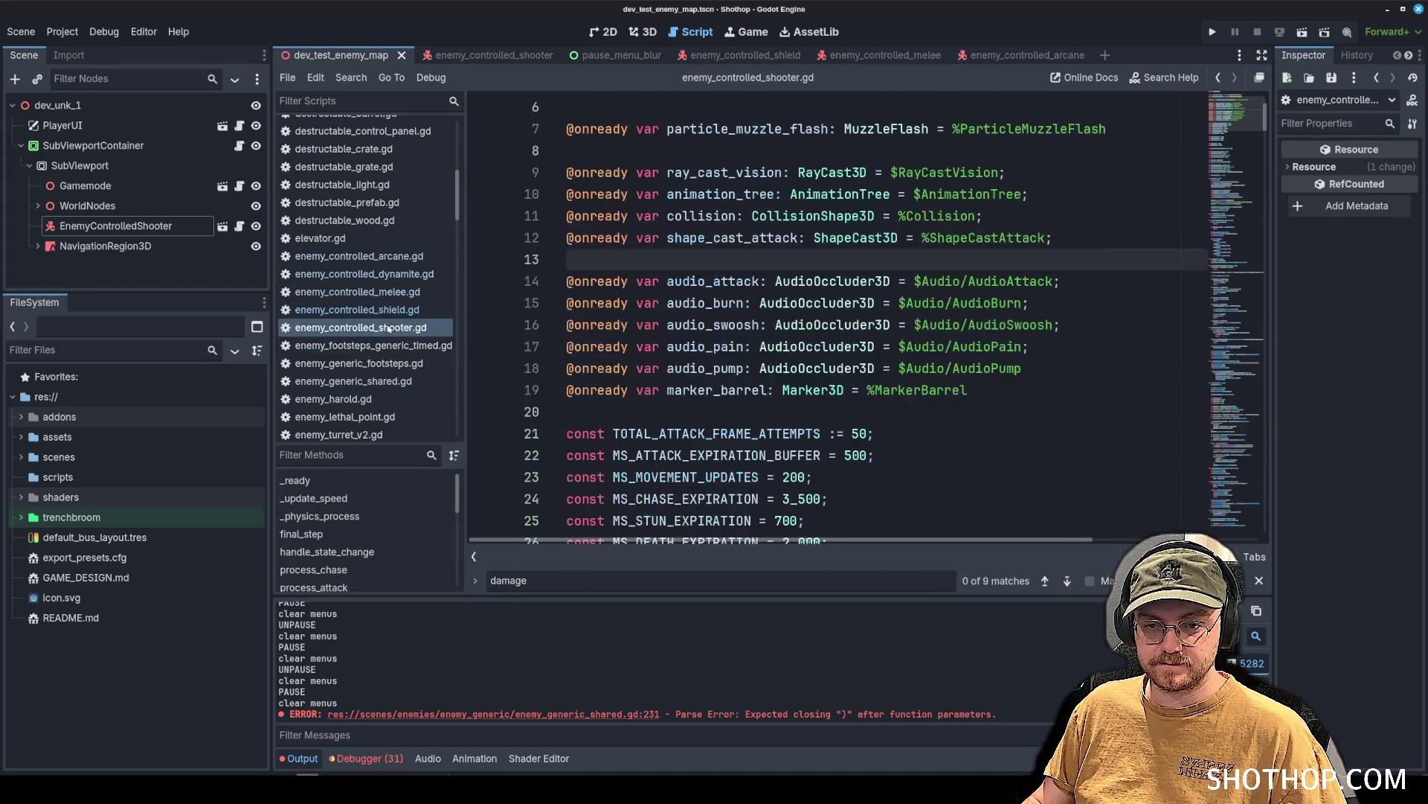
scroll(715, 336, down, 2)
key(ctrl+f)
text(criitcal)
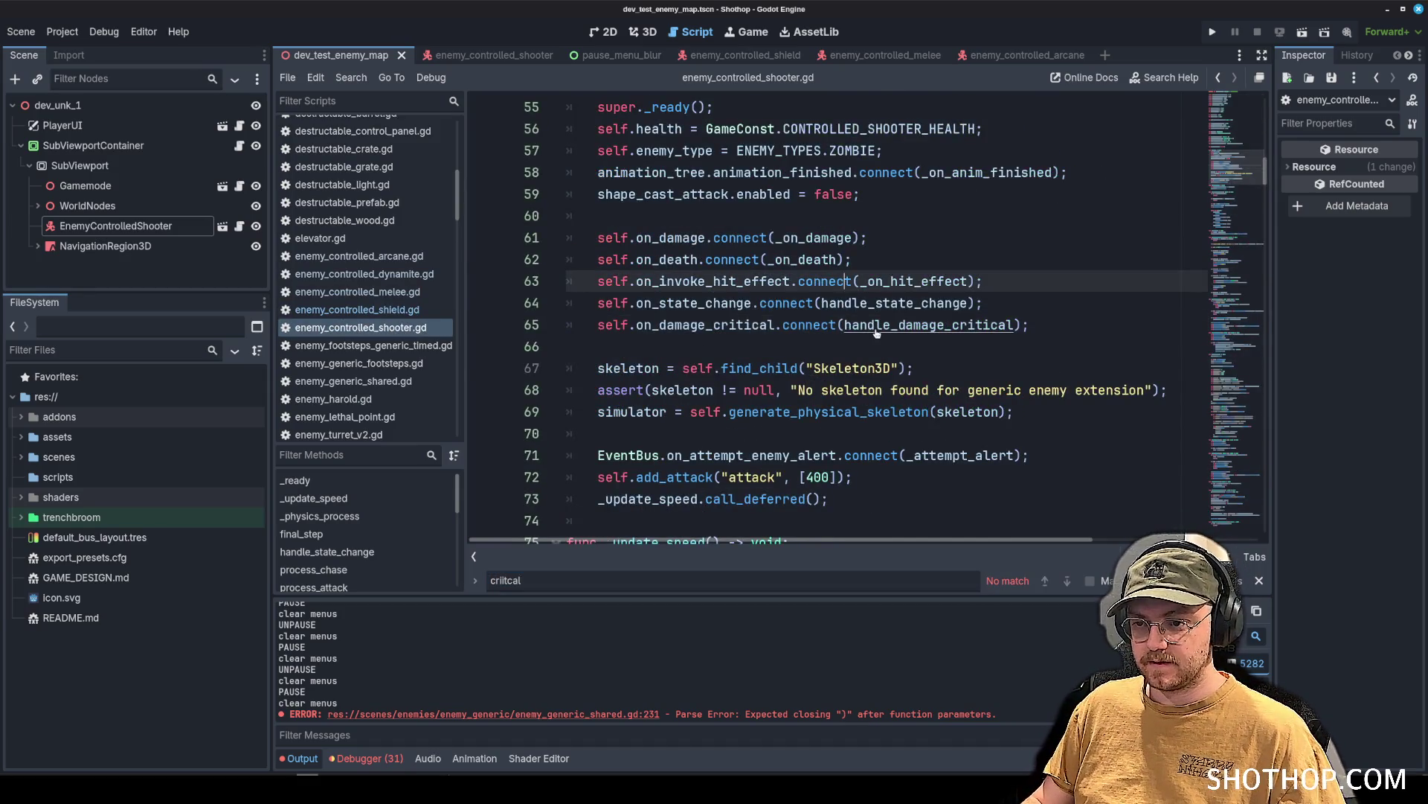
ctrl+click(848, 326)
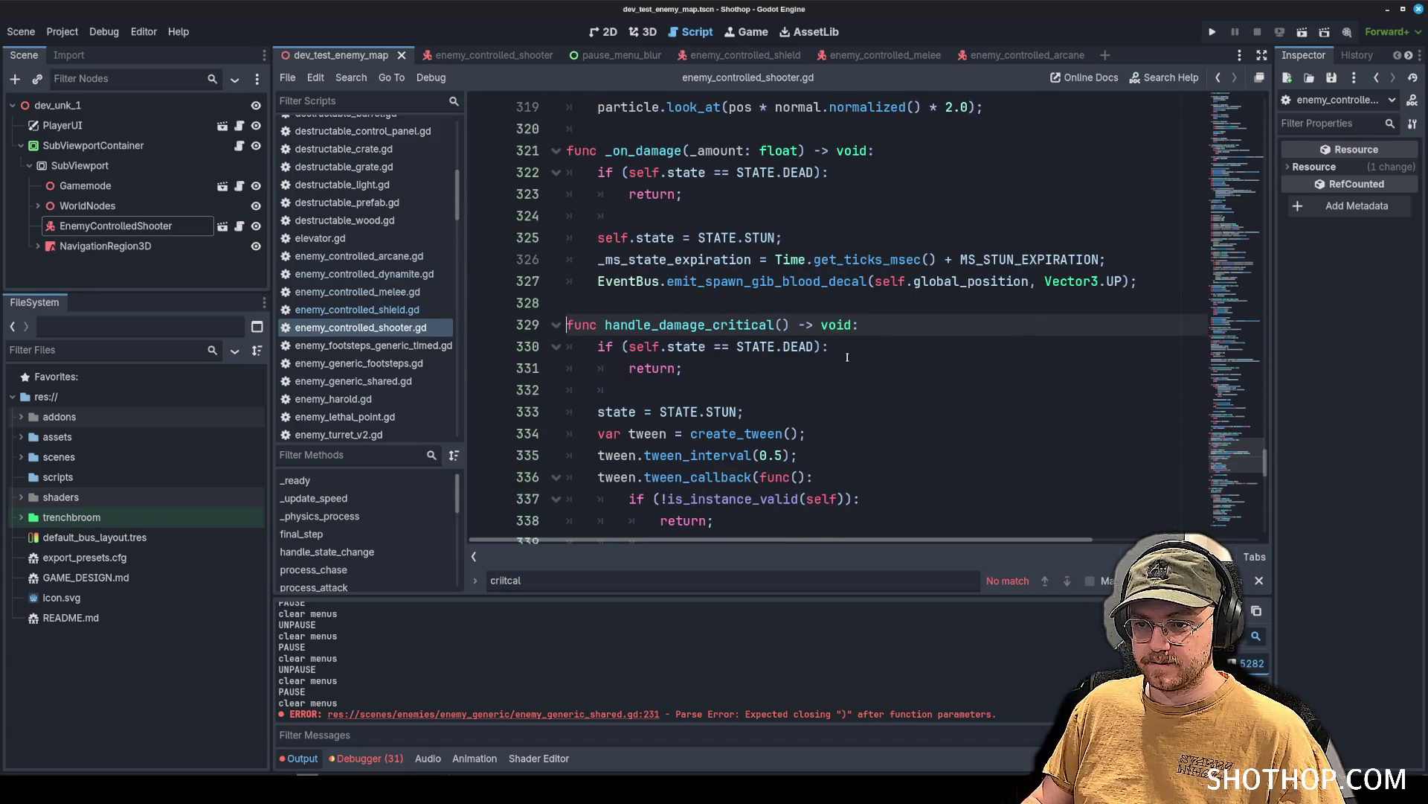
click(783, 325)
text(damage_type: Globals.WEAPON_DAMAGE_TYPE)
click(798, 151)
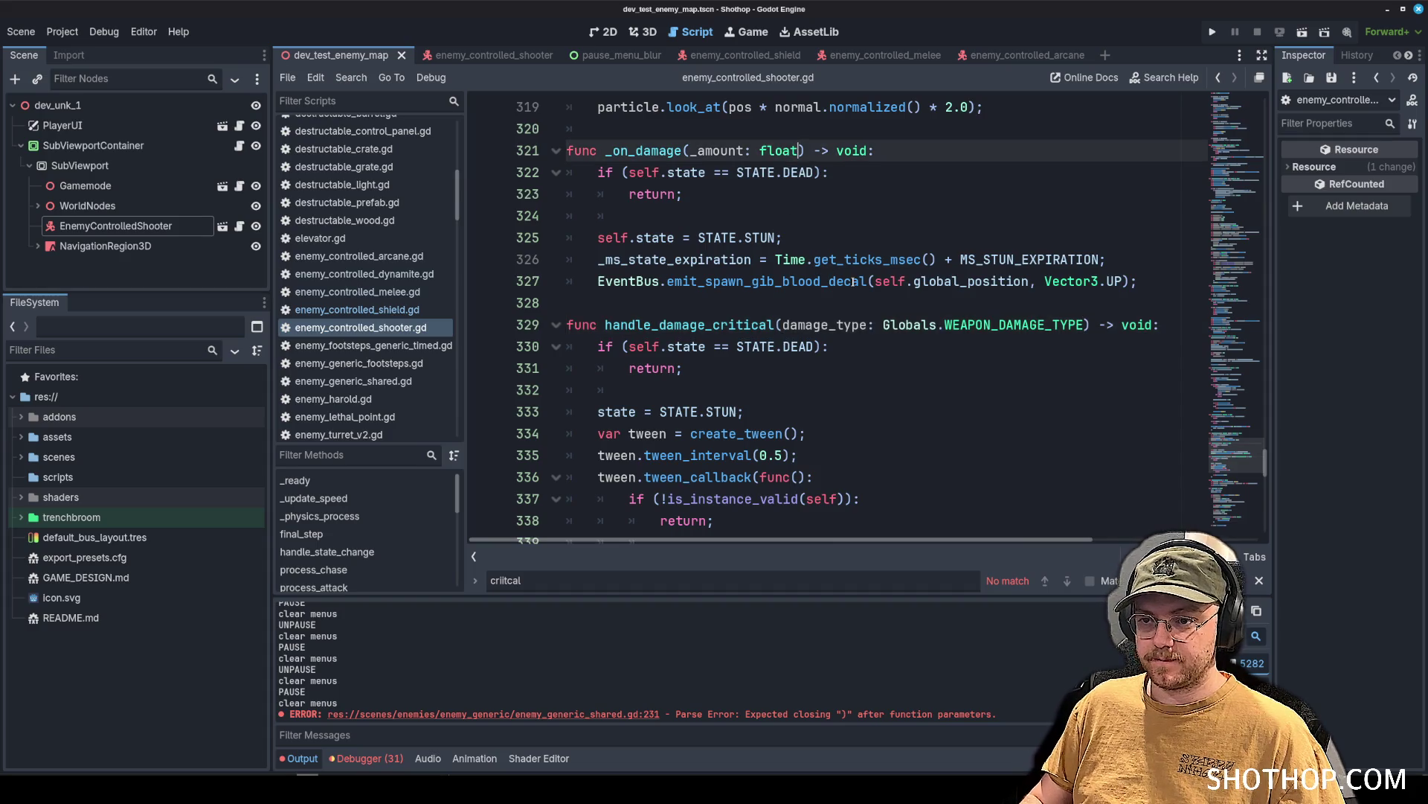
text(,)
text(damage_type: Globals.WEAPON_DAMAGE_TYPE)
click(954, 232)
key(ctrl+s)
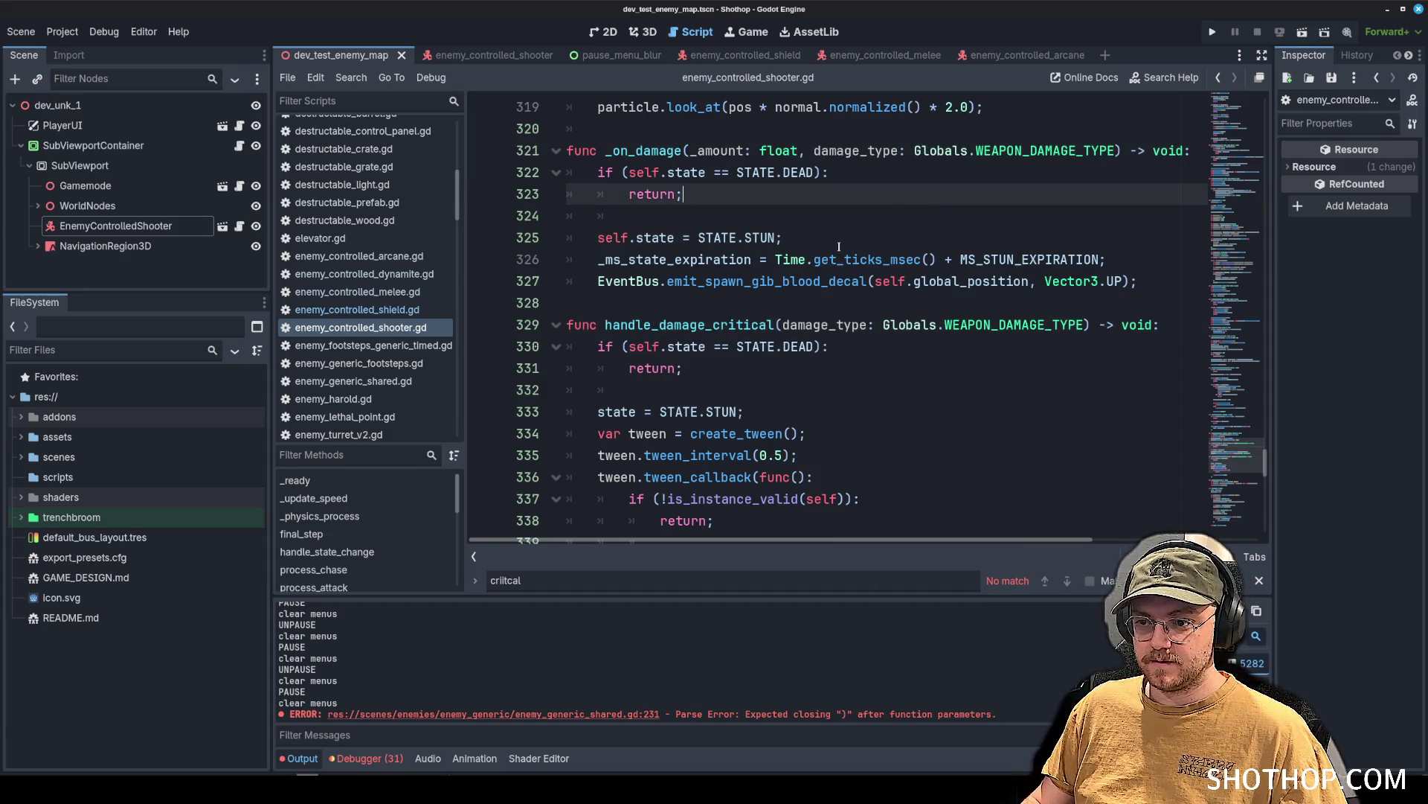
Review the arcane, melee and dynamite handlers, then select the EnemyControlledShooter node.
click(364, 291)
click(366, 275)
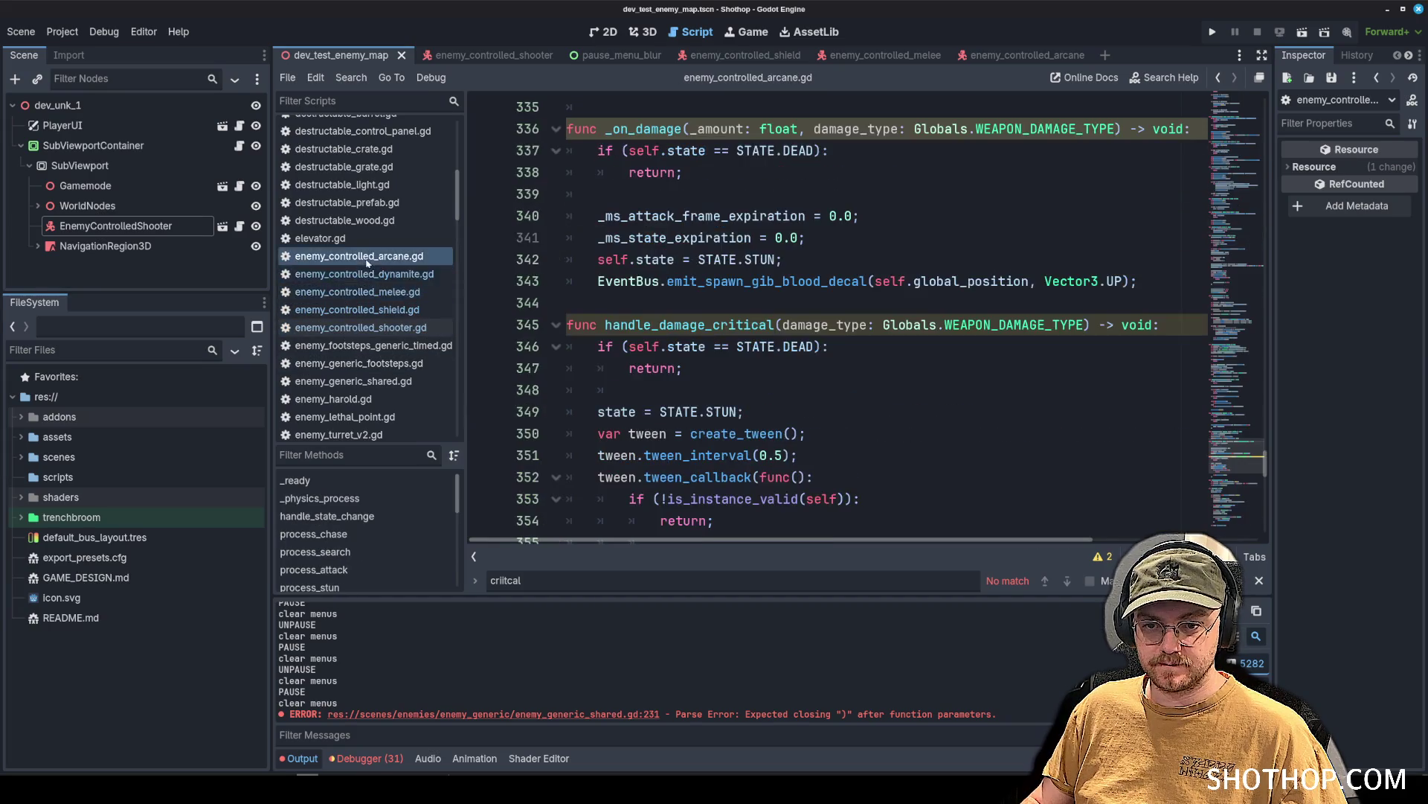
click(362, 328)
click(358, 292)
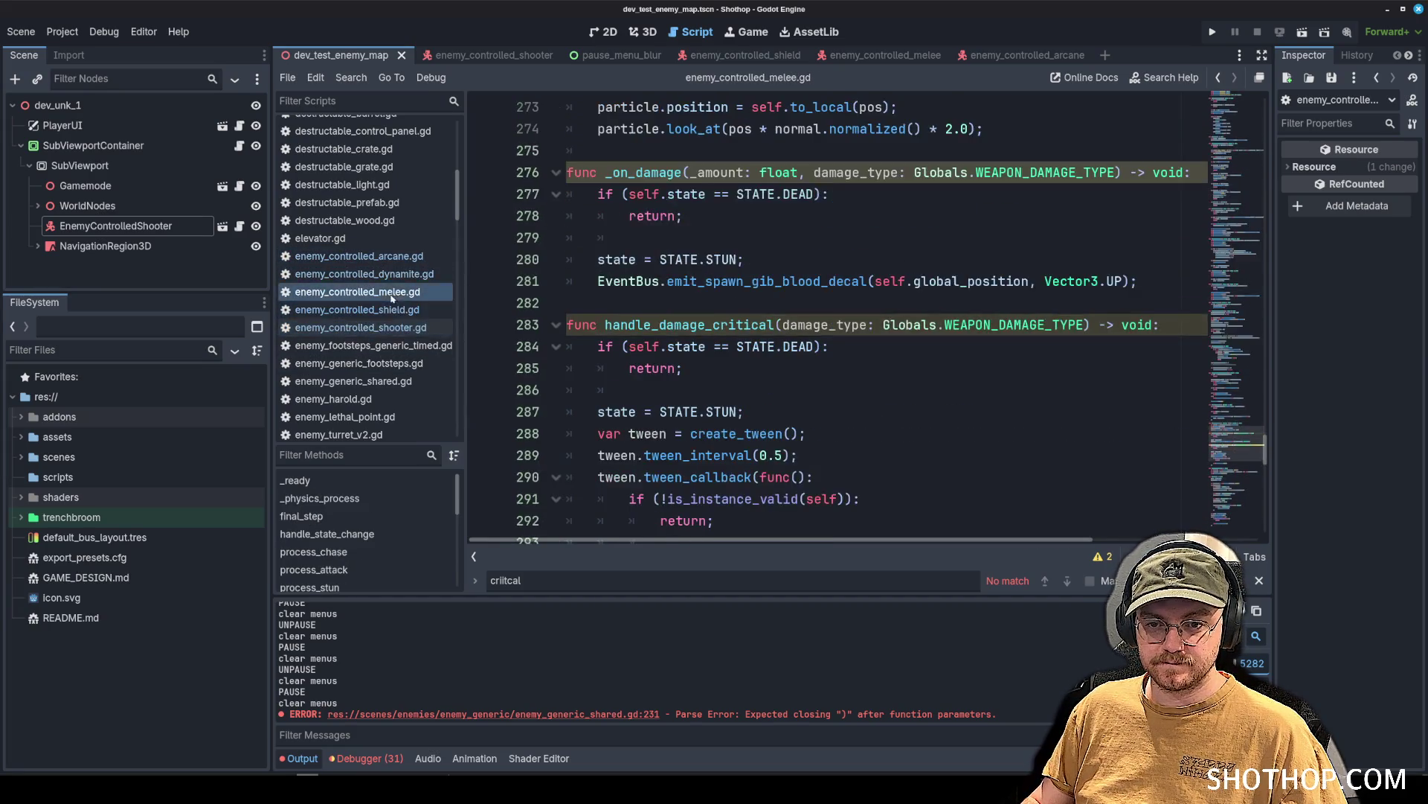
click(365, 274)
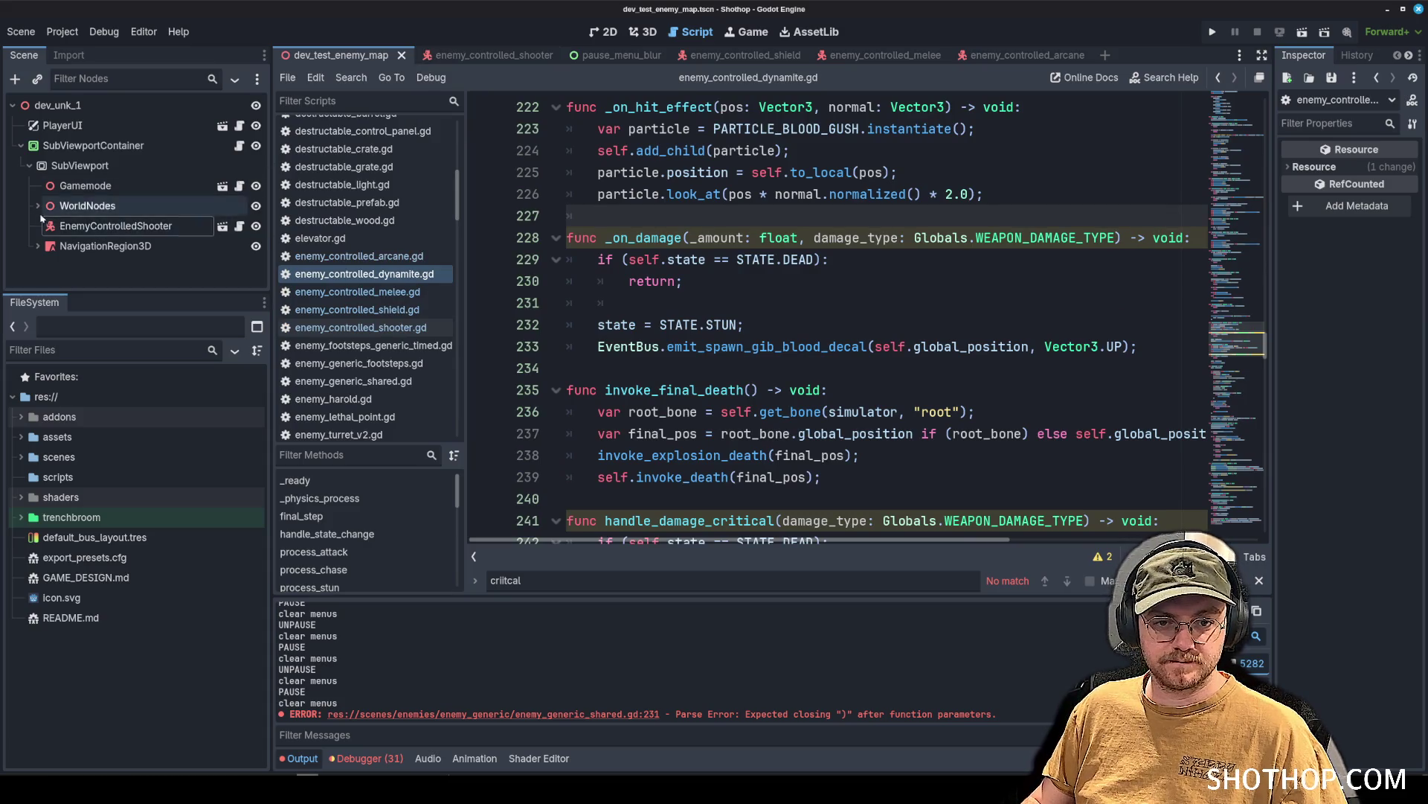
click(130, 225)
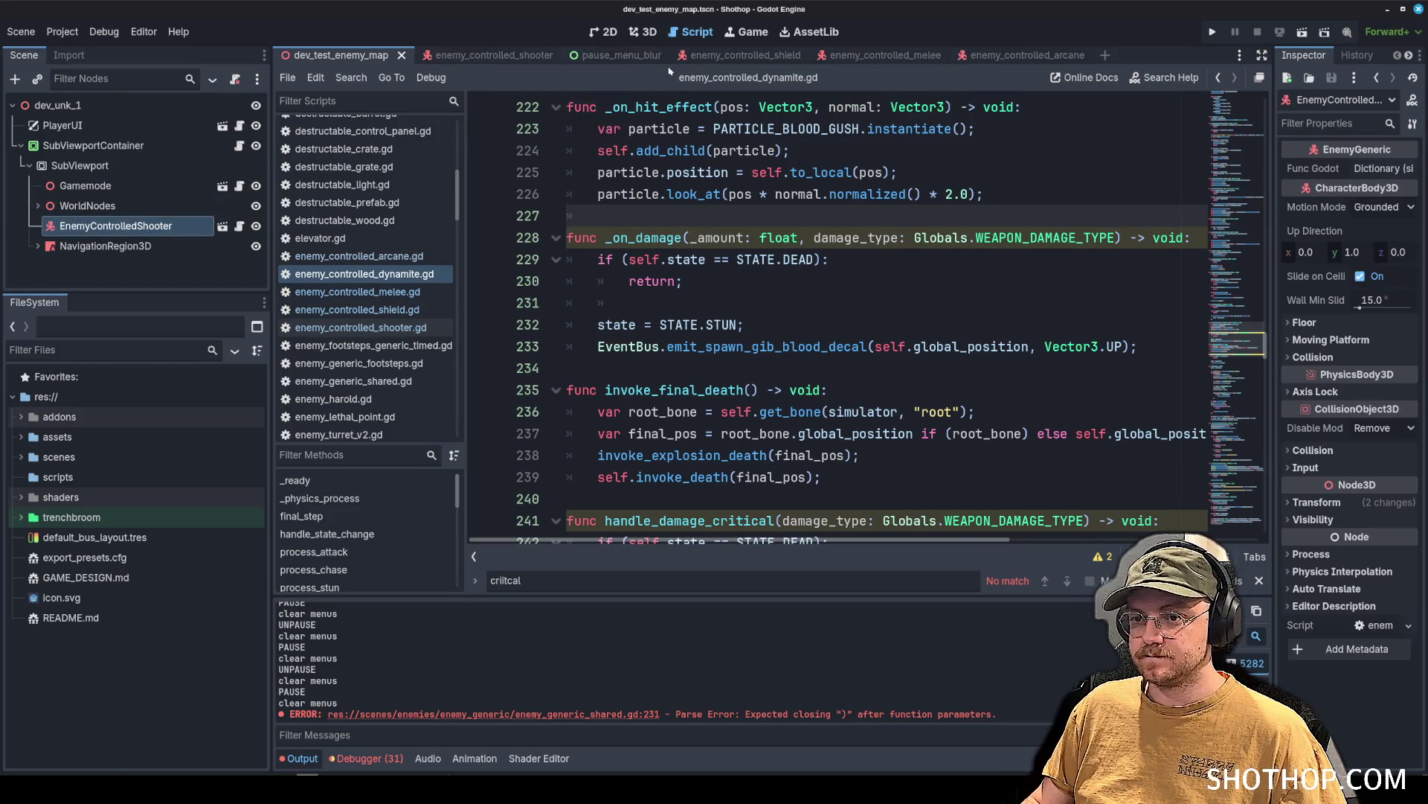
From the 3D view, run the scene, grab the arcane chainsaw, shoot an enemy, then stop and return to Script.
click(644, 31)
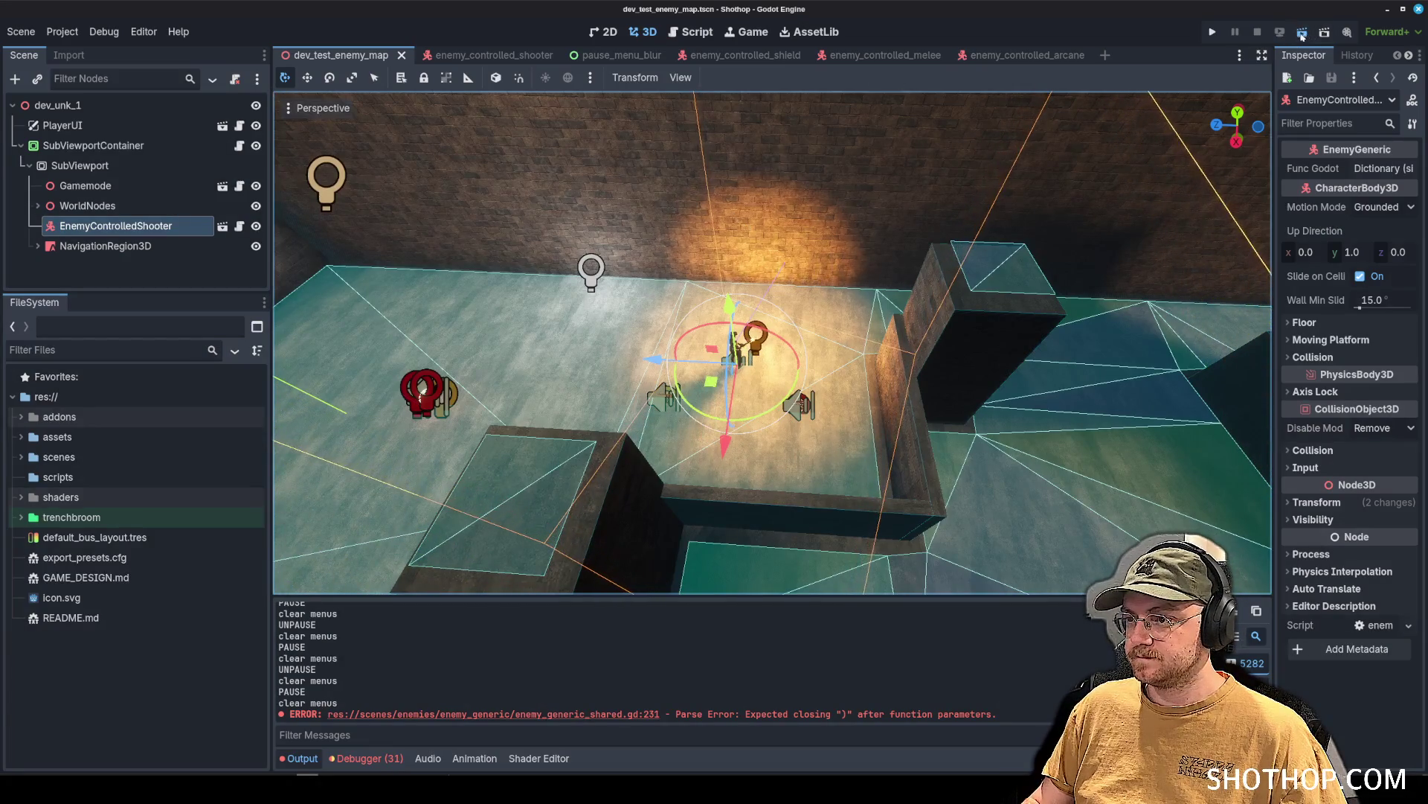
key(F6)
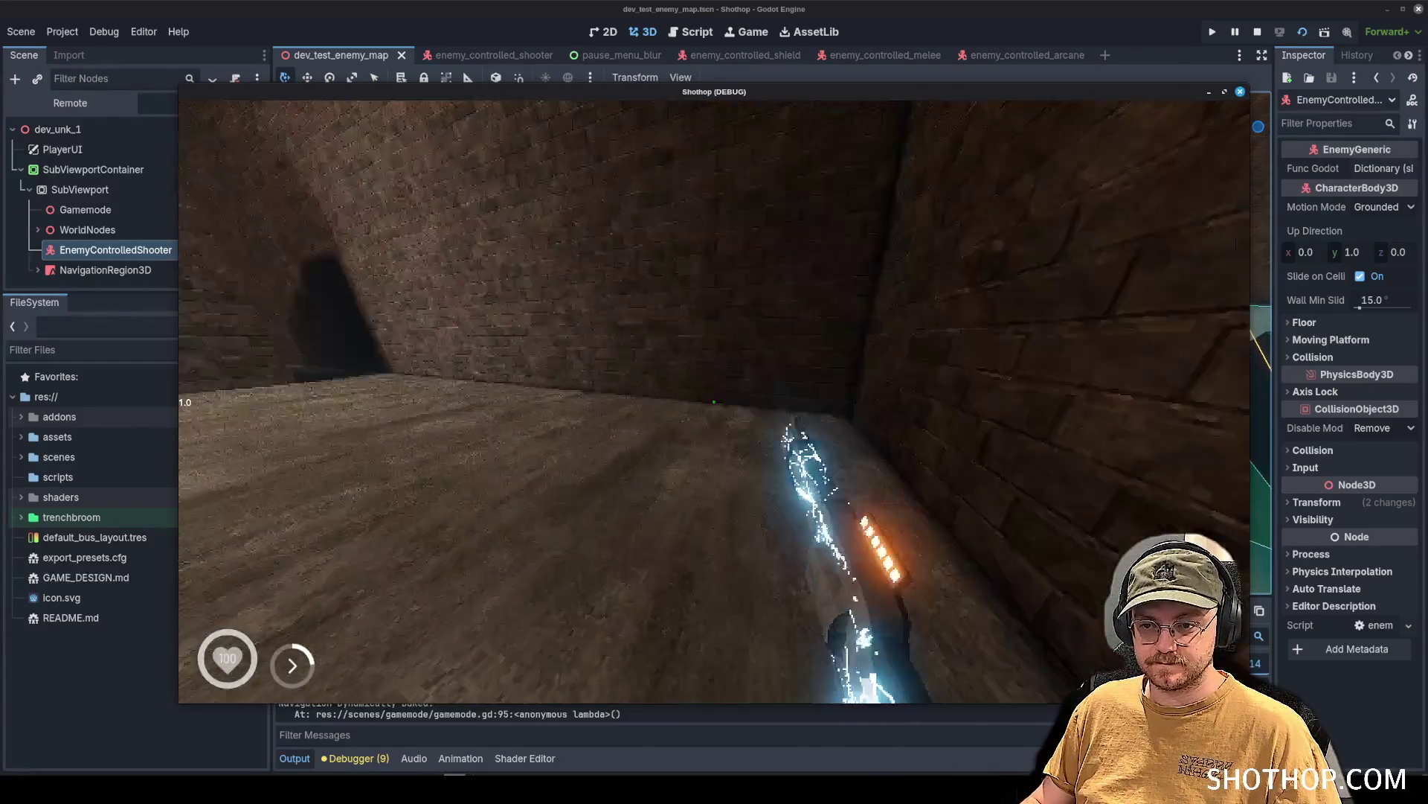
key(w)
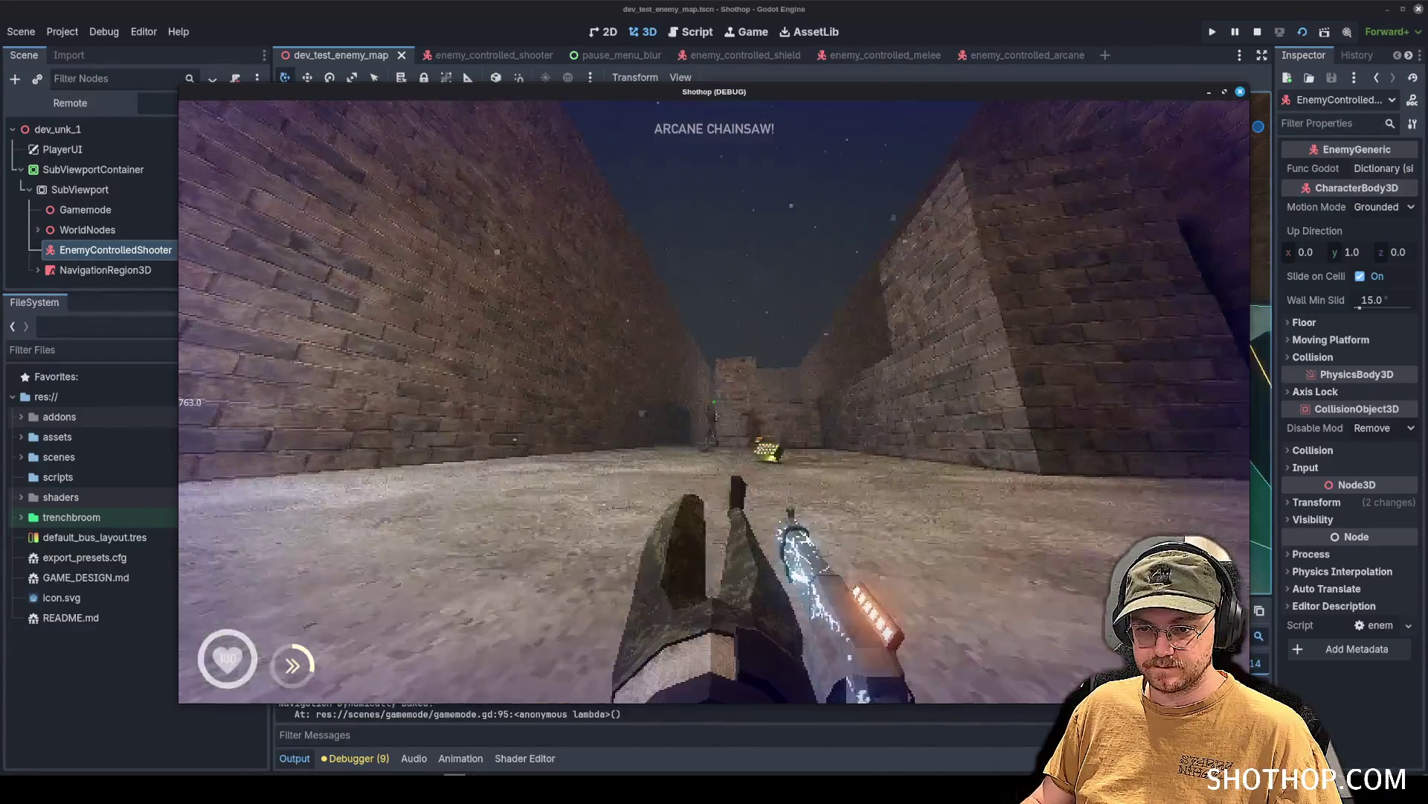
key(w)
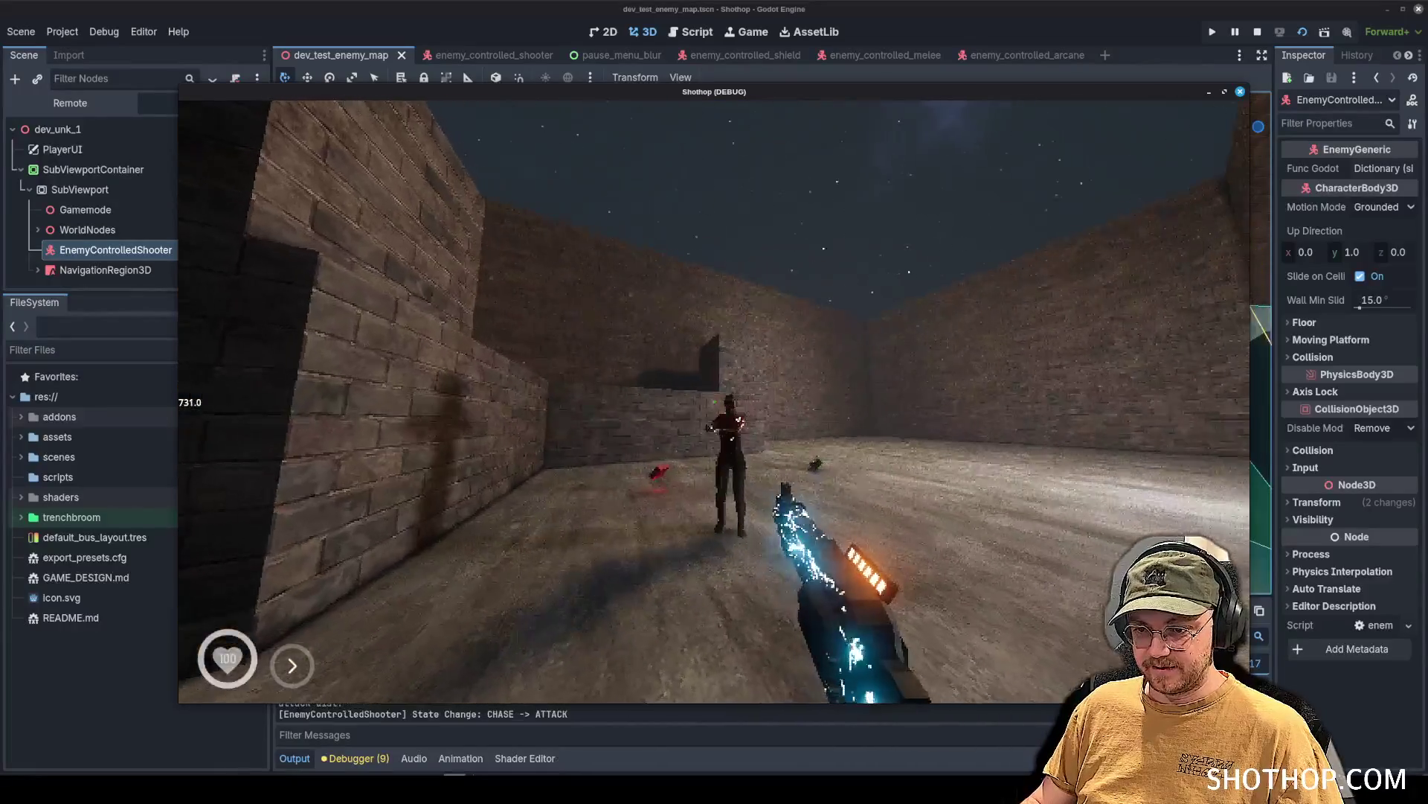
click(715, 402)
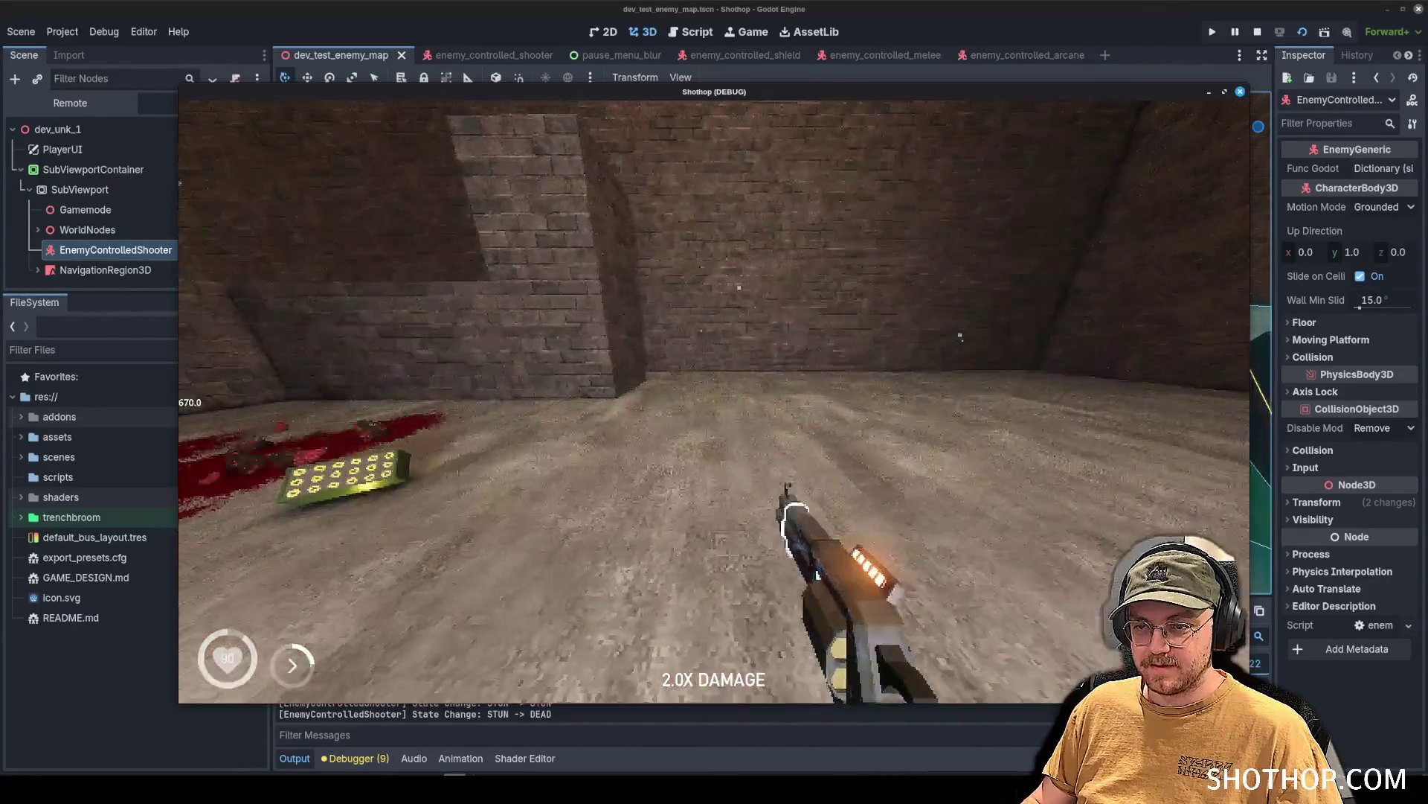
key(Escape)
key(F8)
click(692, 31)
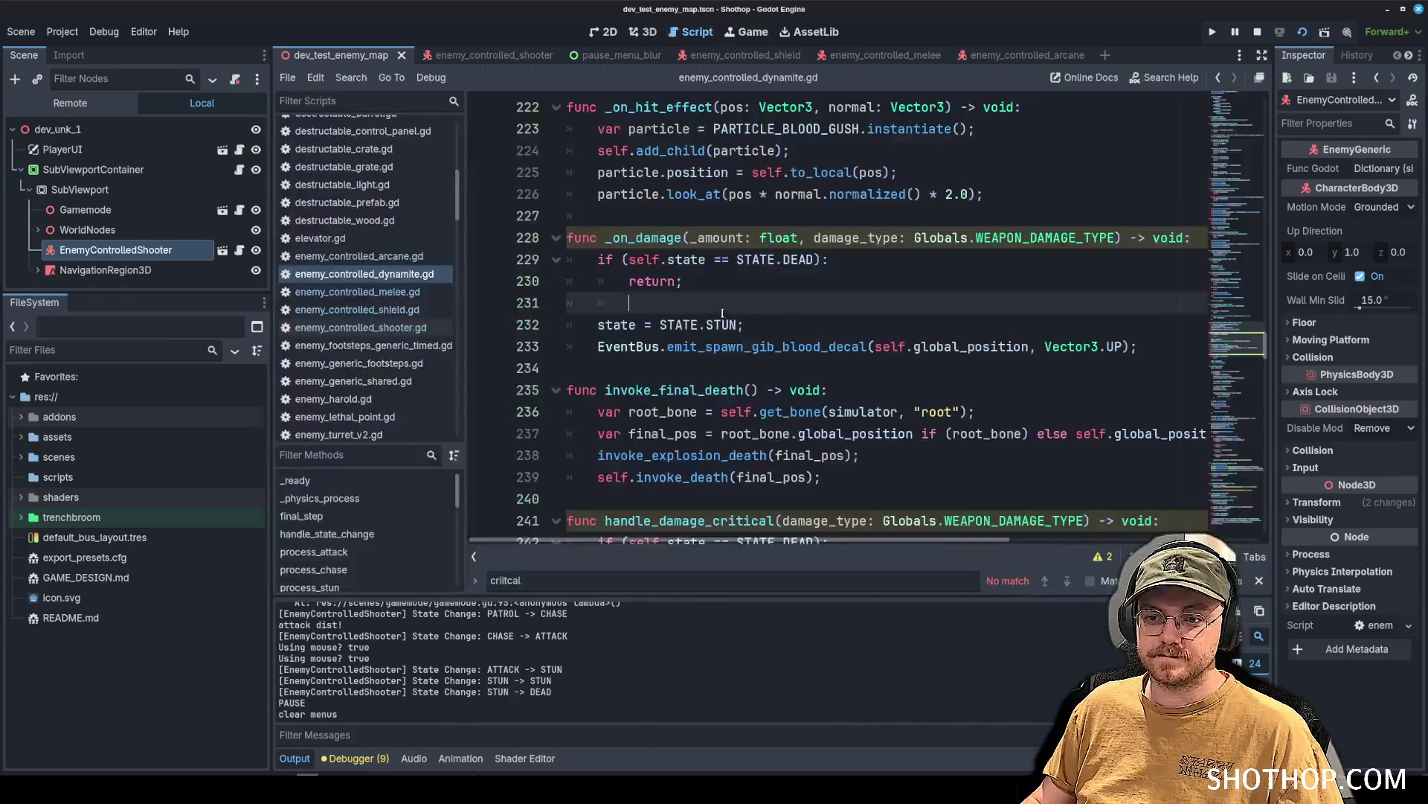
Add blank lines after return in handle_damage_critical, then rerun and shoot an enemy for a critical stun.
scroll(747, 324, down, 4)
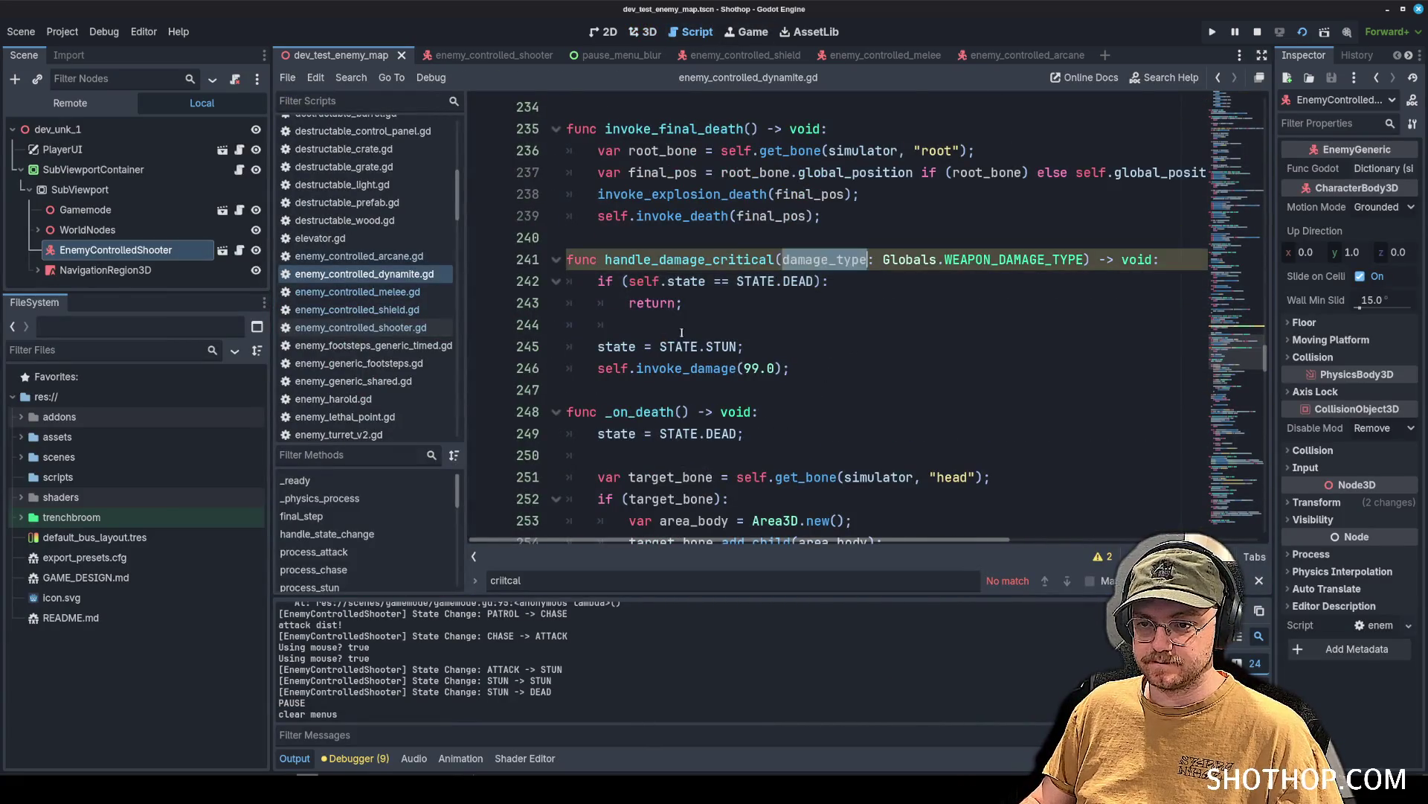
click(722, 312)
key(Return)
key(Return)
text(print(damage_type))
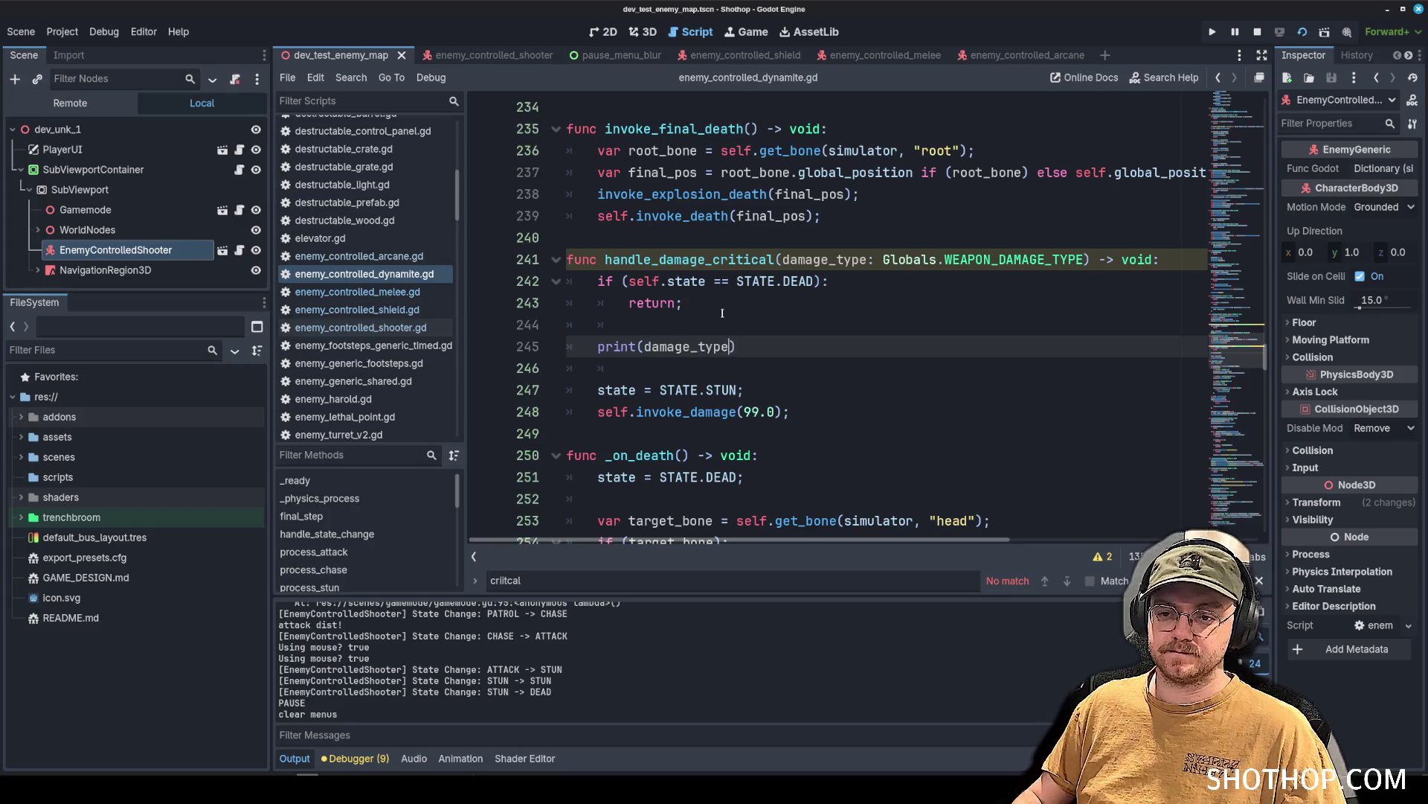
key(F6)
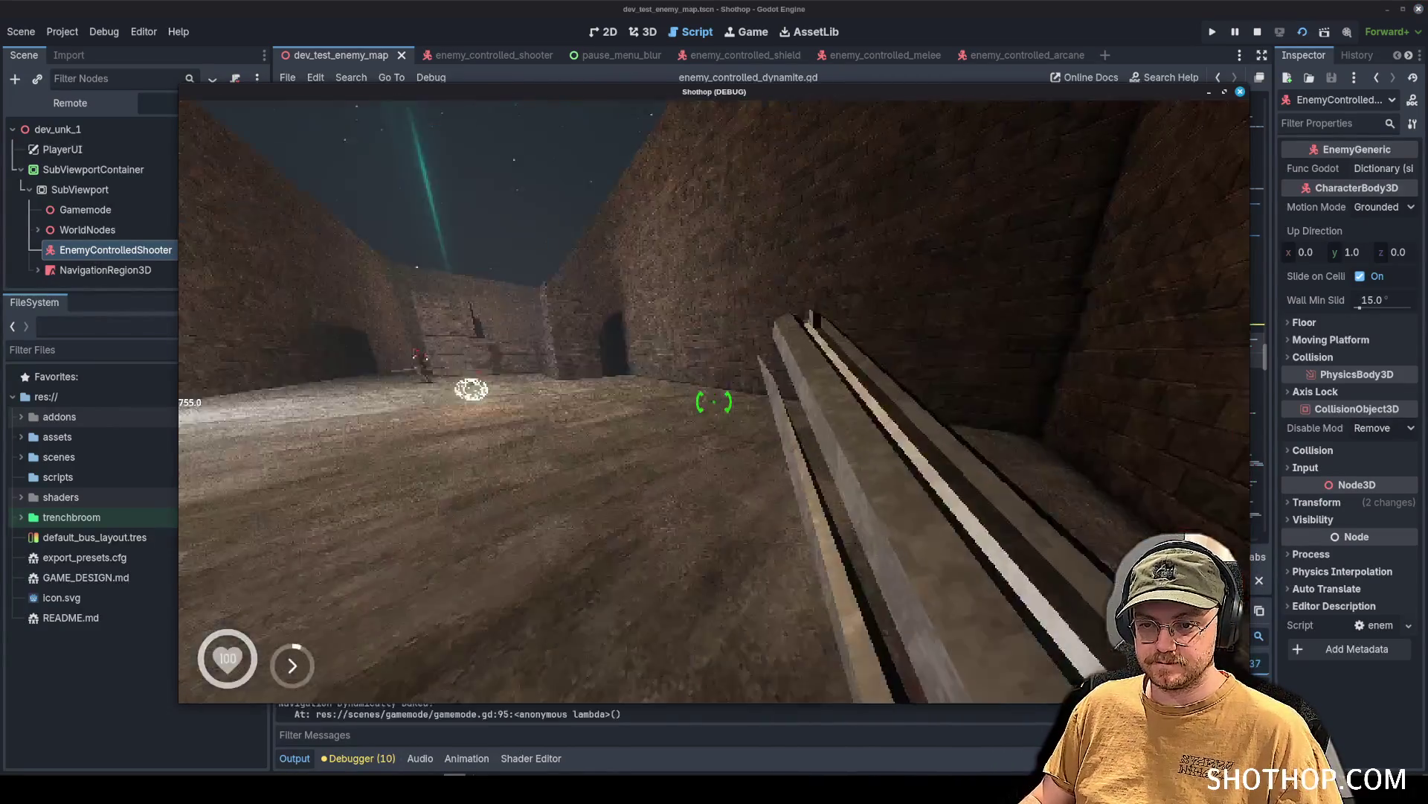
click(714, 402)
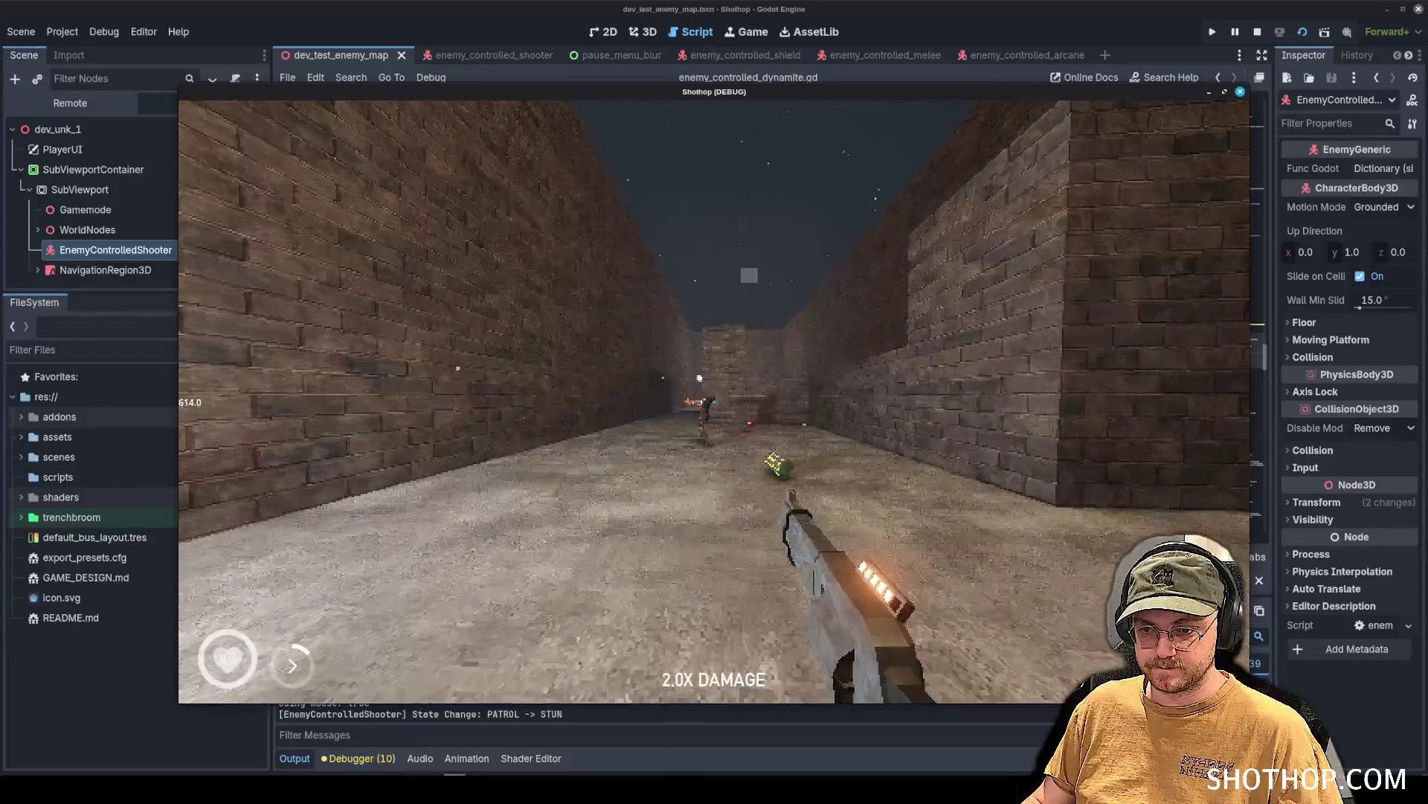
key(Escape)
key(F8)
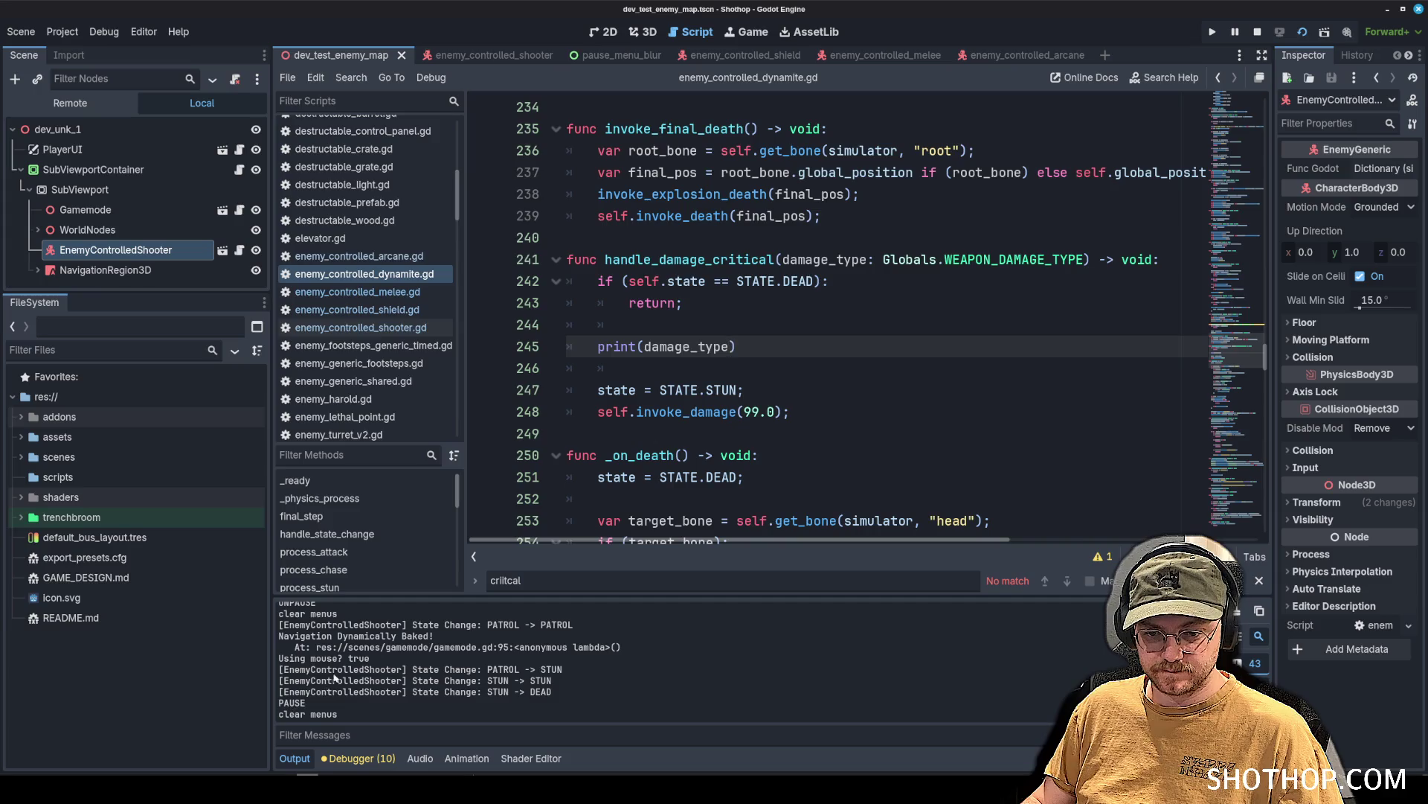
Delete the print(damage_type) line, save enemy_controlled_dynamite.gd, and open enemy_controlled_shooter.gd.
scroll(466, 673, up, 3)
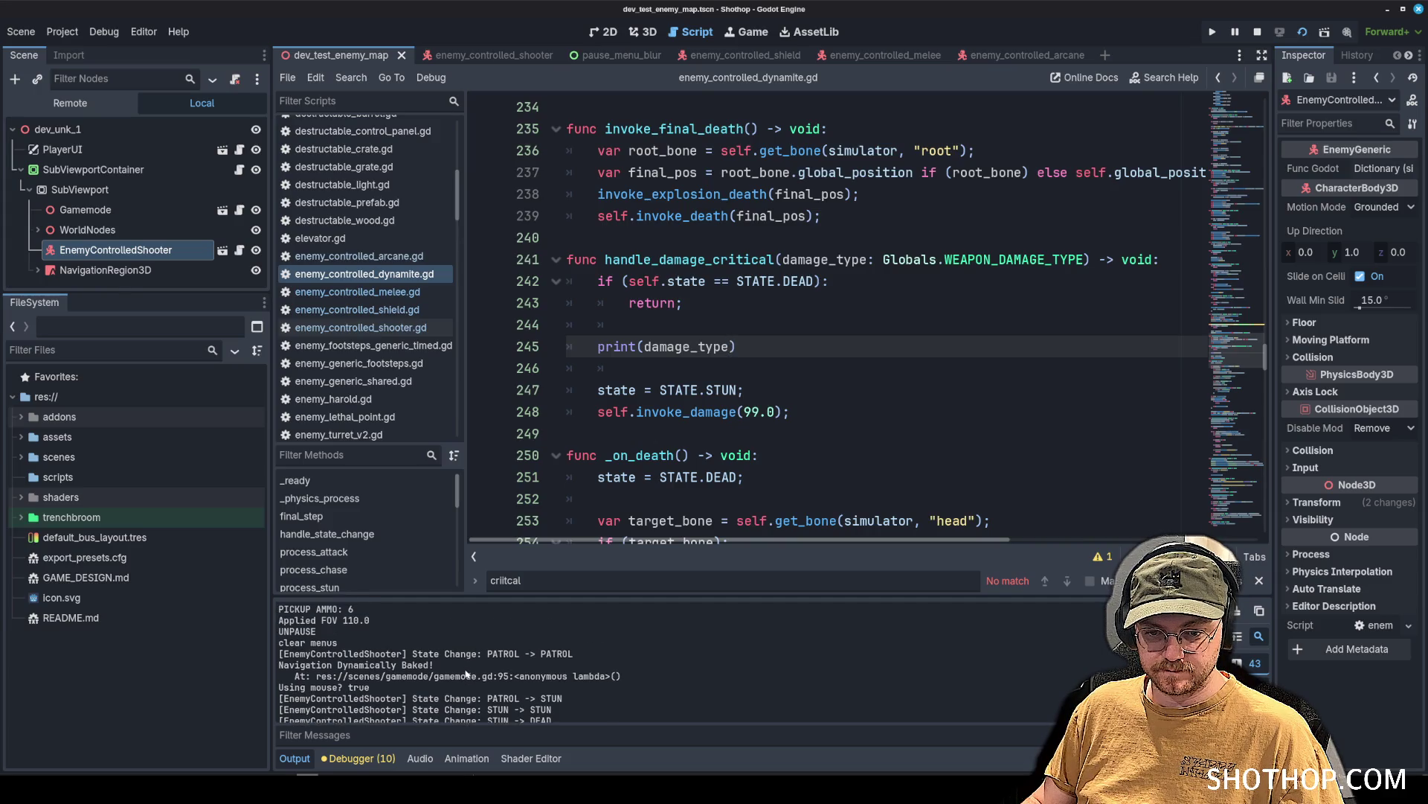
scroll(466, 673, down, 1)
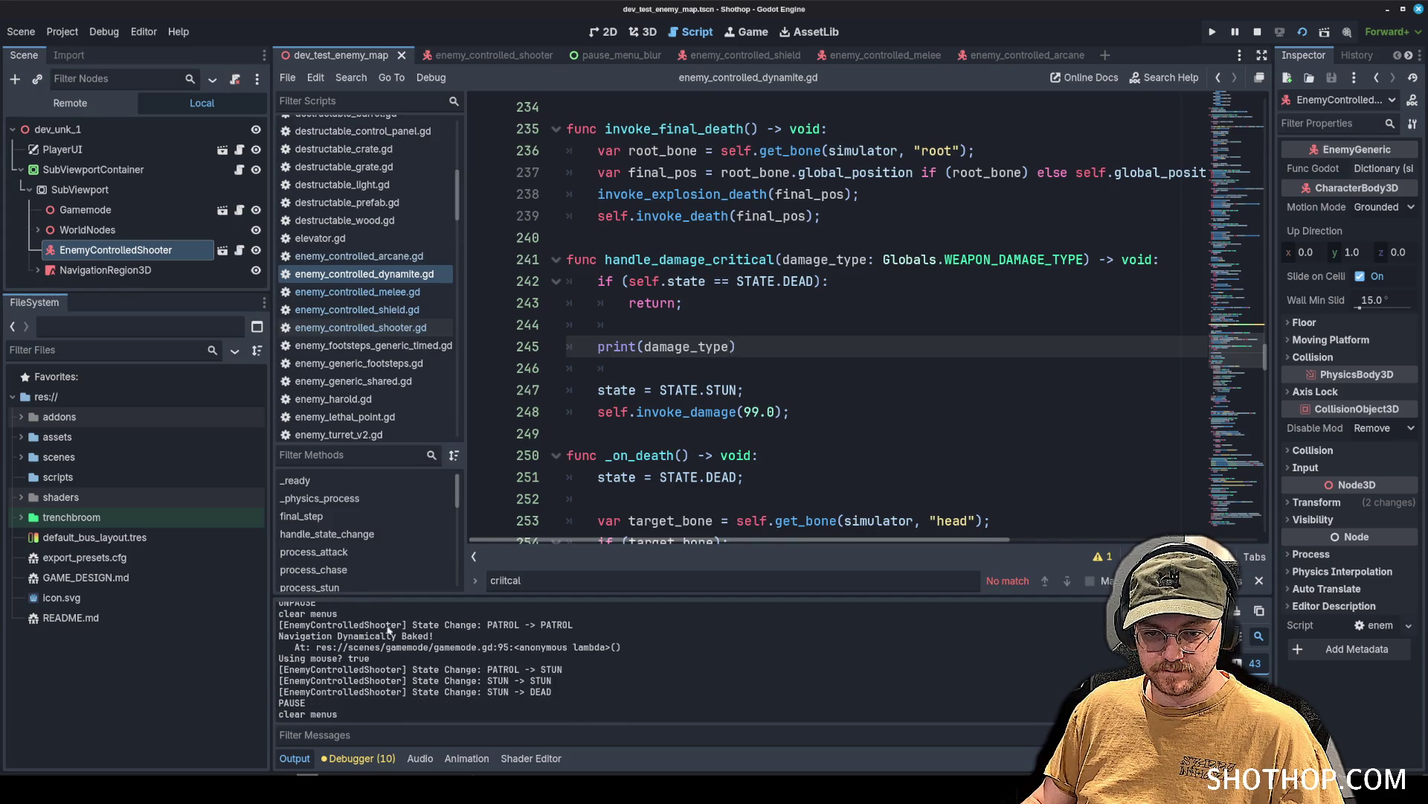
double_click(705, 342)
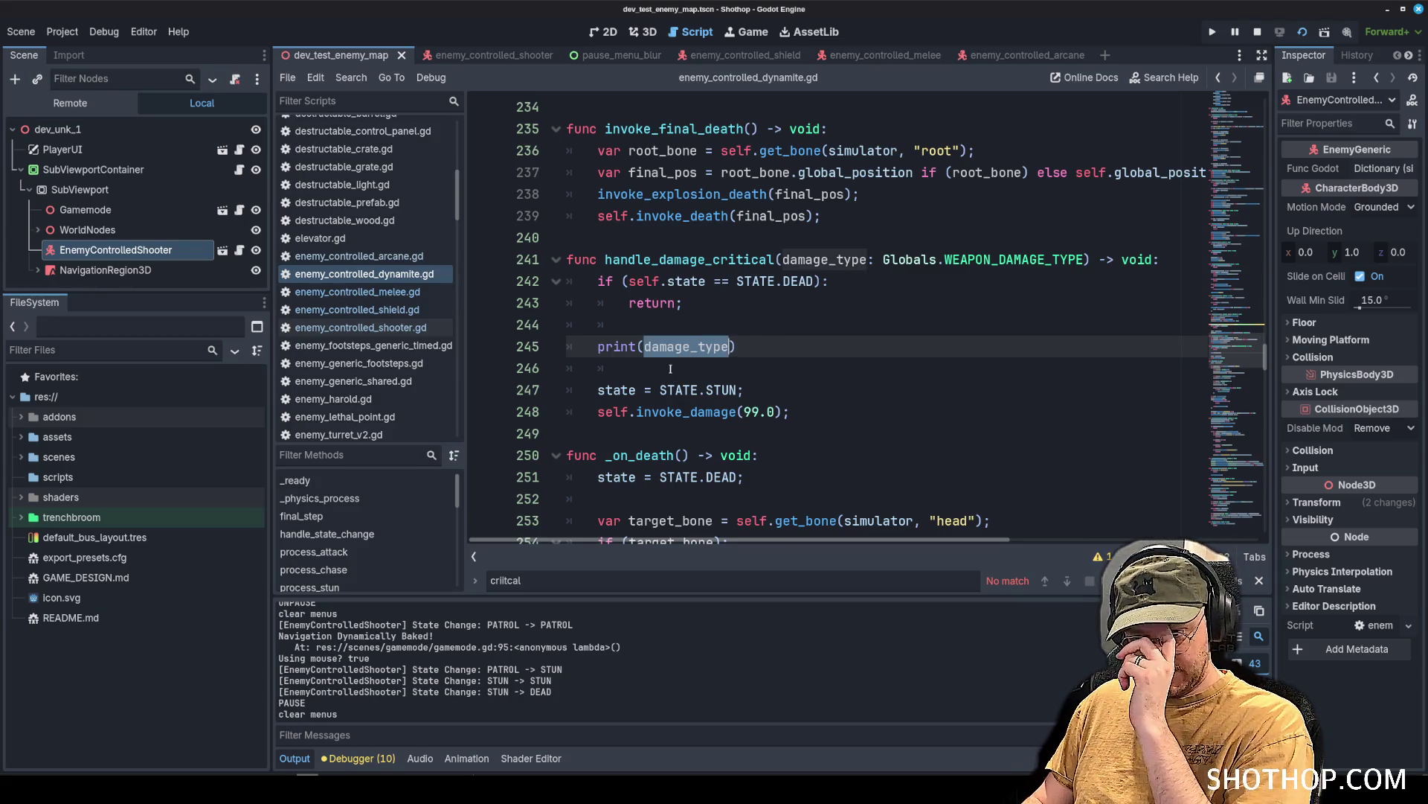
key(ctrl+shift+k)
key(ctrl+shift+k)
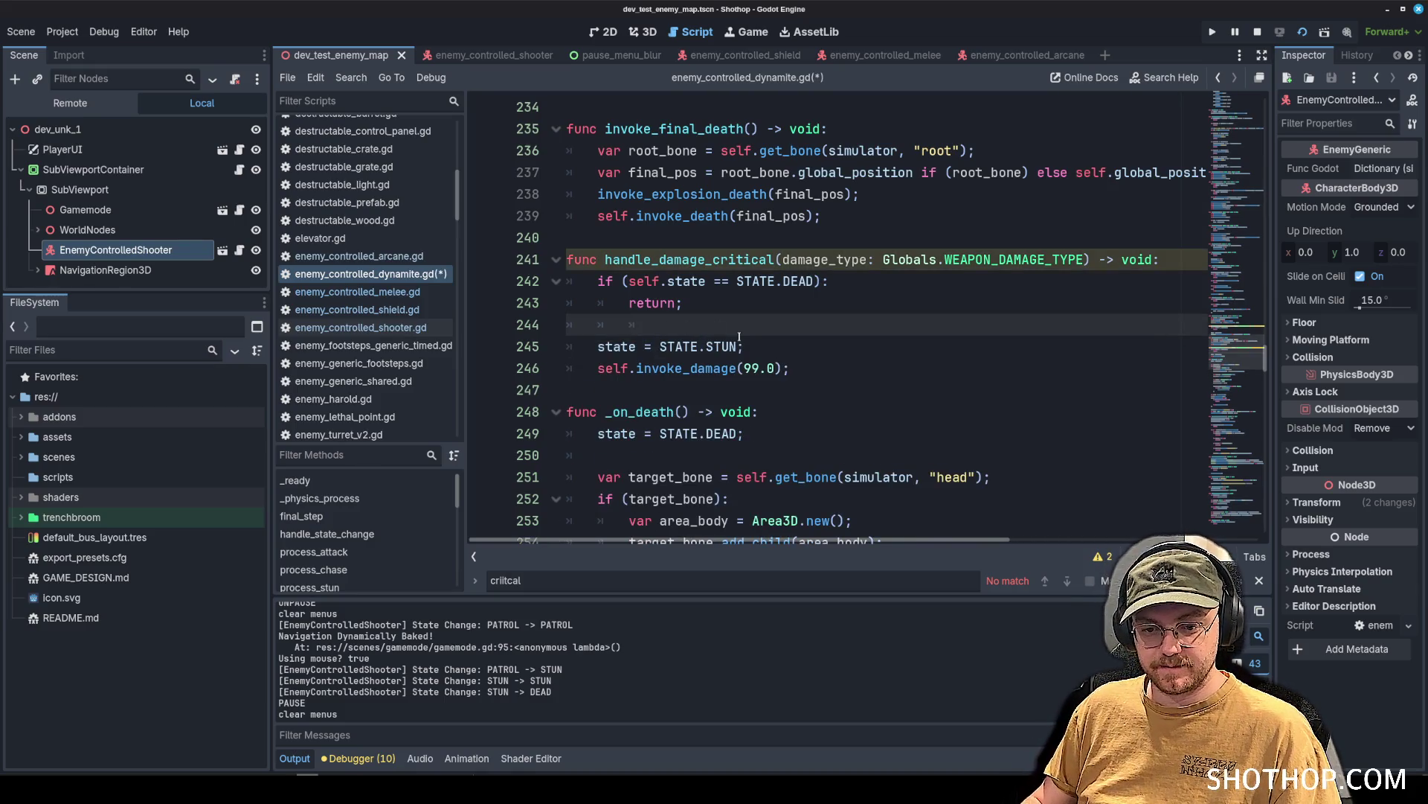
key(ctrl+s)
key(Up)
key(Up)
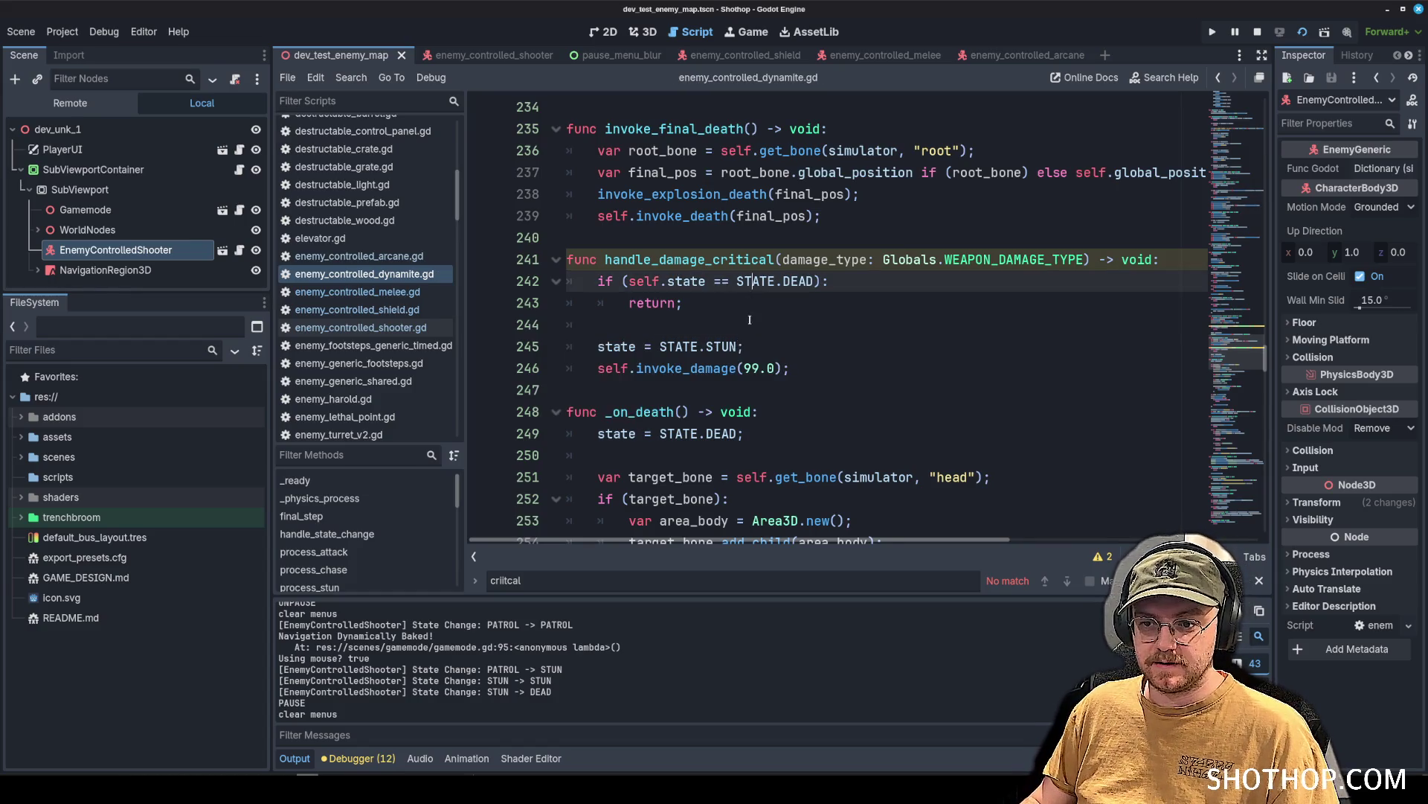
key(Down)
key(Down)
click(707, 309)
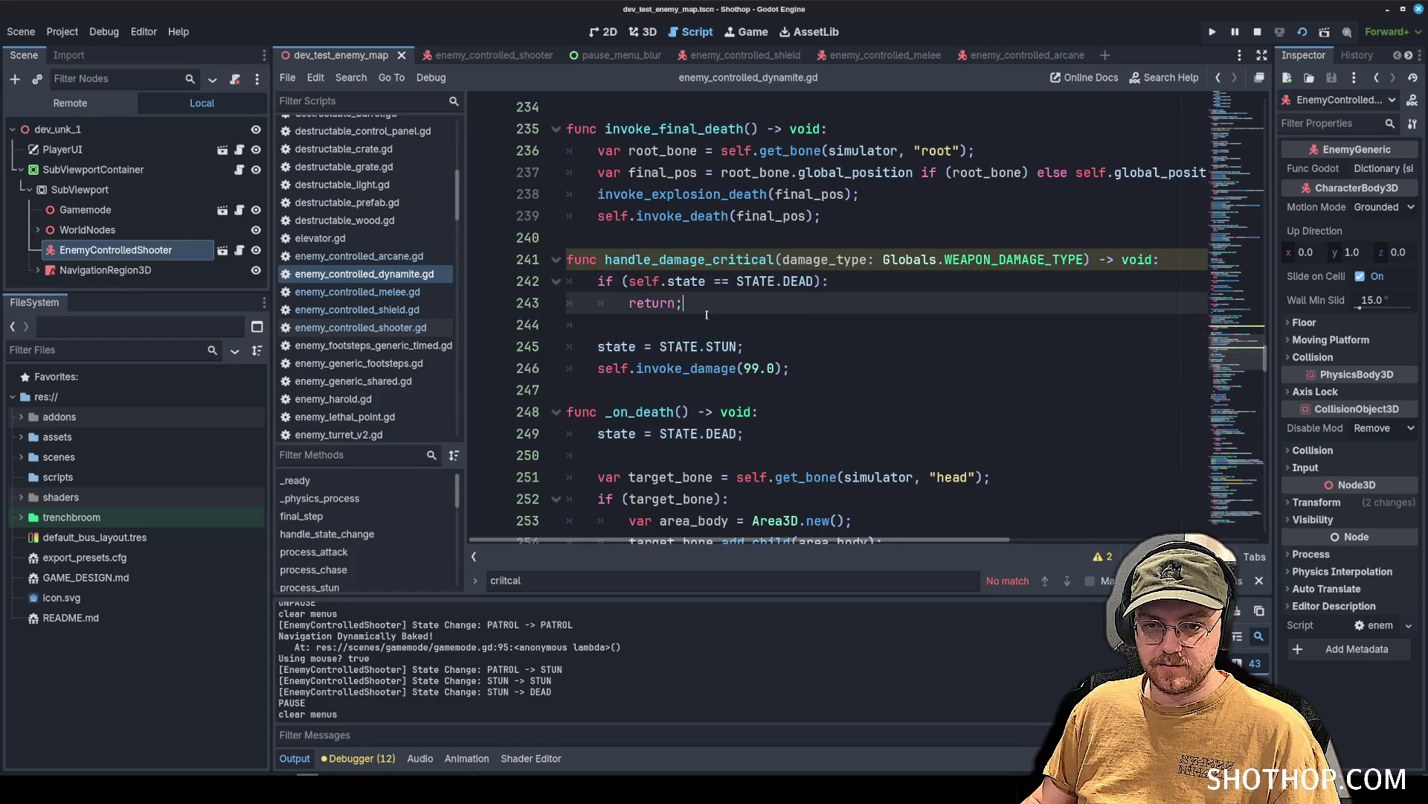
click(361, 327)
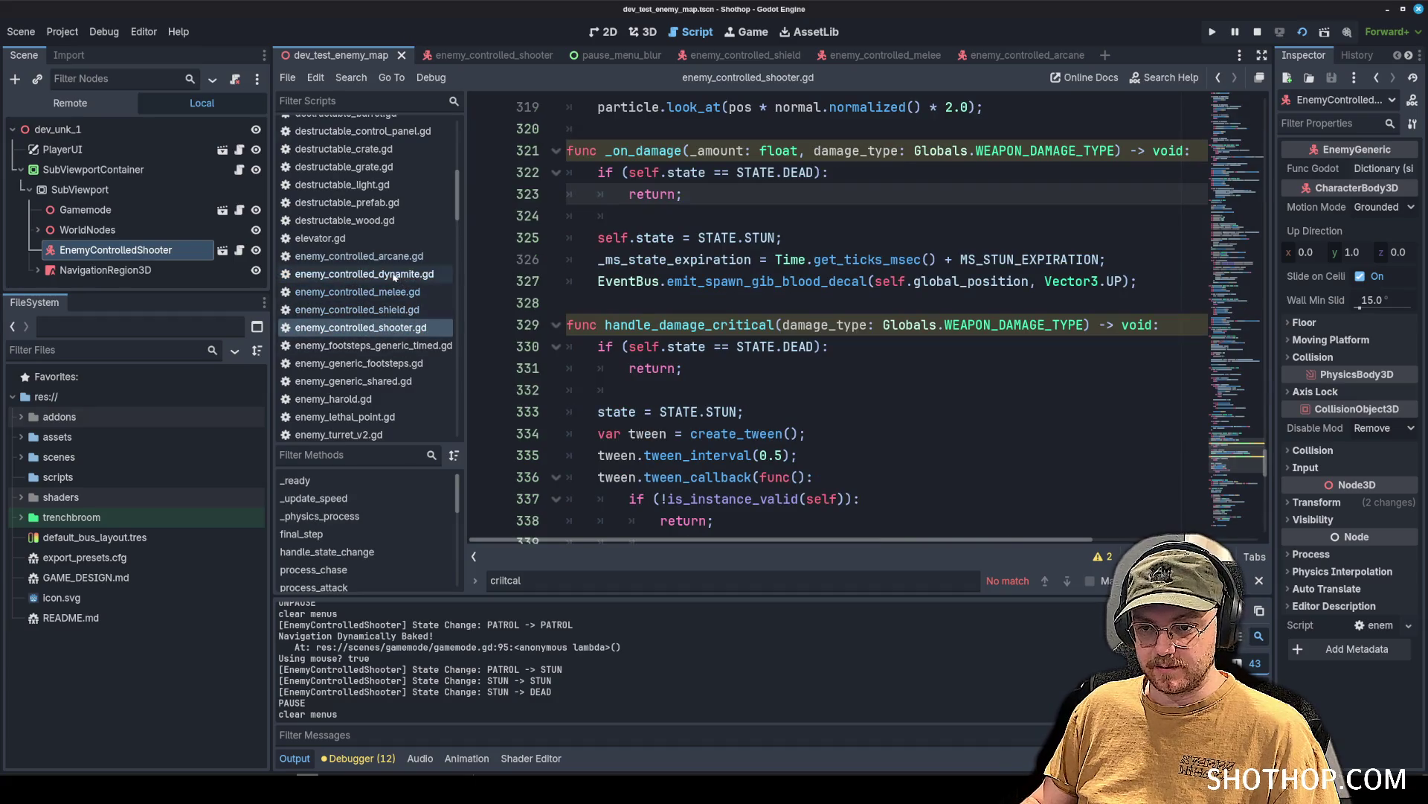
Insert print(damage_type) after return in handle_damage_critical and play-test critical hits.
click(729, 347)
click(702, 373)
key(Return)
key(Return)
text(p)
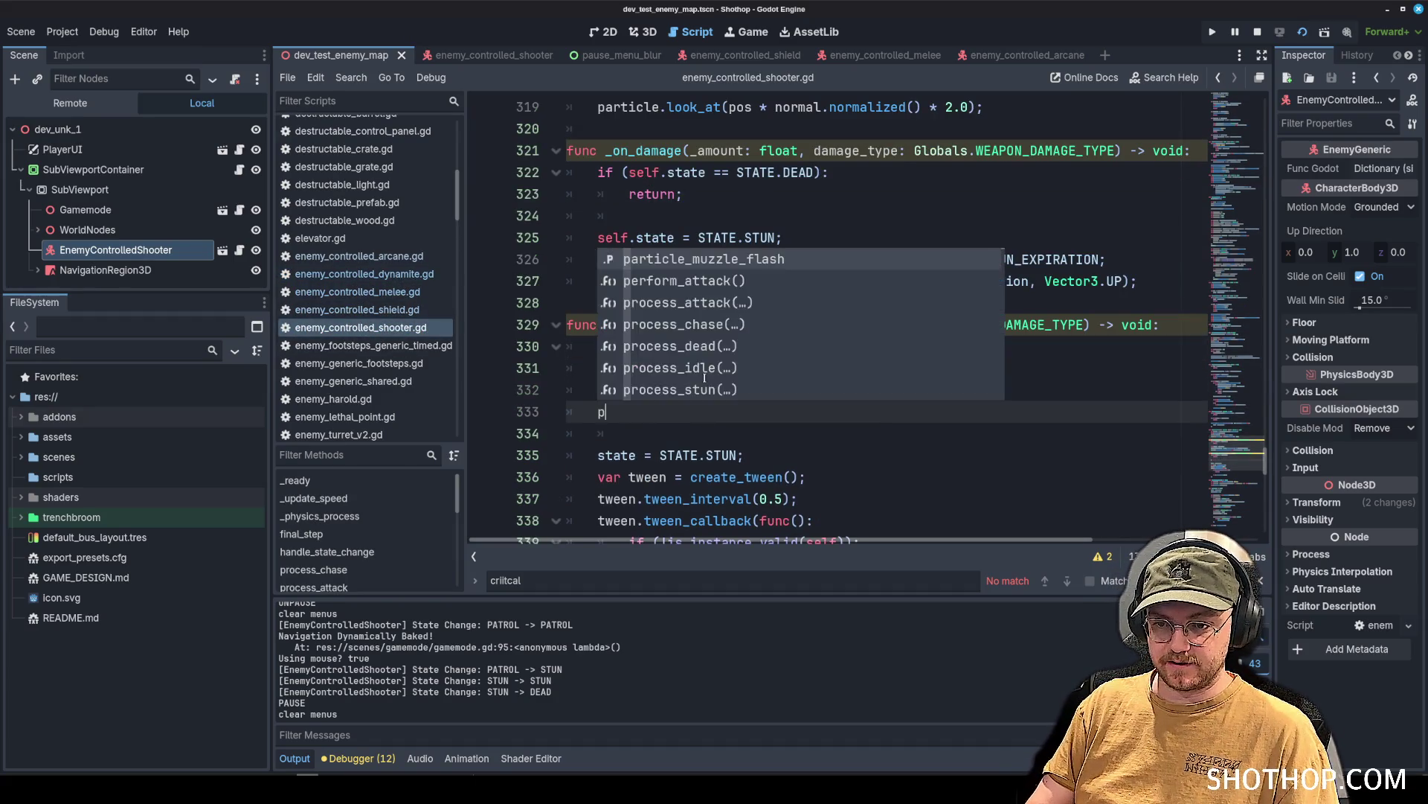
text(rint(damage_type)
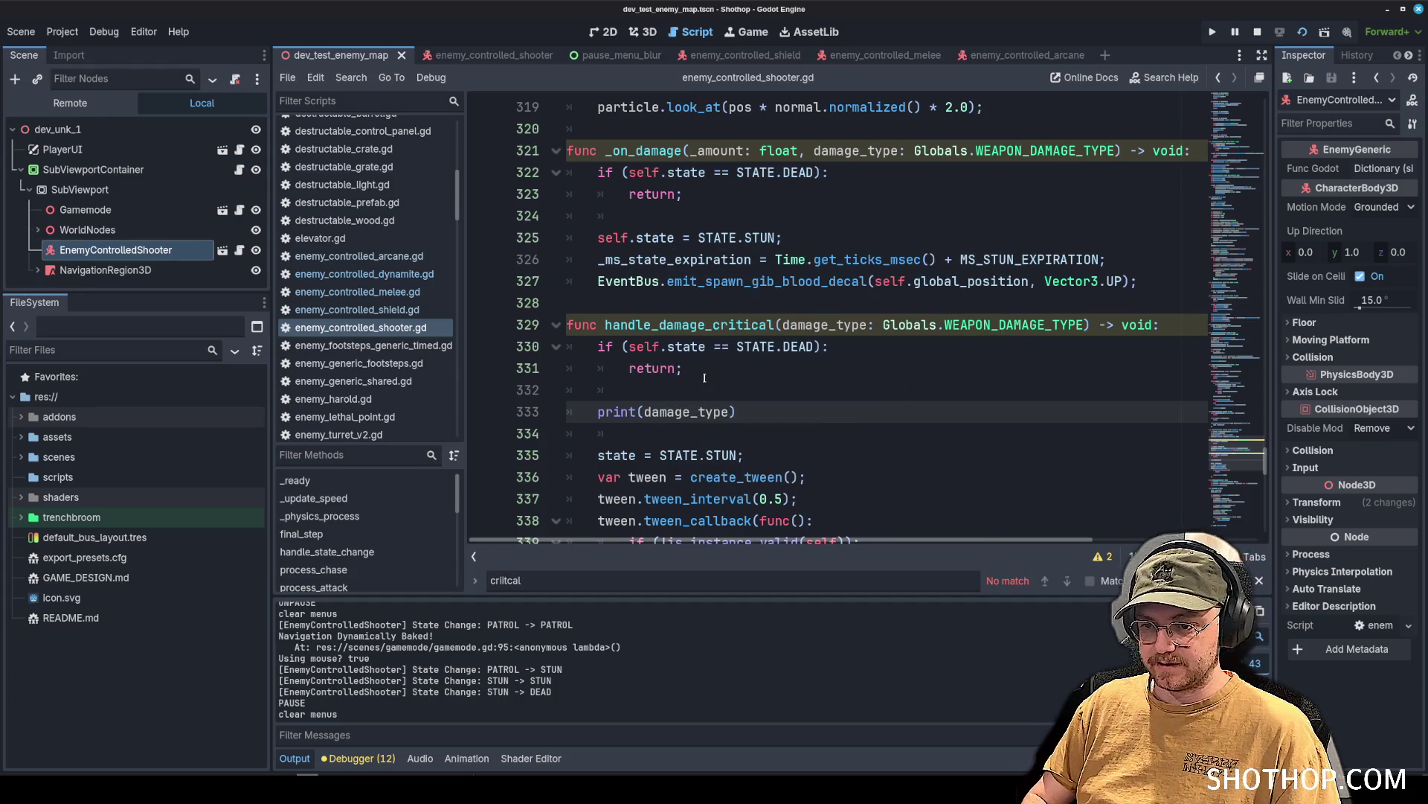
click(1302, 32)
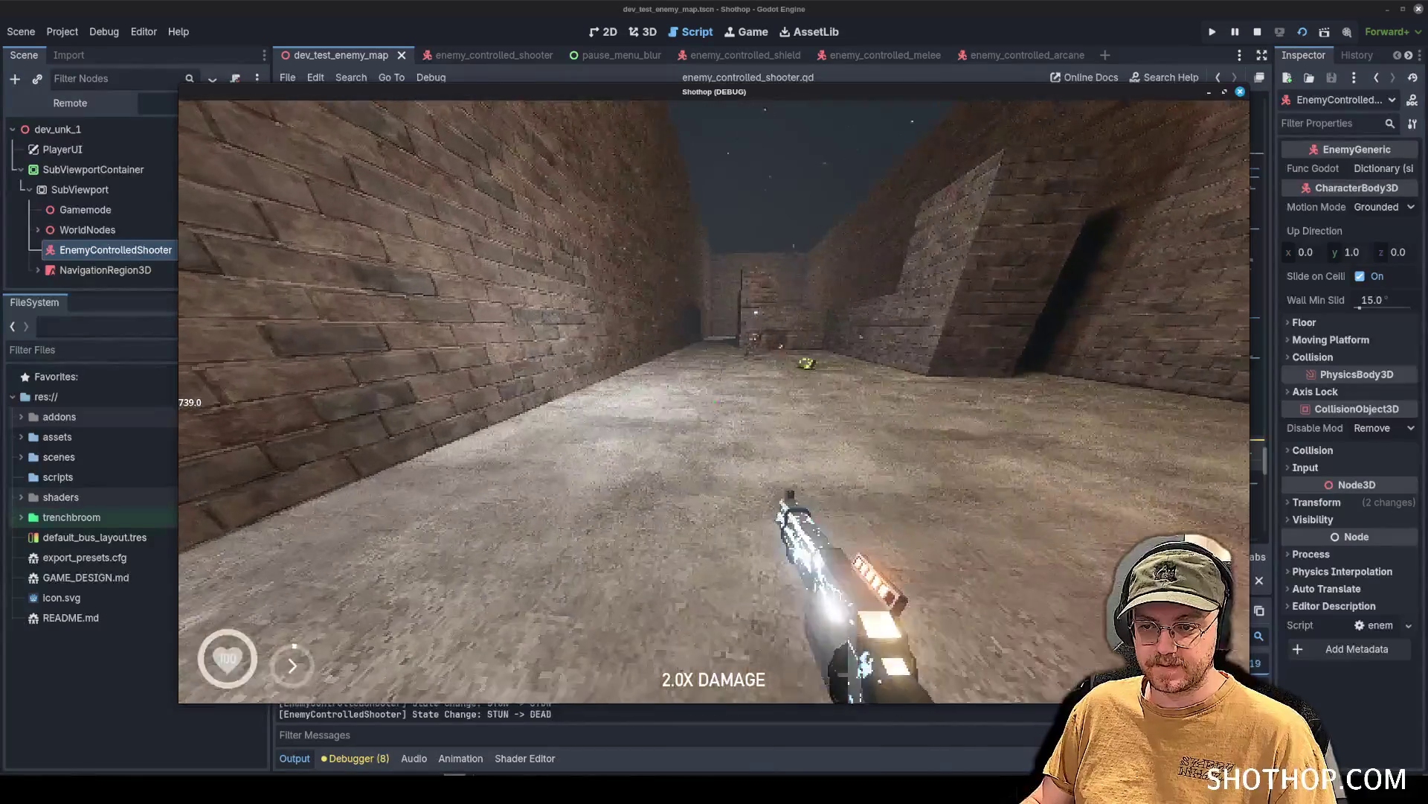
key(Escape)
key(F8)
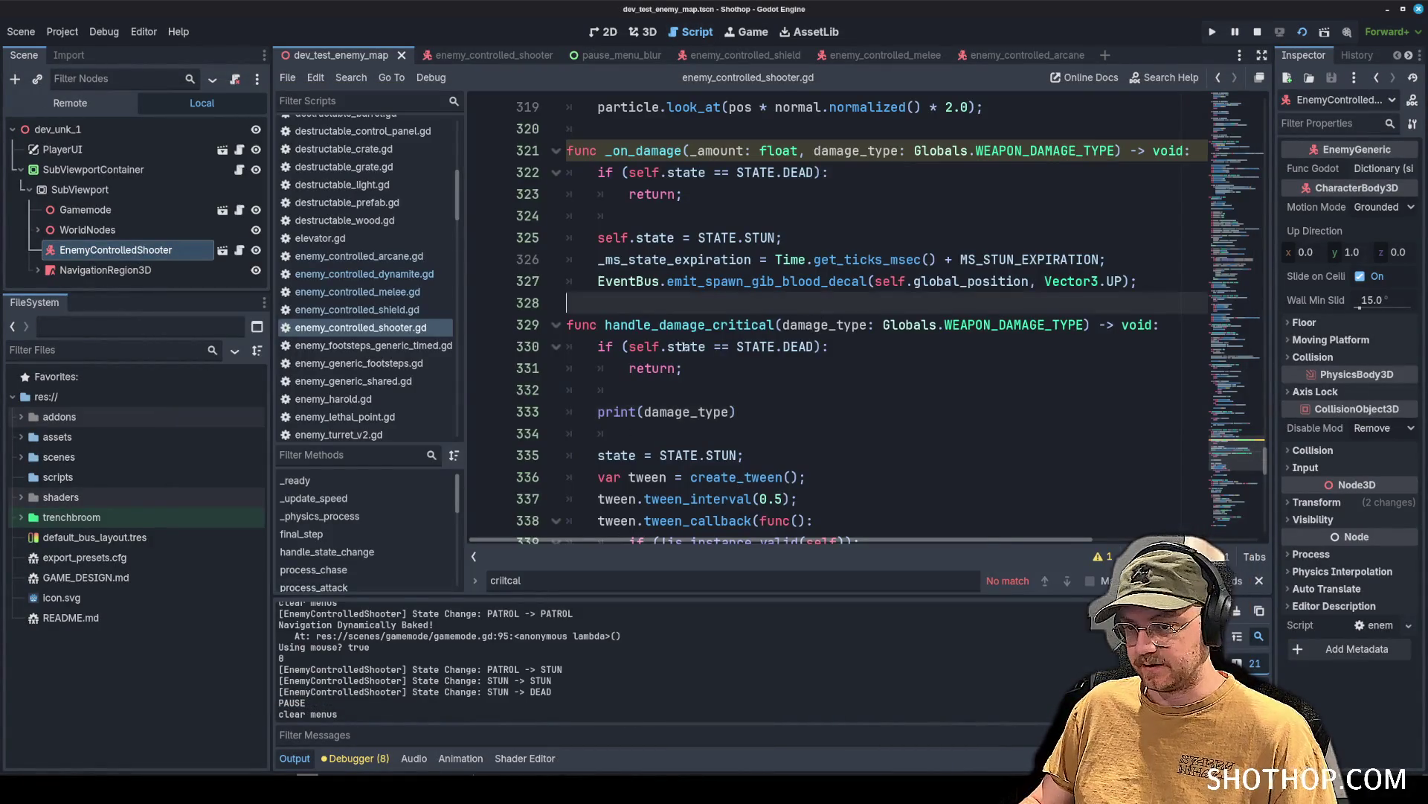
Remove the print(damage_type) line, save the shooter script, and open bullet.gd.
triple_click(833, 412)
key(BackSpace)
key(ctrl+s)
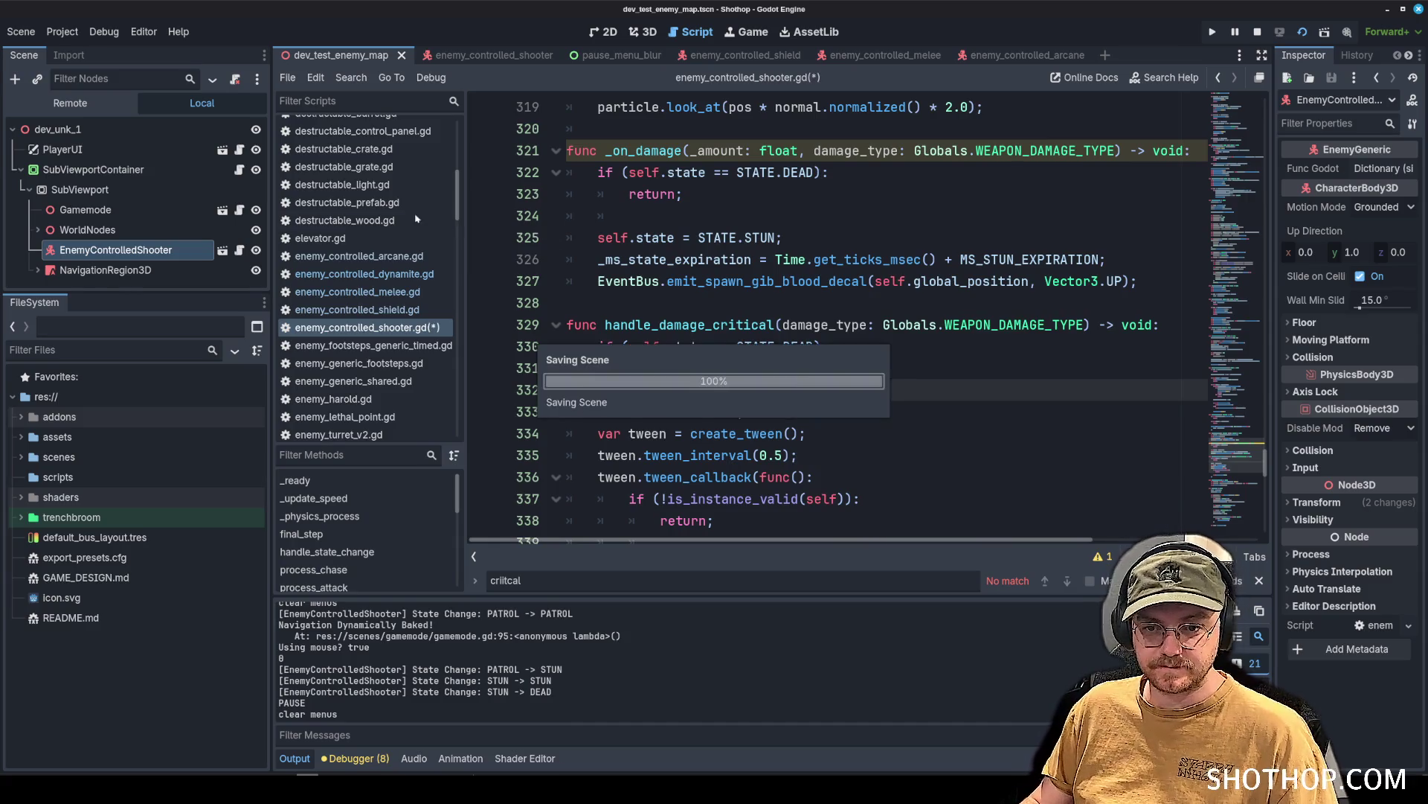
scroll(390, 250, down, 10)
scroll(454, 312, up, 8)
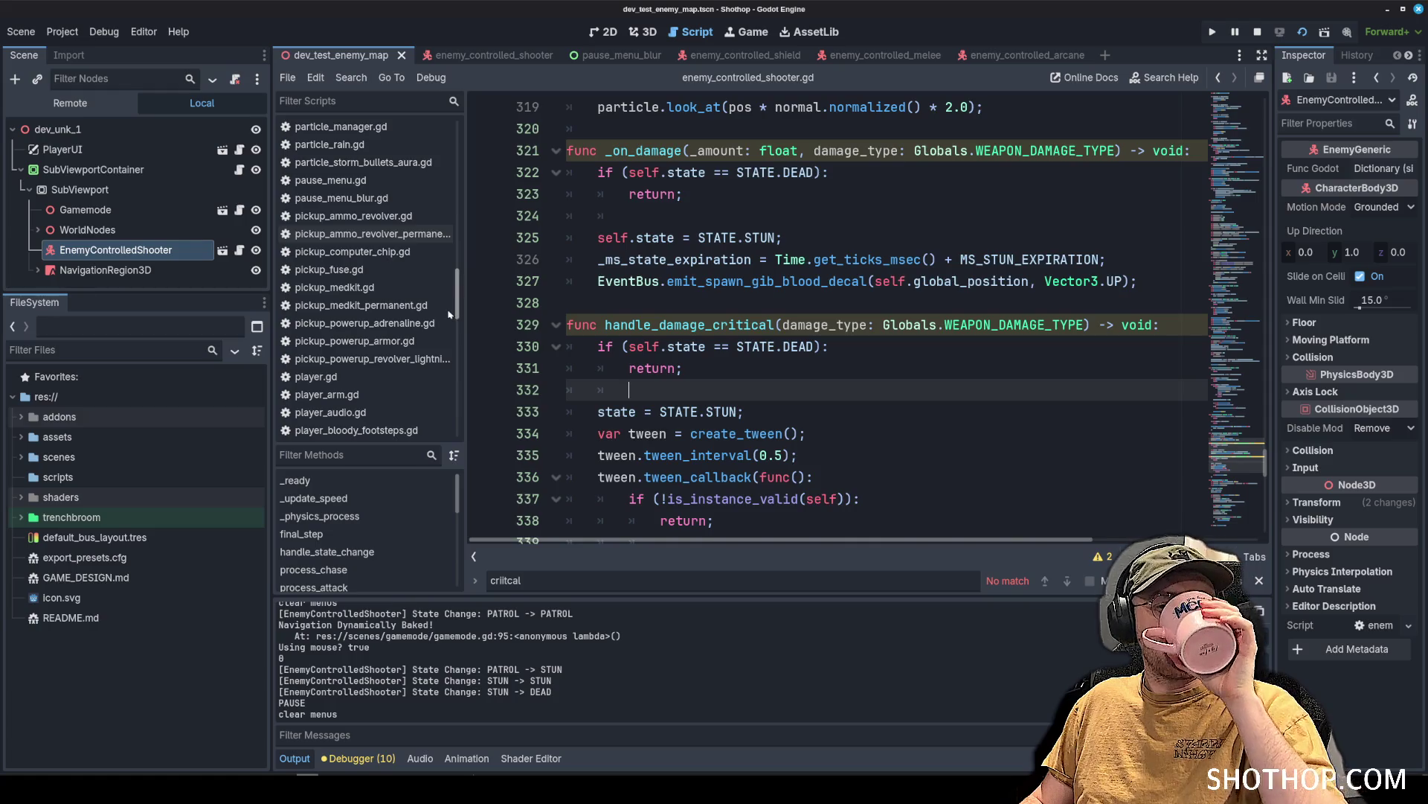
drag(450, 314, 444, 169)
click(314, 207)
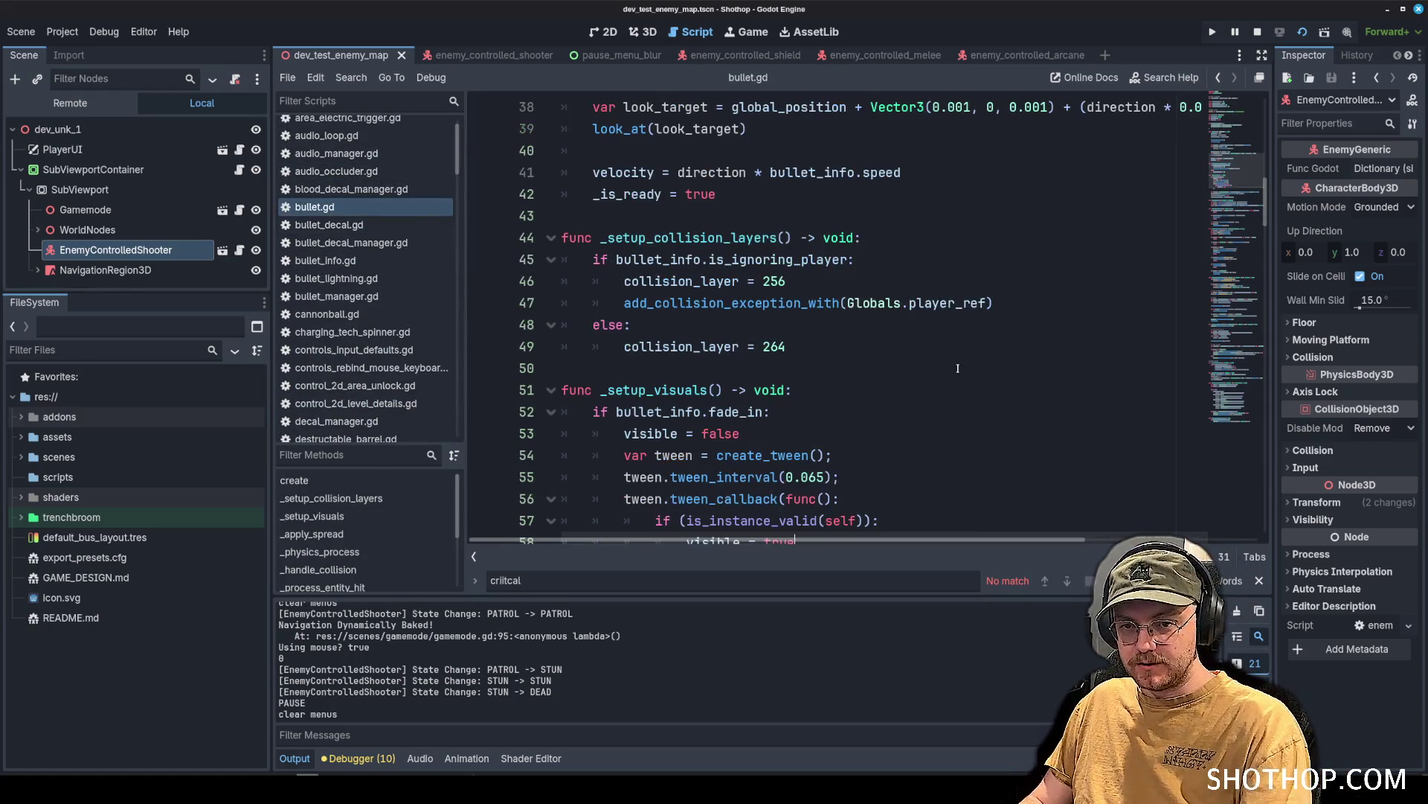
Browse bullet.gd's damage calculation and impact code, stopping on the 'if collider is Player' line.
click(970, 360)
drag(1248, 197, 1239, 409)
scroll(852, 424, up, 20)
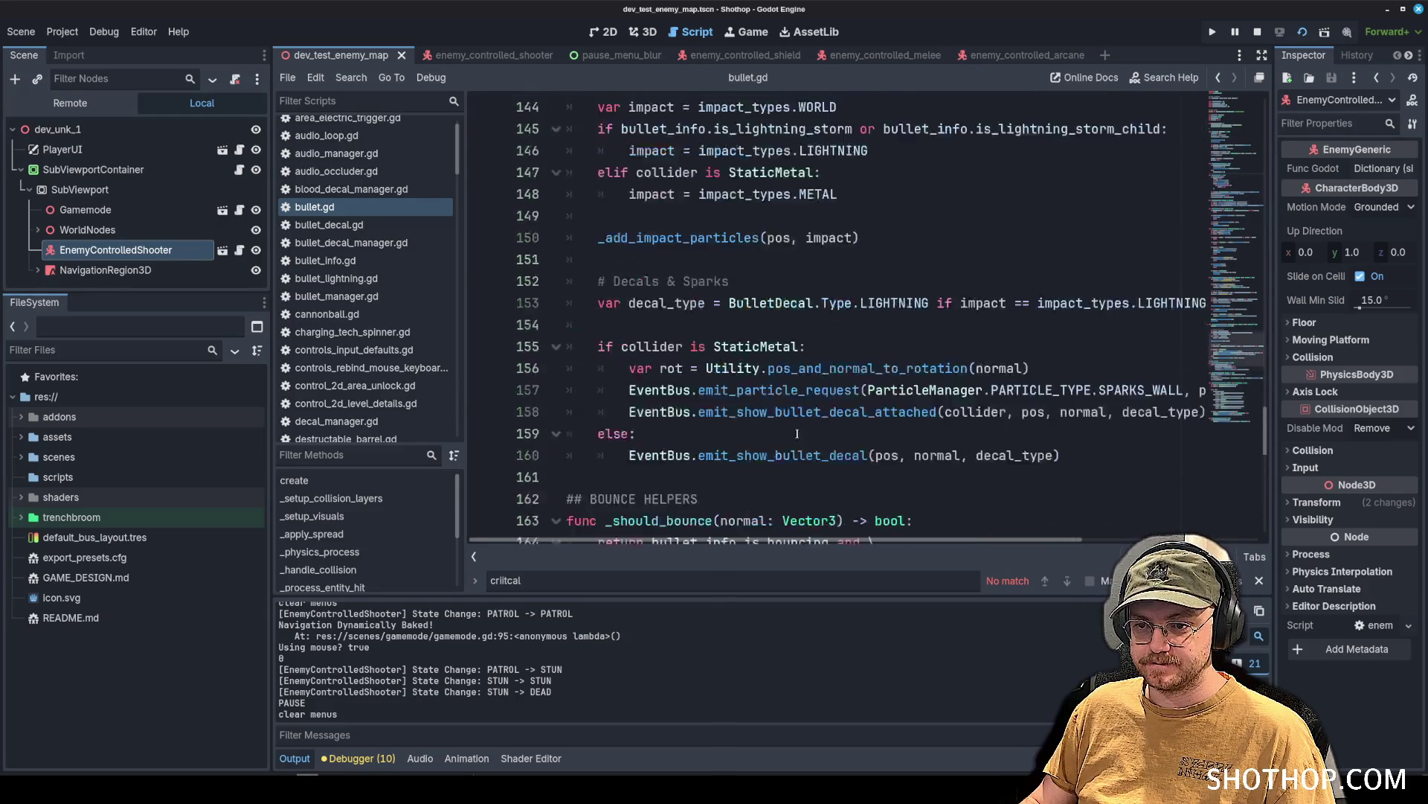
scroll(802, 432, up, 3)
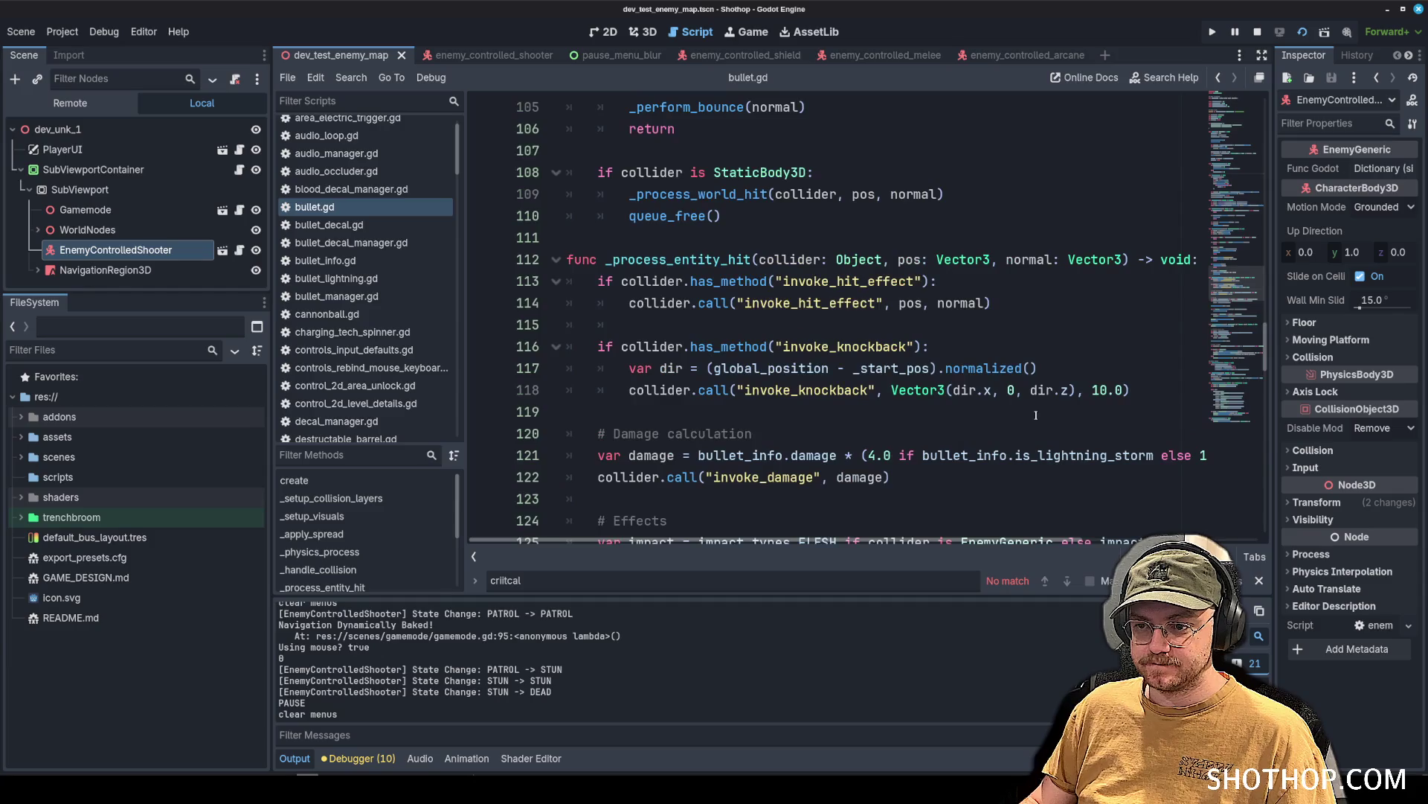
click(569, 411)
click(1265, 446)
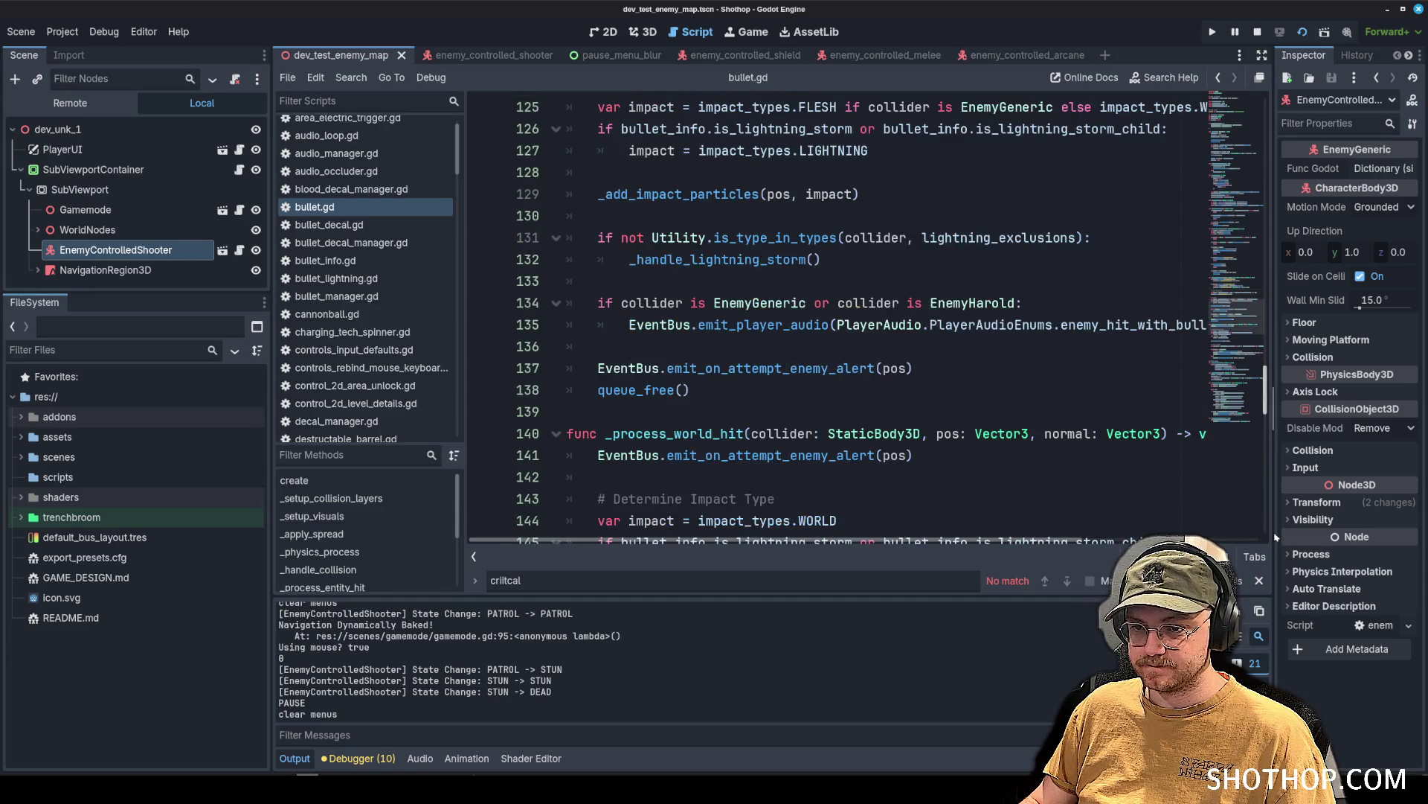
scroll(955, 330, up, 12)
click(954, 322)
scroll(954, 331, down, 5)
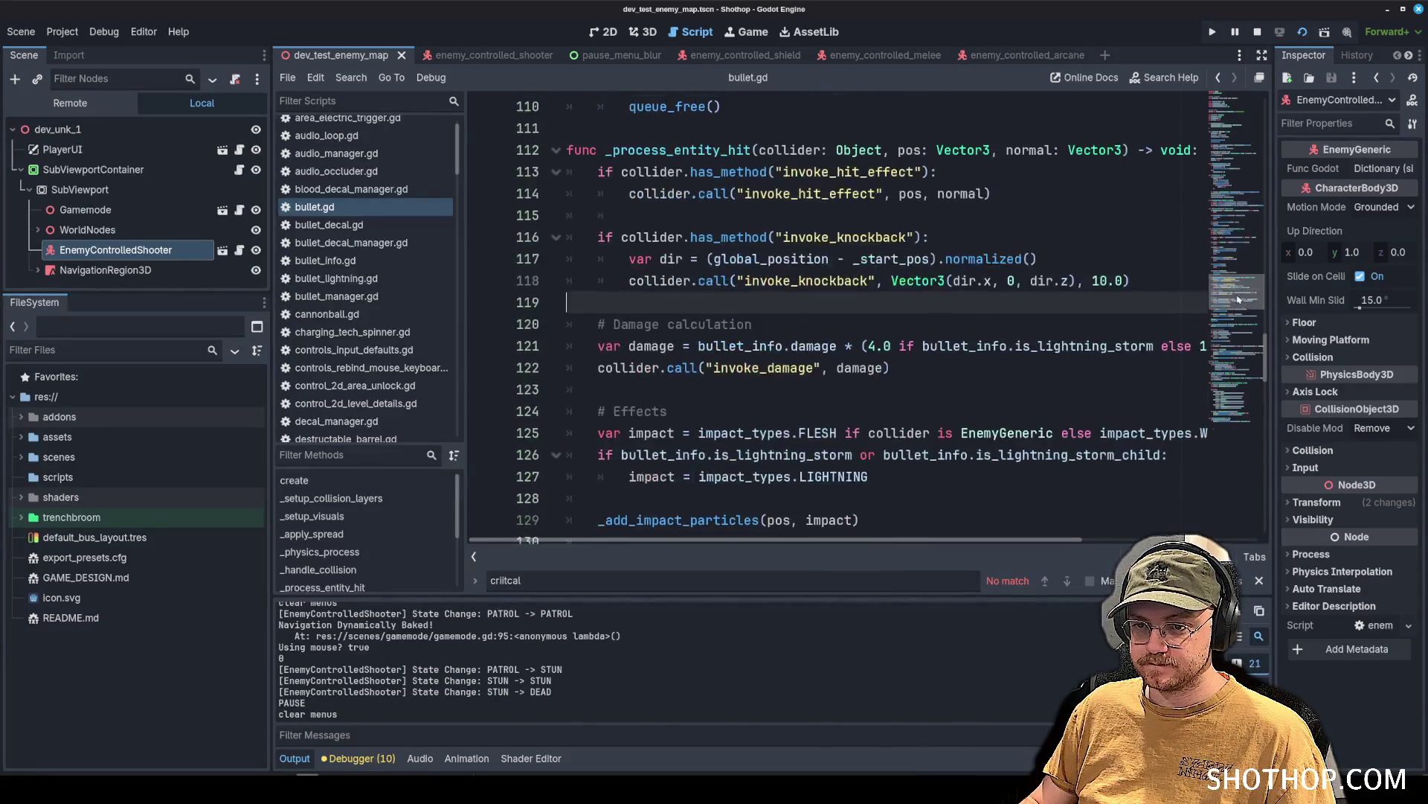
scroll(954, 330, up, 6)
scroll(954, 331, up, 3)
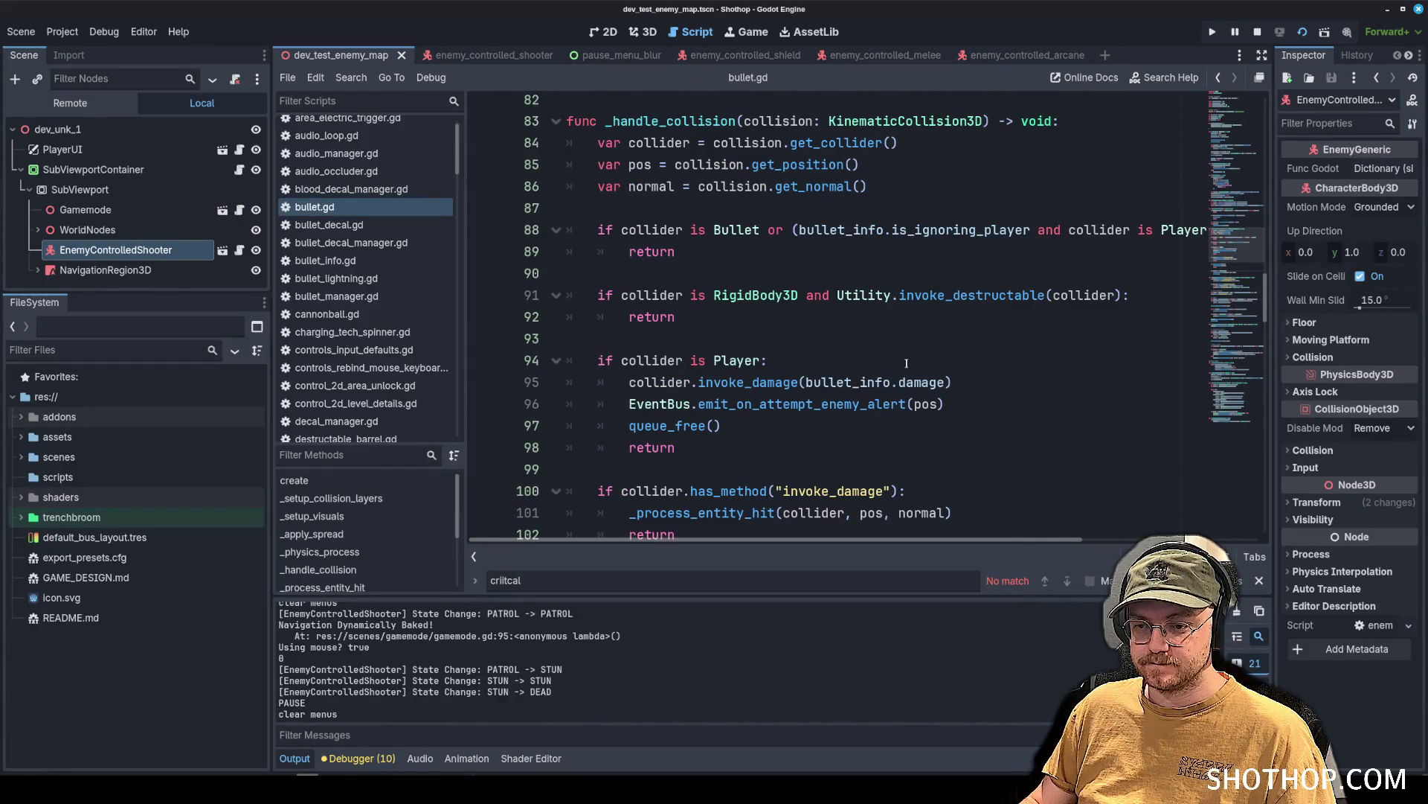
click(904, 365)
Highlight every use of collider and inspect lines 103–108 around the _process_entity_hit call.
scroll(897, 362, down, 3)
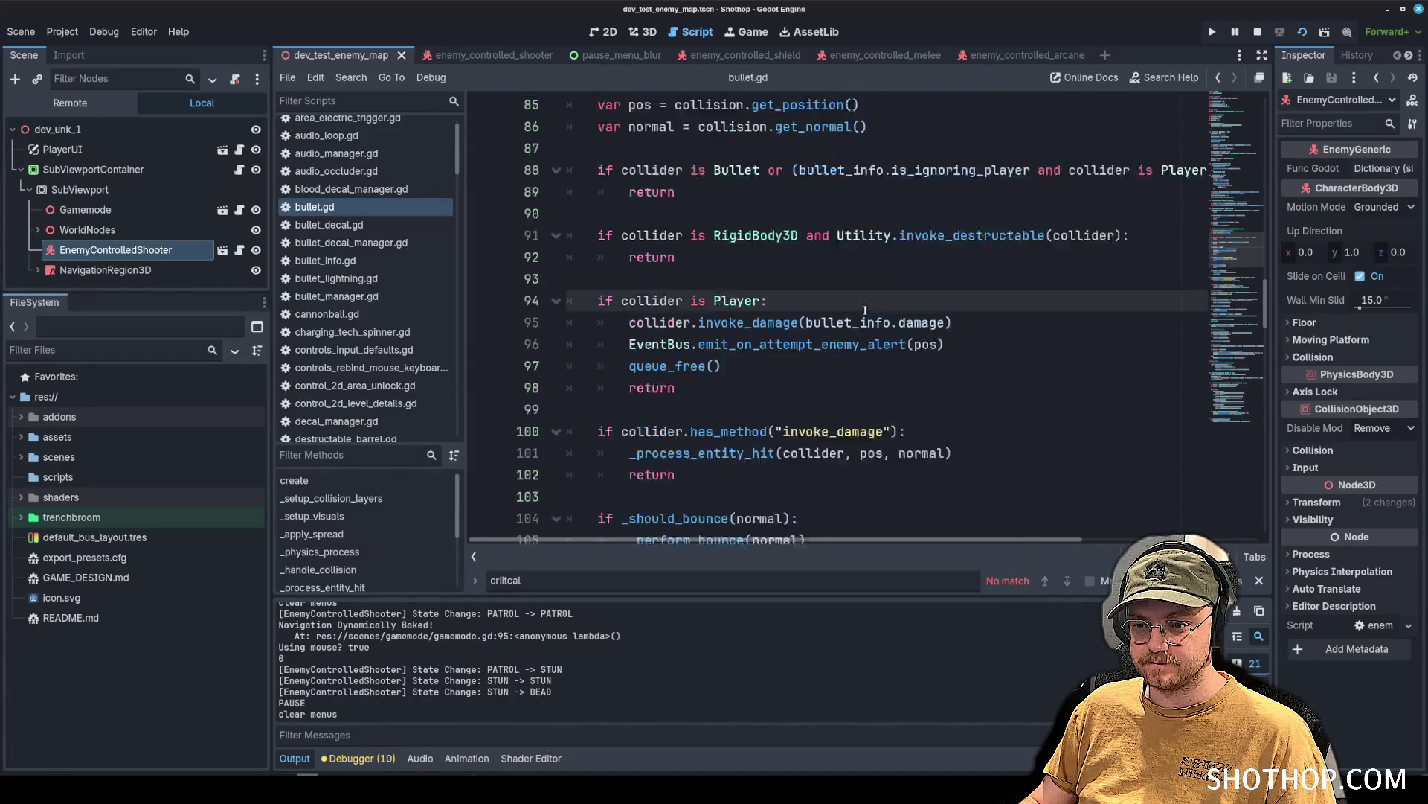
double_click(651, 294)
scroll(854, 275, up, 3)
scroll(854, 274, up, 2)
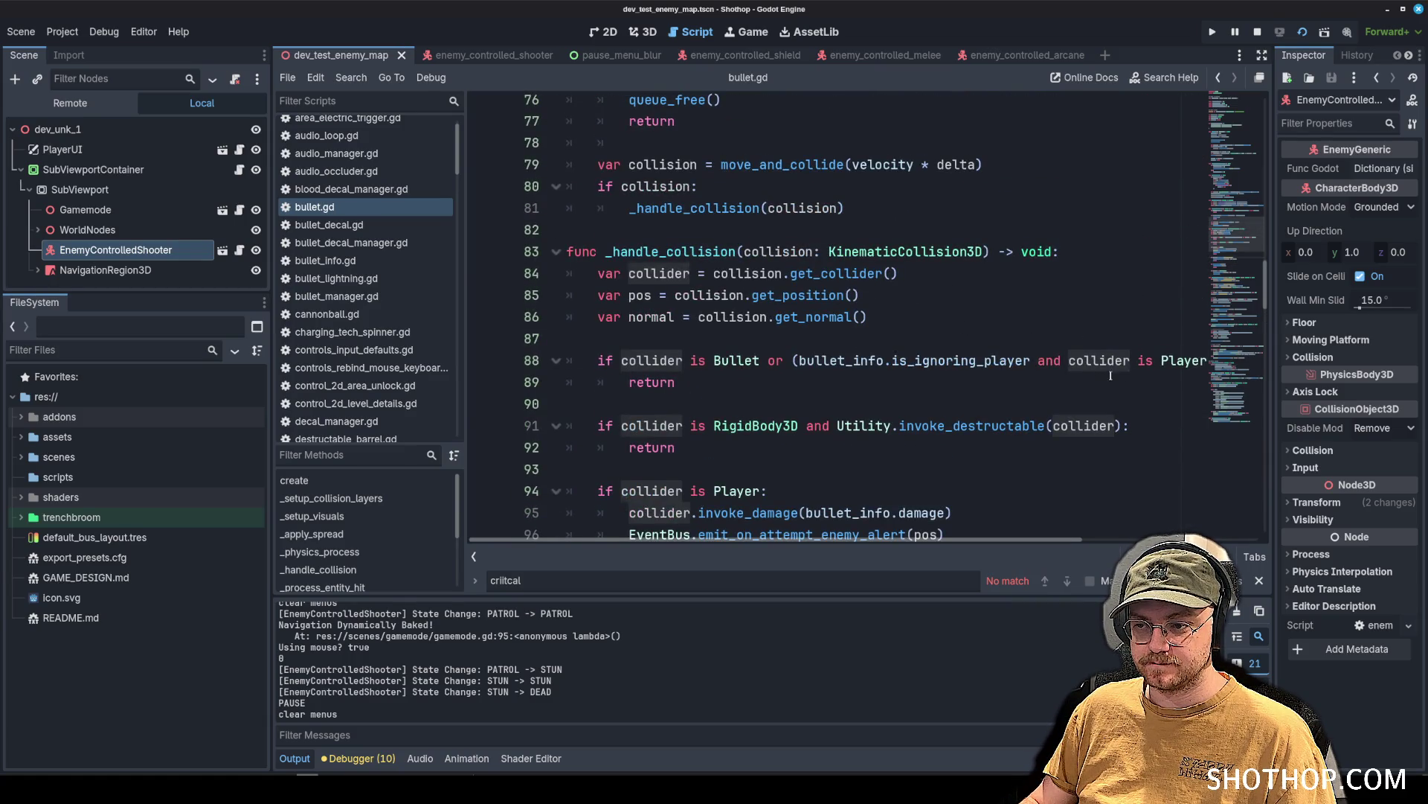
scroll(855, 447, up, 3)
scroll(817, 421, down, 7)
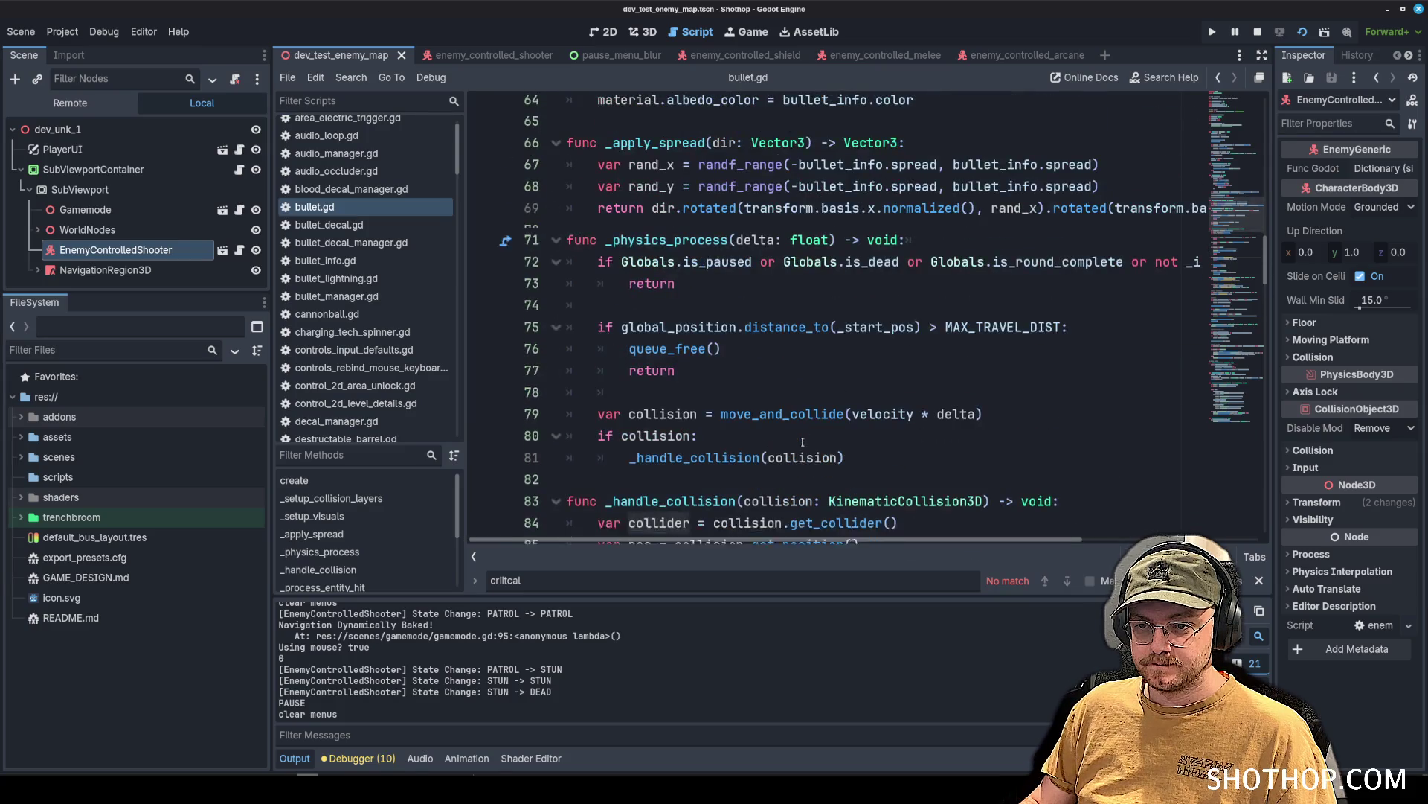
scroll(816, 421, down, 3)
click(811, 339)
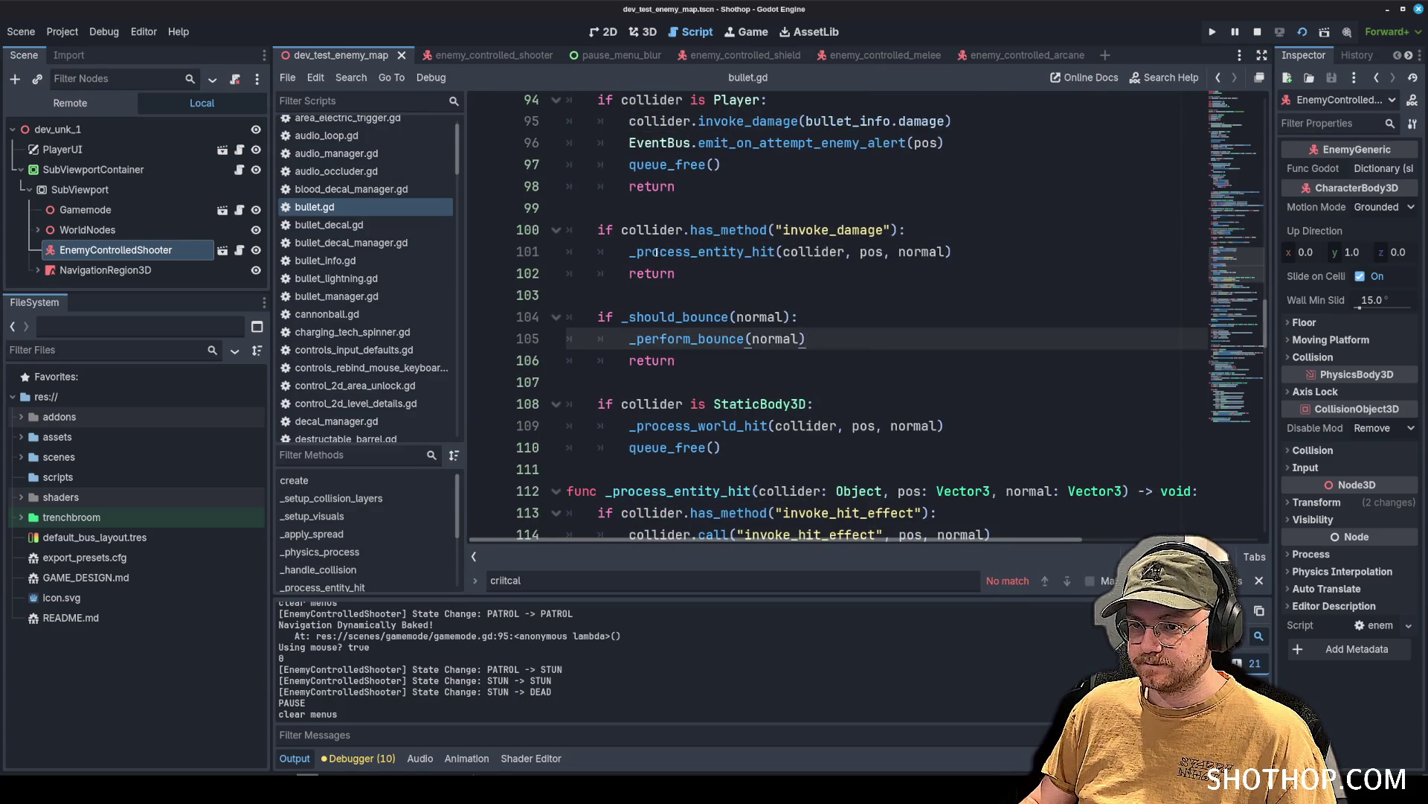
click(656, 252)
click(659, 294)
scroll(744, 297, up, 7)
scroll(860, 299, down, 10)
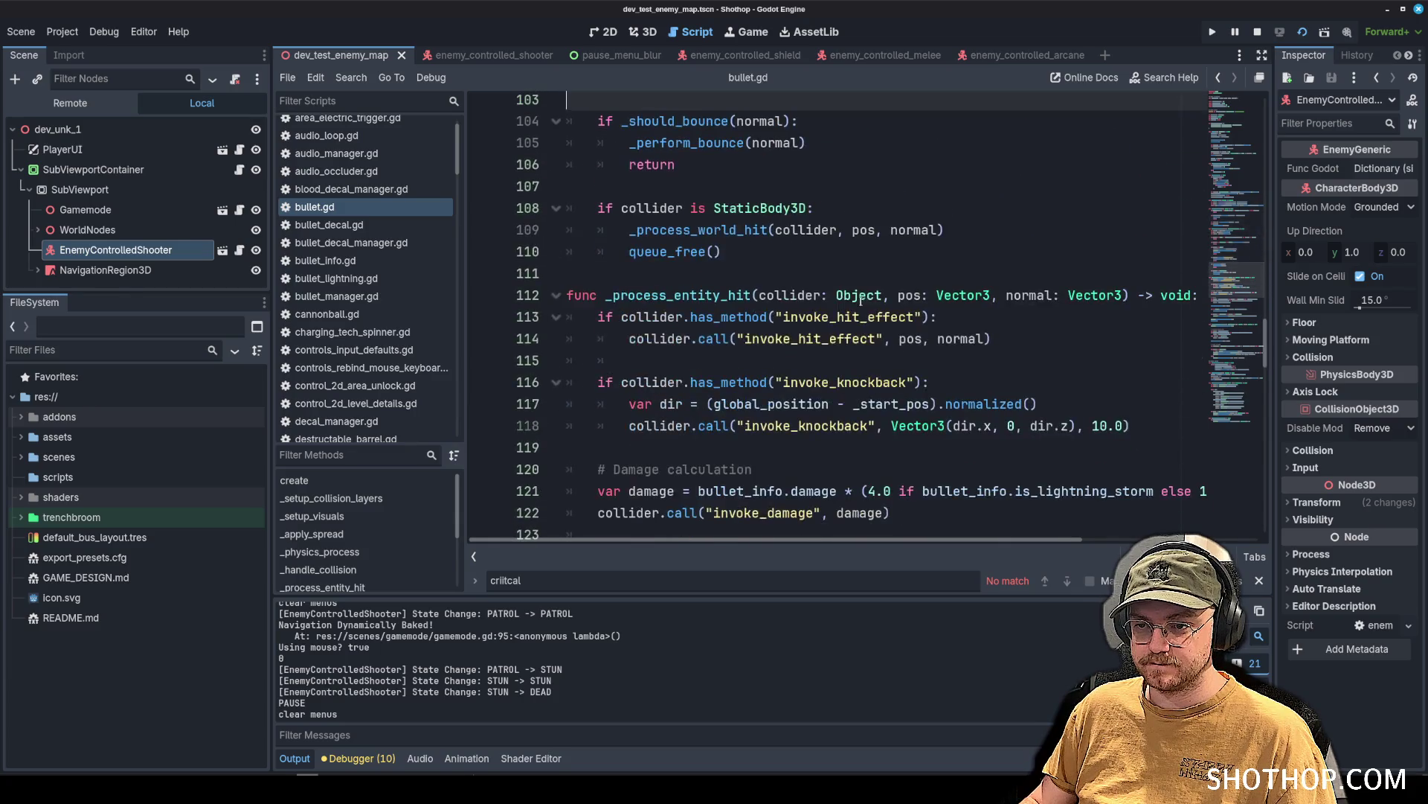
click(890, 204)
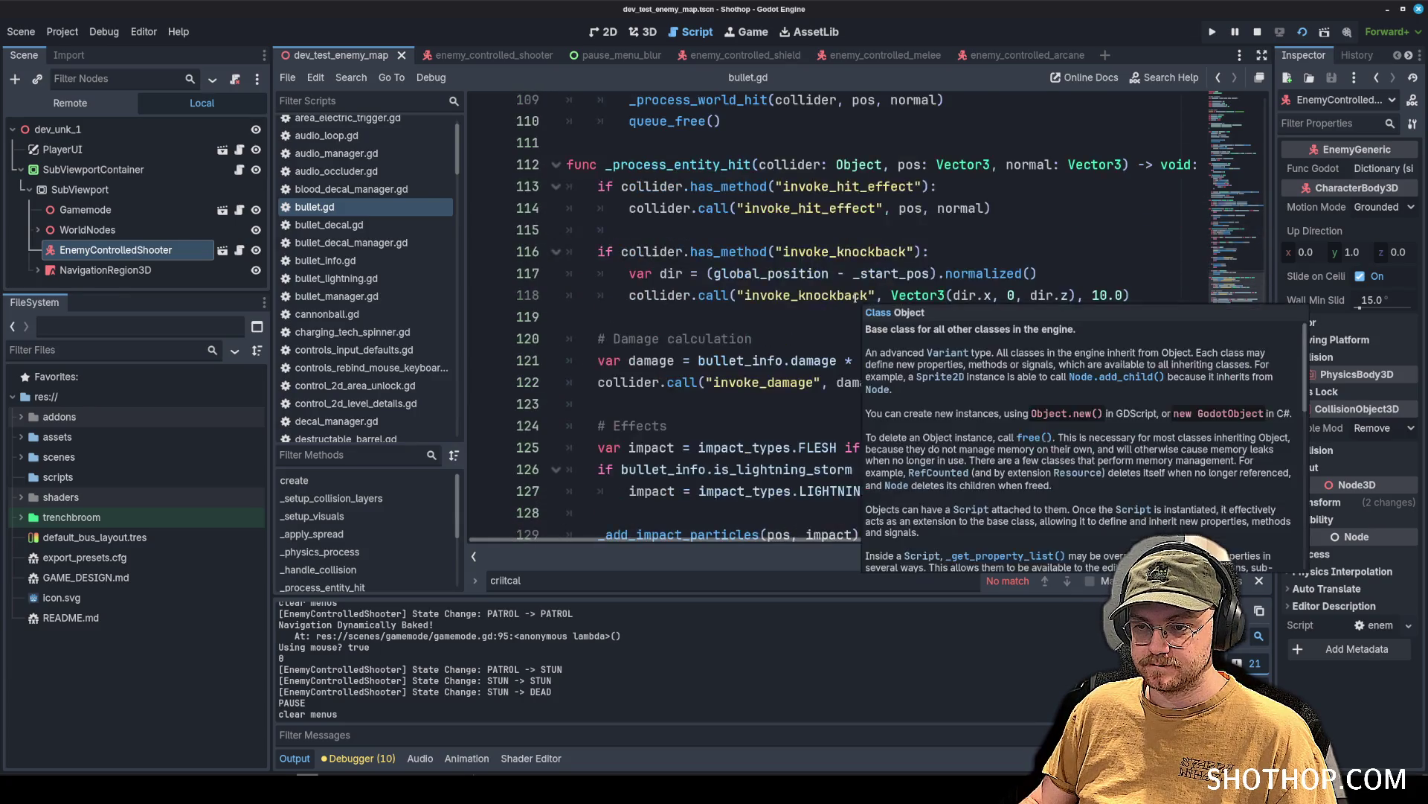
scroll(858, 297, down, 2)
Select the _process_entity_hit function name and put the caret on line 122's invoke_damage call.
double_click(677, 165)
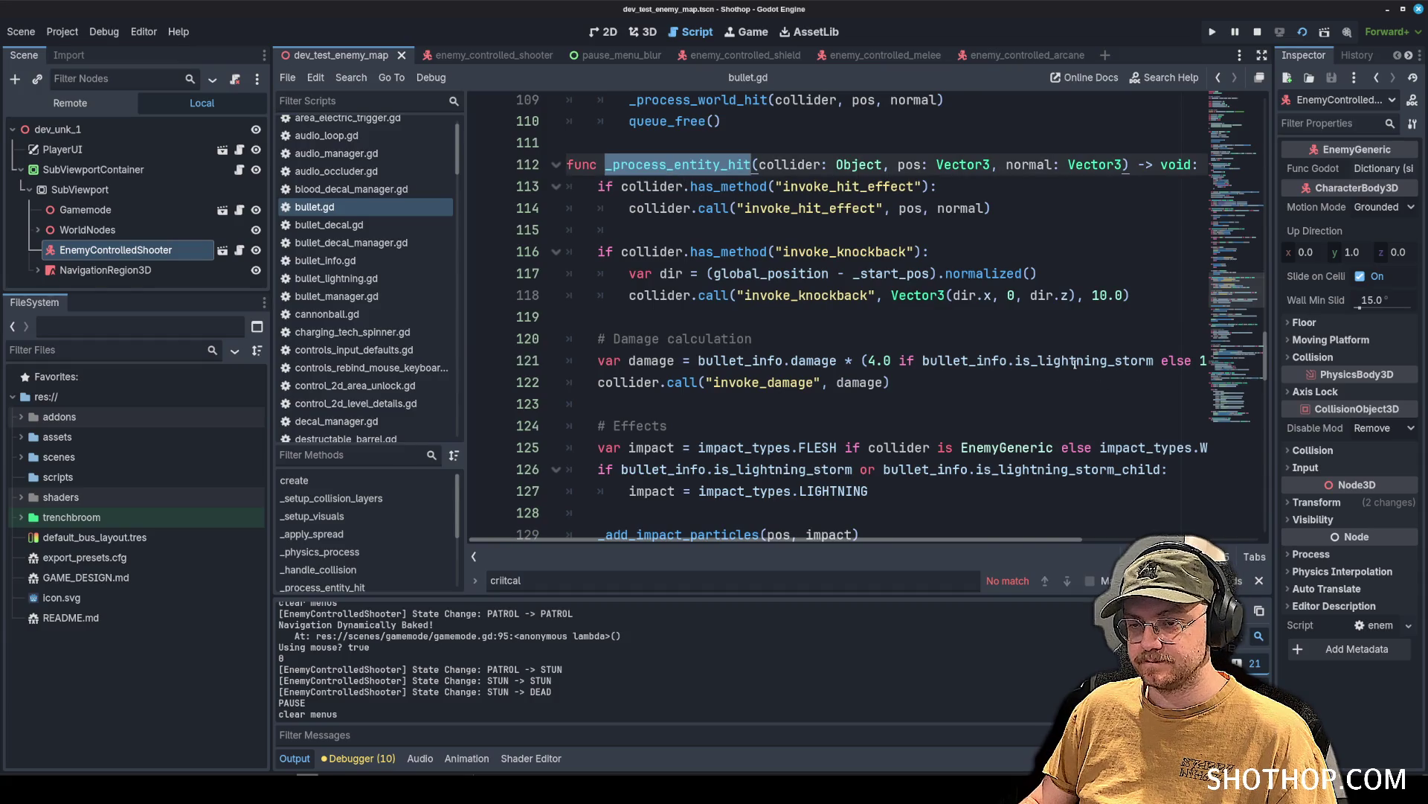
scroll(1034, 342, up, 4)
scroll(1010, 302, down, 5)
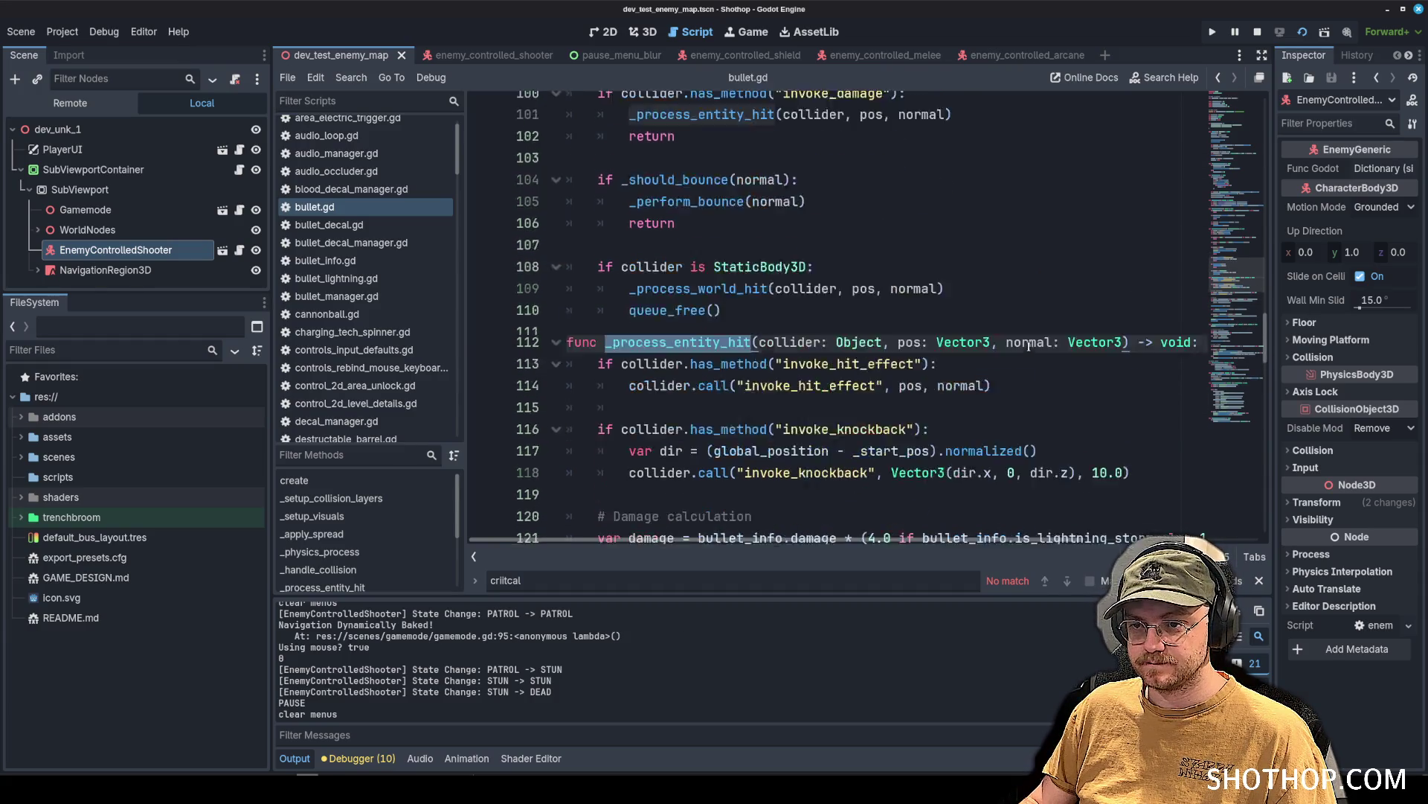
scroll(1010, 302, up, 1)
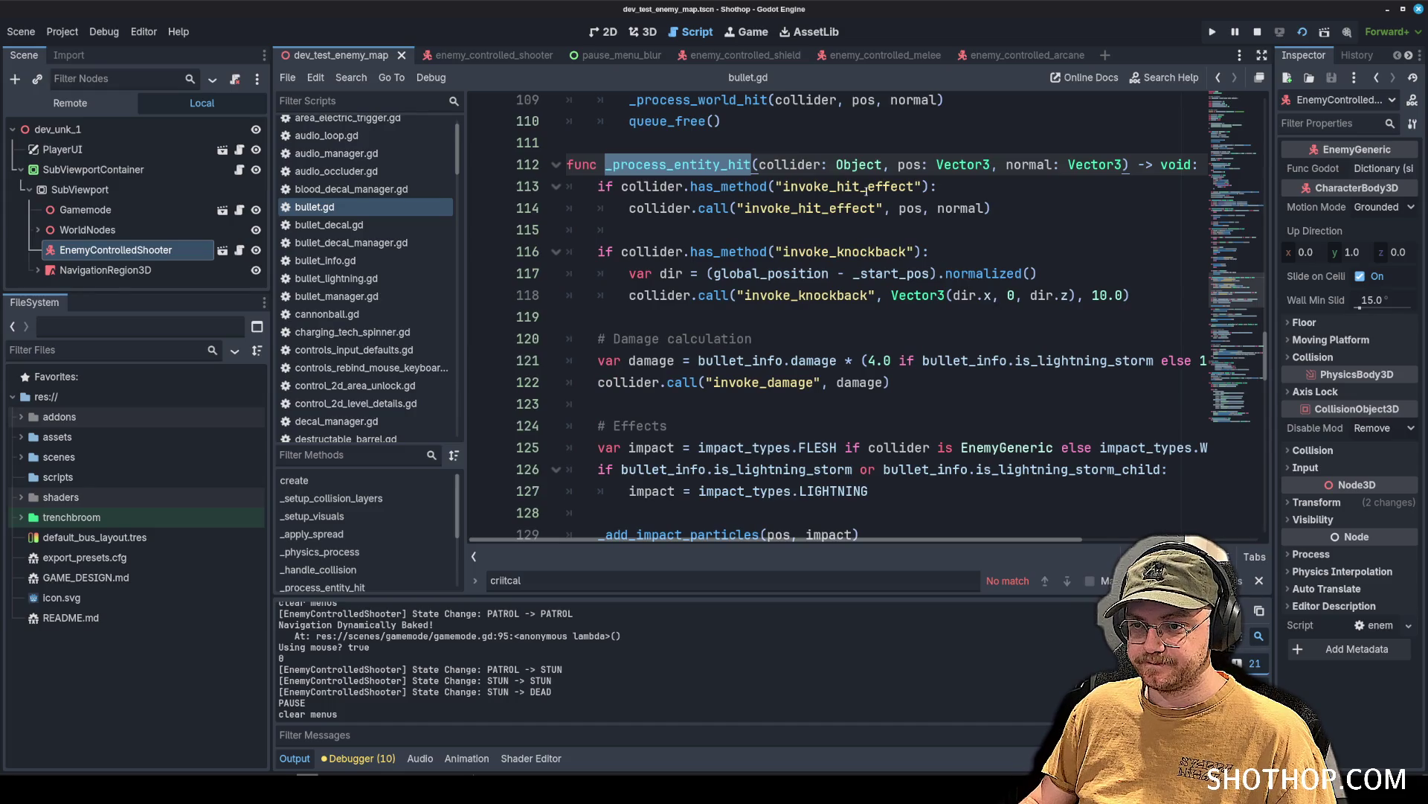
double_click(867, 189)
double_click(834, 251)
scroll(796, 252, down, 2)
double_click(793, 251)
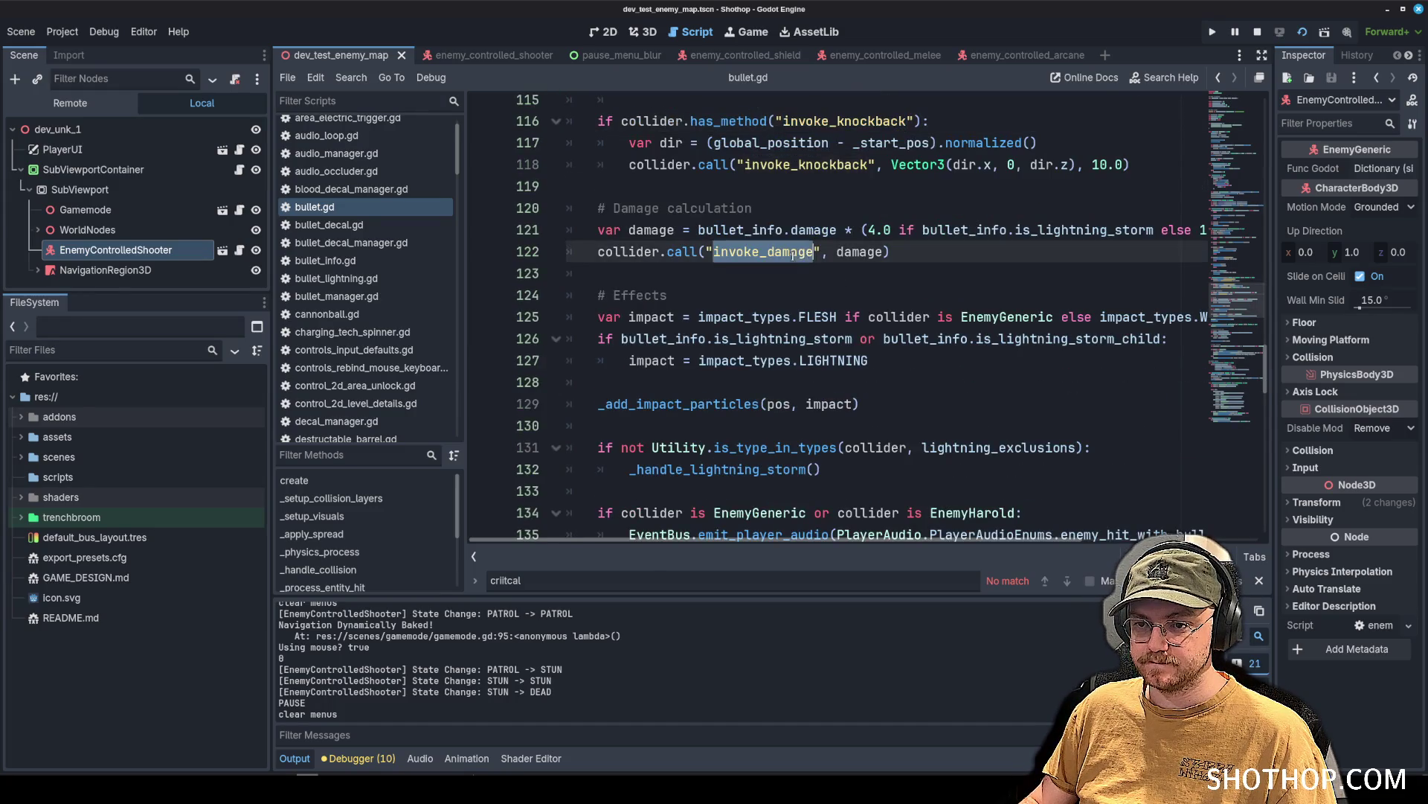
click(707, 252)
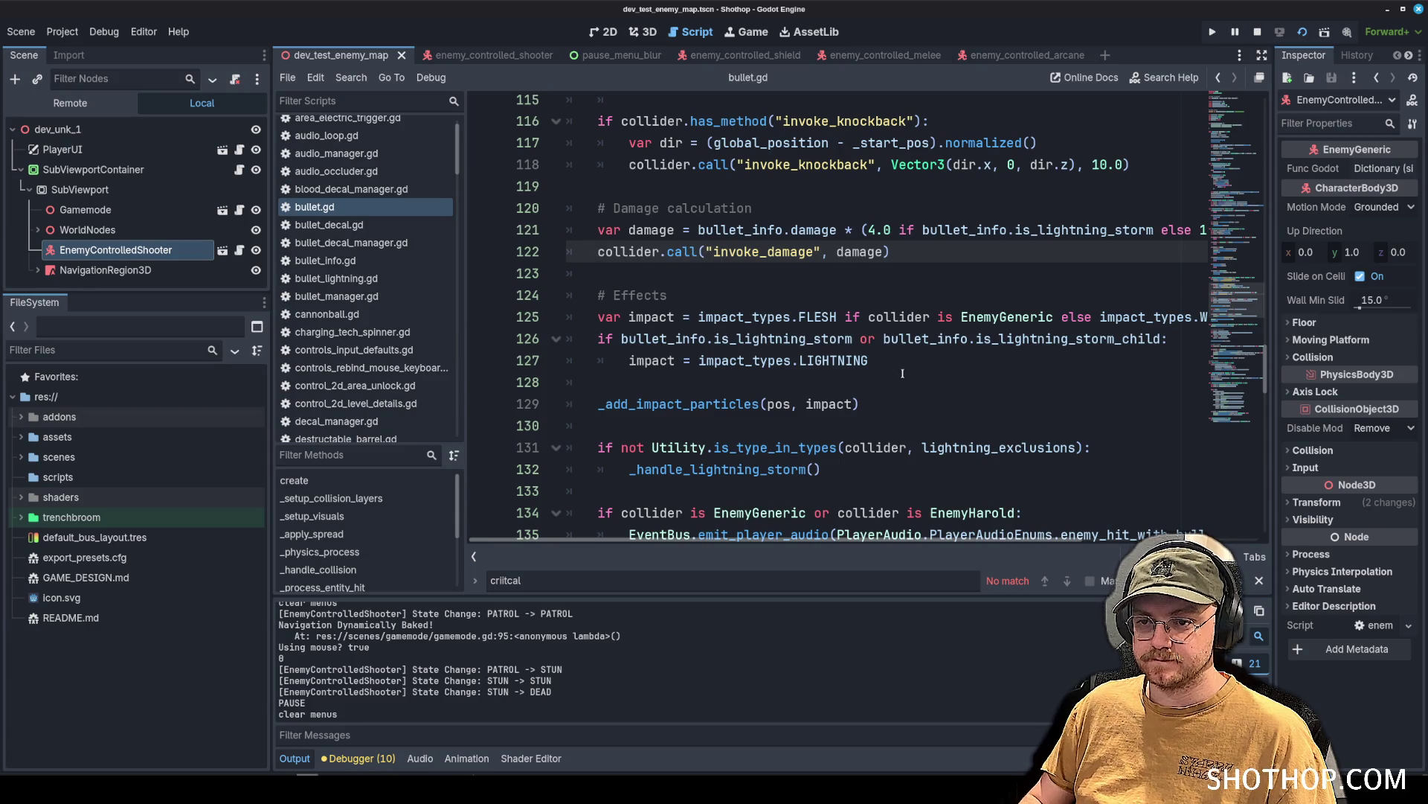
Wrap the invoke_damage call in 'if (collider is EnemyGeneric):' with the original call under an else branch.
key(Return)
key(Return)
key(Up)
key(Up)
text(if (co)
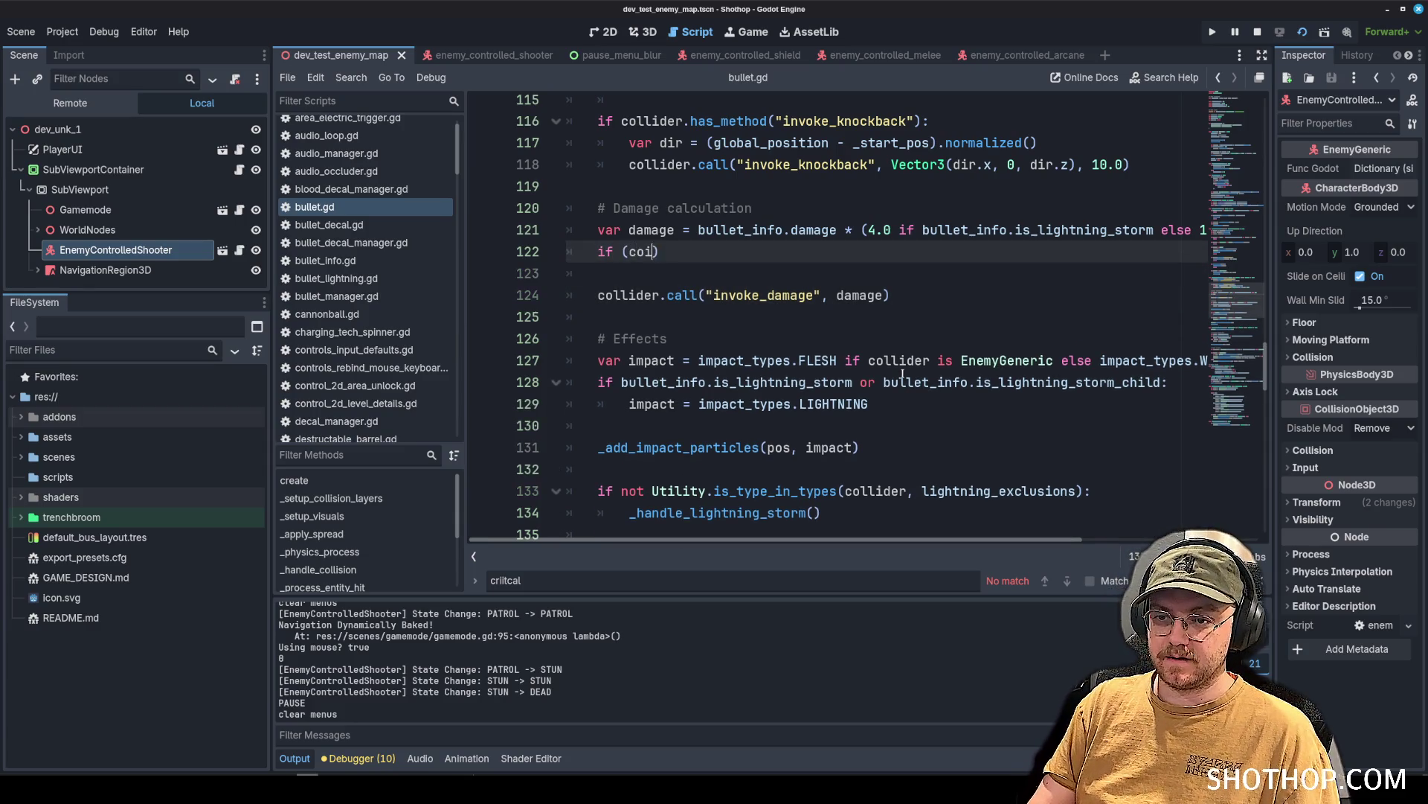
text(llider is EnemeyG)
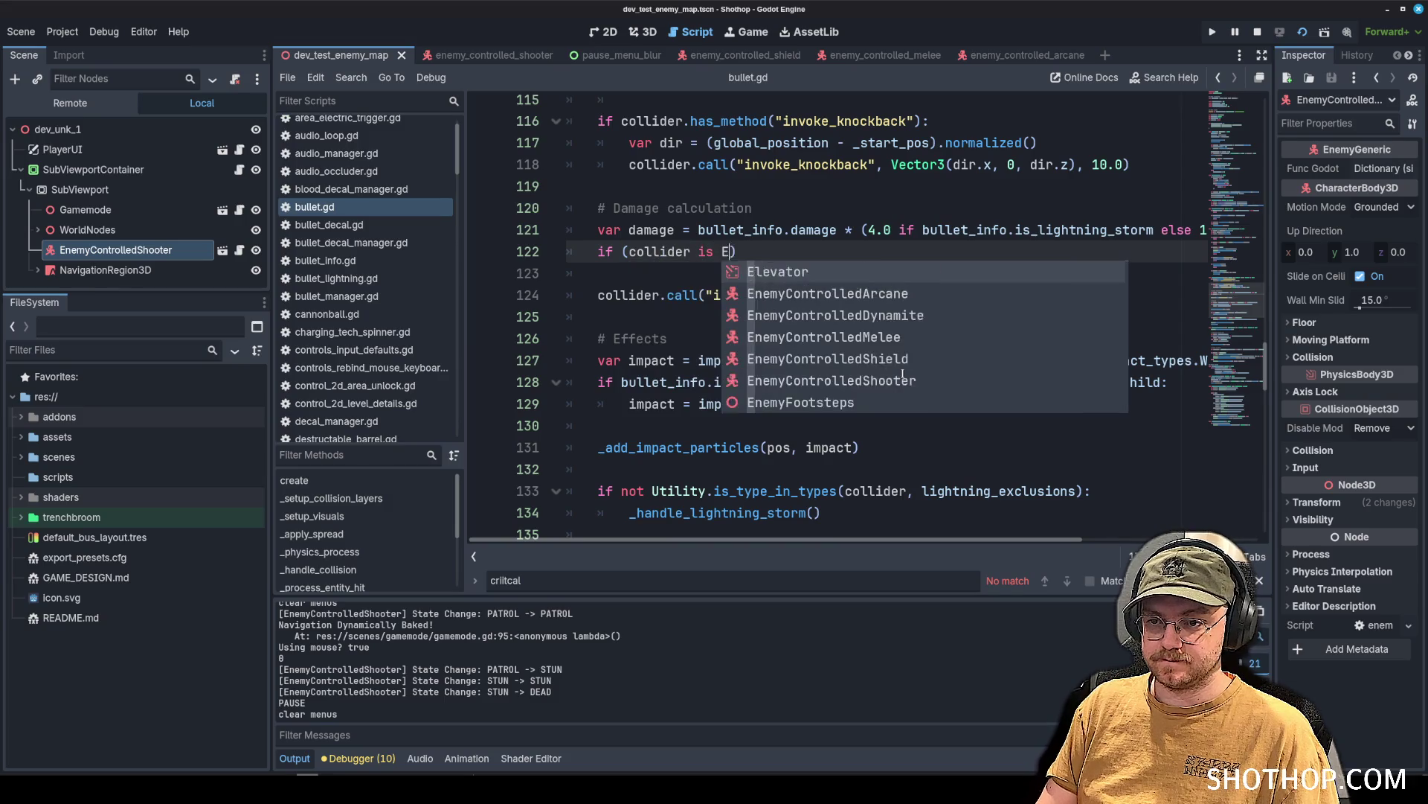
key(BackSpace)
key(BackSpace)
key(BackSpace)
text(yGe)
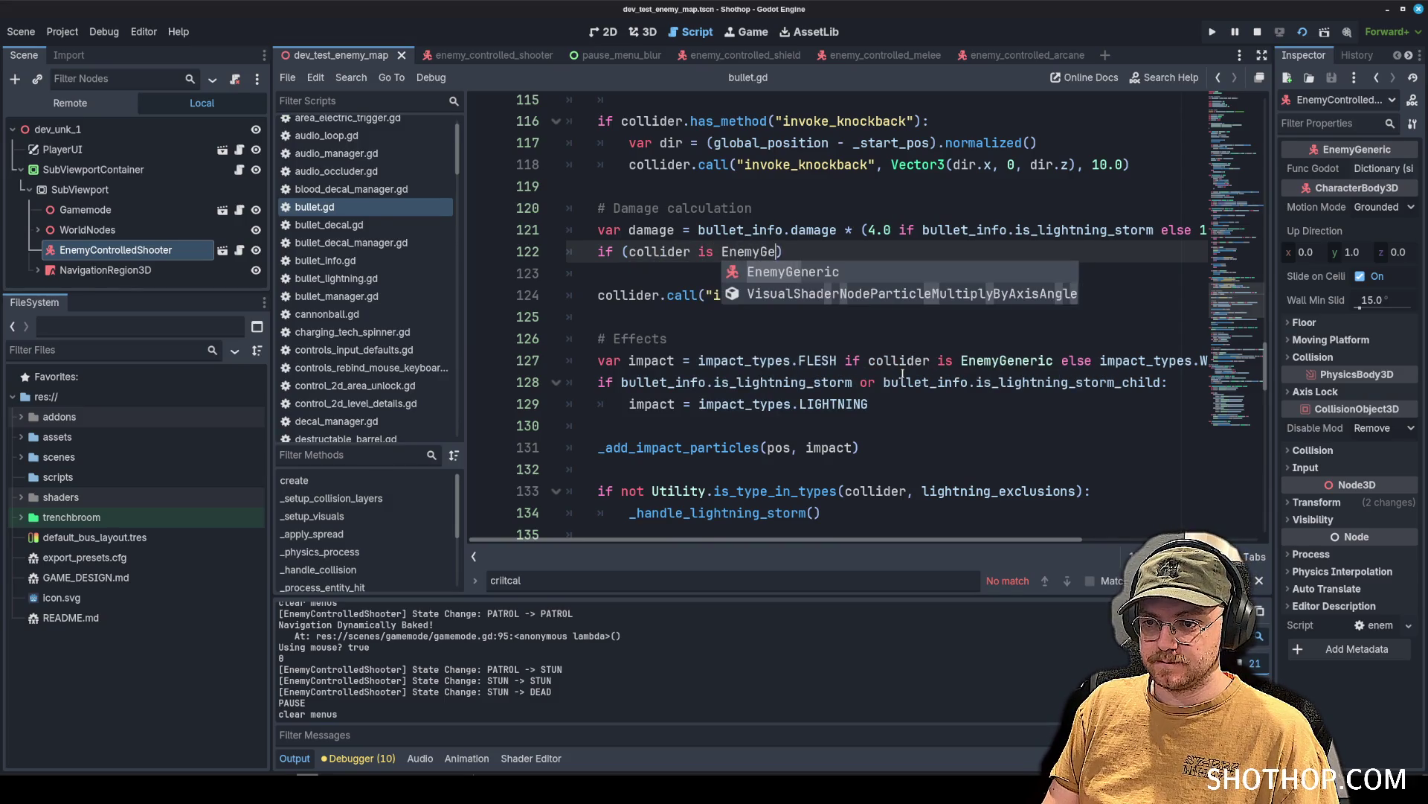
key(Return)
key(End)
text(:)
key(Return)
key(Return)
key(BackSpace)
text(else:)
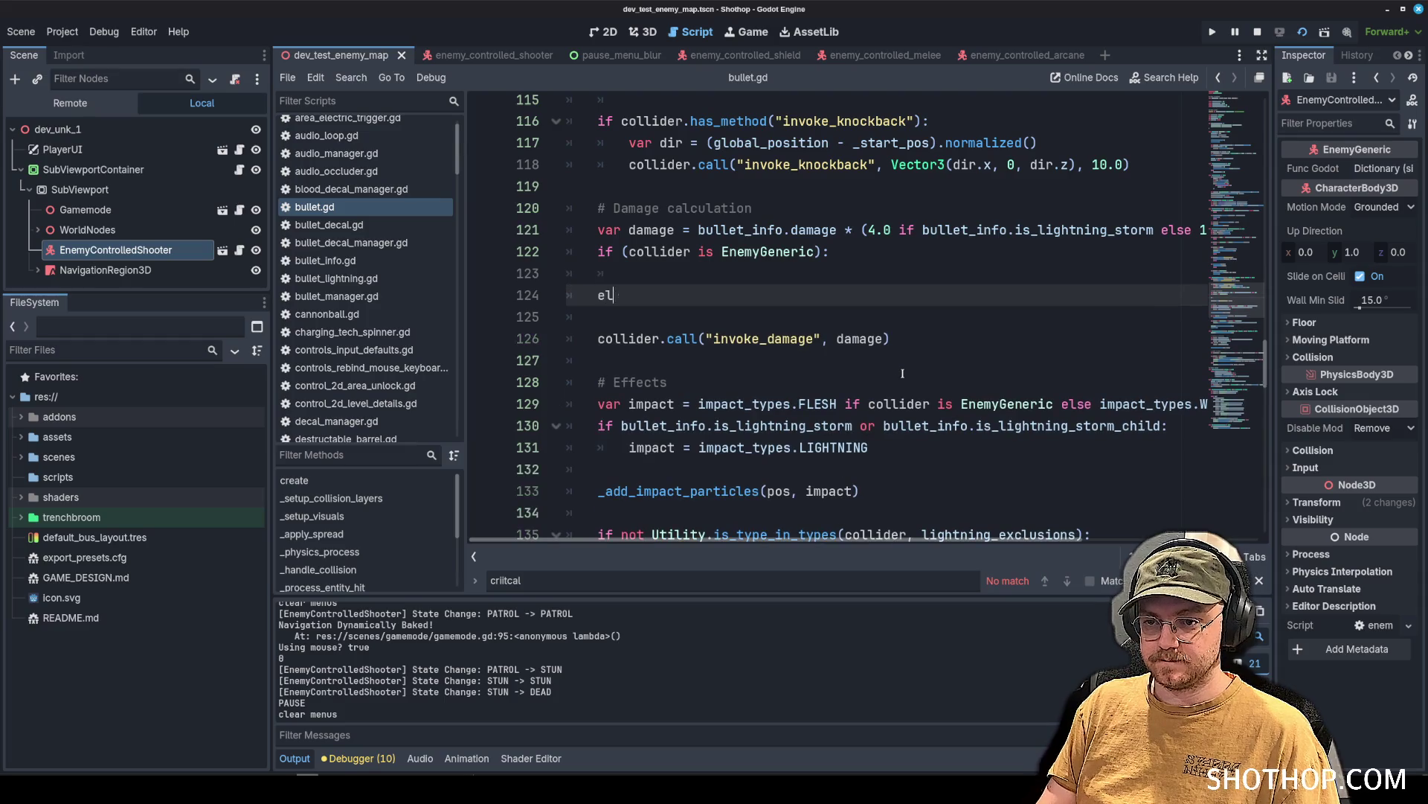
key(Return)
key(Down)
key(Right)
key(Right)
key(Right)
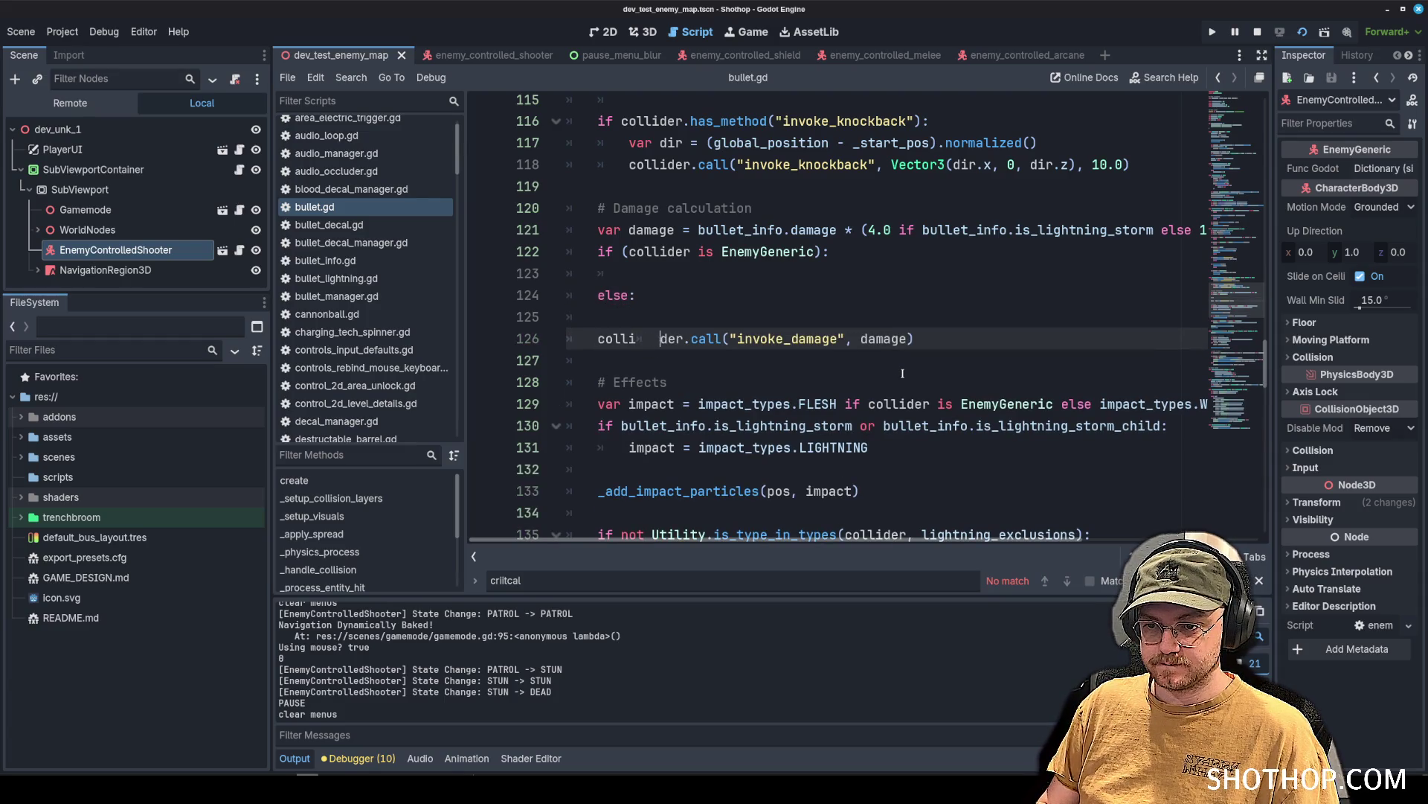
key(Tab)
key(Up)
key(Up)
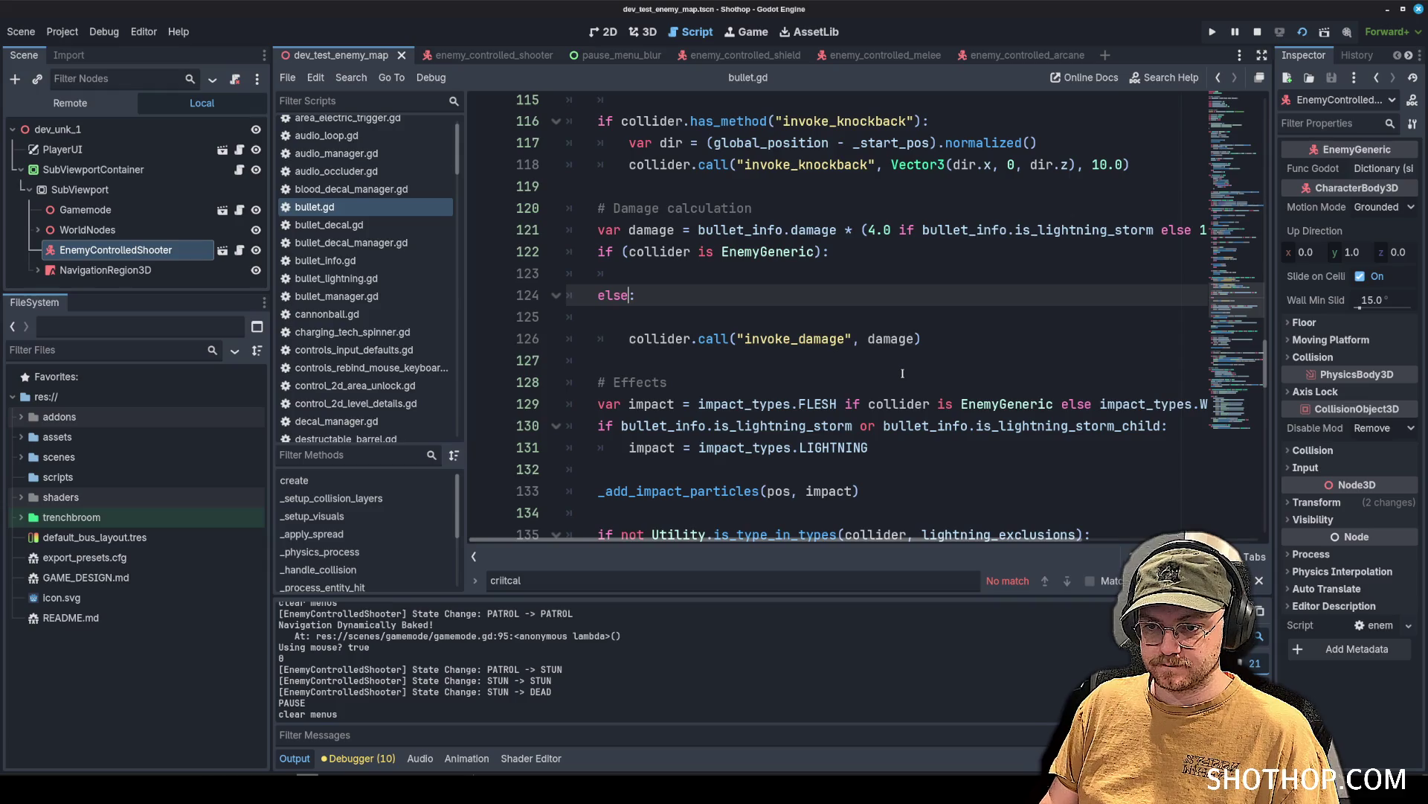
key(Down)
key(BackSpace)
key(BackSpace)
Copy the invoke_damage call into the EnemyGeneric if block.
click(725, 274)
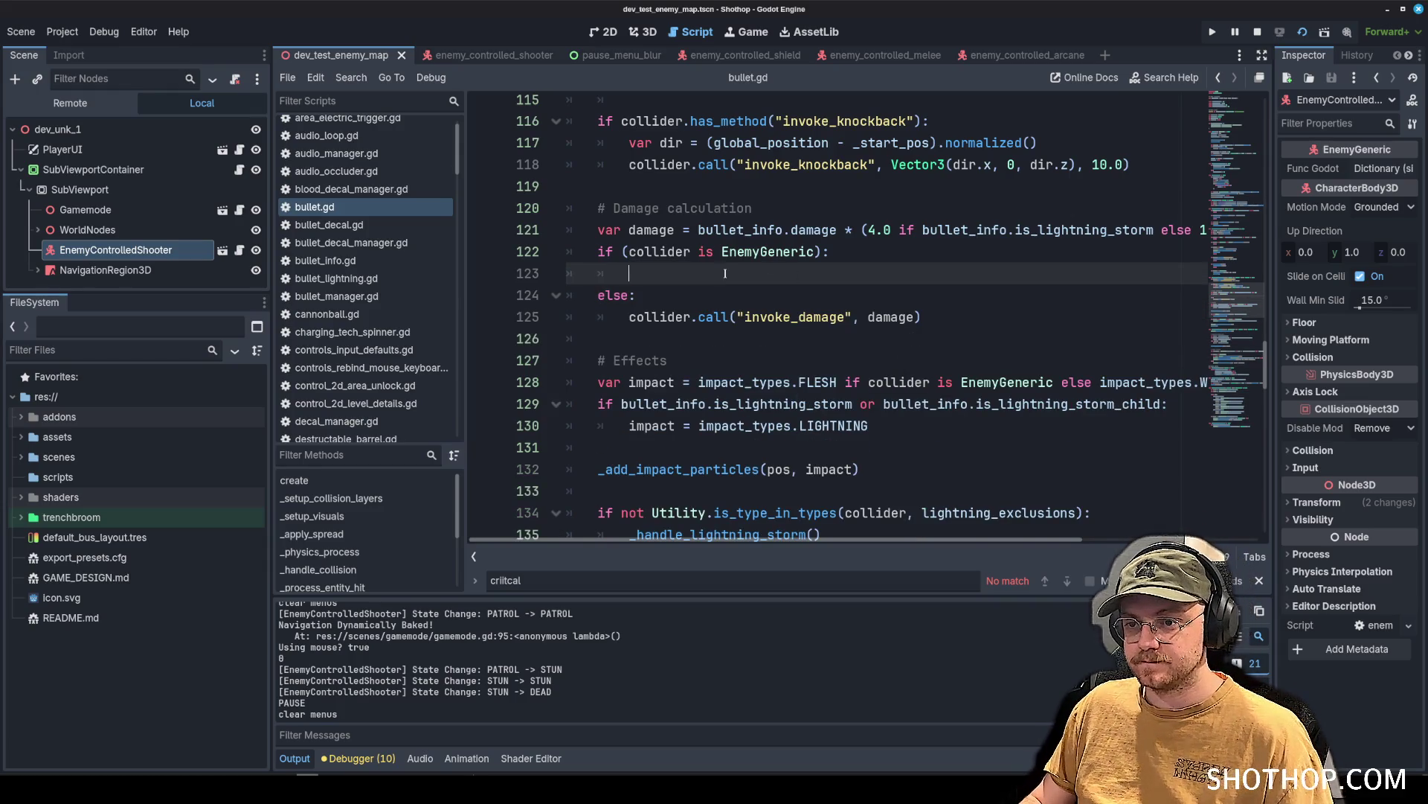
drag(625, 317, 921, 316)
key(ctrl+c)
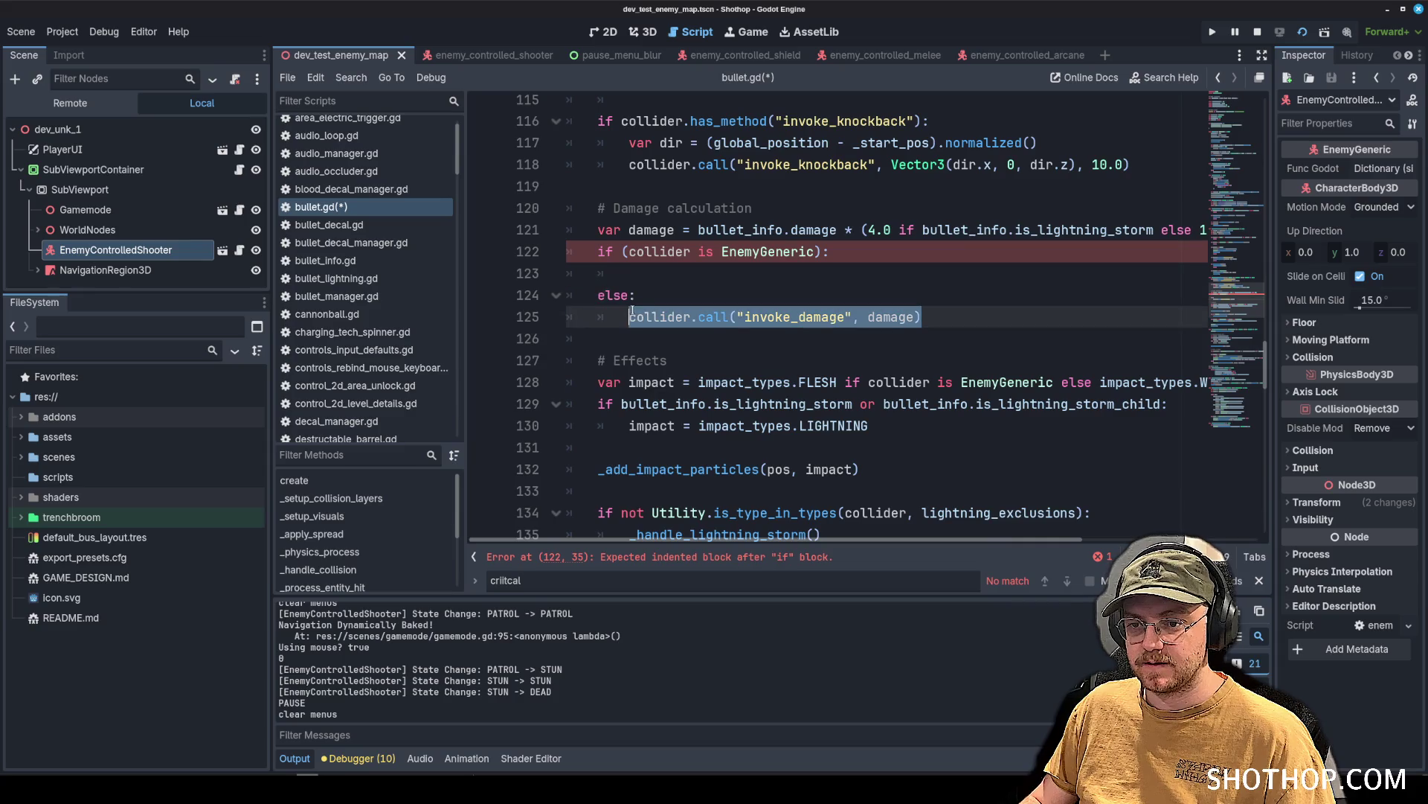
click(922, 273)
key(ctrl+v)
Declare 'var damage_type: Globals.WEAPON_DAMAGE_TYPE = Globals.WEAPON_DAMAGE_TYPE.NONE;' in the EnemyGeneric block.
click(981, 256)
key(Return)
key(Return)
key(Up)
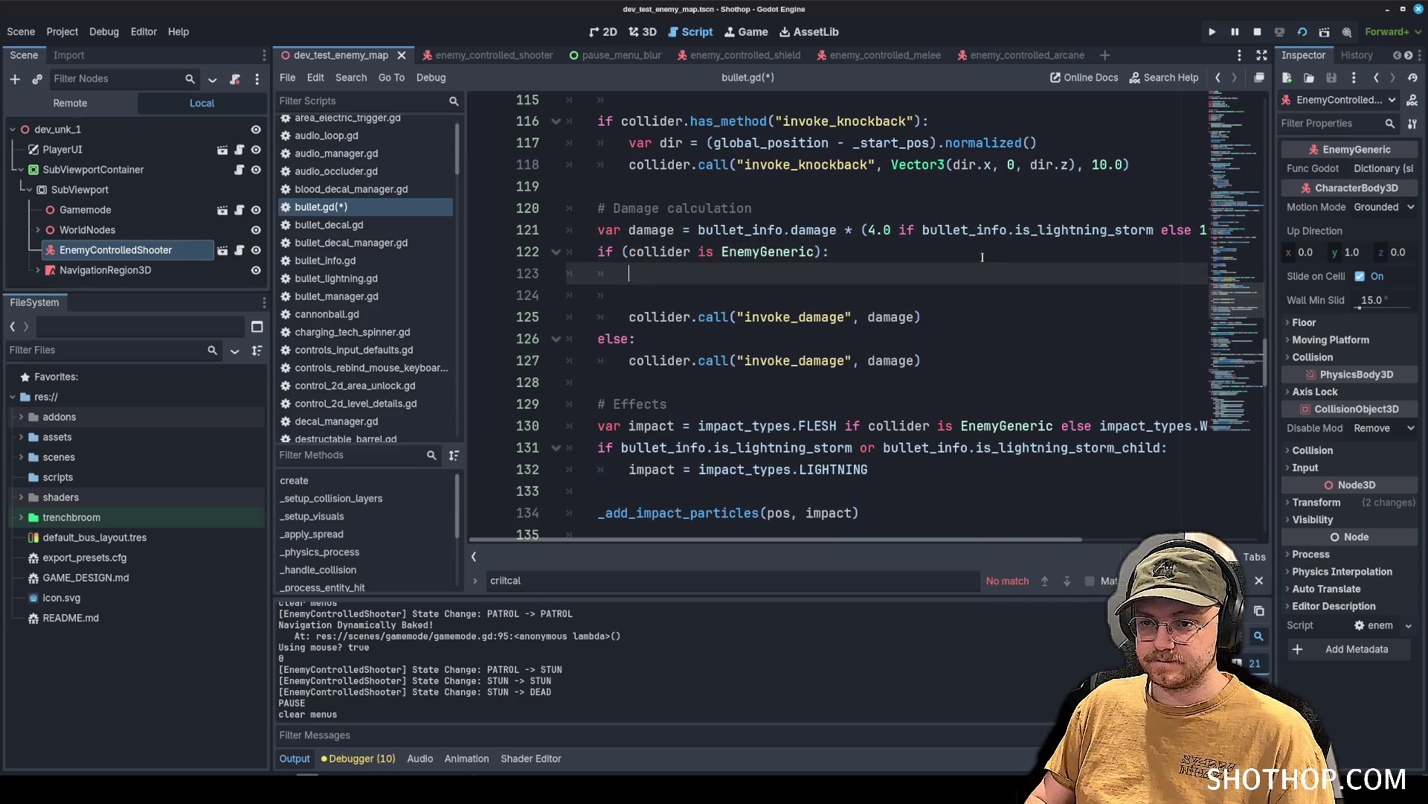
text(var damage_type)
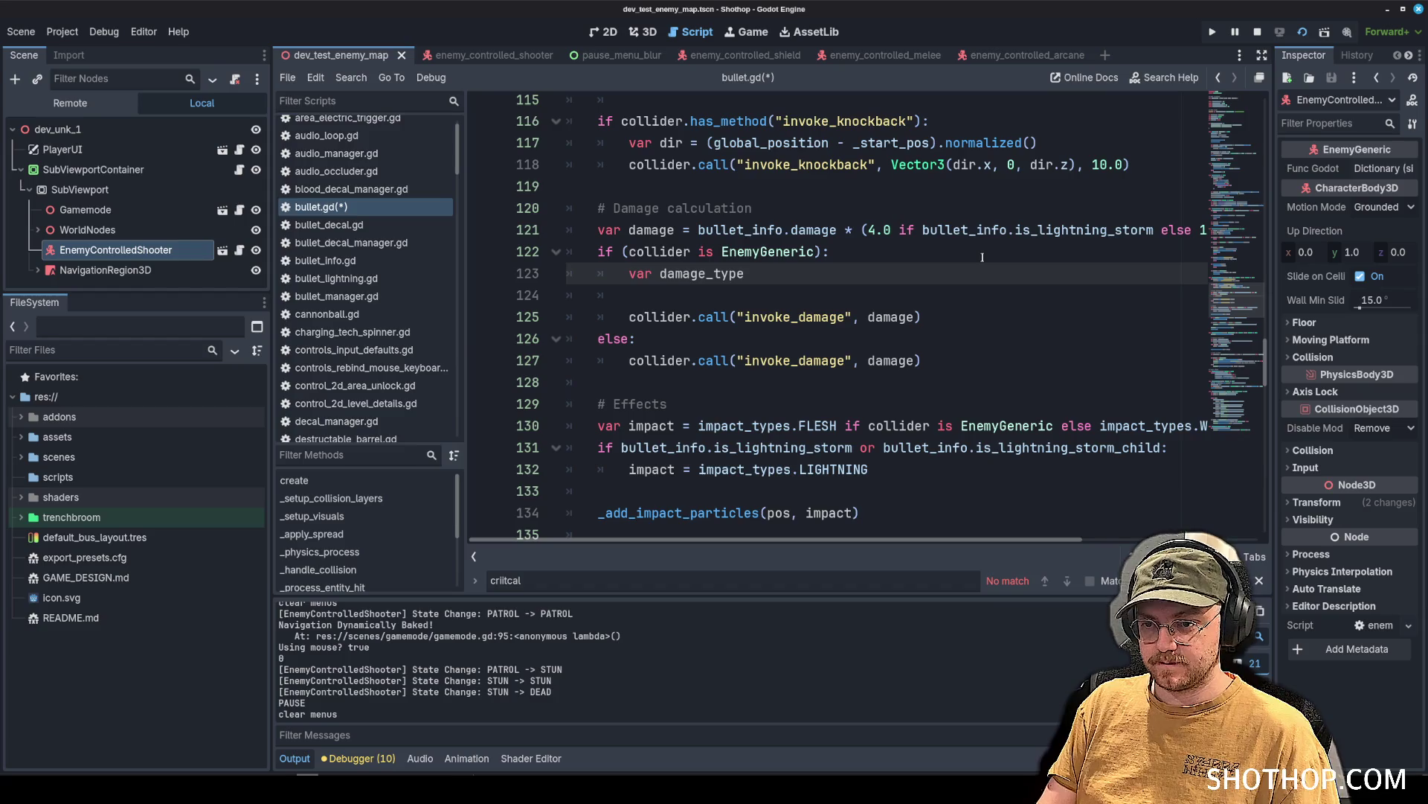
text(: Globals.DAMAGE)
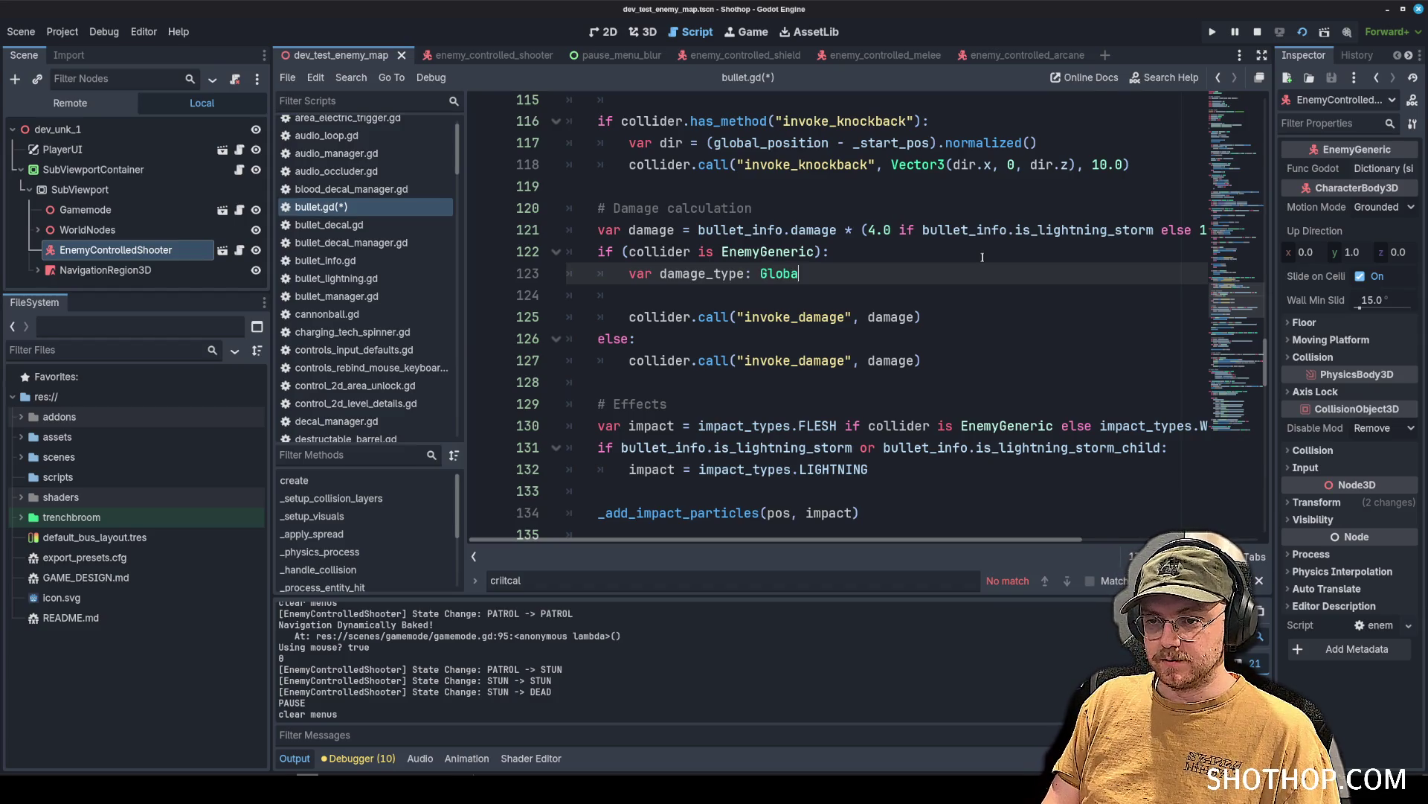
key(Return)
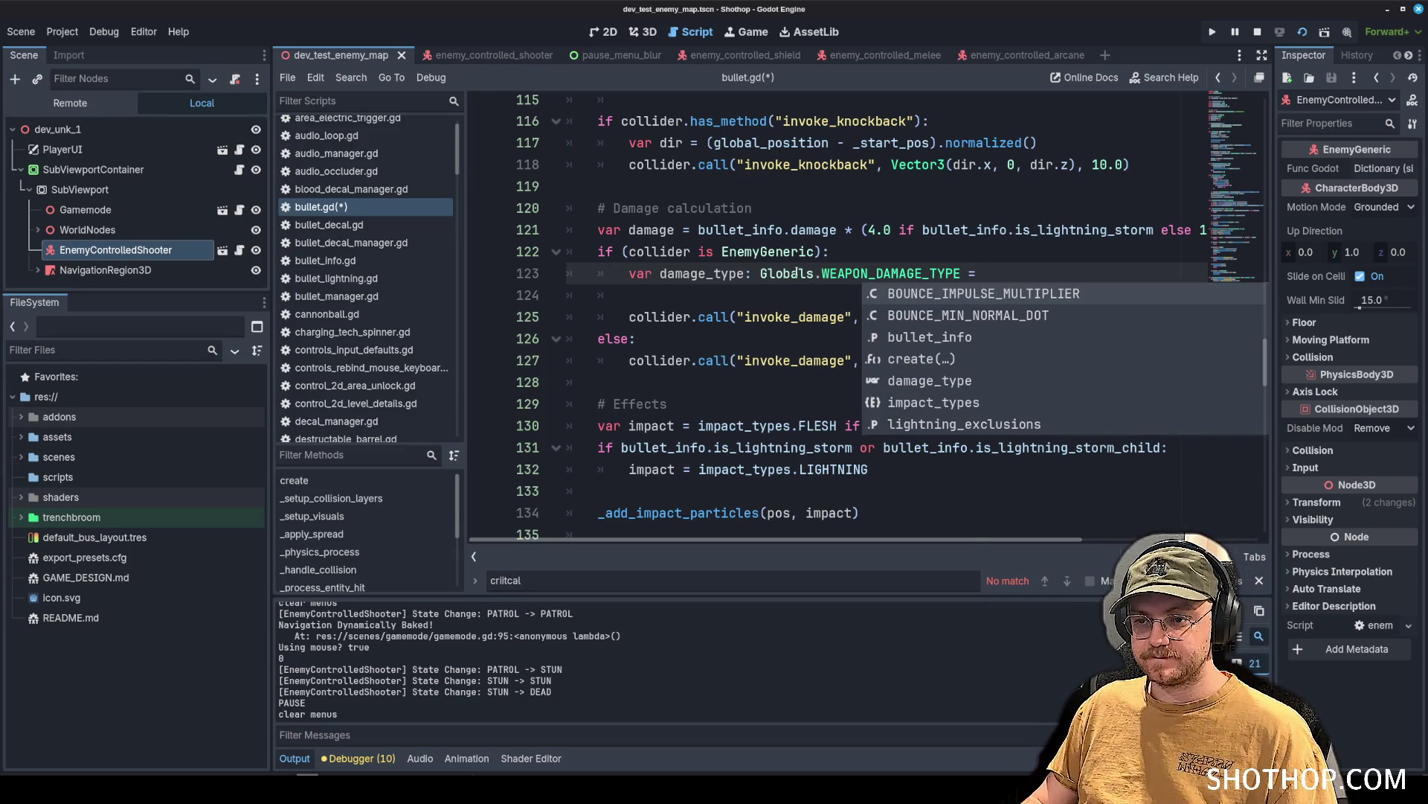
drag(760, 273, 962, 273)
key(ctrl+c)
click(990, 273)
key(ctrl+v)
text(.)
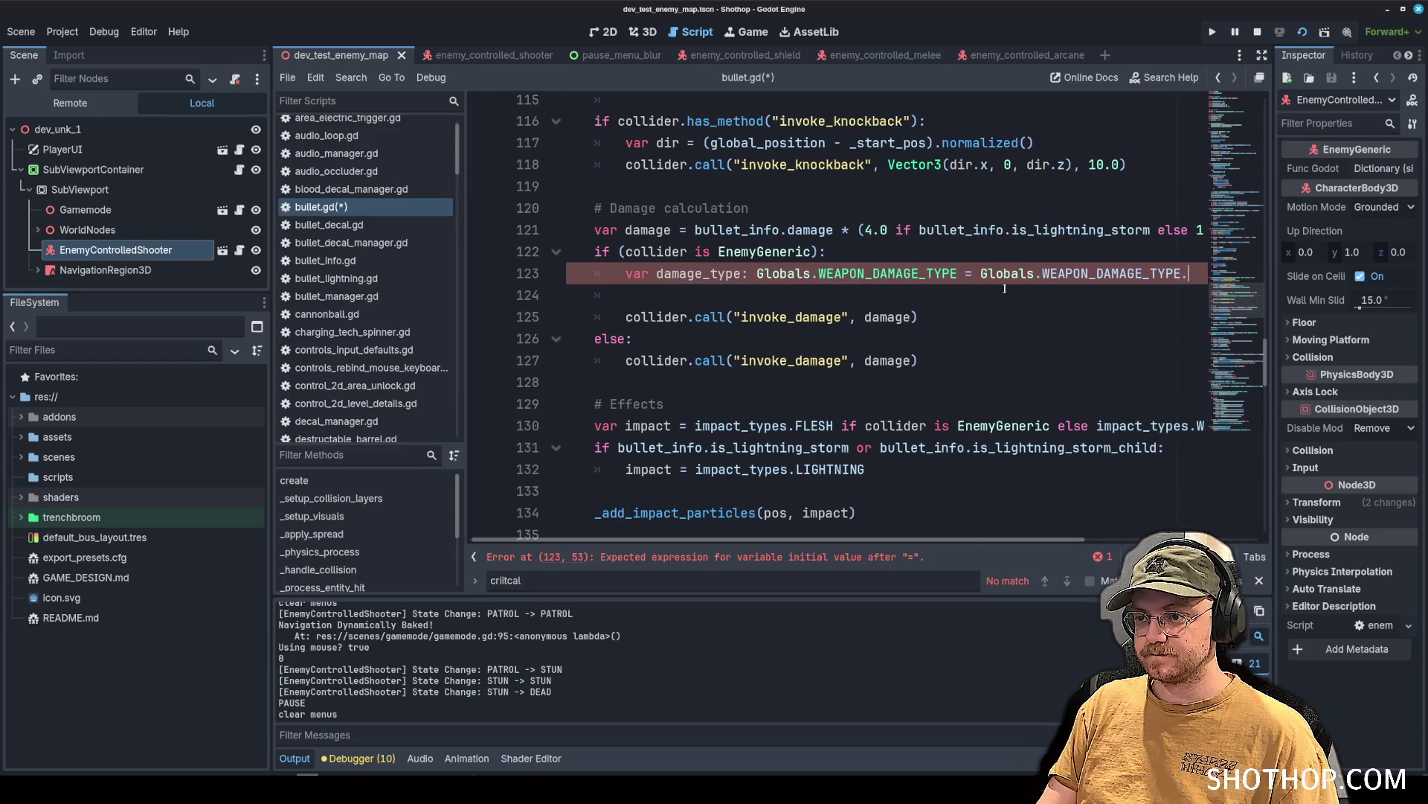
key(Return)
text(;)
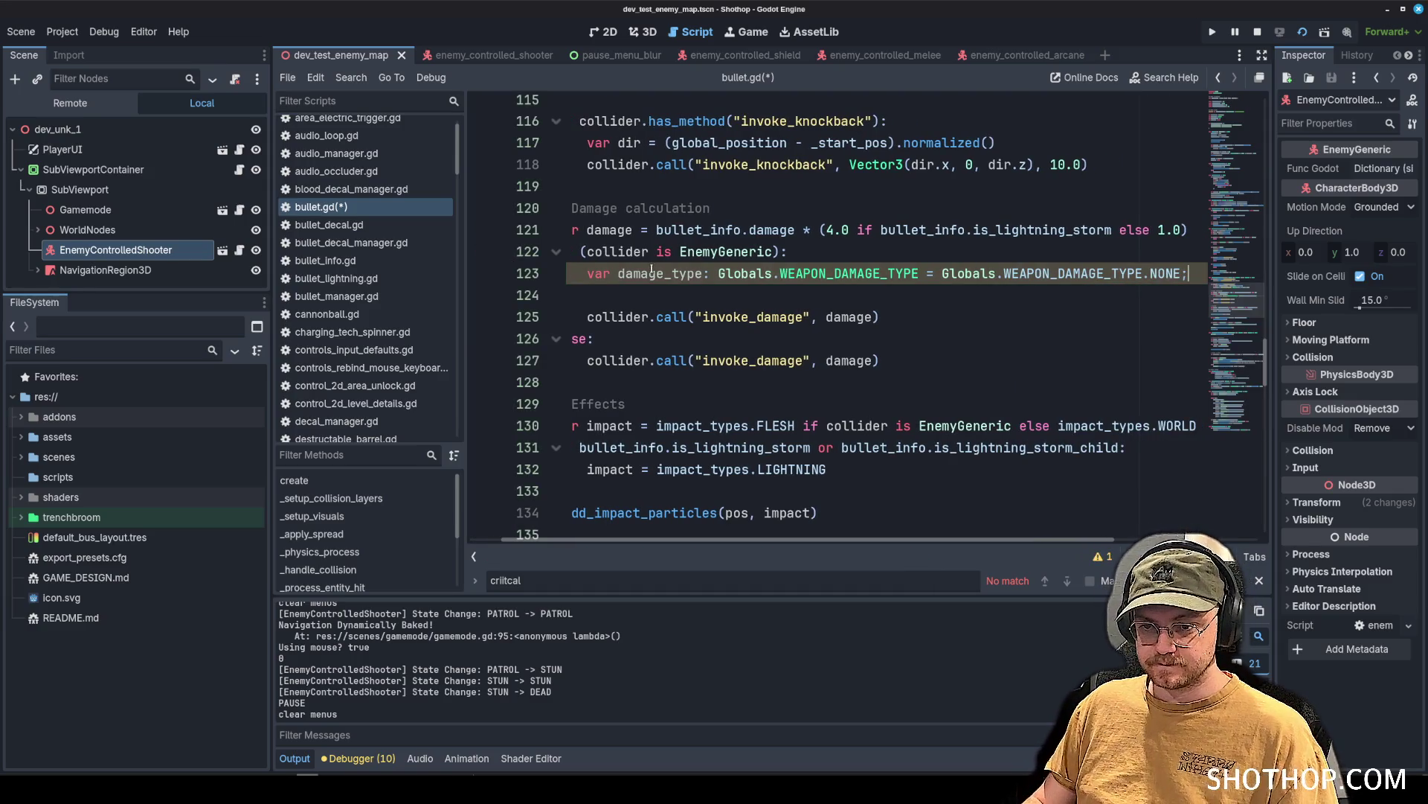
key(Return)
key(Return)
Write a condition comparing bullet_info's BulletSource against BulletInfo.BulletSource.
click(857, 303)
text(if (bullet_info.)
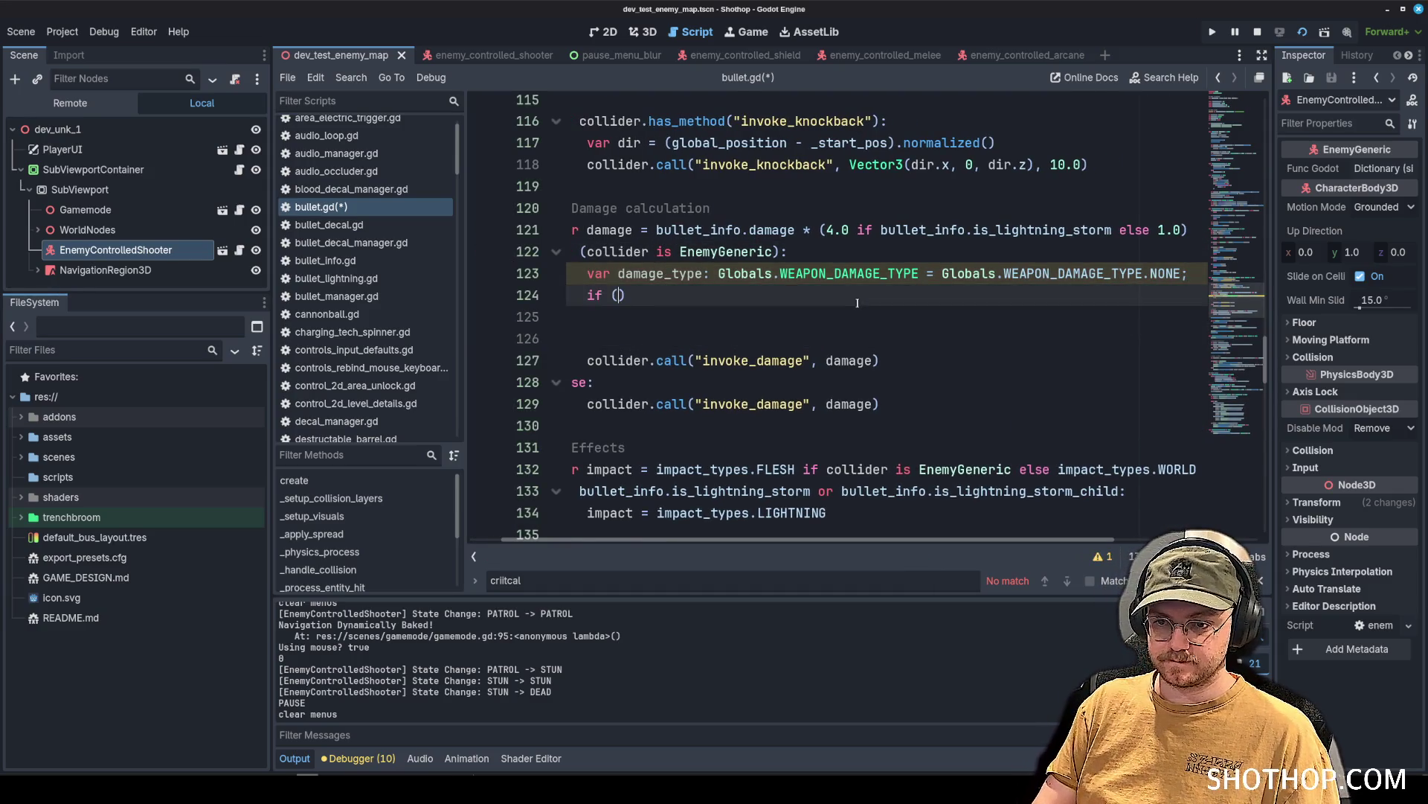
text(t)
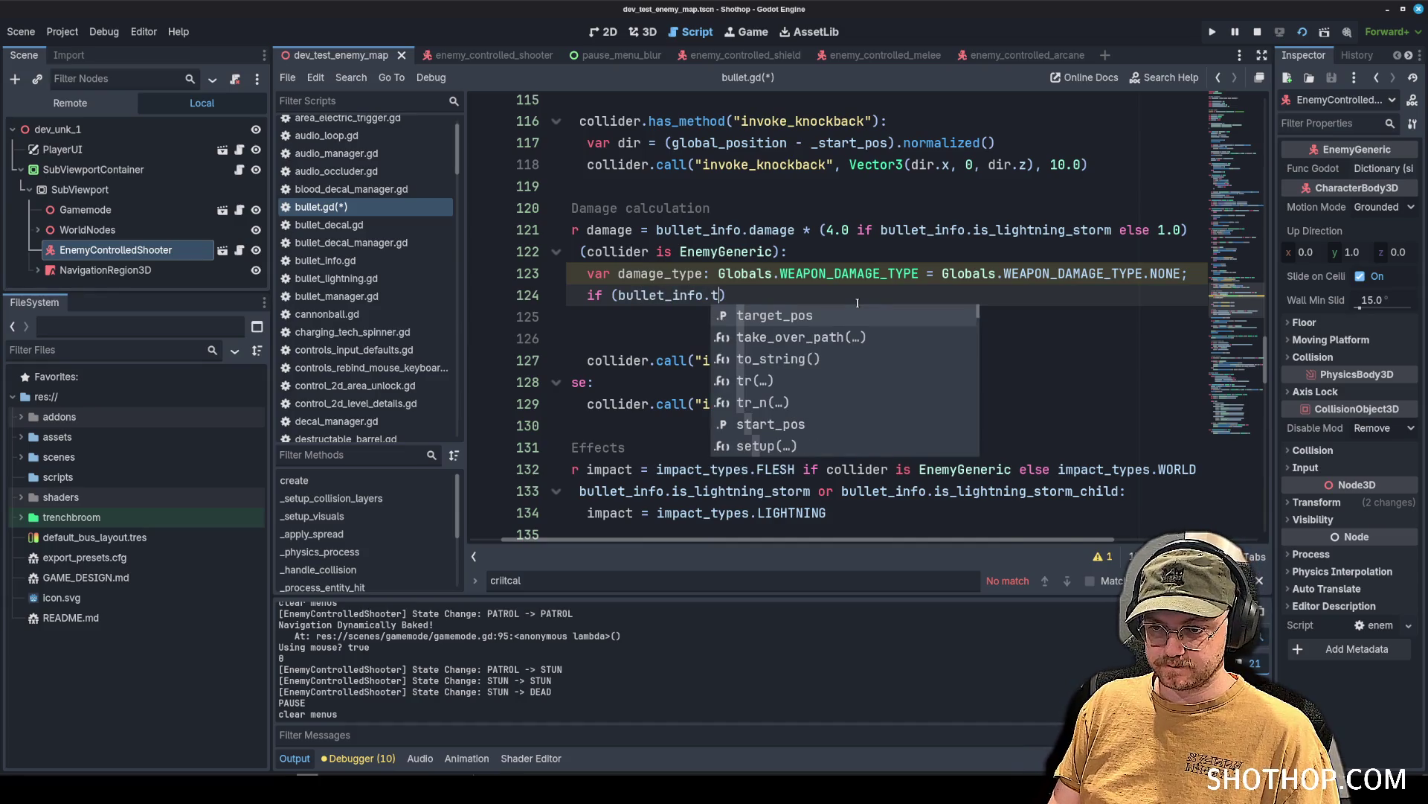
key(BackSpace)
key(Down)
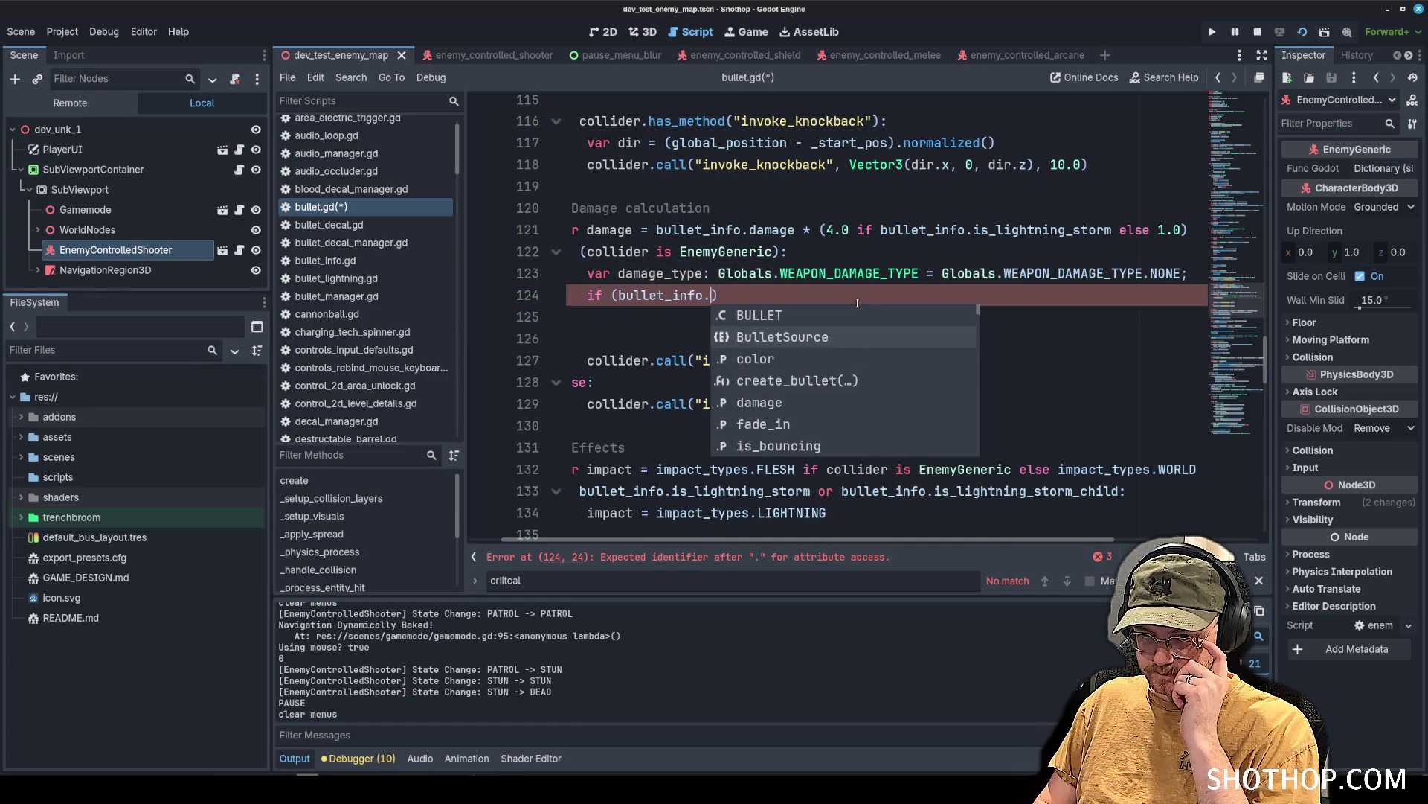
key(Return)
text(== Bull)
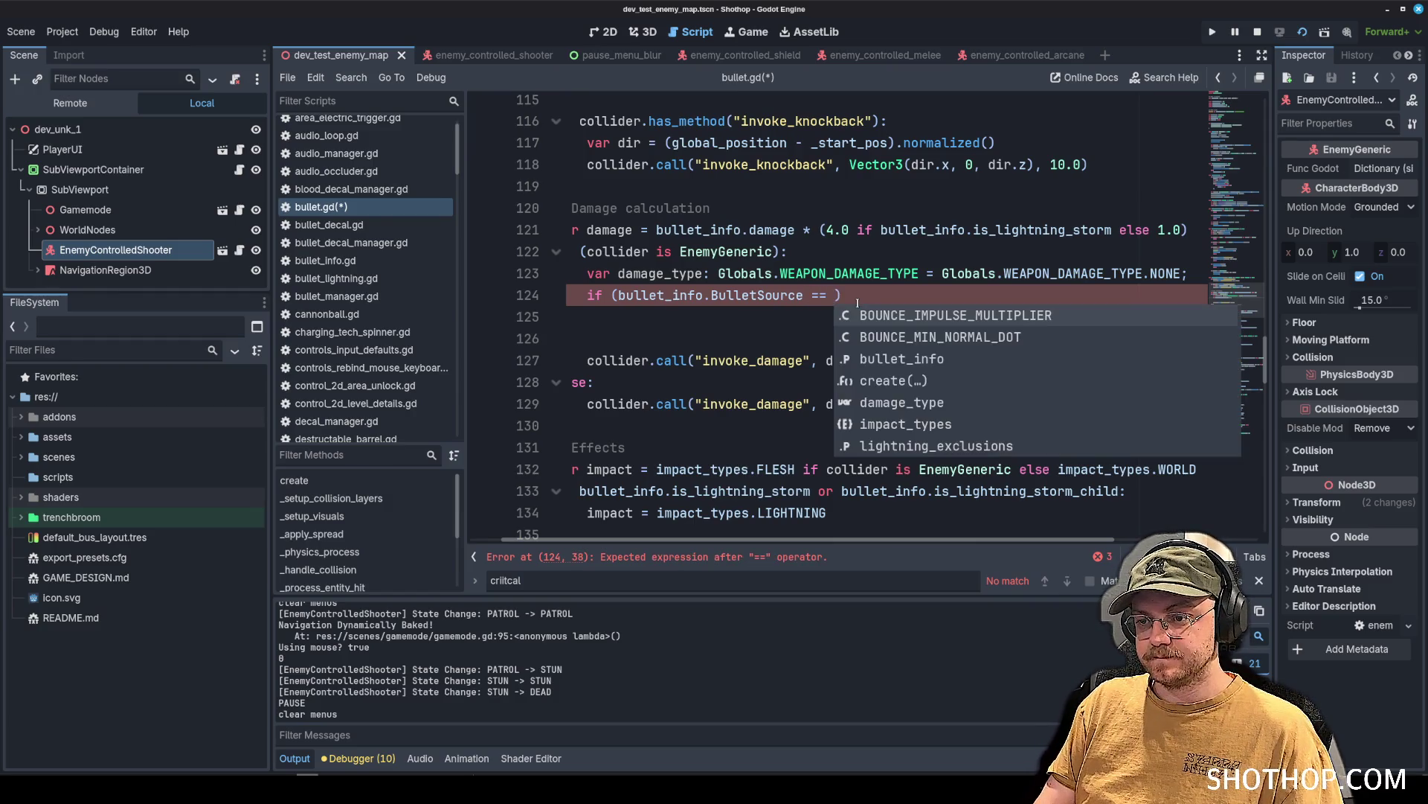
text(etInf)
key(Return)
text(.bu)
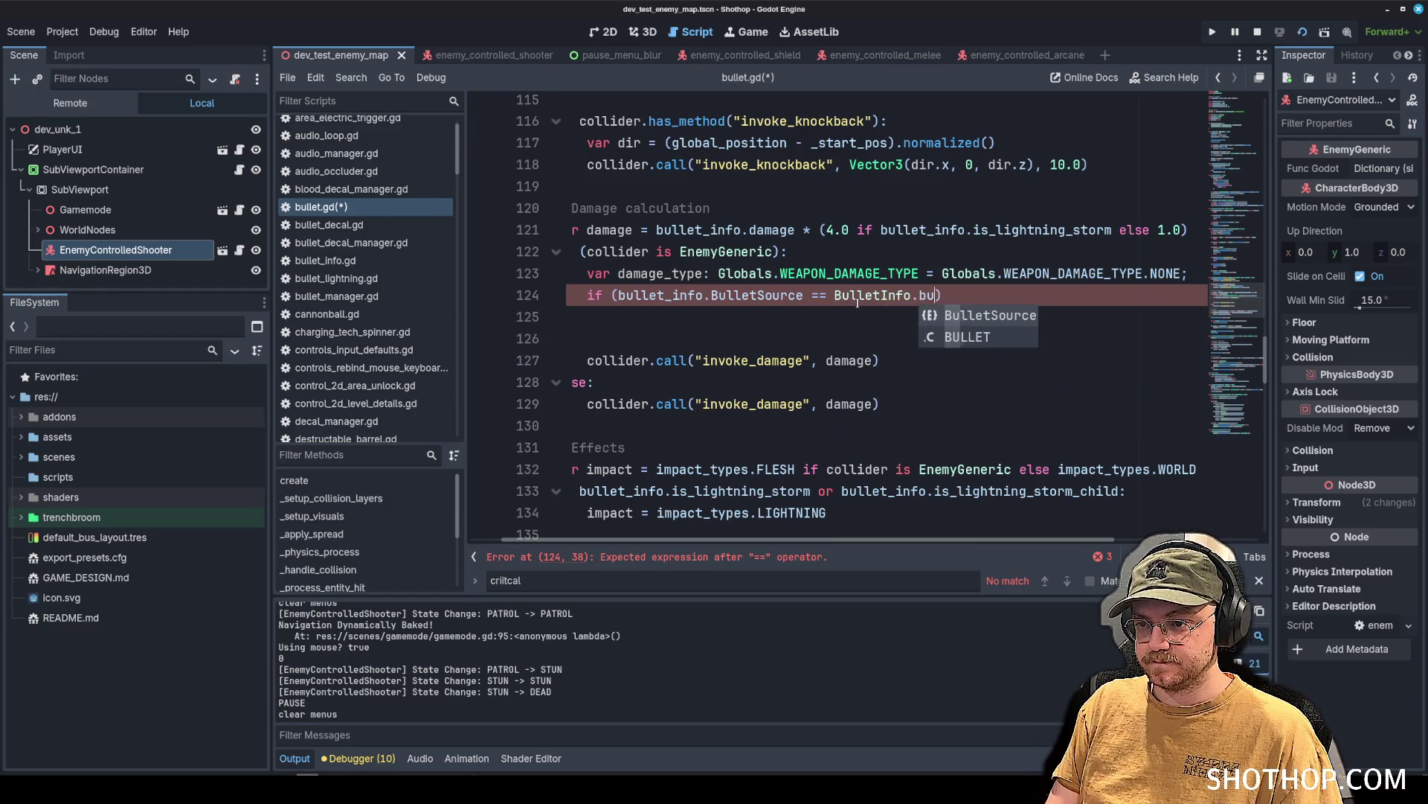
key(Return)
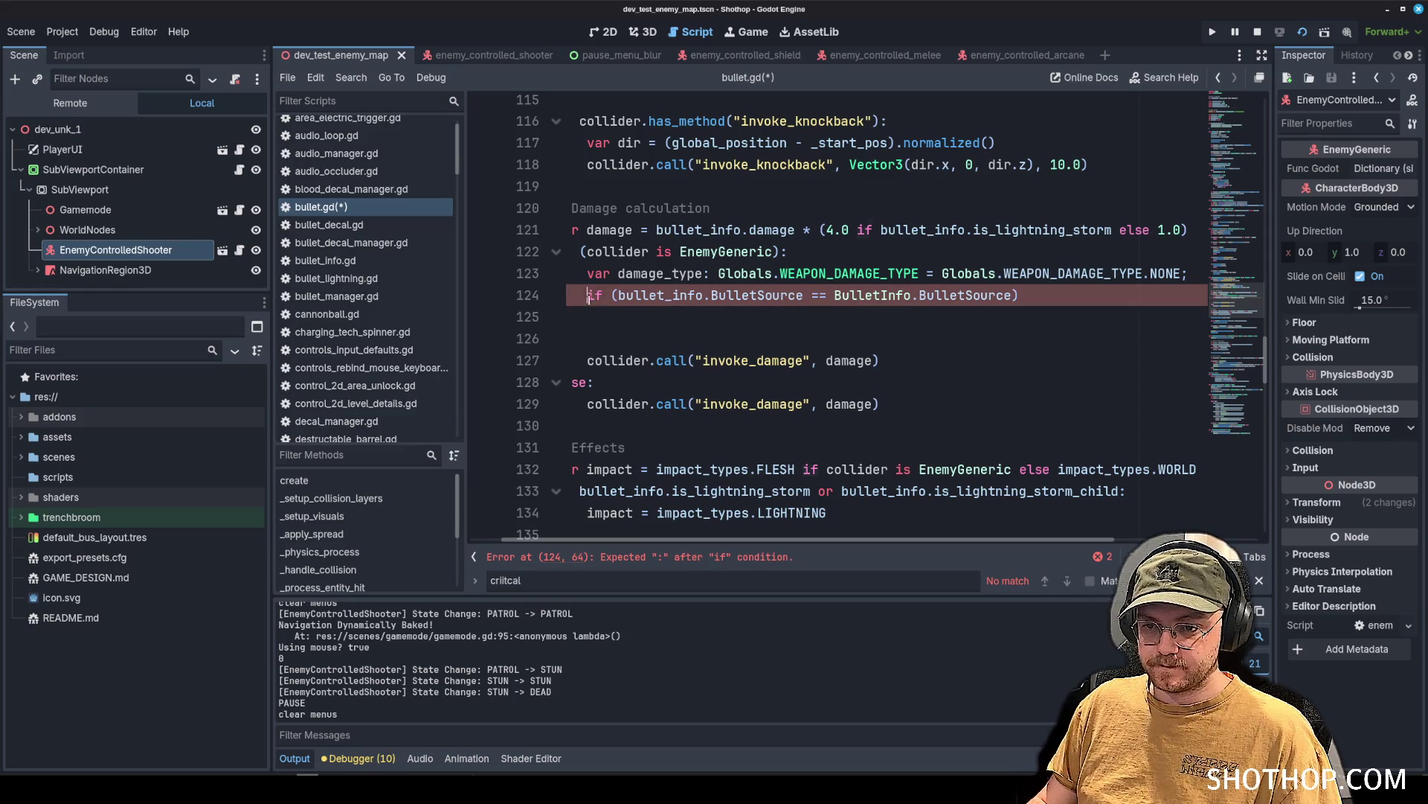
Turn that condition into a match on bullet_info's source with a BulletInfo.BulletSource.PLAYER_SHOTGUN case.
double_click(594, 294)
key(BackSpace)
text(match)
click(658, 295)
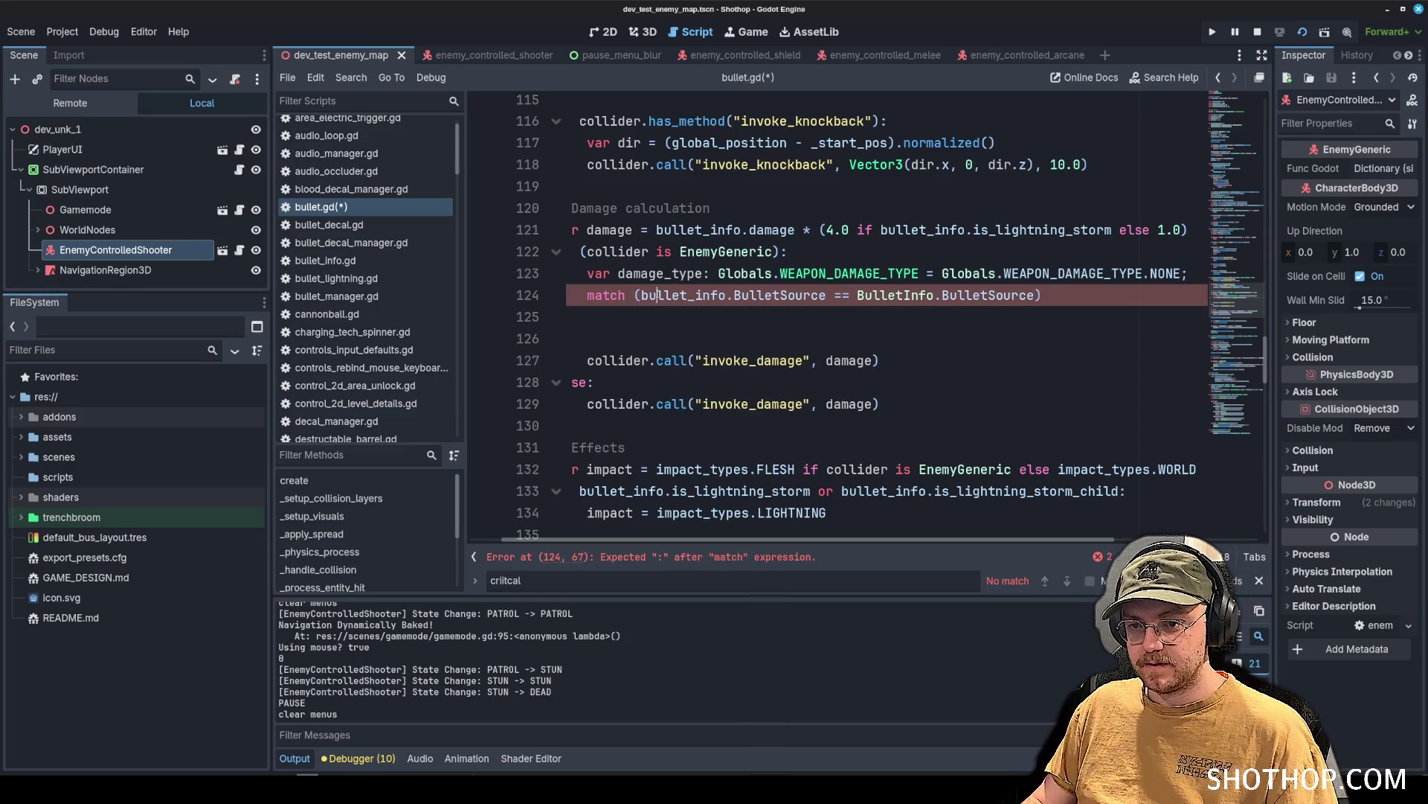
key(Delete)
drag(826, 294, 1063, 296)
key(BackSpace)
text(:)
key(Return)
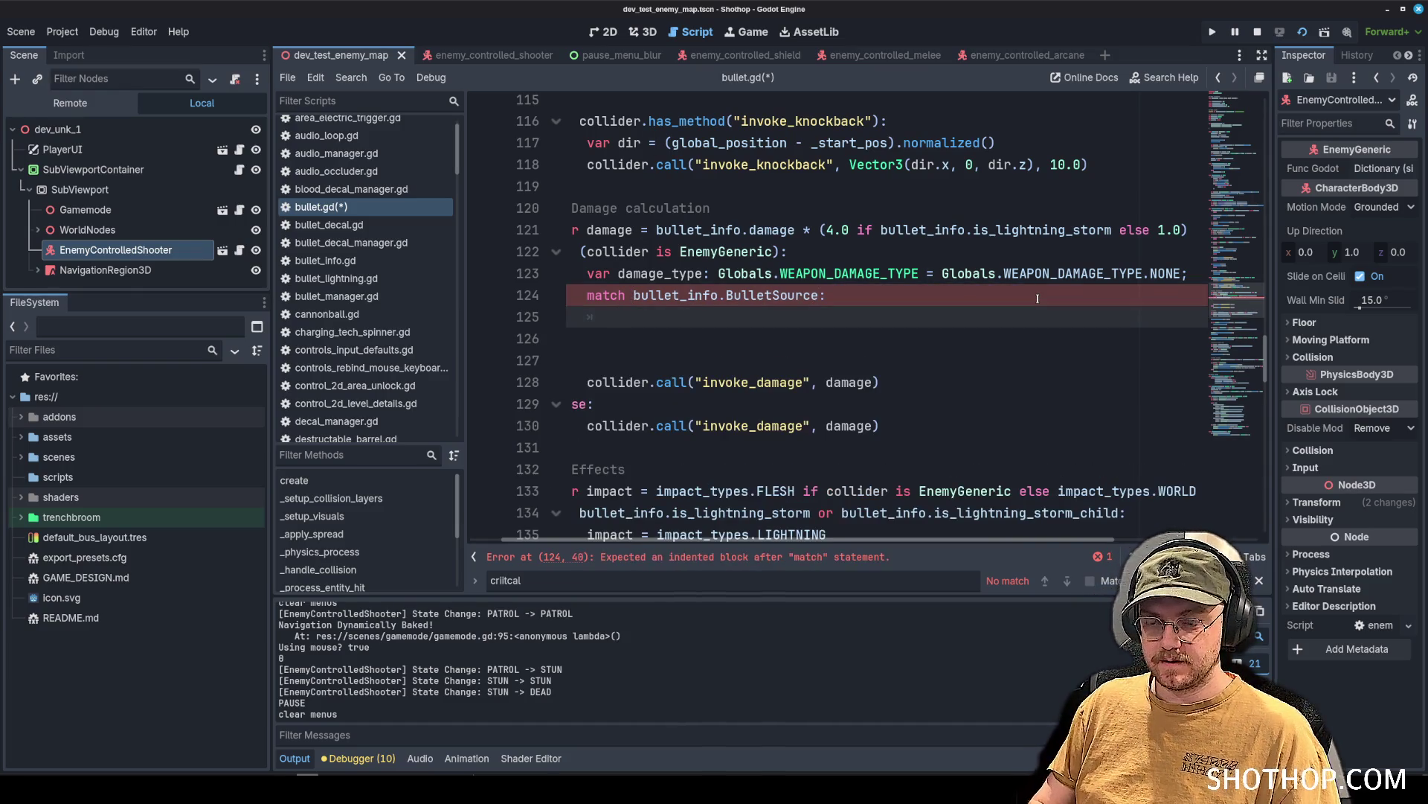
text(BulletI)
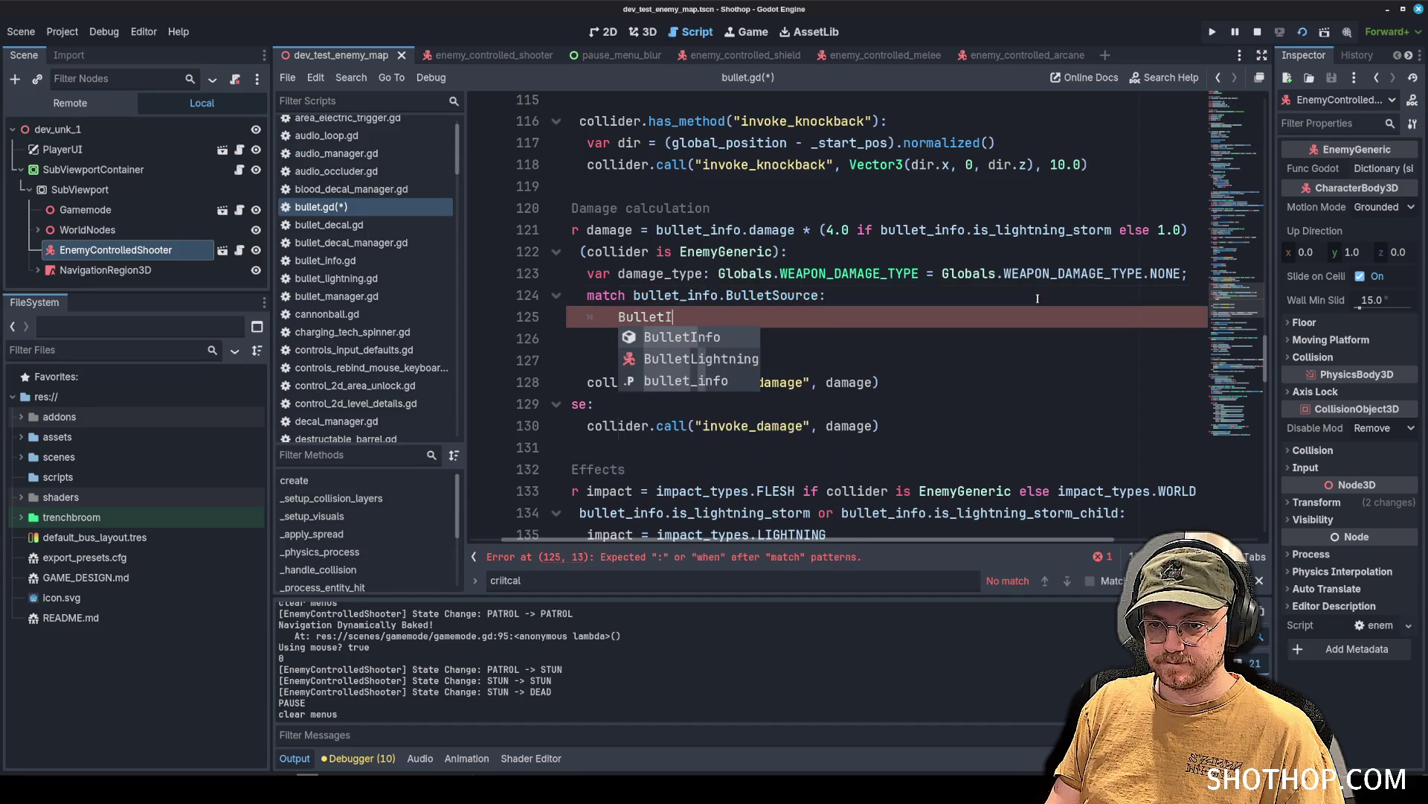
text(nfo.BulletSource.)
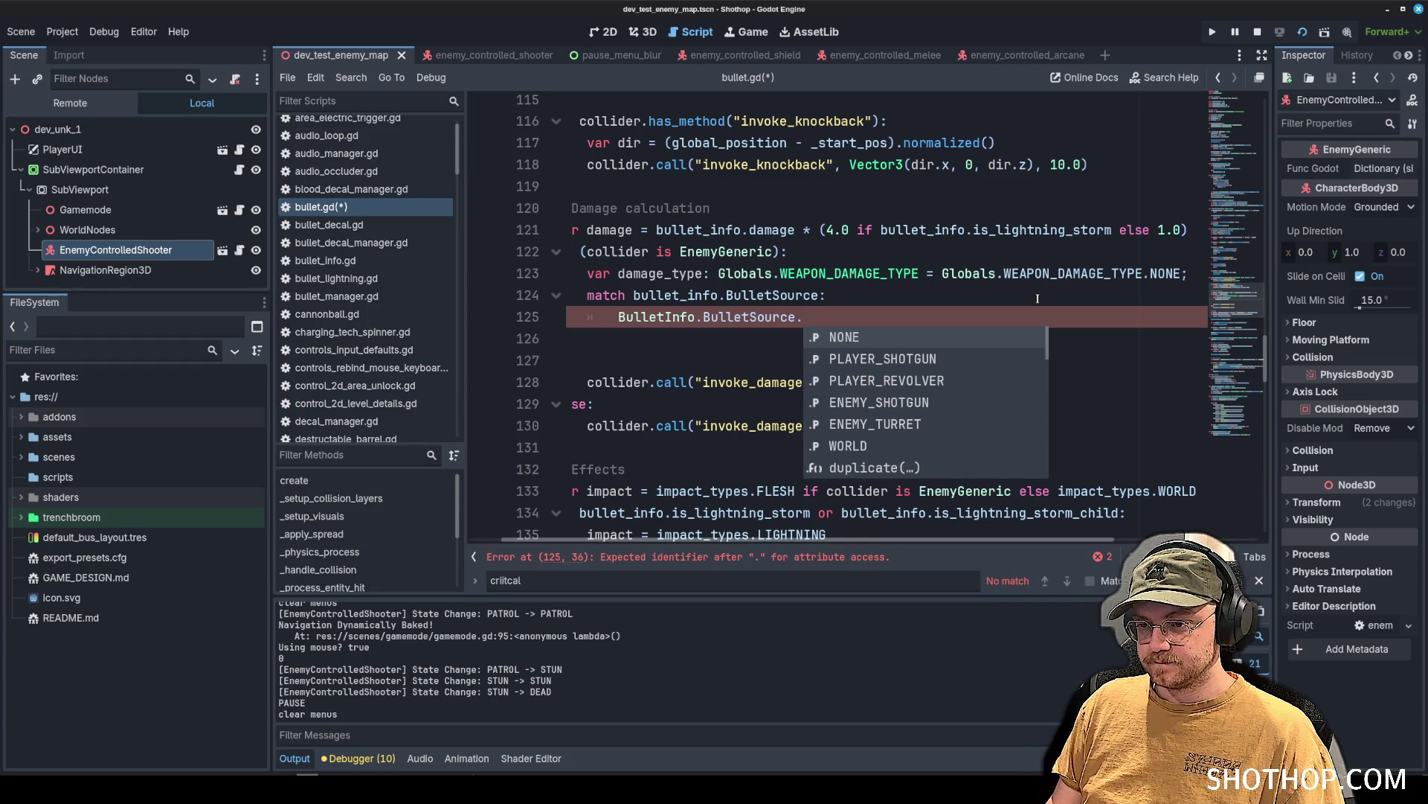
key(Down)
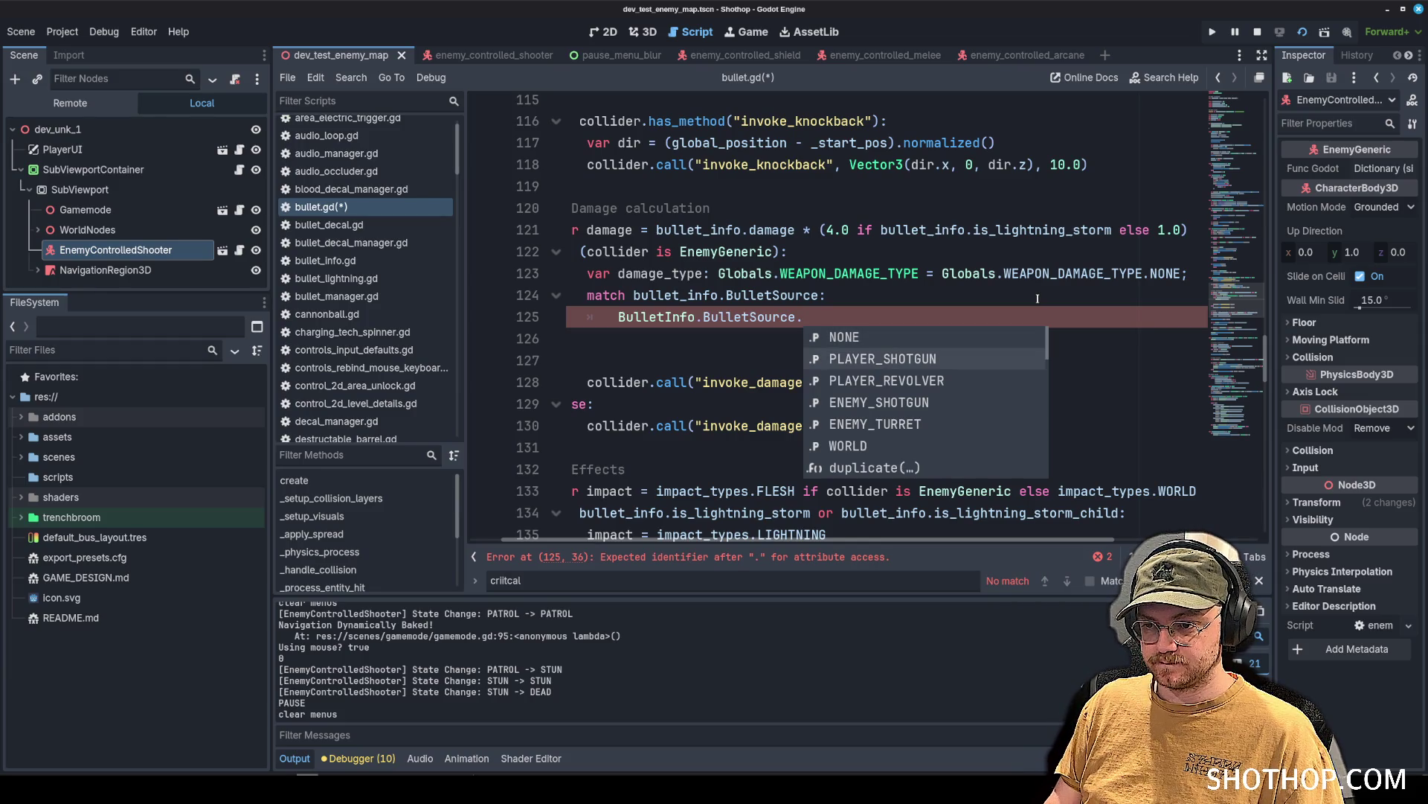
key(Return)
key(Return)
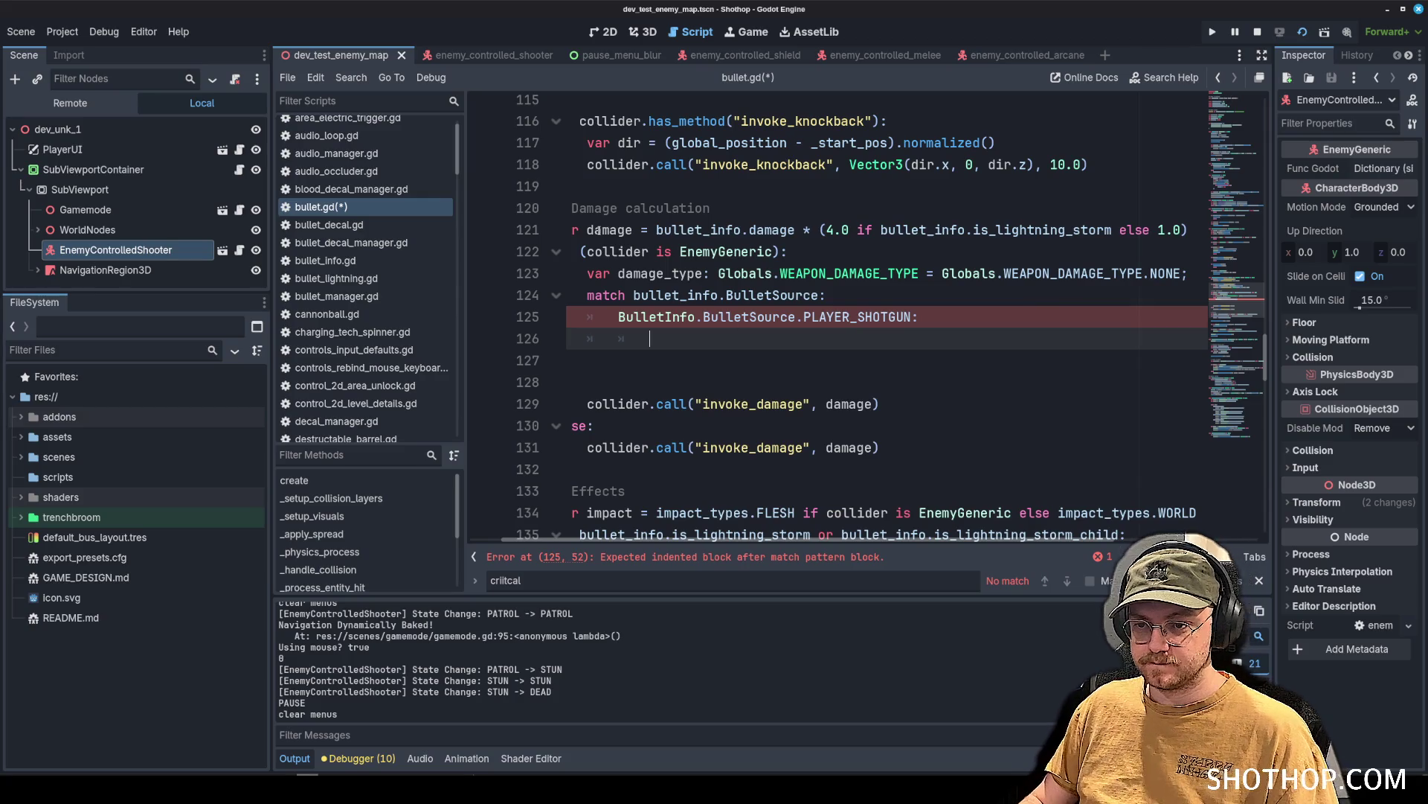
Under PLAYER_SHOTGUN, assign damage_type = Globals.WEAPON_DAMAGE_TYPE.SHOTGUN and start a new line.
text(damage_type =)
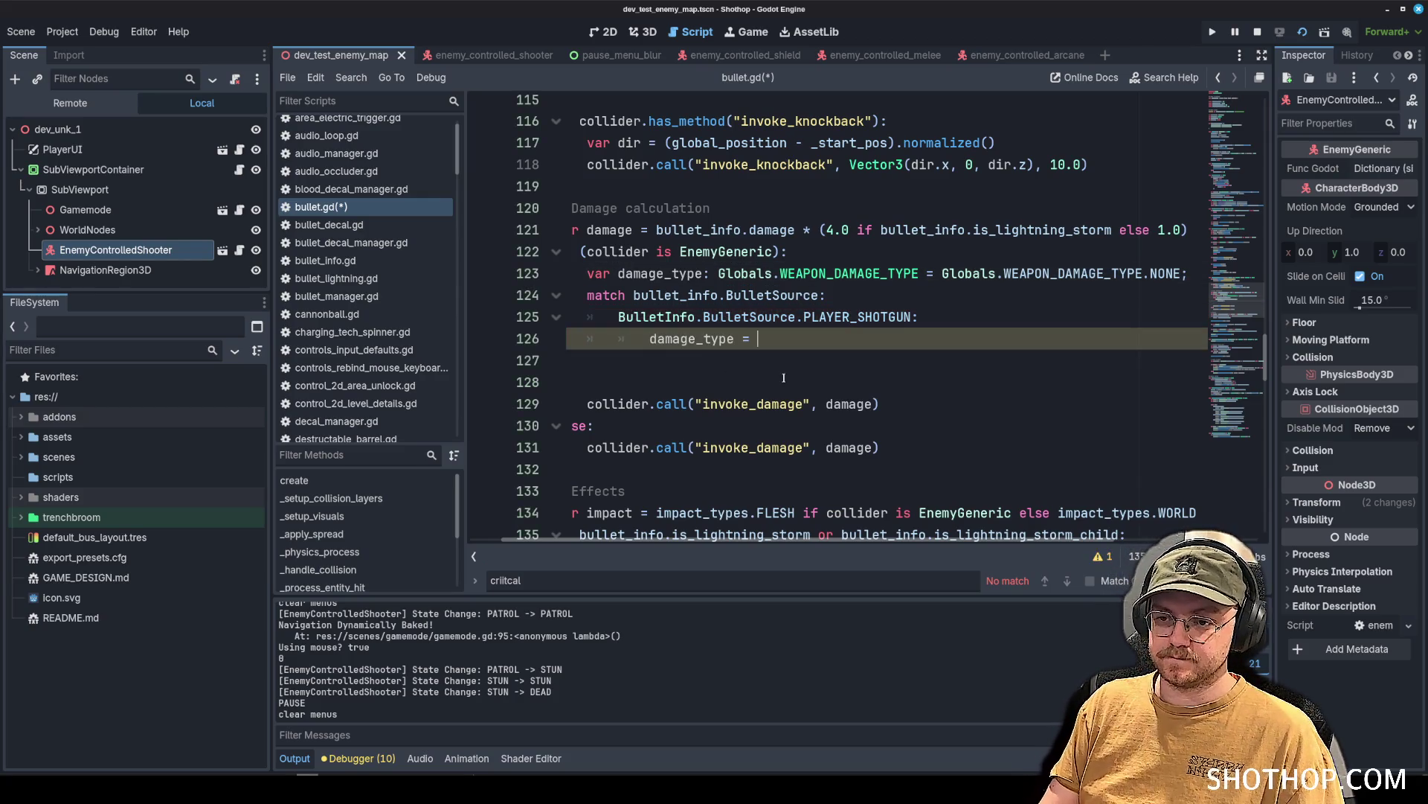
key(ctrl+space)
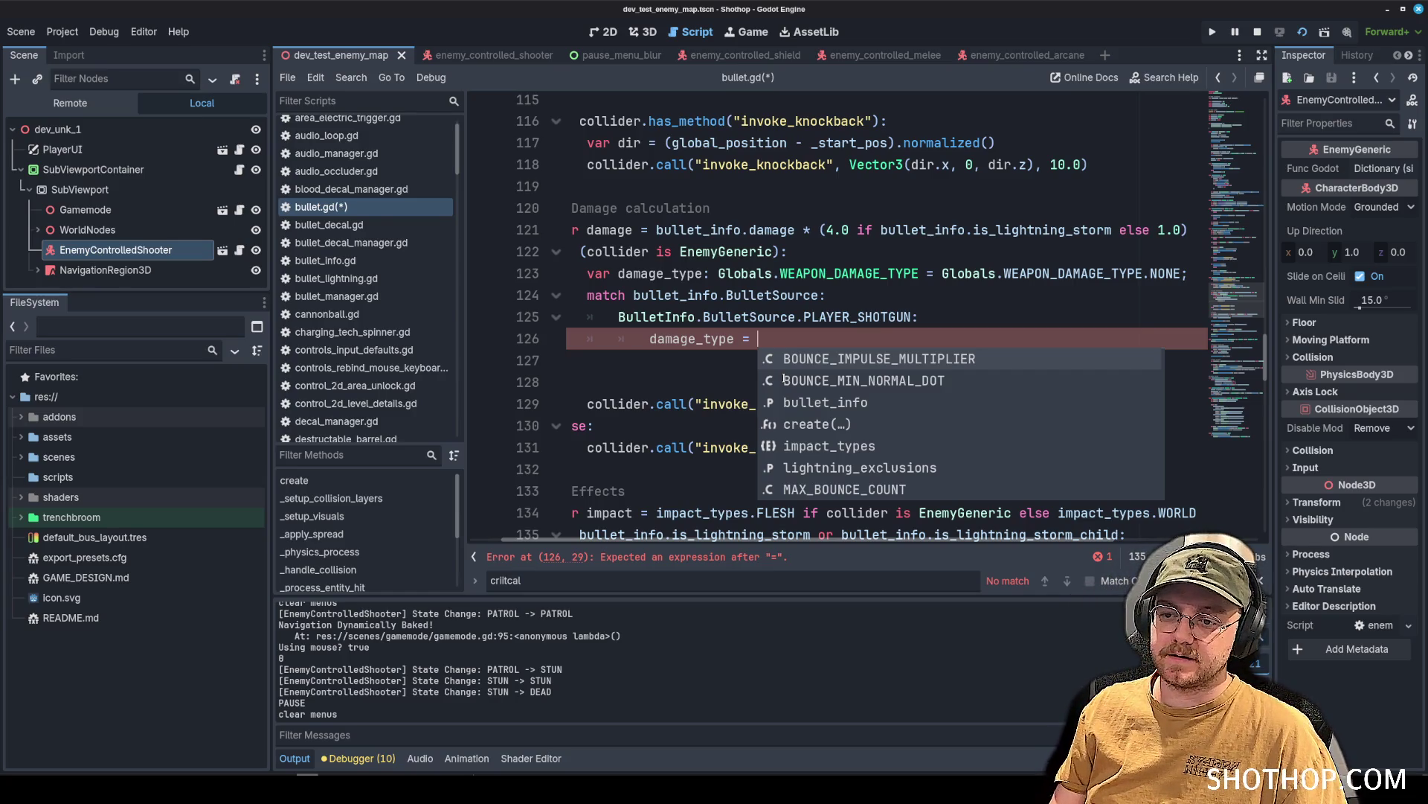
text(BulletInf)
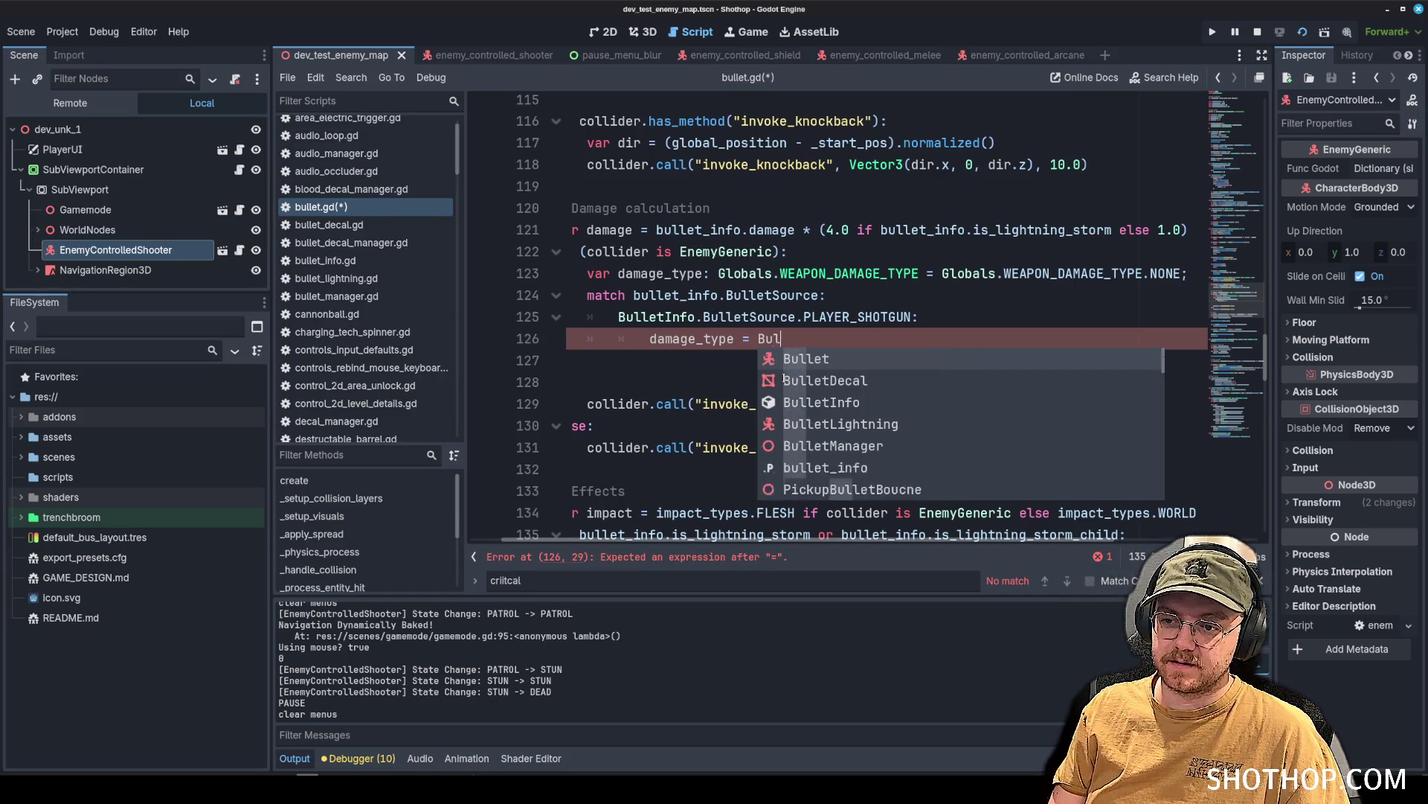
key(Return)
text(.)
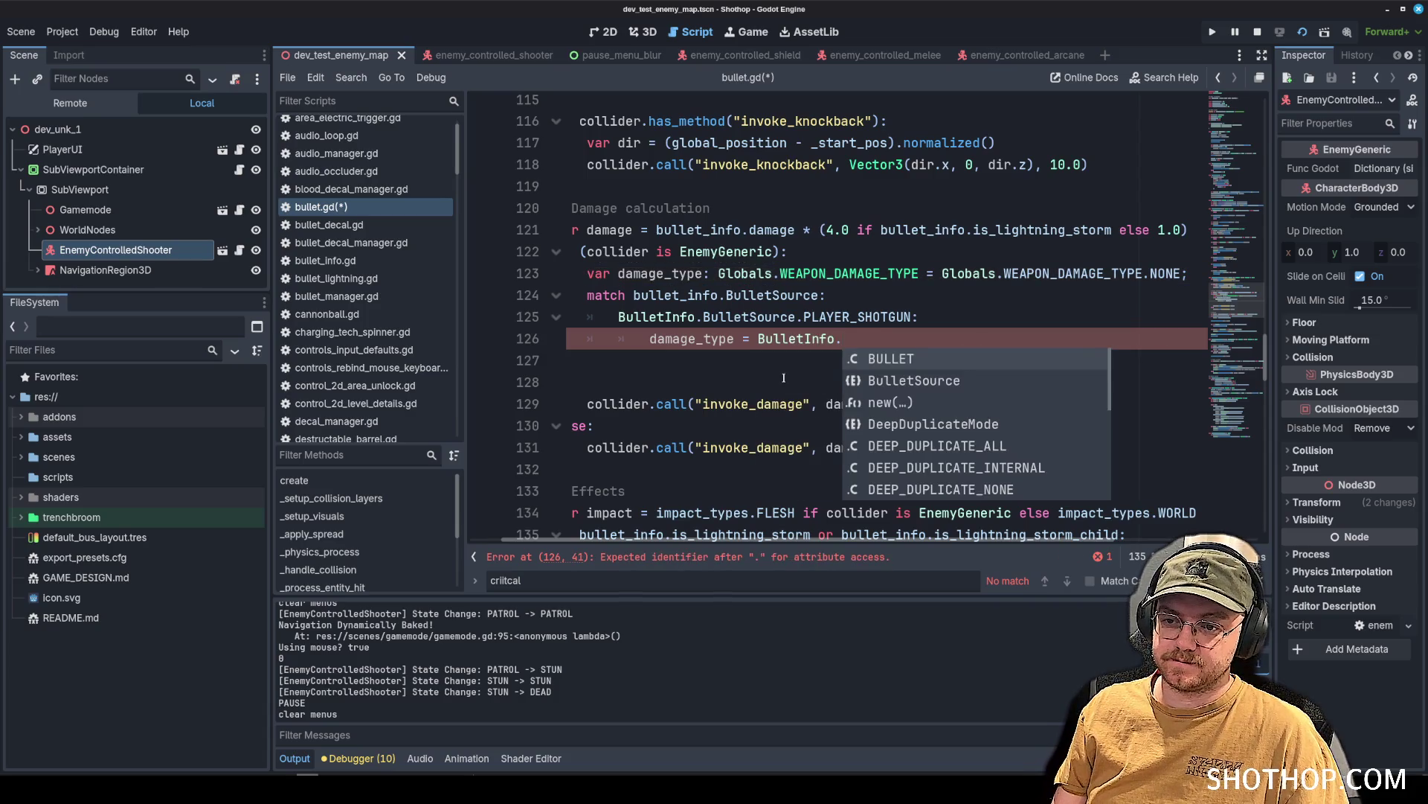
text(Globals.WEAP)
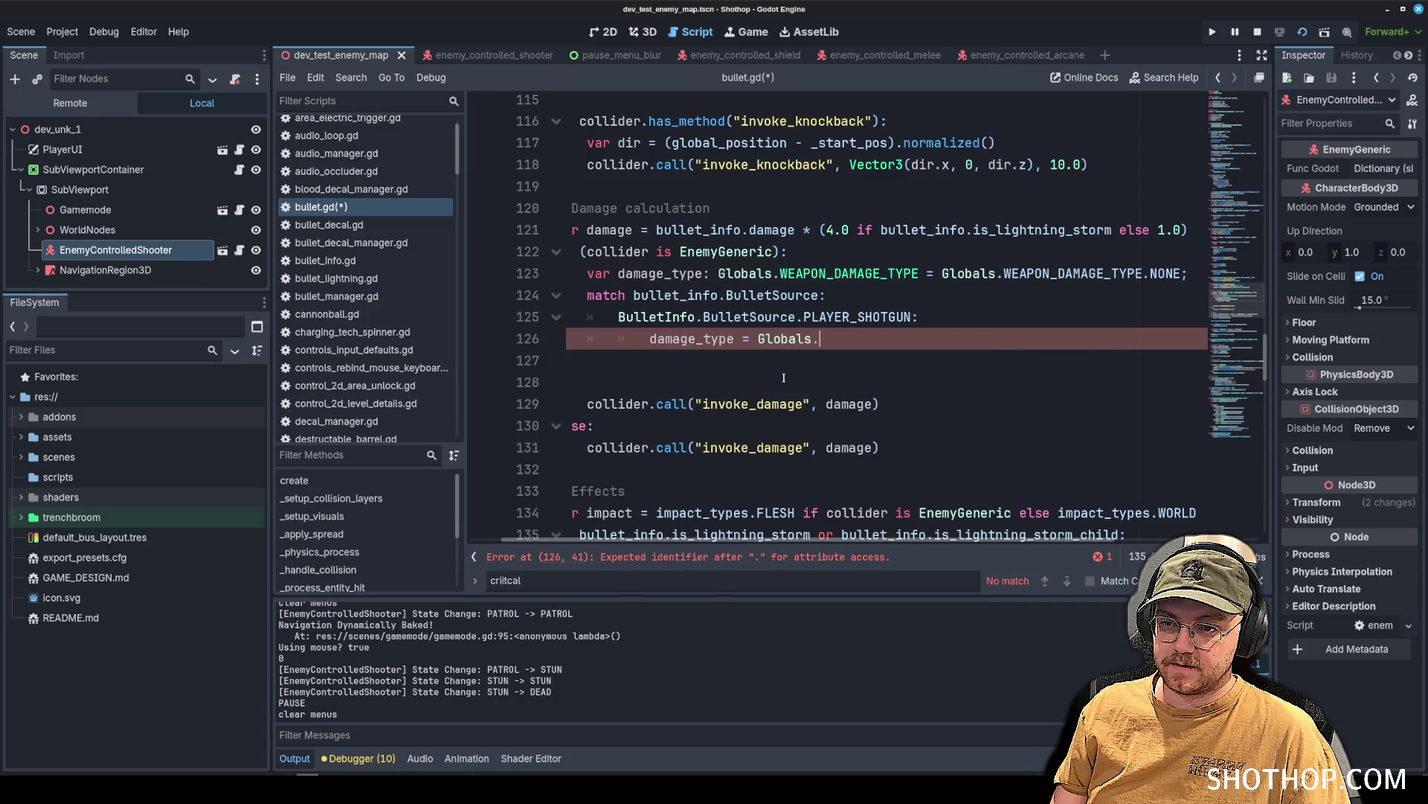
key(Down)
key(Return)
text(.SH)
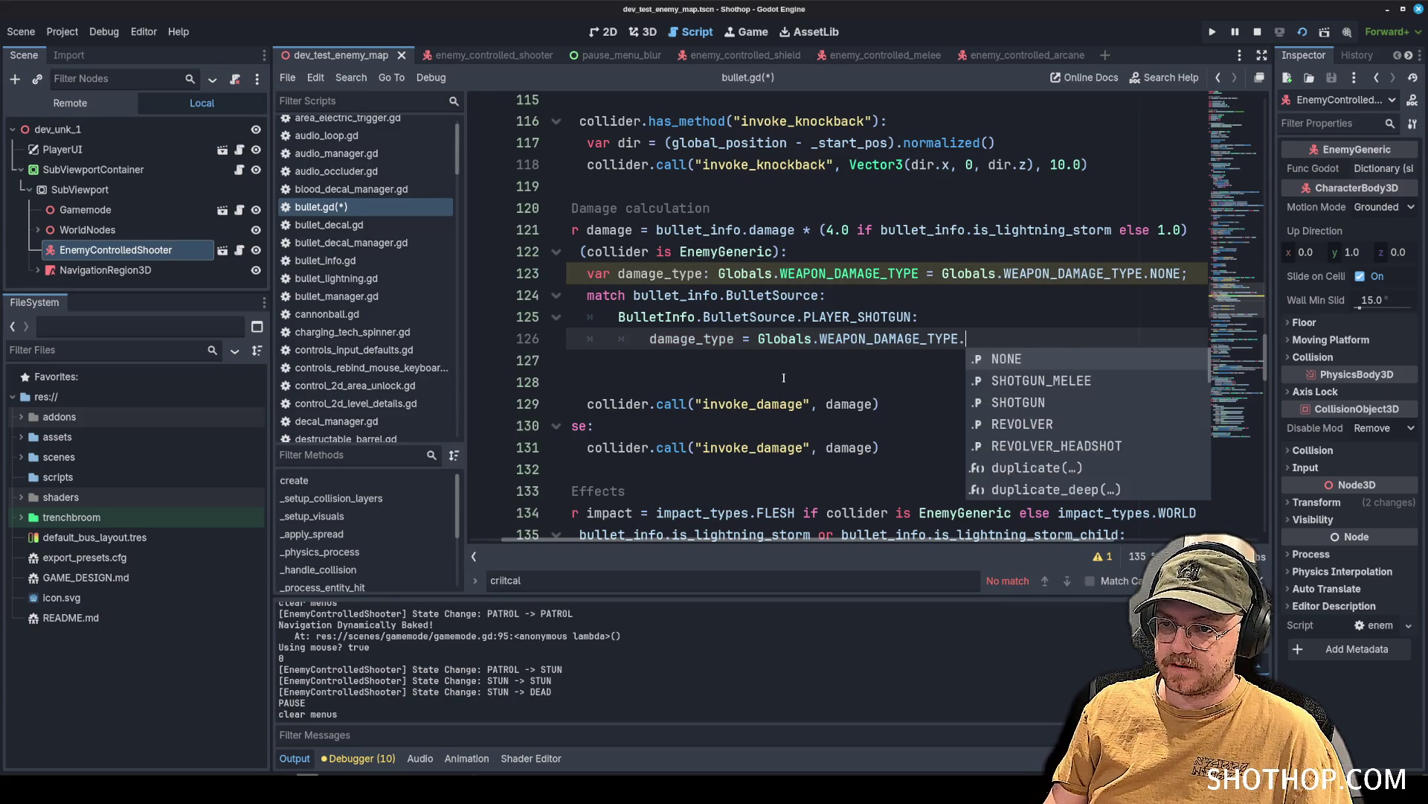
key(Return)
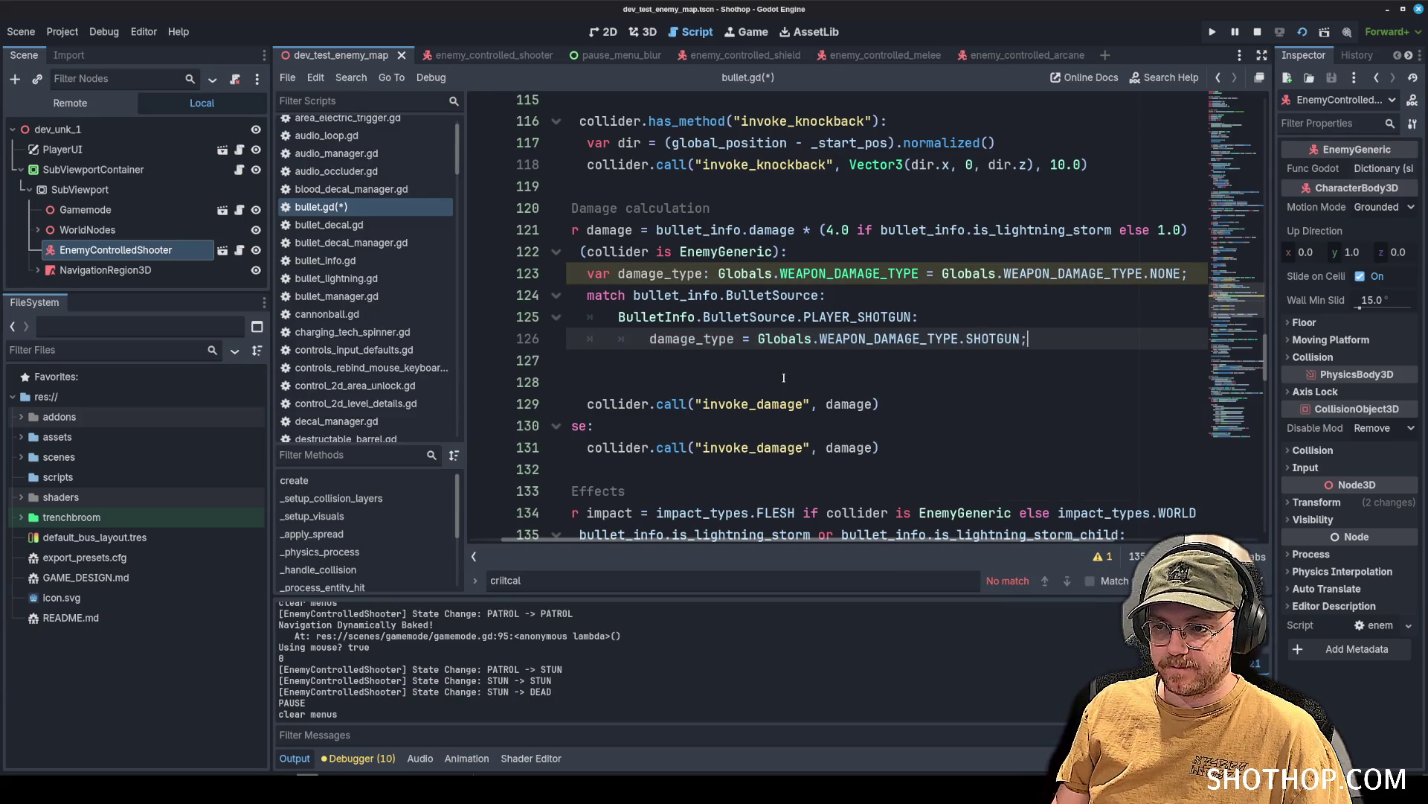
key(Return)
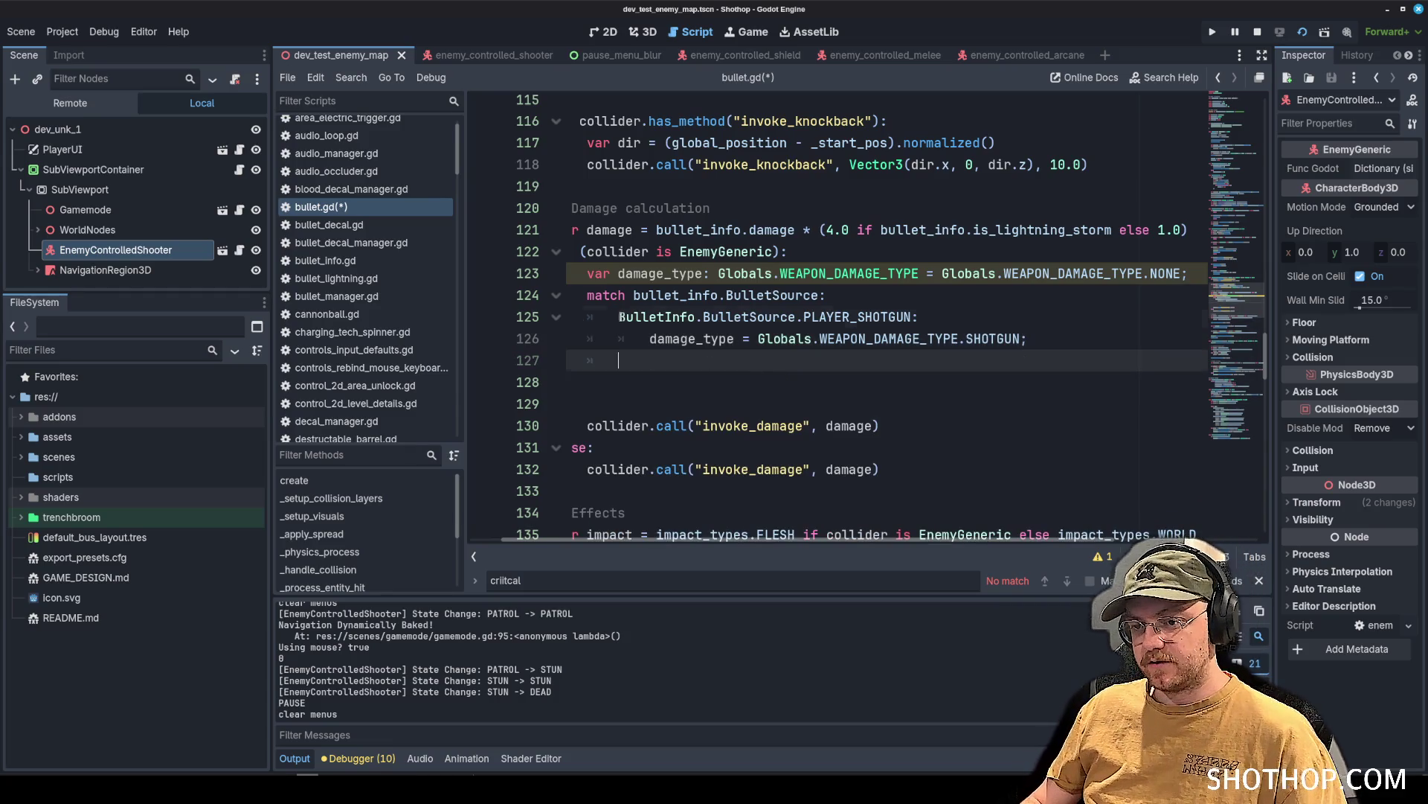
Duplicate the PLAYER_SHOTGUN case line onto line 127 and change it to PLAYER_REVOLVER.
drag(618, 316, 919, 316)
key(ctrl+c)
click(618, 360)
key(ctrl+v)
double_click(855, 360)
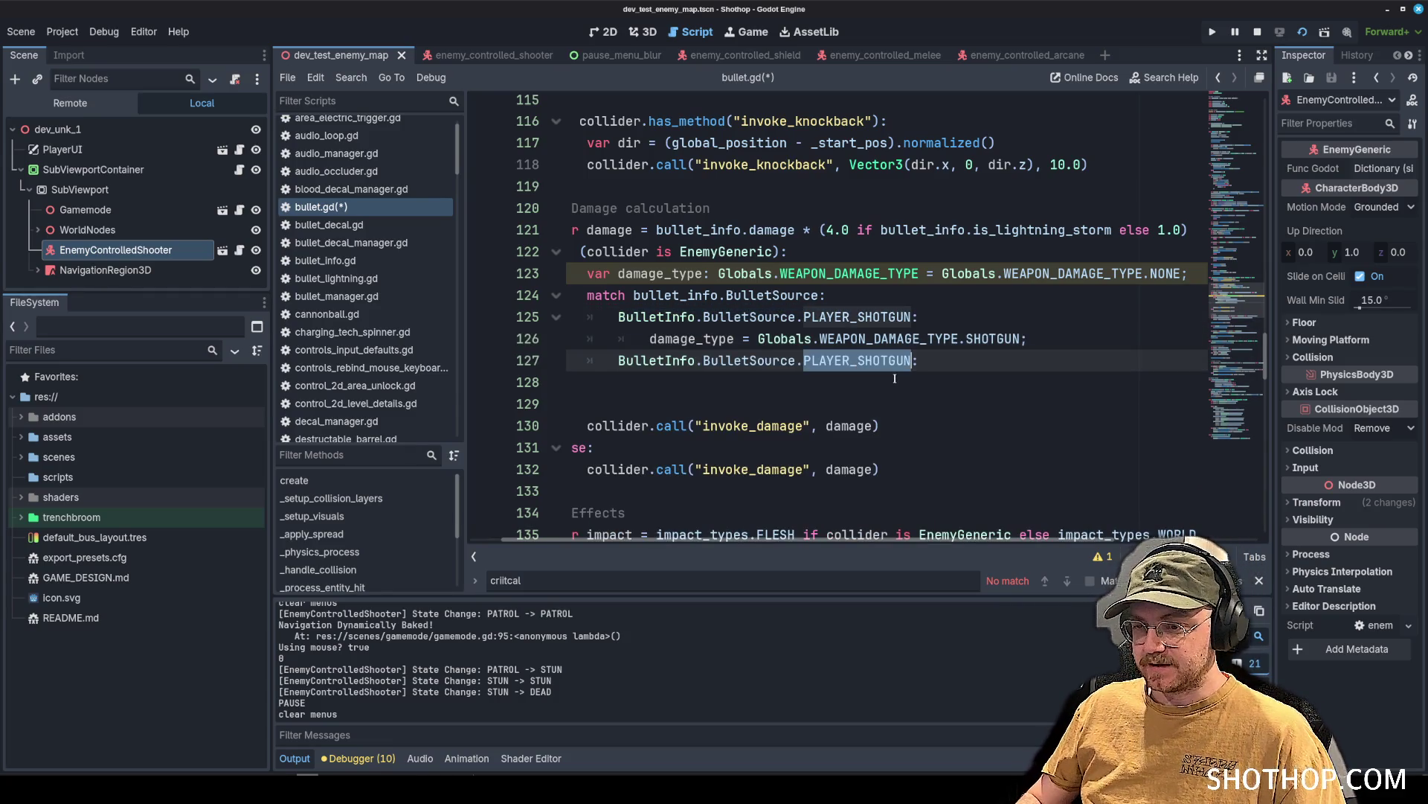
key(BackSpace)
text(PLAYER)
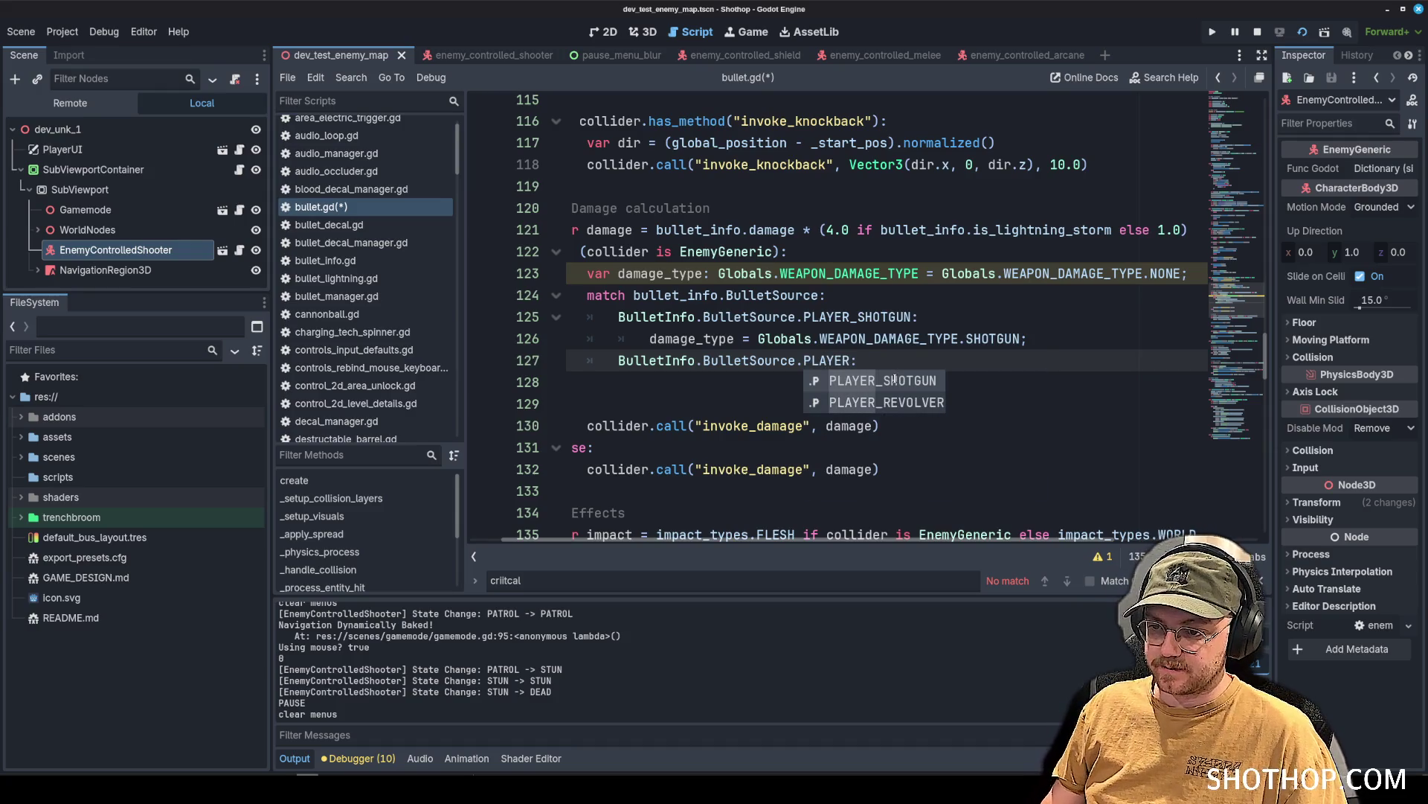
key(BackSpace)
key(BackSpace)
key(BackSpace)
text(sh)
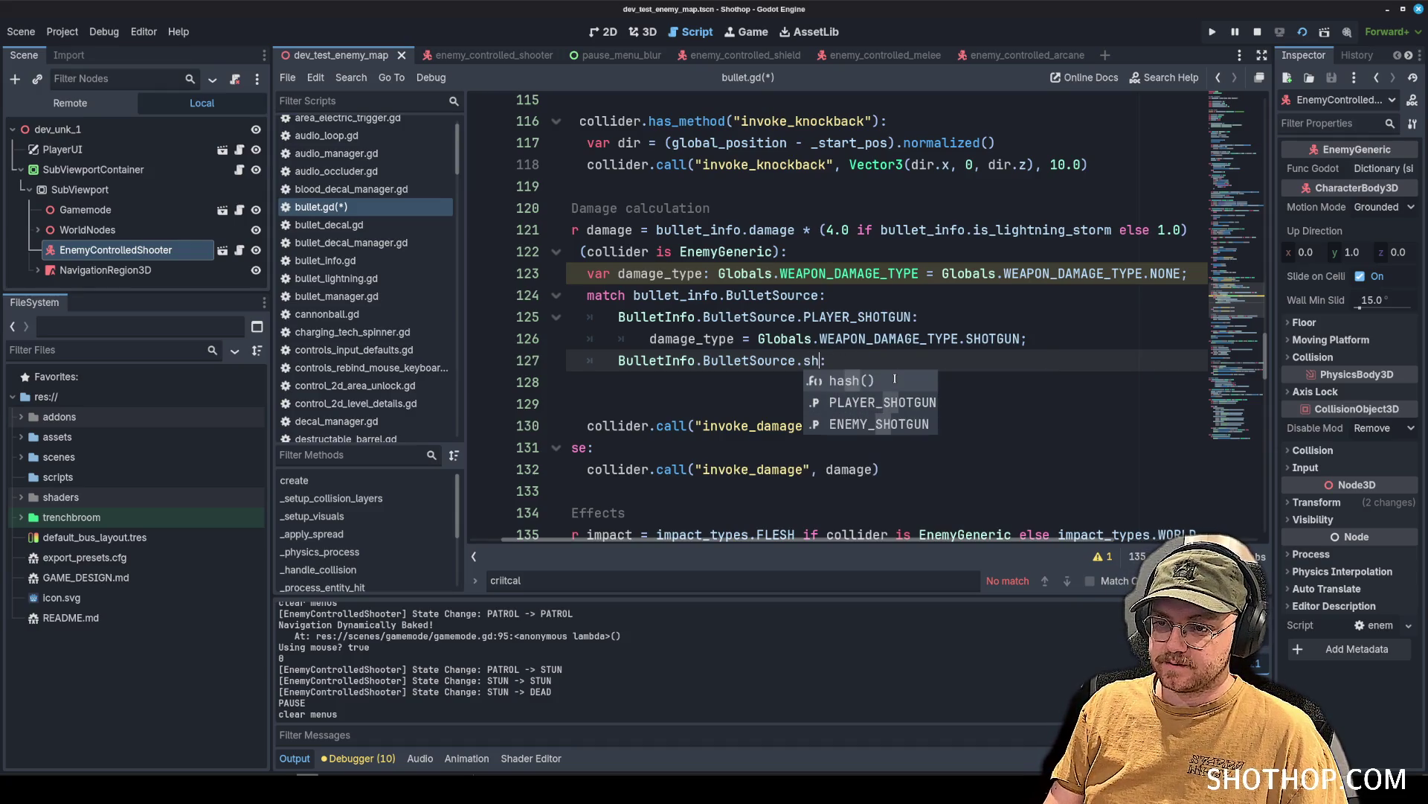
key(BackSpace)
key(BackSpace)
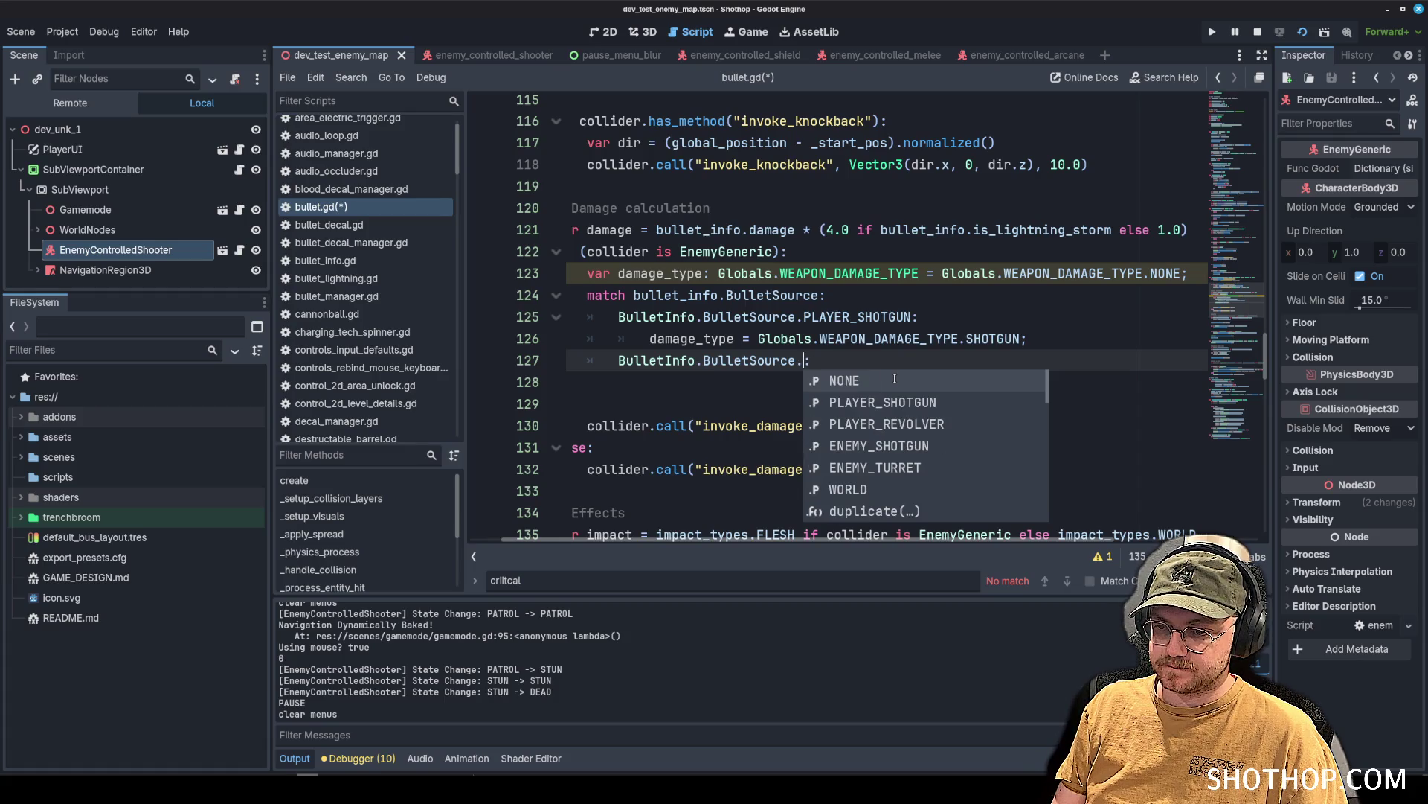
key(Down)
key(Down)
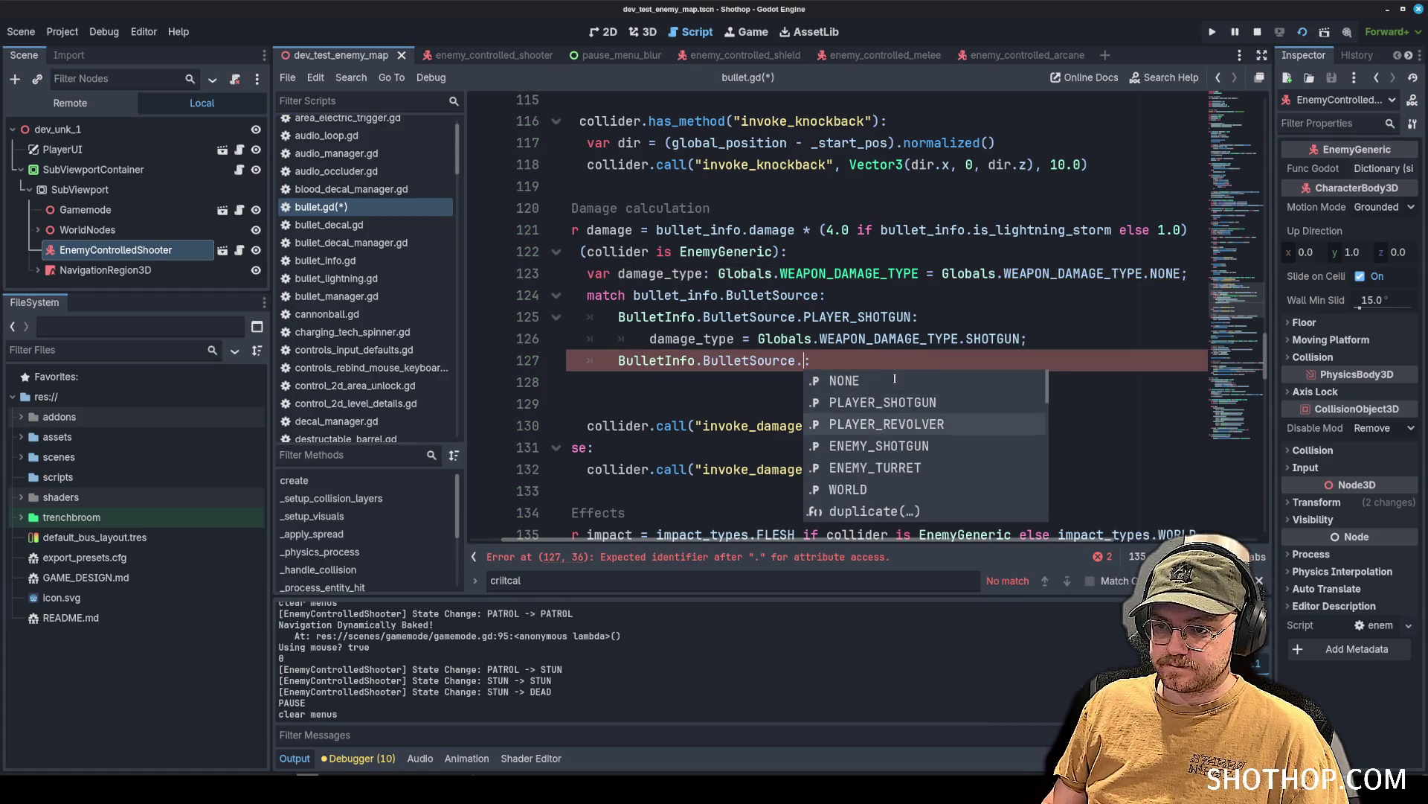
key(Return)
Add an indented damage_type = Globals.WEAPON_DAMAGE_TYPE.REVOLVER assignment under the revolver case.
drag(650, 339, 1029, 339)
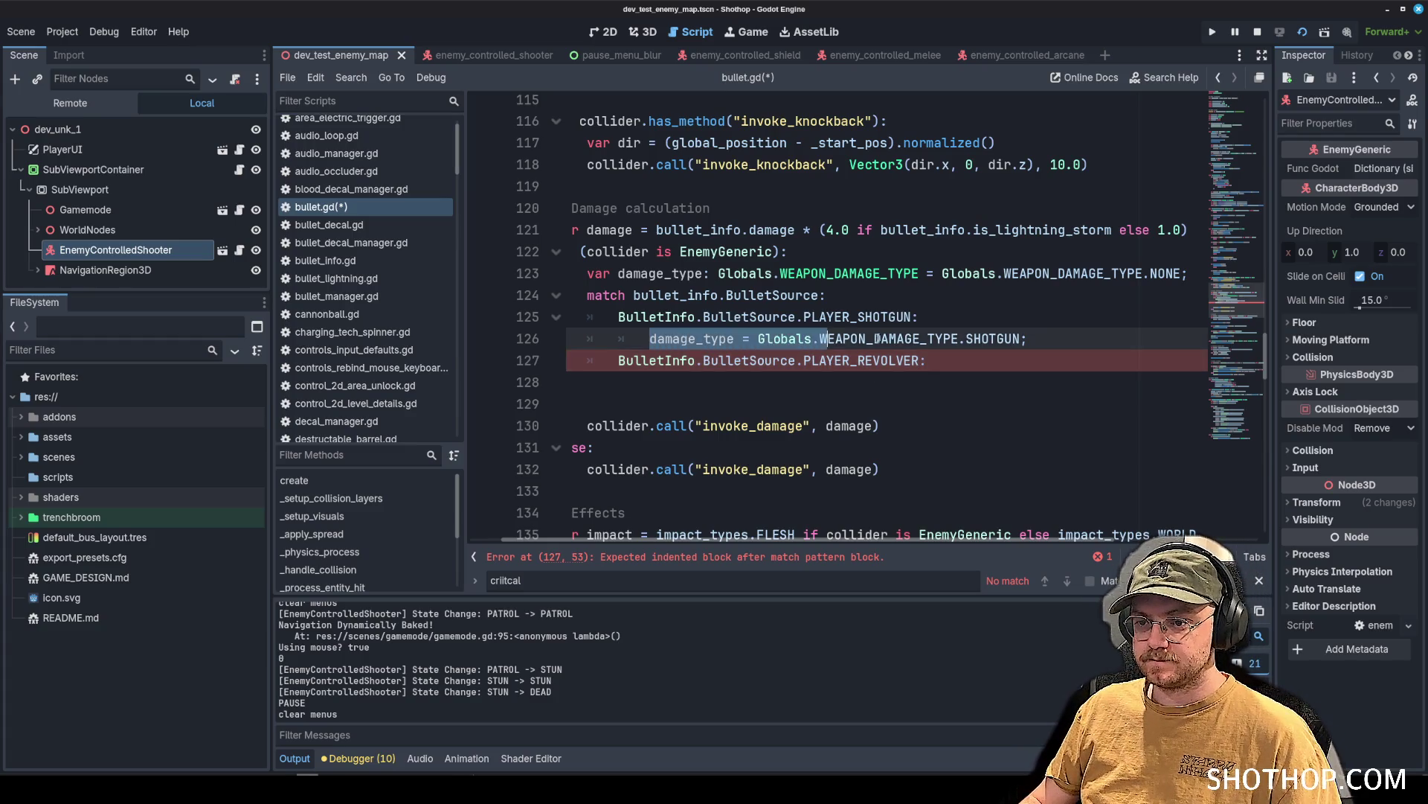
key(ctrl+c)
click(601, 392)
key(ctrl+v)
key(Tab)
key(Tab)
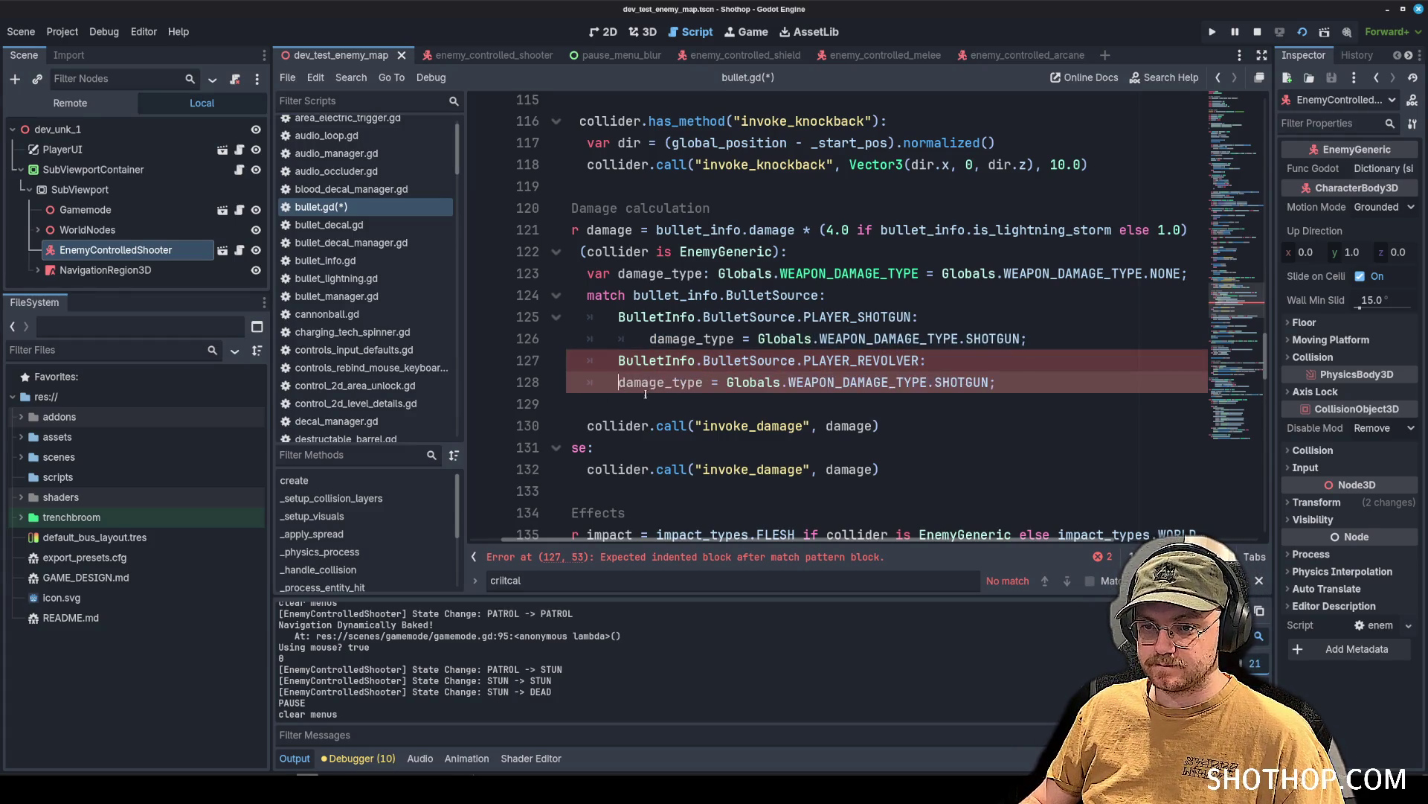
double_click(993, 381)
key(BackSpace)
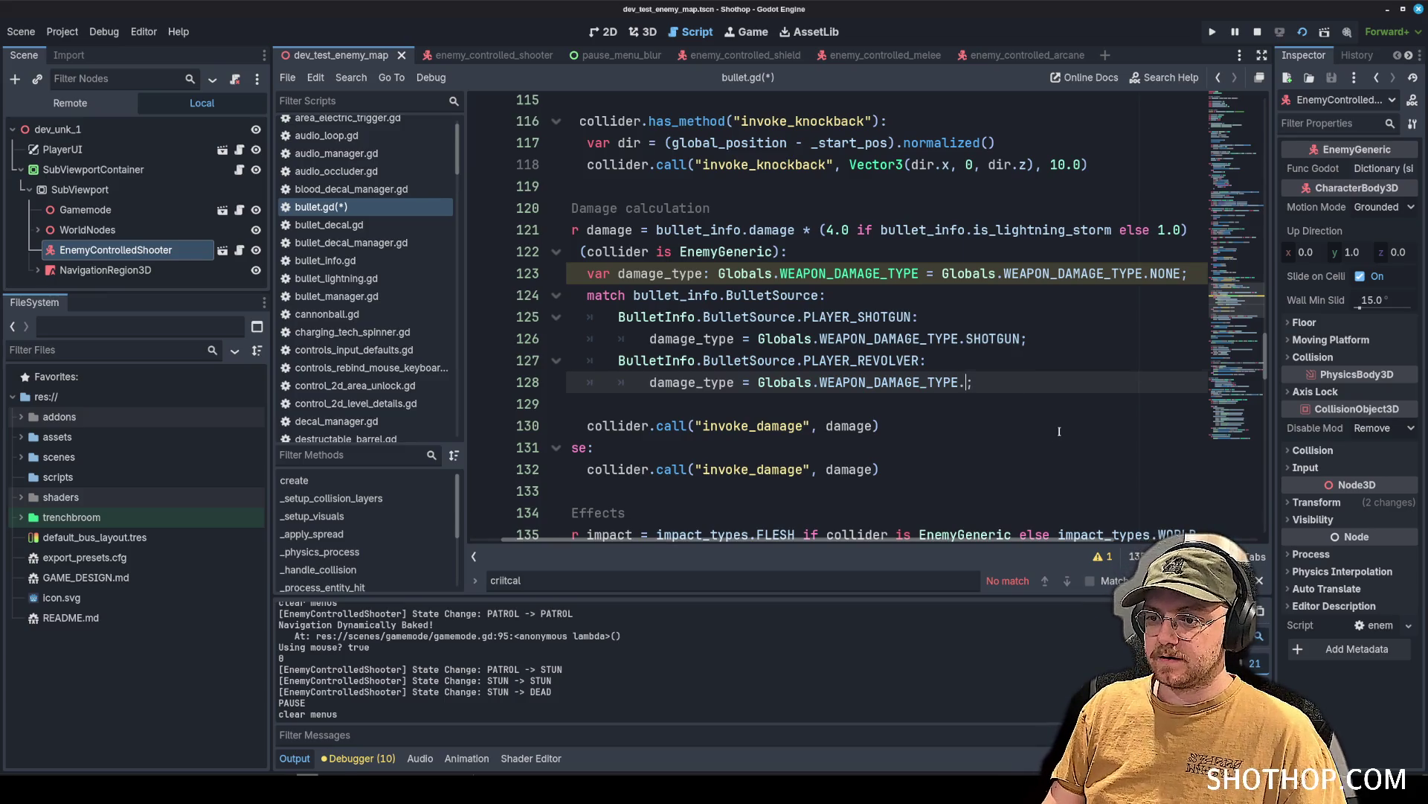
text(REV)
key(Return)
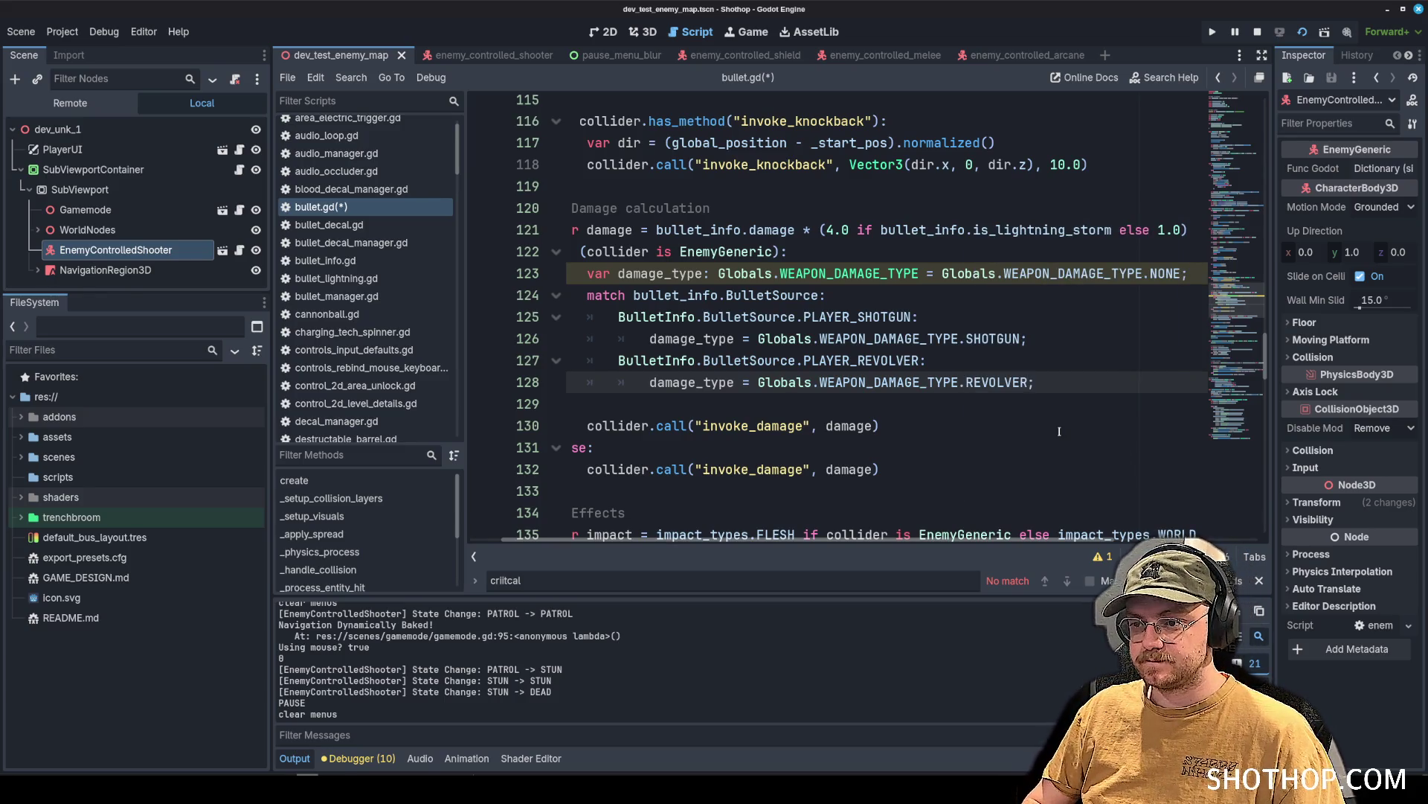
drag(1036, 381, 581, 360)
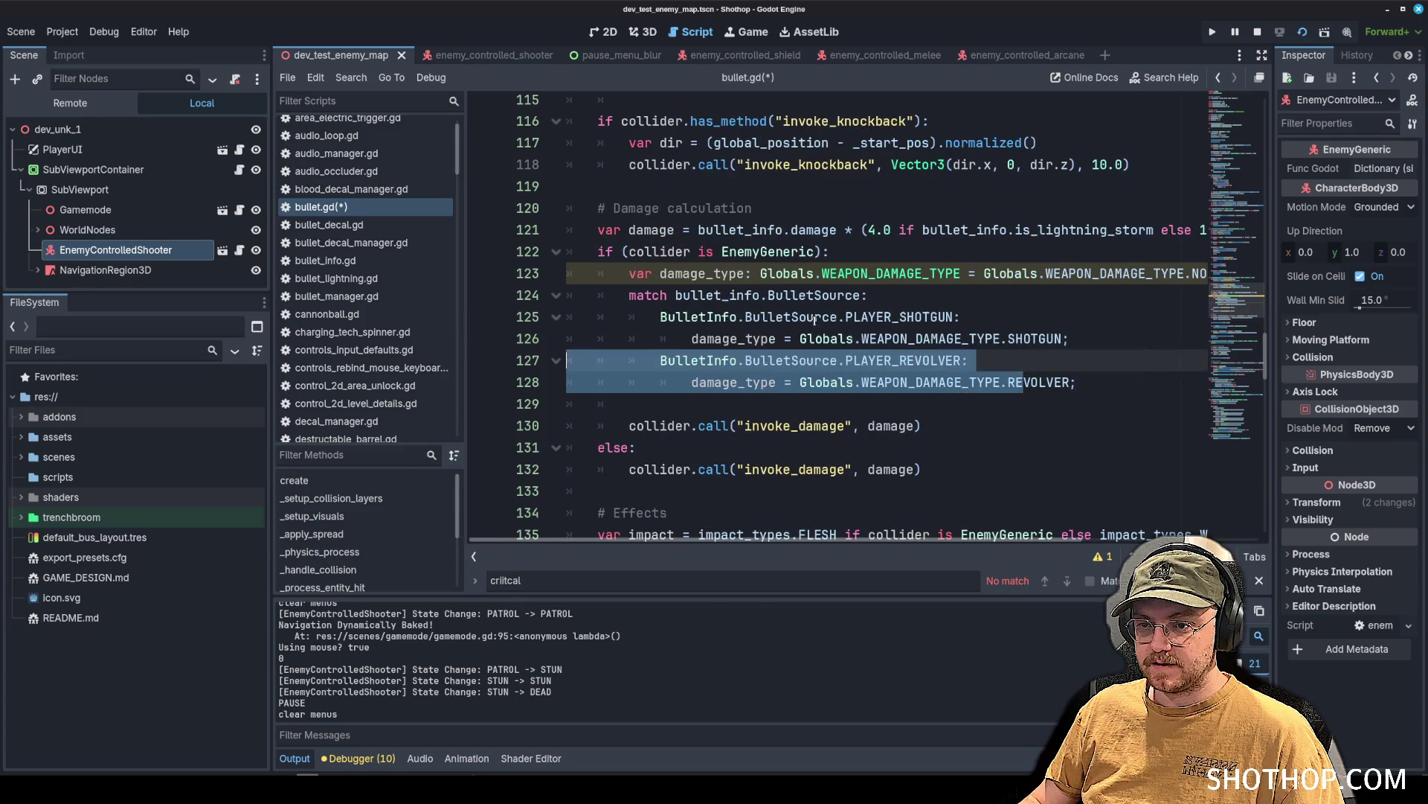
click(837, 317)
scroll(763, 306, up, 1)
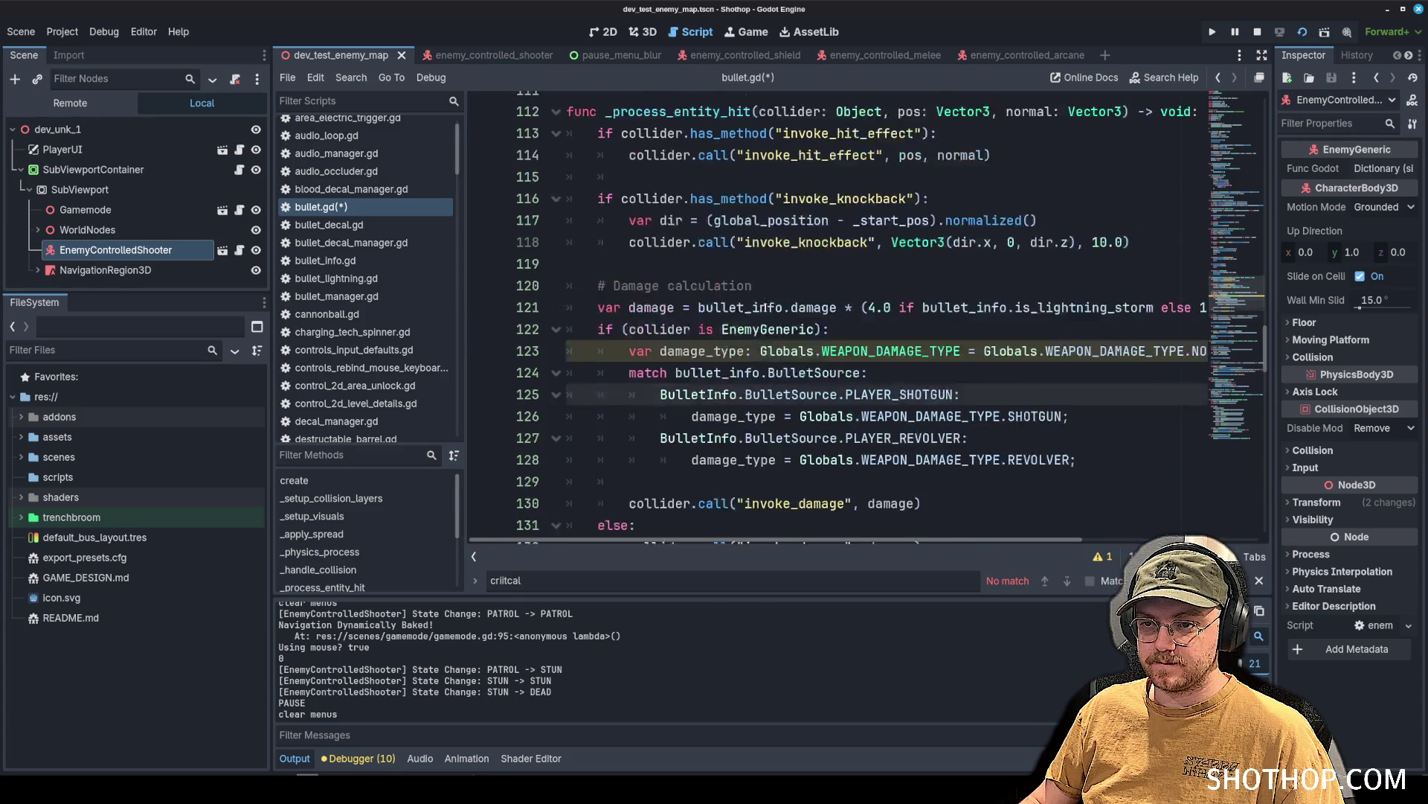
scroll(763, 306, down, 10)
scroll(762, 306, up, 12)
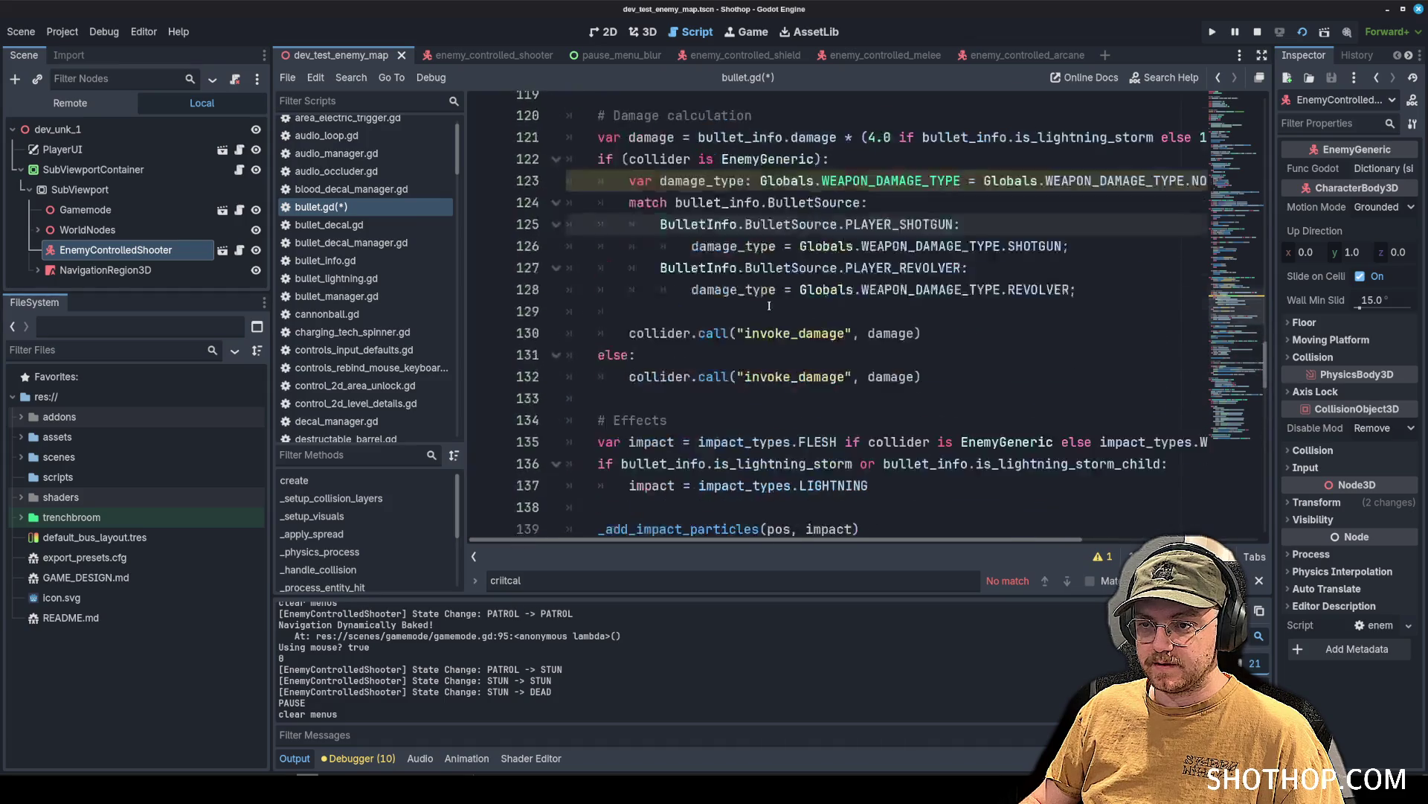
scroll(779, 306, up, 13)
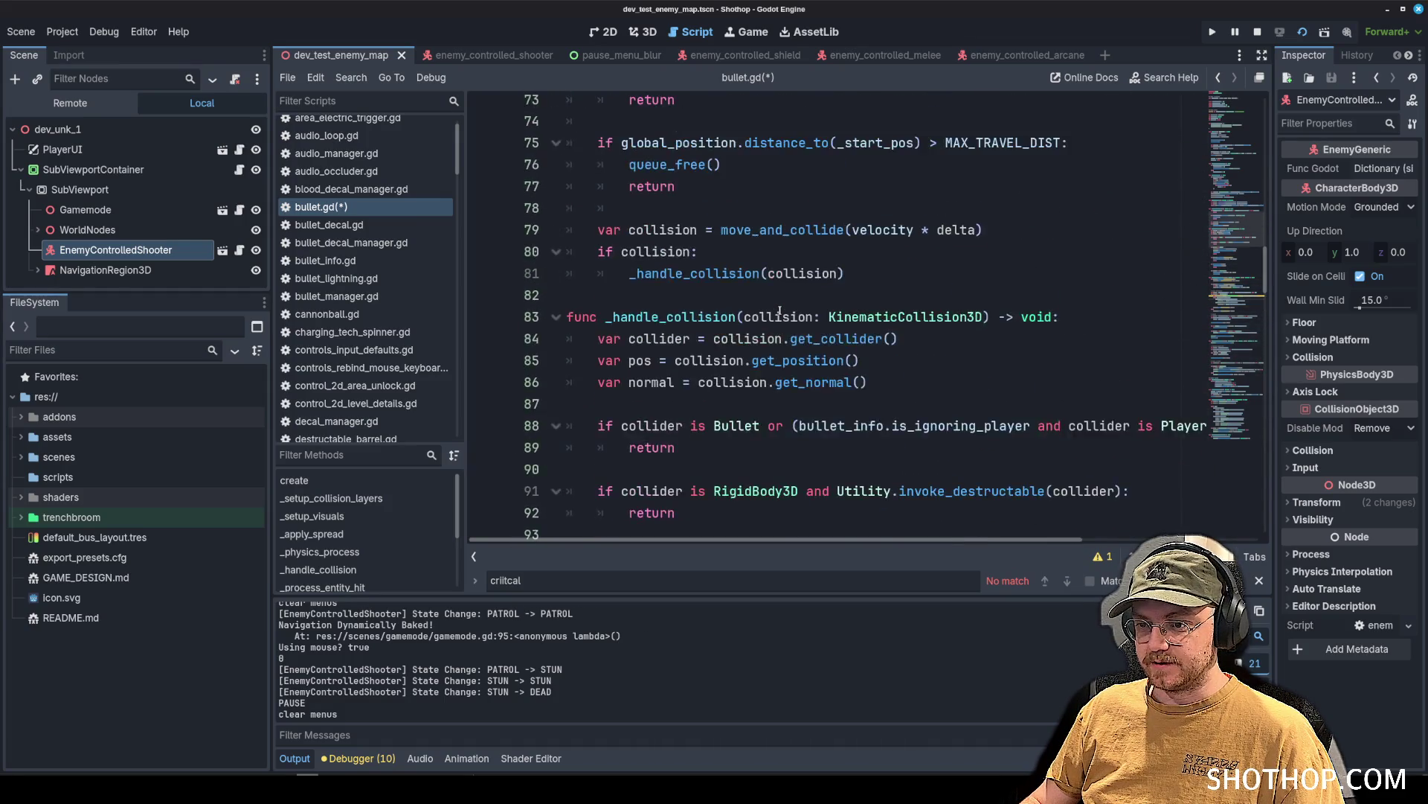
mouse_move(1243, 100)
mouse_down()
mouse_move(1265, 417)
mouse_move(1258, 294)
mouse_up()
click(999, 202)
key(ctrl+f)
text(invoke_cri)
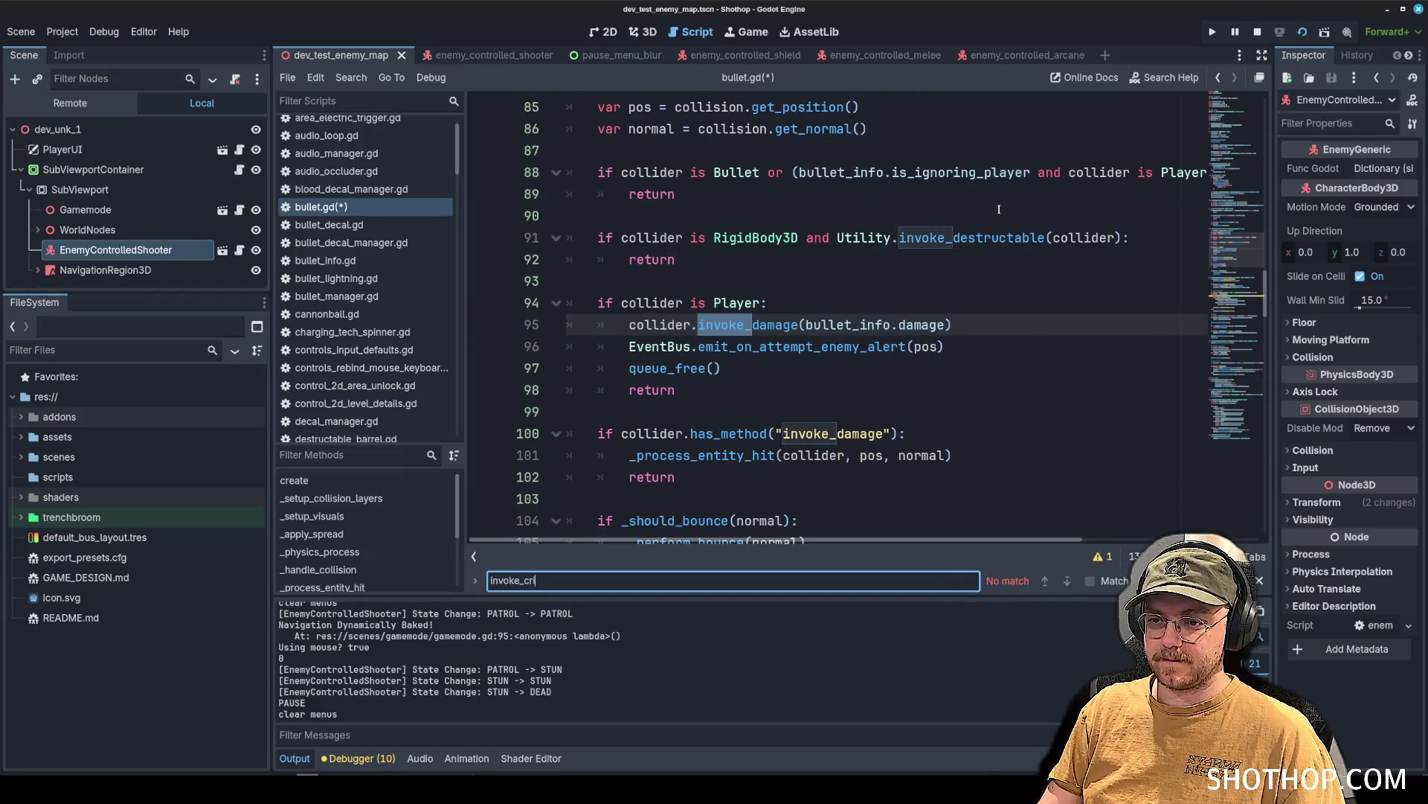
key(ctrl+a)
key(BackSpace)
key(Escape)
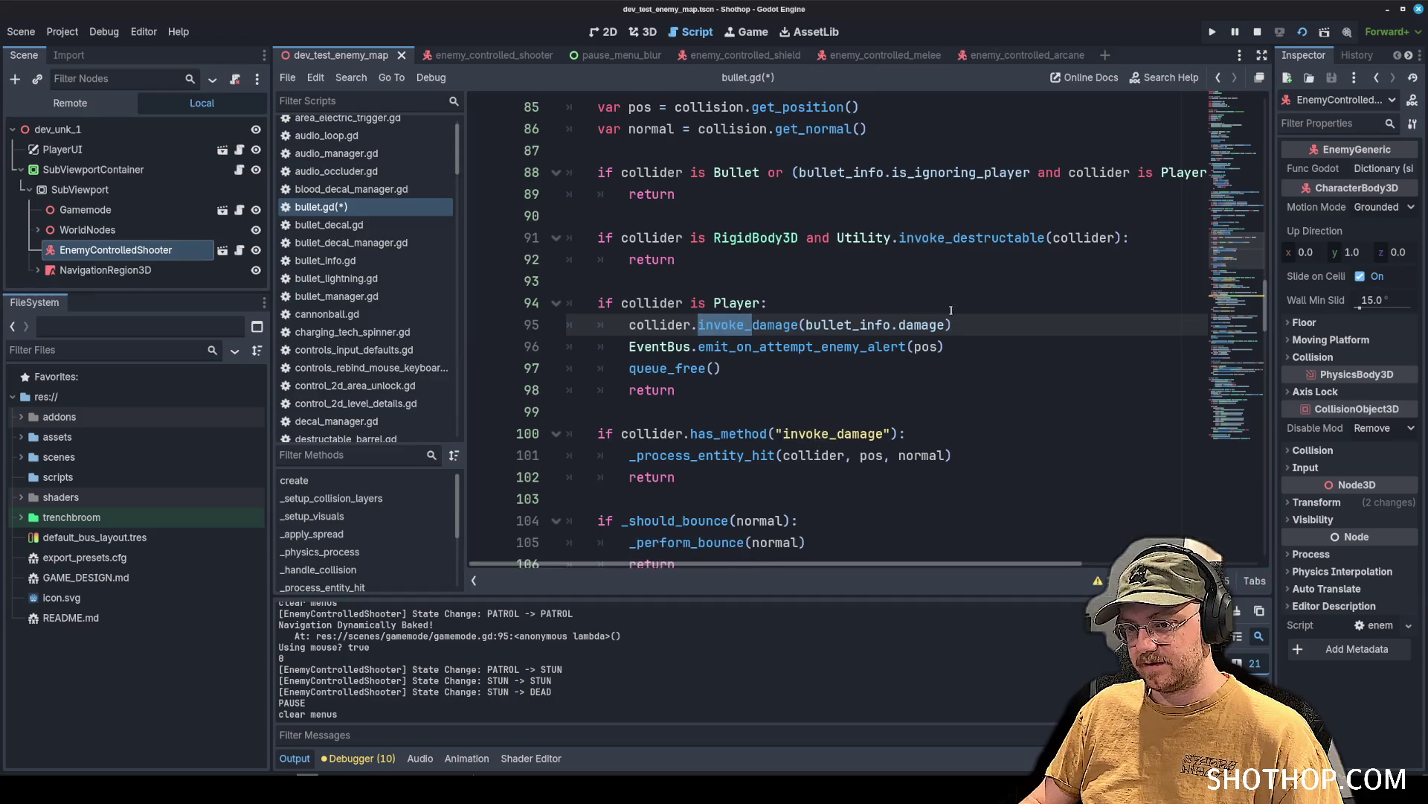
scroll(944, 306, down, 3)
drag(677, 128, 943, 305)
click(707, 261)
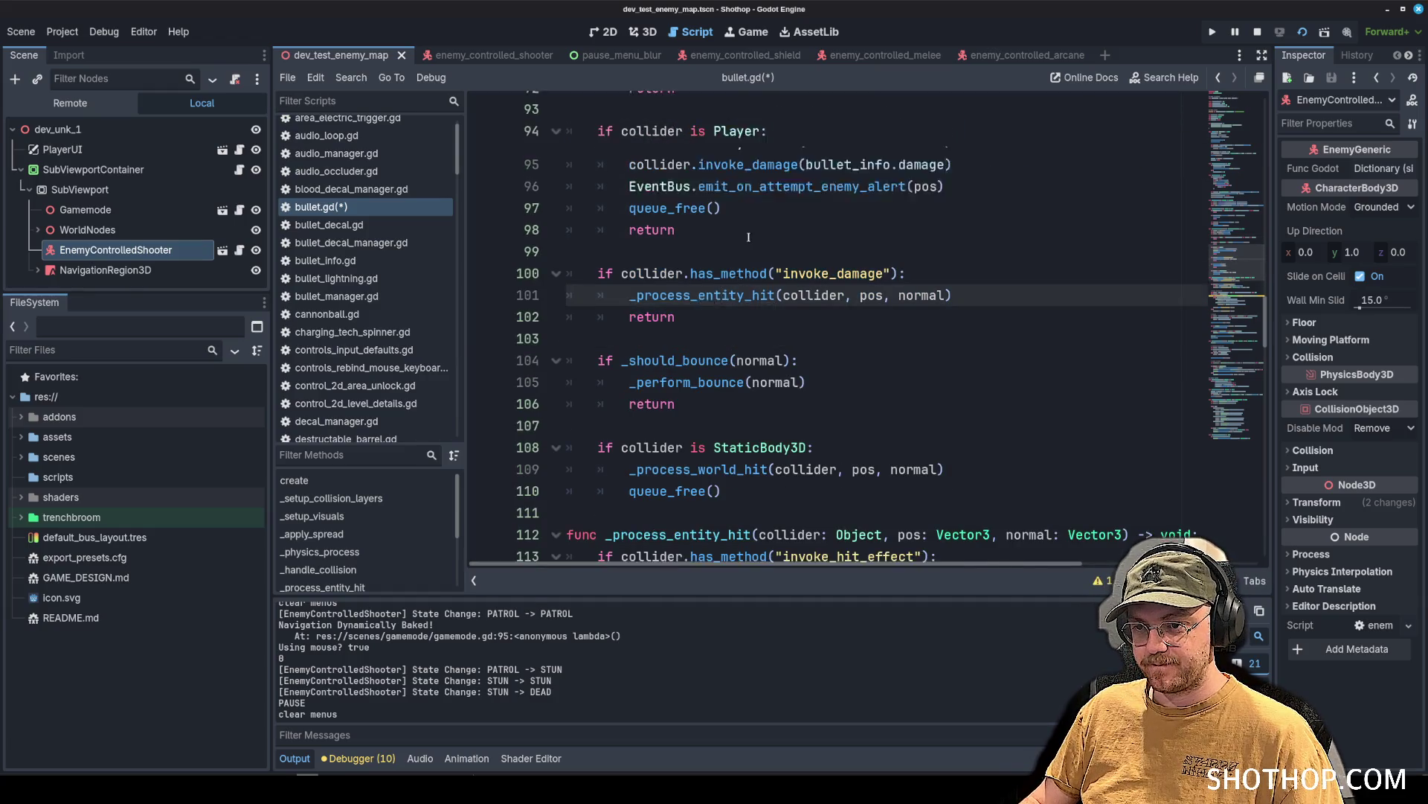
scroll(691, 299, up, 2)
scroll(754, 152, down, 3)
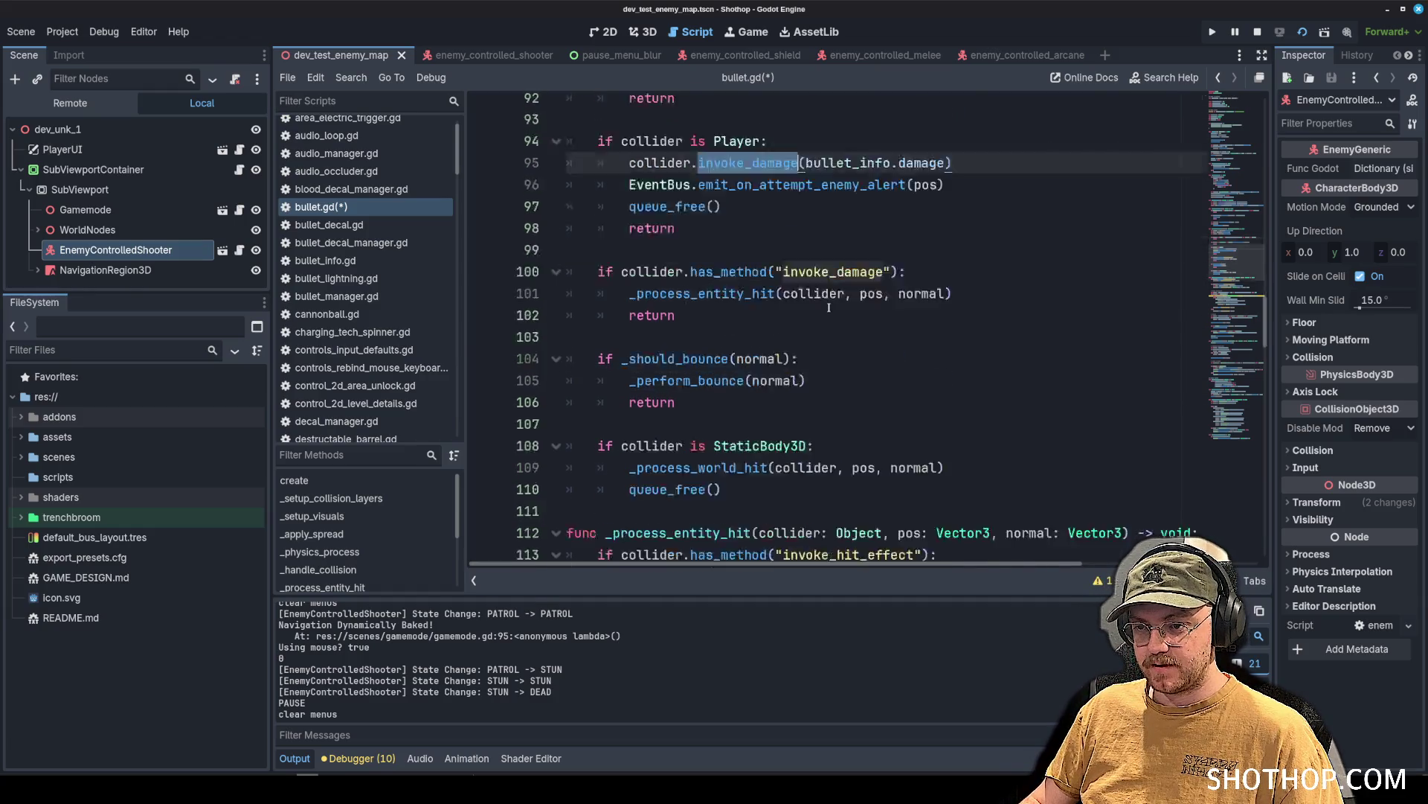
click(753, 153)
scroll(781, 216, down, 5)
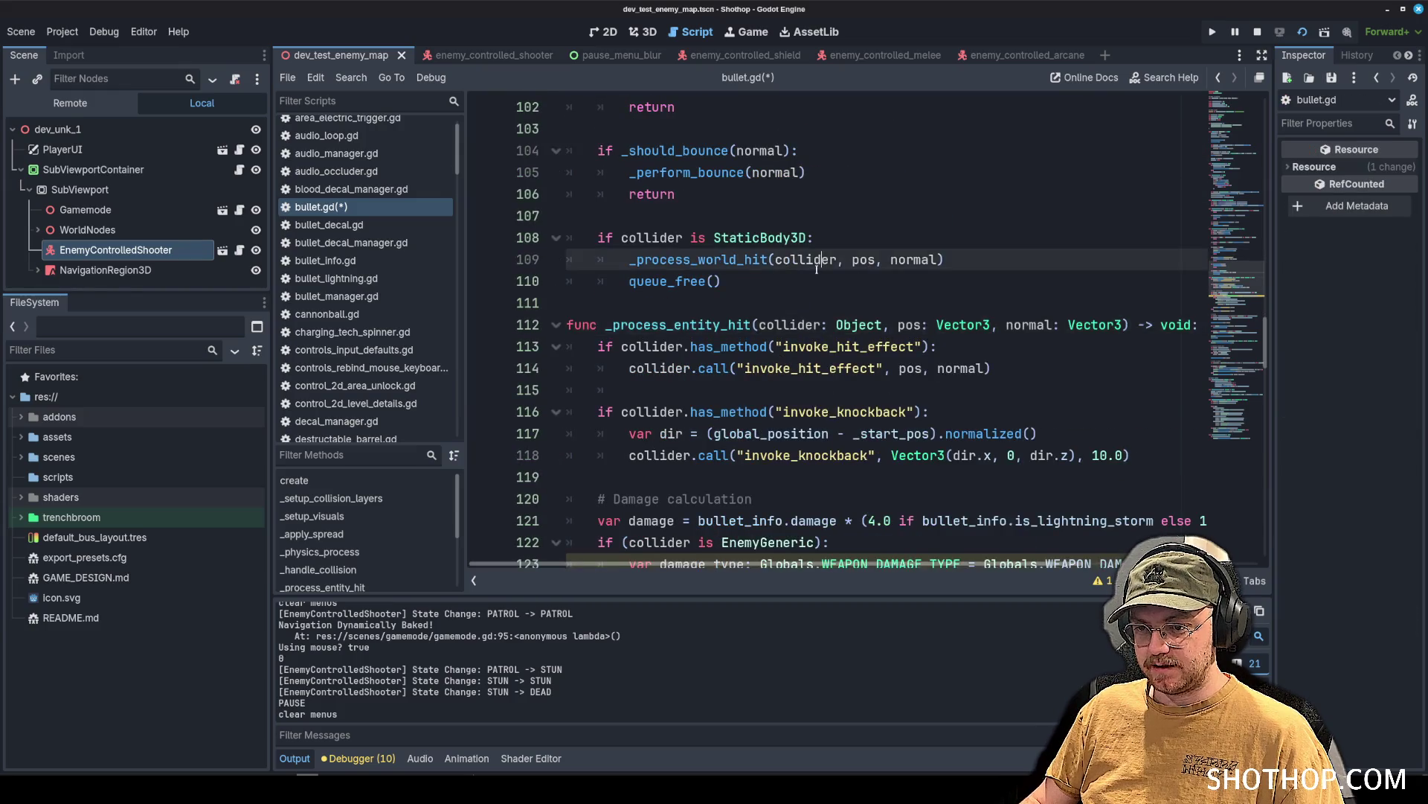
double_click(854, 151)
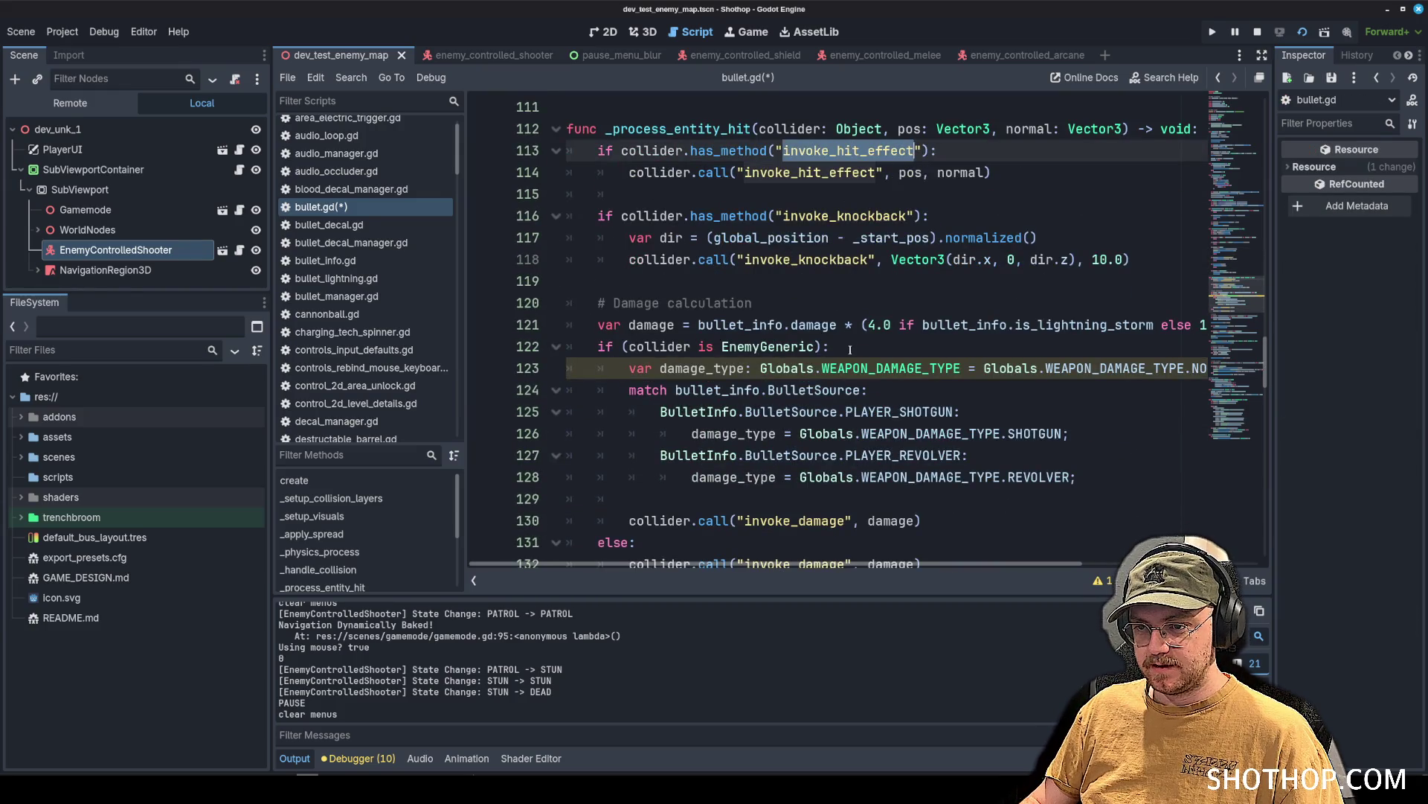
scroll(836, 351, down, 2)
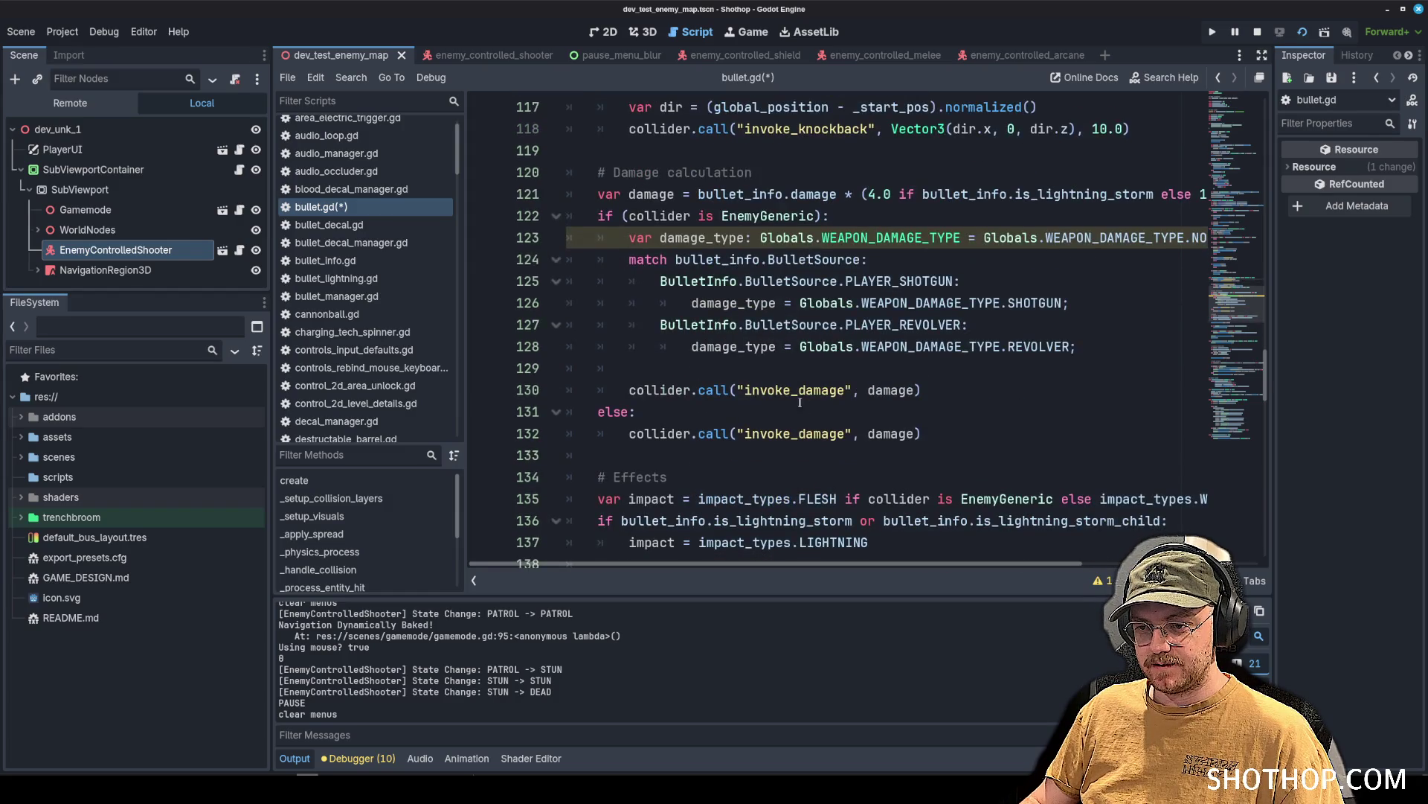
double_click(794, 385)
scroll(1021, 395, down, 2)
scroll(1017, 392, down, 2)
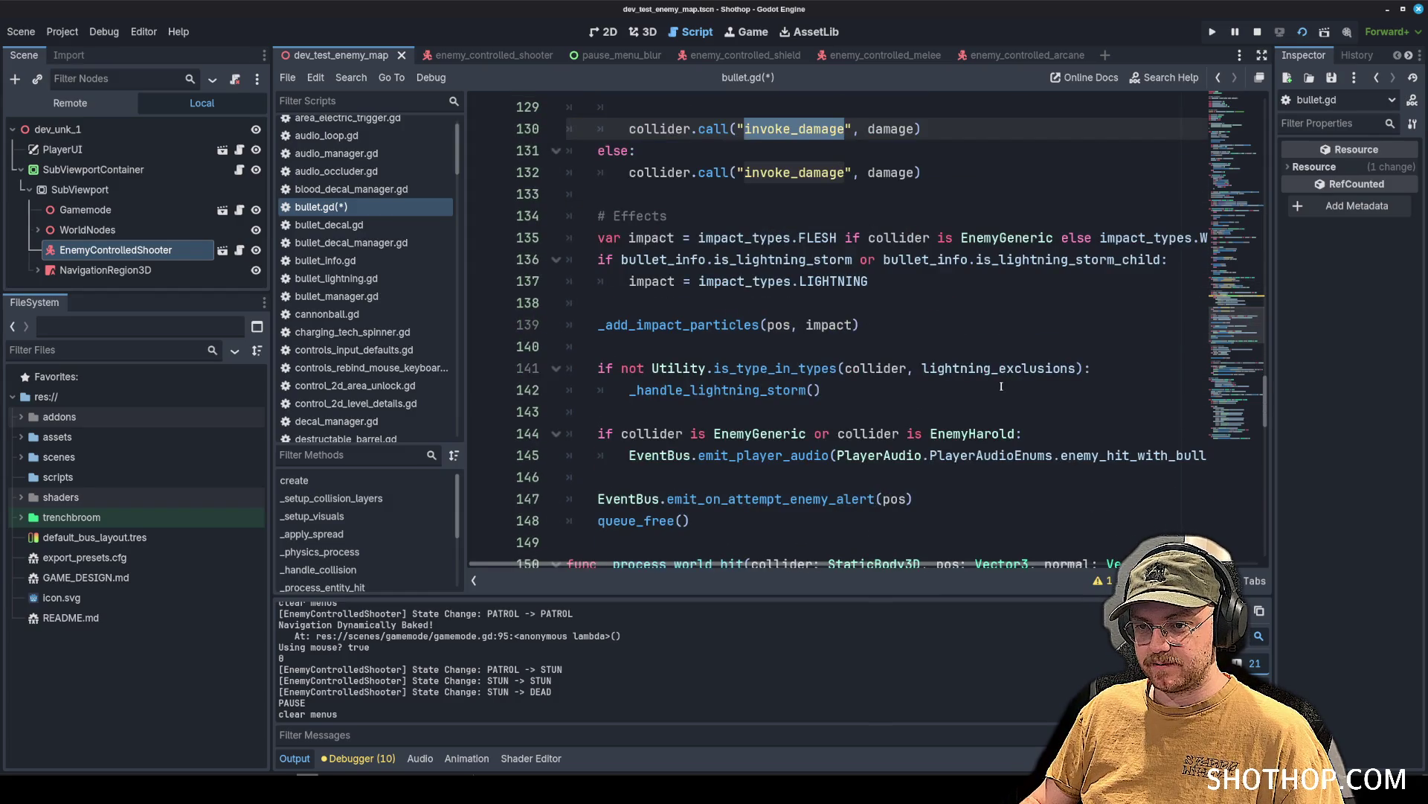
drag(596, 237, 822, 389)
click(897, 499)
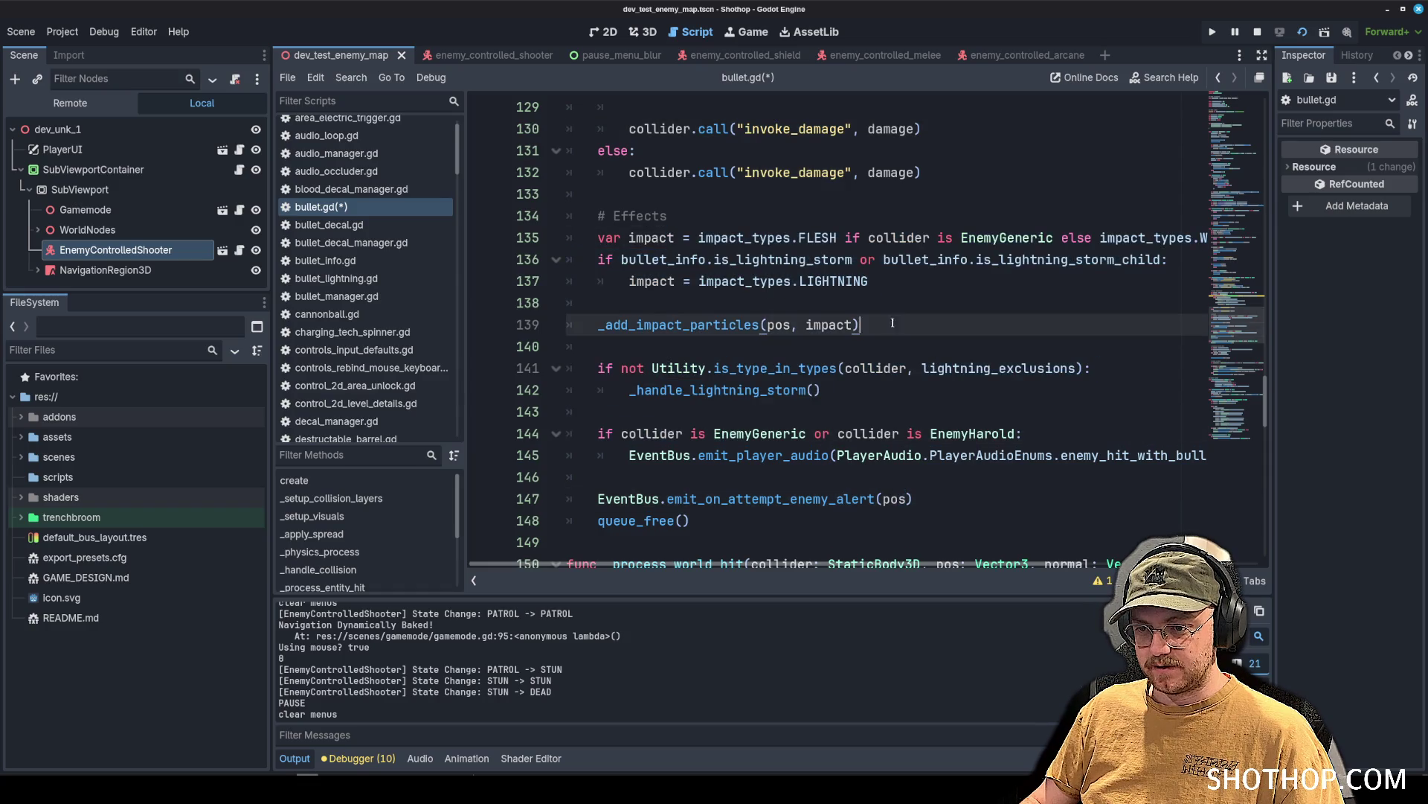
click(836, 325)
click(781, 392)
scroll(756, 405, up, 4)
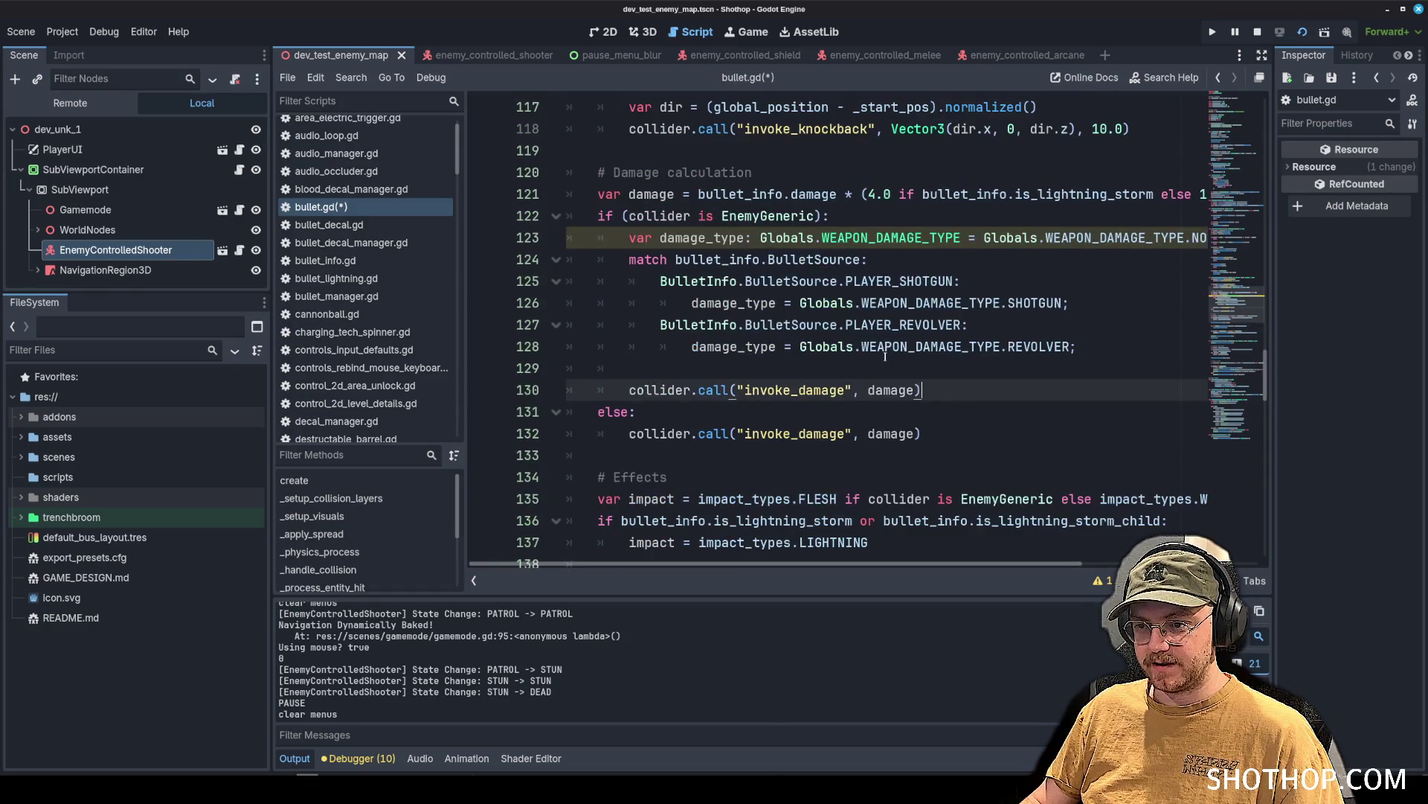
scroll(867, 340, up, 3)
scroll(364, 246, down, 5)
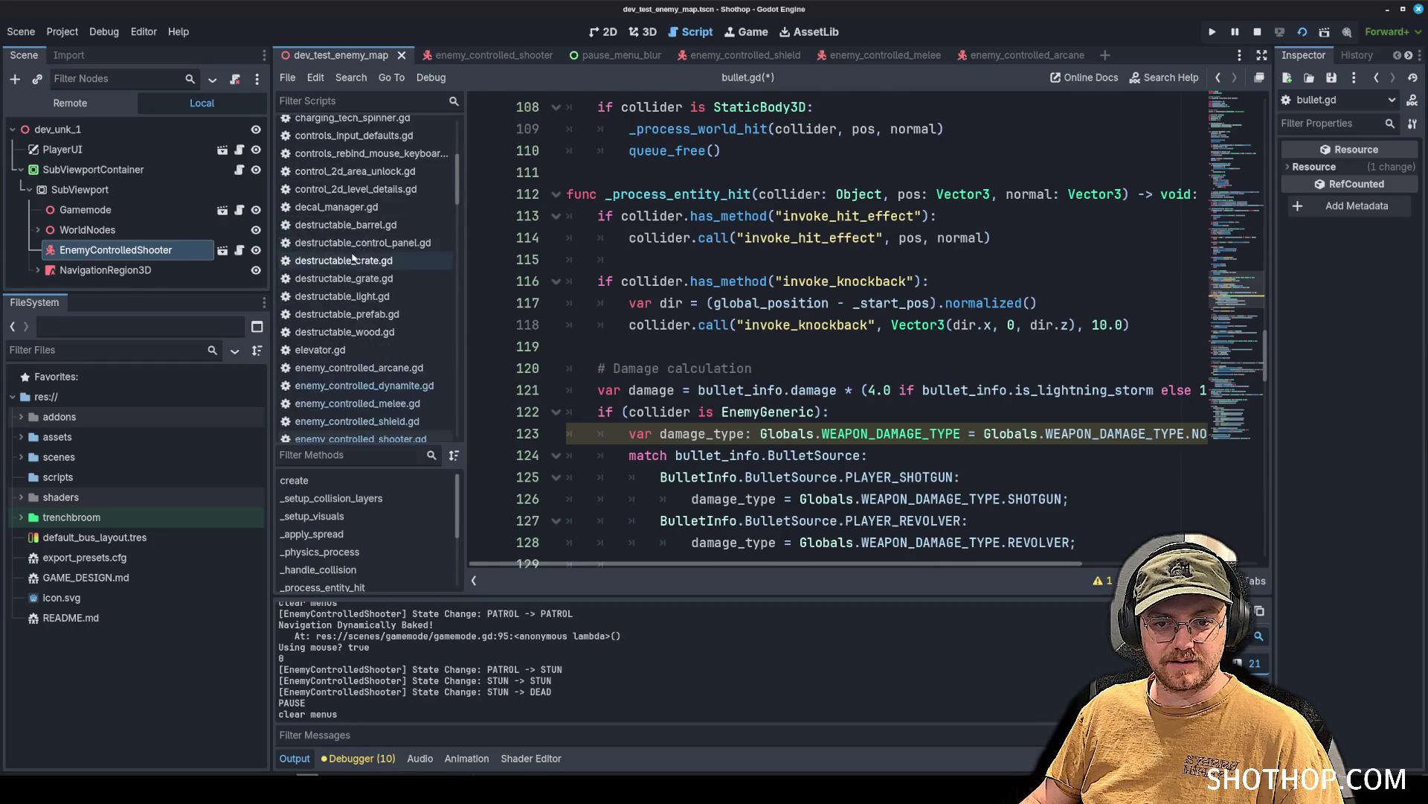
click(364, 237)
Open enemy_generic_shared.gd from the script list and scroll through it.
click(370, 273)
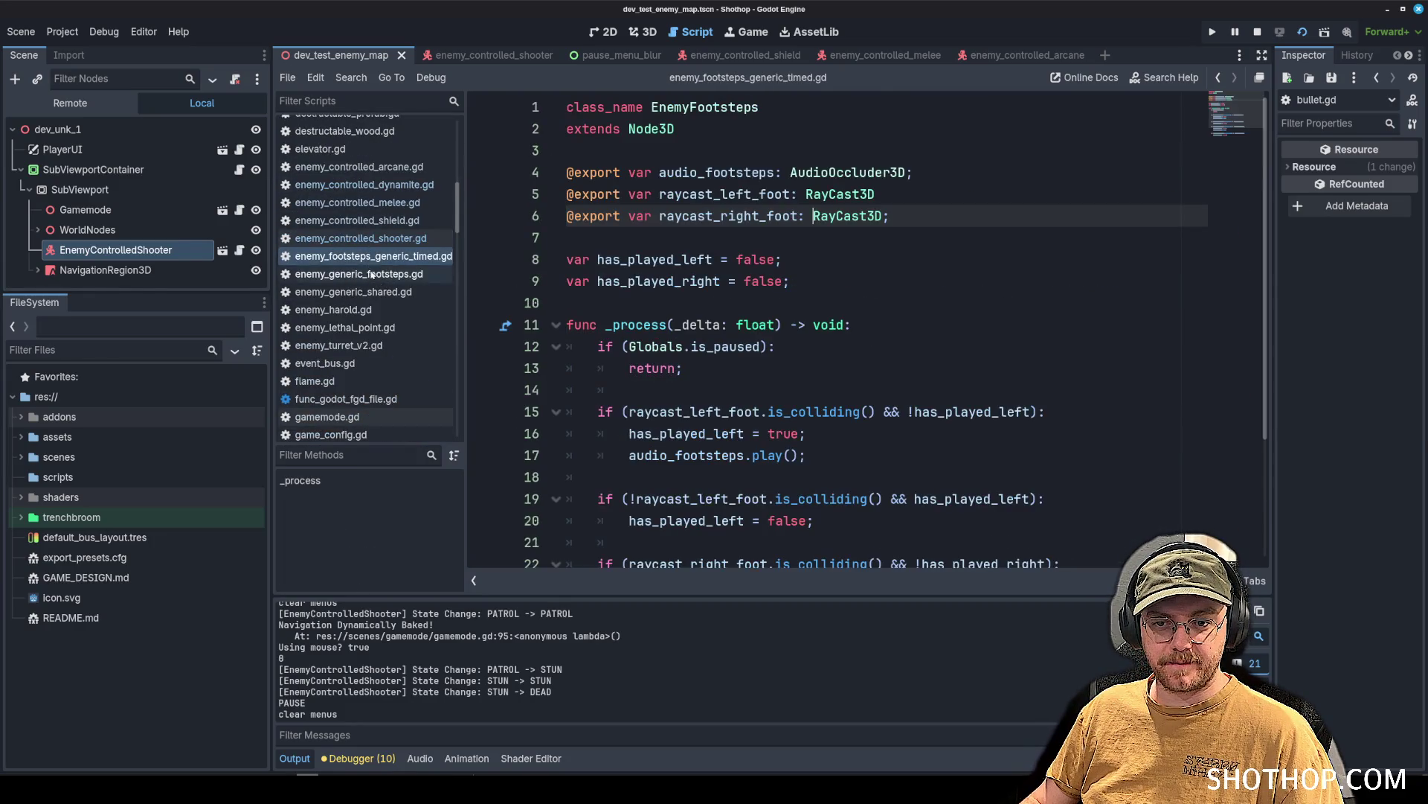
click(364, 237)
scroll(873, 246, up, 20)
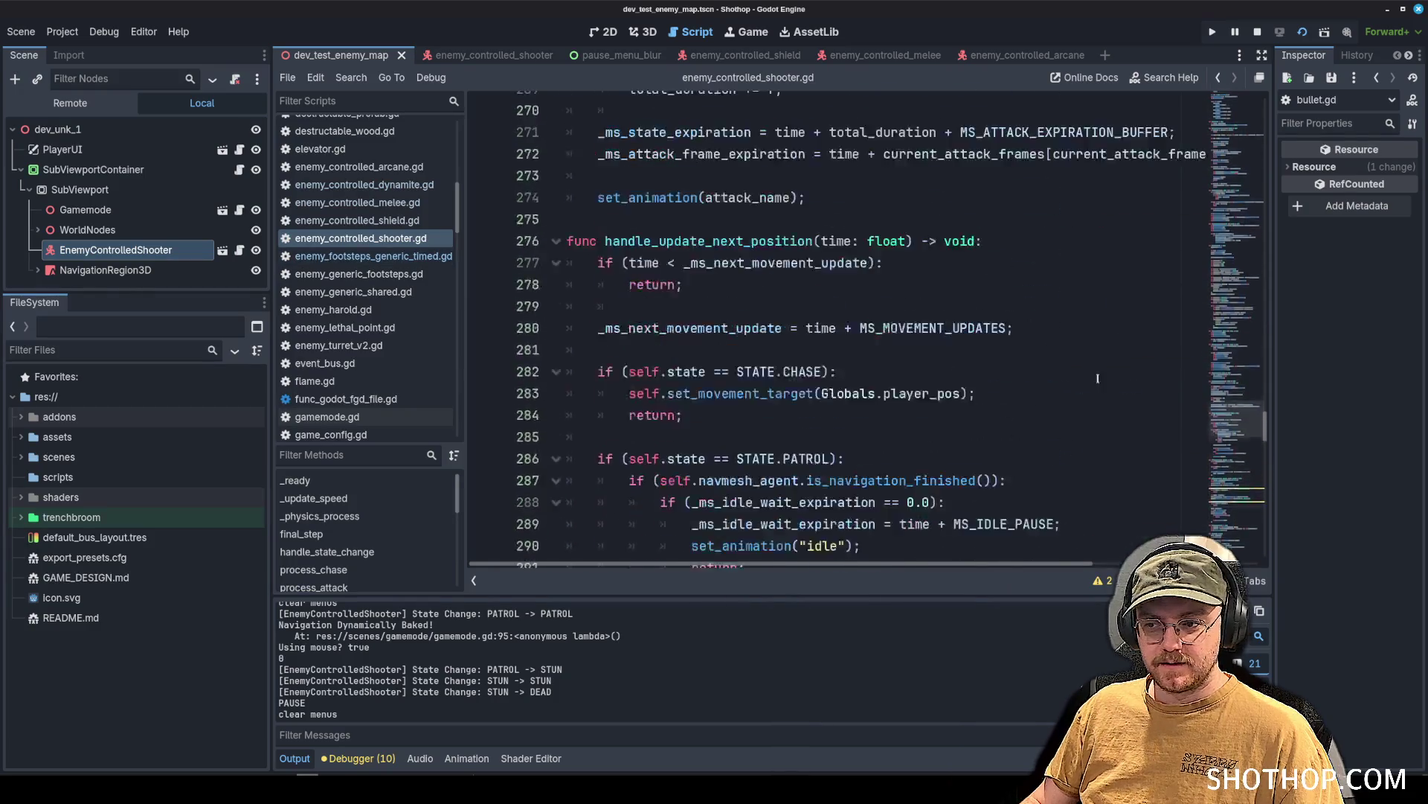
scroll(873, 245, down, 11)
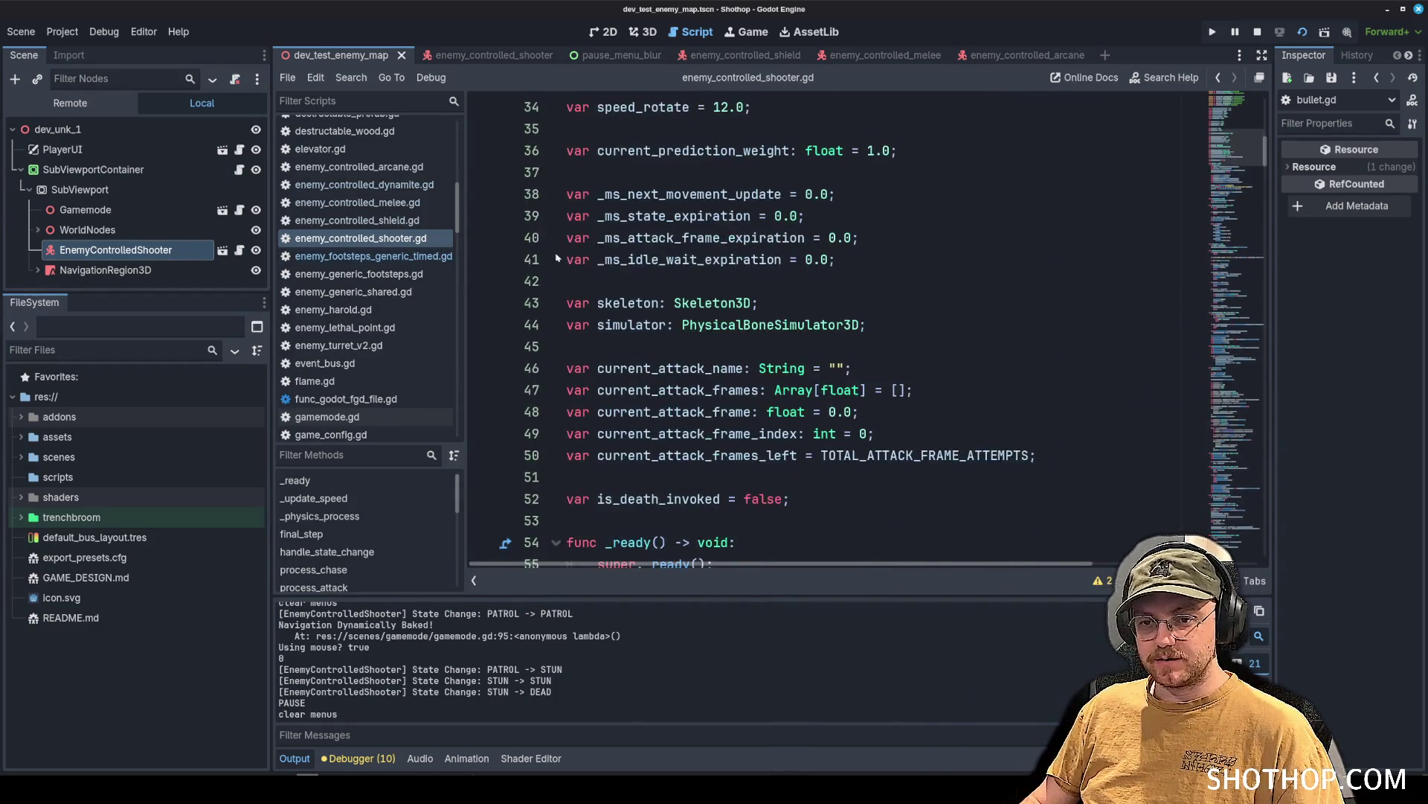
click(370, 274)
click(353, 292)
scroll(928, 400, down, 10)
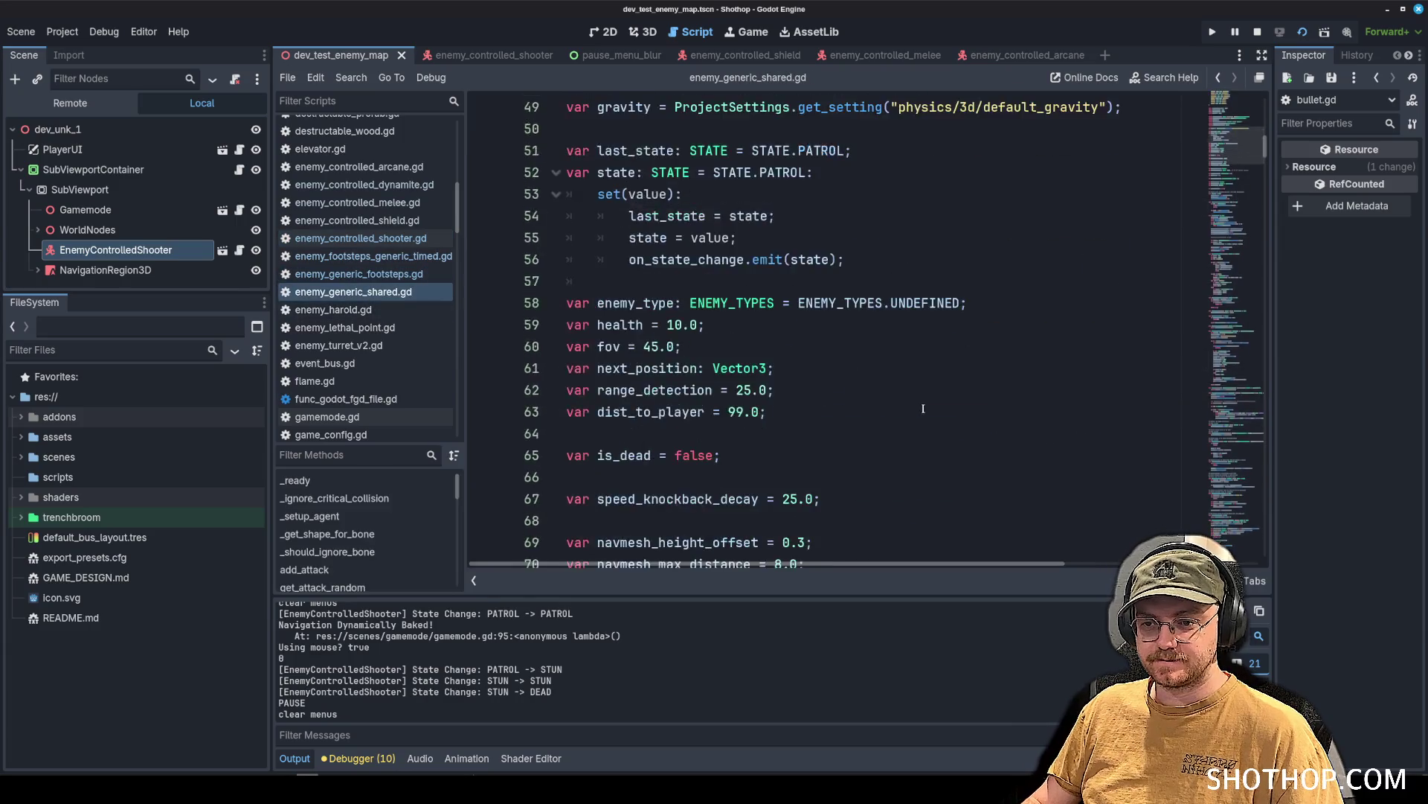
scroll(928, 401, down, 11)
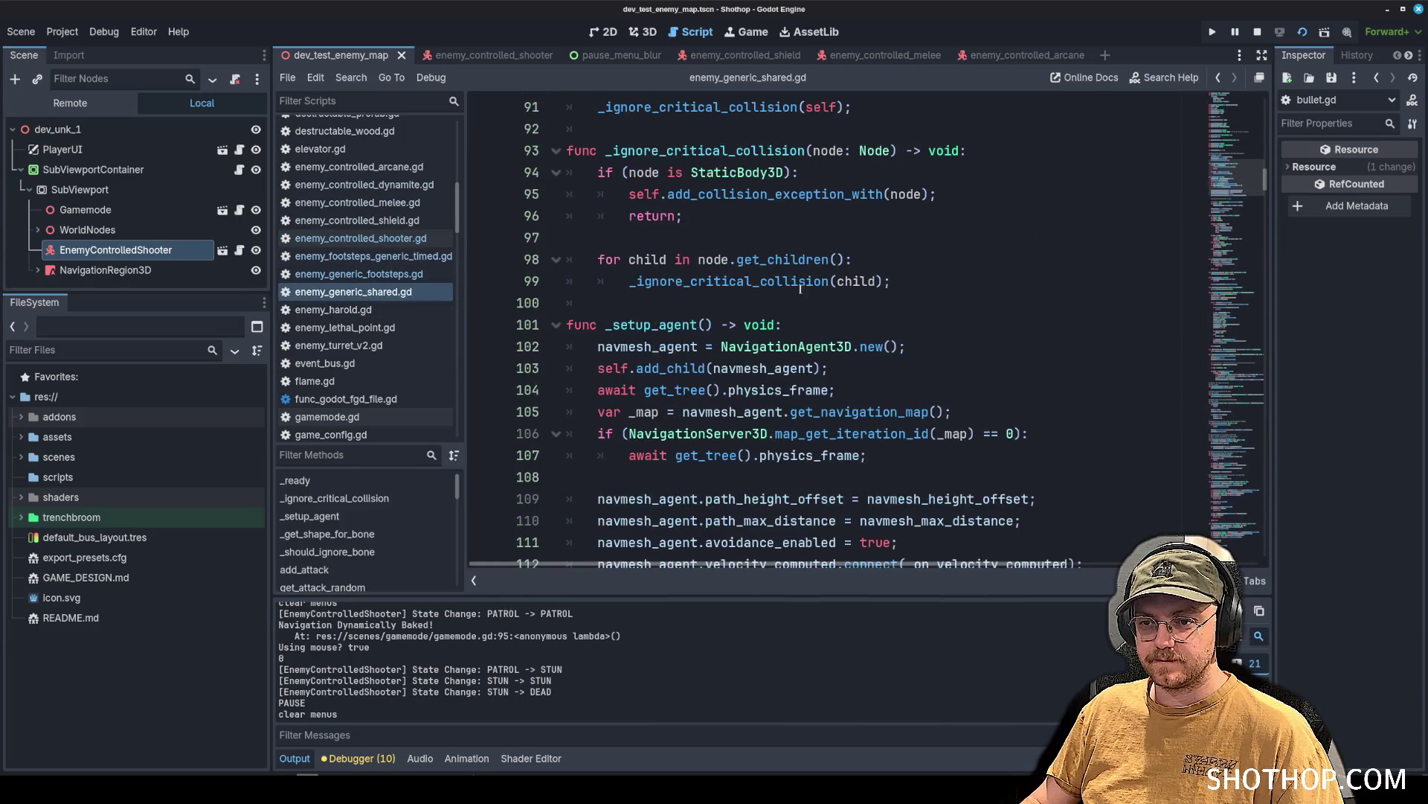
scroll(725, 196, down, 16)
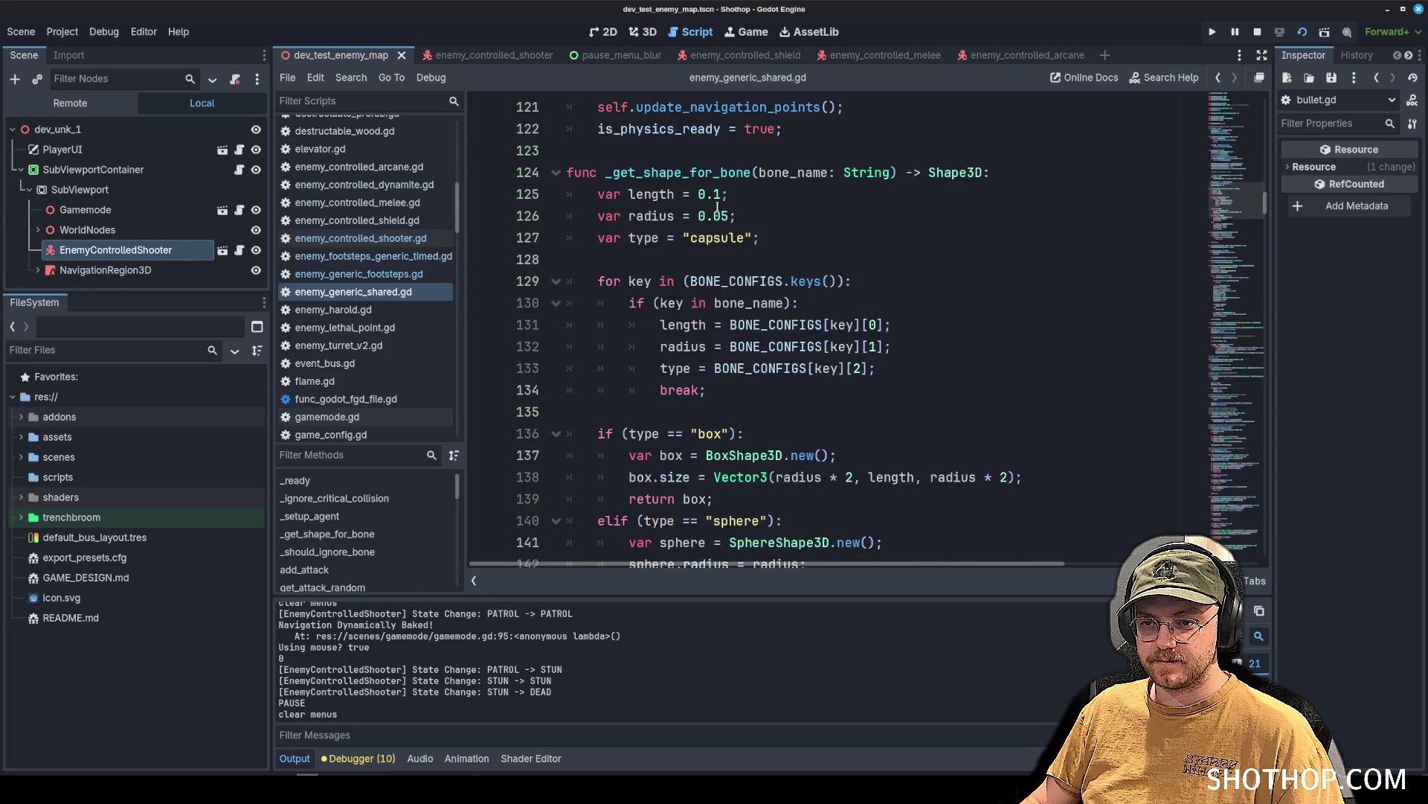
scroll(814, 305, down, 5)
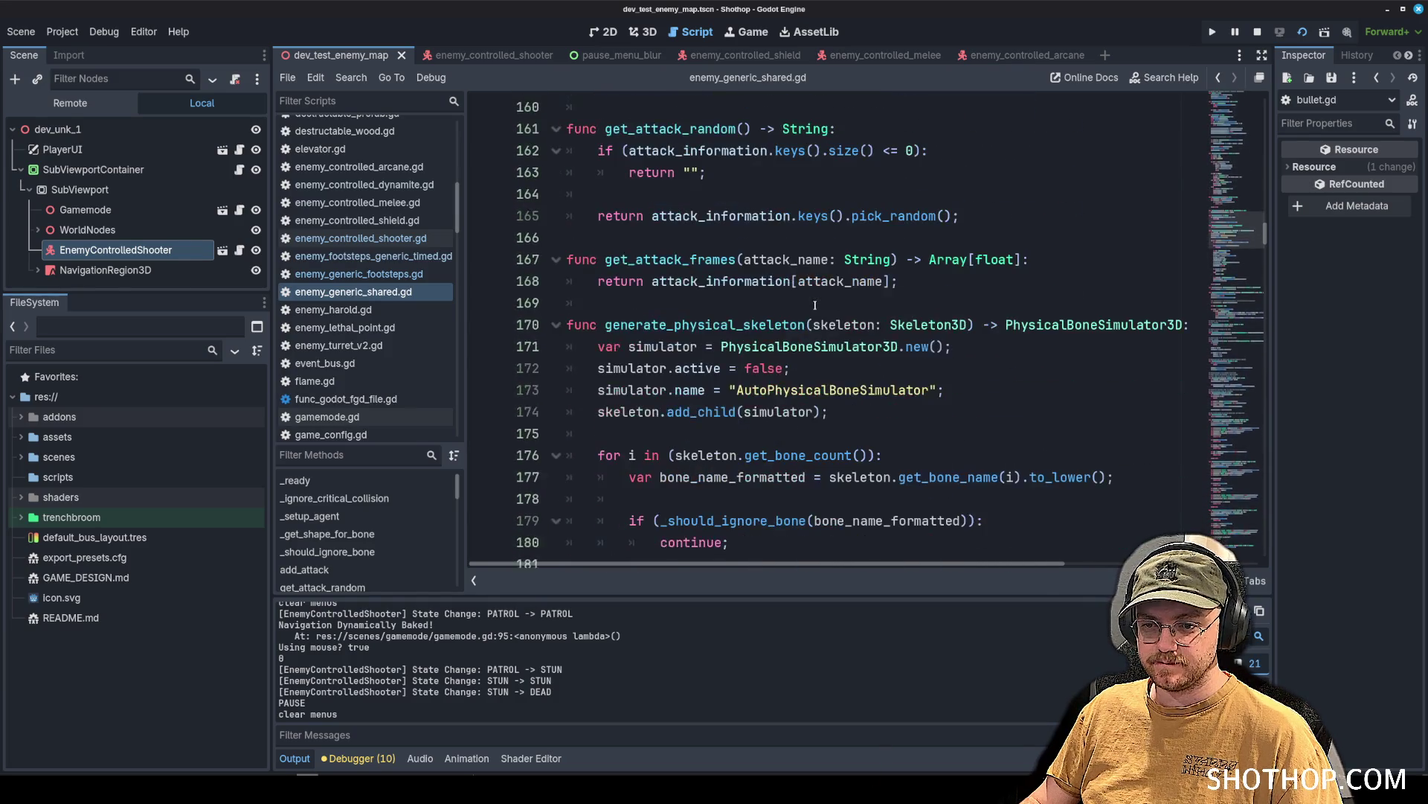
Search the script for 'critical' and select the invoke_critical_damage function name.
key(ctrl+f)
text(crii)
text(tical)
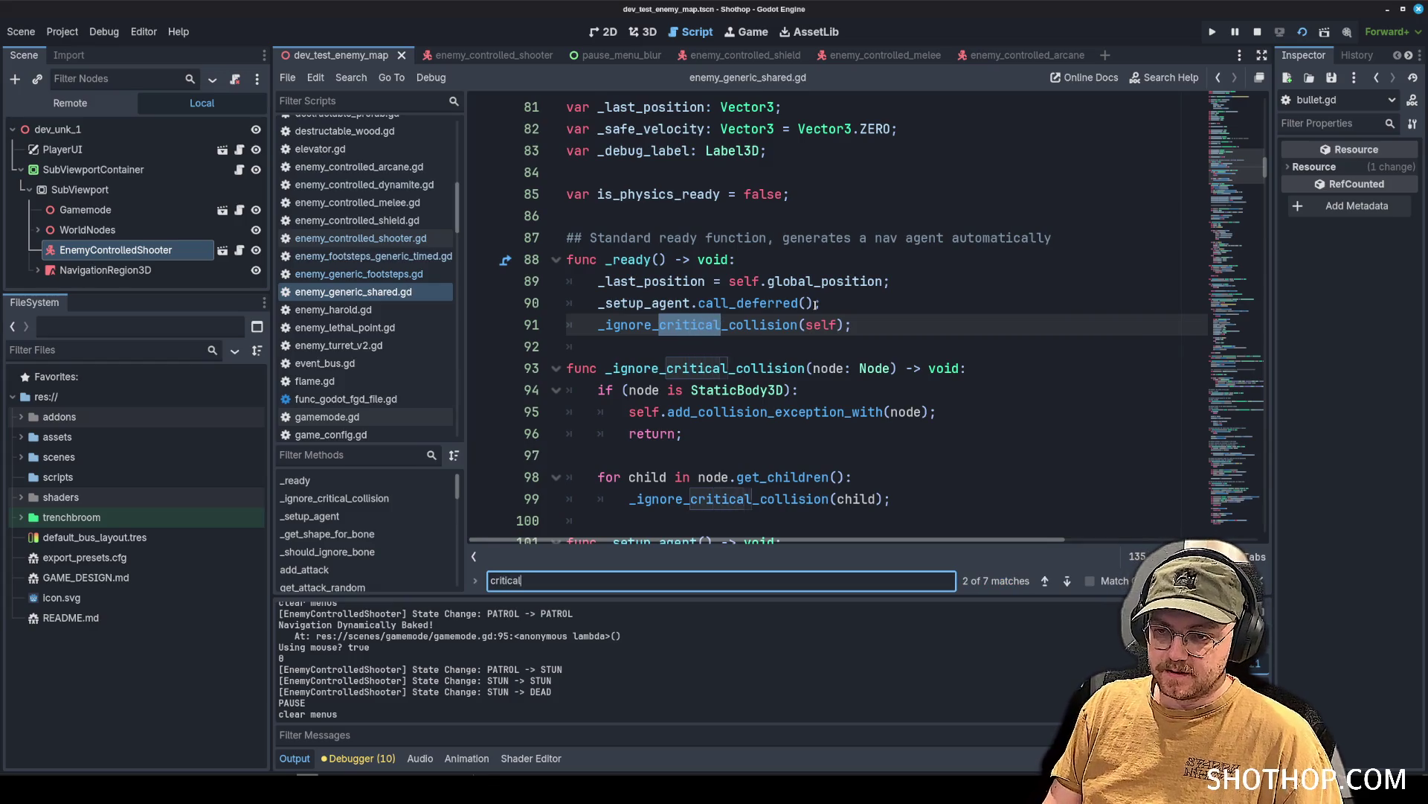
key(Return)
key(Return)
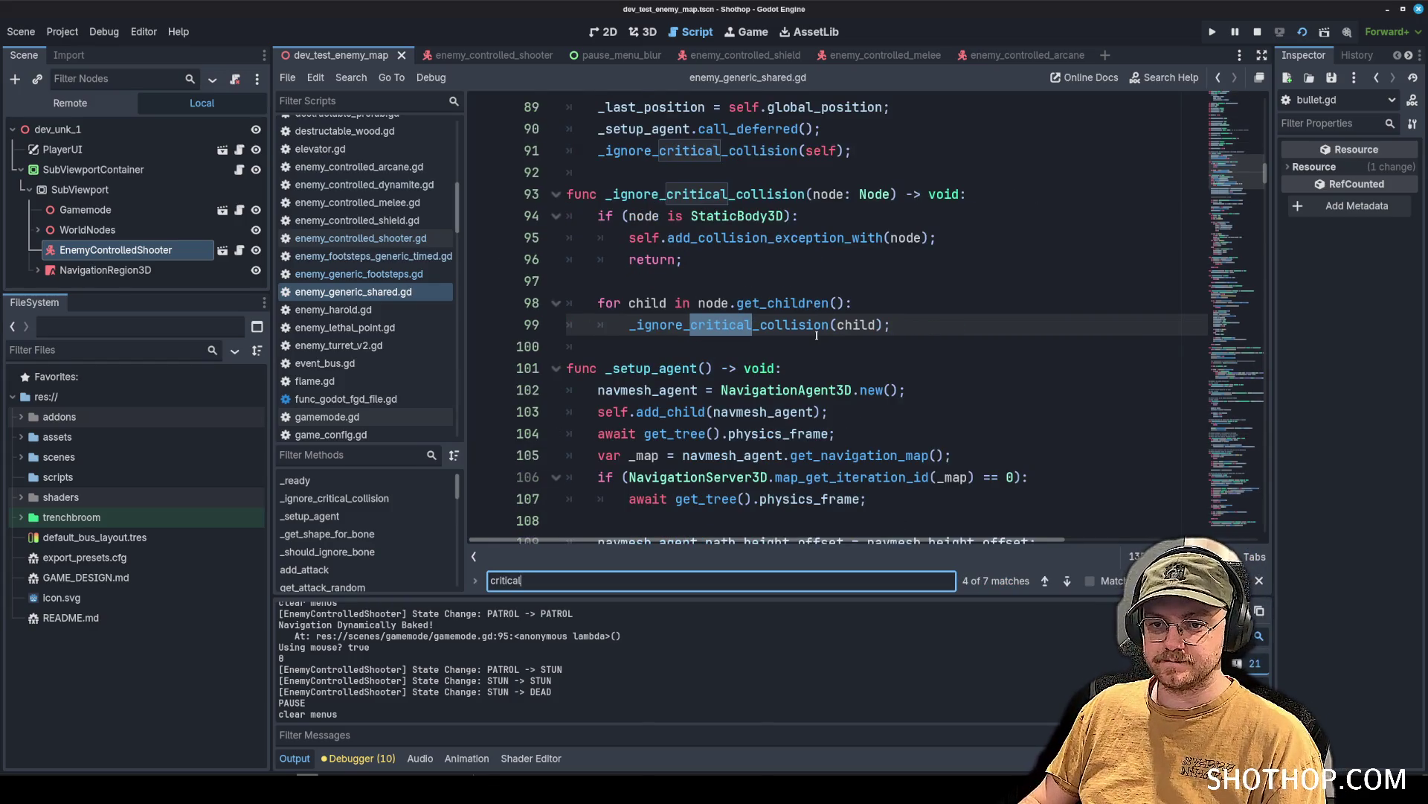
key(Return)
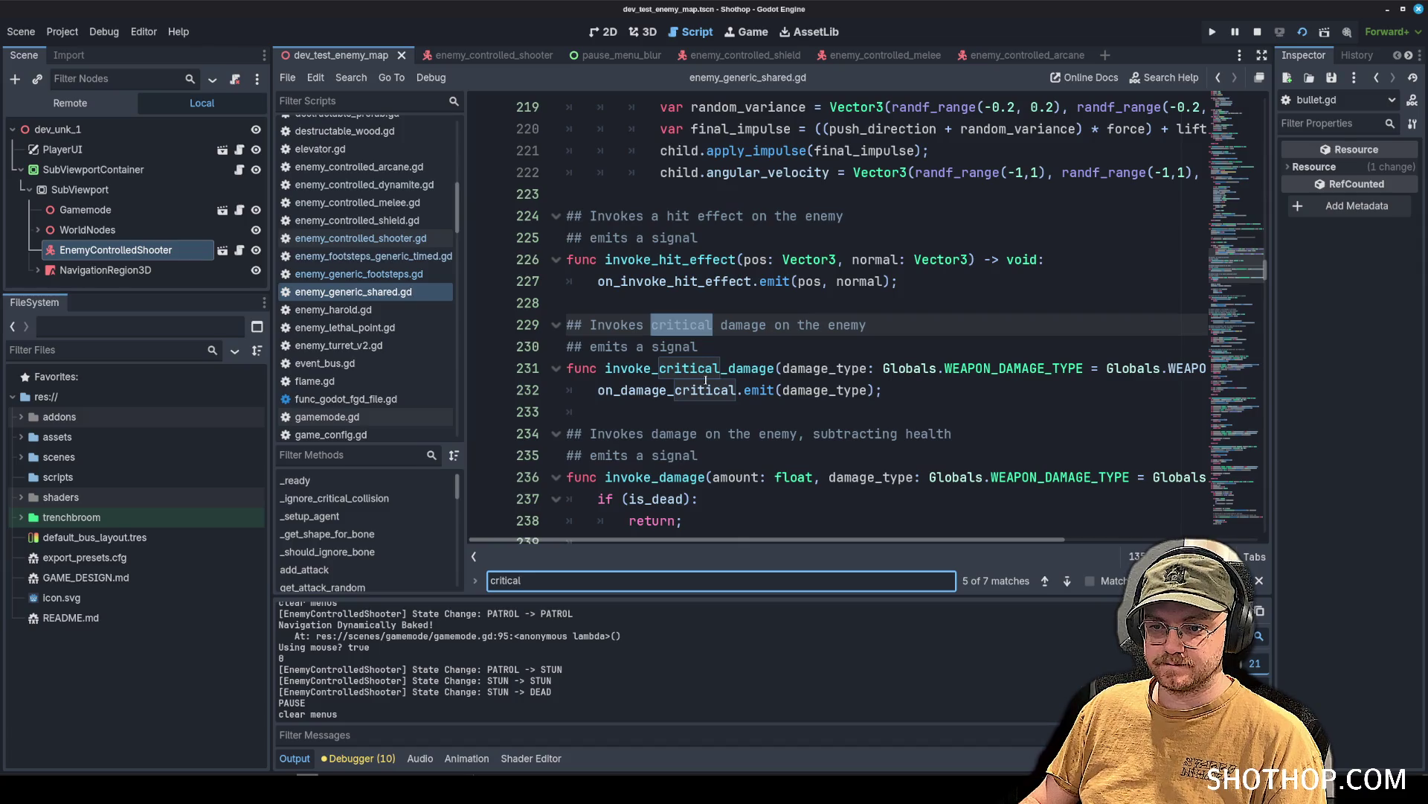
double_click(706, 370)
key(ctrl+c)
Return to bullet.gd and search it for invoke_critical_damage, finding no match.
scroll(370, 300, up, 5)
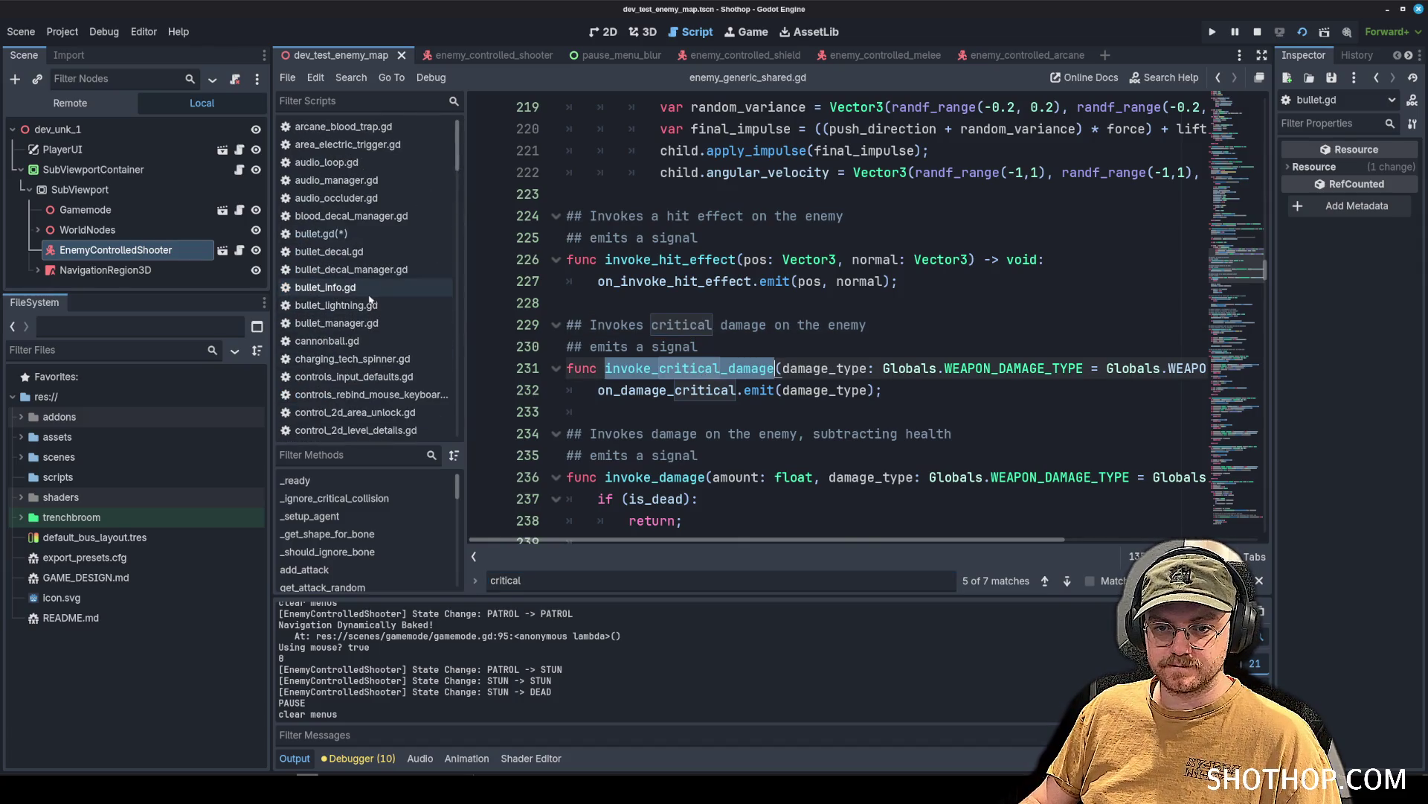
click(321, 233)
key(ctrl+f)
key(ctrl+v)
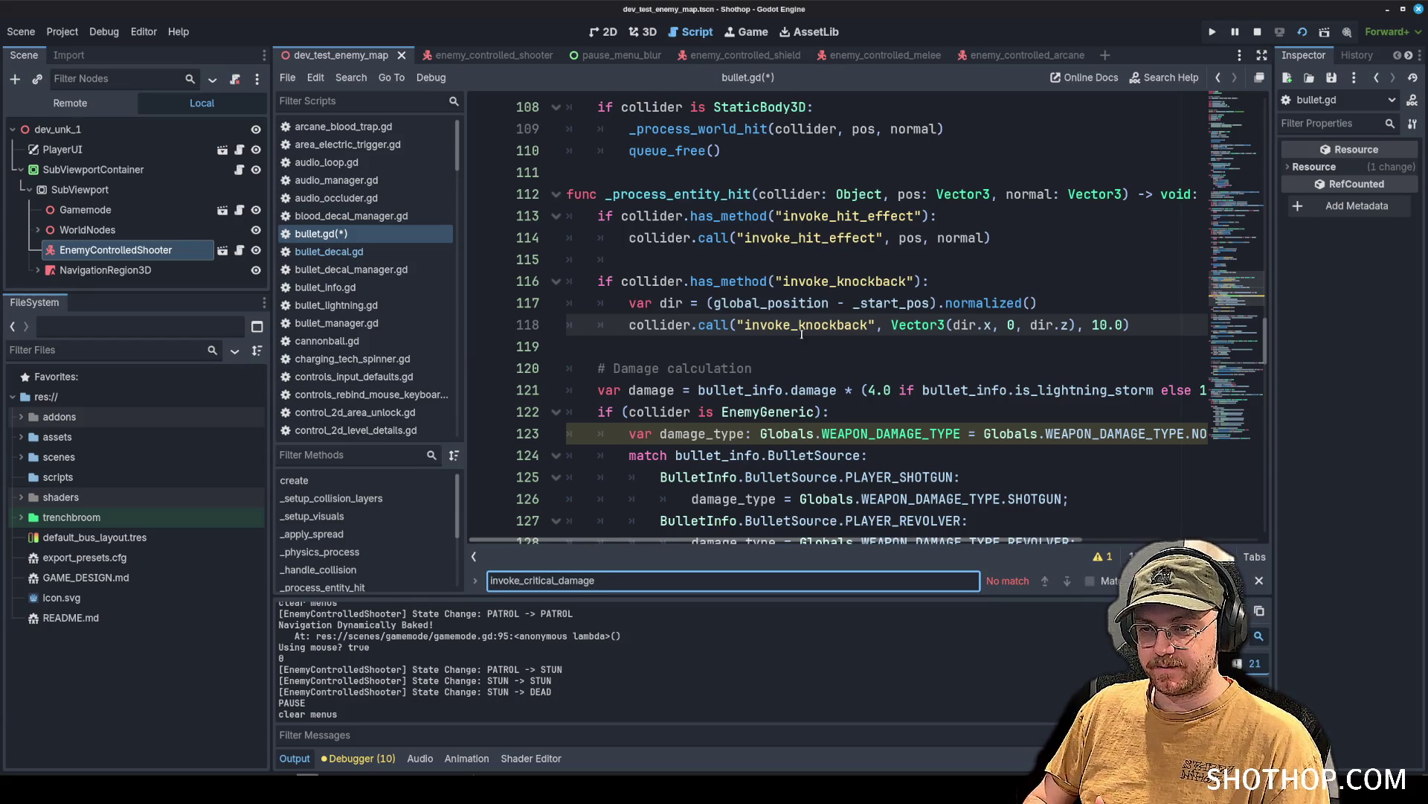
Add a new line after the revolver case in bullet.gd's damage_type match block.
scroll(801, 334, down, 3)
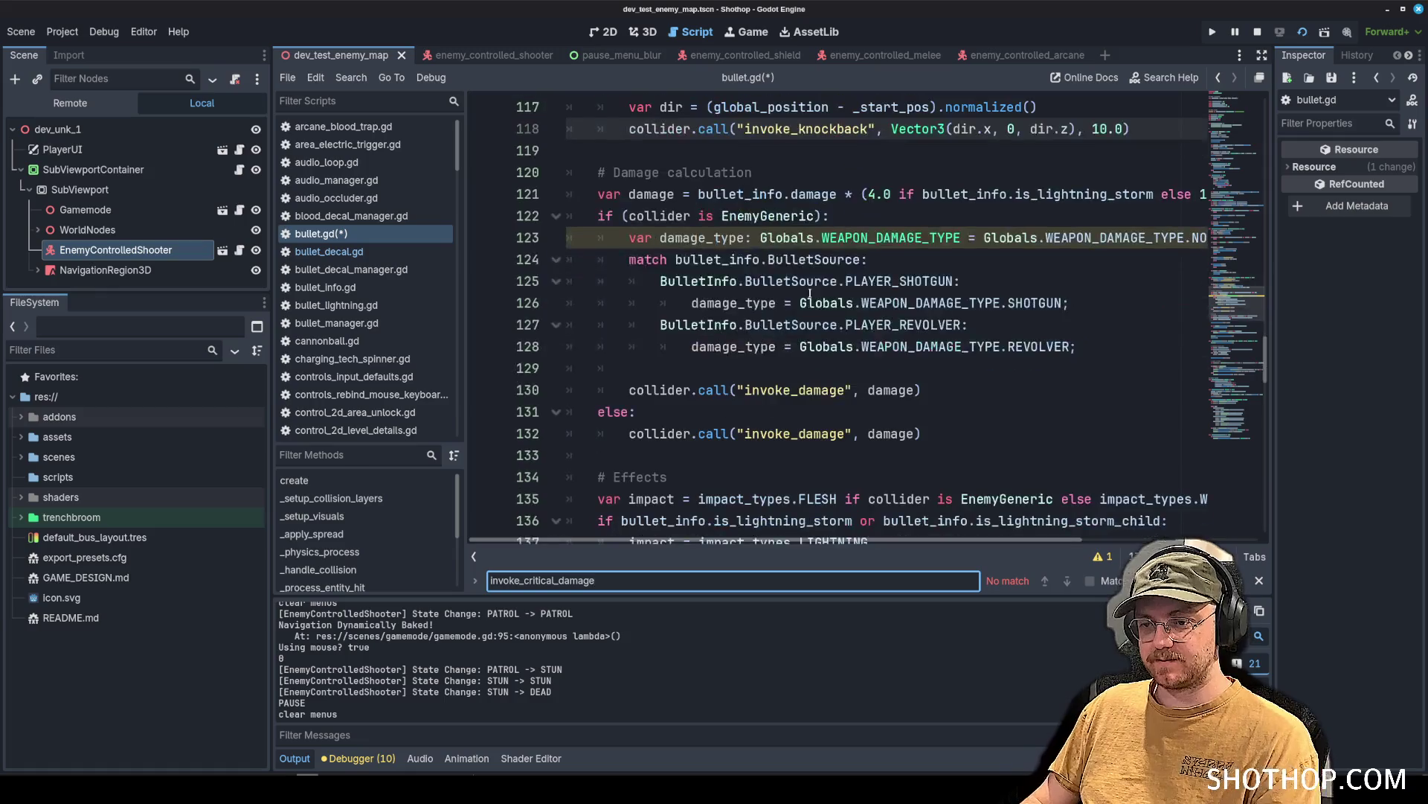
click(809, 376)
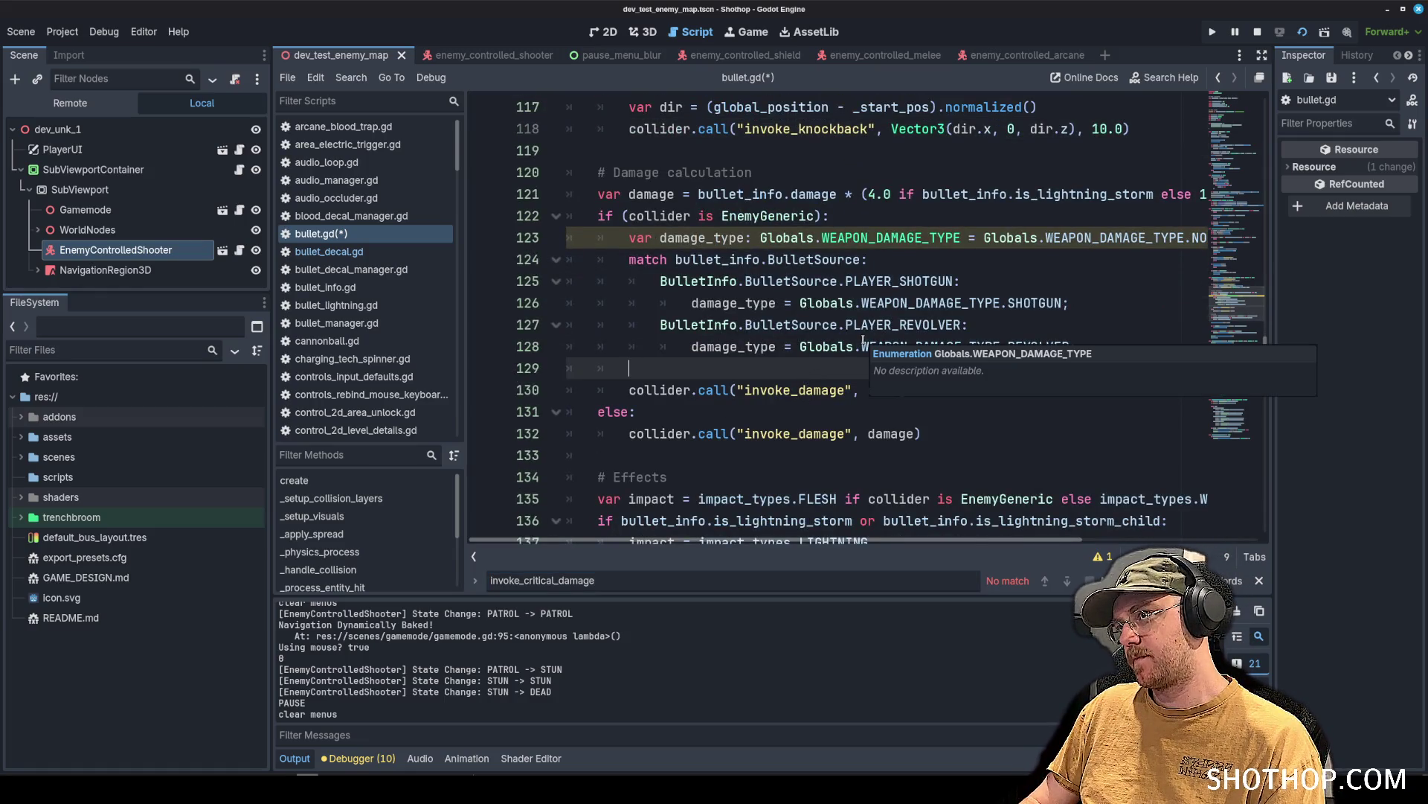
click(833, 281)
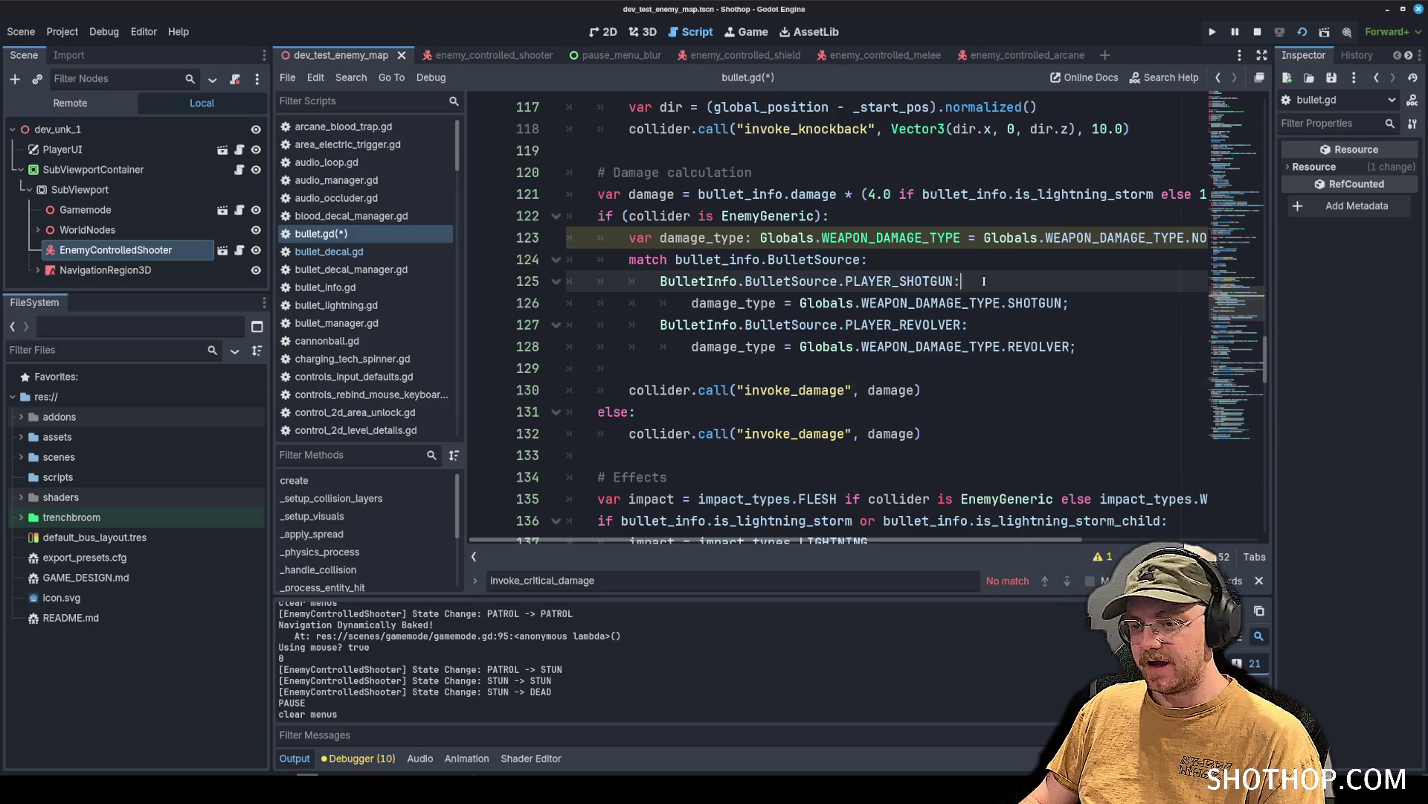
click(833, 303)
click(967, 262)
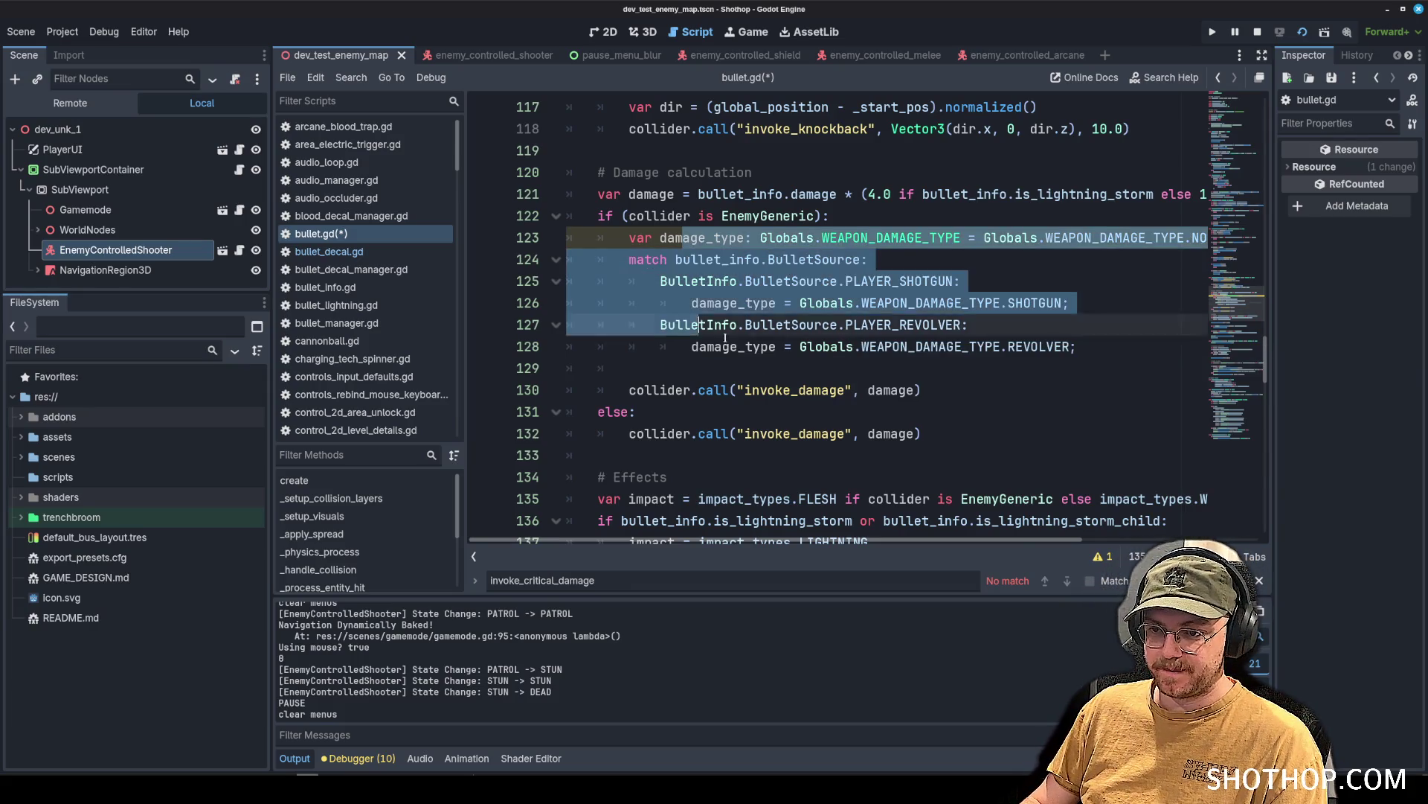
click(1103, 349)
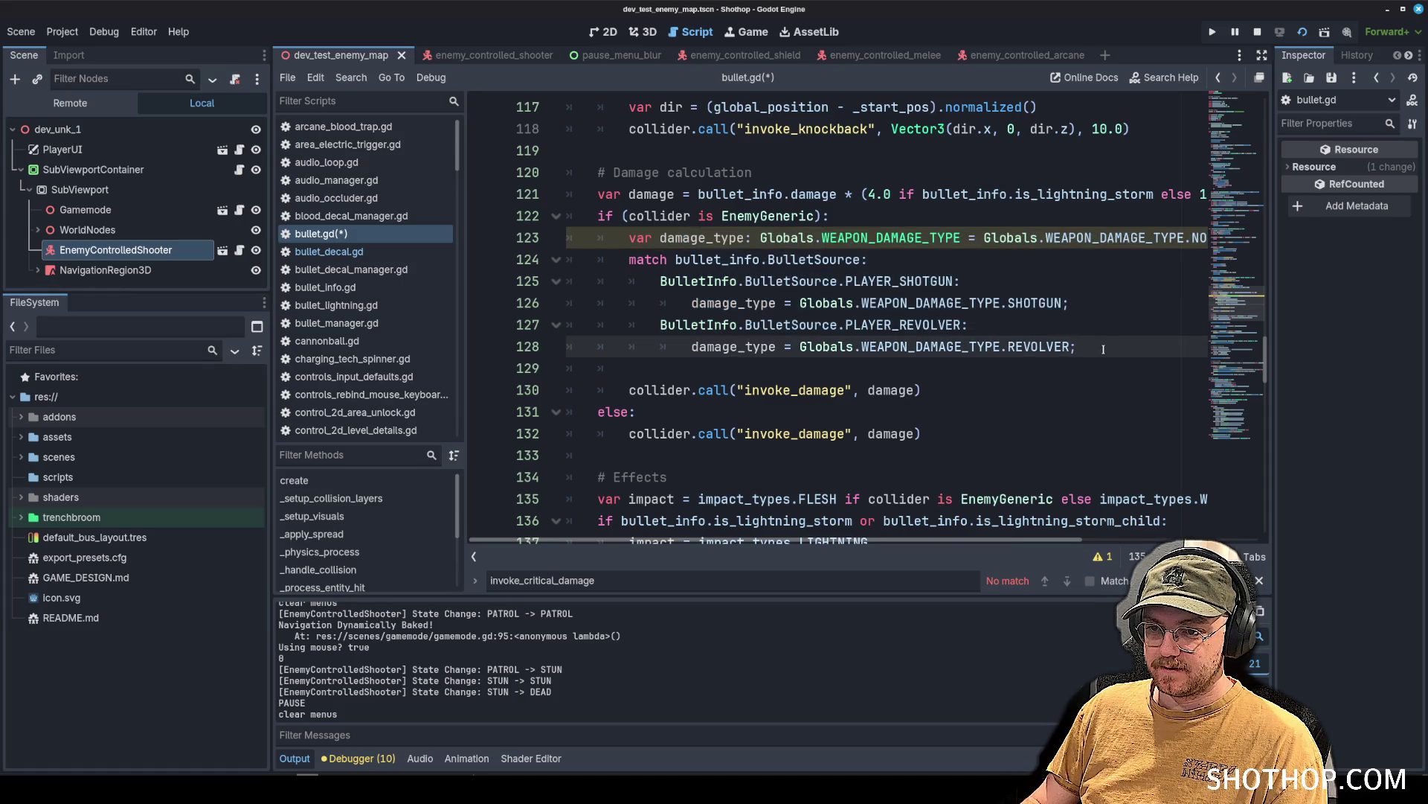
key(Return)
Paste a duplicate of the revolver case and start replacing its PLAYER_REVOLVER name.
drag(660, 325, 1078, 347)
key(ctrl+c)
click(796, 368)
key(ctrl+v)
click(796, 368)
key(shift+Tab)
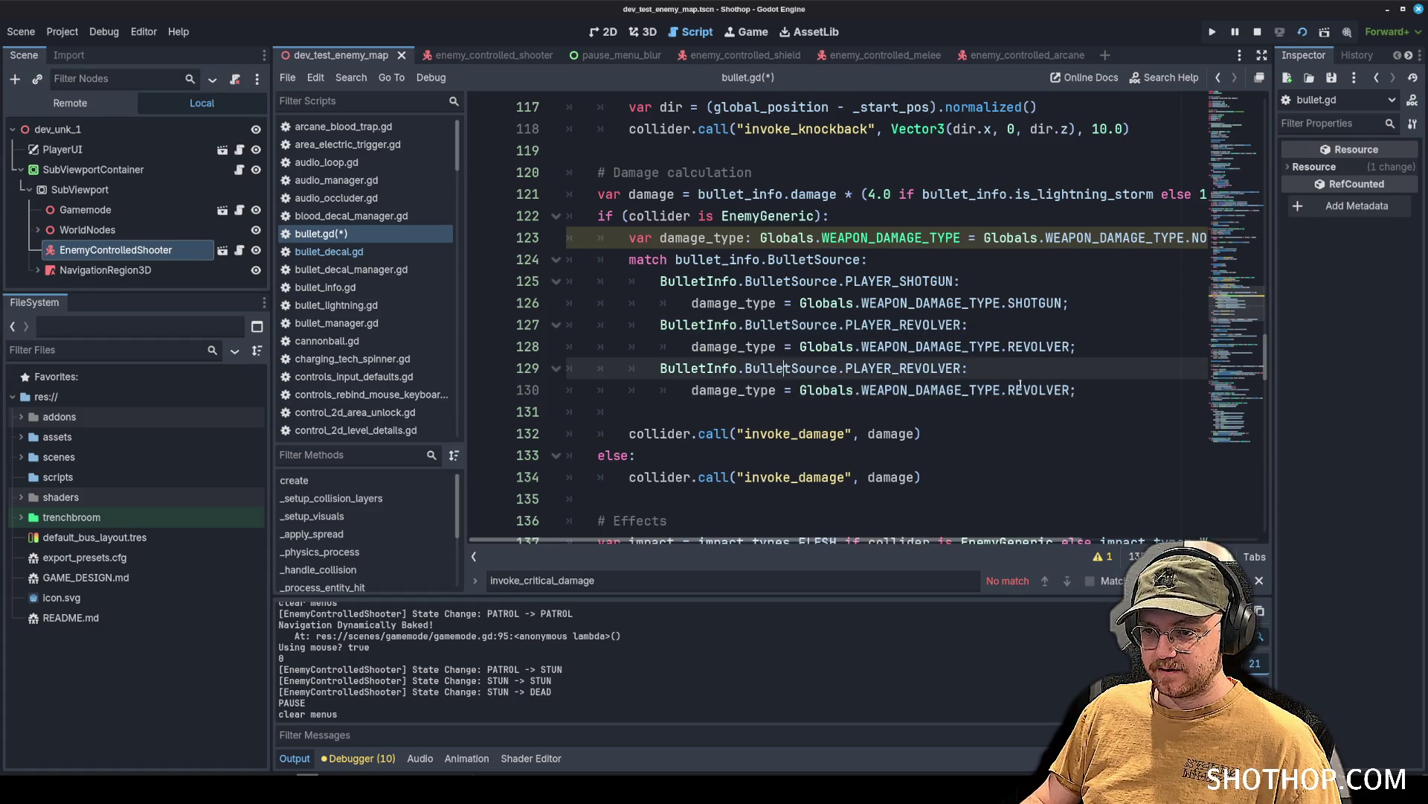
double_click(903, 367)
key(BackSpace)
text(PLAY)
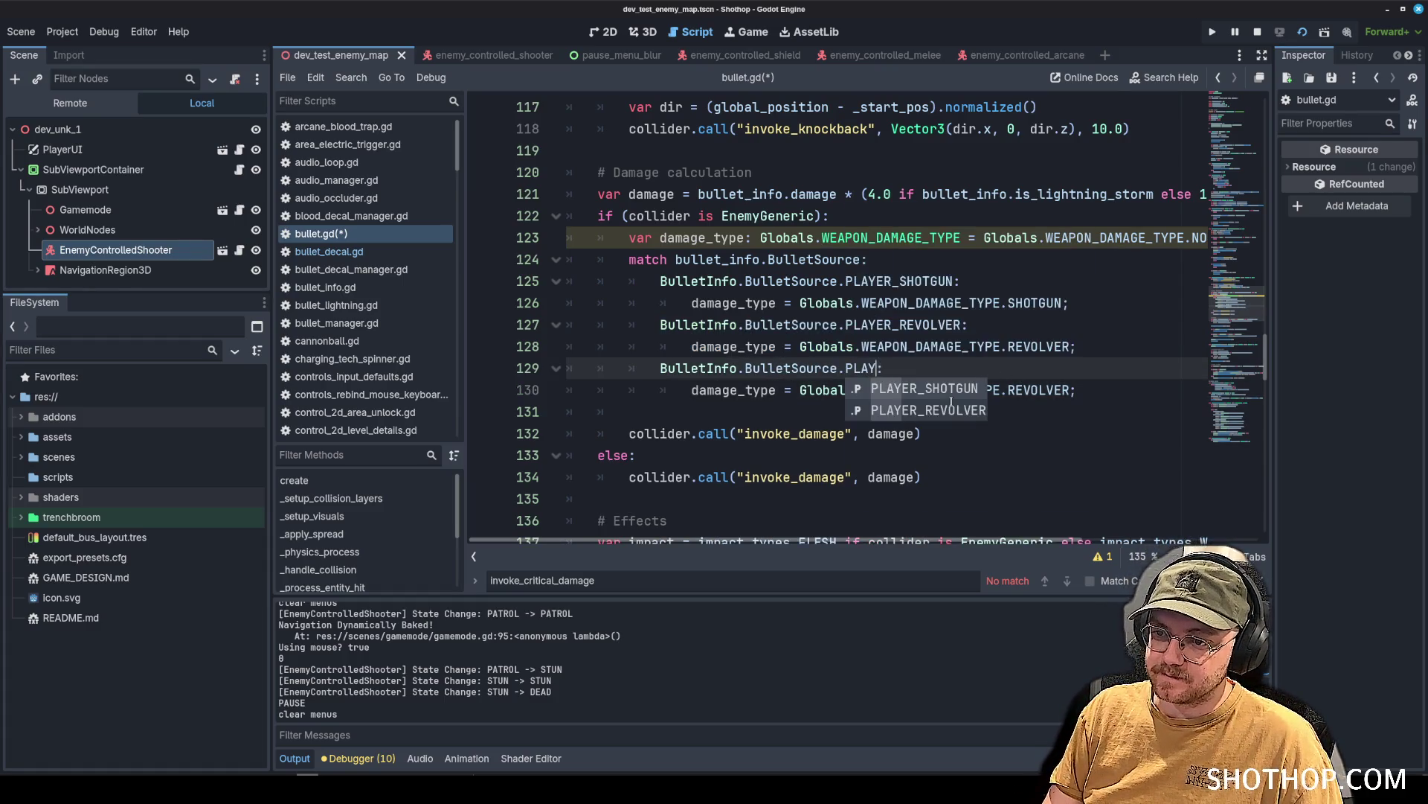
key(BackSpace)
key(BackSpace)
key(BackSpace)
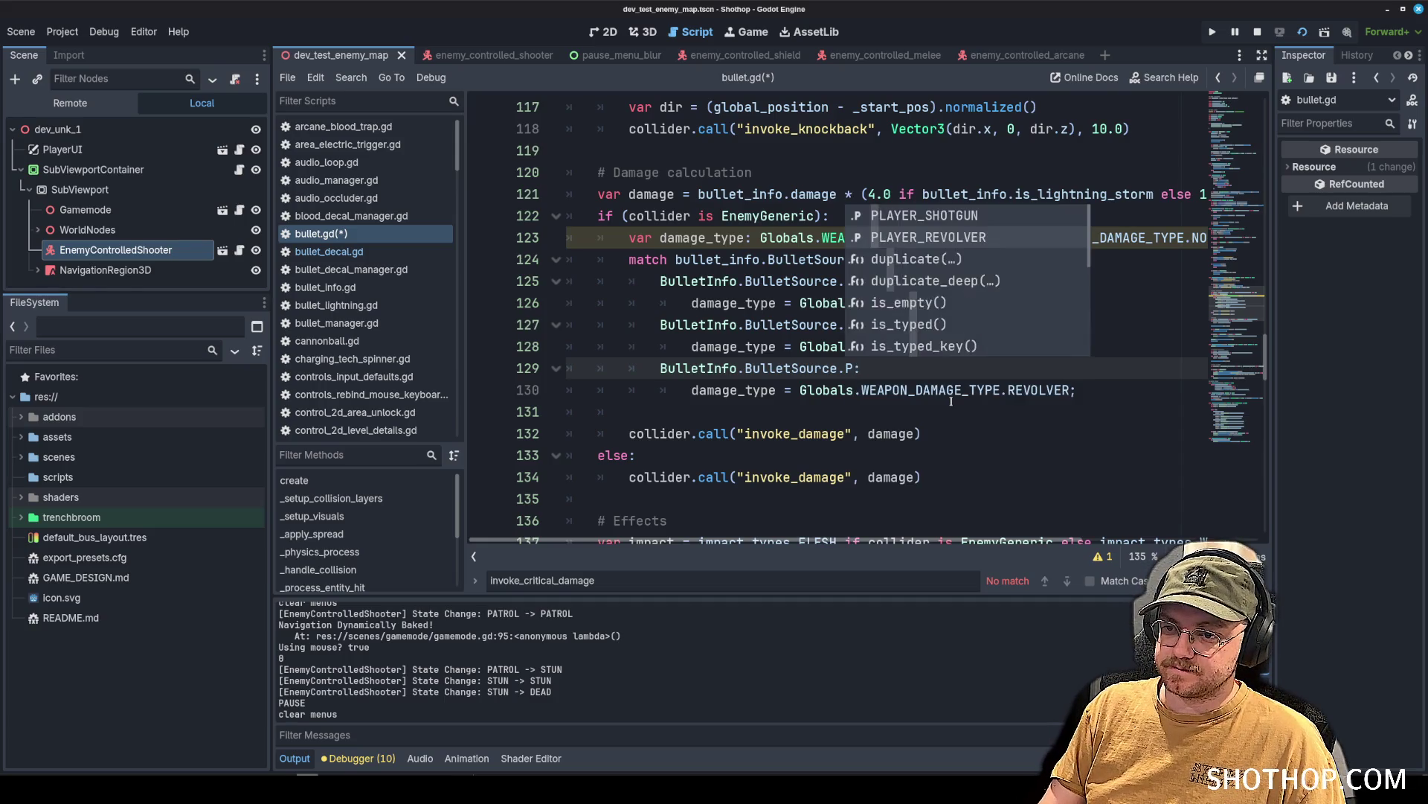
text(li)
key(Escape)
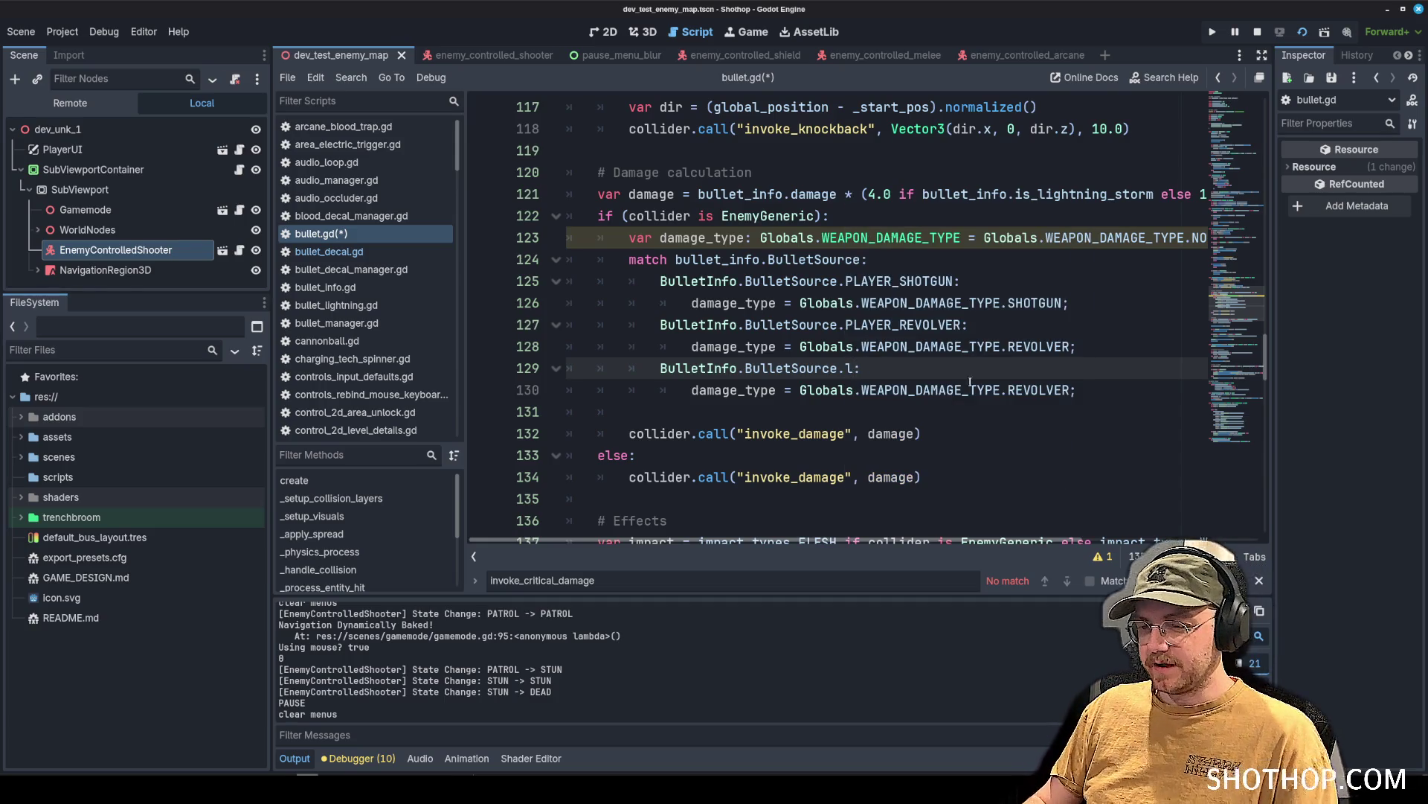
Delete the unfinished duplicate case lines.
key(Up)
key(End)
key(shift+Down)
key(shift+Down)
key(BackSpace)
key(Up)
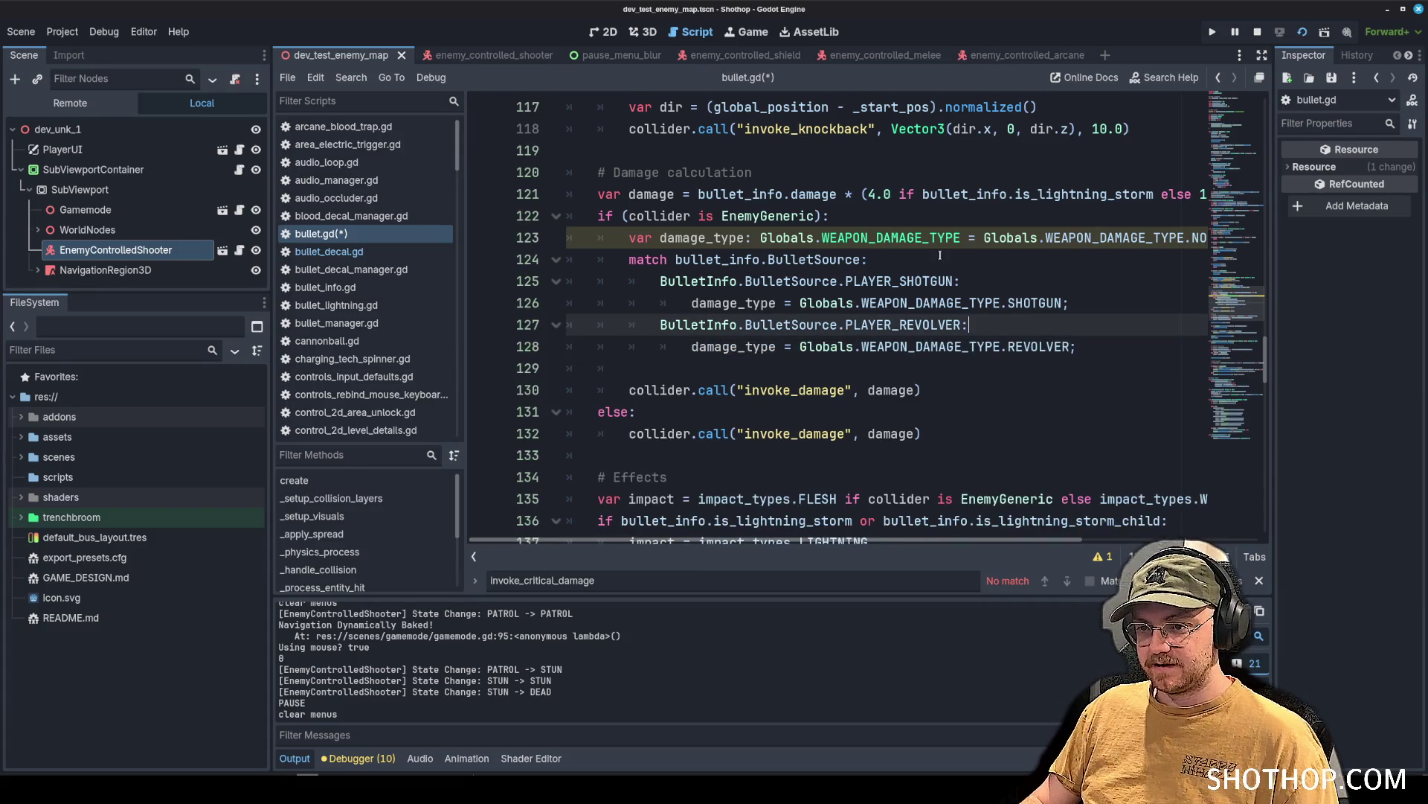
Append ', damage_type' to the invoke_damage call and save bullet.gd.
click(782, 238)
drag(605, 243, 1165, 344)
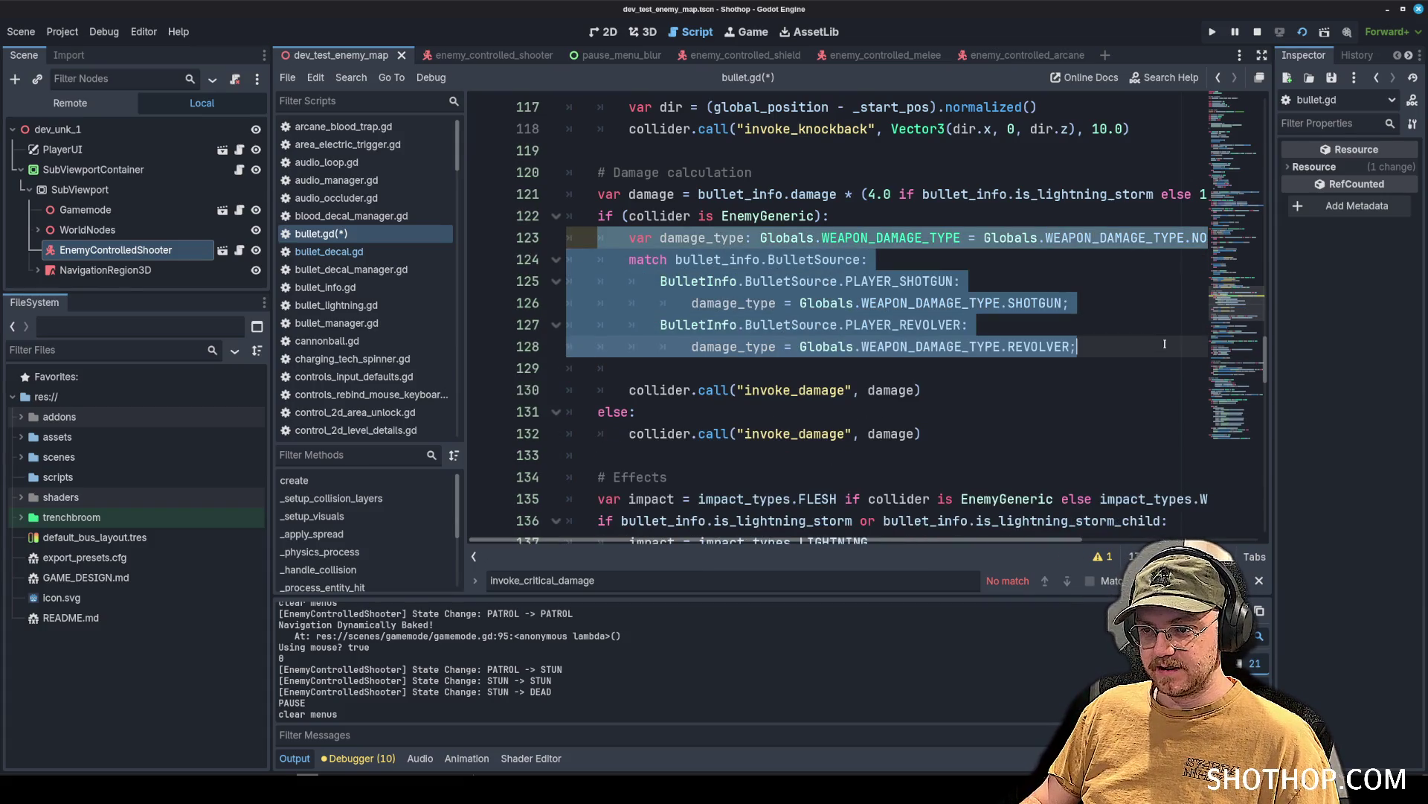
click(1135, 305)
key(Up)
key(Down)
key(Down)
key(Down)
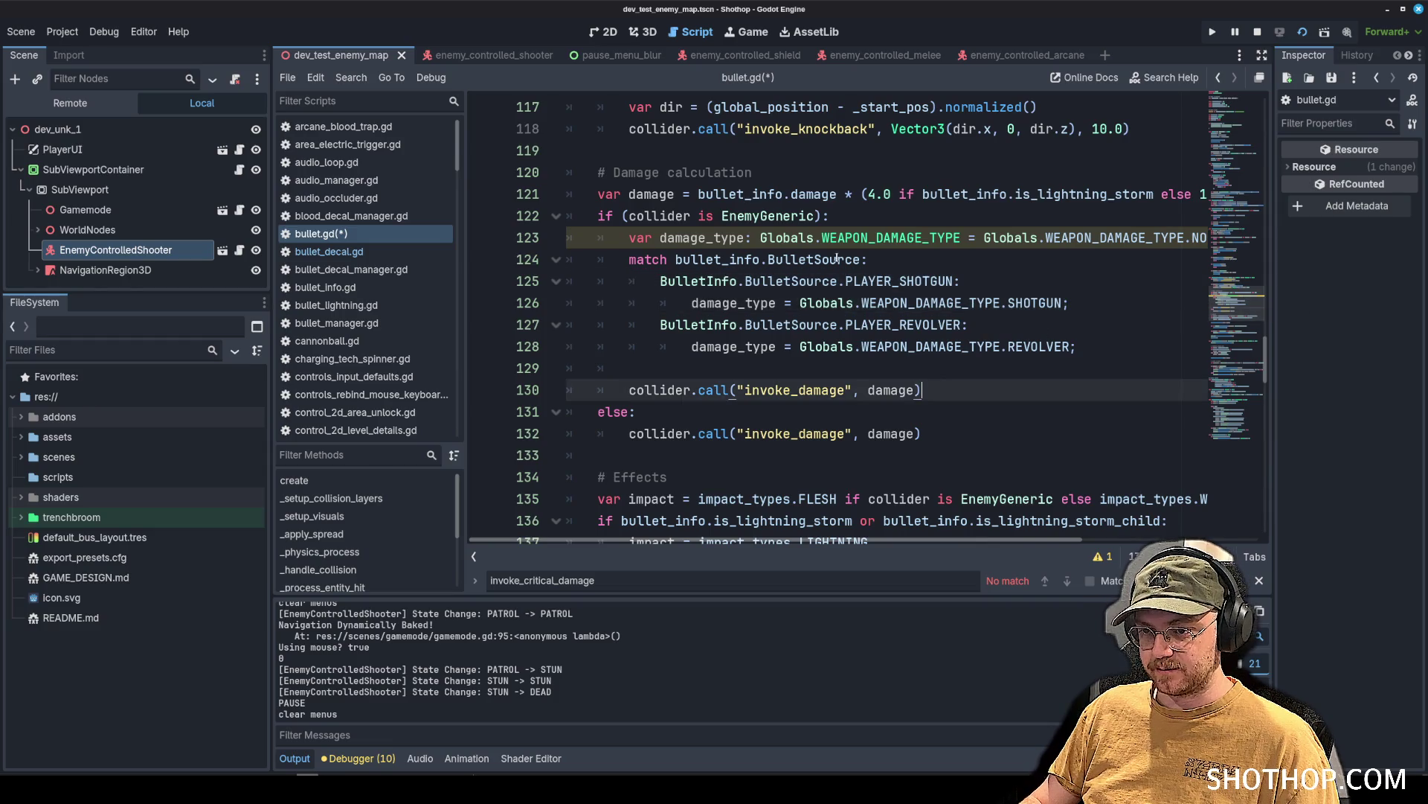
click(837, 258)
key(Up)
click(915, 434)
key(Up)
key(Up)
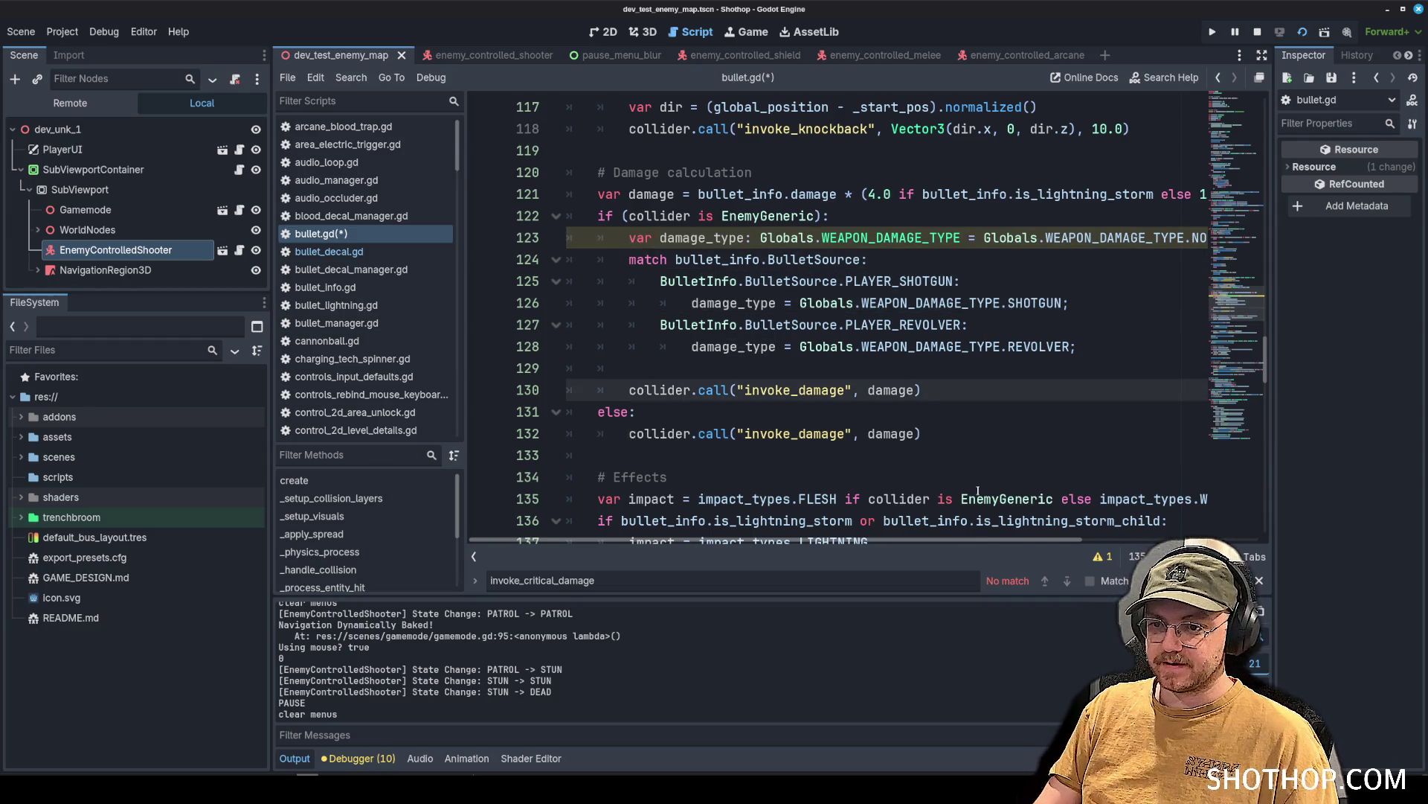
text(, damage_)
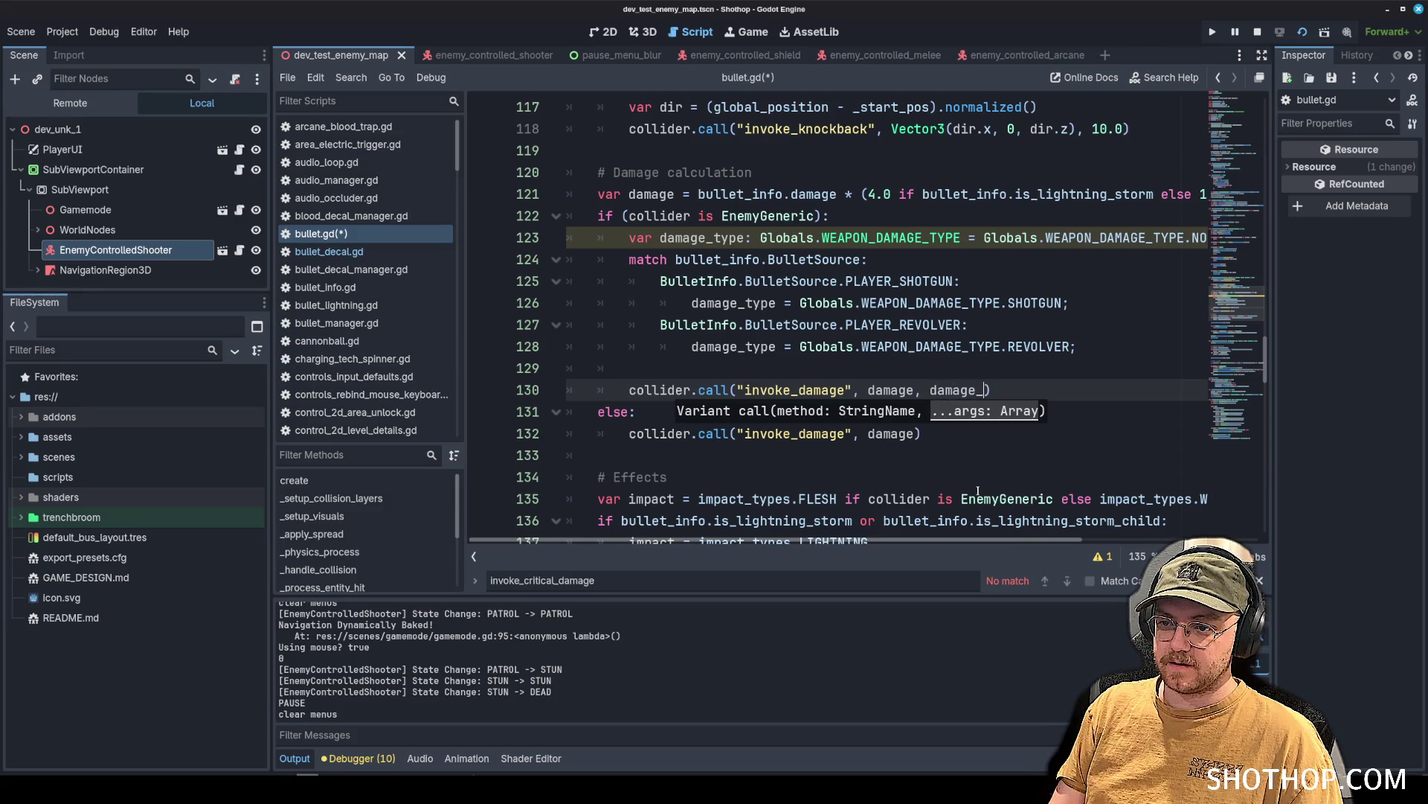
text(type)
click(1048, 303)
key(ctrl+s)
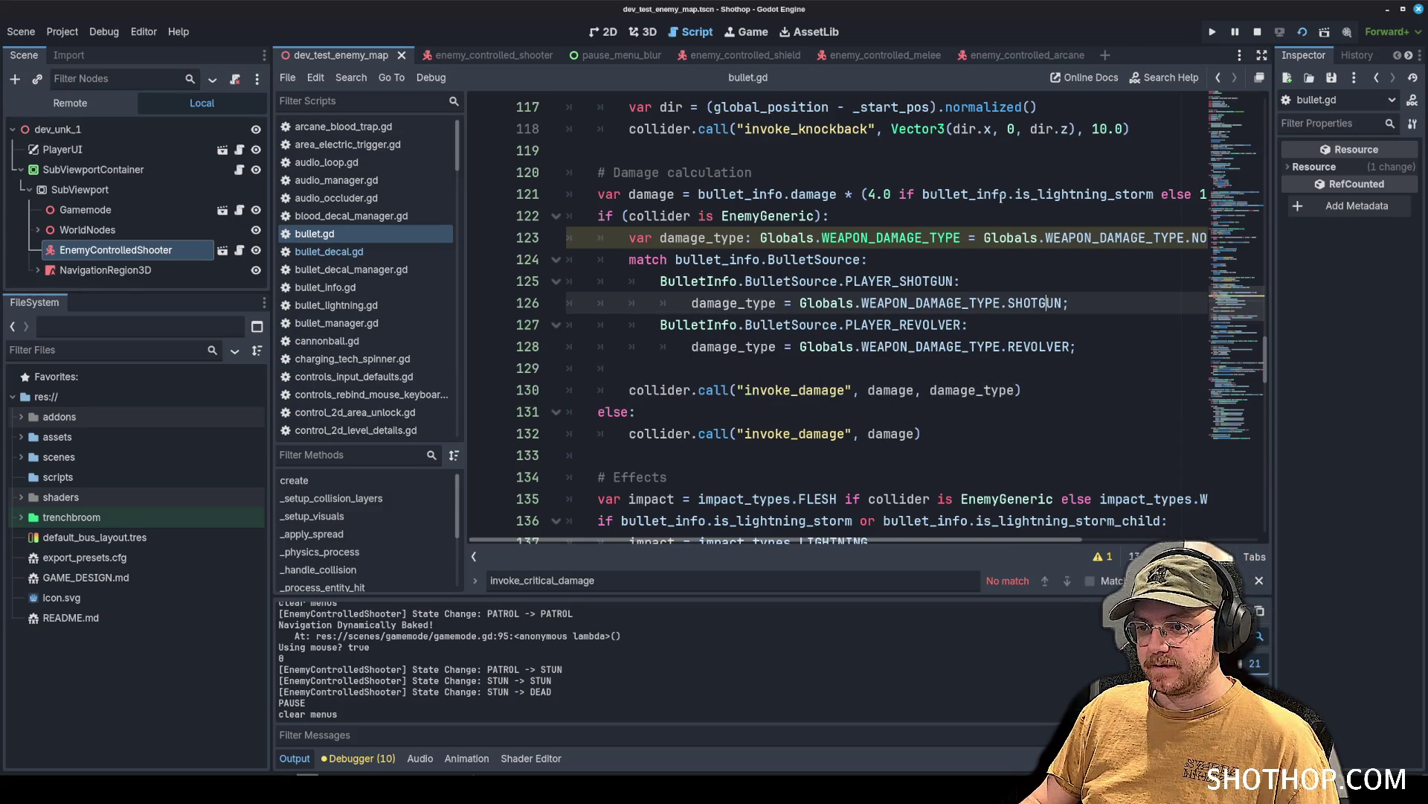
Review the damage_type declaration on line 123, then filter the script list for 'lethal'.
double_click(702, 239)
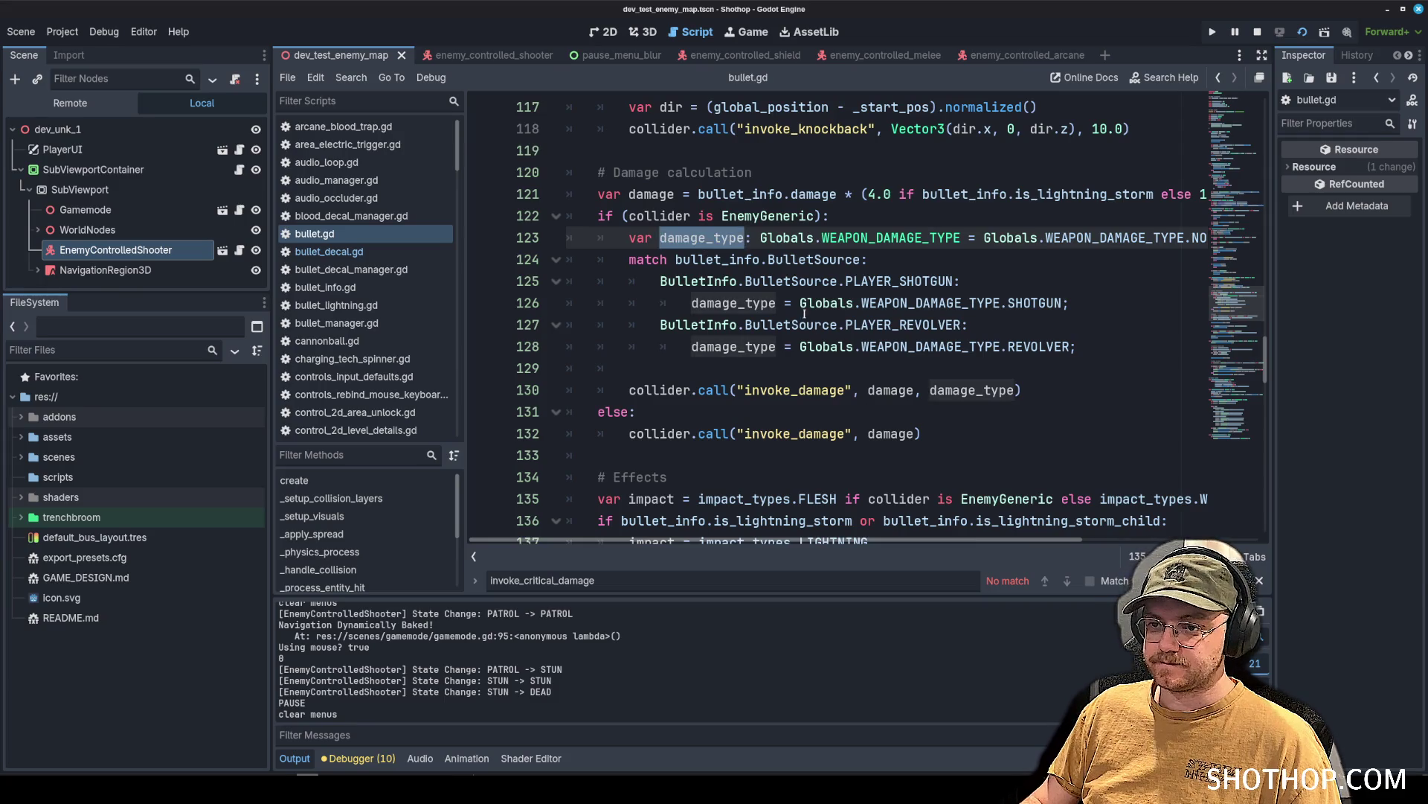
click(799, 347)
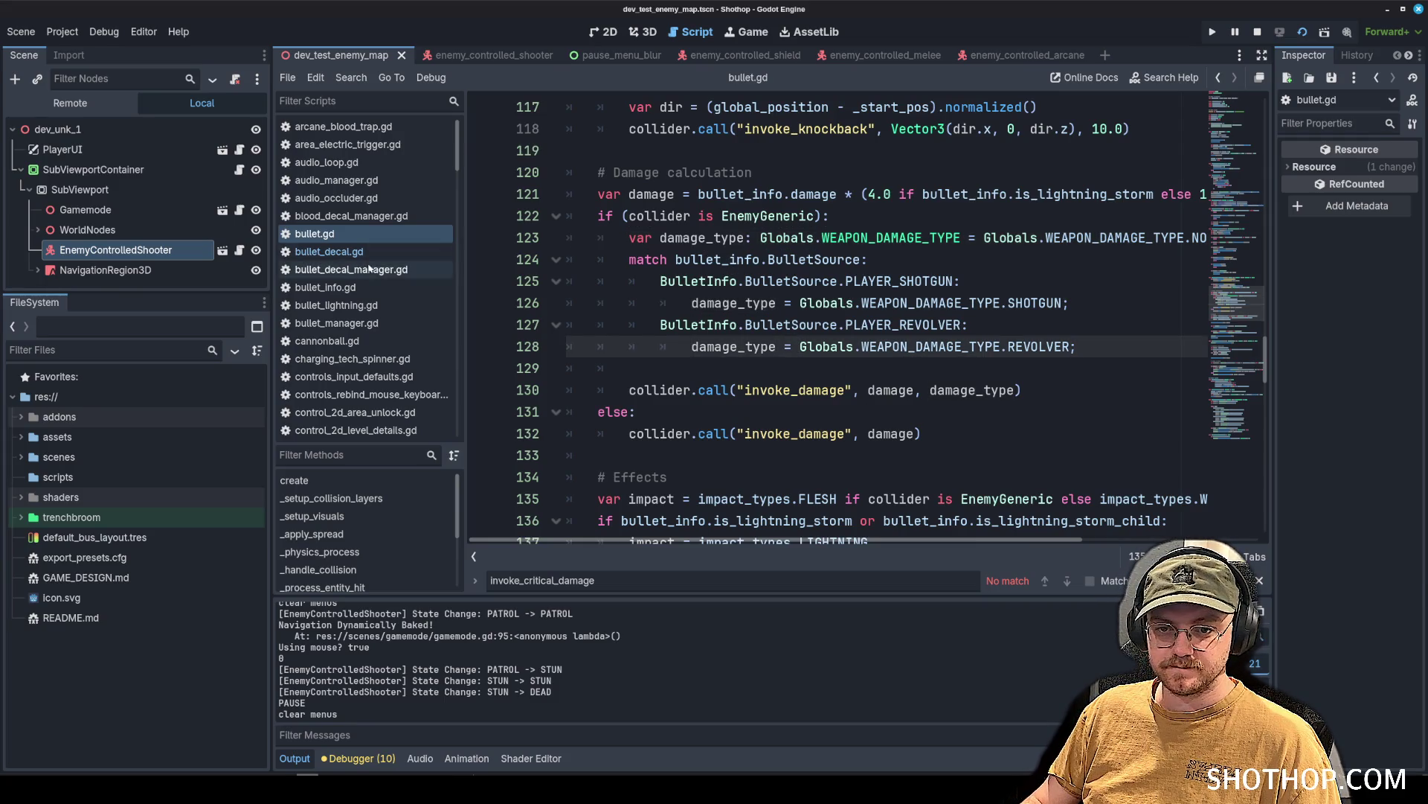
mouse_move(629, 238)
mouse_down()
mouse_move(1190, 238)
mouse_move(904, 238)
mouse_up()
key(Down)
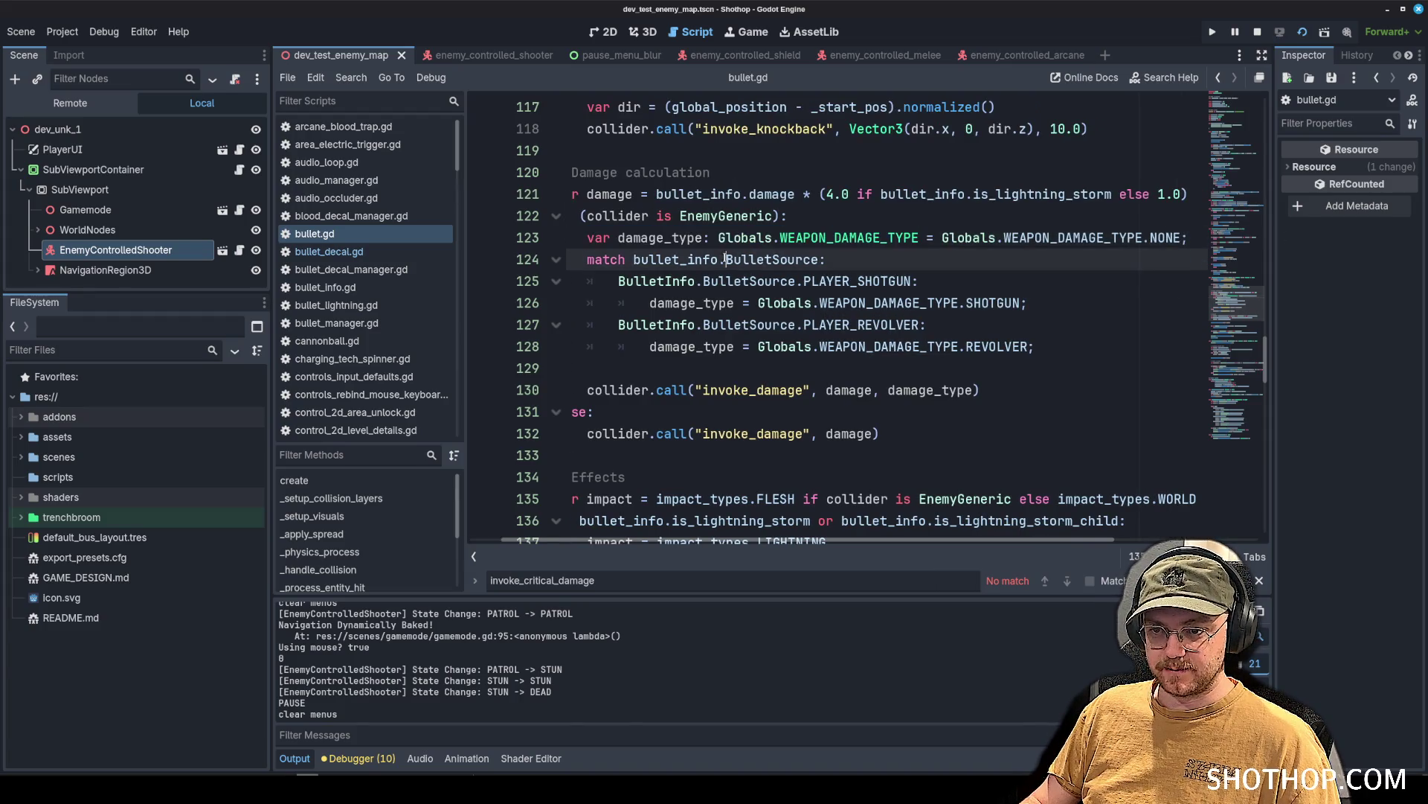
scroll(377, 215, down, 3)
click(364, 102)
text(l)
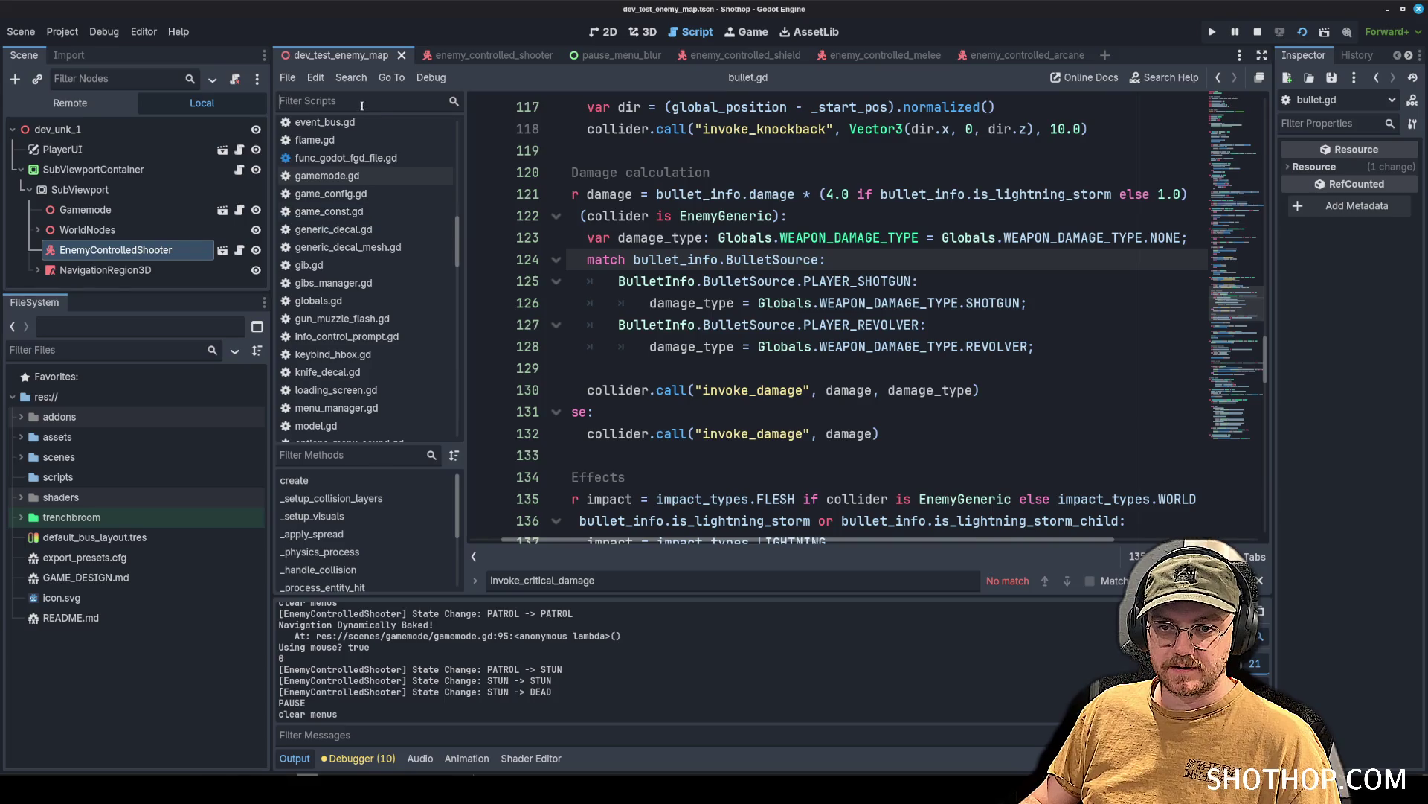
text(ethal)
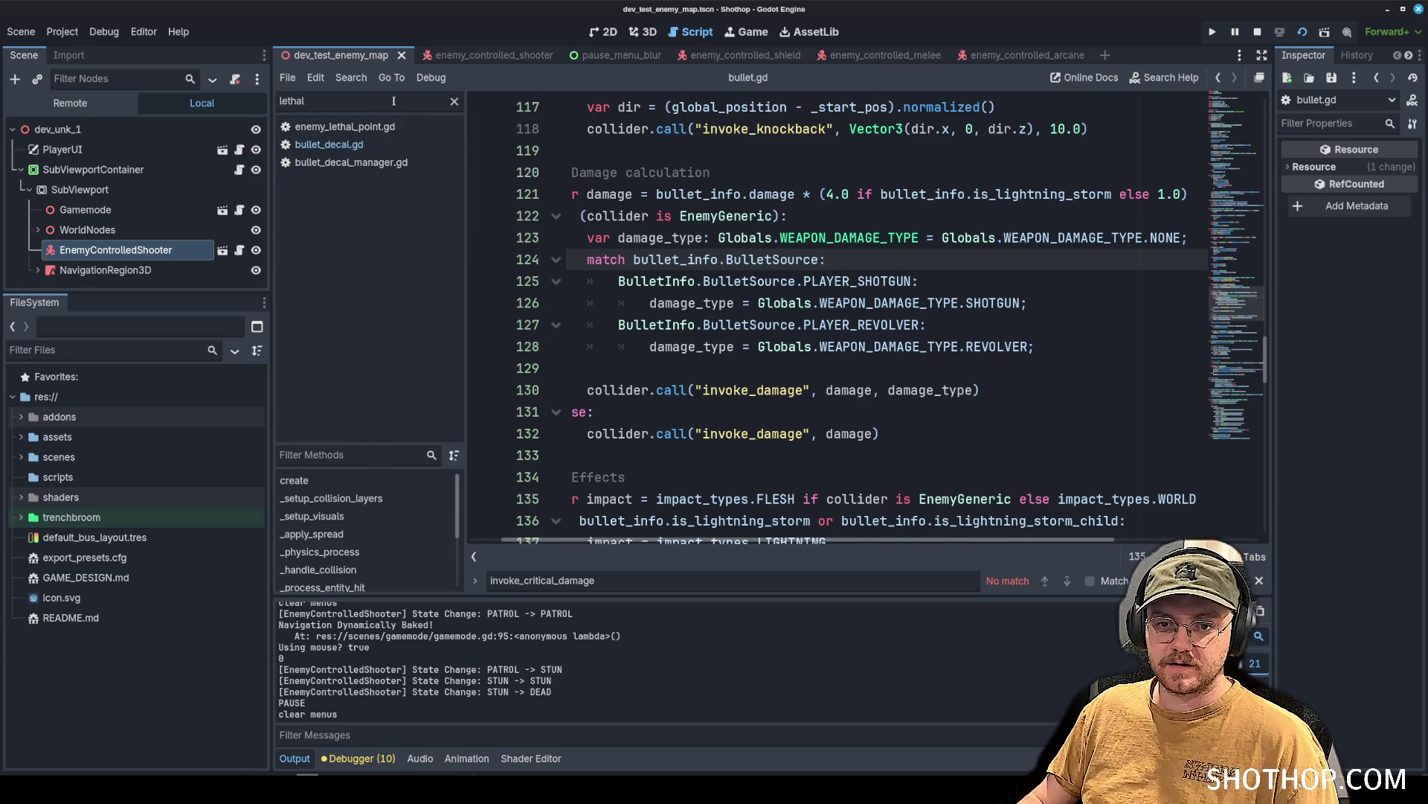
Open enemy_lethal_point.gd and add 'damage_type: Globals.WEAPON_DAMAGE_TYPE = Globals.WEAPON_DAMAGE_TYPE.NONE' to invoke_damage.
click(342, 126)
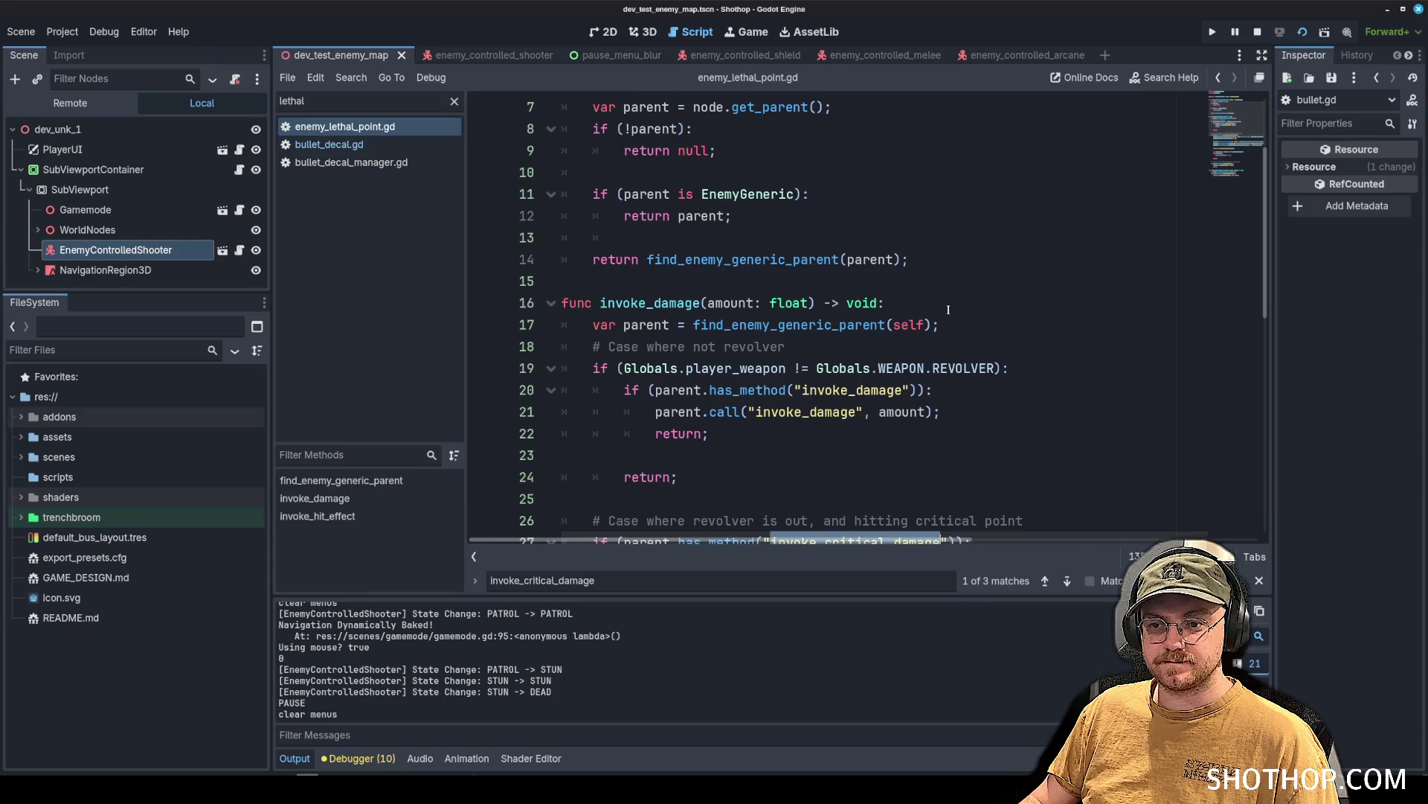
click(948, 310)
scroll(856, 335, up, 2)
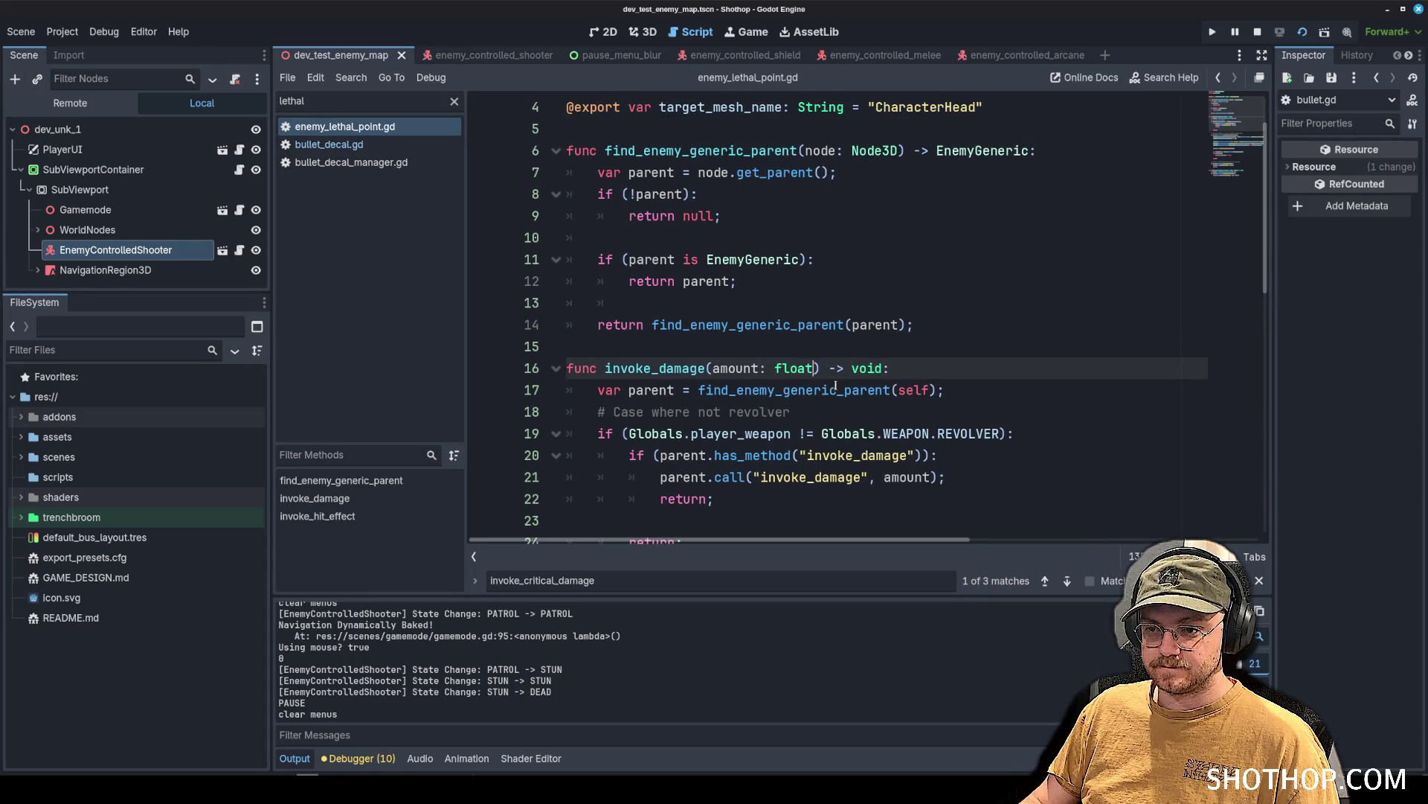
text(, var damage_type: Globals.WEAPON_DAMAGE_TYPE)
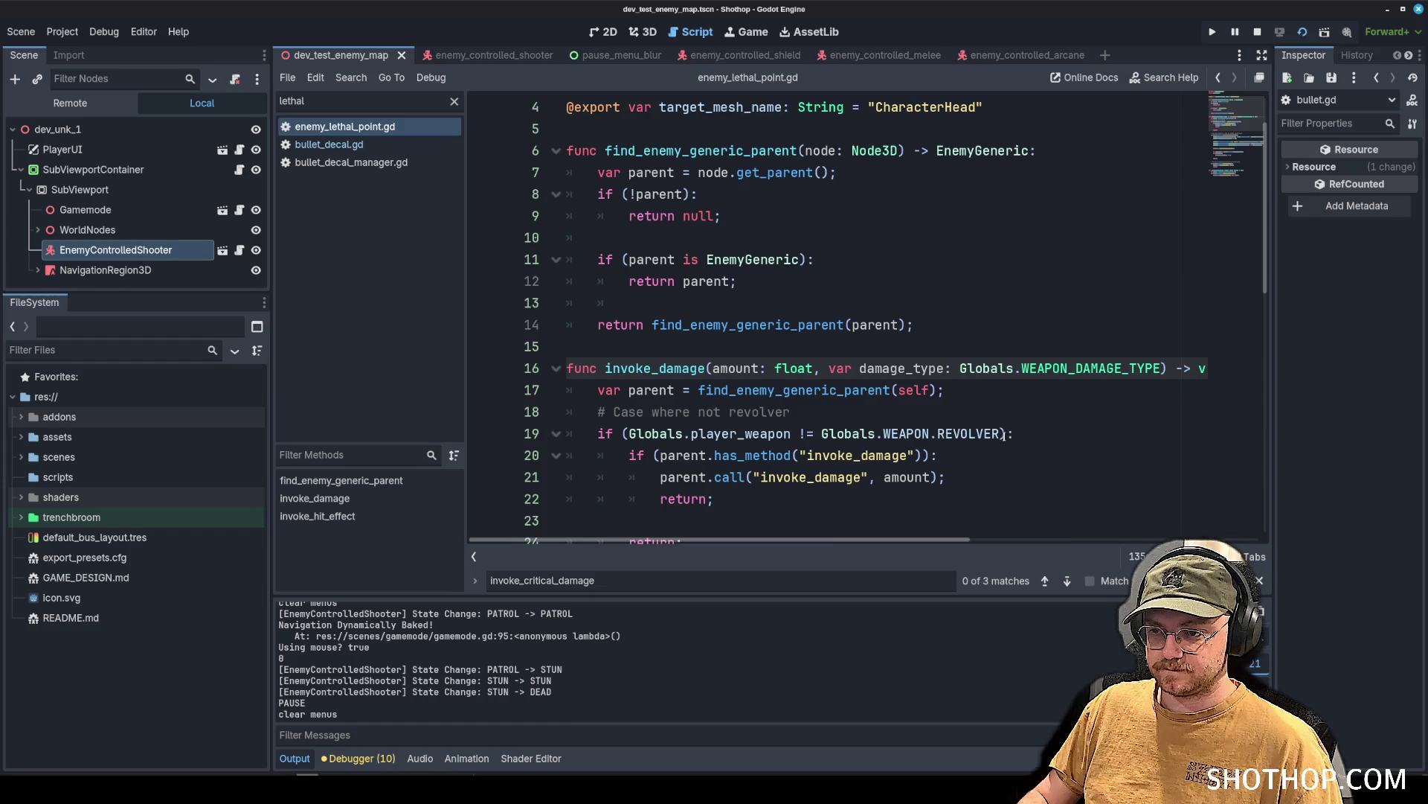
click(858, 367)
key(BackSpace)
key(BackSpace)
key(BackSpace)
click(1130, 368)
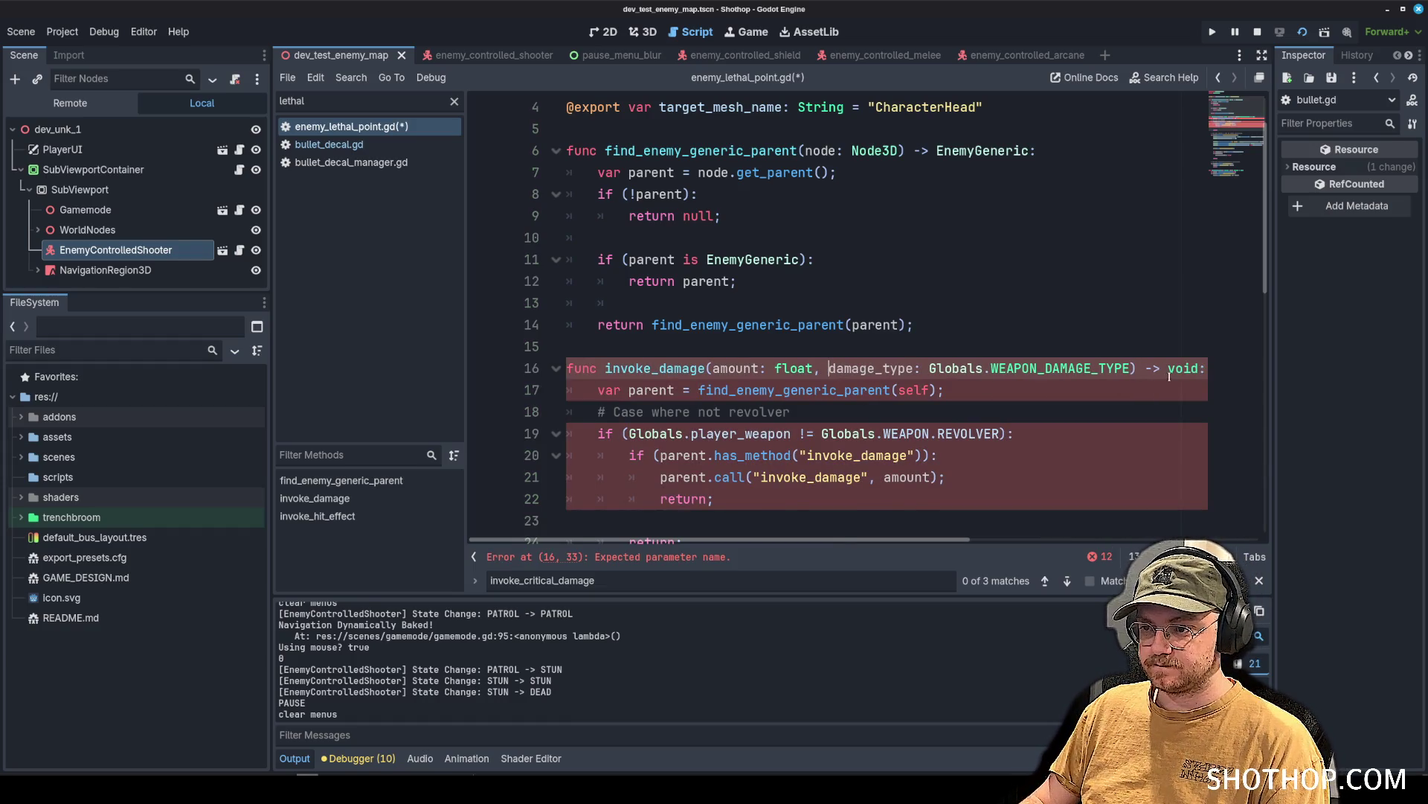
text(= Globals)
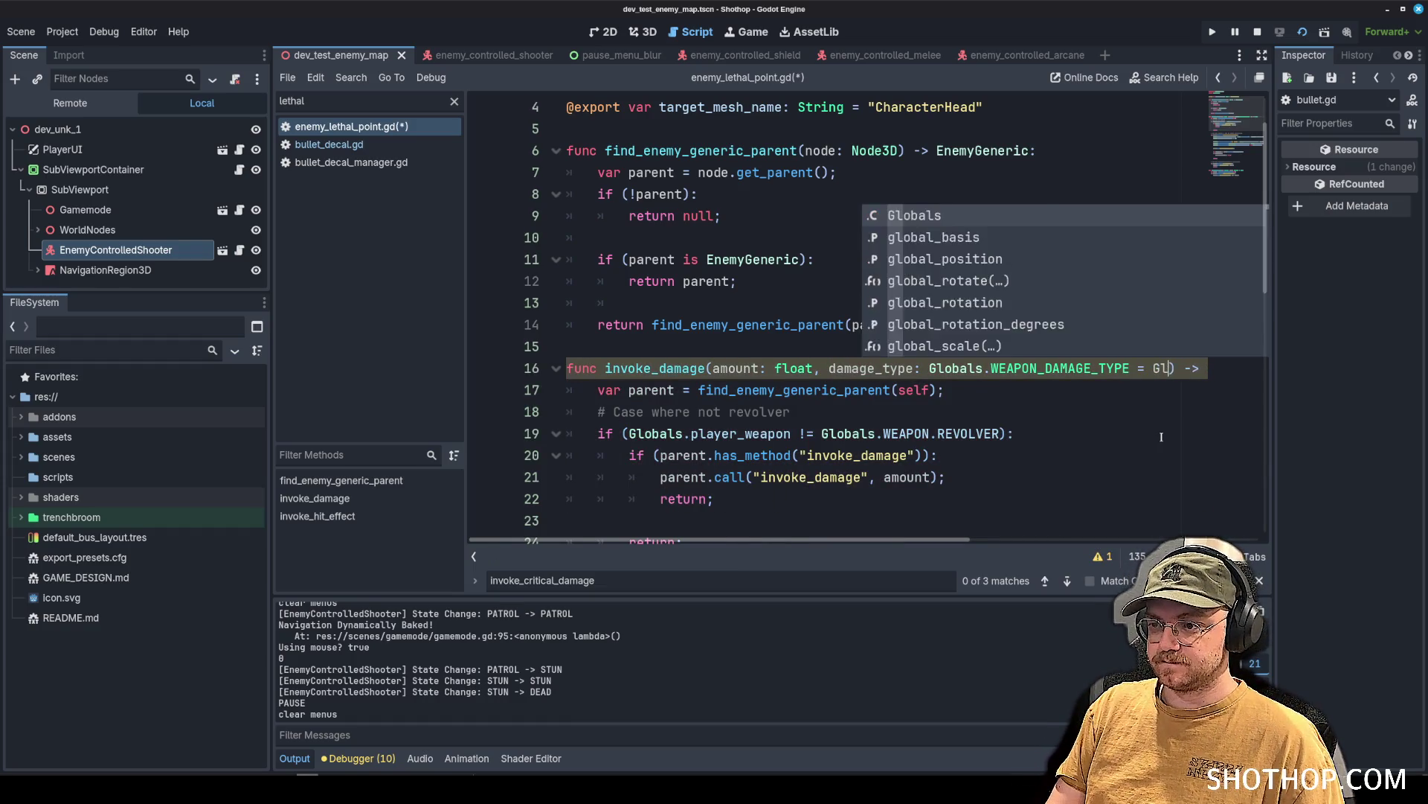
text(.WEAPON)
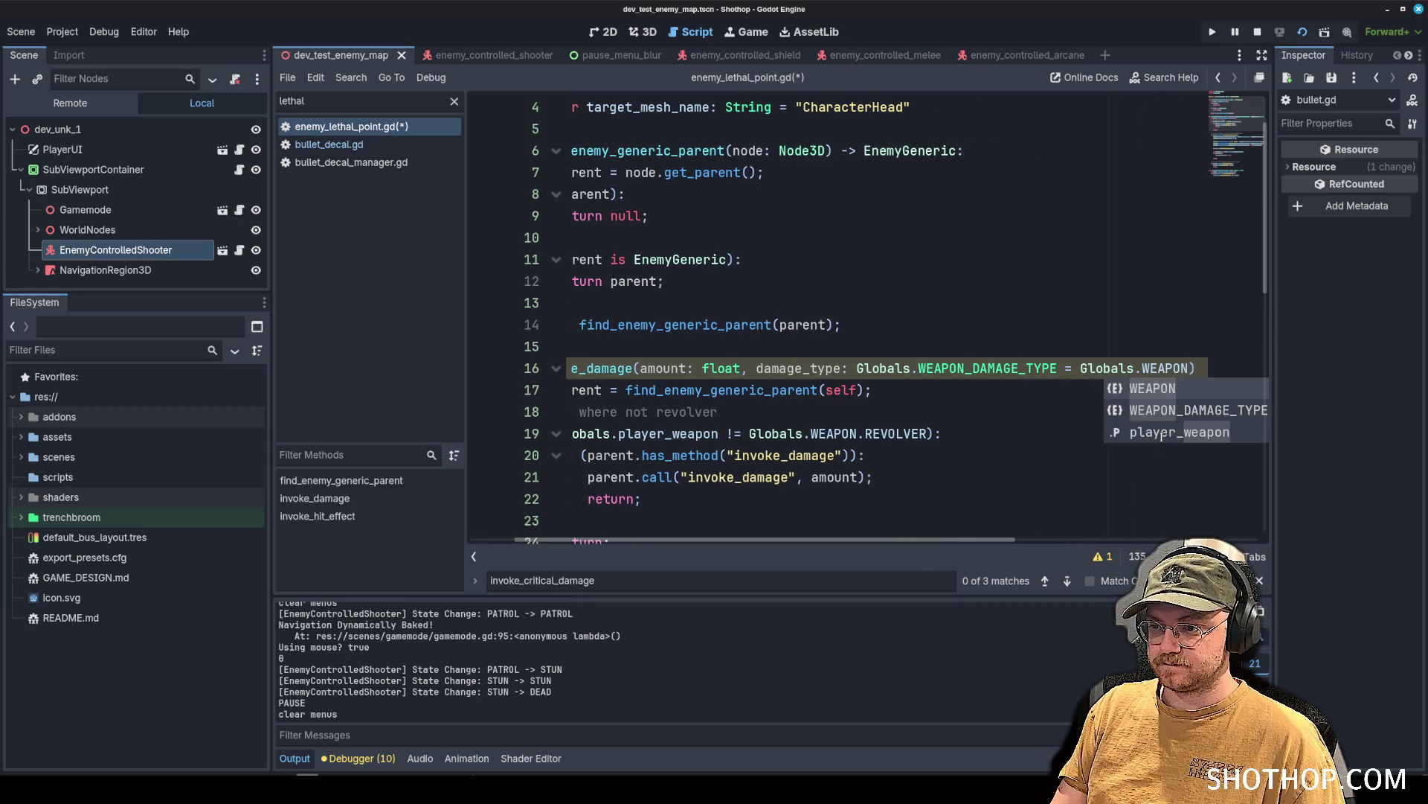
key(Down)
key(Return)
text(.N)
key(Return)
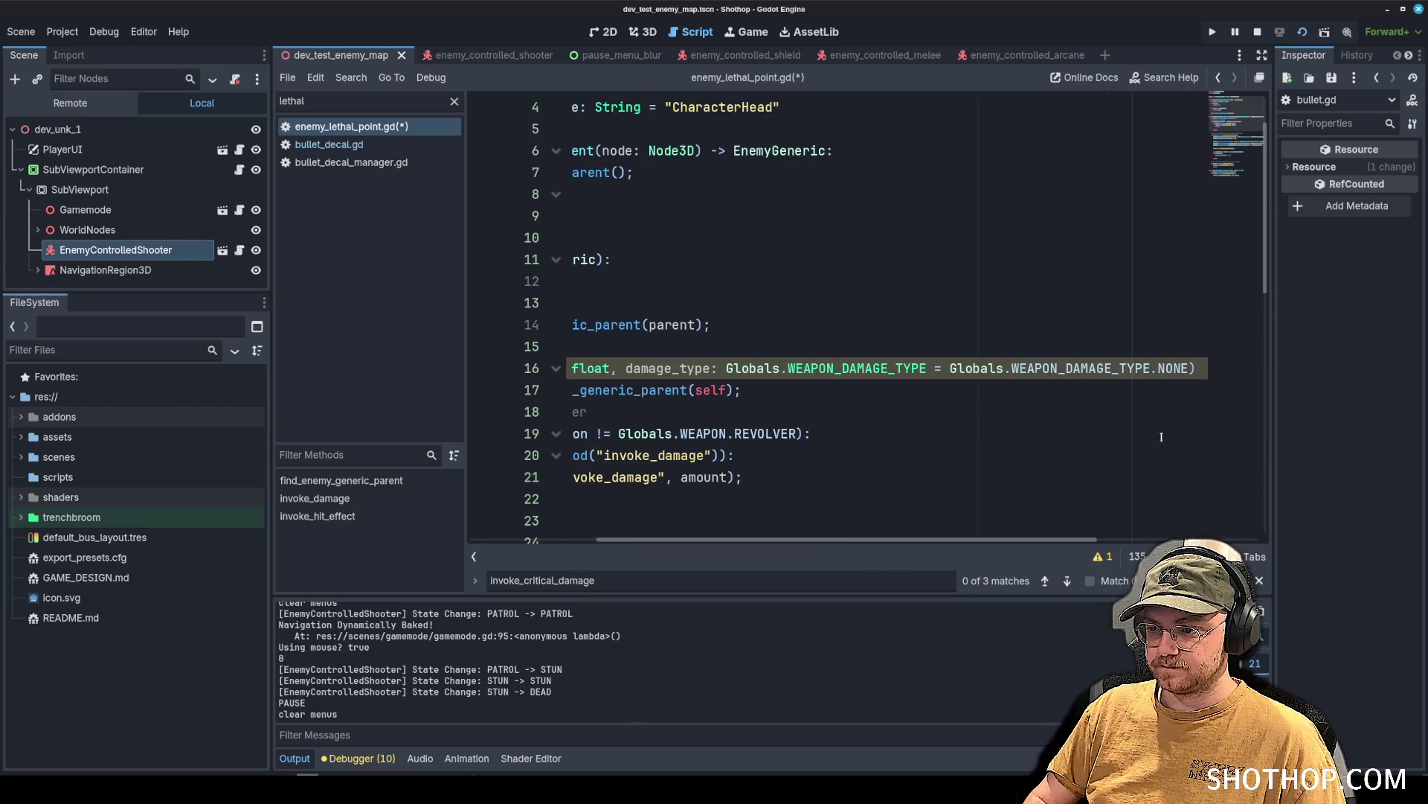
Insert a blank line after line 27 inside the critical-damage branch.
key(Home)
scroll(858, 346, down, 4)
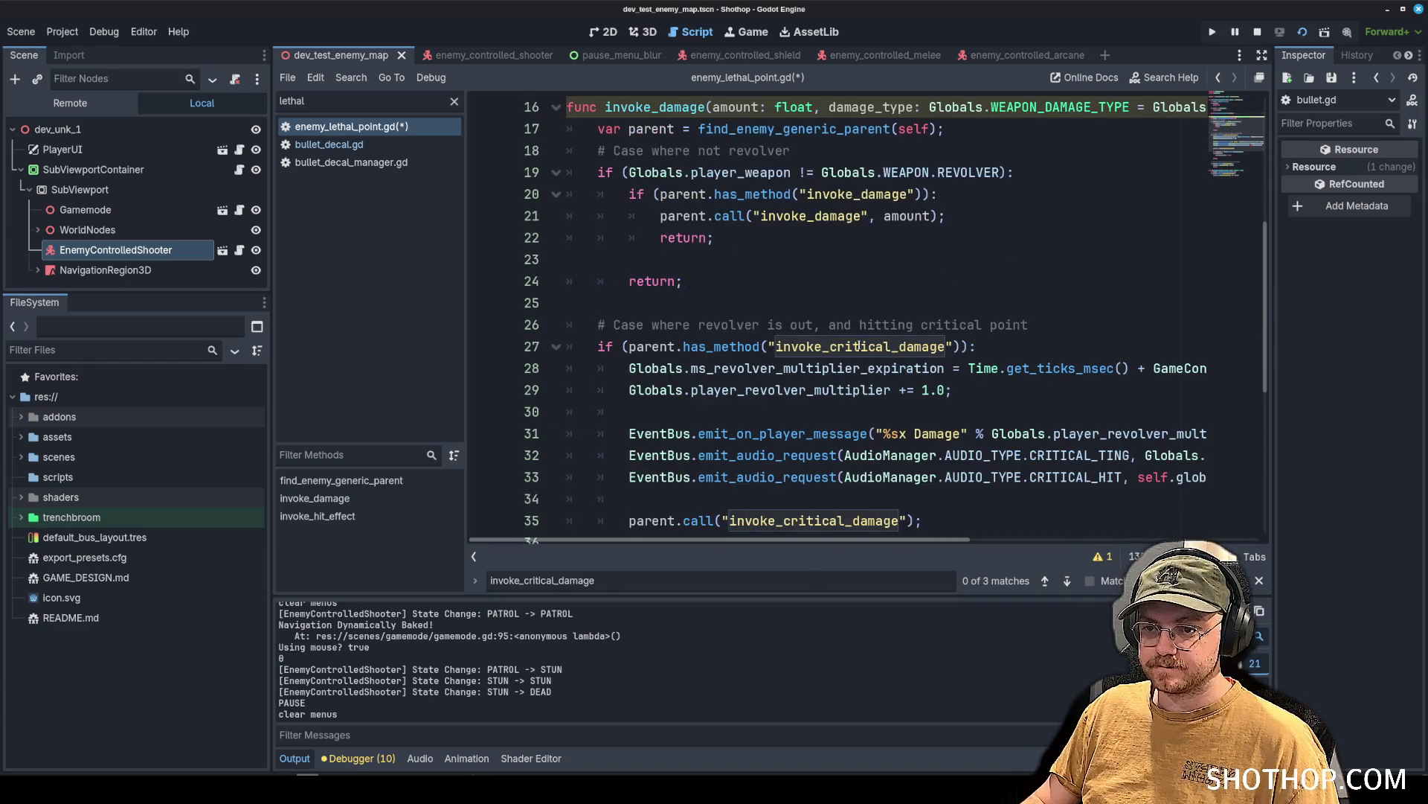
scroll(822, 279, down, 1)
click(1056, 281)
key(Return)
key(Return)
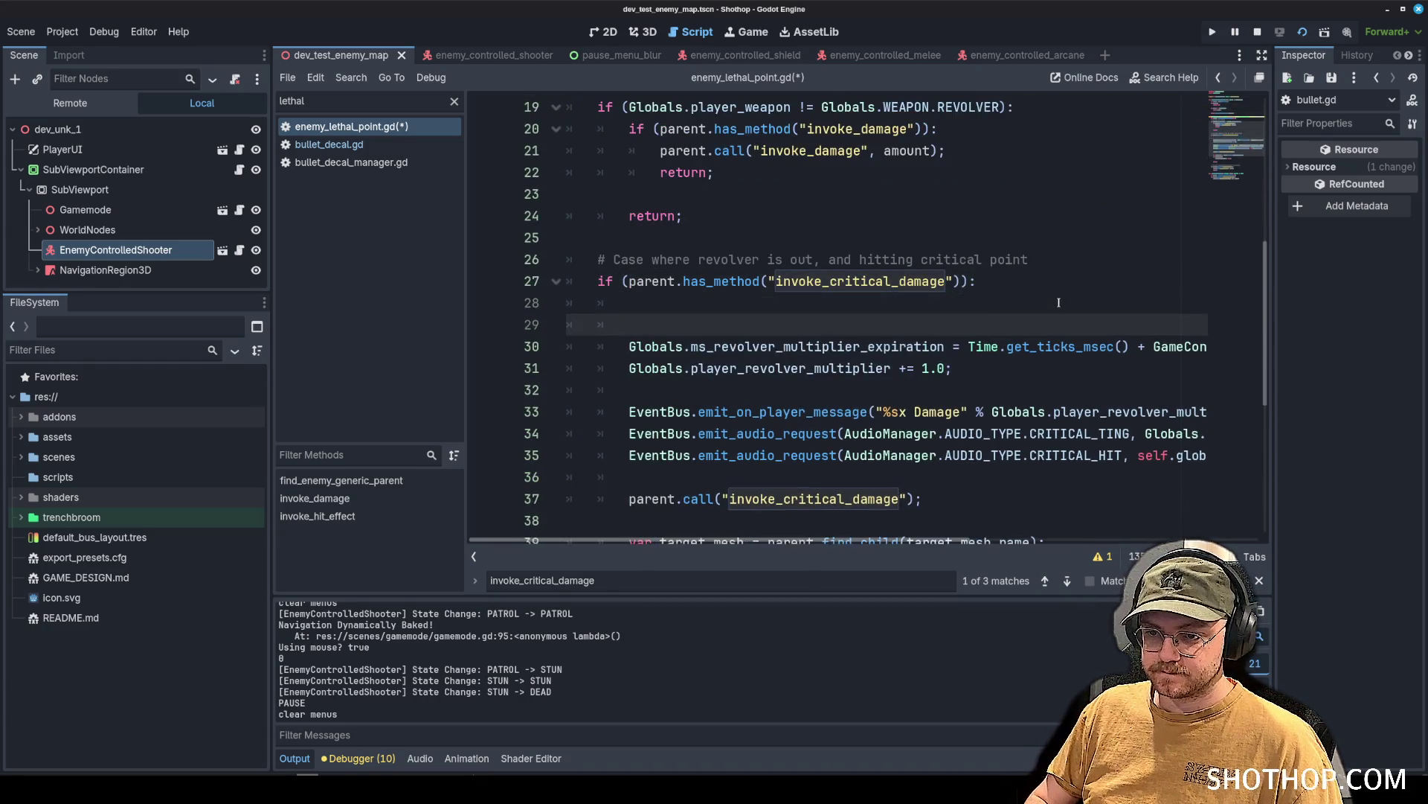
Type 'if (damage_type == Globals.WEAPON_DAMAGE_TYPE.REVOLVER):' on line 28 and open an indented block.
click(1058, 302)
text(damage_type =)
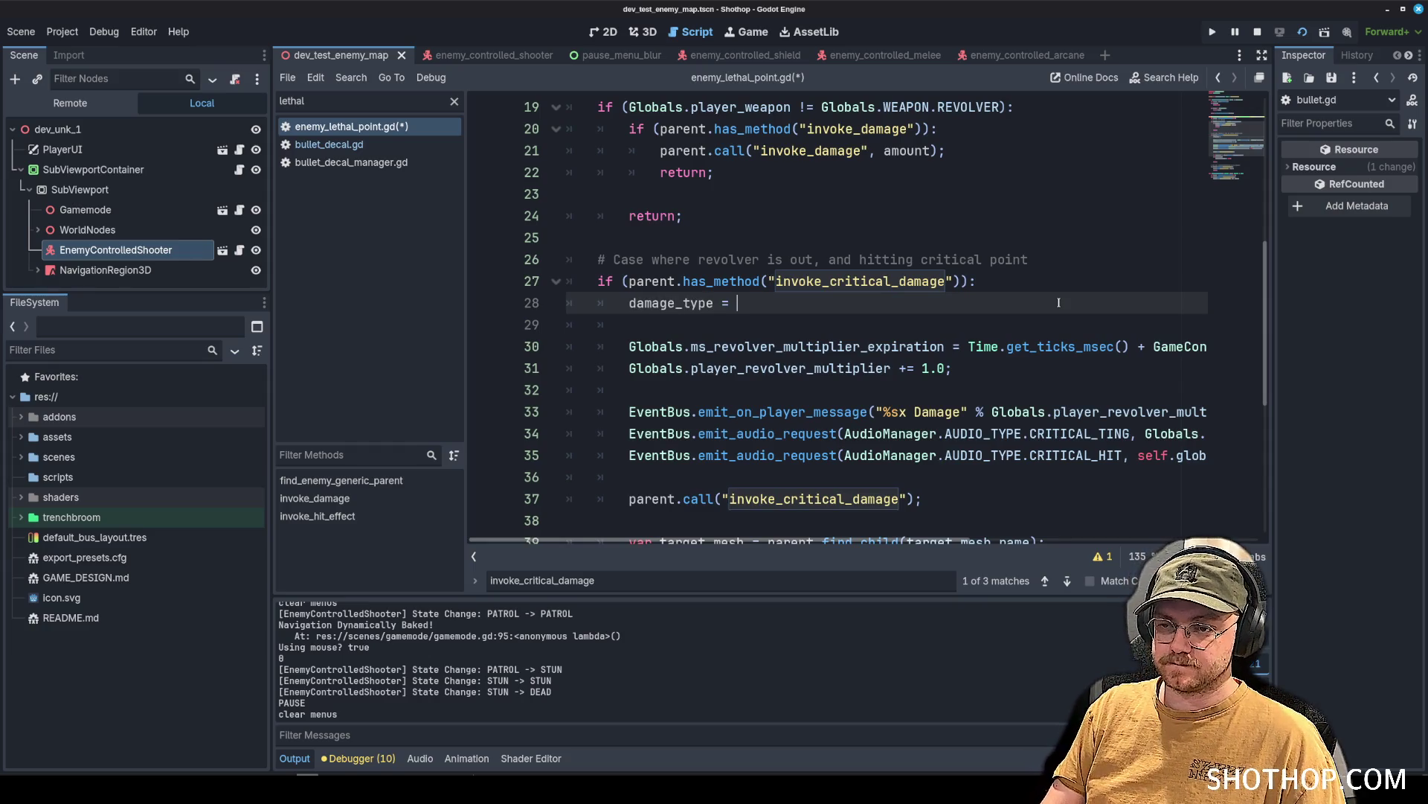
key(BackSpace)
key(BackSpace)
key(BackSpace)
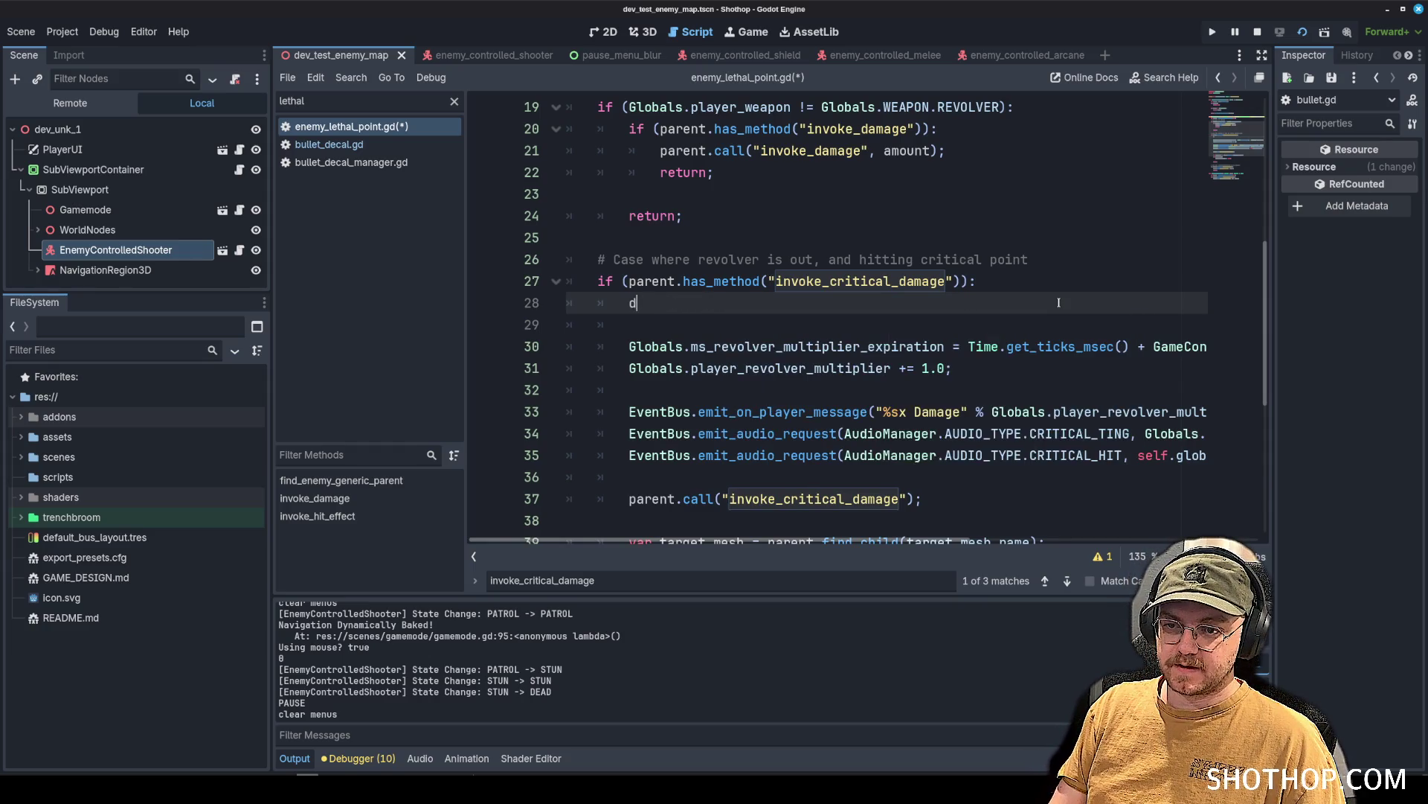
text(if (damag)
text(e_type == Globals.WEAPON_)
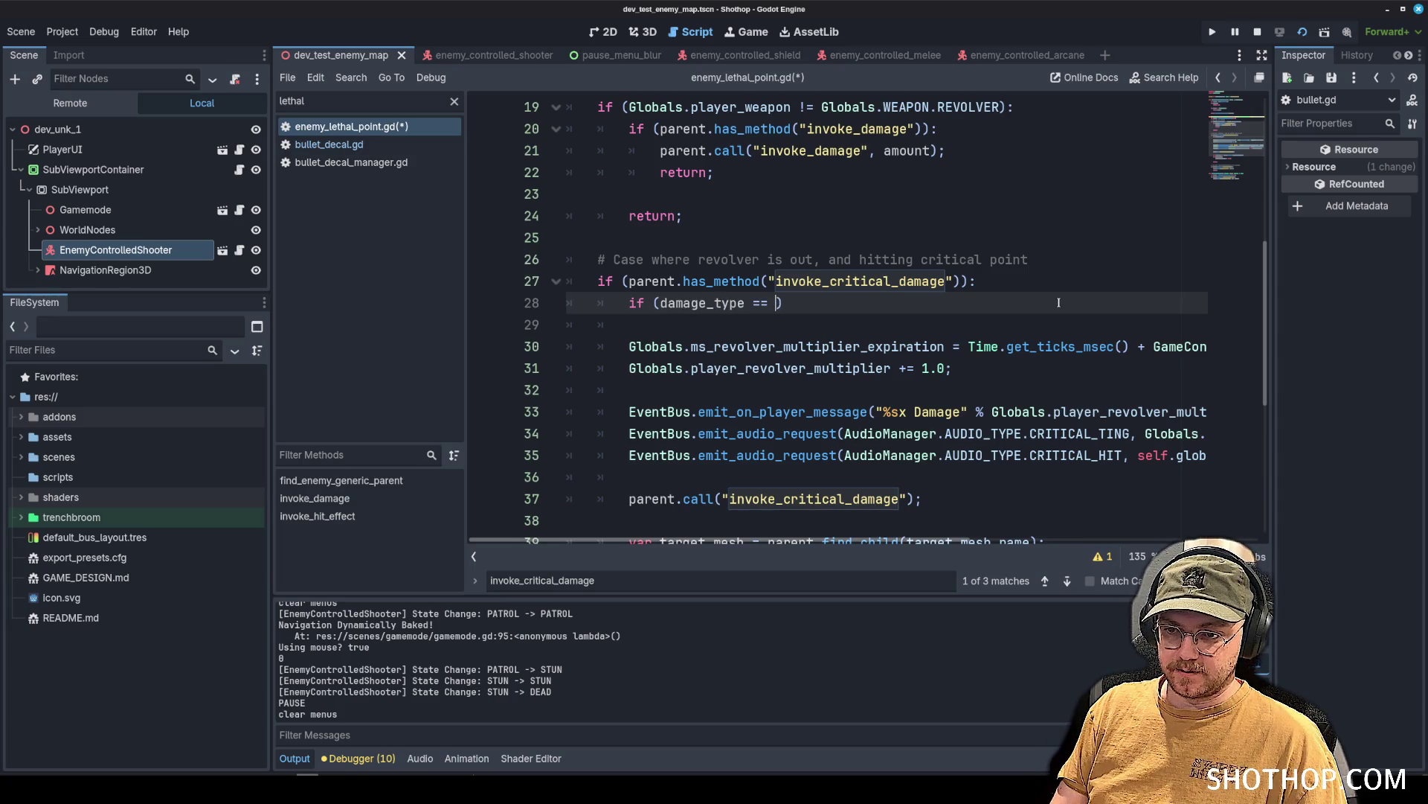
text(DAMAGE)
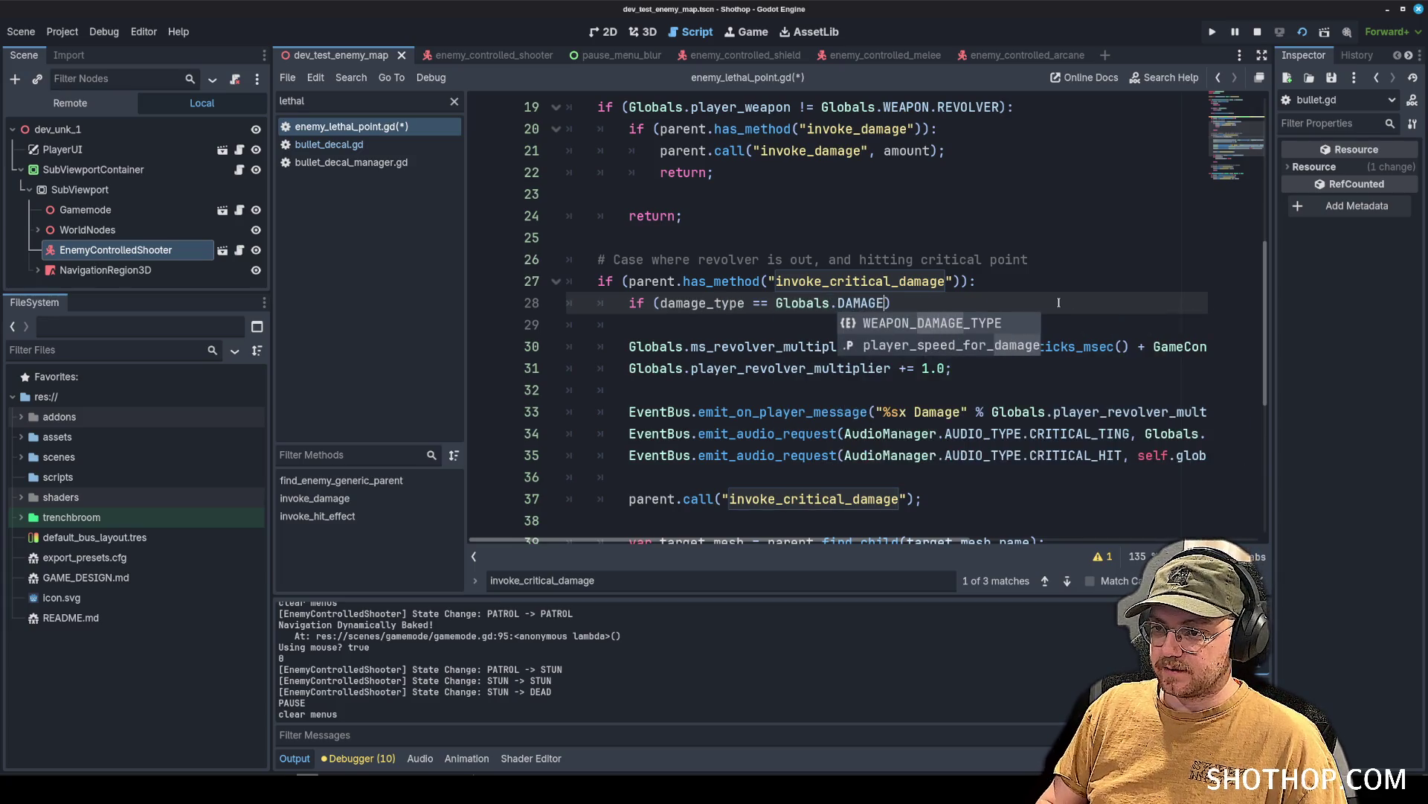
key(Return)
text(==)
key(BackSpace)
key(BackSpace)
key(BackSpace)
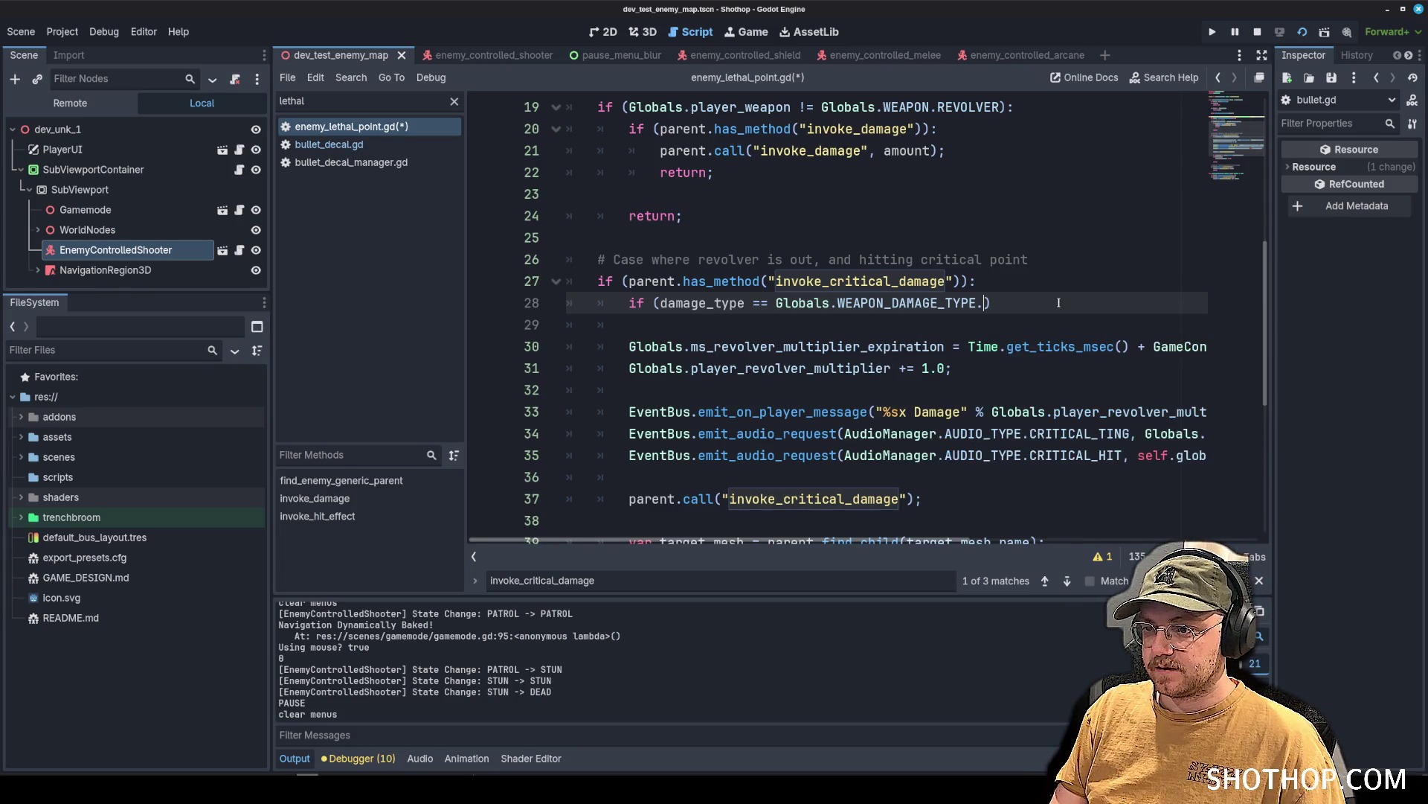
text(.RE)
key(Return)
key(Down)
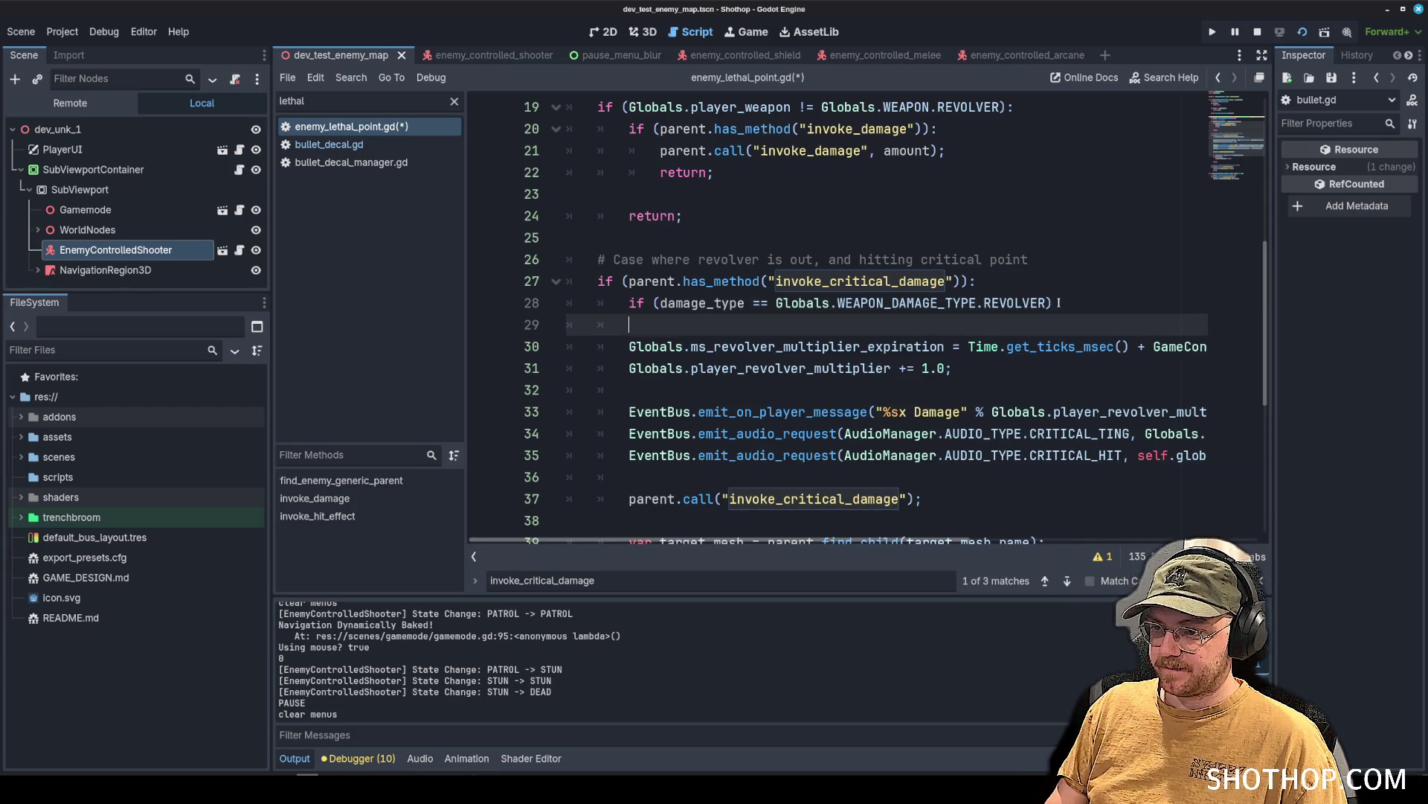
click(1058, 302)
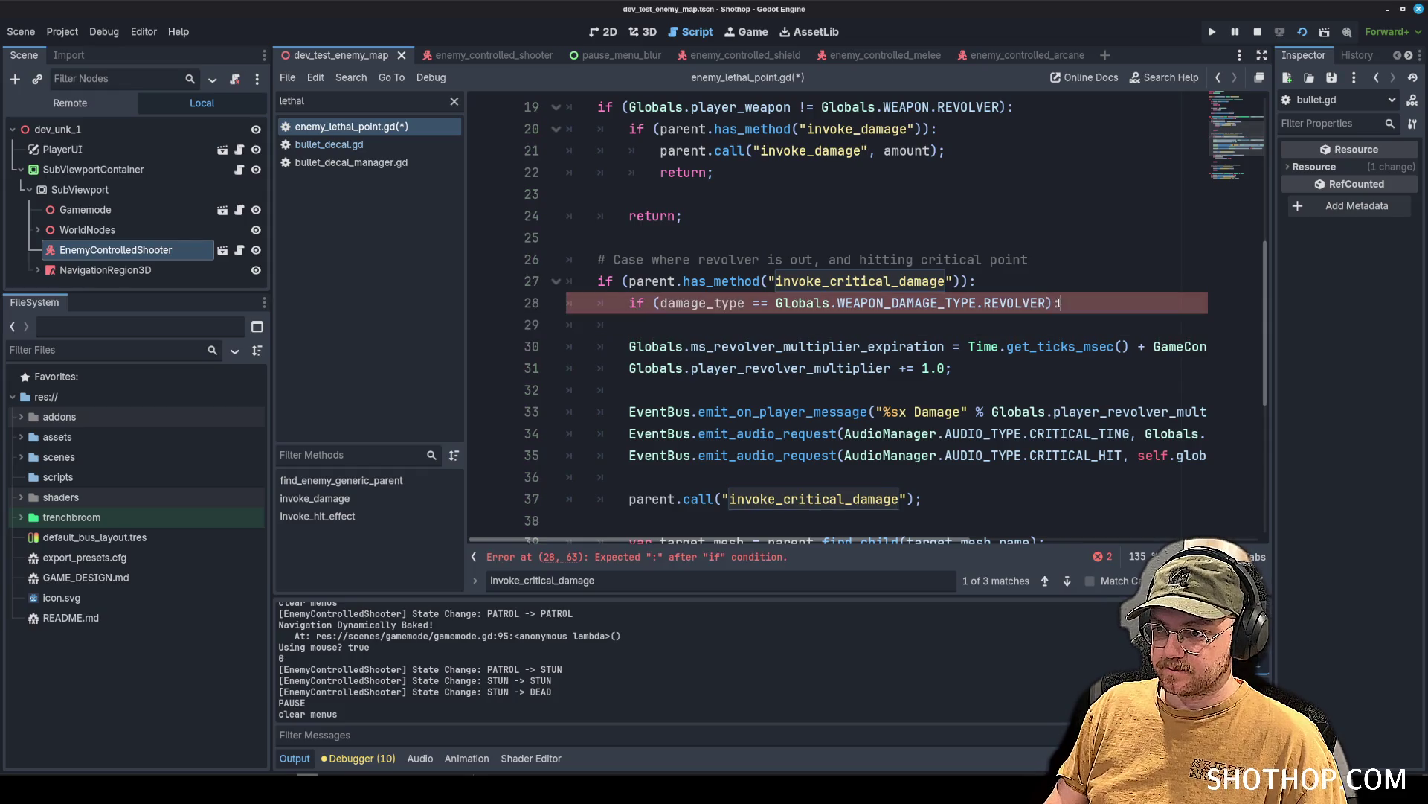
text(:)
key(Return)
Select the damage_type comparison to check the new condition.
drag(655, 303, 1057, 303)
click(659, 303)
drag(659, 303, 1047, 302)
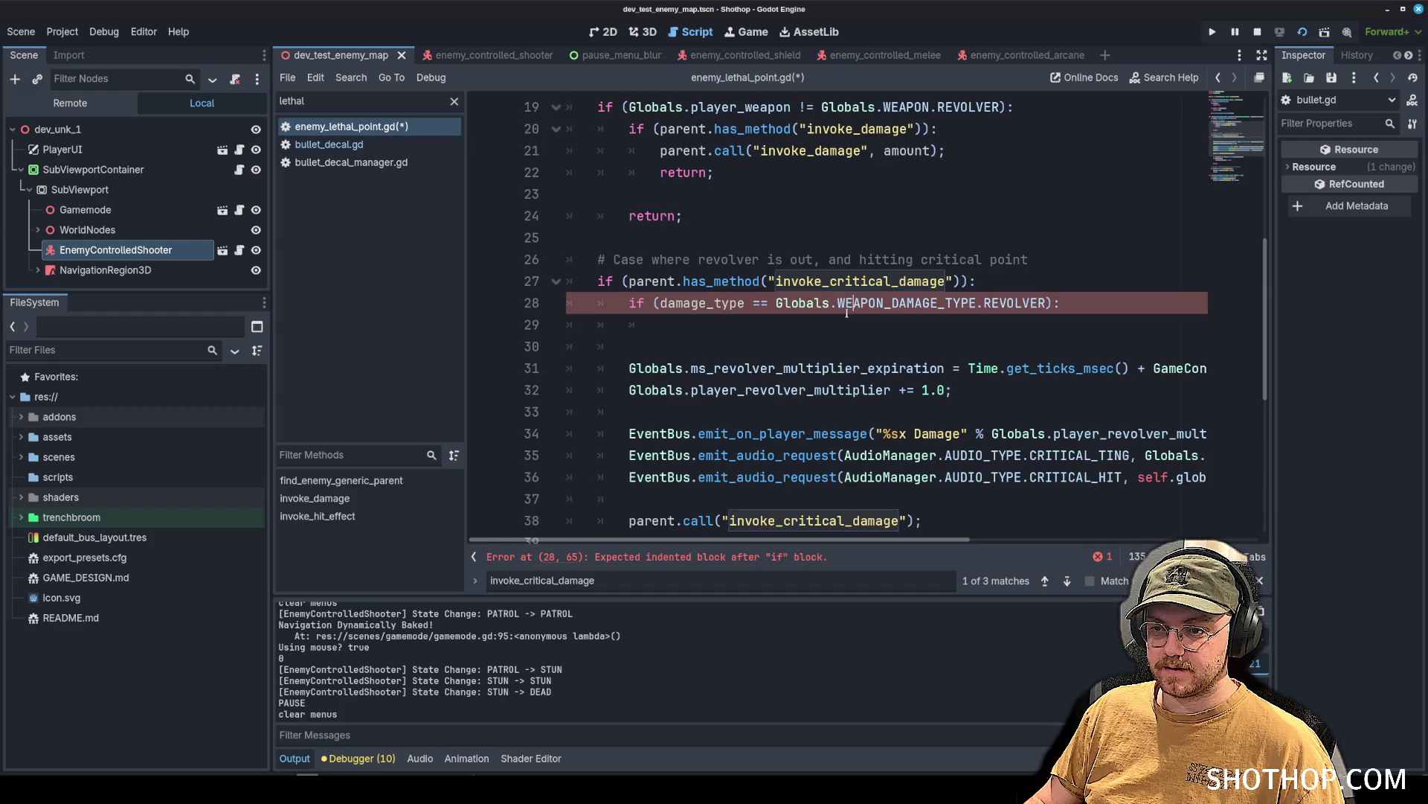
click(1055, 245)
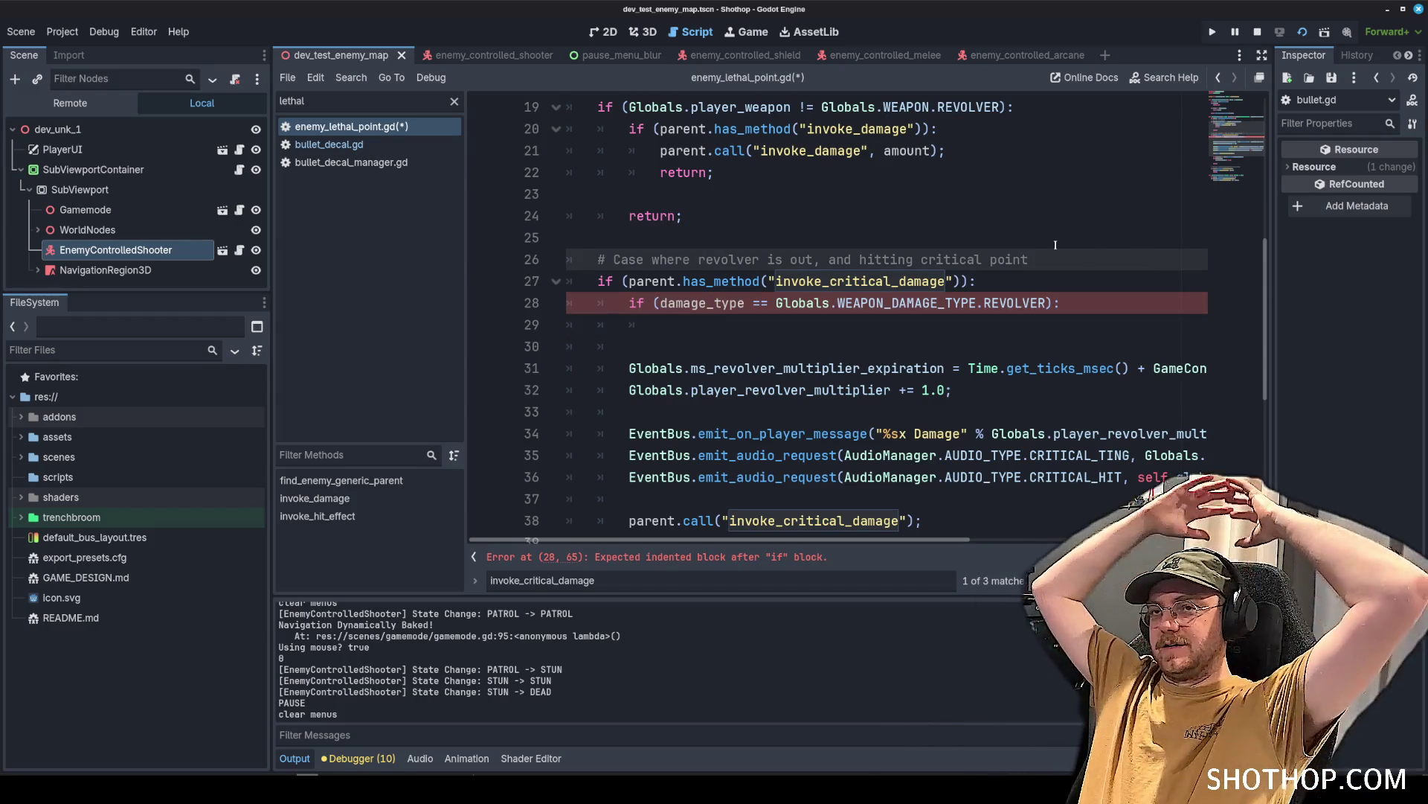
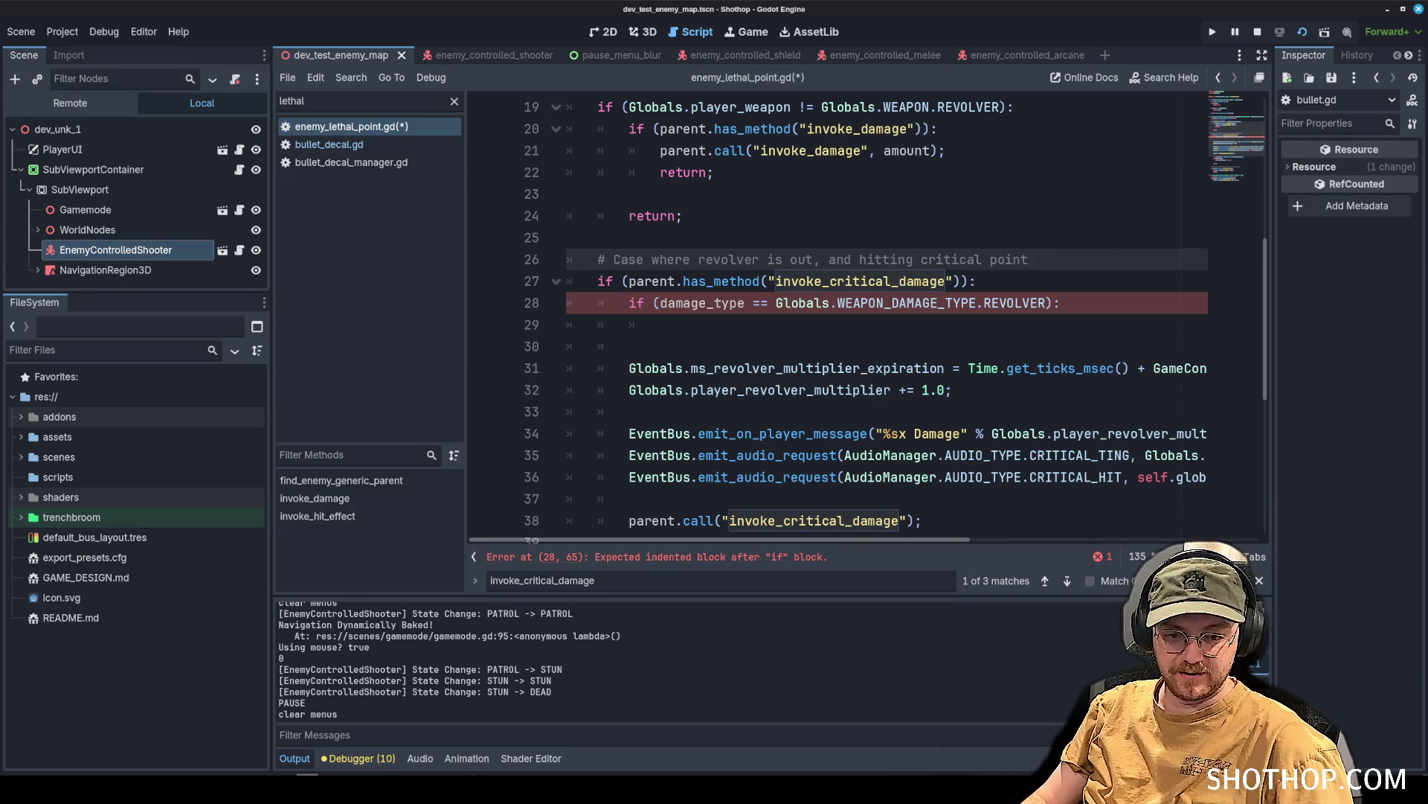
Stash the damage-type edits with git stash, reload the script from disk, and undo the broken revolver check.
key(alt+Tab)
text(git stash)
key(Return)
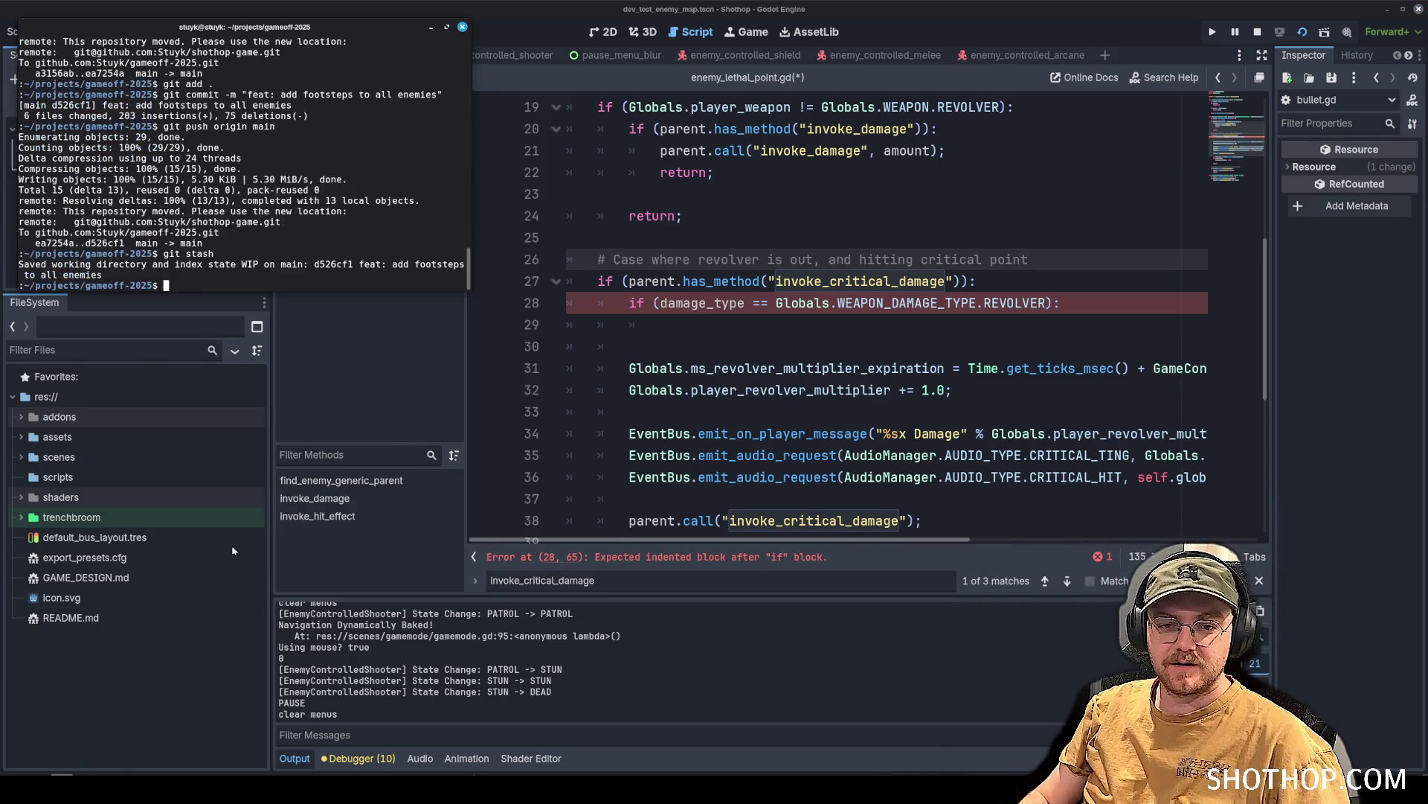
key(alt+Tab)
click(695, 497)
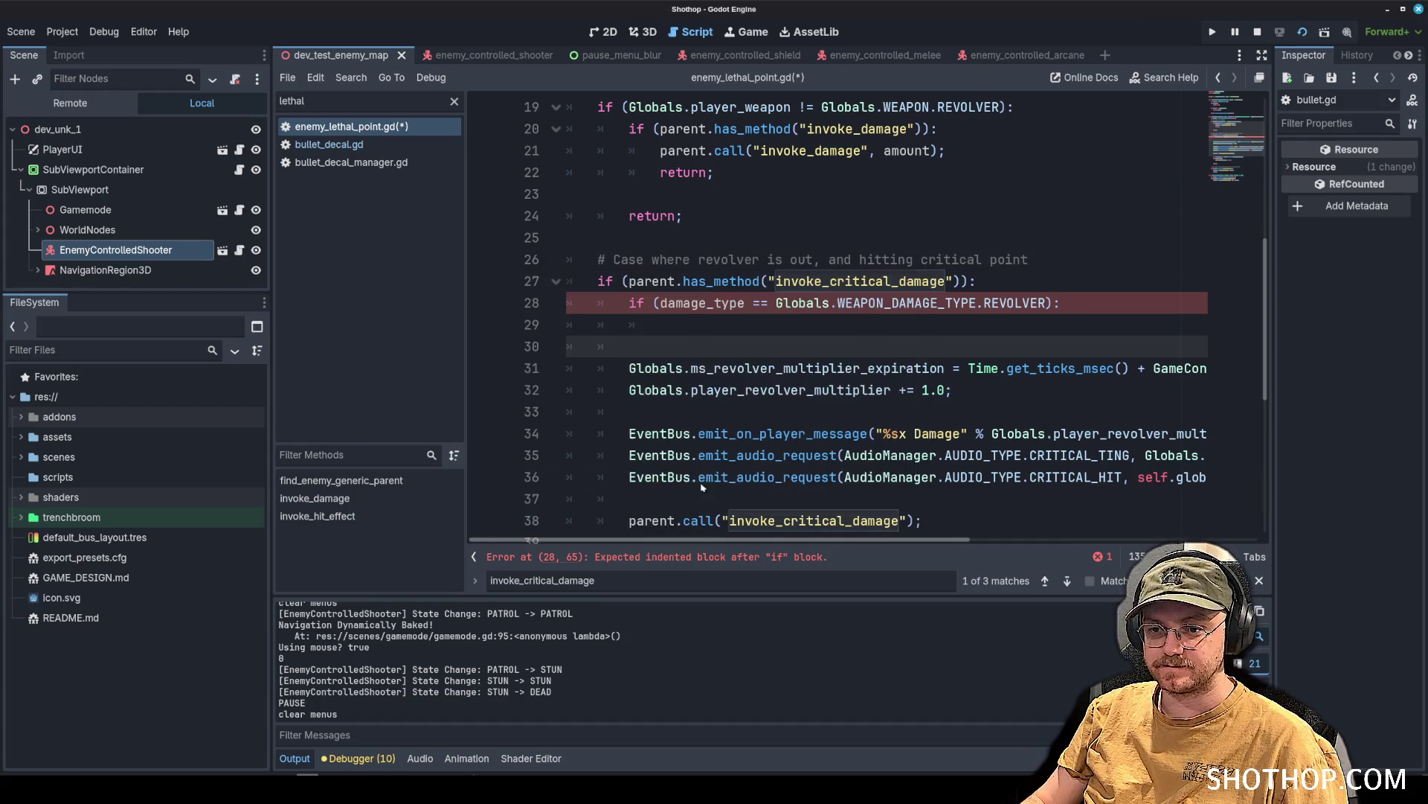
click(733, 213)
key(ctrl+z)
key(ctrl+z)
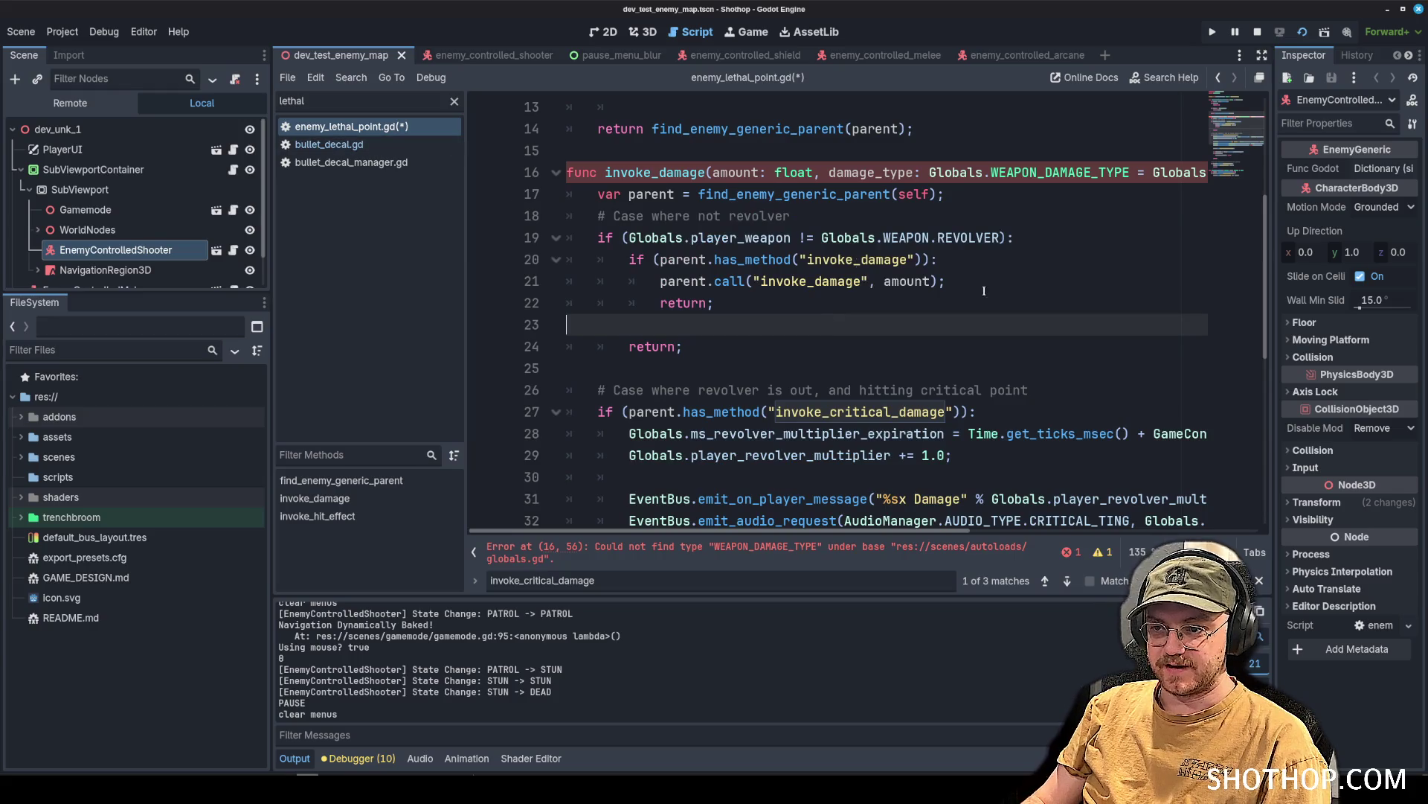
Reload the current project, stopping the running game and saving the script.
click(898, 172)
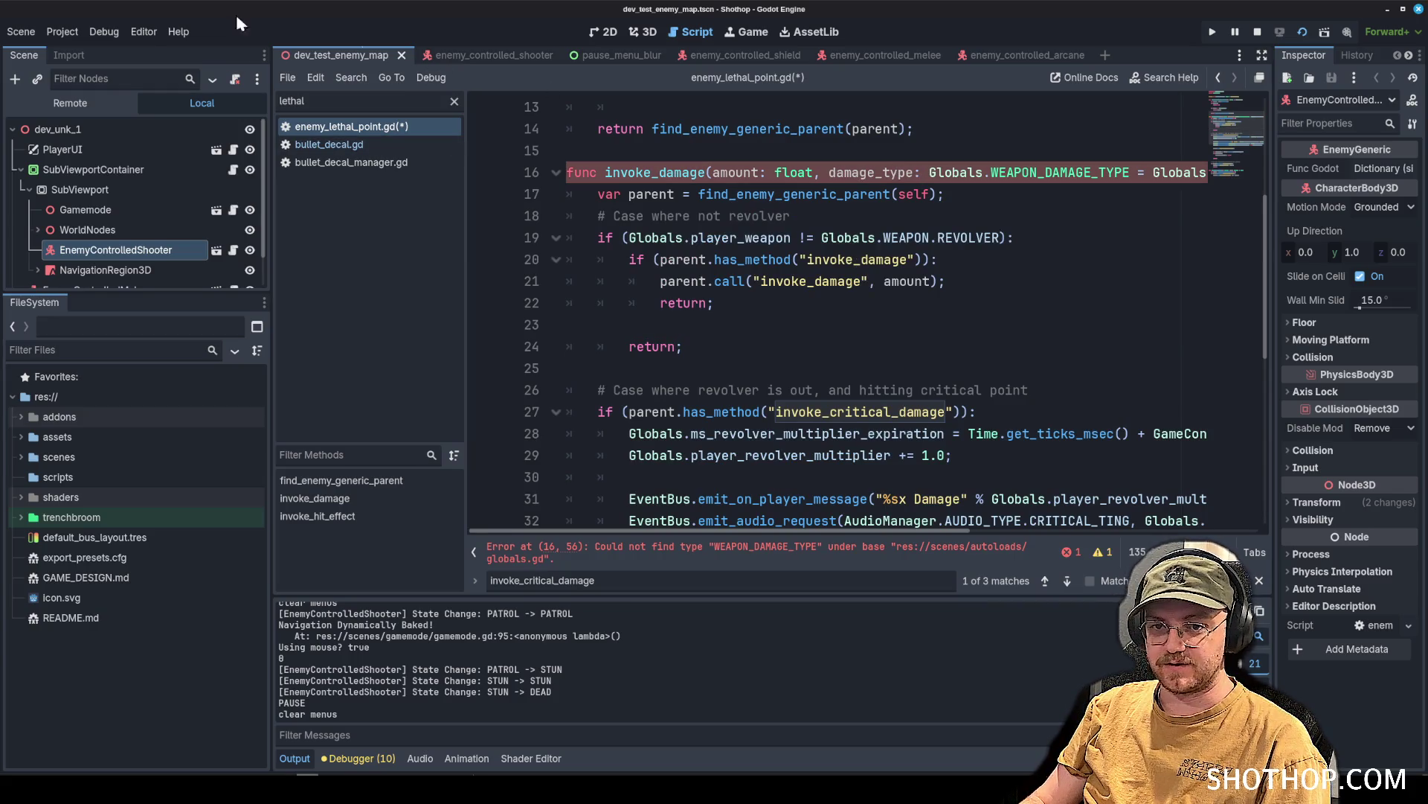
click(62, 31)
click(82, 223)
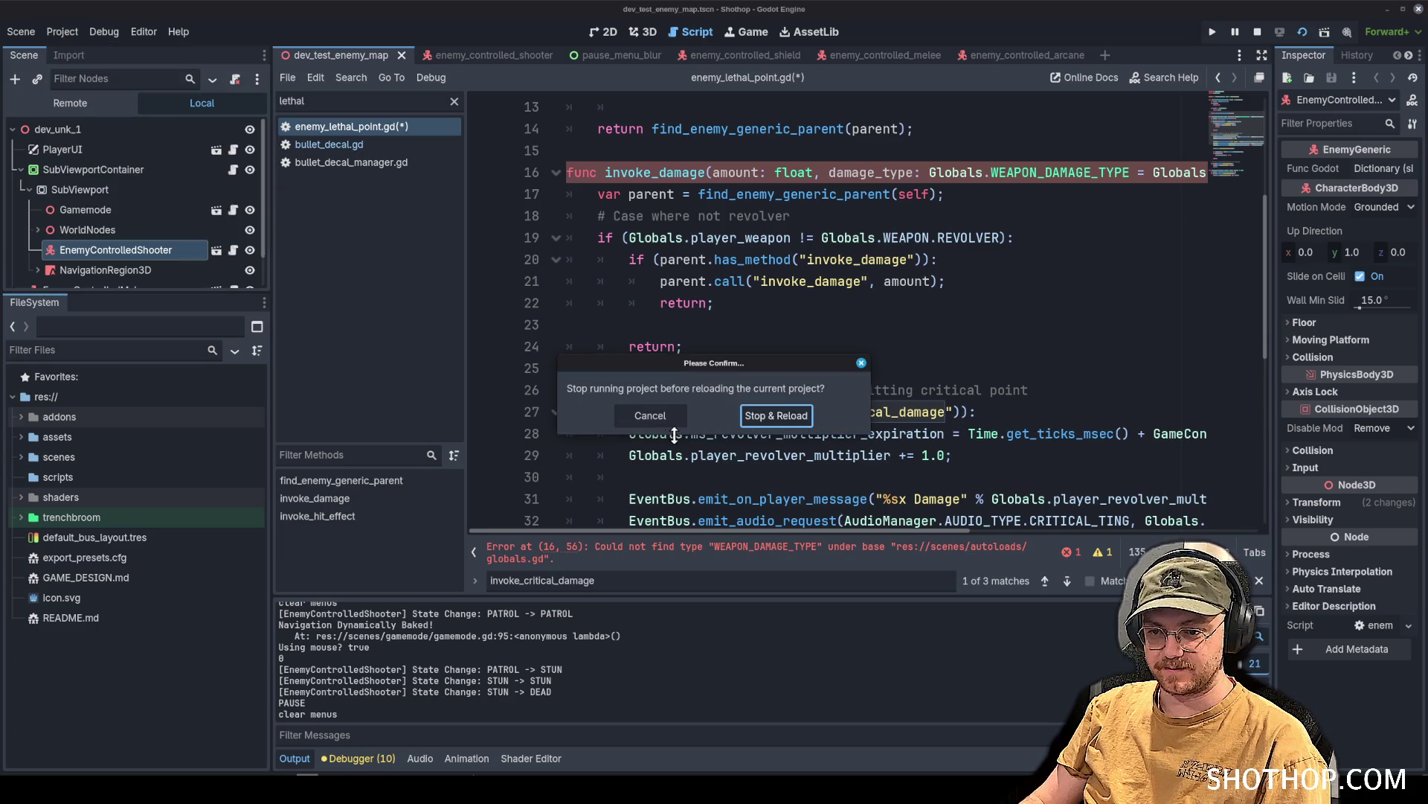
click(776, 416)
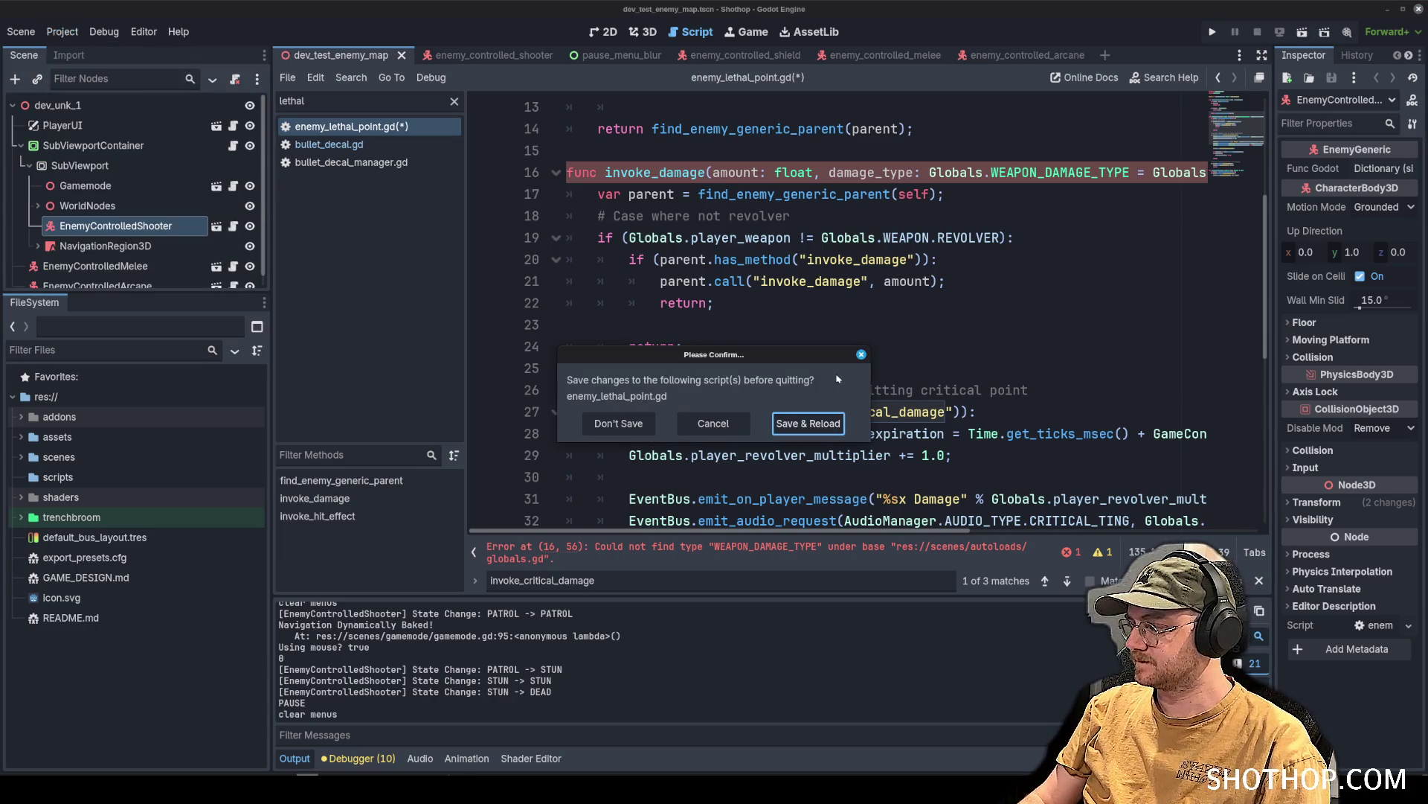
click(800, 424)
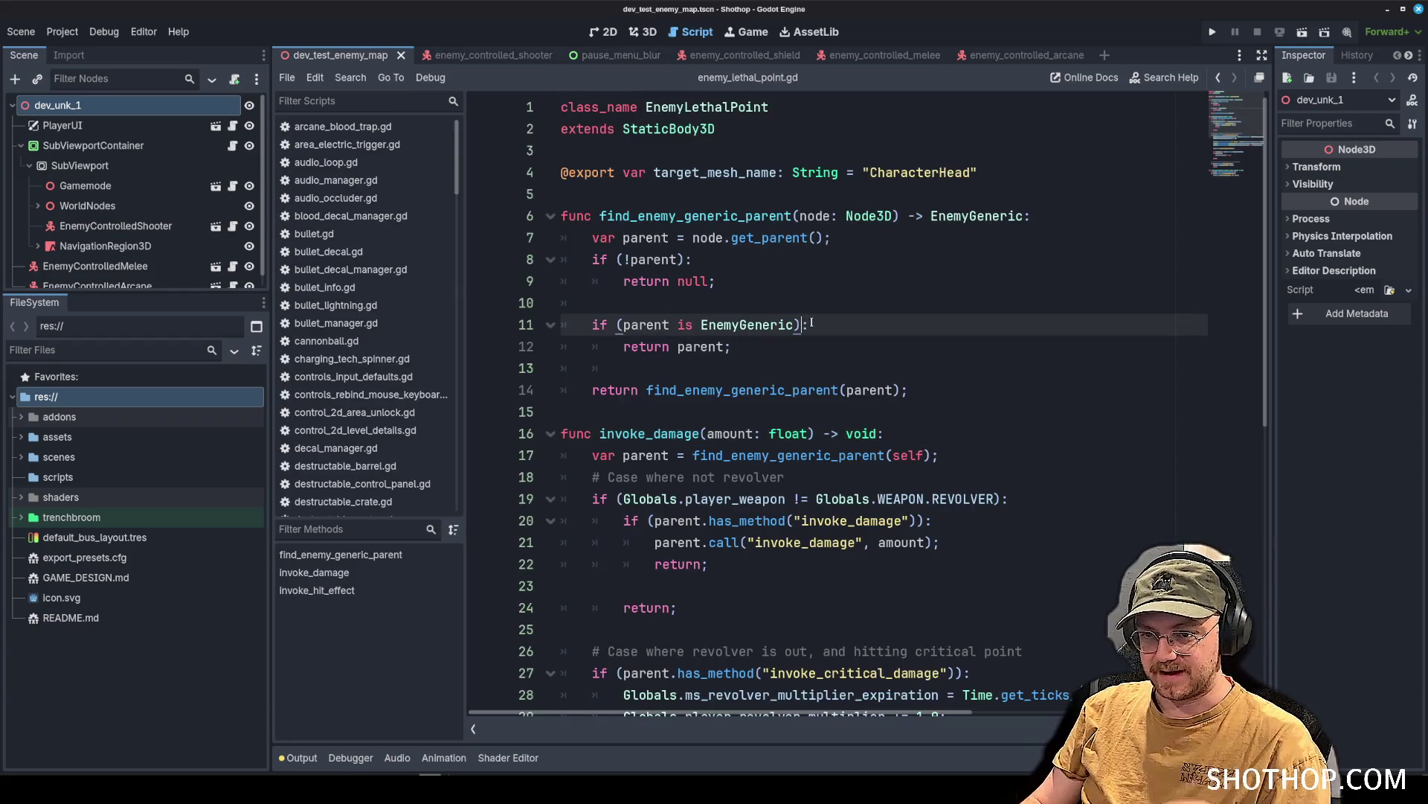
Open enemy_generic_shared.gd from the Scripts list and place the caret after the ENEMY_TYPES enum.
click(722, 258)
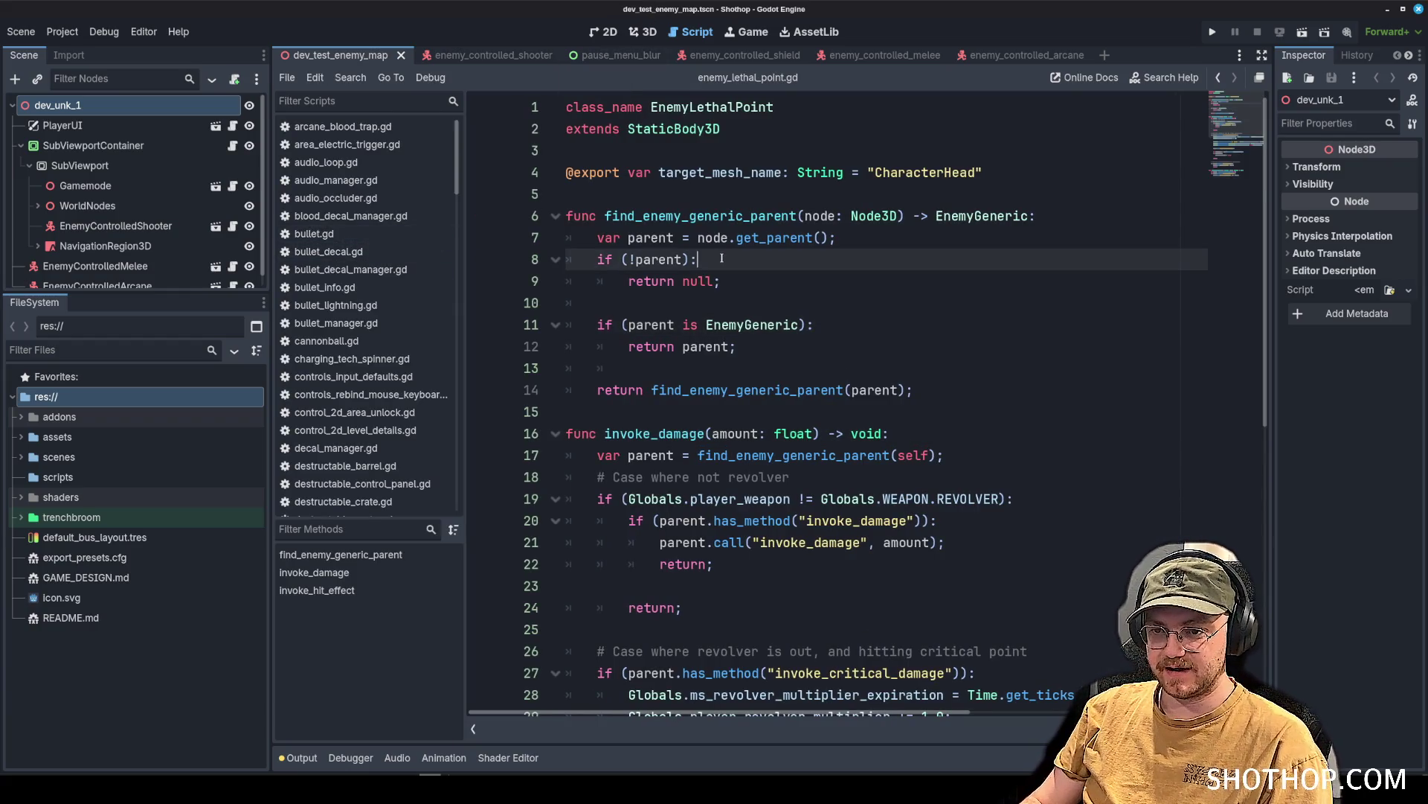
scroll(391, 283, down, 5)
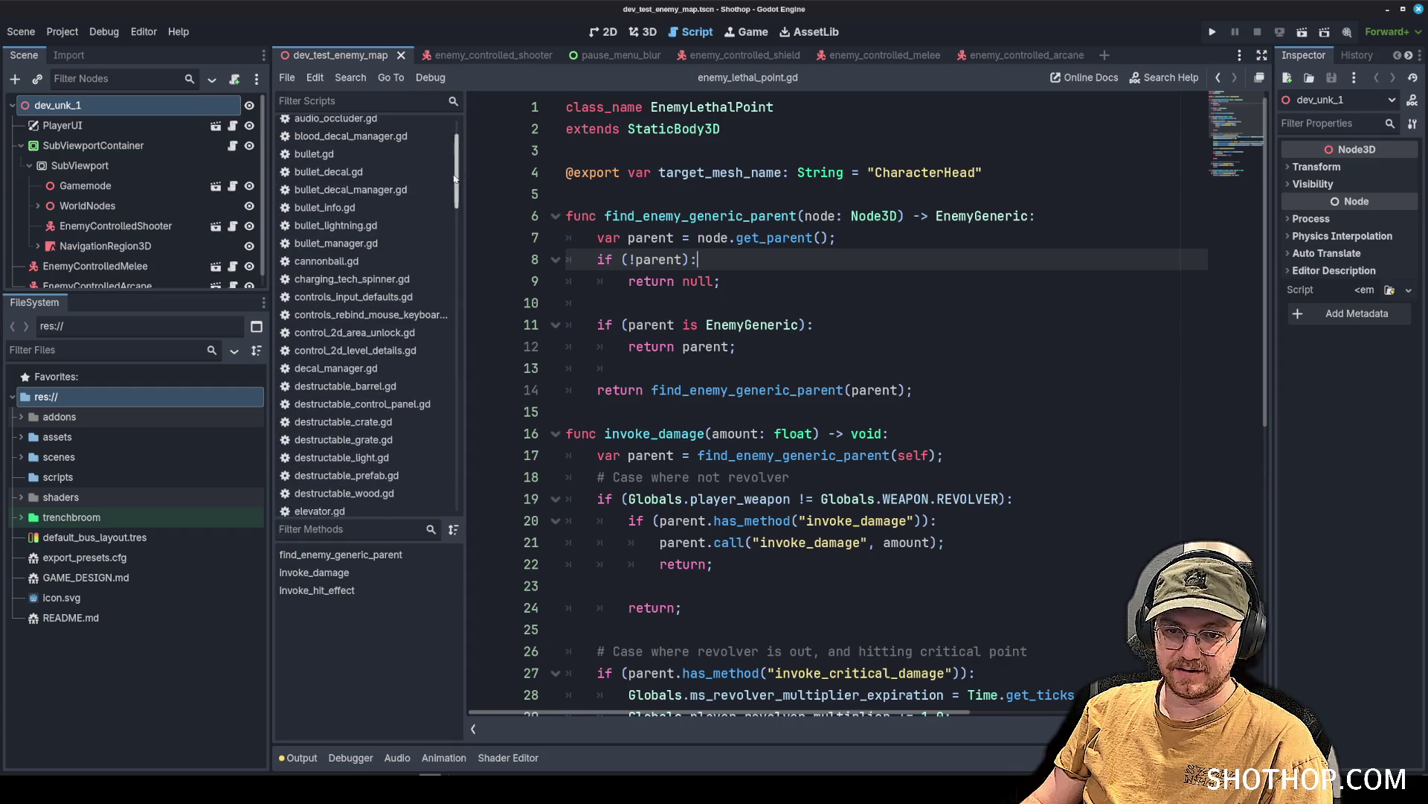
click(398, 281)
scroll(398, 303, down, 5)
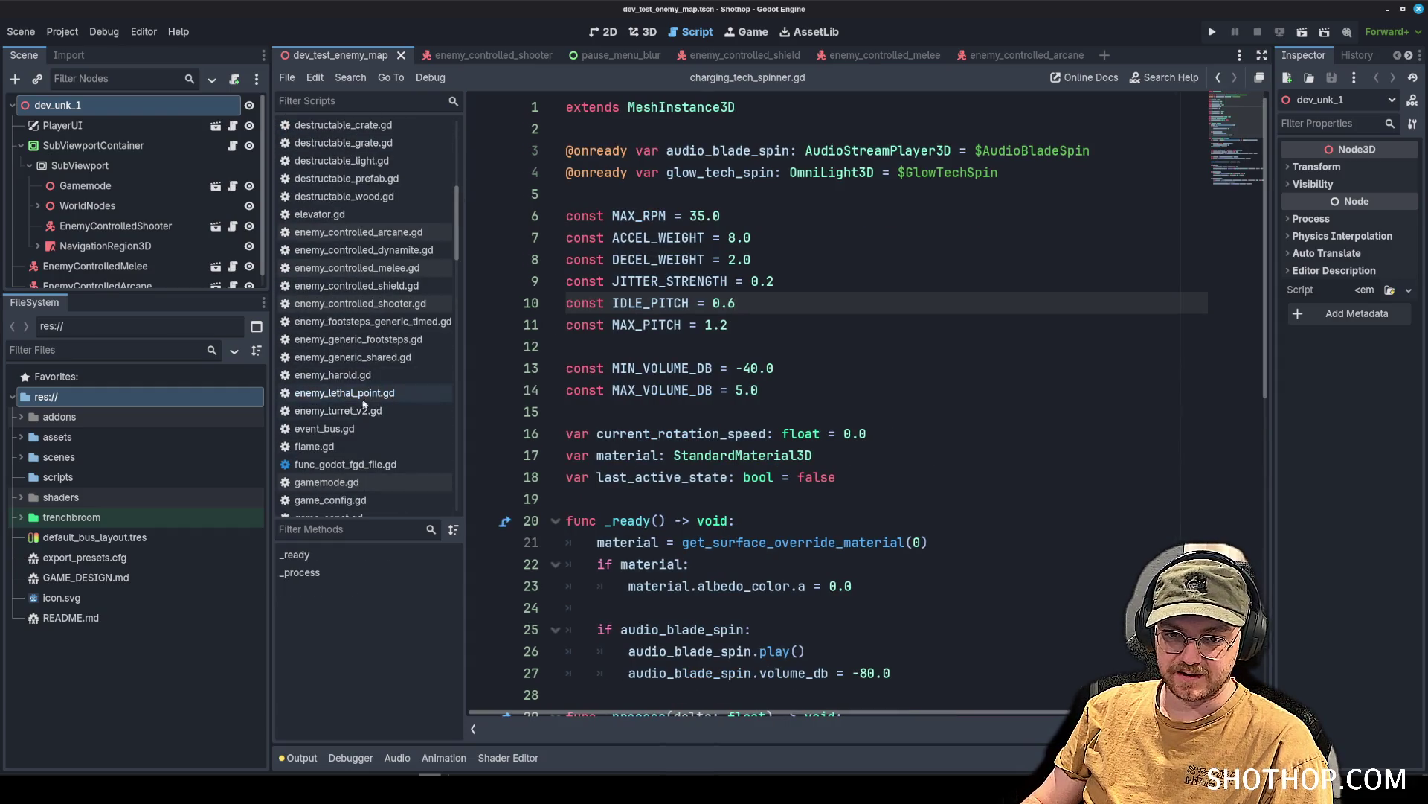
click(364, 410)
click(368, 463)
scroll(369, 439, down, 2)
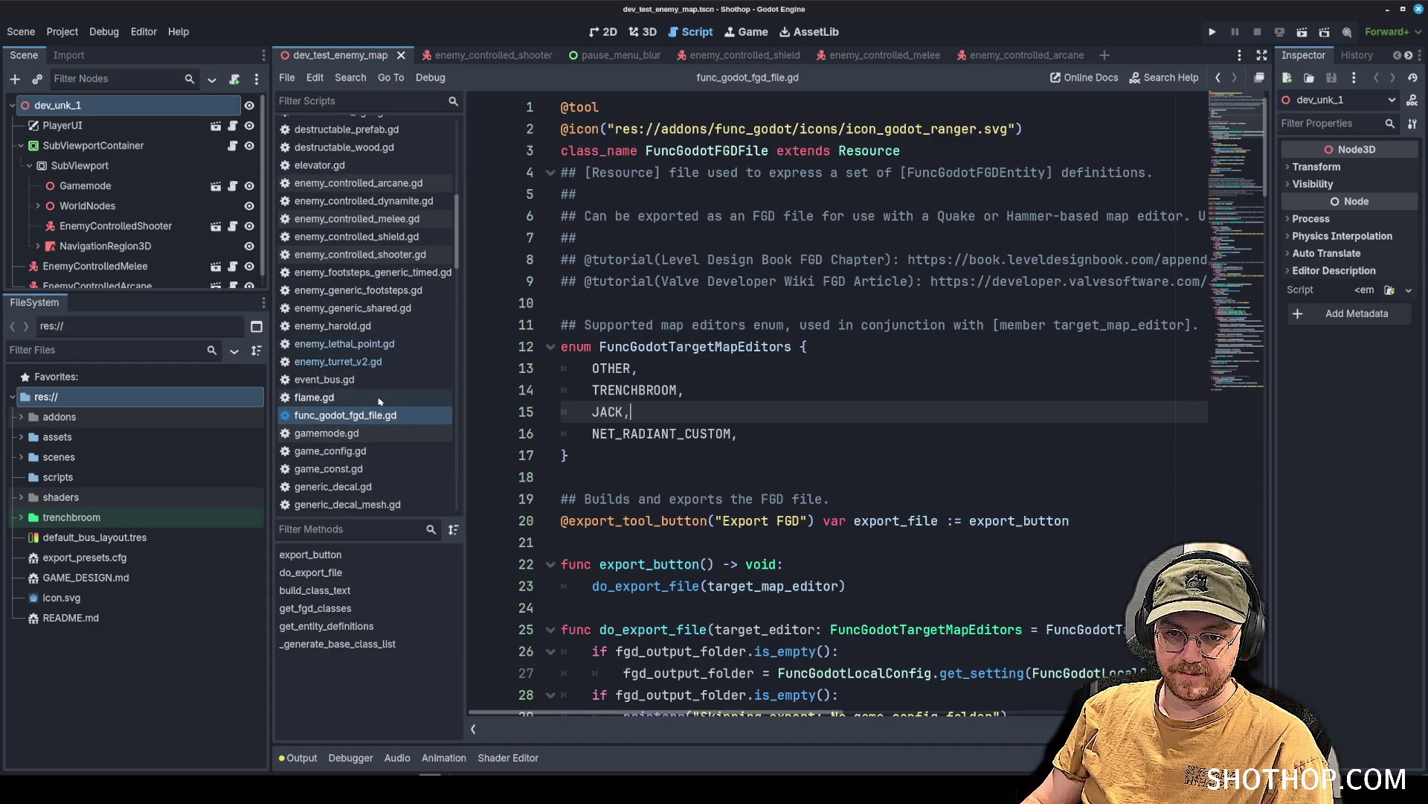
click(376, 308)
scroll(1137, 274, up, 15)
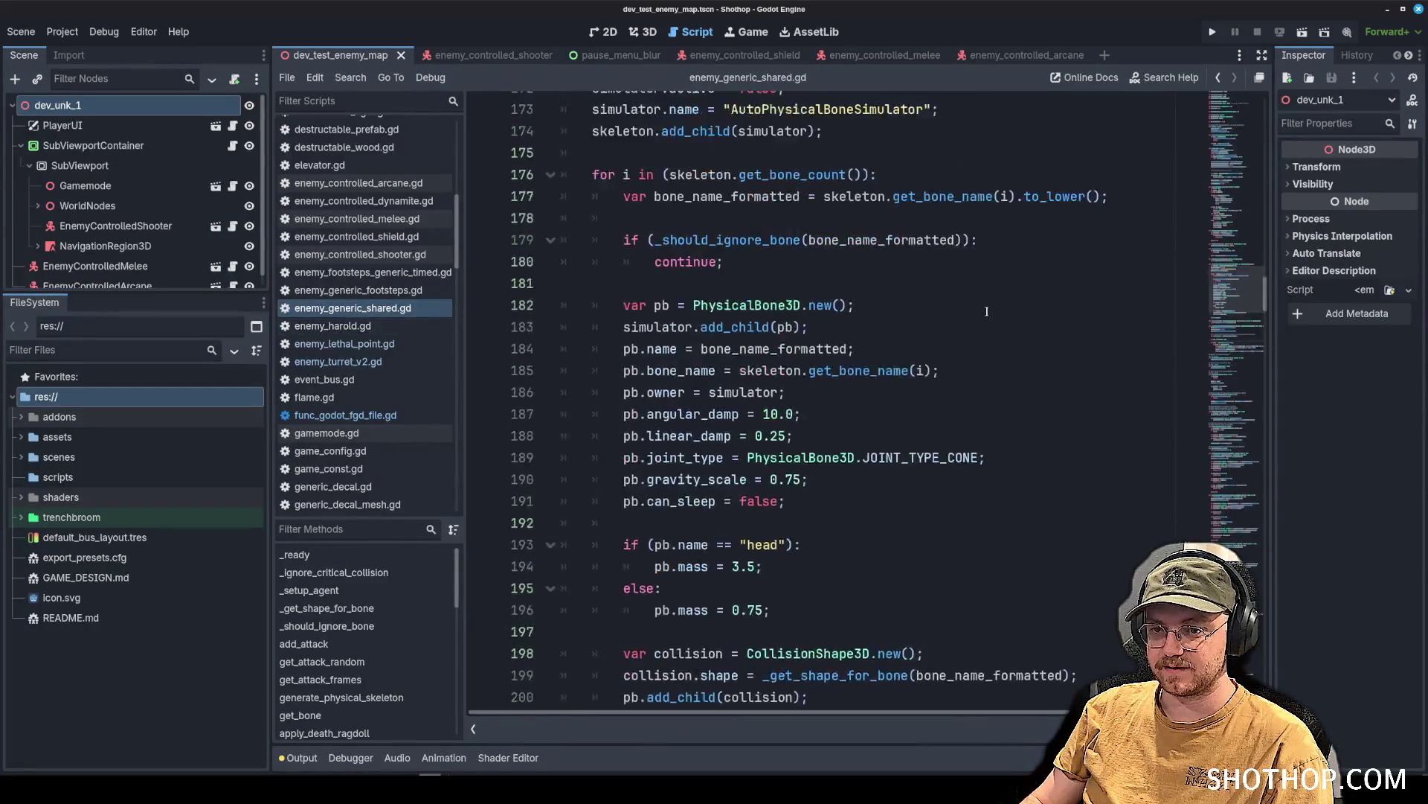
scroll(1137, 274, up, 20)
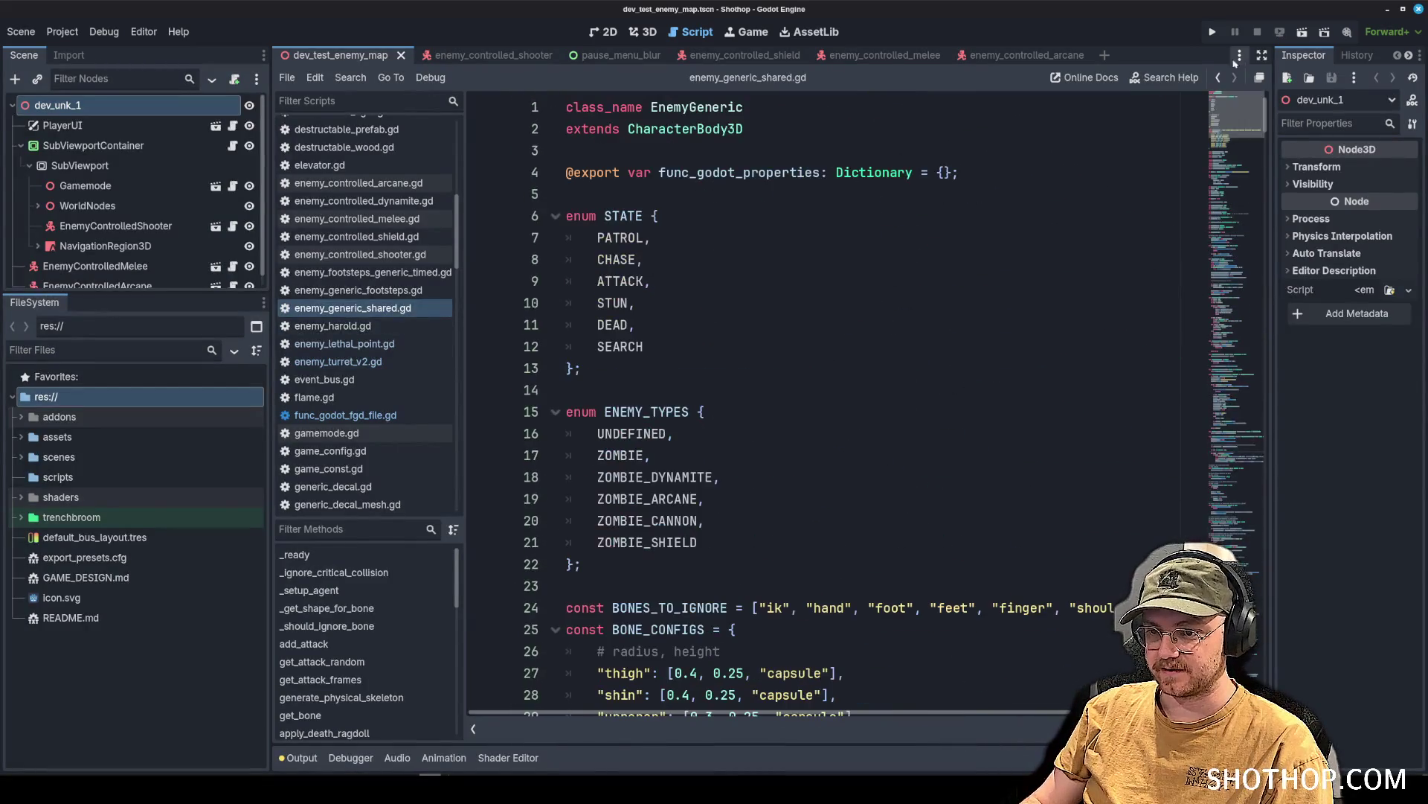
click(655, 561)
scroll(744, 447, down, 4)
Start an enum DAMAGE_TYPES below ENEMY_TYPES with UNDEFINED and REVOLVER entries.
key(Return)
key(Return)
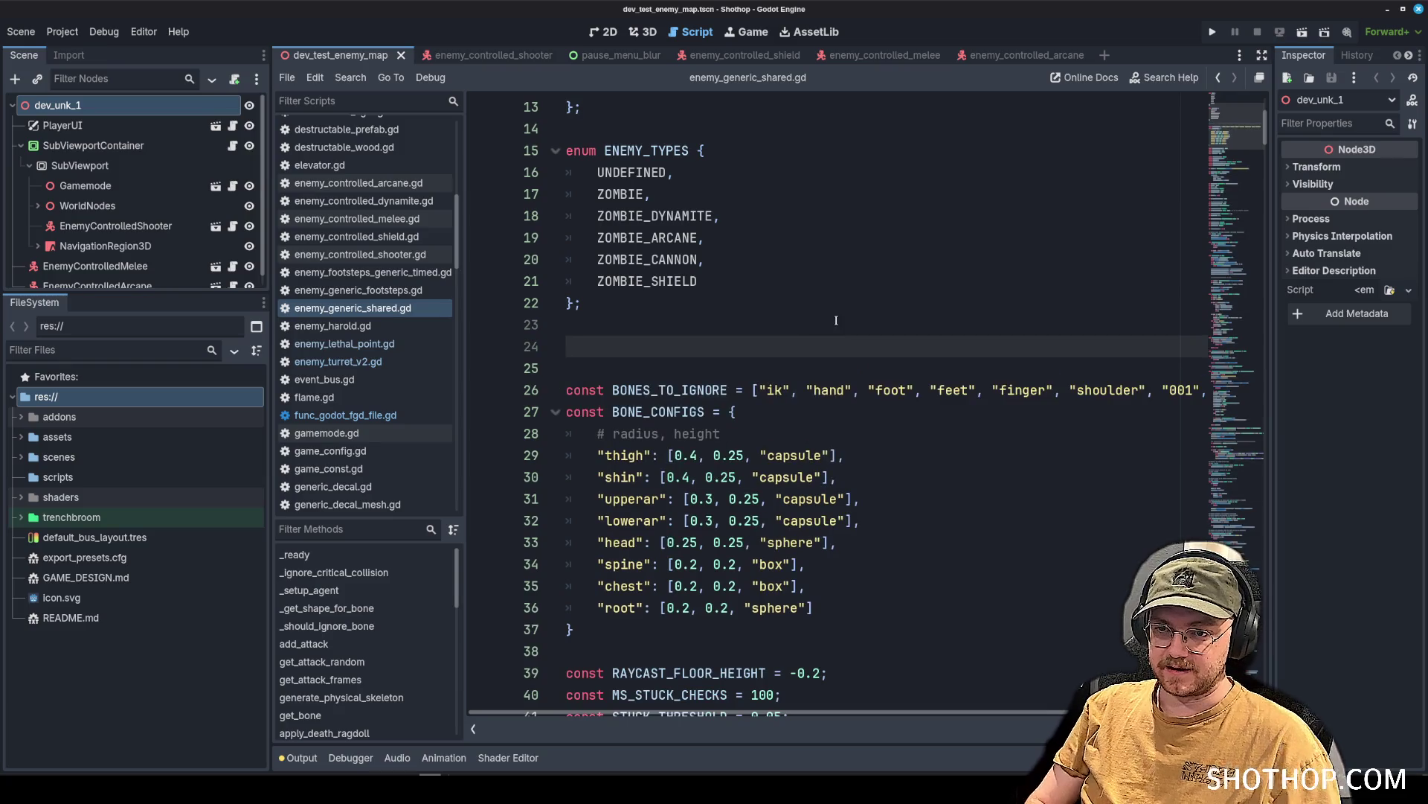
text(enum DAMA)
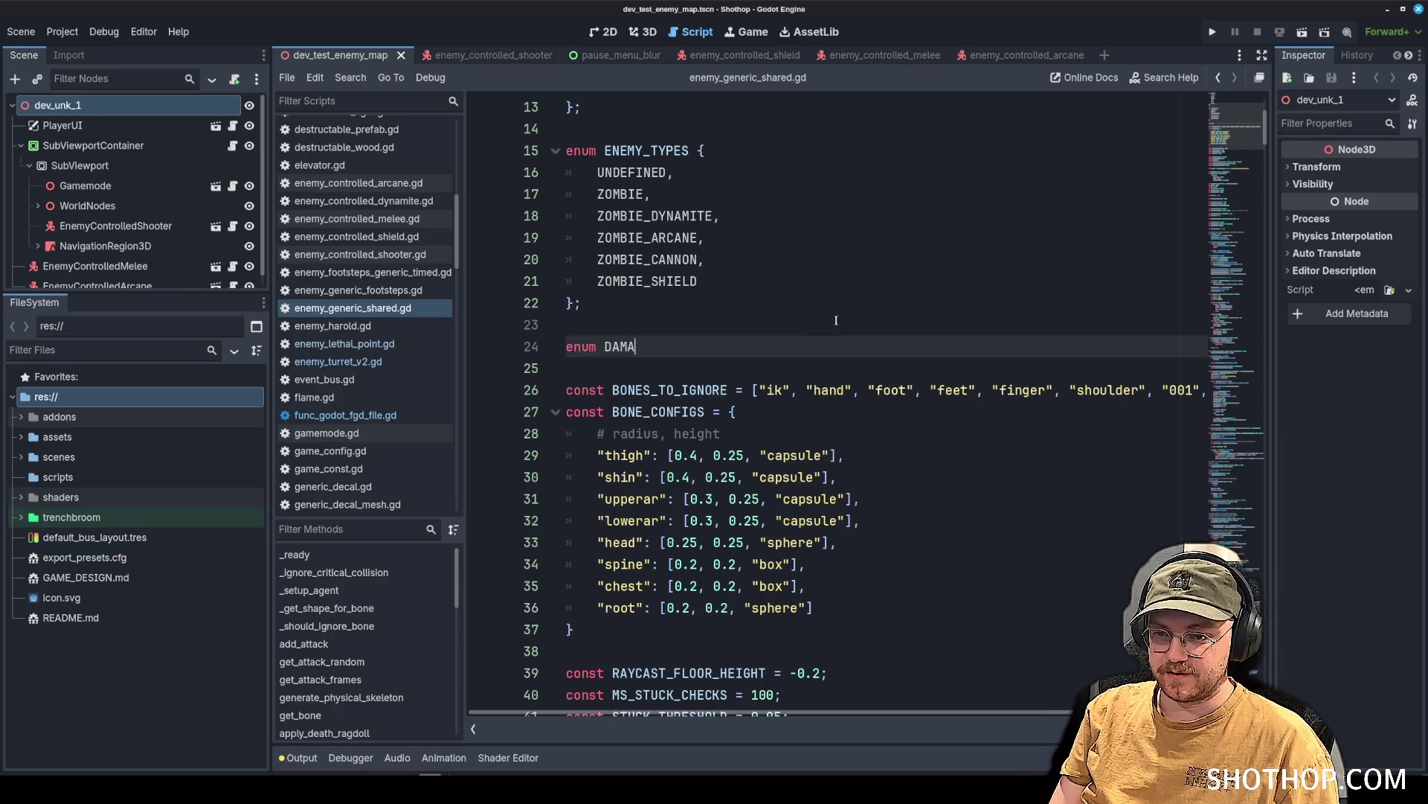
text(GE_TYPES {)
key(Return)
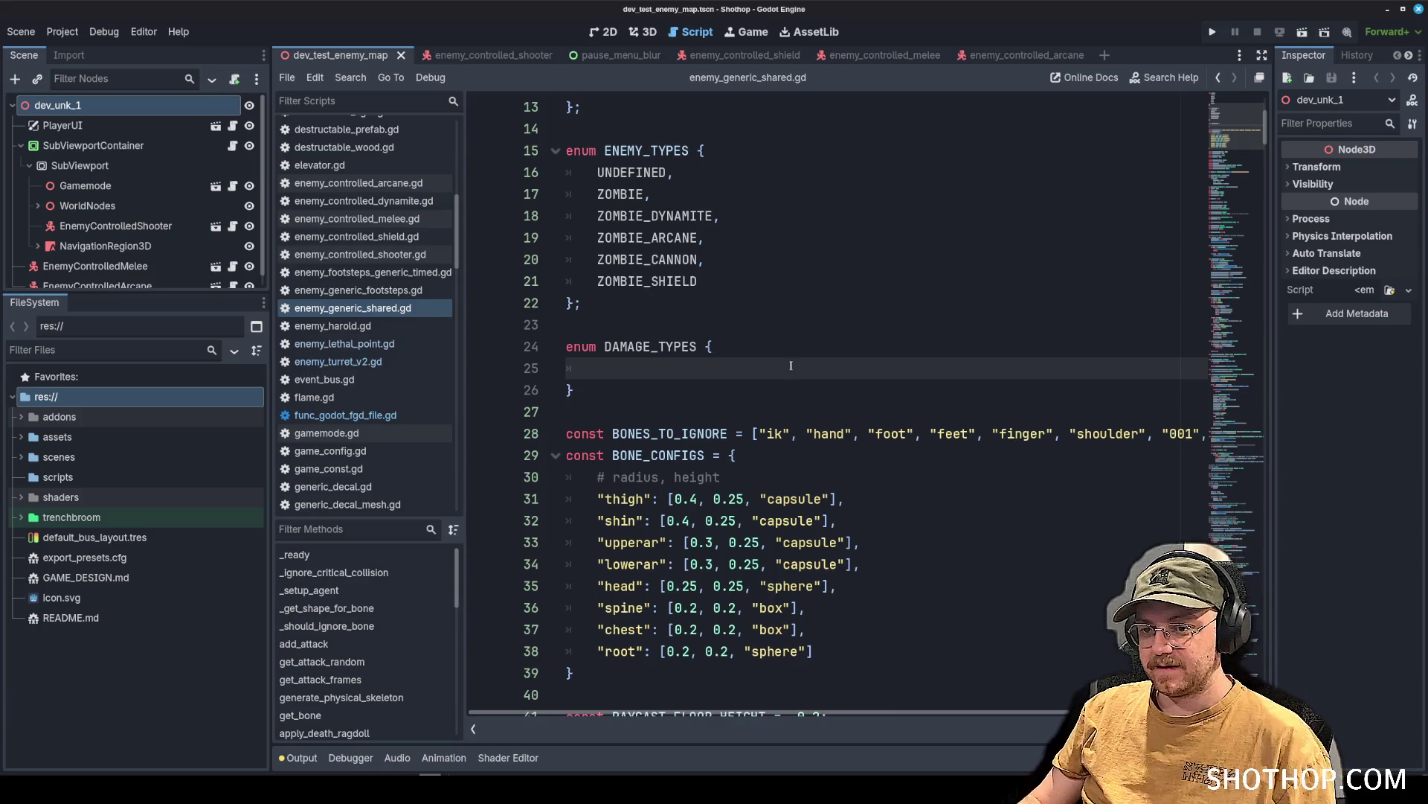
scroll(791, 366, down, 1)
scroll(775, 298, up, 1)
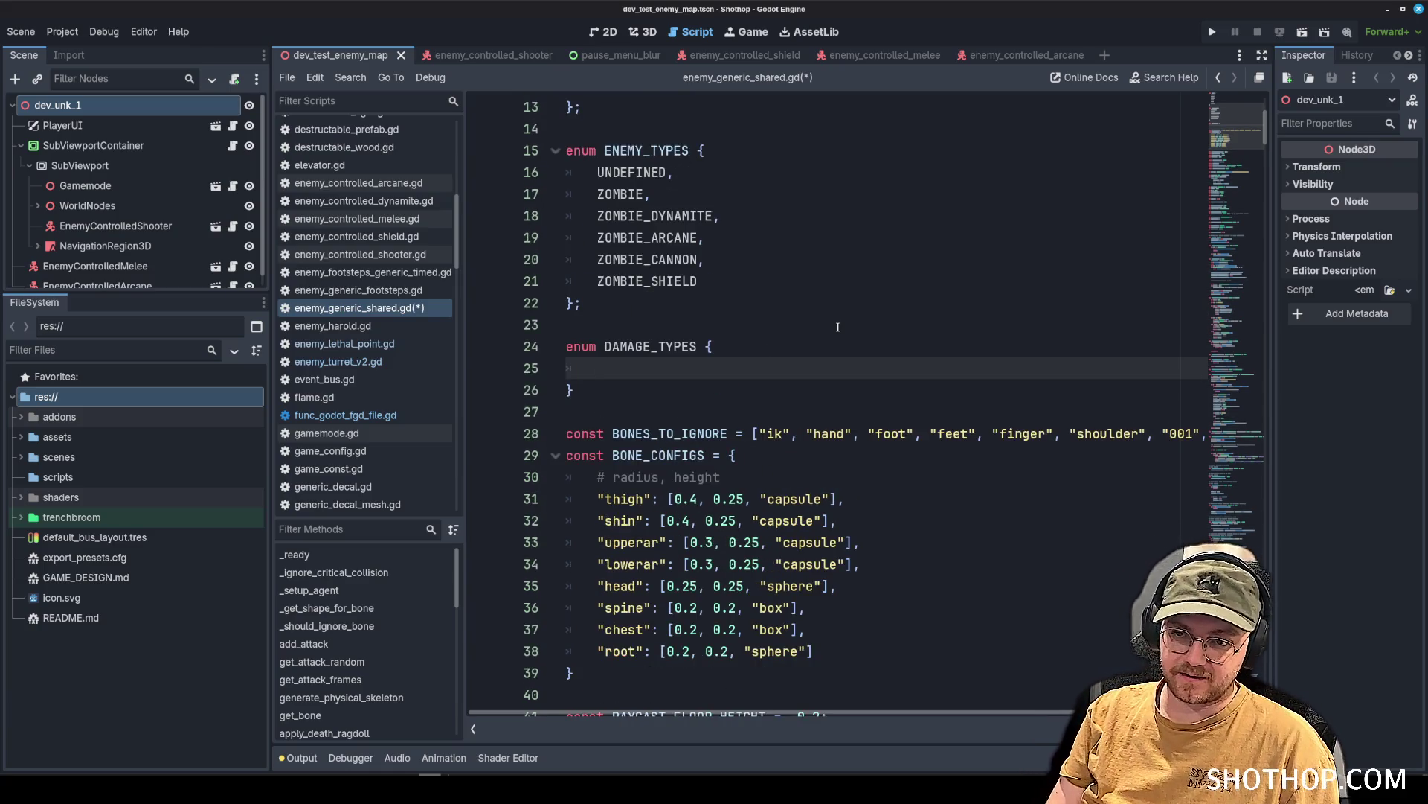
text(UNDEFINED,)
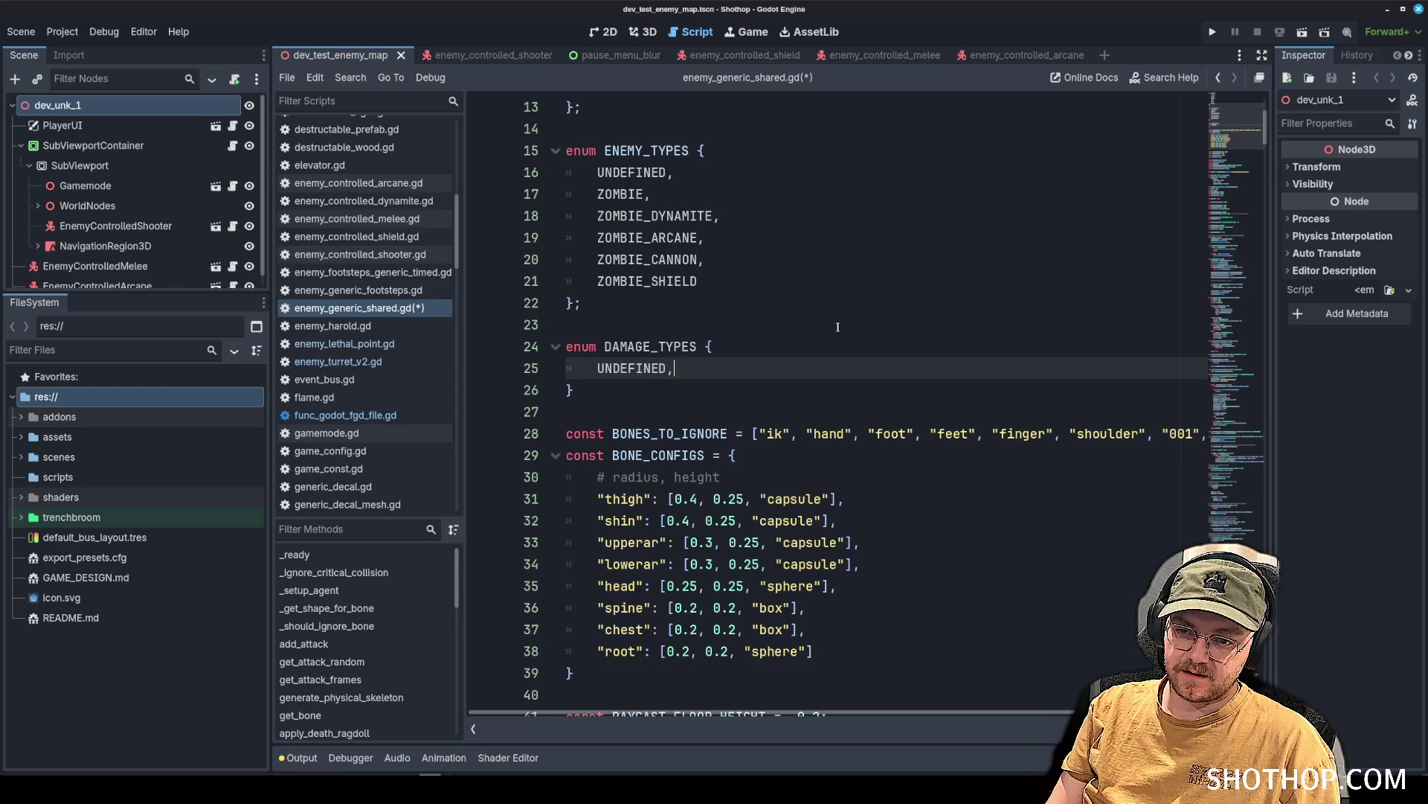
key(Return)
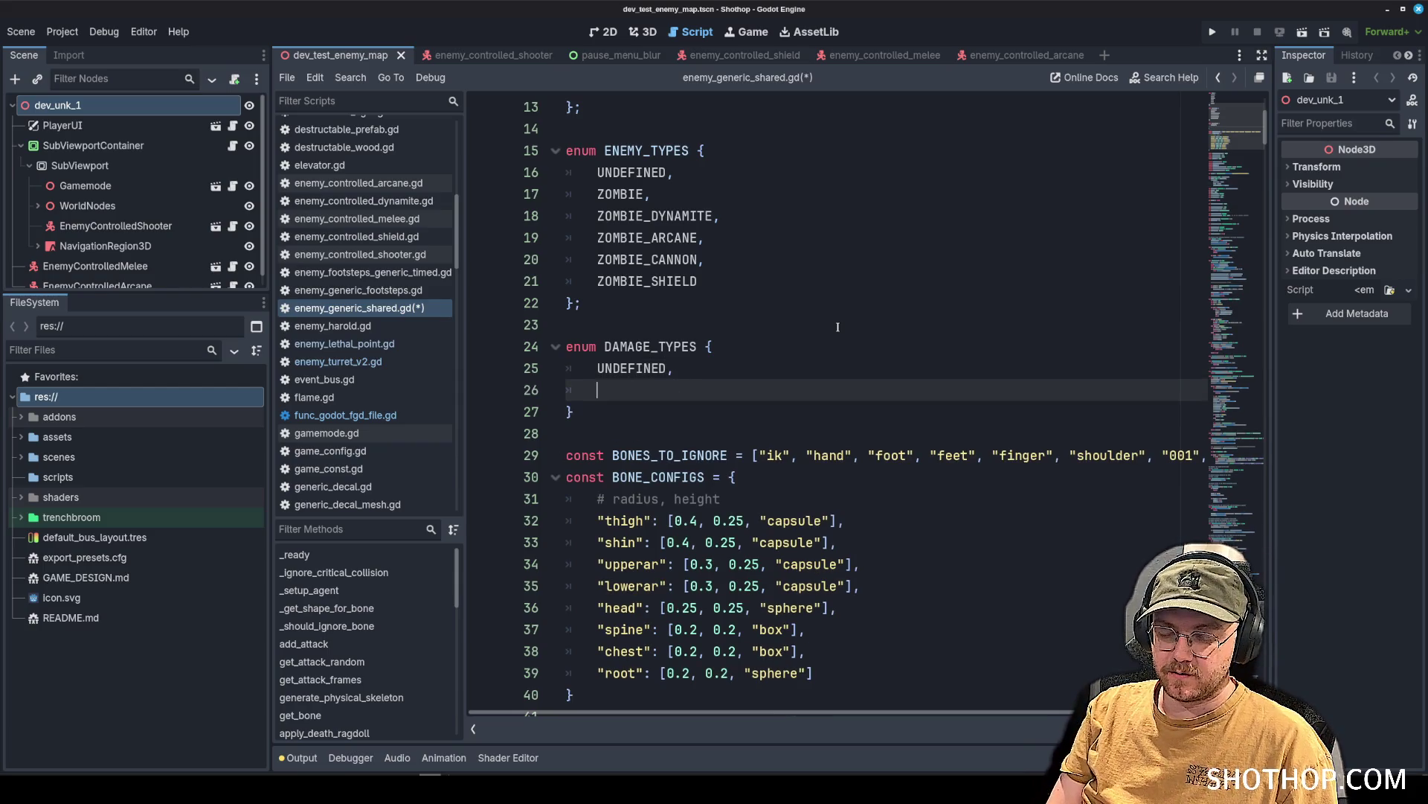
text(REVOLVER,)
key(Return)
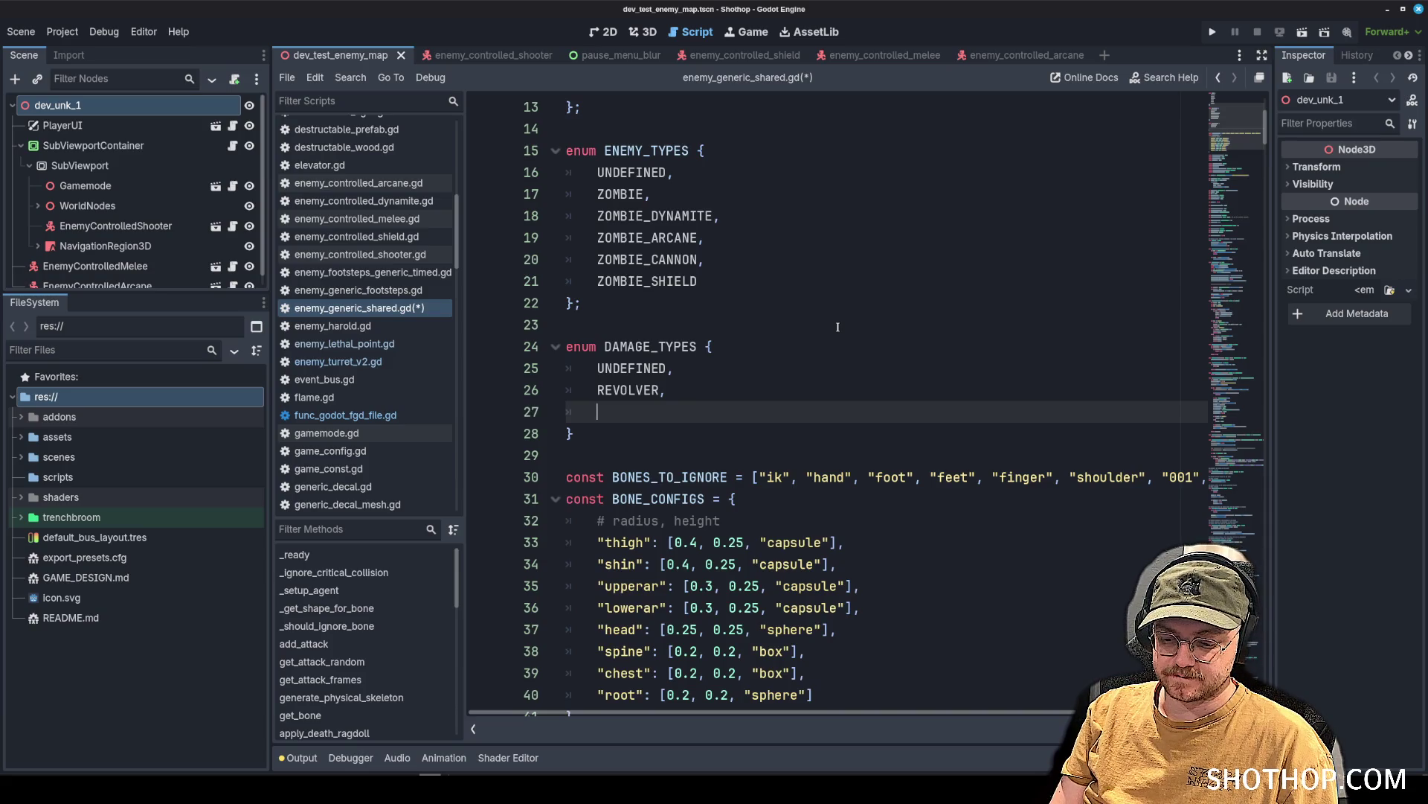
Rename entries to BULLET_REVOLVER and BULLET_SHOTGUN, add MELEE_SHOTGUN and BULLET_LIGHTNING, then save.
text(SHOTGU)
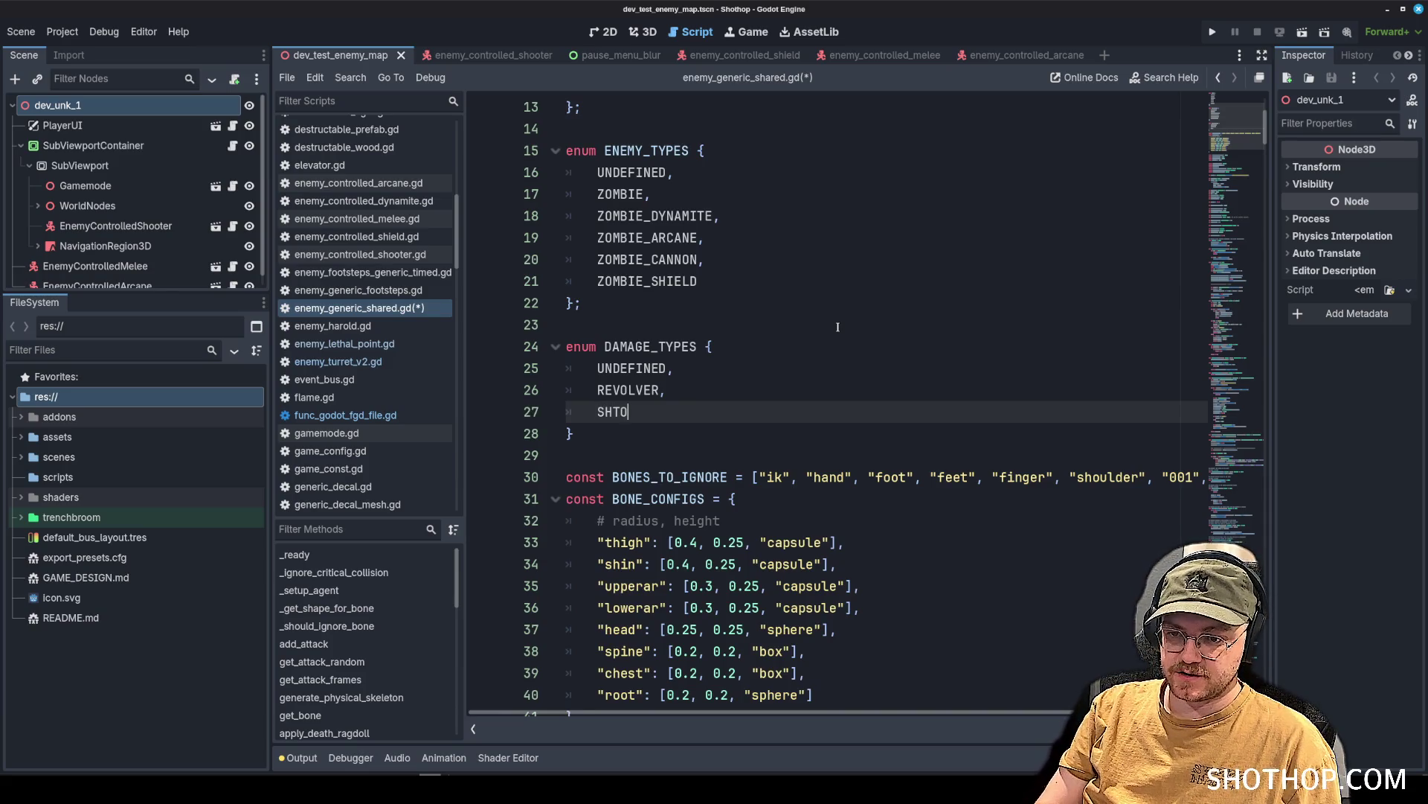
key(BackSpace)
key(BackSpace)
key(BackSpace)
text(OTGUN)
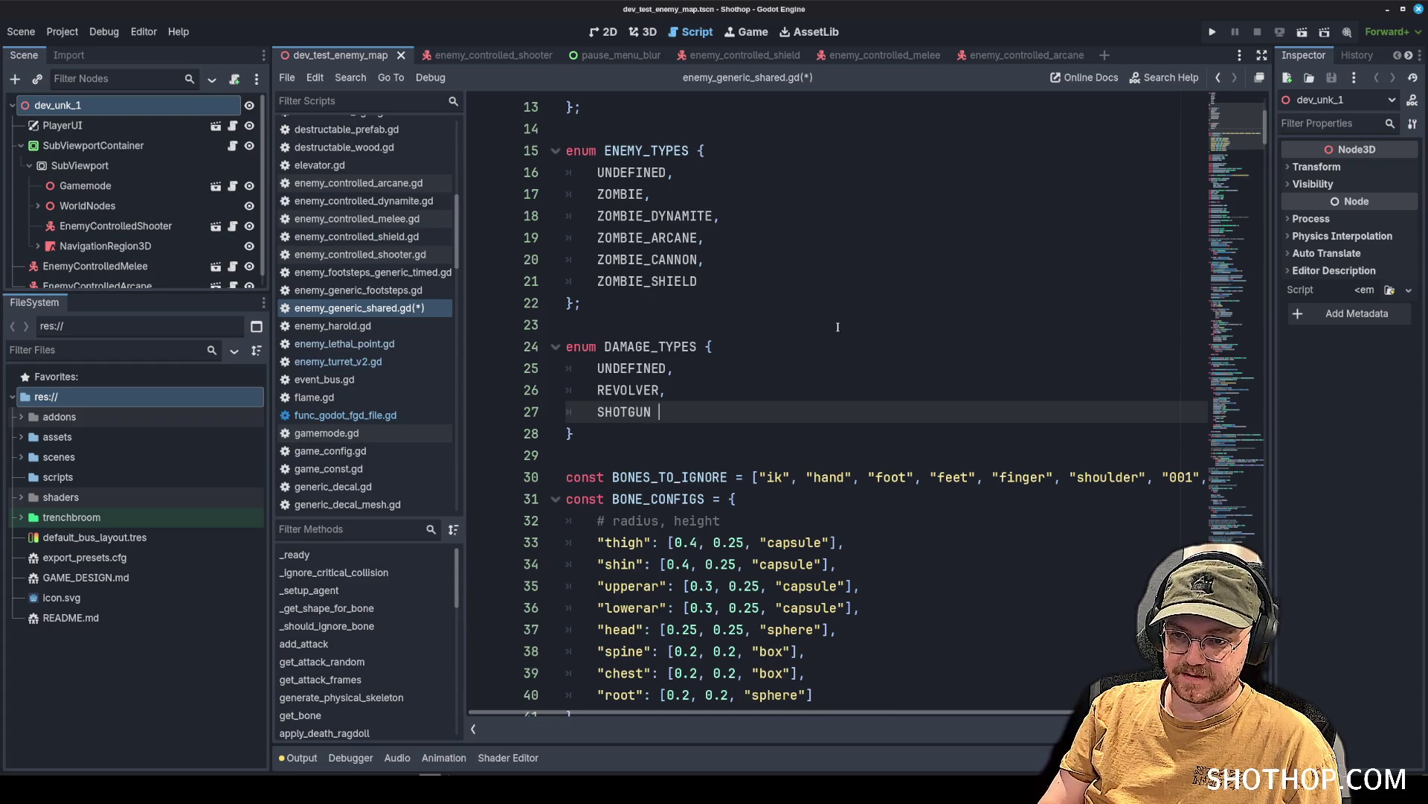
key(Up)
key(Left)
key(Left)
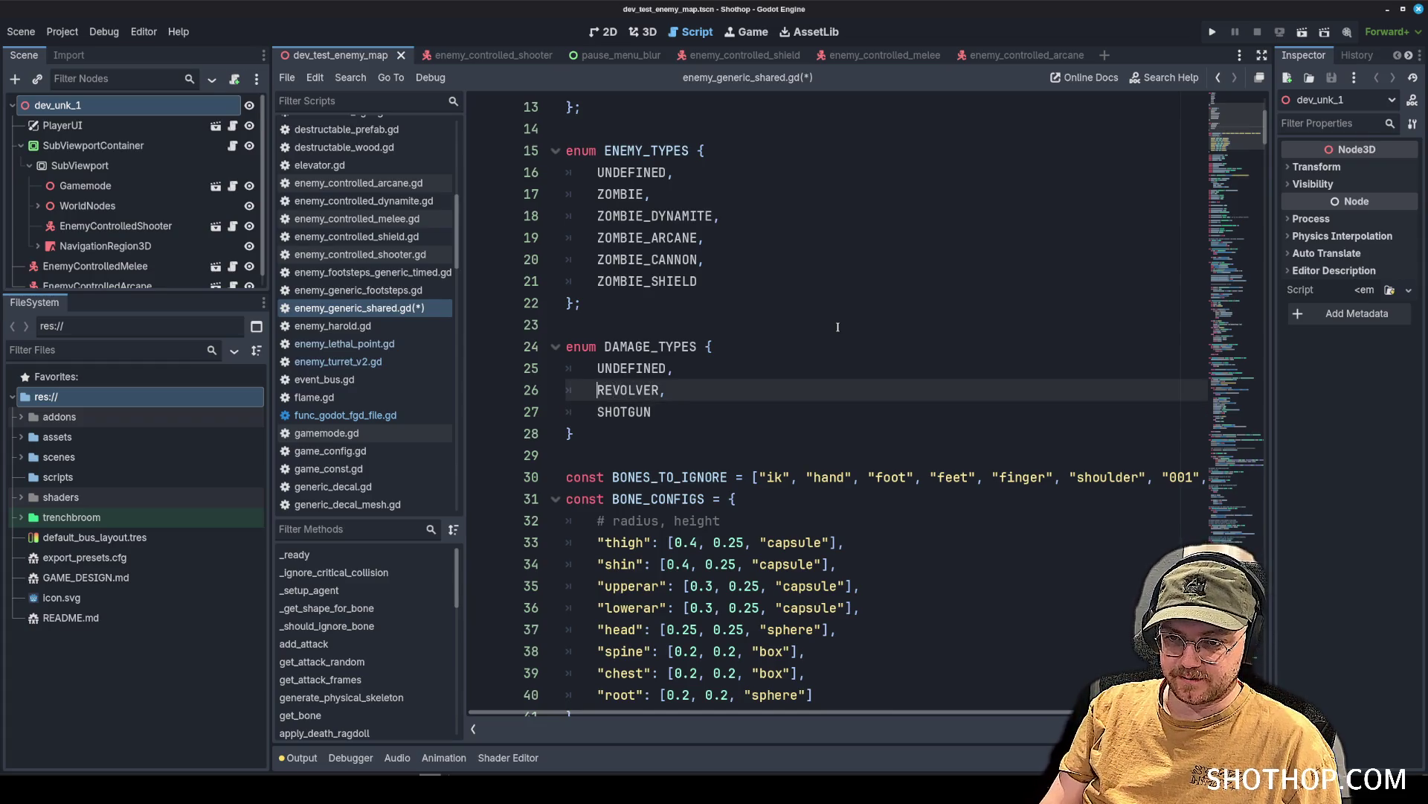
text(BULLET_)
click(593, 421)
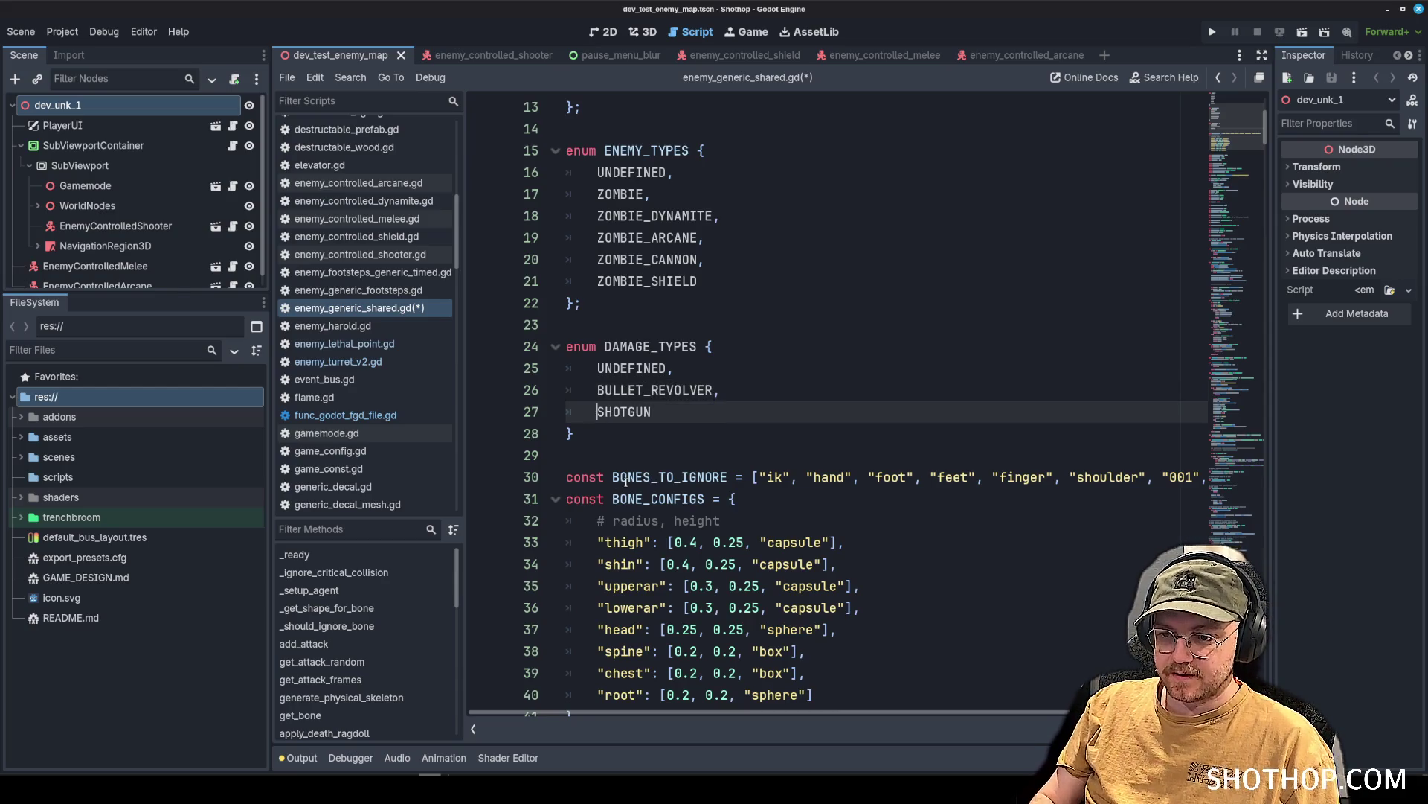
text(BULLET_)
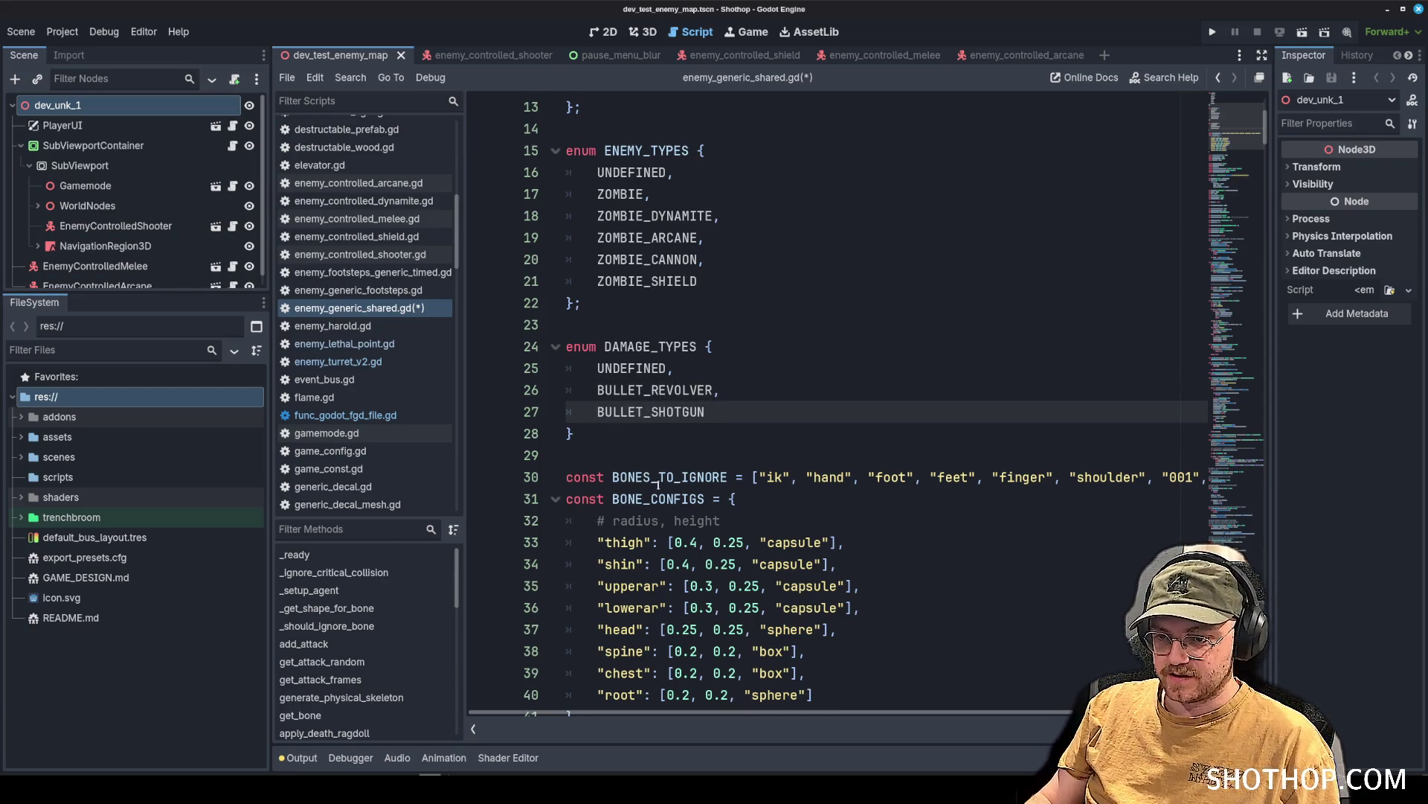
text(,)
key(Return)
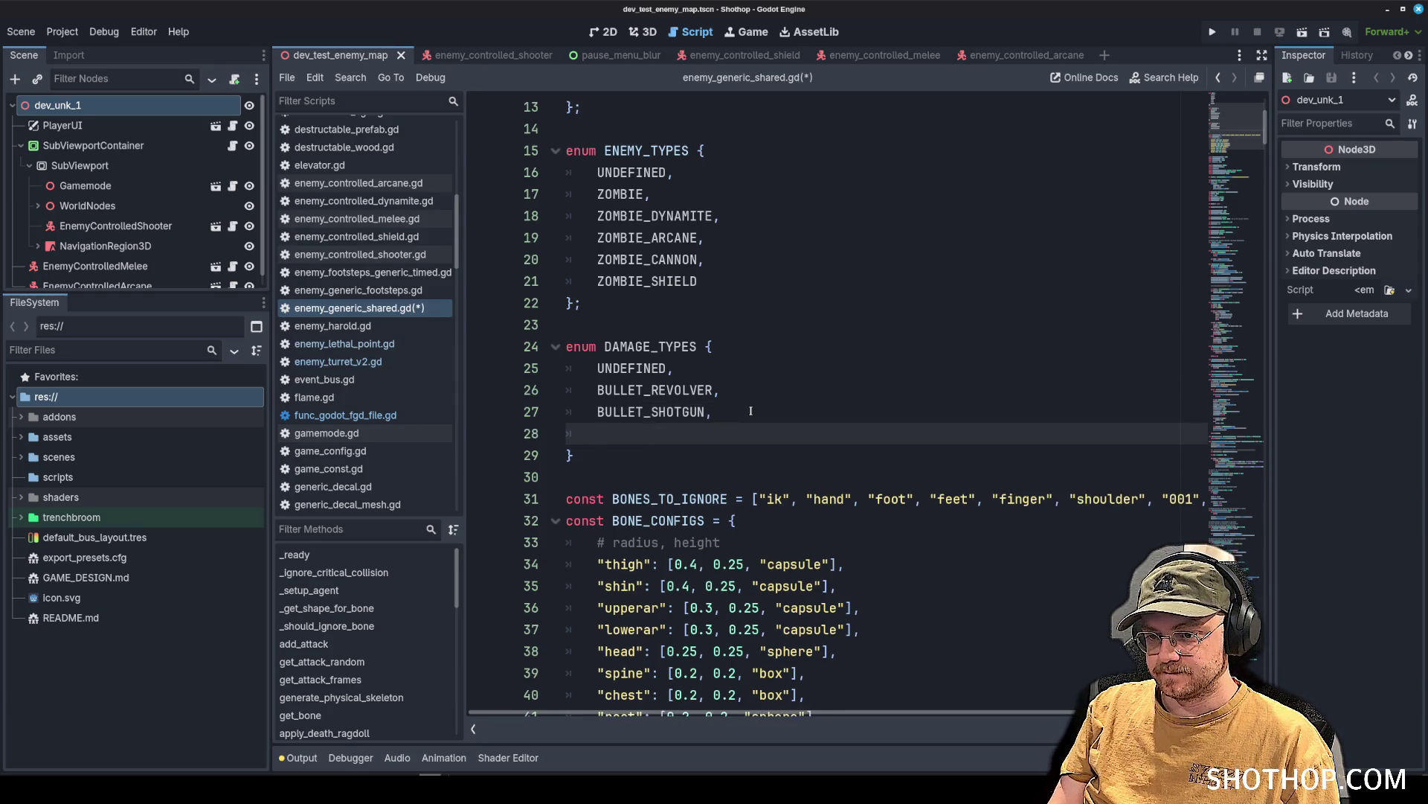
text(SHOT)
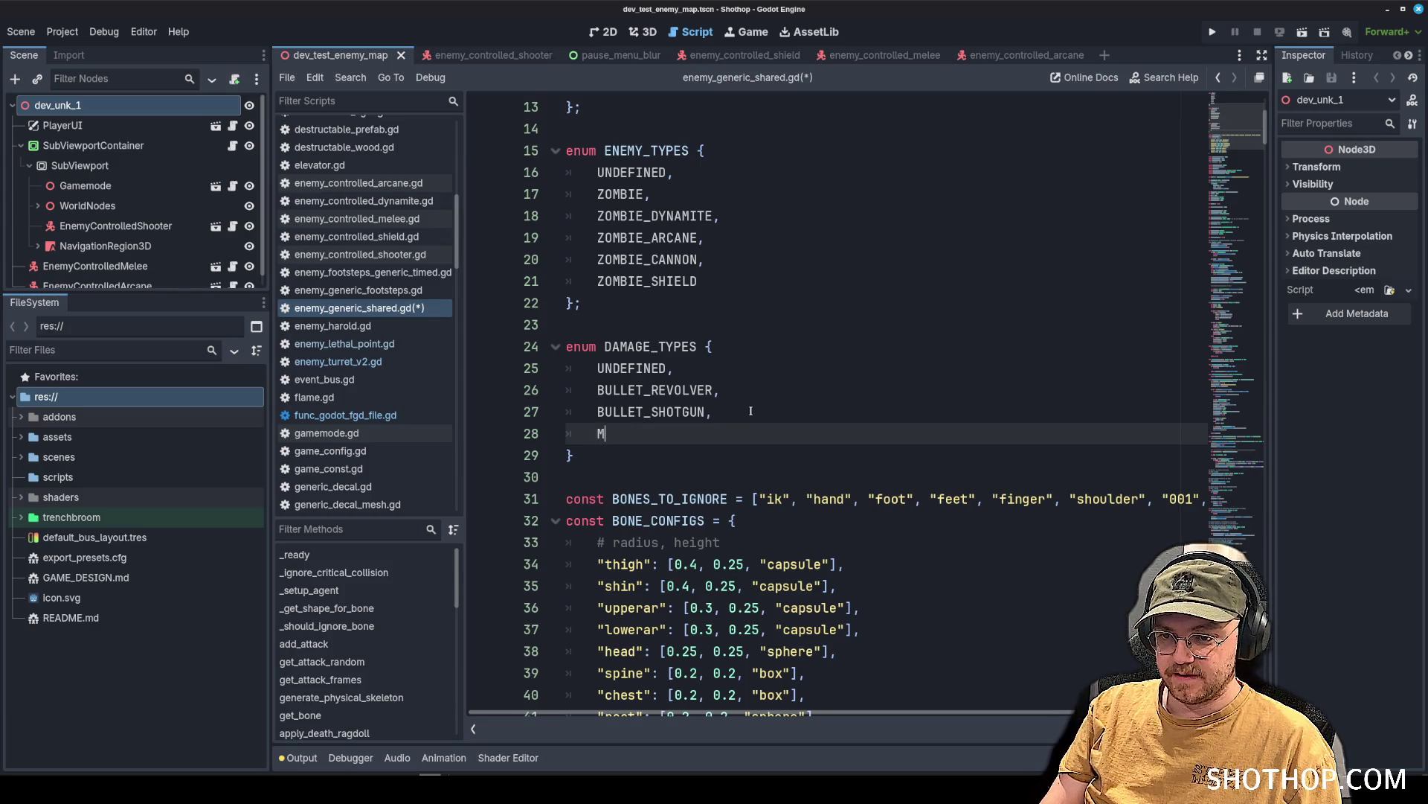
text(ELEE_SHOTGUN,)
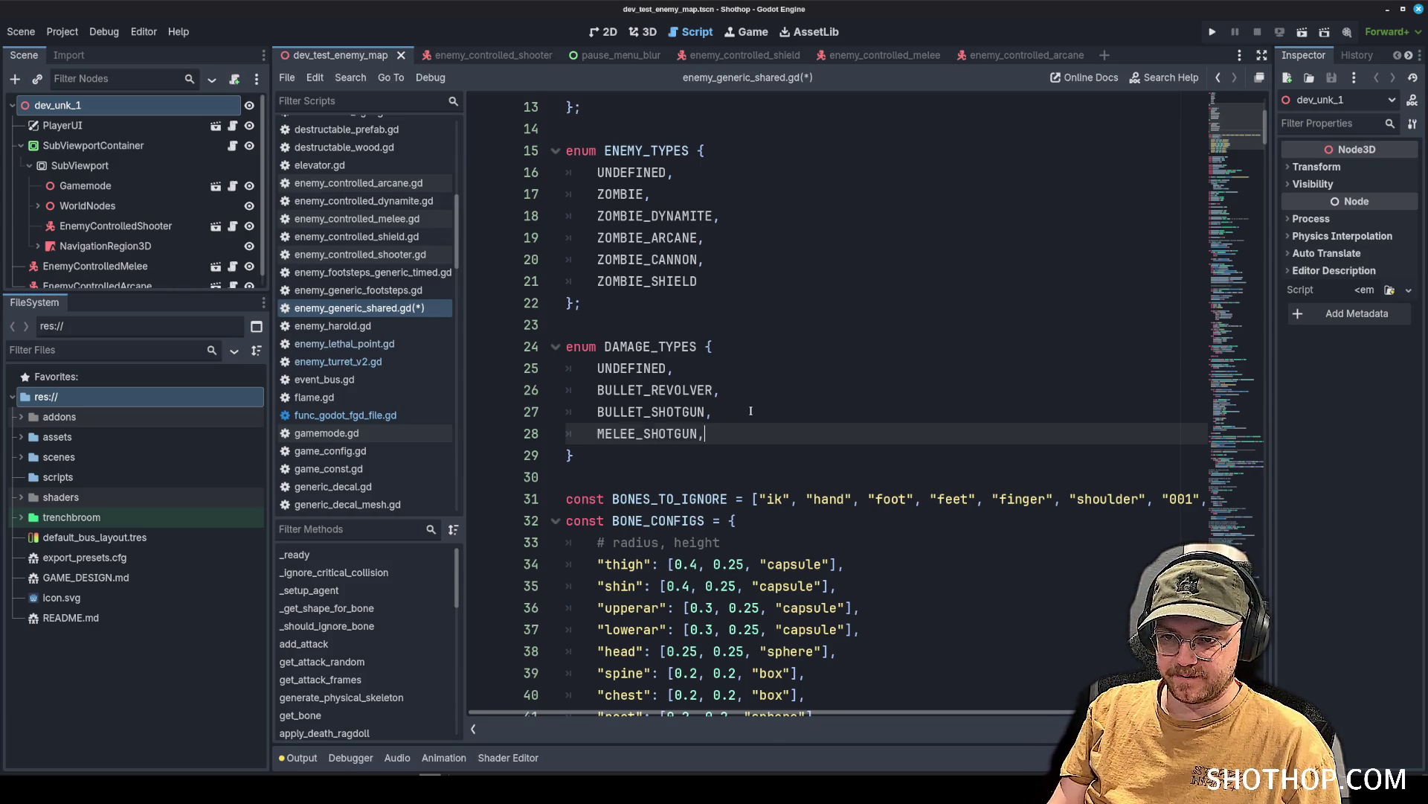
key(Return)
text(LIGH)
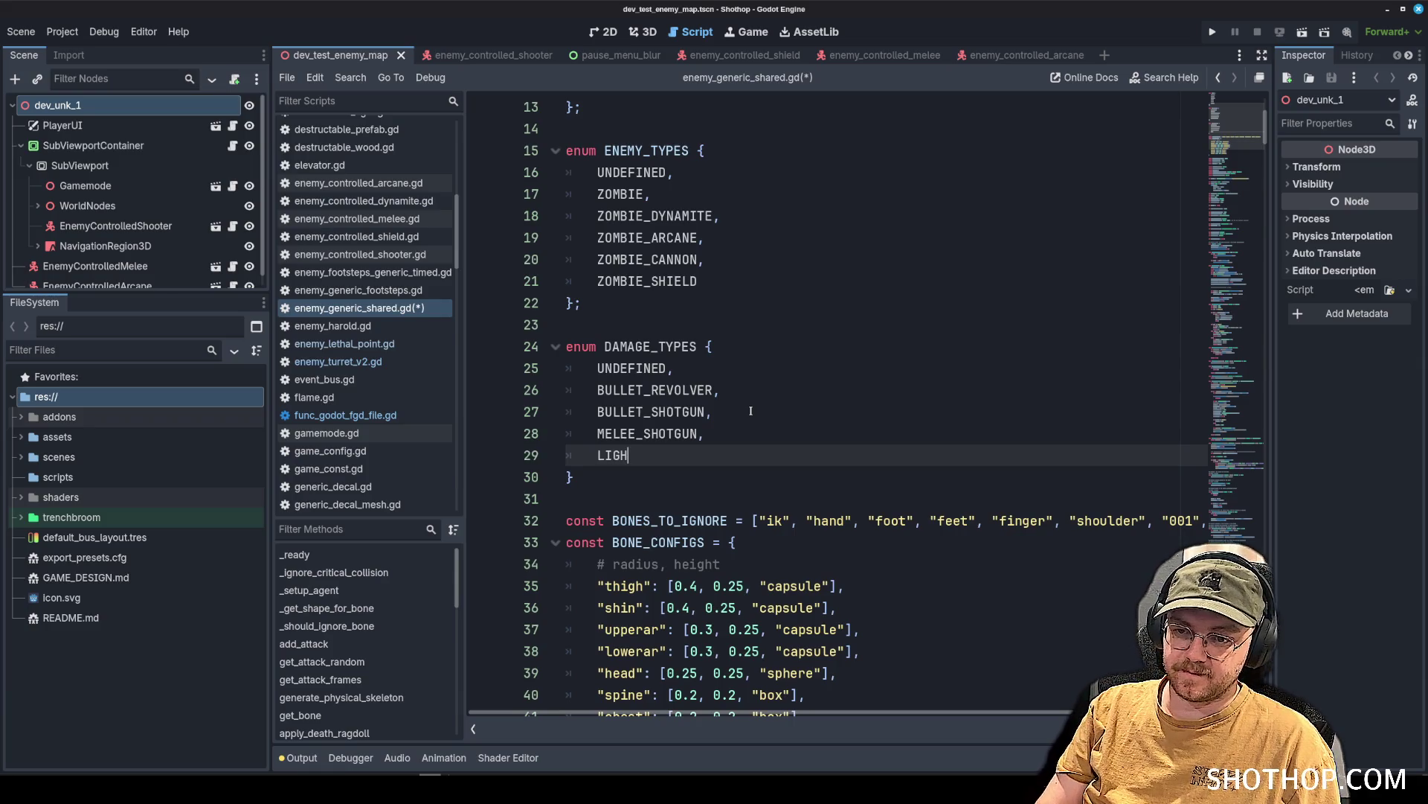
text(BULLET_)
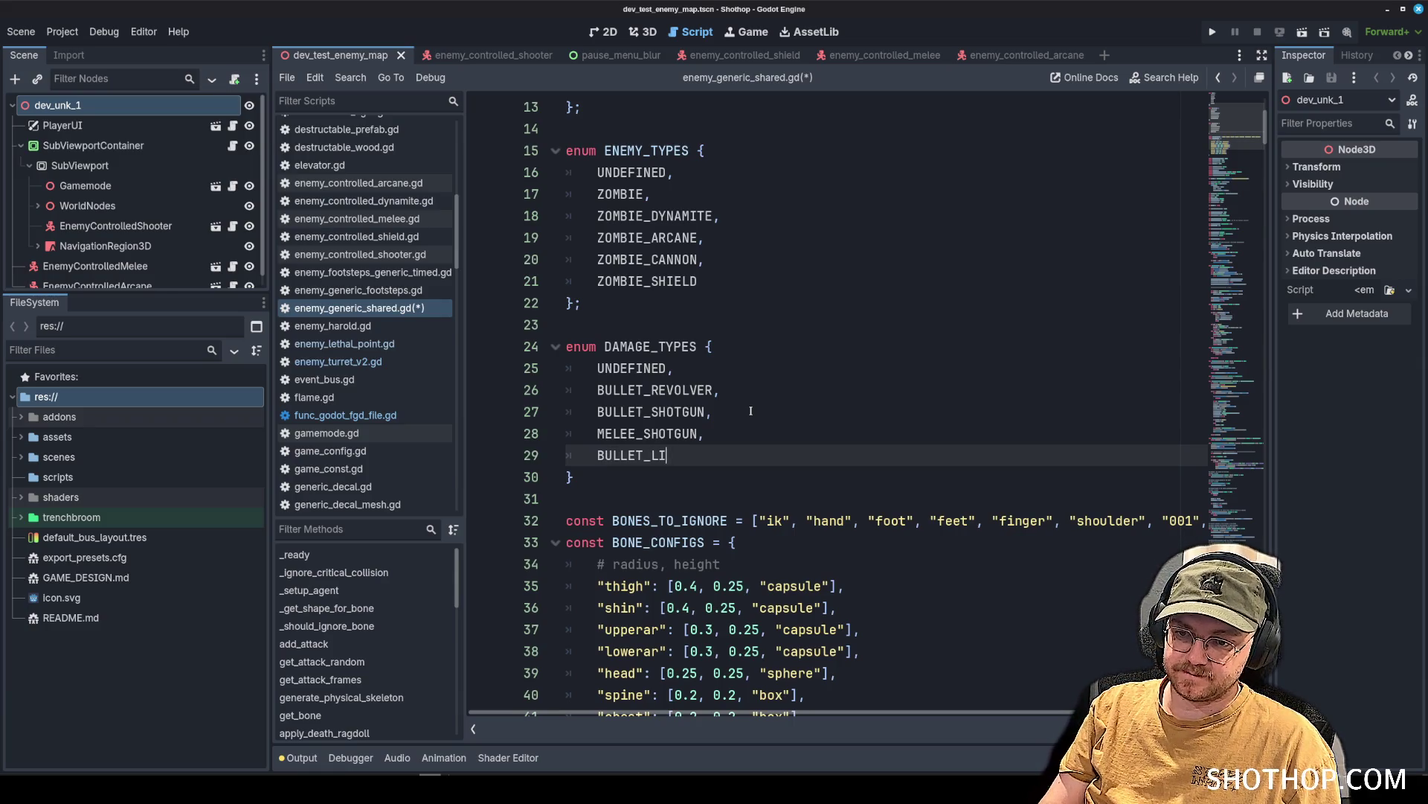
text(GHTNING,)
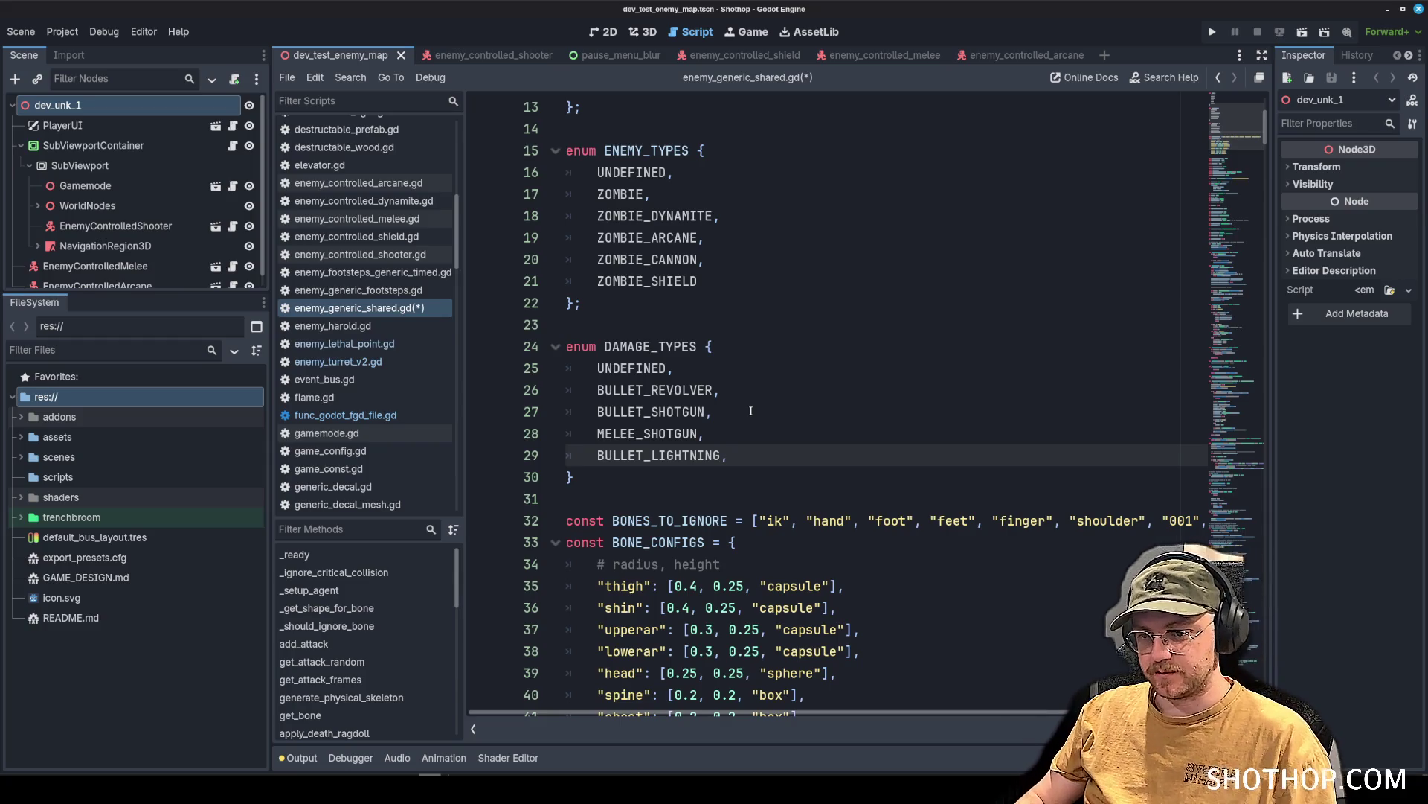
key(ctrl+s)
click(851, 384)
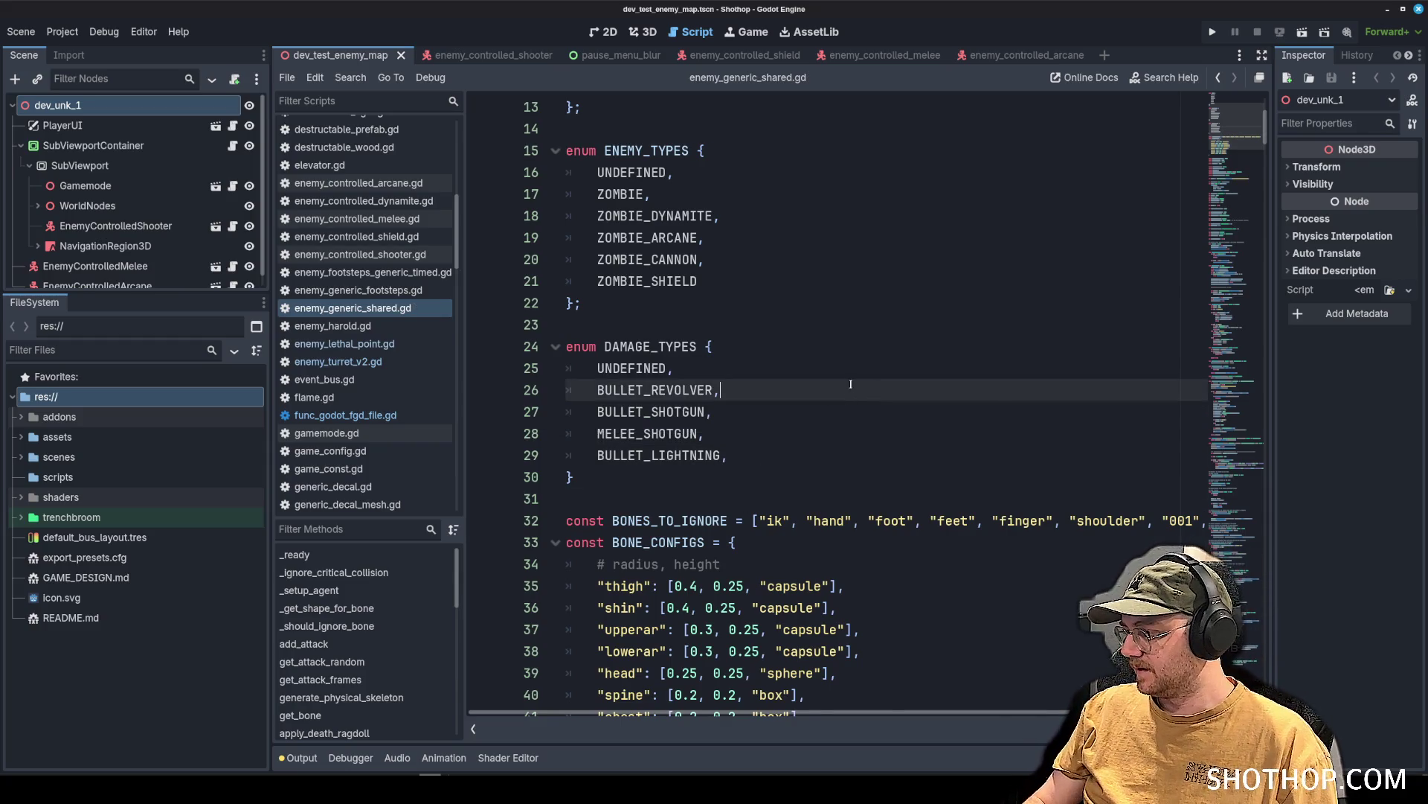
Scroll to the member variables and open a new line below attack_information.
scroll(855, 385, down, 3)
scroll(744, 328, down, 8)
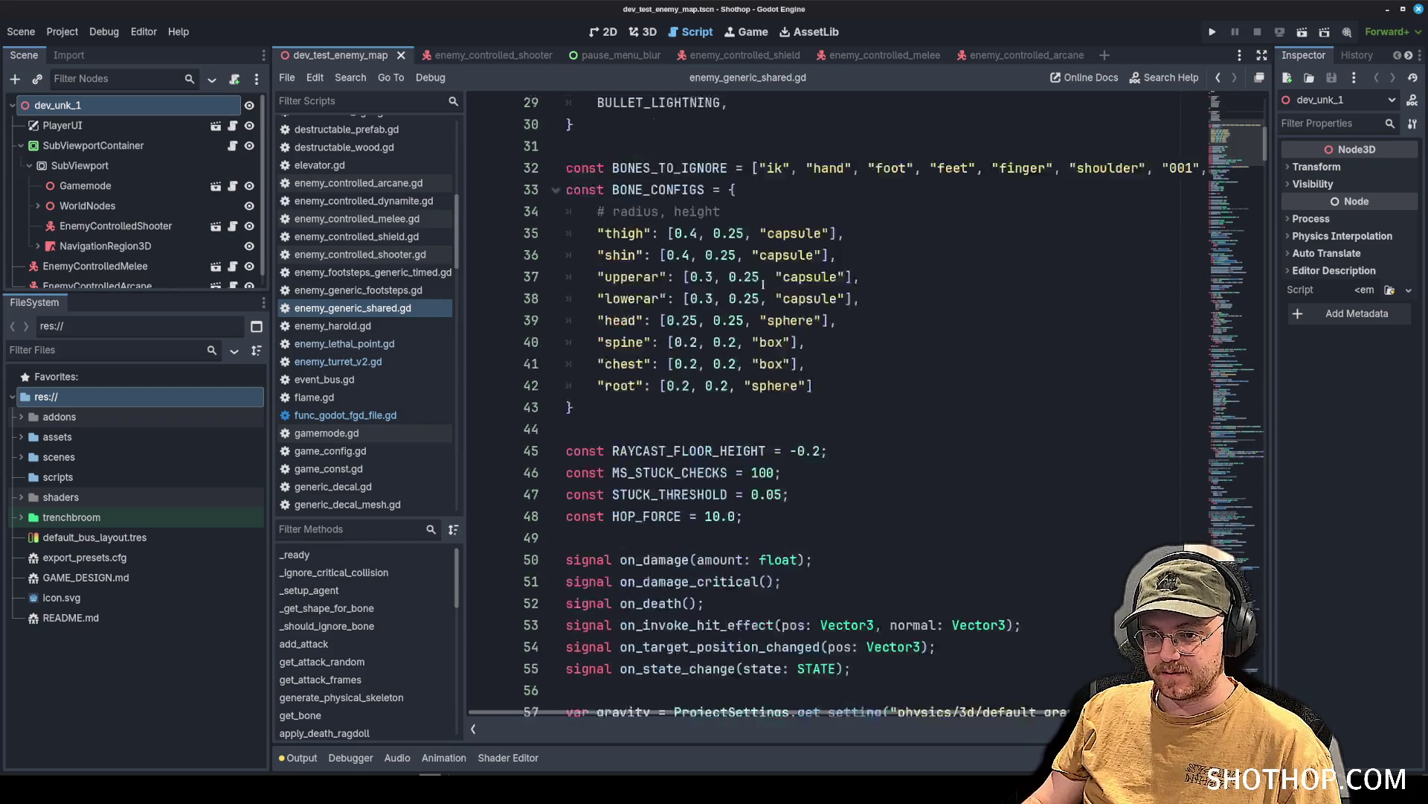
scroll(807, 354, down, 4)
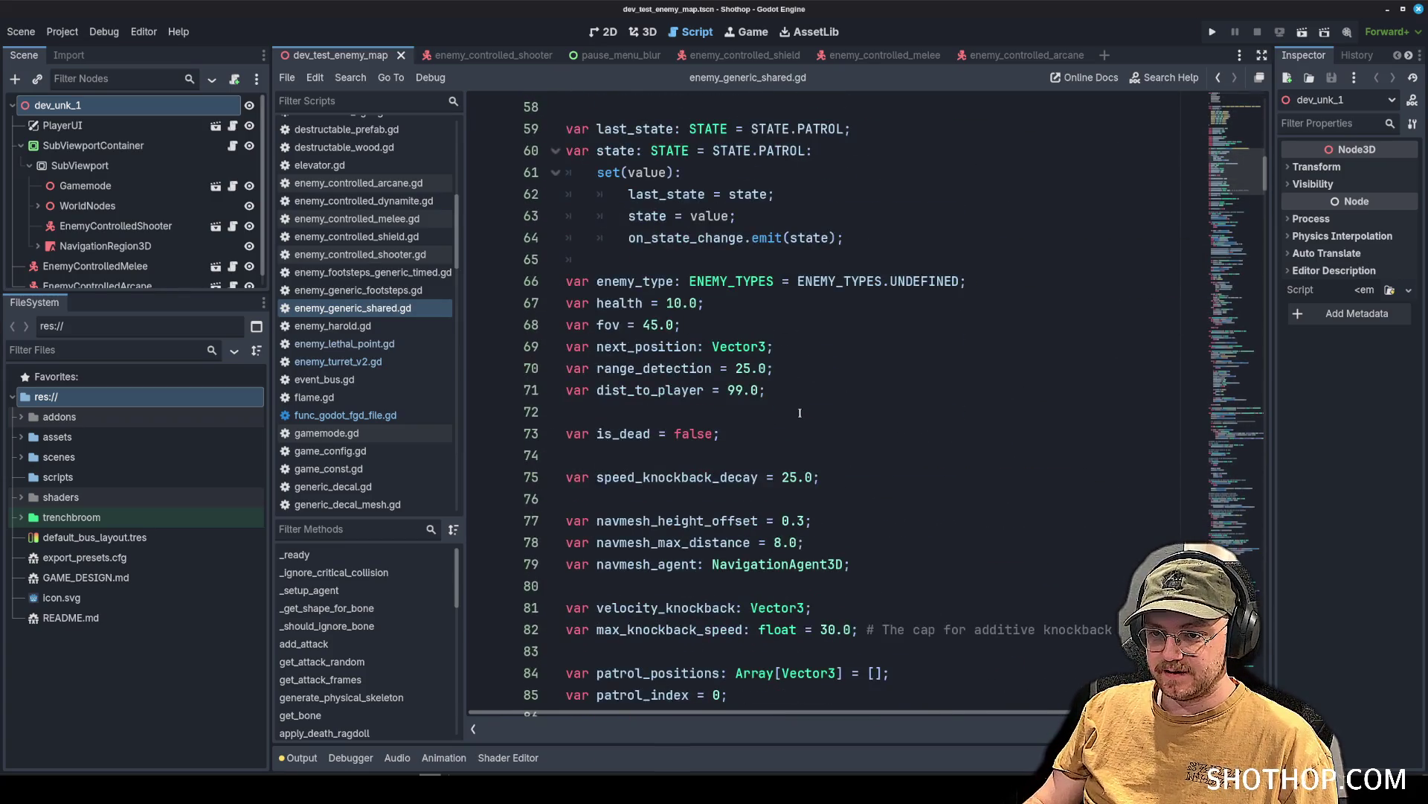
scroll(800, 413, down, 3)
scroll(868, 407, down, 3)
scroll(965, 341, up, 2)
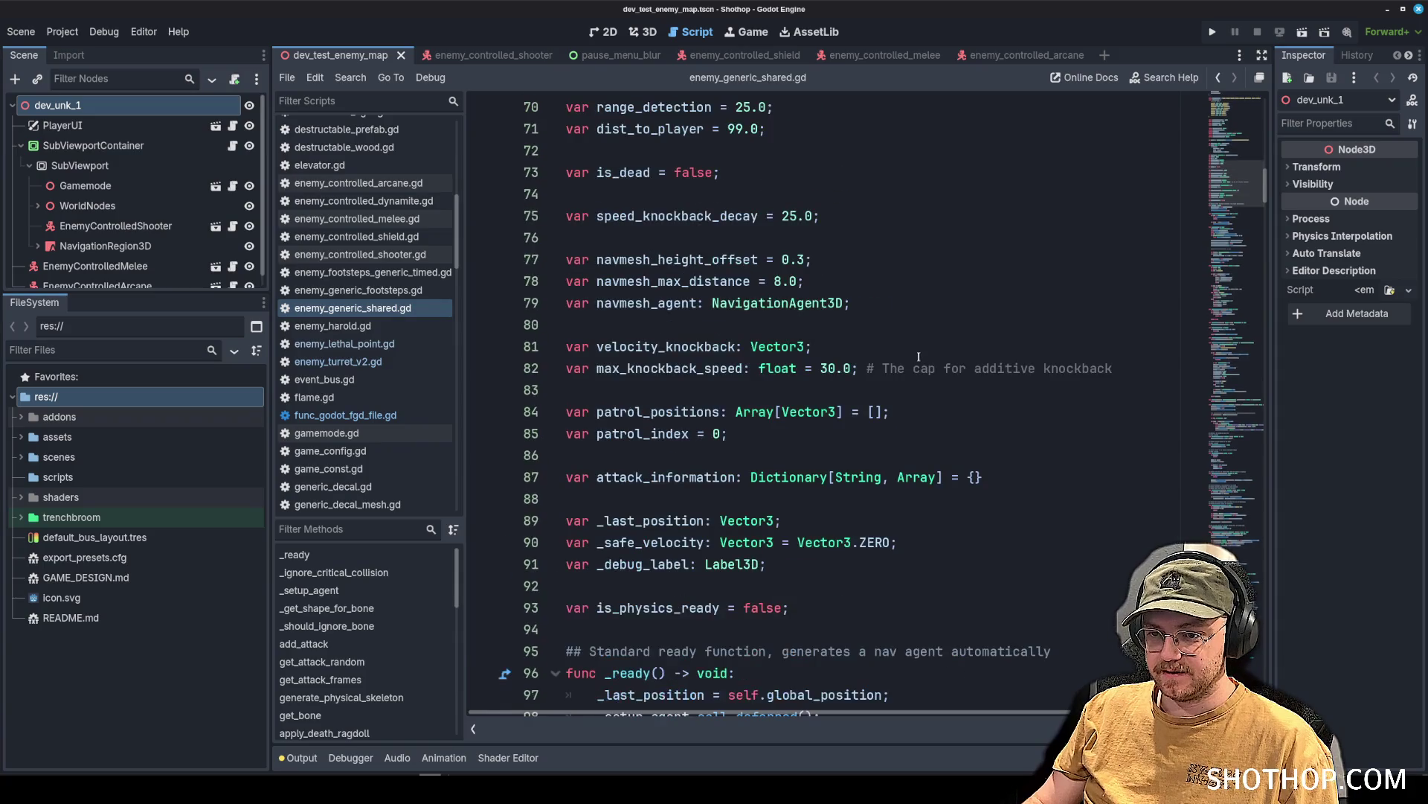
click(966, 341)
key(Up)
key(Up)
key(Return)
text(v)
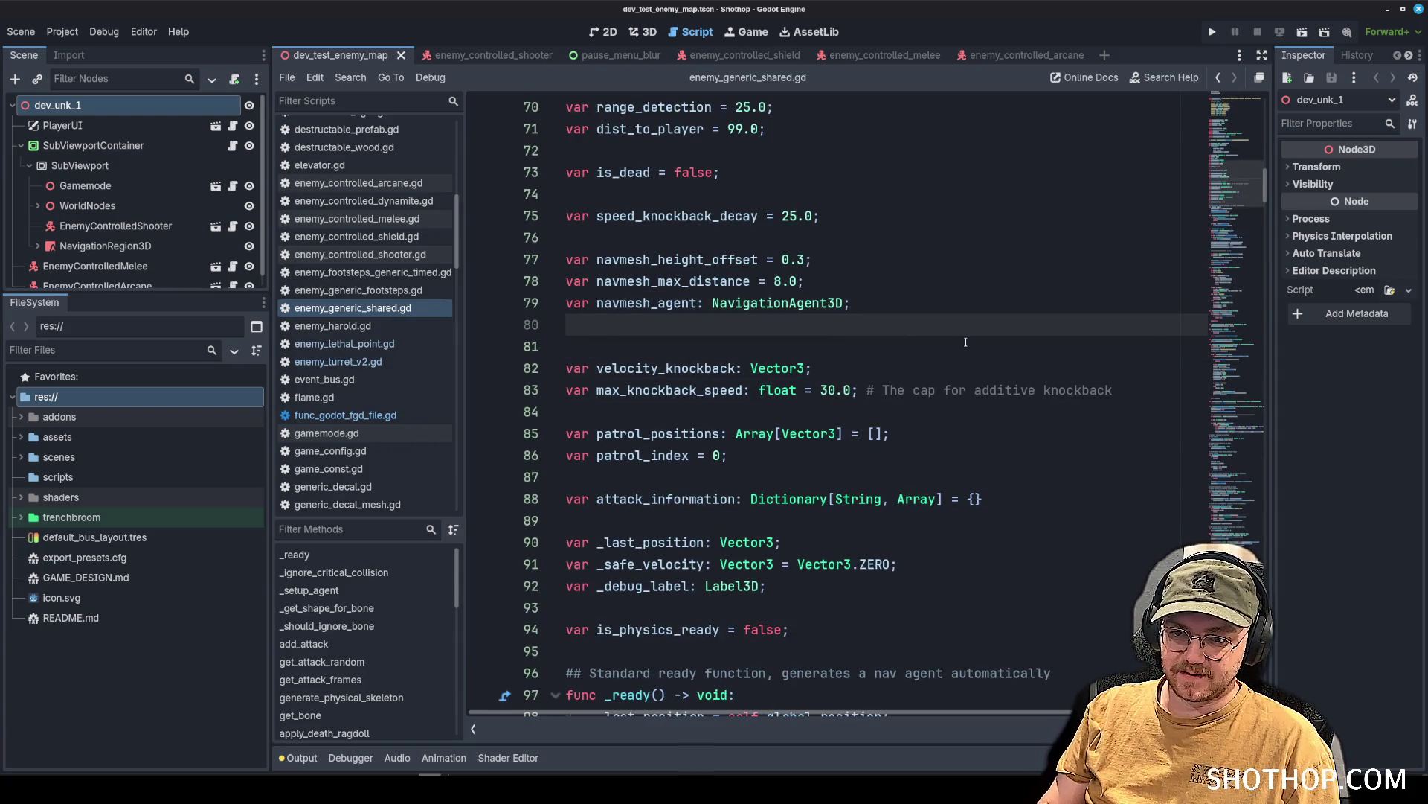
key(Down)
key(BackSpace)
key(Down)
key(Down)
key(Down)
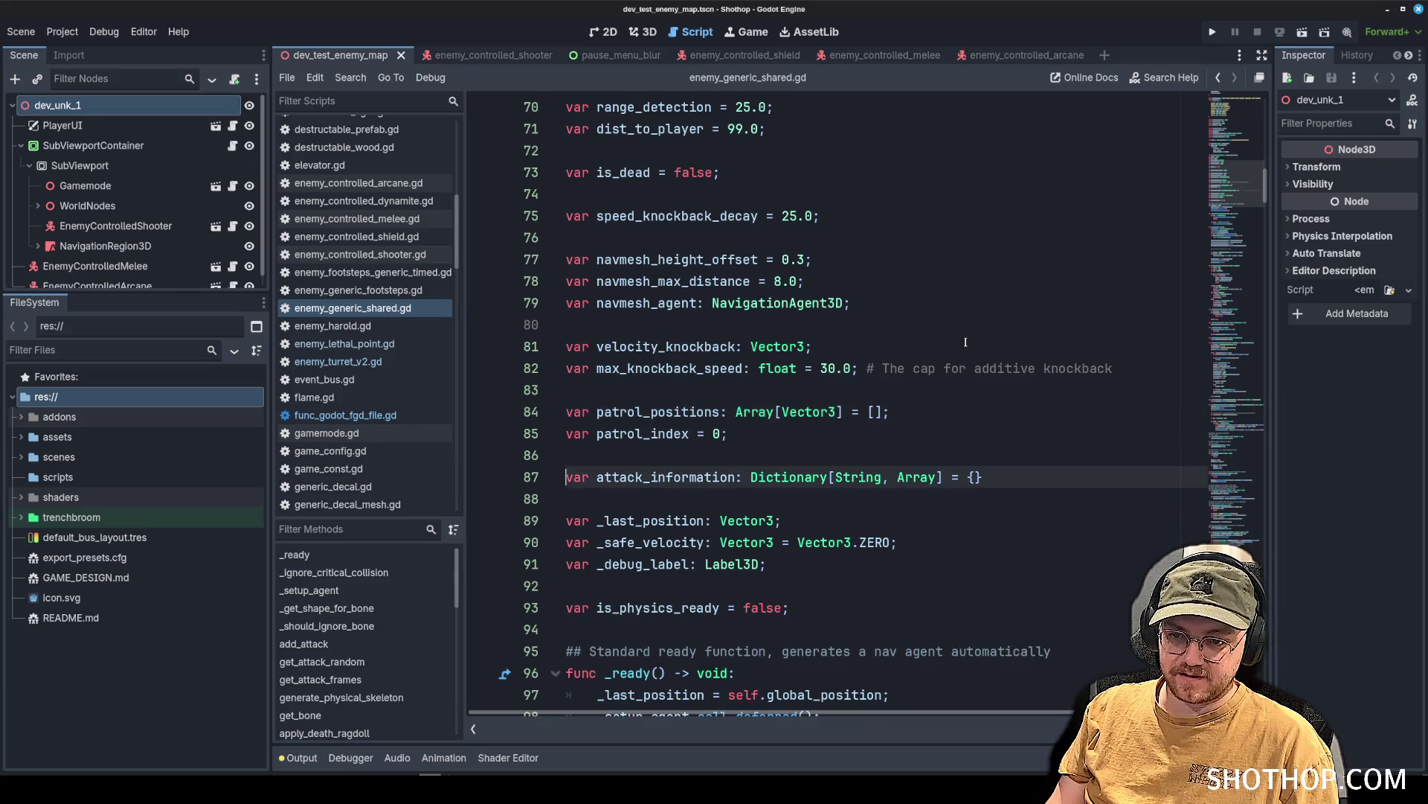
key(Down)
key(Return)
key(Up)
Declare var last_damage_type: DAMAGE_TYPES = DAMAGE_TYPES.UNDEFINED; and save the script.
text(var last_damage_type: L)
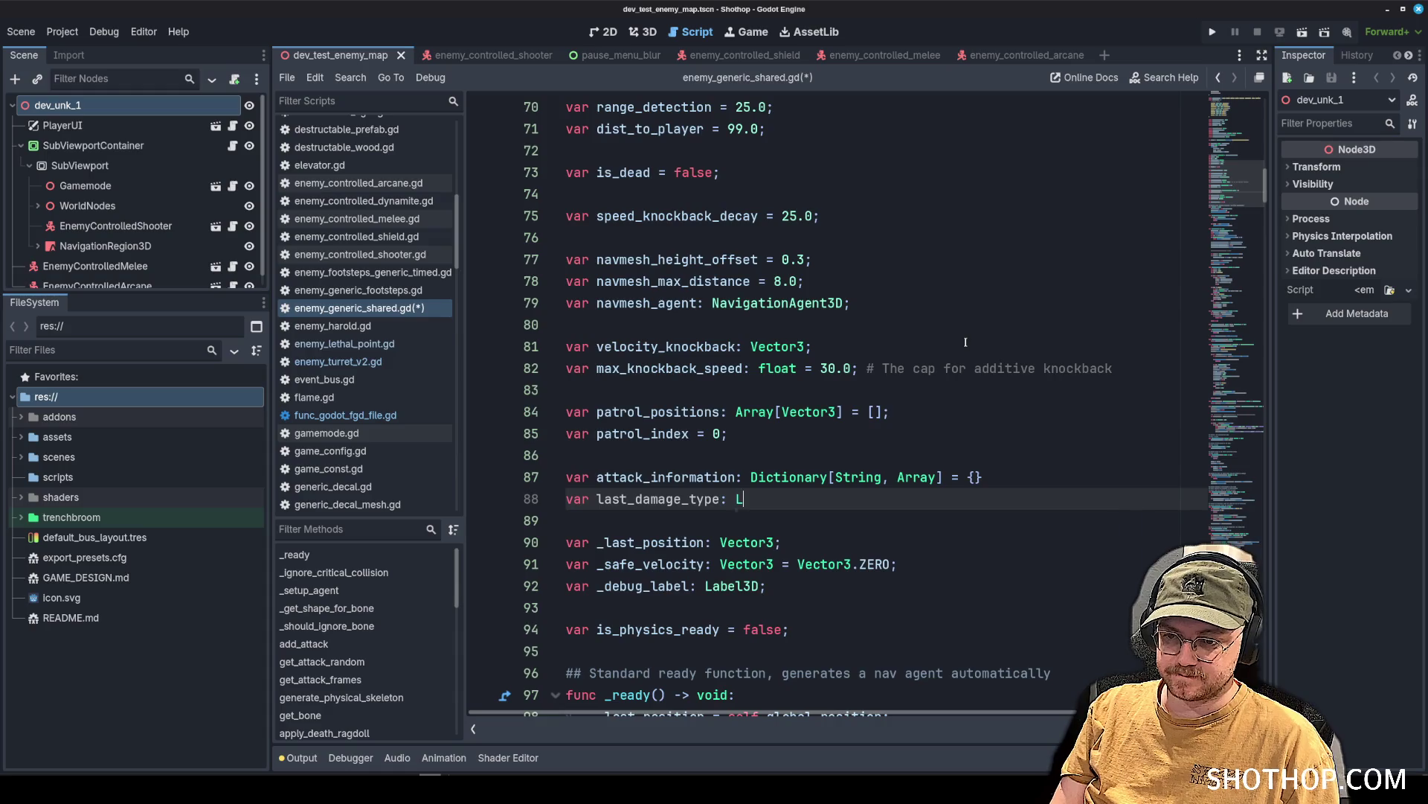
key(BackSpace)
text(AMAGE)
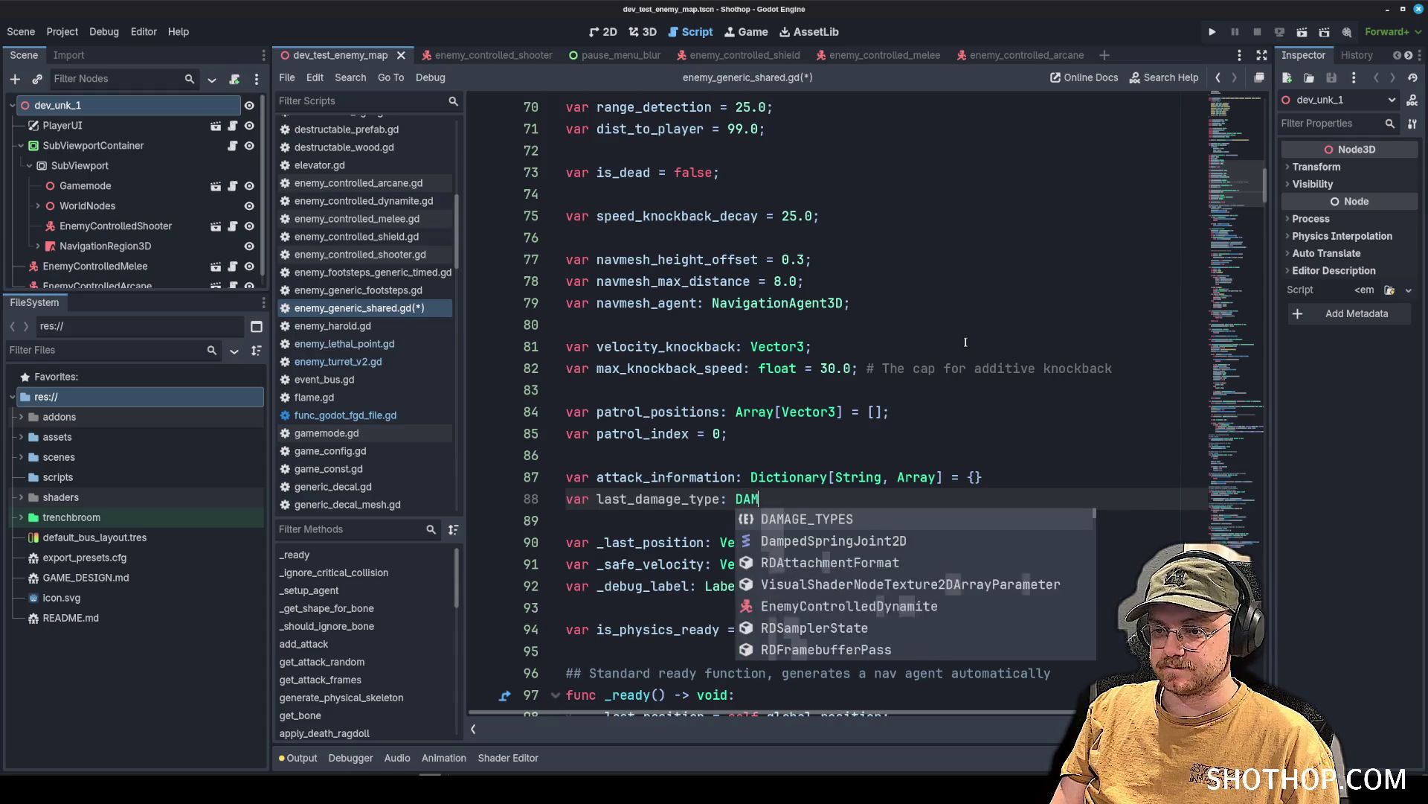
key(Return)
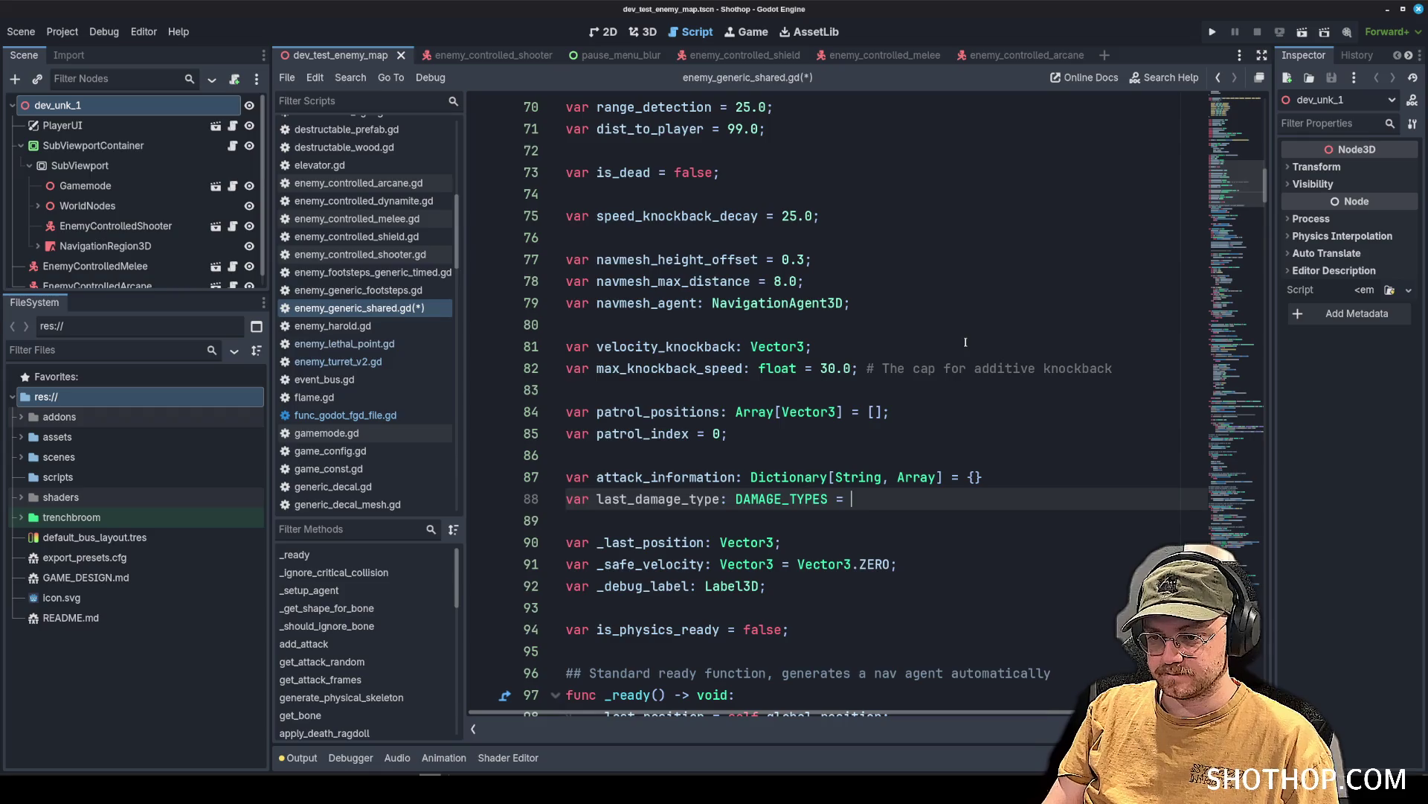
text(DAMAGE_T)
key(Return)
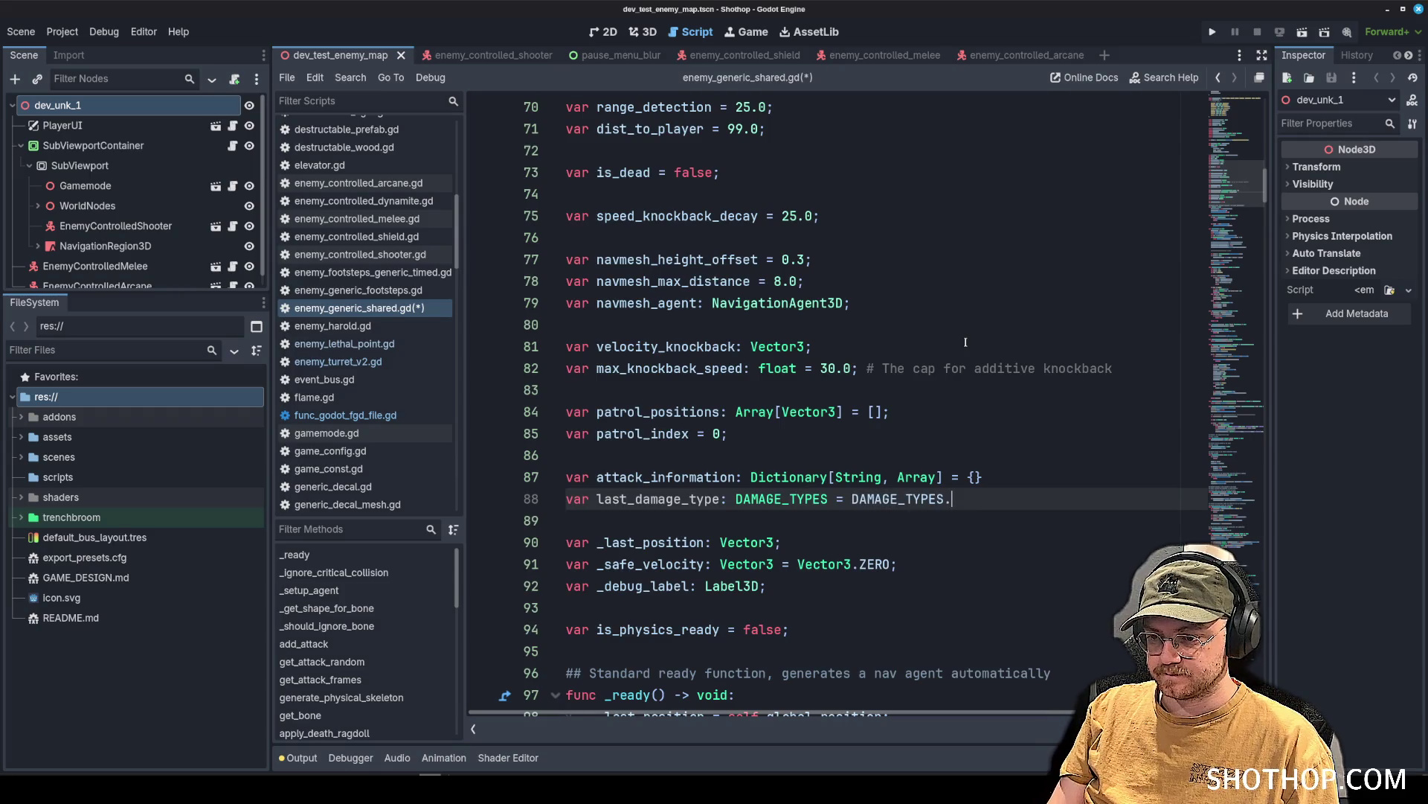
text(.)
key(Return)
text(;)
key(ctrl+s)
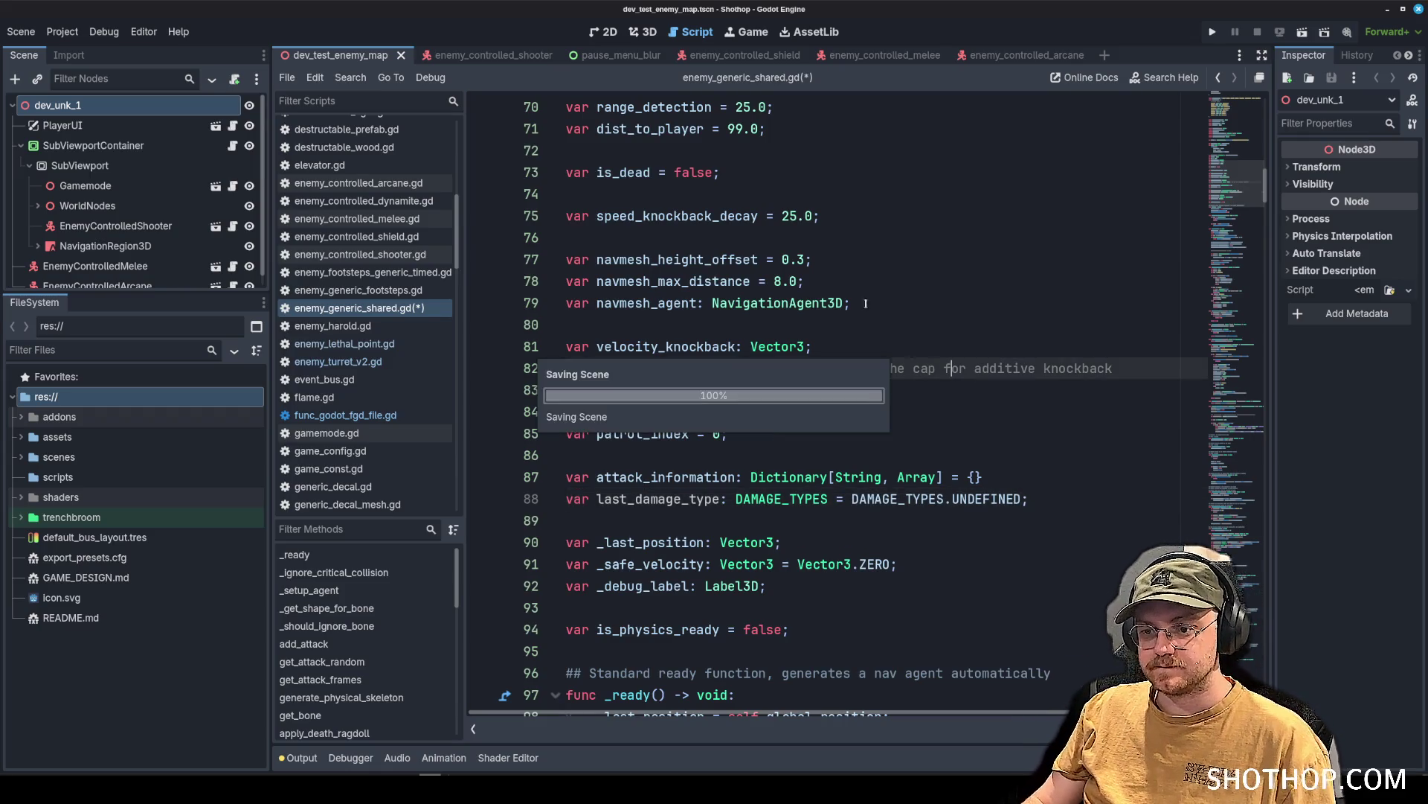
double_click(658, 499)
key(ctrl+c)
scroll(398, 250, up, 5)
scroll(398, 250, down, 6)
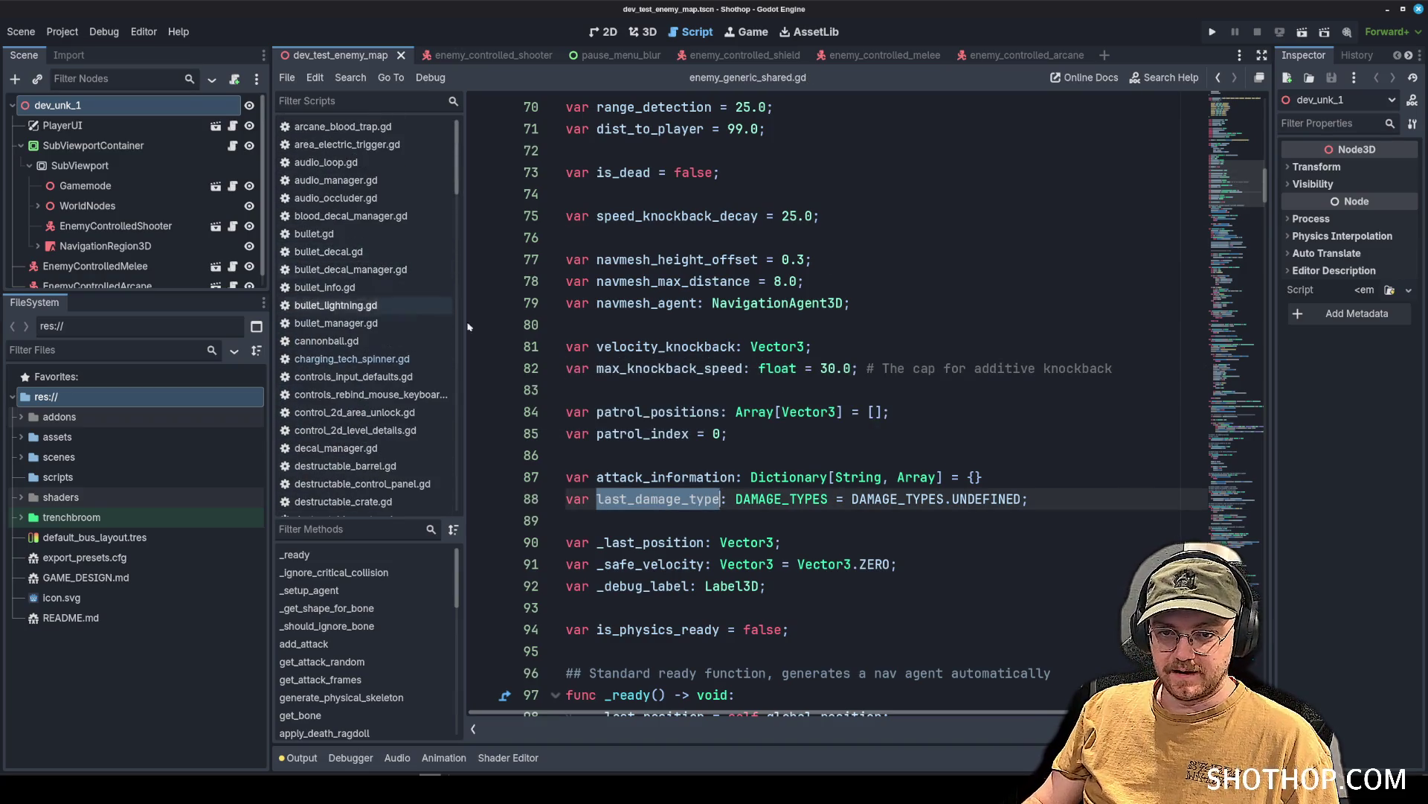
Open bullet.gd and start a new line after the invoke_damage call in _process_entity_hit.
click(799, 346)
scroll(799, 346, up, 5)
scroll(402, 268, up, 5)
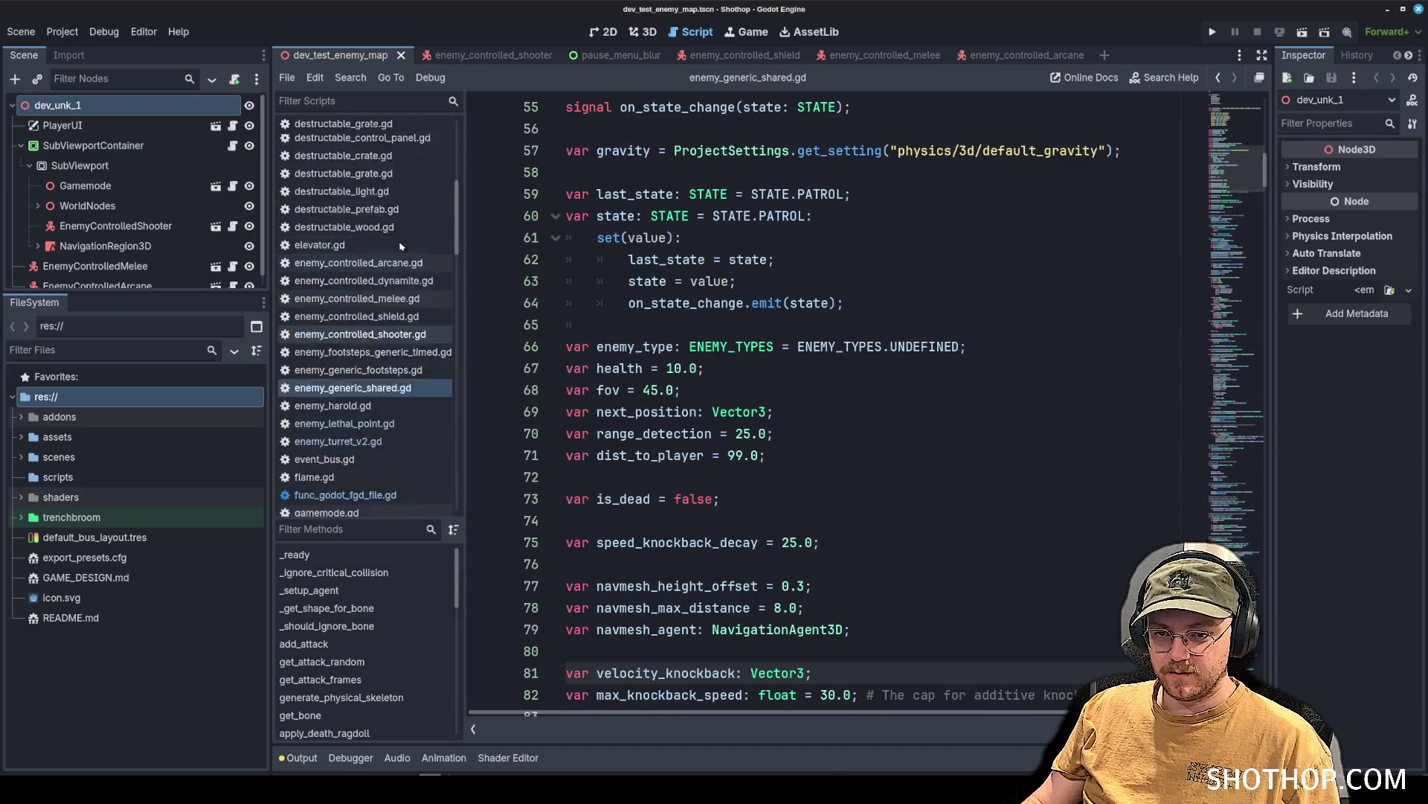
click(314, 234)
scroll(839, 292, down, 5)
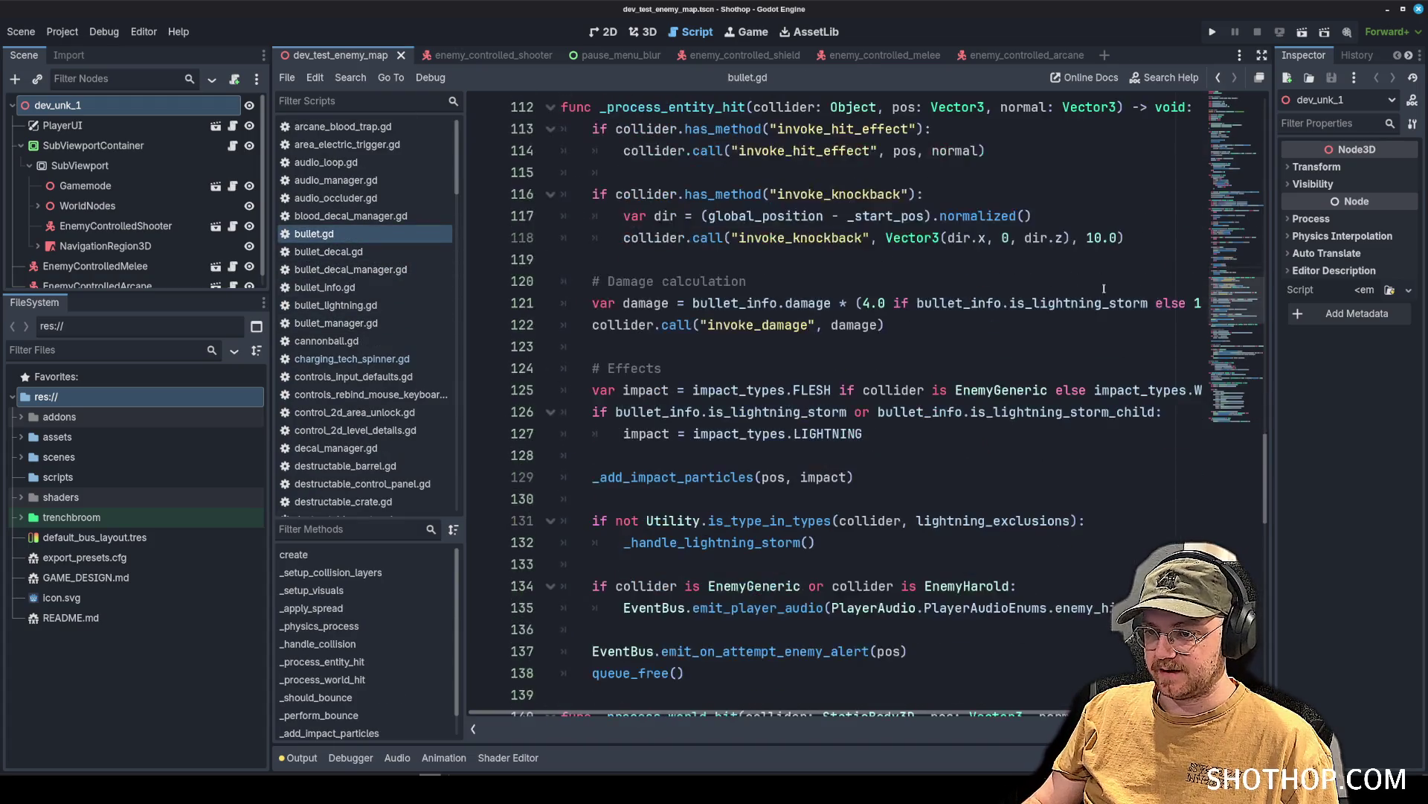
click(838, 291)
click(660, 326)
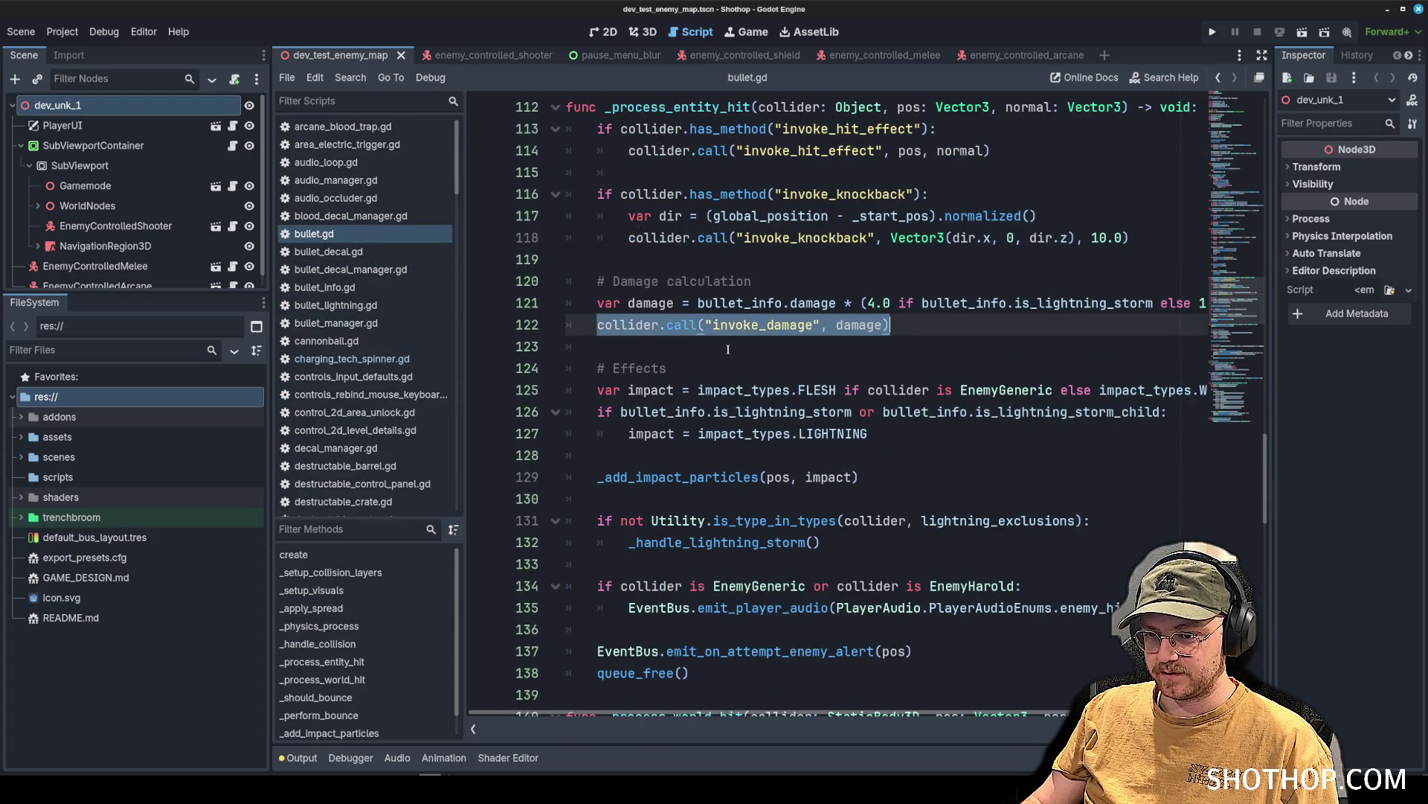
double_click(759, 325)
scroll(744, 320, up, 3)
click(680, 303)
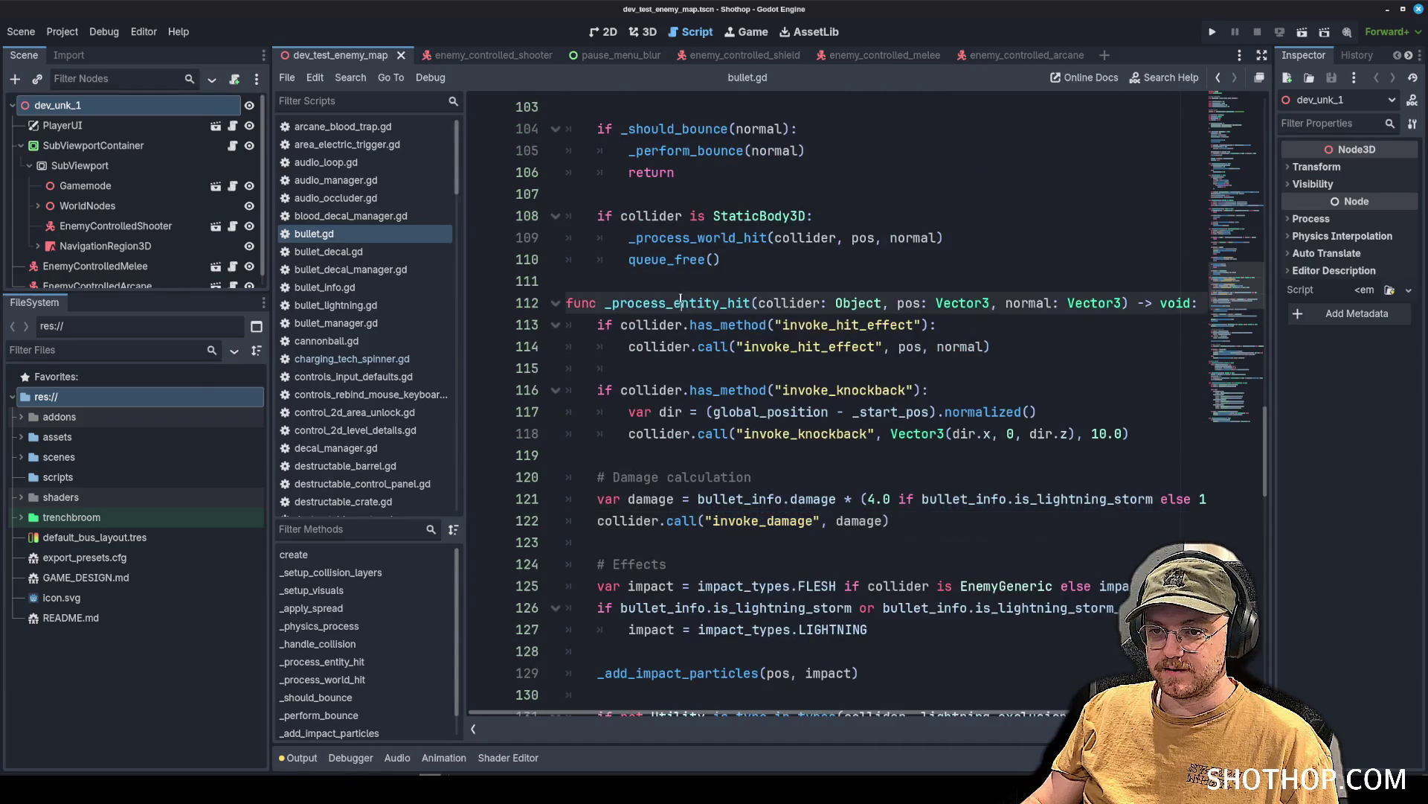
click(902, 520)
key(Return)
key(Return)
scroll(941, 288, down, 3)
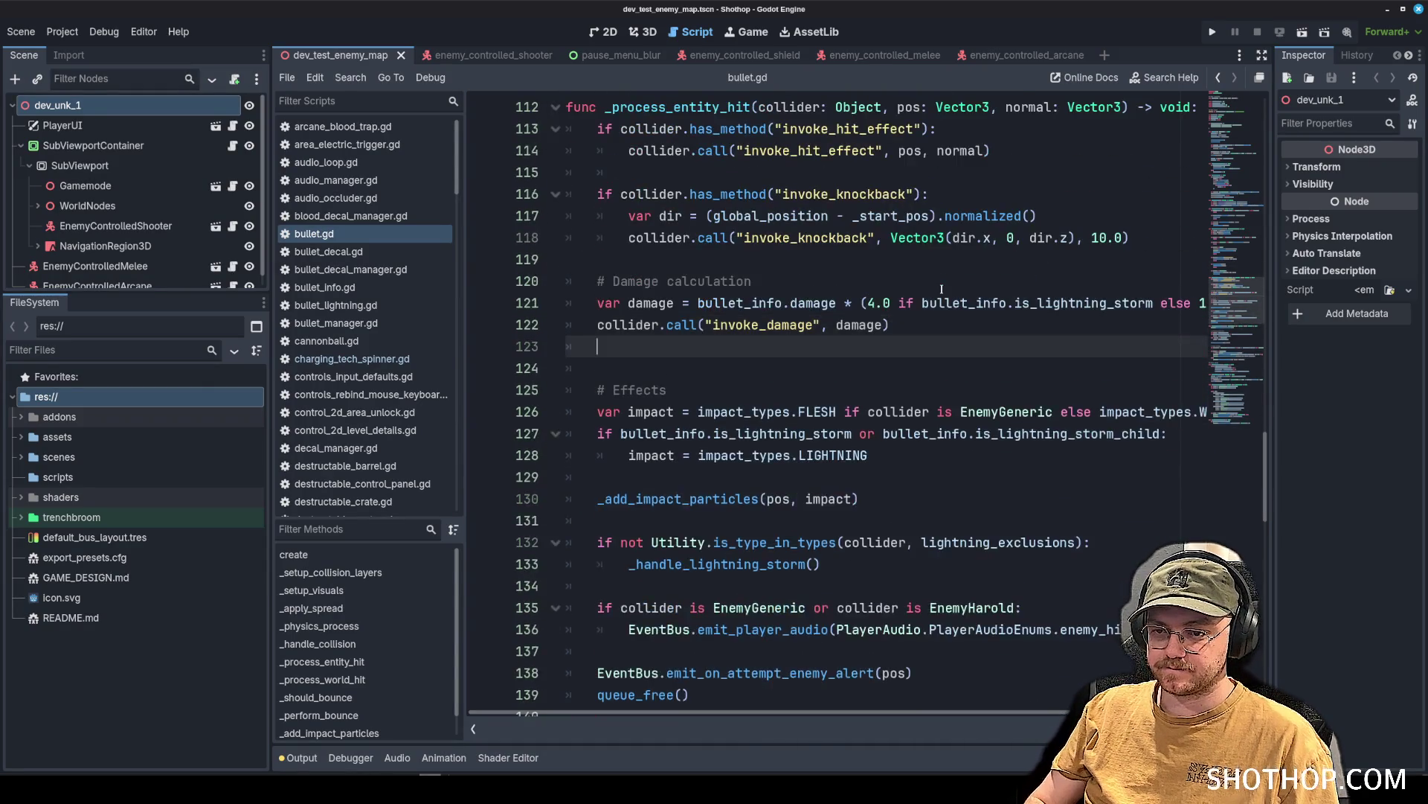
Add an 'if collider is EnemyGeneric' check assigning collider.last_damage_type = EnemyGeneric.
text(if (collider is Enem)
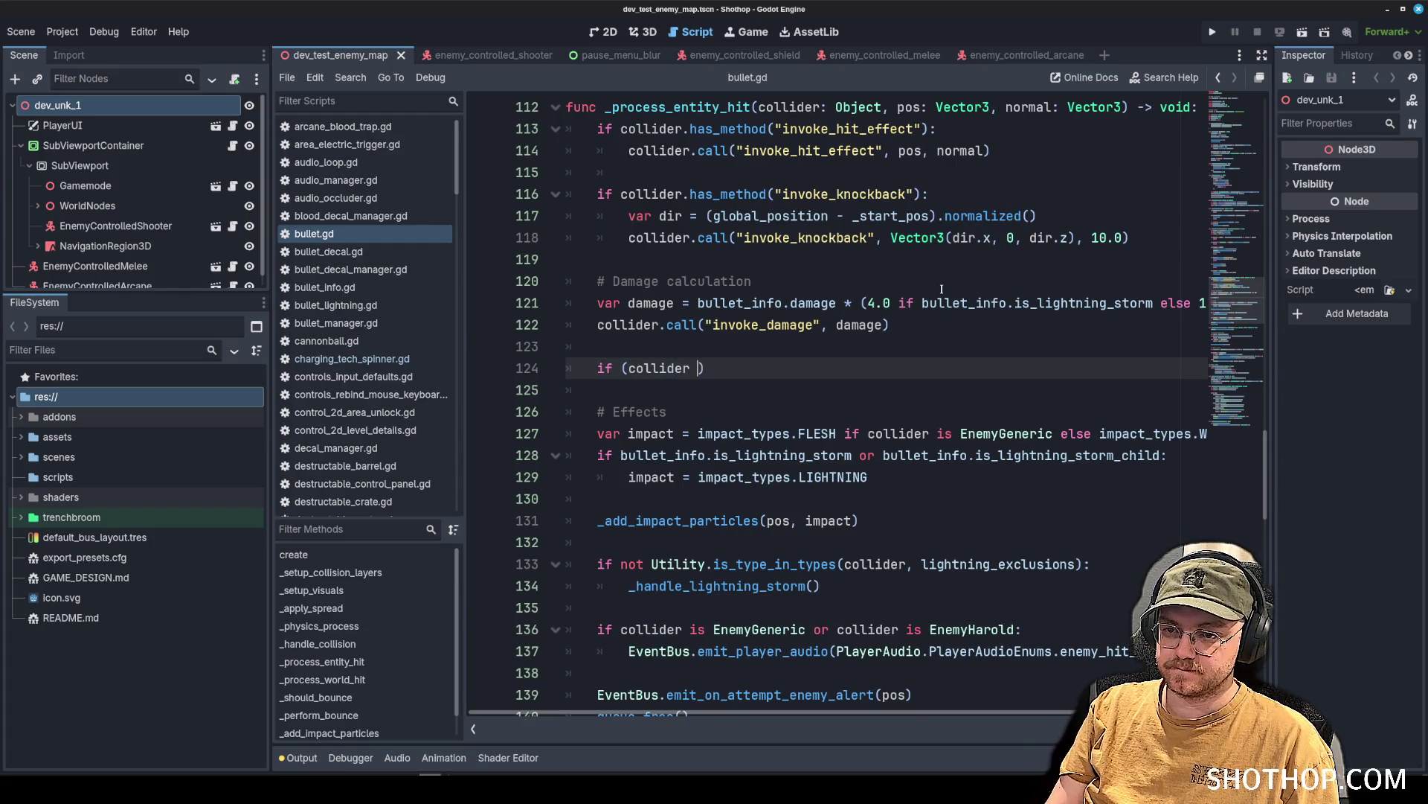
text(yG)
key(Return)
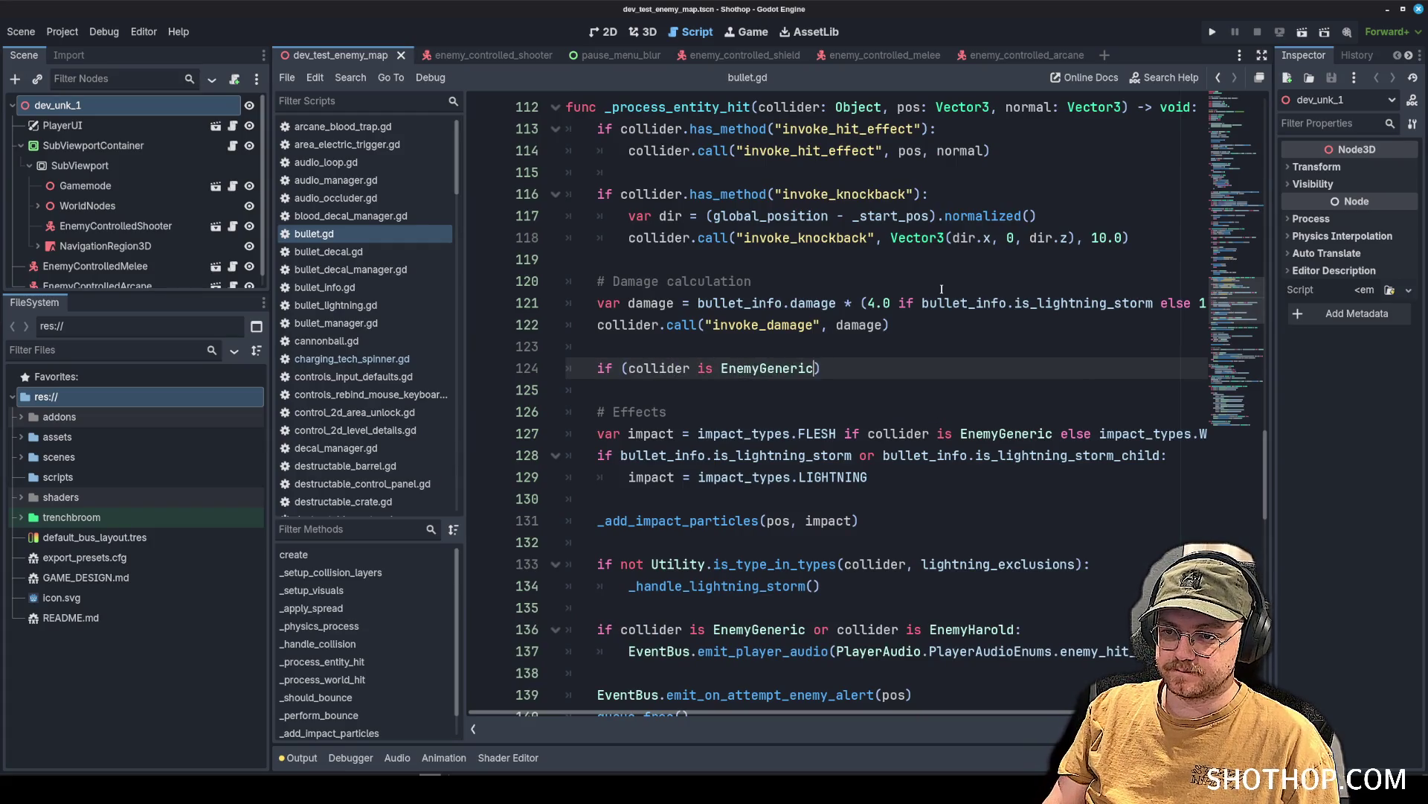
key(Return)
text(last_damage_type)
key(ctrl+BackSpace)
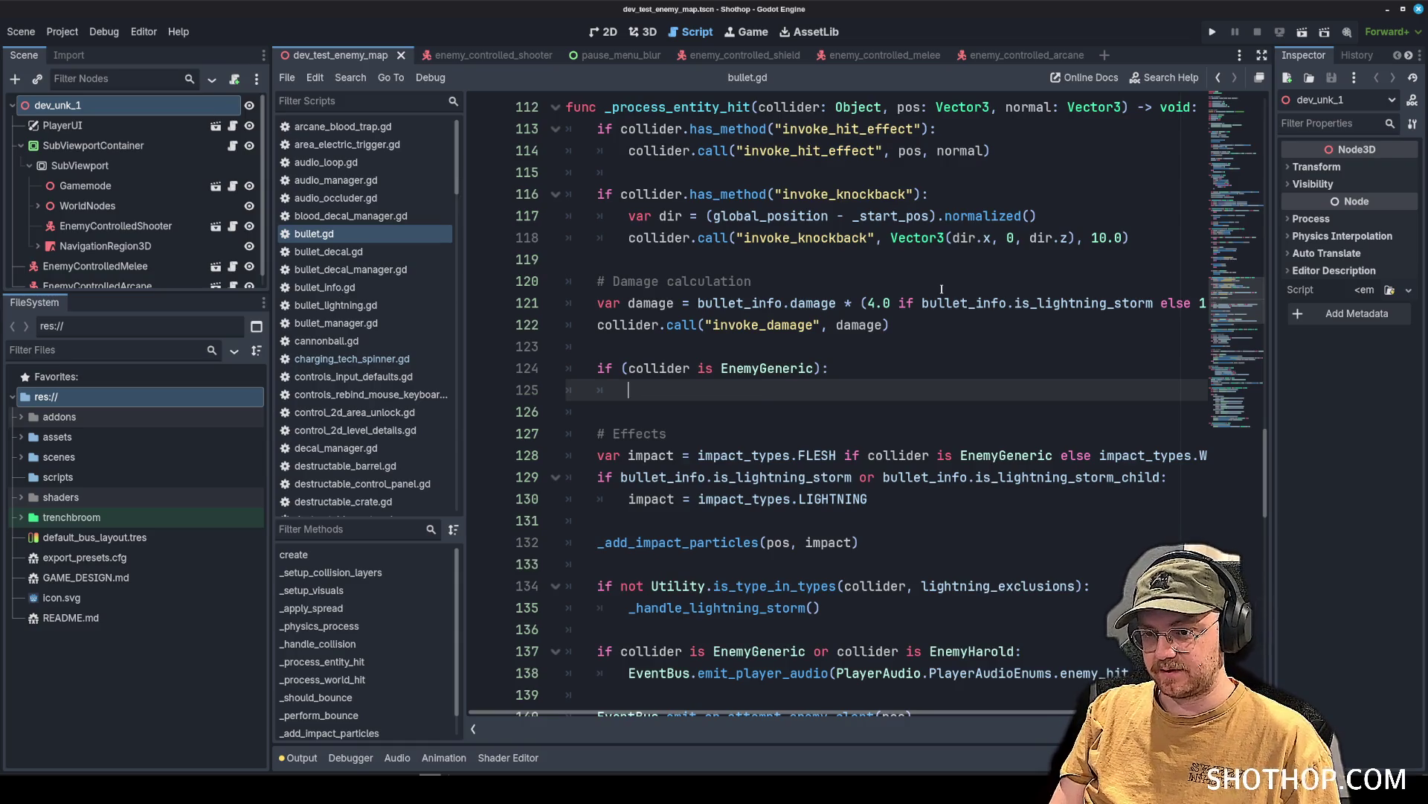
text(collider.)
key(ctrl+v)
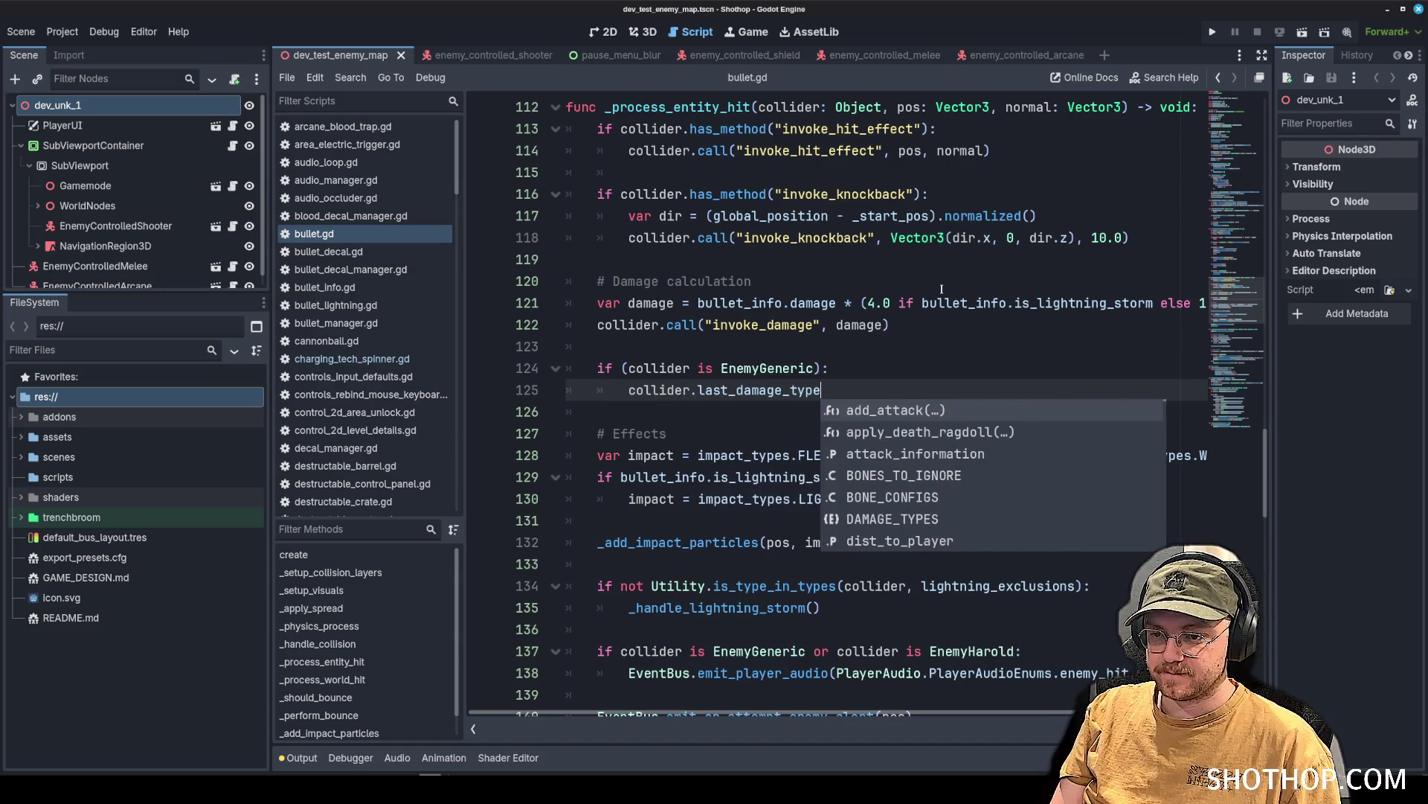
text(= )
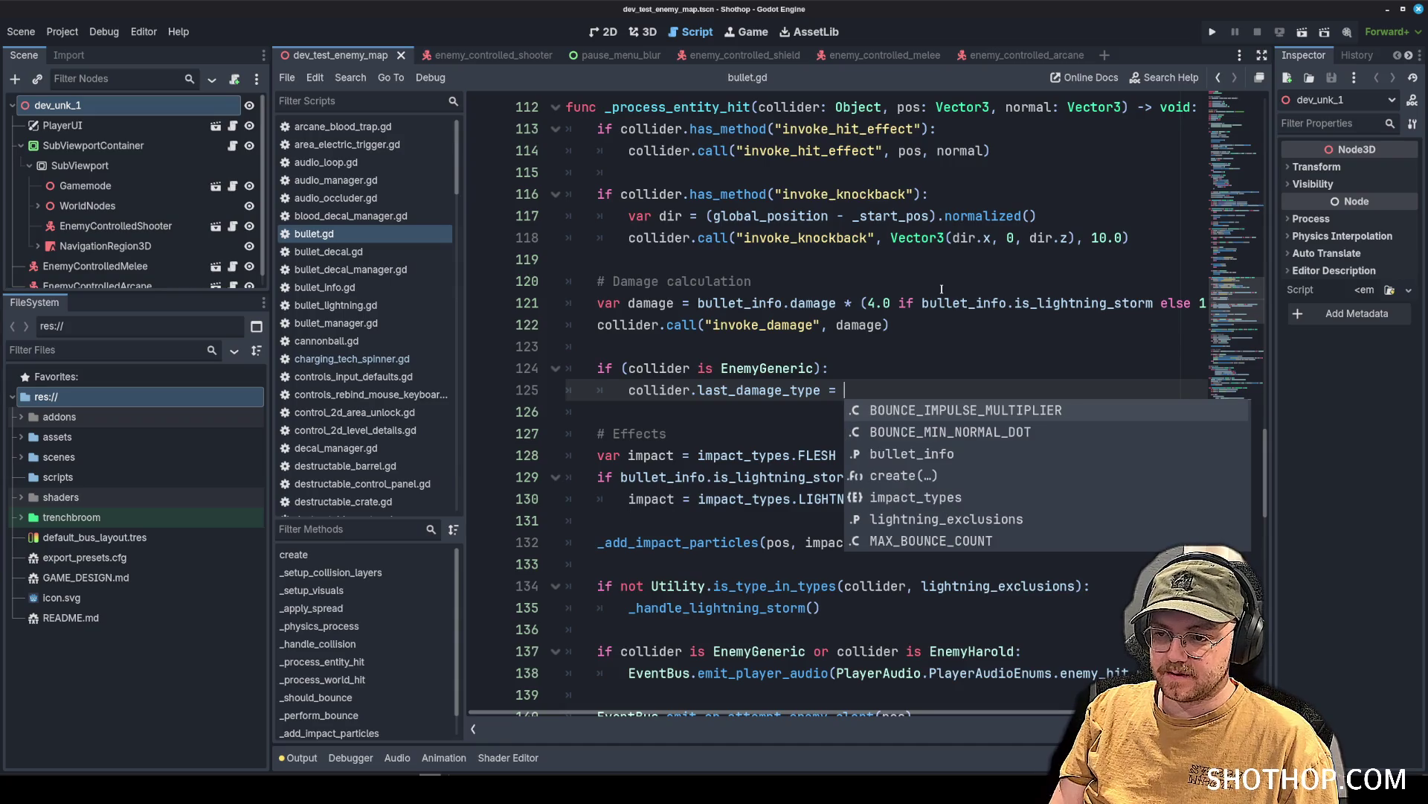
text(EnemyGen)
key(Return)
Insert a match on bullet_info.BulletSource with a BulletInfo.BulletSource.PLAYER_SHOTGUN case above the assignment.
key(Home)
key(Return)
key(Return)
key(Up)
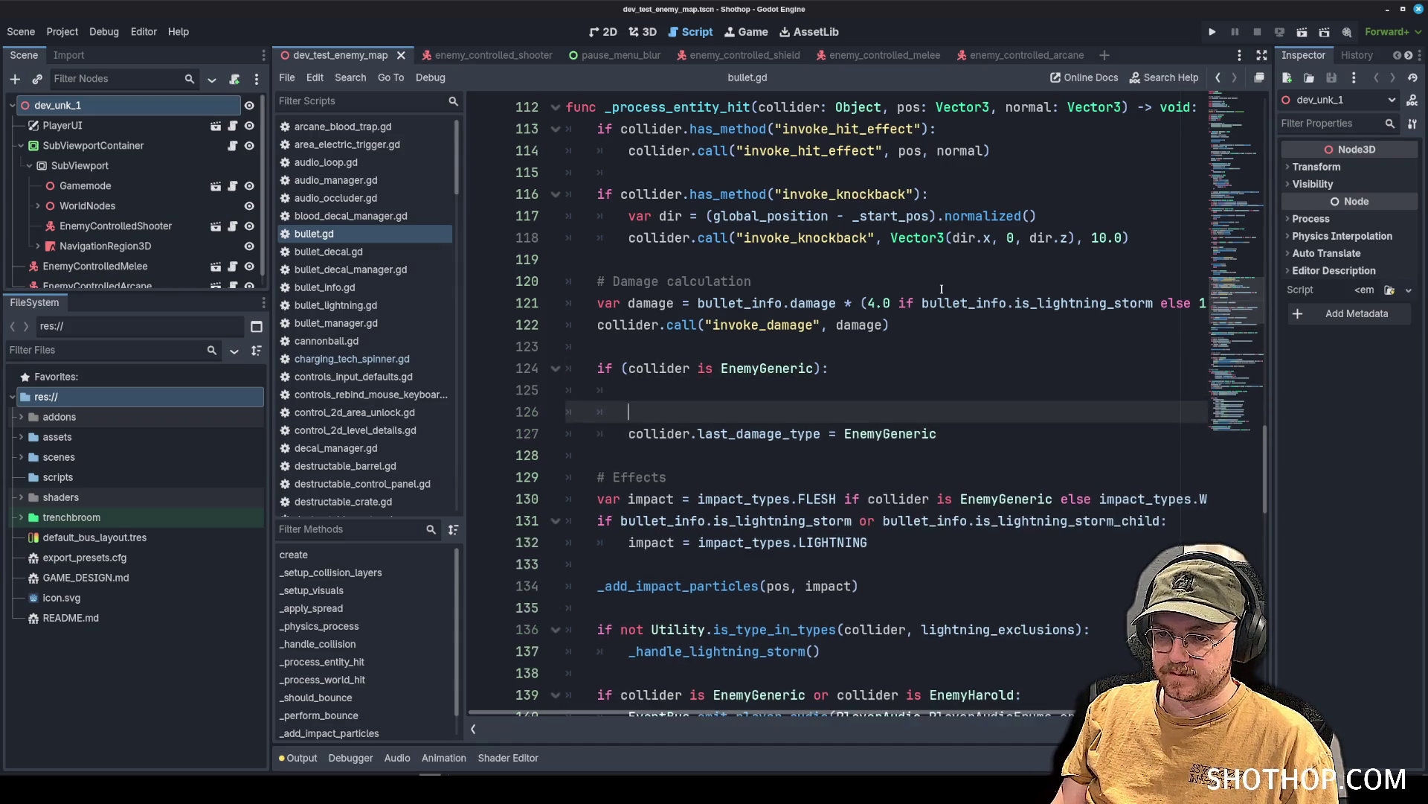
key(Return)
key(Up)
key(Up)
text(mat)
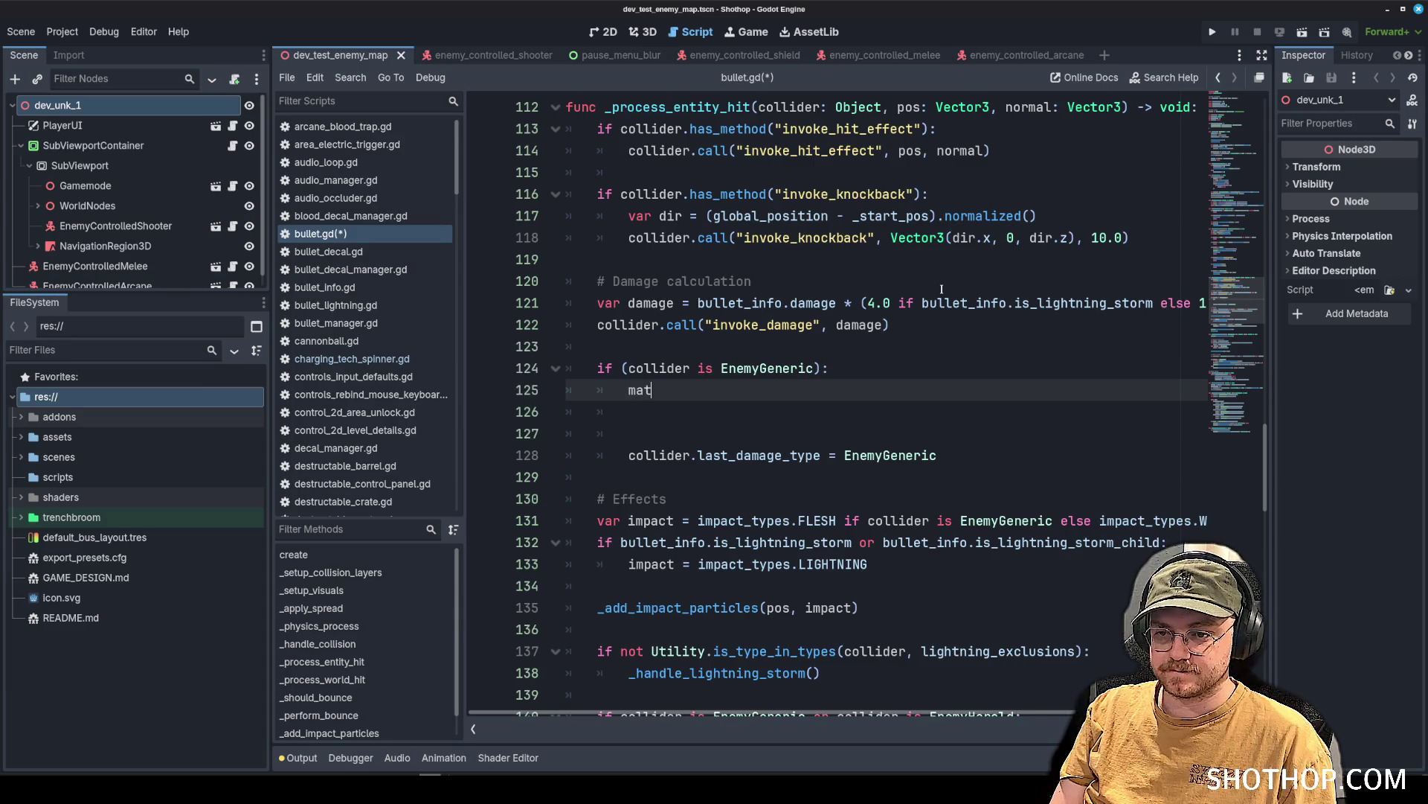
text(ch bullet_info.)
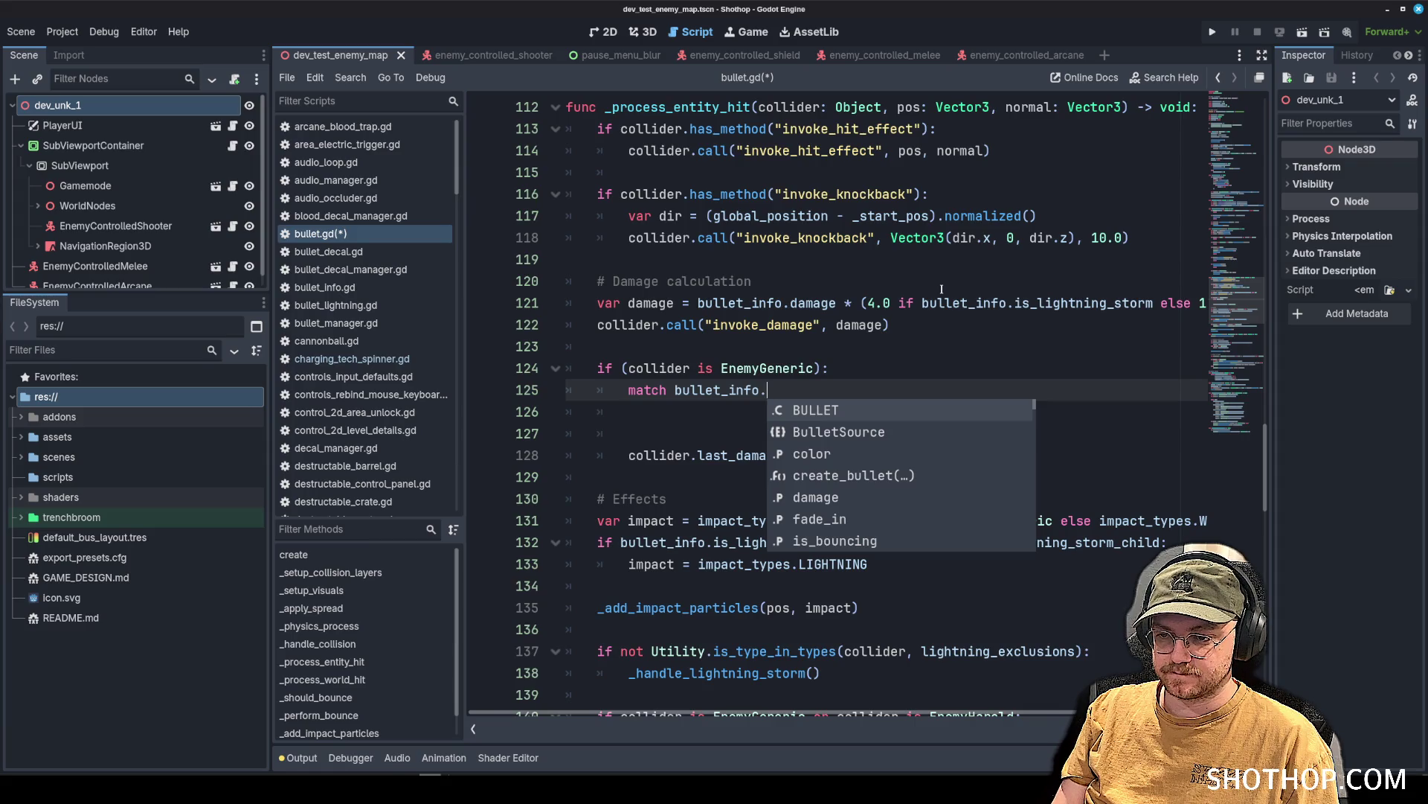
key(Down)
key(Return)
text(:)
key(Return)
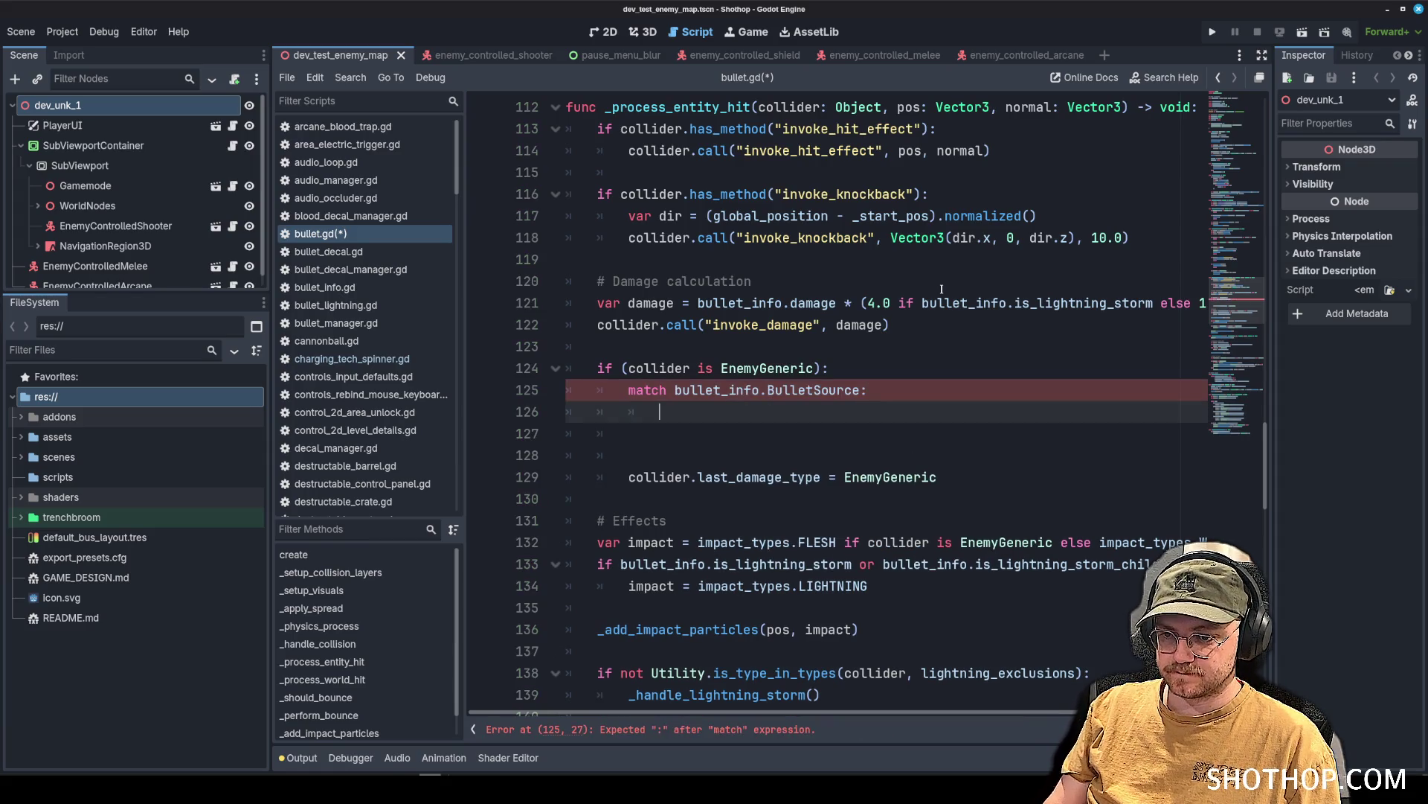
text(BulletInfo.Bu)
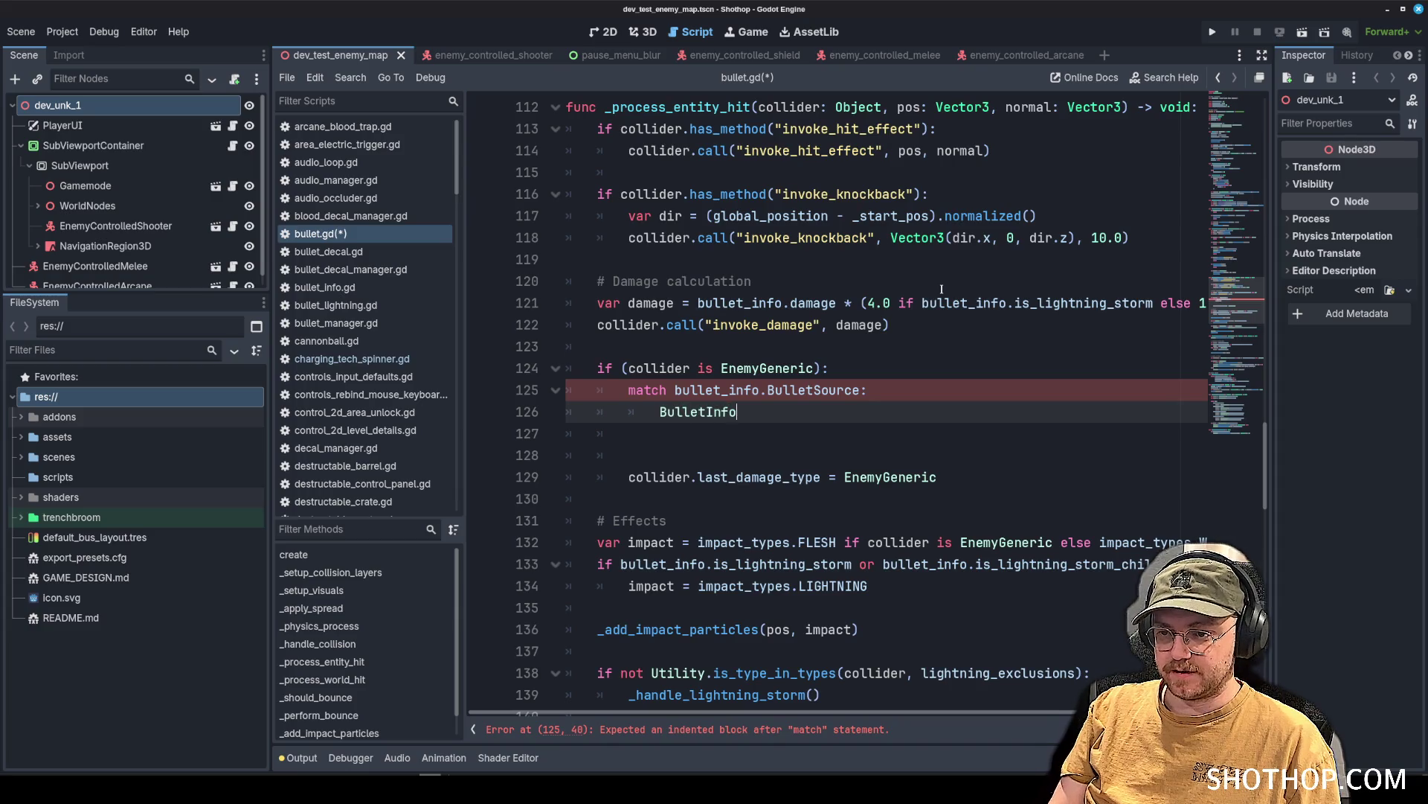
key(Return)
text(.BulletSource.)
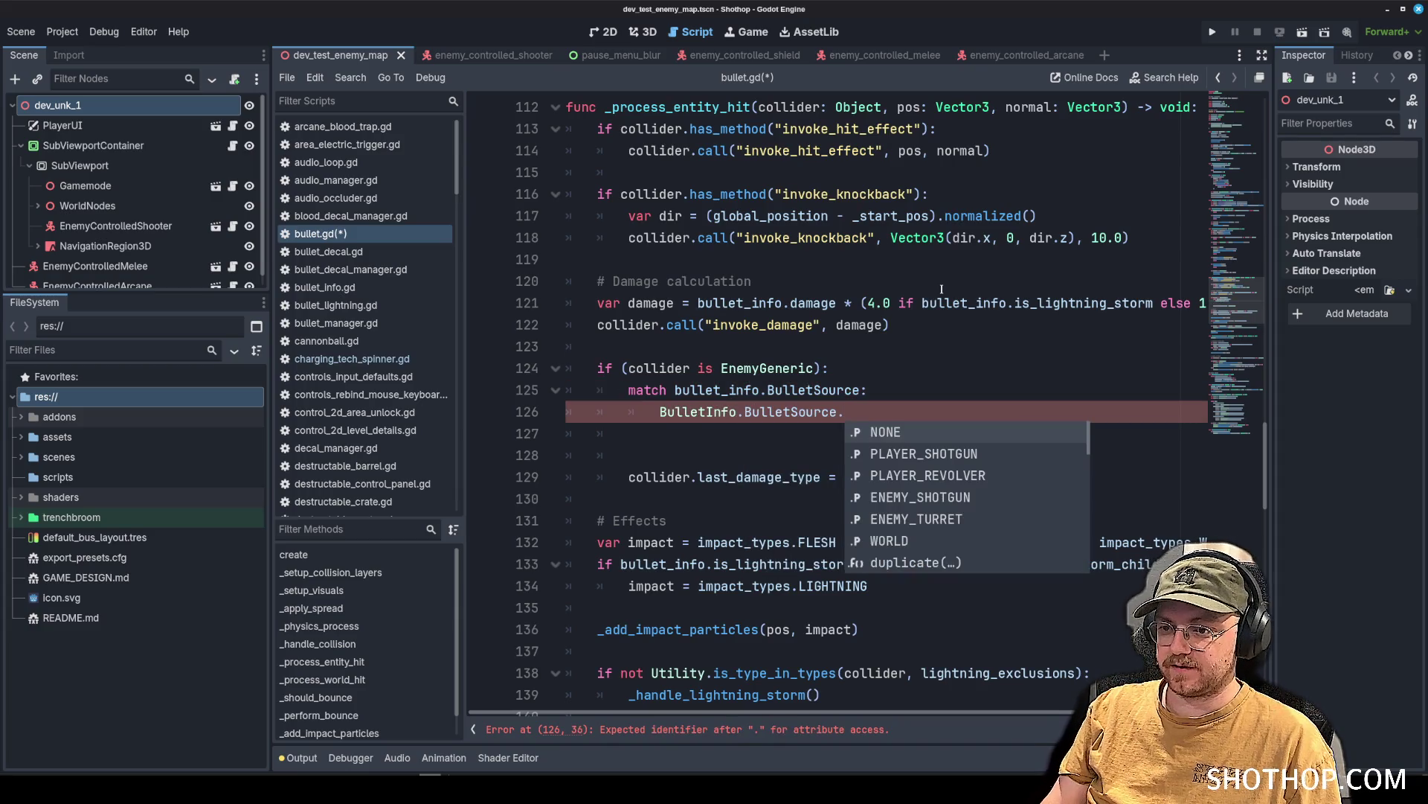
key(Down)
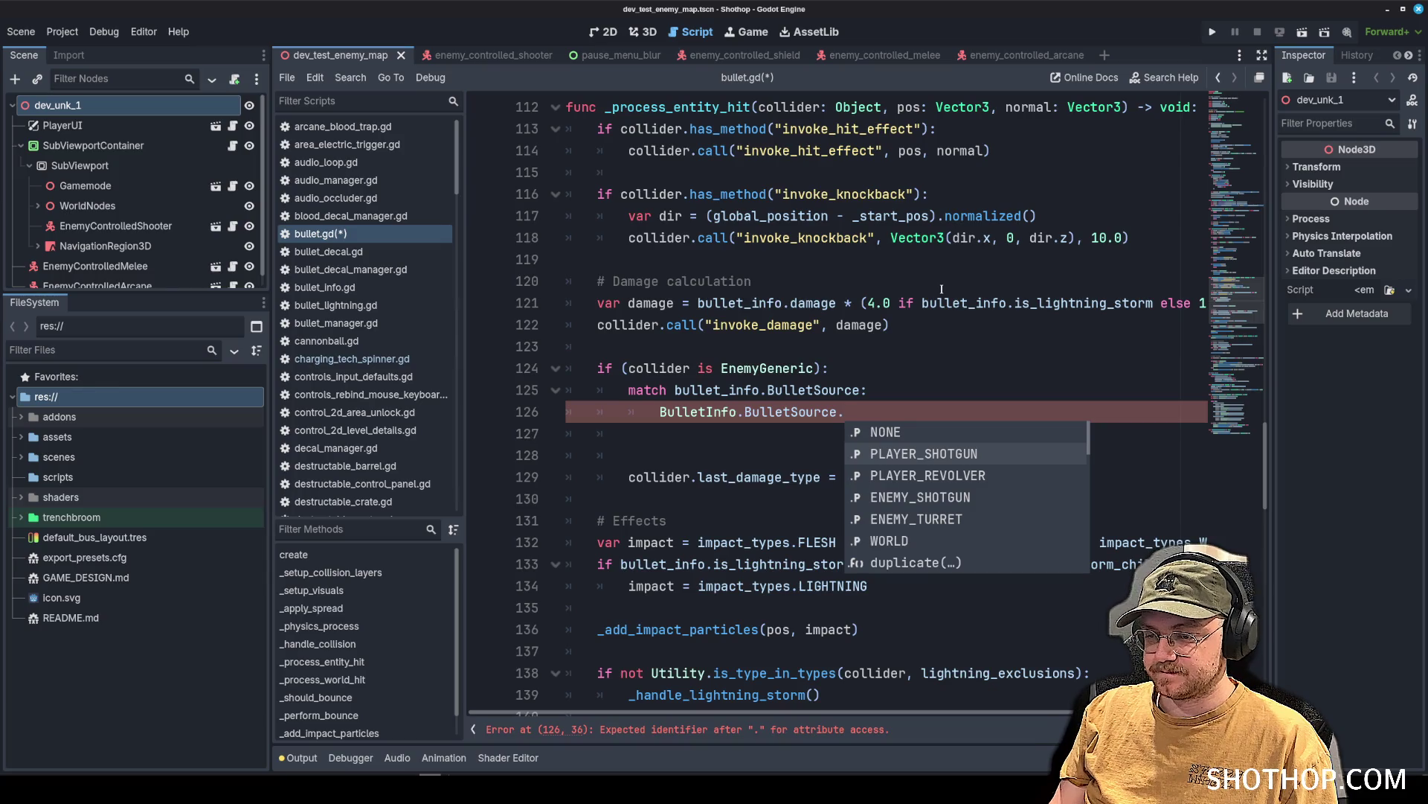
key(Return)
Nest the assignment under the PLAYER_SHOTGUN case, setting it to DAMAGE_TYPES.BULLET_SHOTGUN.
click(625, 478)
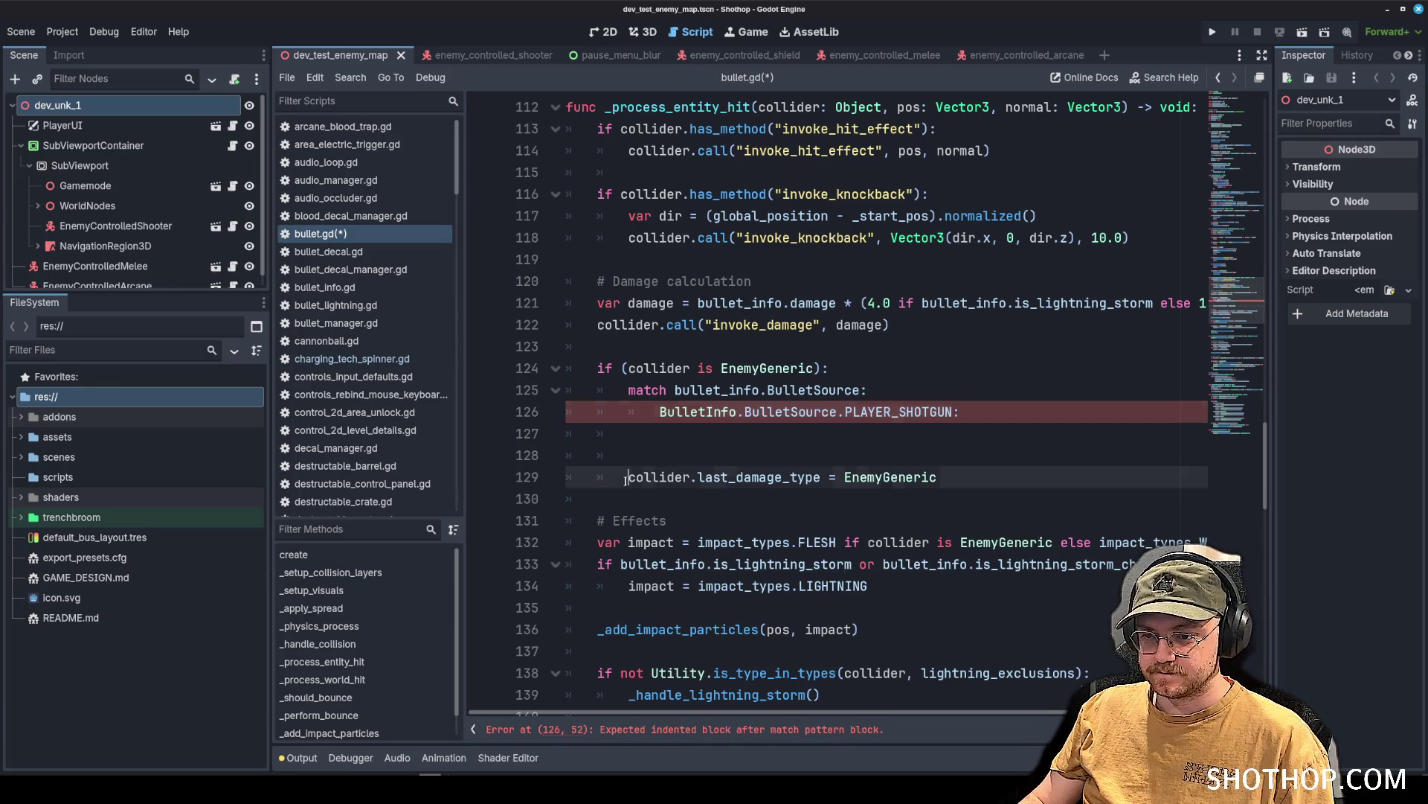
key(Tab)
key(Tab)
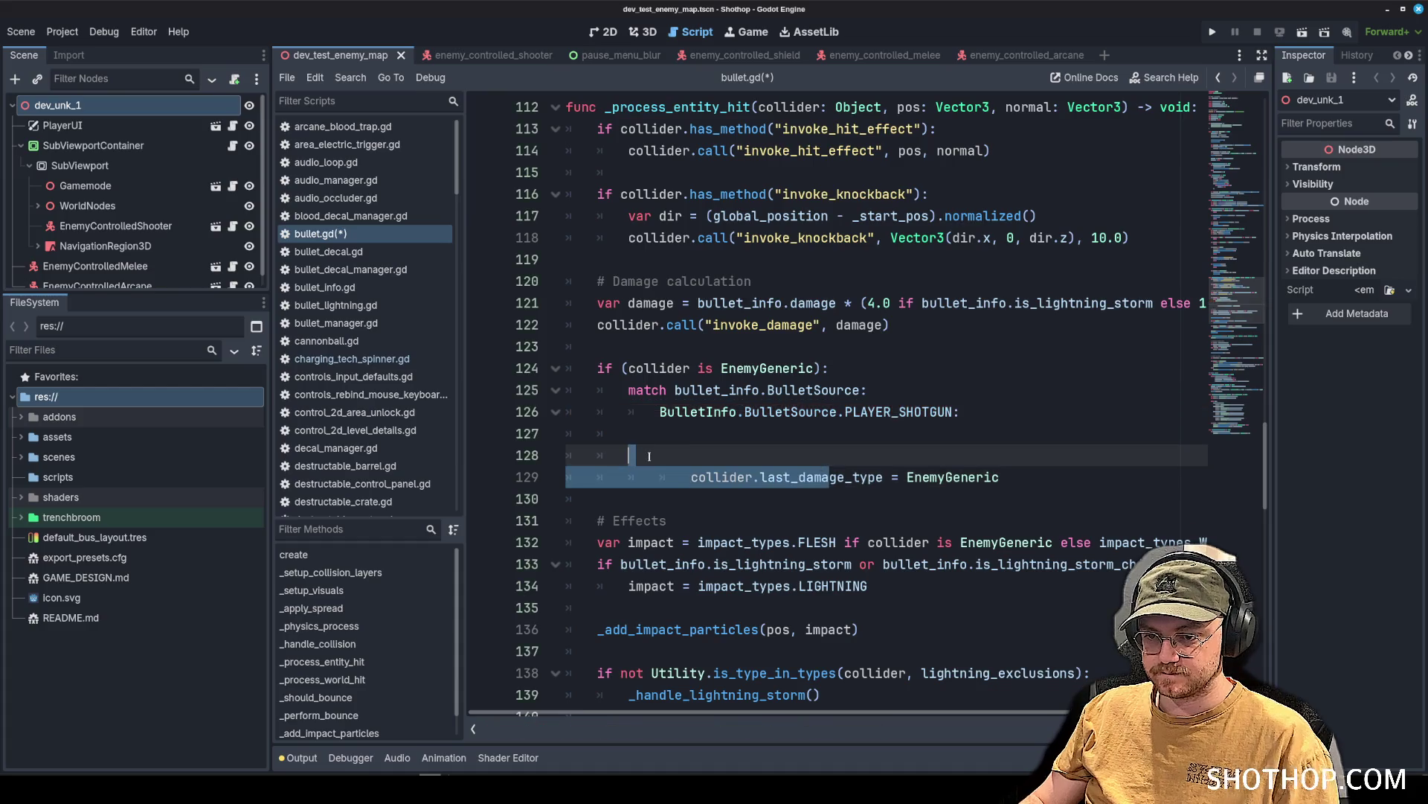
click(669, 453)
key(ctrl+shift+k)
key(ctrl+shift+k)
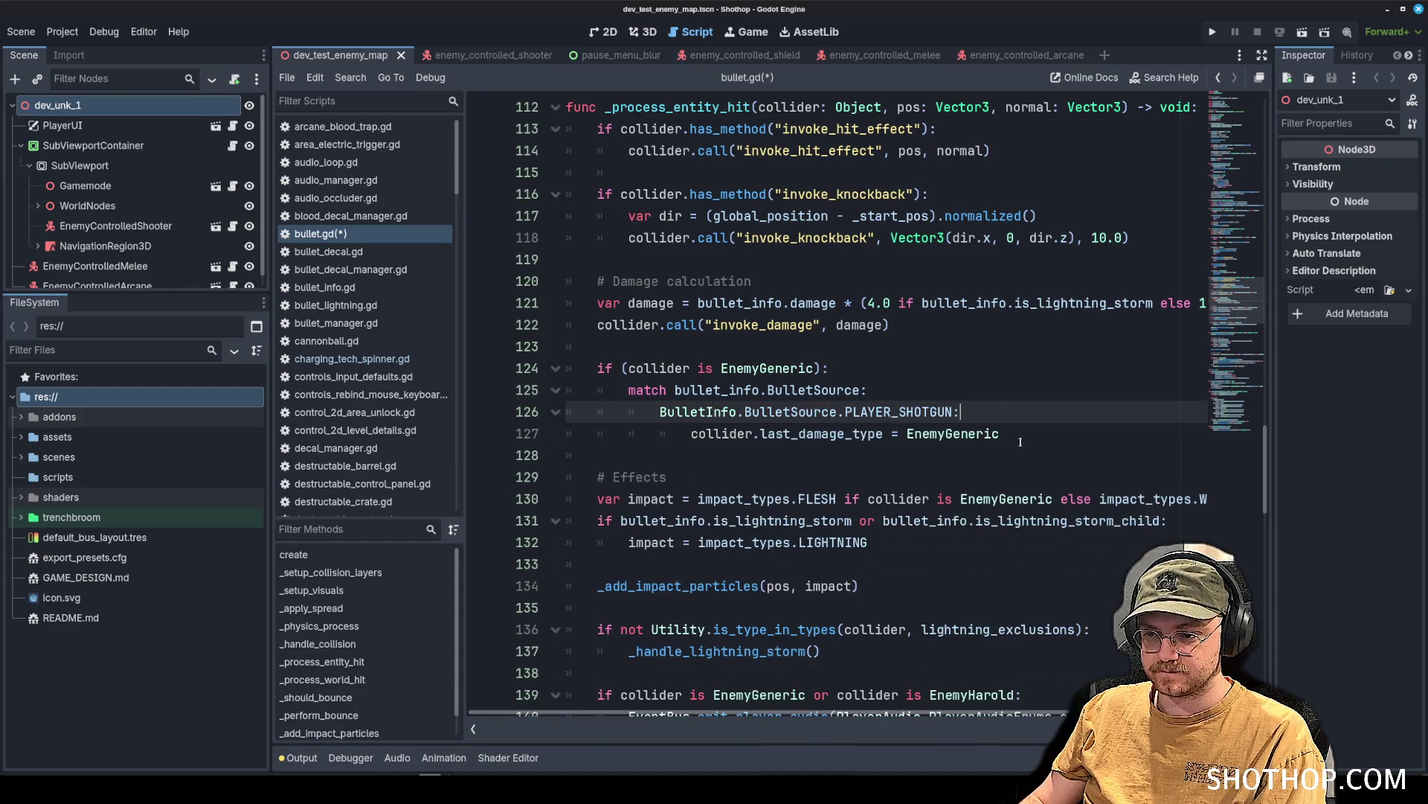
click(1049, 444)
text(.)
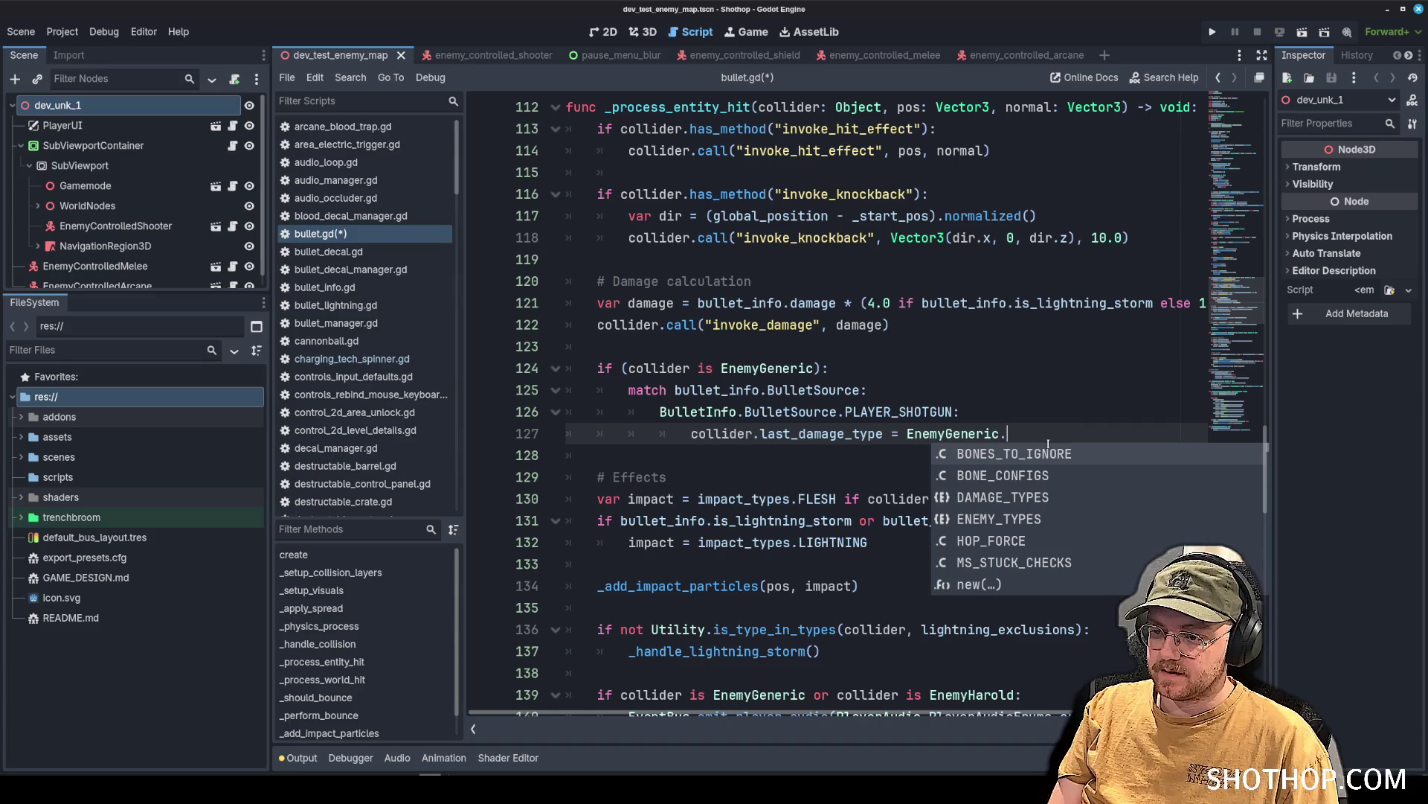
key(Down)
key(Down)
key(Return)
text(.)
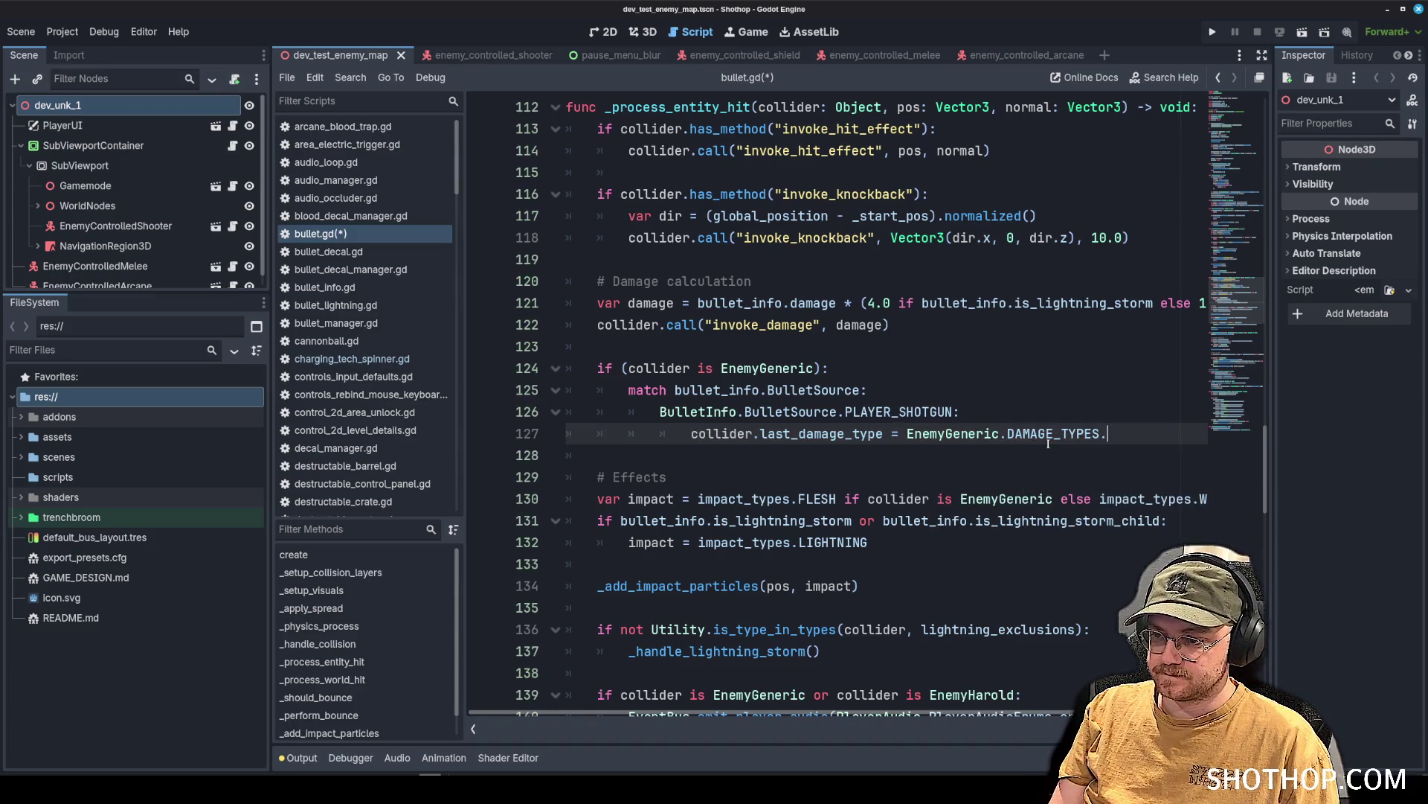
key(Down)
key(Down)
key(Return)
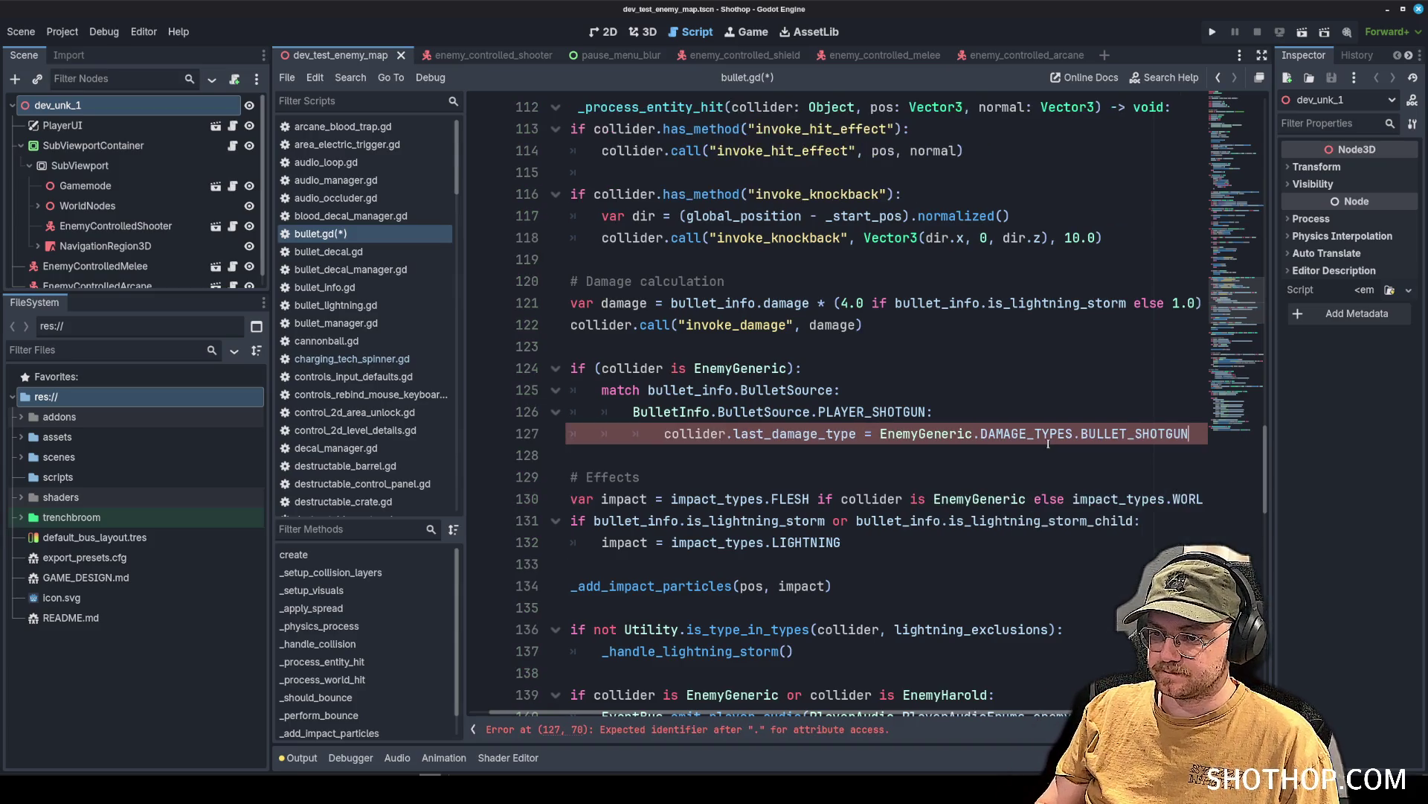
text(;)
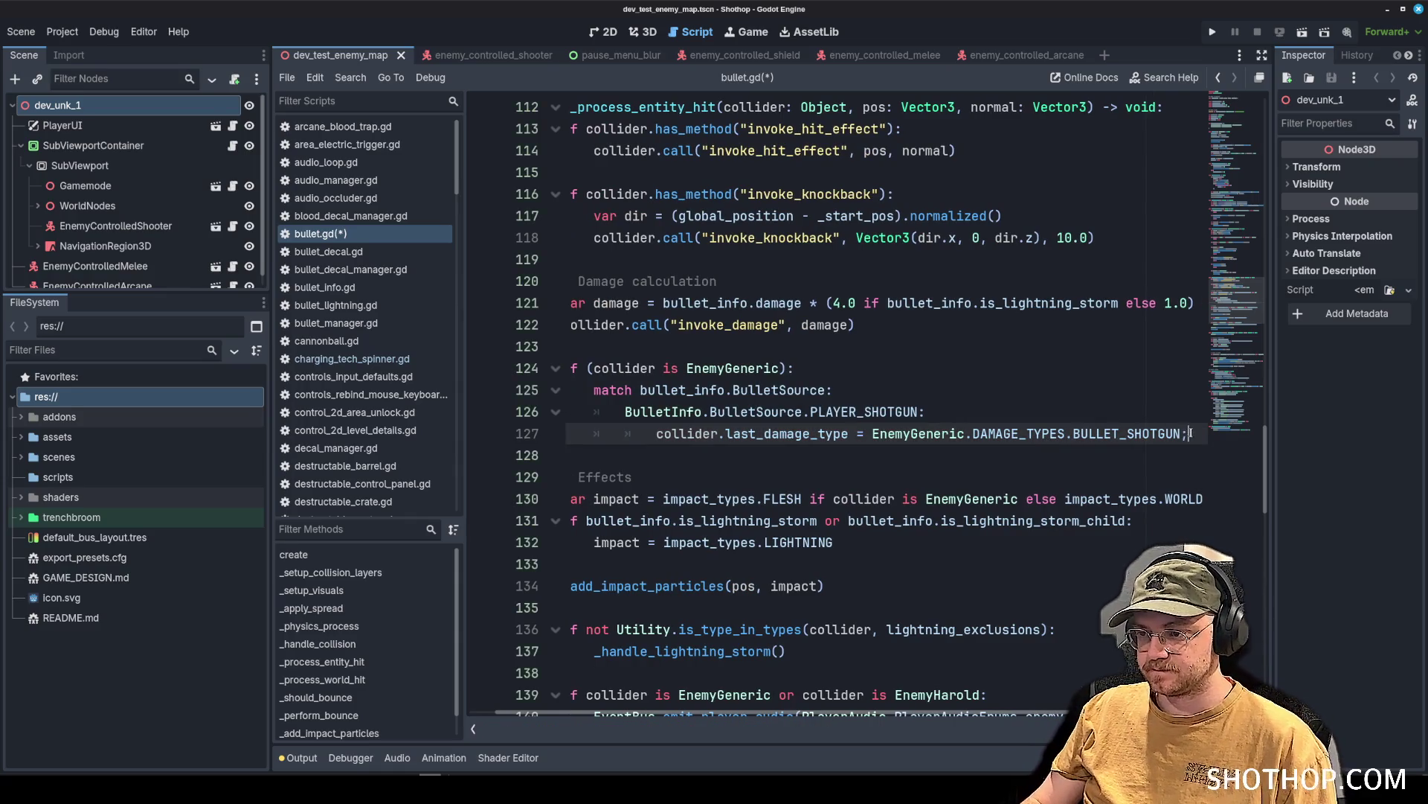
Duplicate the shotgun case below itself and clear its BULLET_SHOTGUN value.
mouse_move(1191, 433)
mouse_down()
mouse_move(569, 433)
mouse_move(573, 413)
mouse_move(657, 415)
mouse_up()
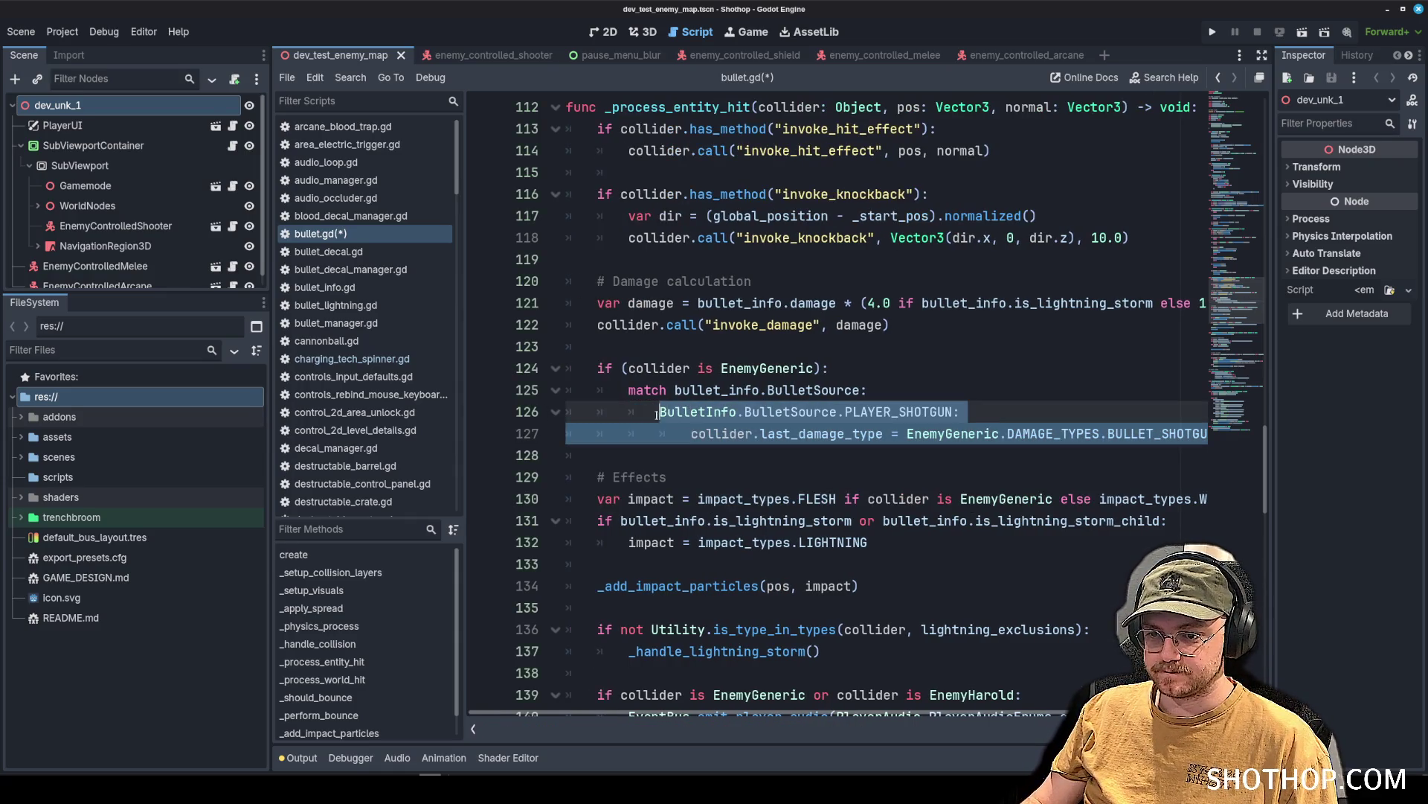
click(727, 461)
key(Return)
click(720, 455)
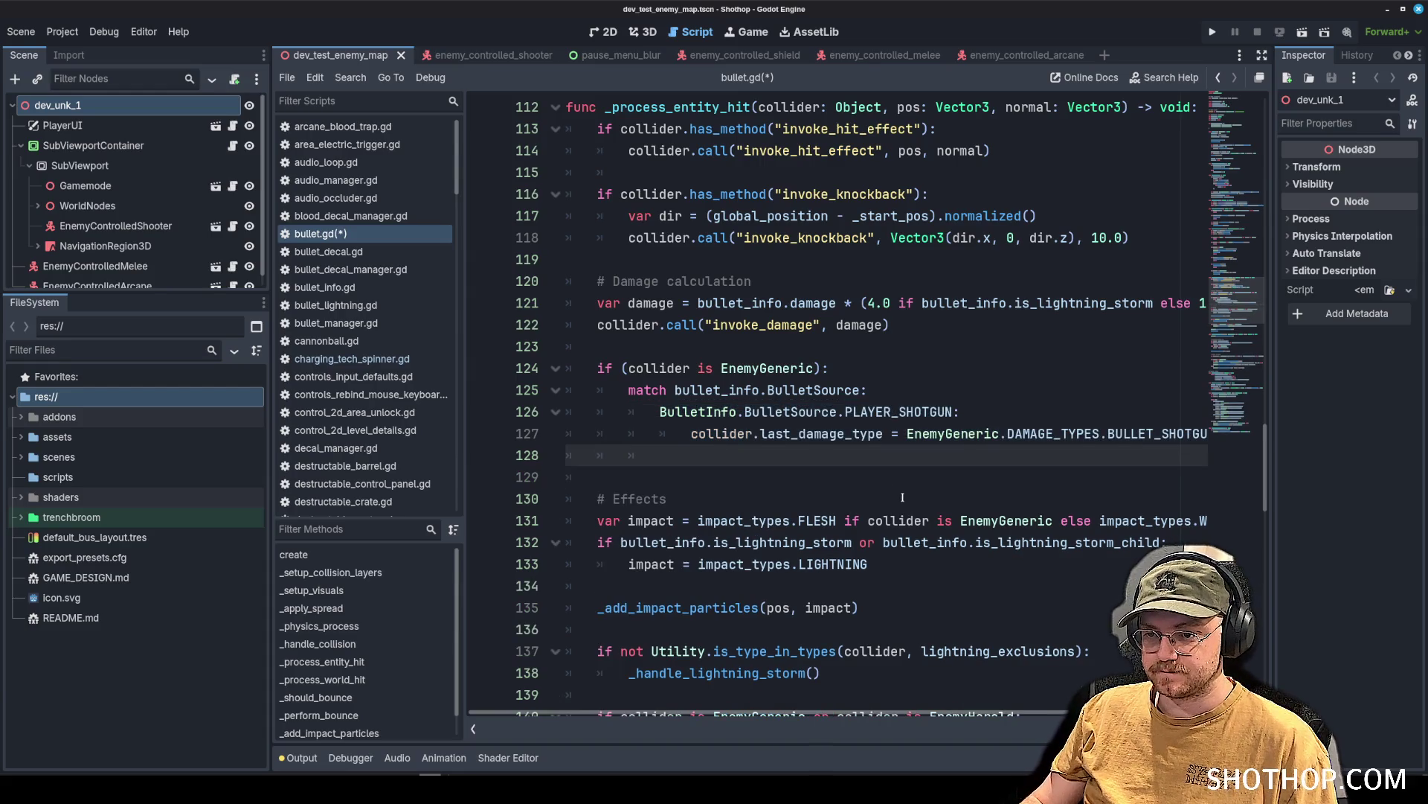
text(BulletInfo.BulletSource.PLAYER_SHOTGUN: 				collider.last_damage_type = EnemyGeneric.DAMAGE_TYPES.BULLET_SHOTGUN;)
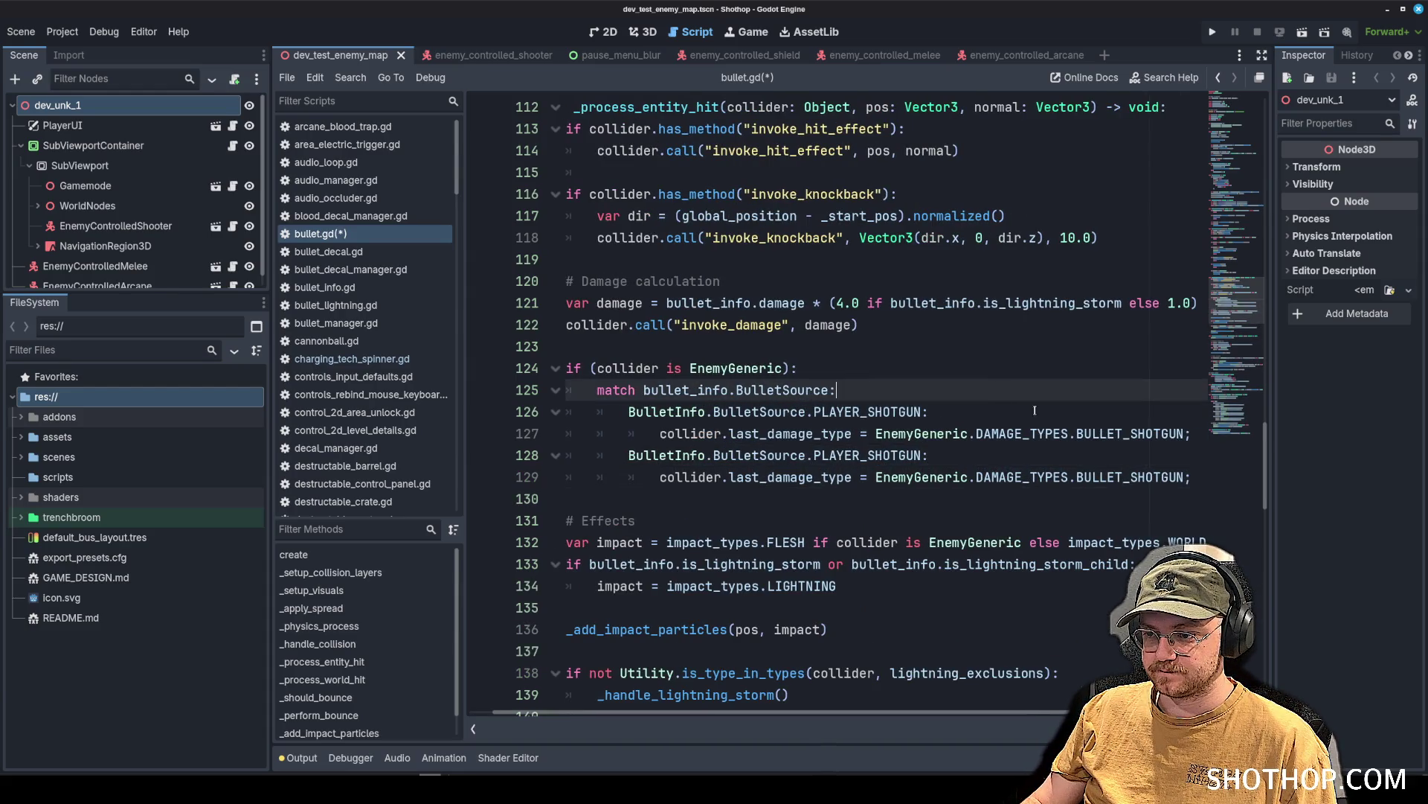
double_click(1127, 480)
key(BackSpace)
key(BackSpace)
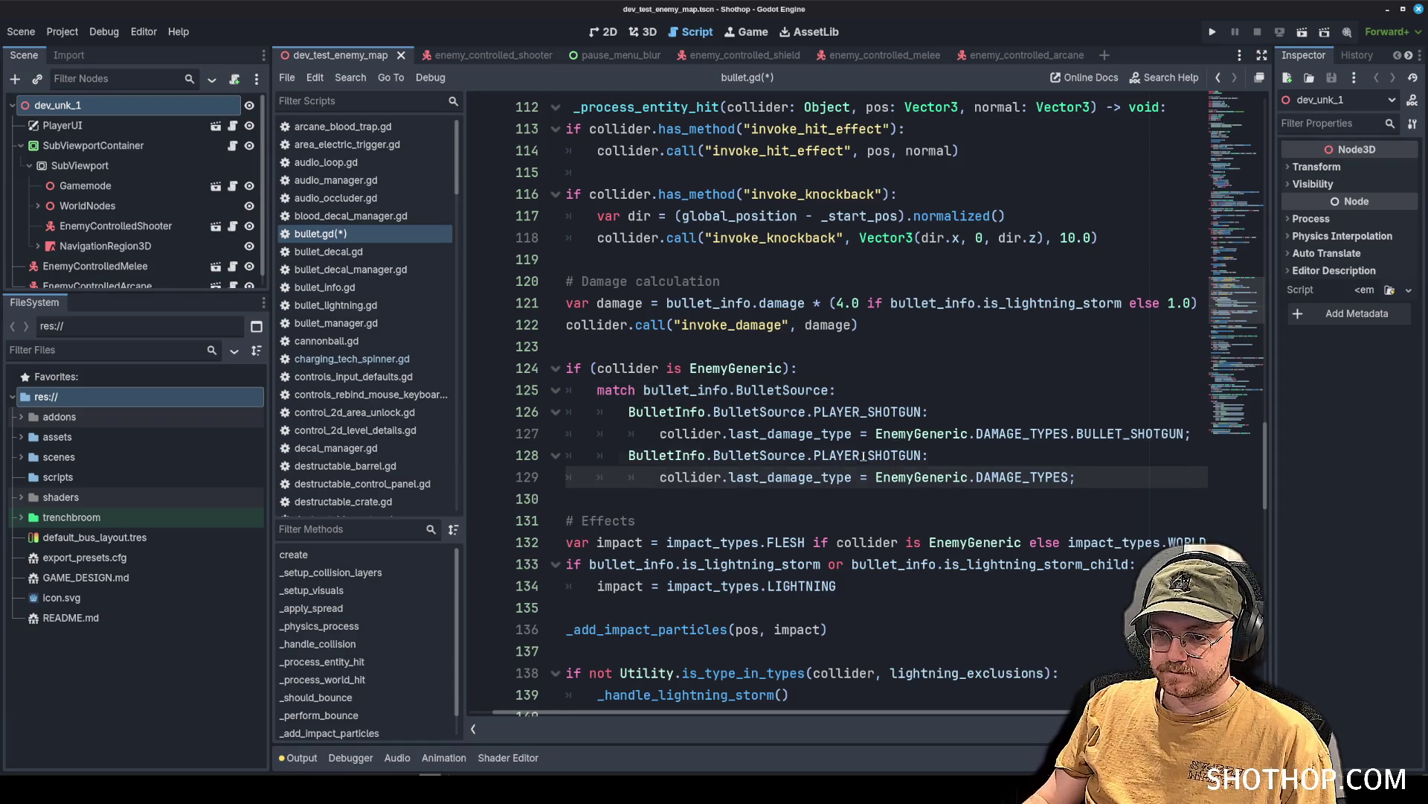
Turn the duplicate into a PLAYER_REVOLVER case assigning DAMAGE_TYPES.BULLET_REVOLVER.
double_click(864, 456)
key(BackSpace)
text(player)
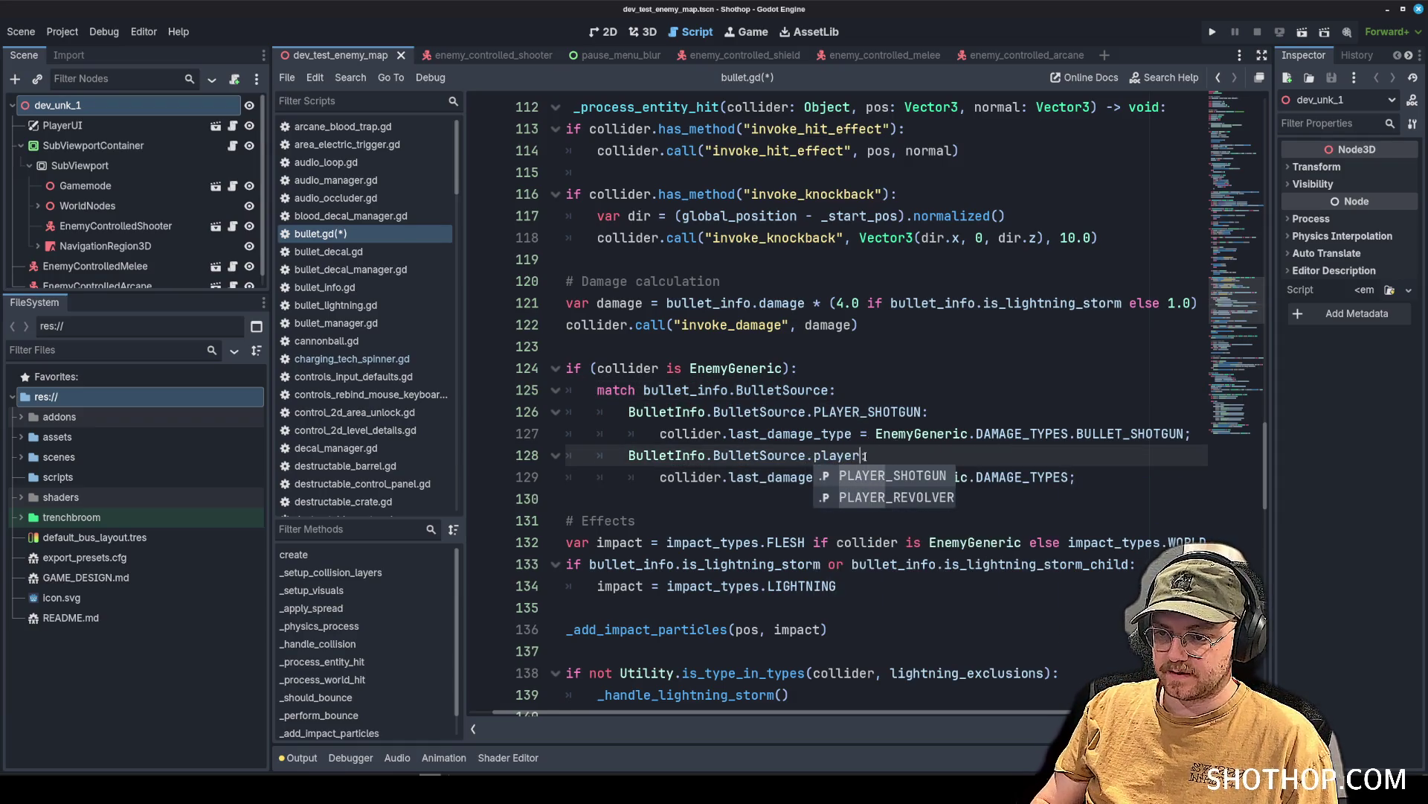
key(Down)
key(Return)
double_click(1039, 477)
key(End)
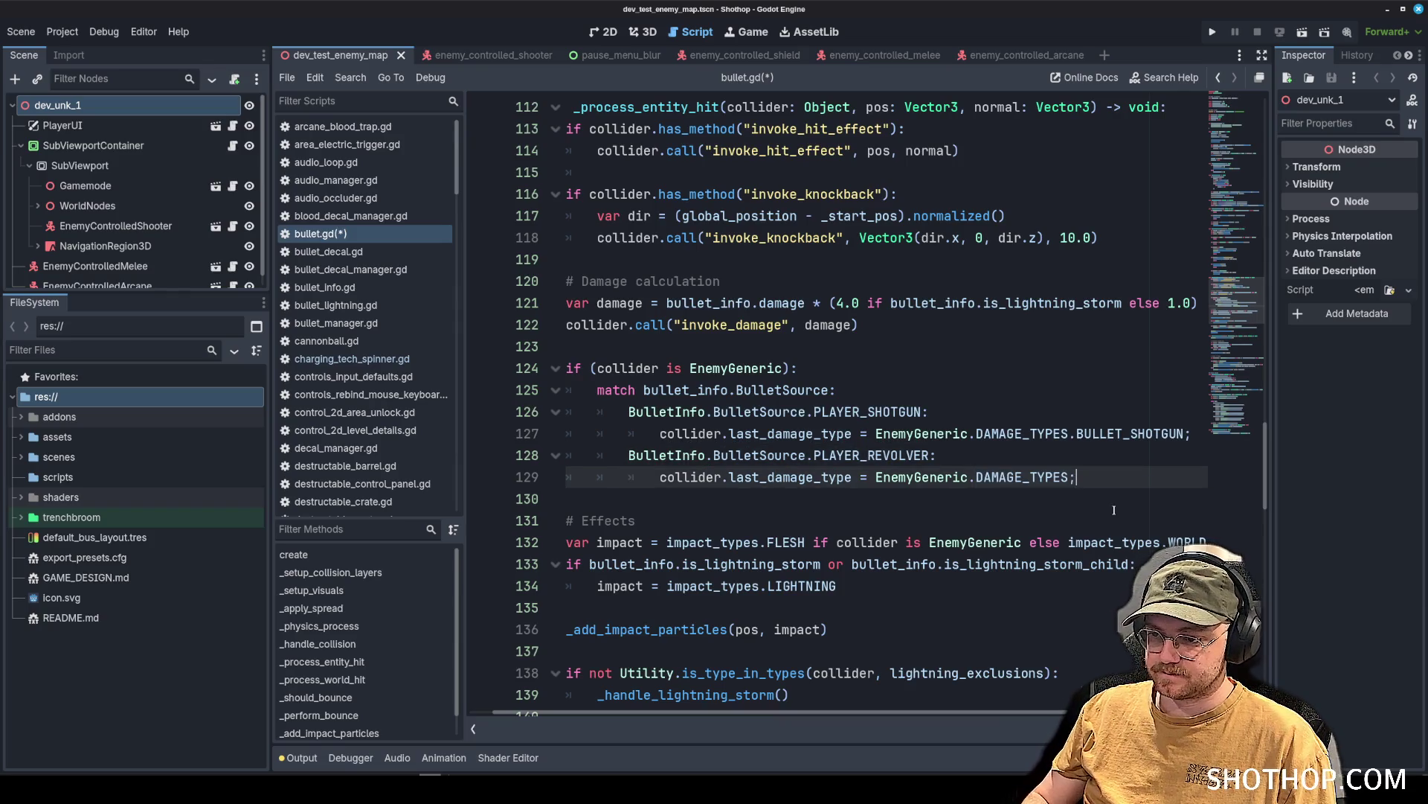
text(rev)
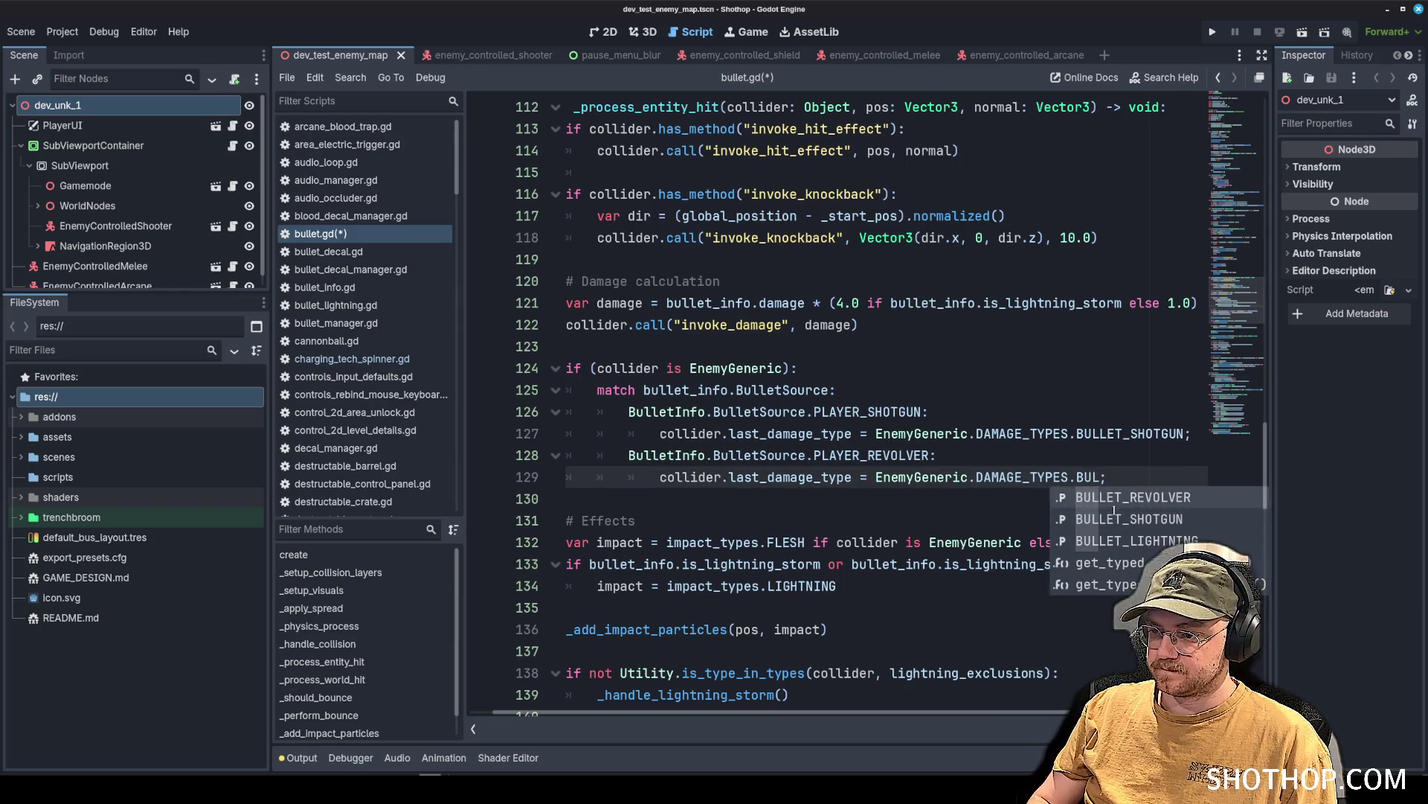
key(Return)
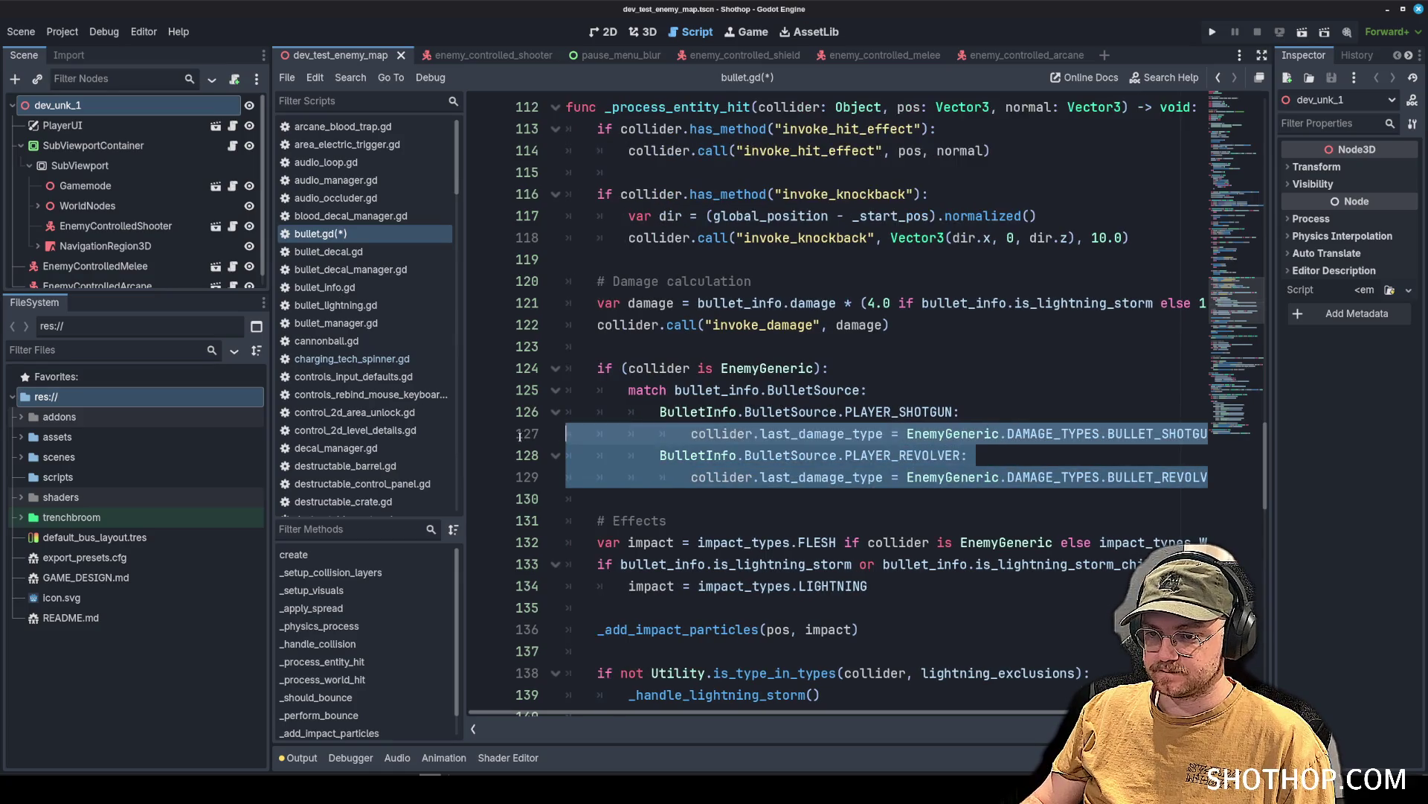
Save bullet.gd and copy the EnemyGeneric damage-type block, lines 124–129.
click(813, 433)
key(ctrl+s)
click(978, 371)
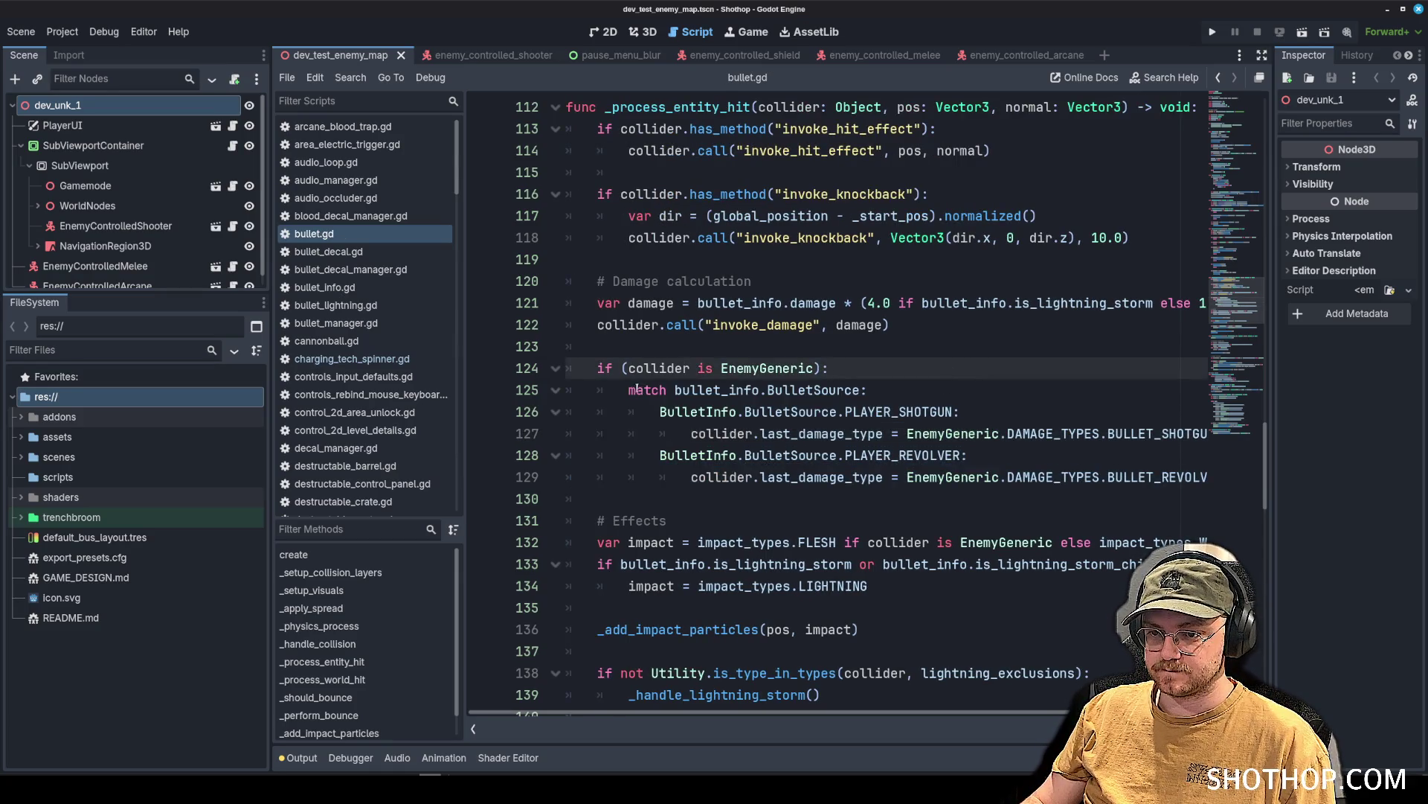
drag(578, 368, 1231, 478)
key(ctrl+s)
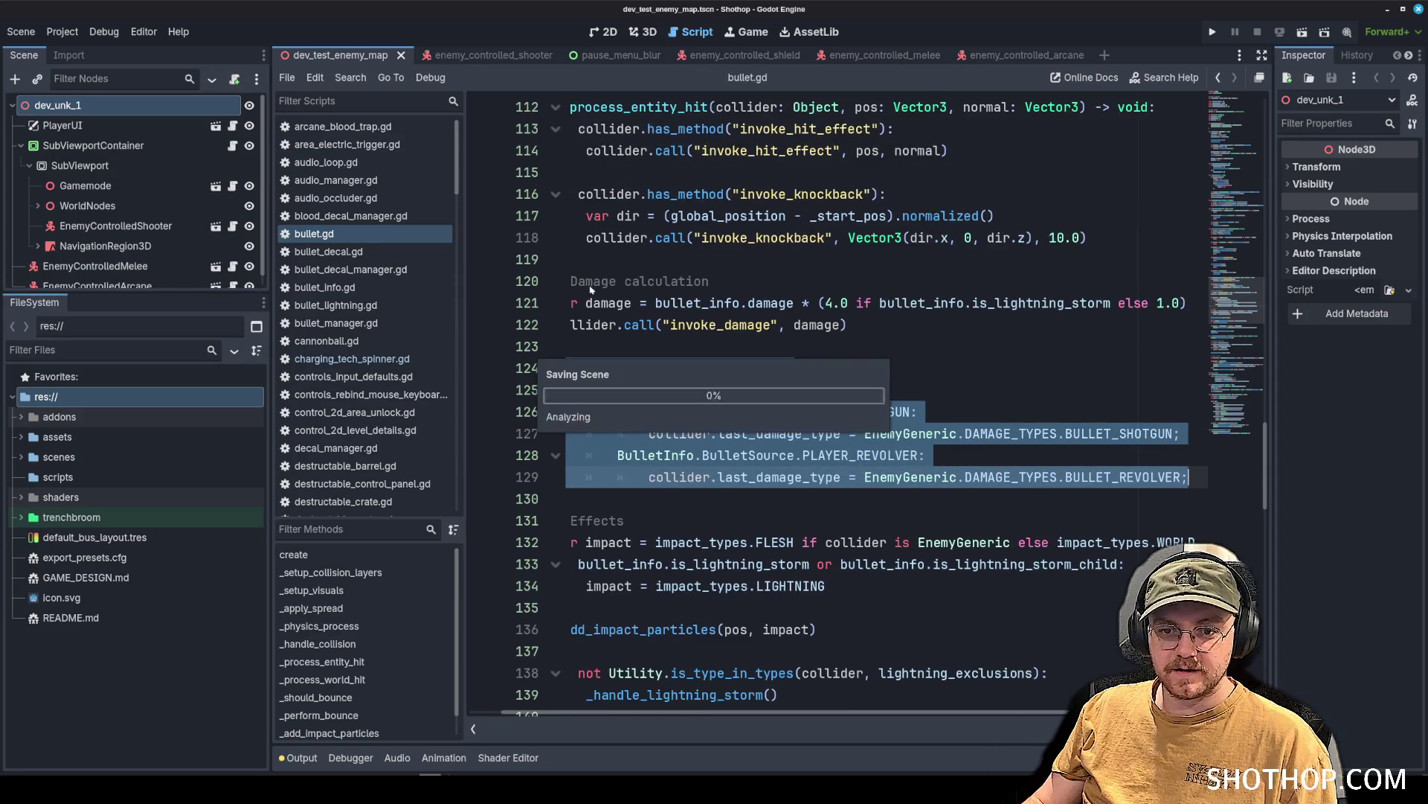
Open bullet_lightning.gd and review where collider is used in the hit code.
click(340, 305)
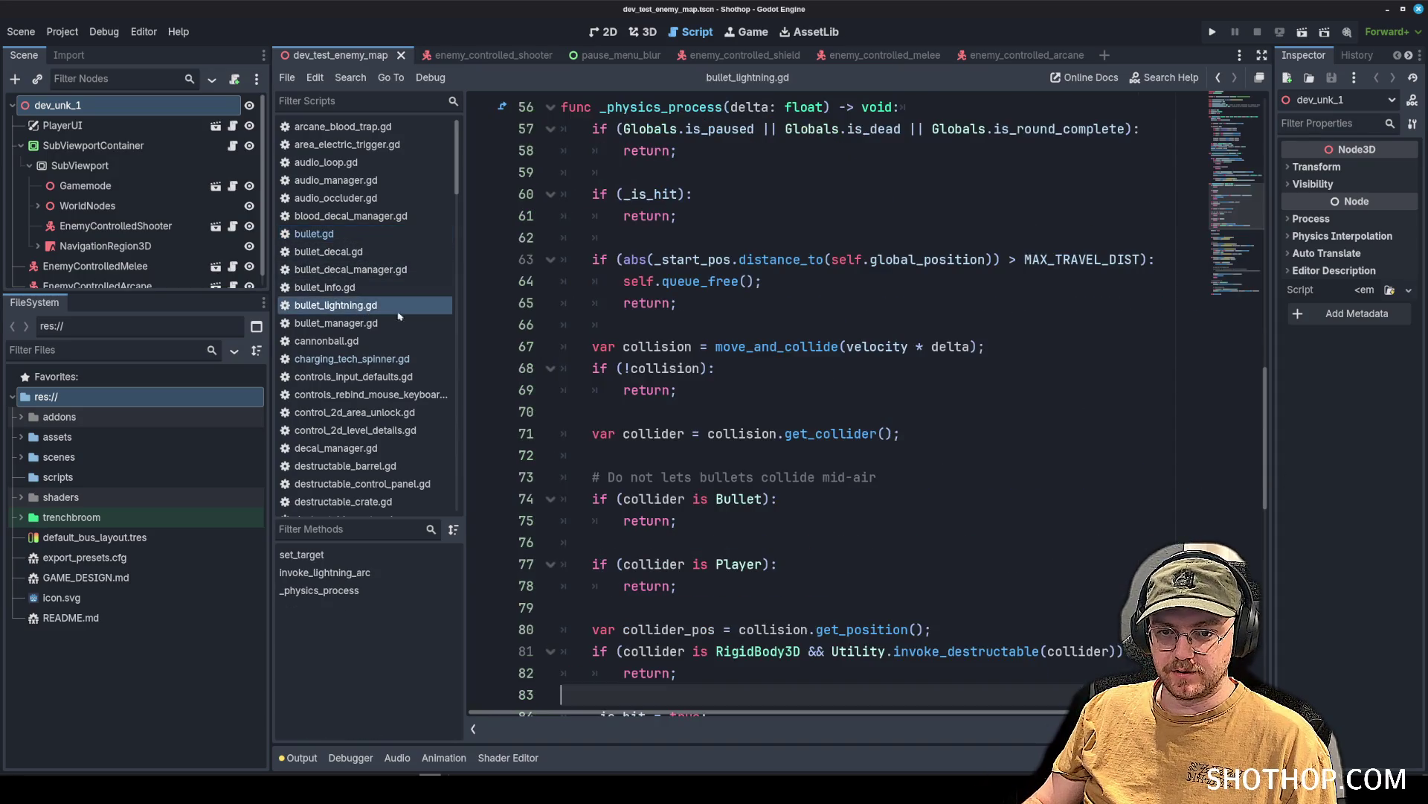
scroll(776, 414, down, 5)
scroll(776, 414, up, 2)
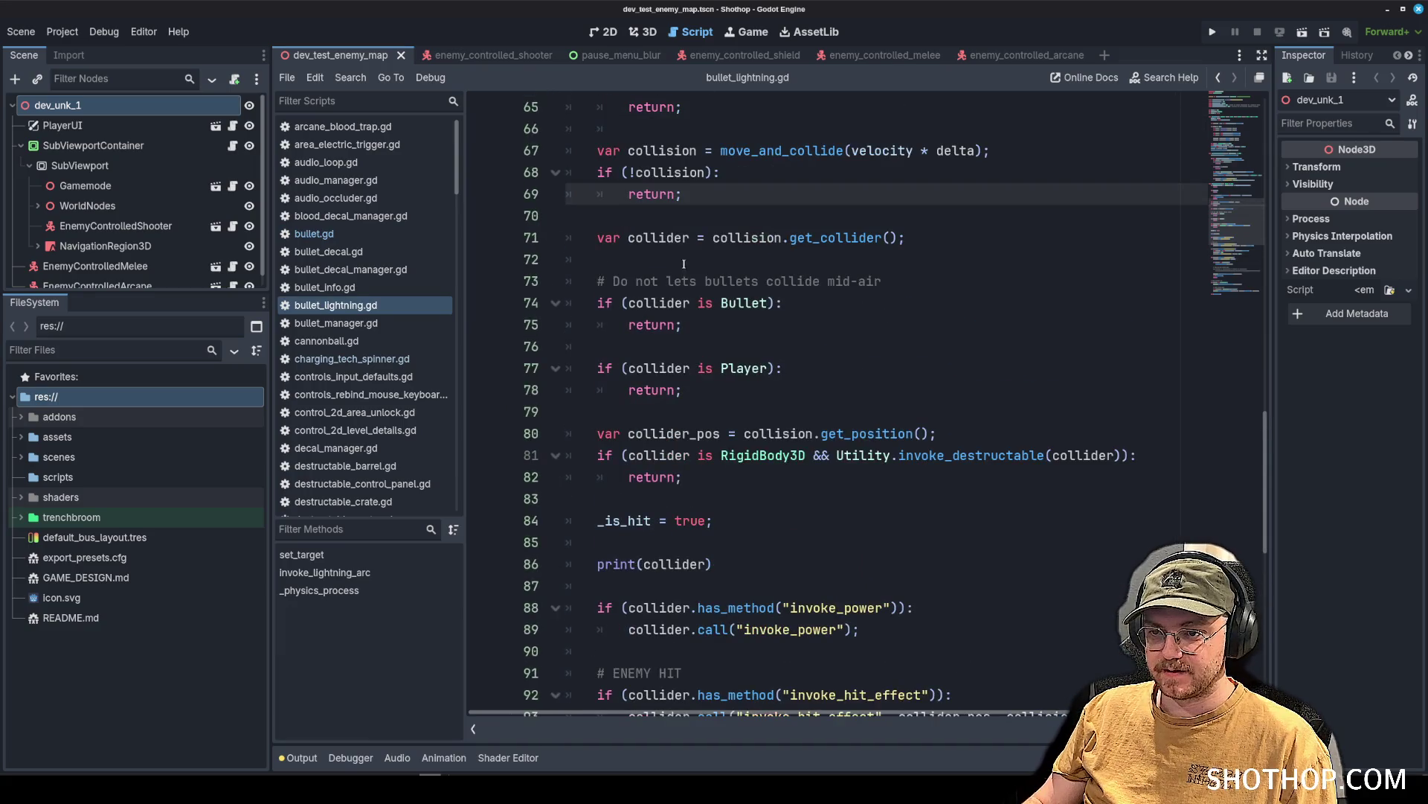
double_click(661, 237)
scroll(719, 402, down, 6)
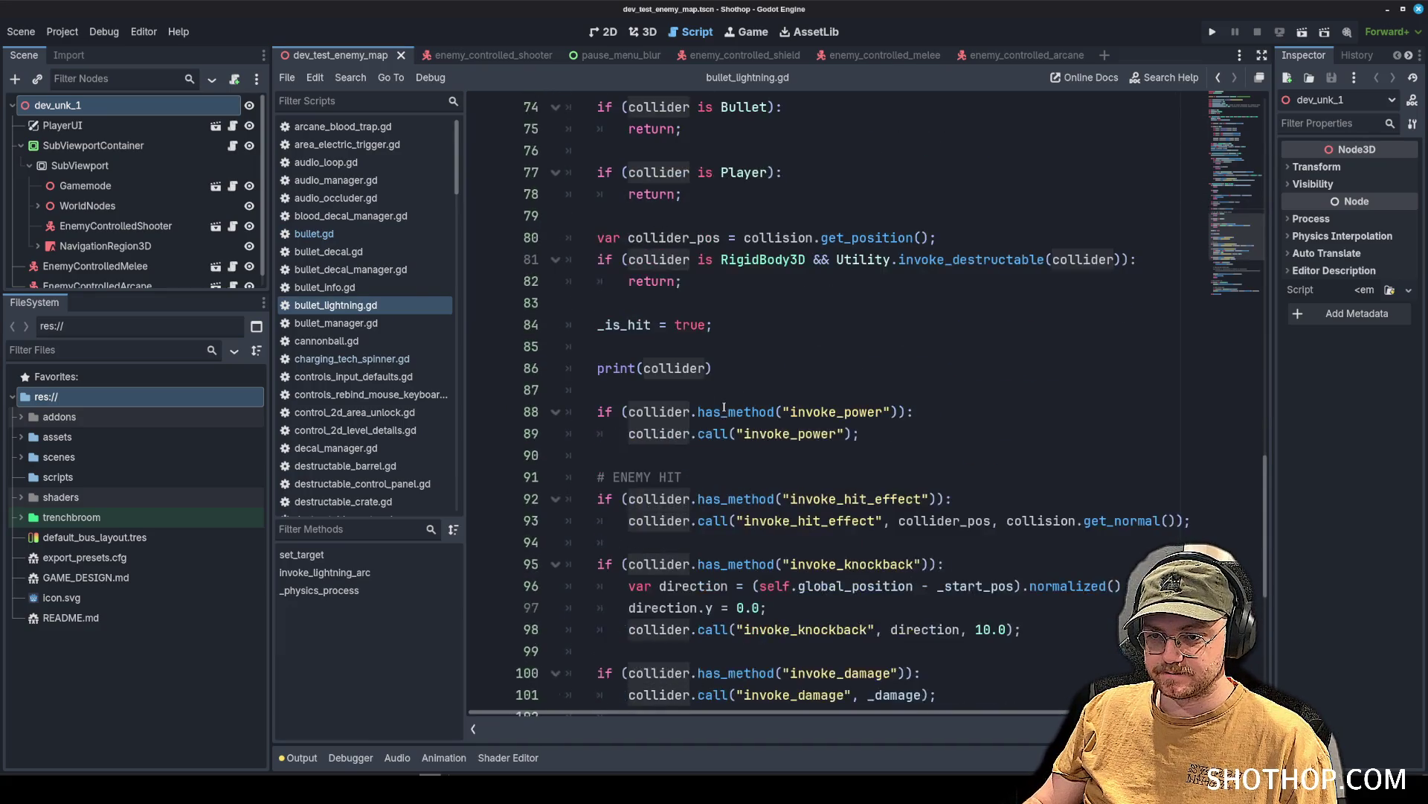
scroll(722, 295, down, 4)
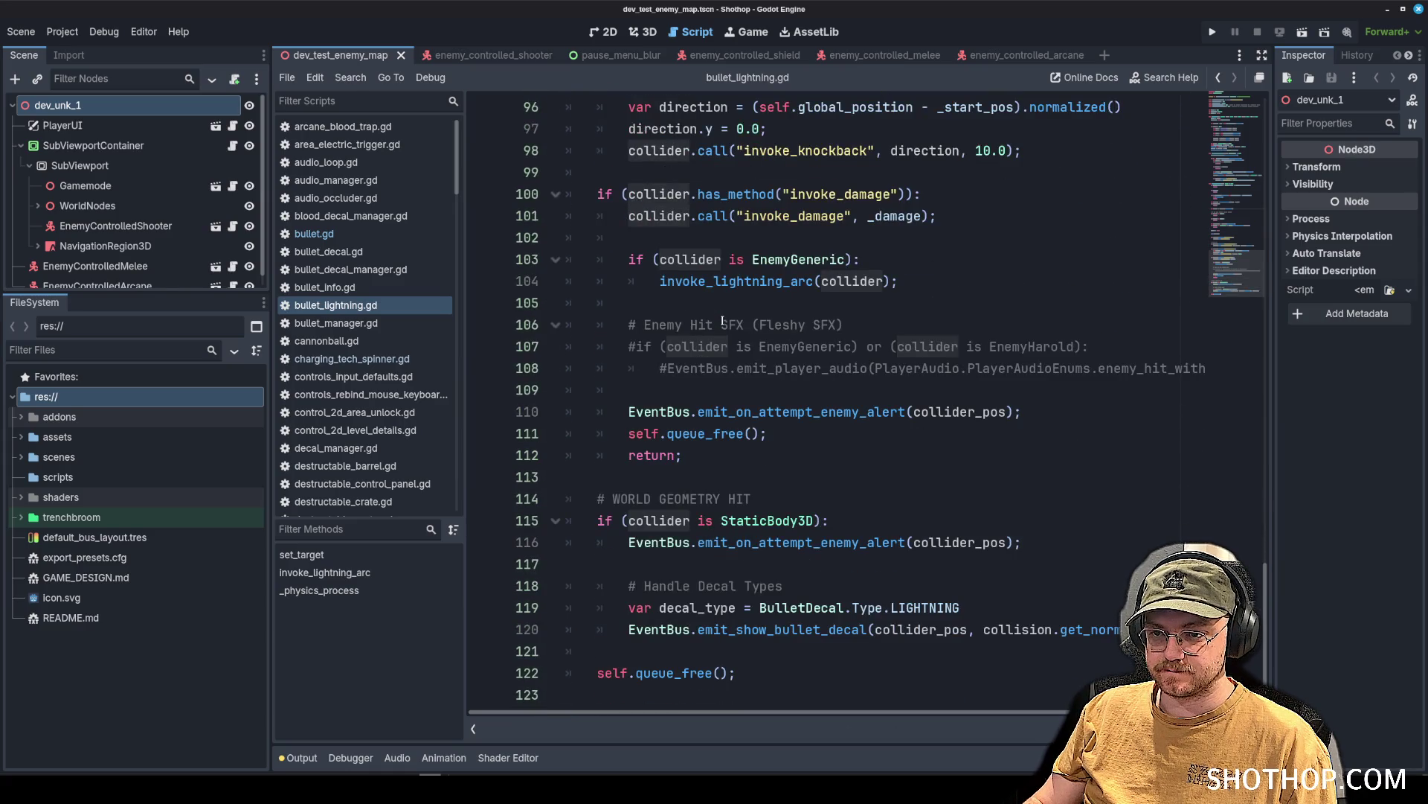
scroll(722, 321, up, 1)
click(751, 247)
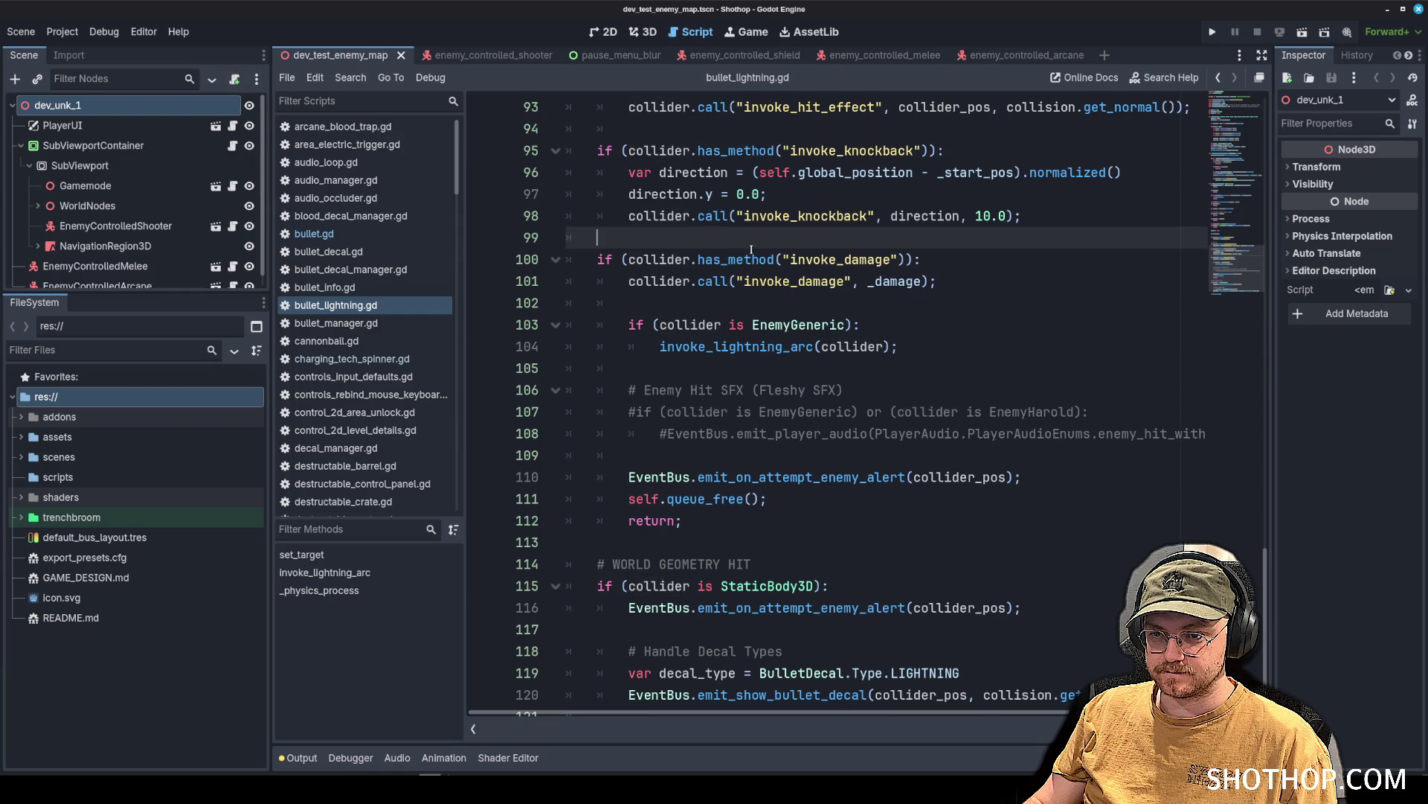
key(Return)
key(Return)
key(Up)
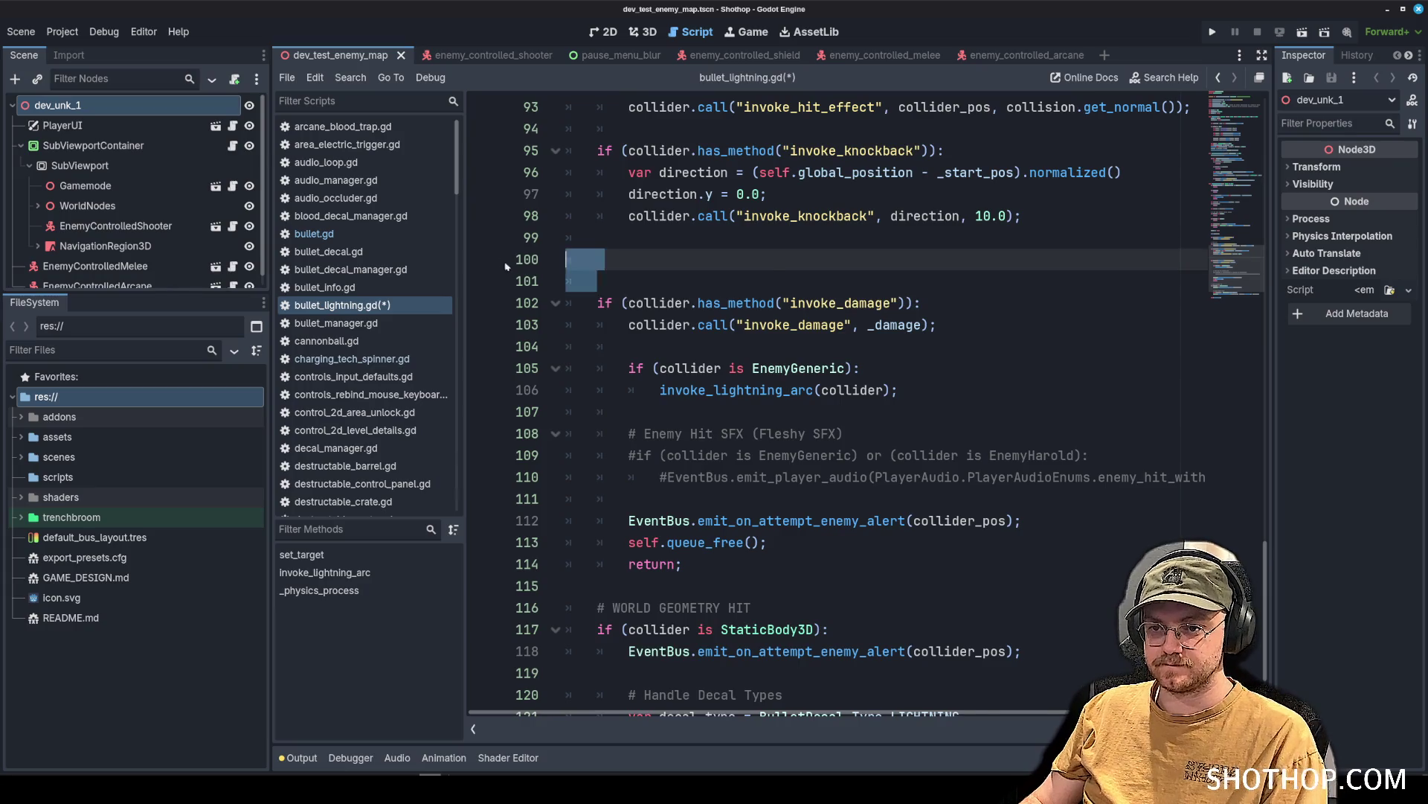
key(BackSpace)
key(BackSpace)
Paste the copied damage-type block below invoke_lightning_arc(collider), dropping the extra if line.
click(963, 346)
key(Return)
key(Return)
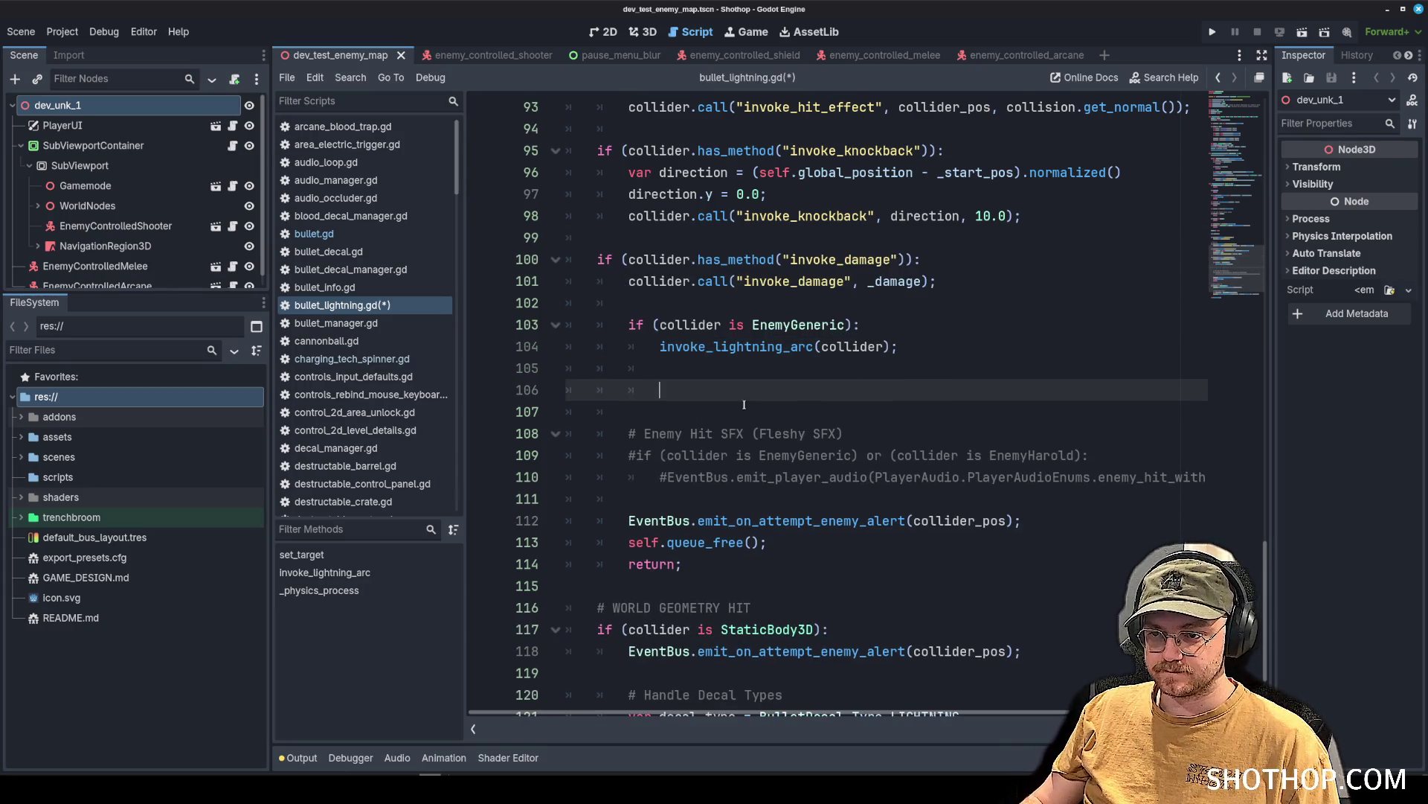
text(if (collider is EnemyGeneric): 		match bullet_info.BulletSource: 			BulletInfo.BulletSource.PLAYER_SHOTGUN: 				collider.last_damage_type = EnemyGeneric.DAMAGE_TYPES.BULLET_SHOTGUN; 			BulletInfo.BulletSource.PLAYER_REVOLVER: 				collider.last_damage_type = EnemyGeneric.DAMAGE_TYPES.BULLET_REVOLVER;)
mouse_move(833, 390)
mouse_down()
mouse_move(612, 390)
mouse_move(1205, 455)
mouse_up()
key(BackSpace)
key(BackSpace)
key(BackSpace)
key(Tab)
Delete the PLAYER_SHOTGUN case and change the remaining value to BULLET_LIGHTNING.
click(971, 347)
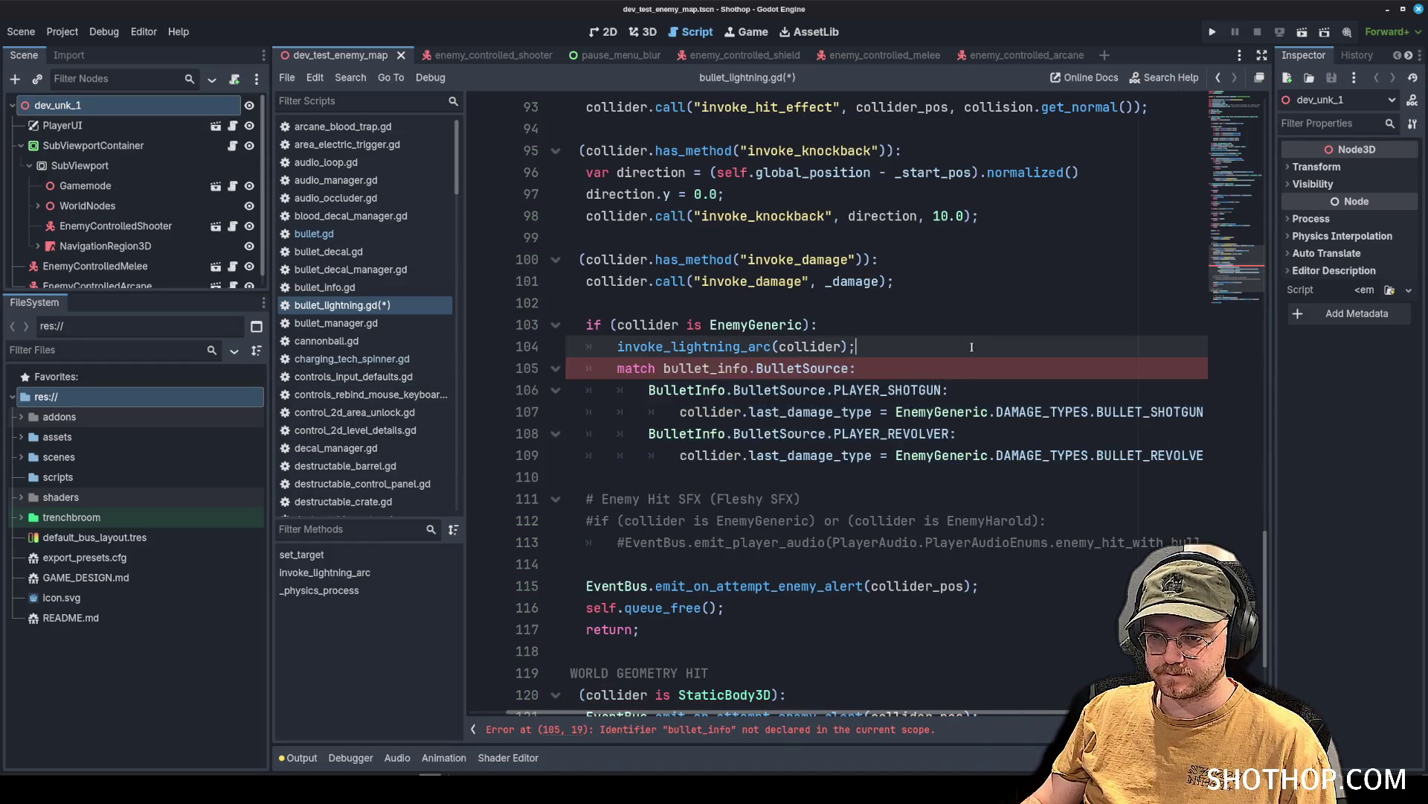
drag(595, 390, 1205, 414)
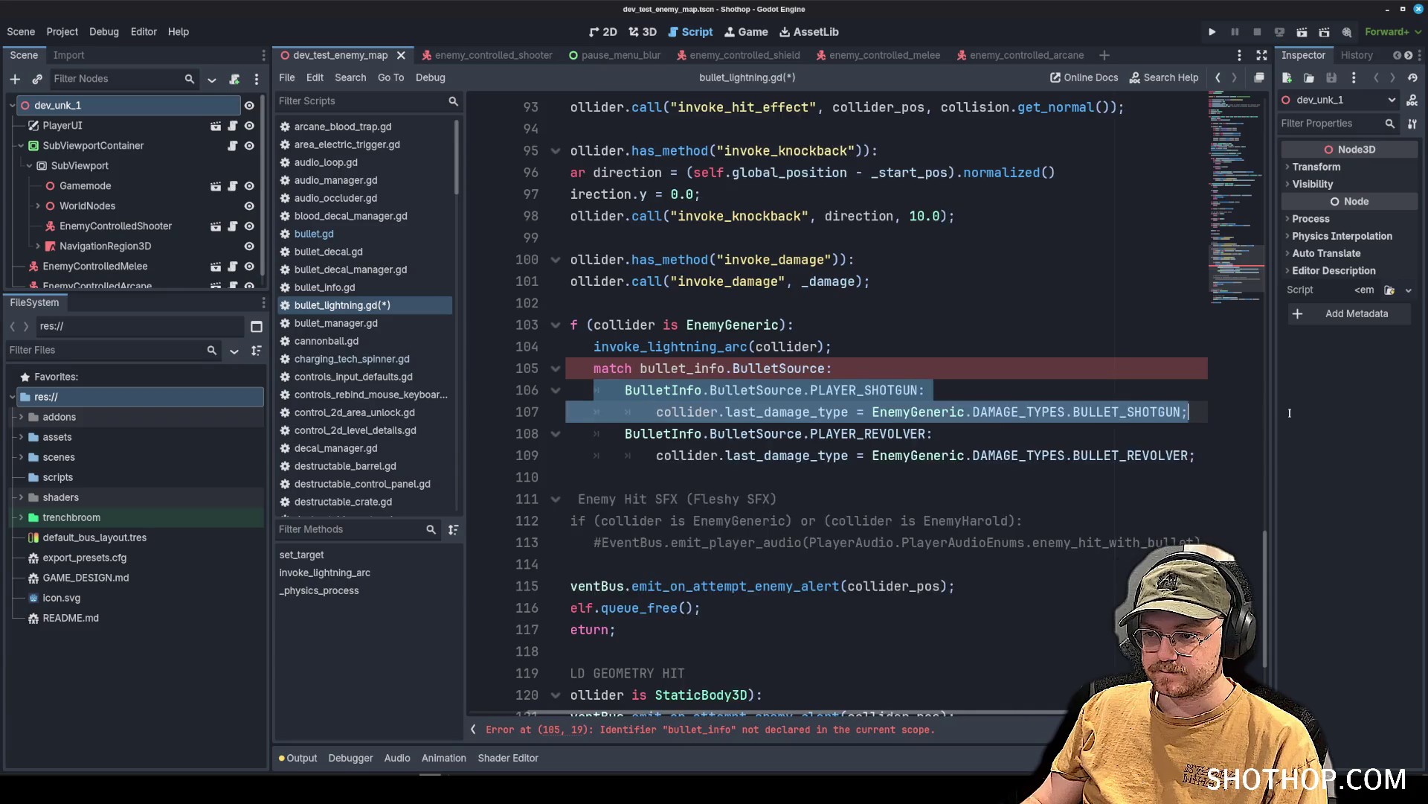
key(BackSpace)
double_click(1161, 434)
key(BackSpace)
key(ctrl+space)
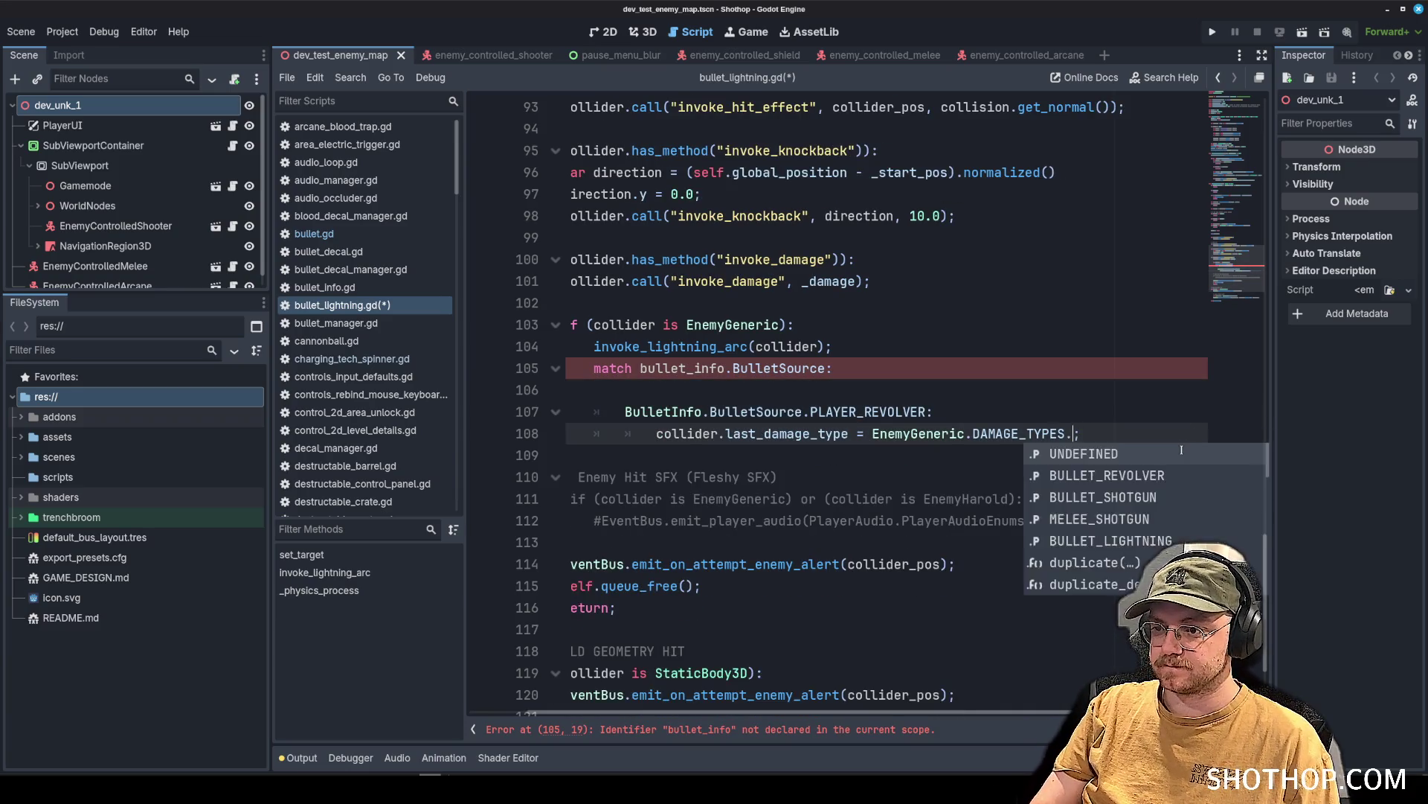
text(BULLET)
click(1161, 497)
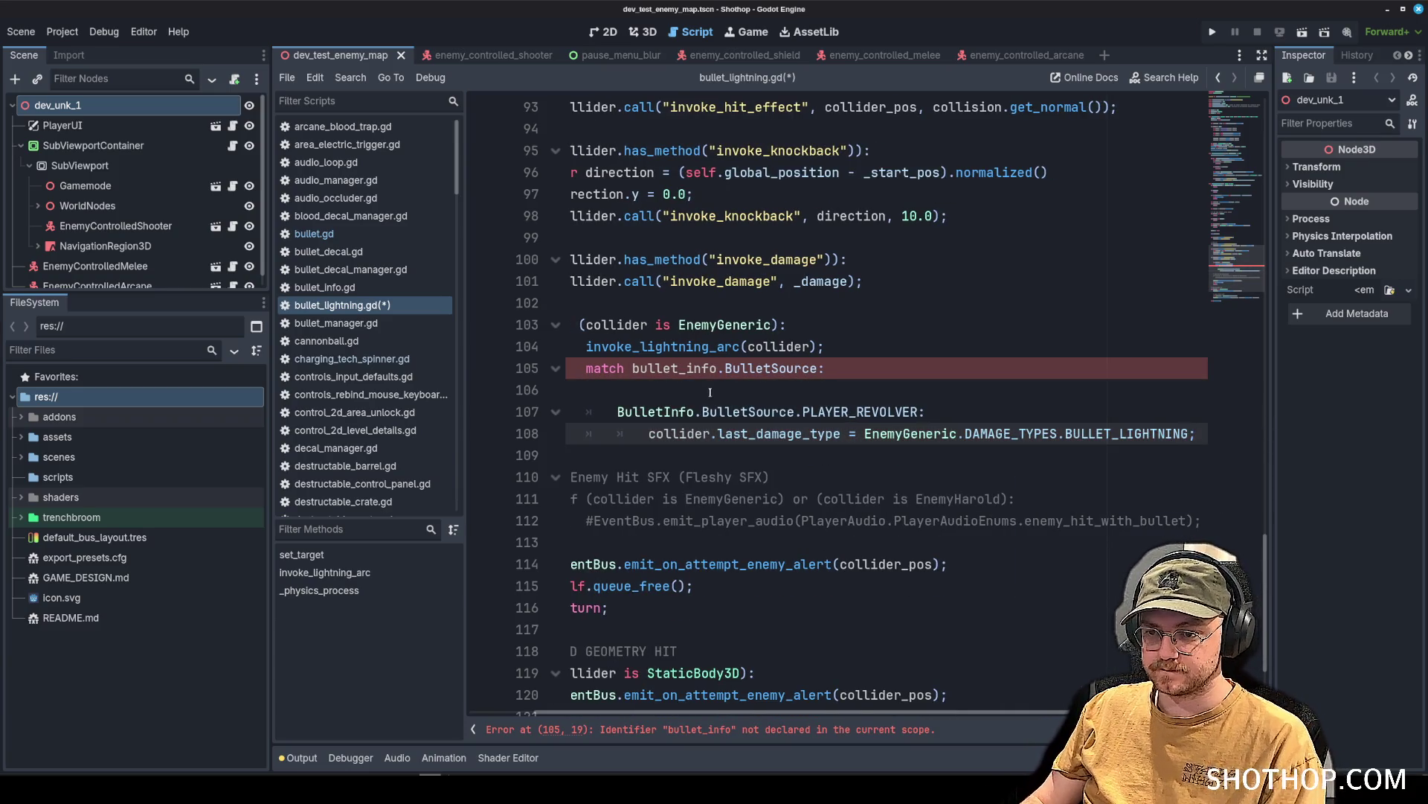
Strip the match and case lines, align the assignment with invoke_lightning_arc, and save.
drag(937, 411, 394, 378)
key(BackSpace)
key(Delete)
key(shift+Tab)
key(shift+Tab)
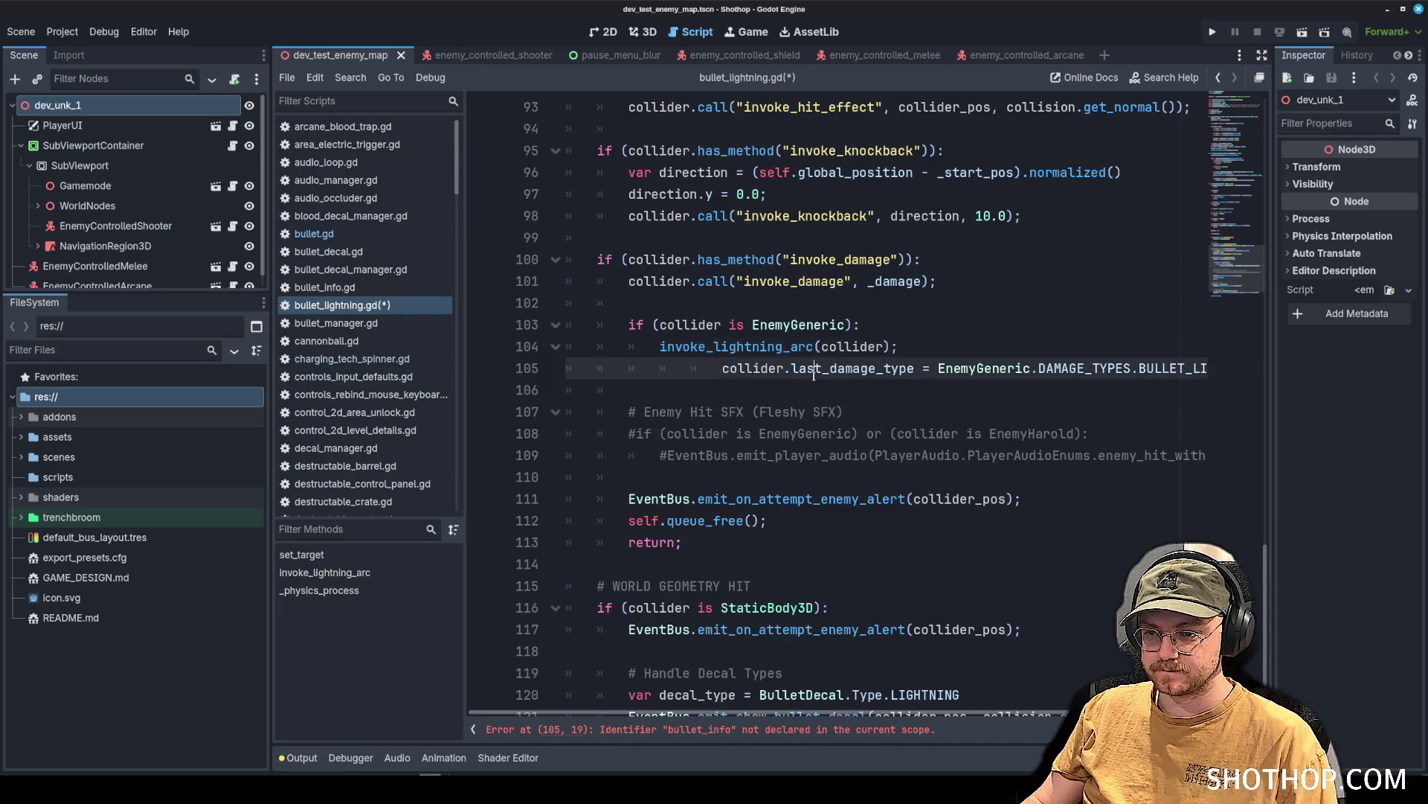
click(958, 348)
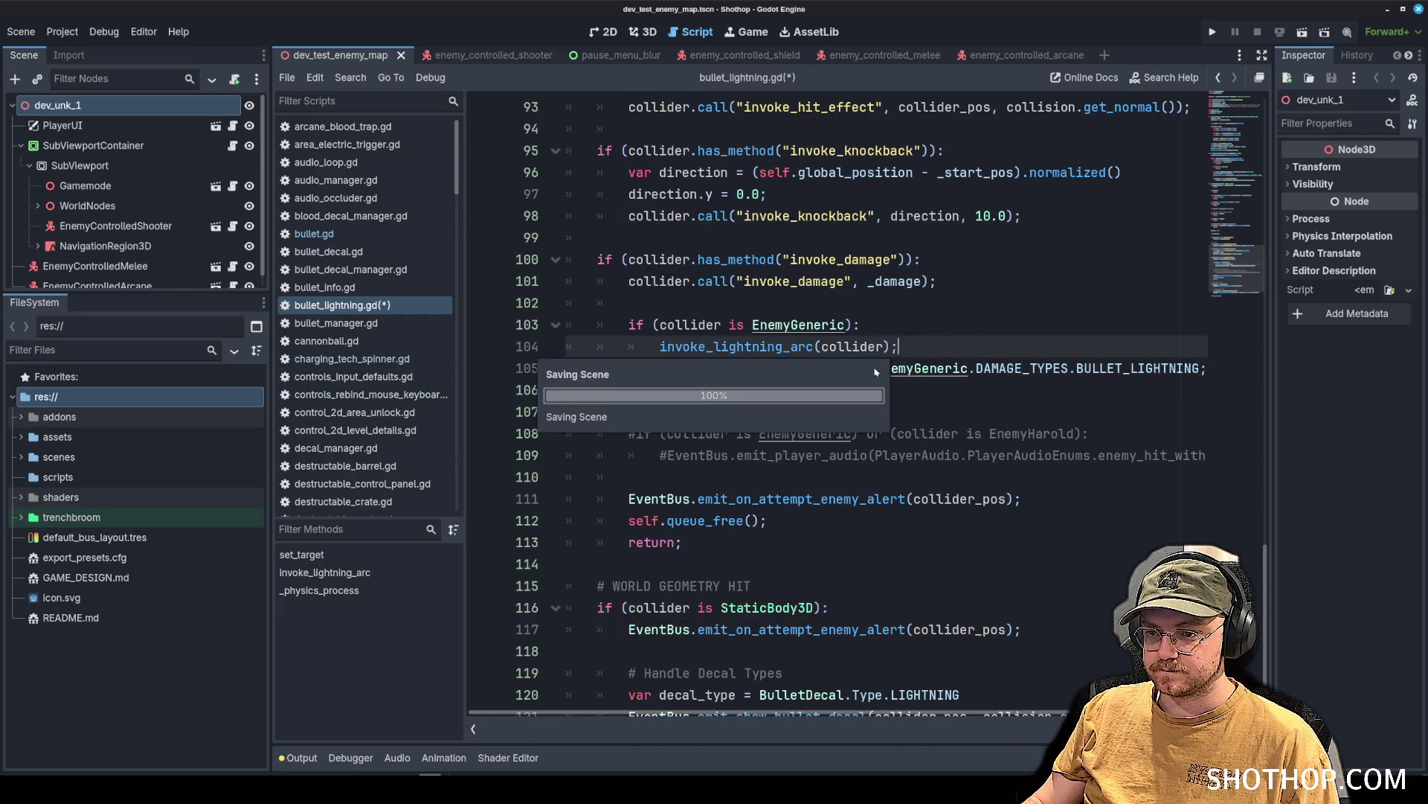
key(ctrl+s)
click(610, 303)
scroll(375, 287, down, 10)
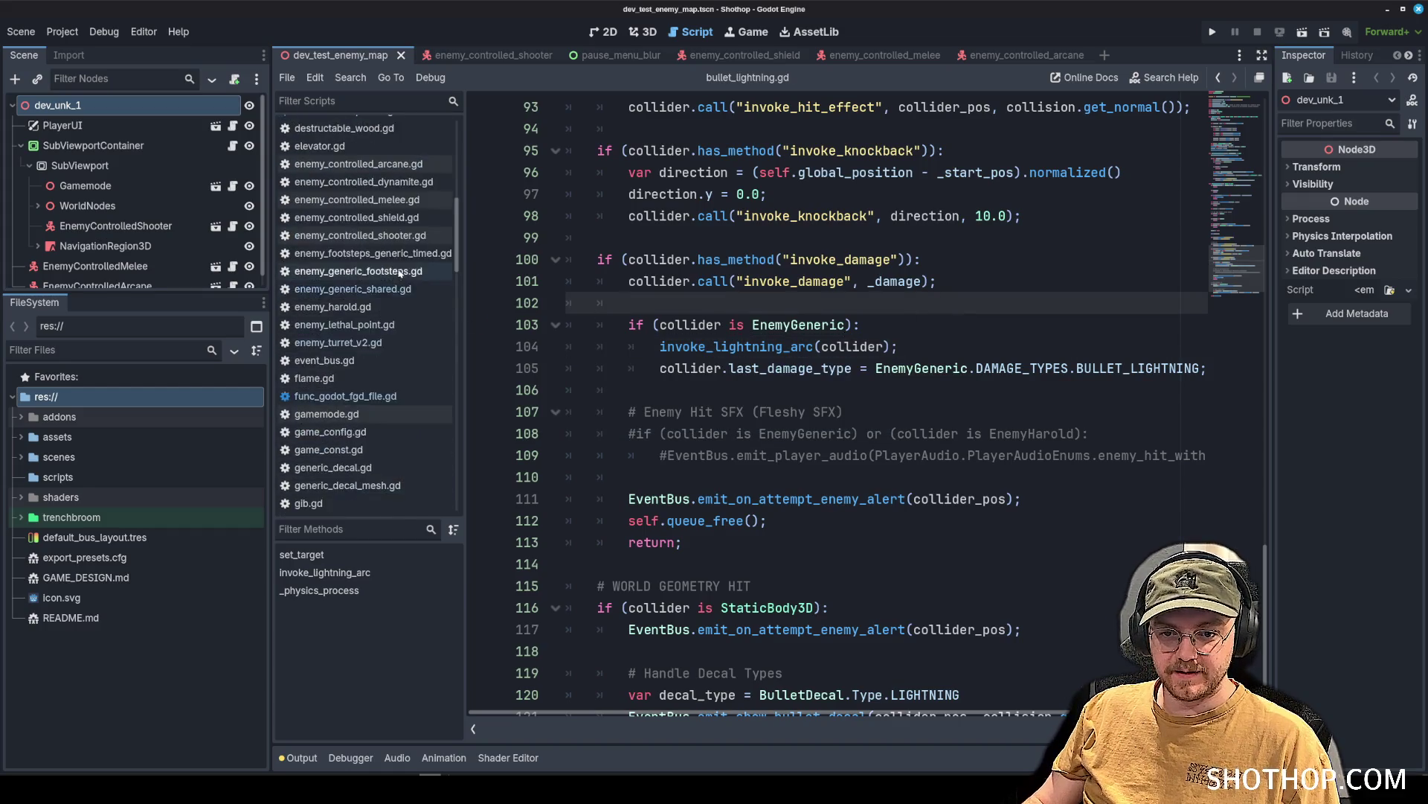
Switch to shotgun.gd and jump to the alt-attack code in _handle_melee.
scroll(401, 271, down, 10)
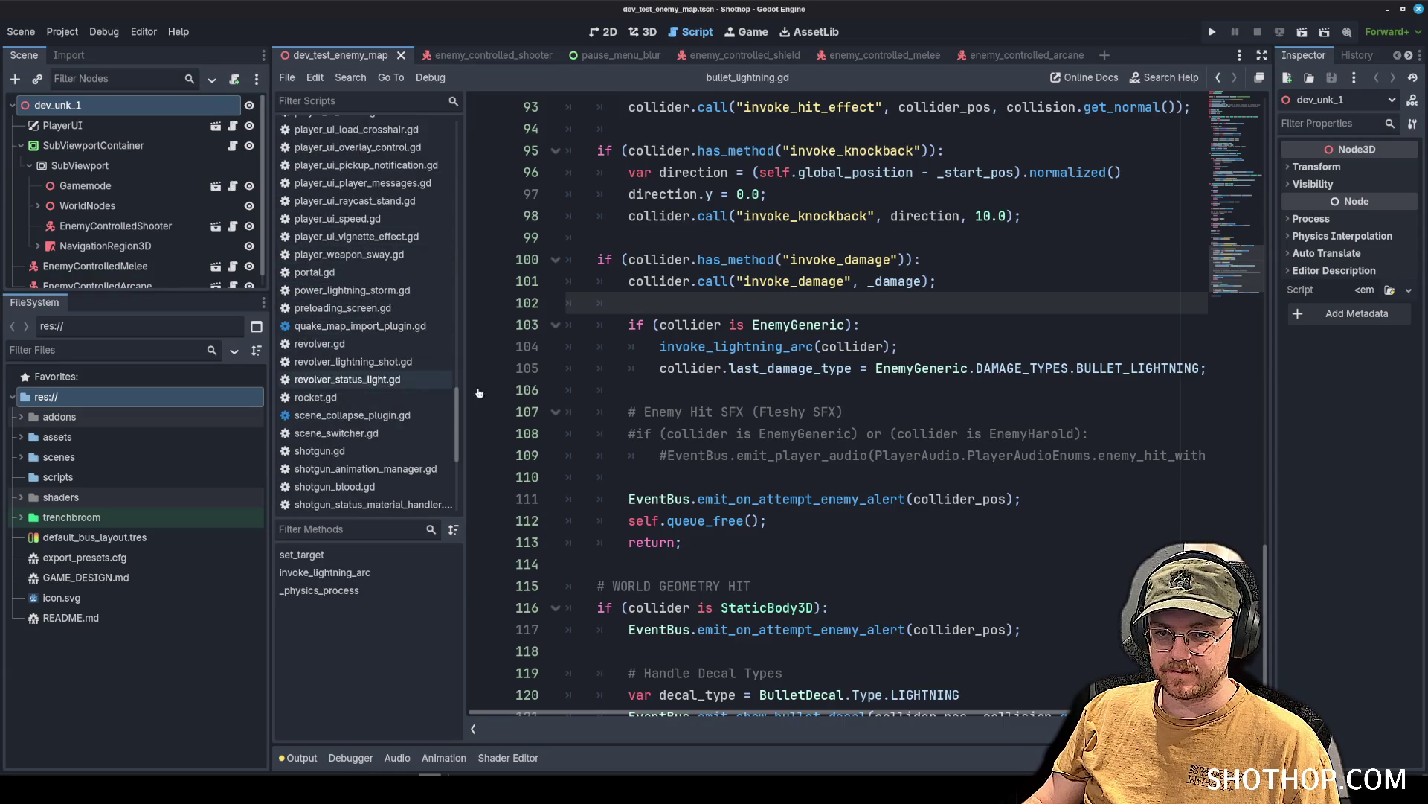
drag(658, 368, 1202, 368)
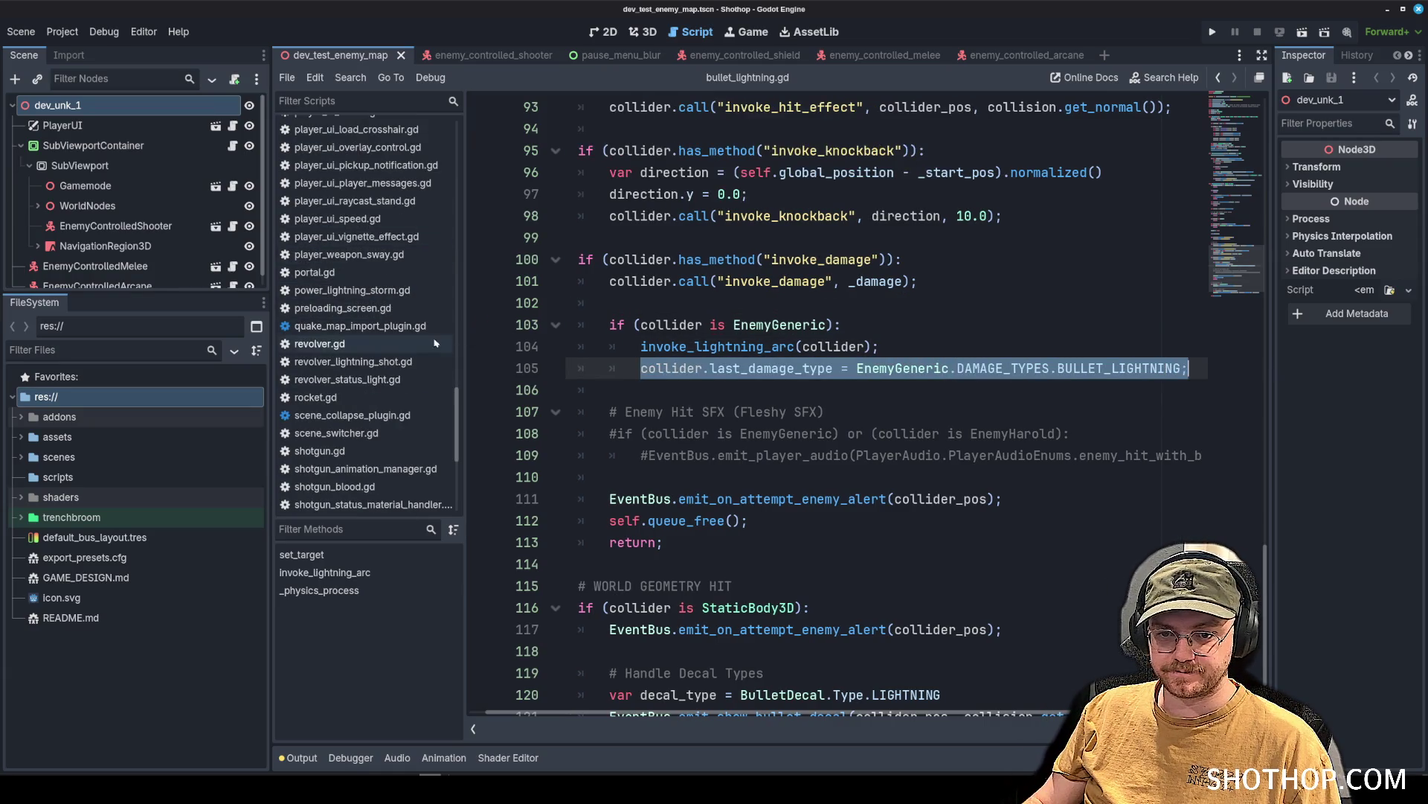
click(320, 450)
scroll(866, 350, down, 20)
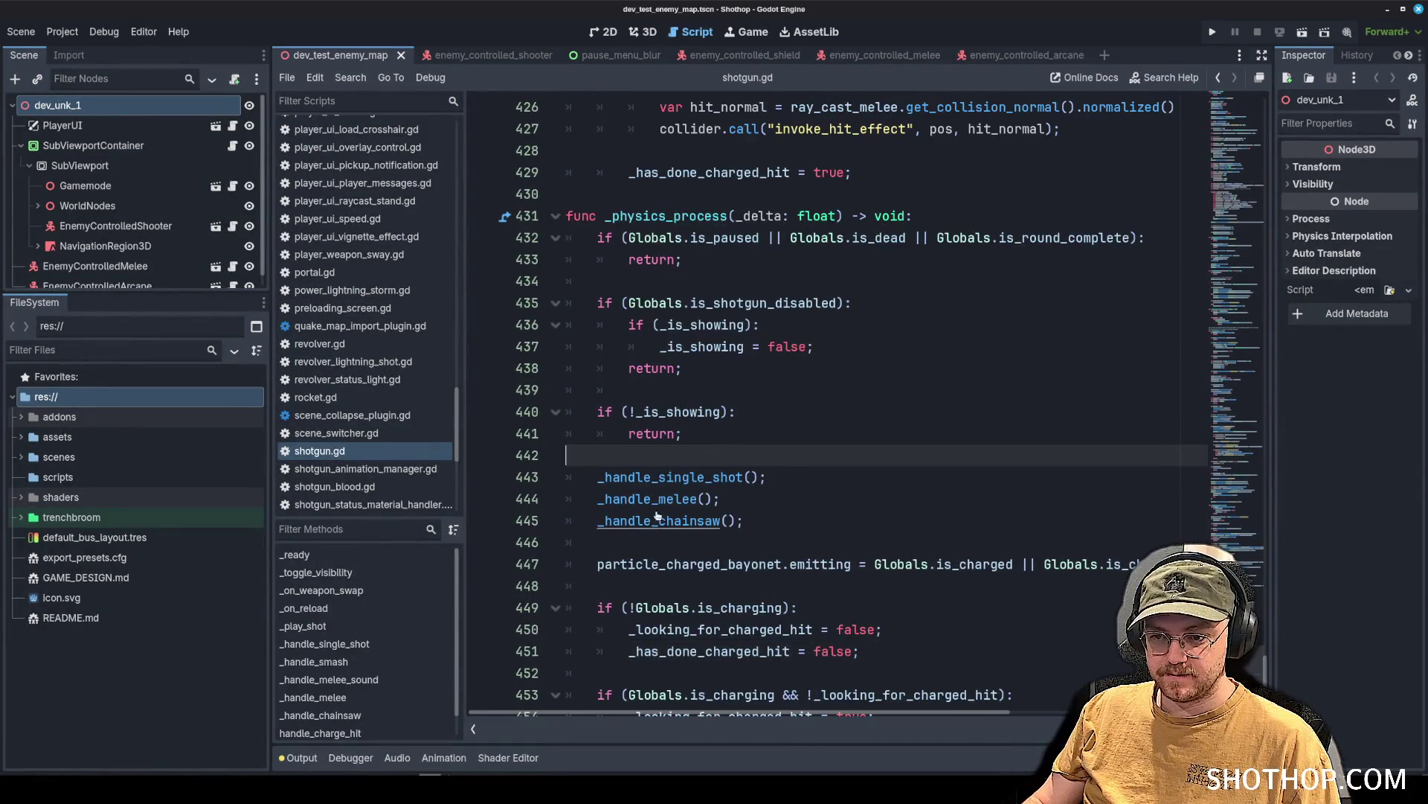
ctrl+click(655, 500)
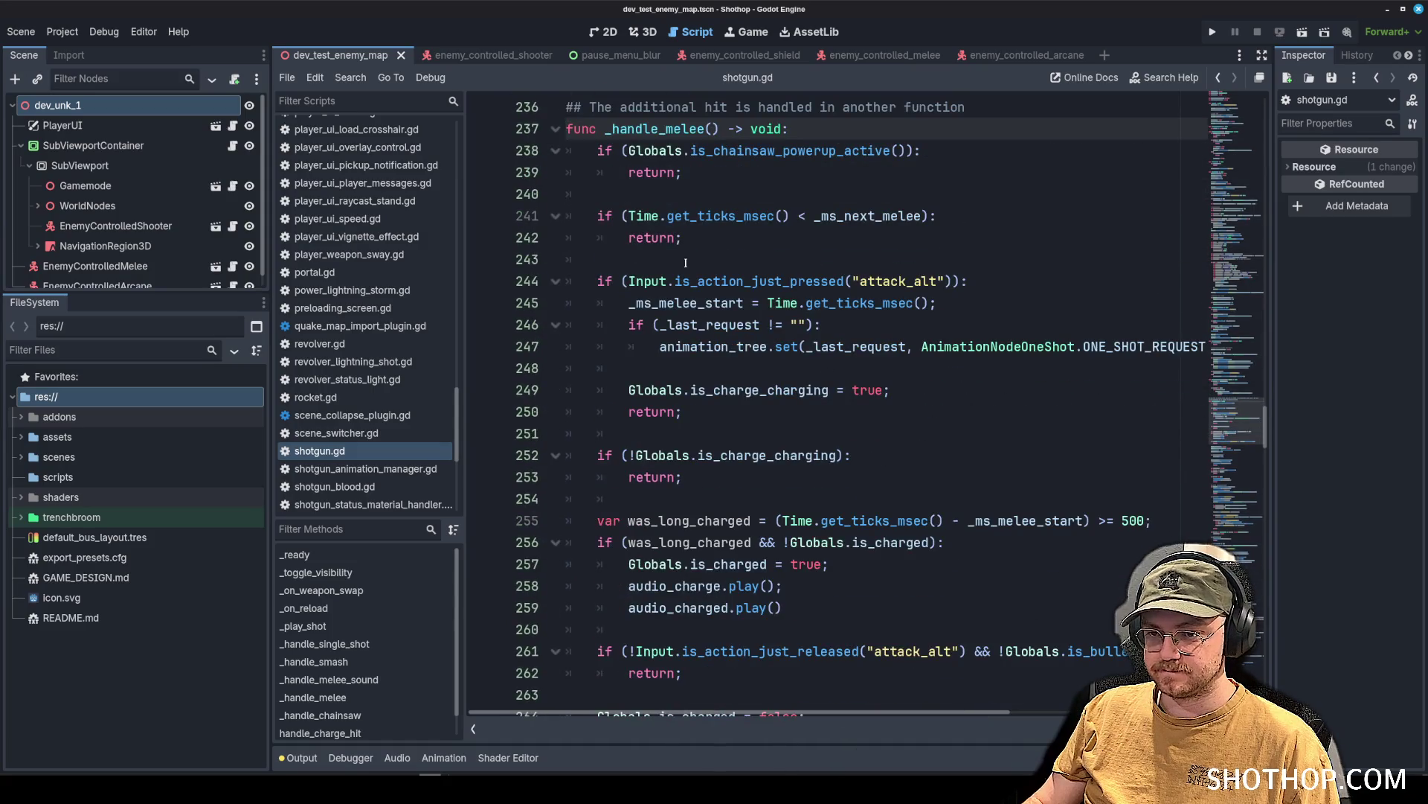
click(647, 282)
scroll(655, 298, down, 5)
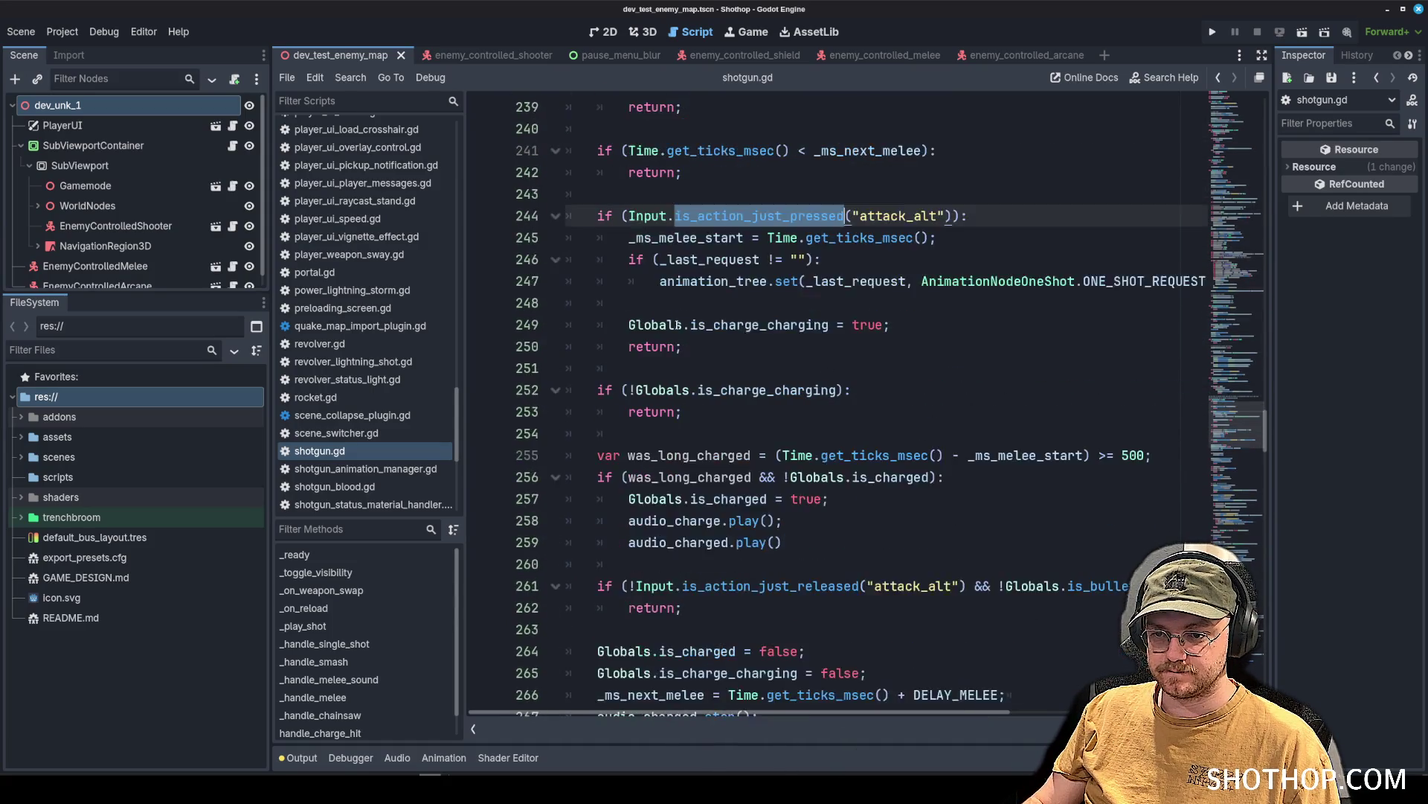
Locate the invoke_damage call in _handle_melee and open a new line right after it.
scroll(673, 325, down, 12)
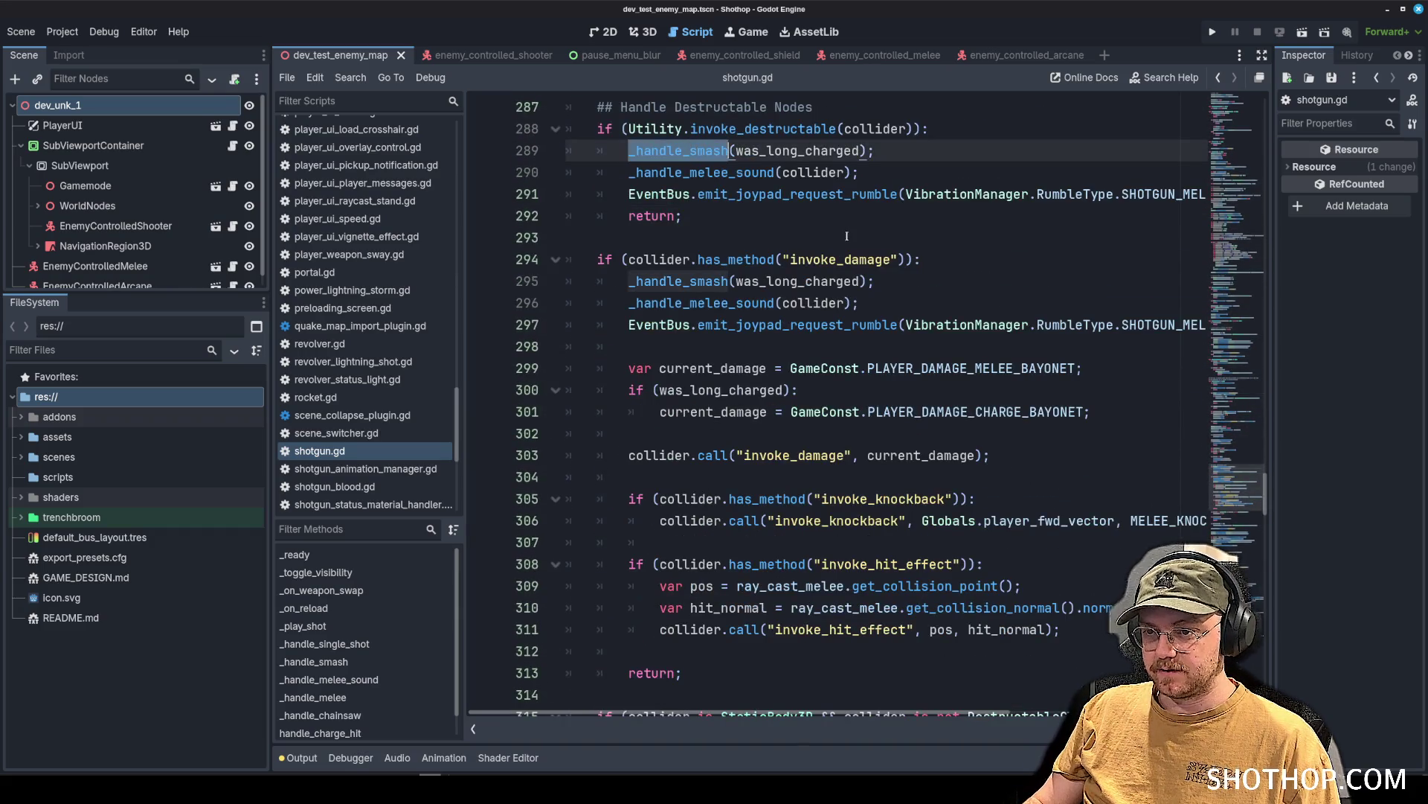
drag(780, 220, 782, 229)
click(807, 261)
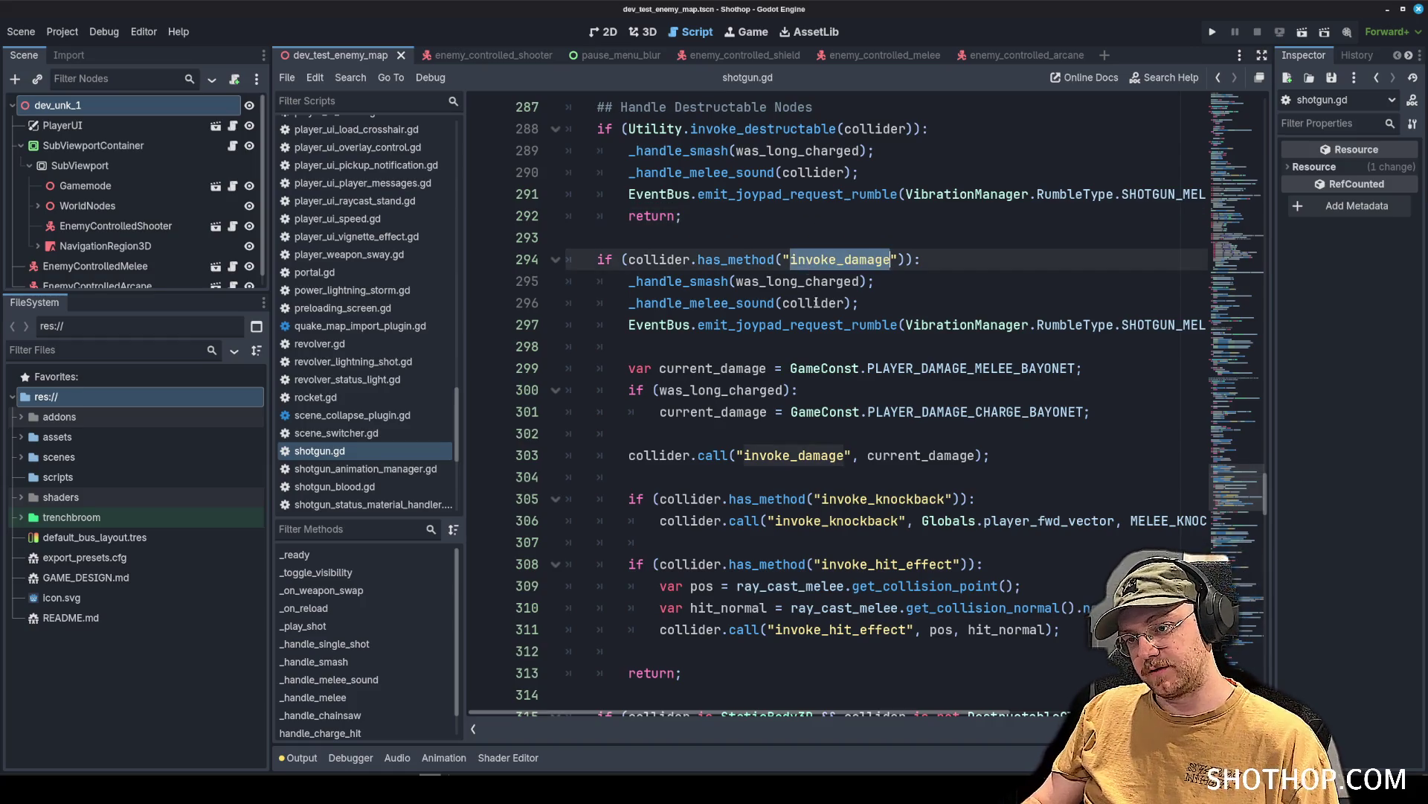
scroll(744, 282, down, 1)
click(724, 289)
key(Down)
key(Down)
key(Down)
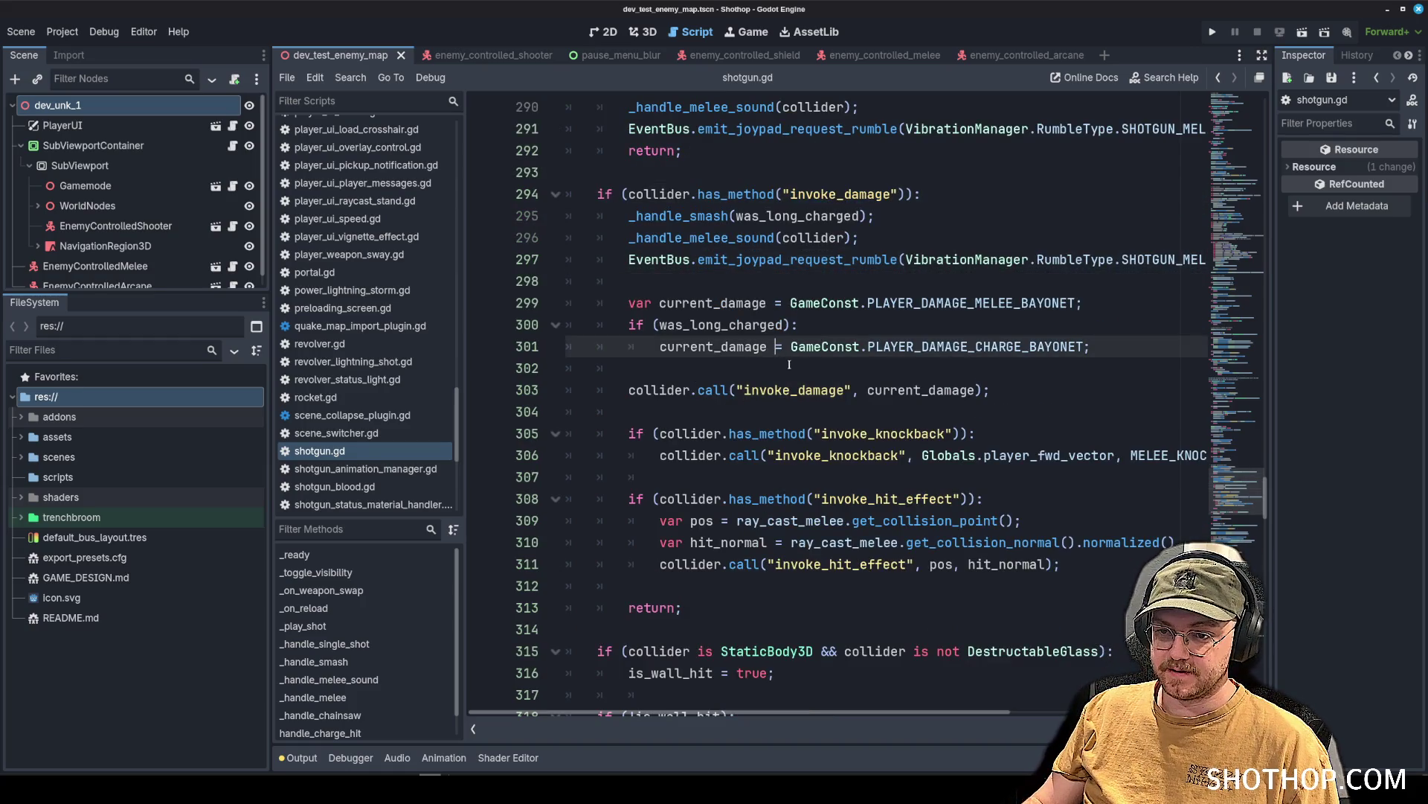
scroll(925, 303, down, 2)
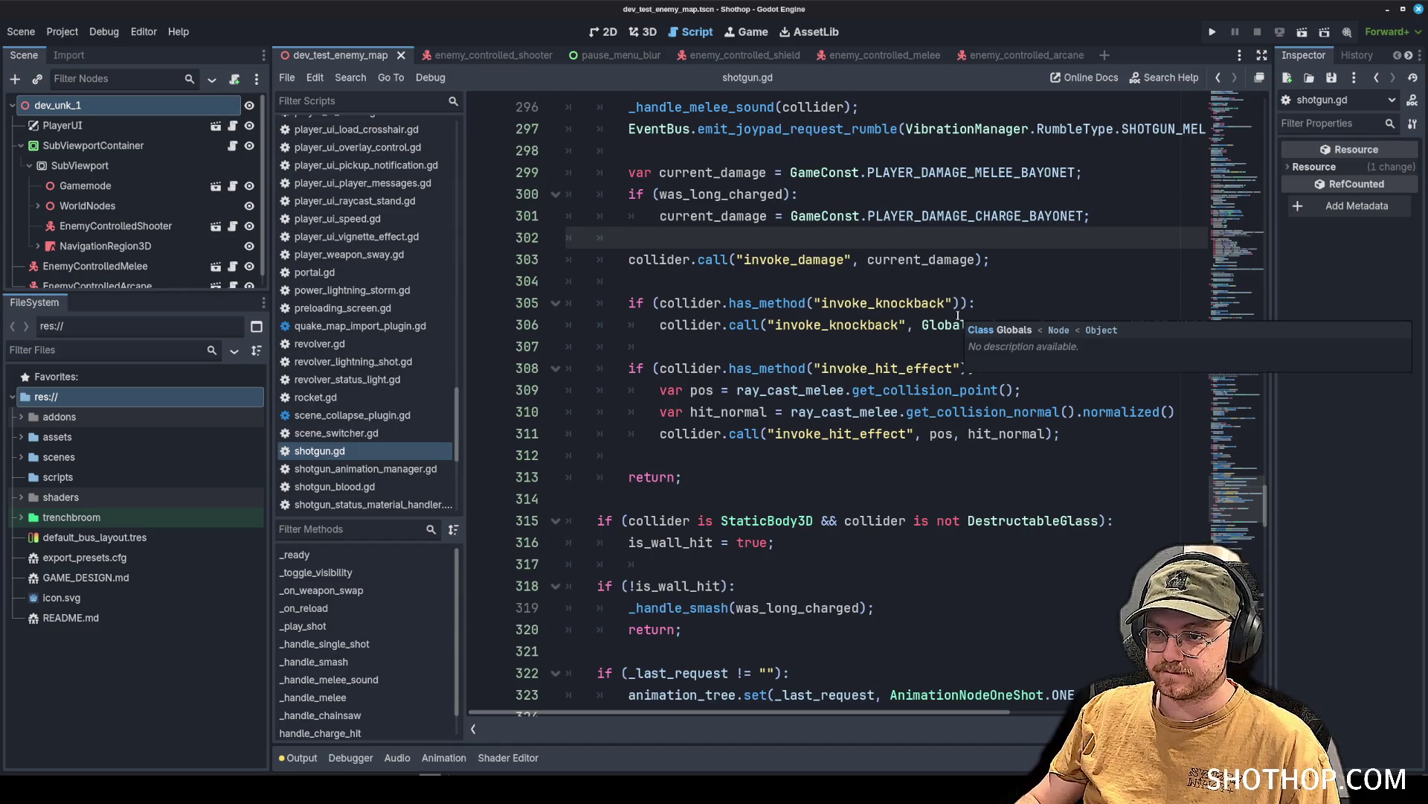
key(Return)
key(Return)
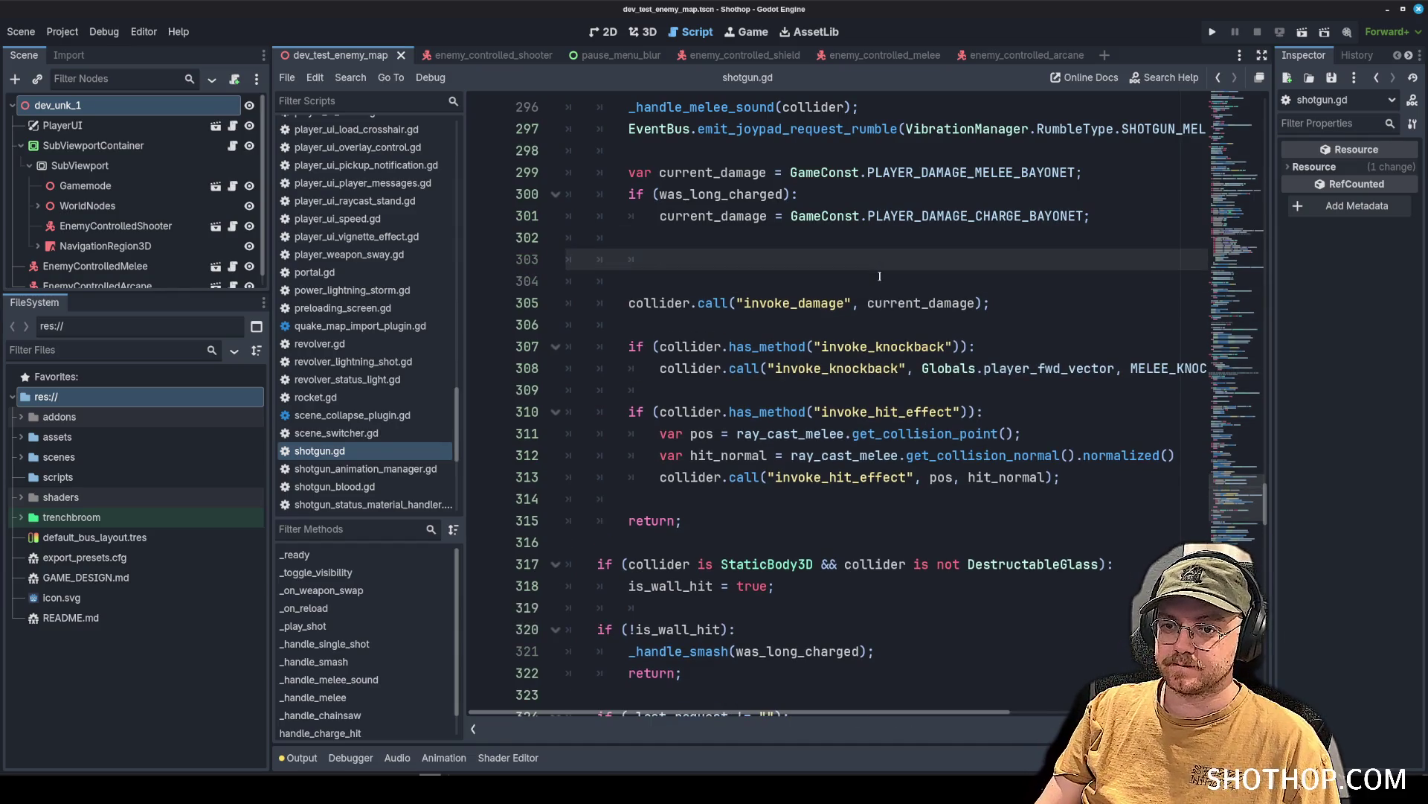
click(879, 276)
key(BackSpace)
key(BackSpace)
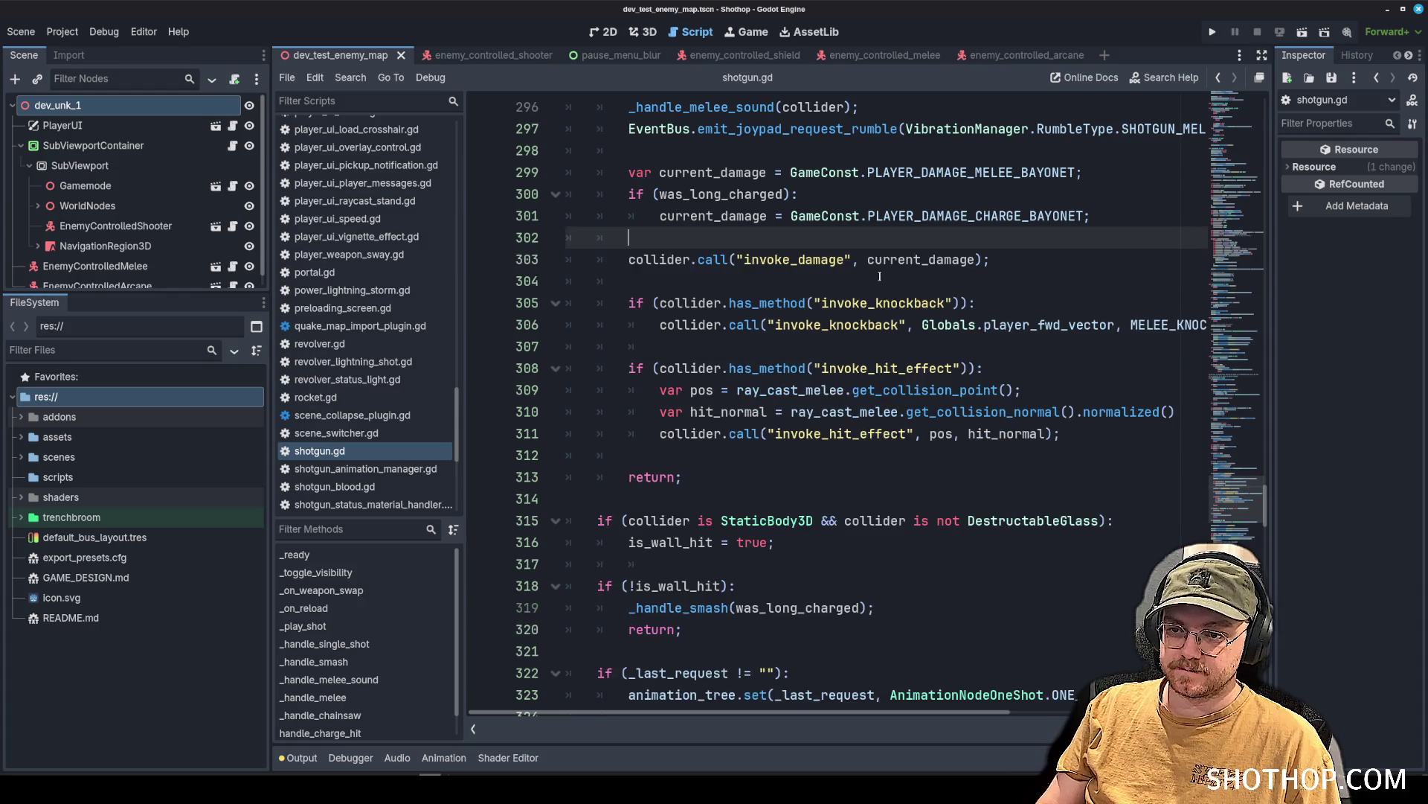
click(879, 276)
key(Return)
key(Return)
key(Return)
key(Up)
key(Up)
Add an 'if (collider is EnemyGeneric):' block setting last_damage_type to DAMAGE_TYPES.MELEE_SHOTGUN.
text(if (co)
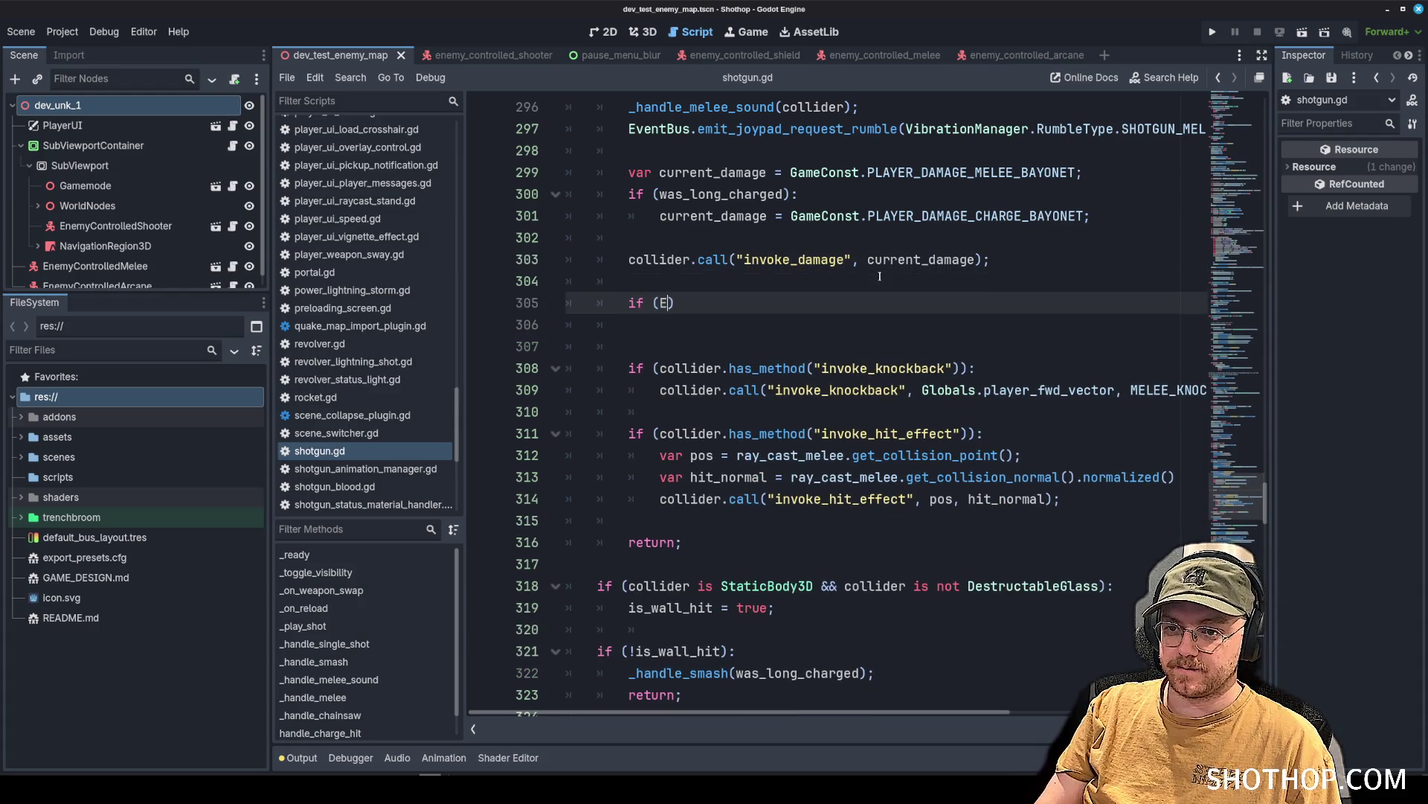
text(llider is EnemyGeneri)
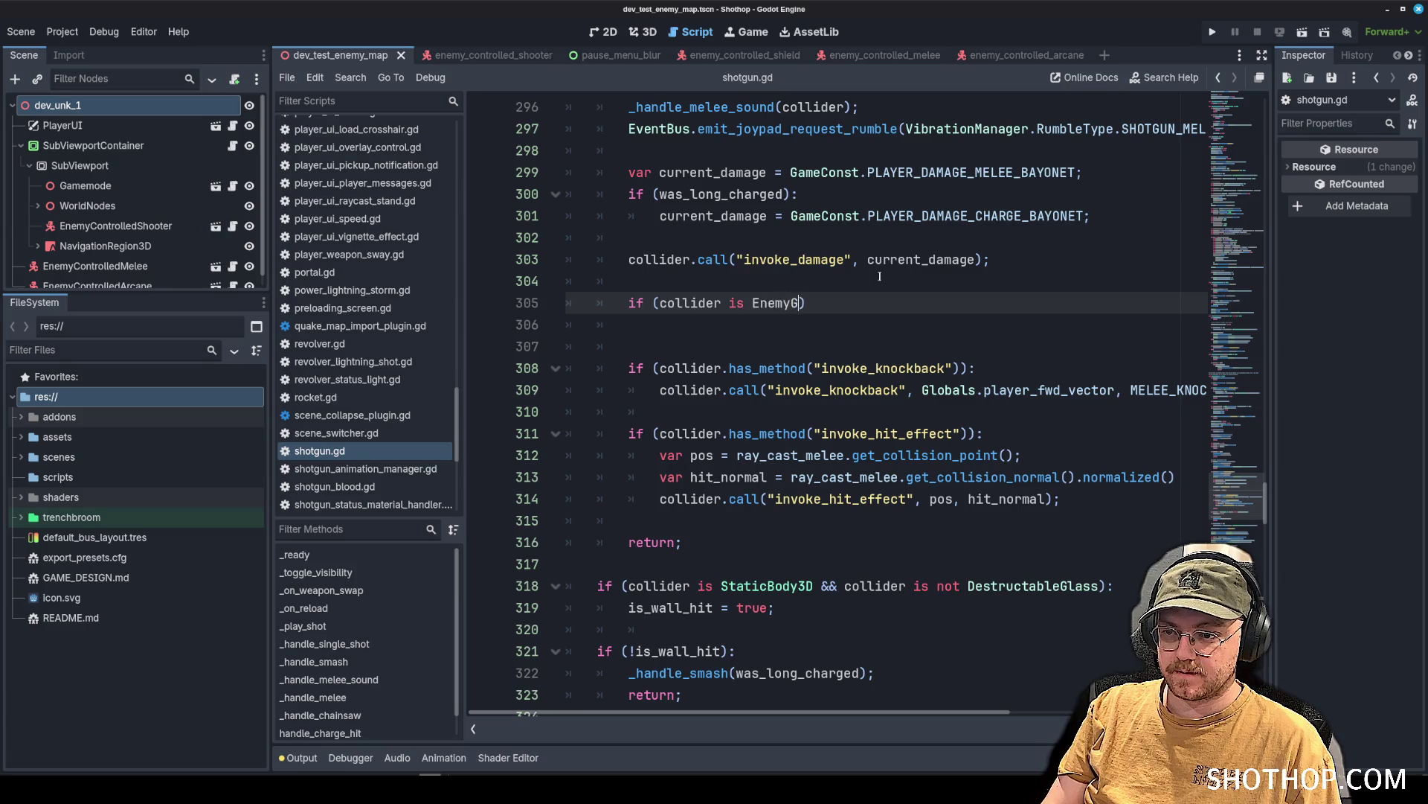
text(c):)
key(Return)
text(collider.last_damage_type = EnemyGeneric.DAMAGE_TYPES.BULLET_LIGHTNING;)
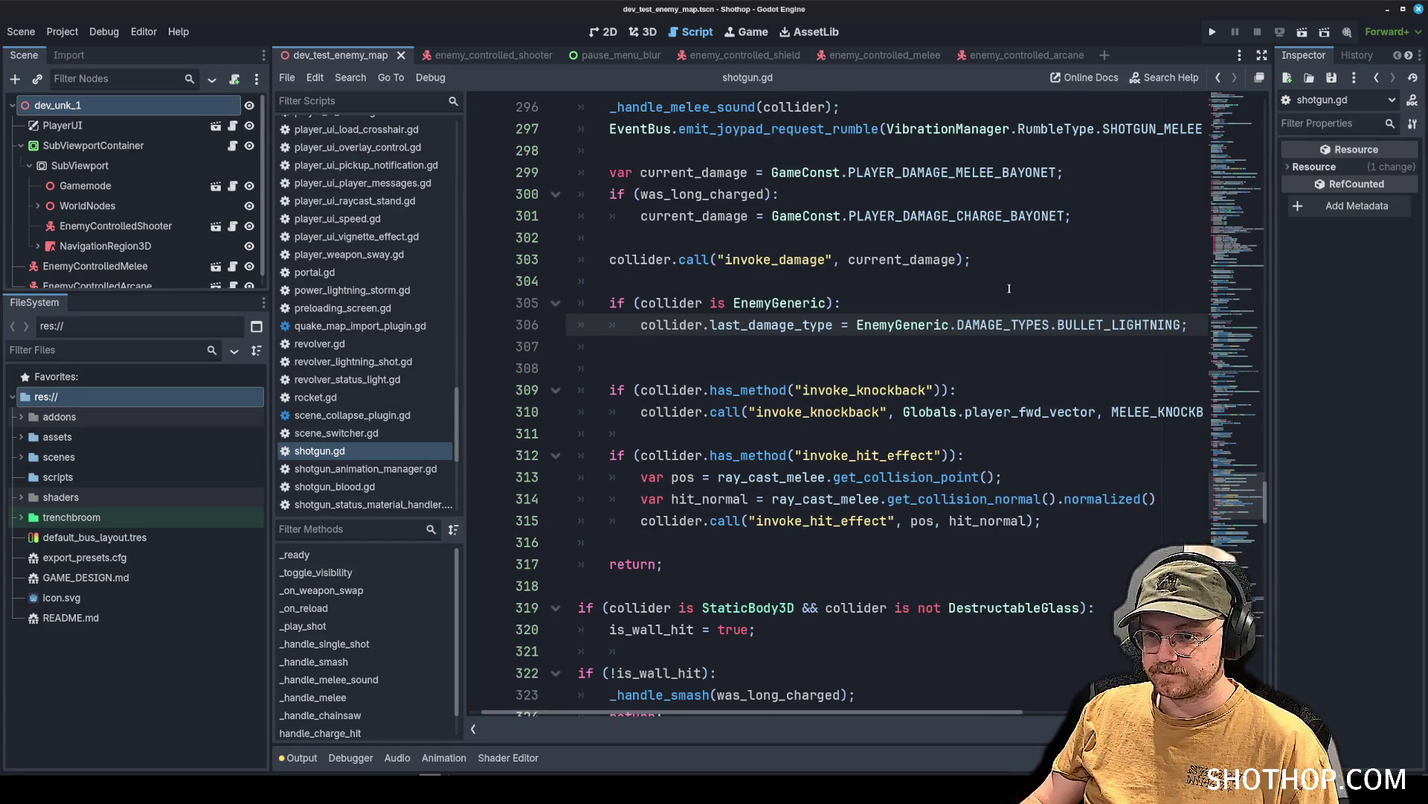
click(1009, 288)
double_click(1124, 326)
key(BackSpace)
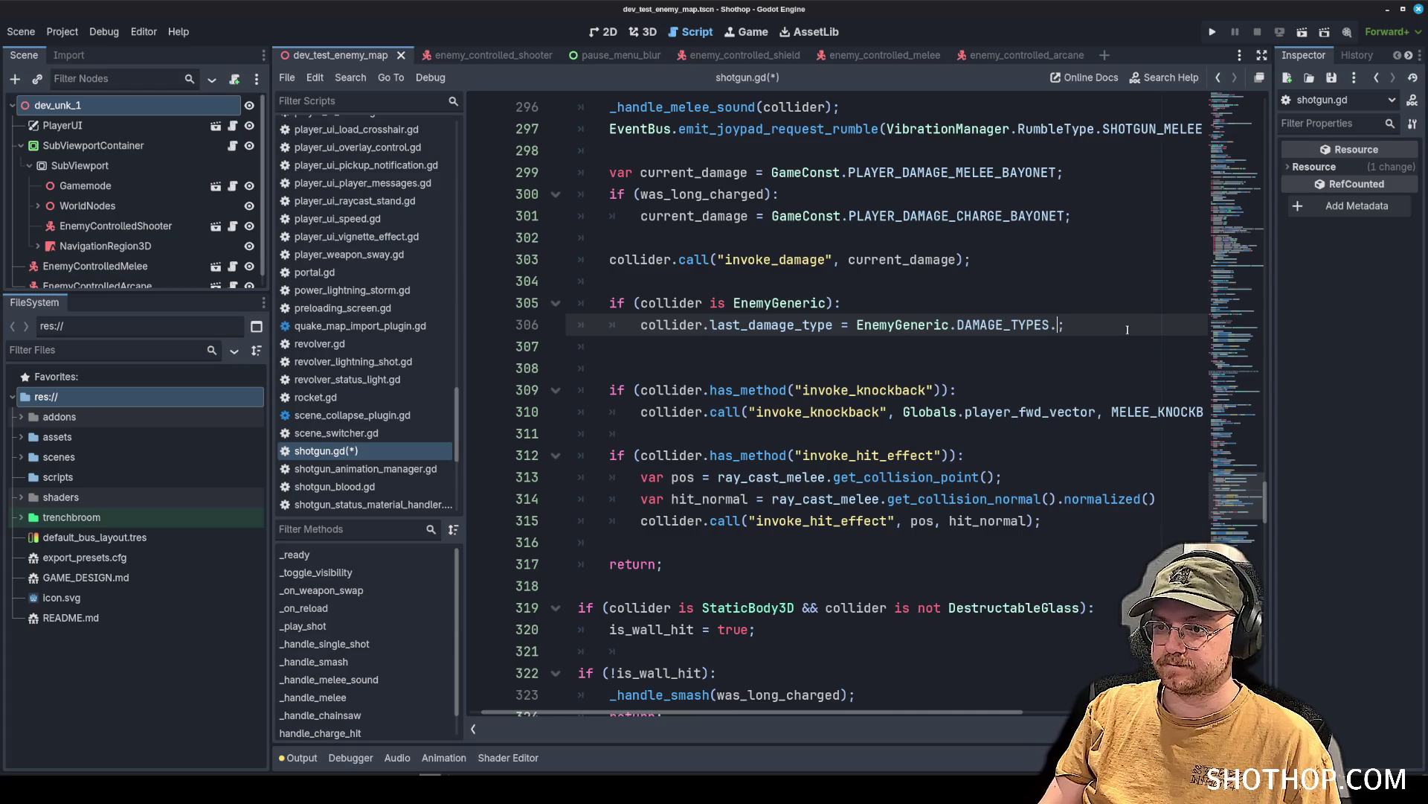
text(MELE)
key(Return)
Save shotgun.gd and remove the leftover blank line below the new check.
key(Up)
key(ctrl+s)
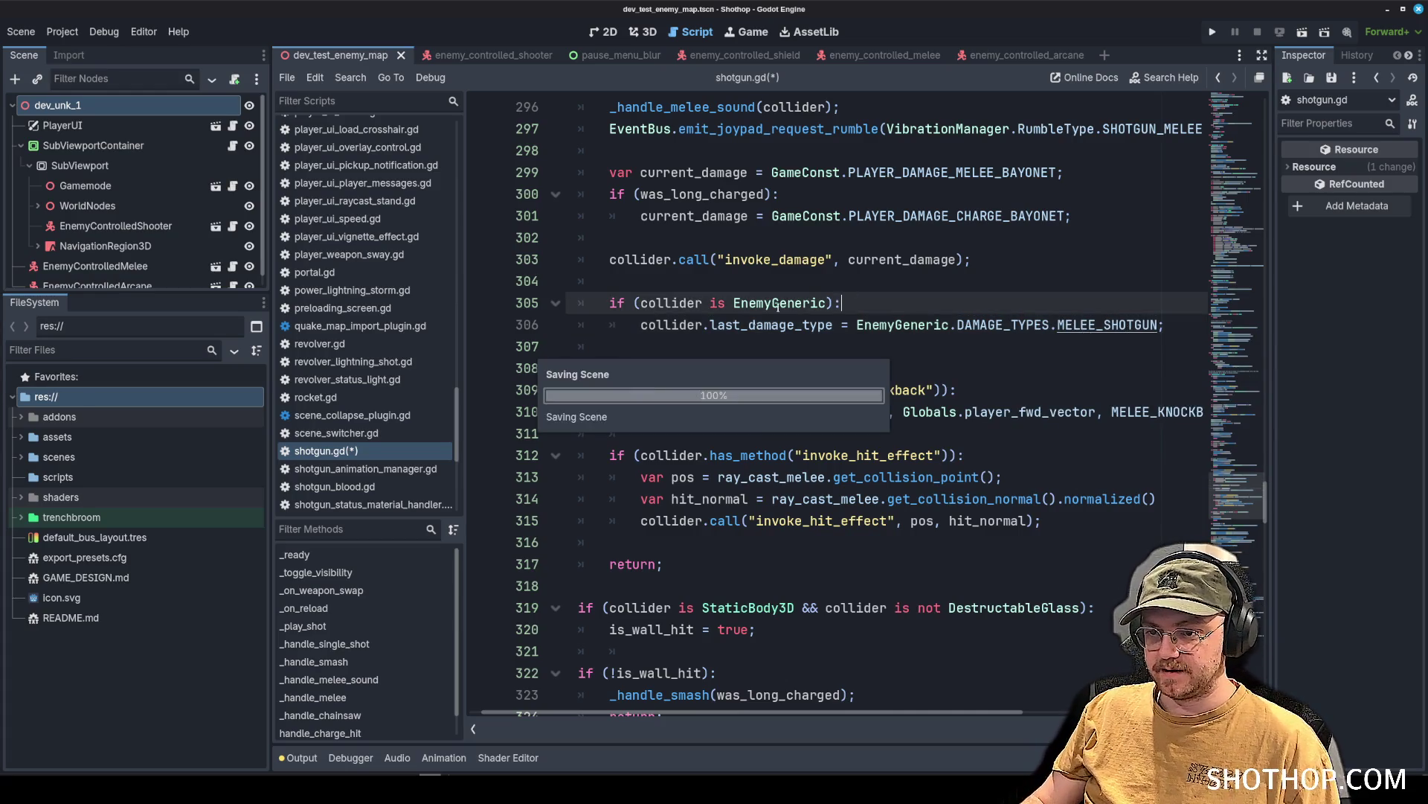
click(741, 349)
key(BackSpace)
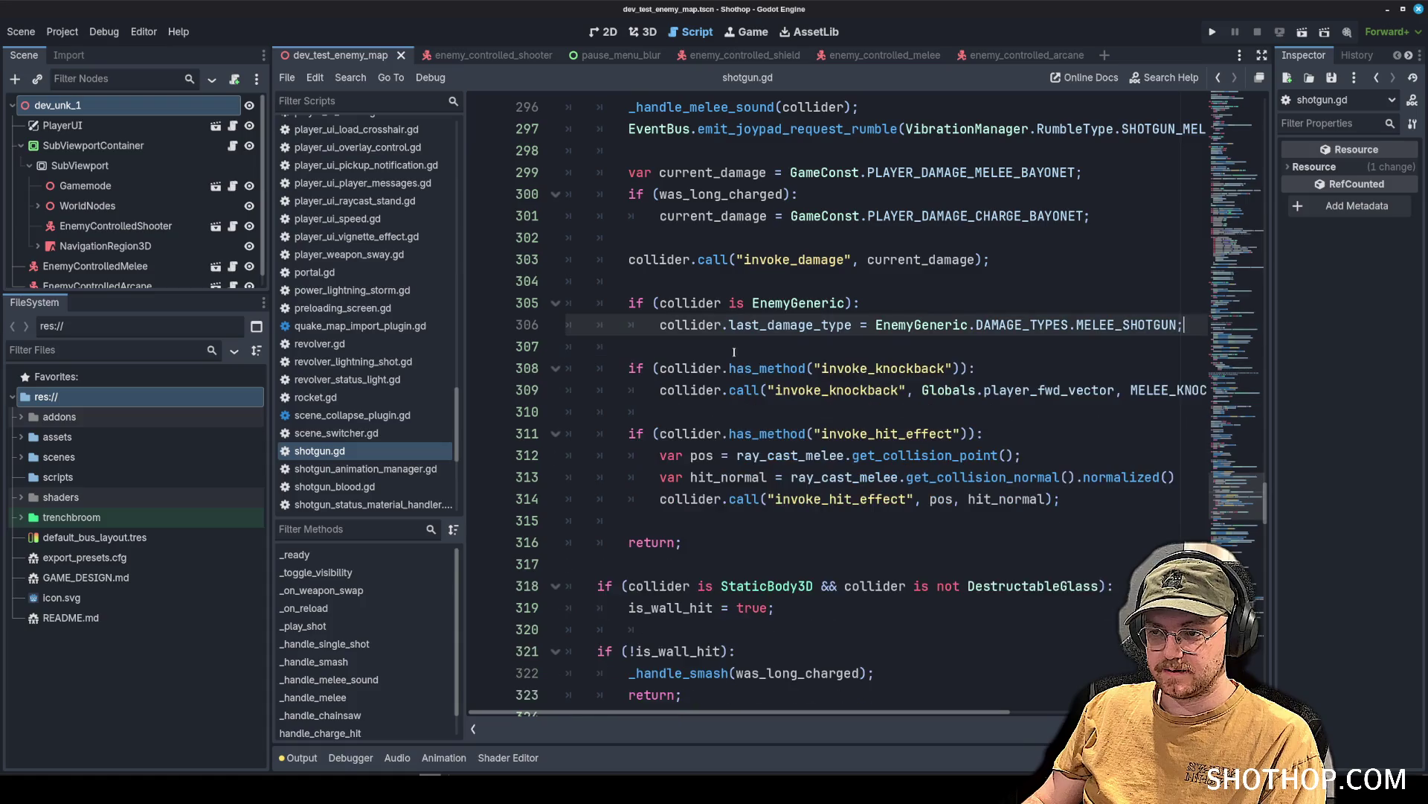
click(1047, 290)
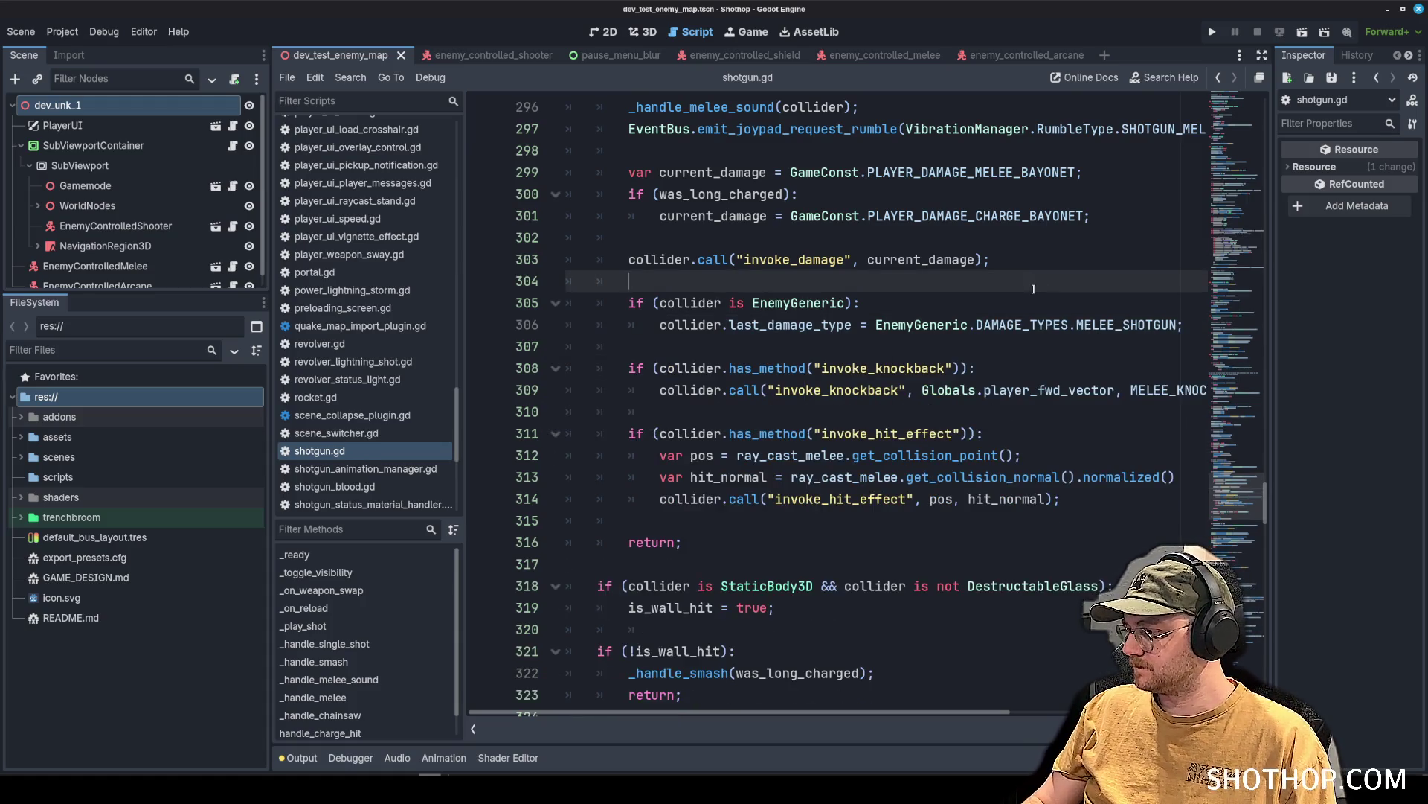
Find enemy_controlled_melee.gd in the script list and open it at its process_chase code.
click(1172, 320)
scroll(893, 372, up, 3)
scroll(344, 365, up, 15)
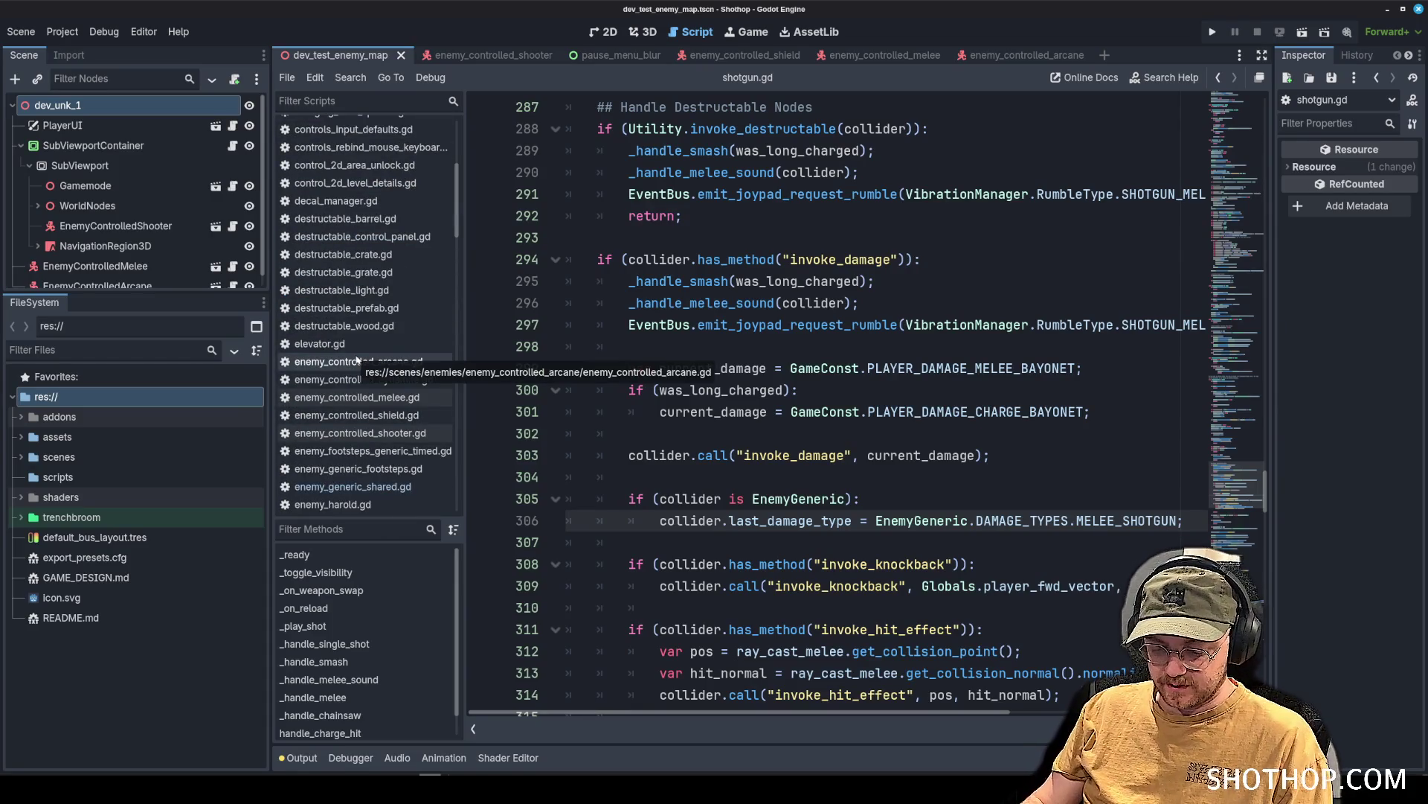
scroll(365, 327, down, 10)
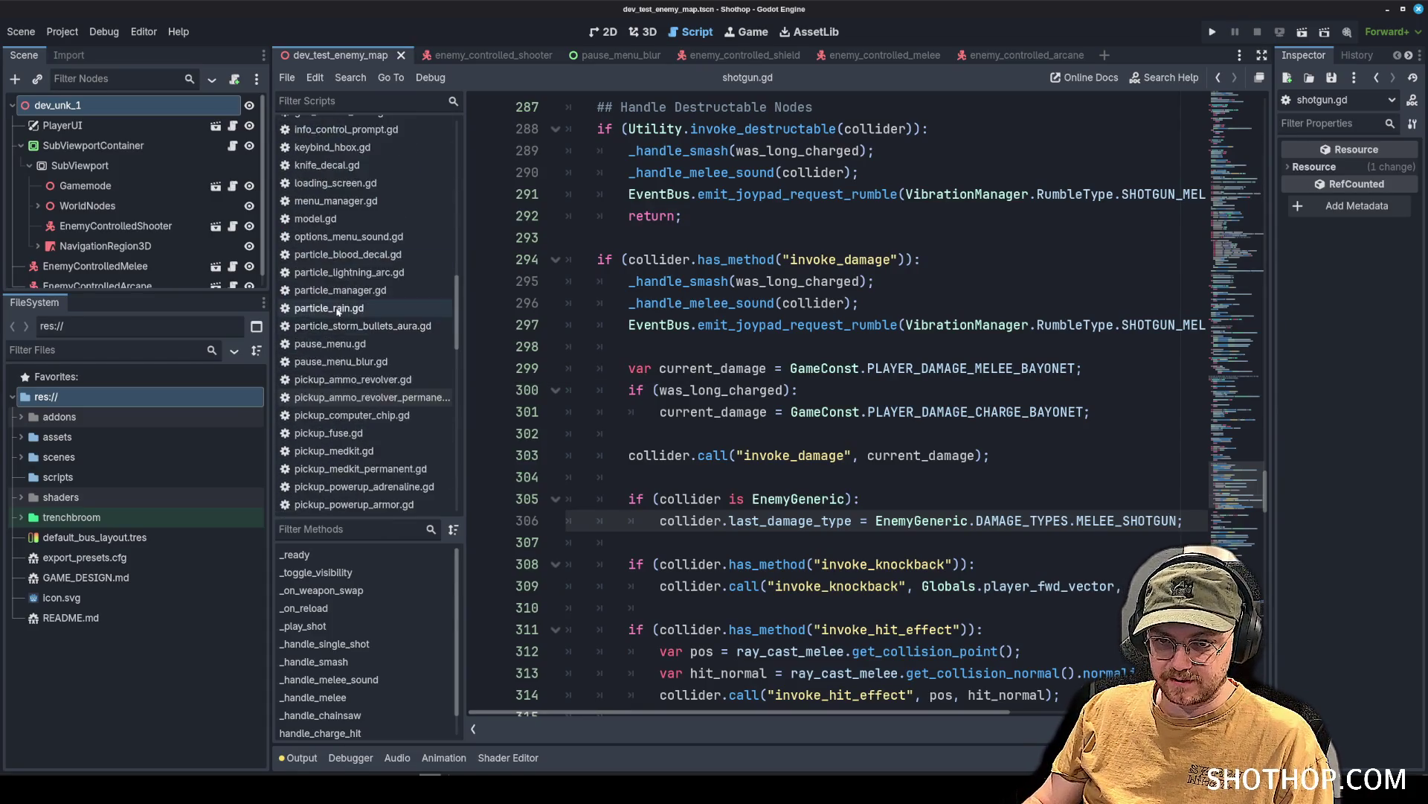
scroll(354, 300, up, 15)
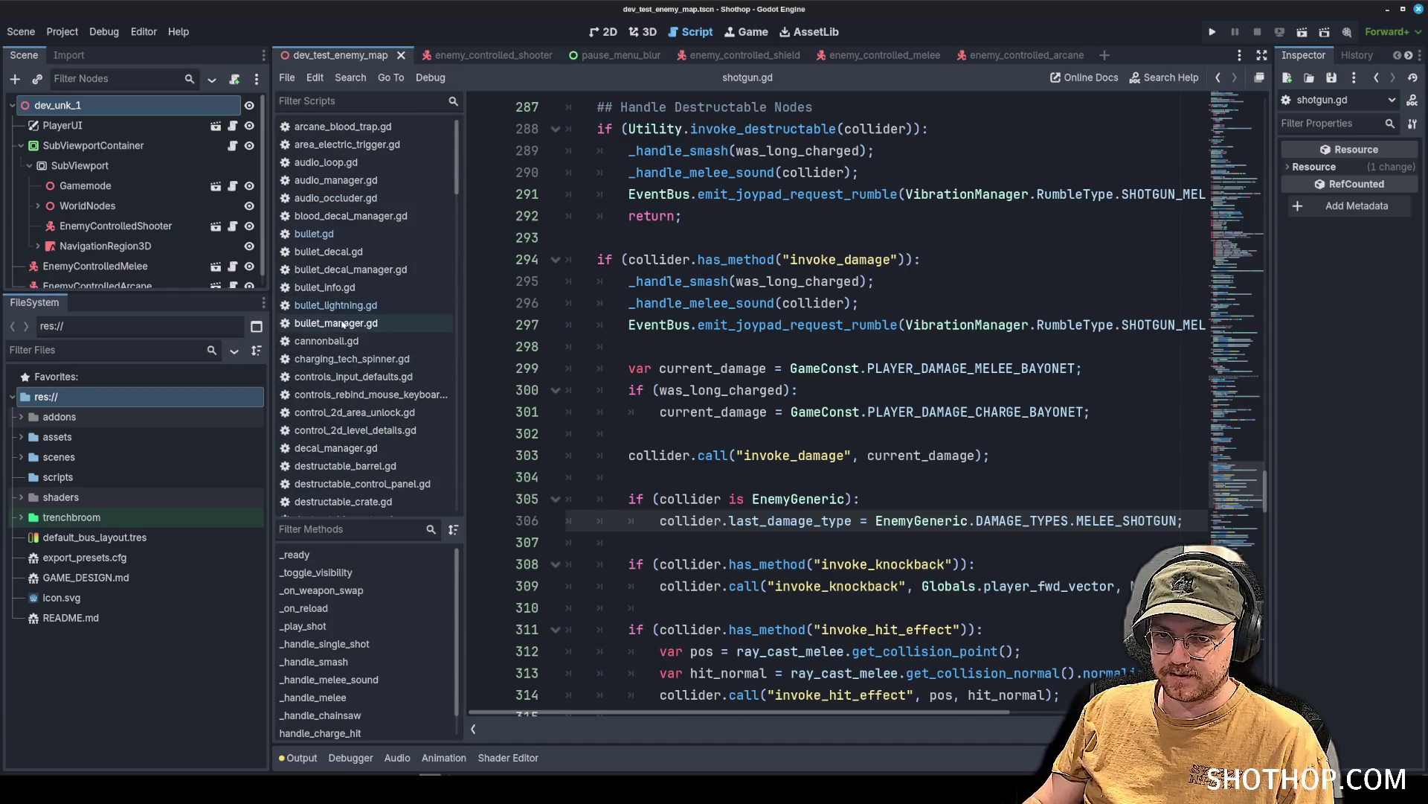
scroll(365, 311, down, 10)
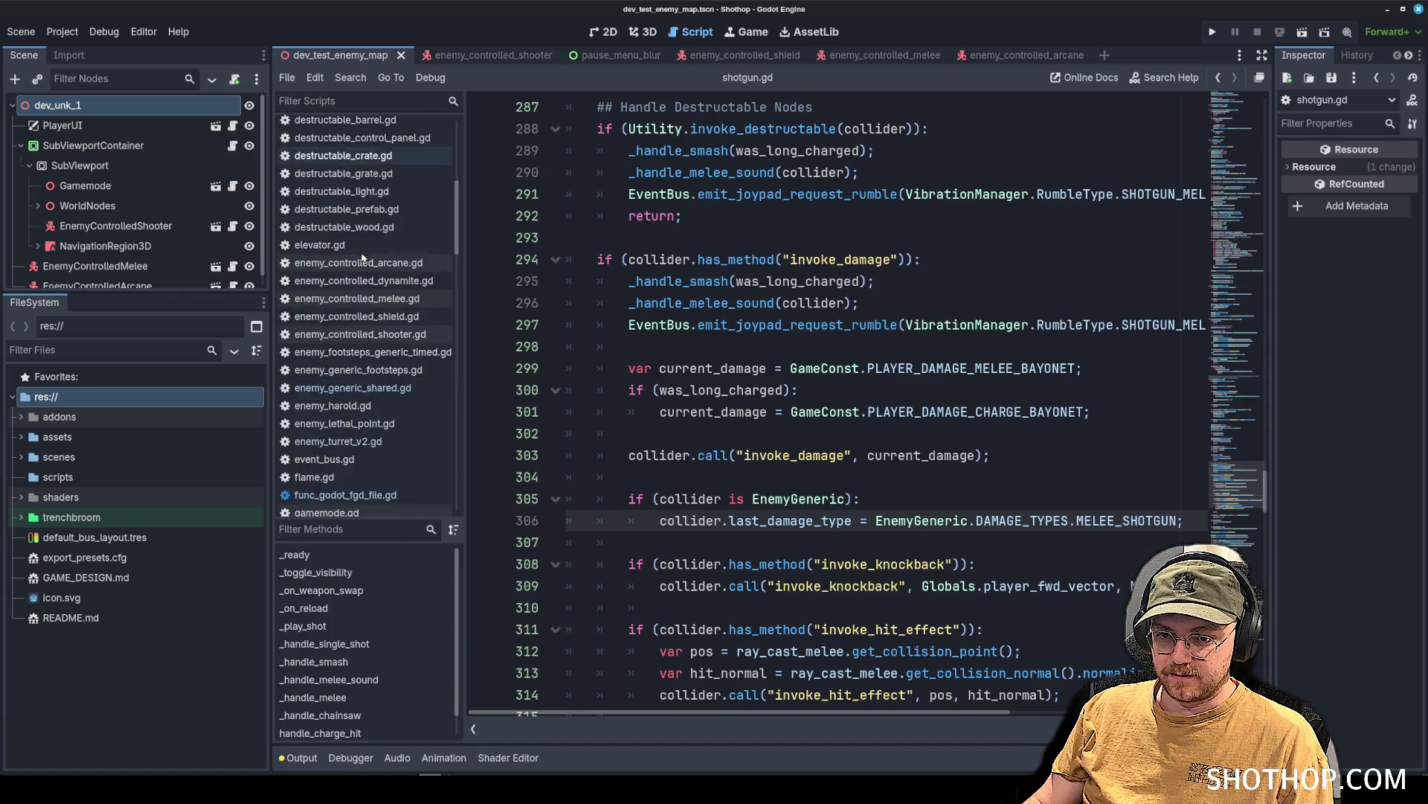
scroll(365, 251, up, 5)
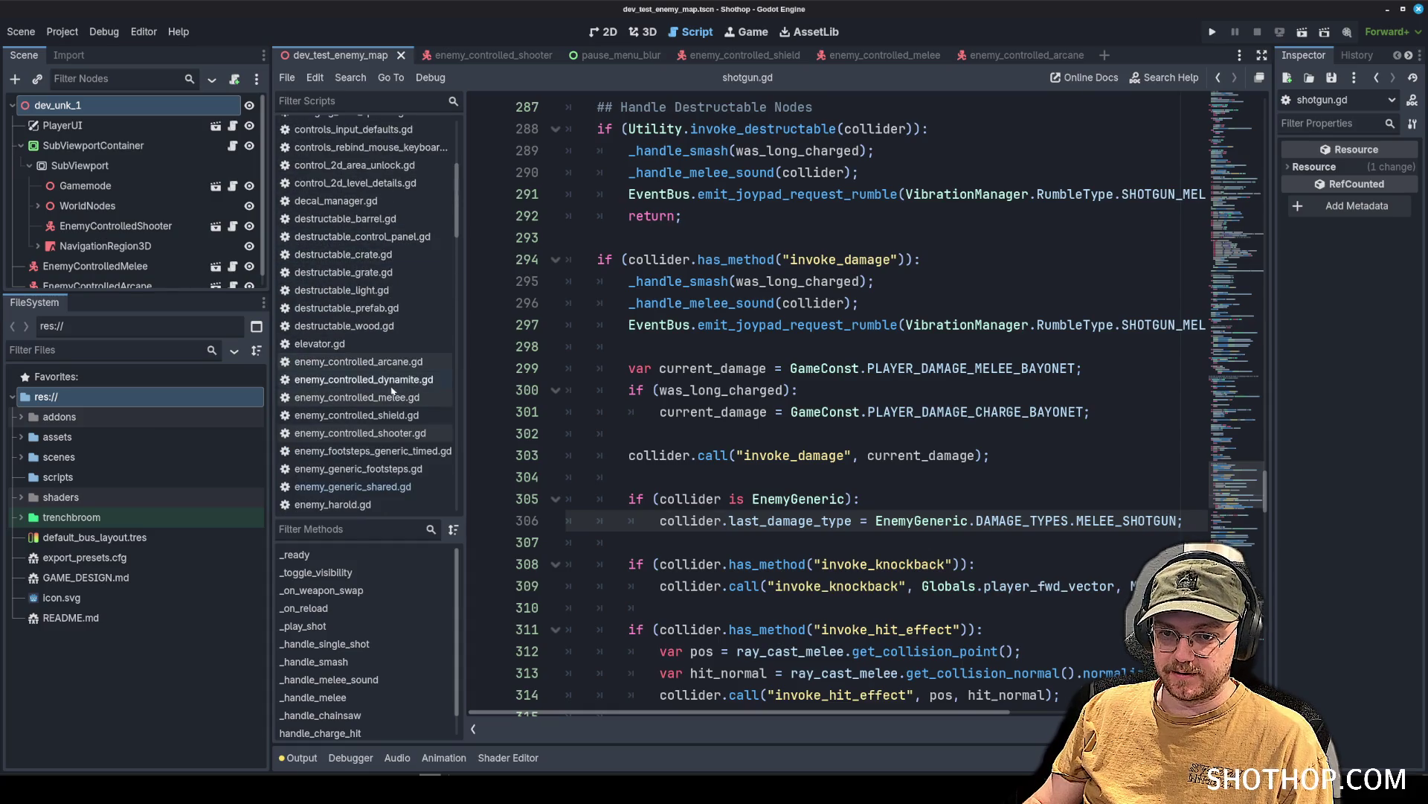
click(357, 396)
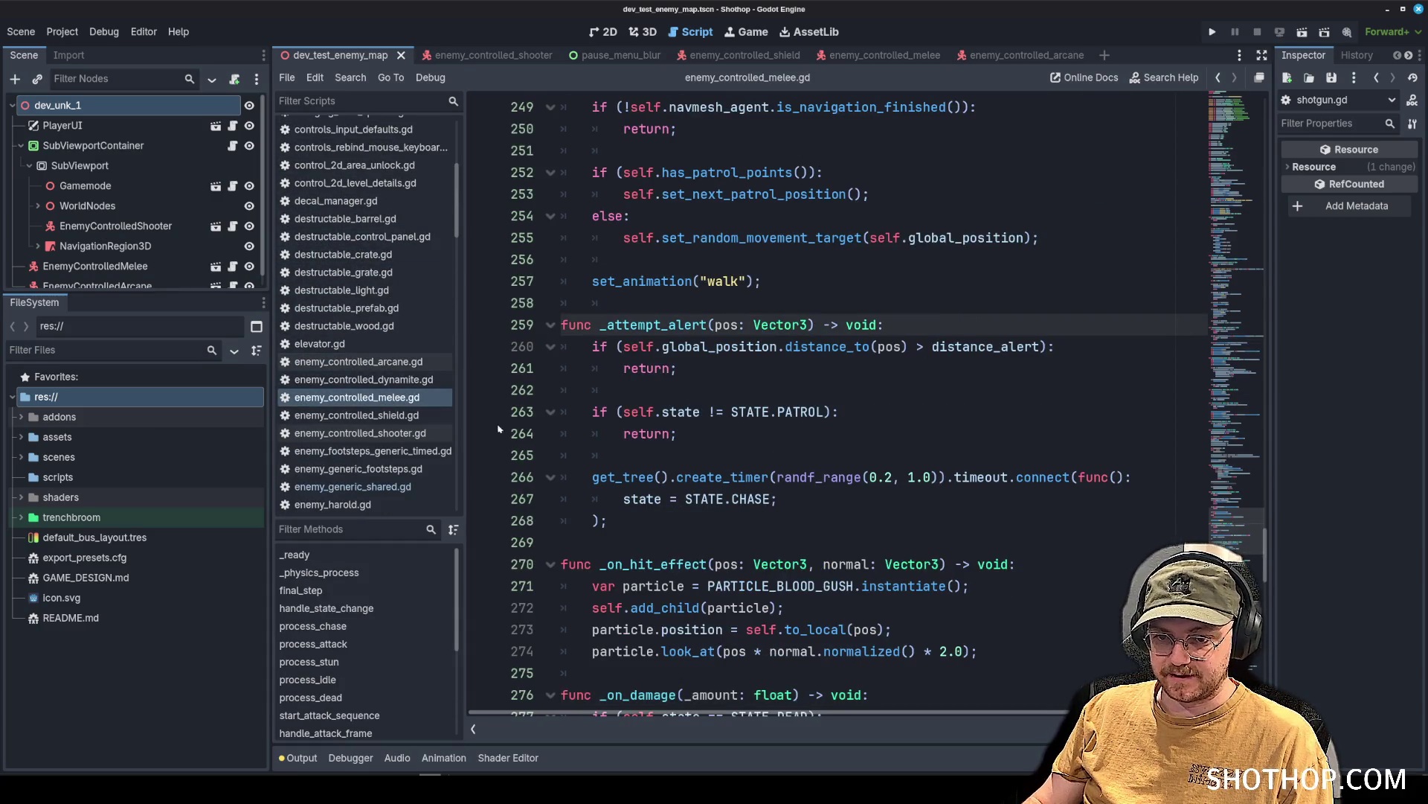
scroll(799, 433, up, 15)
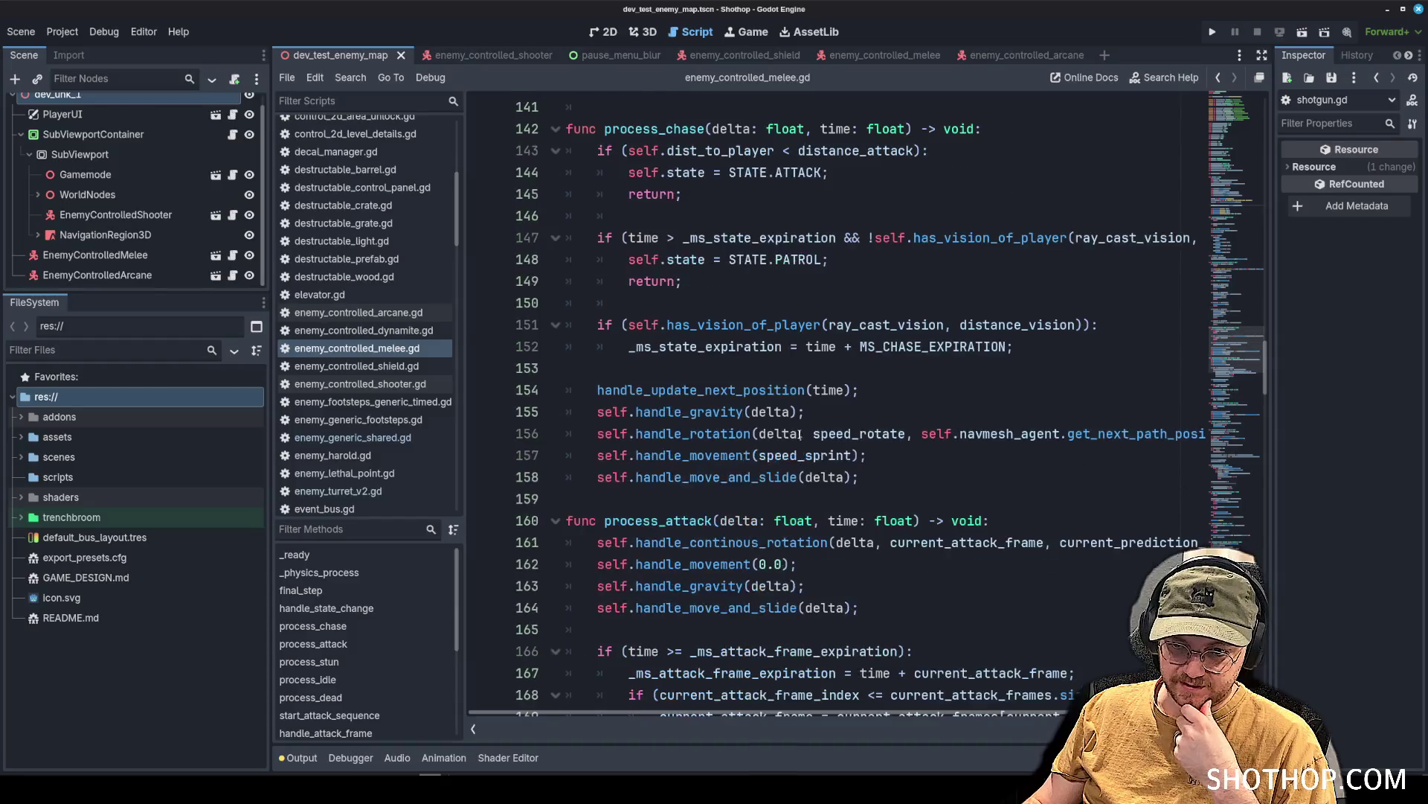
scroll(800, 433, down, 7)
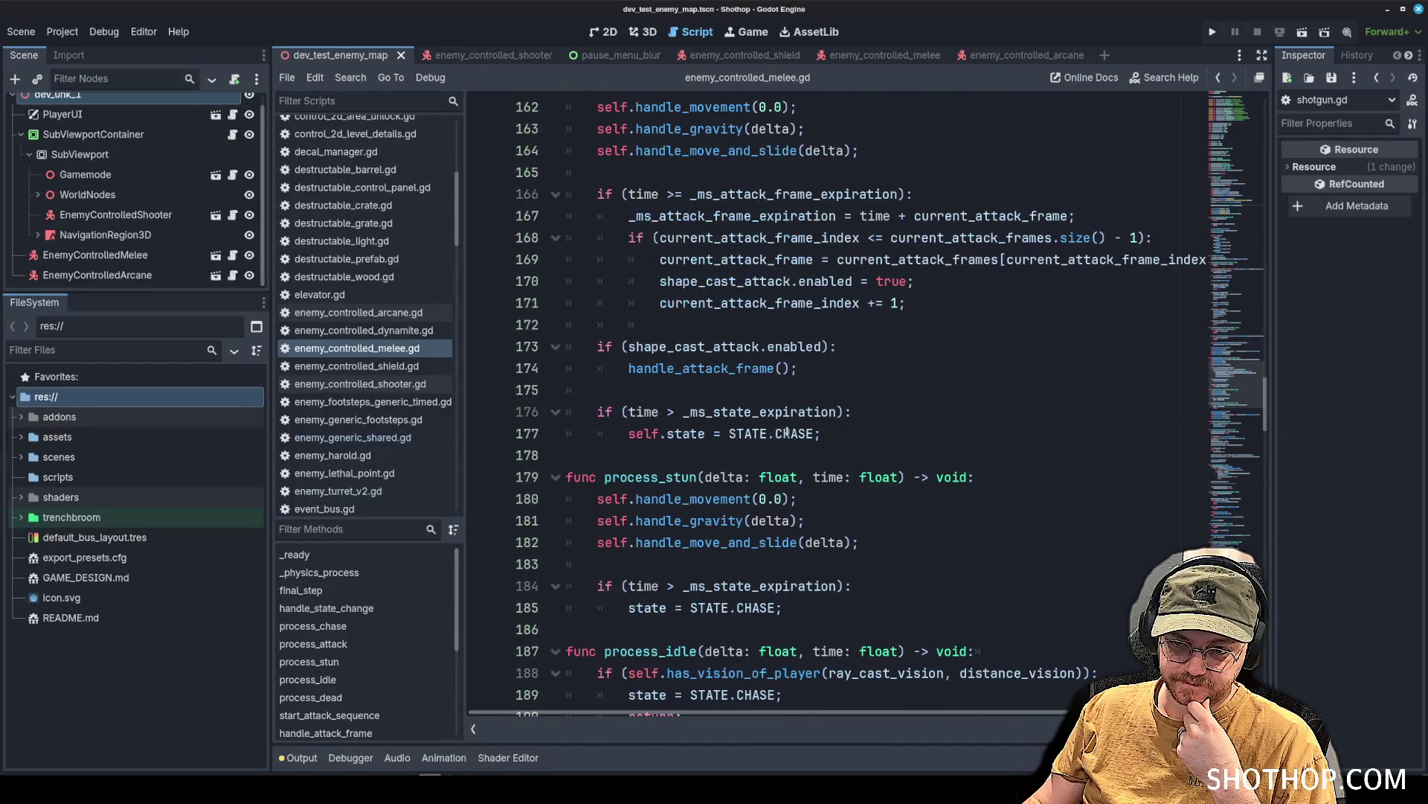
scroll(787, 434, down, 5)
scroll(787, 433, up, 13)
click(808, 337)
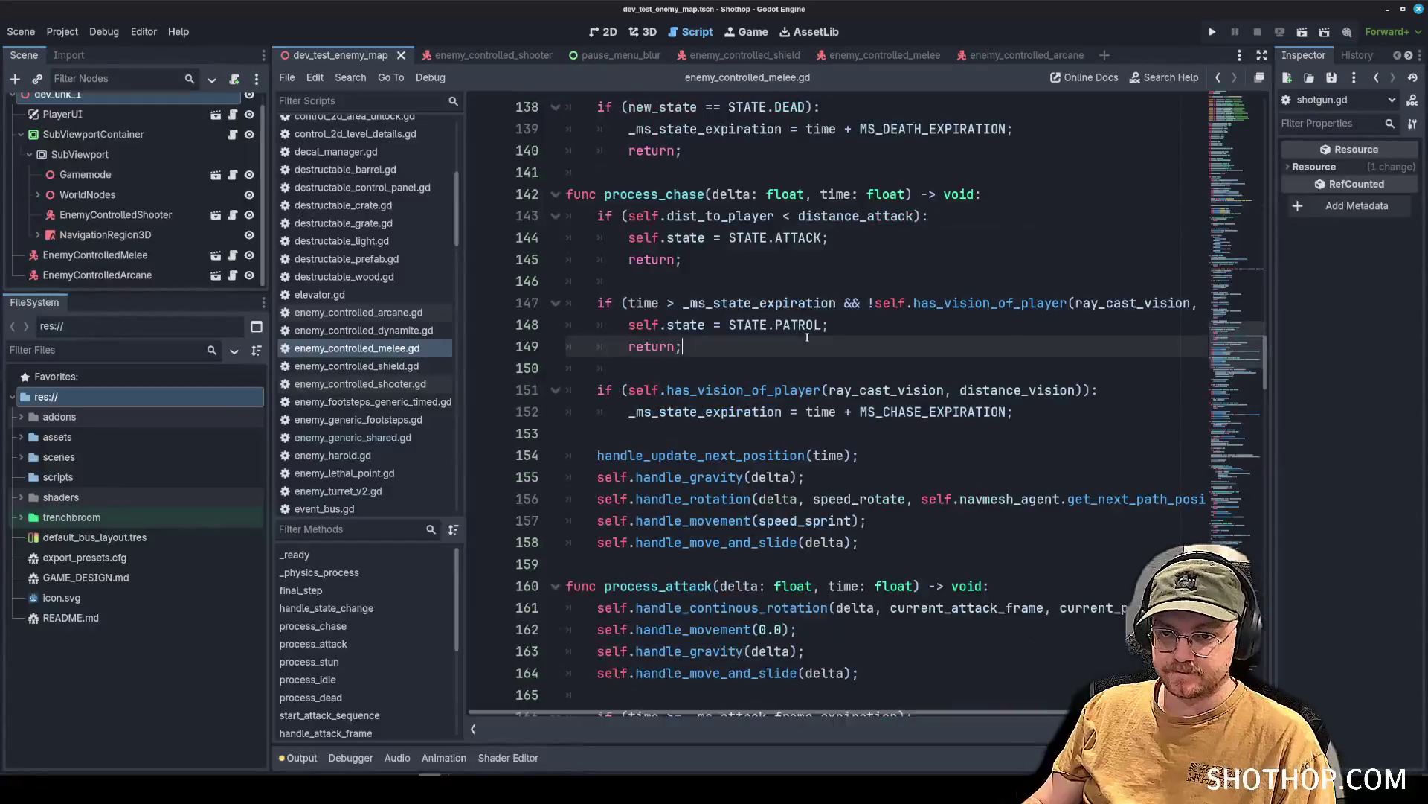
Search for 'death' and add a print of self.last_damage_type inside process_dead.
key(ctrl+f)
text(death)
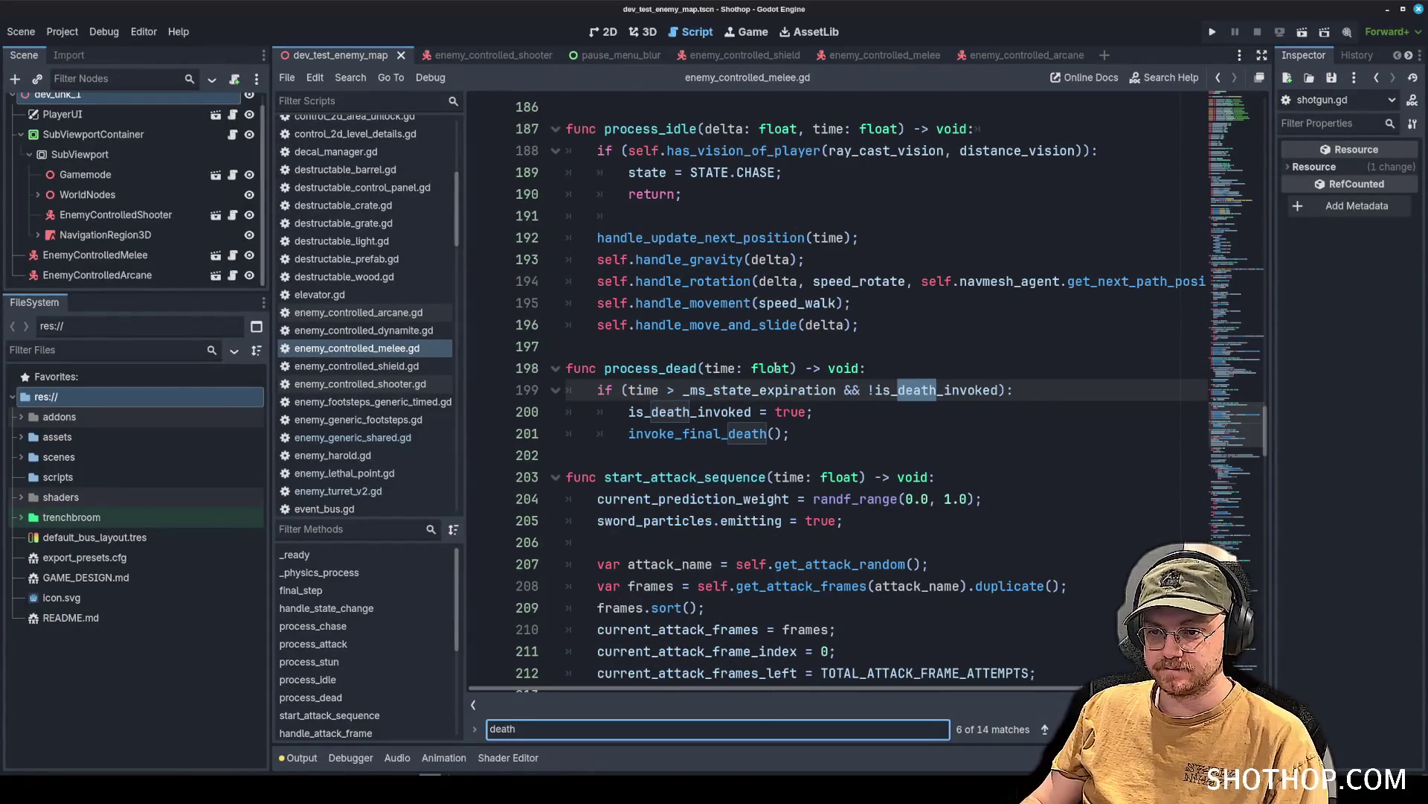
click(773, 368)
key(Down)
key(Down)
key(Down)
key(Up)
key(Up)
key(Up)
key(End)
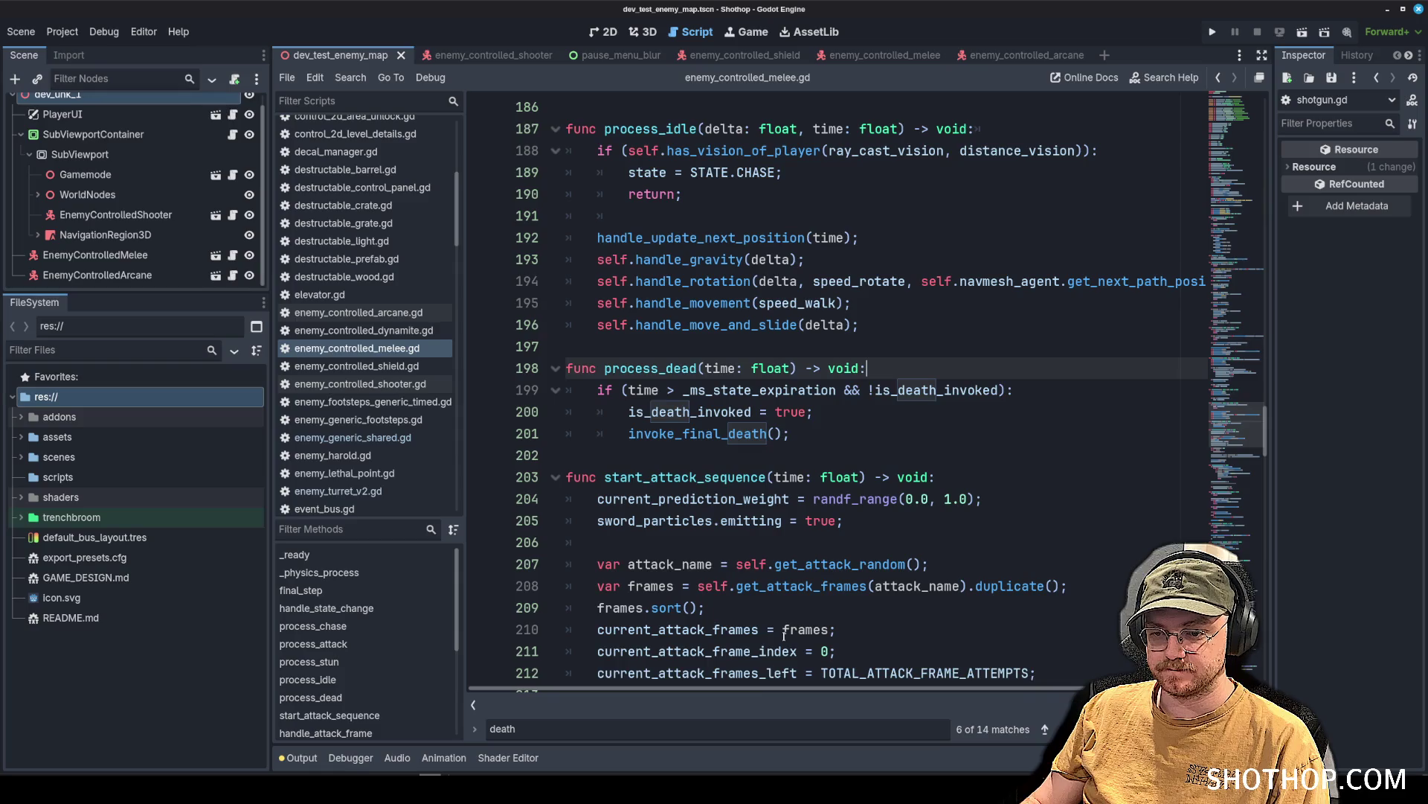
key(Return)
key(Return)
key(Up)
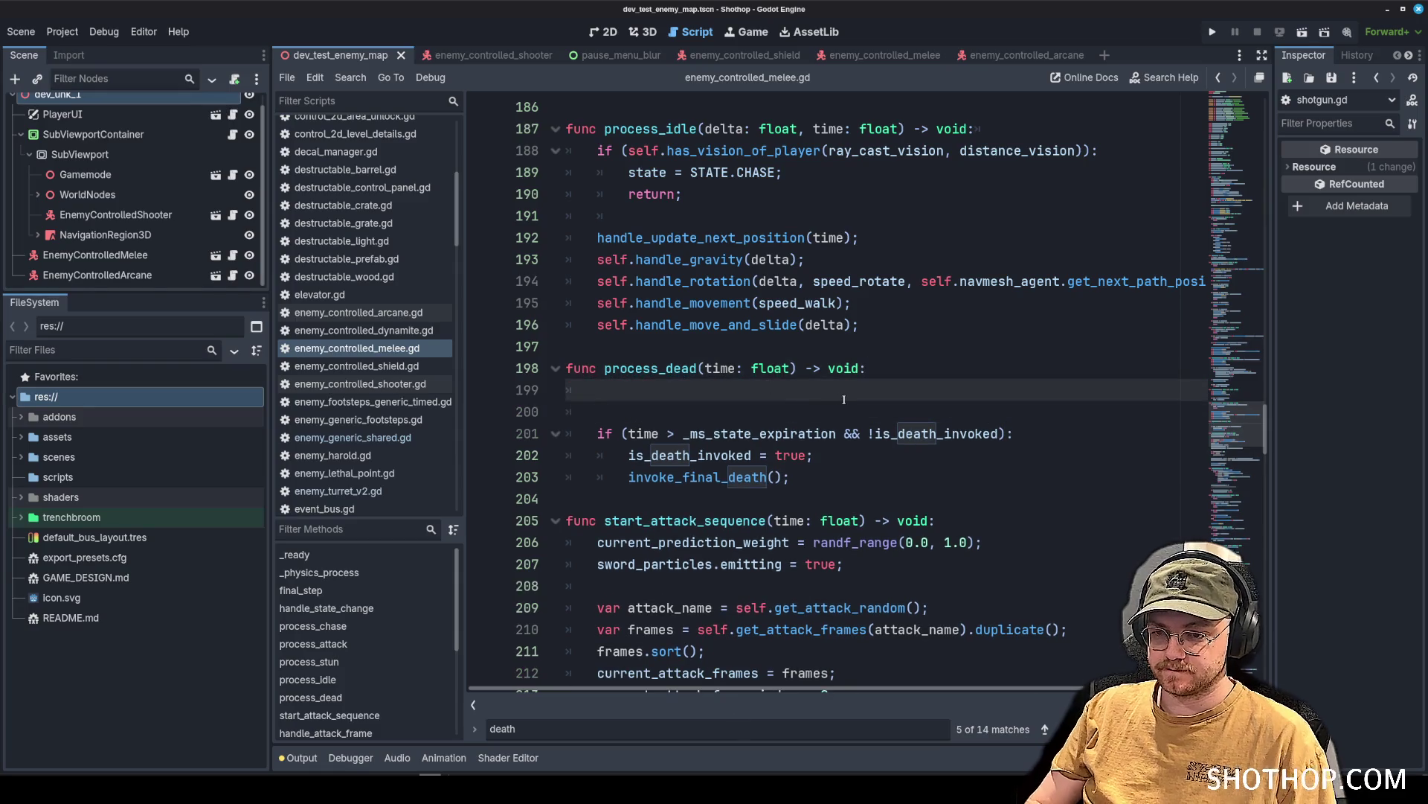
text(print(se)
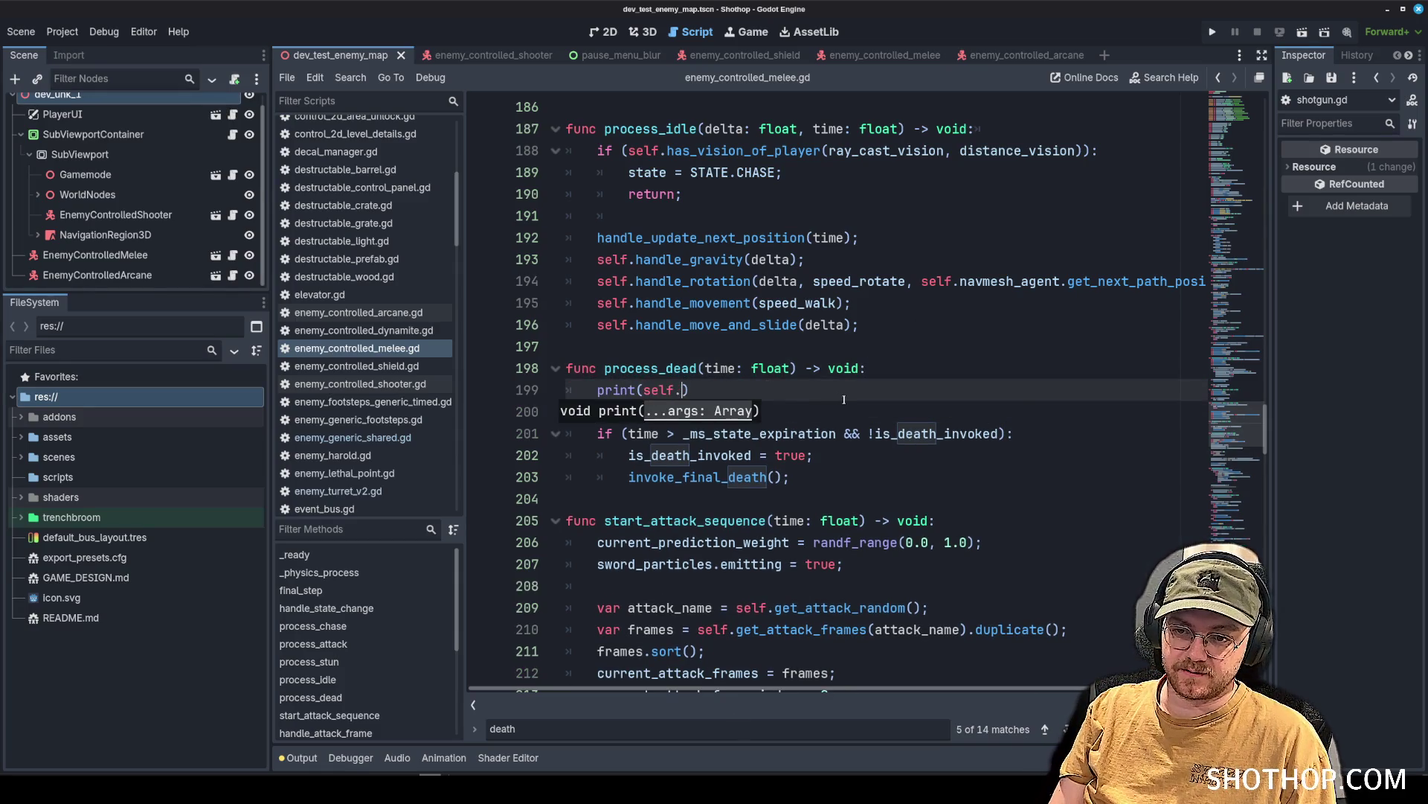
text(lf.last)
key(Return)
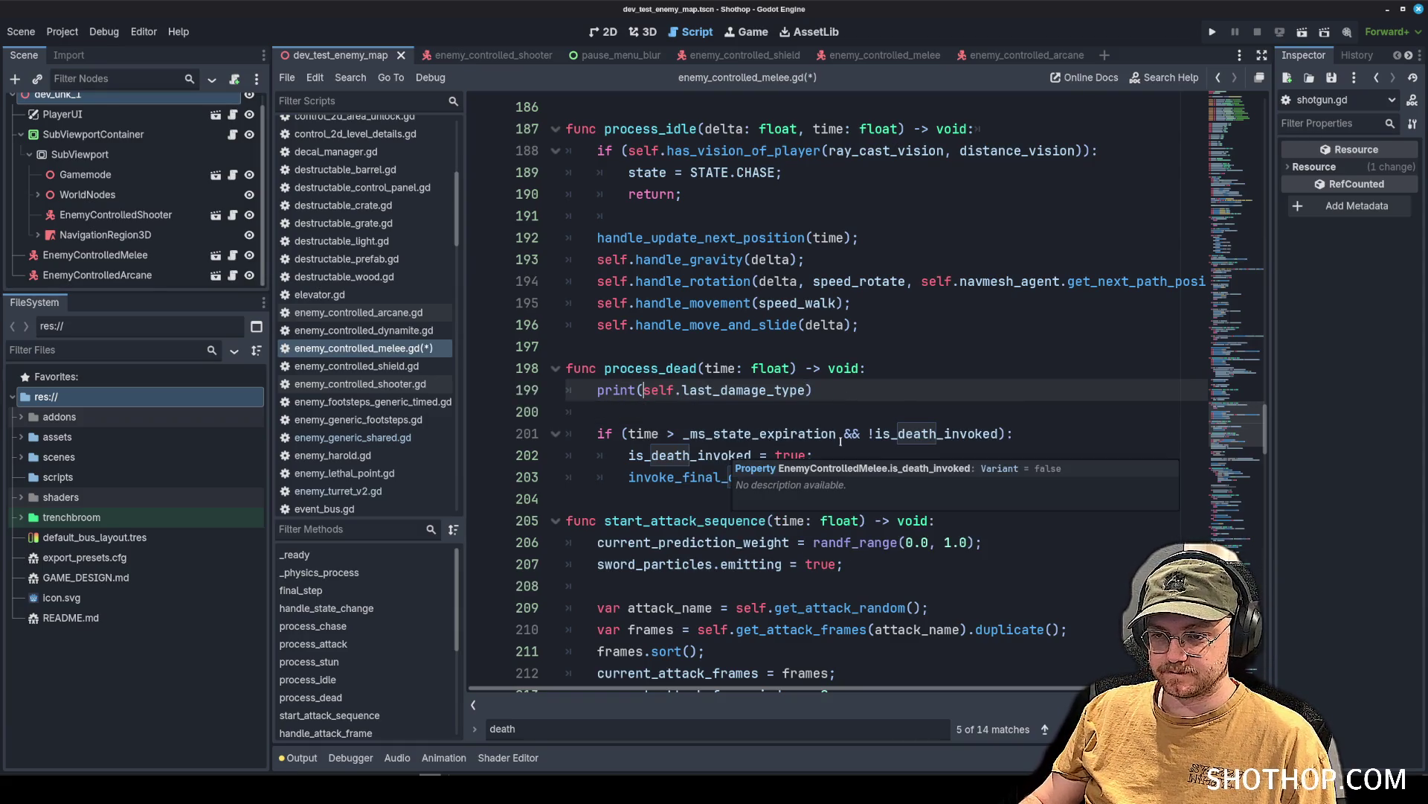
Write an EnemyGeneric.DAMAGE_TYPES.values() lookup on a new line above the print.
click(900, 370)
key(Return)
key(Return)
key(Up)
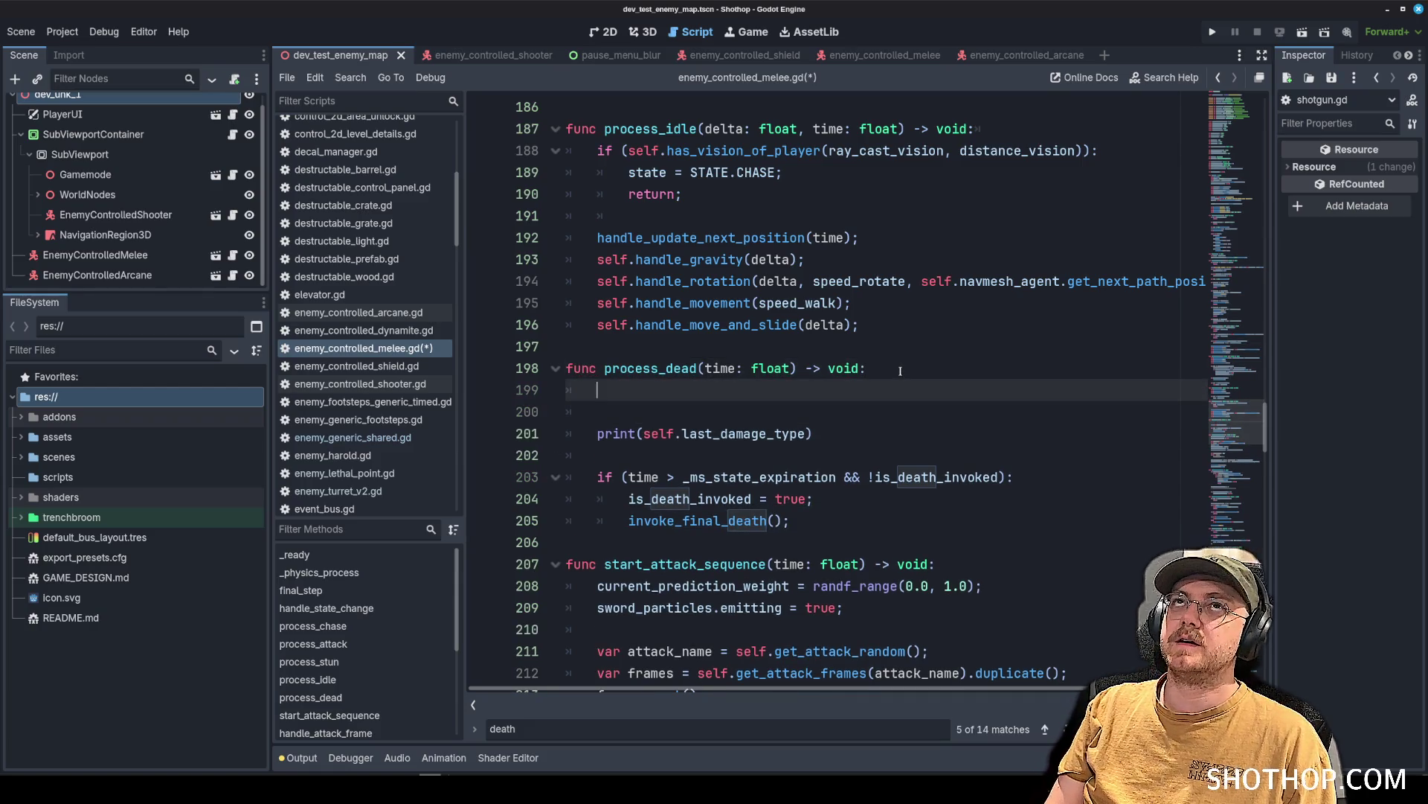
text(EnemyGeneric)
key(Return)
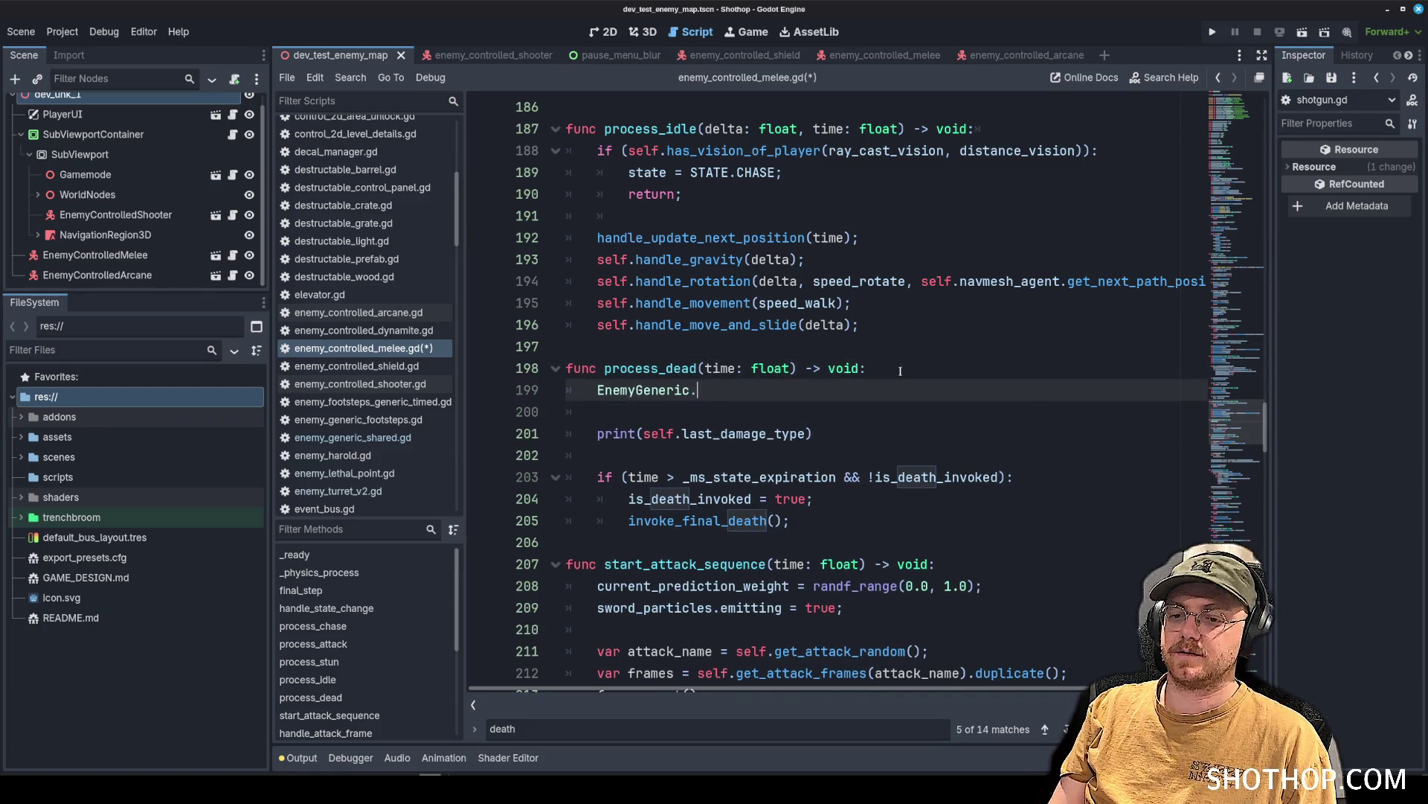
text(.DAM)
key(Return)
text(.)
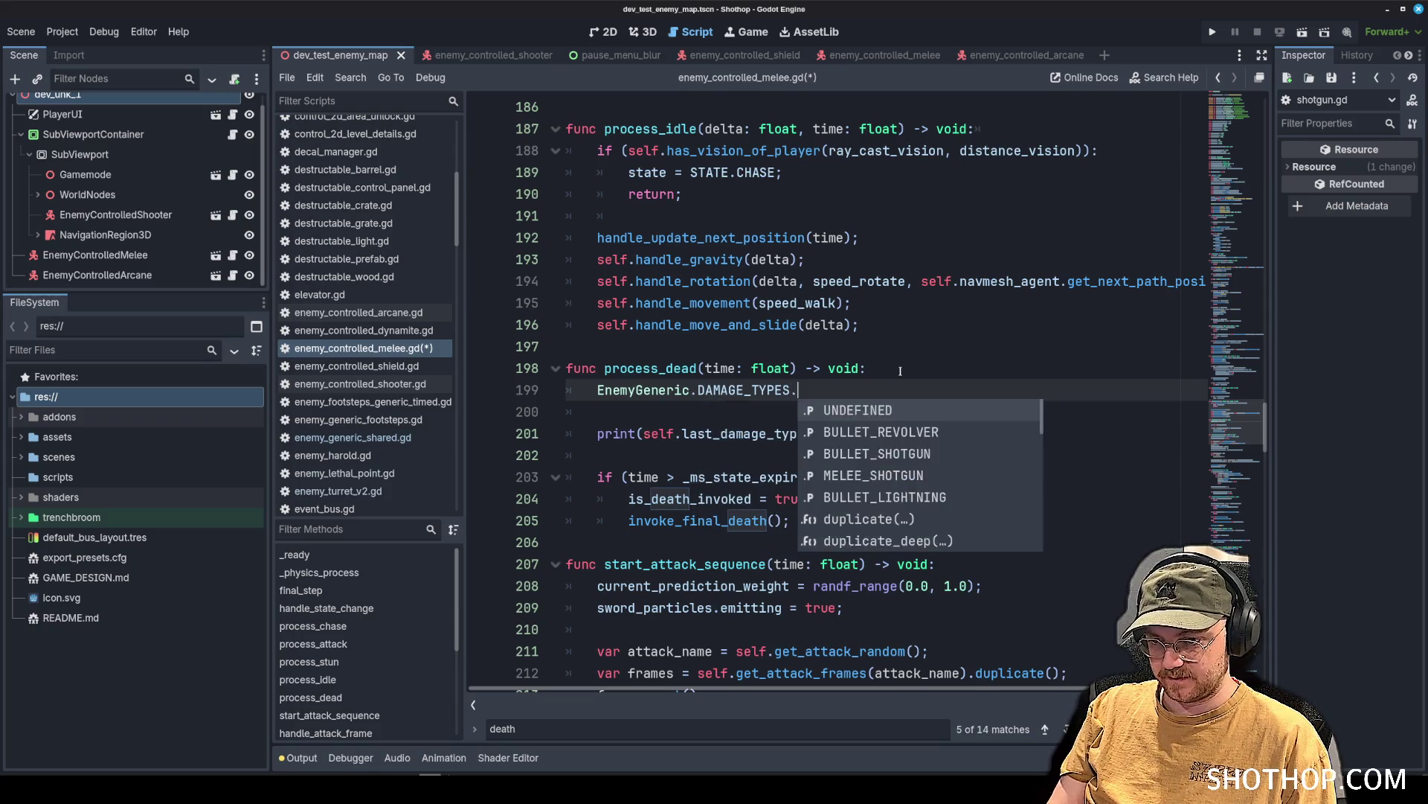
text(va)
key(Return)
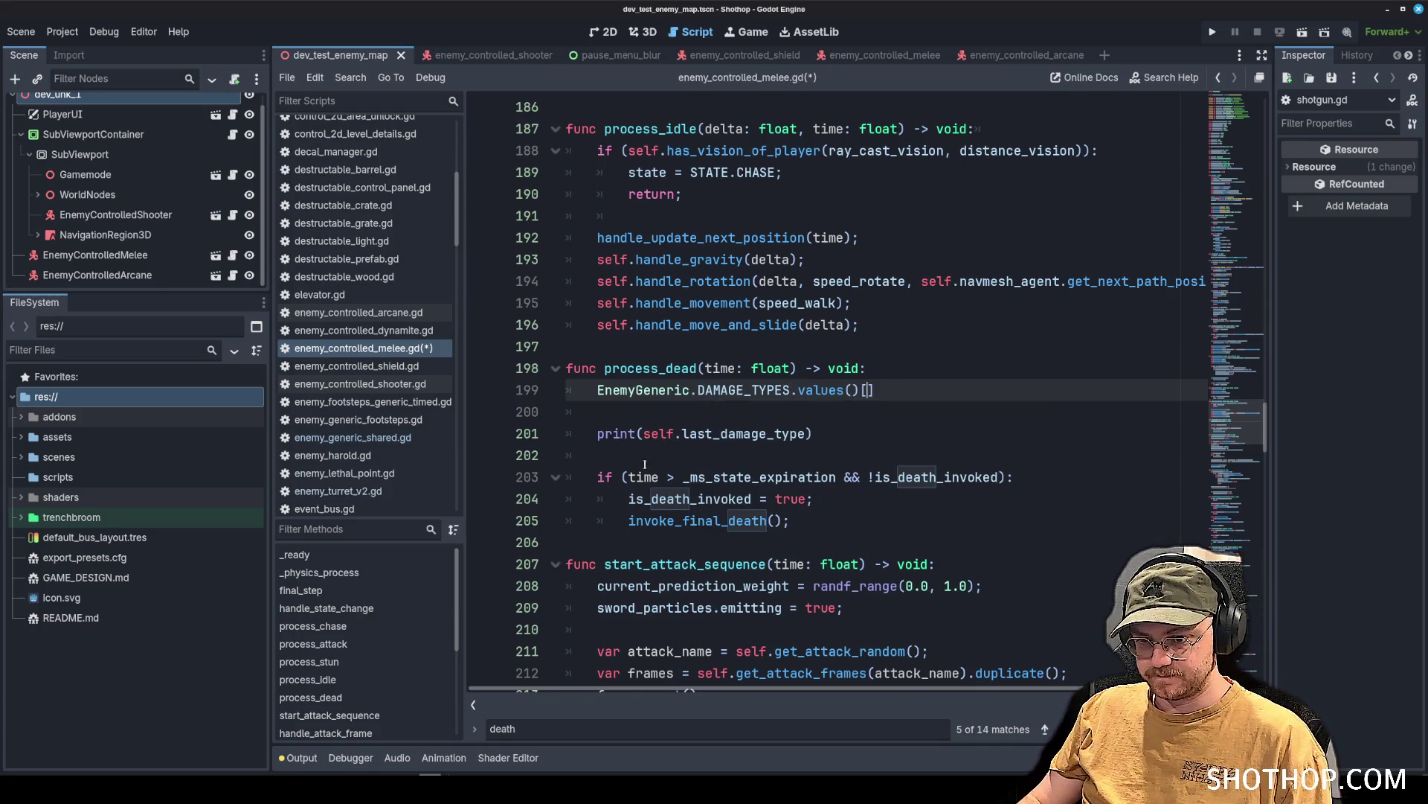
Make the print use EnemyGeneric.DAMAGE_TYPES.values()[self.last_damage_type], tidy blank lines, and save.
drag(643, 434, 812, 434)
key(ctrl+x)
click(871, 390)
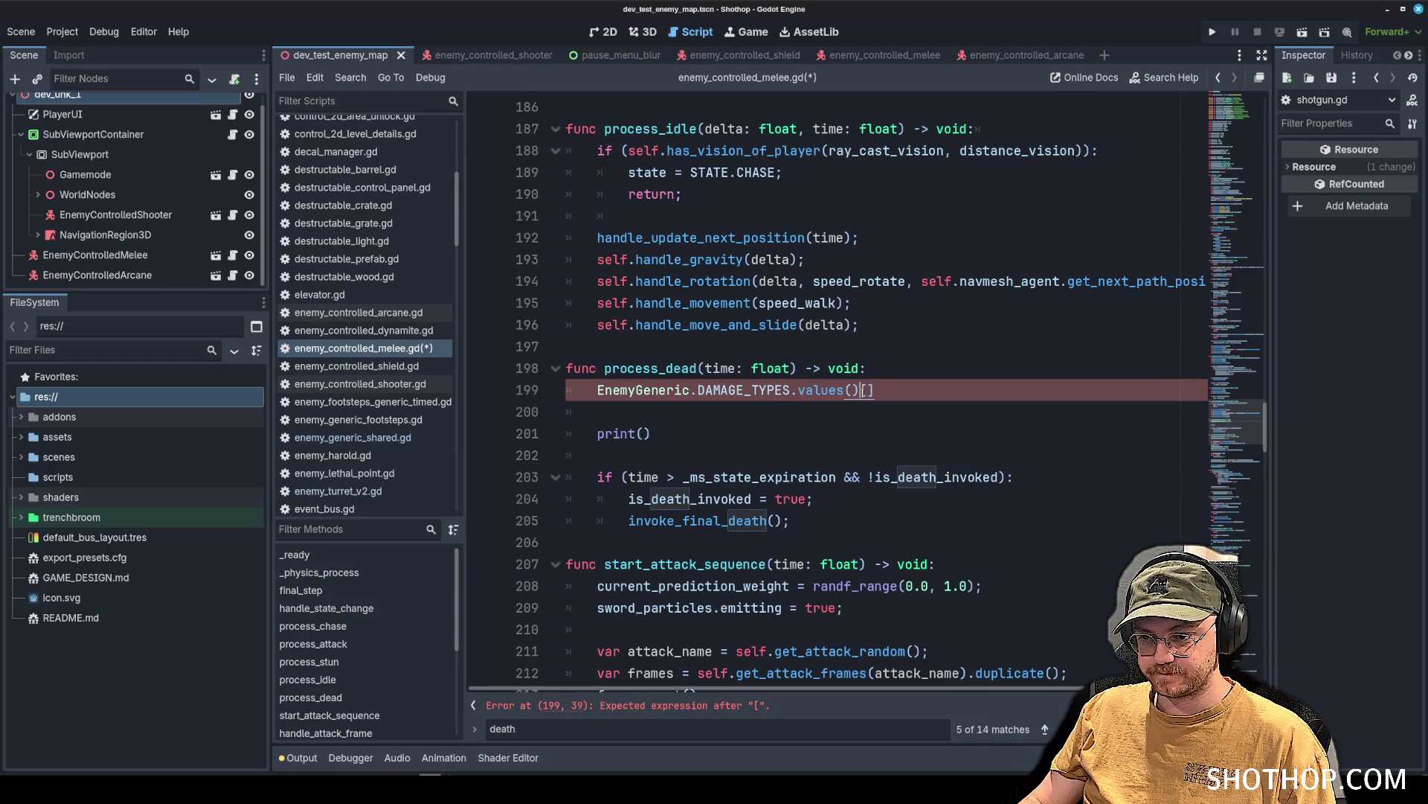
drag(586, 390, 1035, 390)
key(ctrl+x)
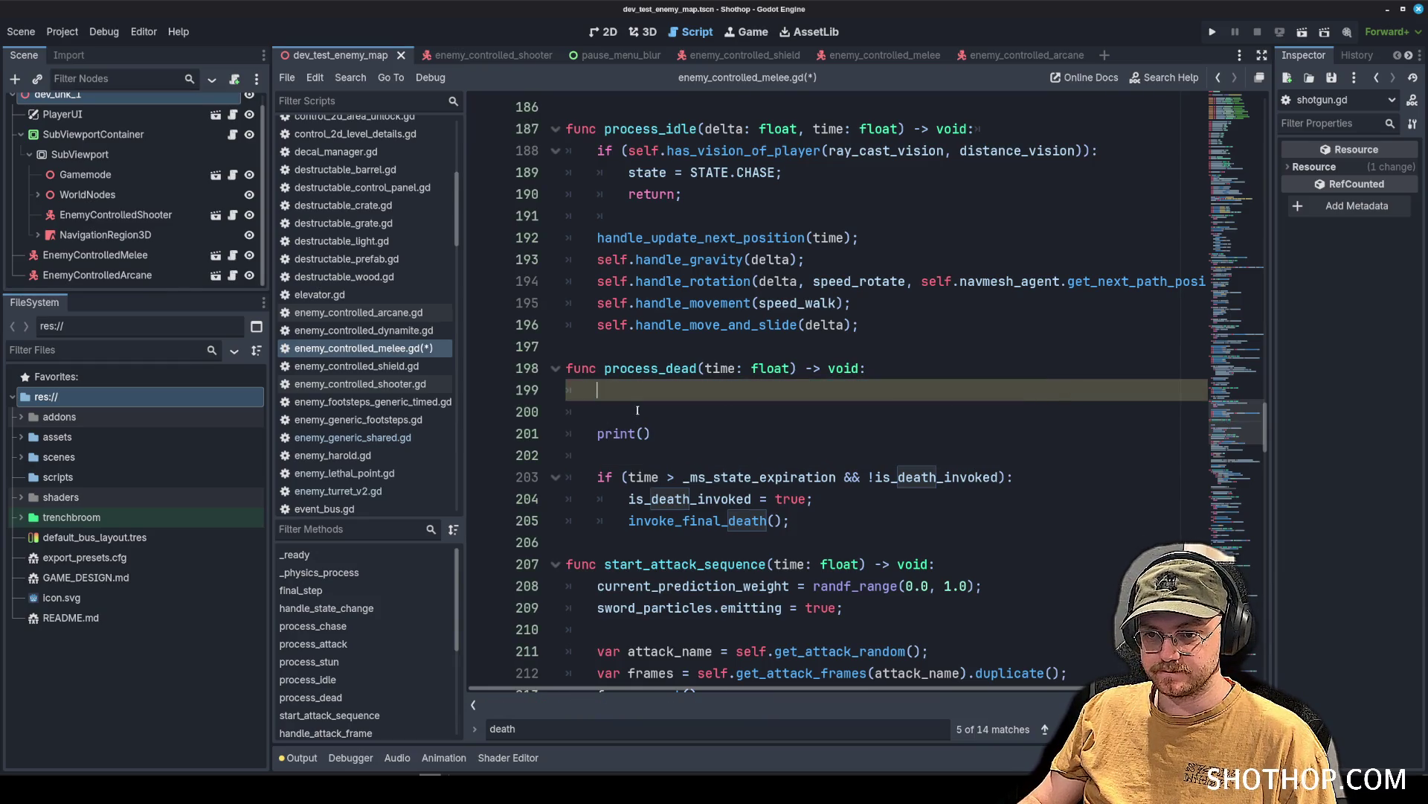
click(641, 434)
key(ctrl+v)
click(628, 417)
key(BackSpace)
key(BackSpace)
key(Up)
key(Up)
key(Up)
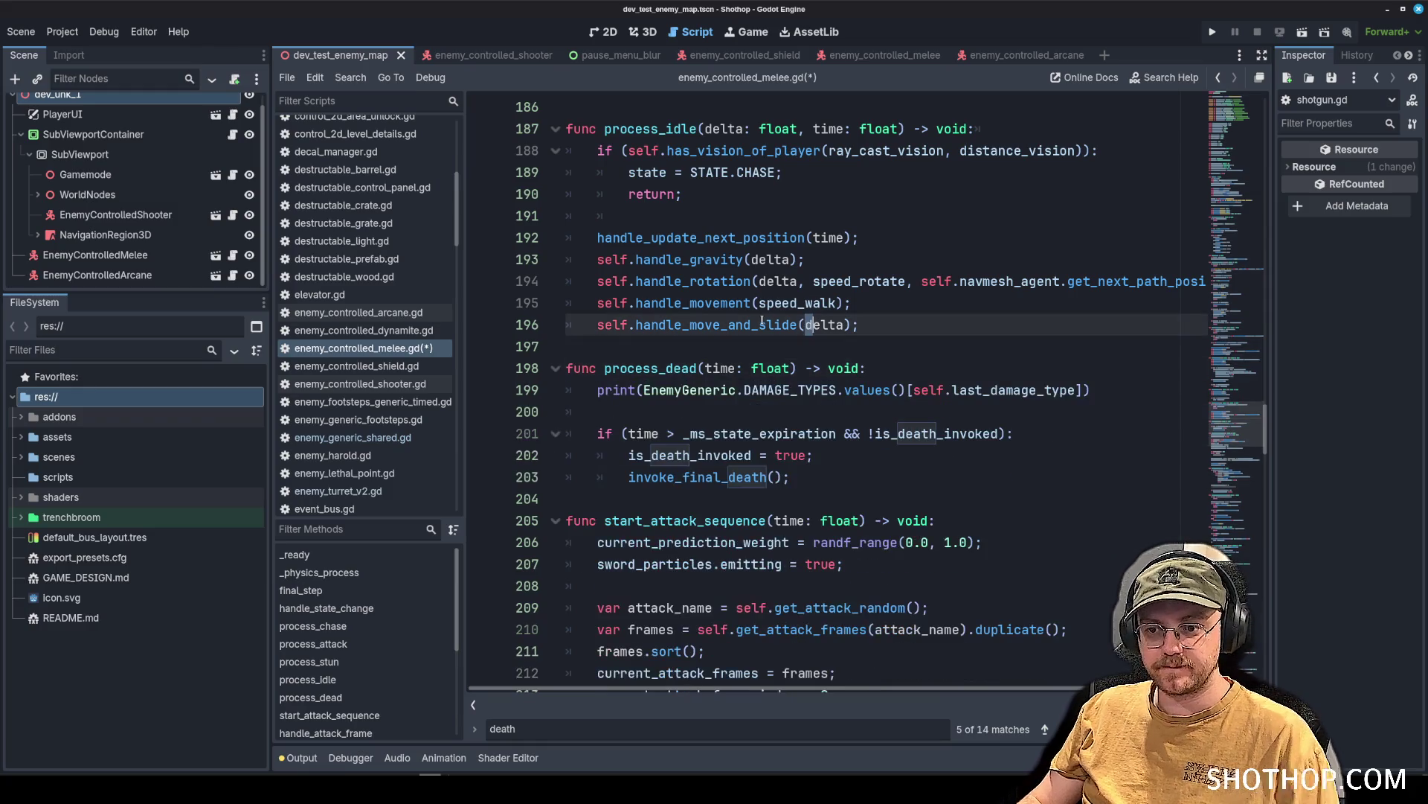
key(ctrl+s)
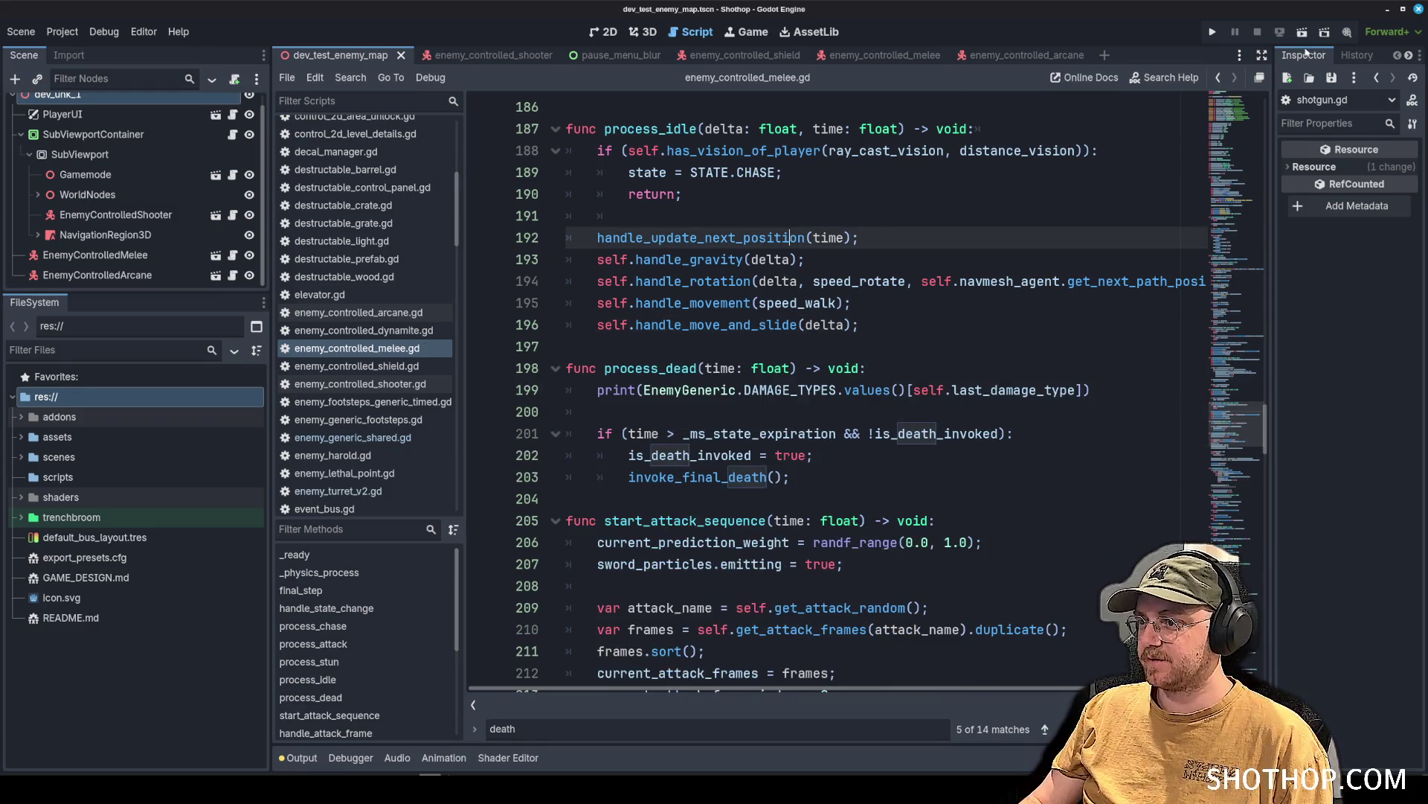
click(1302, 32)
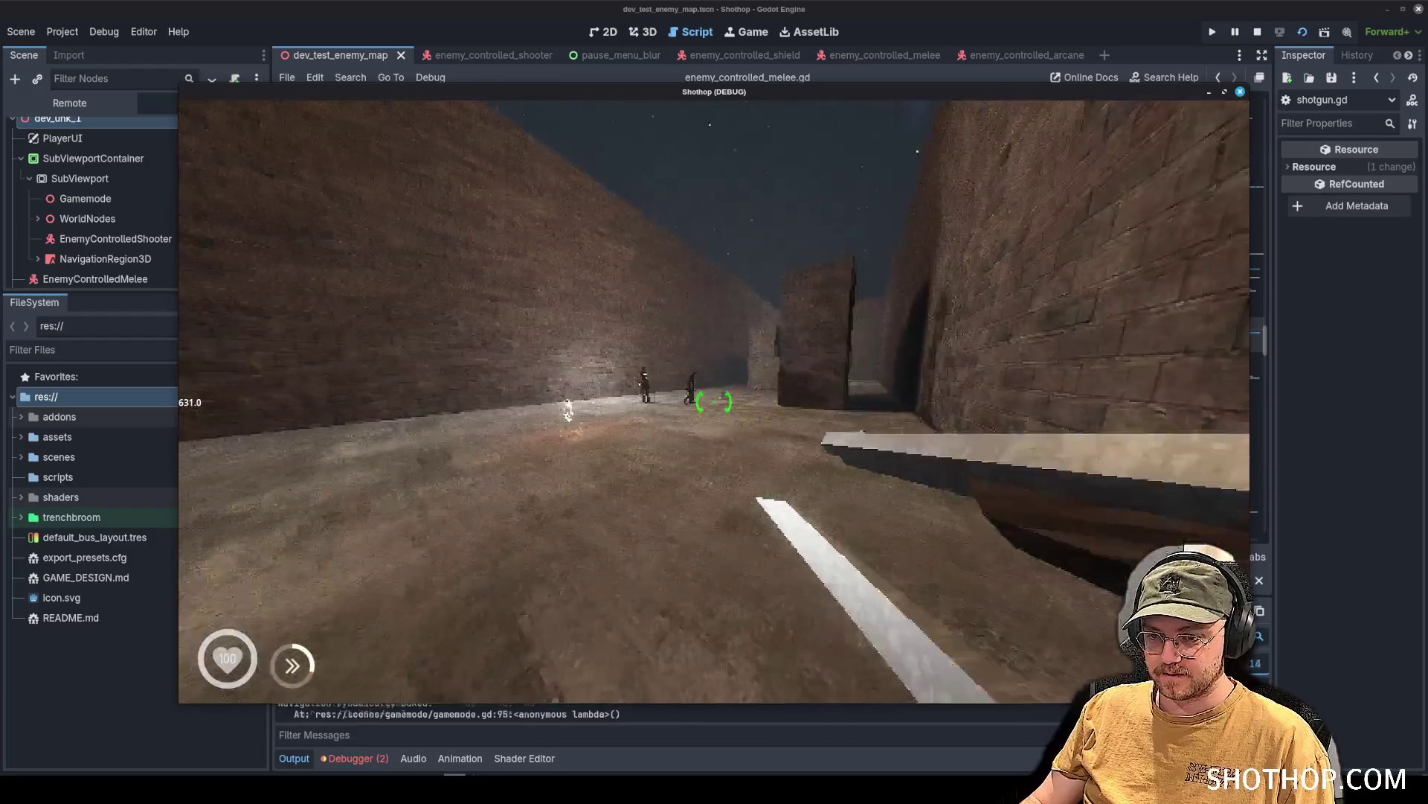
Shoot the melee enemy until it goes STUN -> DEAD and prints 0, then pause.
click(714, 401)
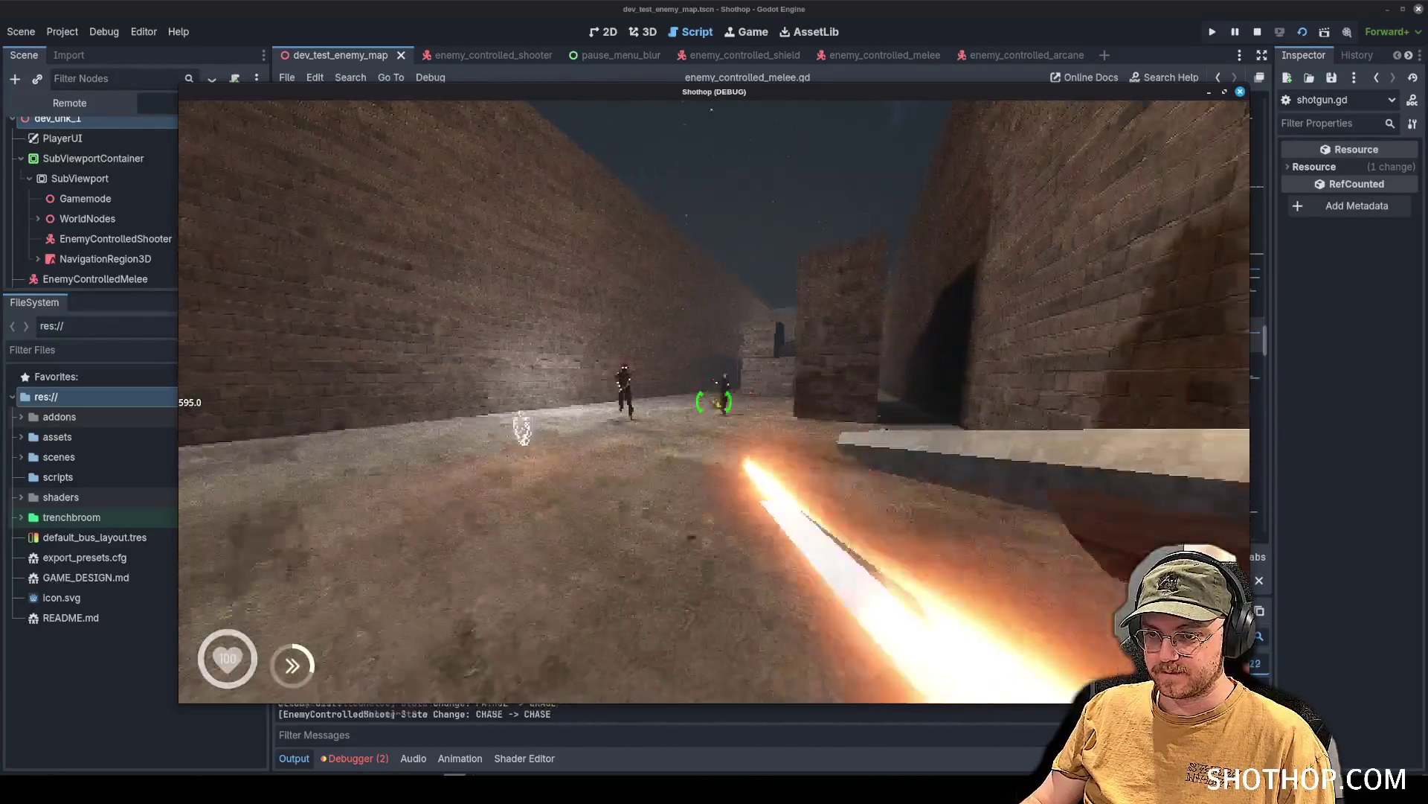
click(714, 402)
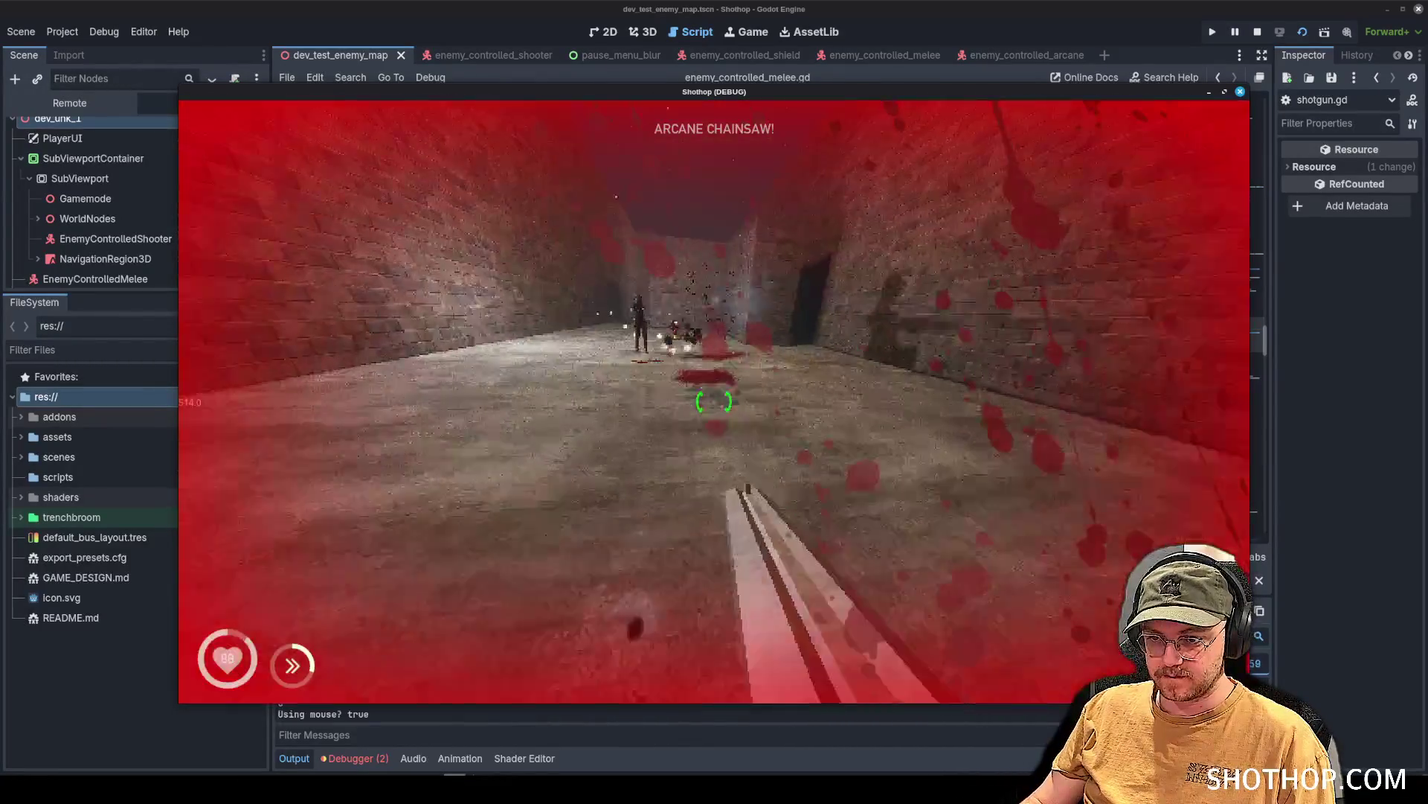
key(Escape)
click(520, 139)
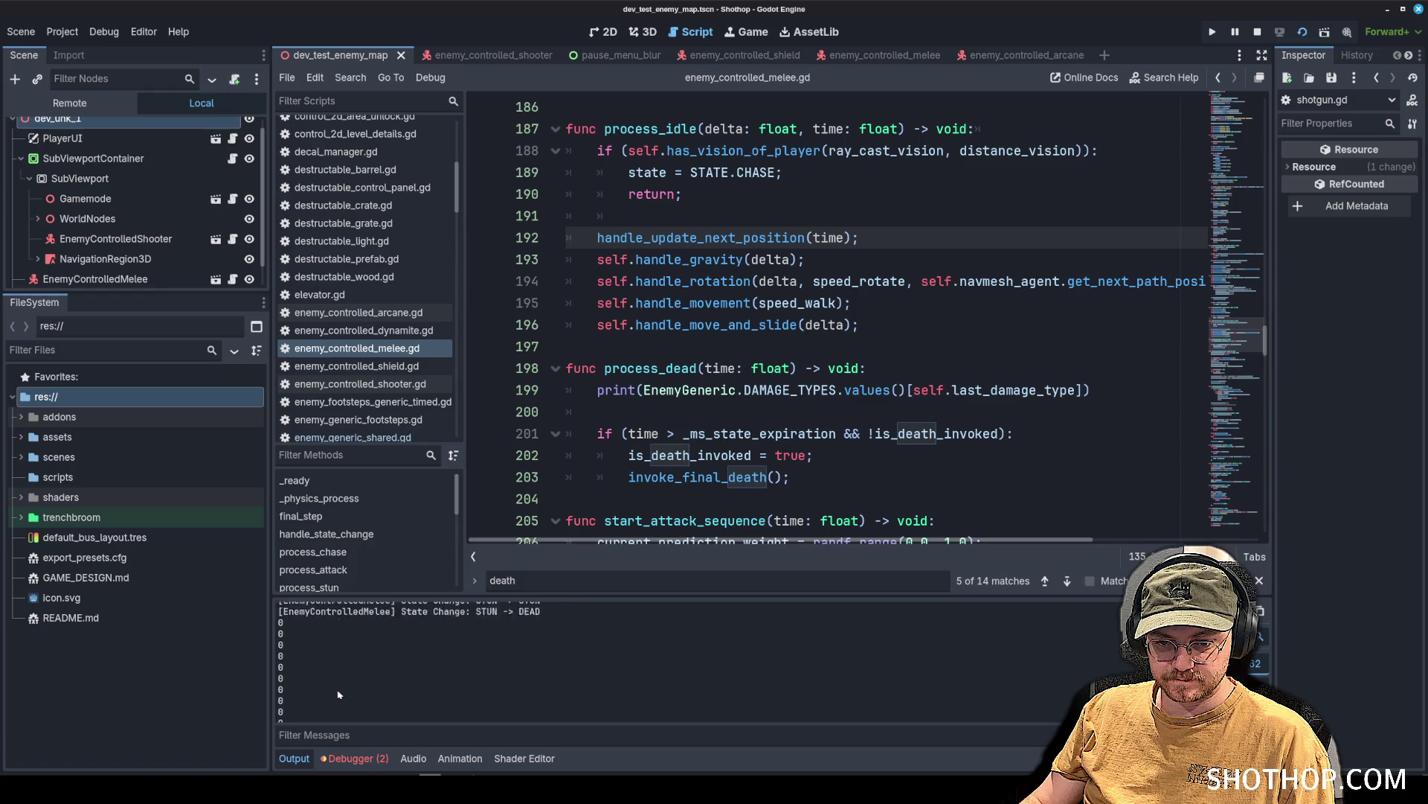
Delete the damage-type print from process_dead and save the melee enemy script.
double_click(649, 368)
scroll(730, 311, down, 2)
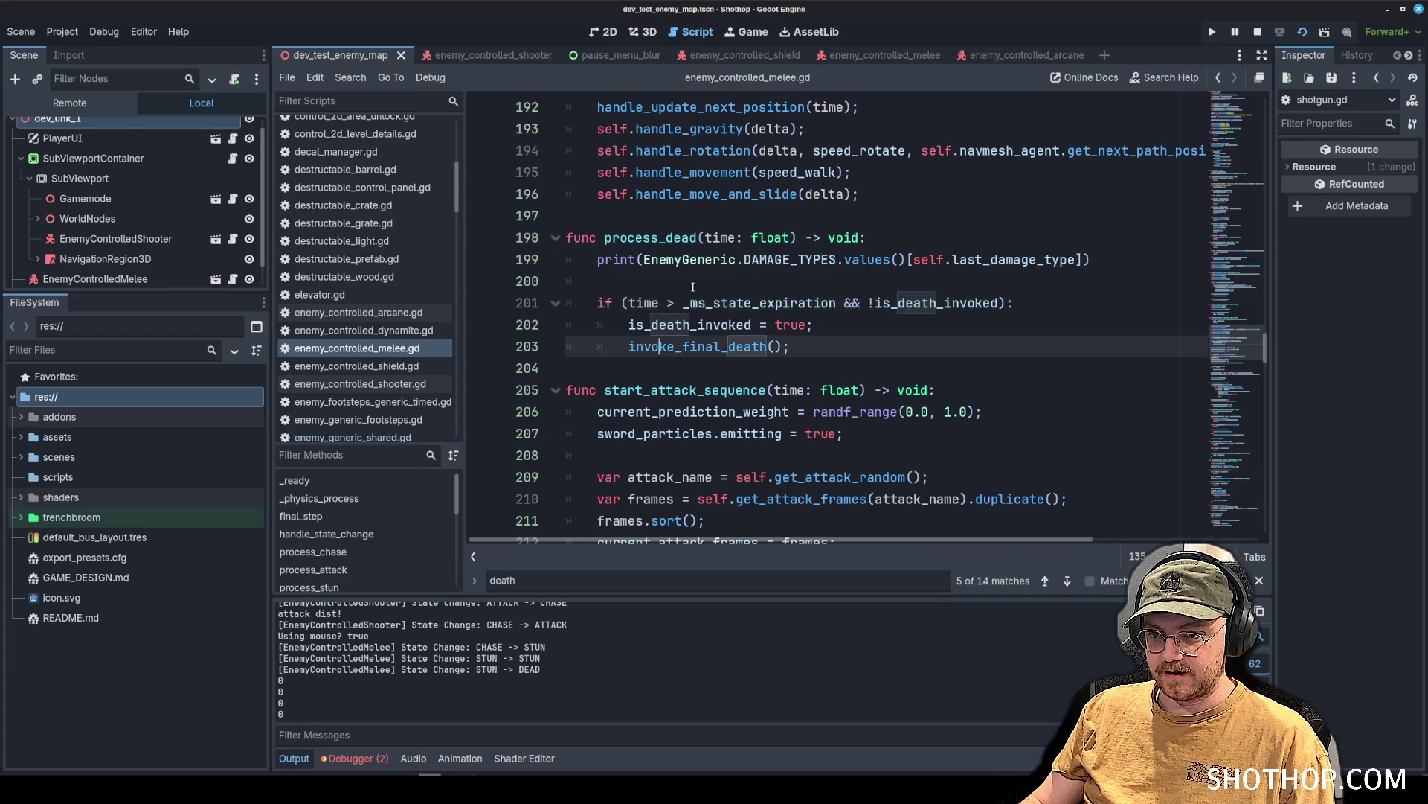
click(1115, 262)
key(shift+Home)
key(BackSpace)
key(BackSpace)
key(BackSpace)
key(BackSpace)
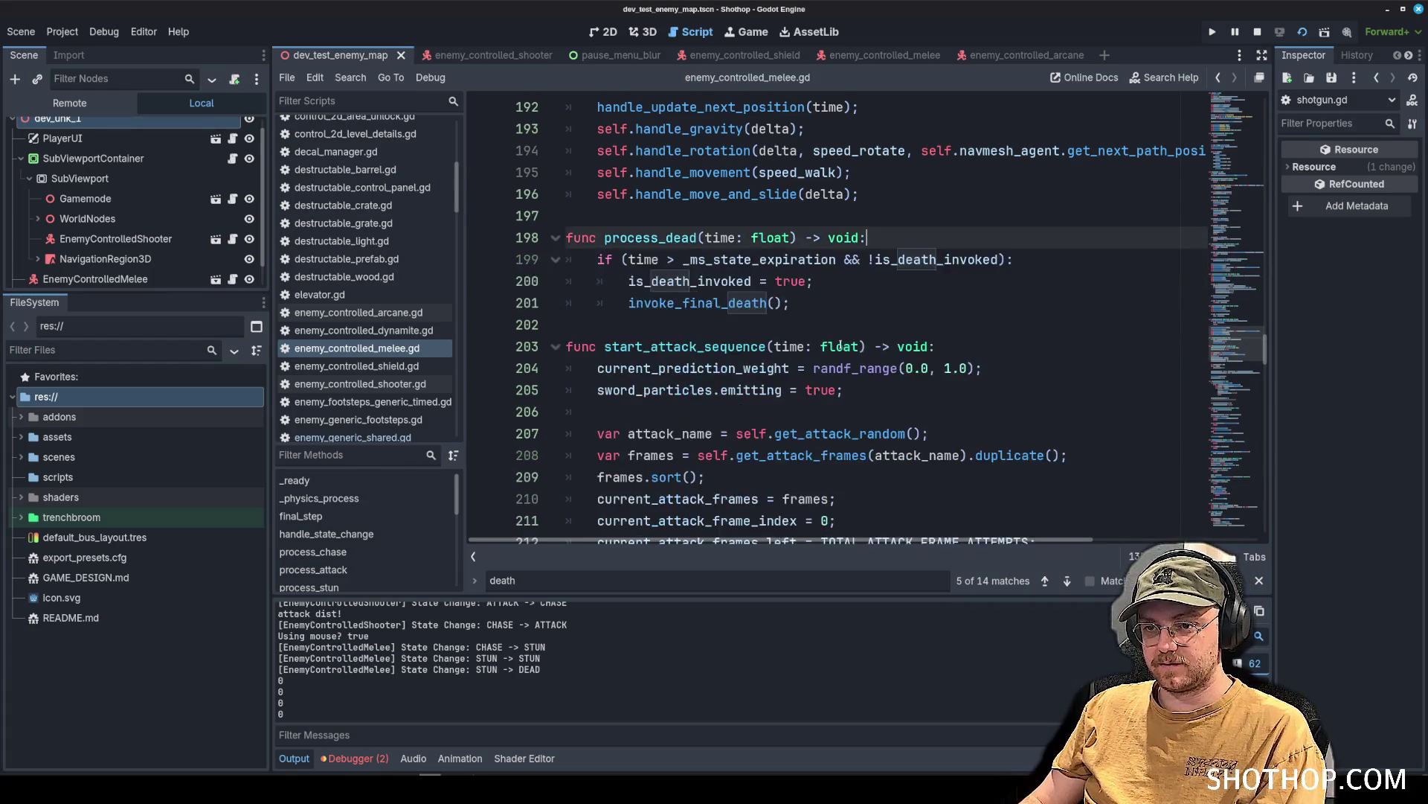
scroll(860, 298, up, 3)
click(860, 275)
key(ctrl+s)
Search the script for 'death' to review invoke_final_death and _on_death.
scroll(744, 283, up, 2)
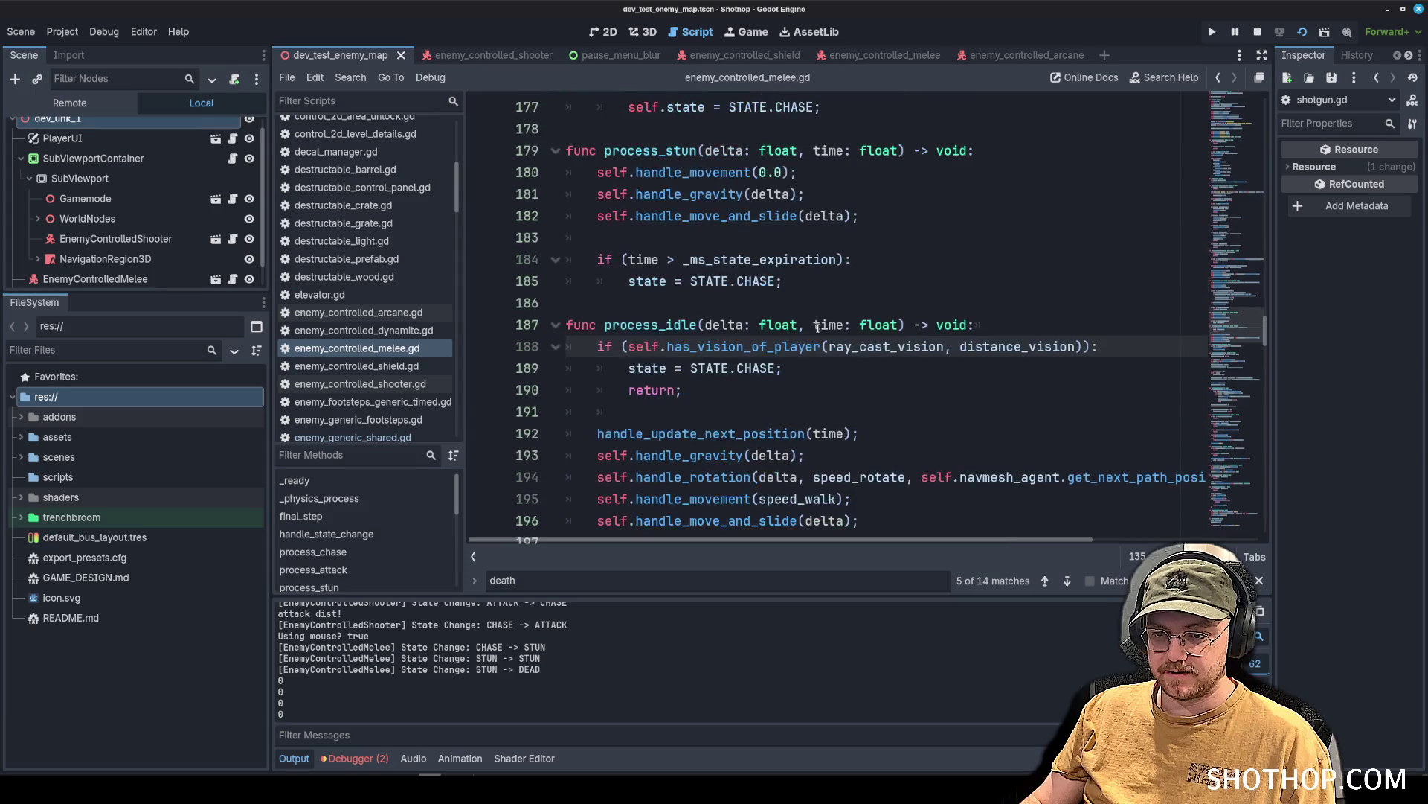
click(630, 300)
scroll(630, 301, up, 18)
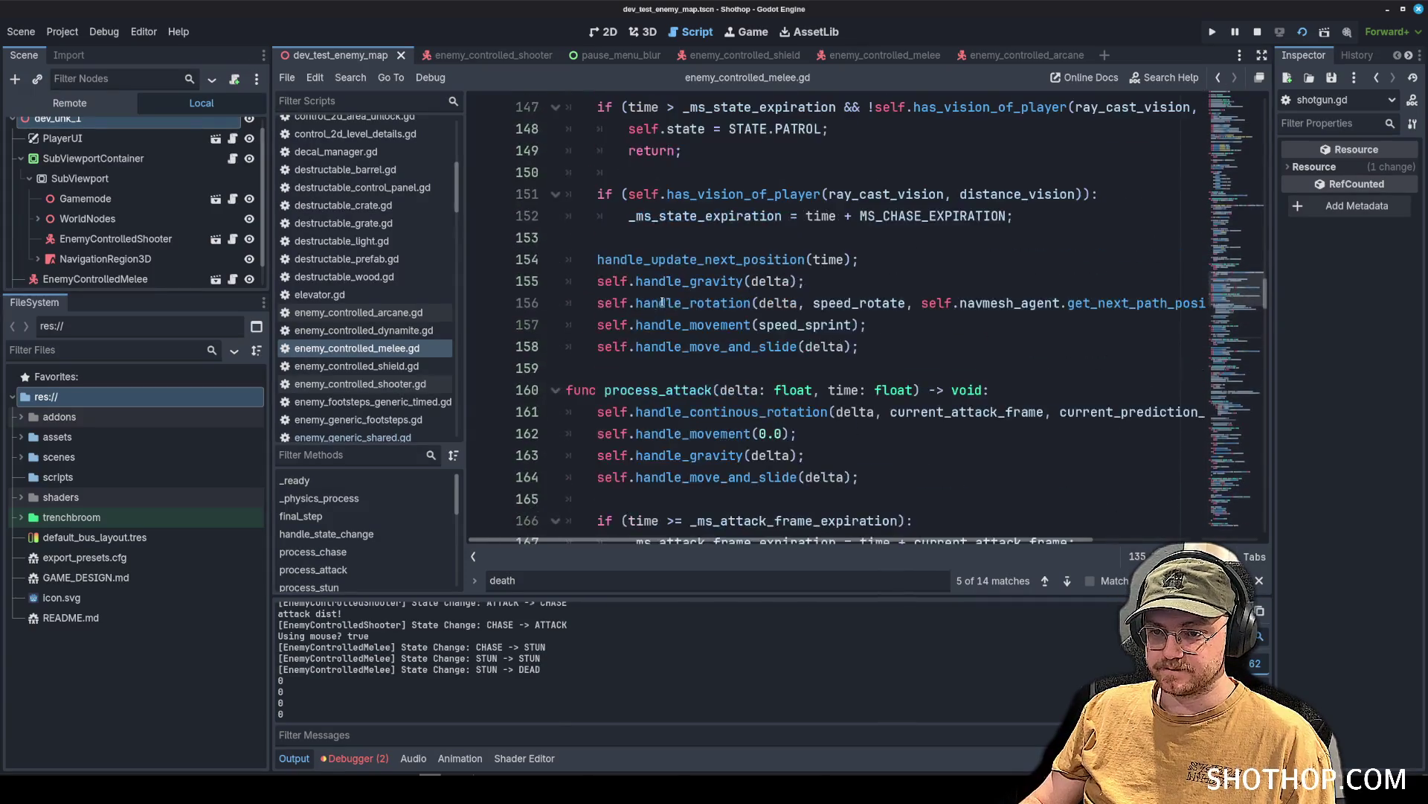
key(ctrl+f)
text(handle_deat)
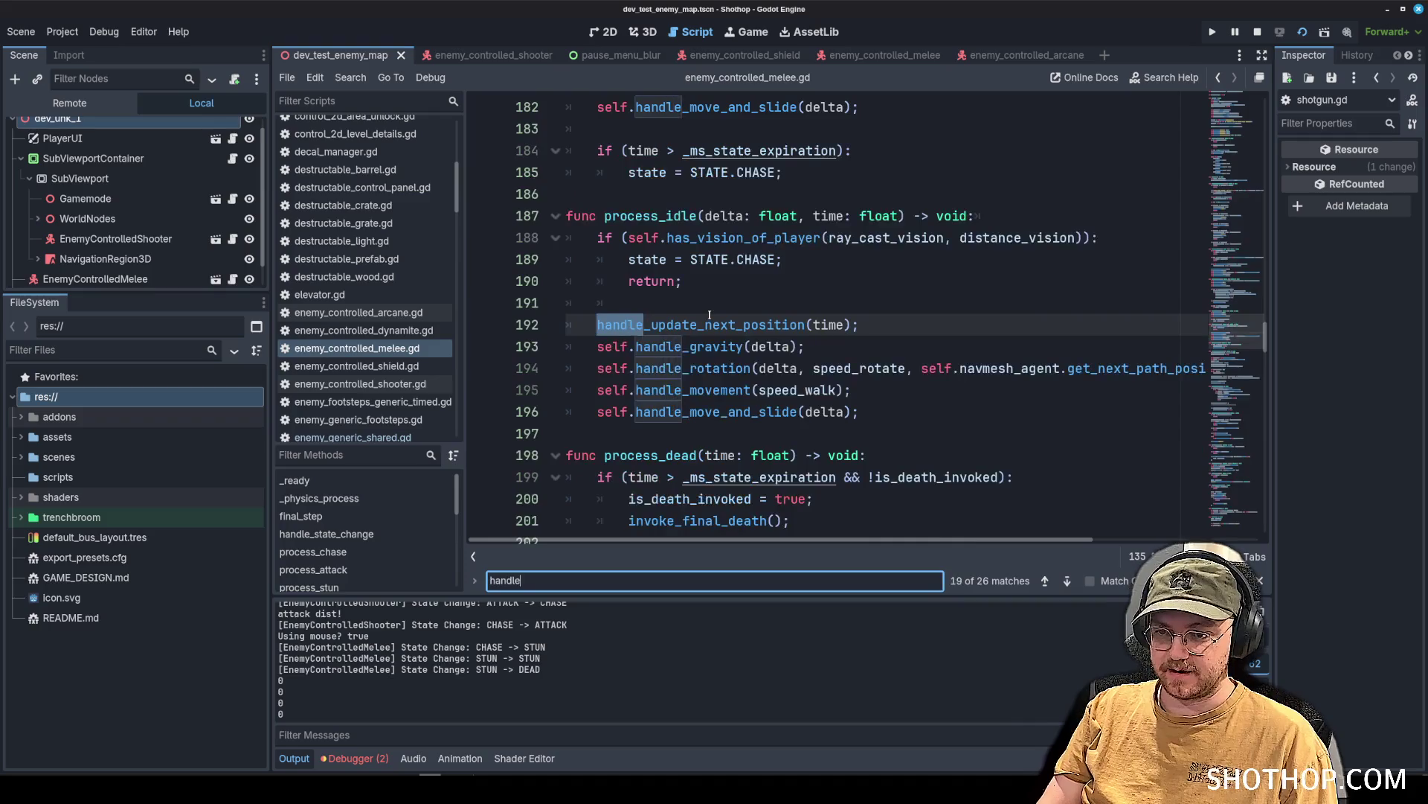
key(ctrl+BackSpace)
text(da)
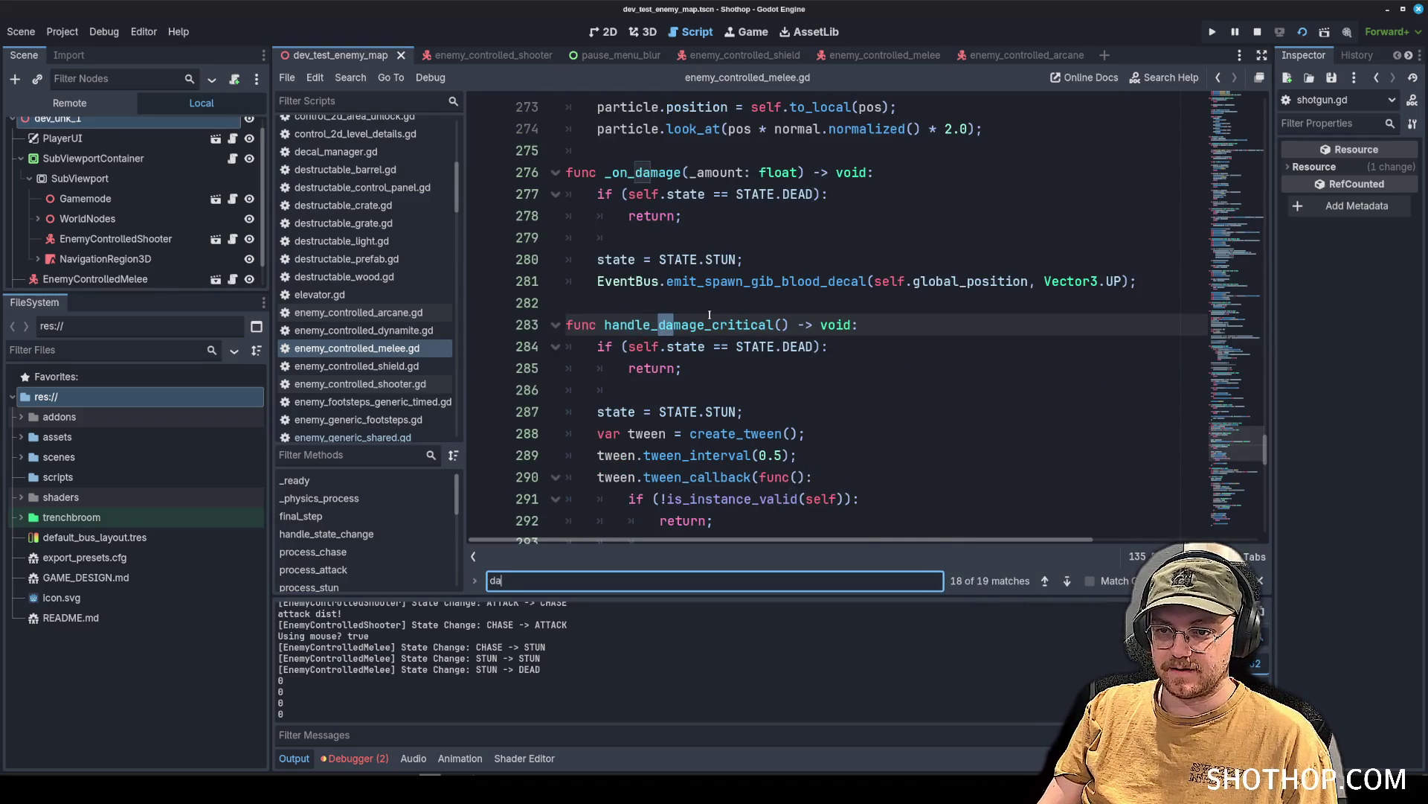
text(death)
double_click(670, 326)
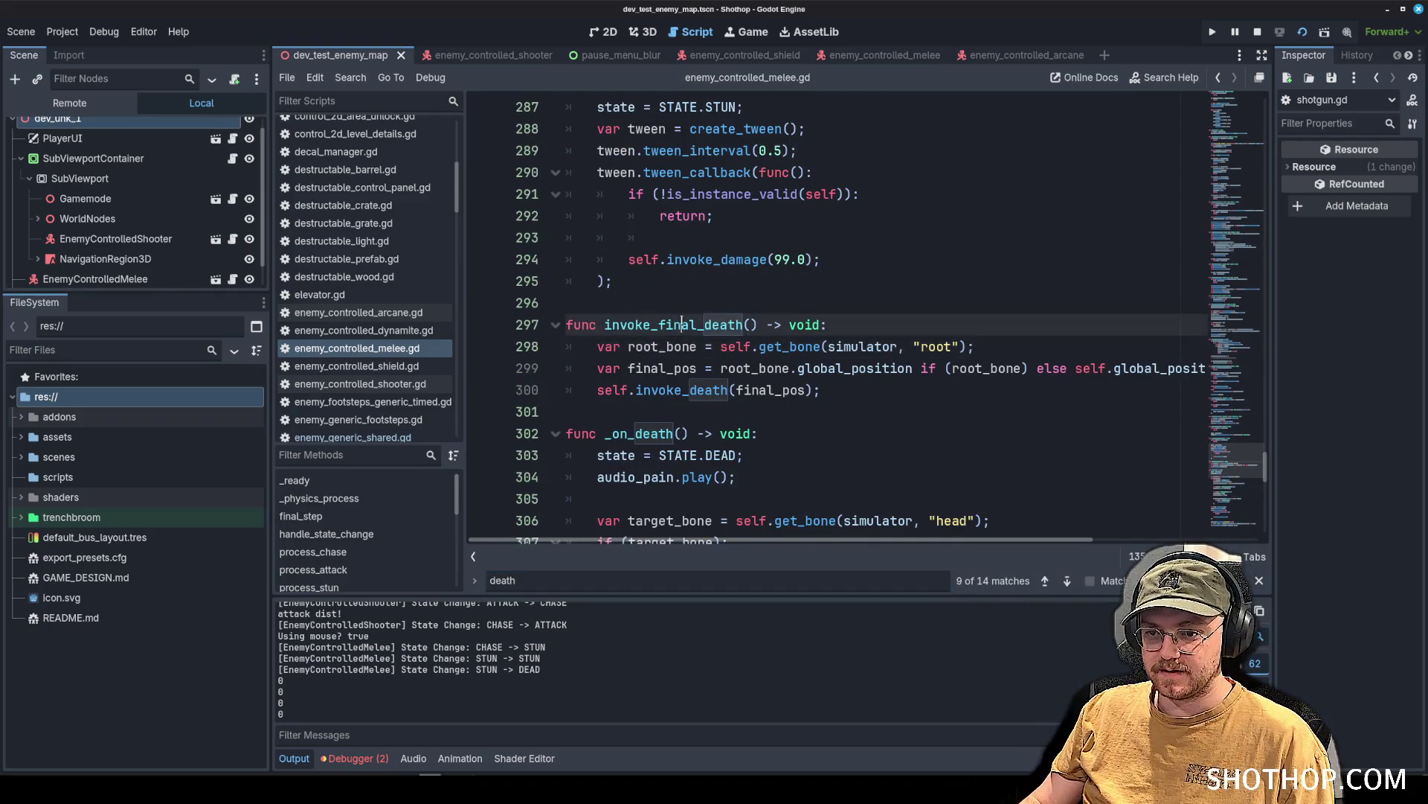
scroll(683, 328, down, 2)
double_click(640, 303)
scroll(819, 312, down, 3)
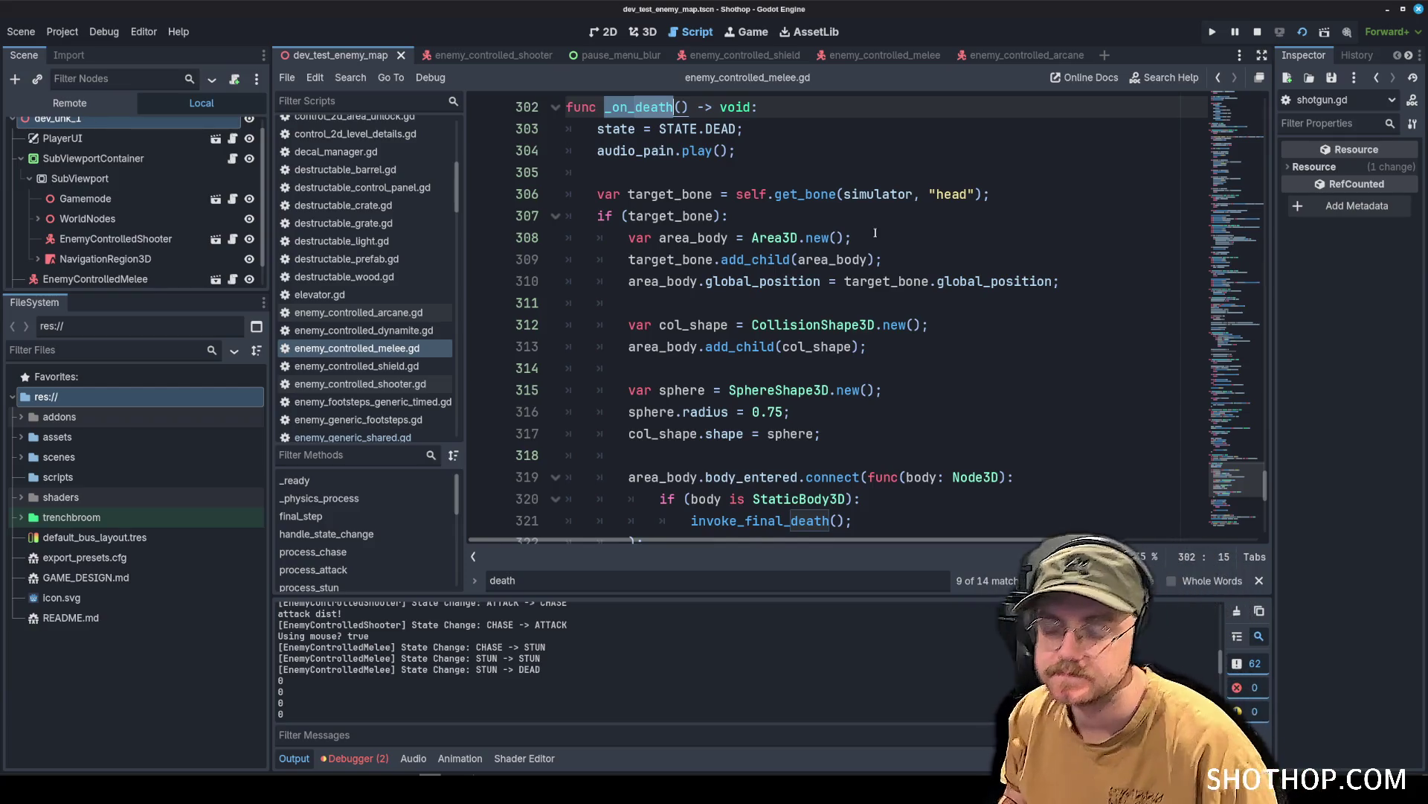
scroll(819, 151, down, 7)
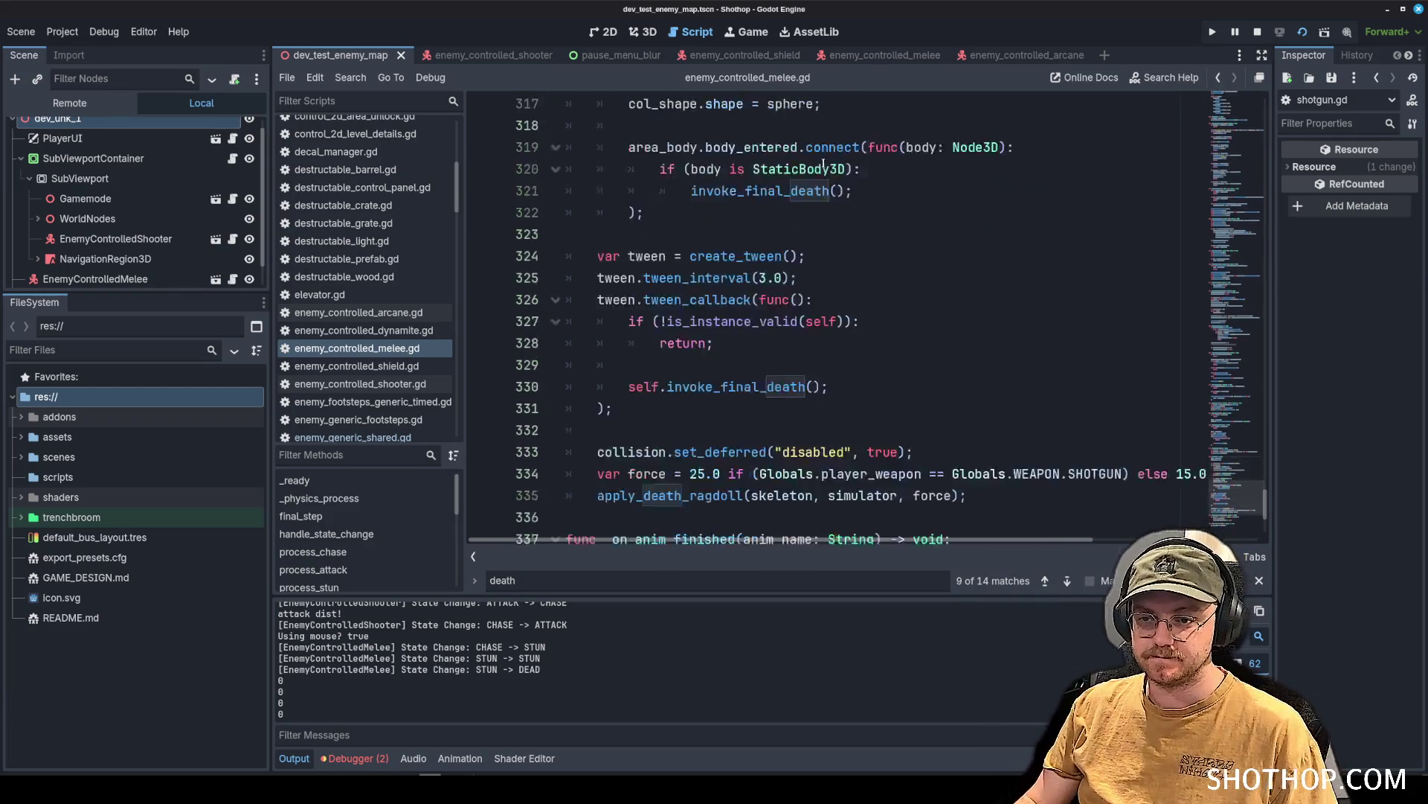
Paste the damage-type print line inside invoke_final_death and save the script.
click(712, 253)
scroll(744, 298, up, 12)
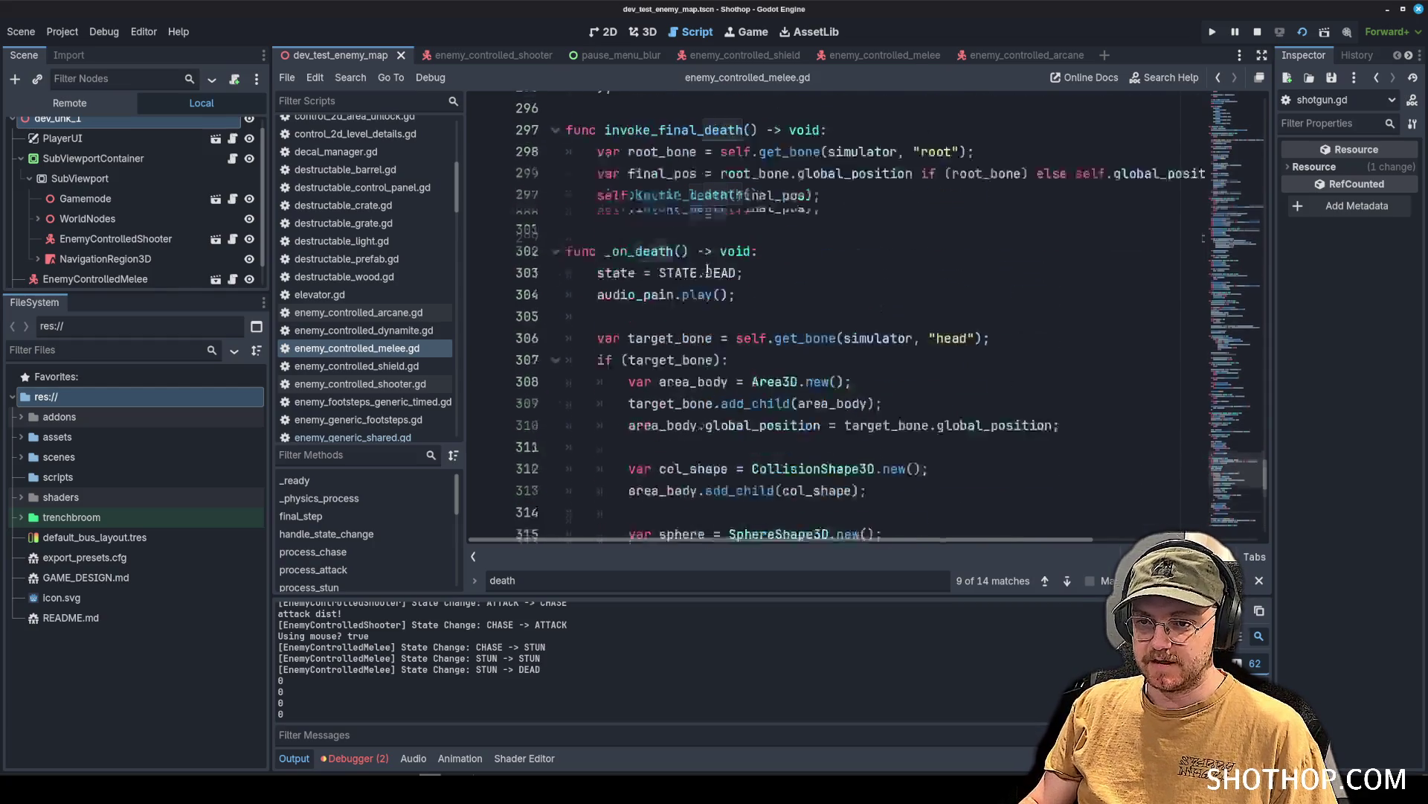
click(883, 328)
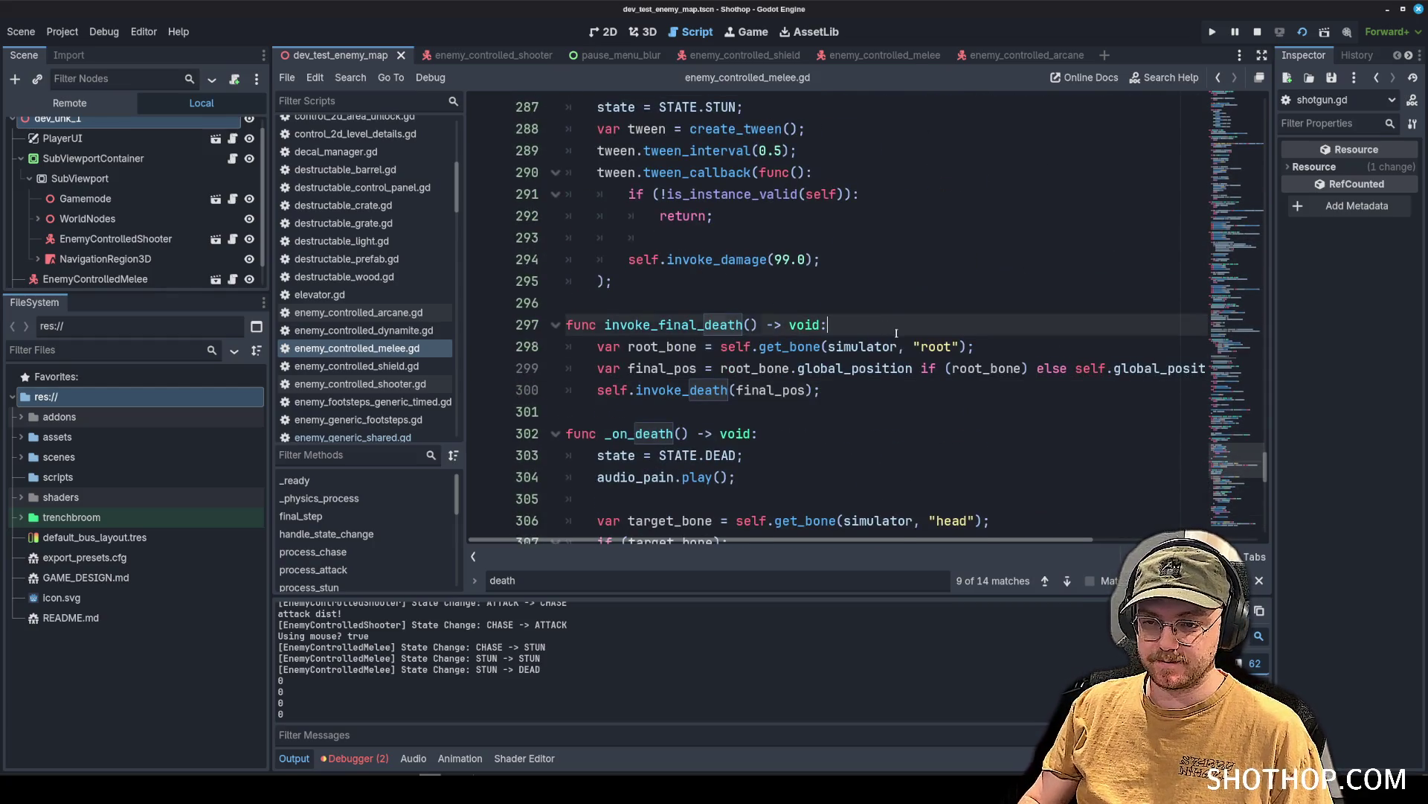
key(Return)
text(print(EnemyGeneric.DAMAGE_TYPES.values()[self.last_damage_type]))
key(ctrl+s)
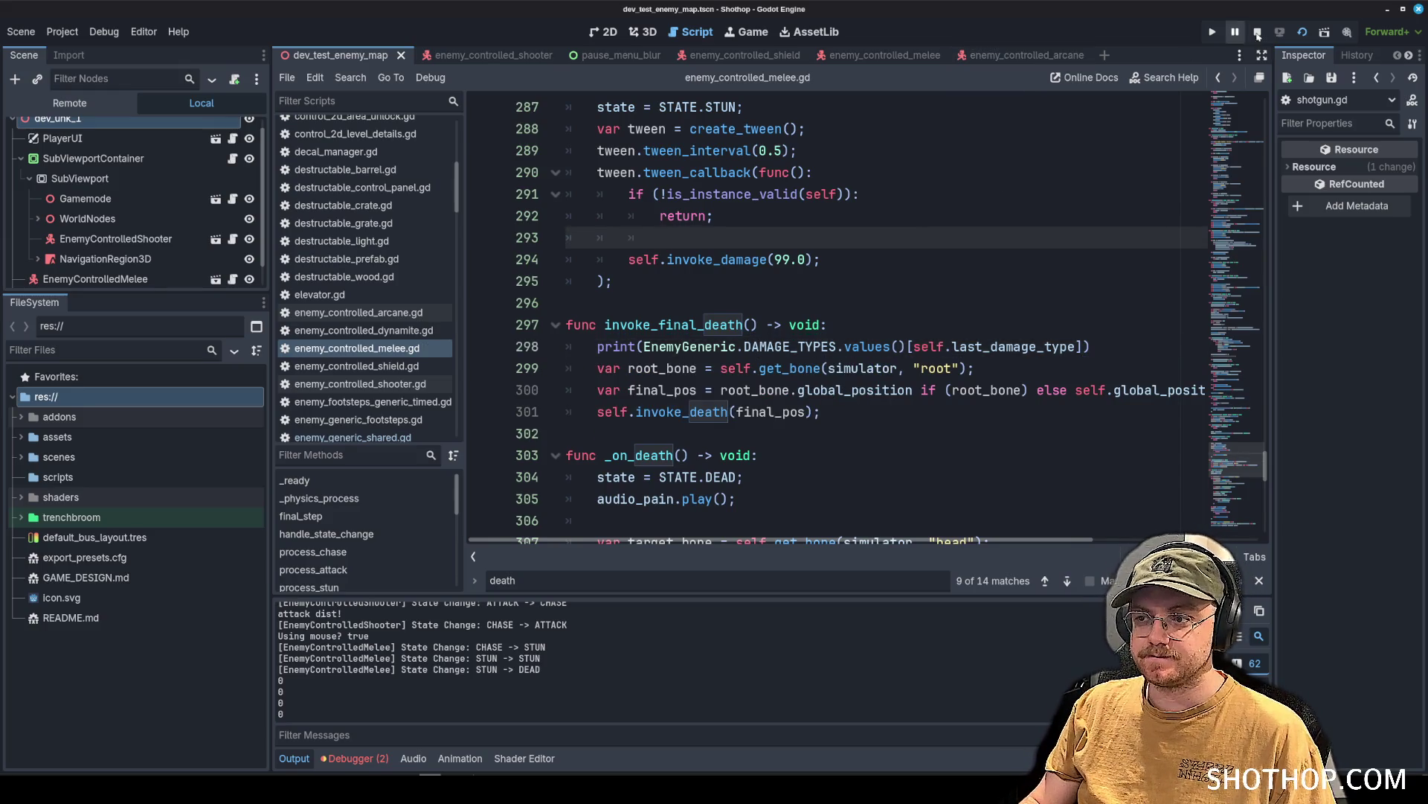
Relaunch the current scene to test the print, then pause and return to the editor.
click(1302, 32)
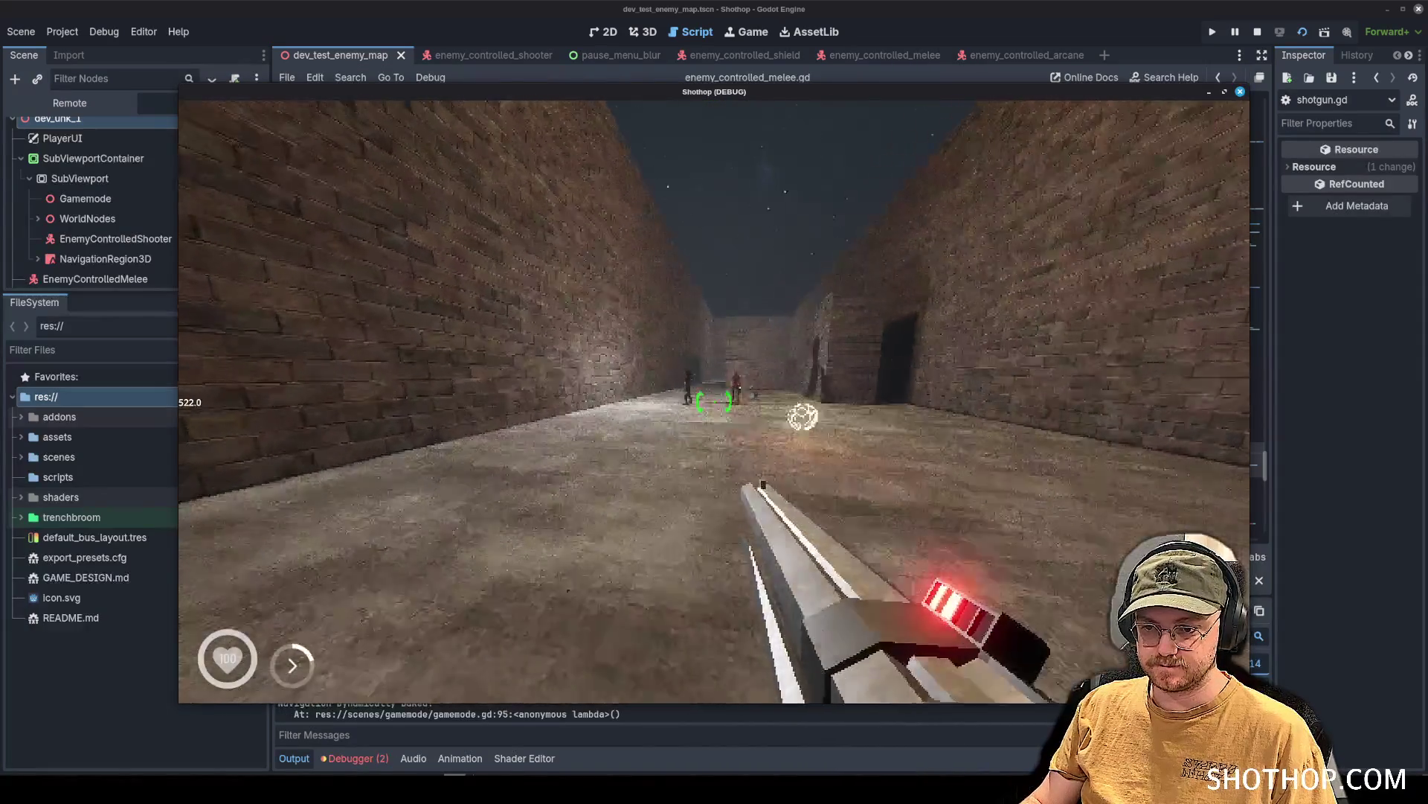
key(Escape)
click(843, 8)
scroll(381, 351, down, 10)
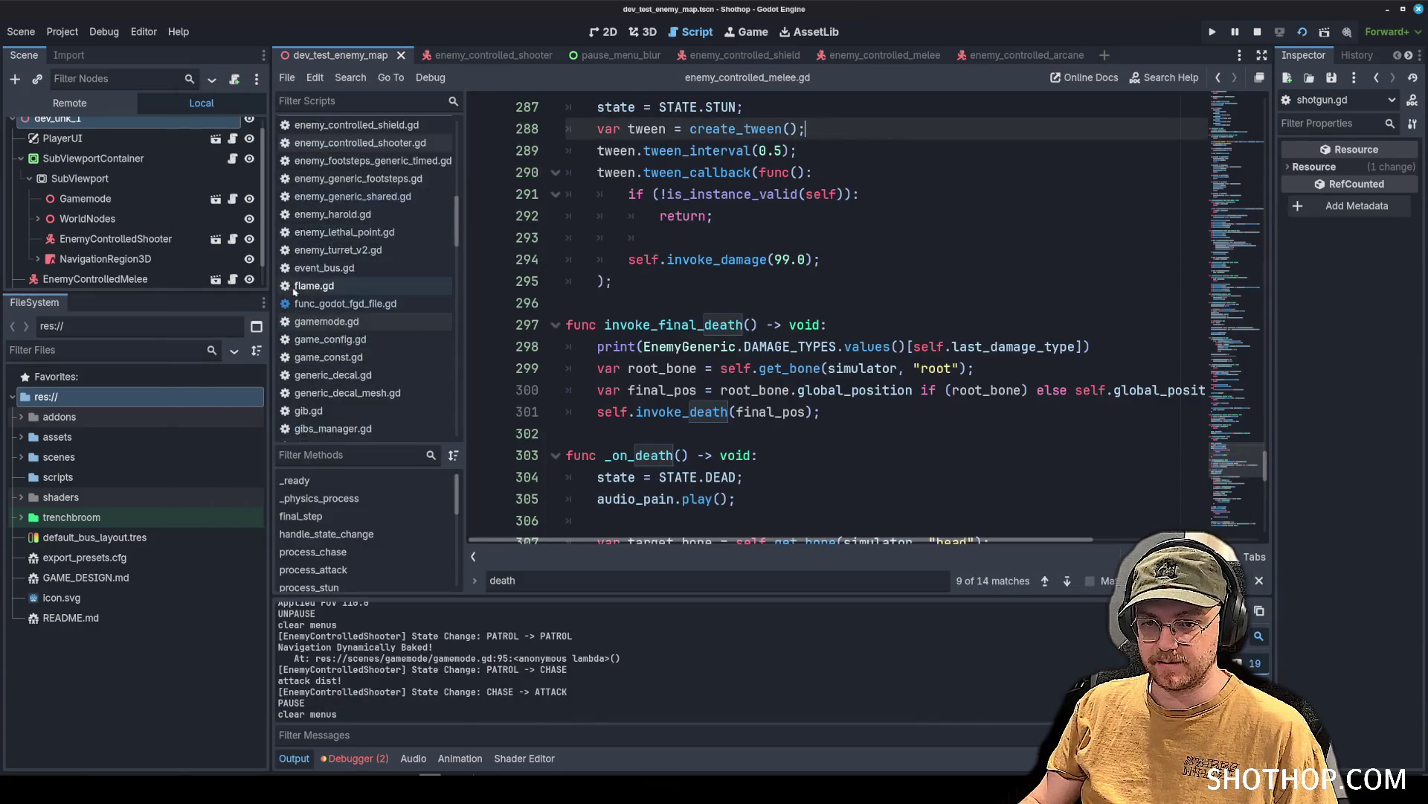
In shotgun.gd, select the block that sets last_damage_type to MELEE_SHOTGUN.
scroll(381, 351, up, 3)
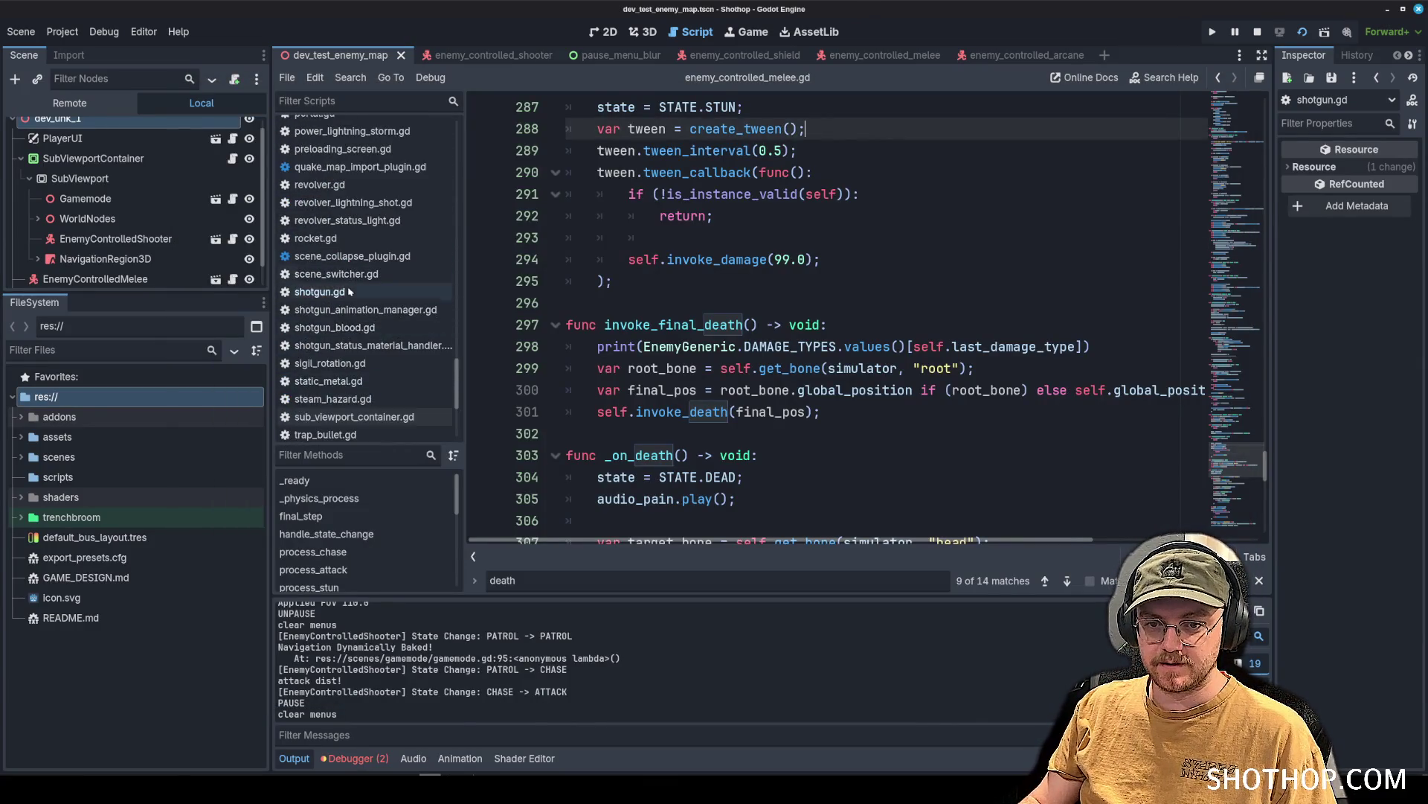
click(320, 292)
scroll(880, 325, down, 2)
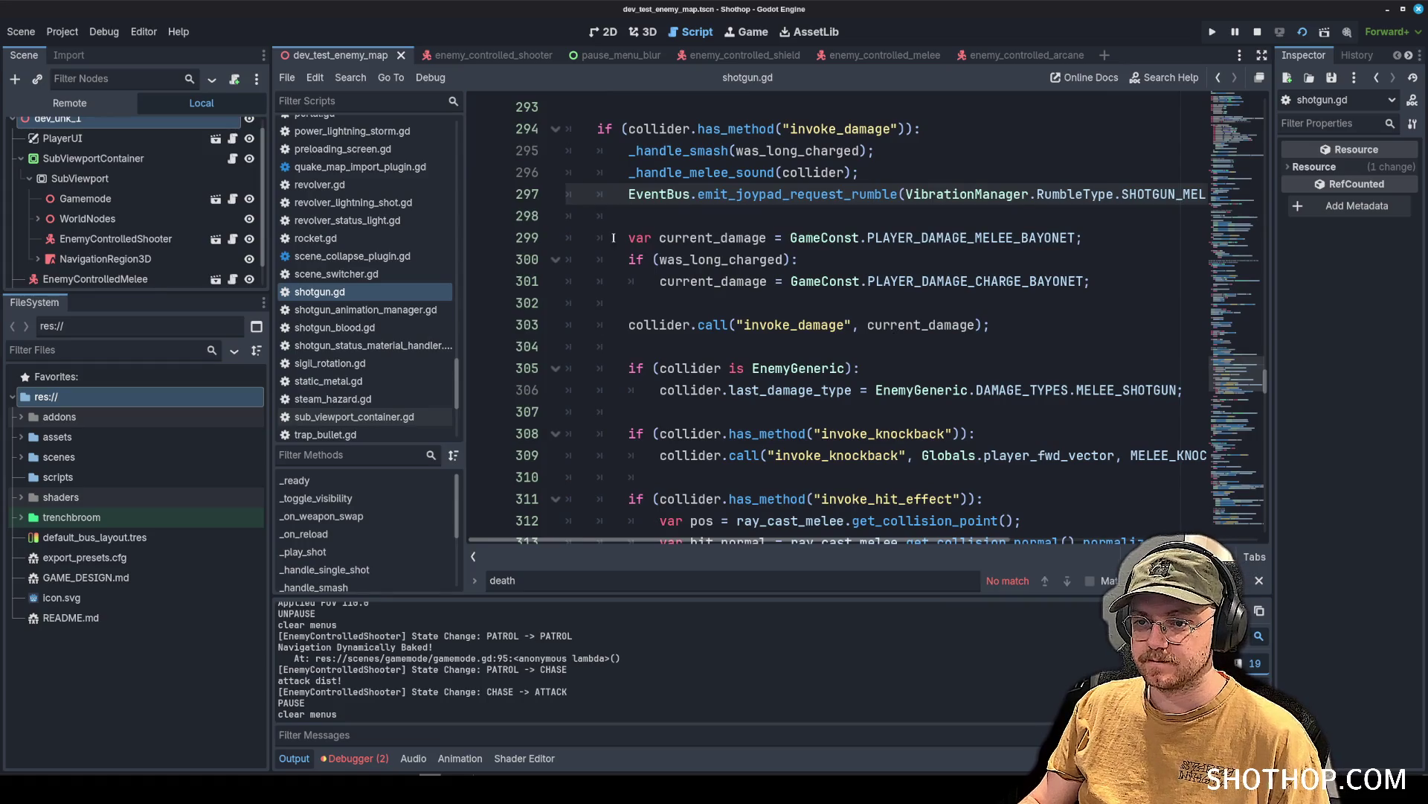
drag(613, 237, 1103, 286)
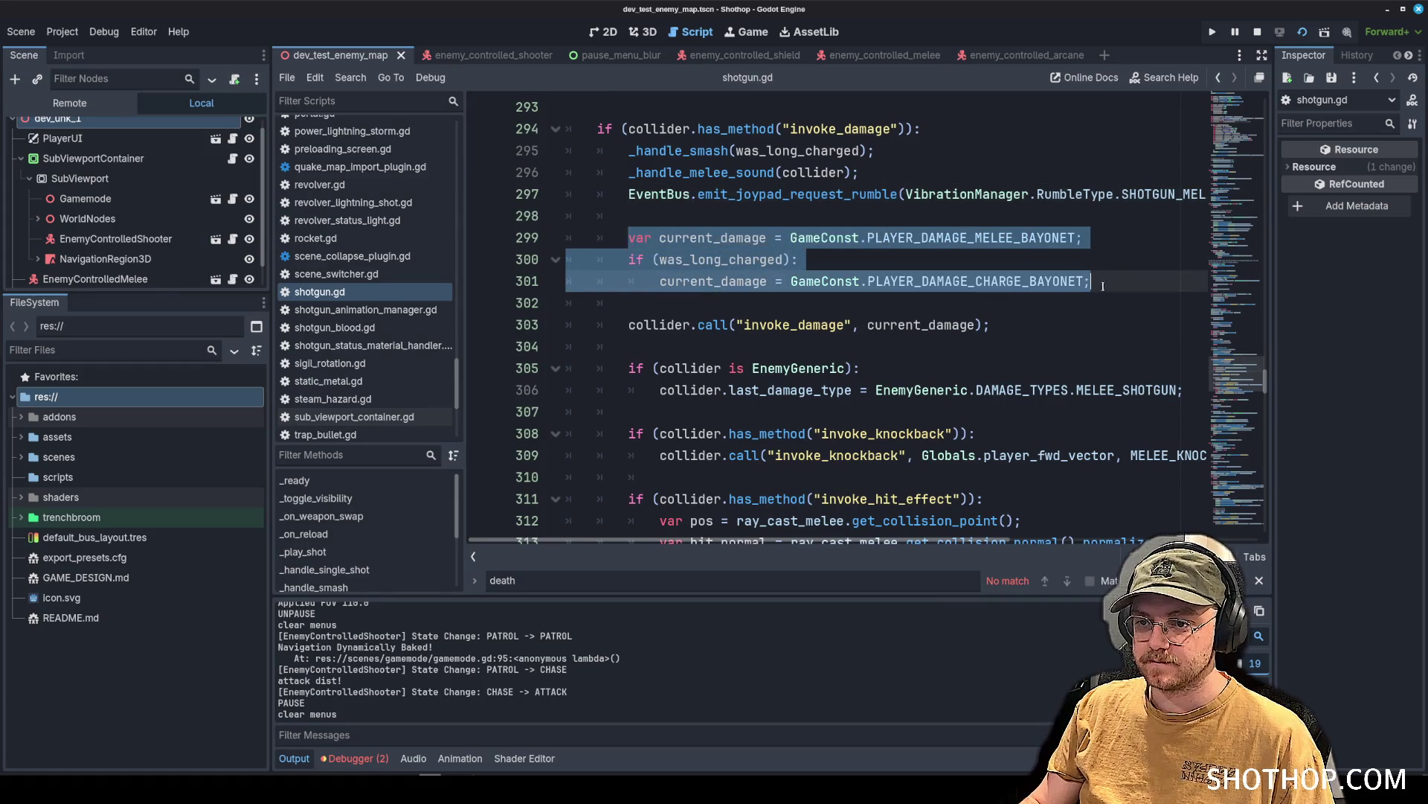
click(741, 299)
drag(627, 367, 1275, 386)
key(ctrl+c)
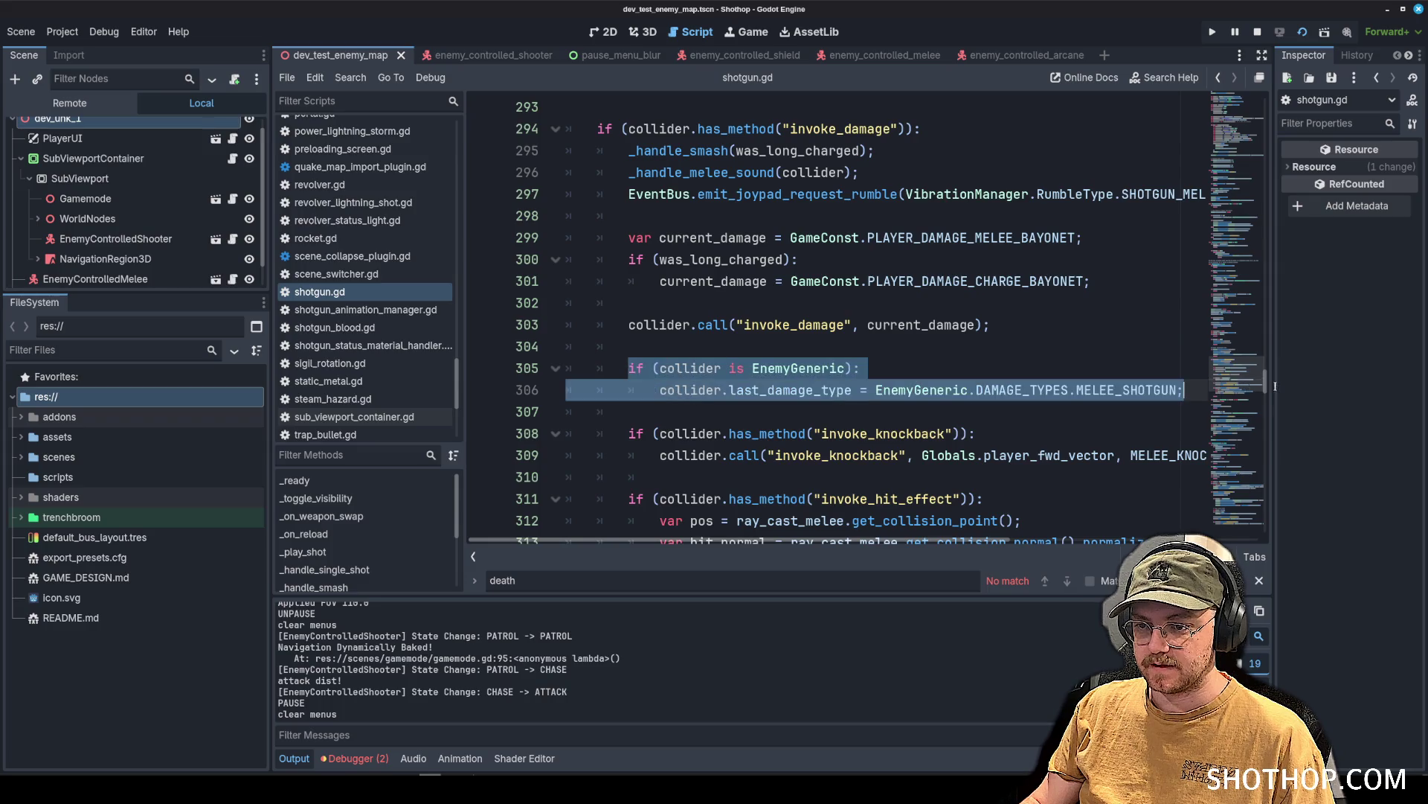
Paste the EnemyGeneric MELEE_SHOTGUN damage-type check below the charged hit's invoke_damage call.
scroll(818, 357, up, 20)
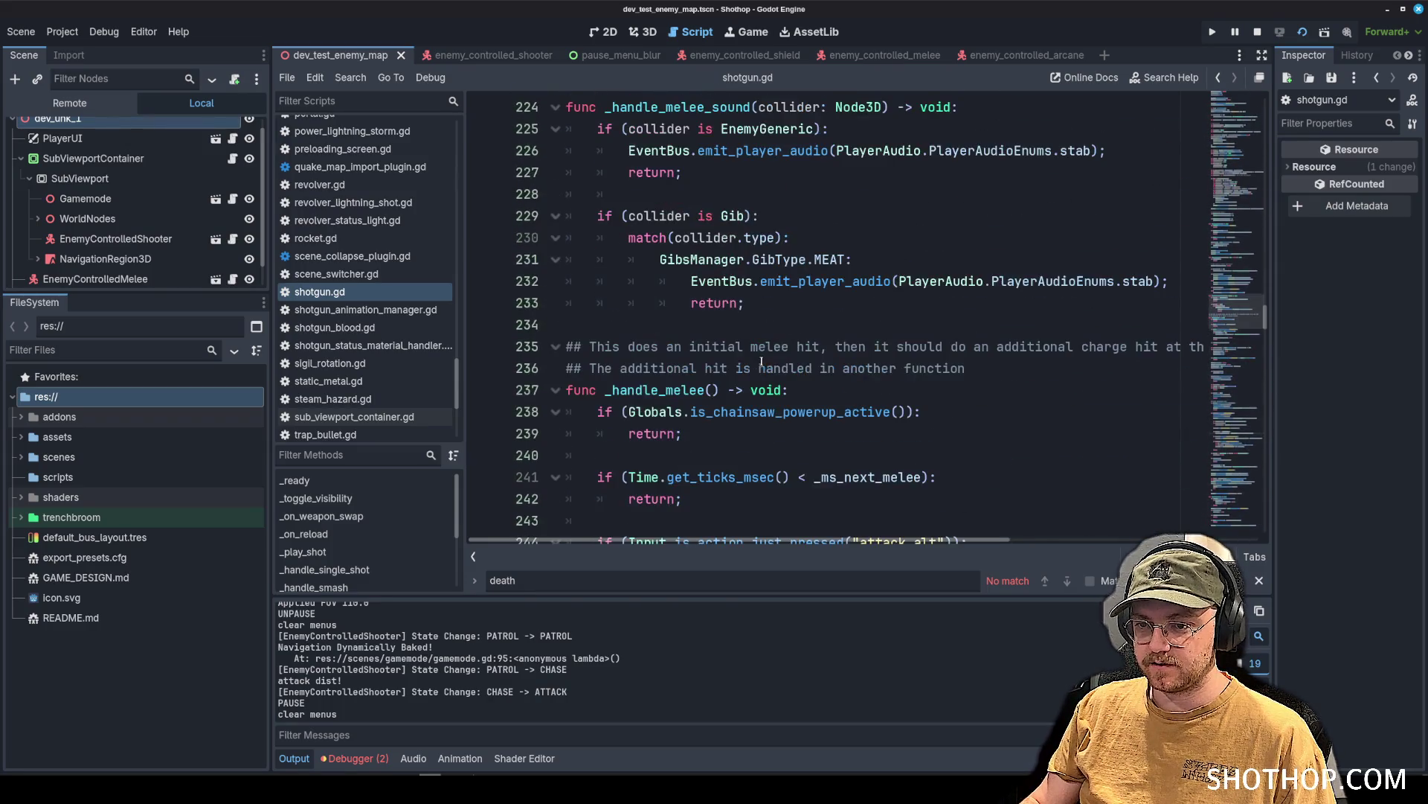
scroll(755, 365, up, 10)
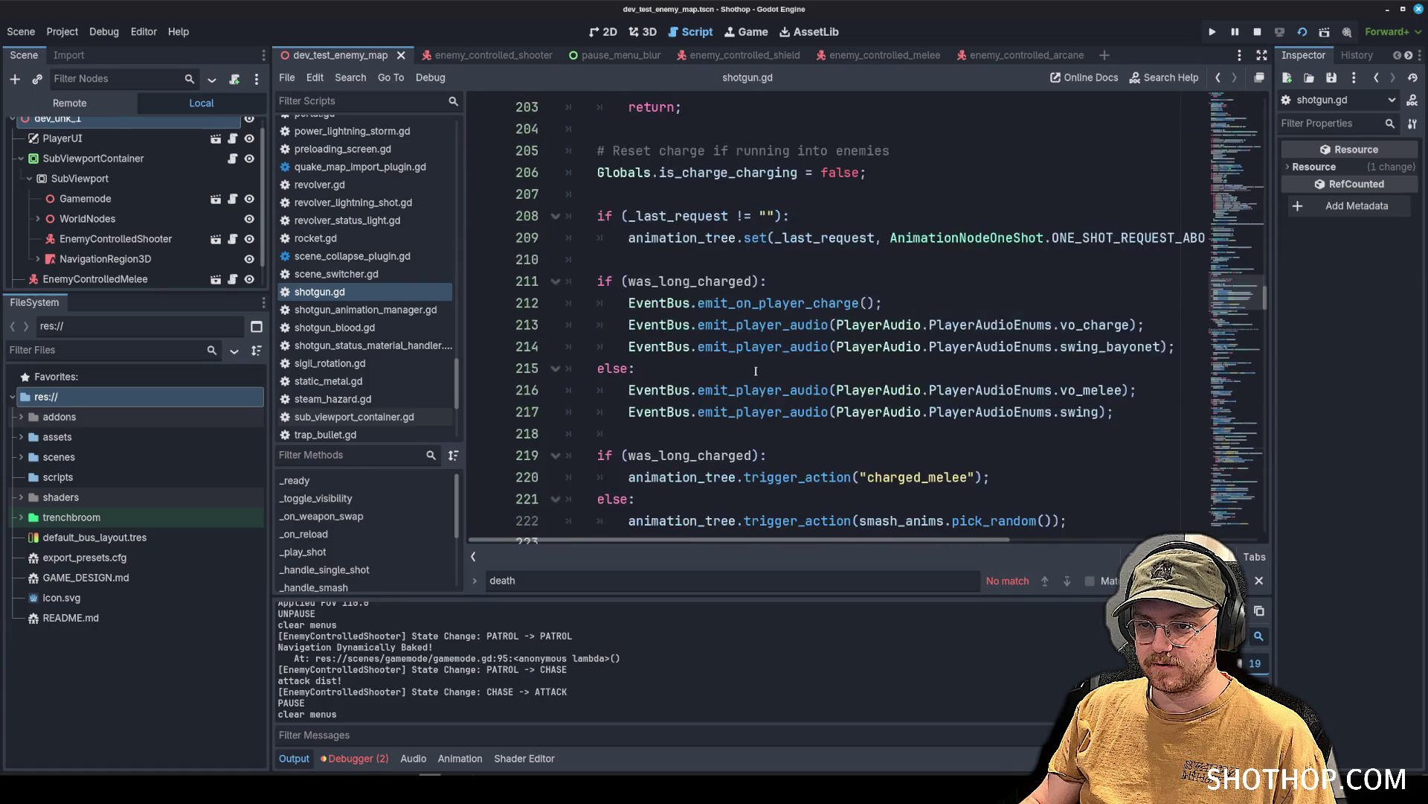
scroll(770, 358, up, 15)
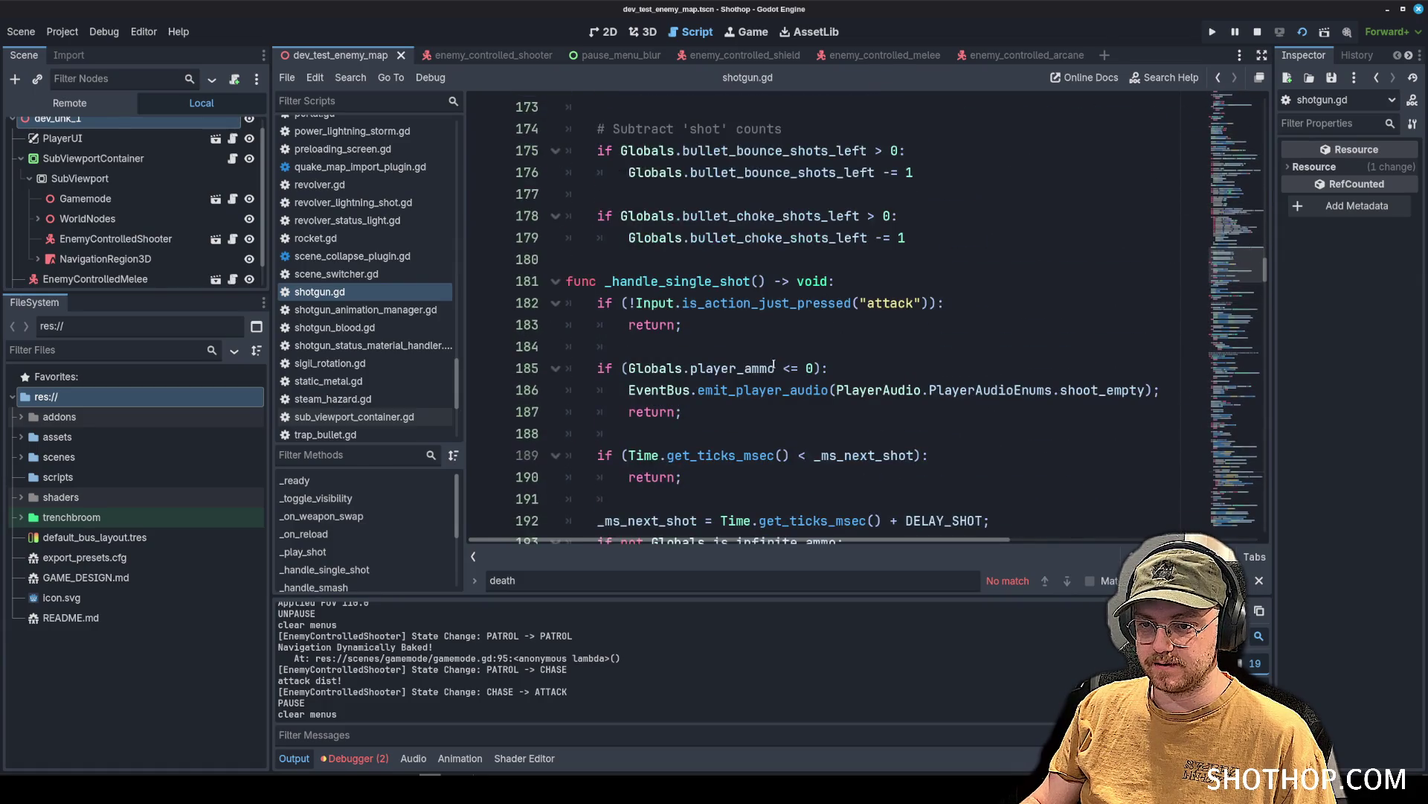
scroll(774, 365, up, 13)
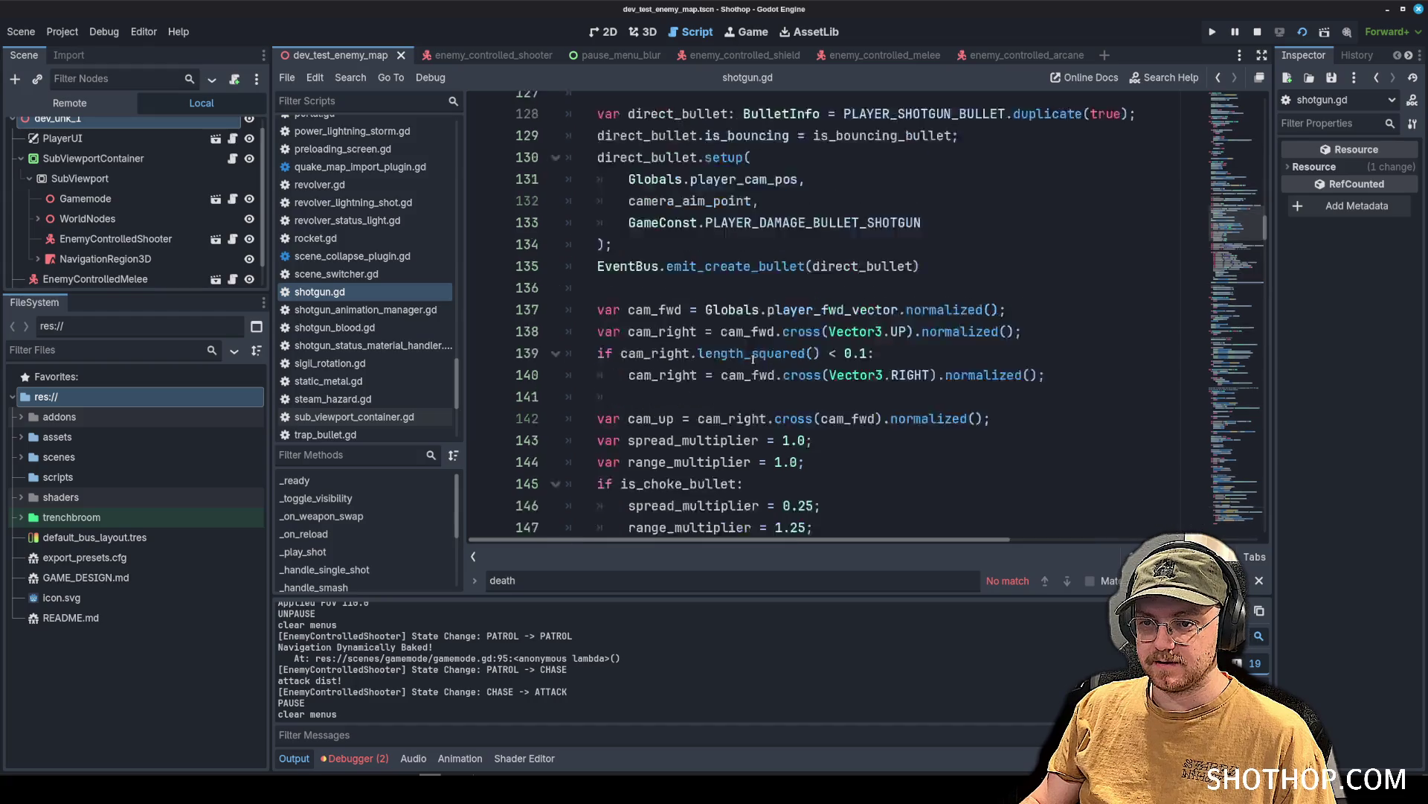
scroll(754, 357, up, 16)
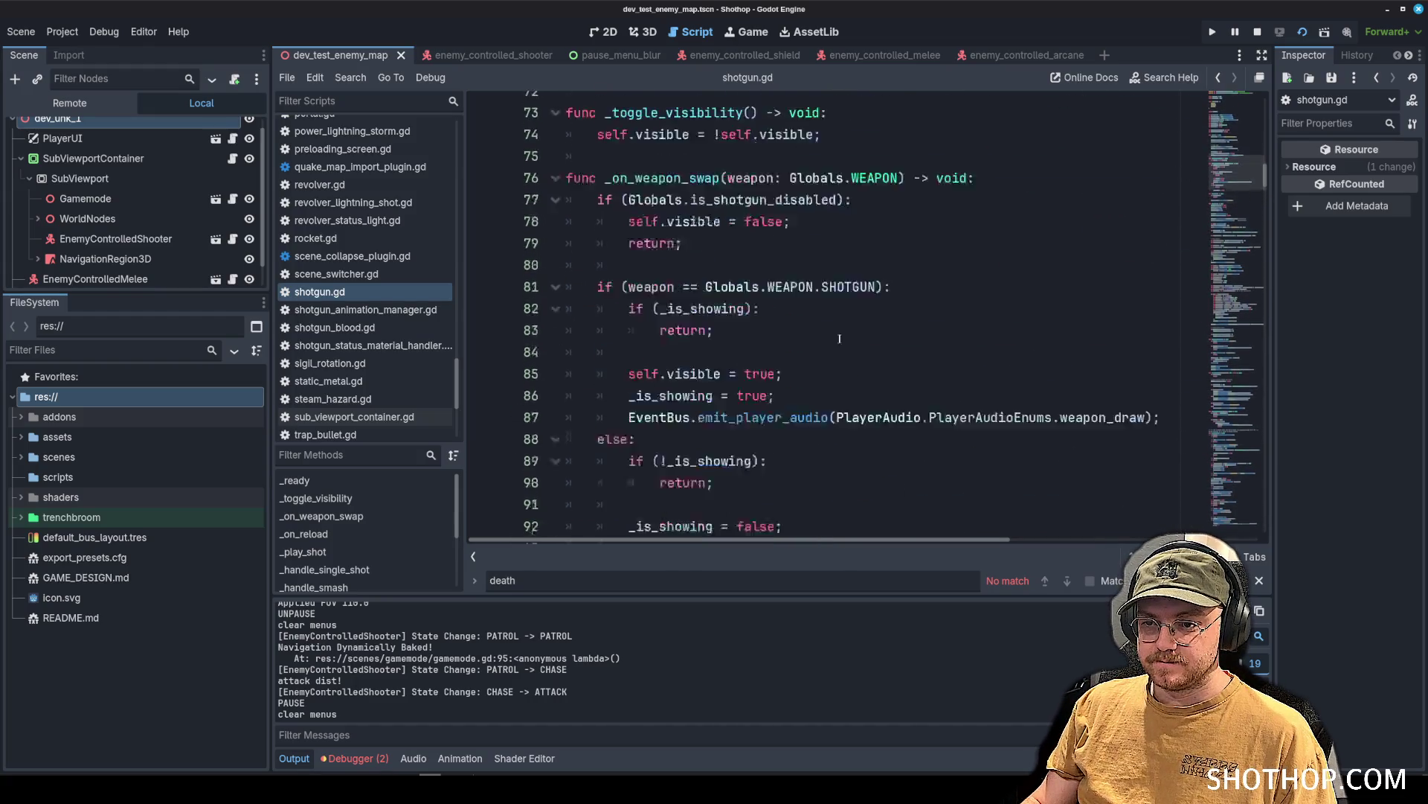
click(1235, 514)
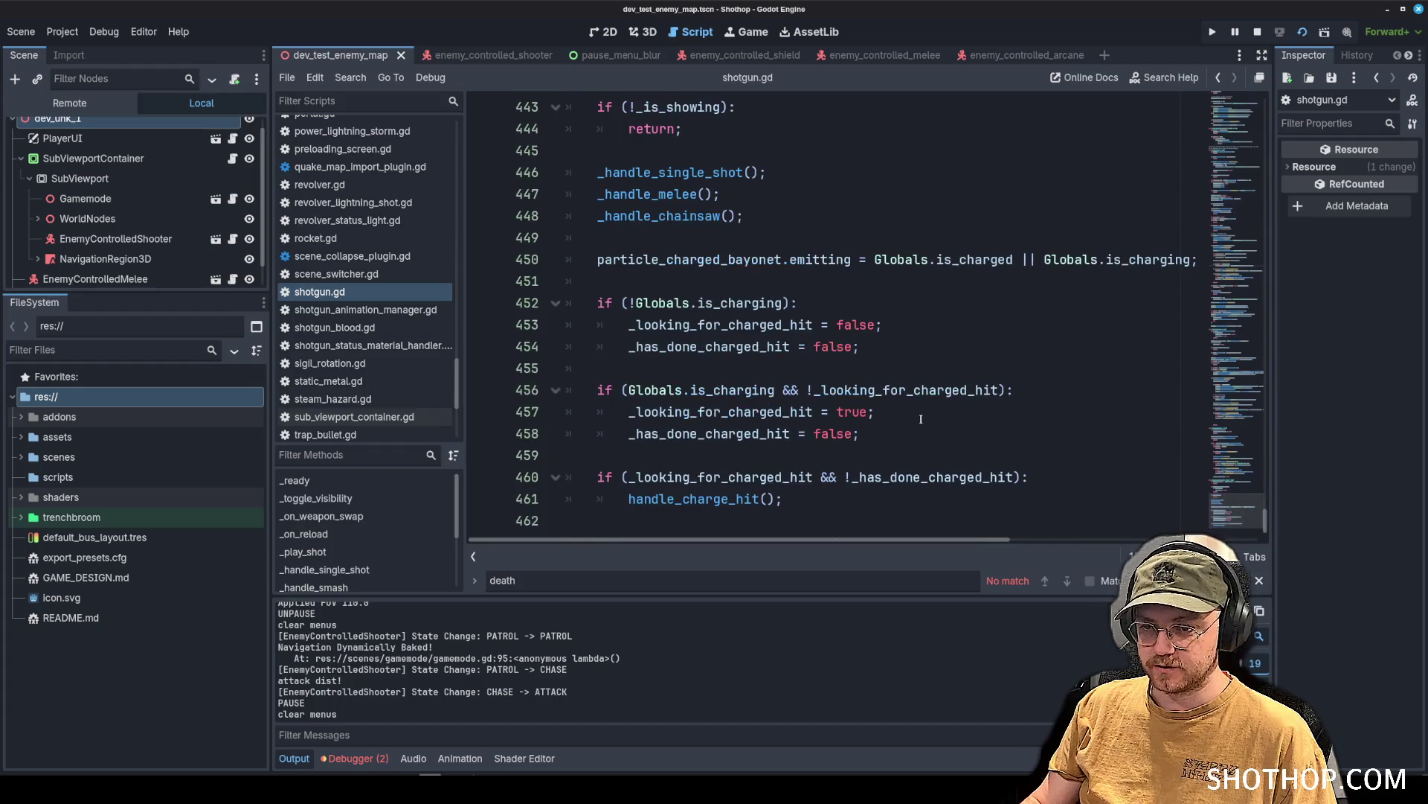
click(868, 272)
ctrl+click(706, 499)
scroll(819, 231, down, 7)
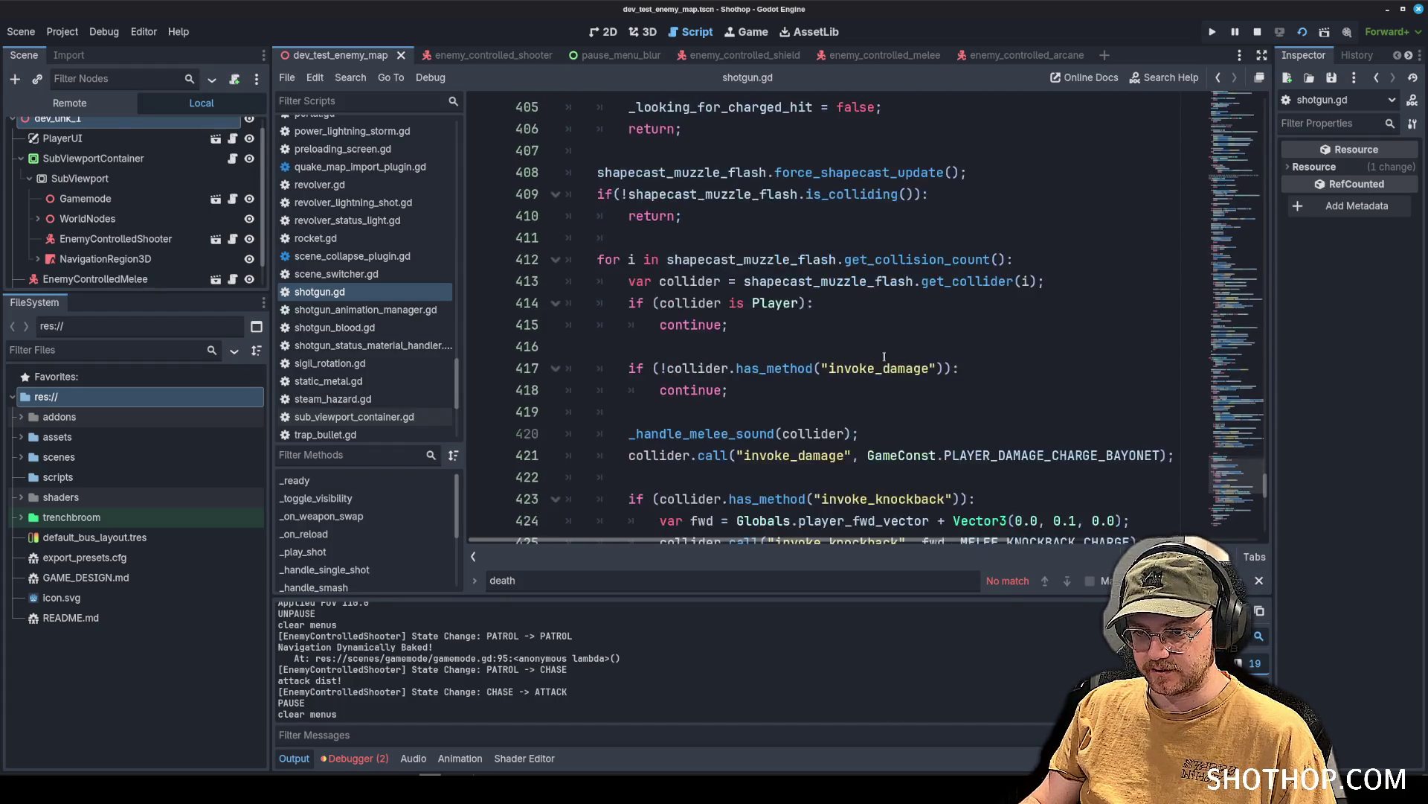
click(893, 217)
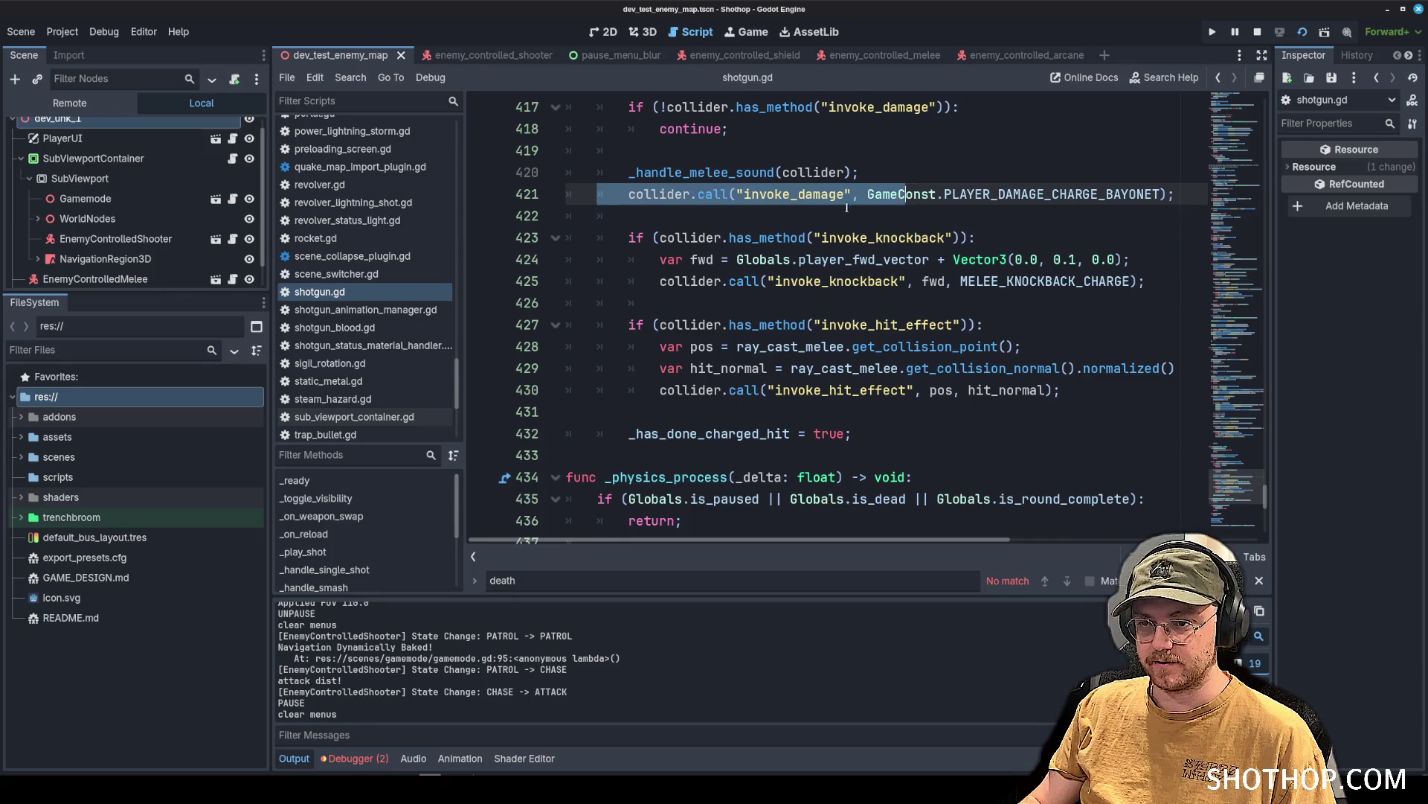
key(Return)
key(Return)
key(ctrl+v)
click(936, 193)
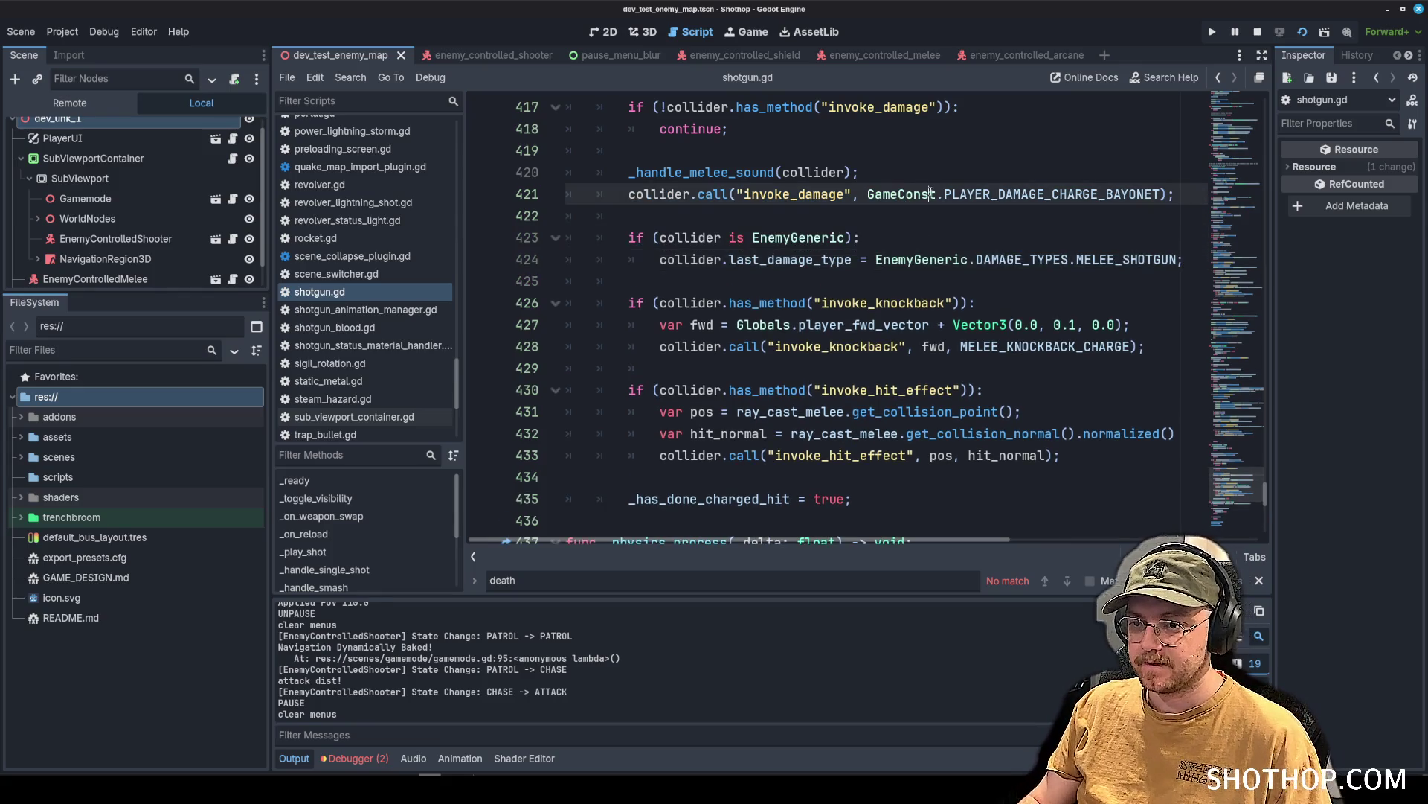
click(1030, 237)
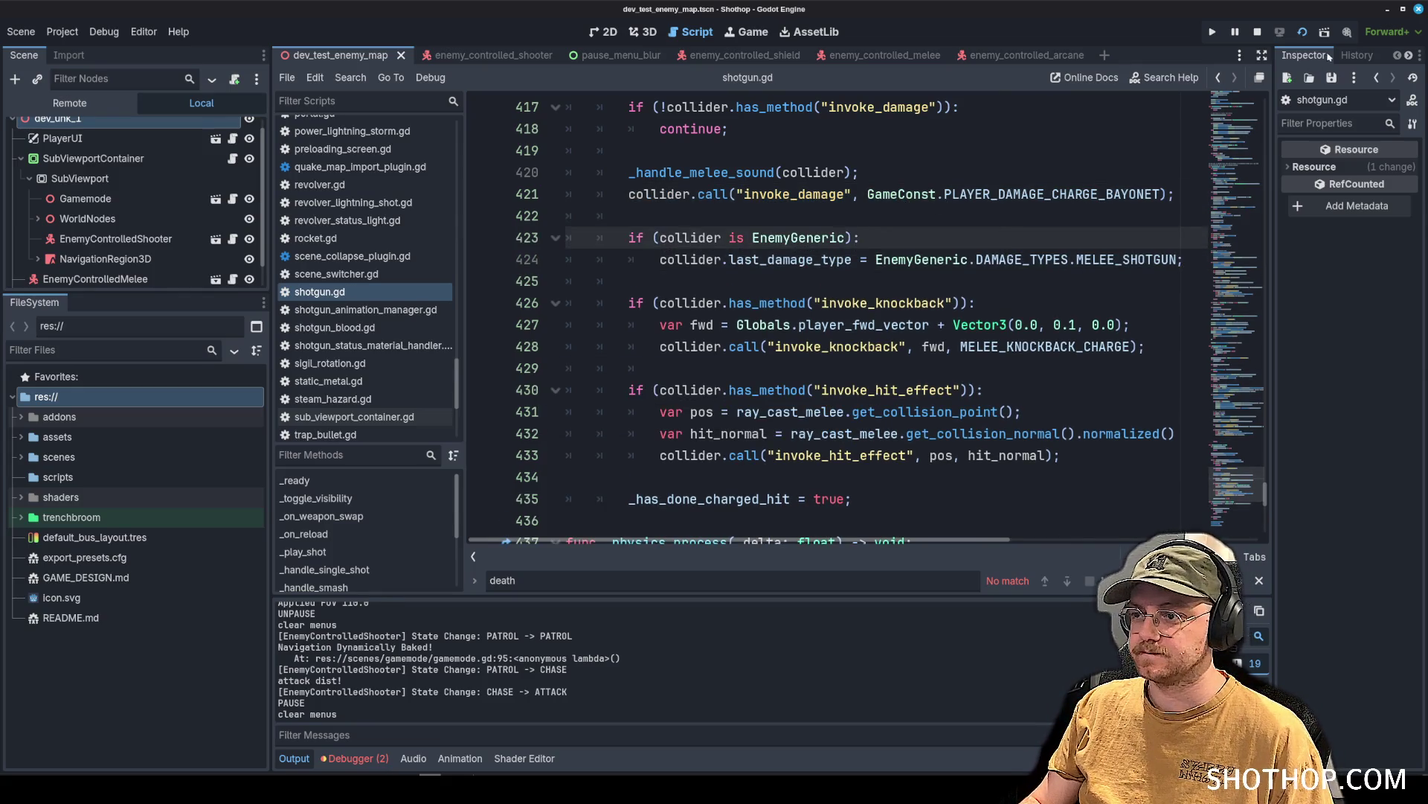
click(1302, 31)
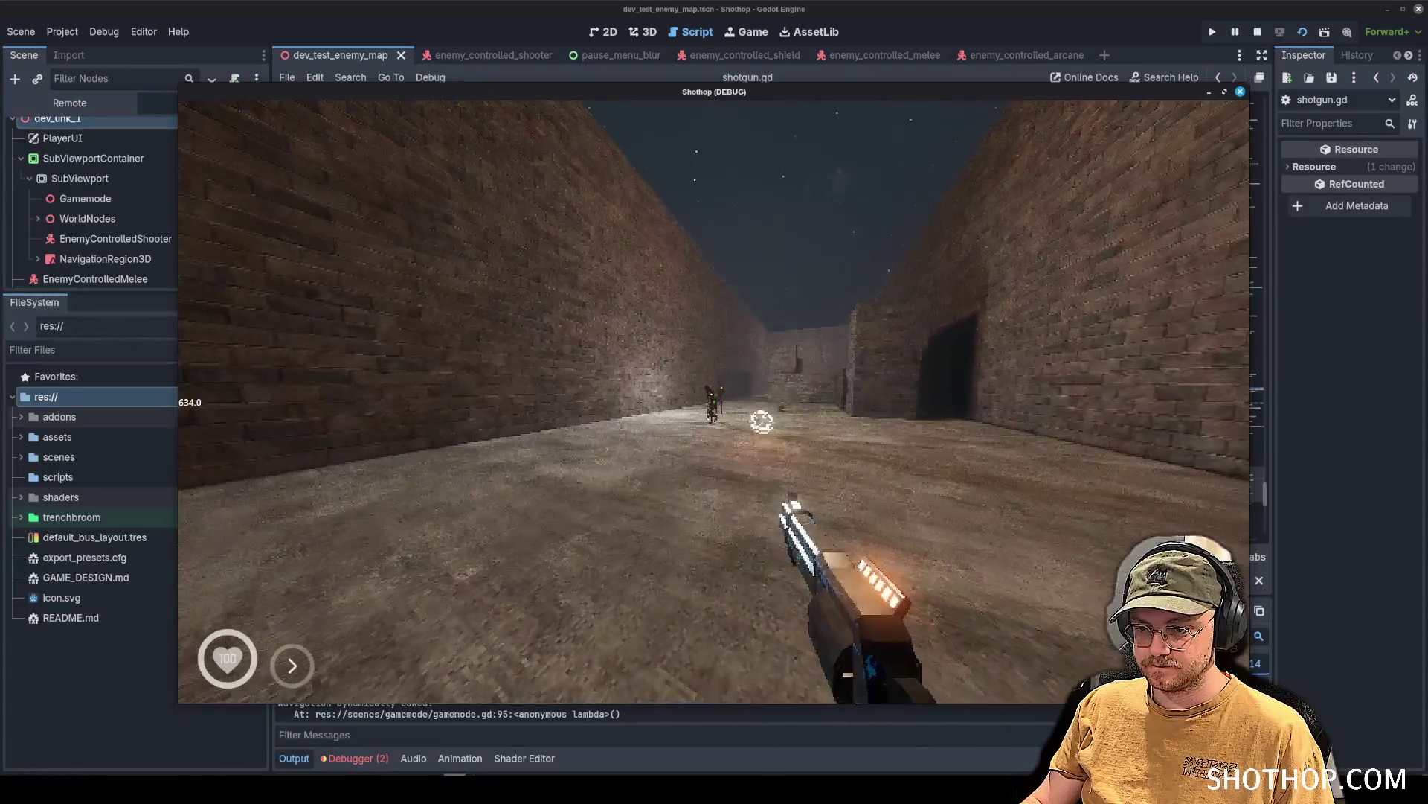
Kill an enemy with the shotgun's melee blade, printing 3 after STUN -> DEAD.
key(2)
key(shift)
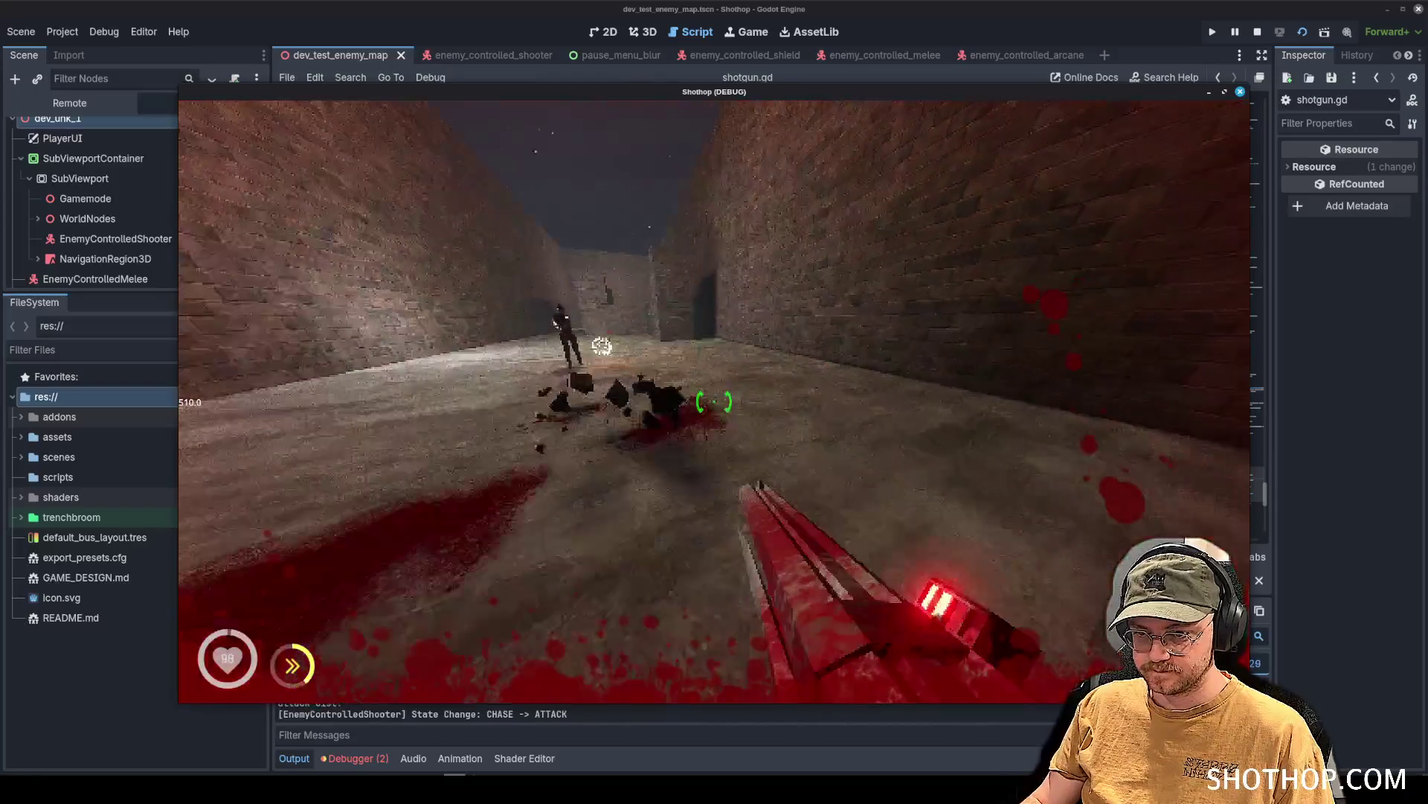
key(Escape)
click(666, 9)
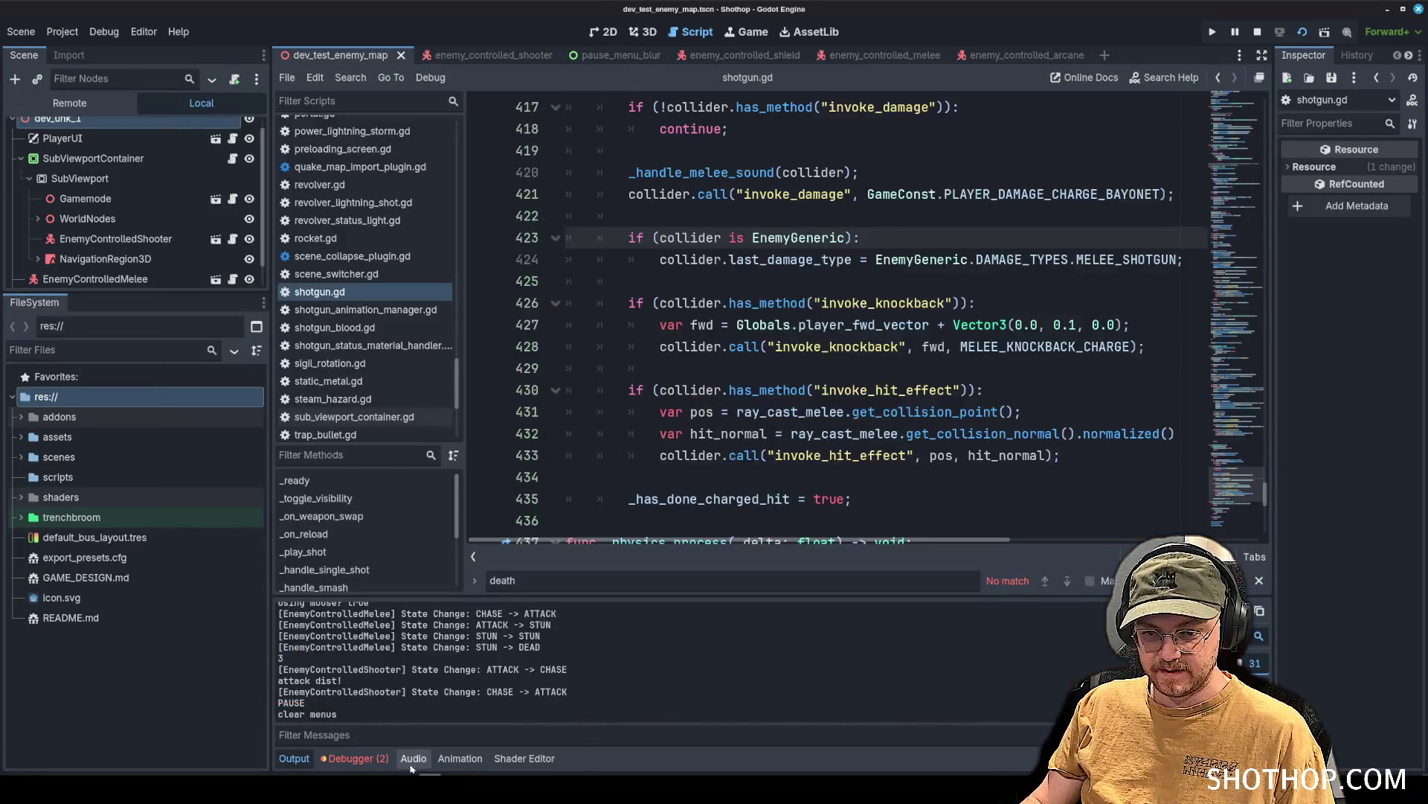
Return to the editor and open enemy_controlled_melee.gd from the script list.
scroll(803, 281, up, 3)
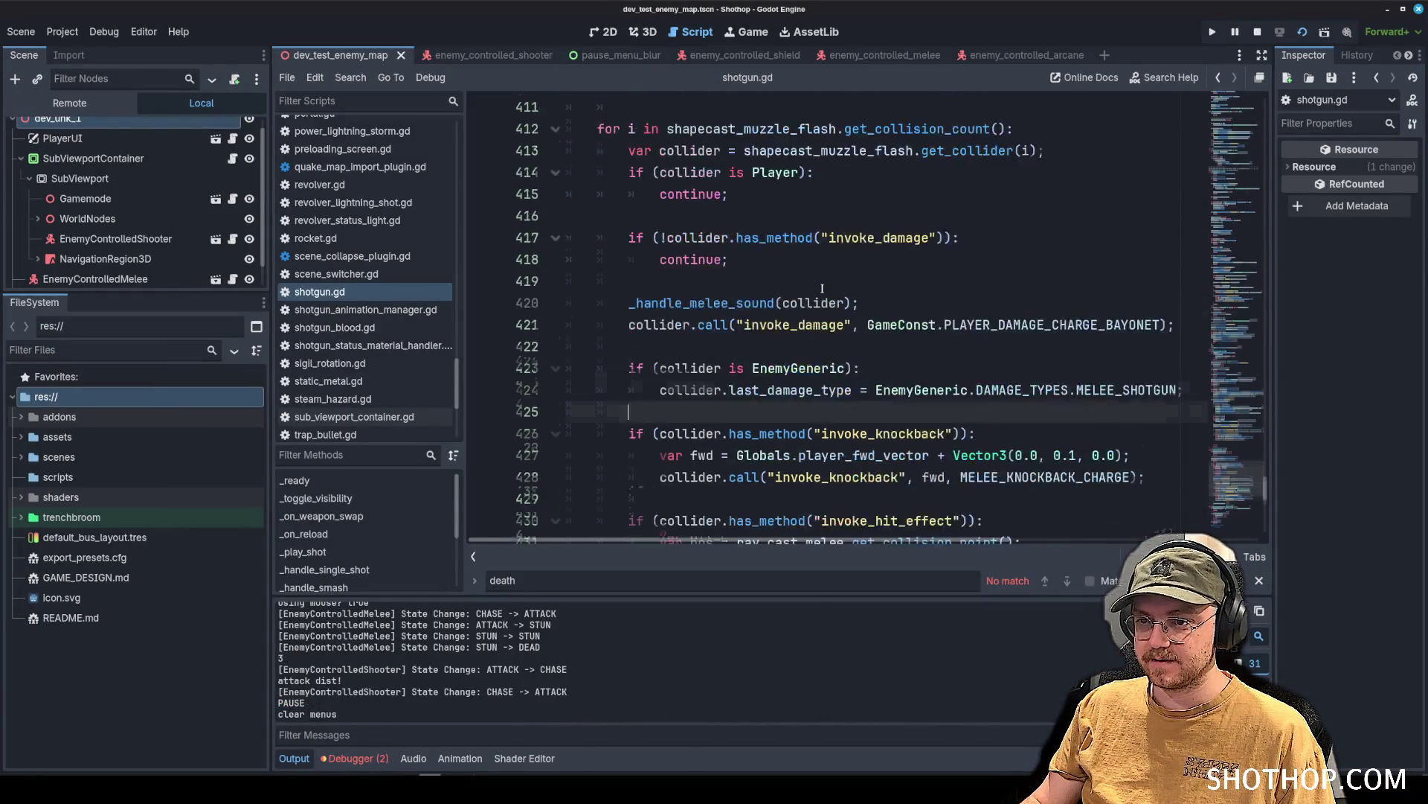
scroll(803, 281, down, 2)
click(842, 259)
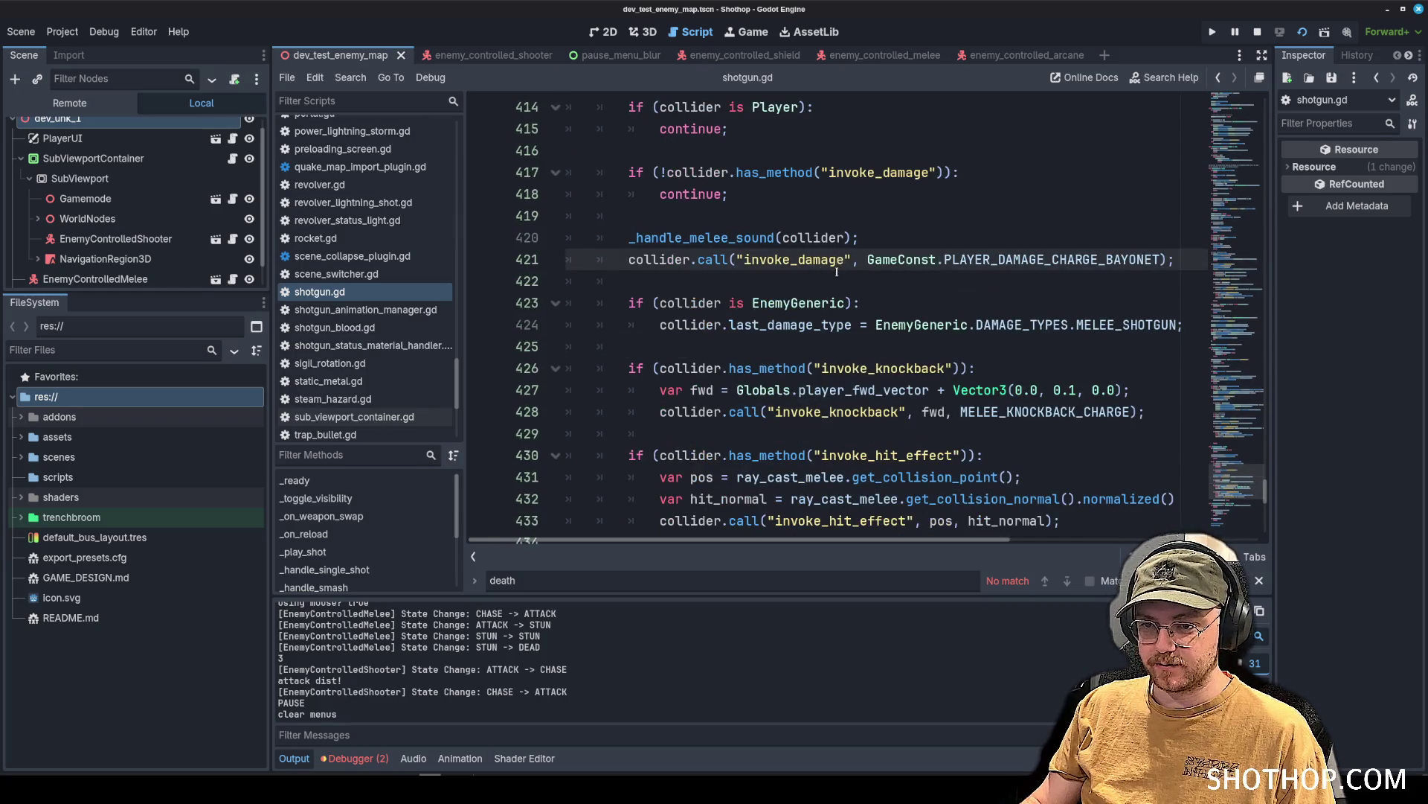
scroll(385, 347, up, 10)
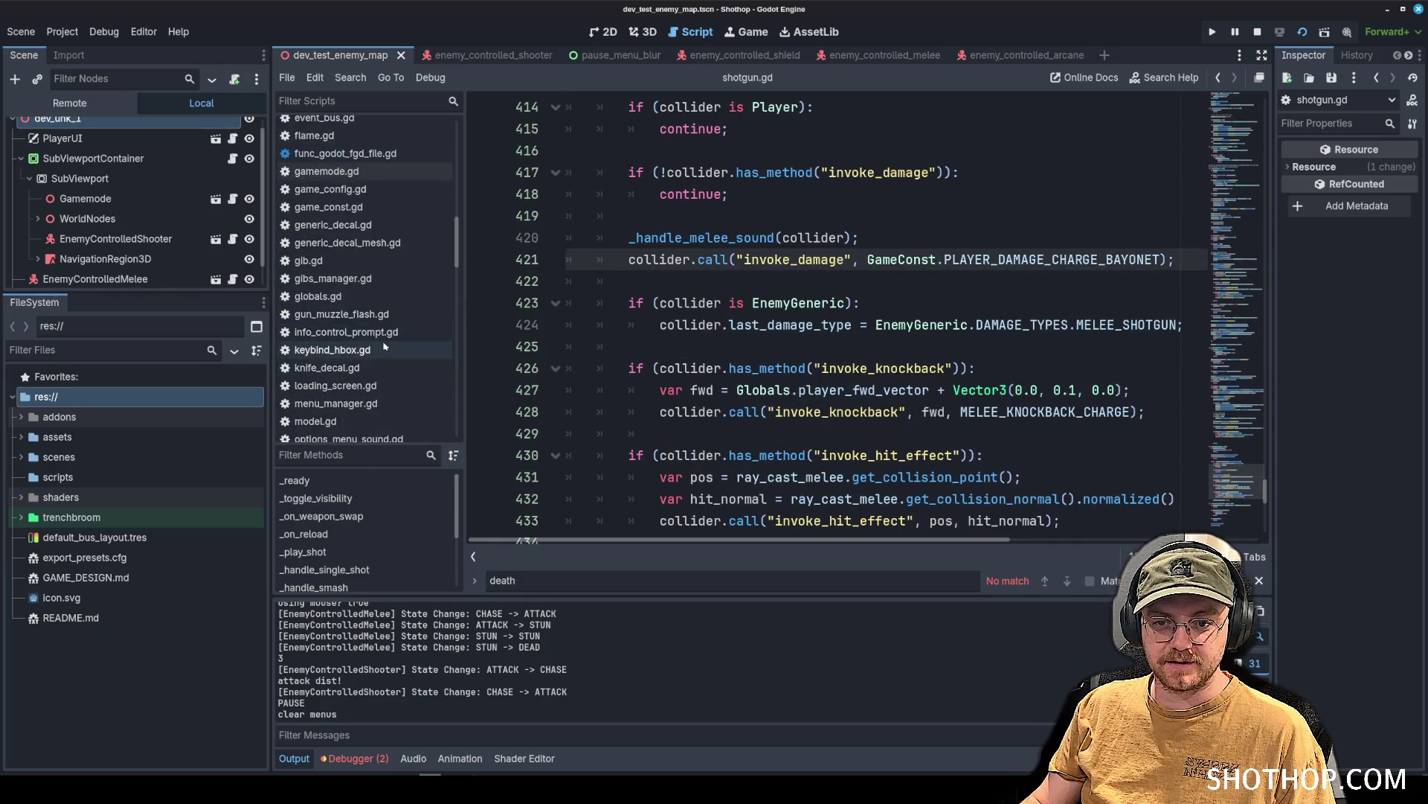
scroll(385, 347, up, 4)
click(357, 279)
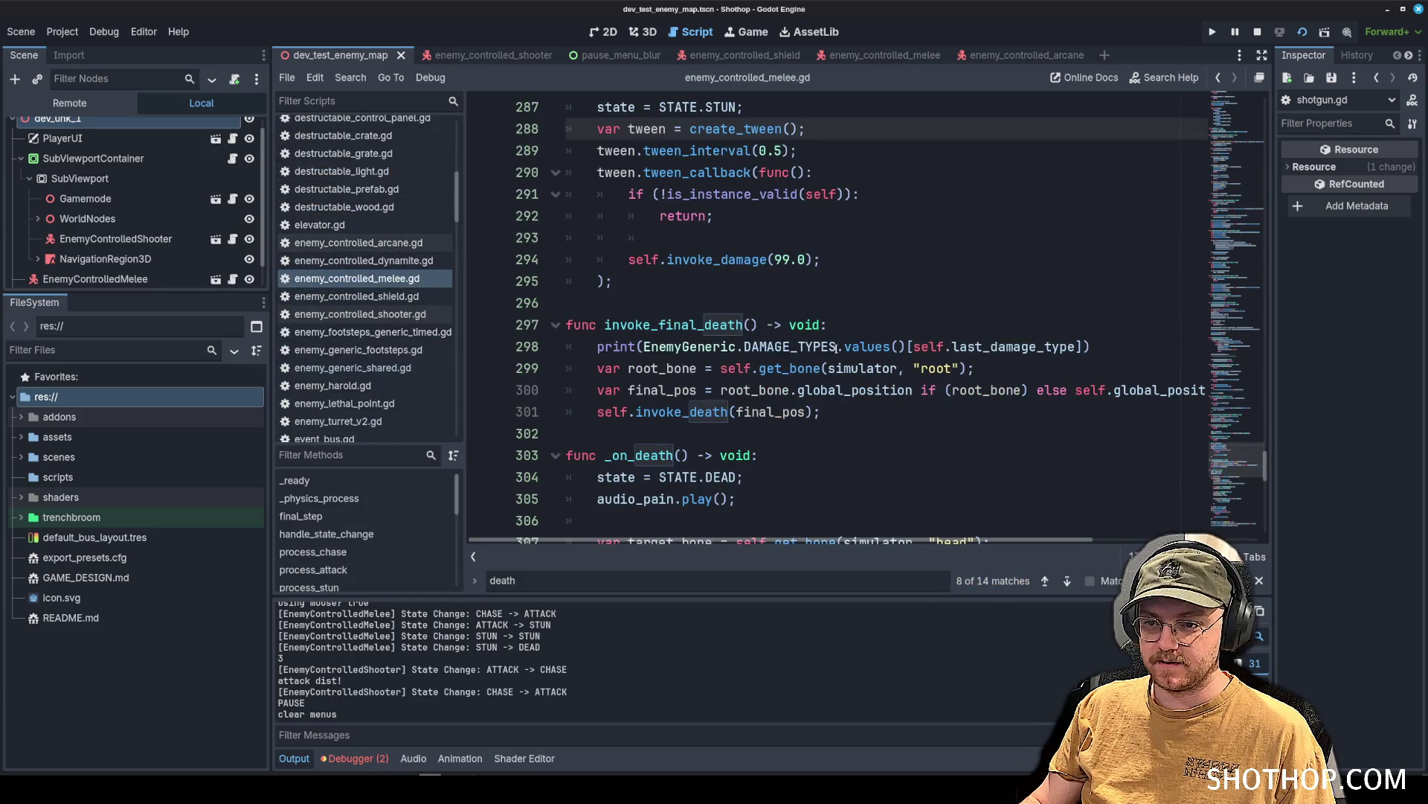
Change DAMAGE_TYPES.values() to DAMAGE_TYPES.keys() in the death print.
click(826, 368)
click(865, 347)
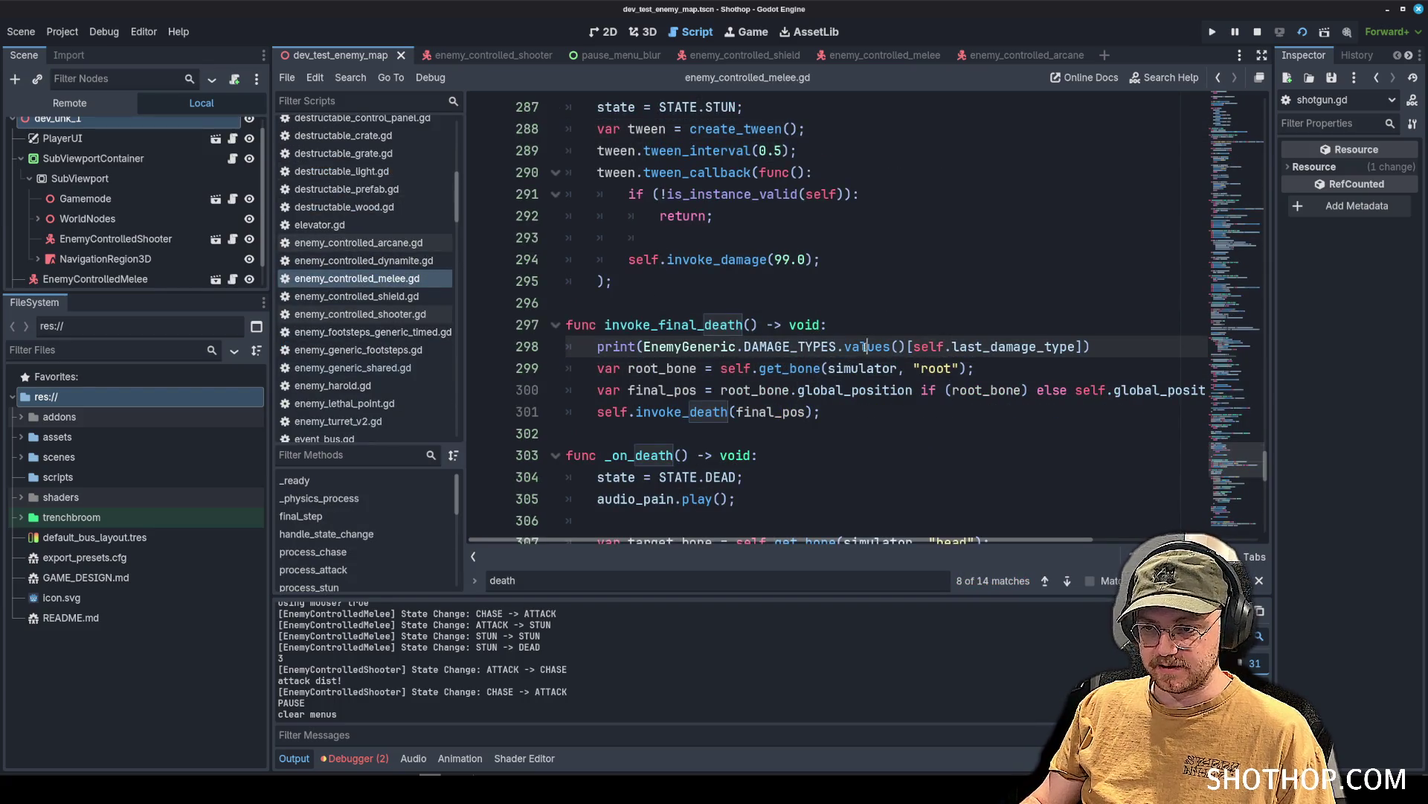
text(keys)
click(930, 238)
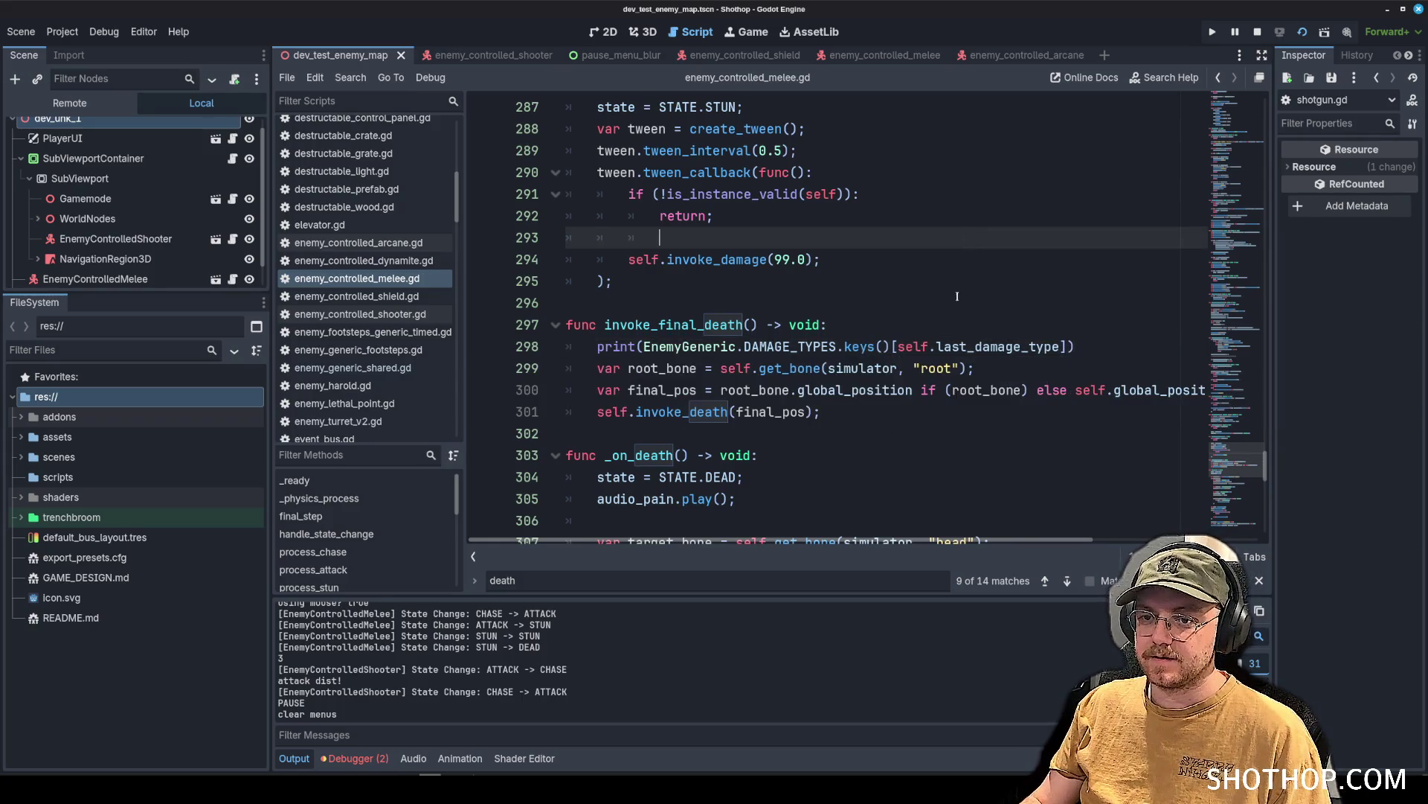
Run the game and kill an enemy with a melee hit, confirming MELEE_SHOTGUN prints.
key(F5)
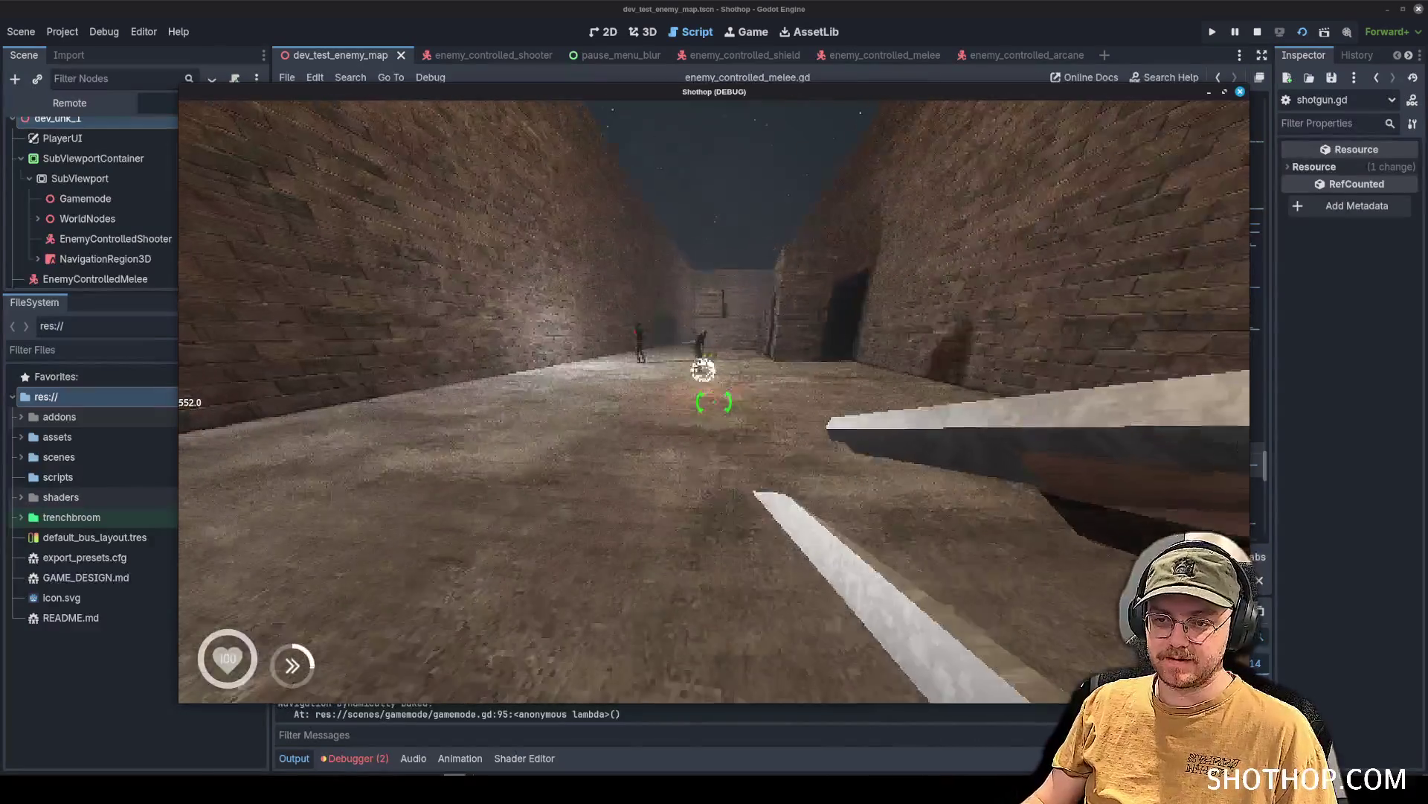
click(715, 402)
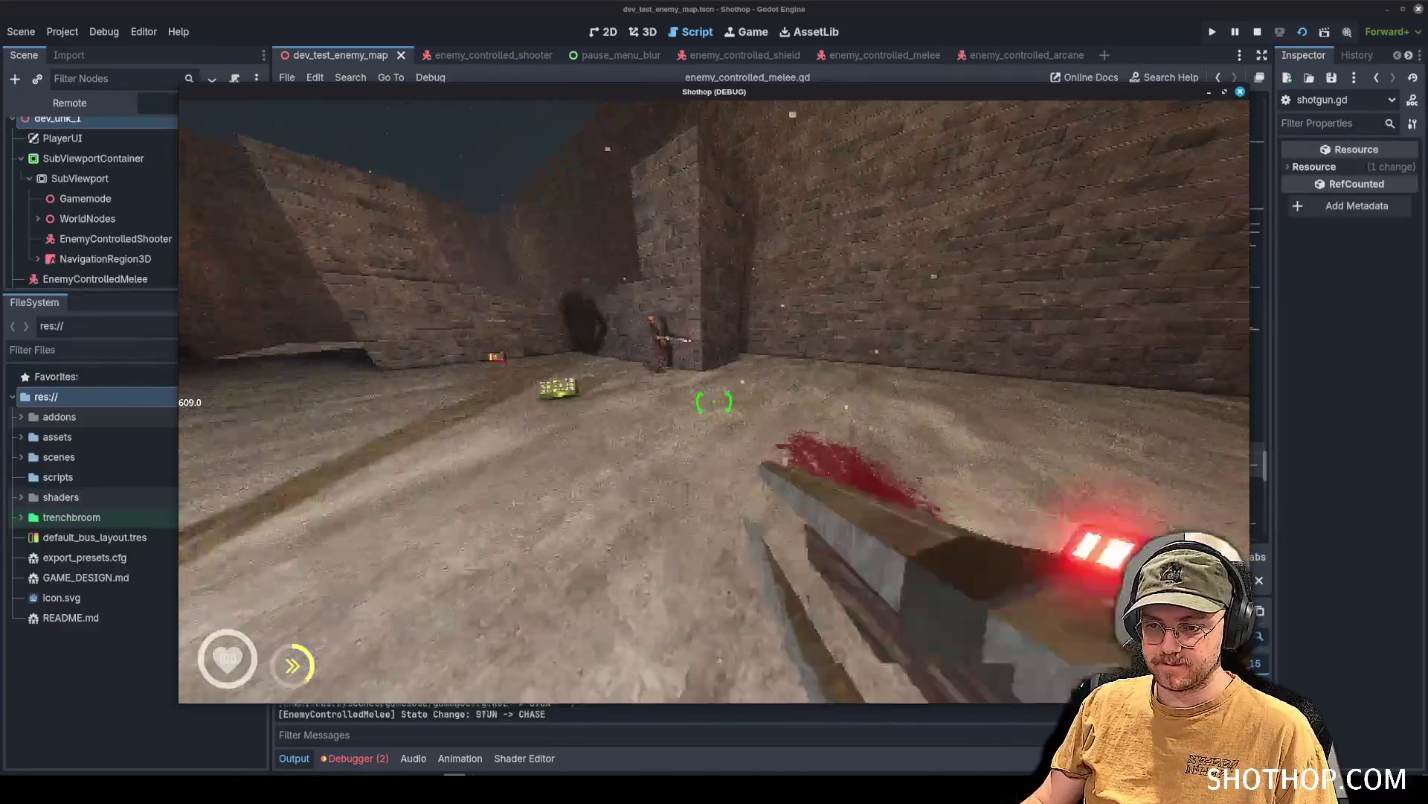
click(714, 402)
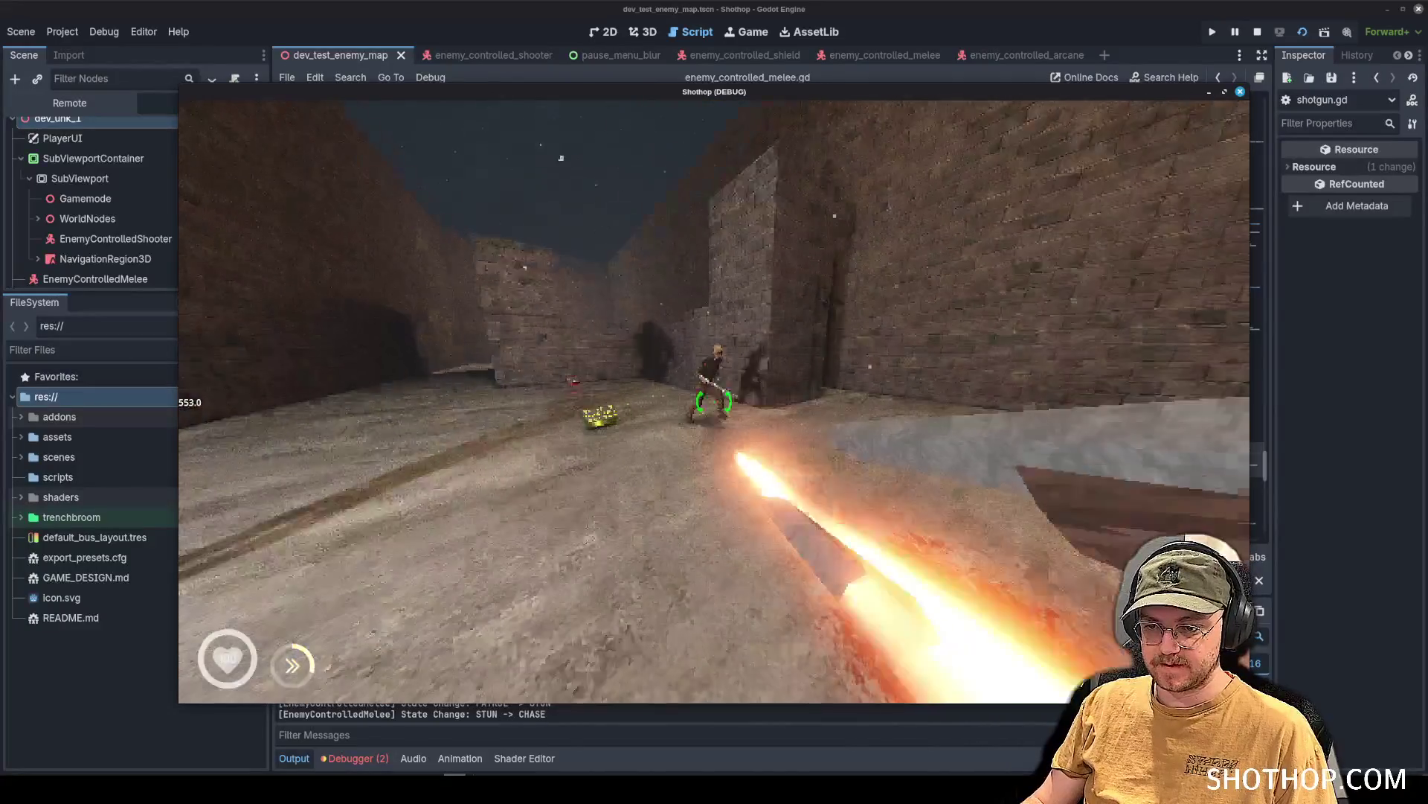
key(w)
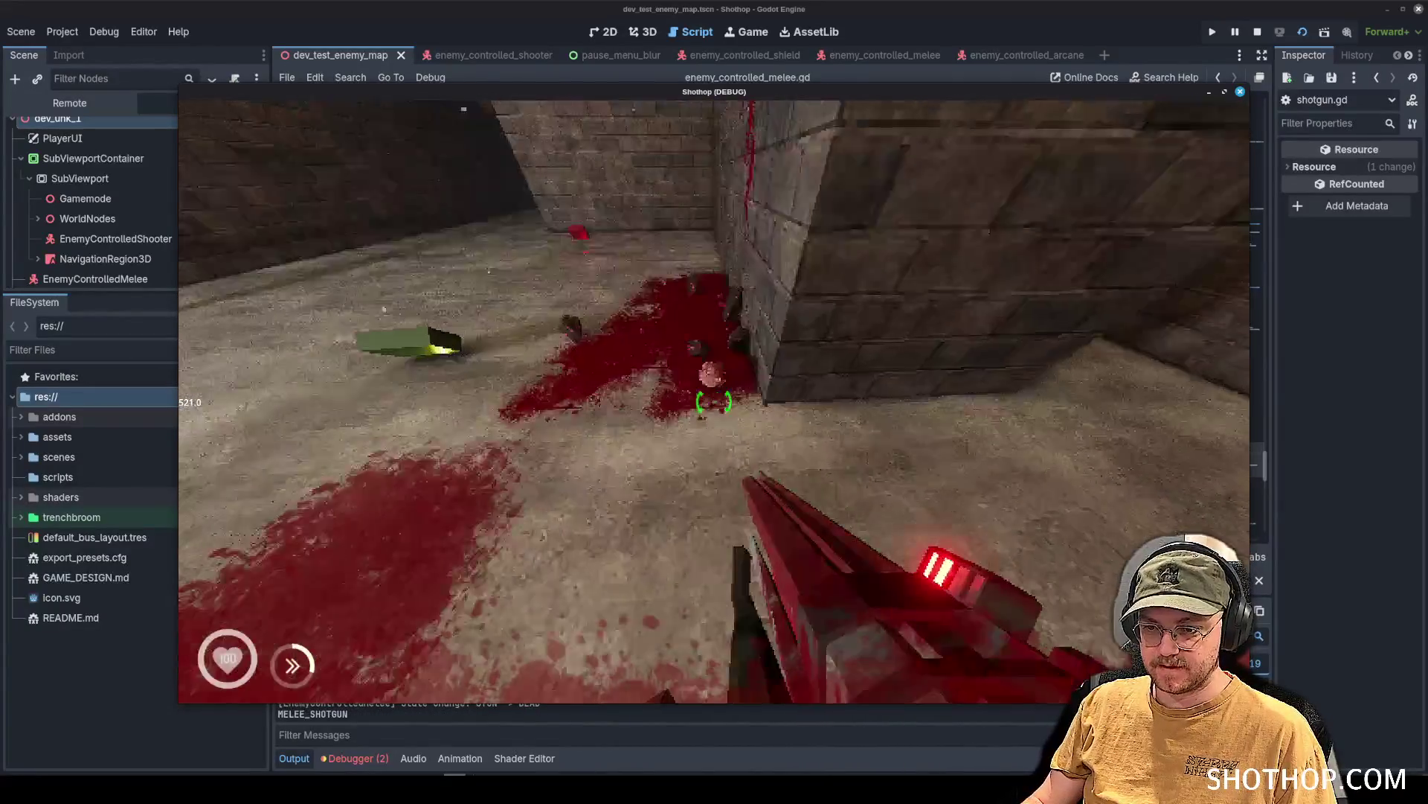
key(Escape)
click(714, 535)
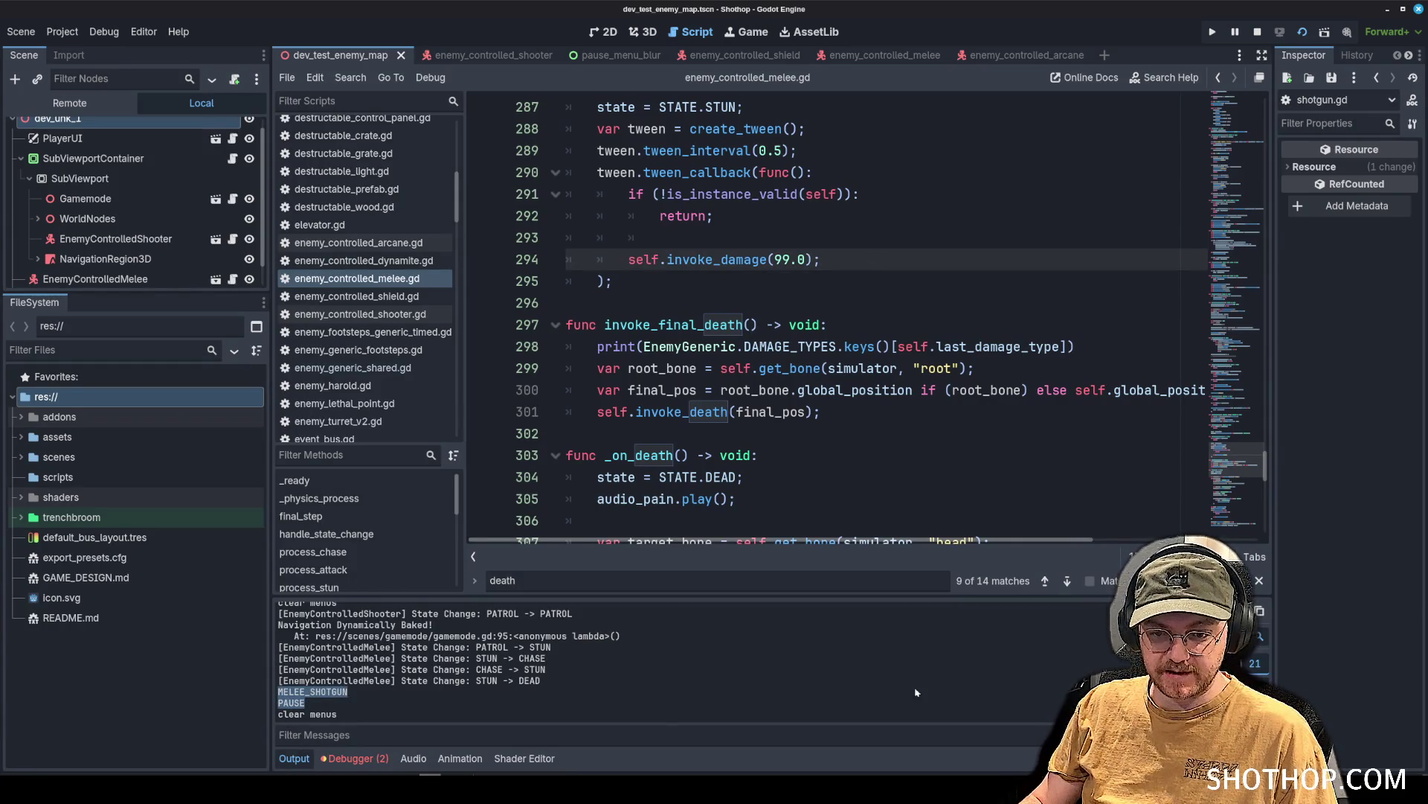
Delete the damage-type print line from invoke_final_death.
click(899, 304)
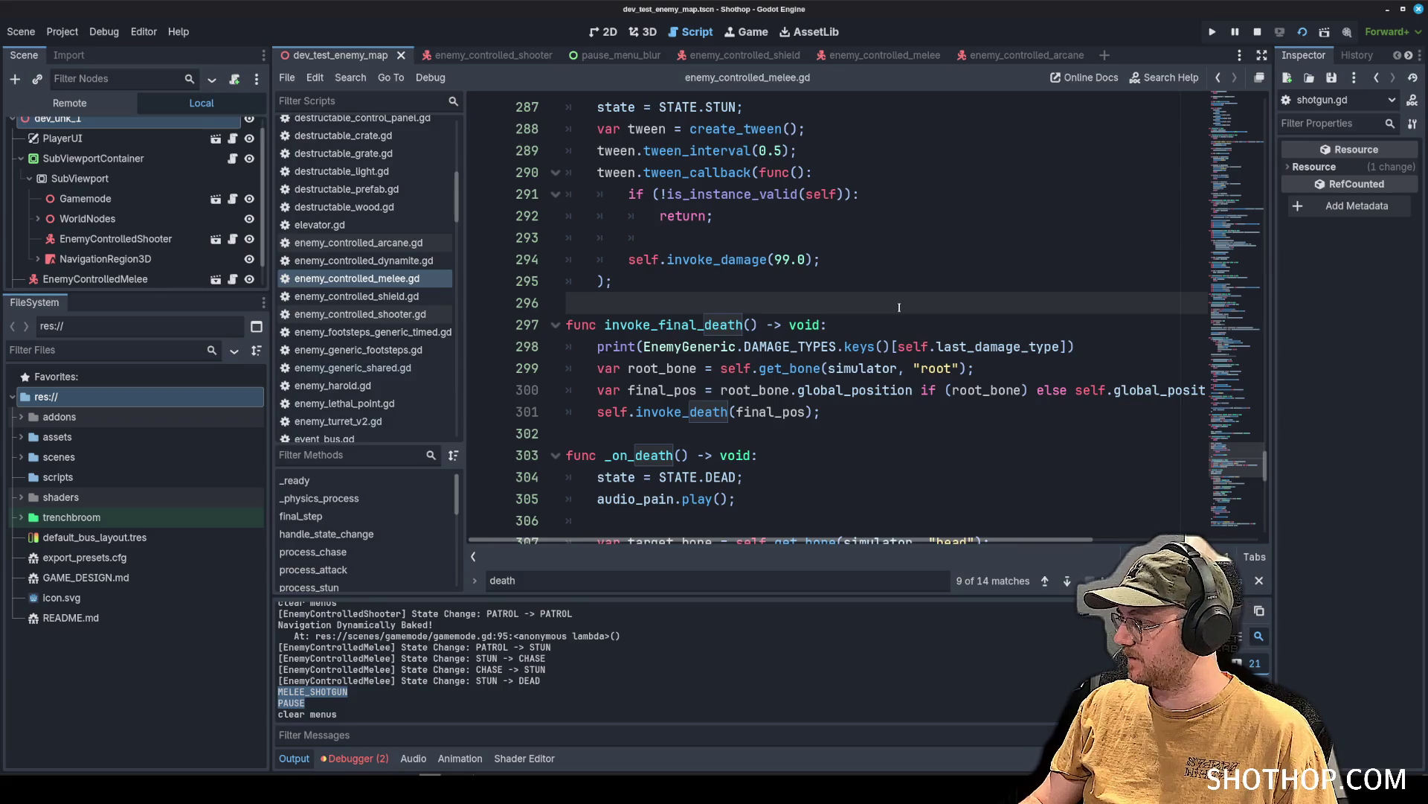
drag(1075, 346, 566, 346)
key(BackSpace)
key(BackSpace)
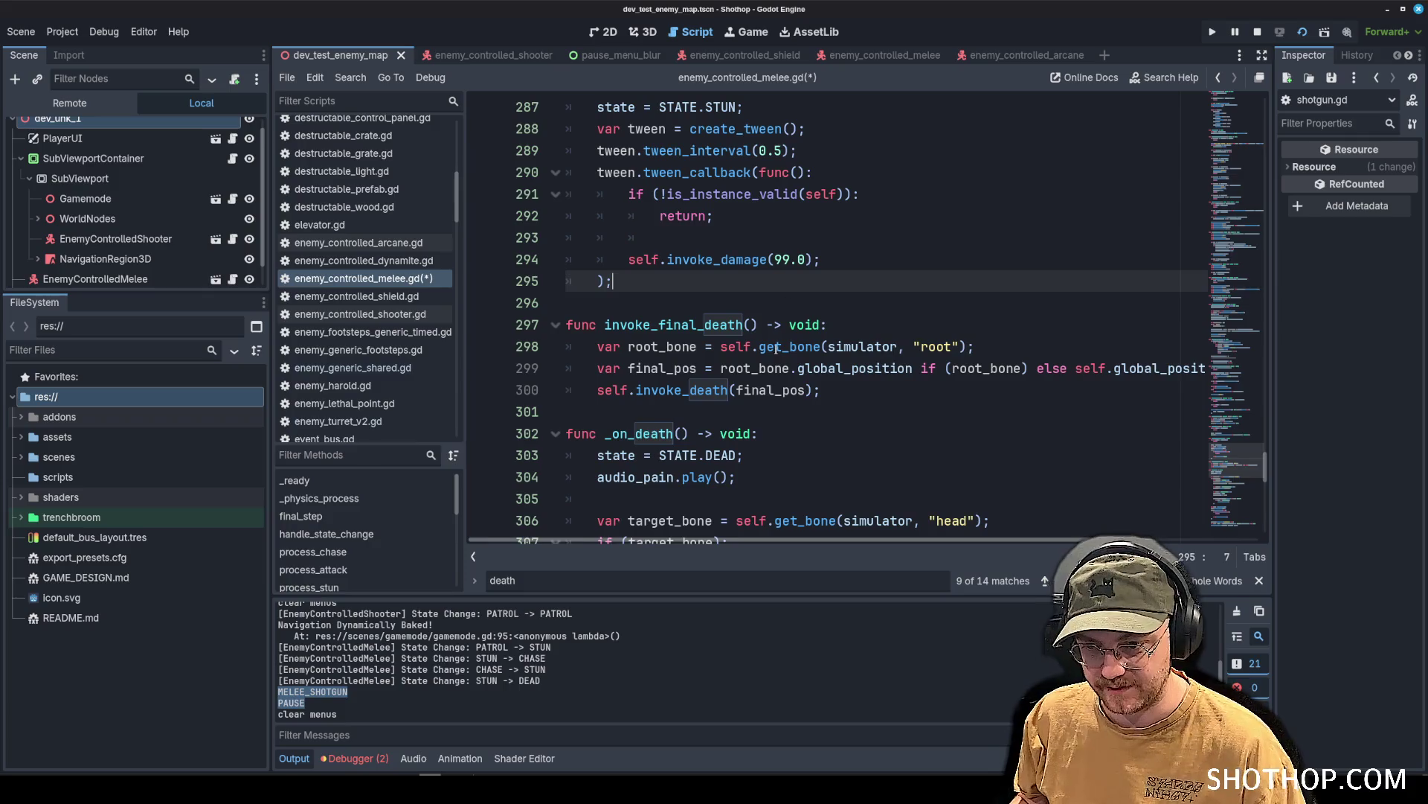
Review invoke_death's definition in enemy_generic_shared.gd, then switch back to enemy_controlled_melee.gd.
click(751, 390)
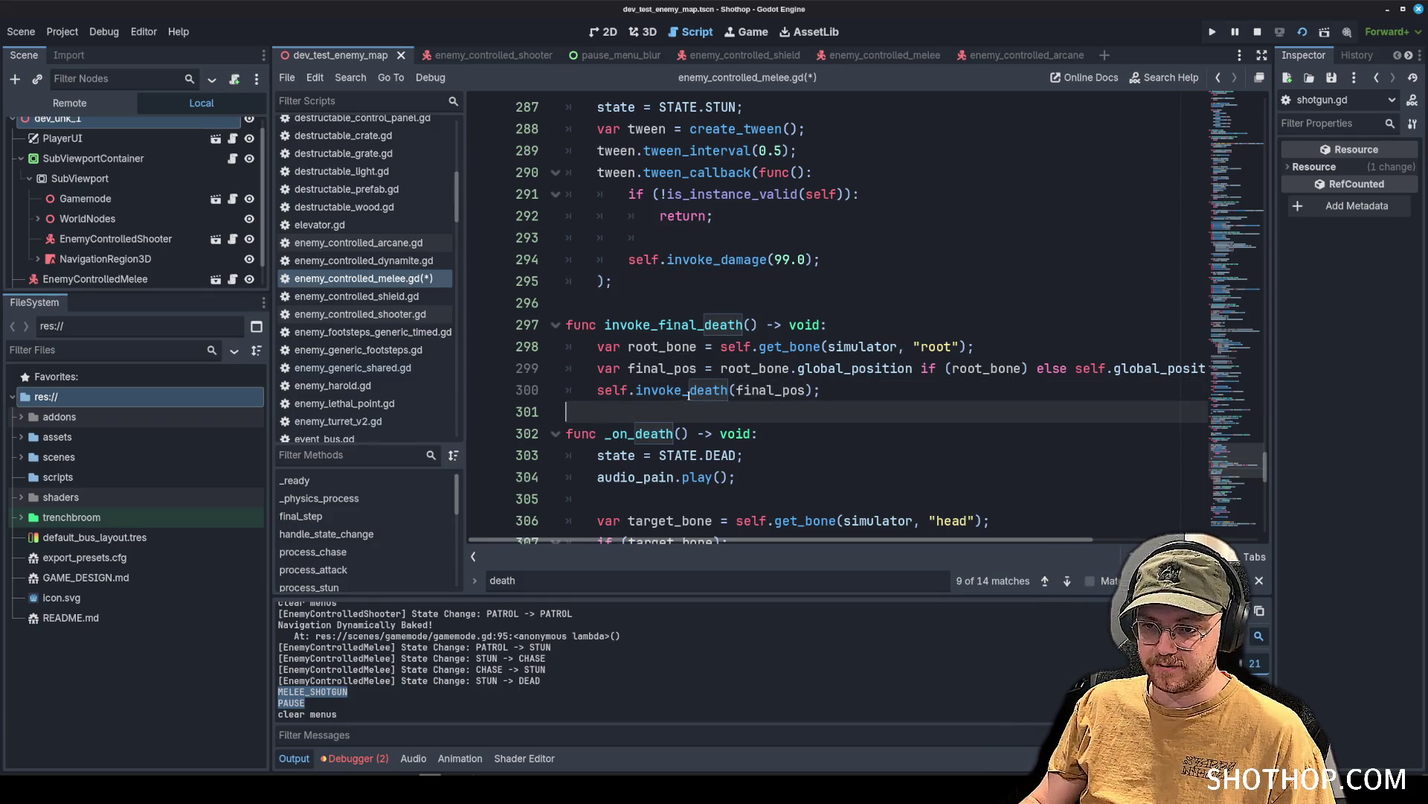
ctrl+click(700, 392)
click(818, 215)
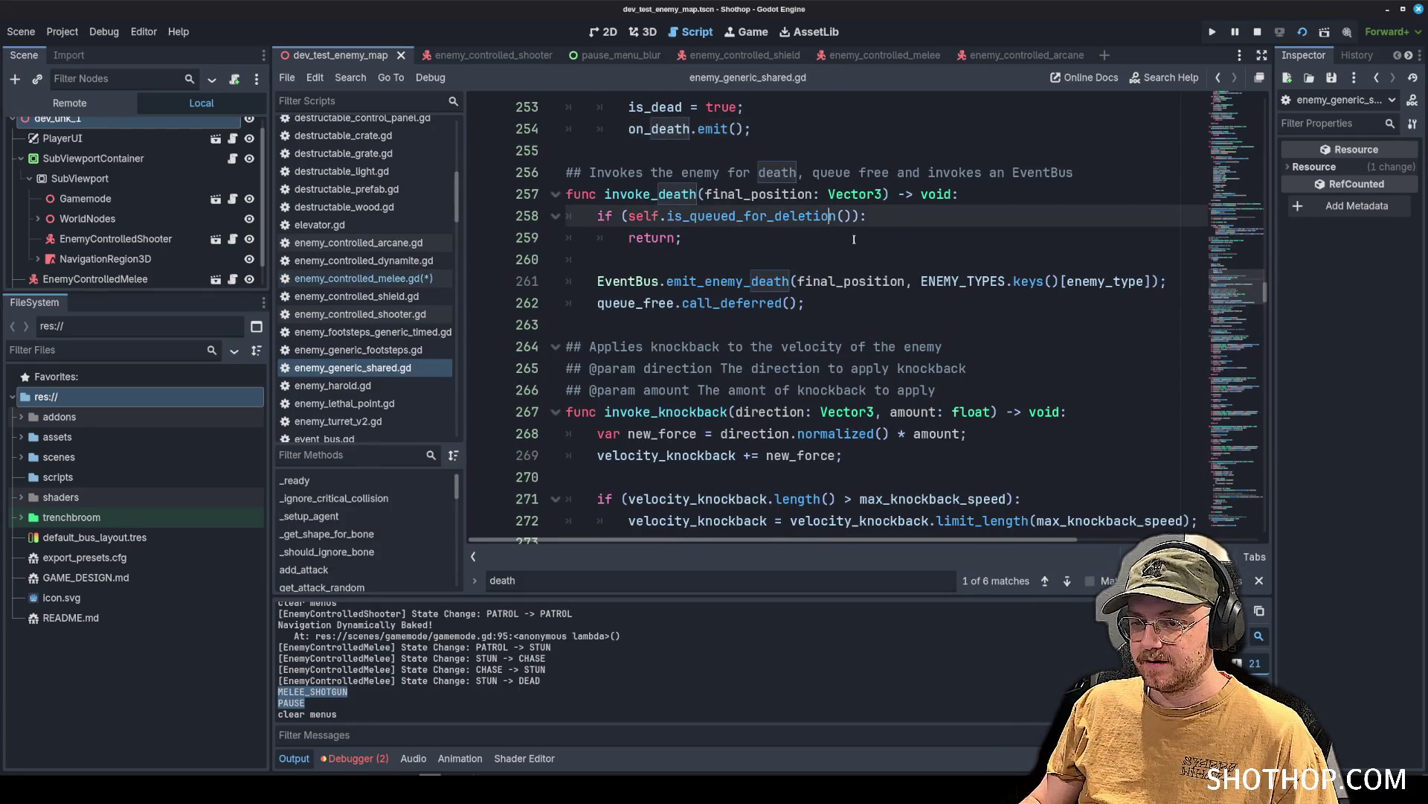
click(670, 237)
scroll(364, 223, down, 3)
click(776, 215)
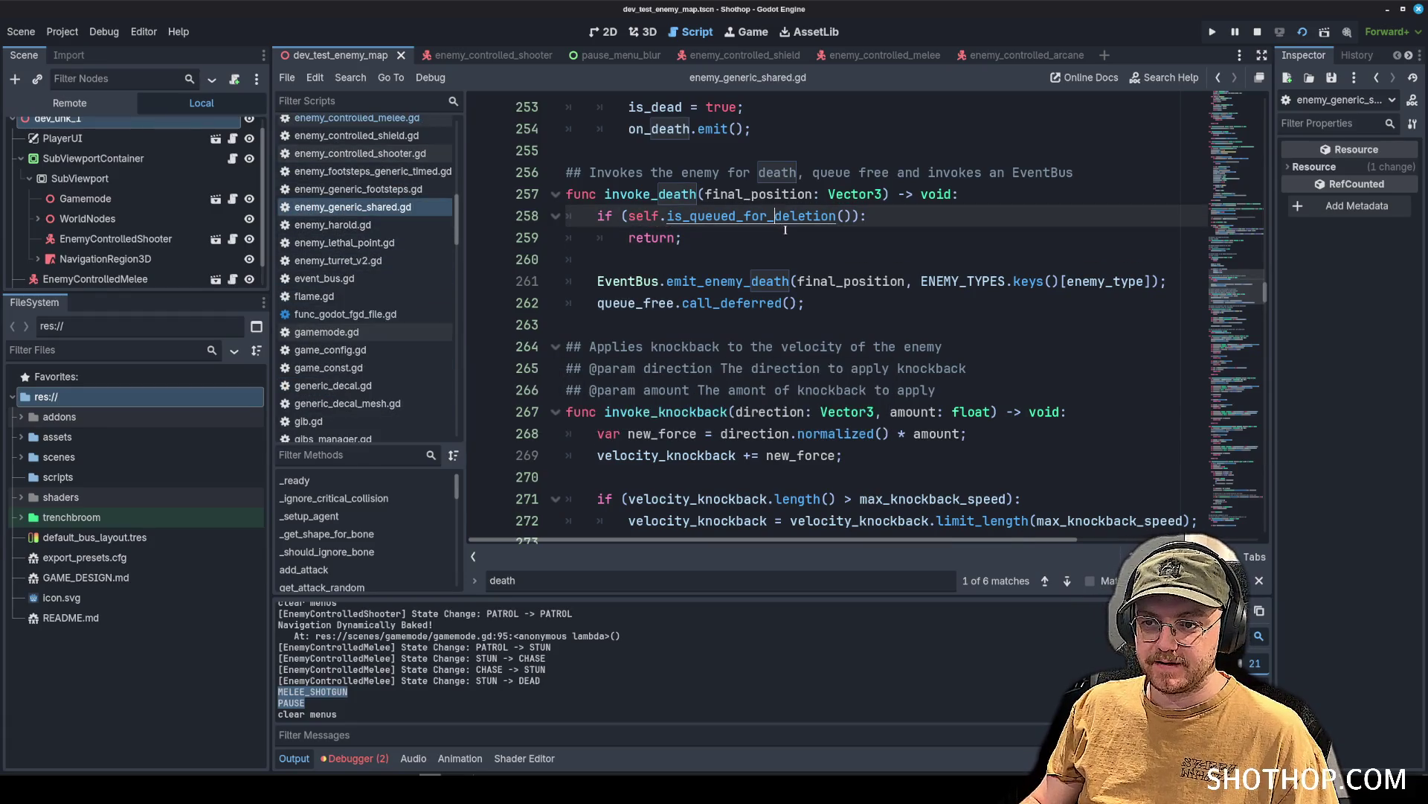
click(707, 259)
scroll(423, 255, up, 4)
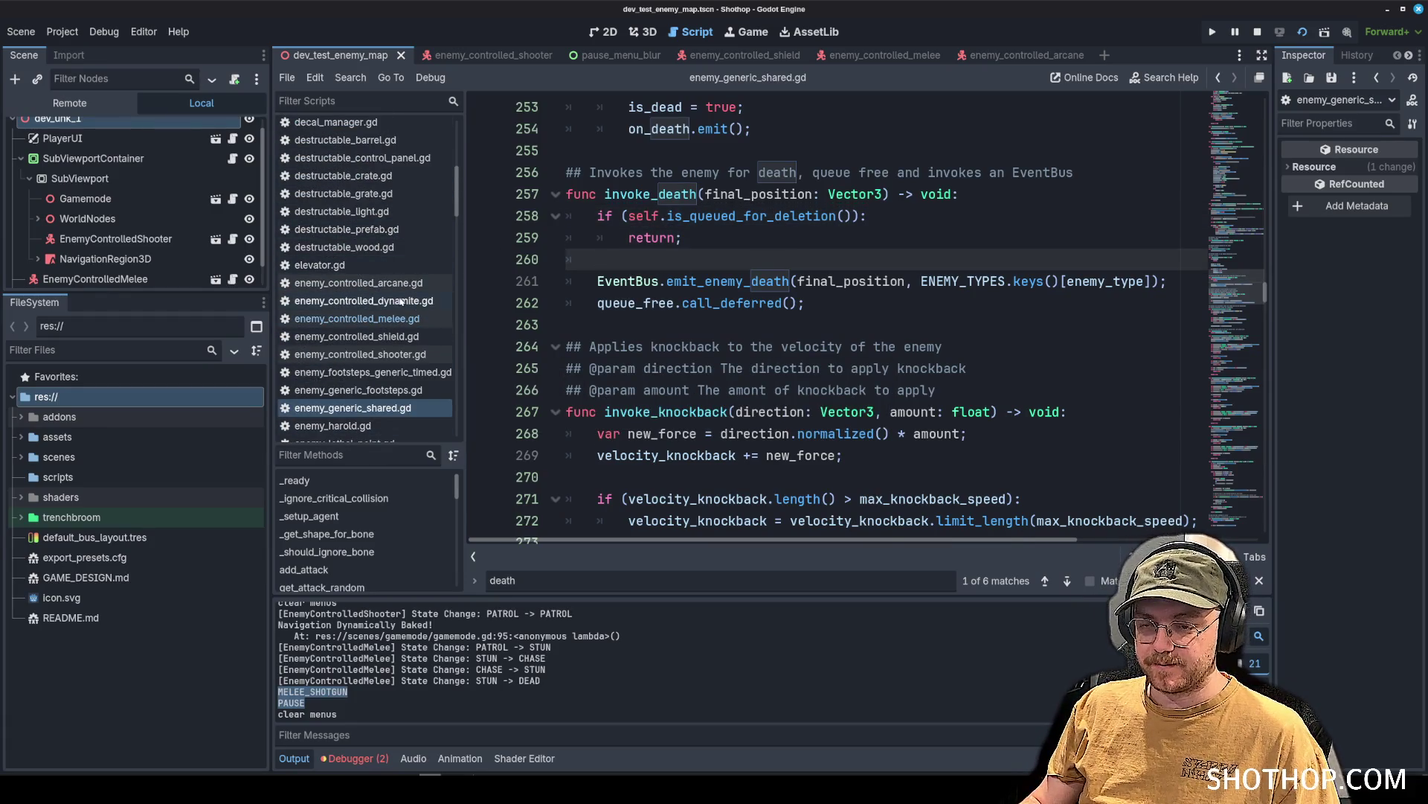
click(823, 241)
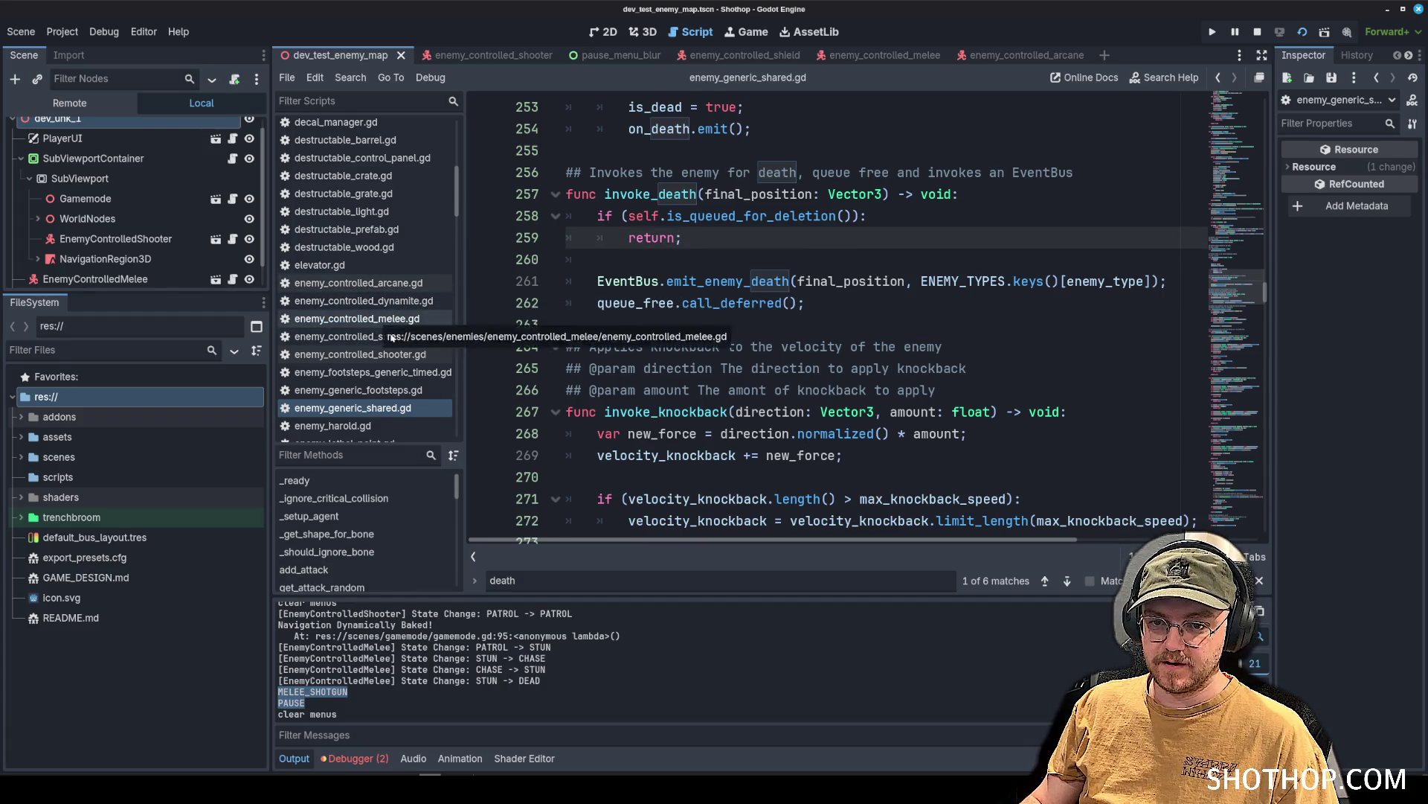
click(350, 318)
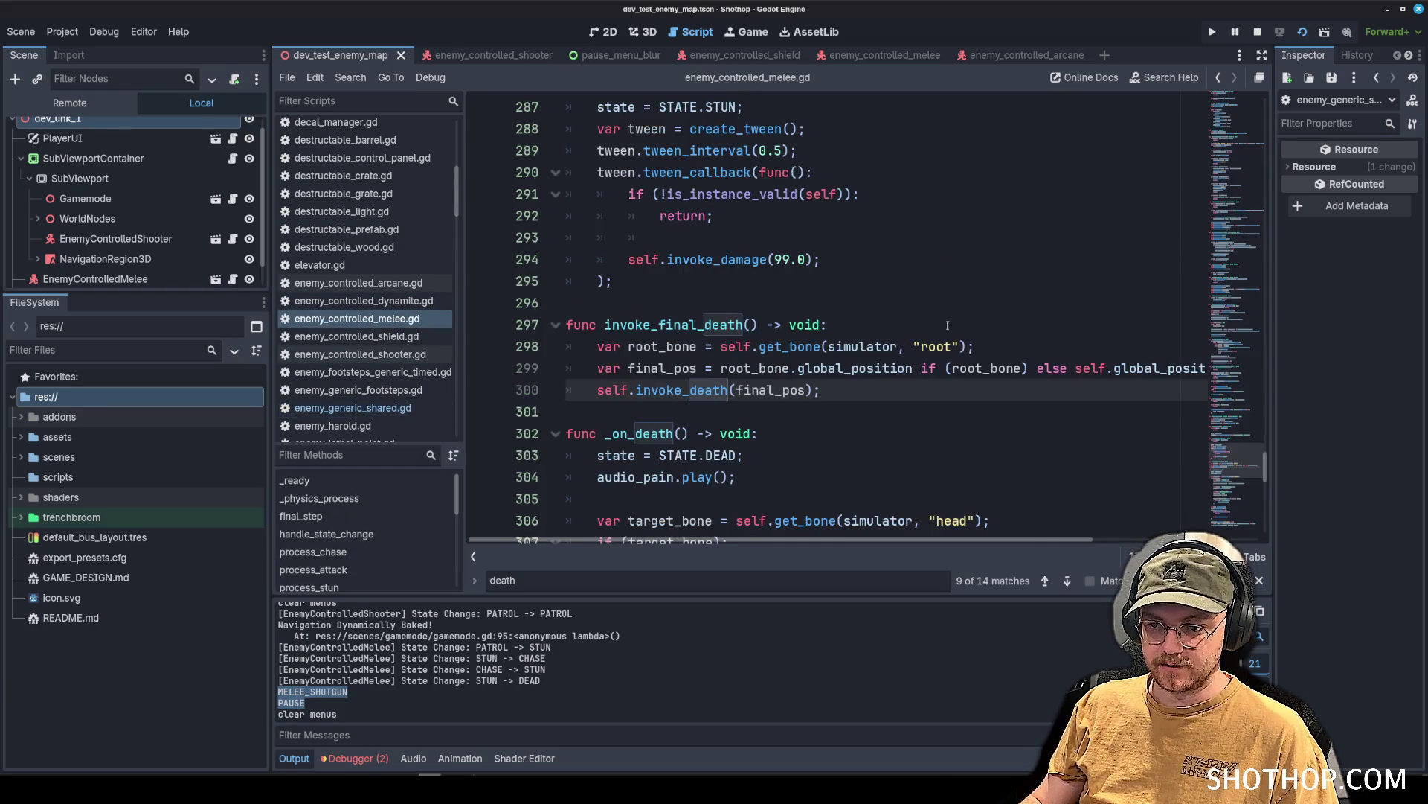
Find handle_damage_critical in enemy_controlled_melee.gd and open a blank line after the early return.
key(ctrl+f)
text(critical)
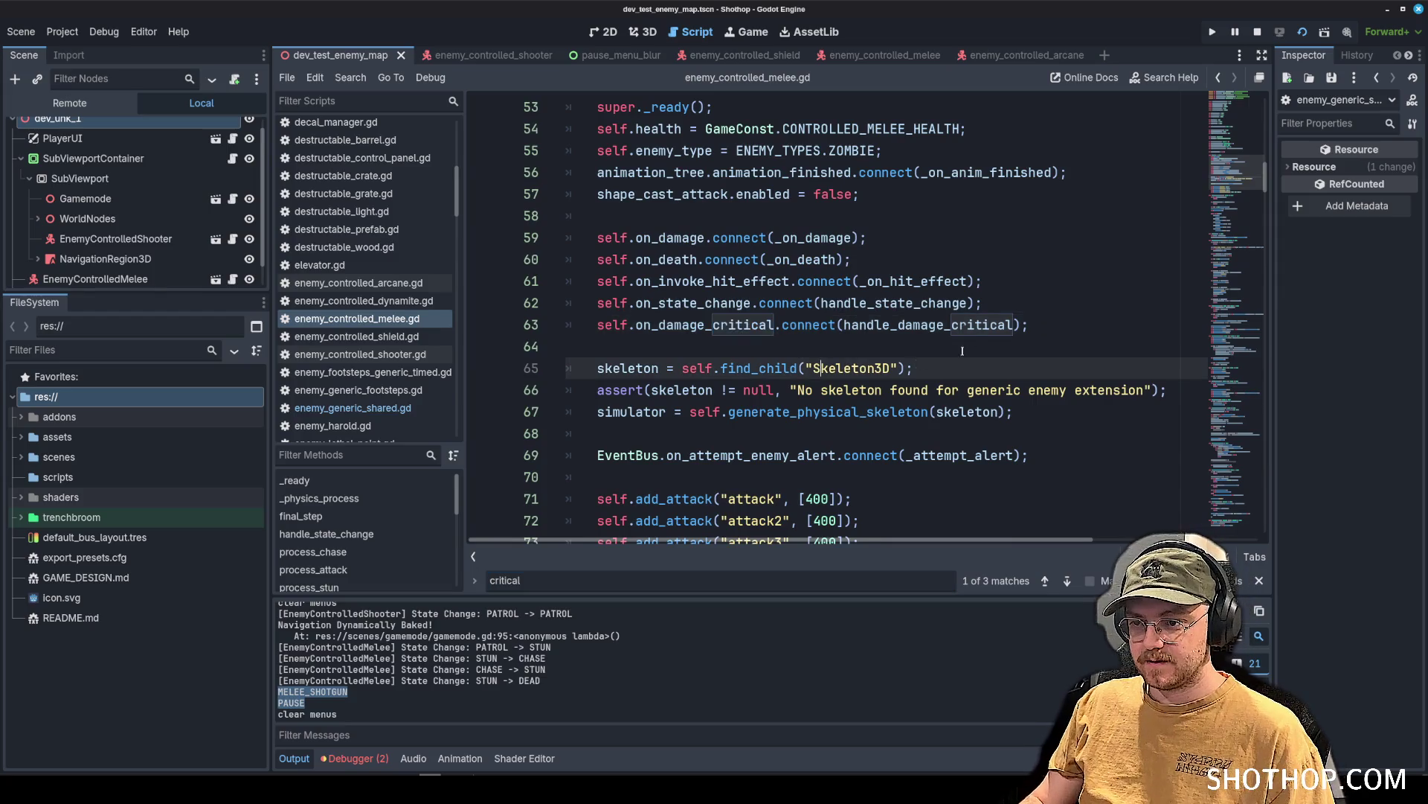
ctrl+click(922, 325)
scroll(893, 283, down, 3)
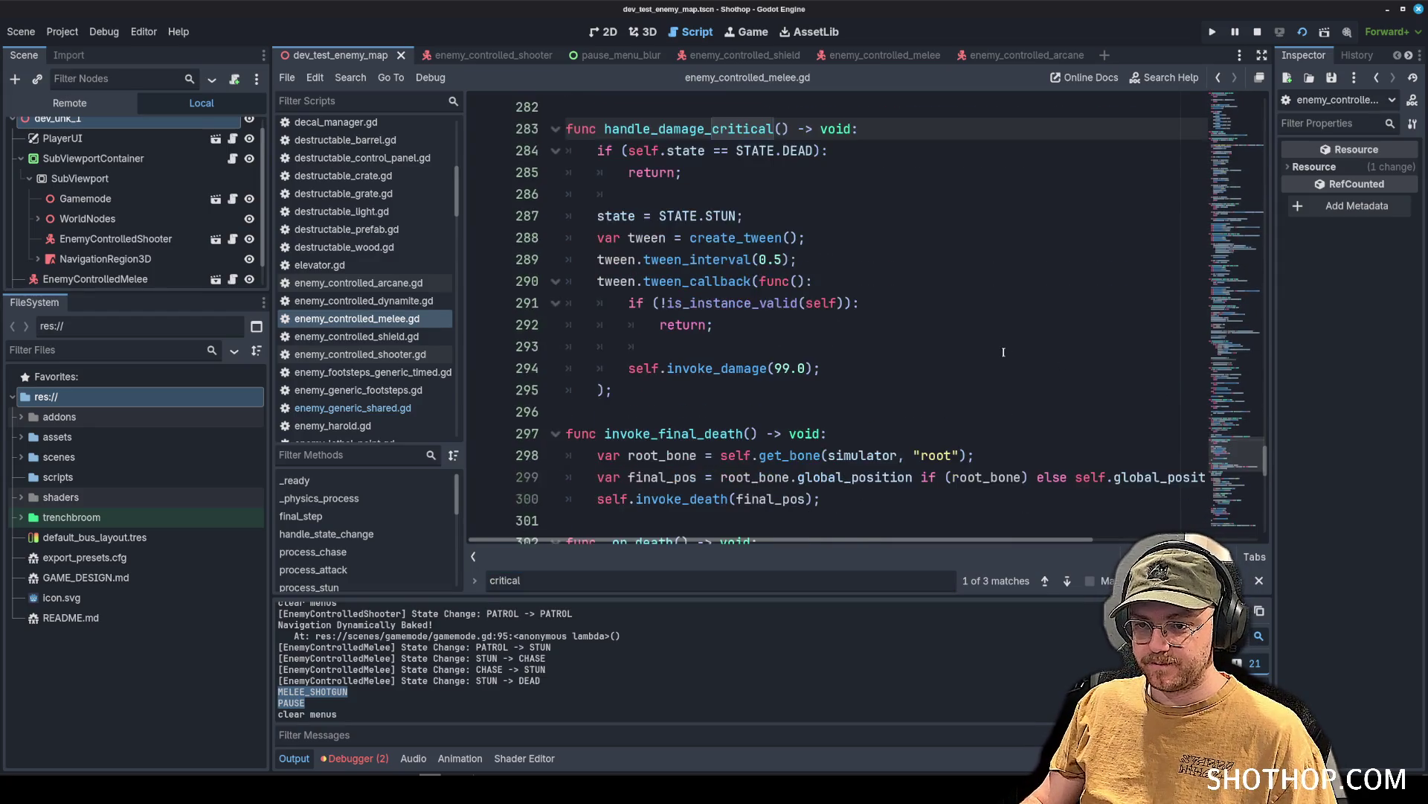
click(860, 233)
scroll(861, 233, up, 1)
key(Up)
key(Up)
key(Up)
key(Down)
key(Down)
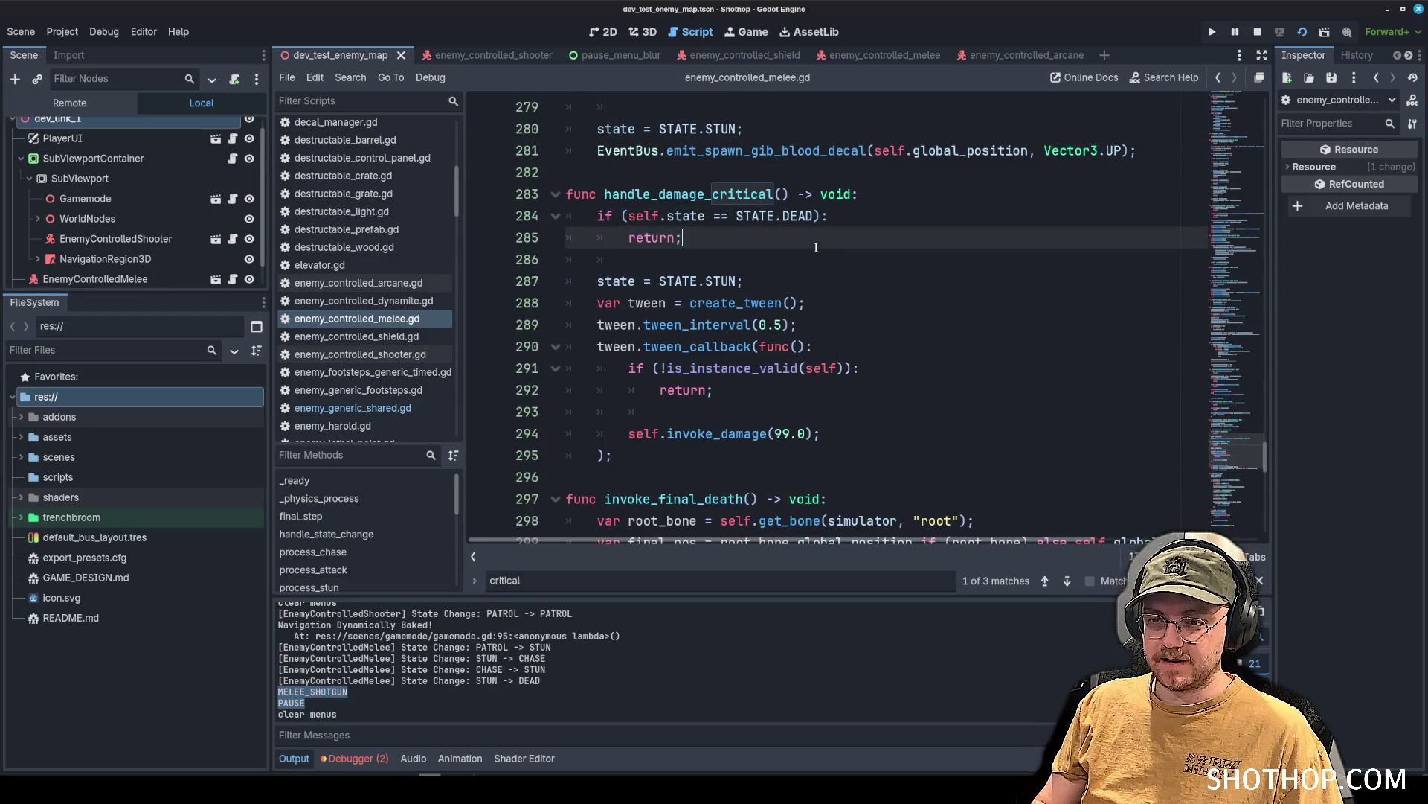
key(Return)
key(Return)
key(Up)
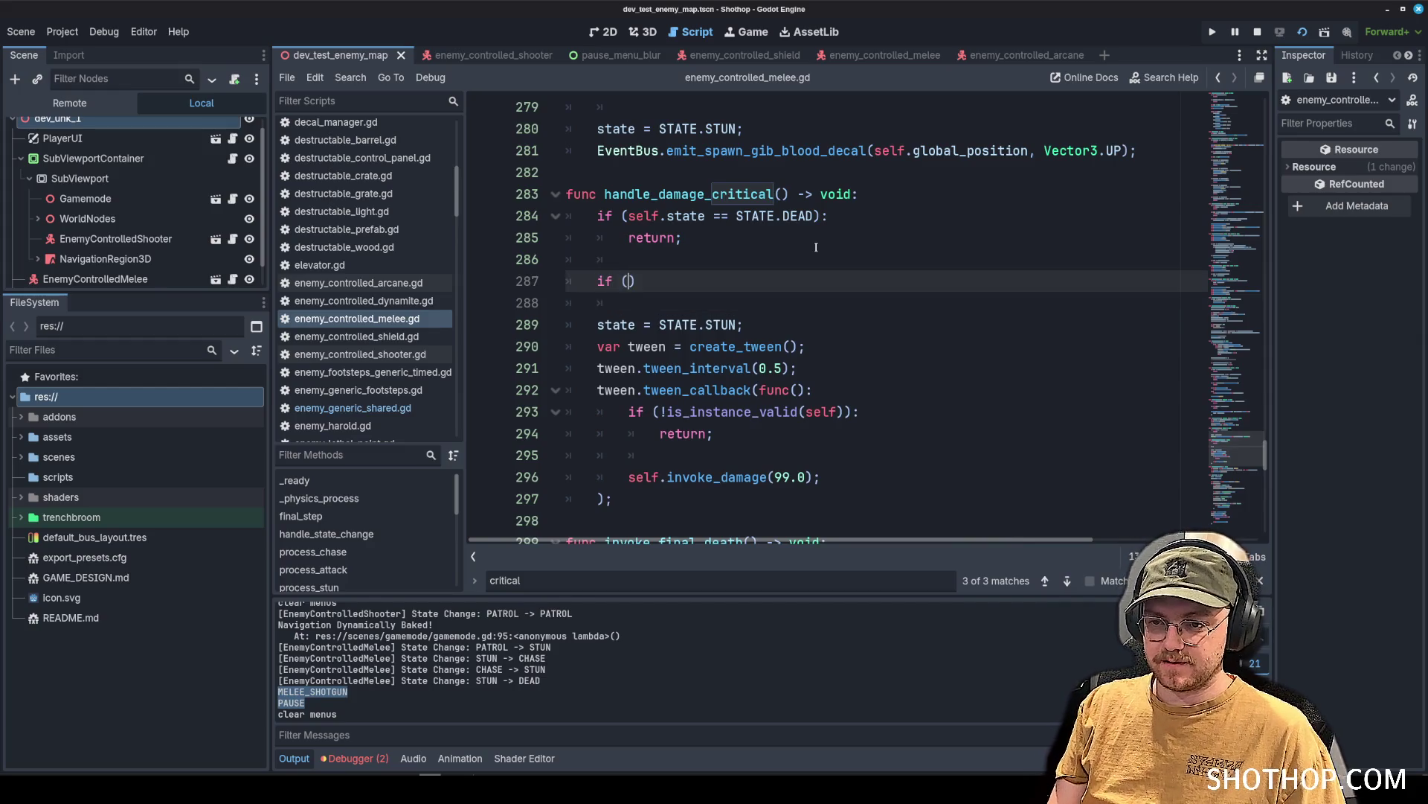
Write the condition checking last_damage_type against EnemyGeneric.DAMAGE_TYPES.BULLET_REVOLVER, ending with a colon.
text(self.last)
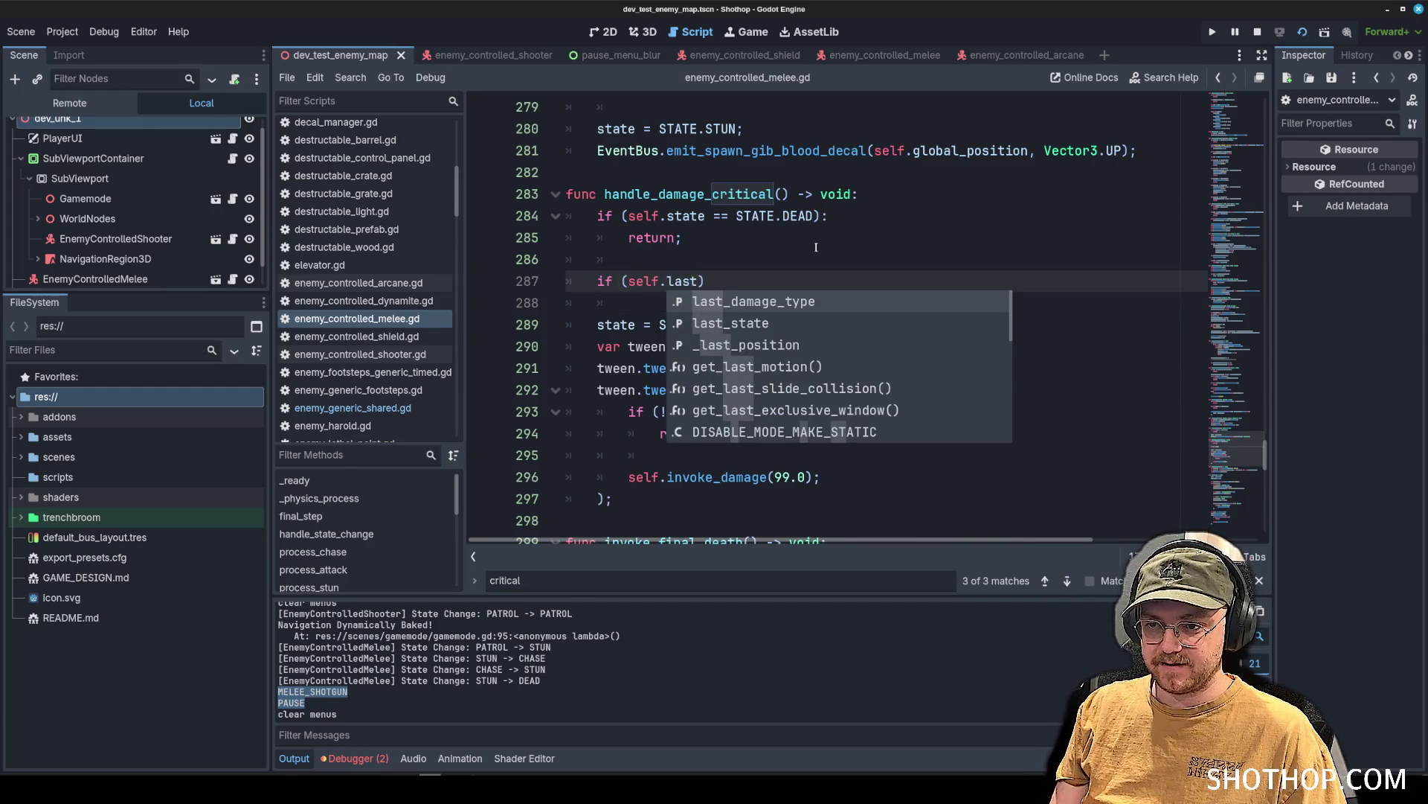
key(Return)
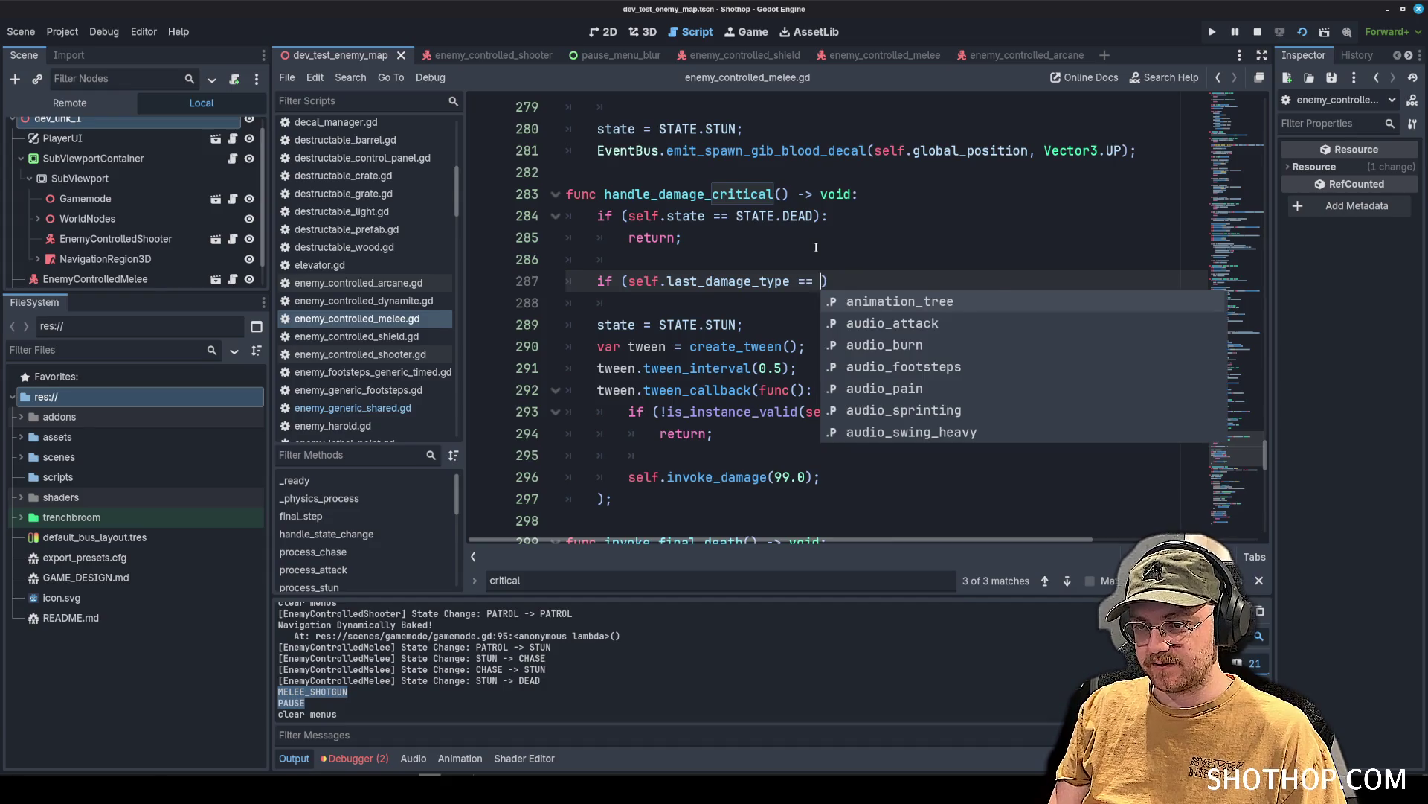
text(Revolv)
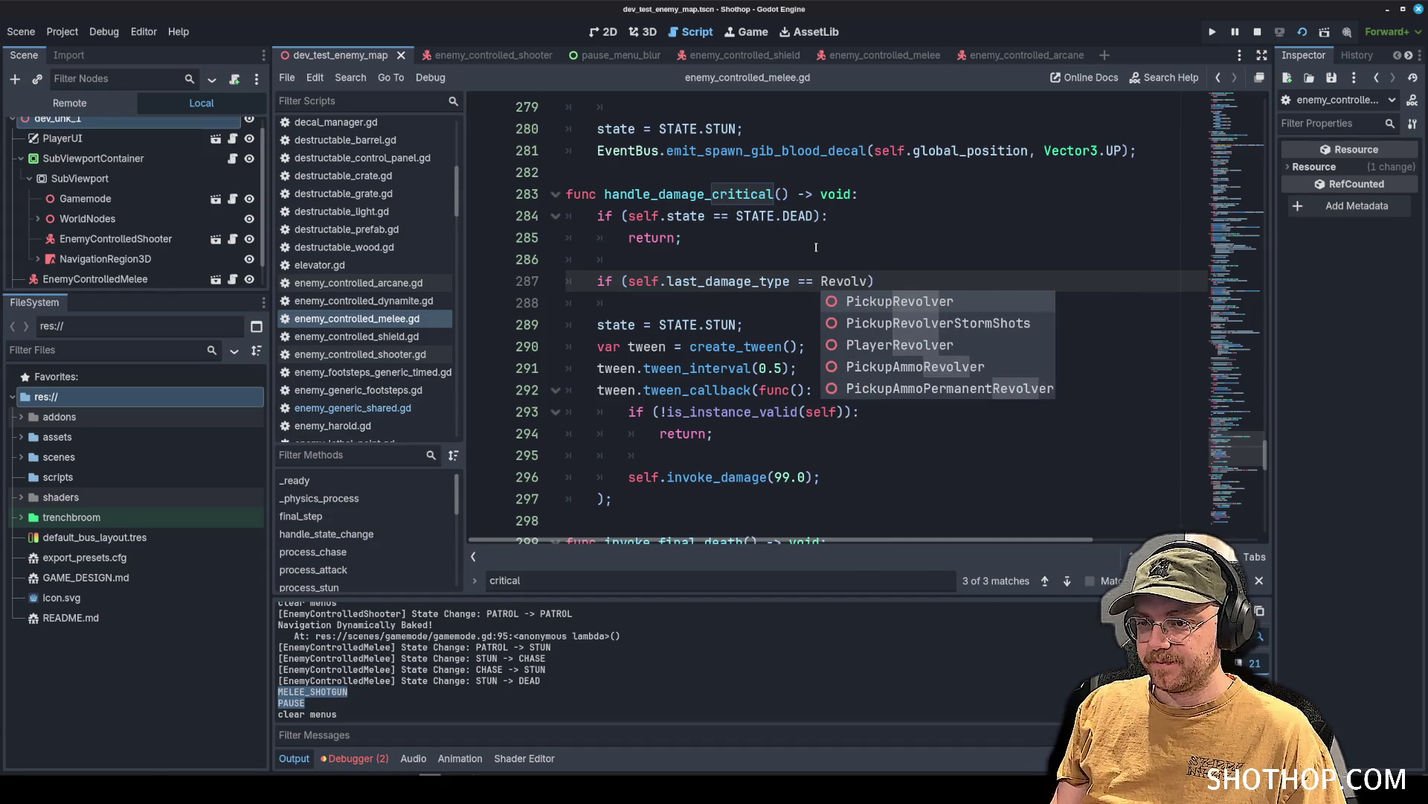
key(BackSpace)
key(BackSpace)
key(BackSpace)
text(EnemyGen)
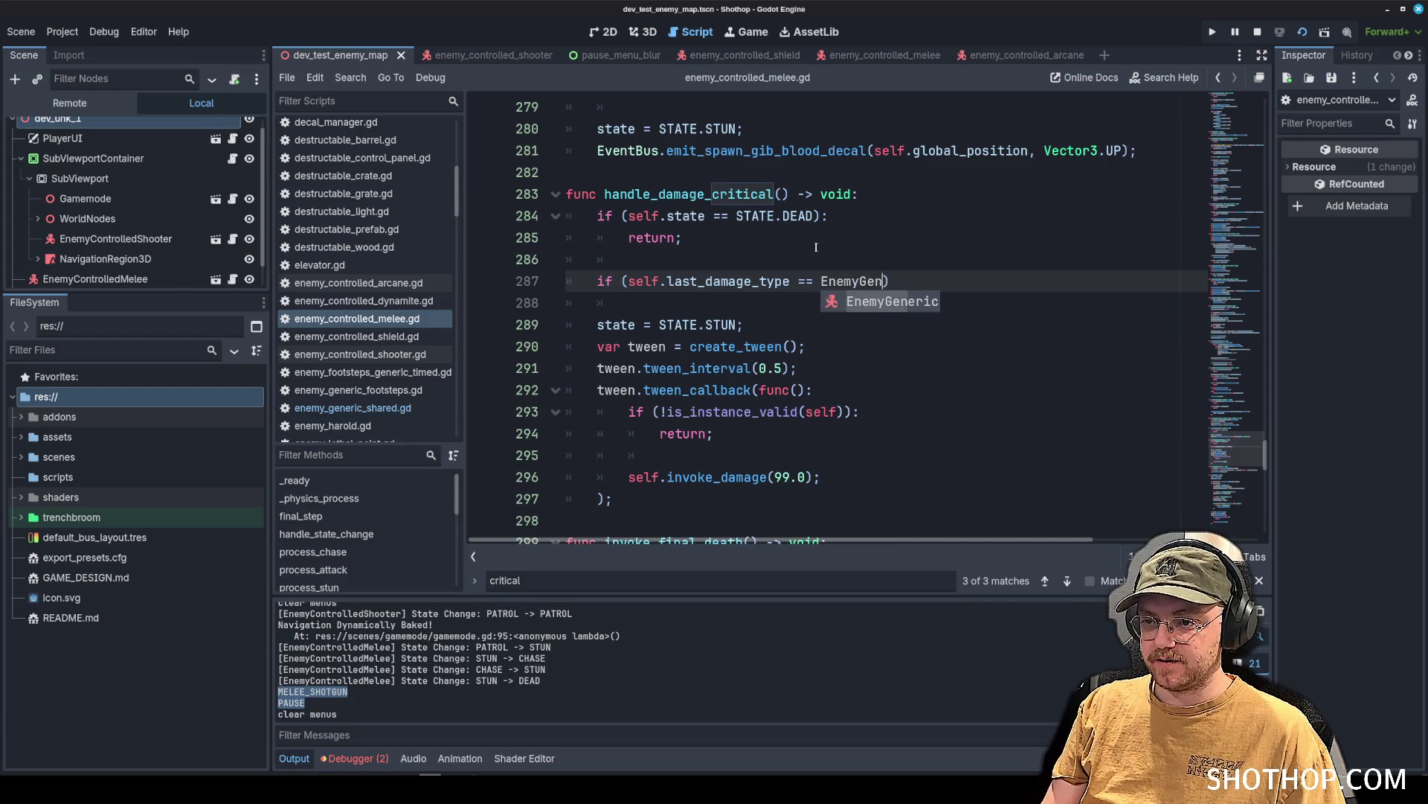
key(Return)
text(.revolver)
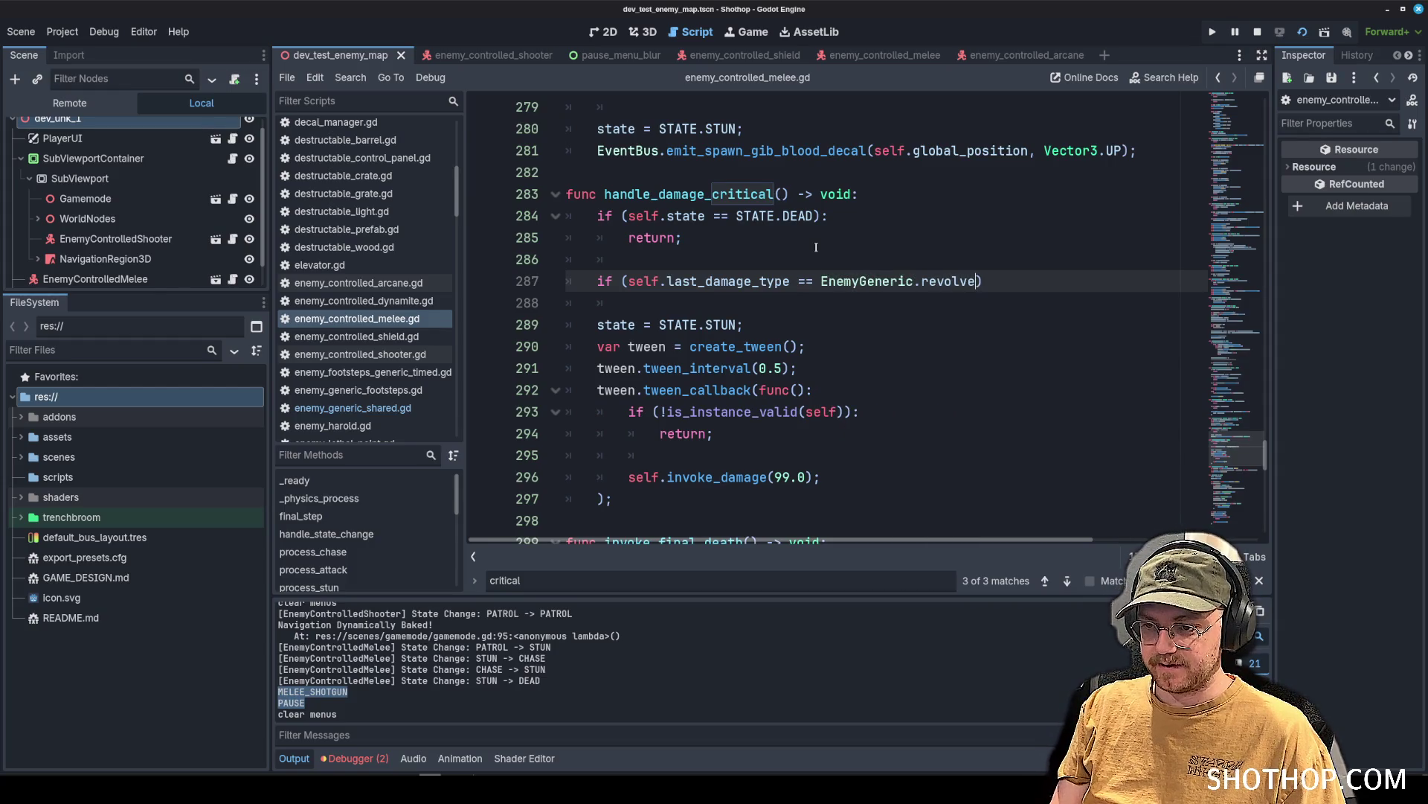
text(.)
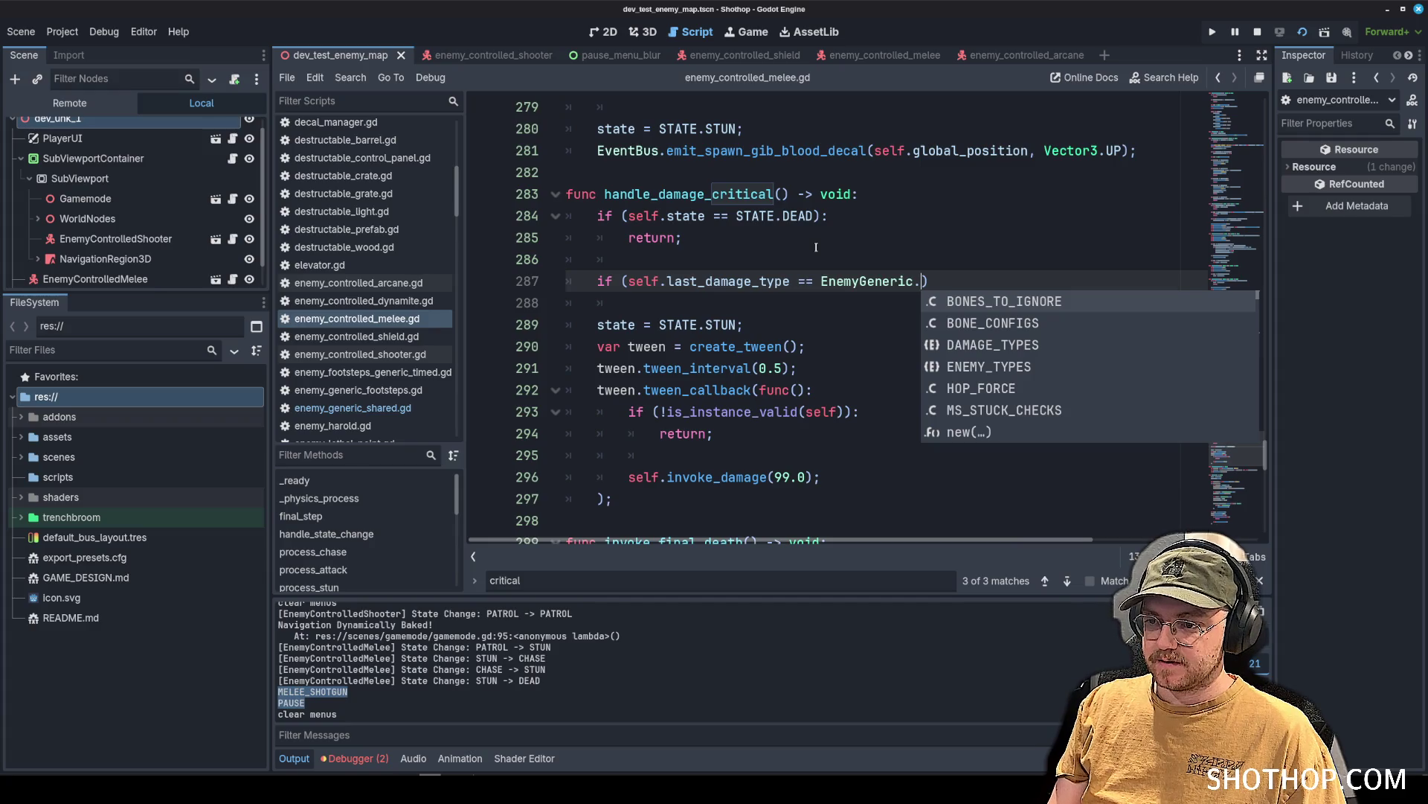
text(DA)
key(Return)
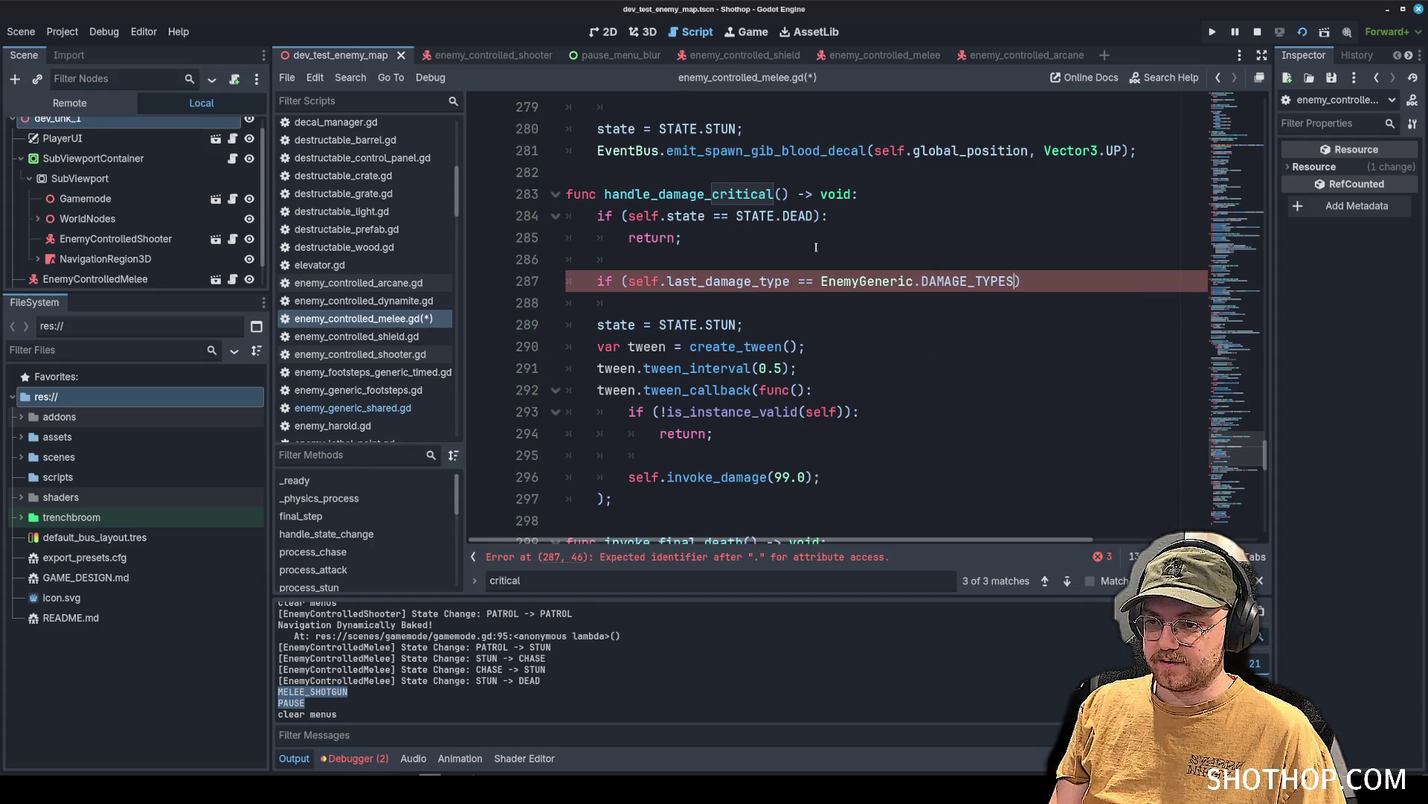
text(.REV)
key(Return)
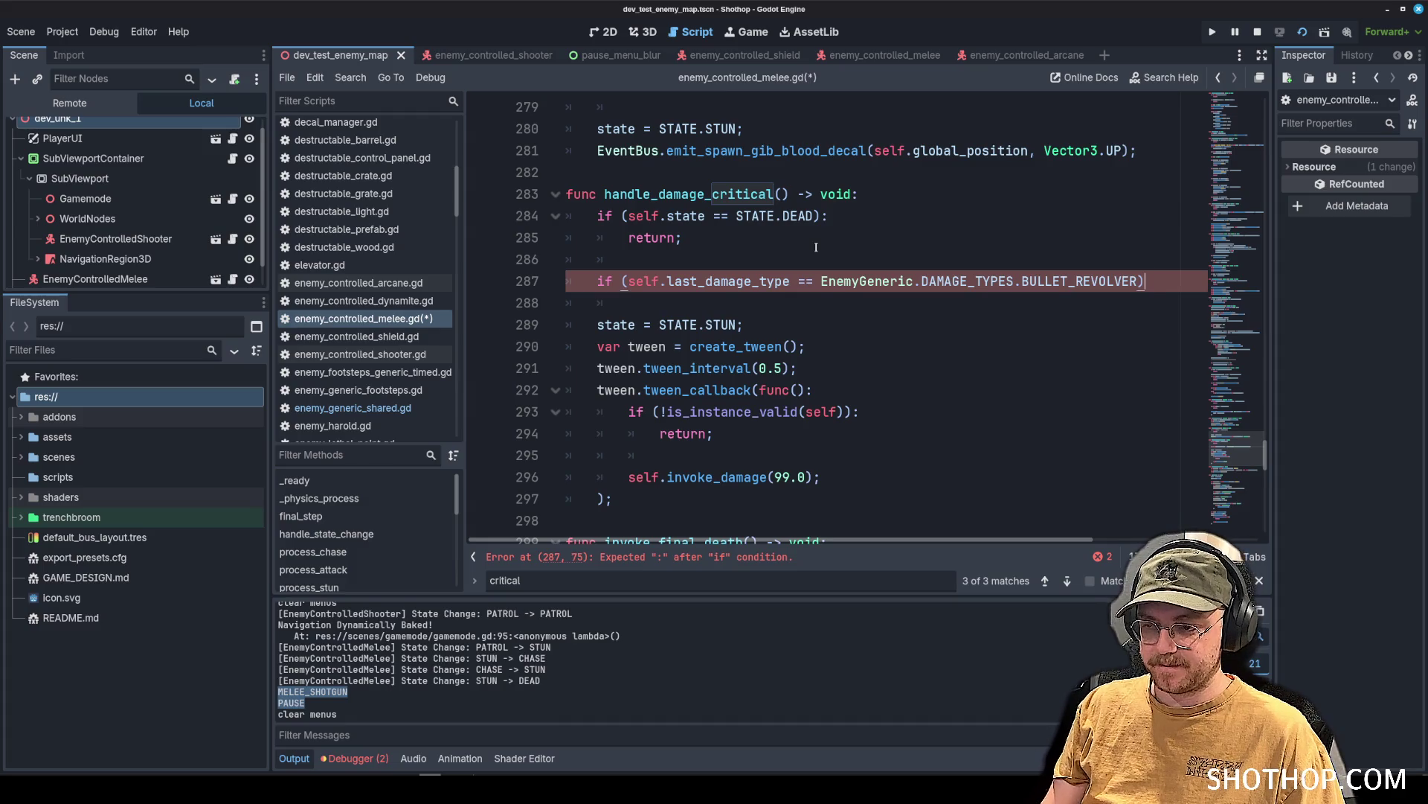
text(:)
key(Return)
Switch to enemy_generic_shared.gd from the script list.
key(Down)
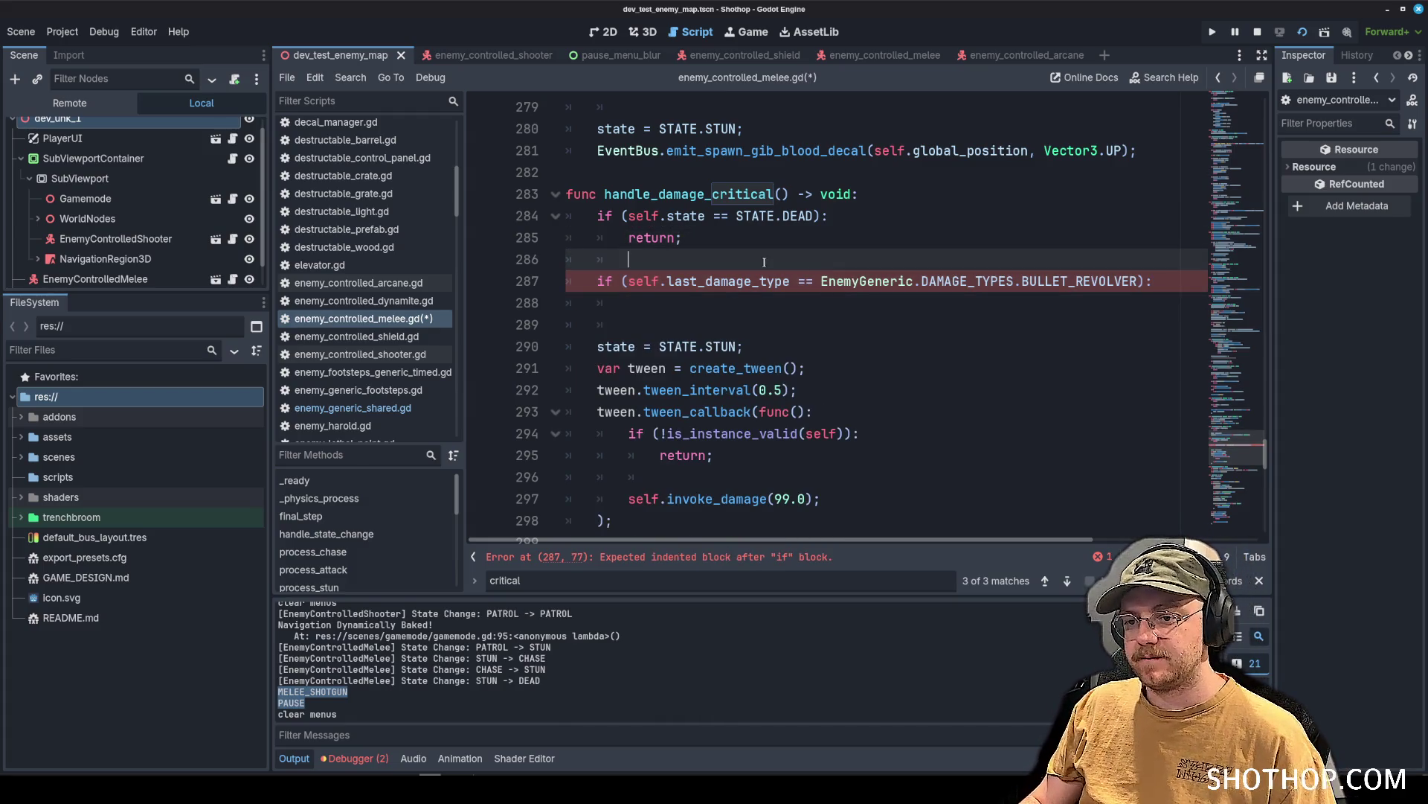
scroll(343, 300, up, 8)
scroll(344, 300, down, 8)
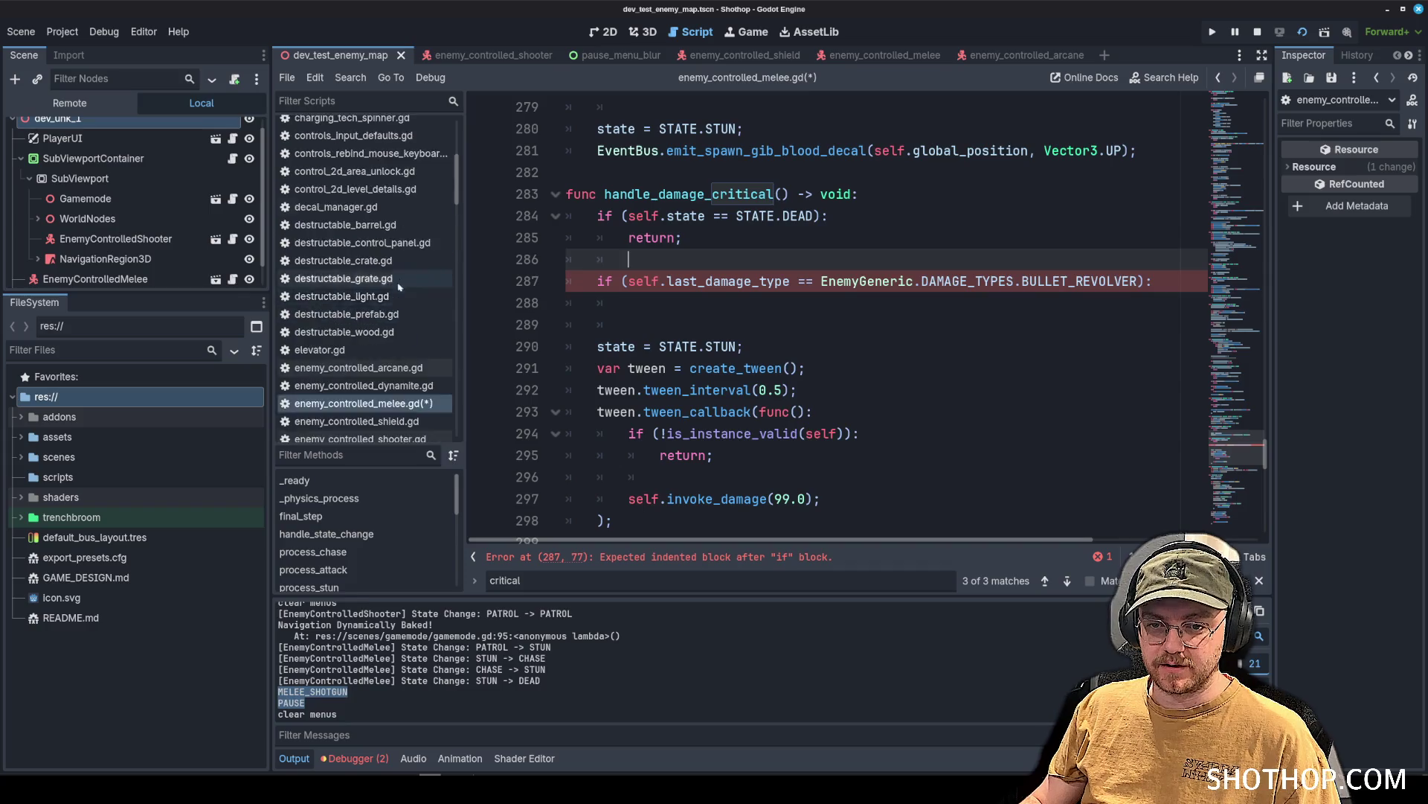
click(353, 251)
scroll(1177, 236, up, 5)
Duplicate the BULLET_REVOLVER enum entry as BULLET_REVOLVER_HEADSHOT and save enemy_generic_shared.gd.
drag(1237, 262, 1132, 47)
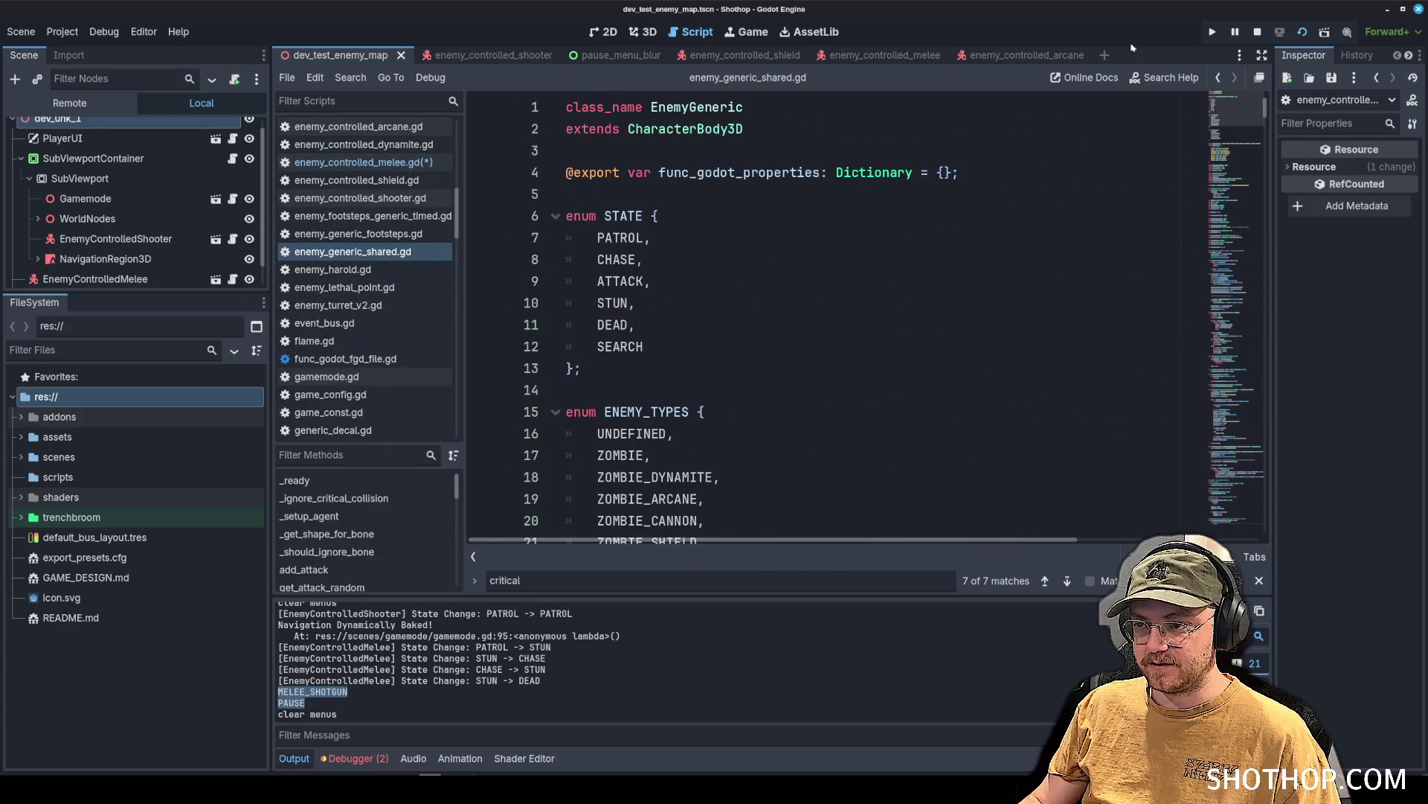
scroll(635, 298, down, 7)
click(707, 259)
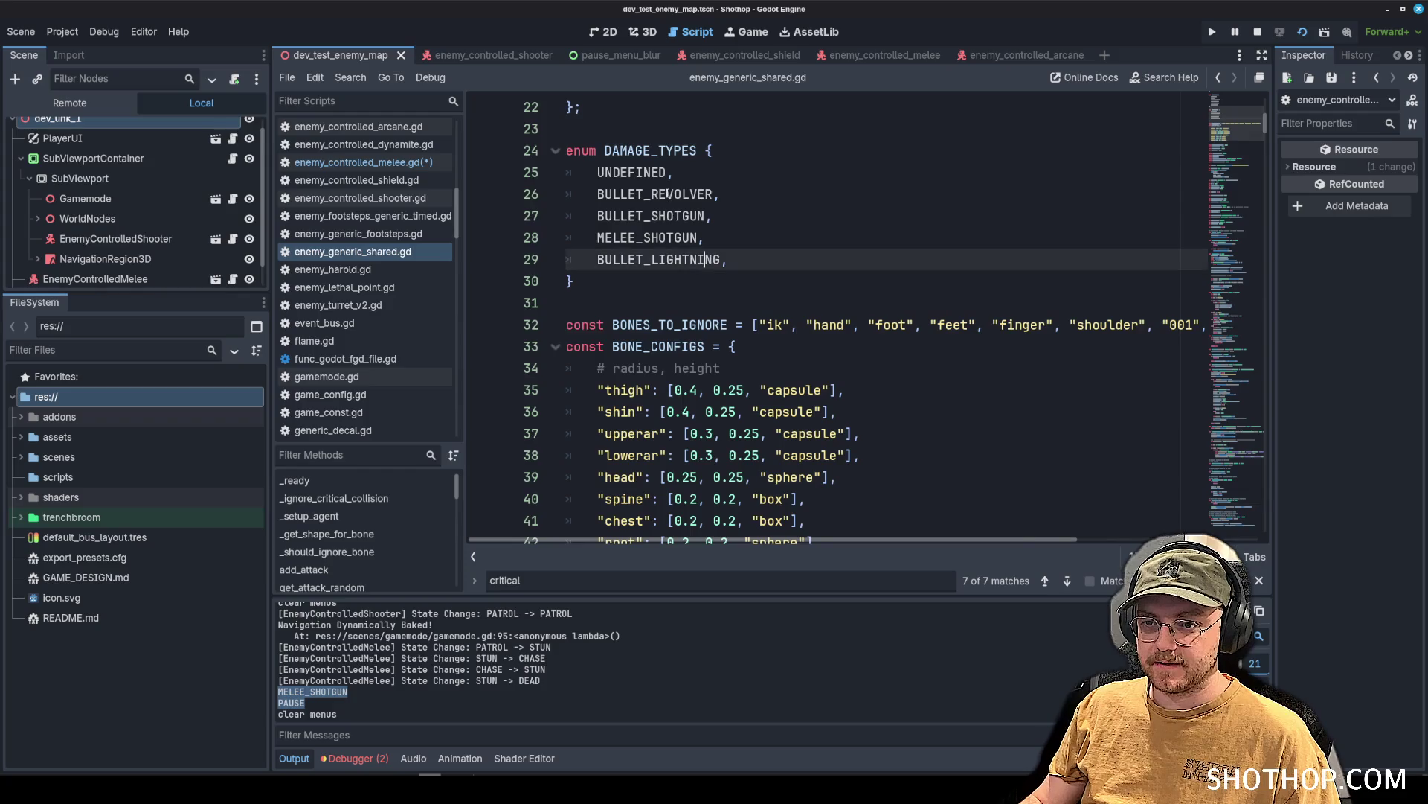
drag(721, 194, 596, 195)
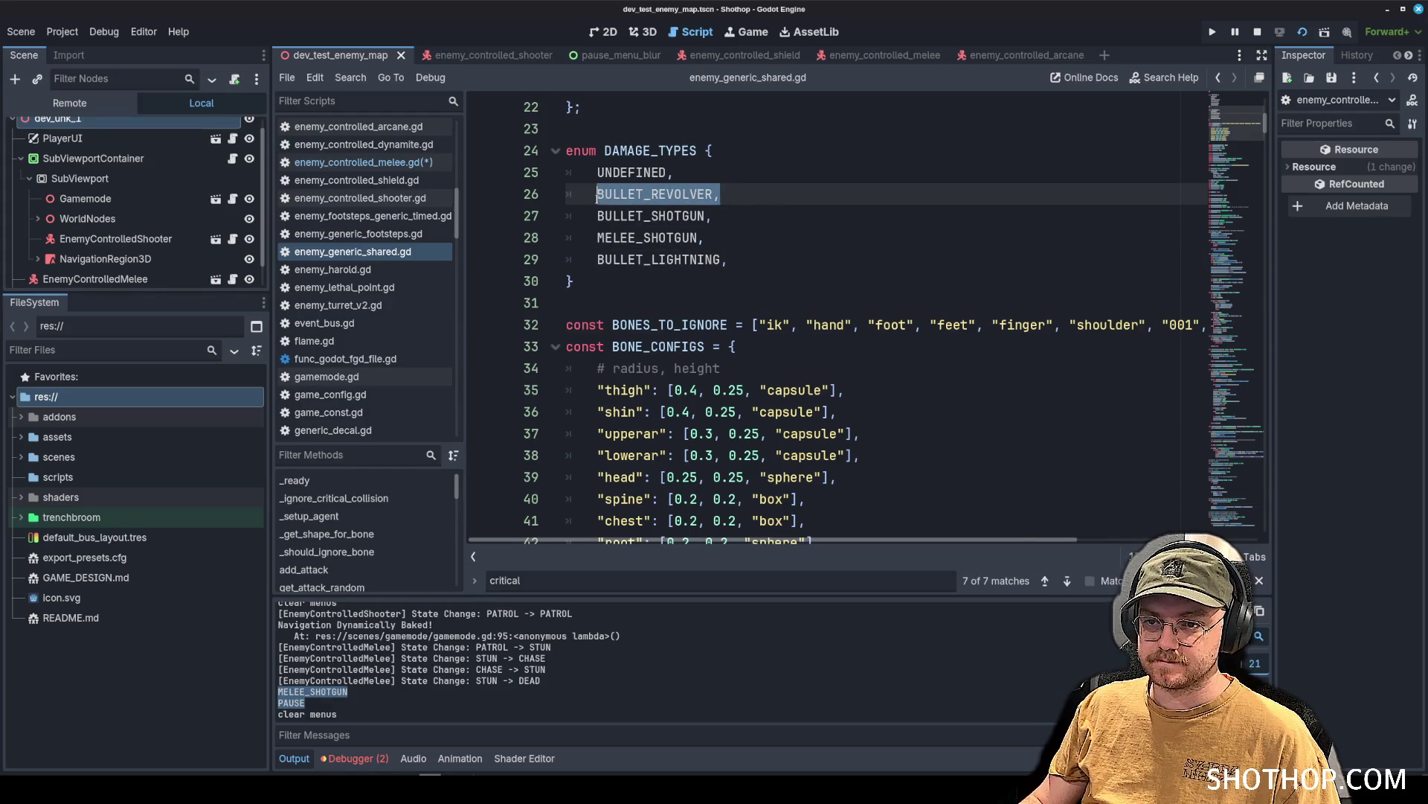
key(ctrl+c)
click(825, 192)
key(Return)
key(ctrl+v)
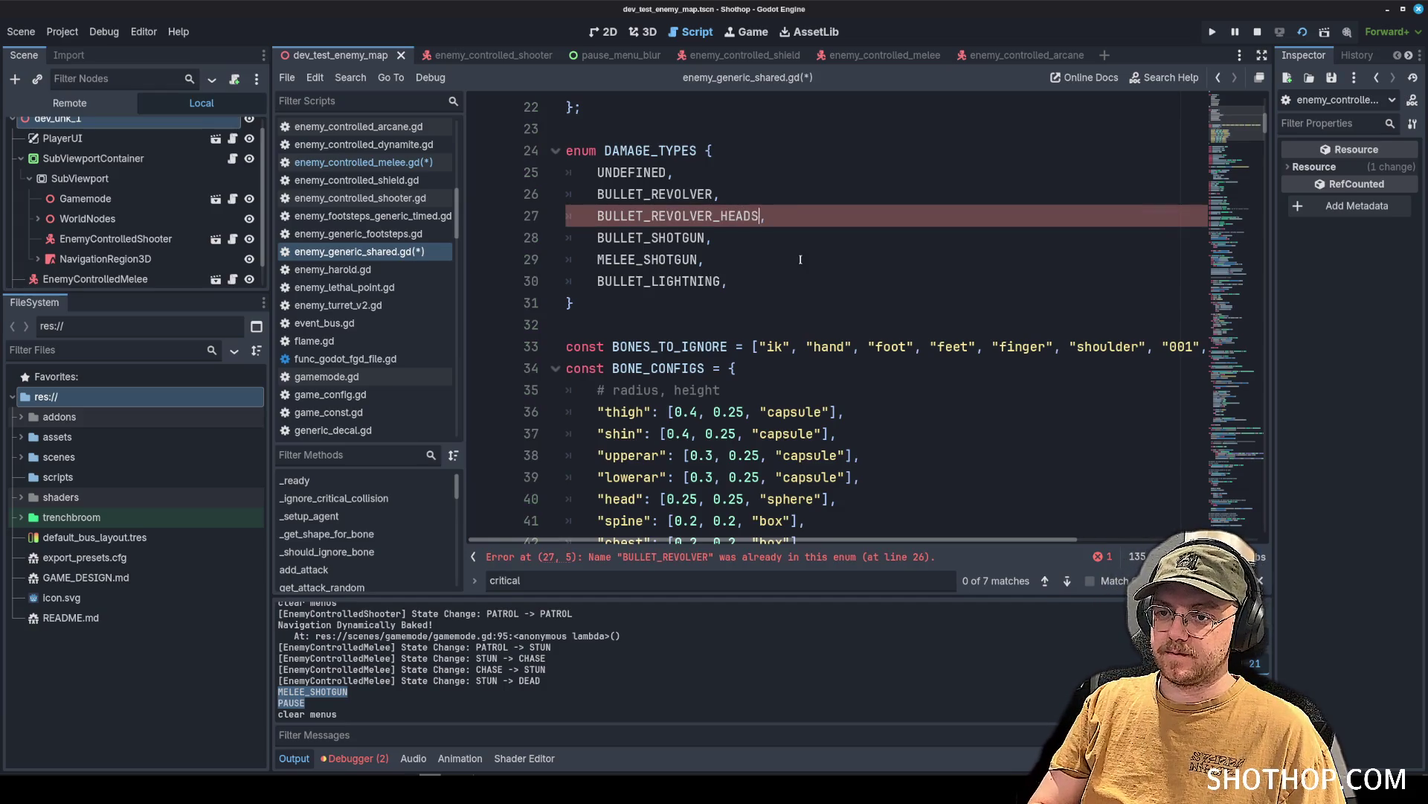
text(HOT)
key(ctrl+shift+Left)
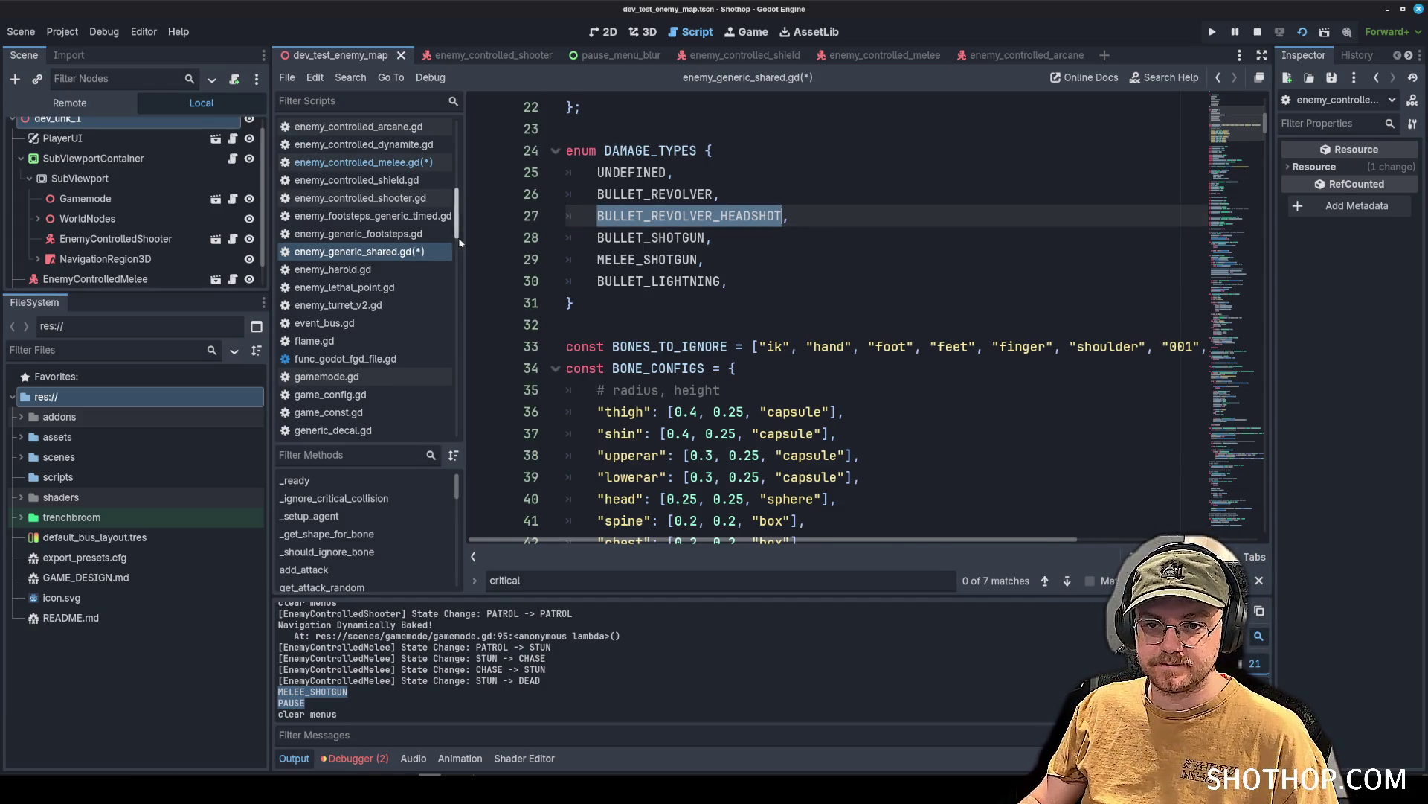
key(ctrl+s)
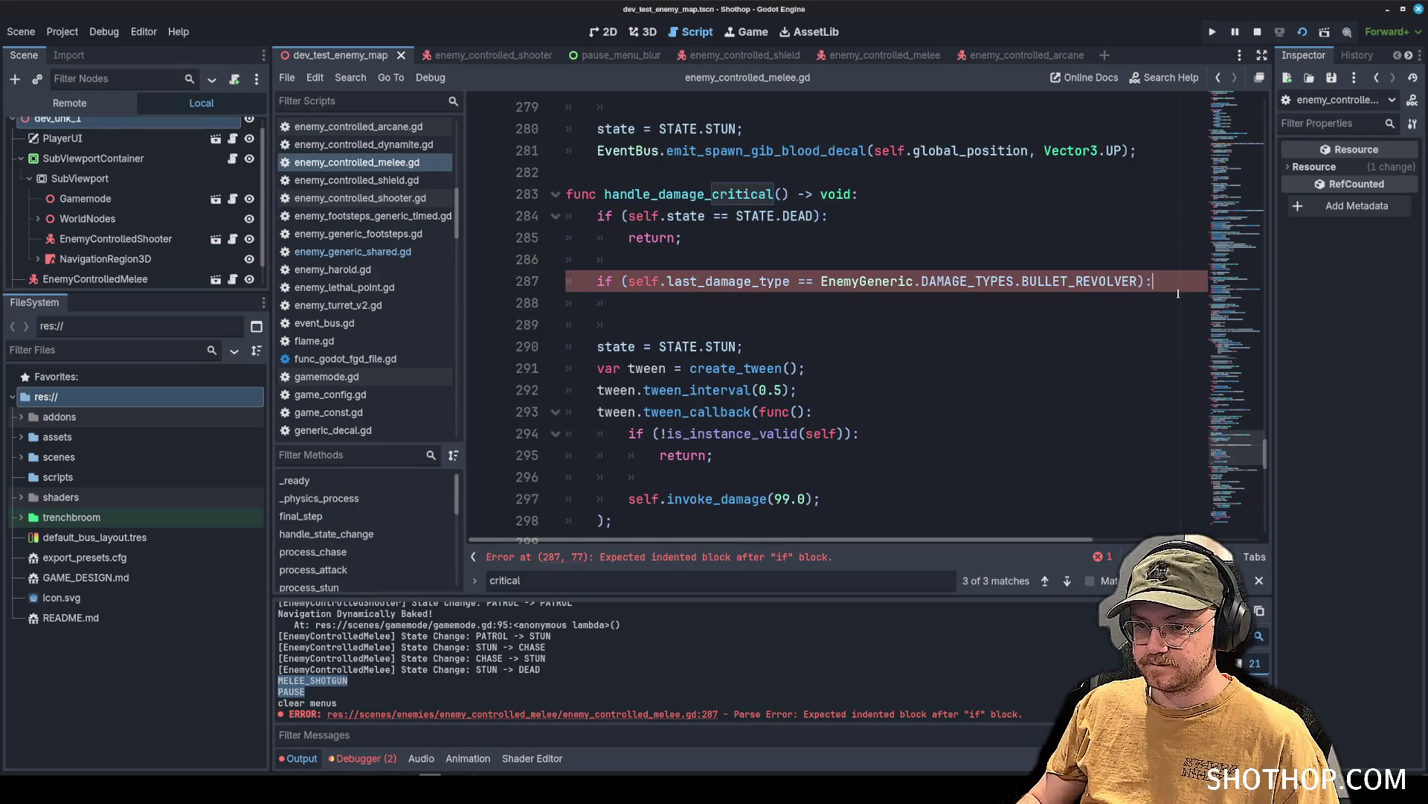
Under the revolver check, set self.last_damage_type to EnemyGeneric.DAMAGE_TYPES.BULLET_REVOLVER_HEADSHOT.
key(Return)
text(self.last_damage_type =)
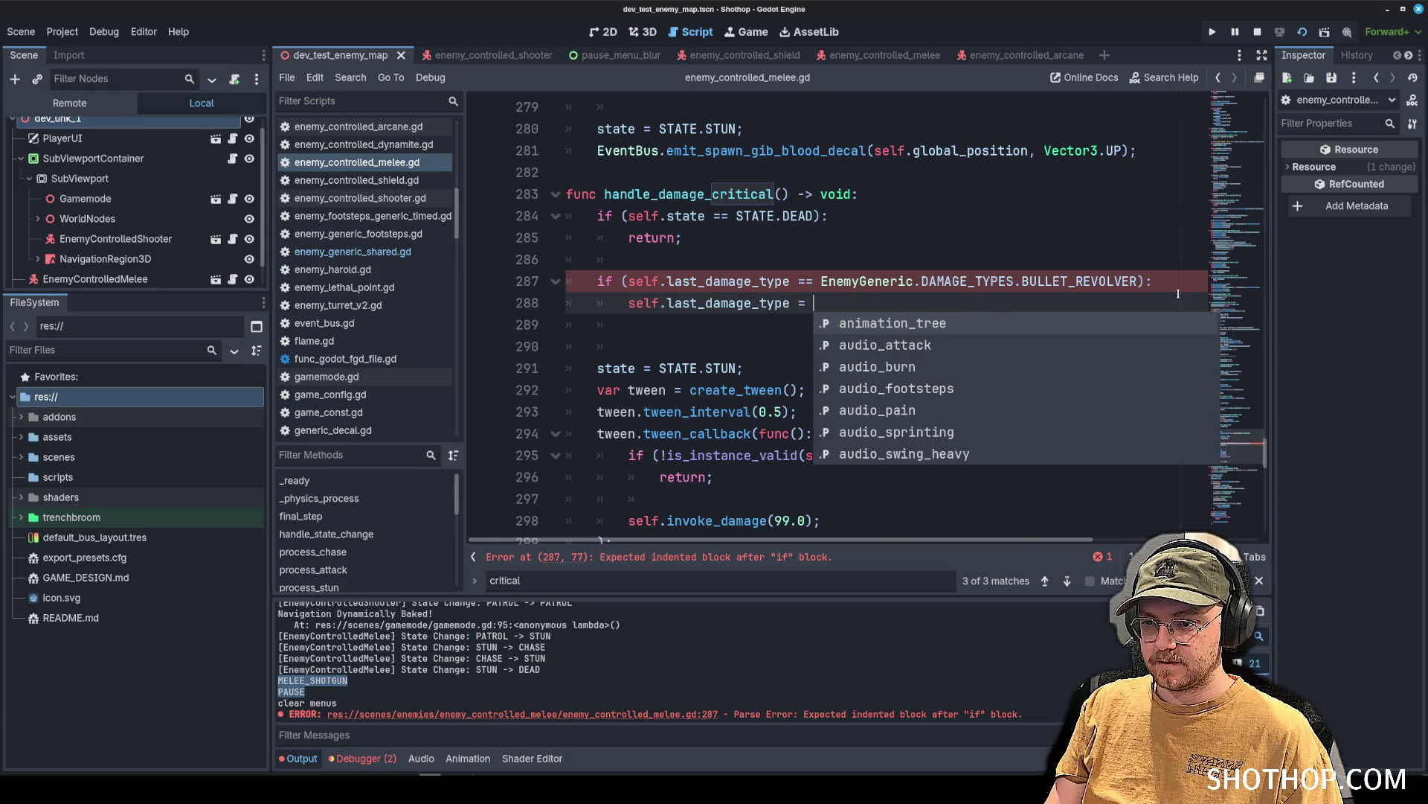
key(ctrl+v)
key(ctrl+z)
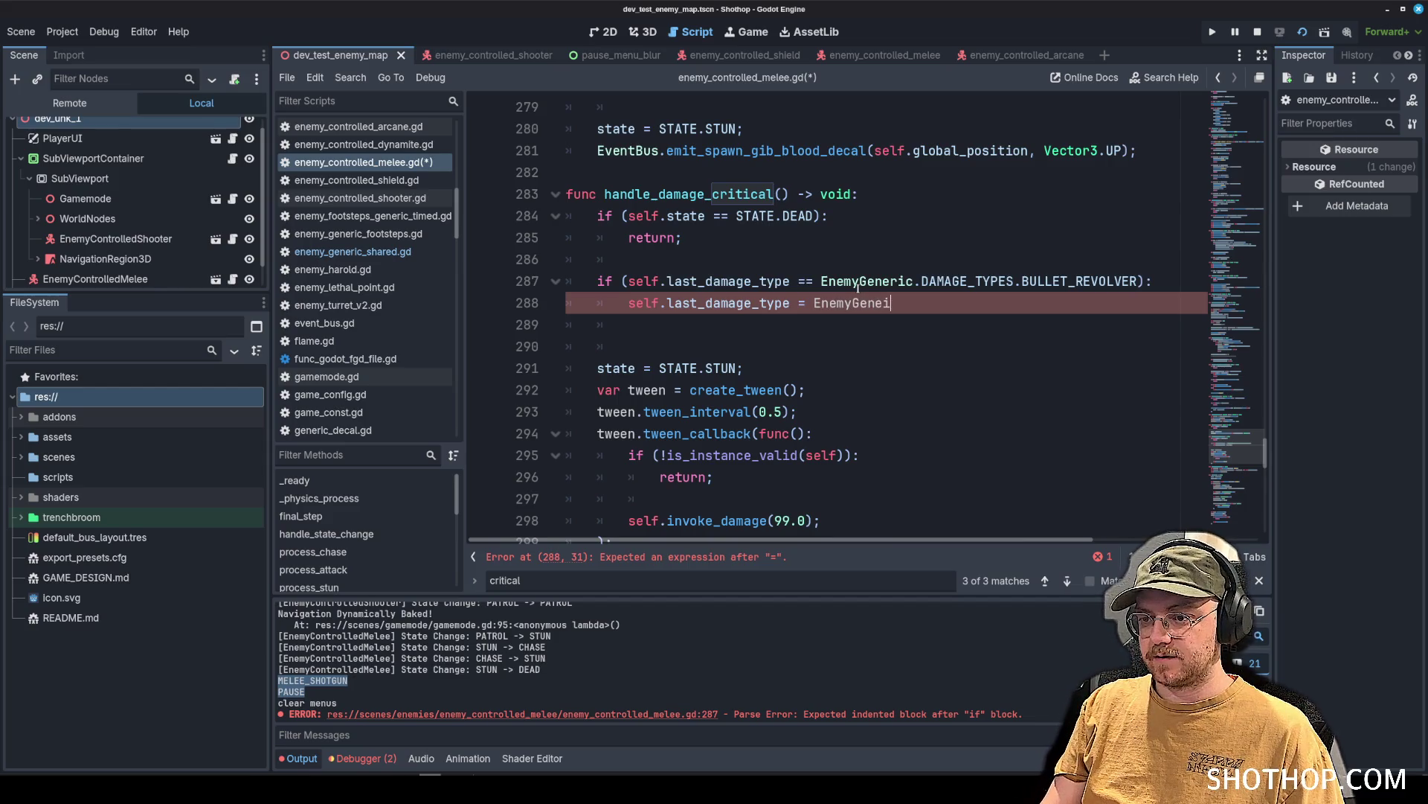
text(ric.DA)
key(Return)
text(.)
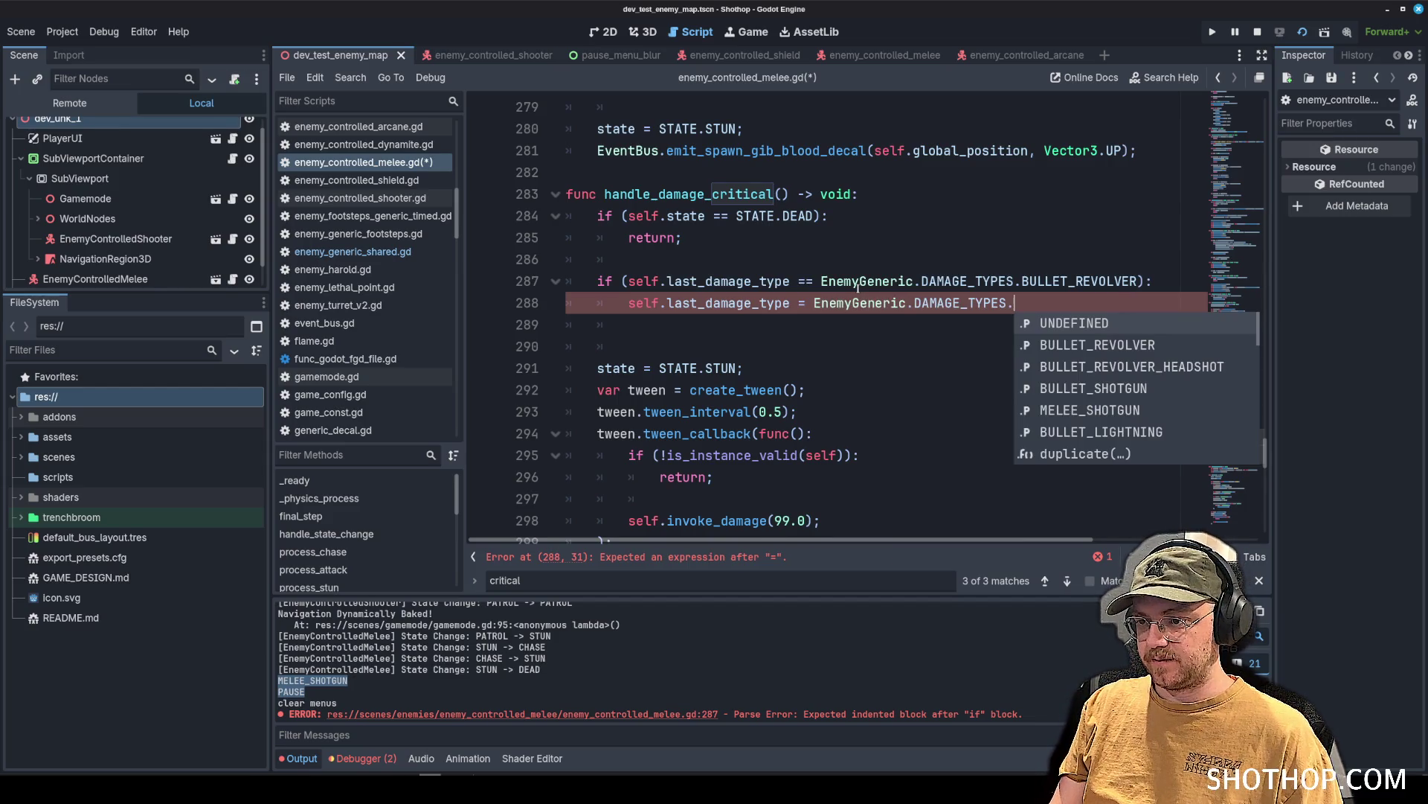
key(ctrl+v)
text(;)
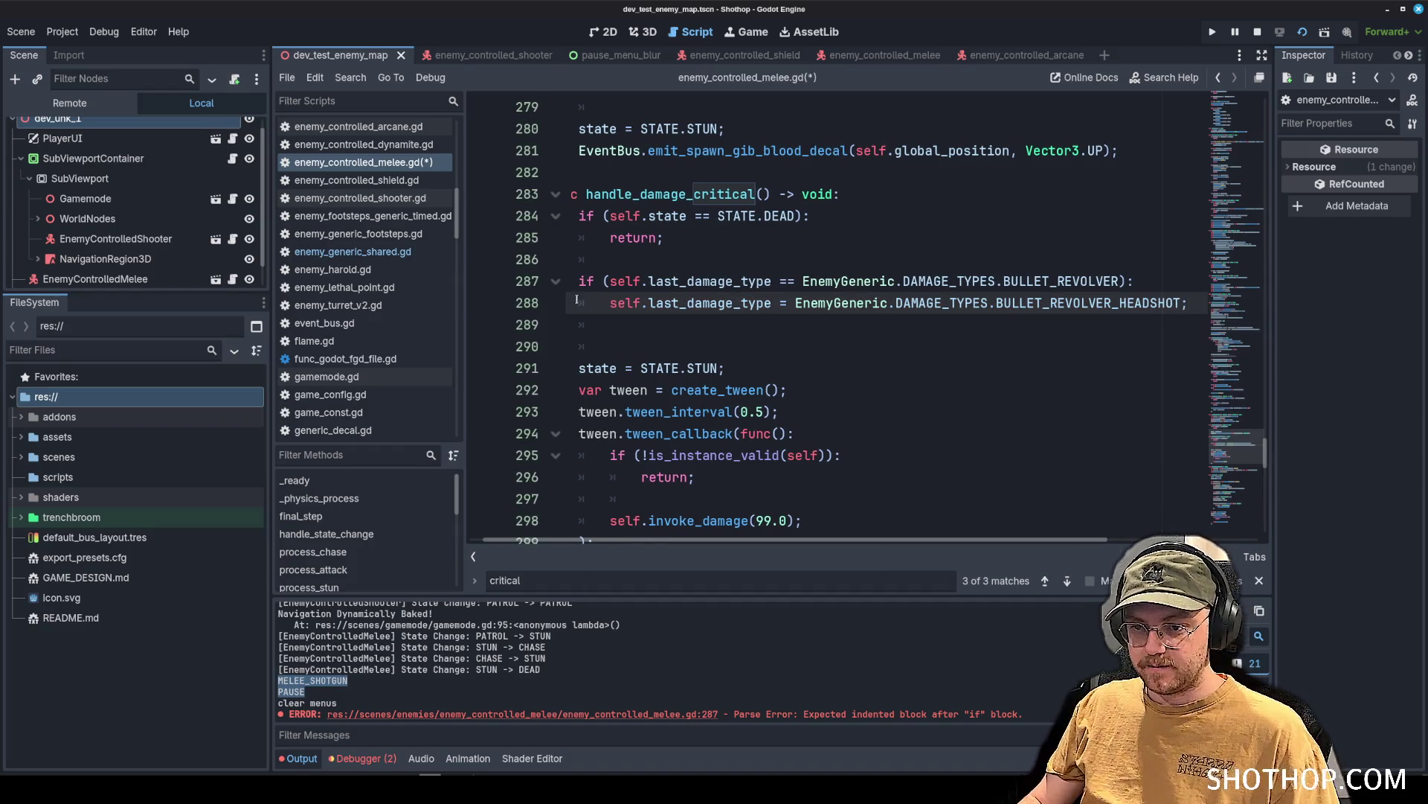
Delete the extra blank line, copy the two-line check, and save the melee script.
drag(573, 322, 588, 348)
key(BackSpace)
drag(584, 279, 1323, 303)
key(ctrl+c)
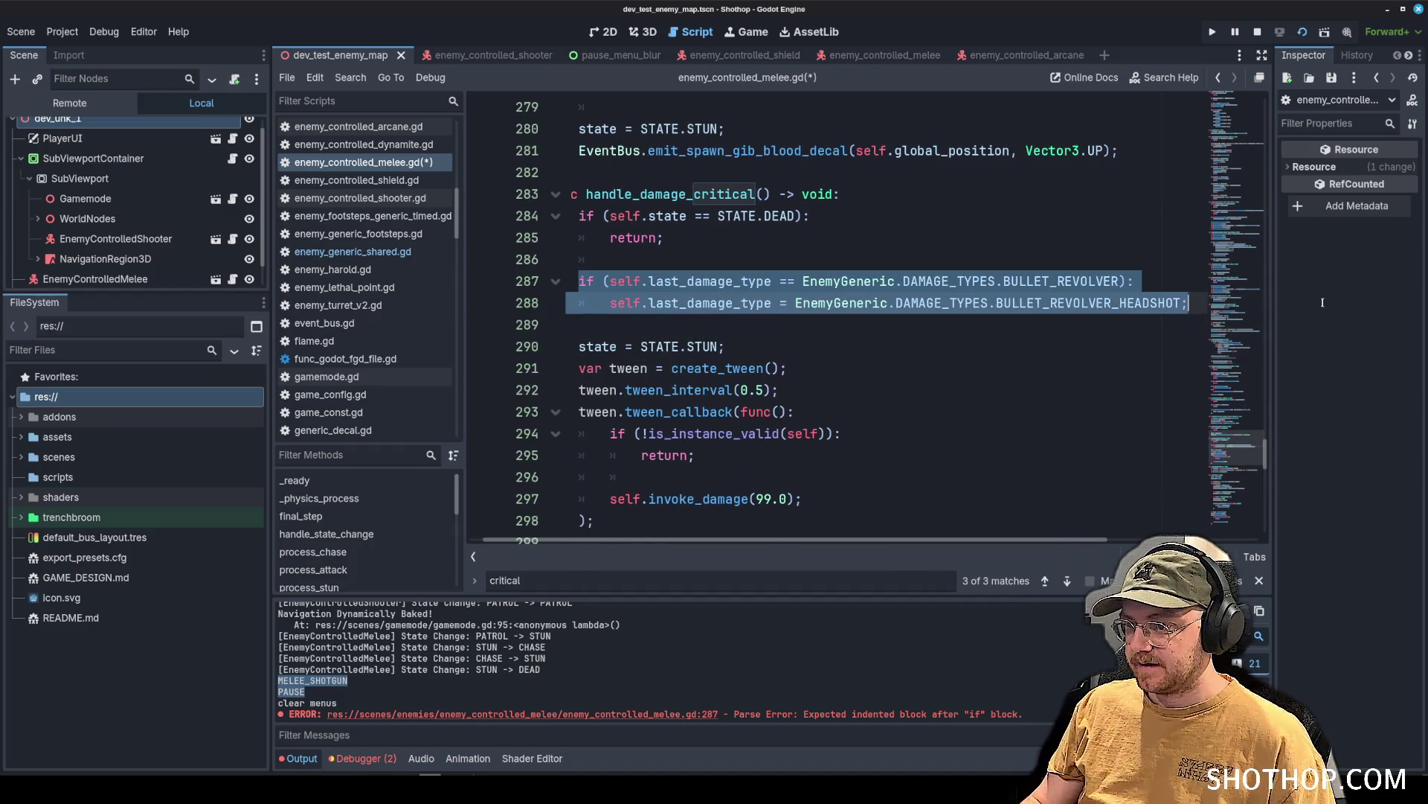
key(ctrl+s)
click(355, 180)
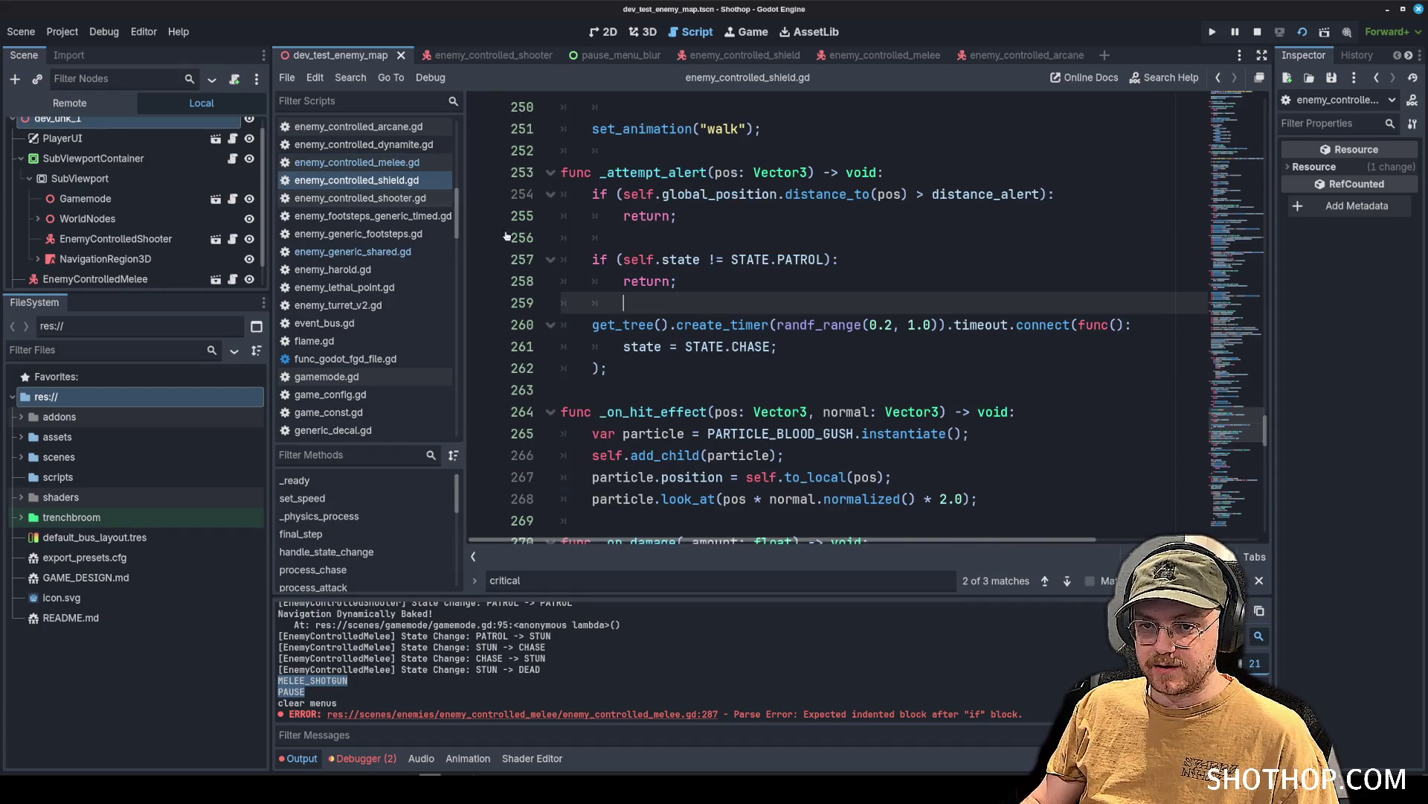
In enemy_controlled_dynamite.gd, paste the revolver-to-headshot check into handle_damage_critical and save.
click(358, 162)
click(359, 144)
key(ctrl+f)
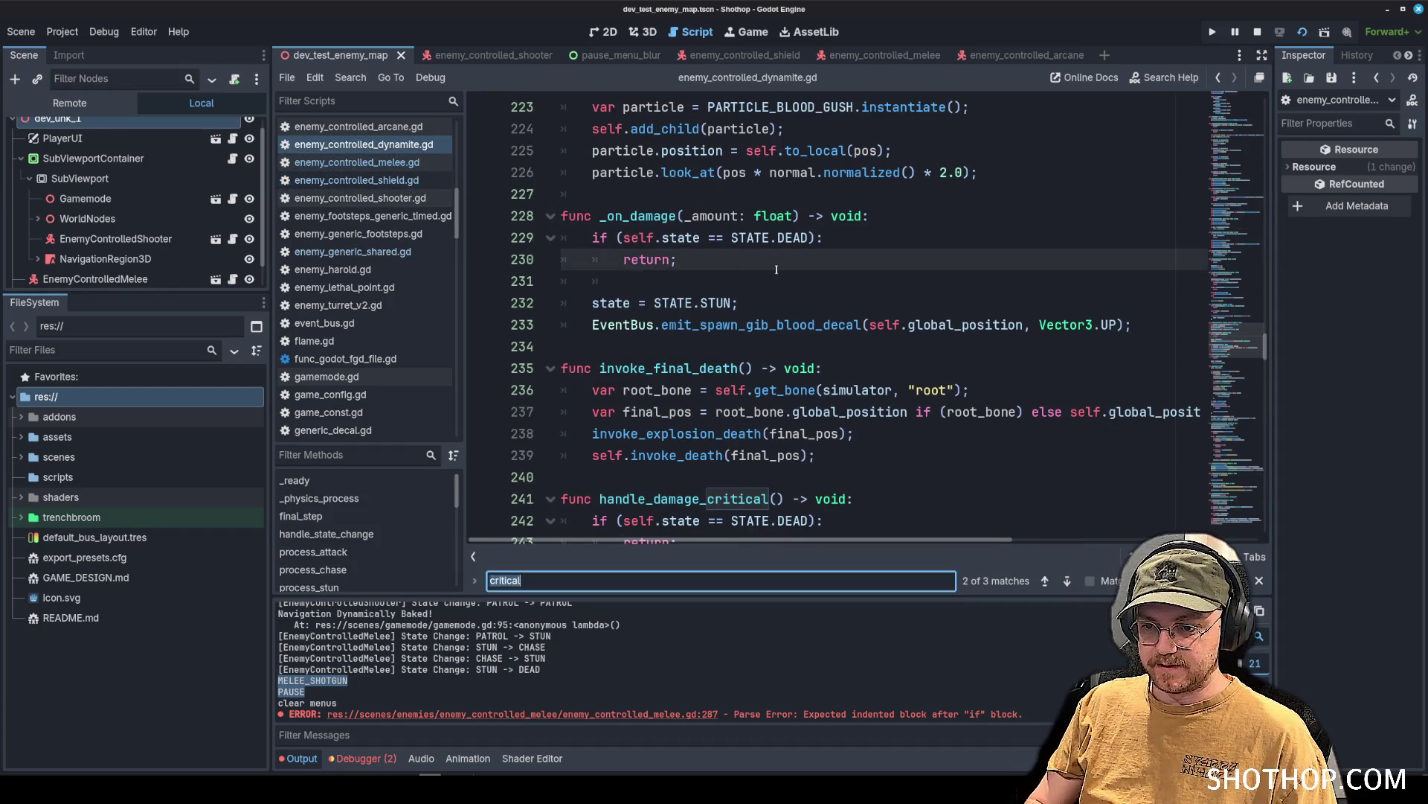
text(critical)
click(733, 363)
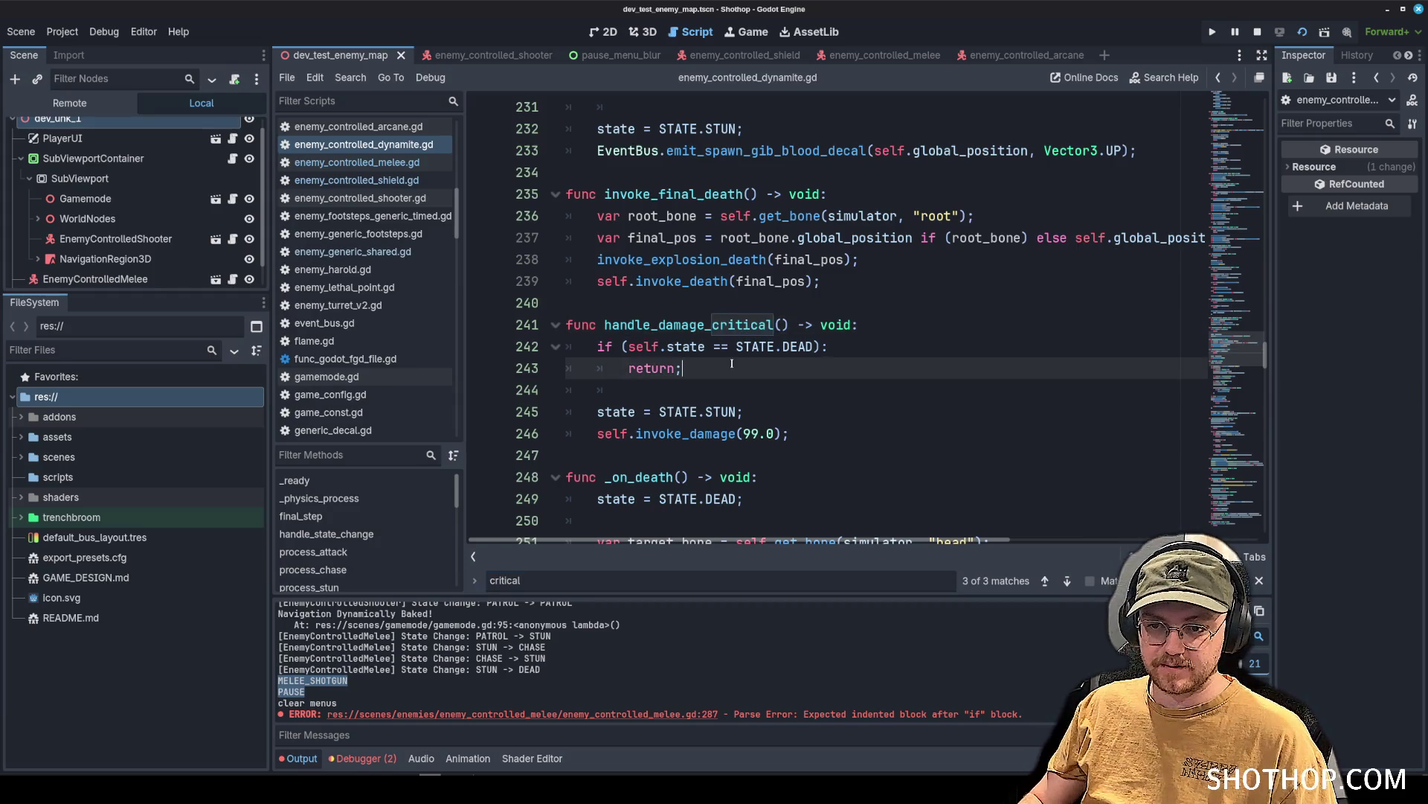
key(Return)
key(Return)
key(ctrl+v)
key(ctrl+s)
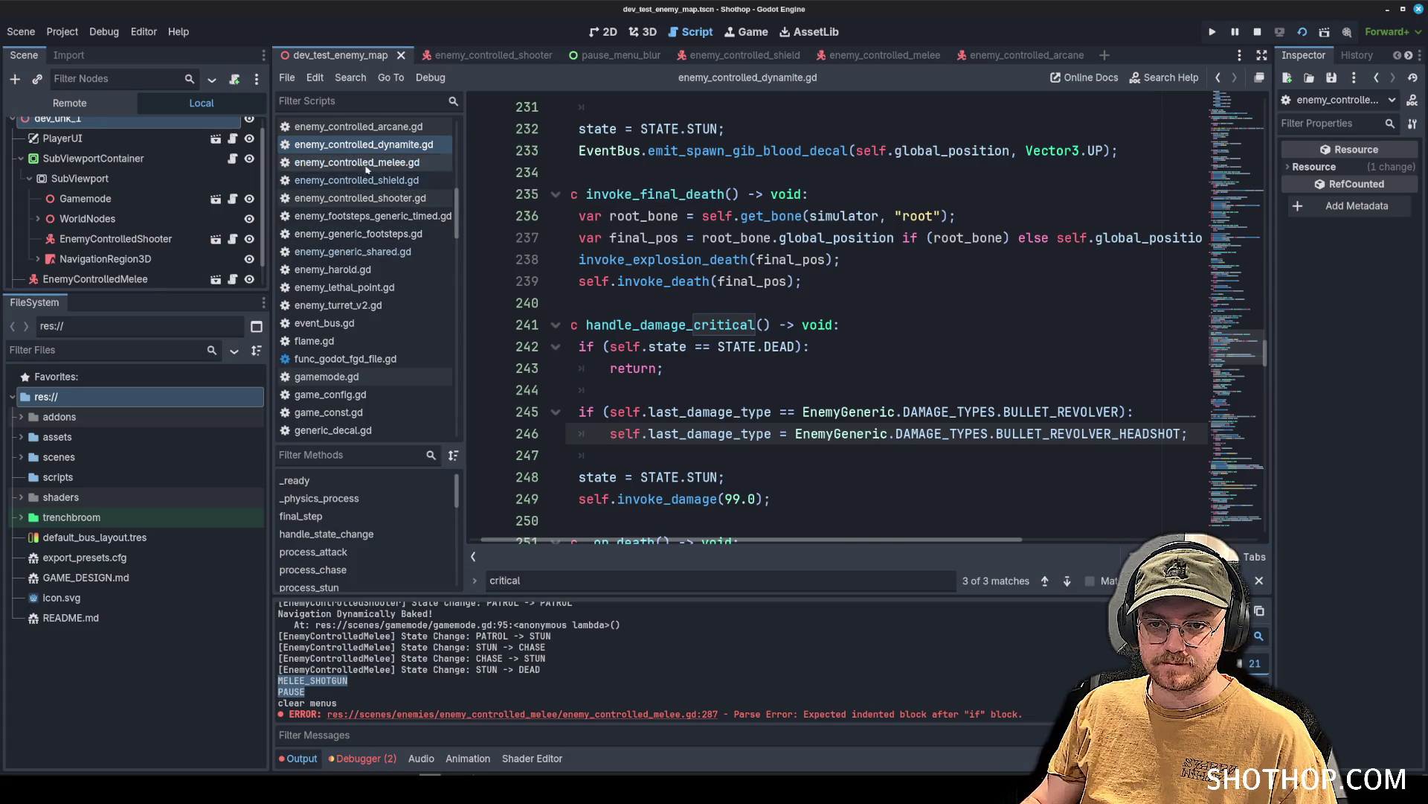
In enemy_controlled_shooter.gd, paste the same check after the early return in handle_damage_critical.
click(402, 180)
click(405, 198)
click(639, 281)
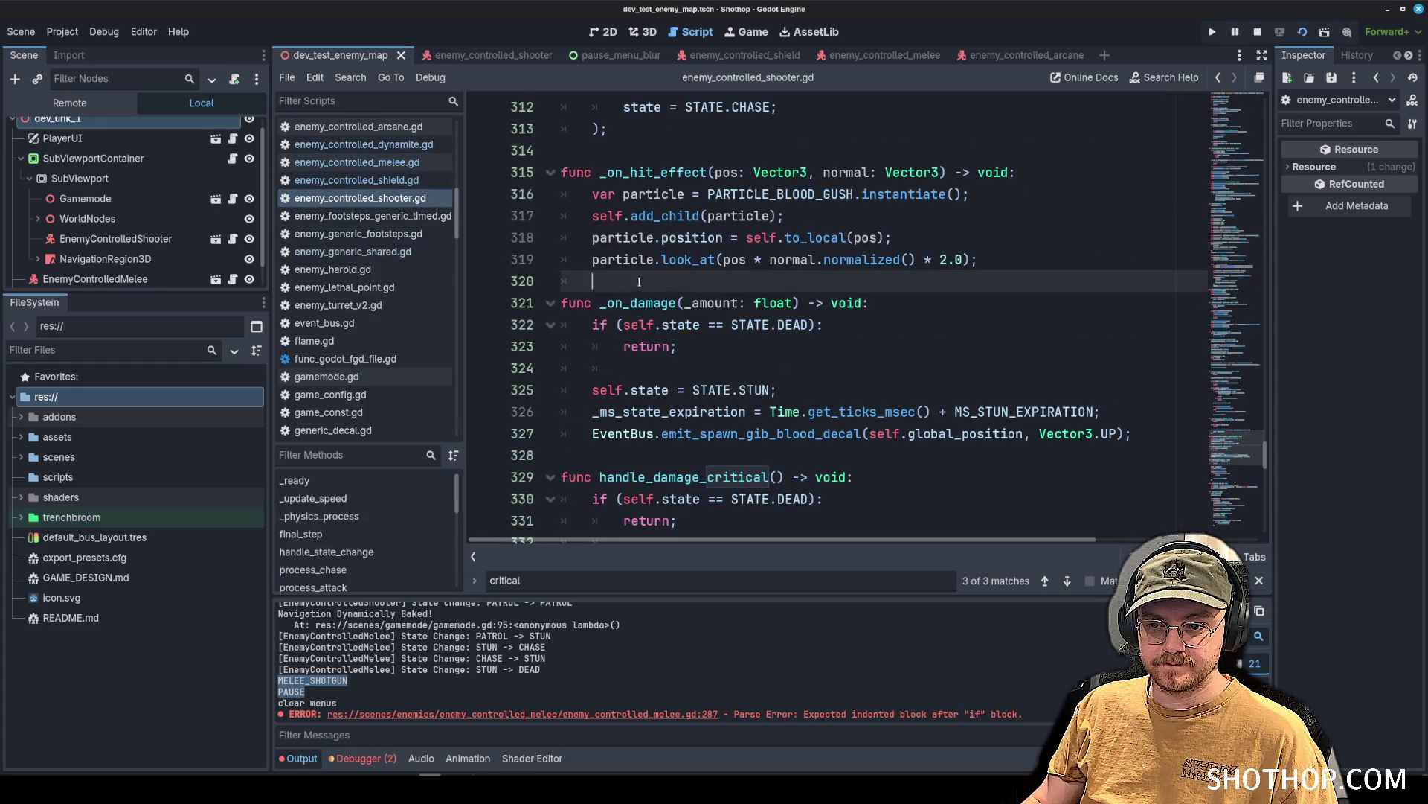
key(ctrl+f)
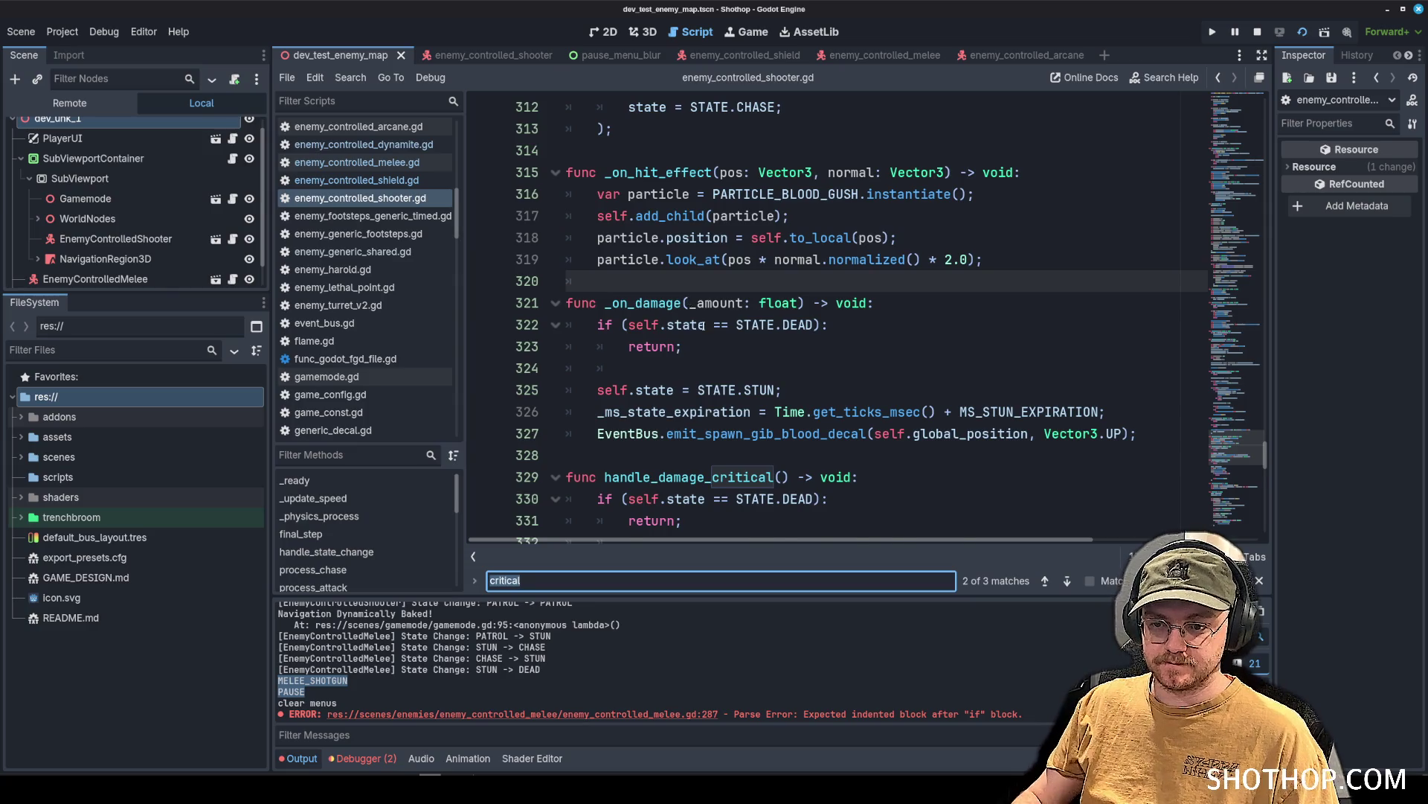
scroll(732, 265, down, 4)
click(732, 265)
key(Return)
key(Return)
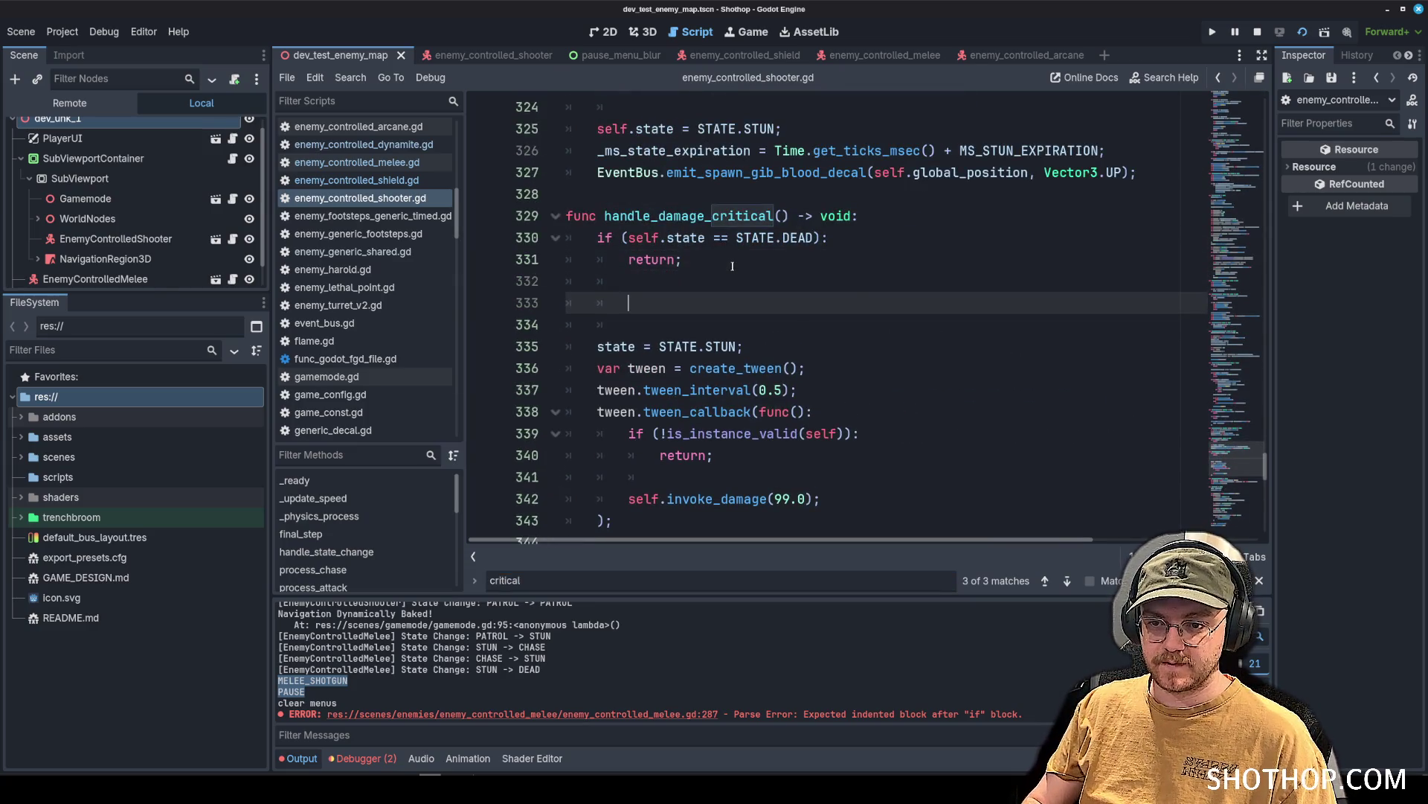
key(ctrl+v)
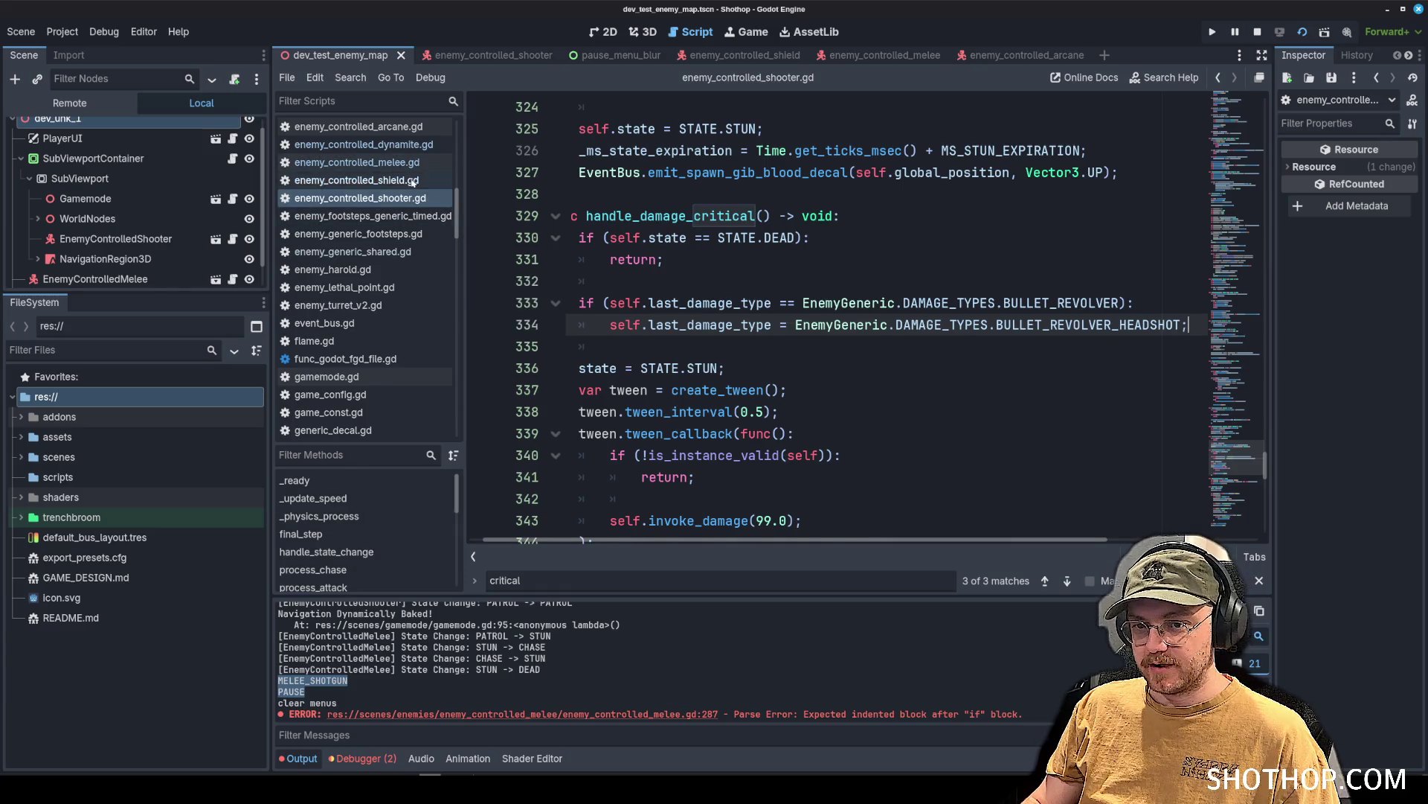
click(809, 281)
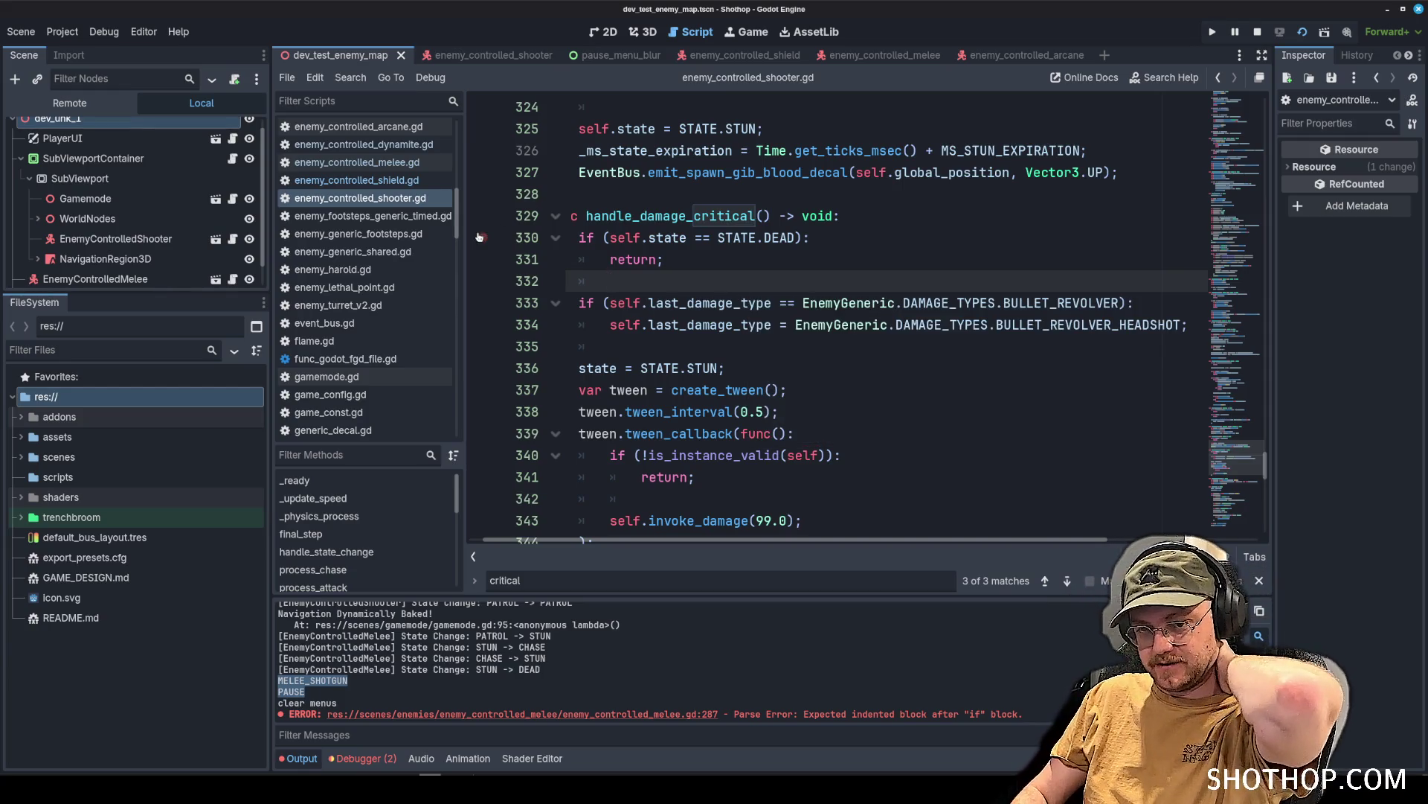
click(357, 180)
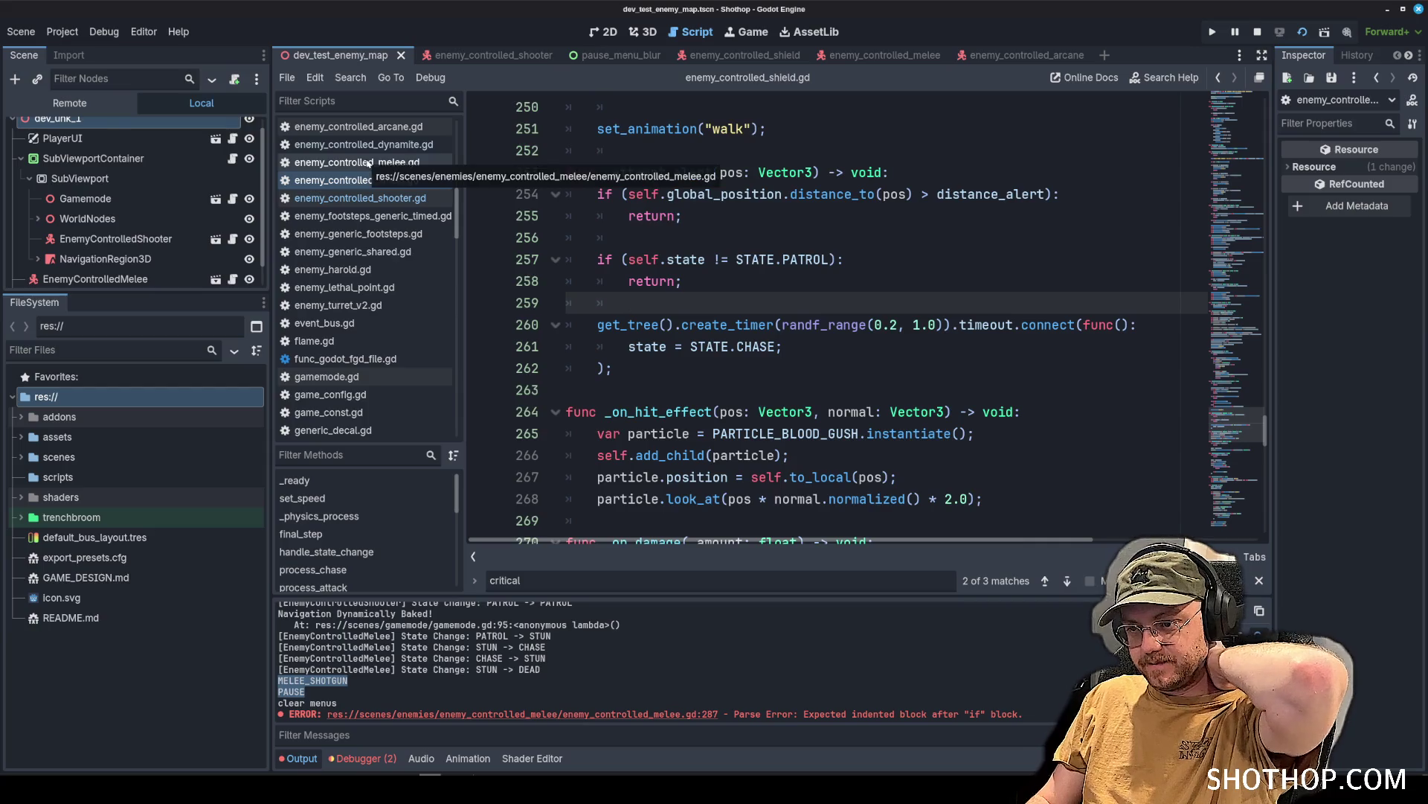
Return to the melee enemy script to review its revolver-headshot check.
click(409, 182)
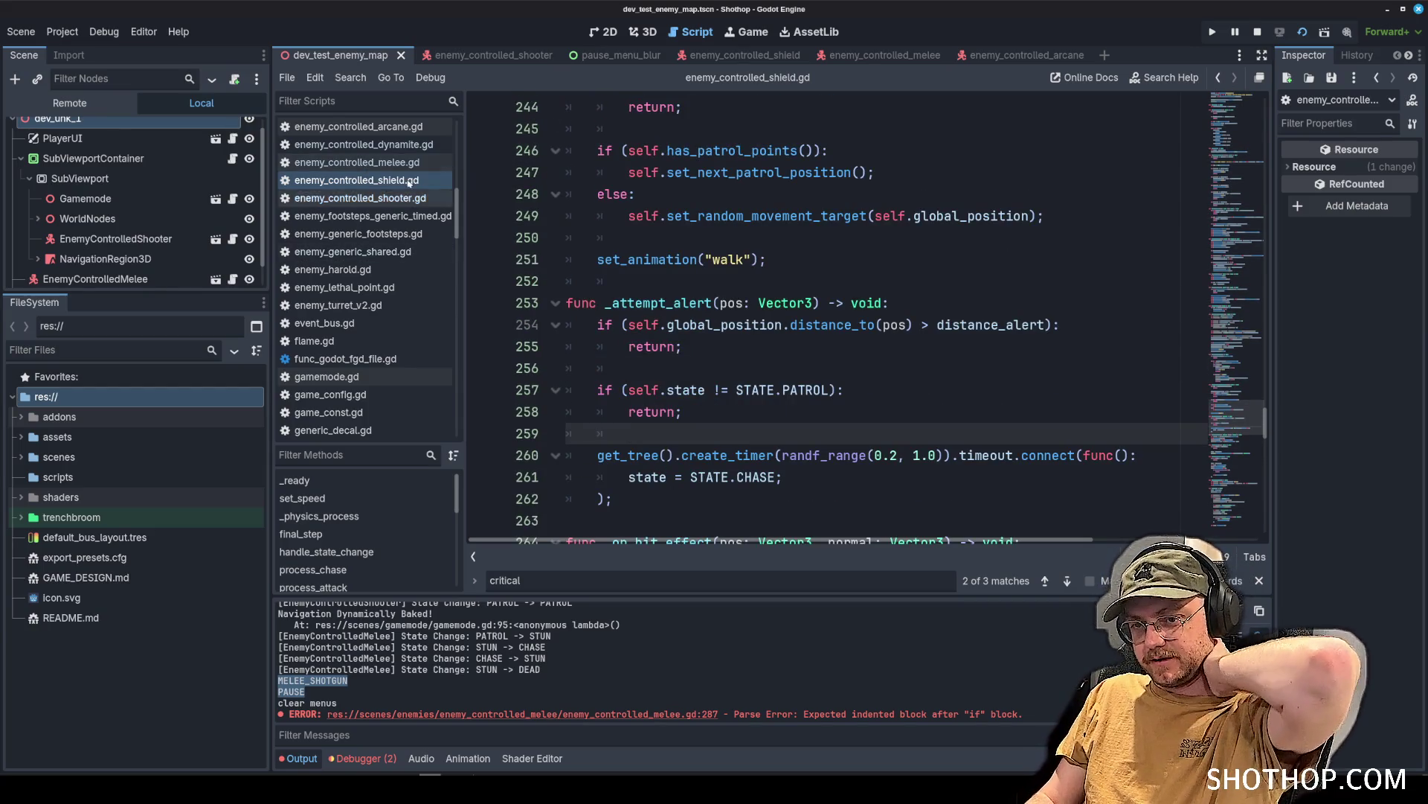
click(357, 162)
click(773, 307)
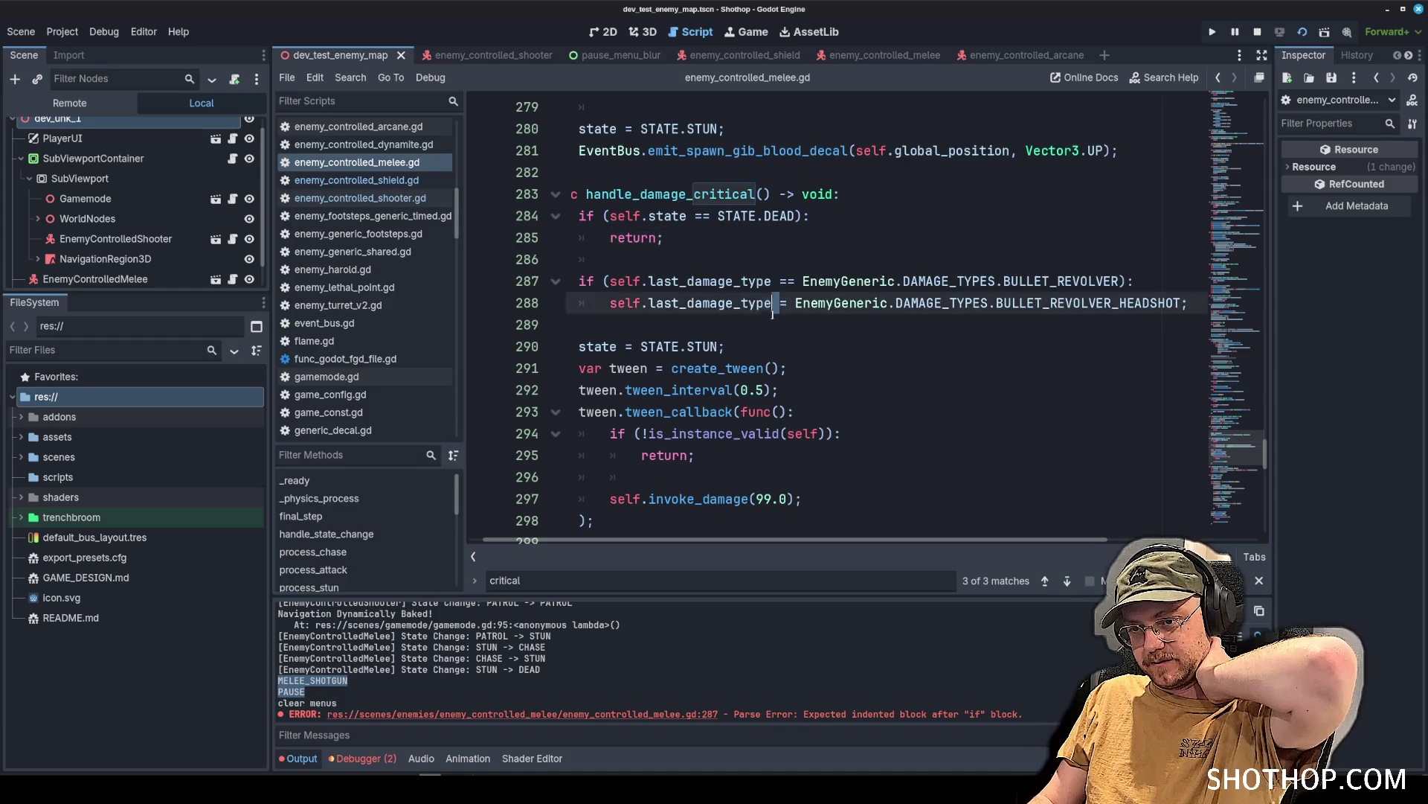
key(Up)
key(Up)
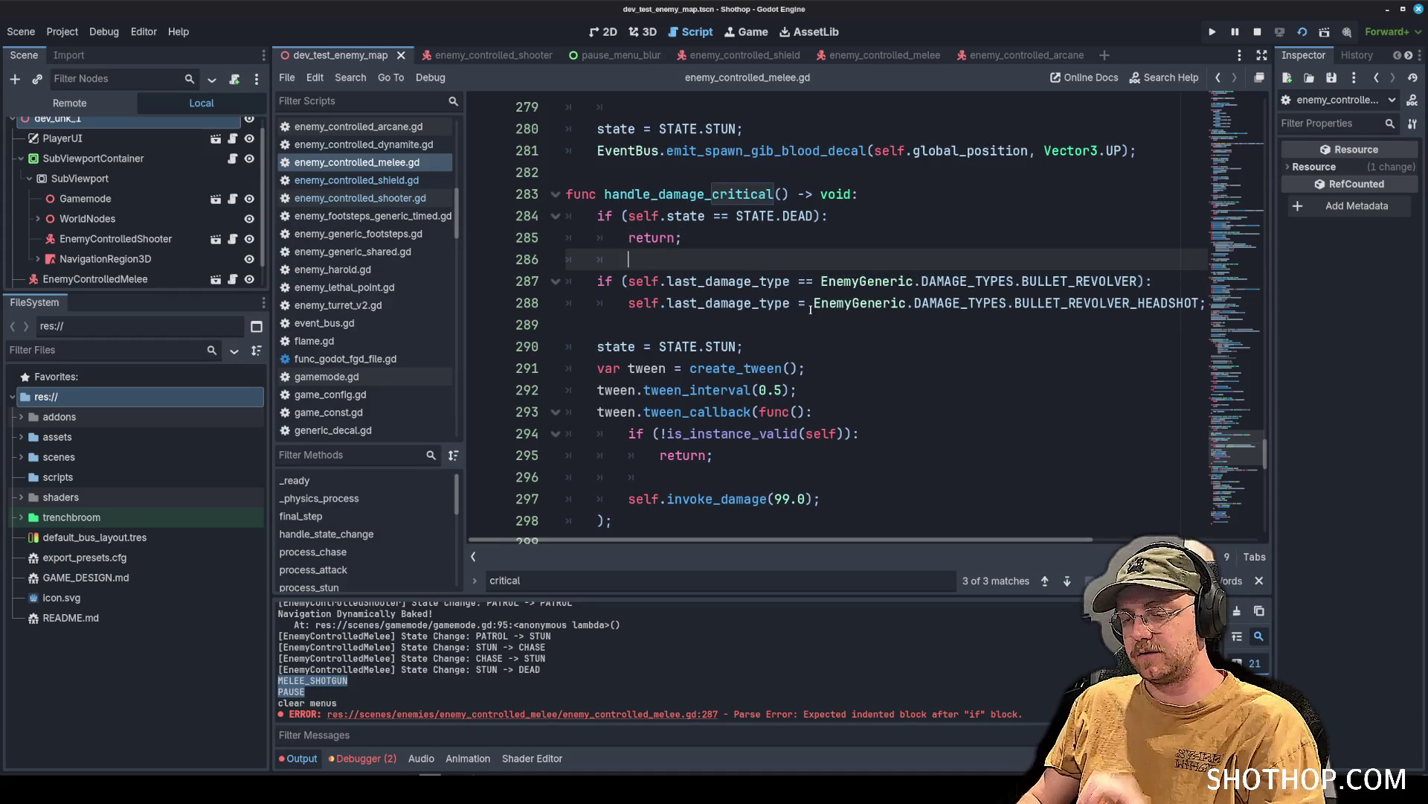
scroll(388, 221, up, 3)
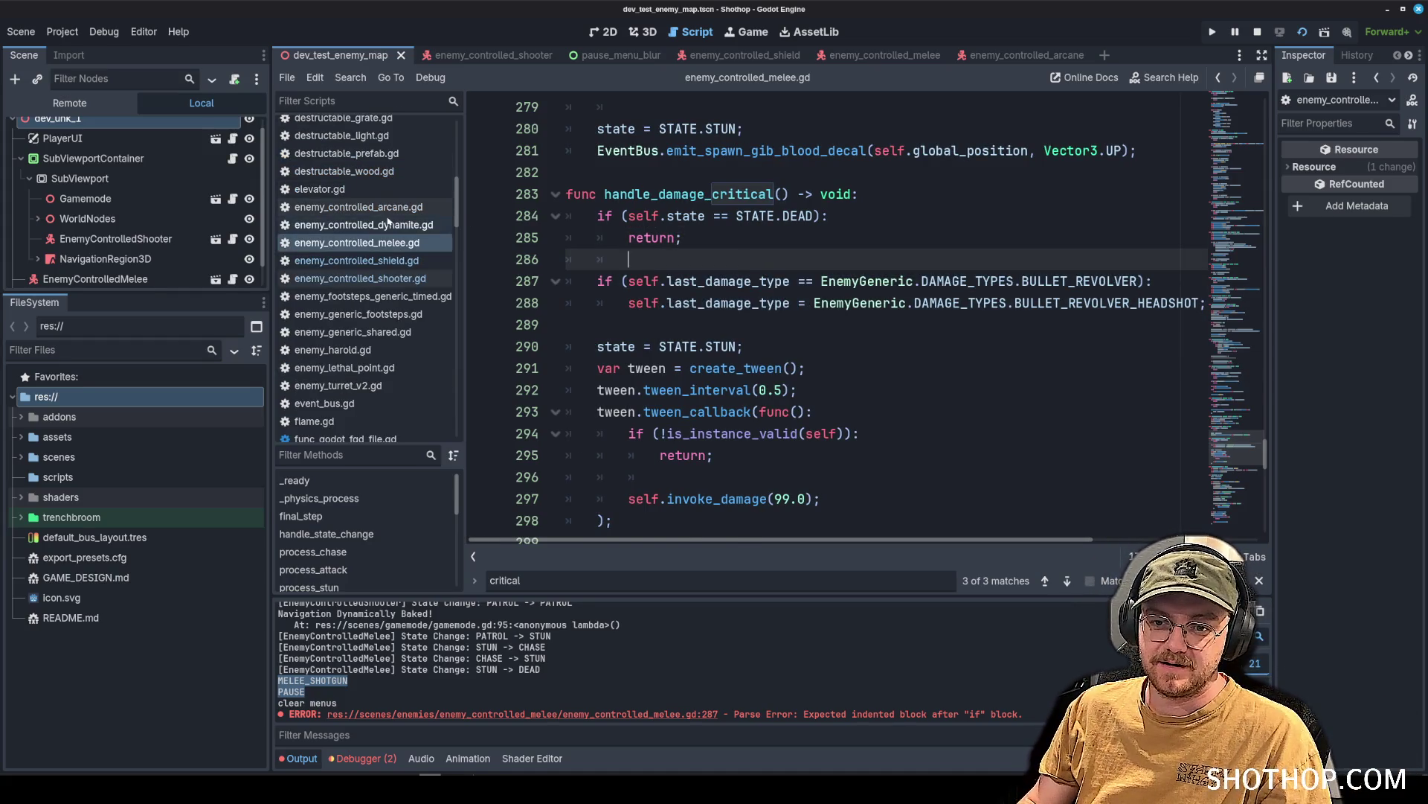
In enemy_controlled_arcane.gd, paste the revolver-to-headshot if-block into handle_damage_critical.
click(358, 207)
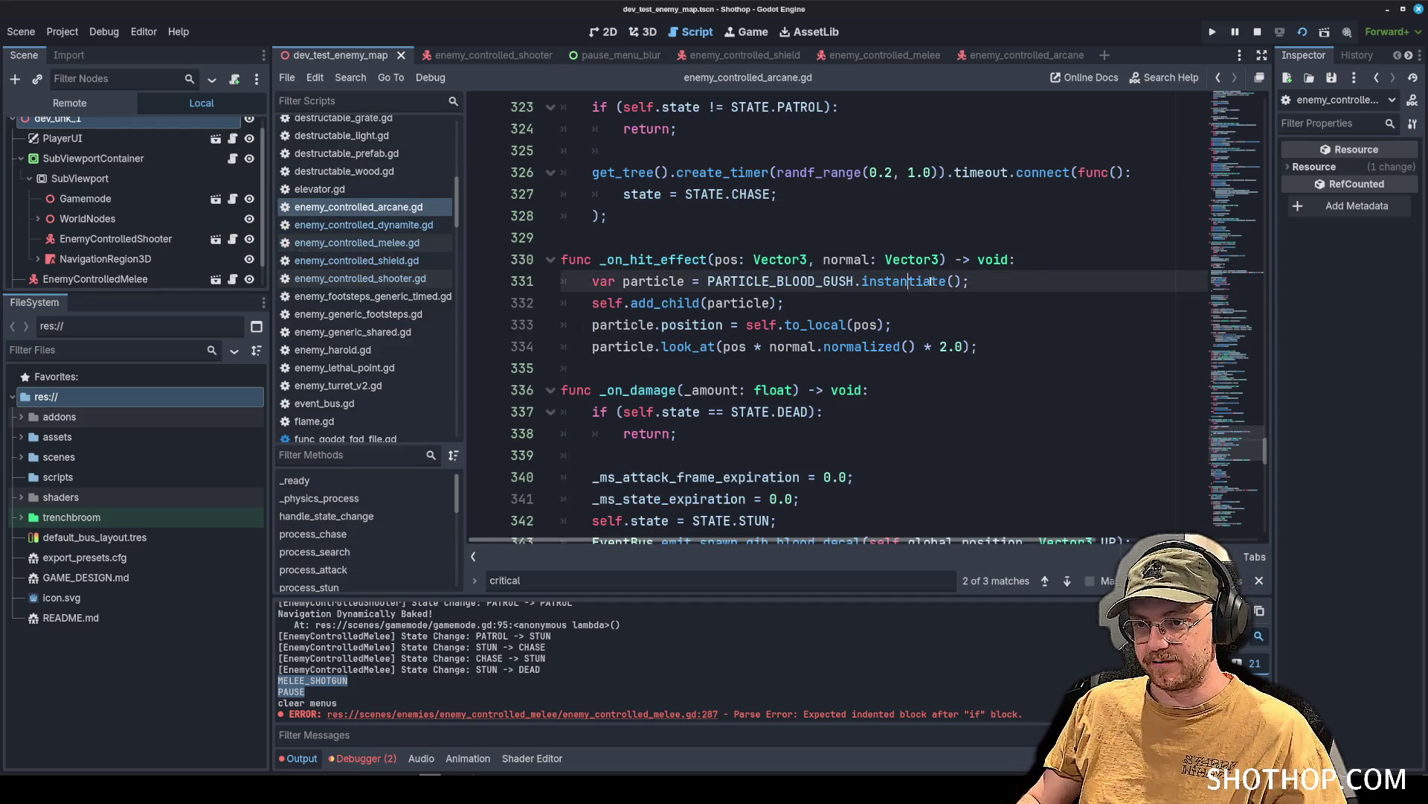
key(ctrl+f)
key(Return)
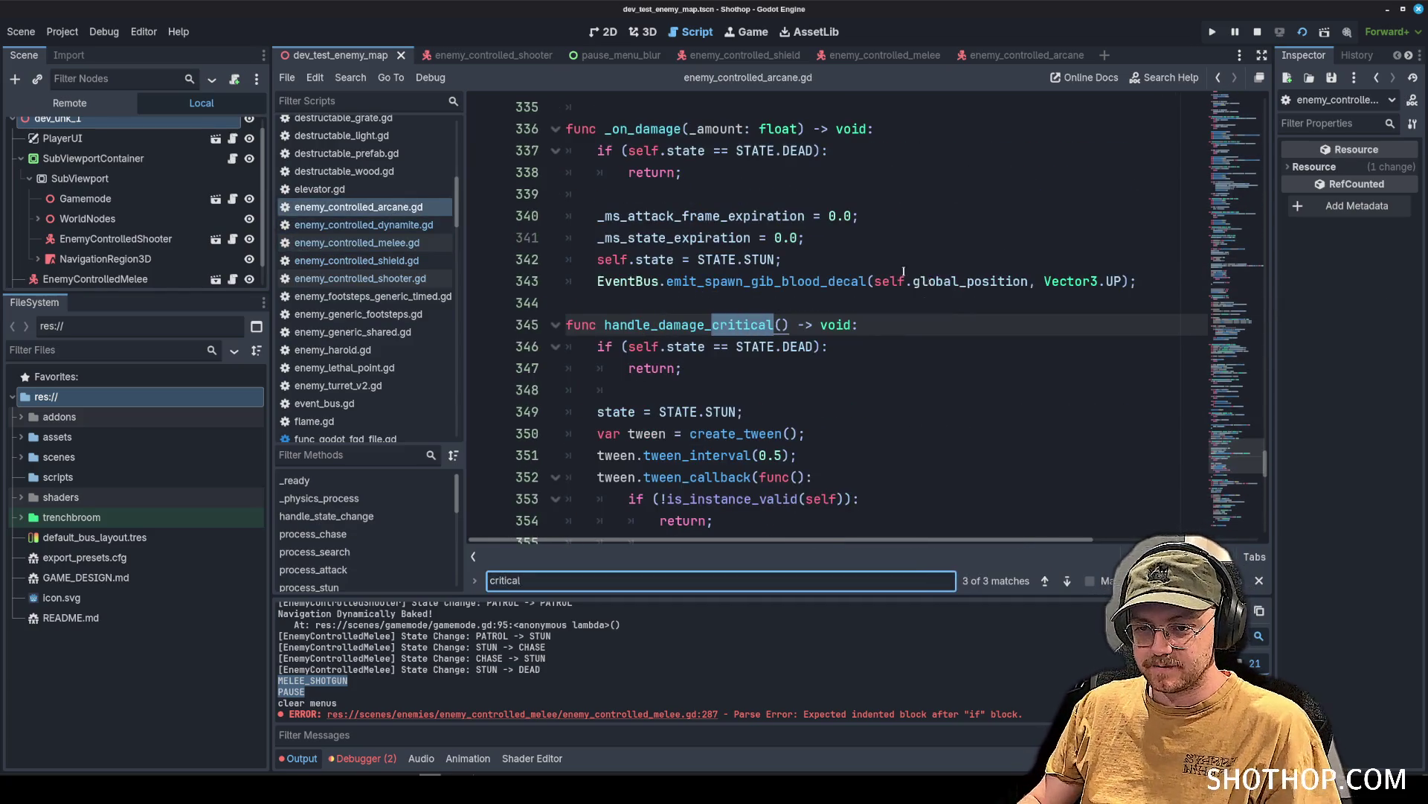
scroll(904, 272, down, 3)
click(782, 183)
key(Return)
text(if (self.last_damage_type == EnemyGeneric.DAMAGE_TYPES.BULLET_REVOLVER): 		self.last_damage_type = EnemyGeneric.DAMAGE_TYPES.BULLET_REVOLVER_HEADSHOT;)
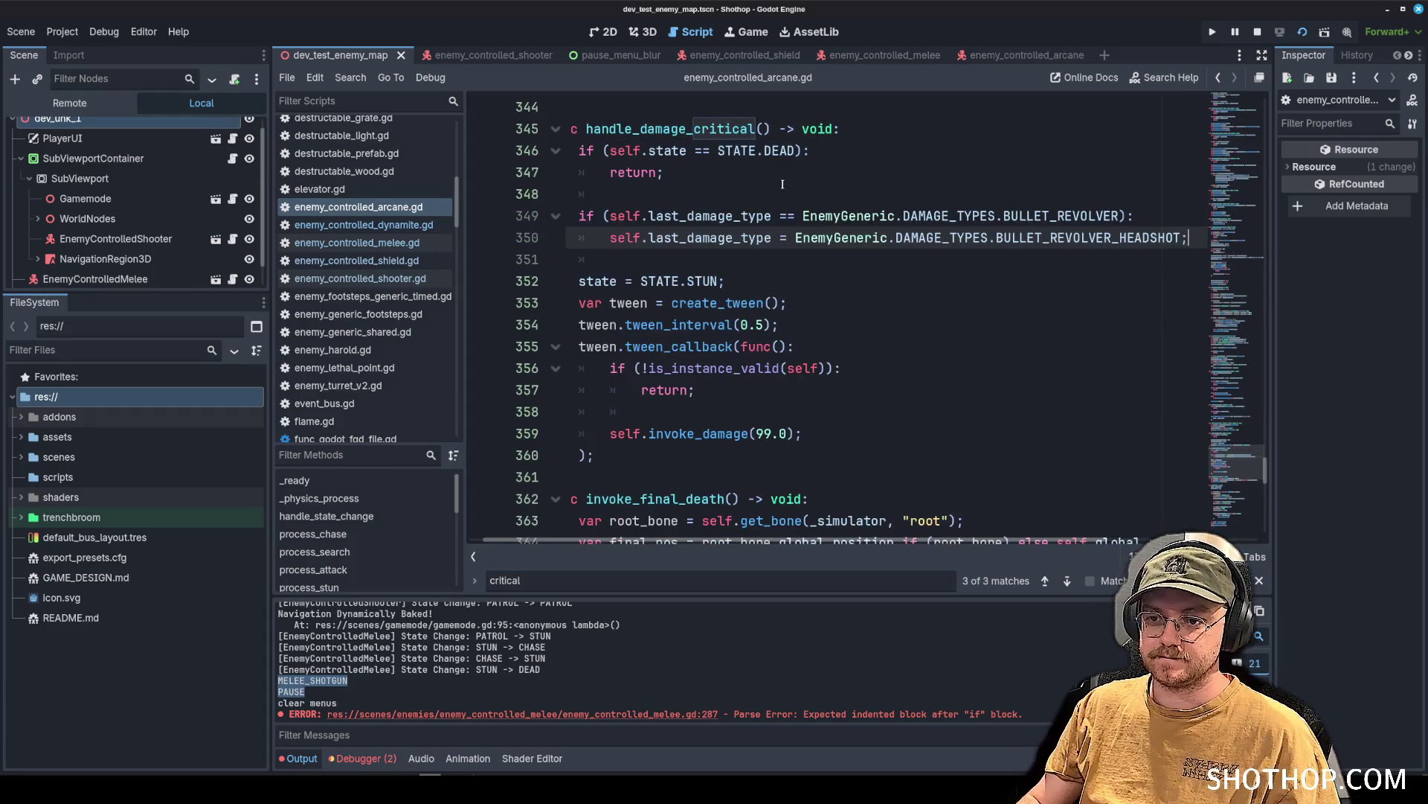
click(795, 216)
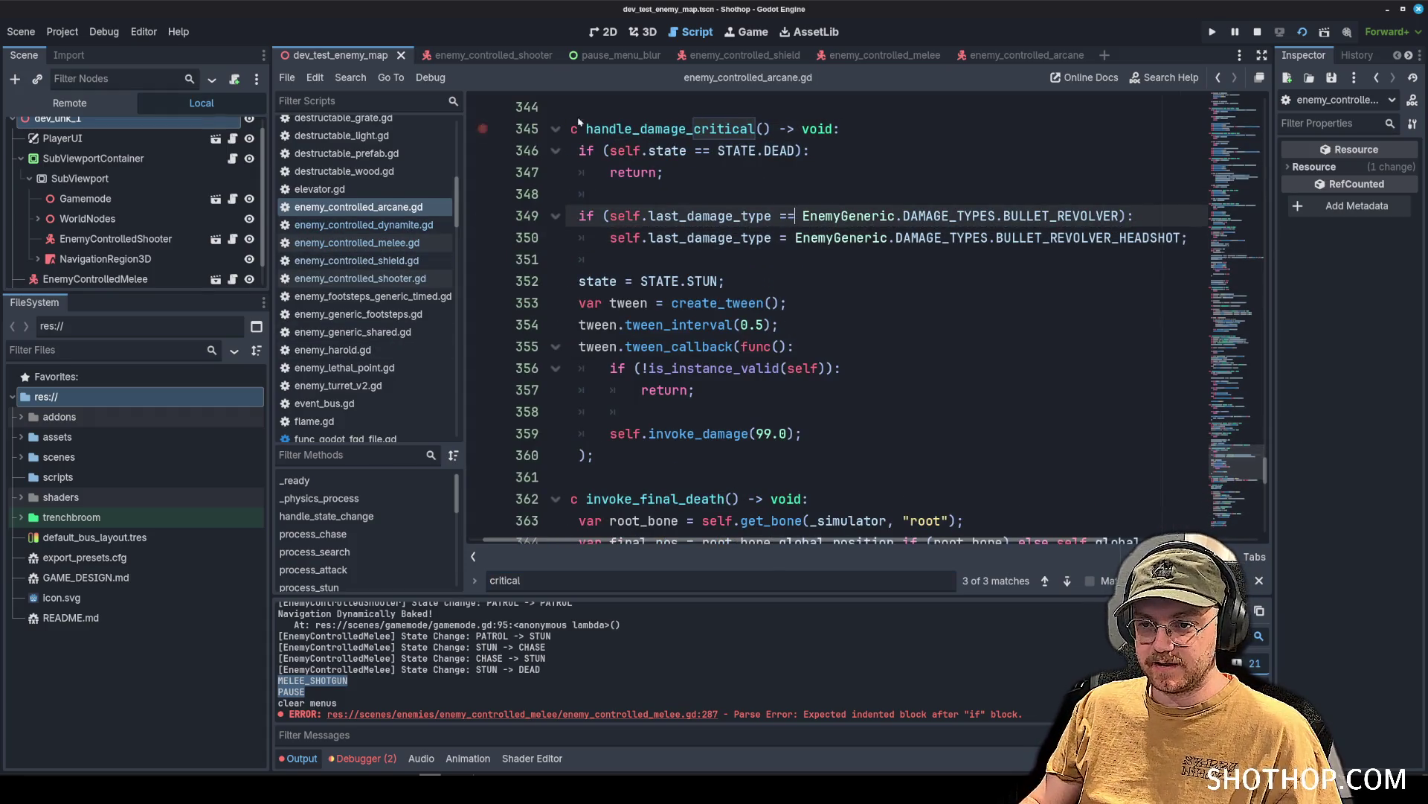
click(358, 313)
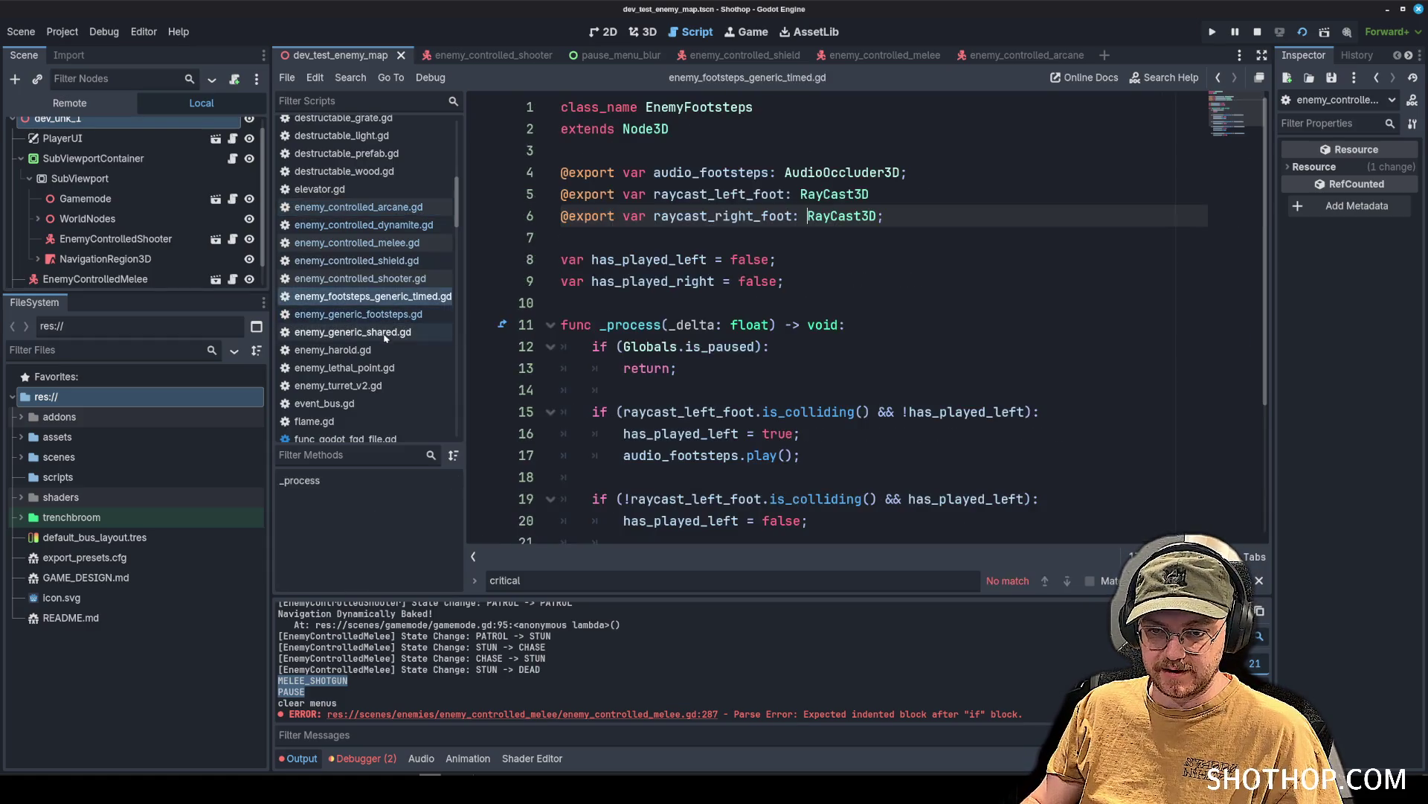
In enemy_generic_shared.gd, find invoke_death and make room above the death event.
click(353, 332)
click(1228, 176)
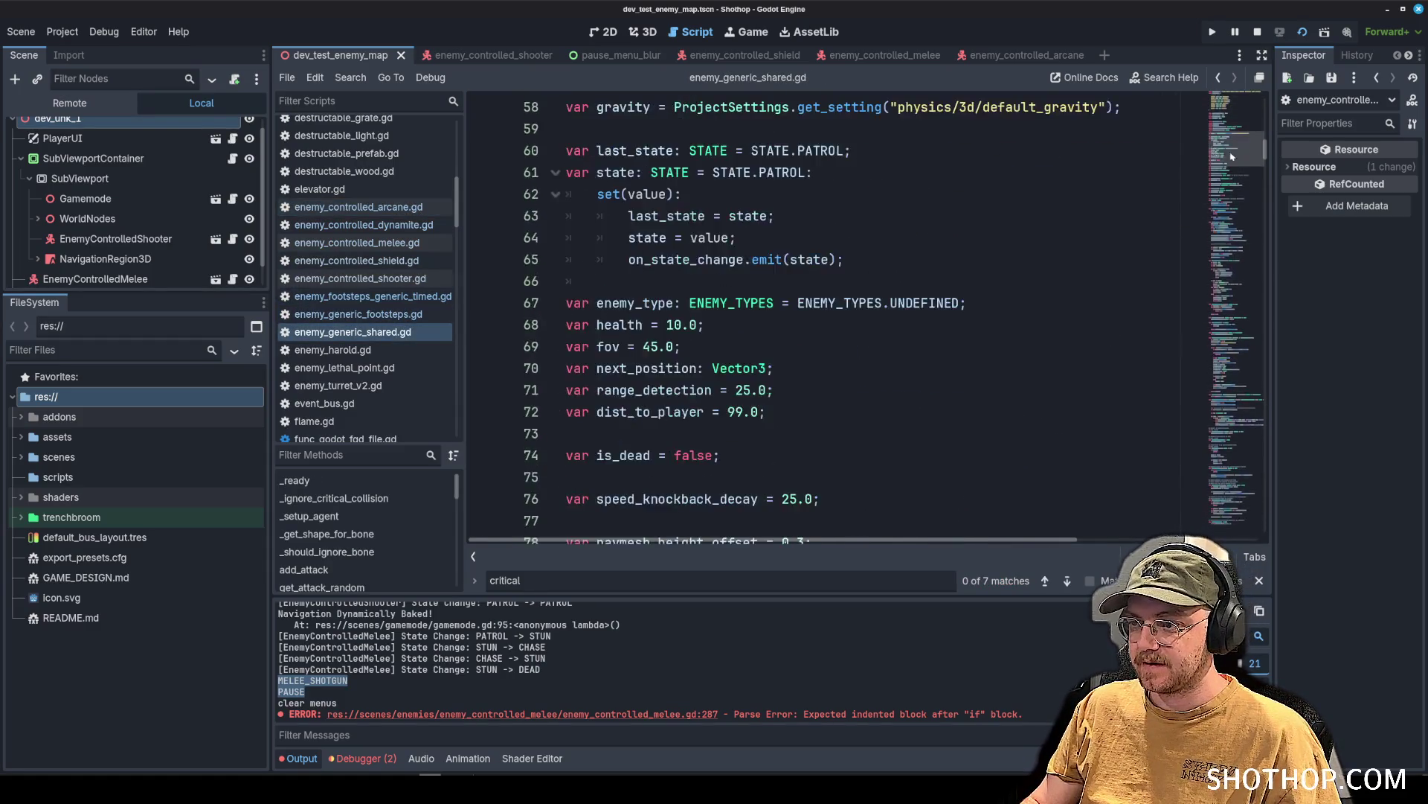
key(ctrl+f)
text(invoke_death)
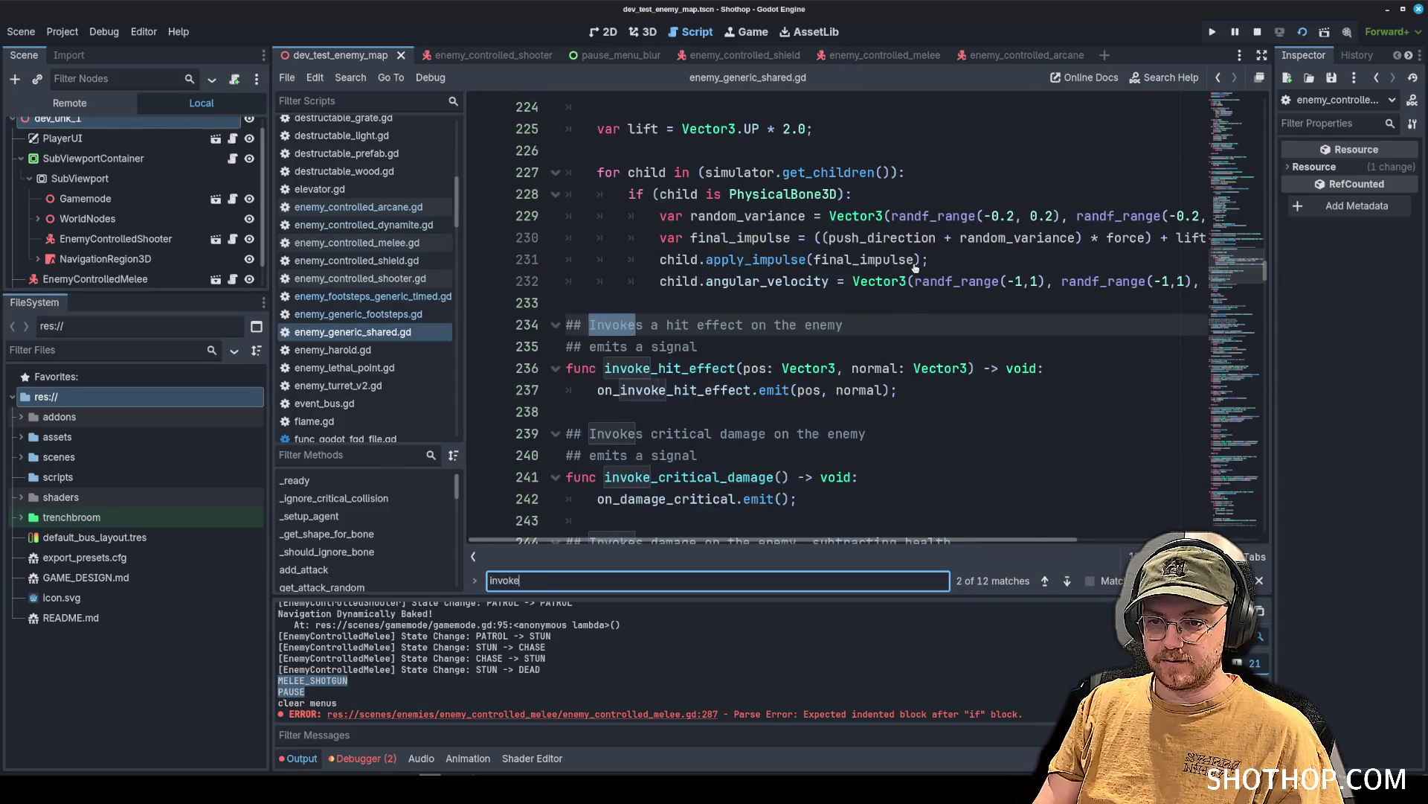
scroll(841, 245, down, 2)
click(771, 251)
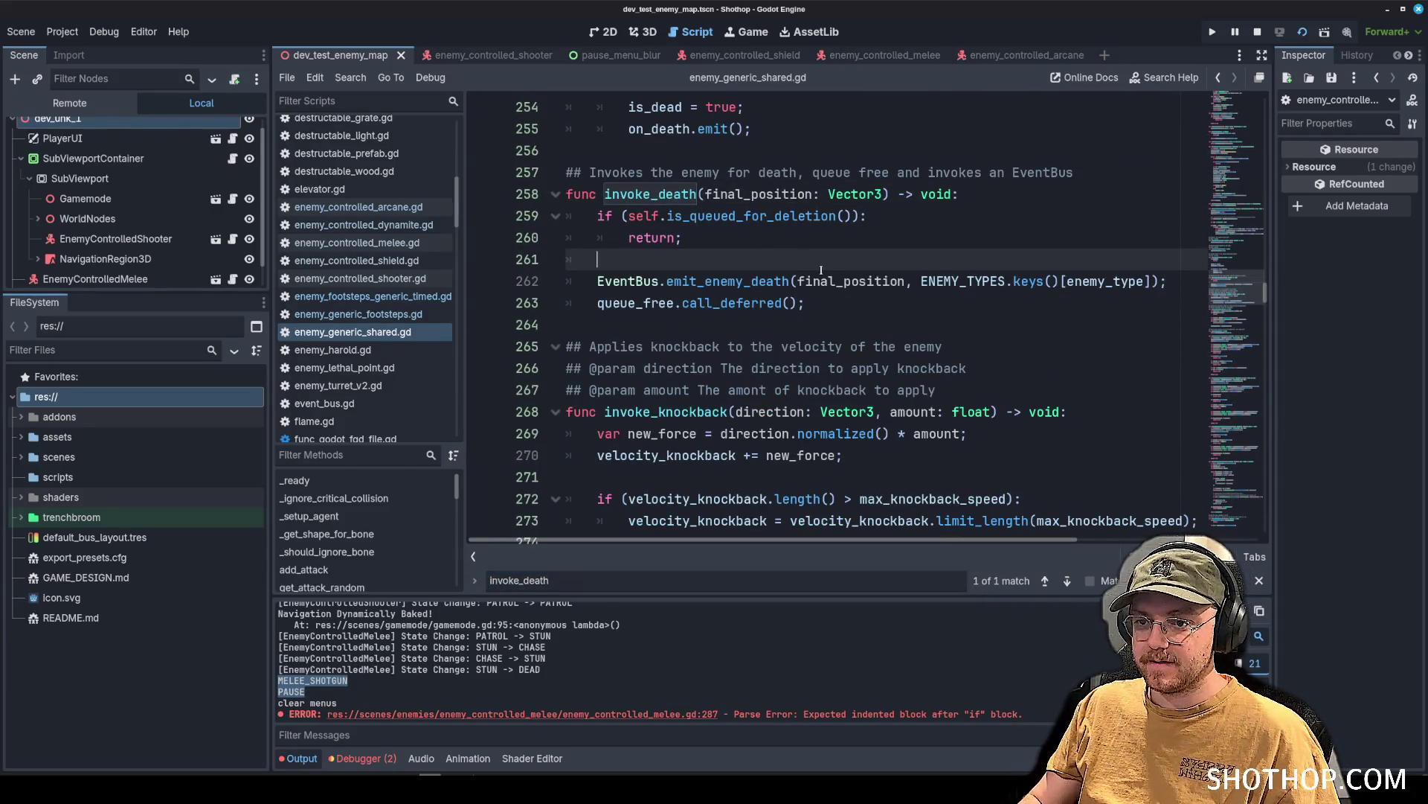
key(Return)
key(Return)
key(Return)
key(Up)
key(Up)
Add an if-block for last_damage_type == DAMAGE_TYPES.BULLET_REVOLVER_HEADSHOT that prints a refund message.
text(if (d)
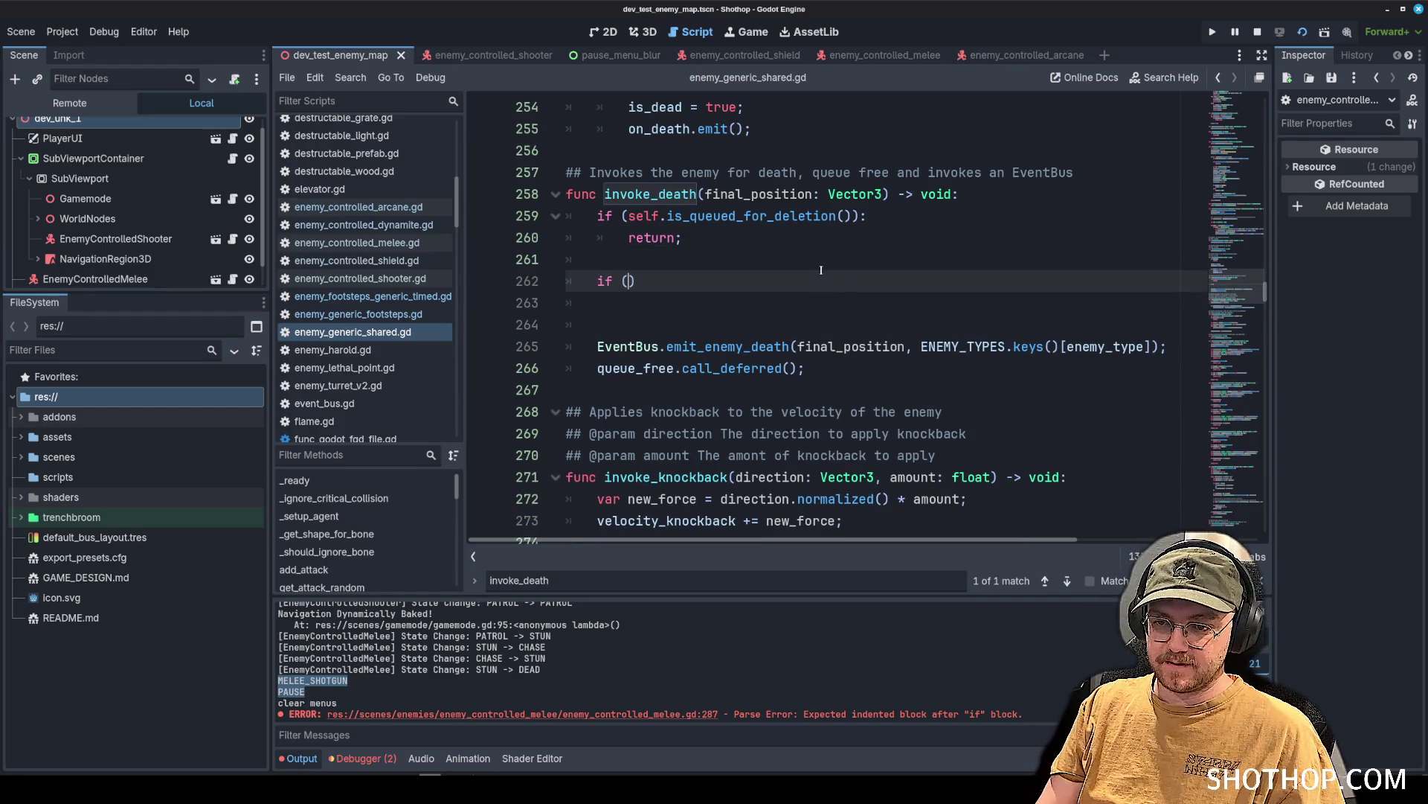
text(amage)
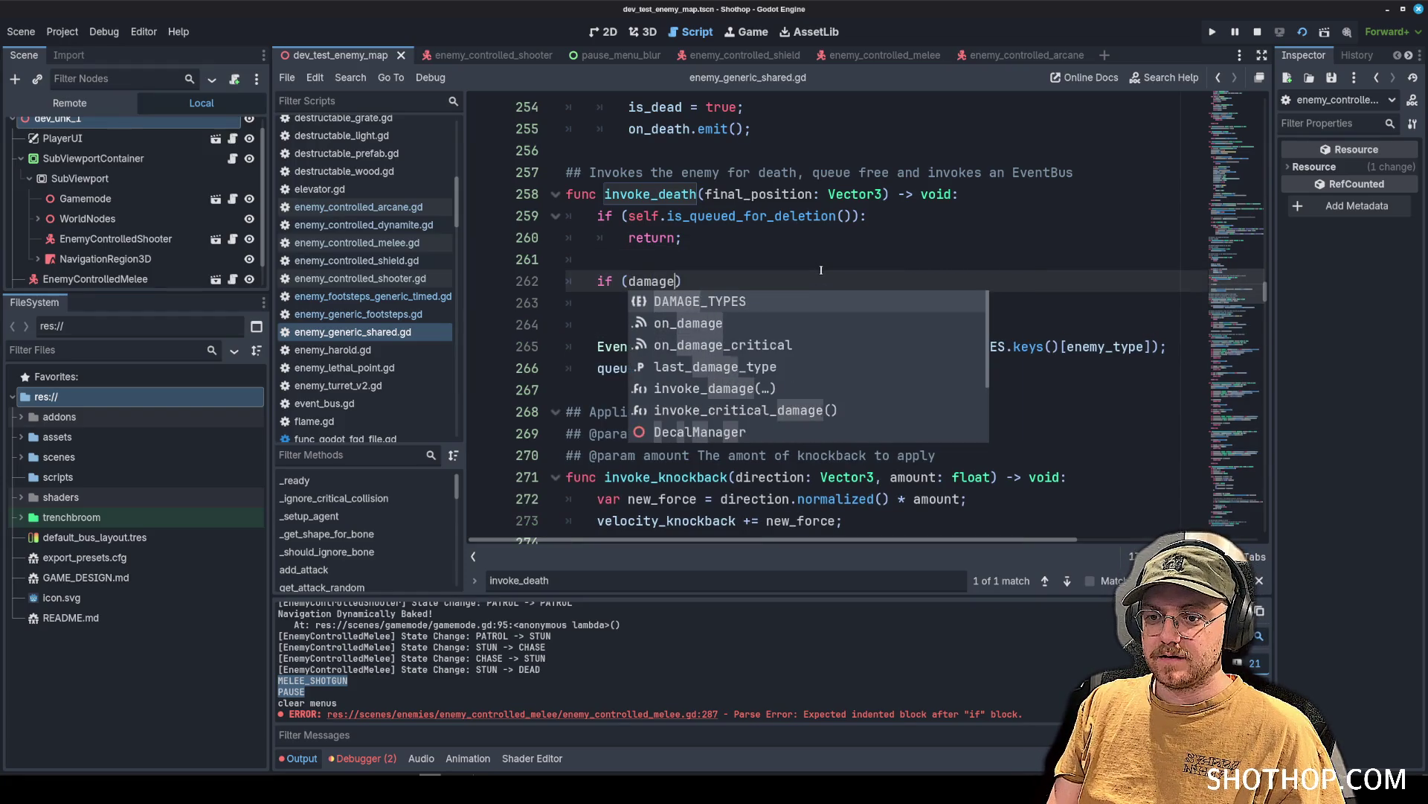
key(BackSpace)
key(BackSpace)
key(BackSpace)
text(_d)
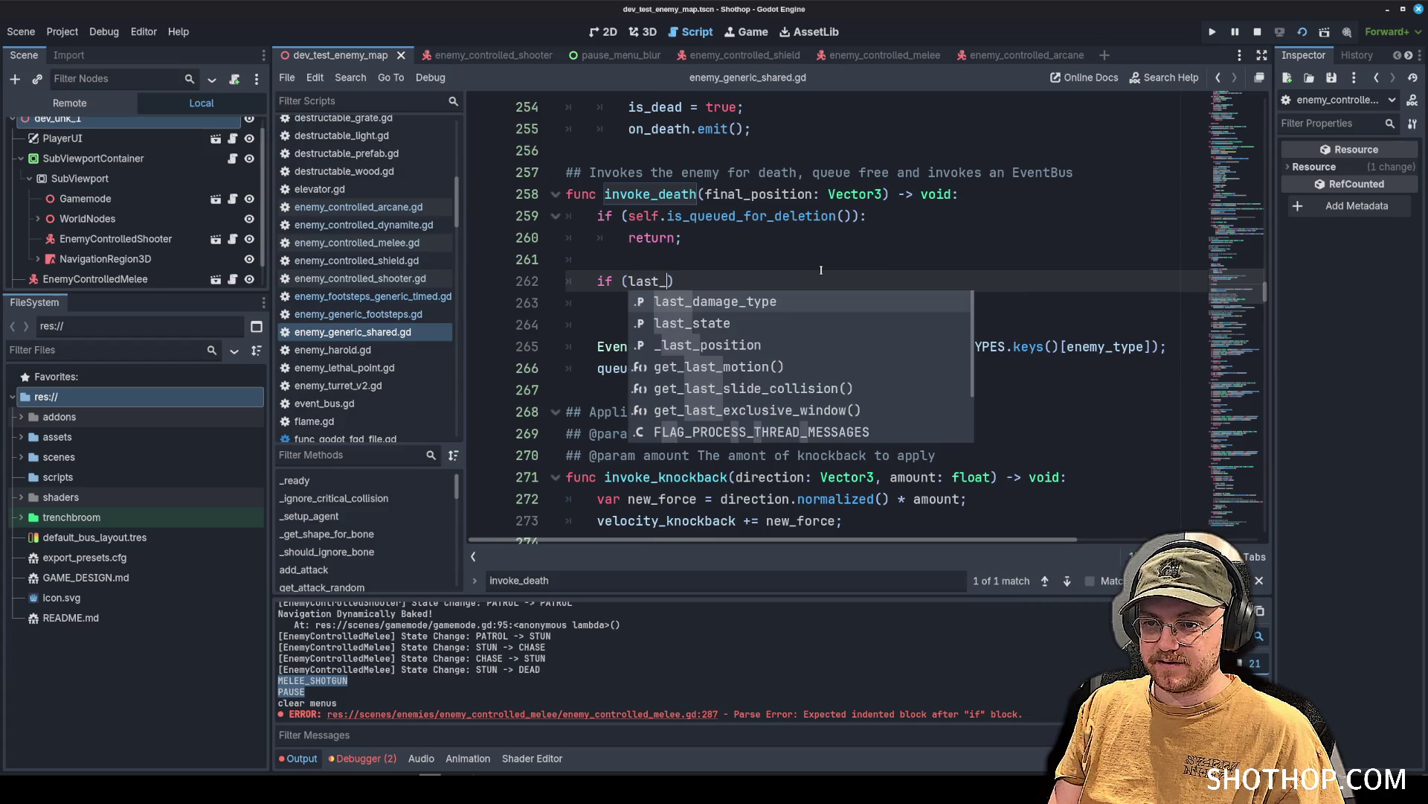
key(Return)
key(ctrl+space)
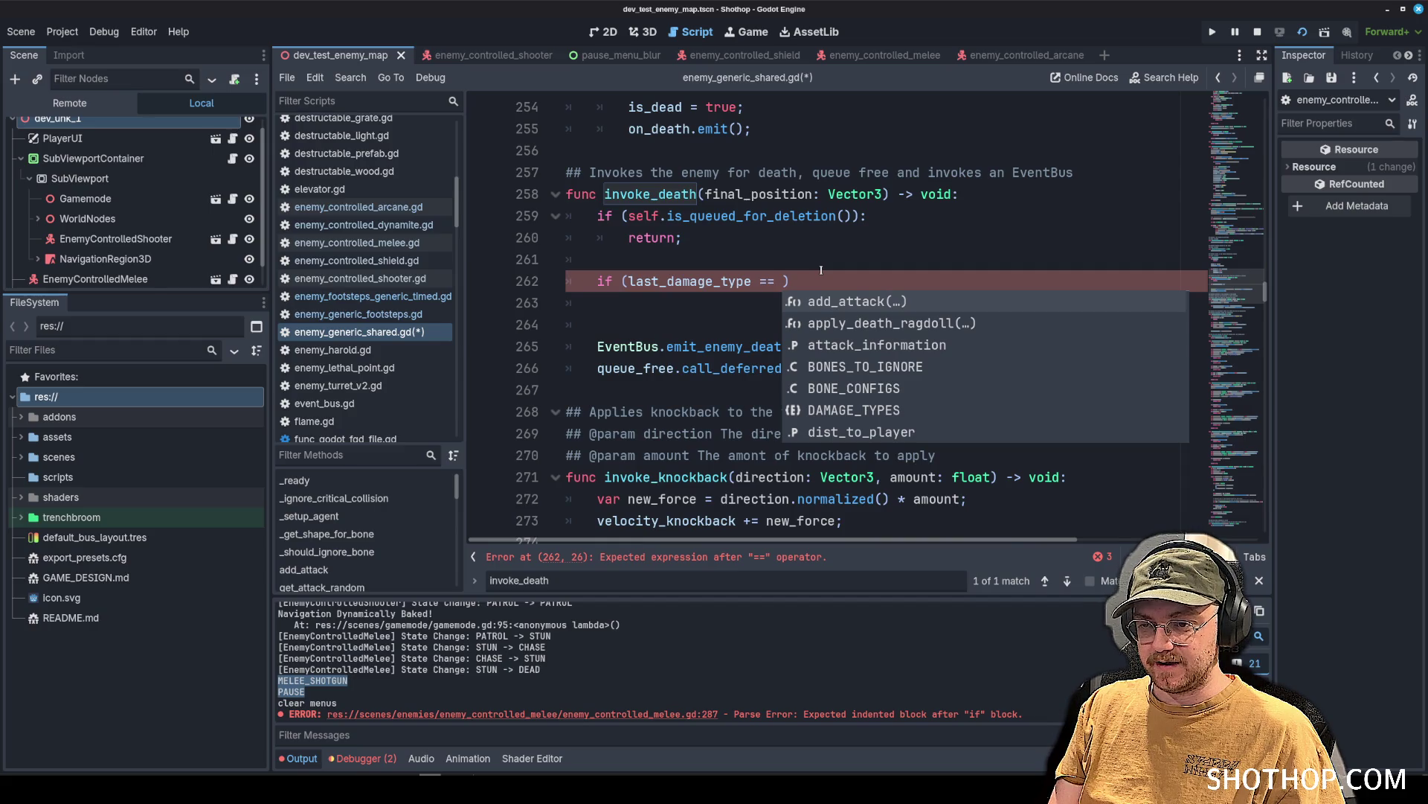
text(DAMA)
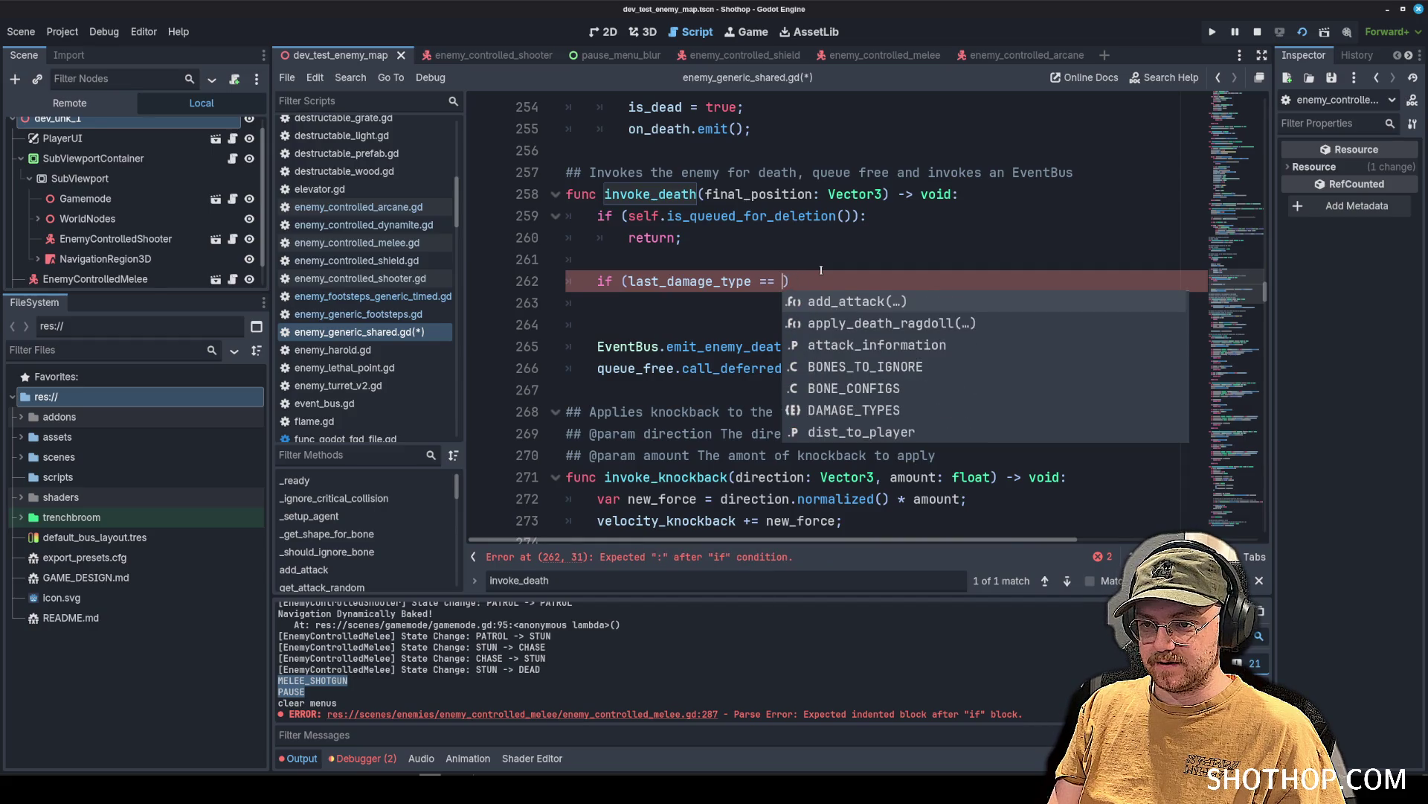
key(Return)
text(.)
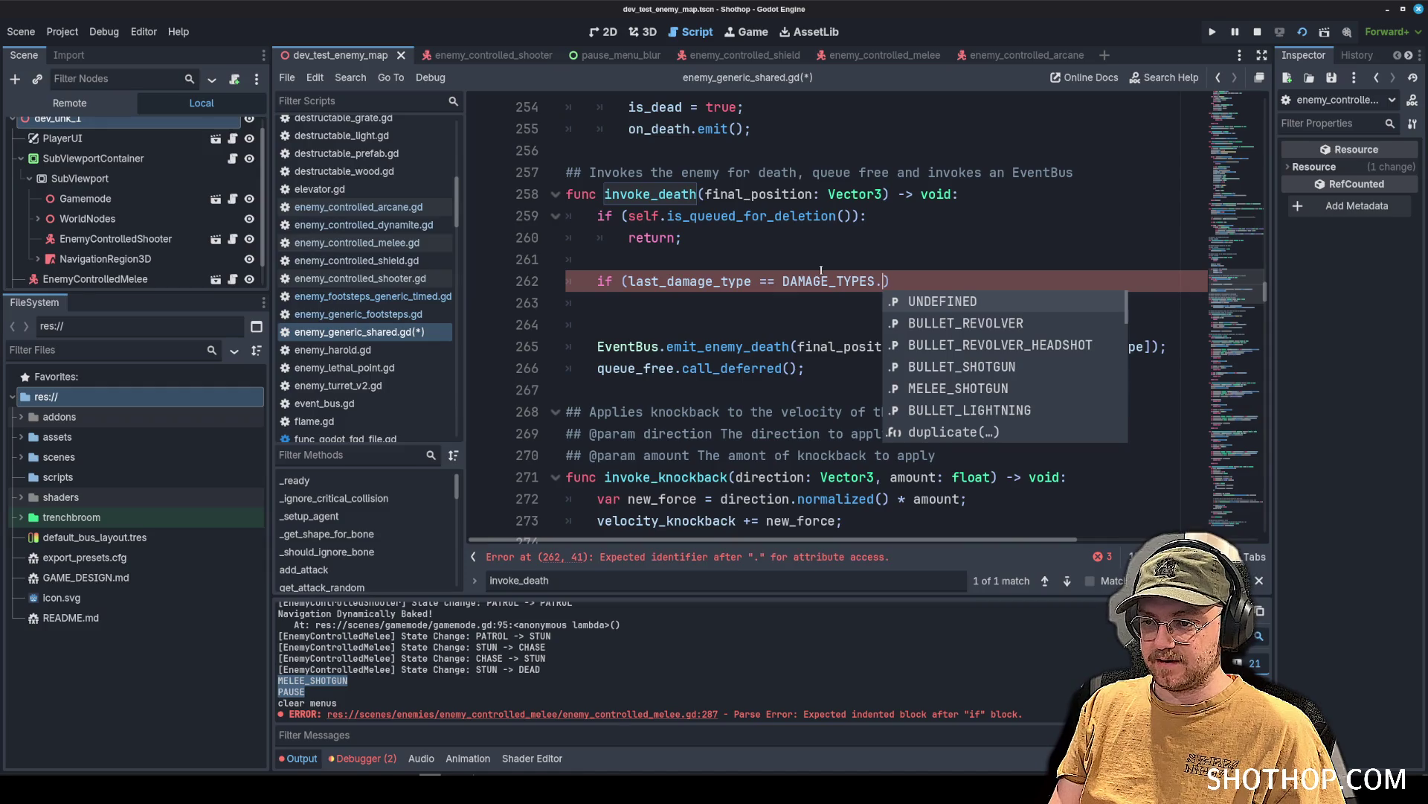
key(Down)
key(Down)
key(Return)
key(End)
text(:)
key(Return)
text(pr)
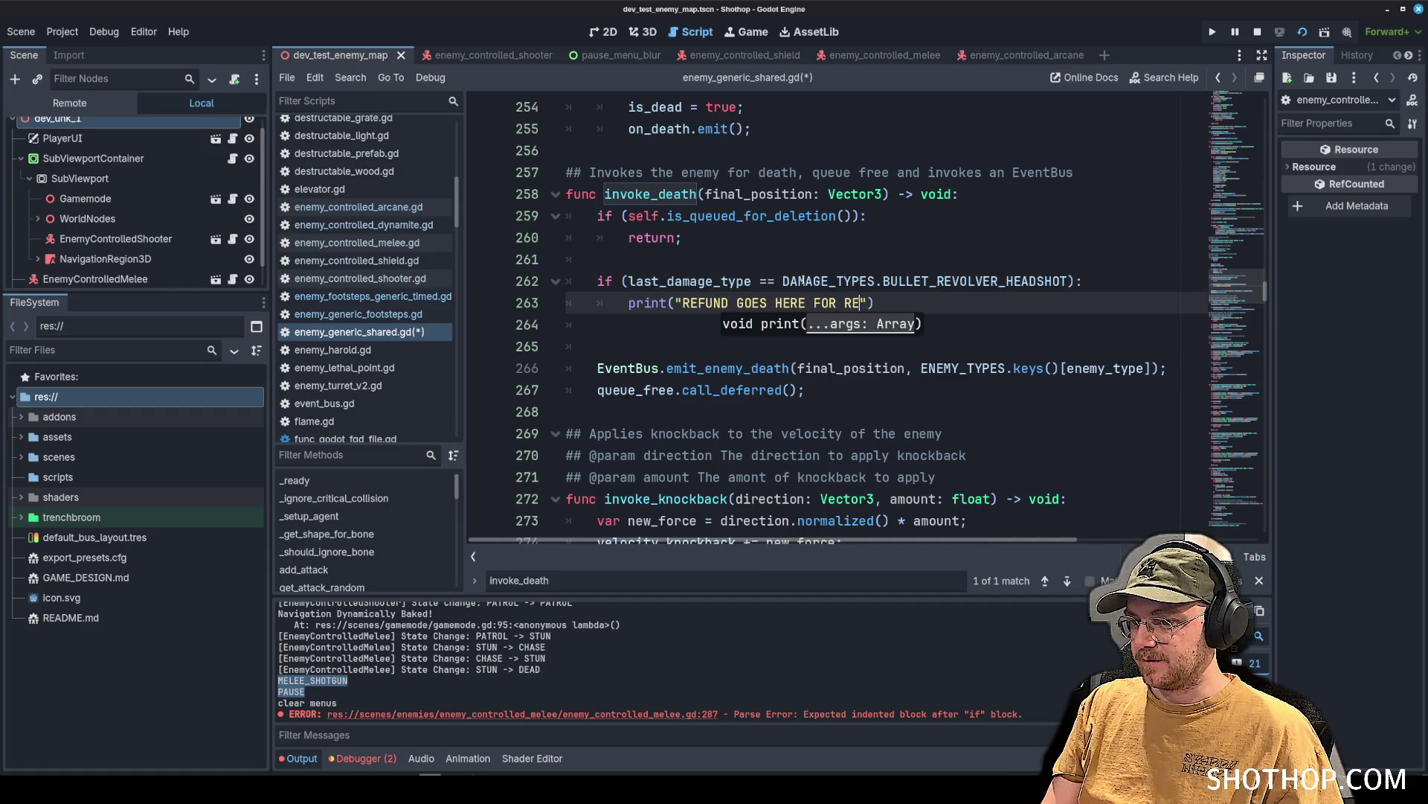
Duplicate that block for MELEE_SHOTGUN, changing its print message to SHOTGUN.
drag(591, 275, 923, 305)
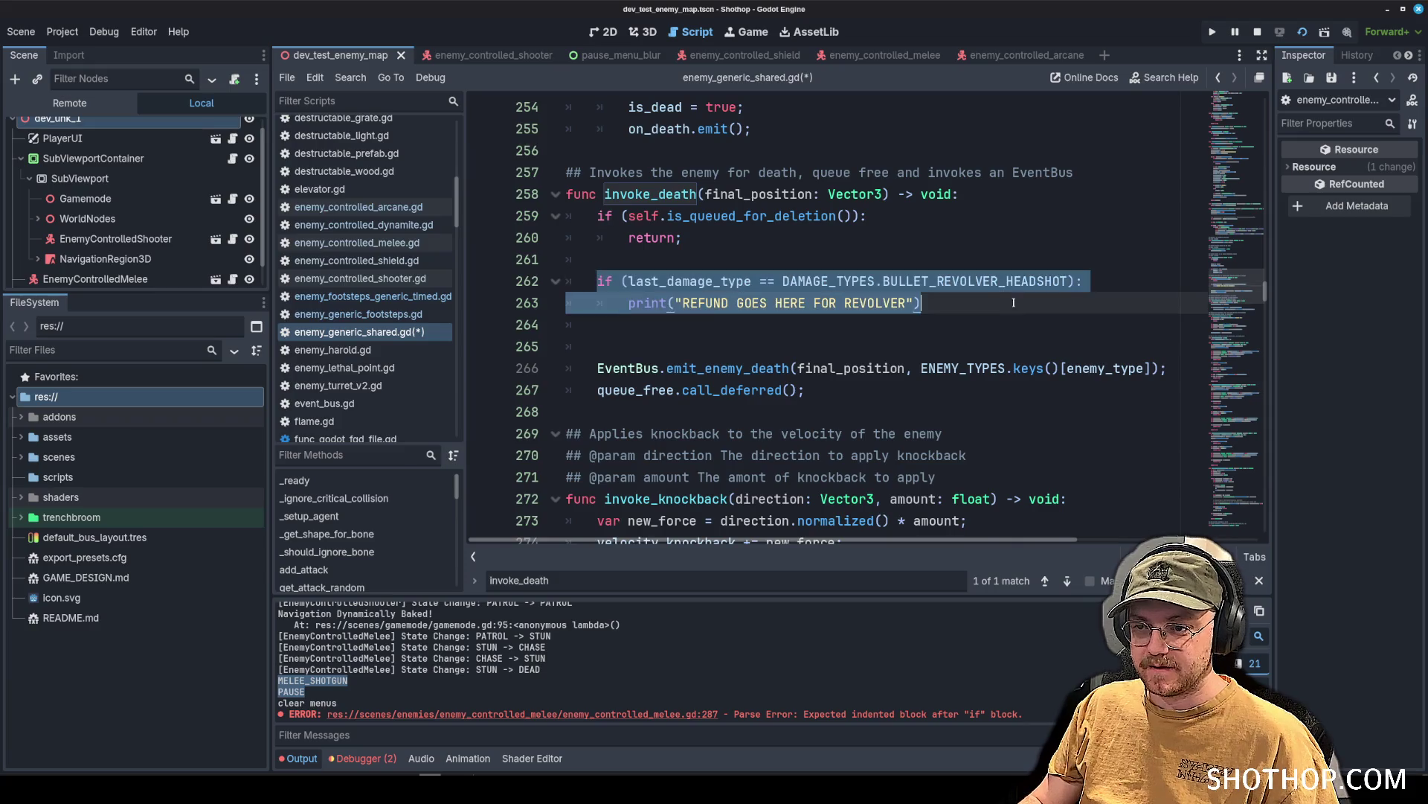
key(ctrl+c)
click(980, 303)
key(Return)
key(ctrl+v)
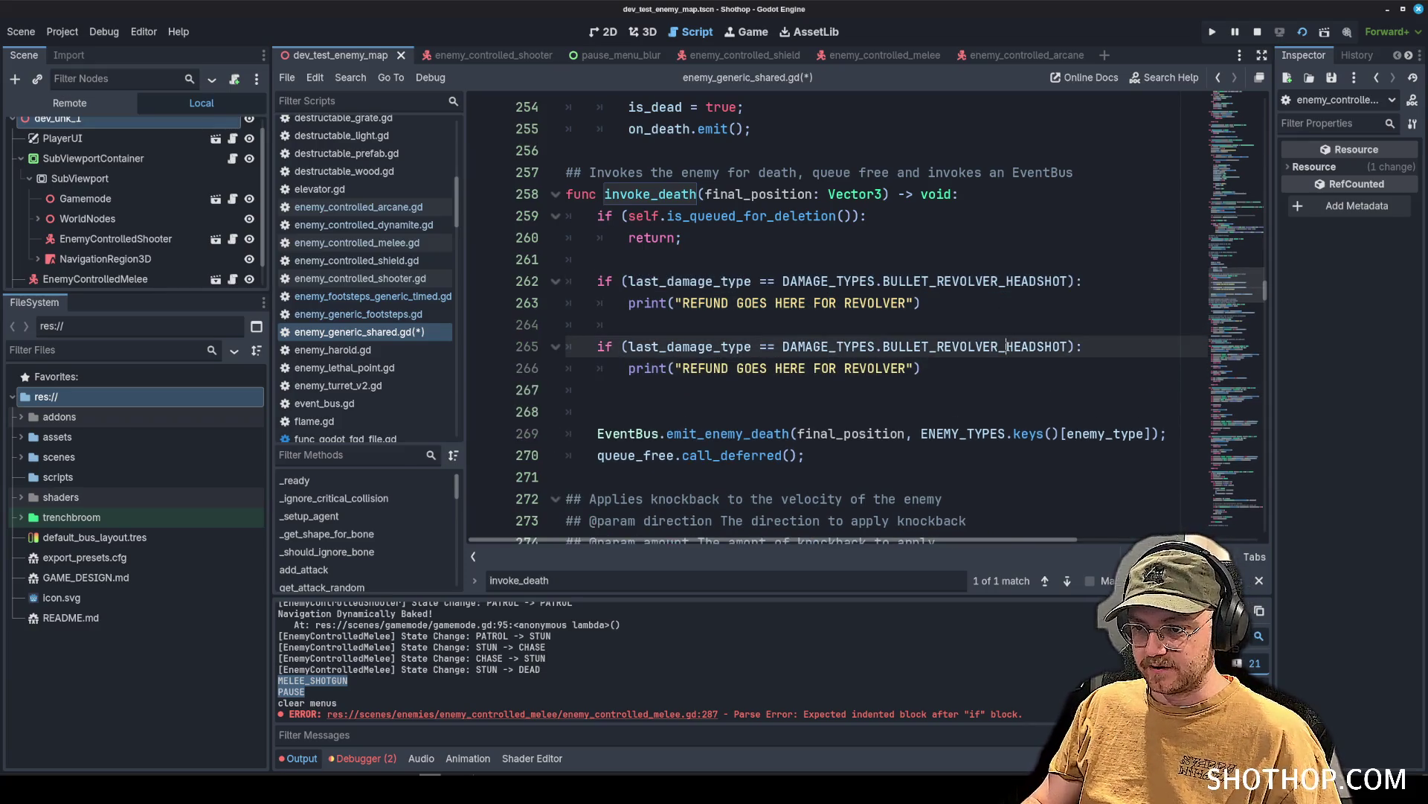
double_click(1008, 347)
key(BackSpace)
text(BULL)
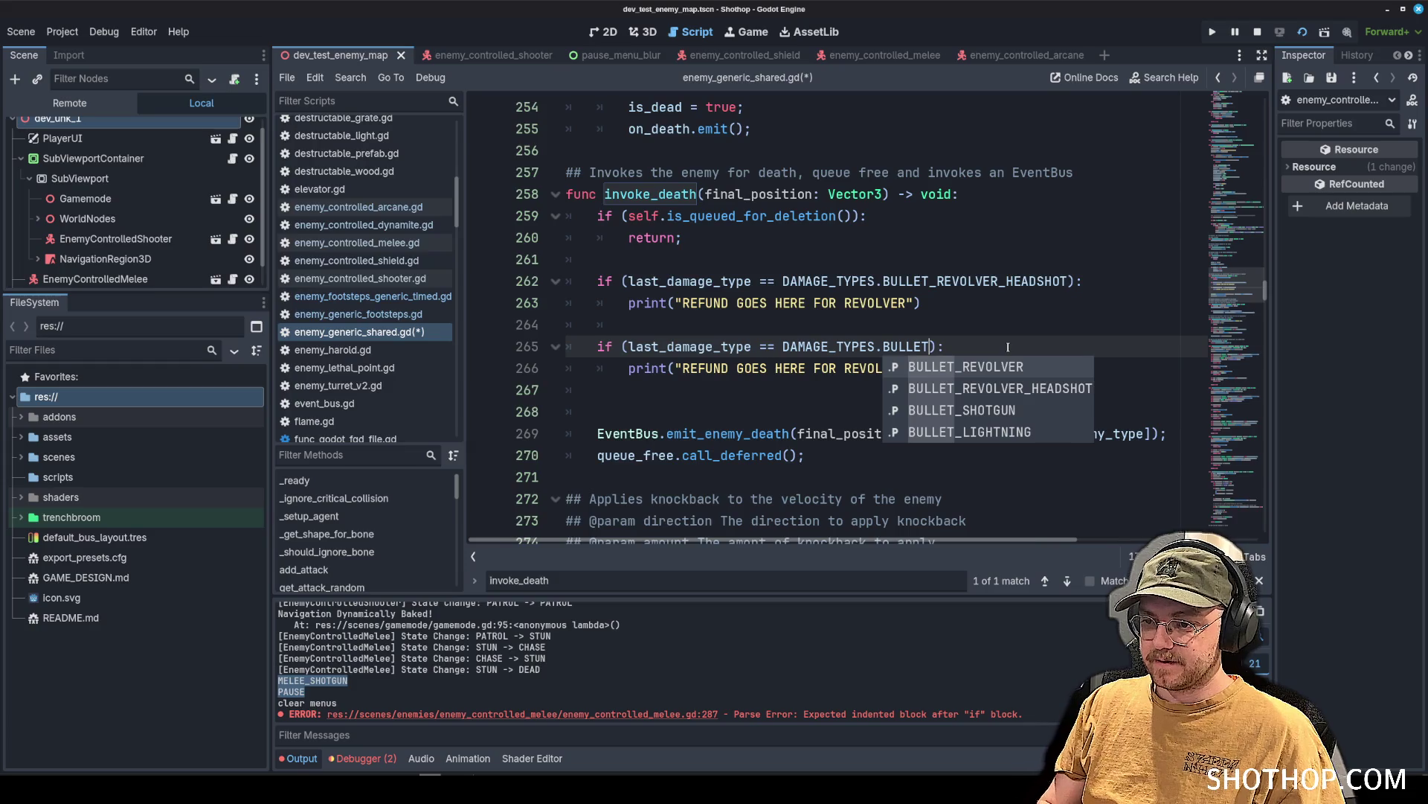
key(BackSpace)
key(BackSpace)
key(BackSpace)
text(SHOTG)
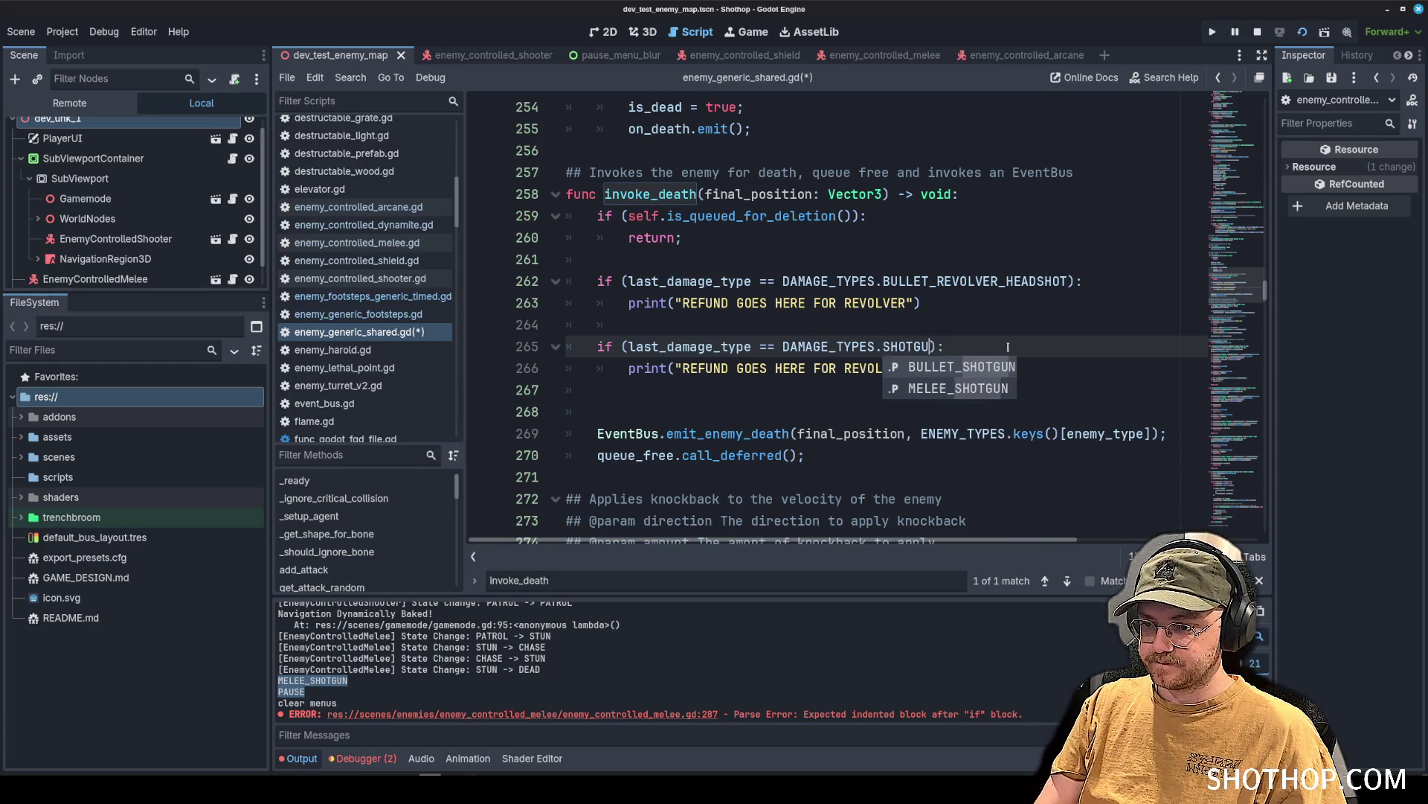
key(Down)
key(Return)
click(980, 307)
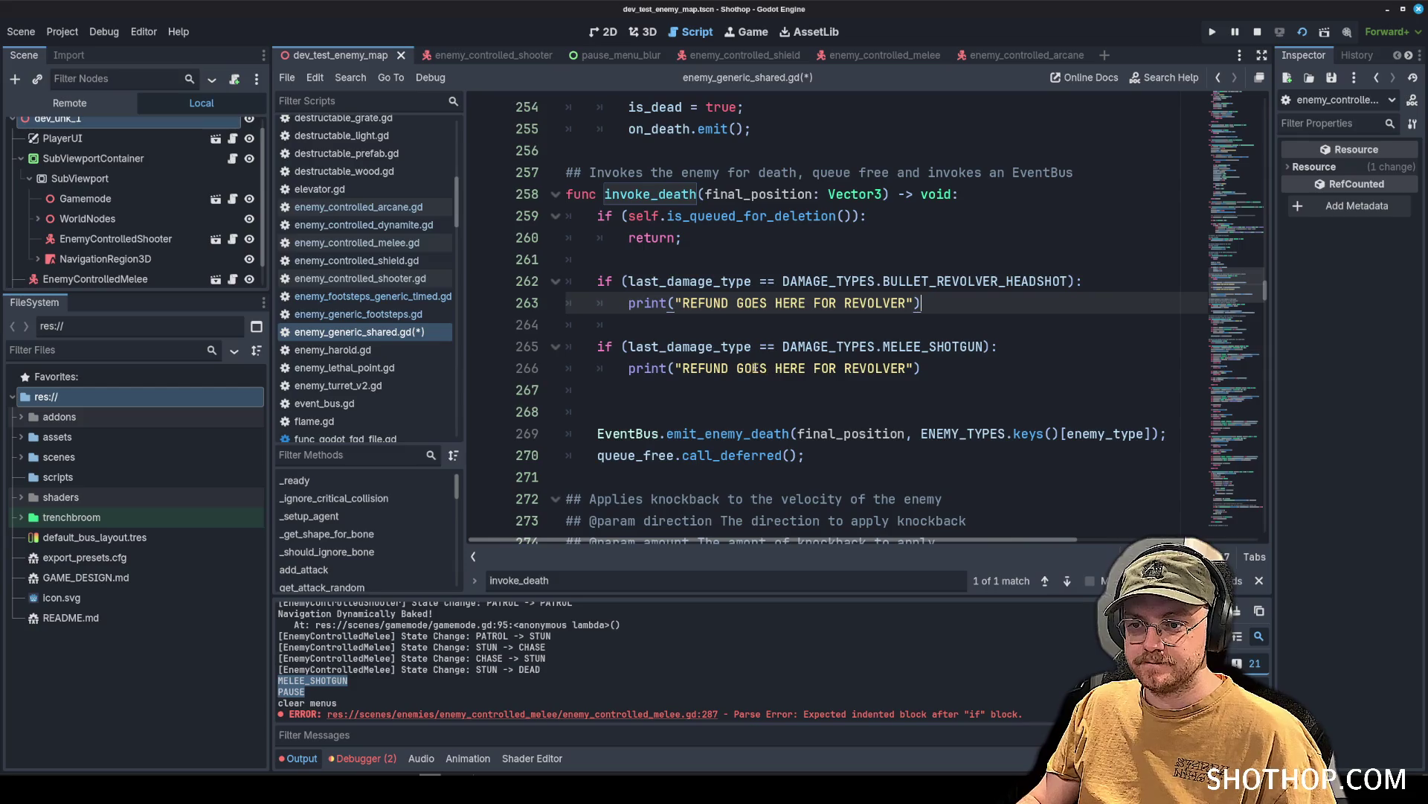
double_click(857, 367)
text(SHOTGUN M)
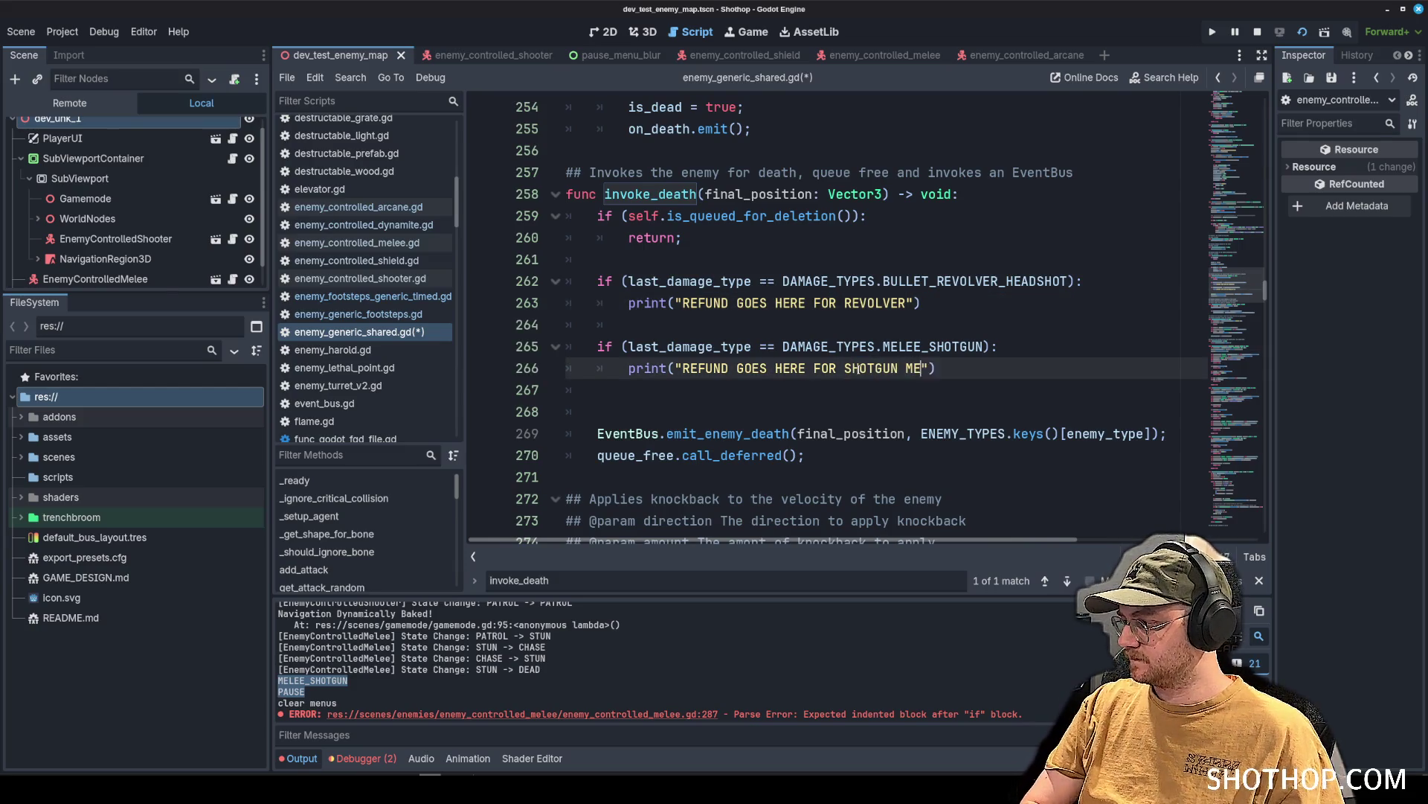
Save the shared script, remove an extra empty line, and save again.
key(ctrl+s)
drag(629, 238, 731, 392)
click(728, 393)
key(BackSpace)
text(LEE)
key(ctrl+s)
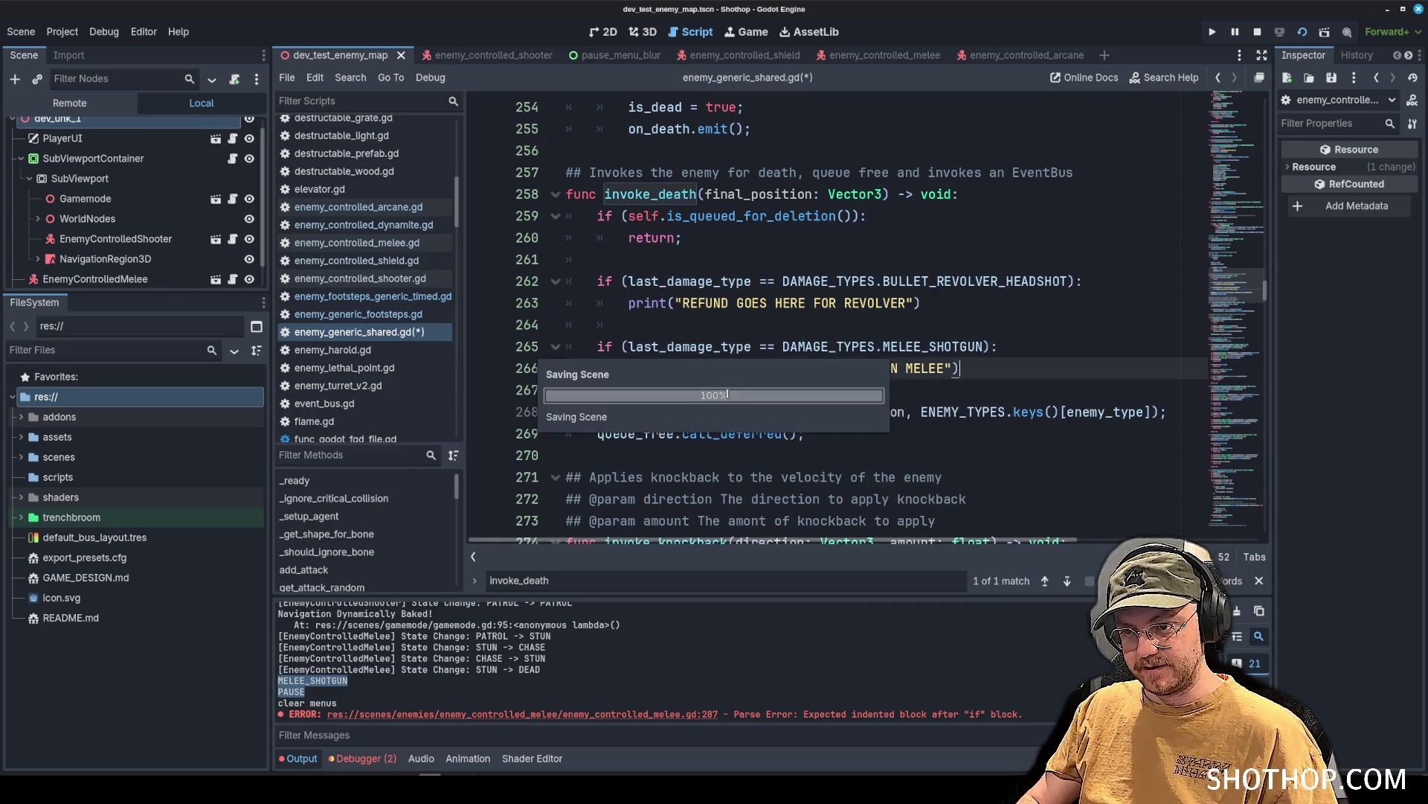
click(893, 237)
click(1302, 31)
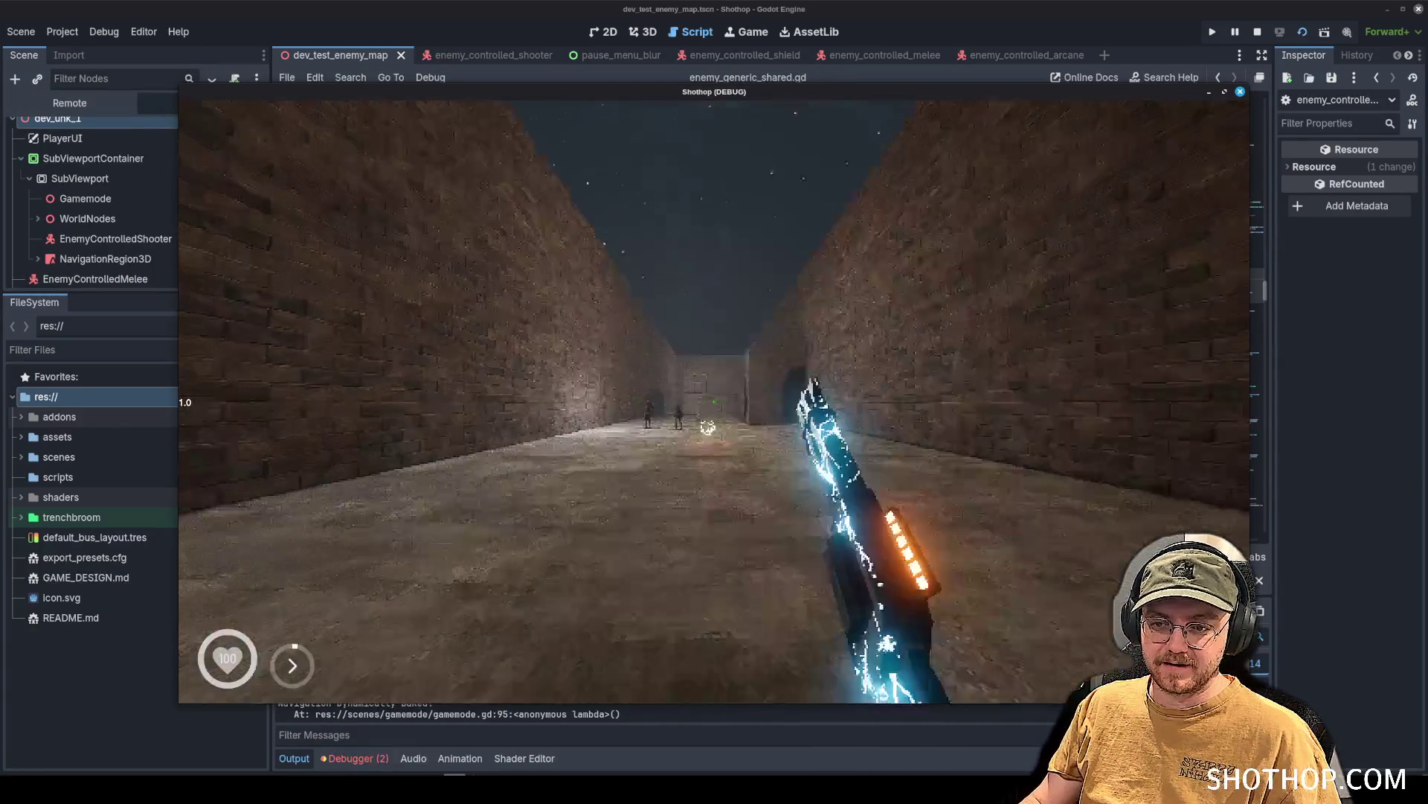
Walk down the corridor, shoot the enemy at its end, pause, and close the game.
key(w)
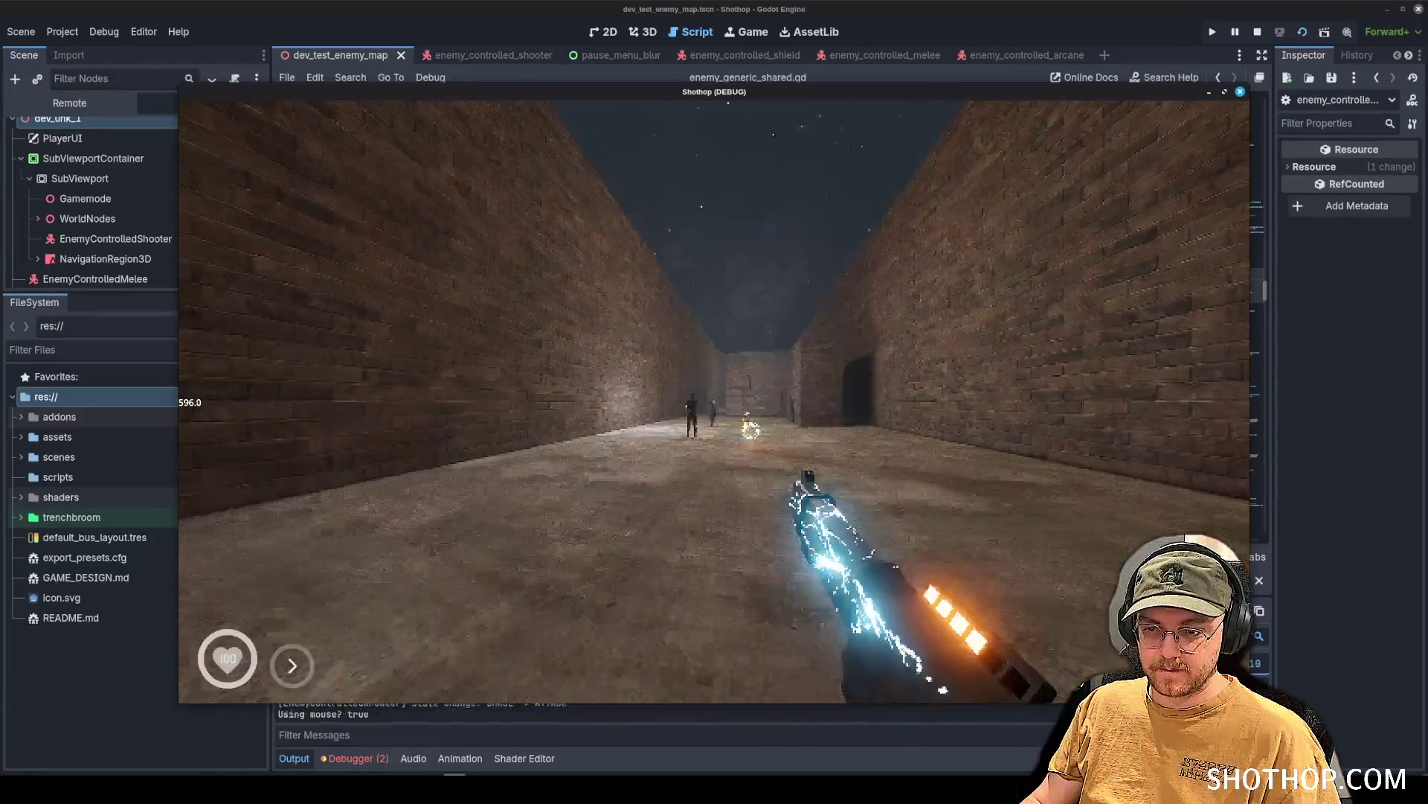
click(714, 402)
key(Escape)
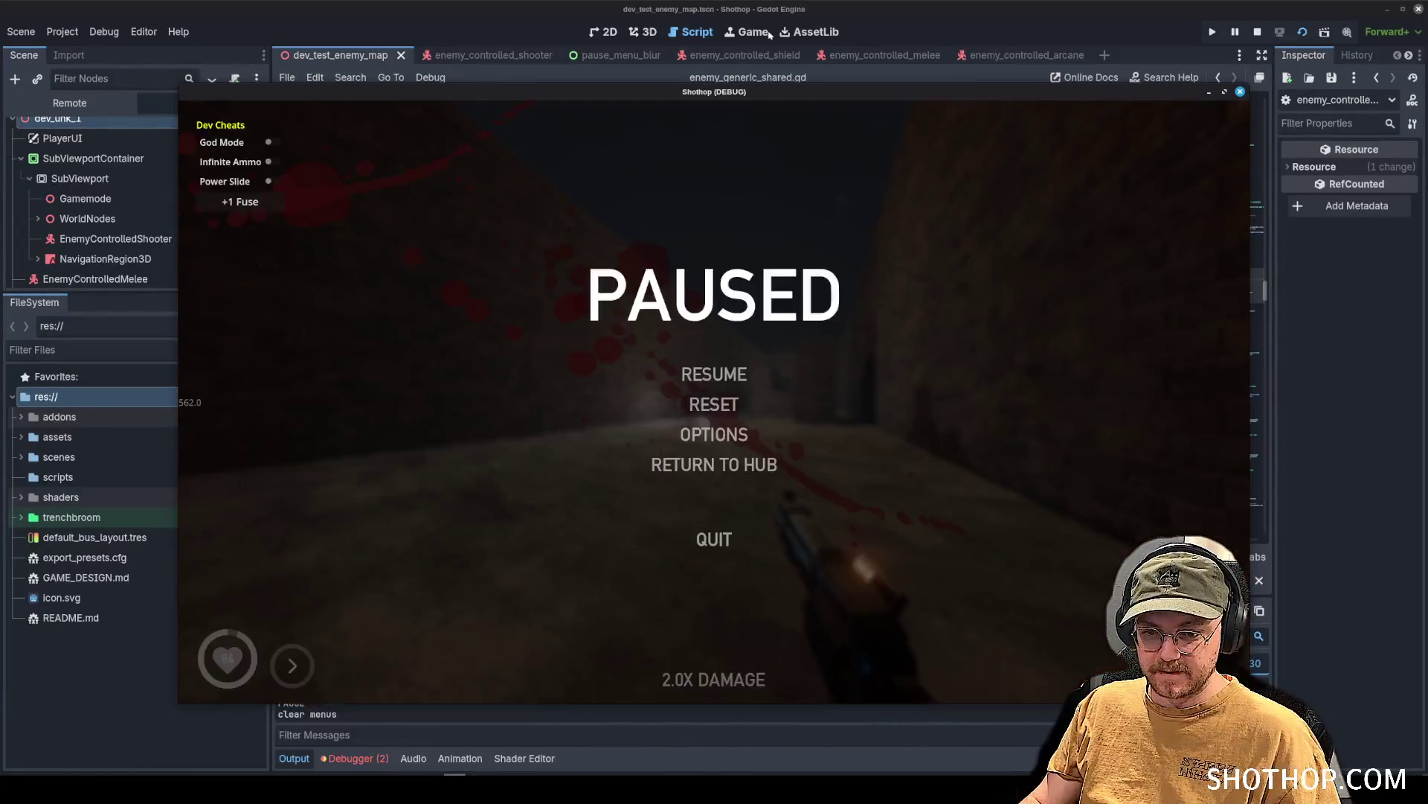
key(F8)
scroll(375, 690, up, 3)
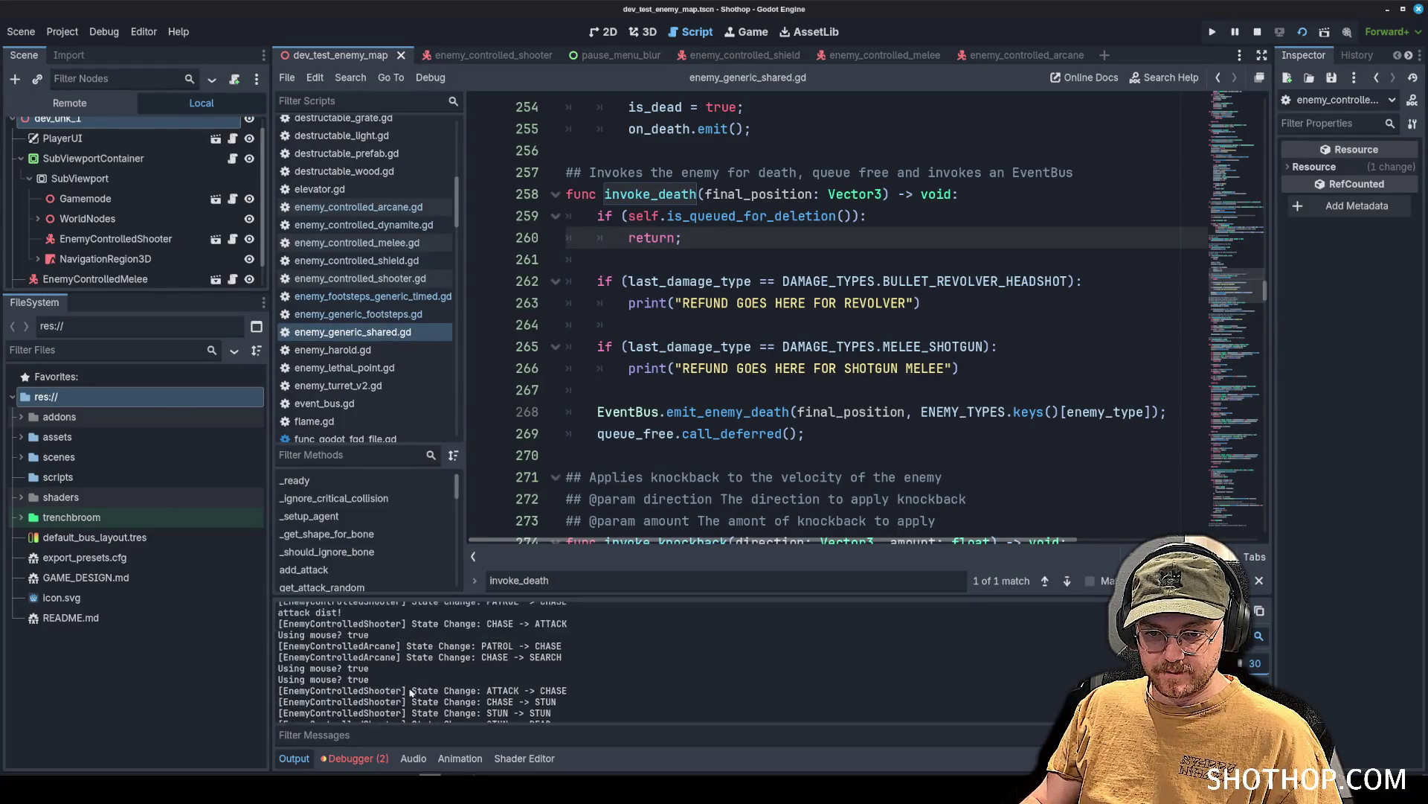
scroll(411, 692, down, 3)
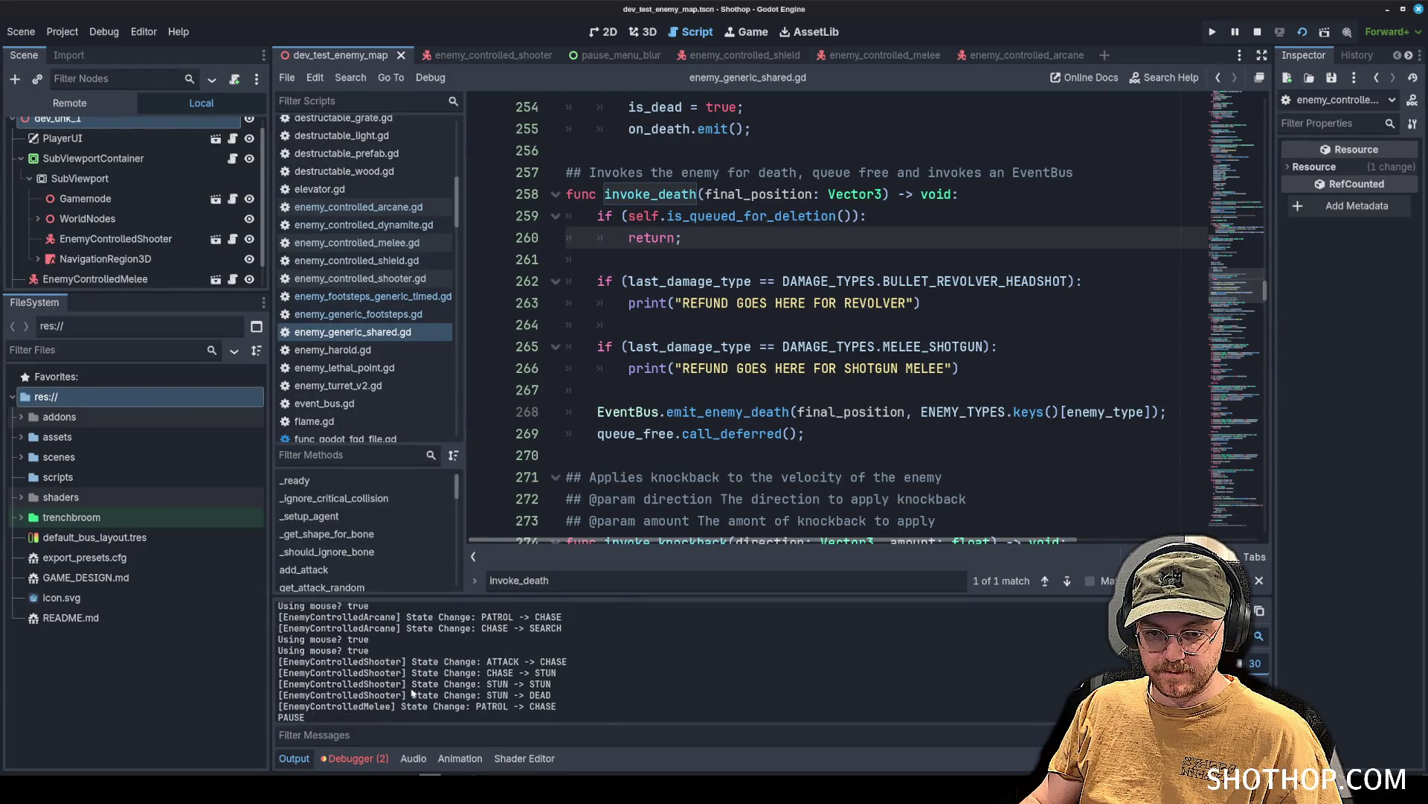
click(372, 260)
click(360, 278)
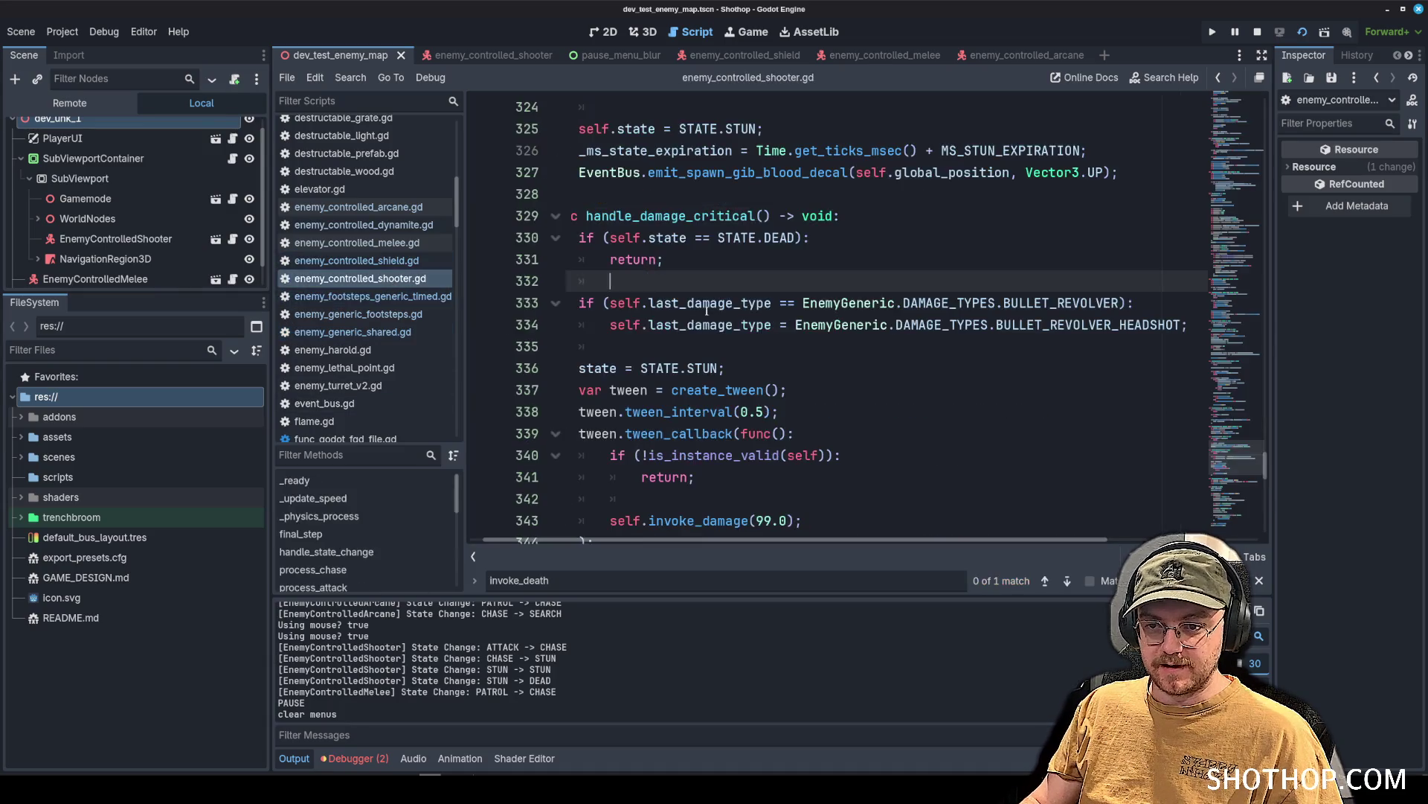
triple_click(805, 288)
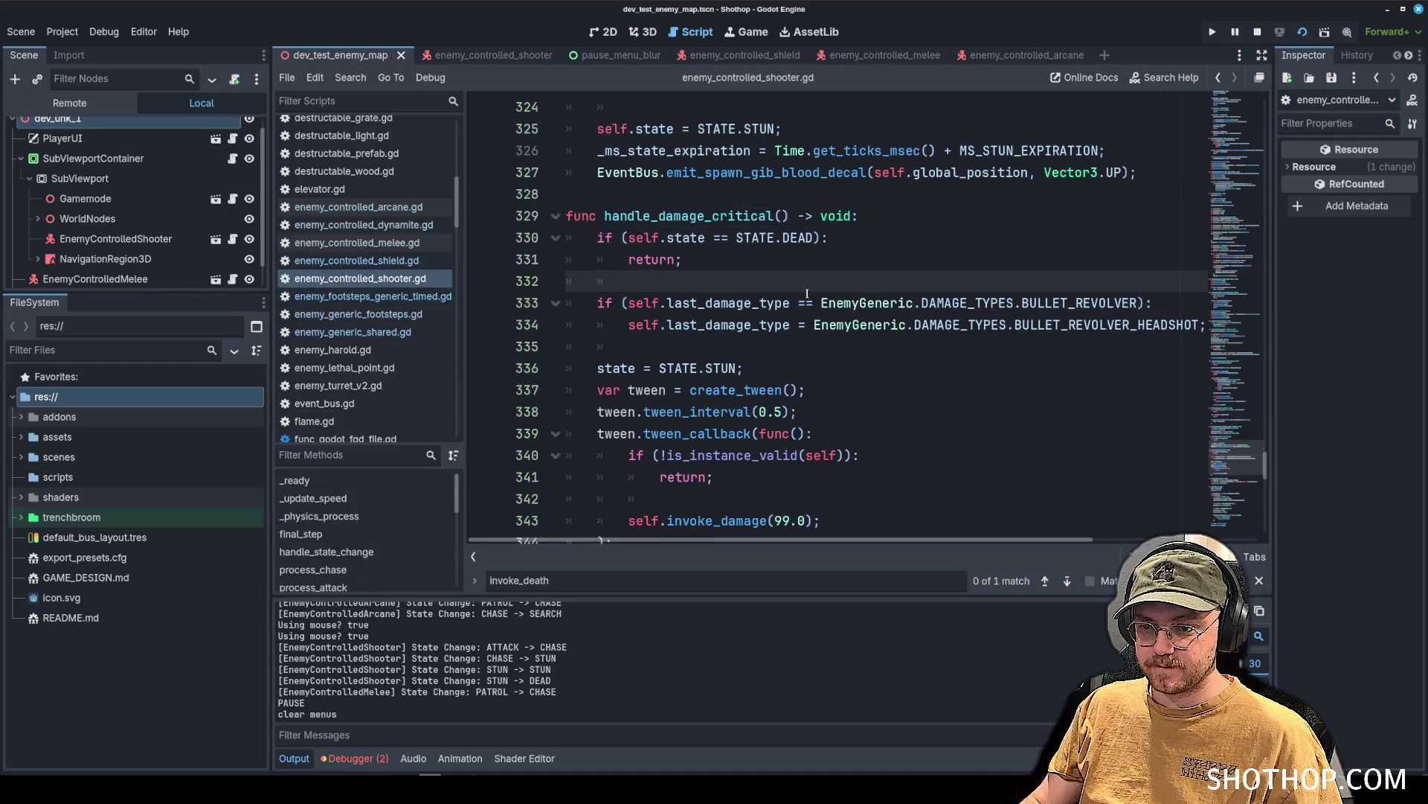
scroll(809, 295, down, 3)
scroll(809, 294, up, 3)
click(821, 302)
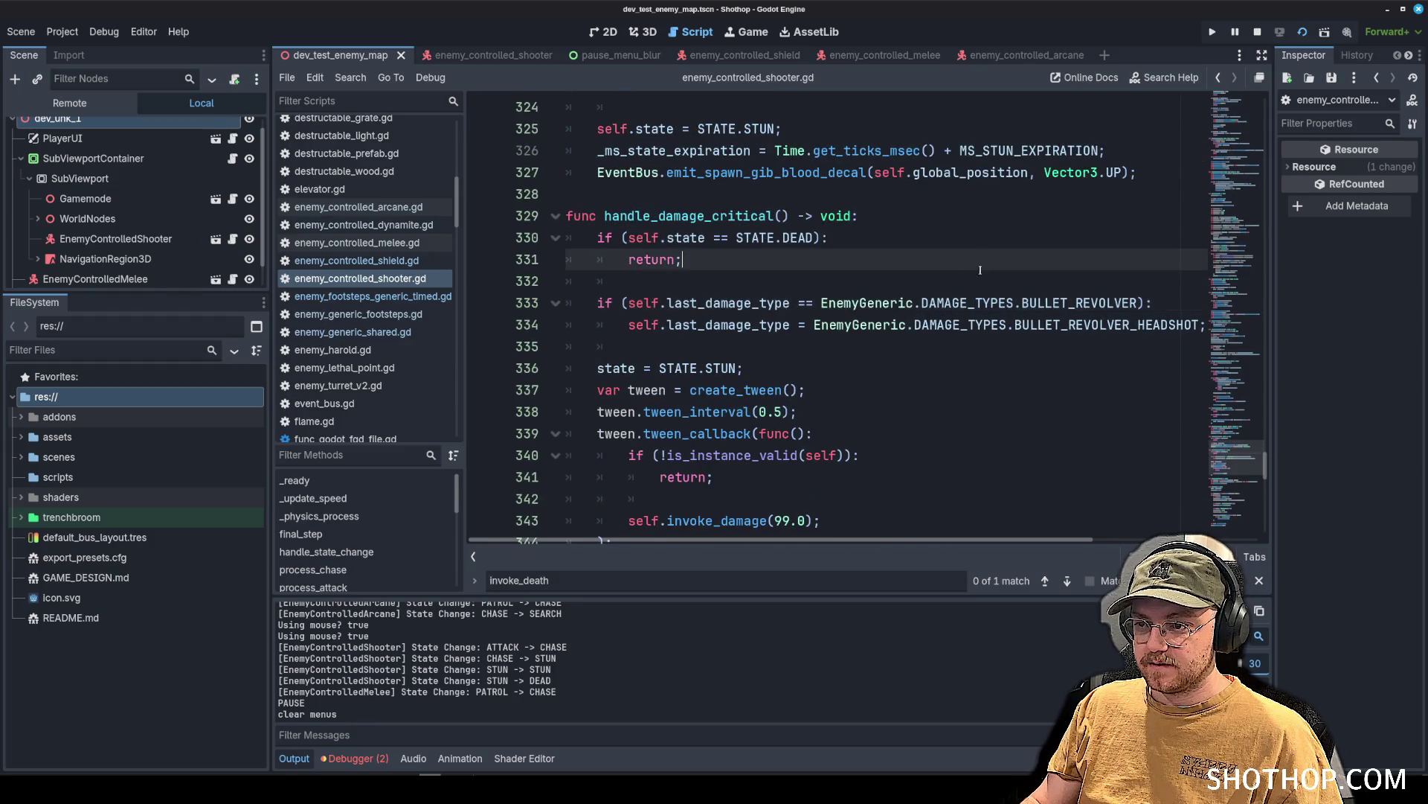
double_click(1069, 303)
key(Up)
key(Up)
key(Up)
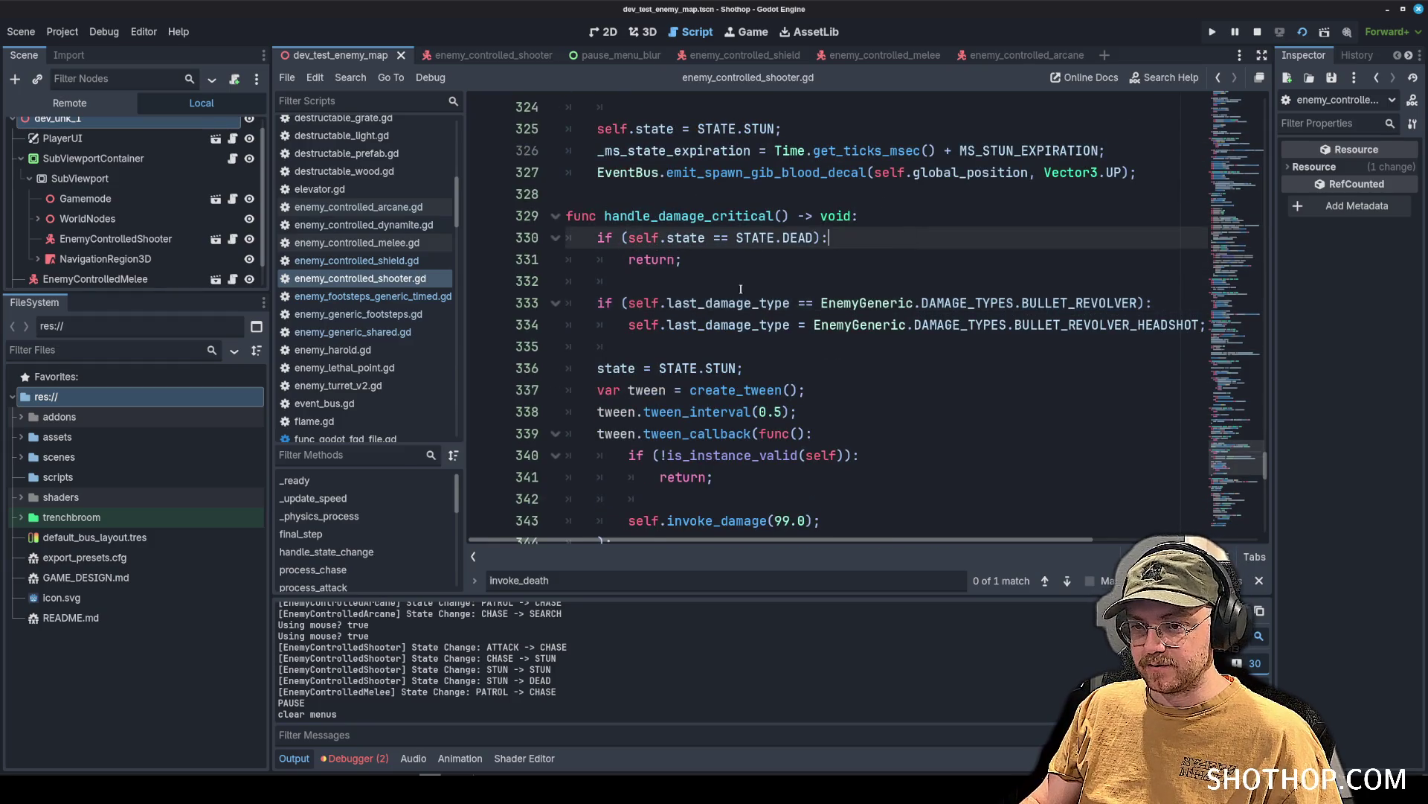
key(Down)
key(Down)
key(Up)
drag(809, 303, 625, 303)
key(ctrl+c)
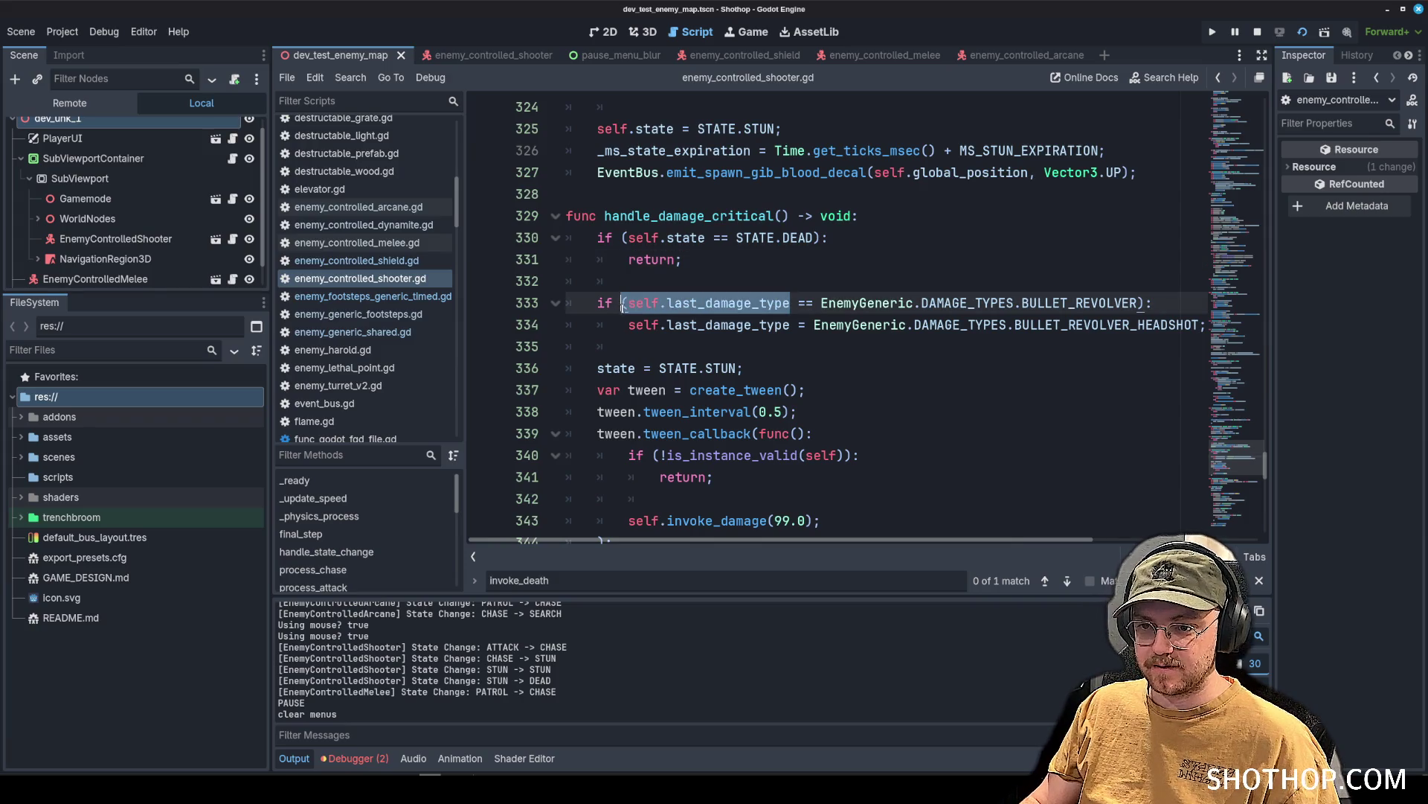
key(Up)
key(Return)
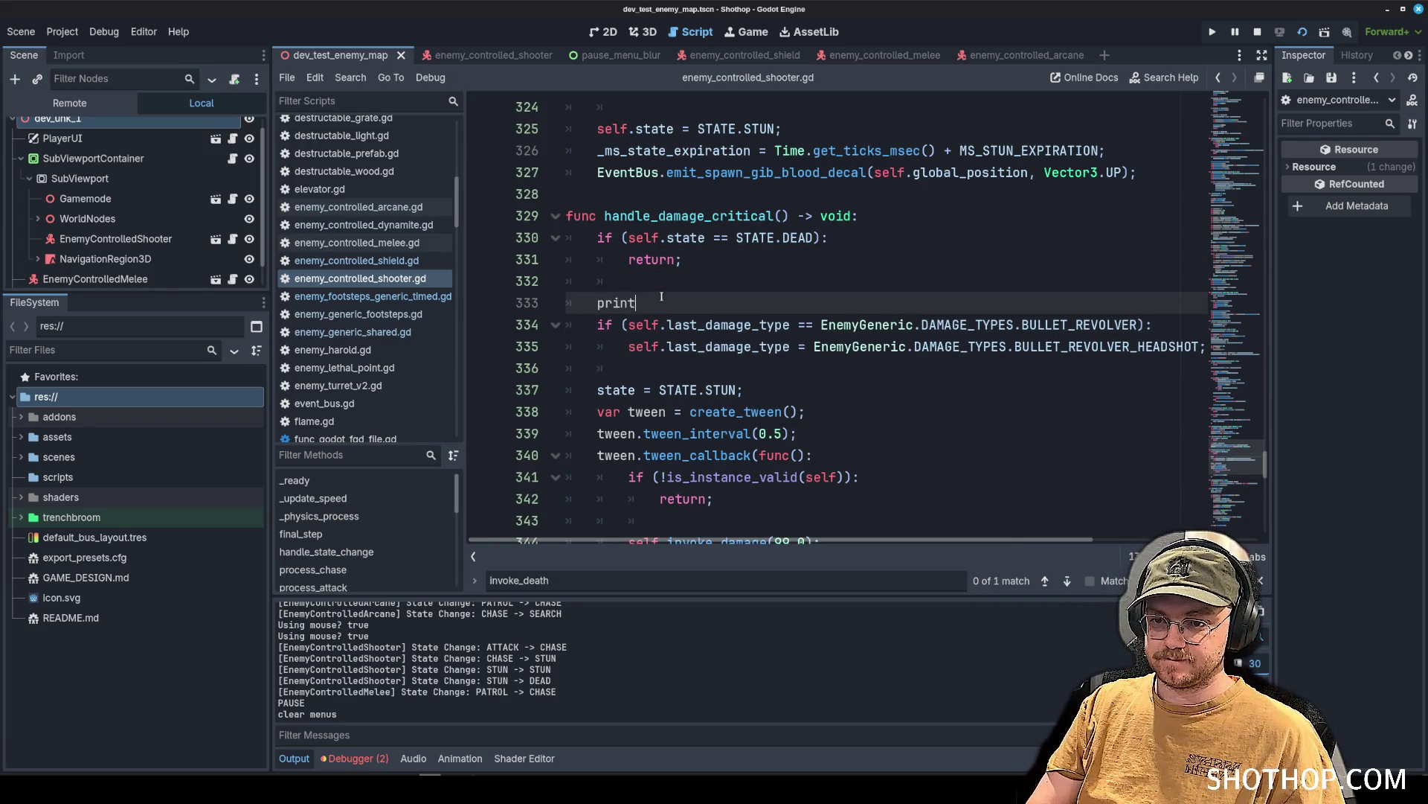
text(()
key(ctrl+v)
key(ctrl+s)
key(Up)
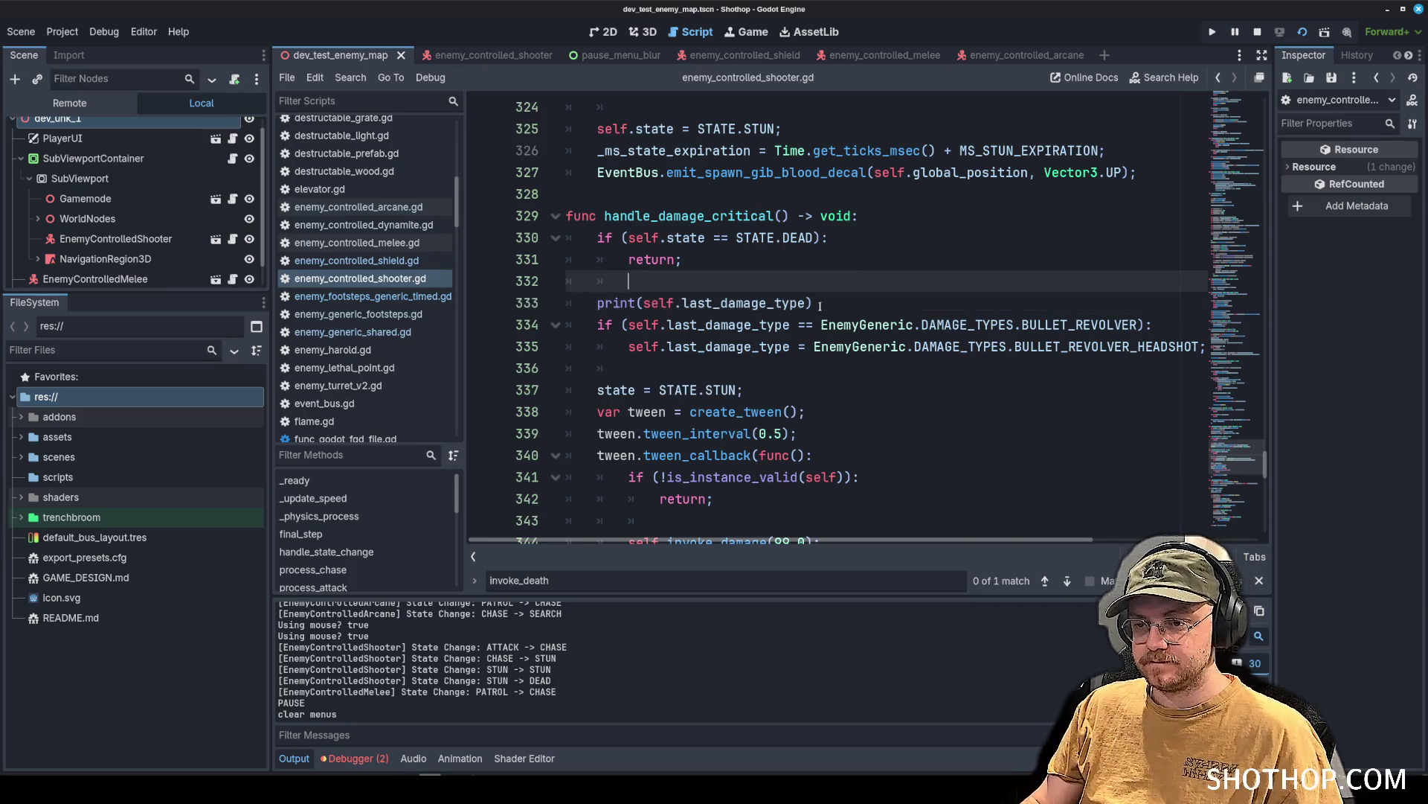
triple_click(818, 304)
key(BackSpace)
key(BackSpace)
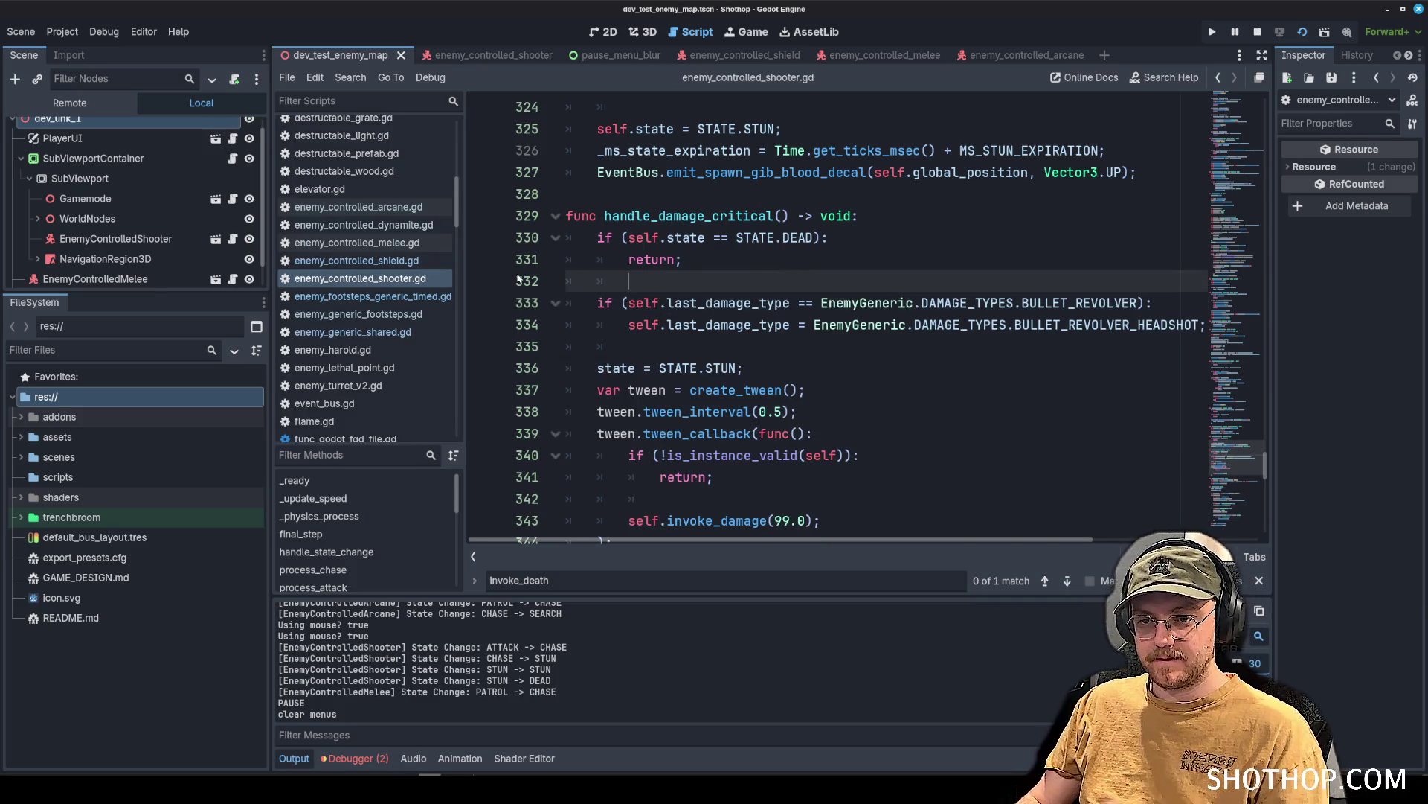
Open enemy_lethal_point.gd from the script list.
scroll(376, 279, down, 5)
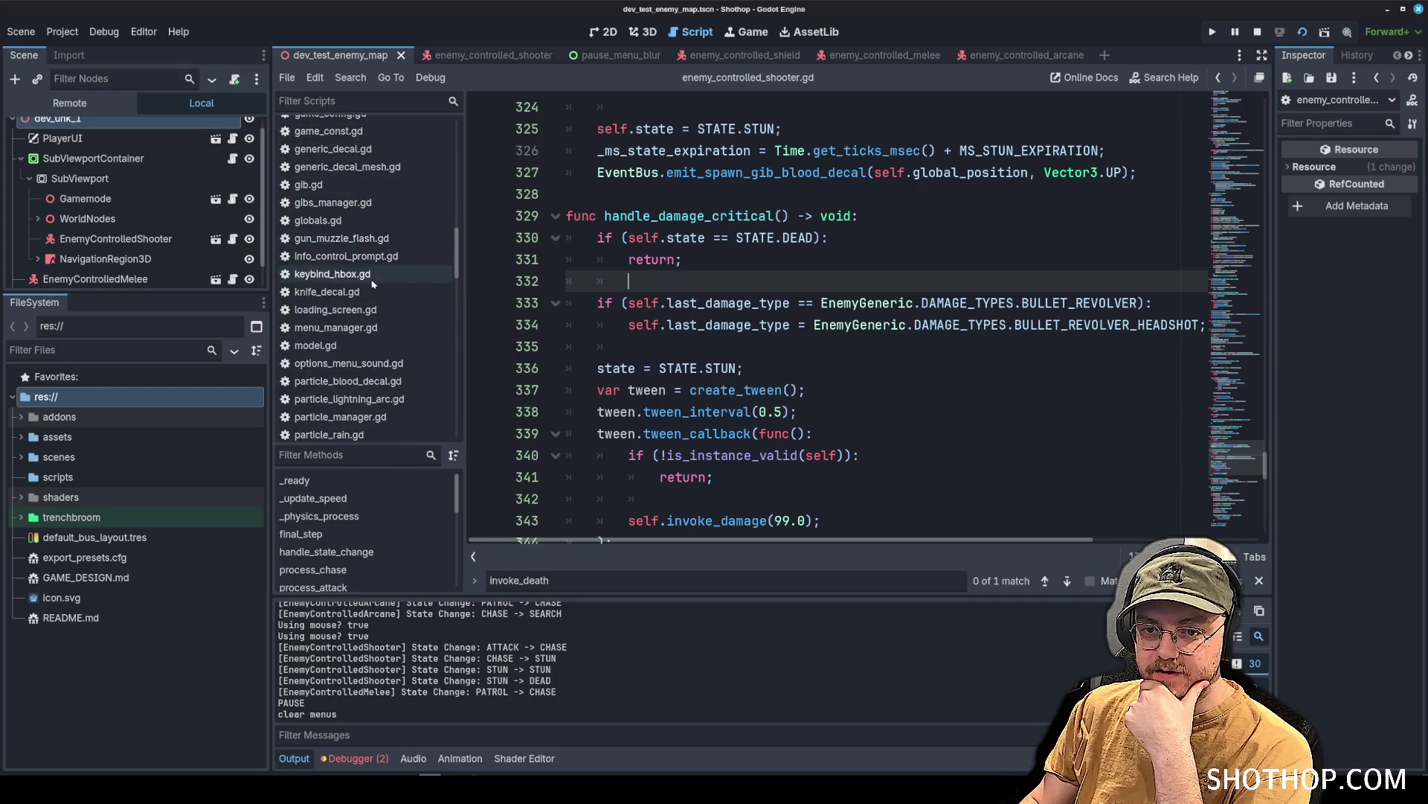
scroll(375, 275, up, 5)
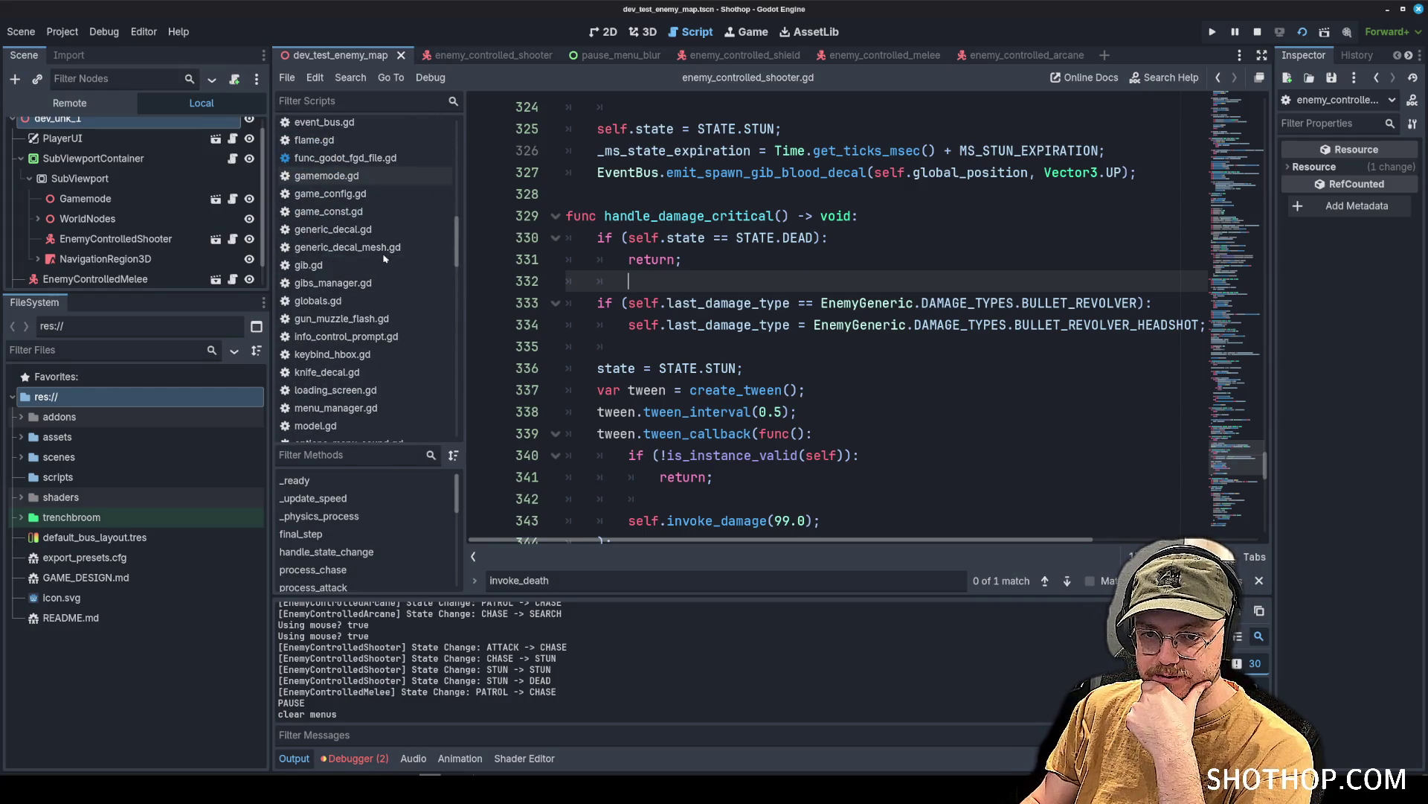
scroll(380, 260, down, 3)
scroll(383, 268, up, 3)
click(342, 247)
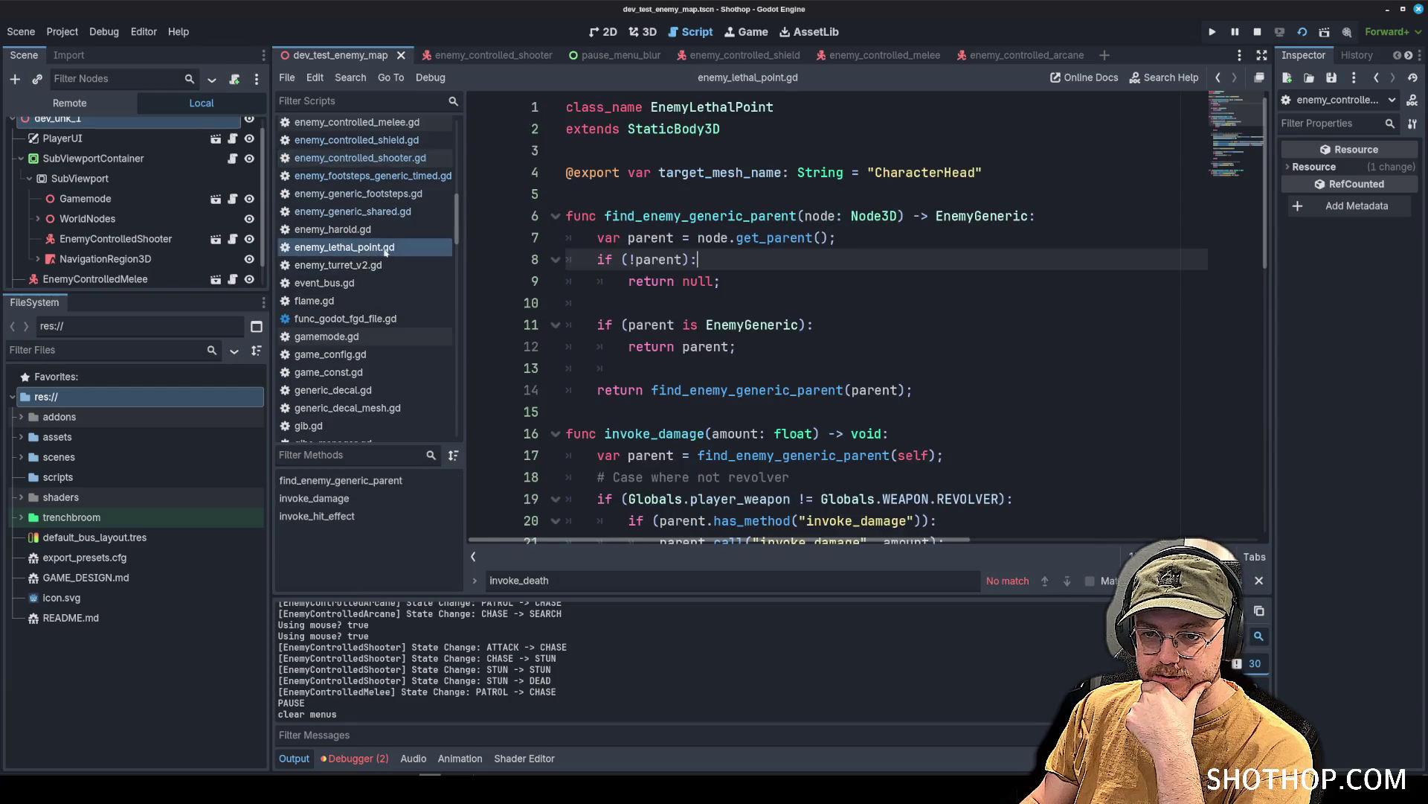
scroll(744, 298, down, 4)
drag(569, 150, 767, 411)
click(1006, 372)
scroll(1010, 369, down, 3)
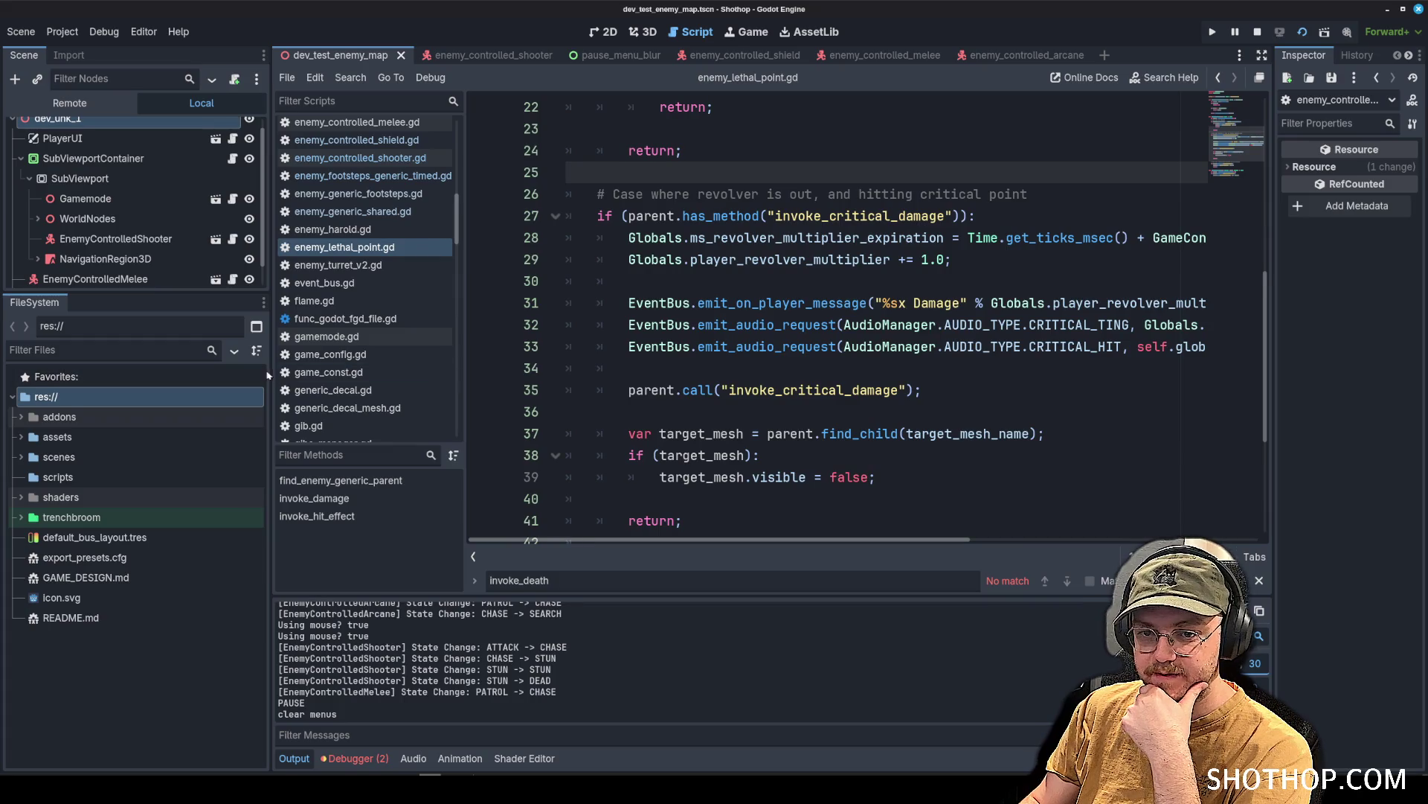
Narrow the left dock to widen the code editor.
drag(270, 372, 184, 372)
click(1010, 284)
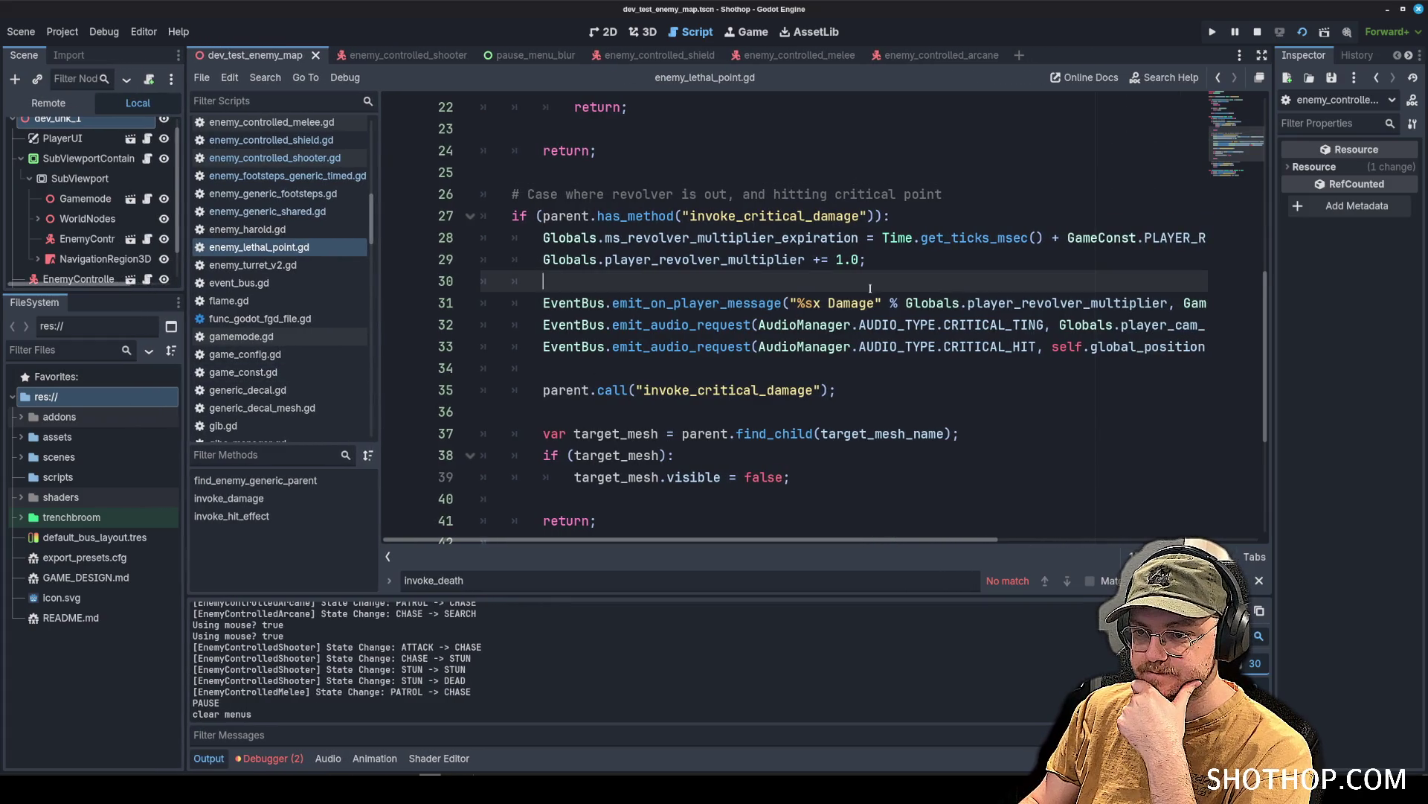
key(Up)
scroll(885, 265, up, 5)
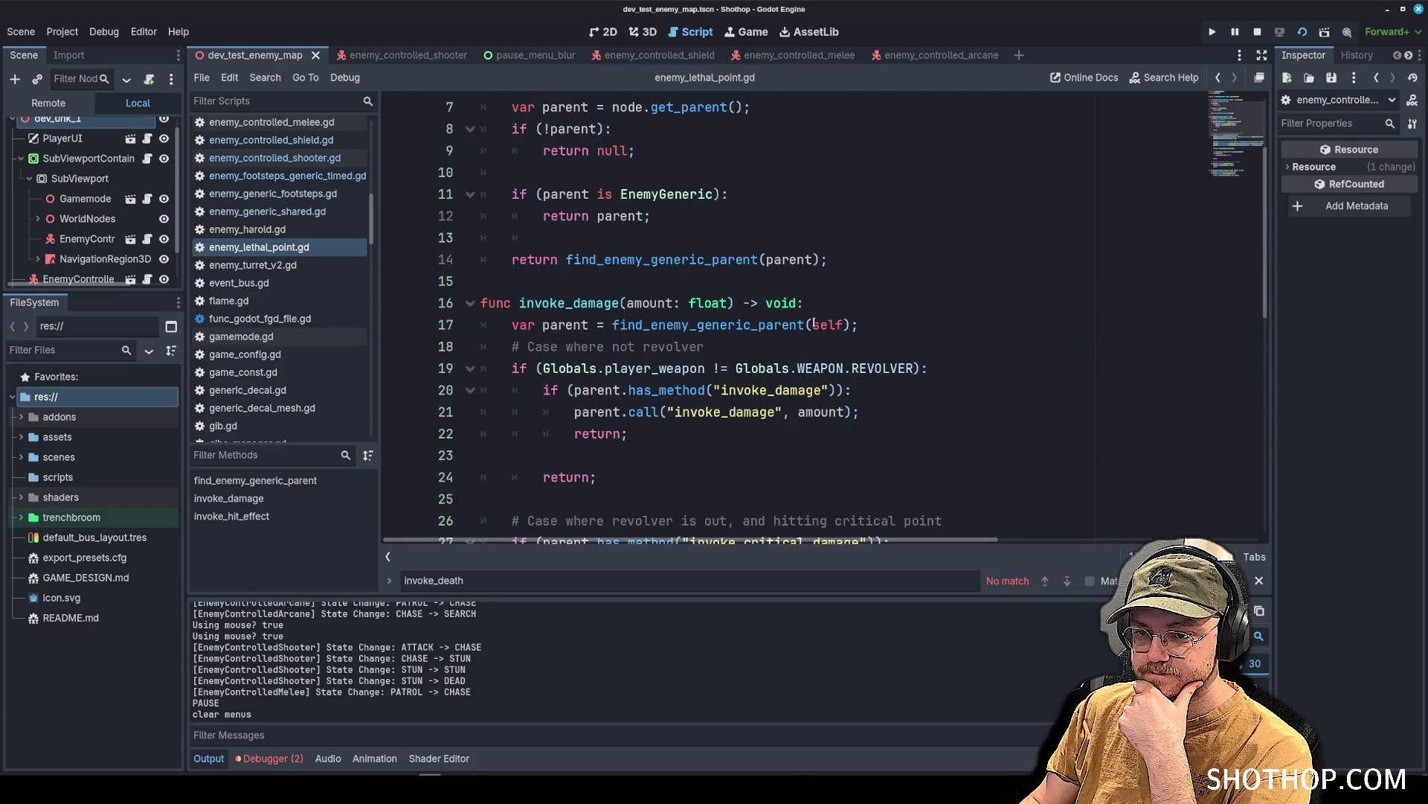
scroll(813, 324, down, 2)
scroll(801, 320, up, 4)
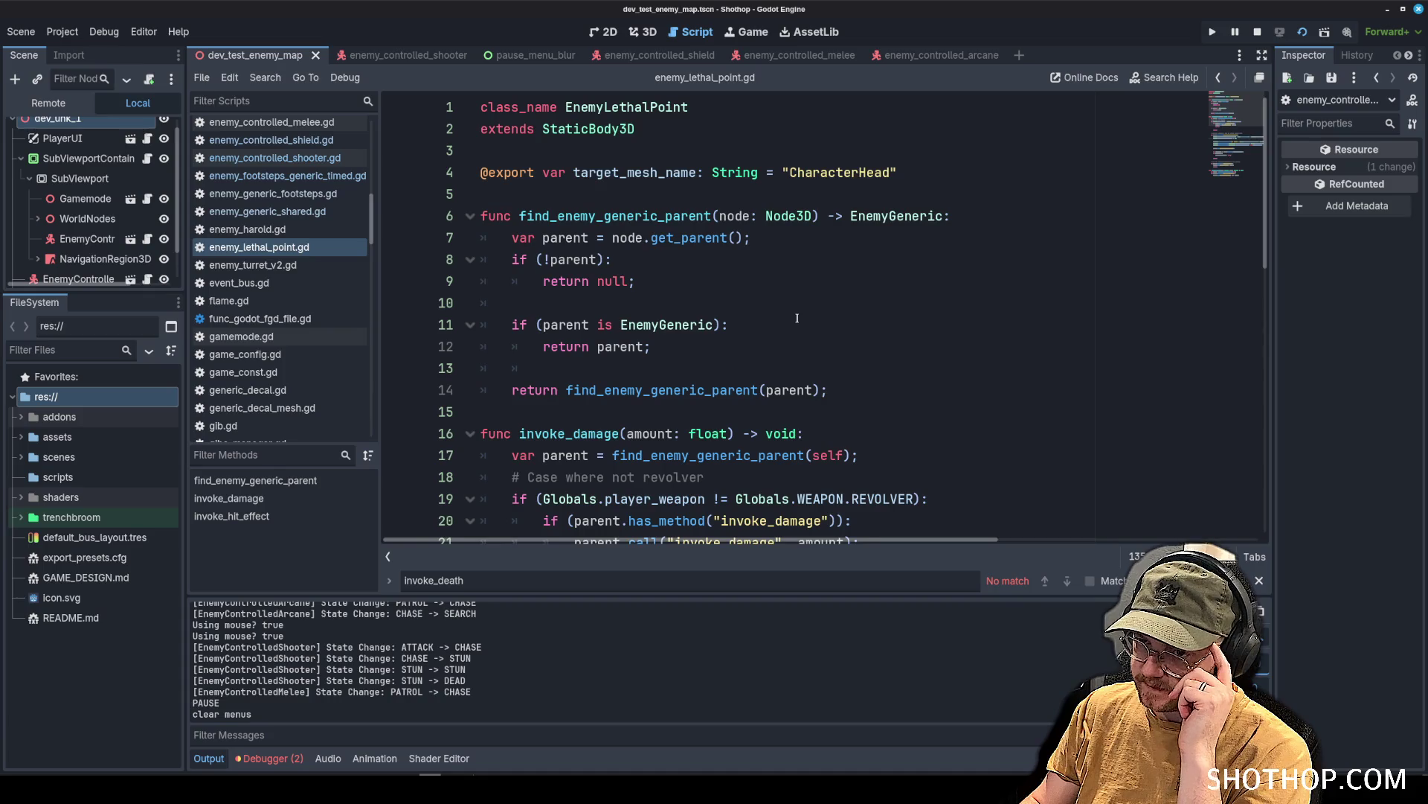
Declare 'var last_damage_type: EnemyGeneric.DAMAGE_TYPES' below target_mesh_name on line 4, using autocomplete.
click(949, 168)
key(Return)
key(Return)
key(Up)
text(var)
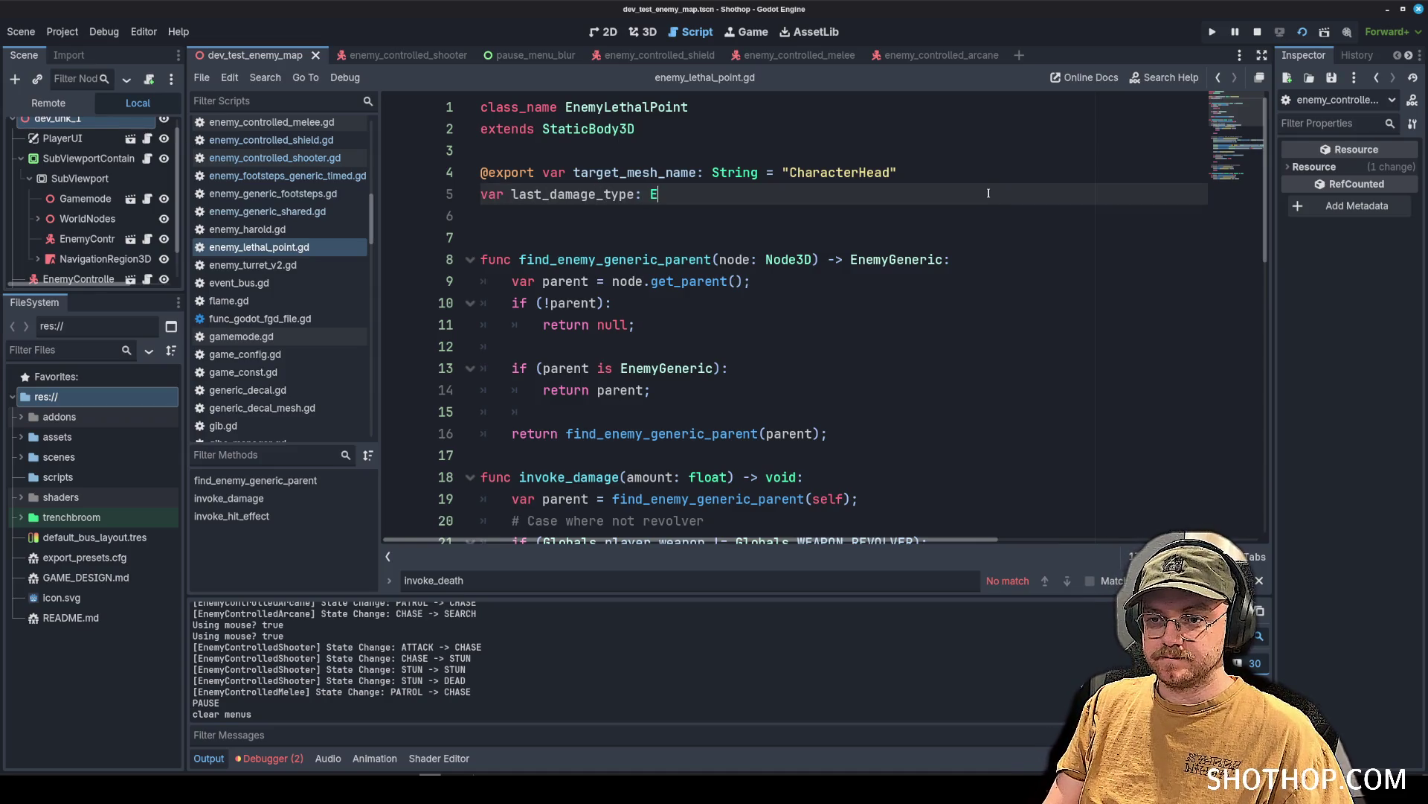
text(yGe)
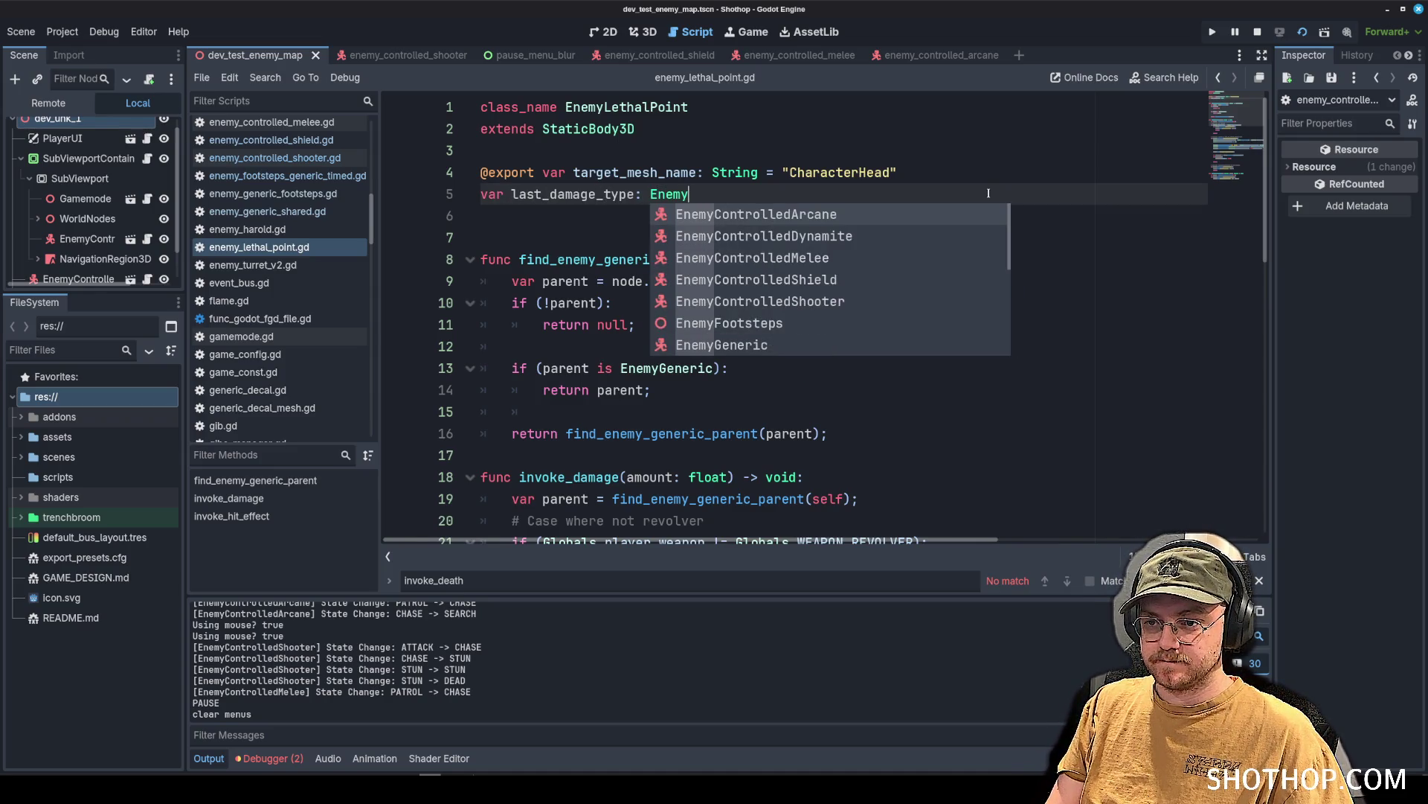
key(Return)
text(.leth)
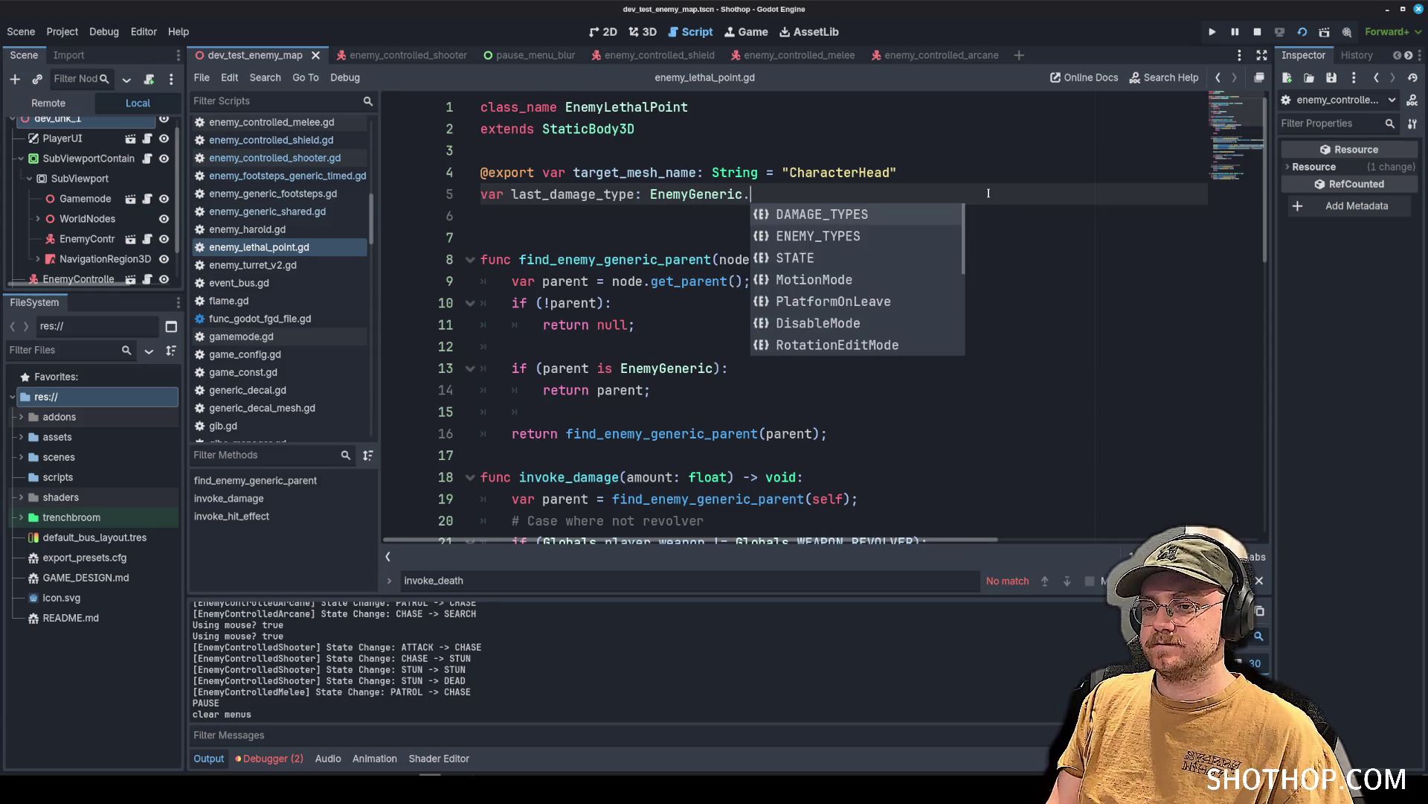
key(Return)
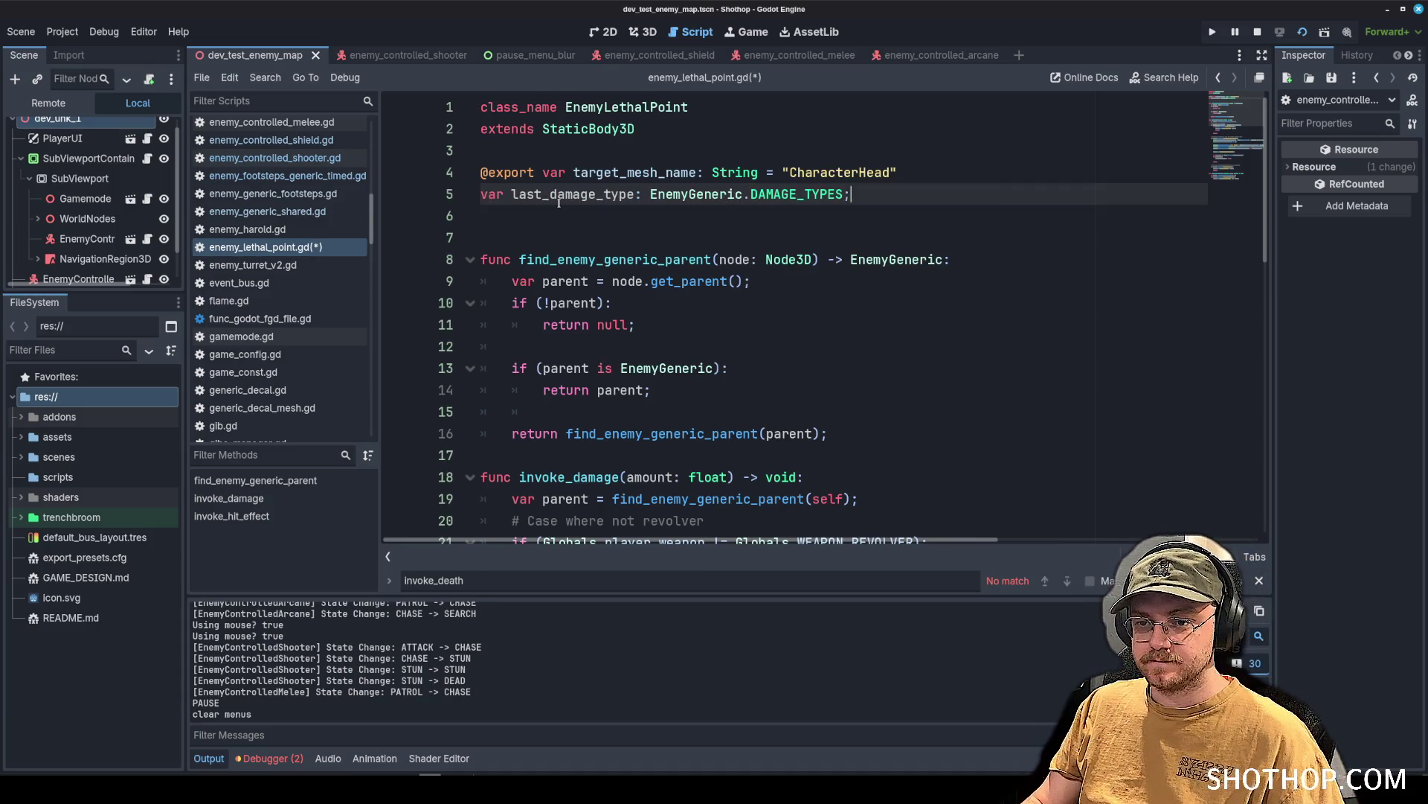
click(554, 229)
key(BackSpace)
double_click(583, 194)
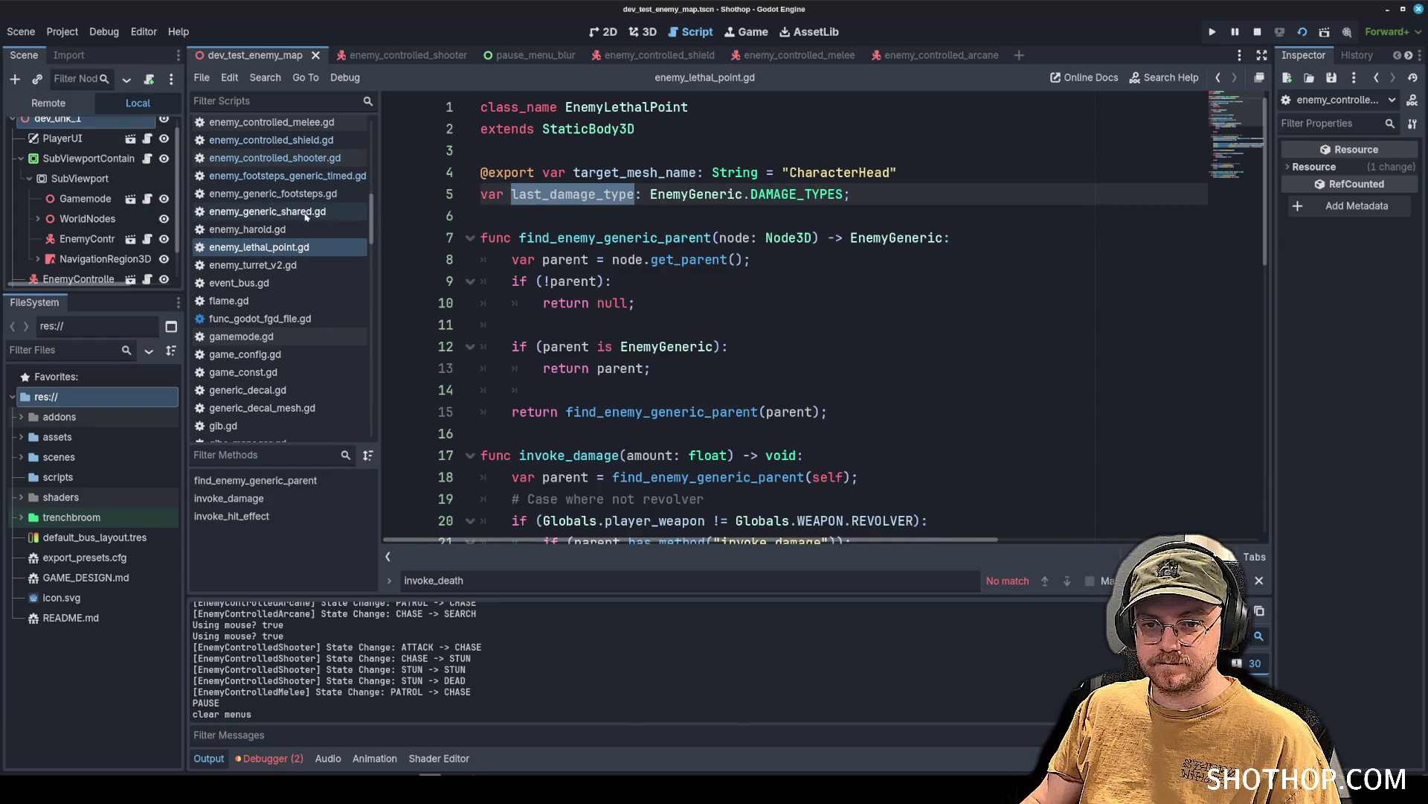
In enemy_generic_shared.gd, find 'last_damage_type' and select its line 89 declaration.
click(327, 211)
key(ctrl+f)
text(lasdty)
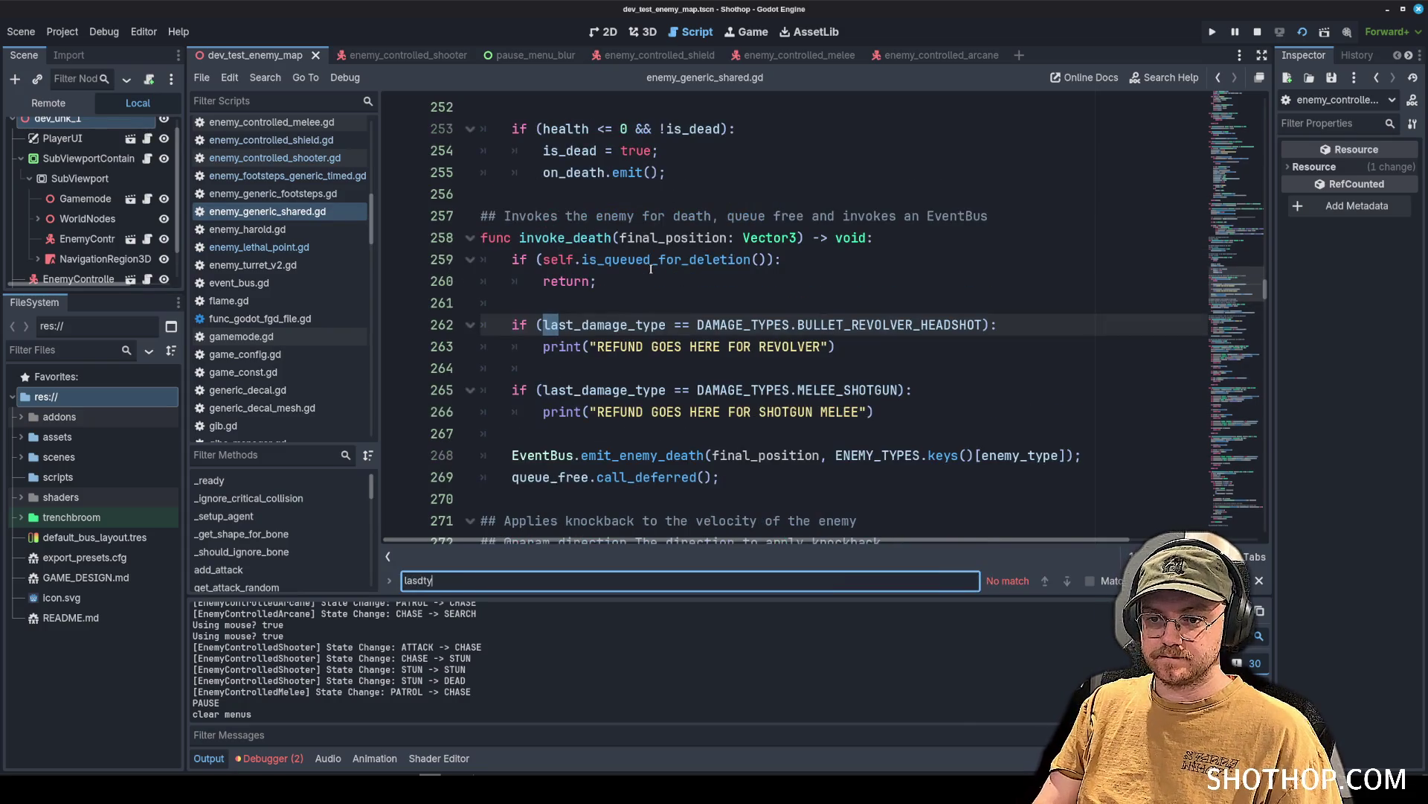
key(BackSpace)
key(BackSpace)
text(t_damage_type)
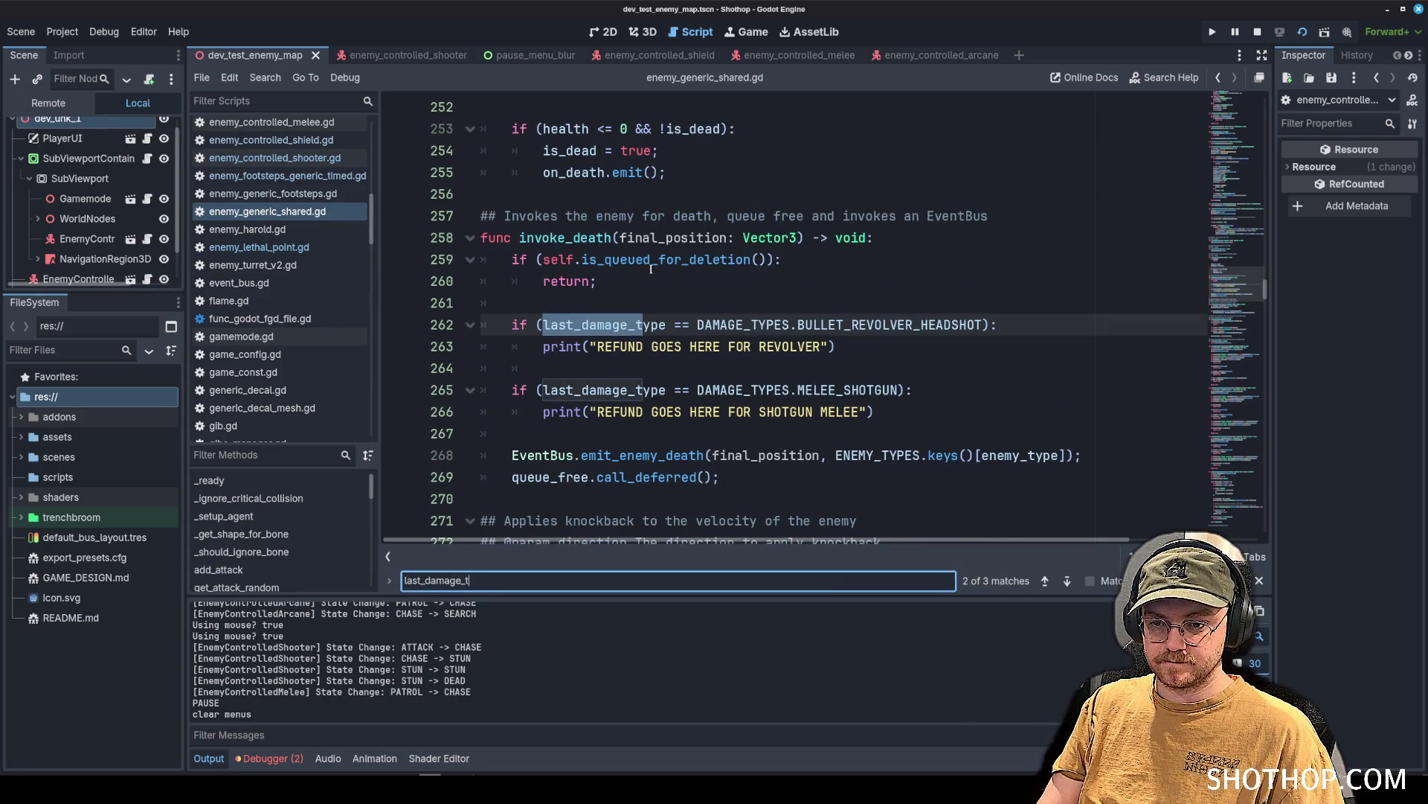
key(Return)
key(Return)
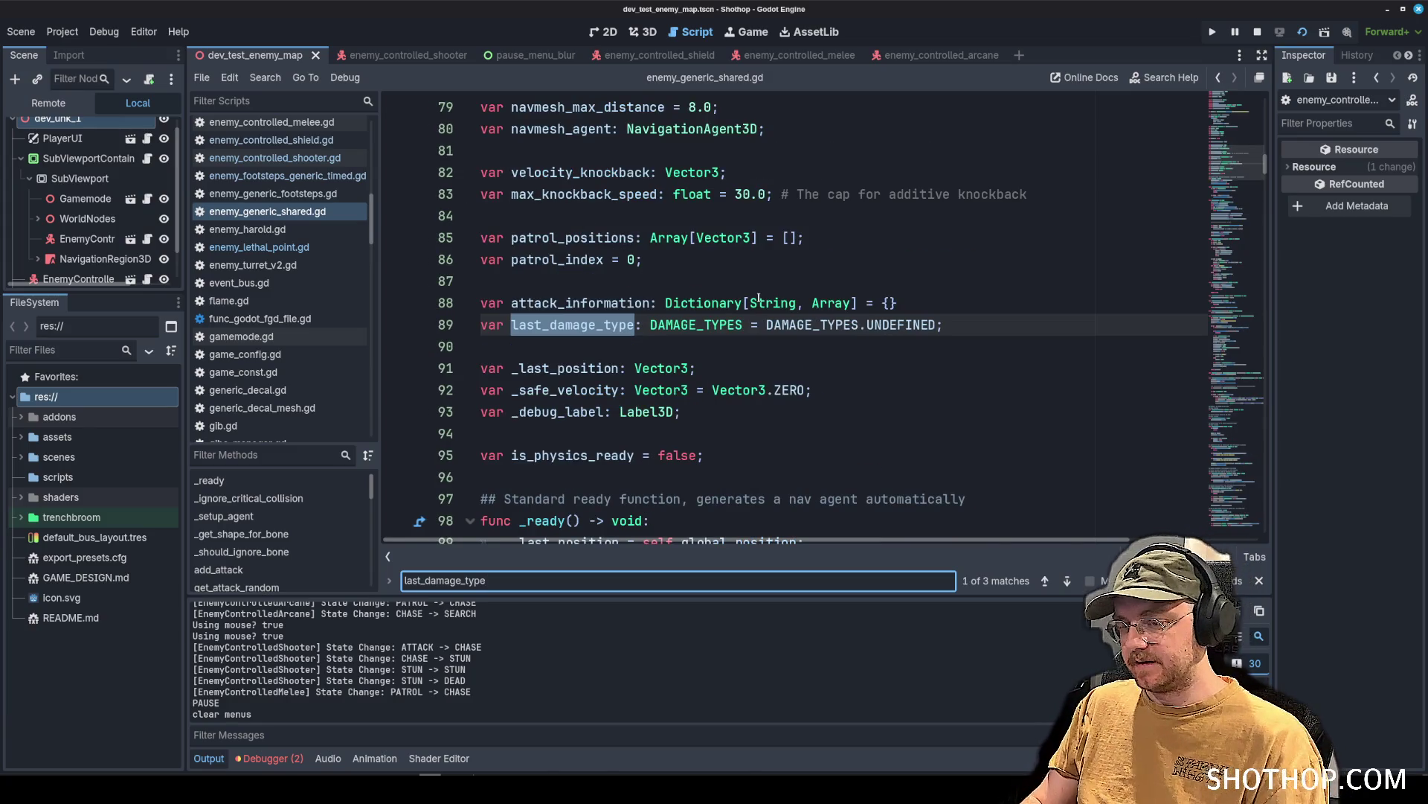
click(596, 324)
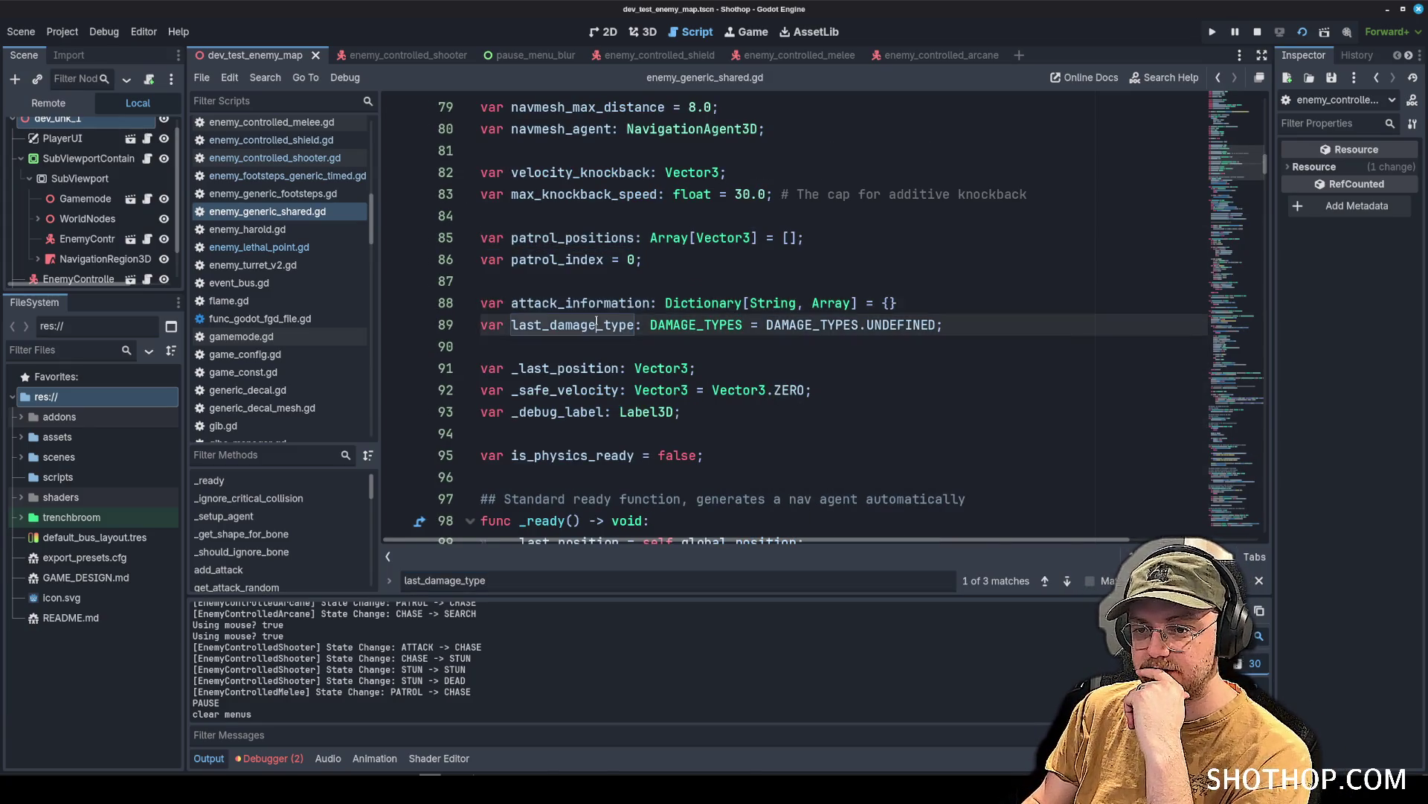
double_click(597, 324)
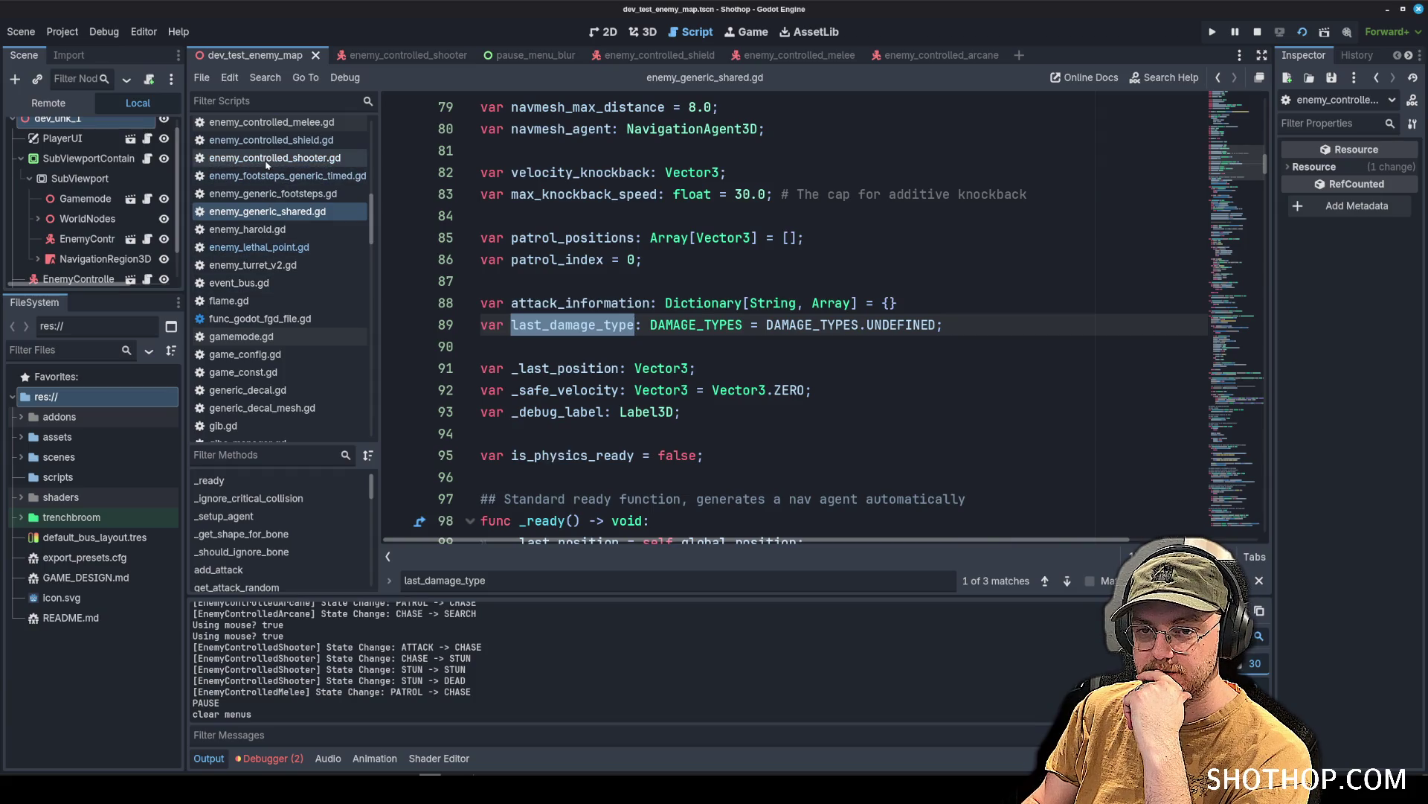
Switch back to enemy_lethal_point.gd and inspect the new last_damage_type declaration line.
click(253, 231)
click(254, 253)
click(634, 216)
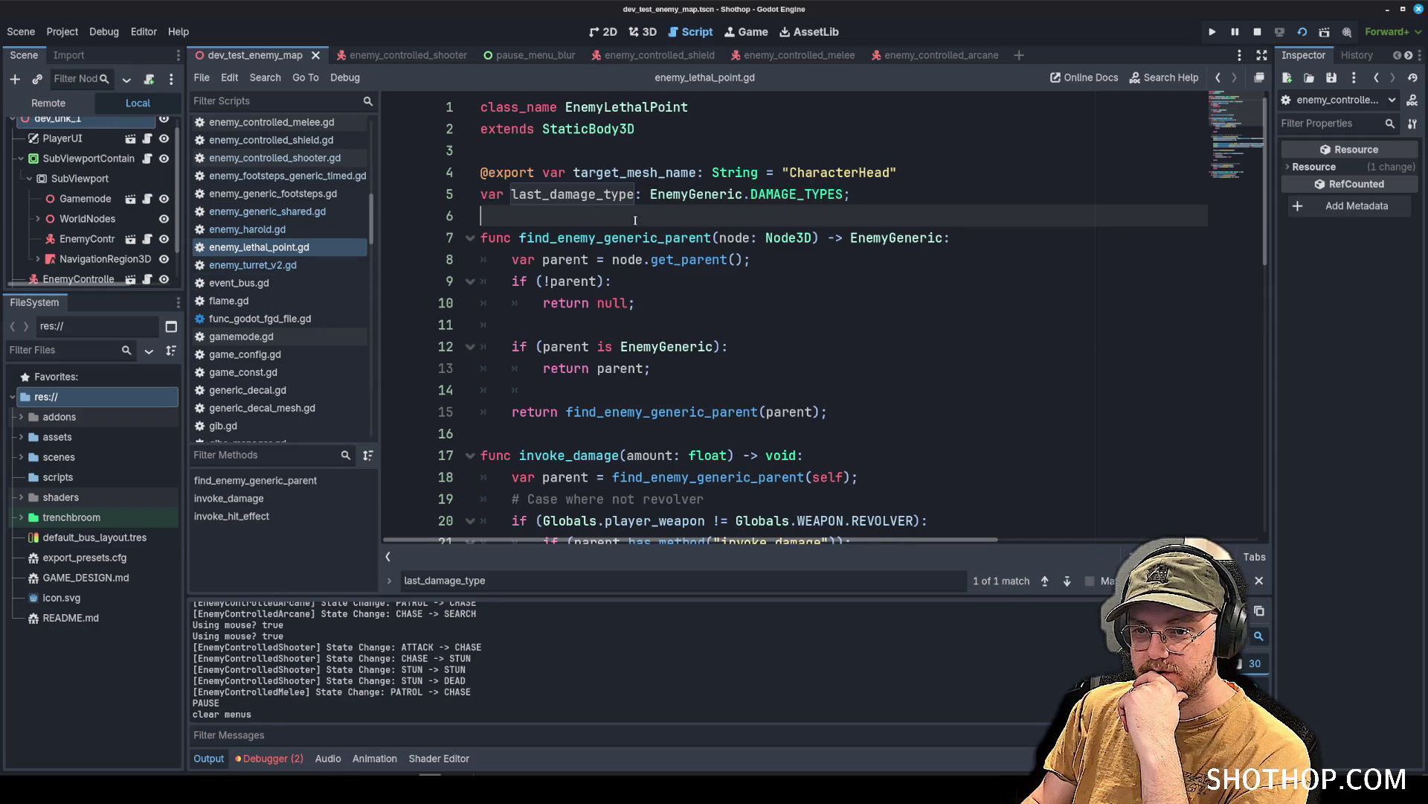
drag(955, 206, 450, 207)
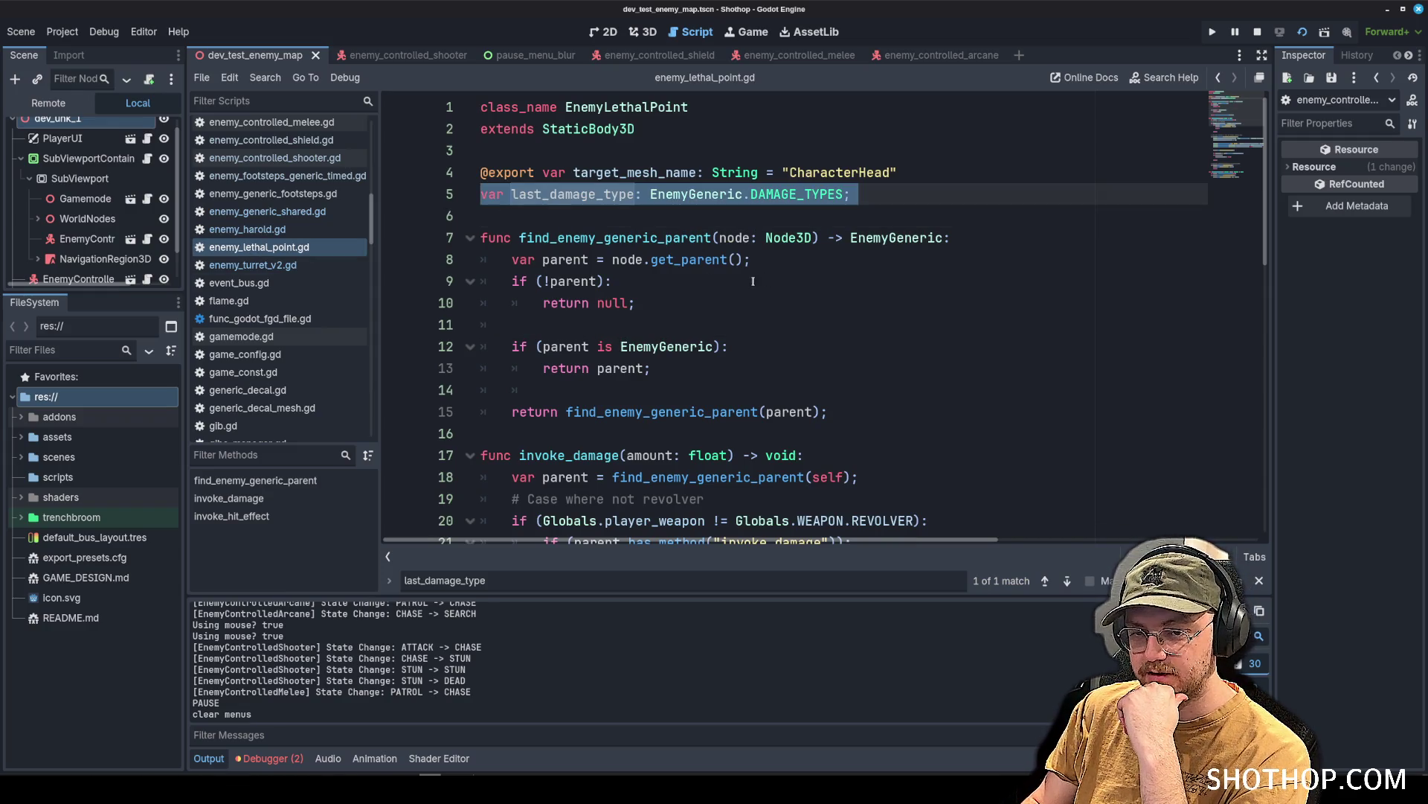
scroll(321, 242, down, 5)
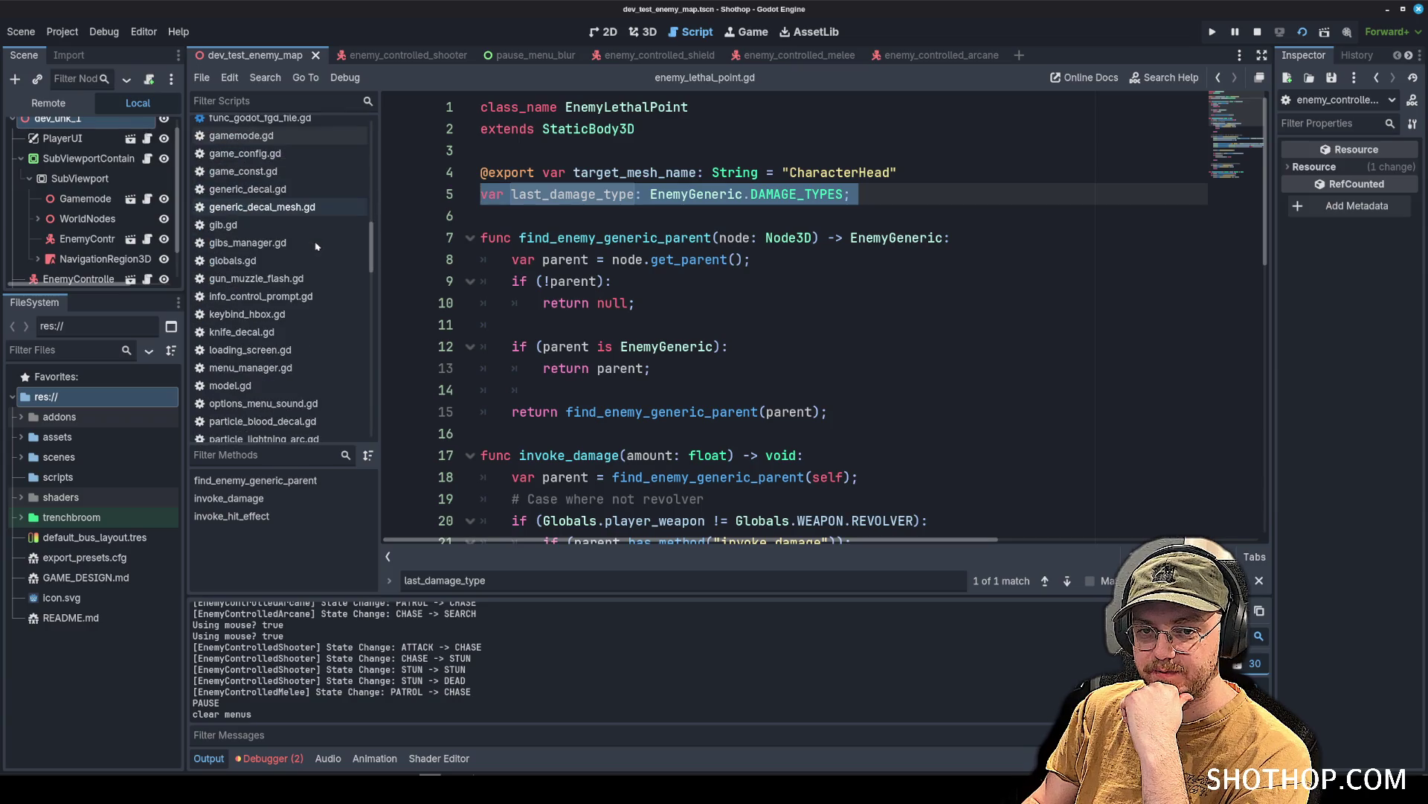
click(1094, 216)
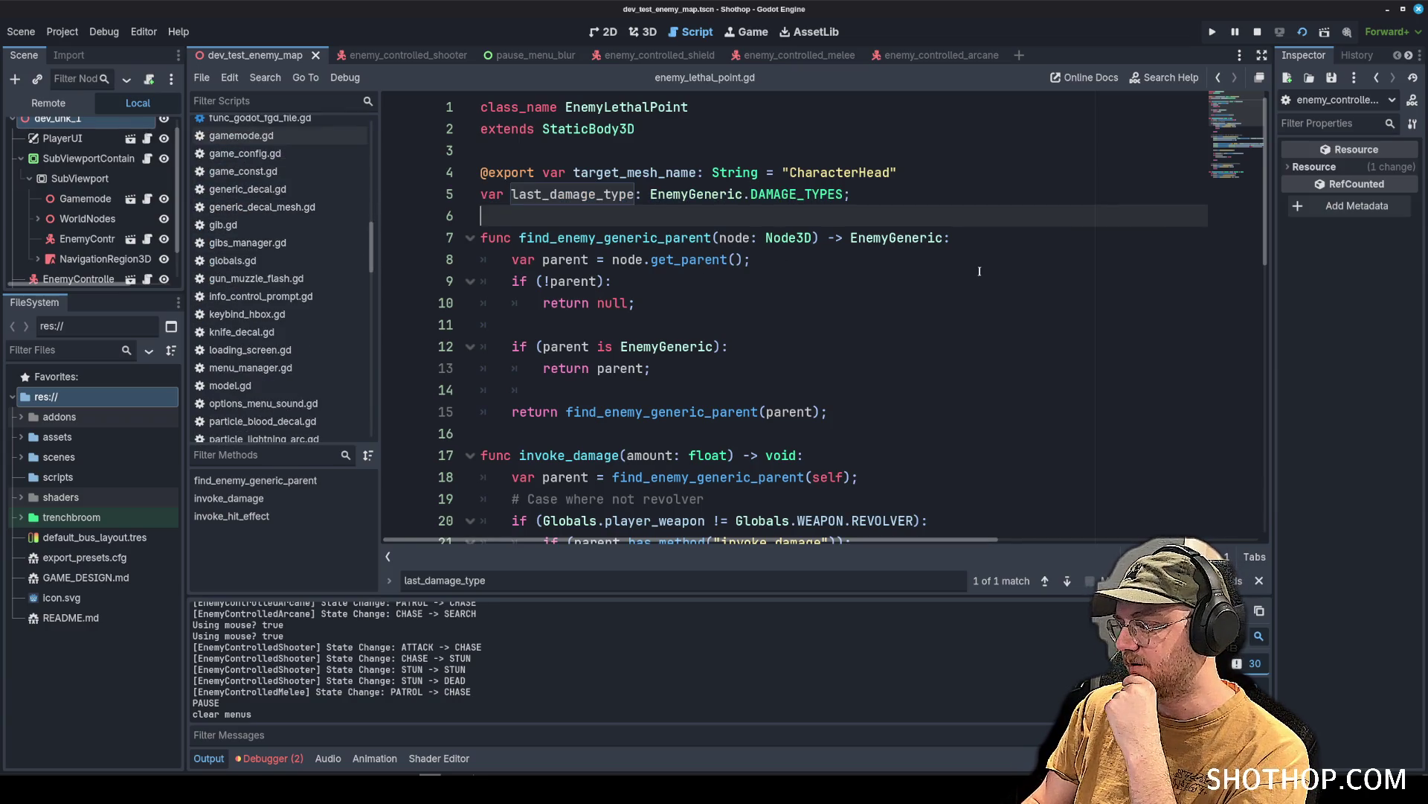
Review the script from the EnemyLethalPoint class name down to invoke_damage.
click(826, 162)
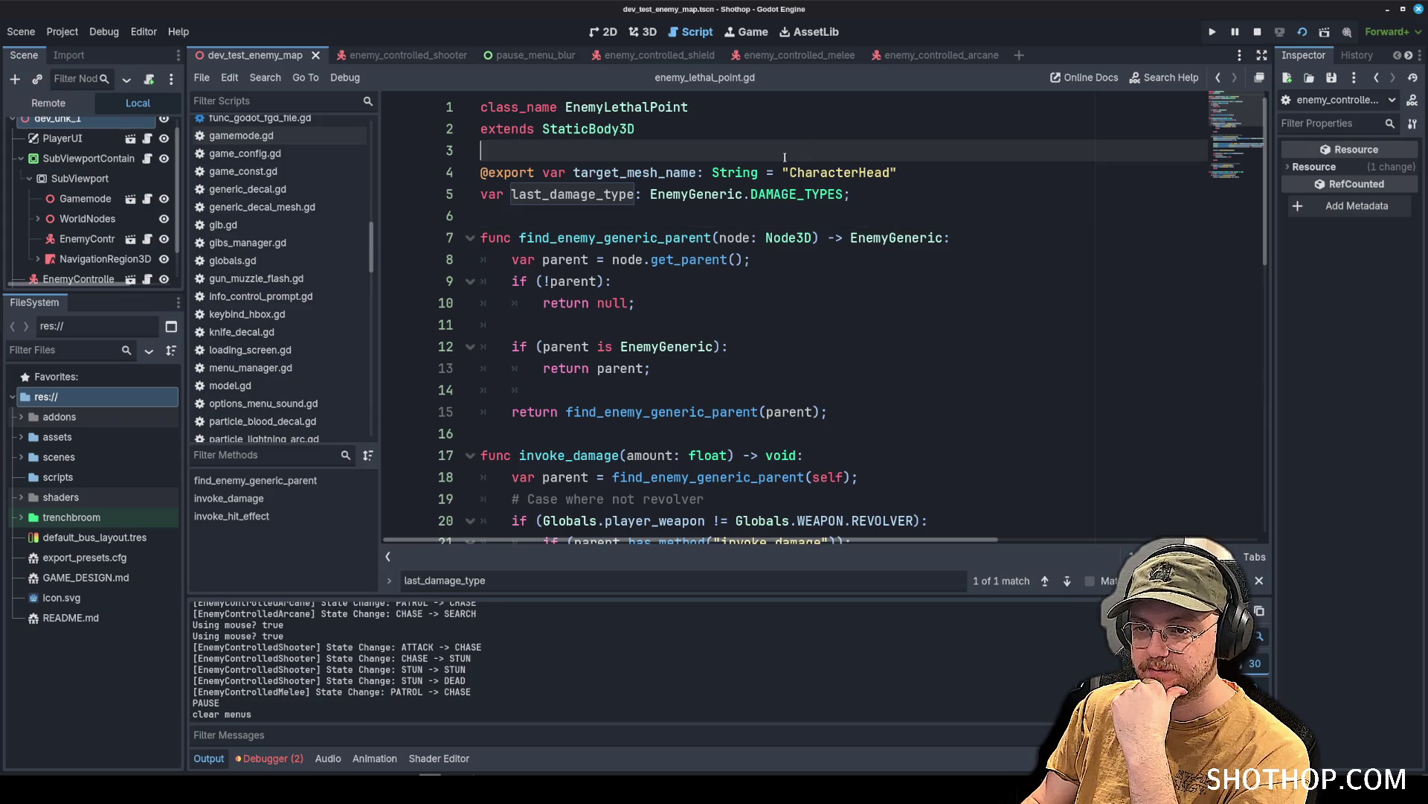
double_click(627, 107)
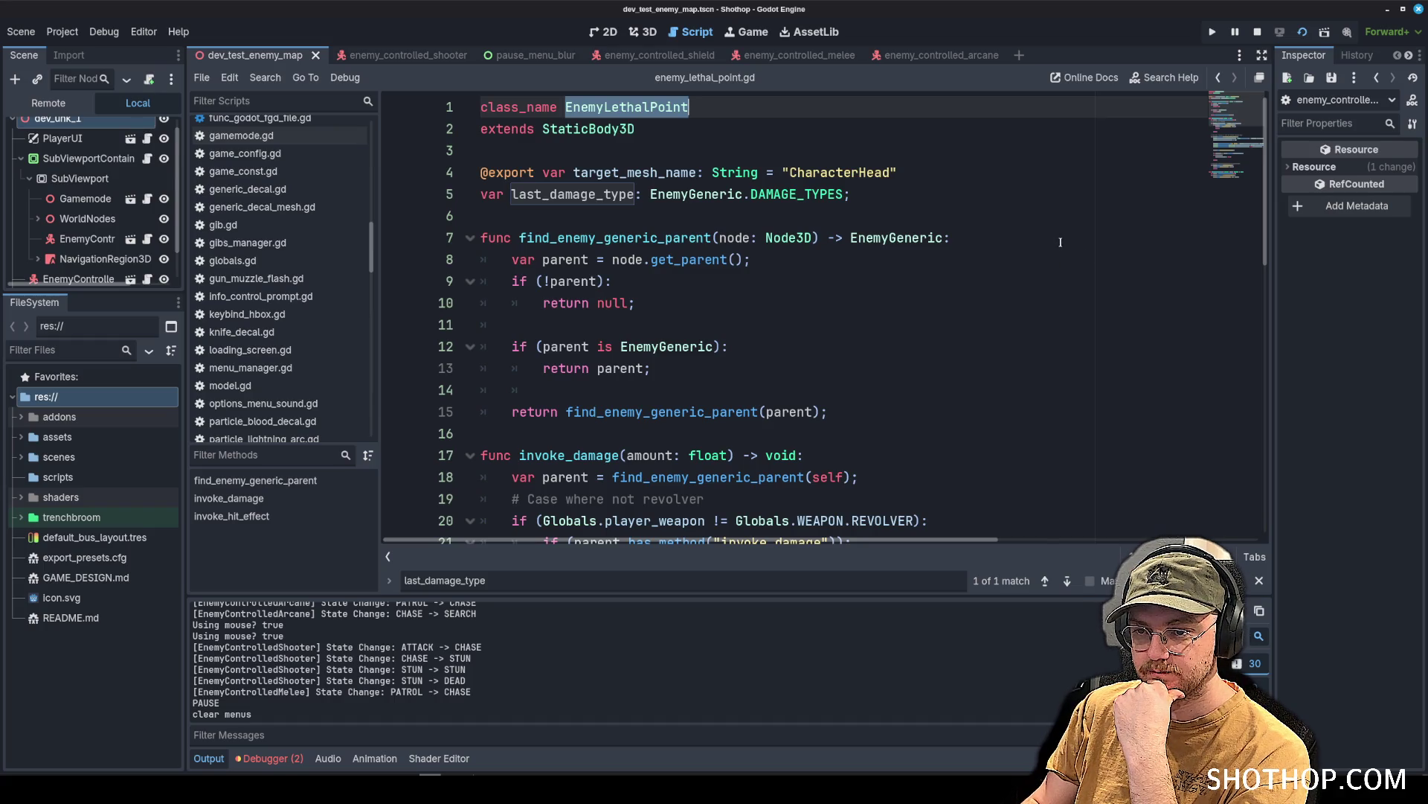
scroll(1062, 241, down, 7)
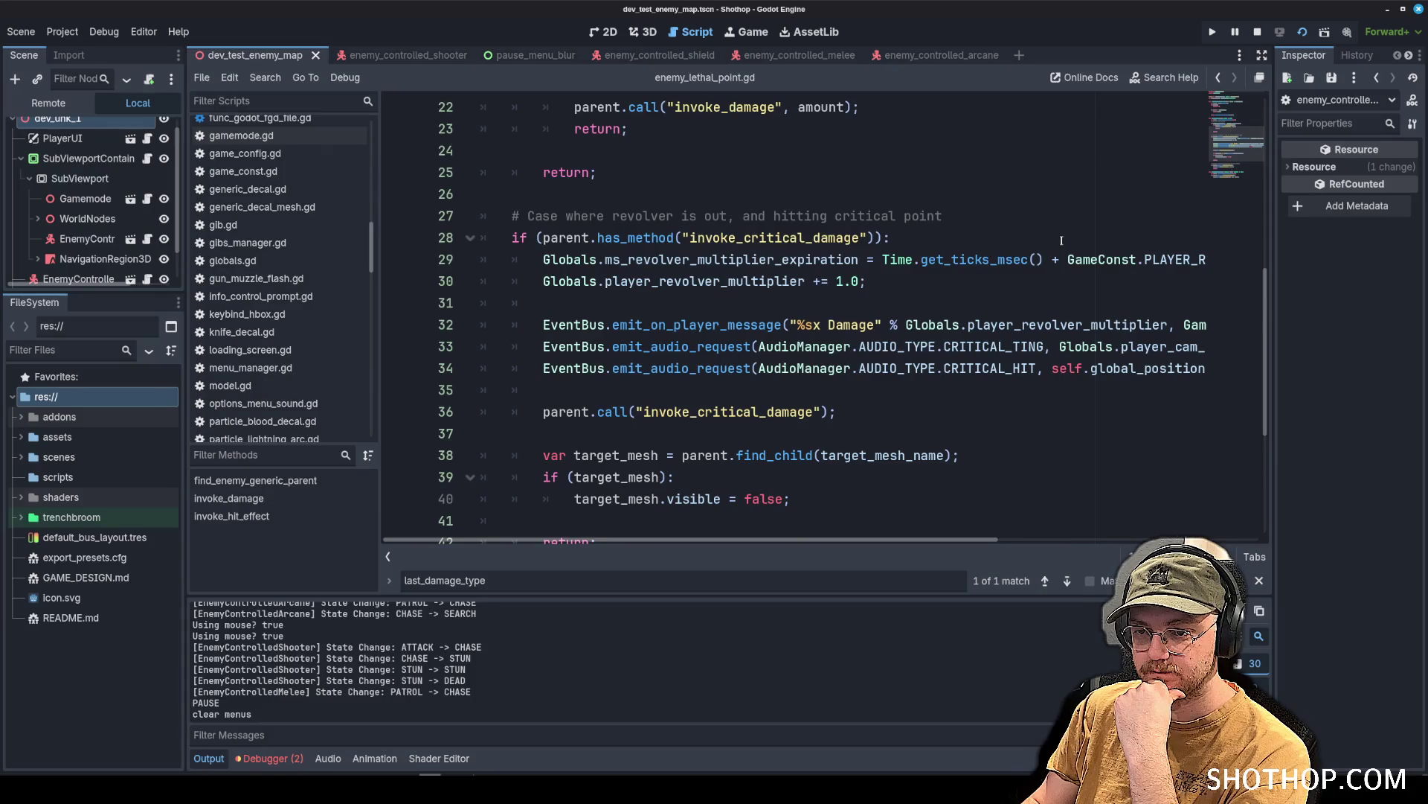
scroll(1062, 240, up, 4)
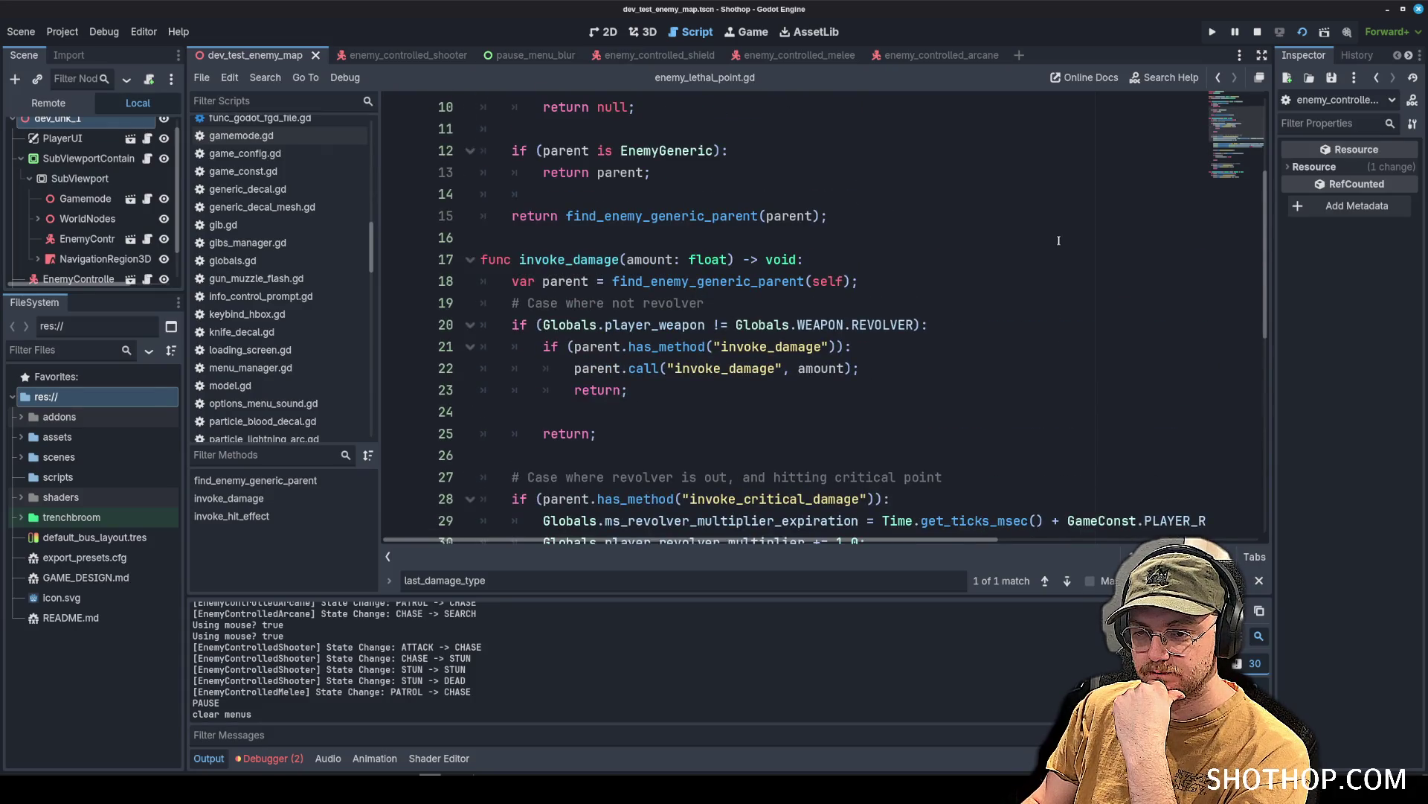
scroll(1059, 240, down, 6)
scroll(1057, 242, down, 2)
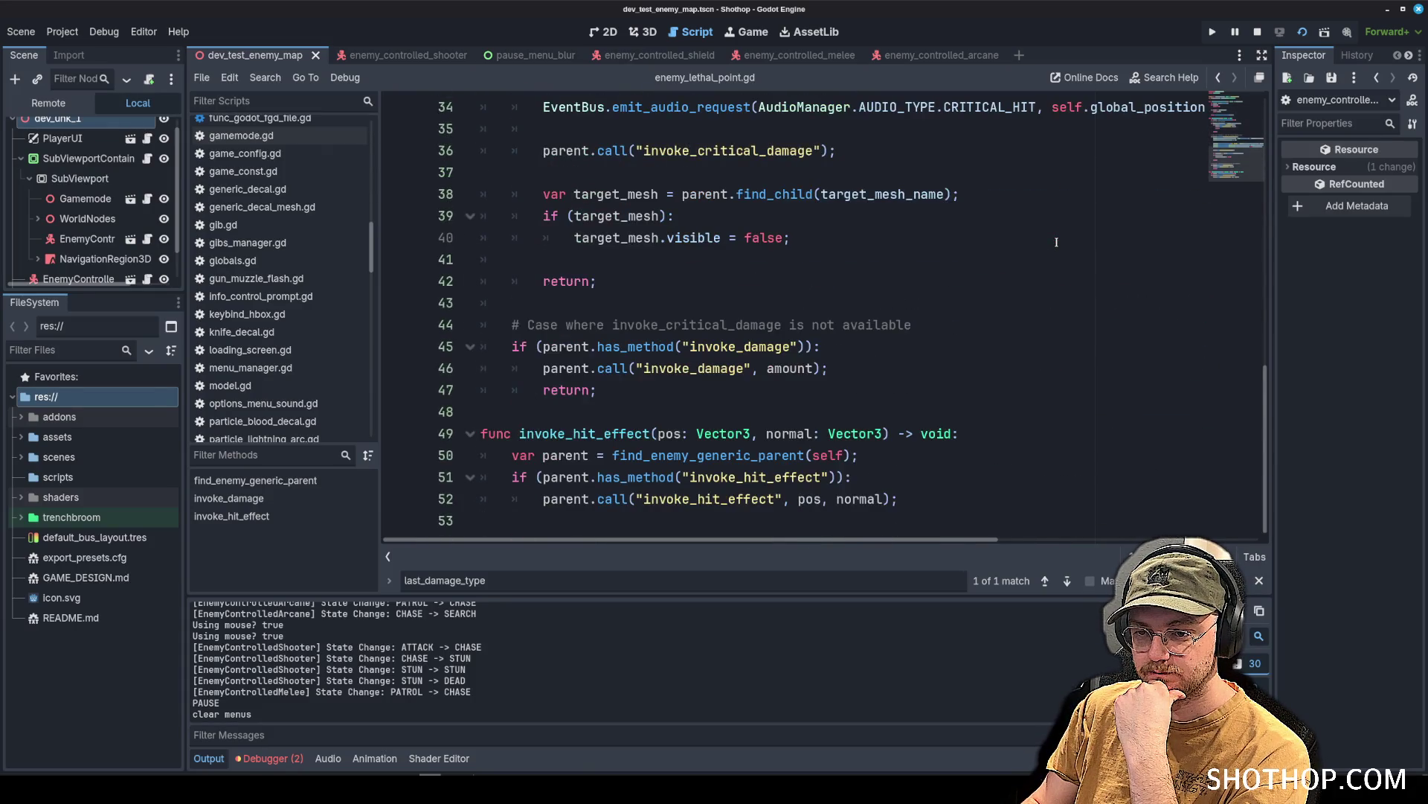
scroll(984, 241, up, 6)
click(879, 281)
scroll(879, 273, up, 2)
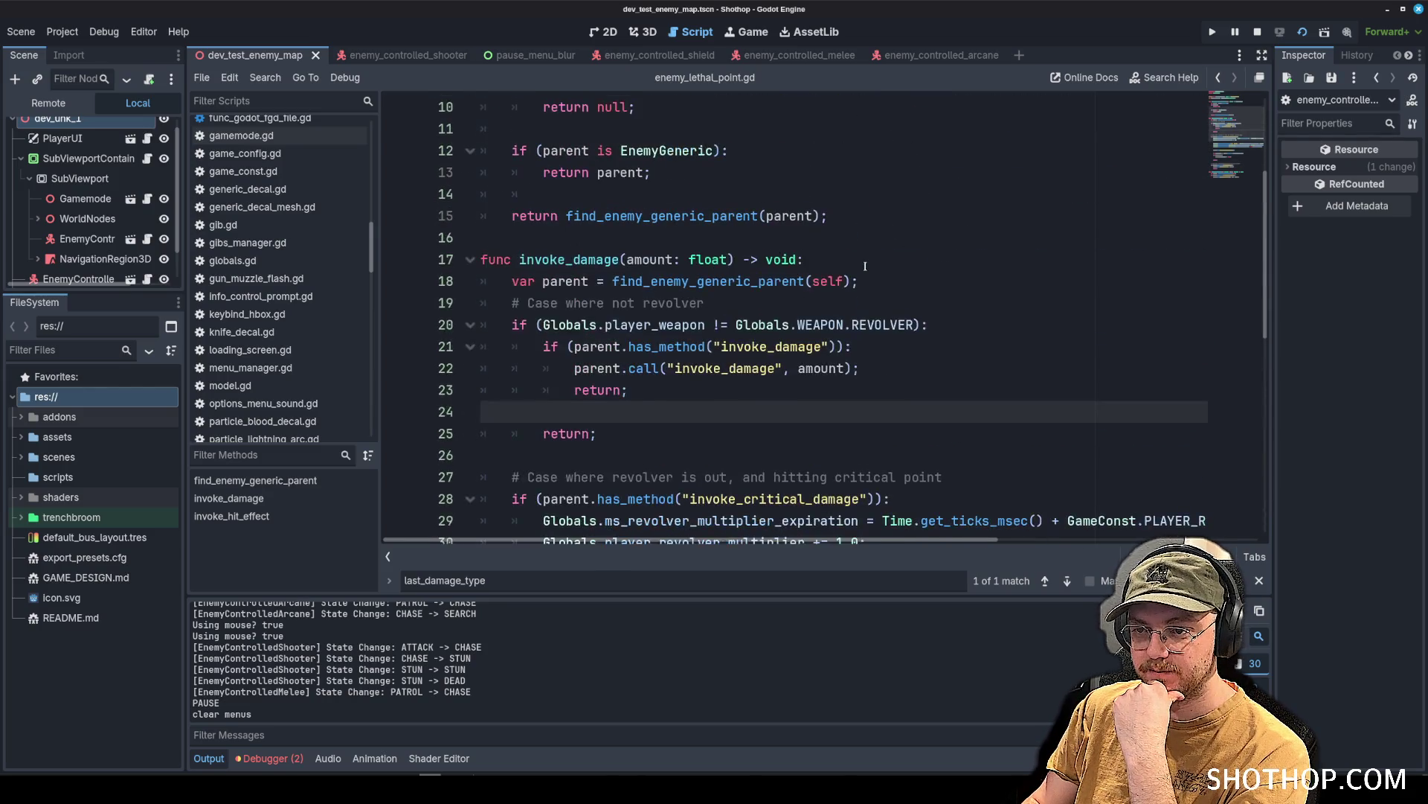
click(854, 245)
scroll(854, 246, up, 3)
scroll(313, 276, up, 6)
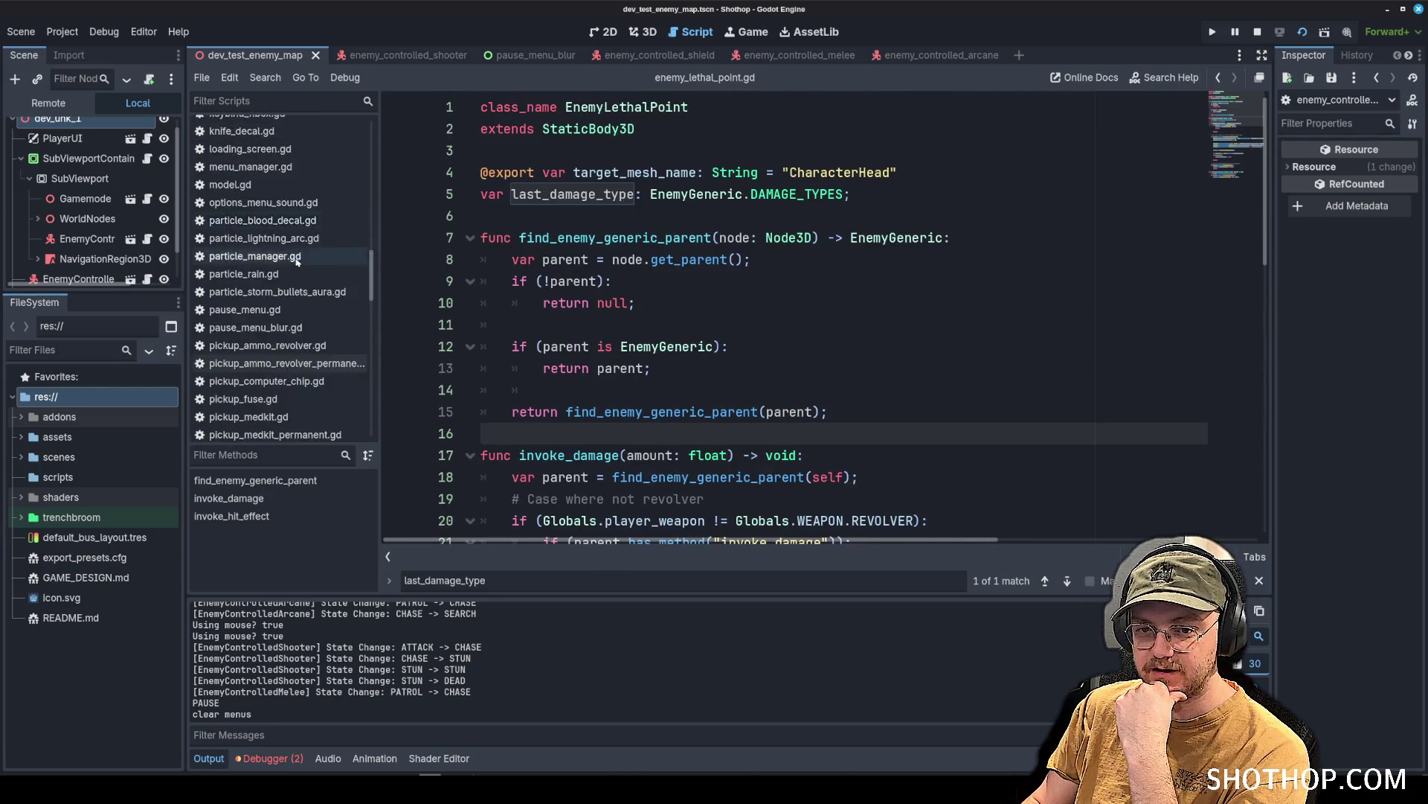
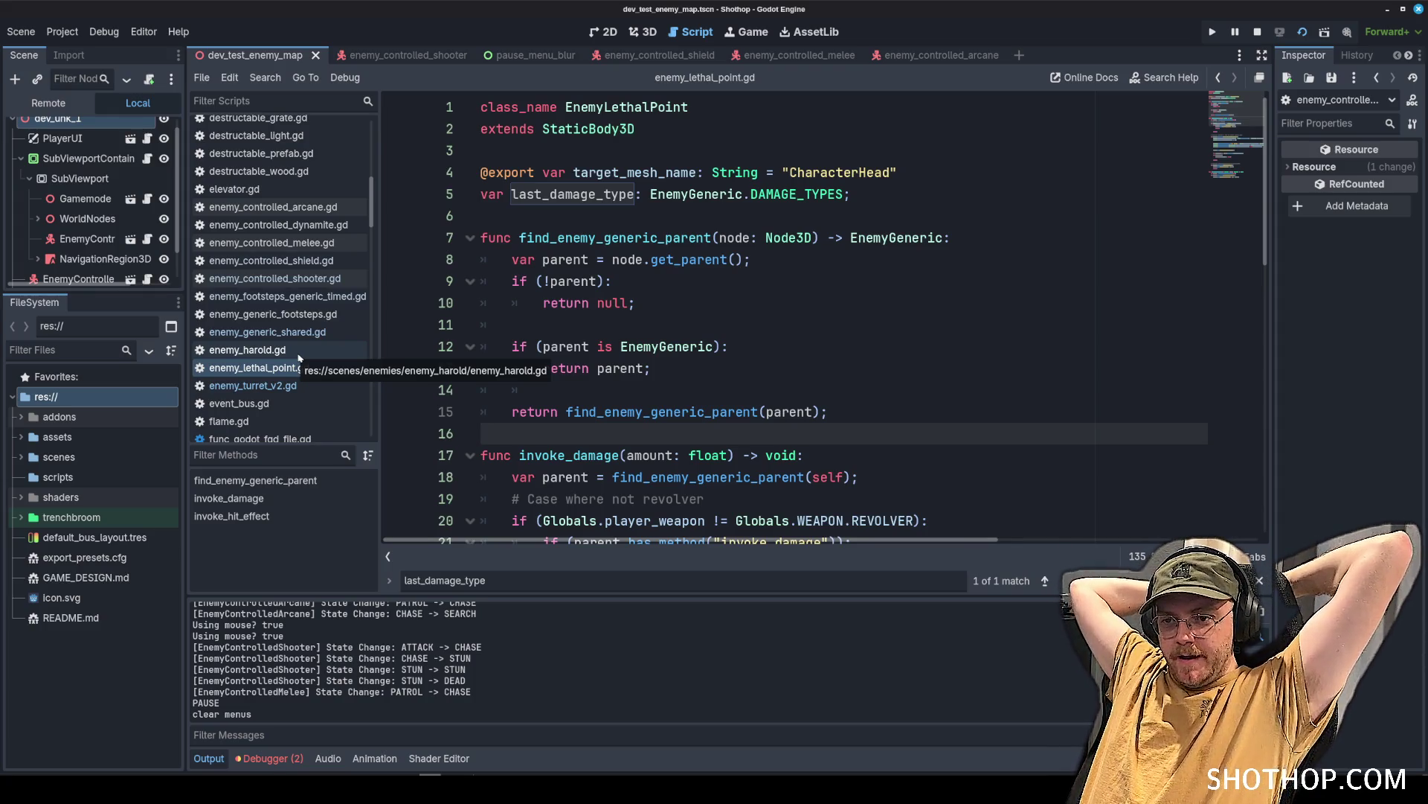
Search all project scripts for 'is EnemyGeneric' and enlarge the results panel.
click(606, 107)
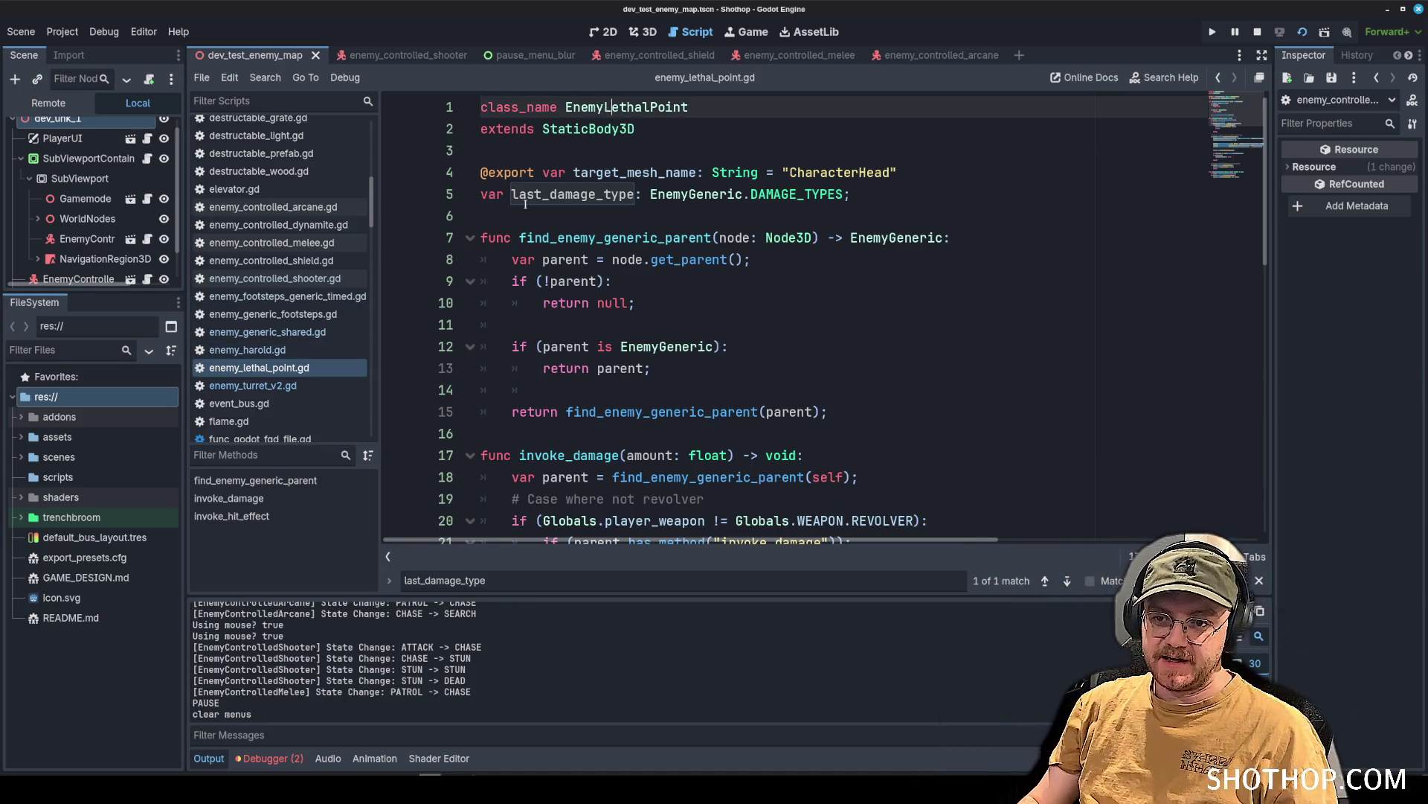
click(657, 172)
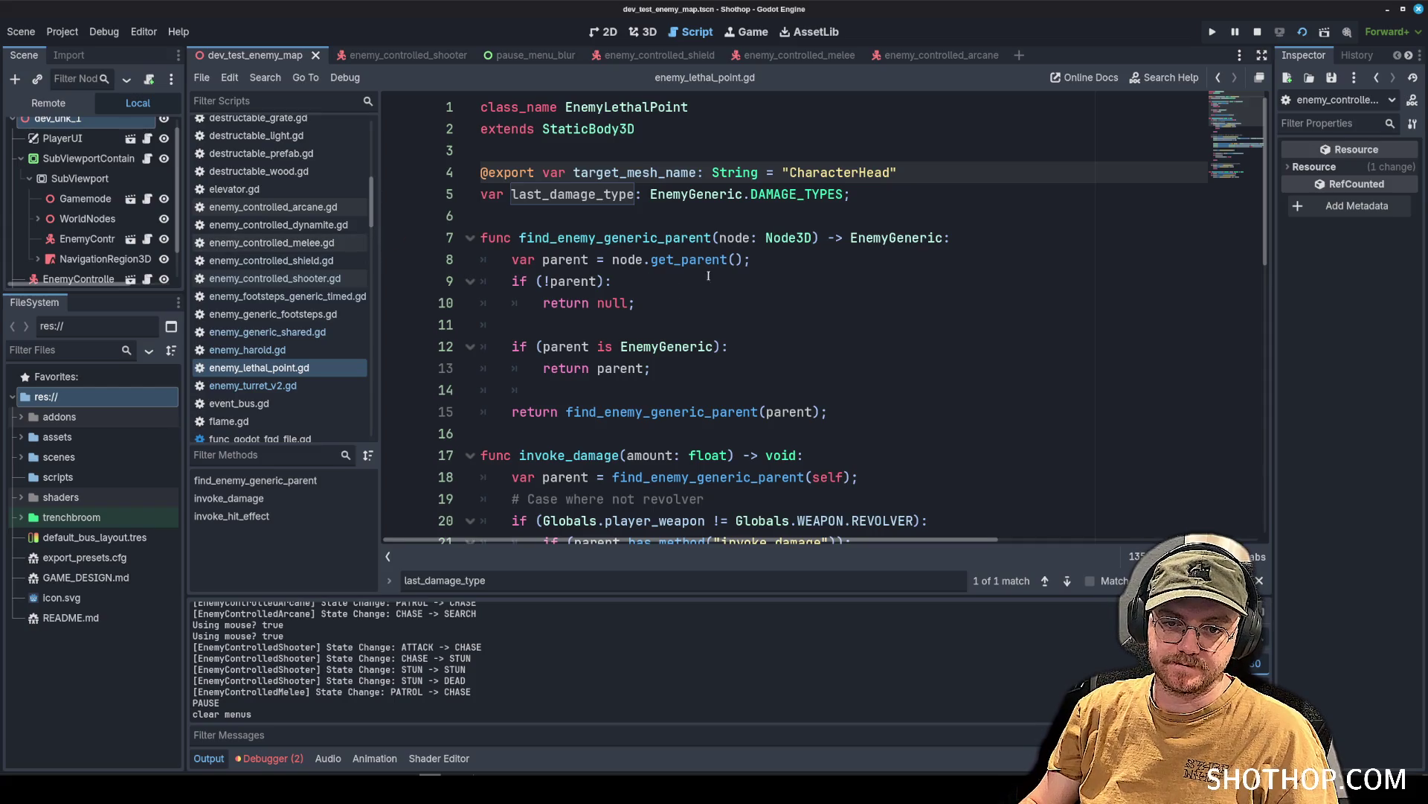
key(ctrl+shift+f)
text(is EnemyGene)
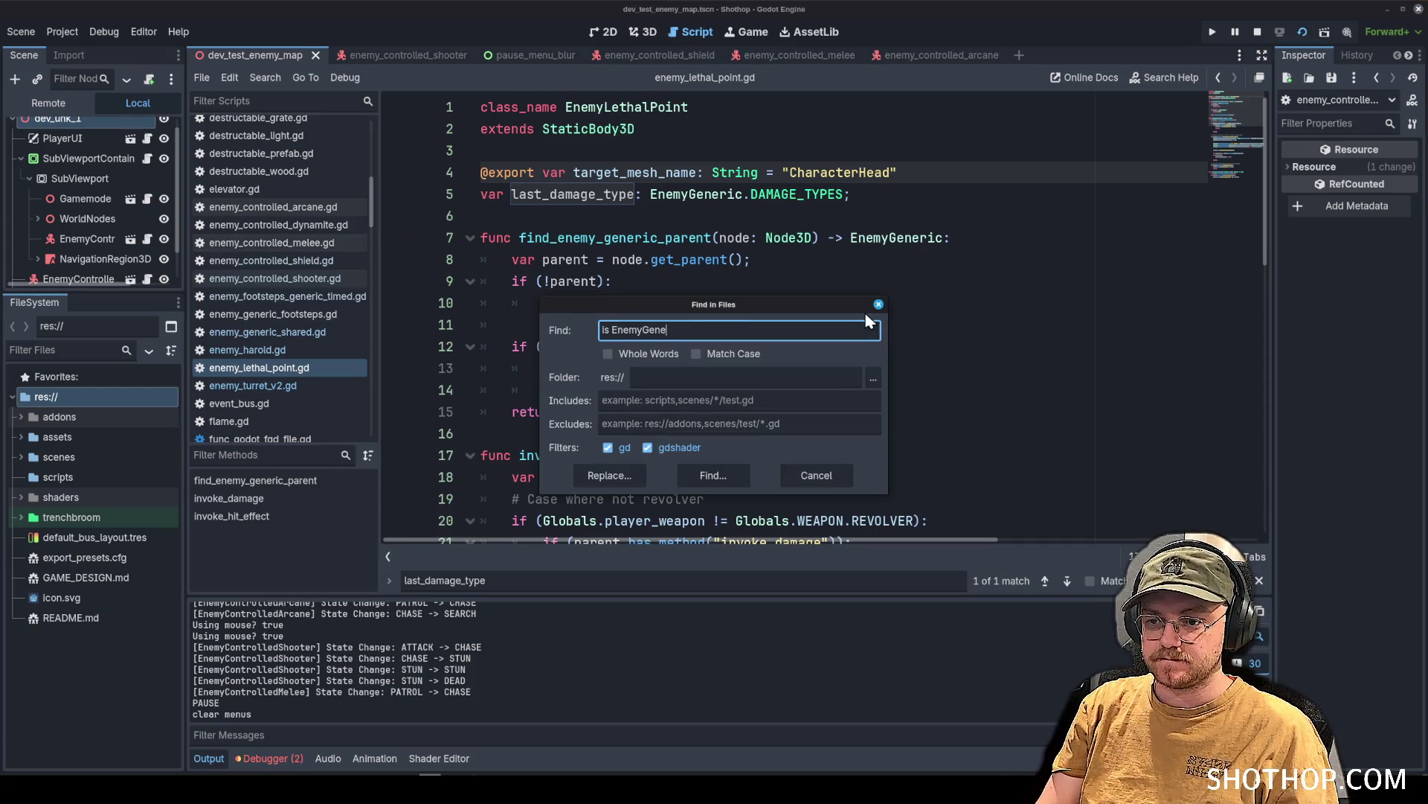
text(ric)
key(Return)
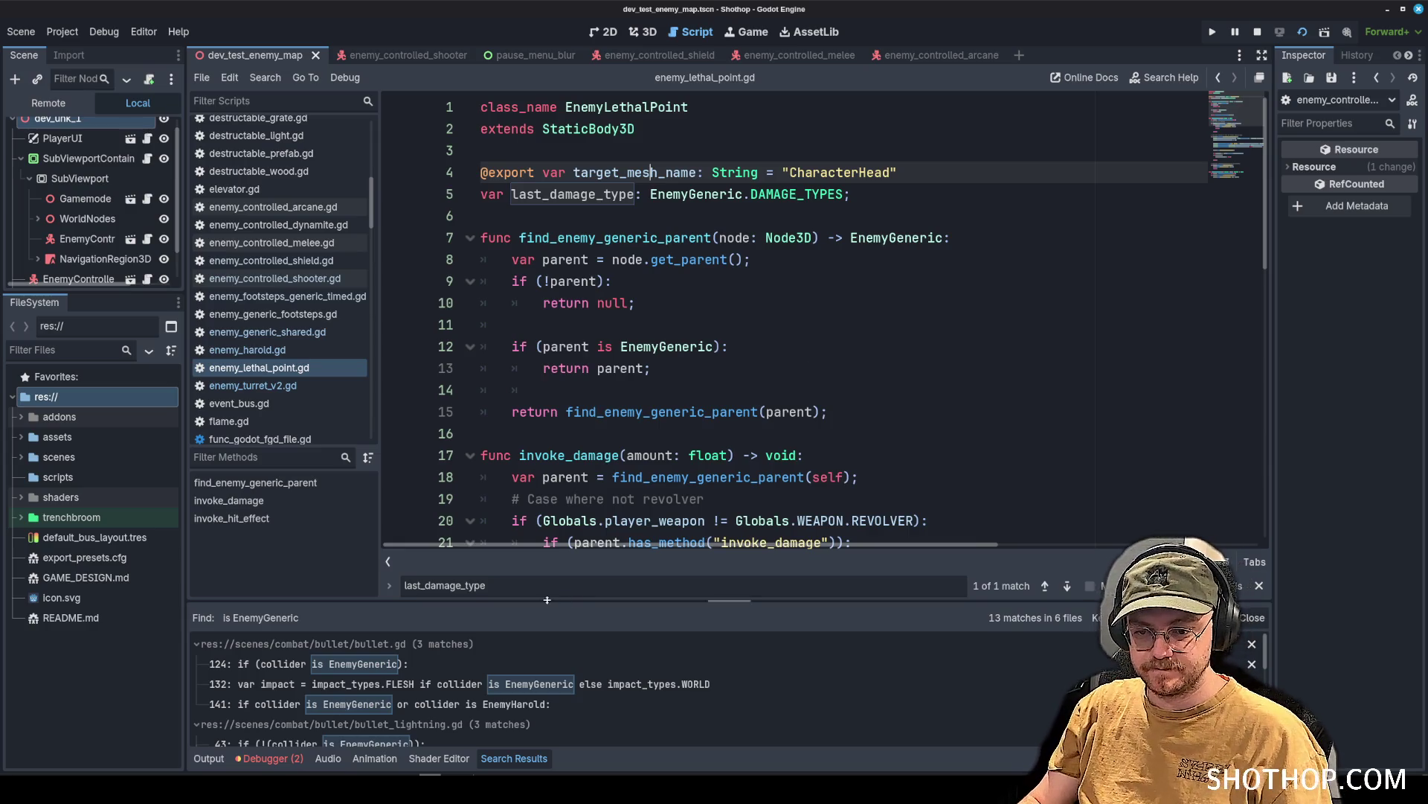
drag(574, 599, 574, 435)
Append '|| collider is EnemyLethalPoint' to the check on bullet.gd line 124 and save.
click(320, 492)
click(716, 281)
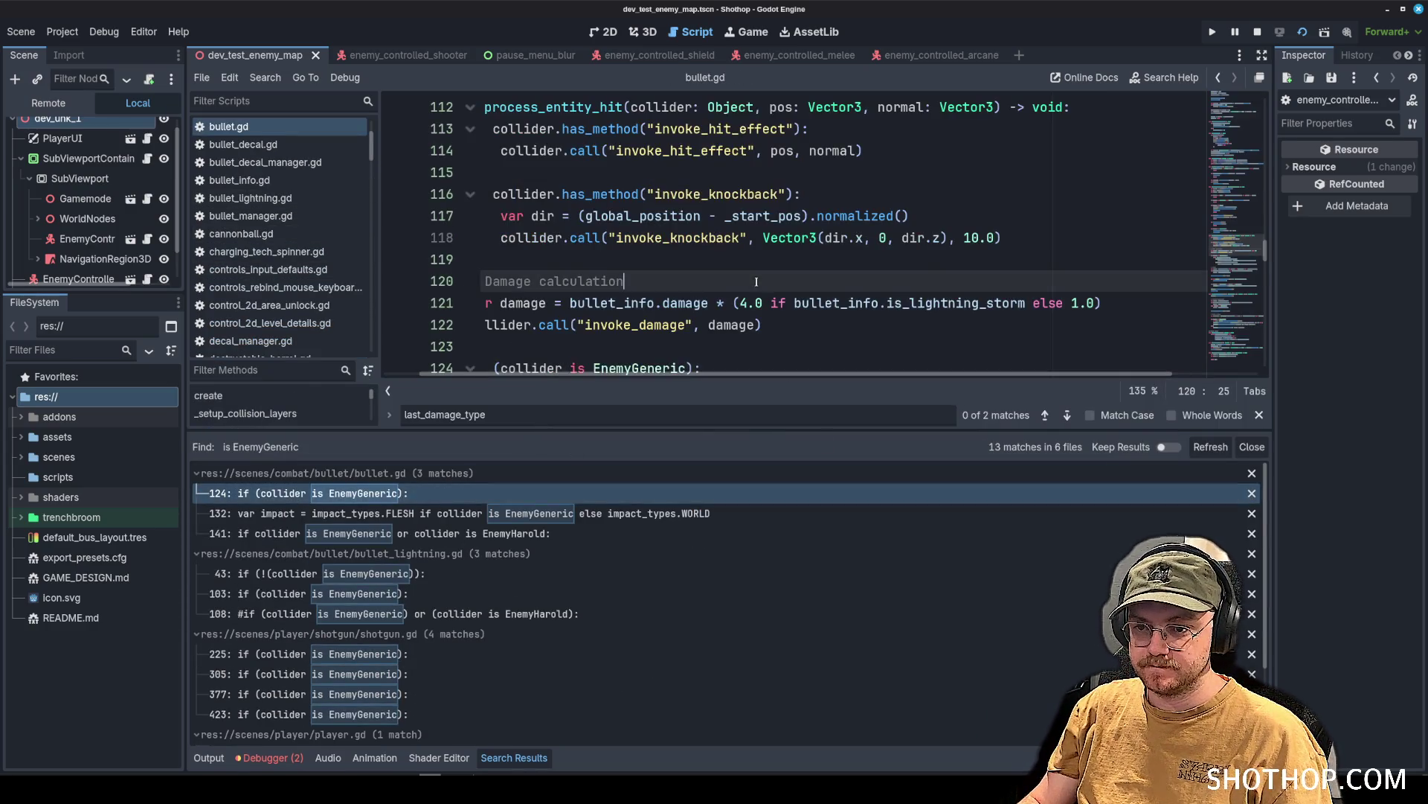
scroll(715, 277, down, 3)
click(691, 172)
text(|| coll)
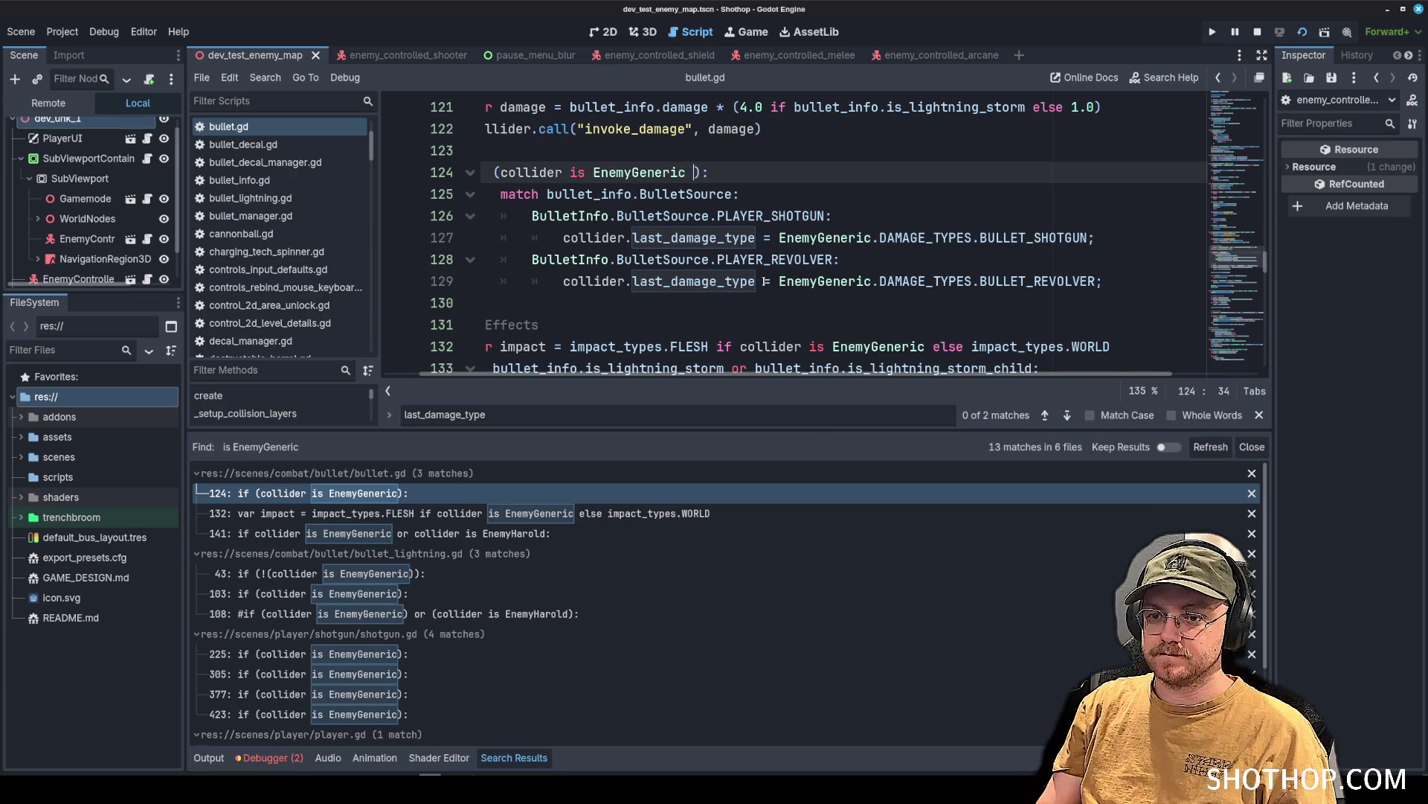
text(ider is Letha)
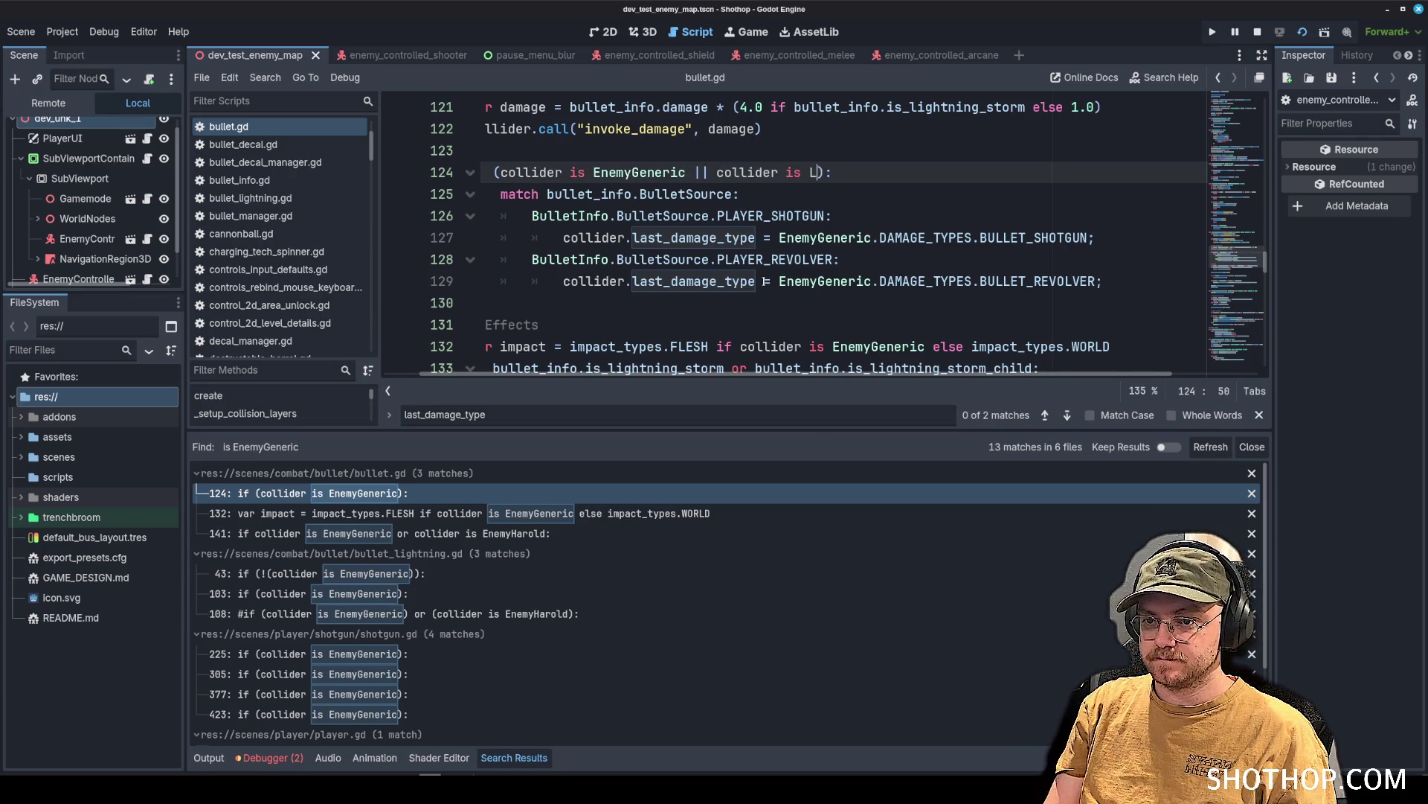
key(Return)
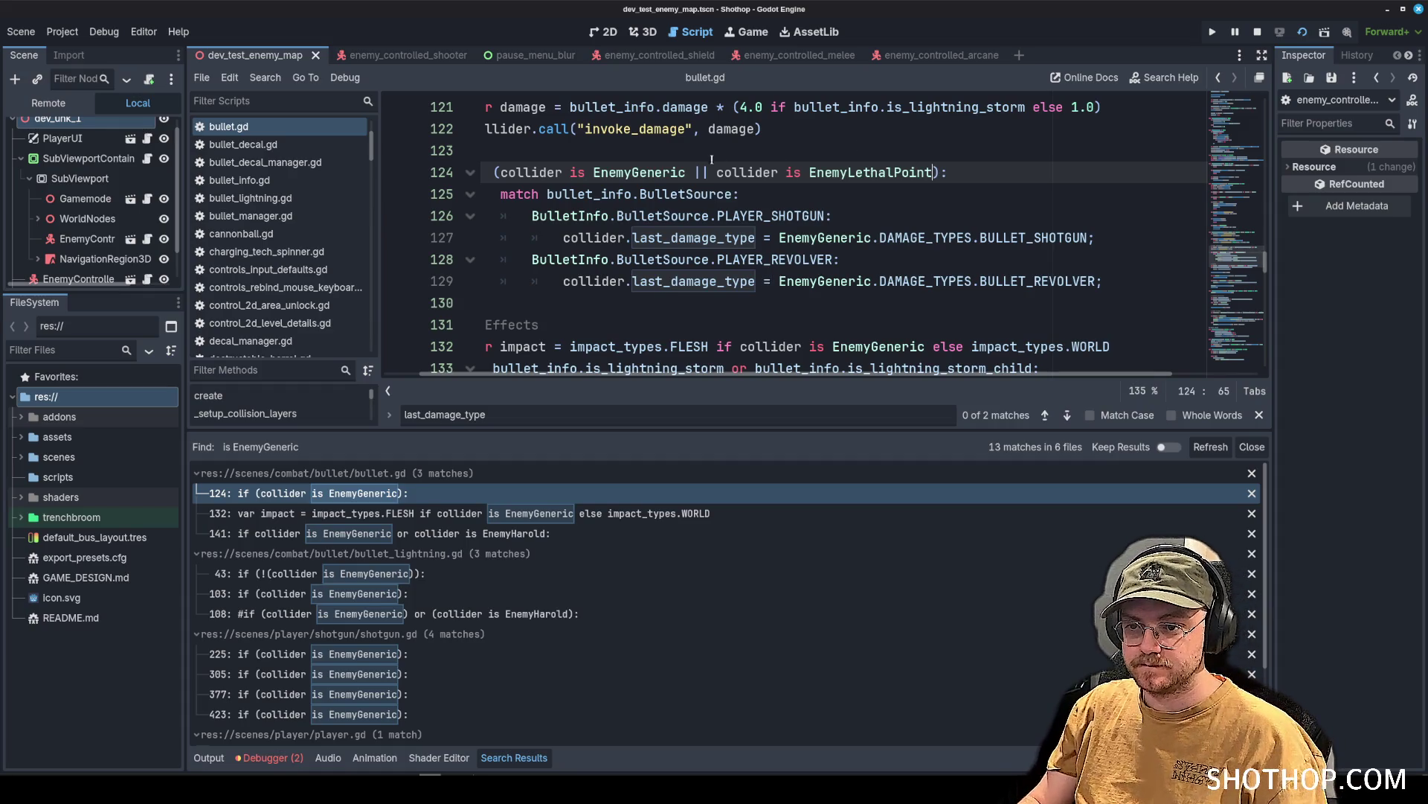
drag(688, 172, 933, 172)
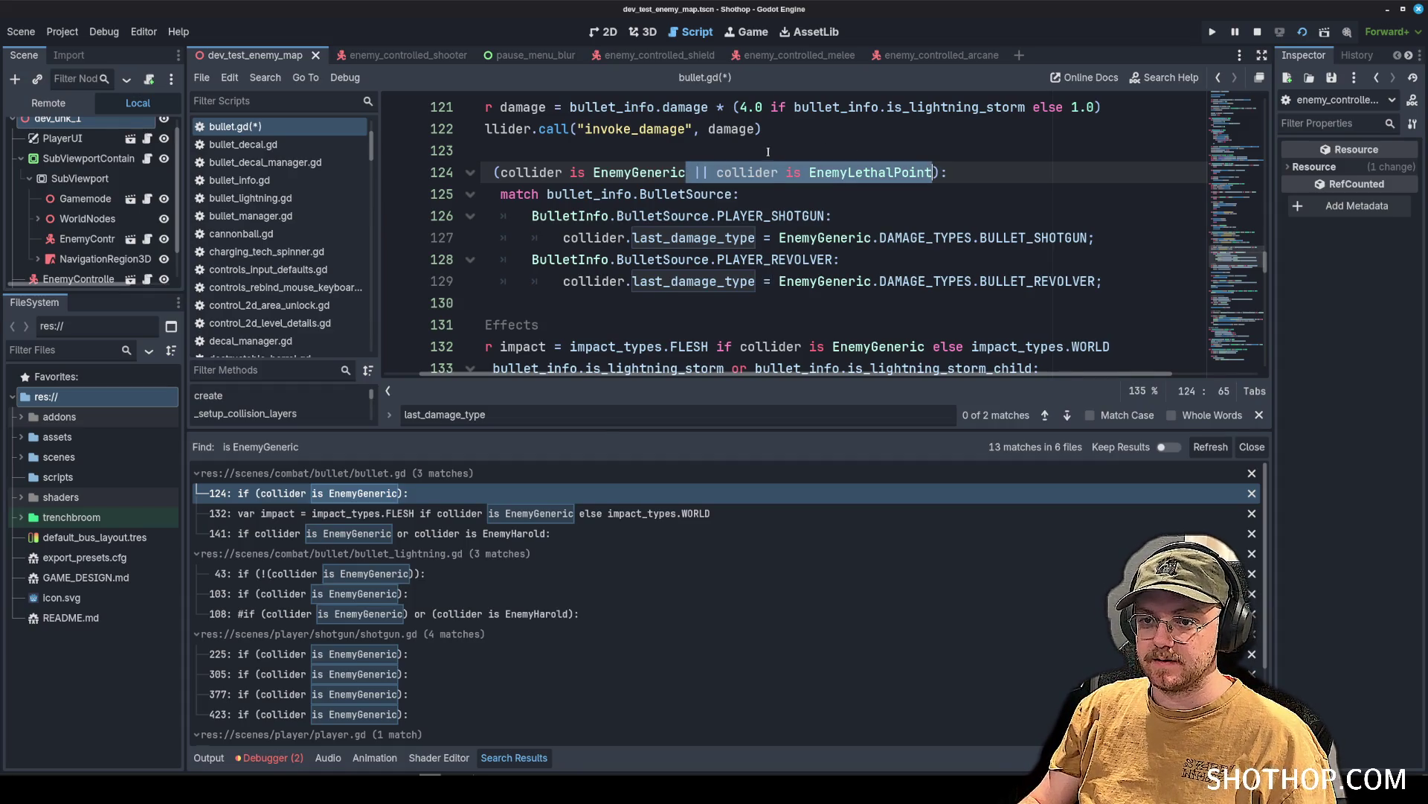
key(ctrl+s)
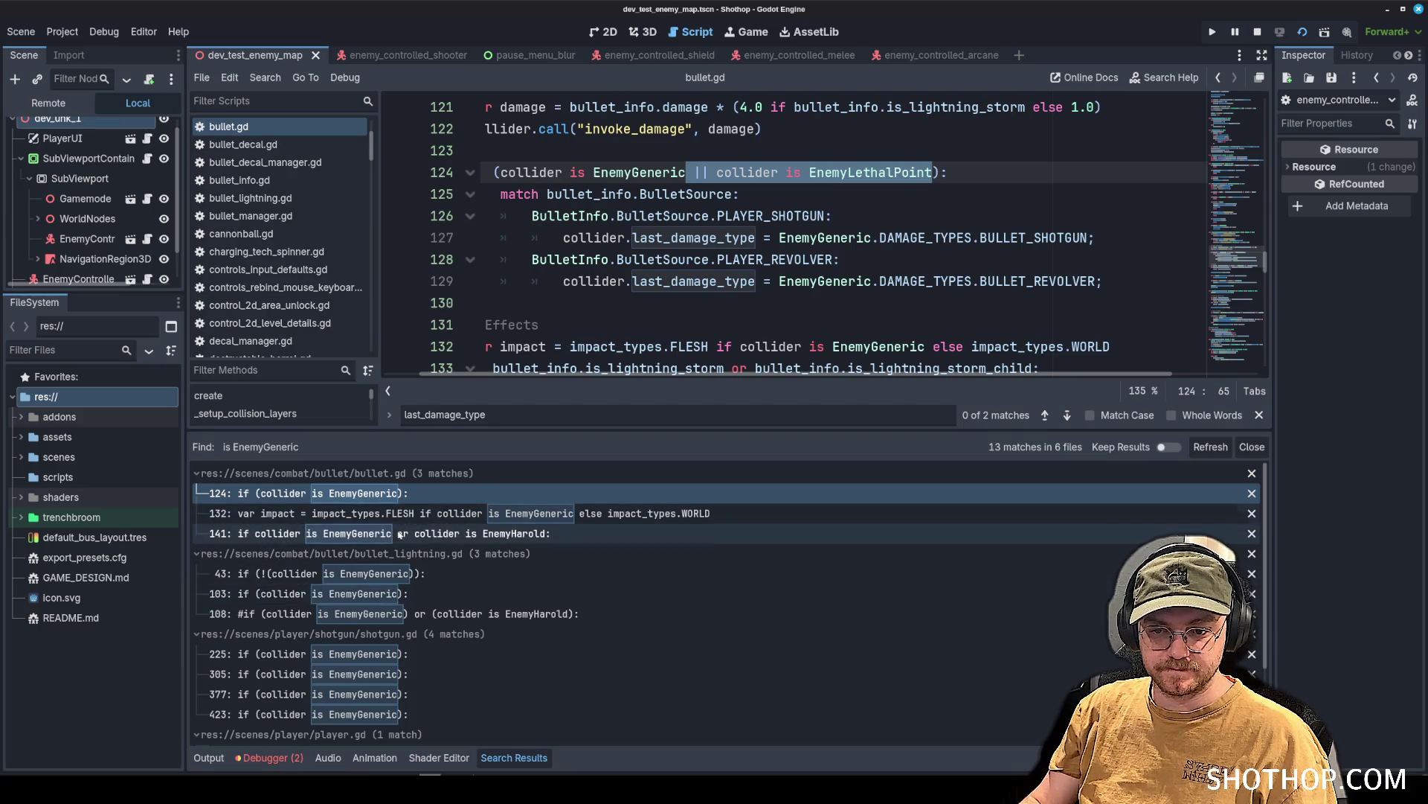
Append '|| collider is EnemyLethalPoint' to the check on bullet_lightning.gd line 103.
click(395, 573)
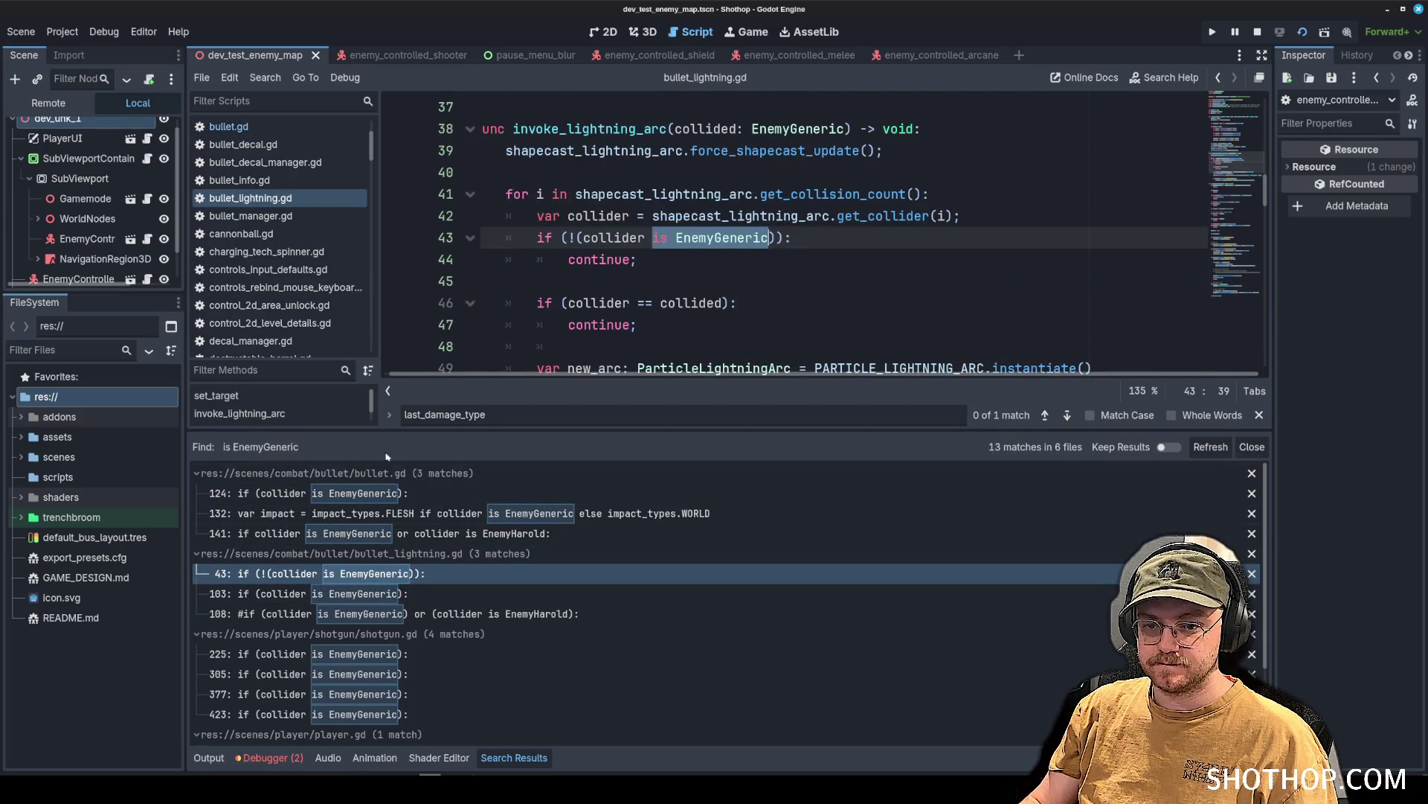
key(Down)
key(Down)
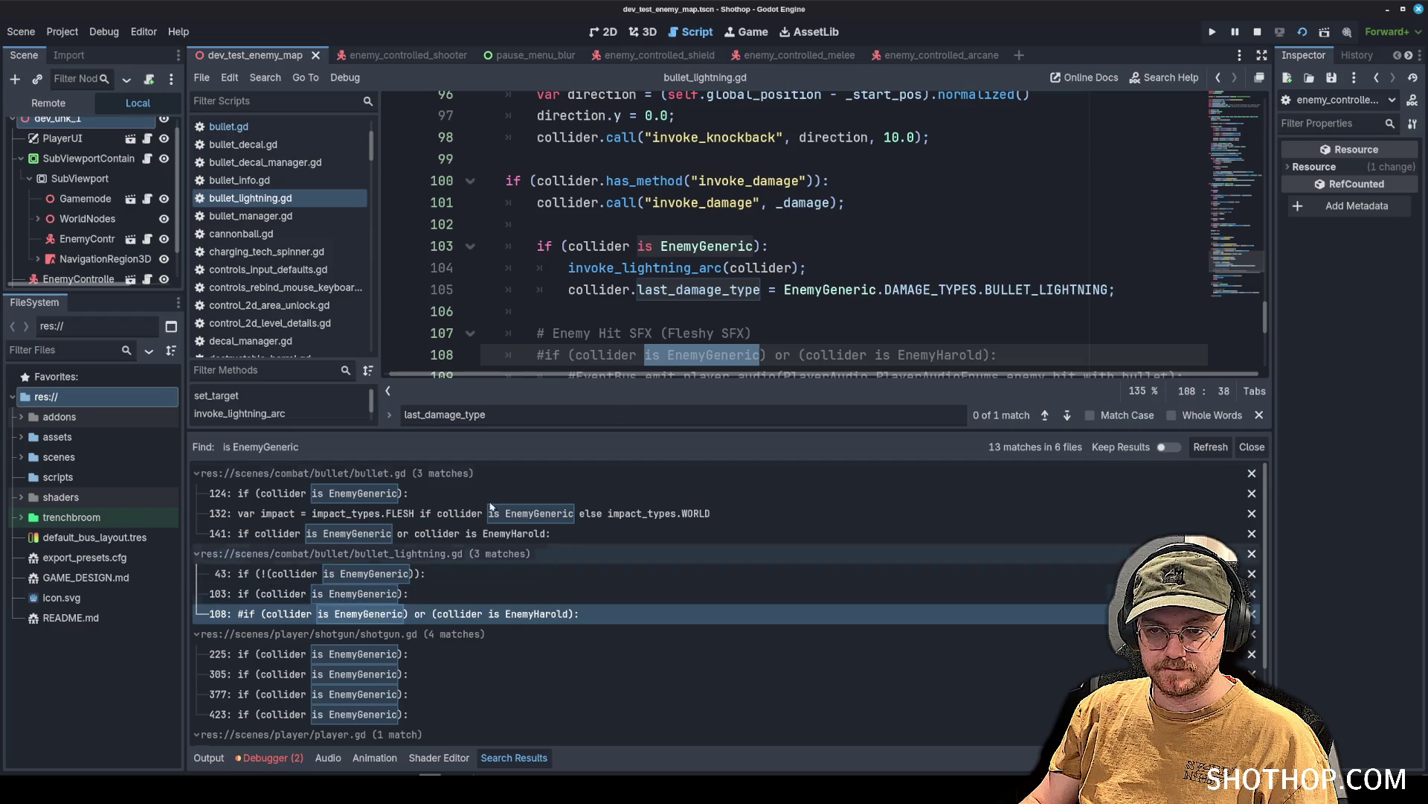
click(731, 223)
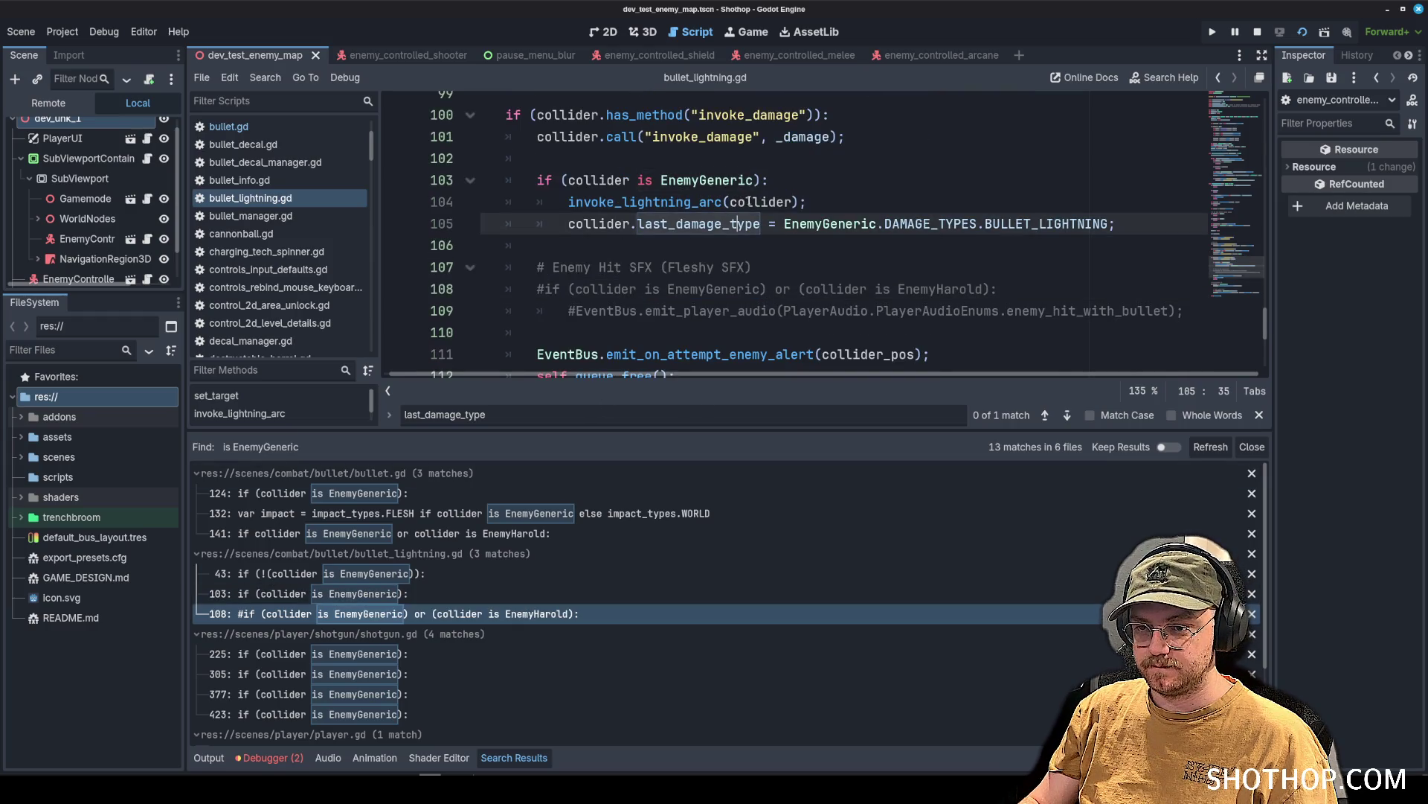
click(753, 179)
text(||  || collider is EnemyLethalPoint)
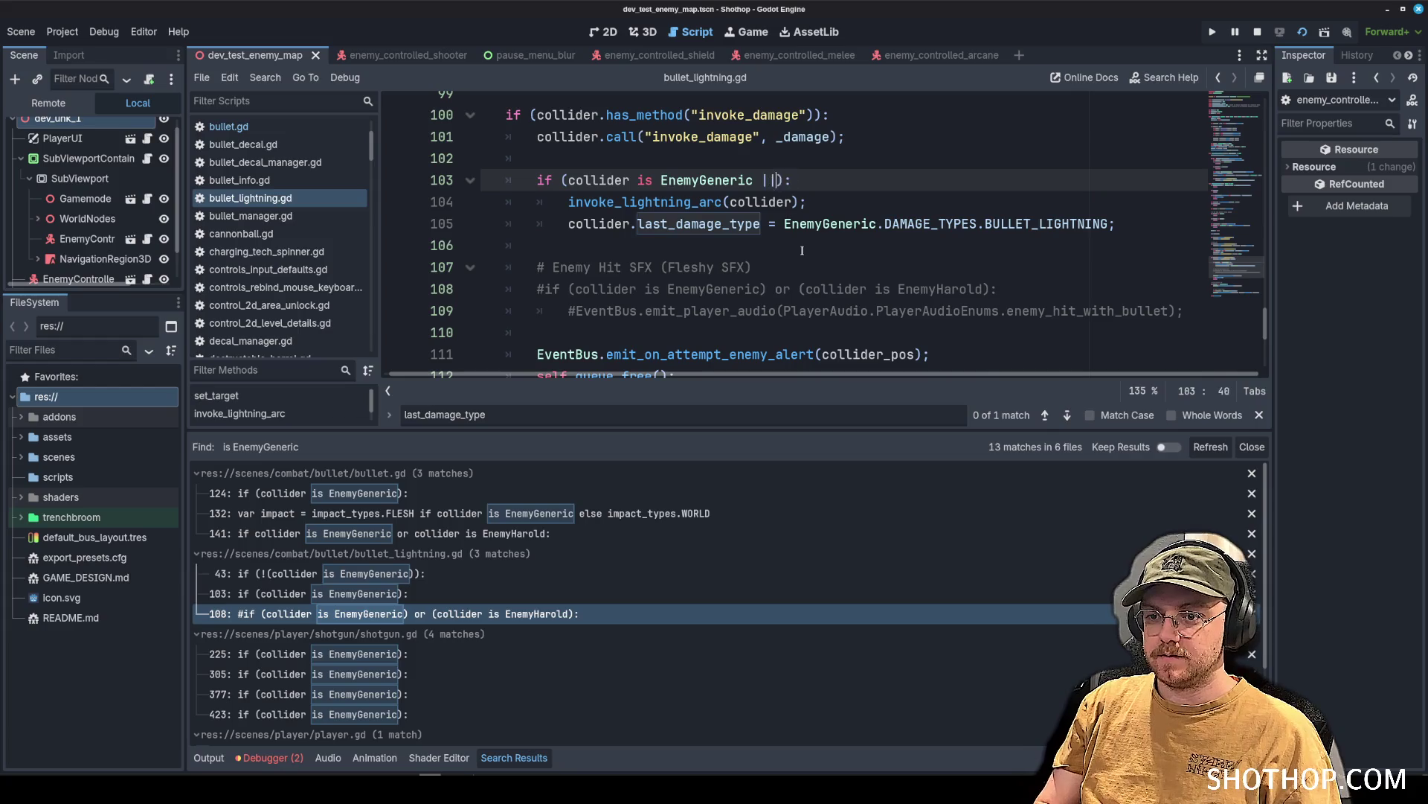
key(ctrl+z)
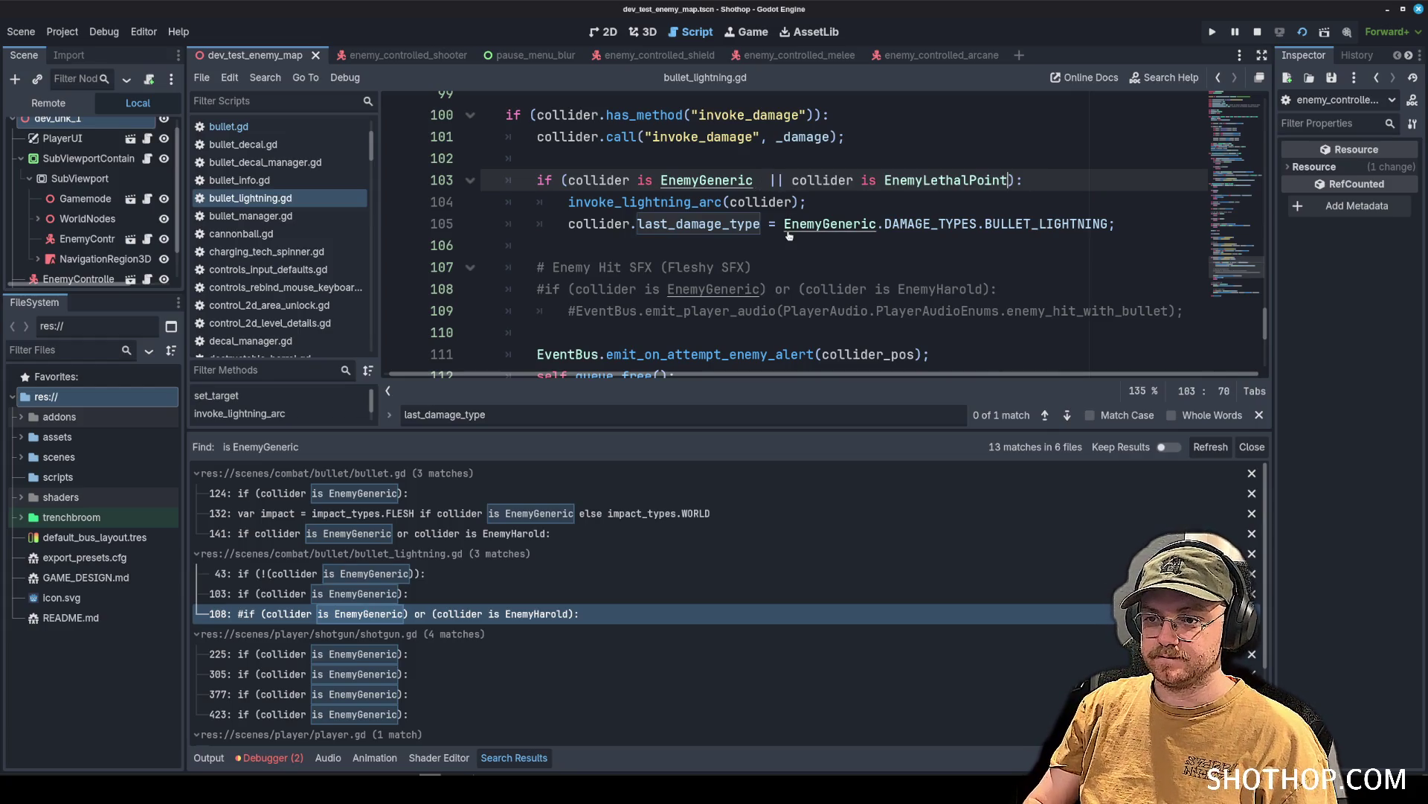
click(774, 179)
key(BackSpace)
click(859, 160)
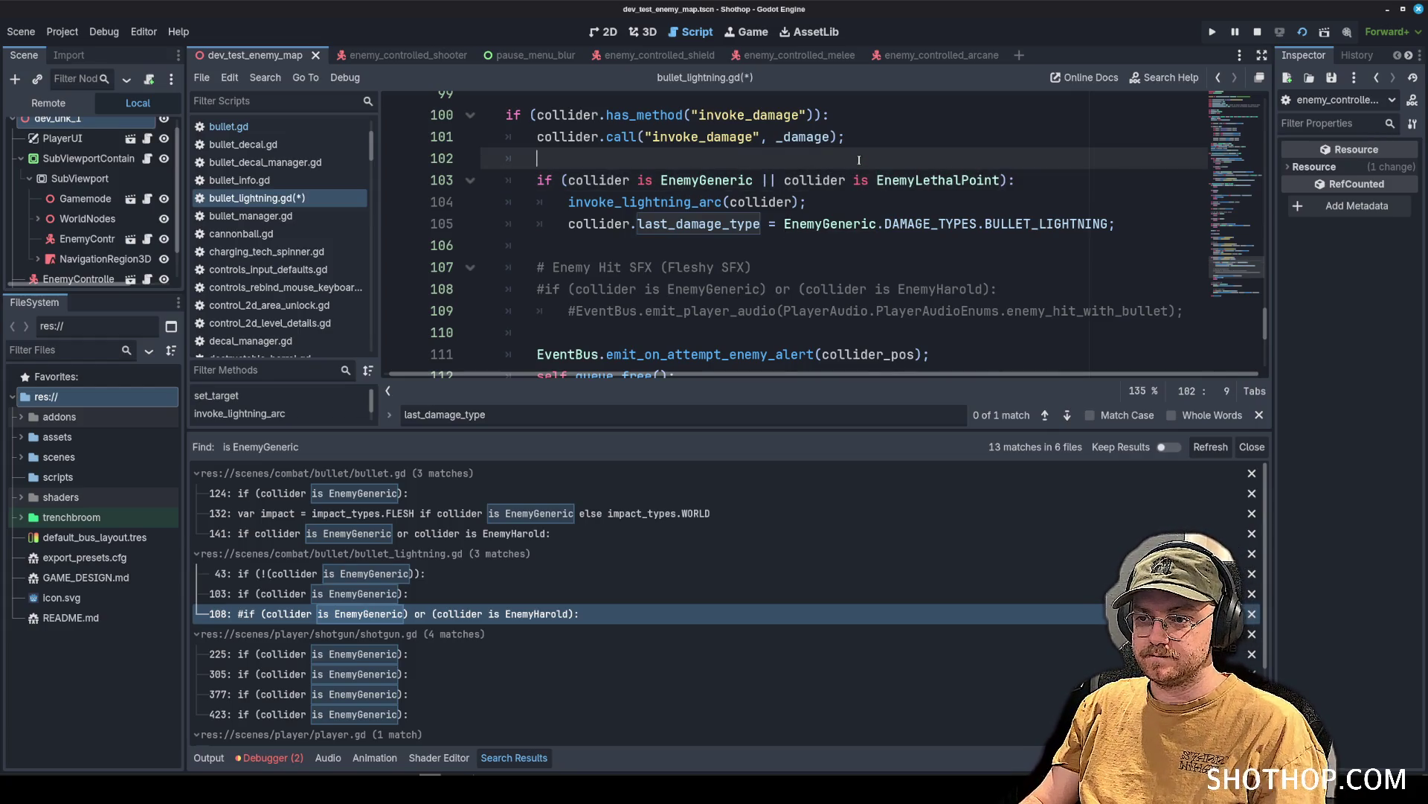
scroll(395, 566, down, 3)
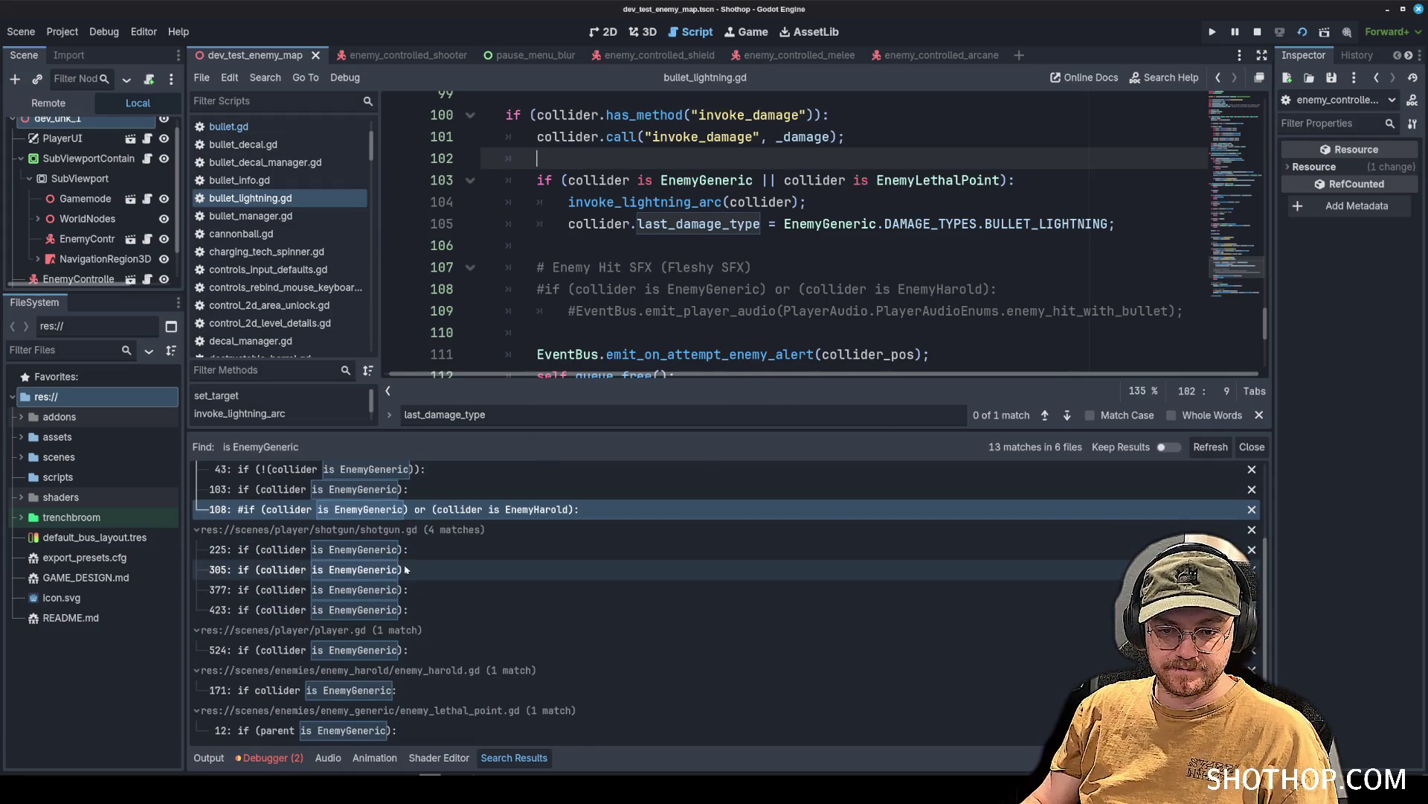
Append '|| collider is EnemyLethalPoint' to shotgun.gd line 305 and save.
click(394, 570)
scroll(815, 314, up, 1)
click(730, 236)
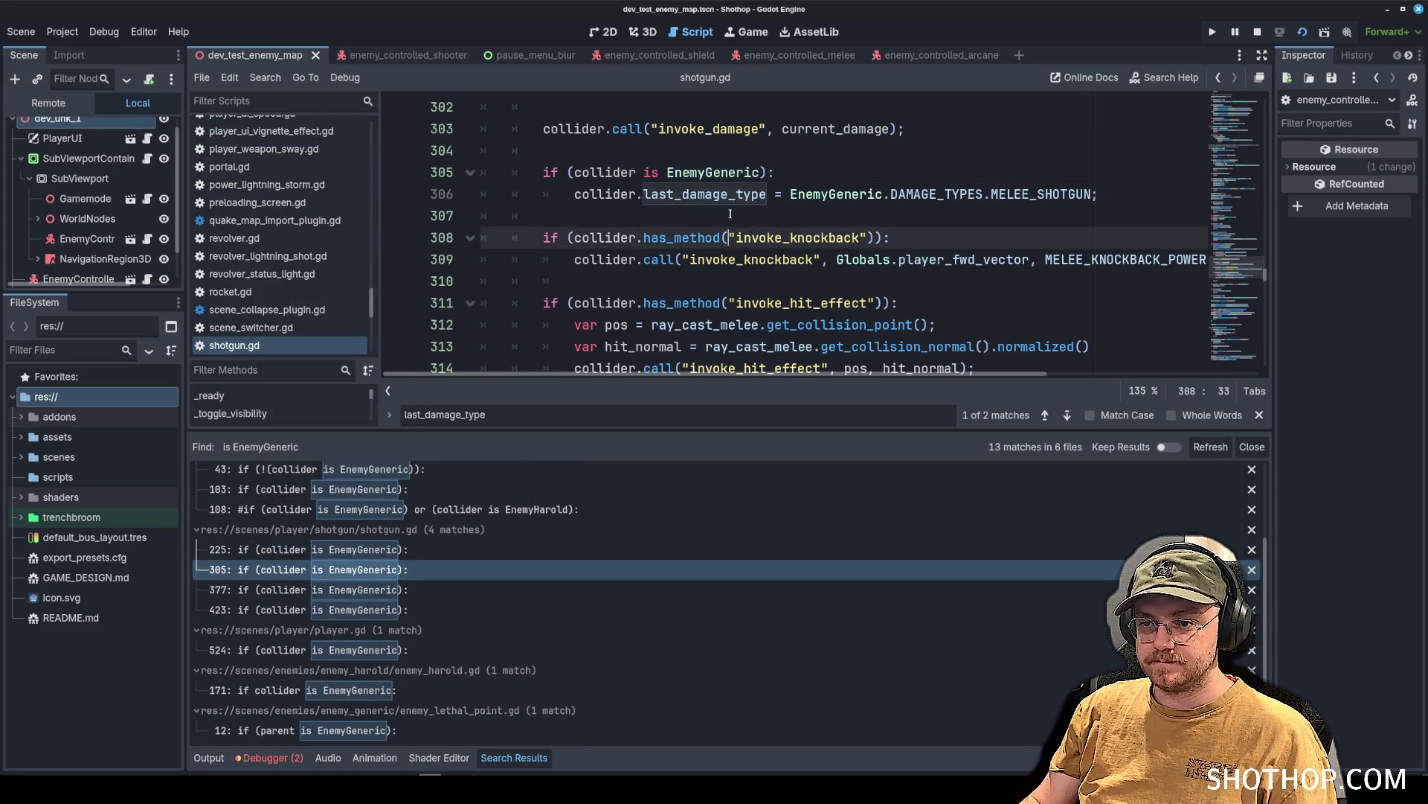
click(748, 171)
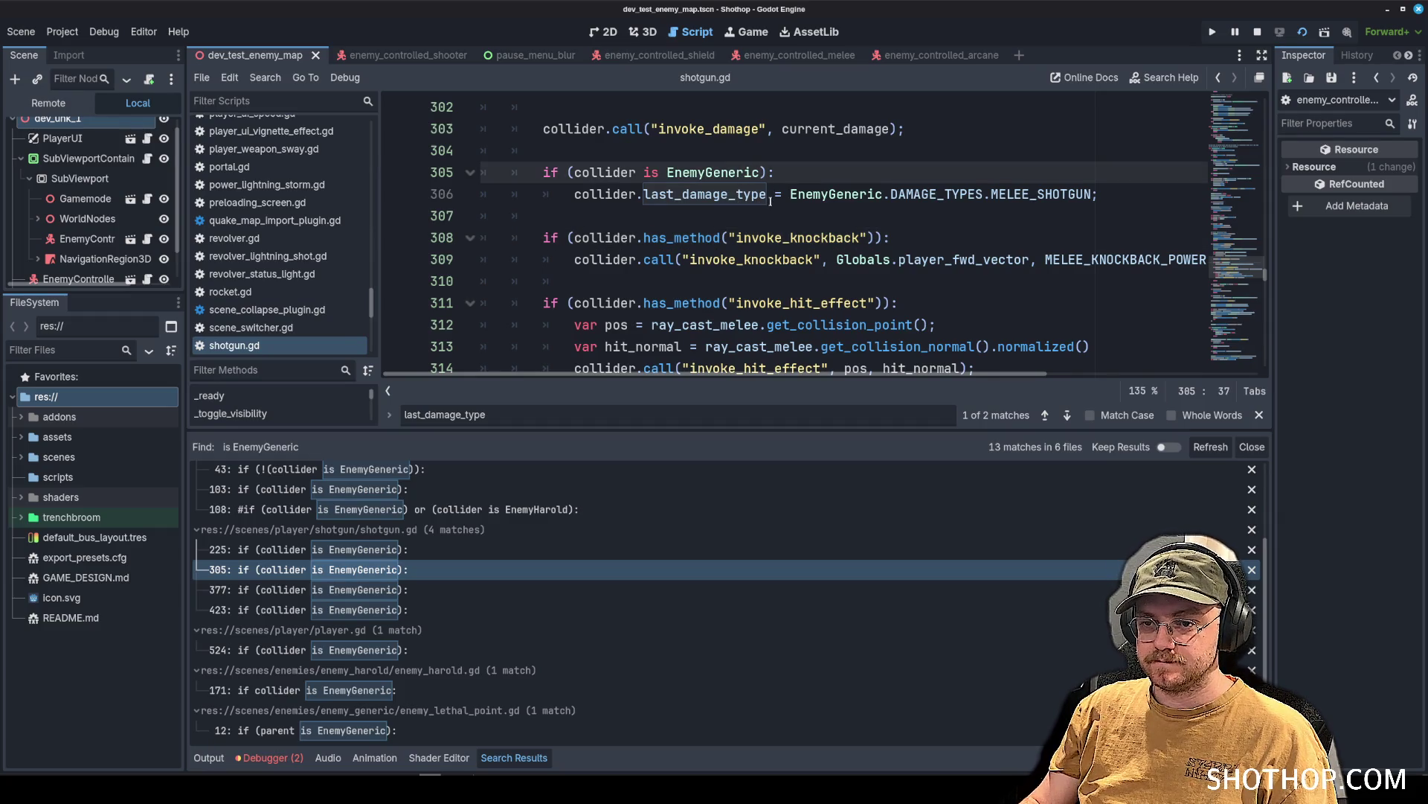
text(|| collider is EnemyLethalPoint)
click(775, 172)
key(BackSpace)
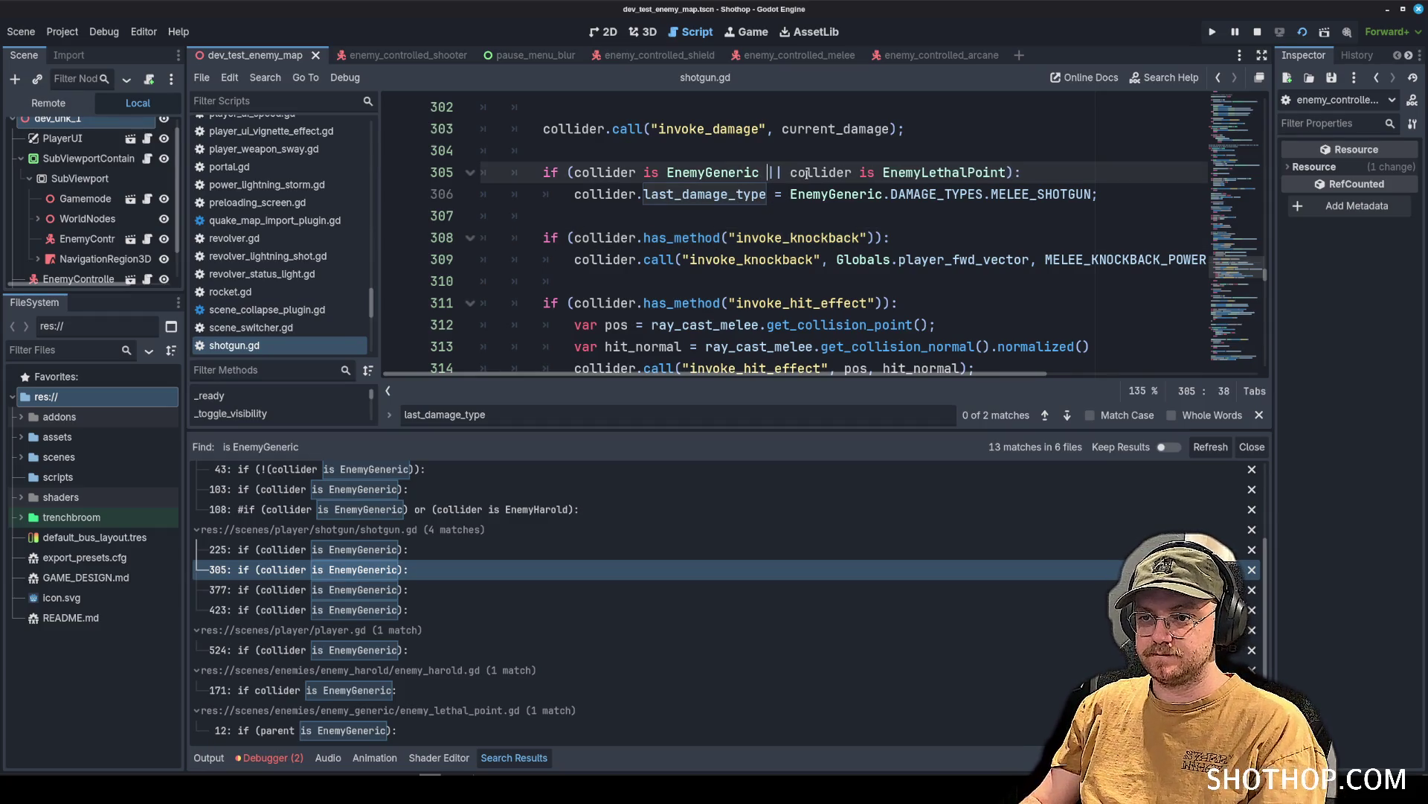
key(Up)
key(ctrl+s)
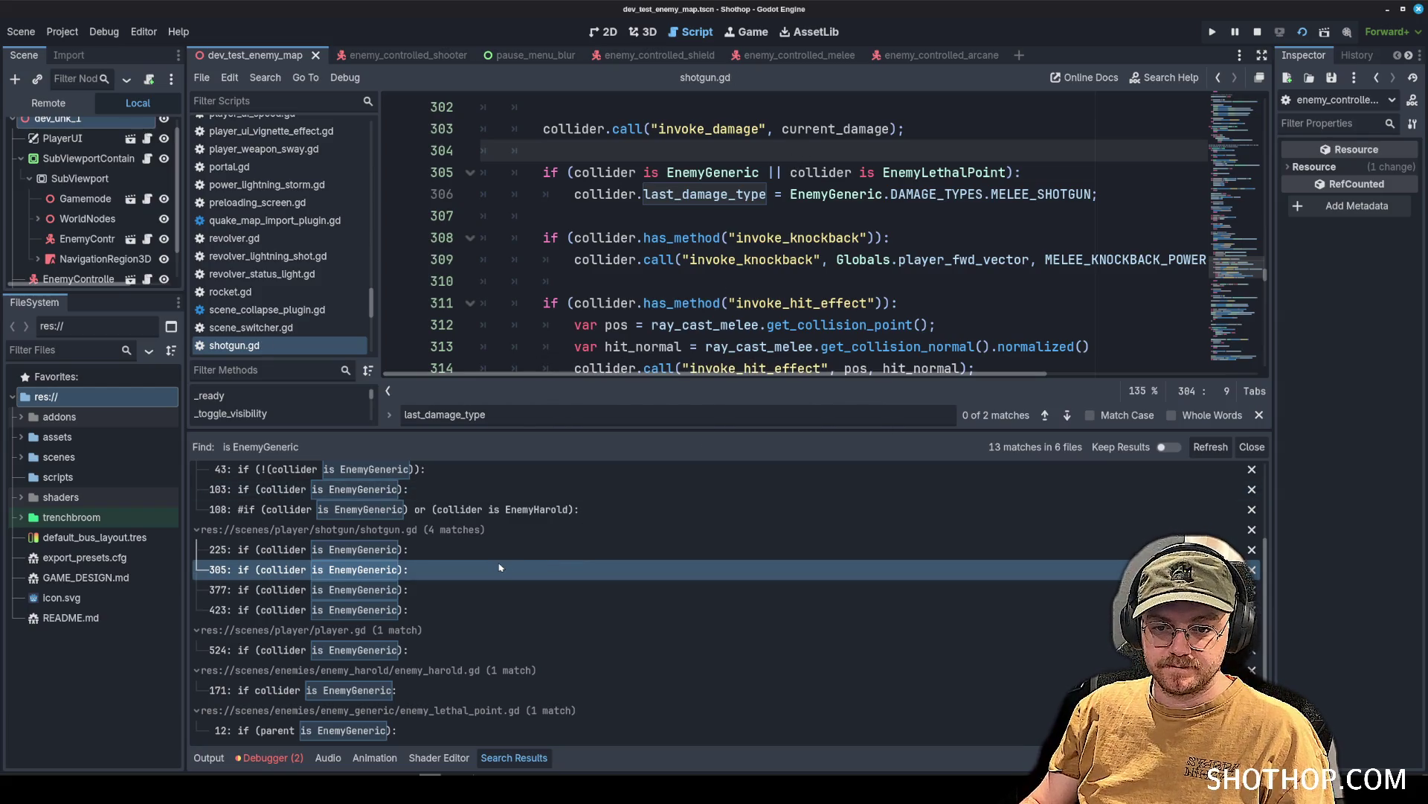
Revert the shotgun.gd line 305 edit to the original EnemyGeneric check and save.
key(ctrl+z)
key(ctrl+z)
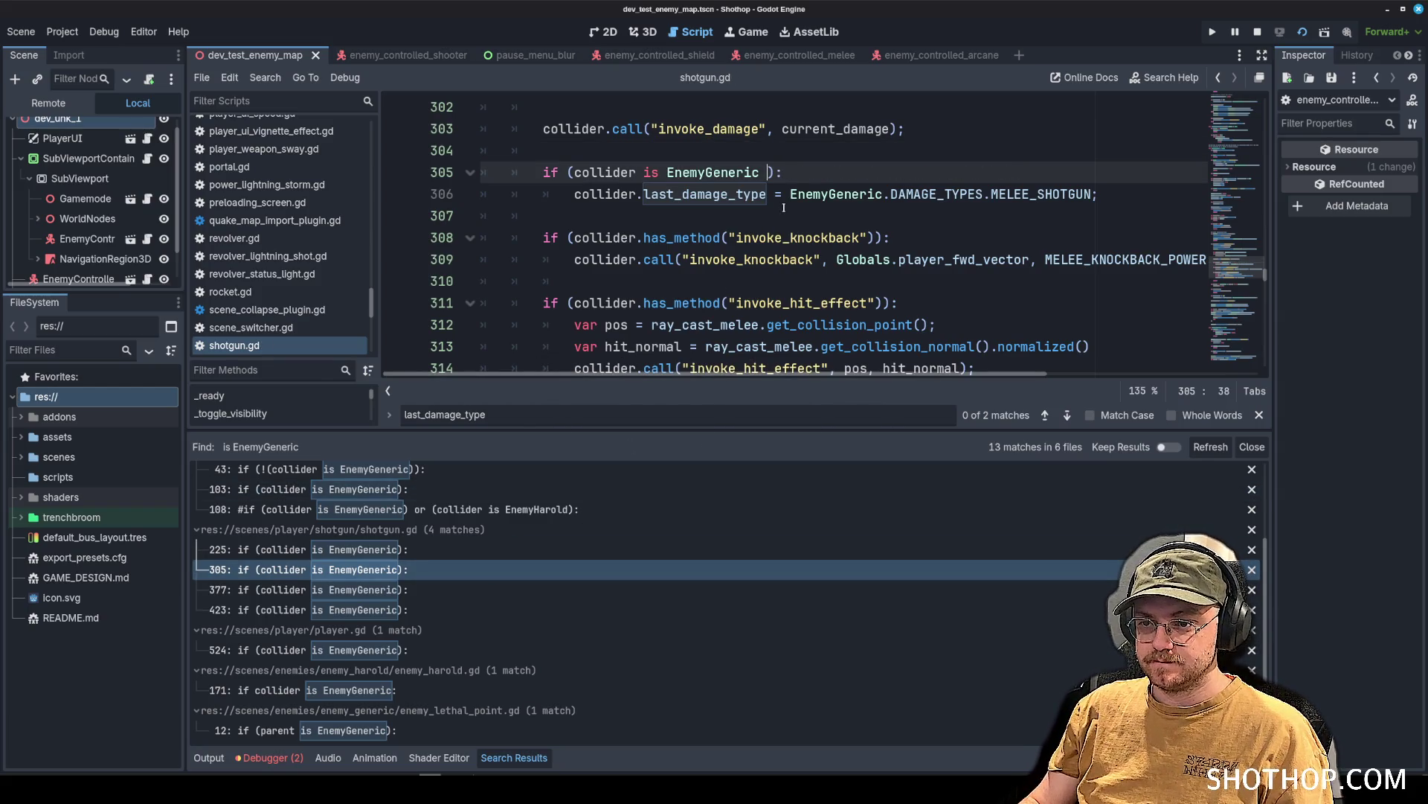
key(ctrl+z)
key(ctrl+s)
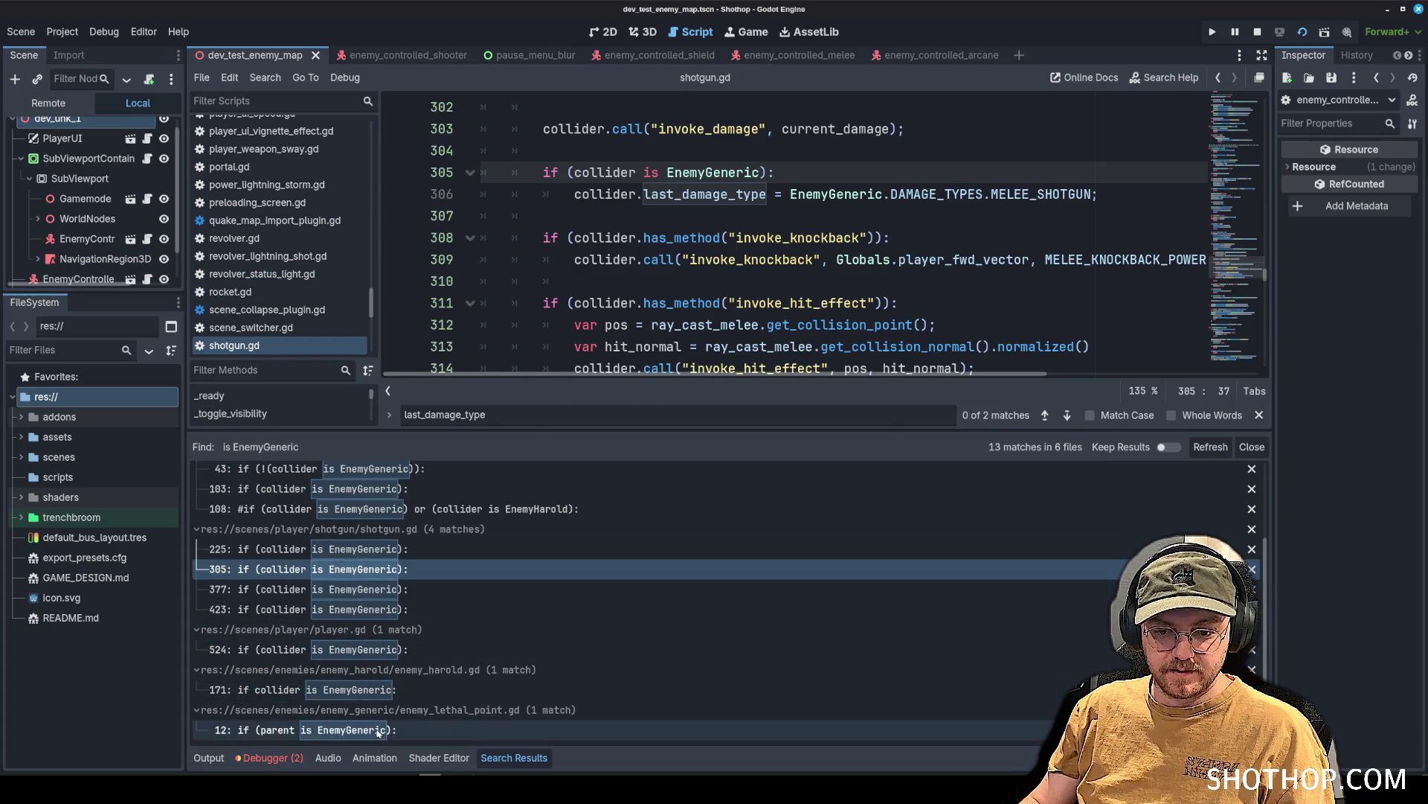
scroll(417, 707, up, 3)
click(637, 237)
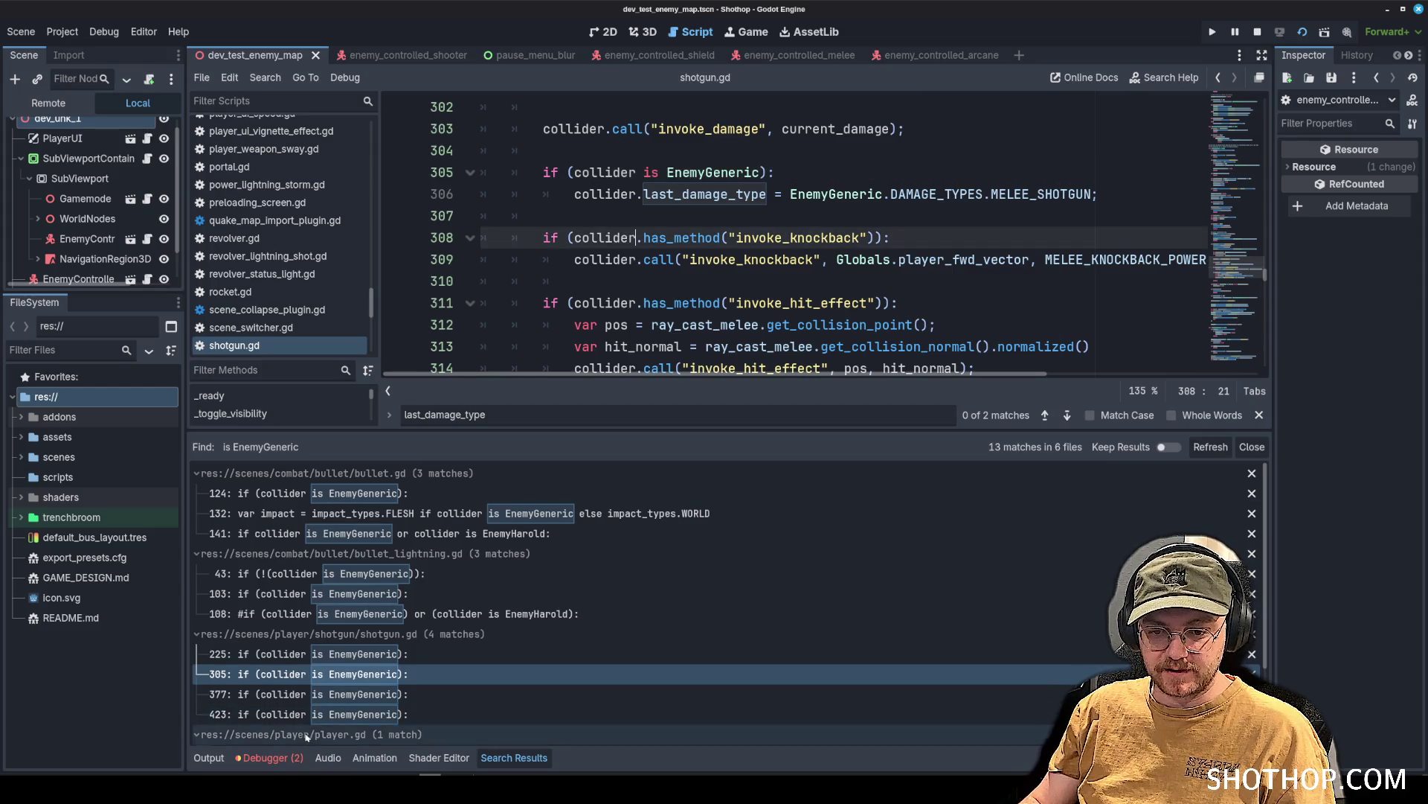
Filter the script list by 'point' and open enemy_lethal_point.gd.
scroll(276, 245, up, 8)
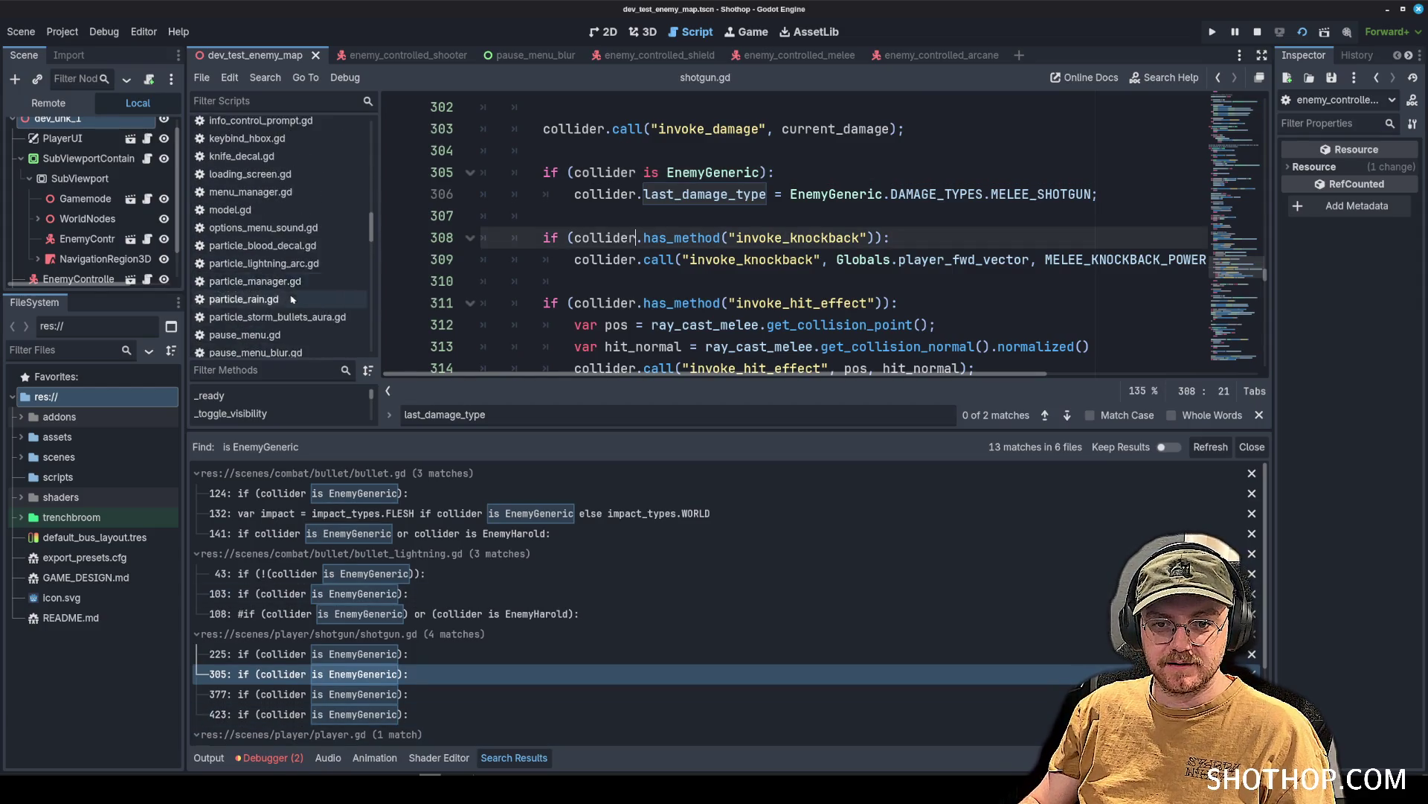
click(288, 293)
click(282, 275)
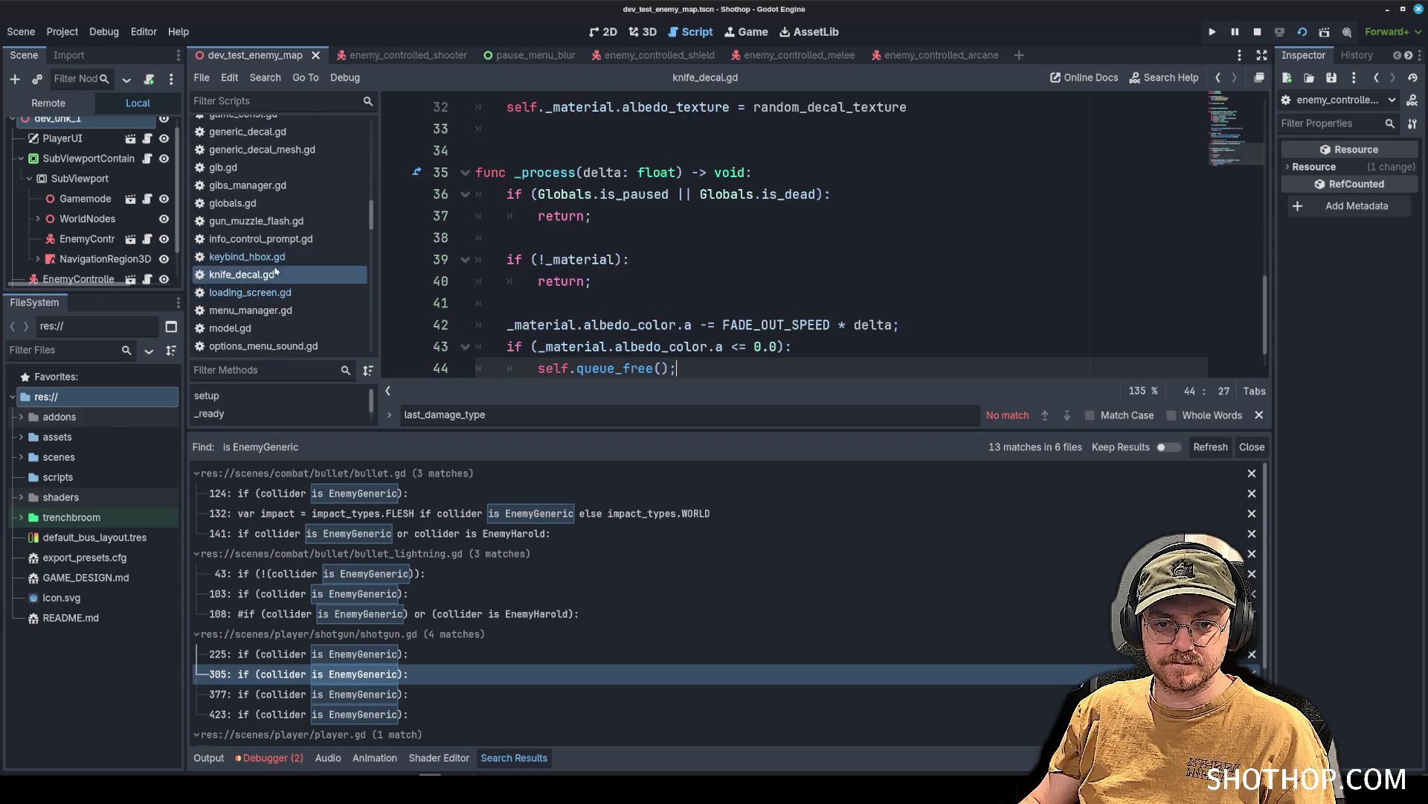
click(277, 293)
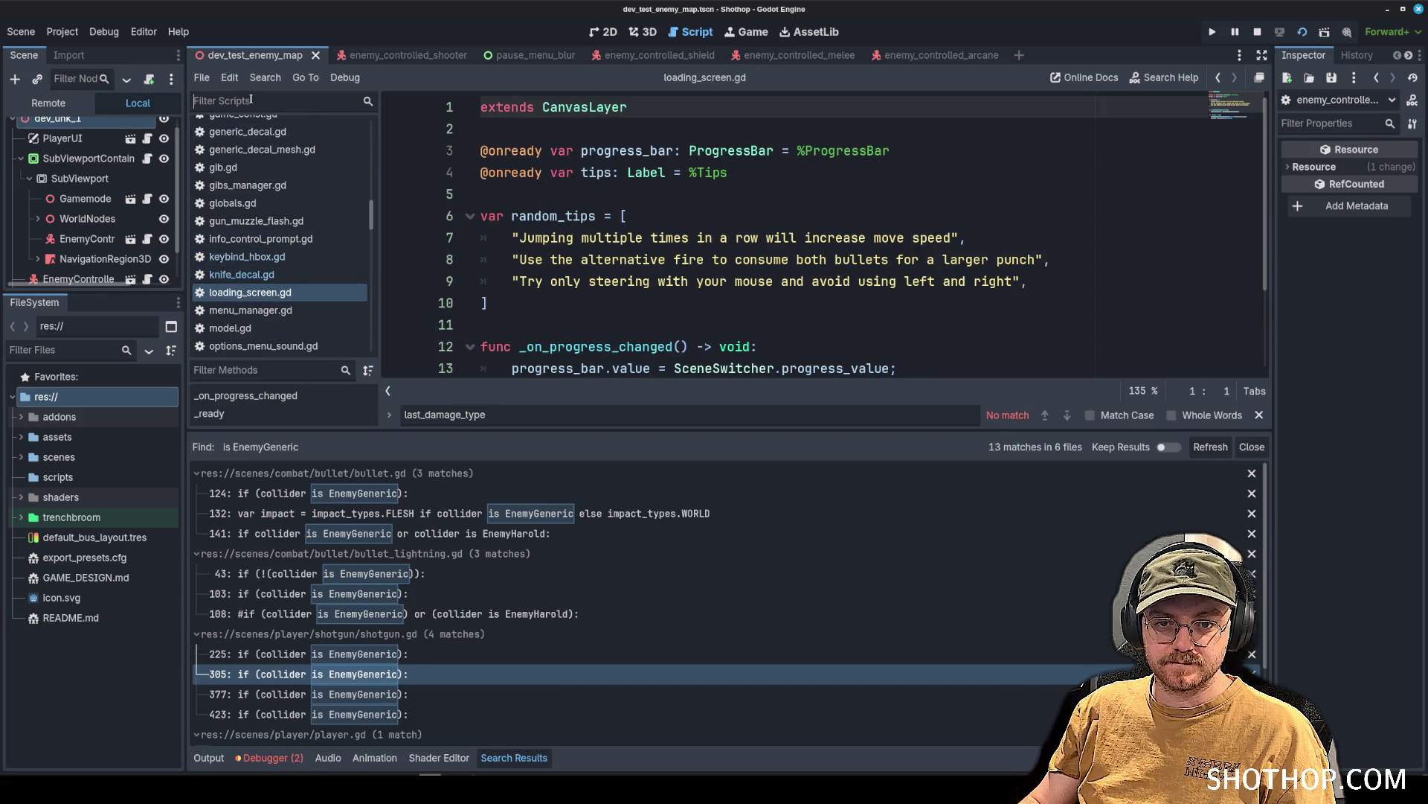
click(258, 99)
text(lehtal)
click(292, 123)
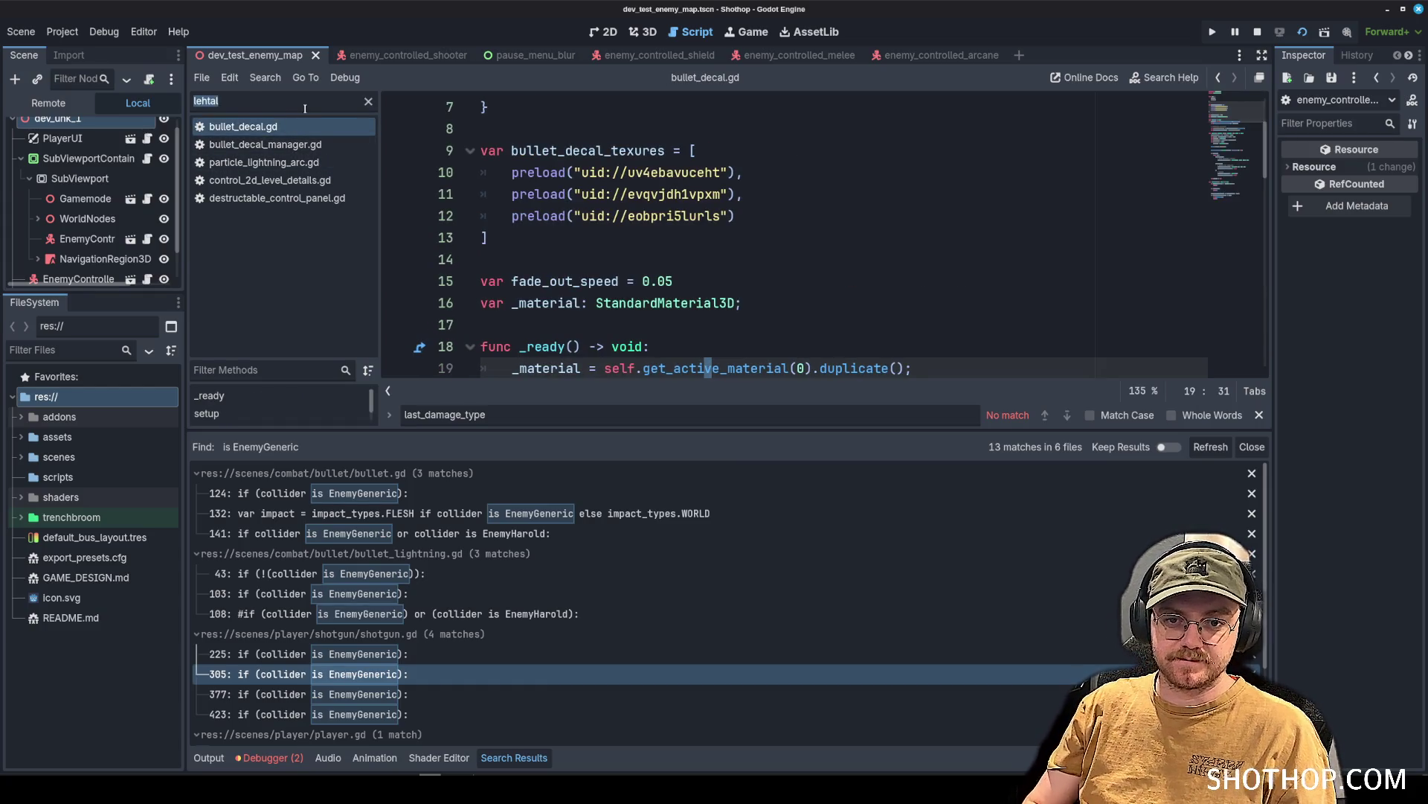
text(point)
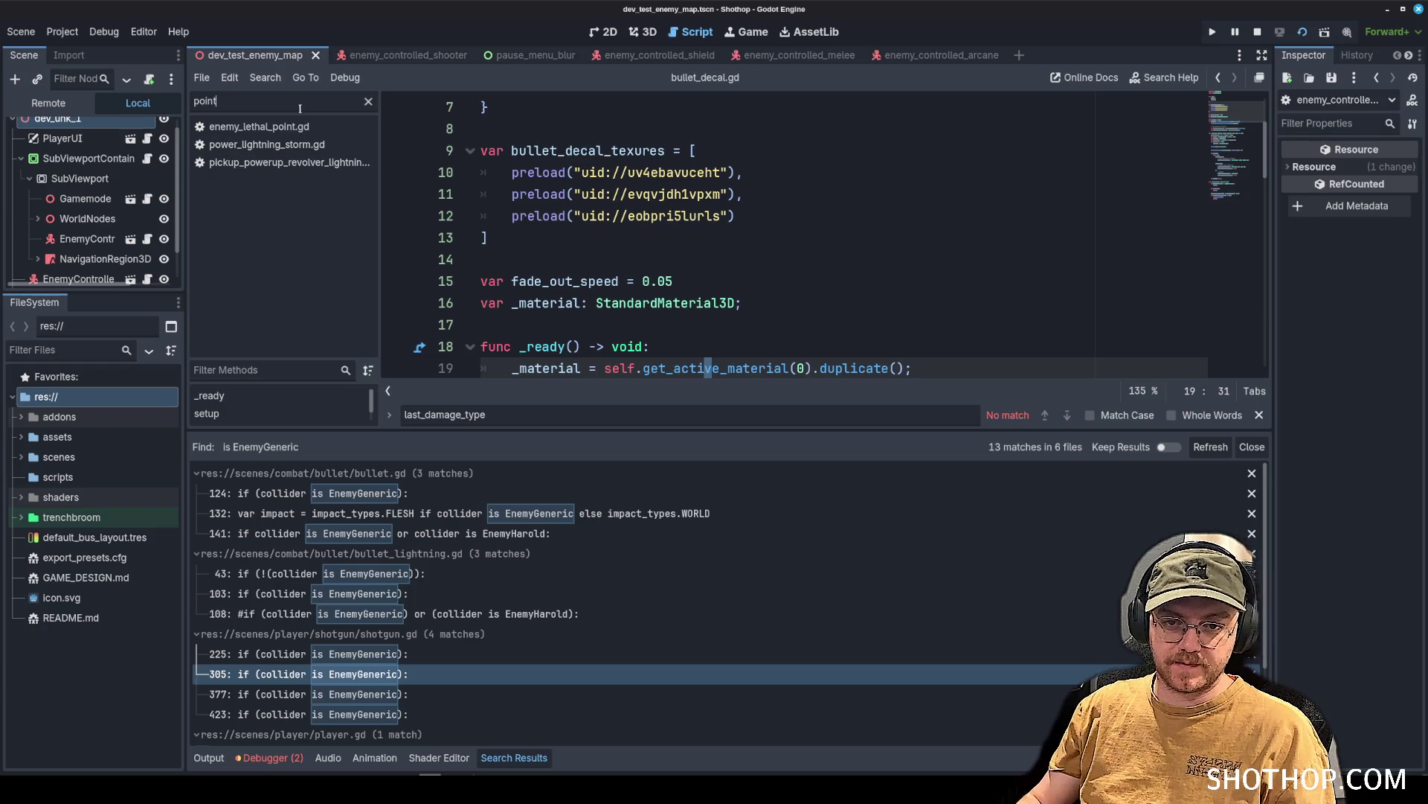
key(Return)
Locate the invoke_critical_damage call and add blank lines inside the critical branch.
scroll(915, 259, down, 4)
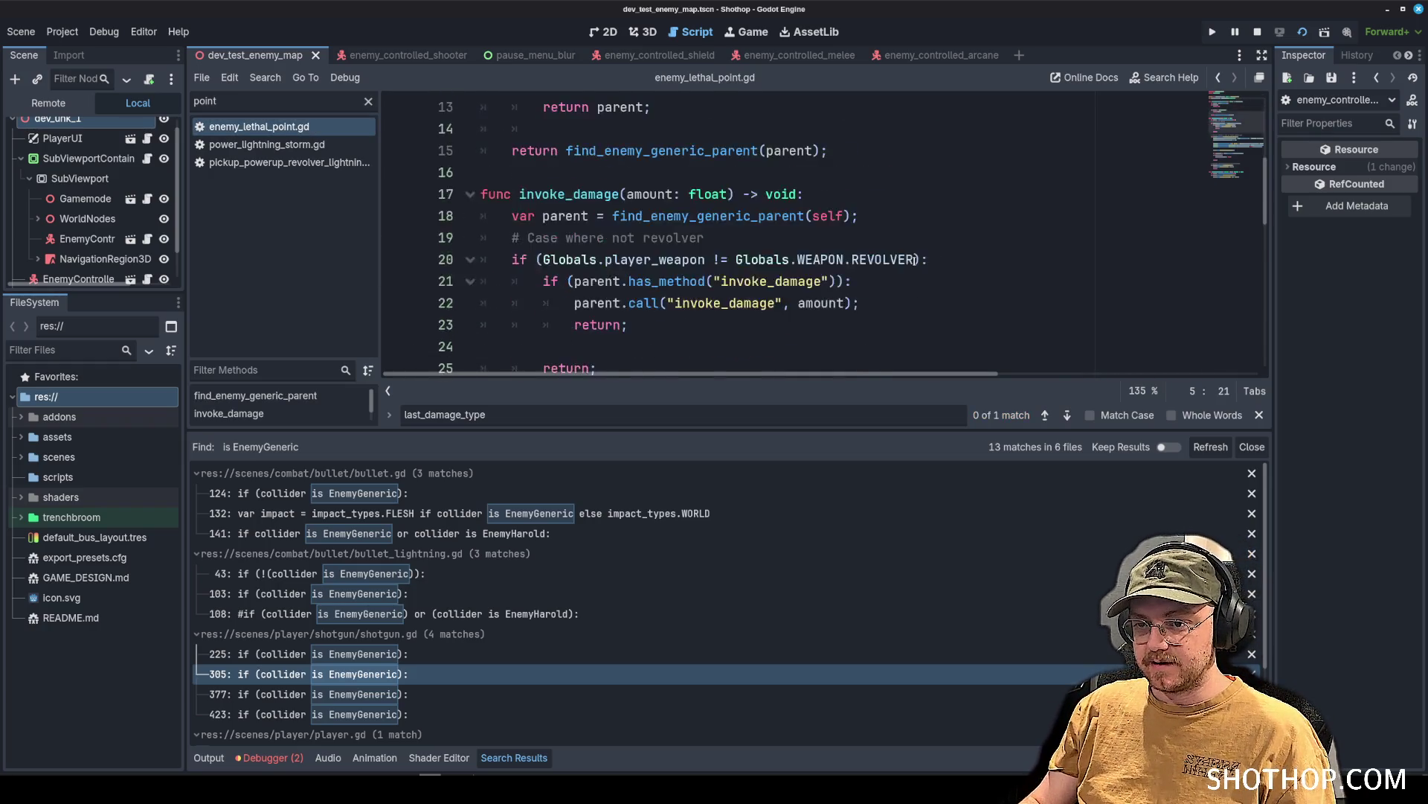
scroll(916, 259, down, 4)
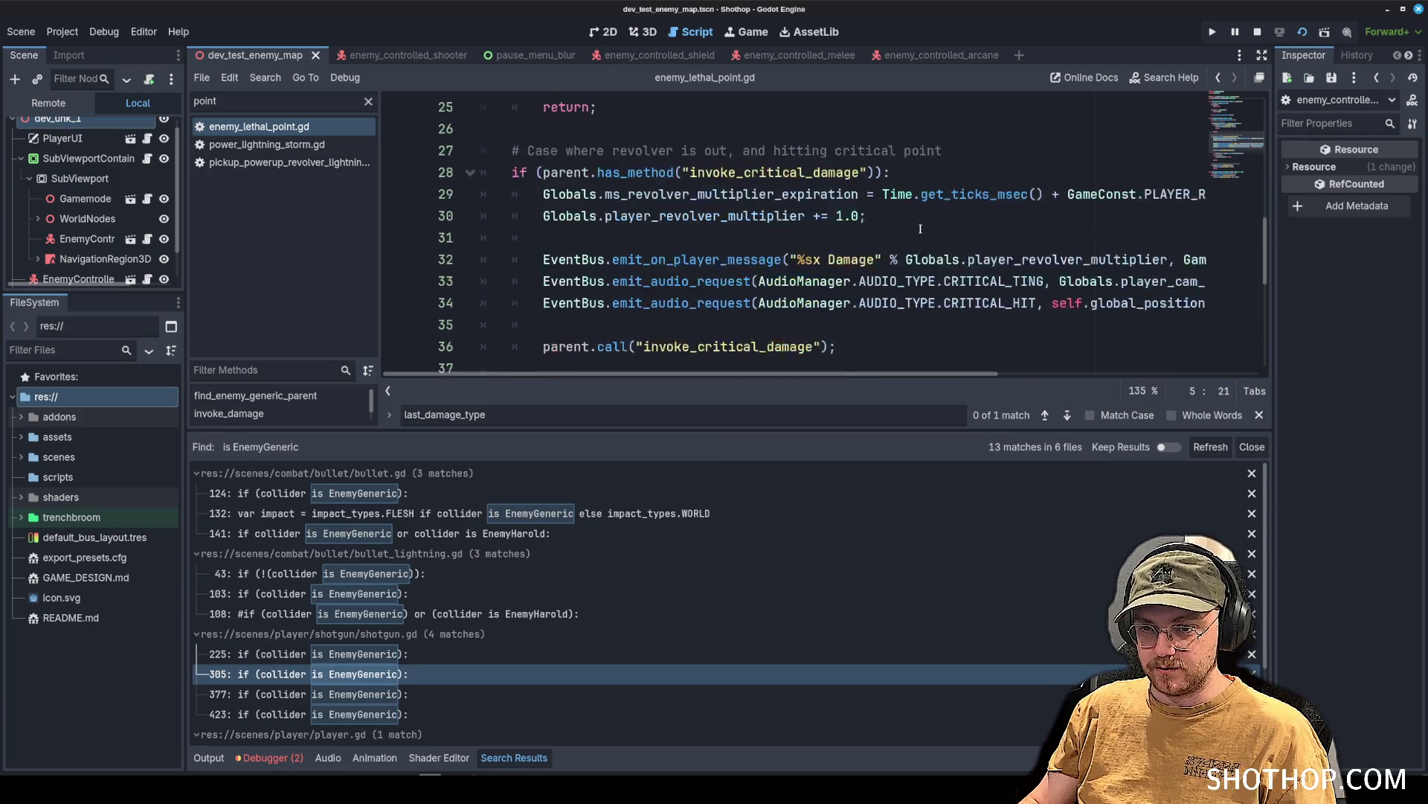
scroll(920, 228, up, 3)
scroll(833, 229, down, 5)
scroll(744, 229, up, 1)
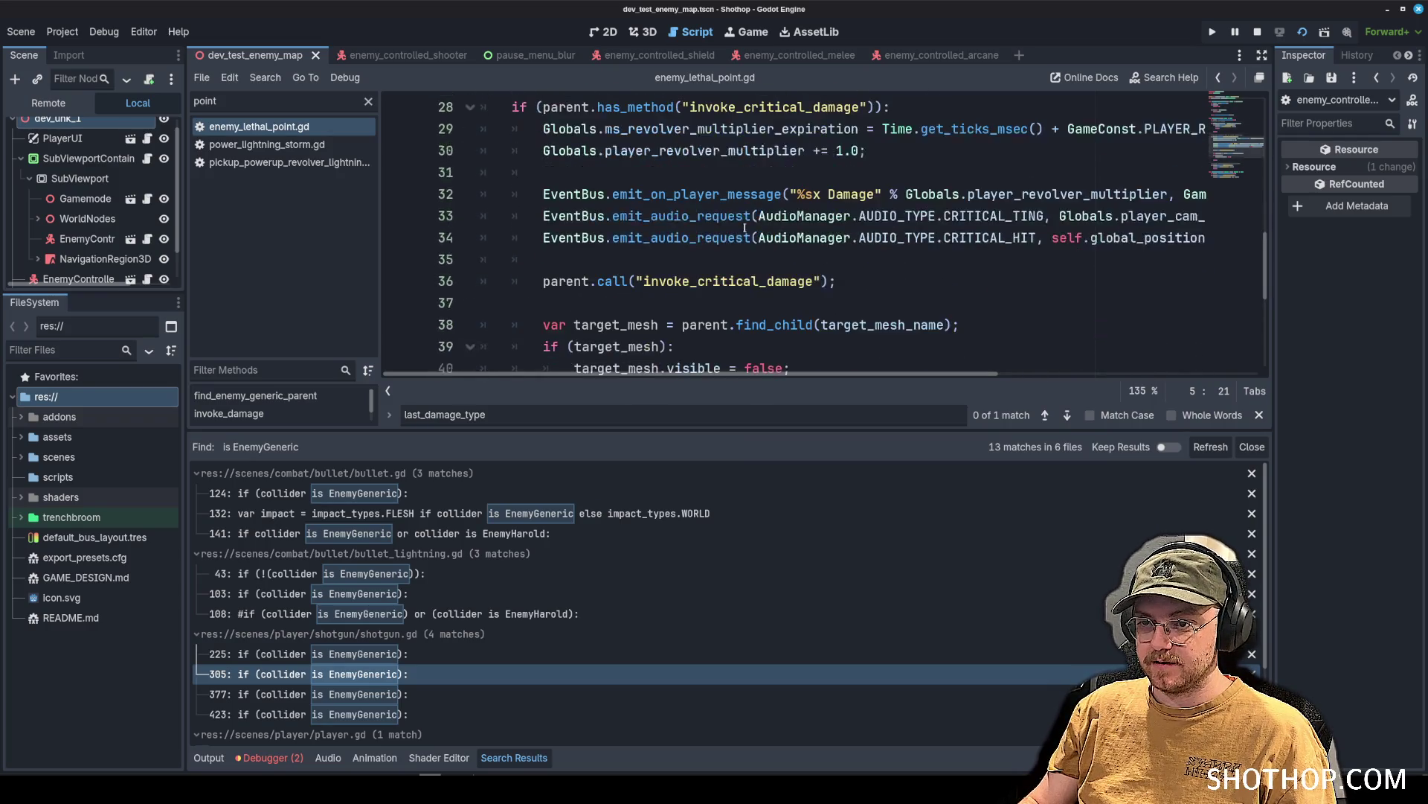
scroll(748, 216, up, 1)
double_click(756, 175)
scroll(958, 252, down, 1)
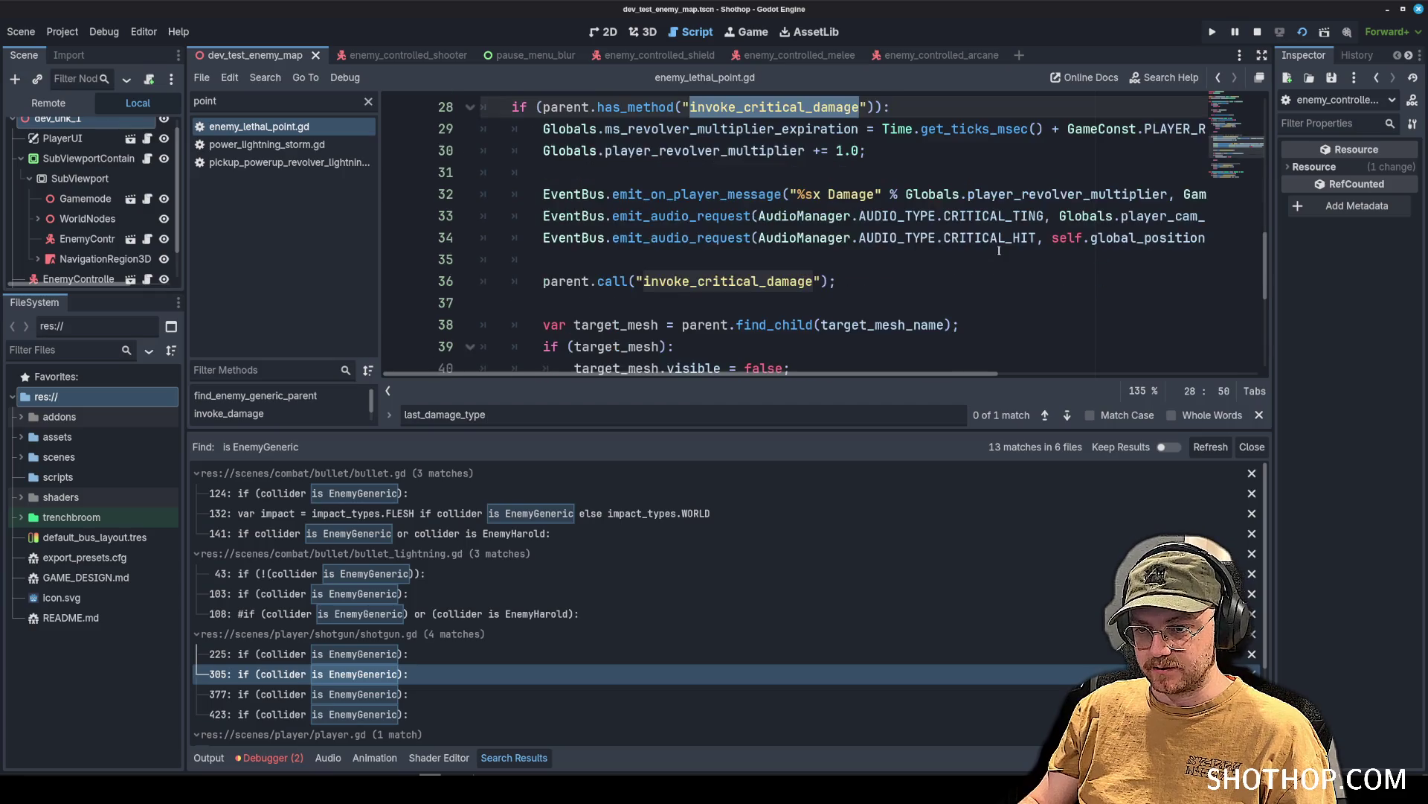
key(End)
scroll(982, 257, up, 2)
key(Return)
key(Return)
key(Up)
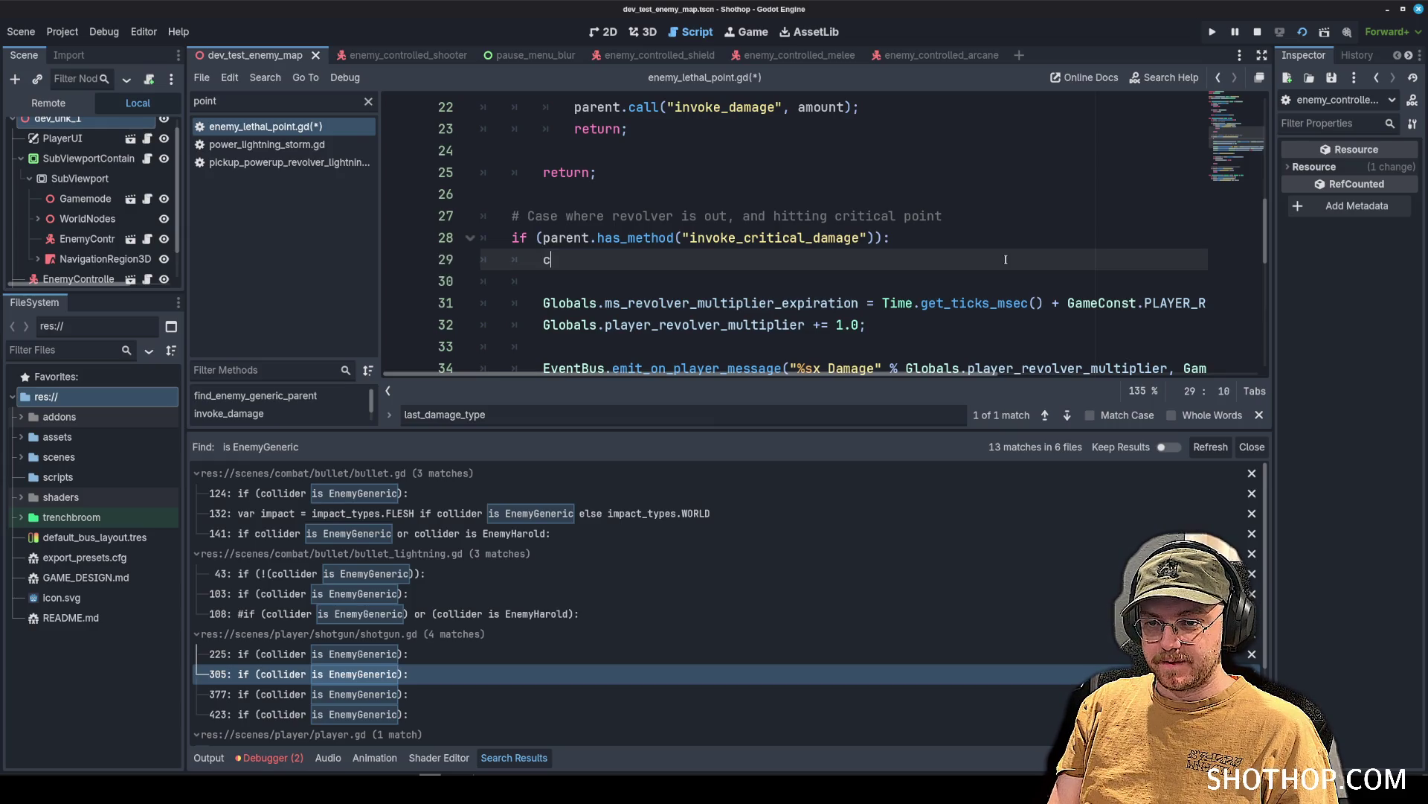
Insert 'parent.last_damage_type = last_damage_type;' above the critical call, save, and run with F5.
scroll(967, 222, down, 2)
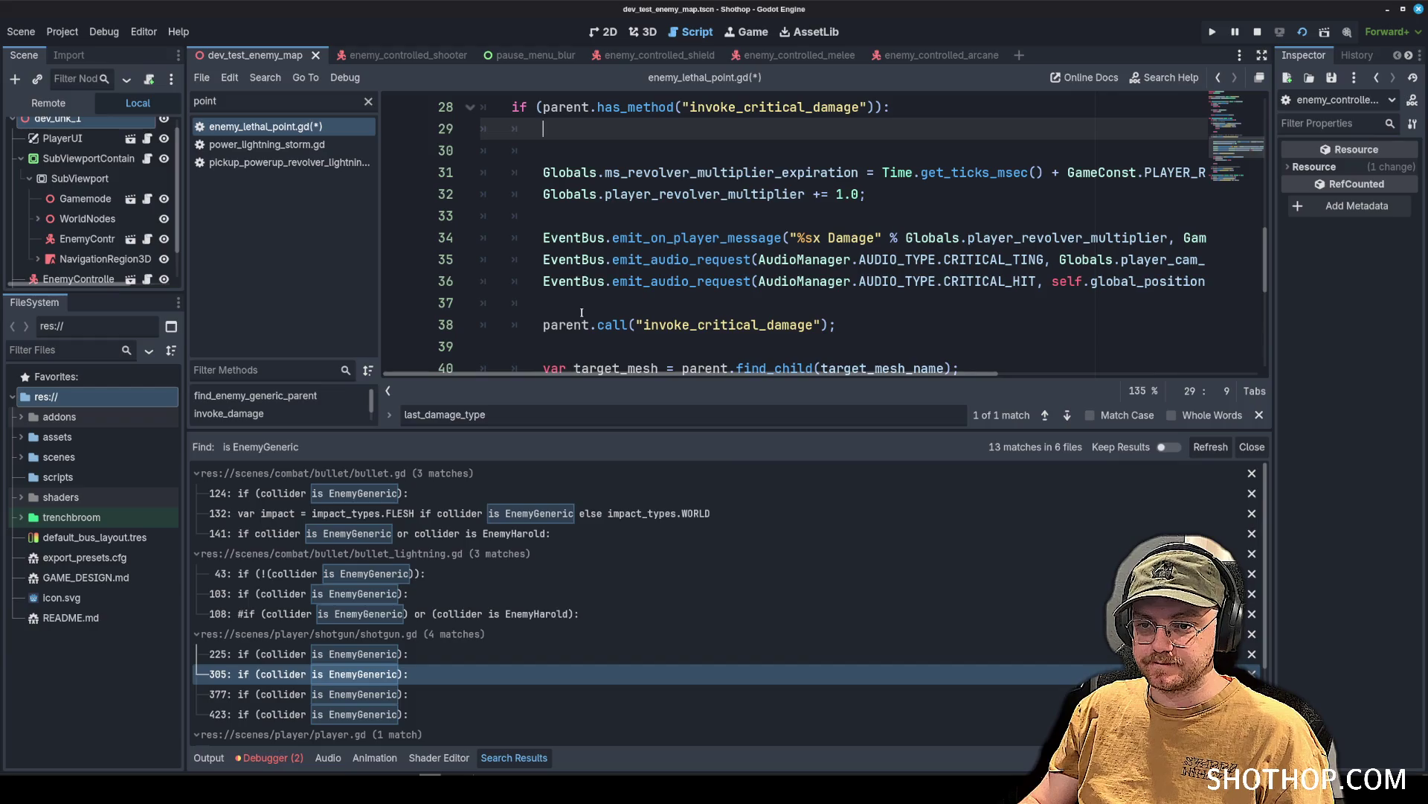
scroll(578, 310, down, 2)
click(667, 168)
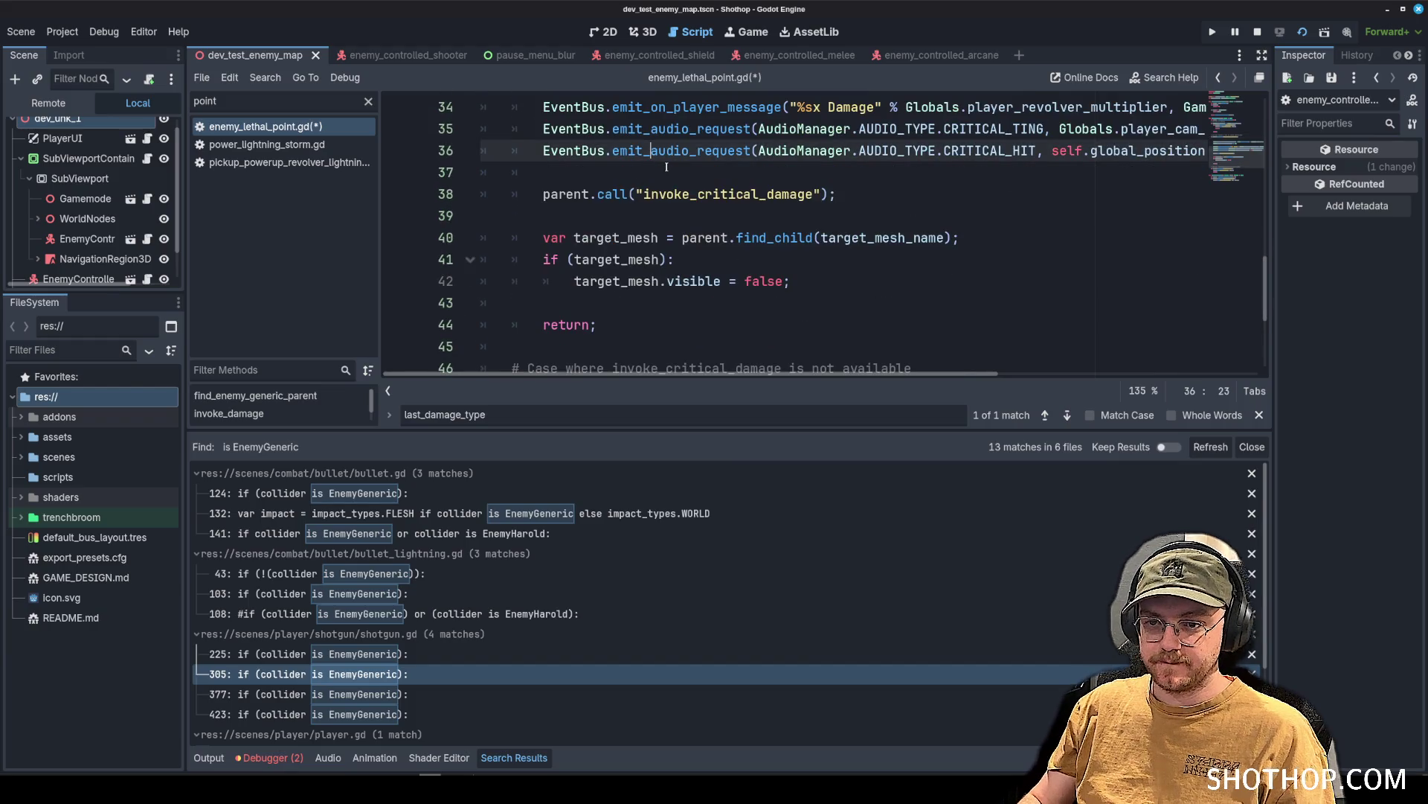
key(Return)
text(parent.)
text(last_damage_type)
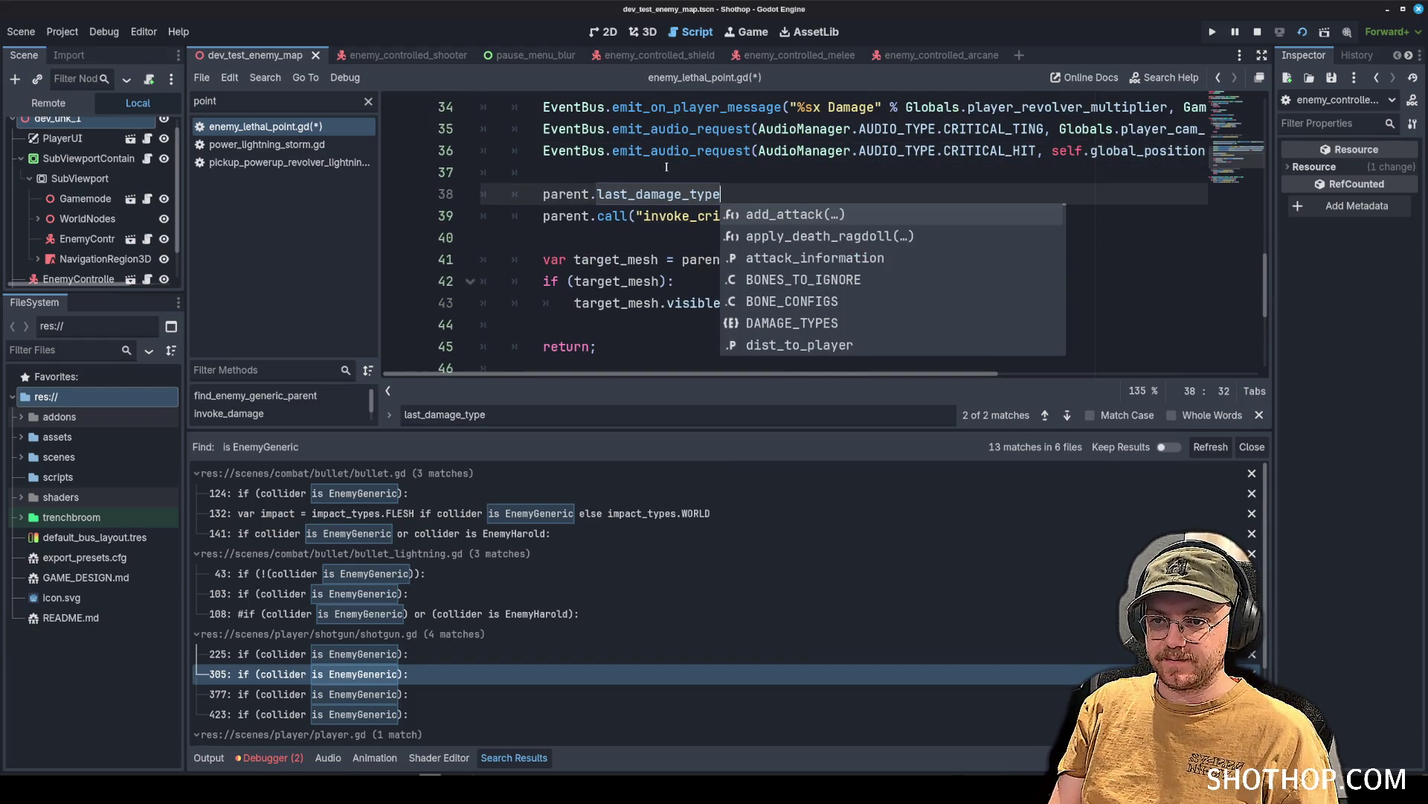
text(=- )
text(la)
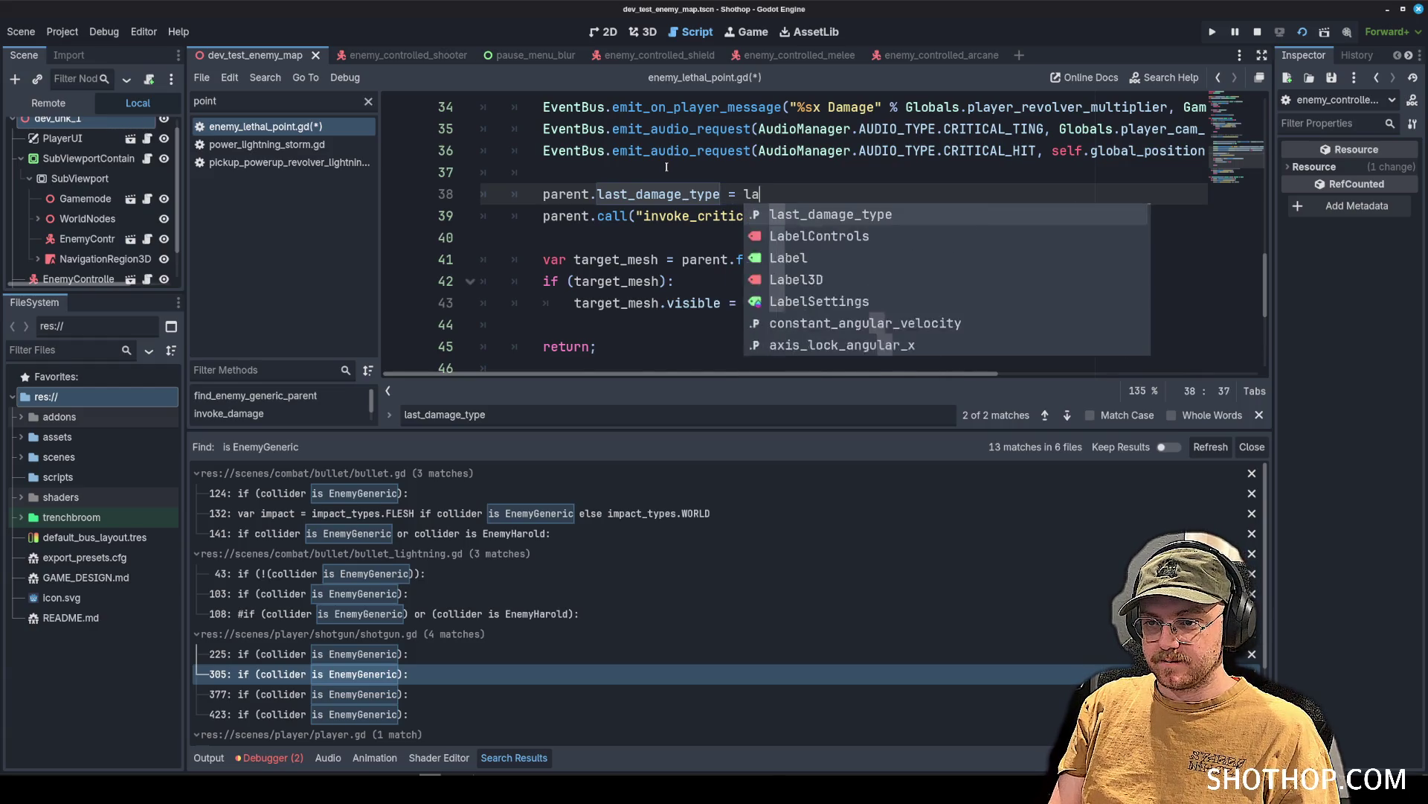
key(Return)
text(;)
key(ctrl+s)
key(F5)
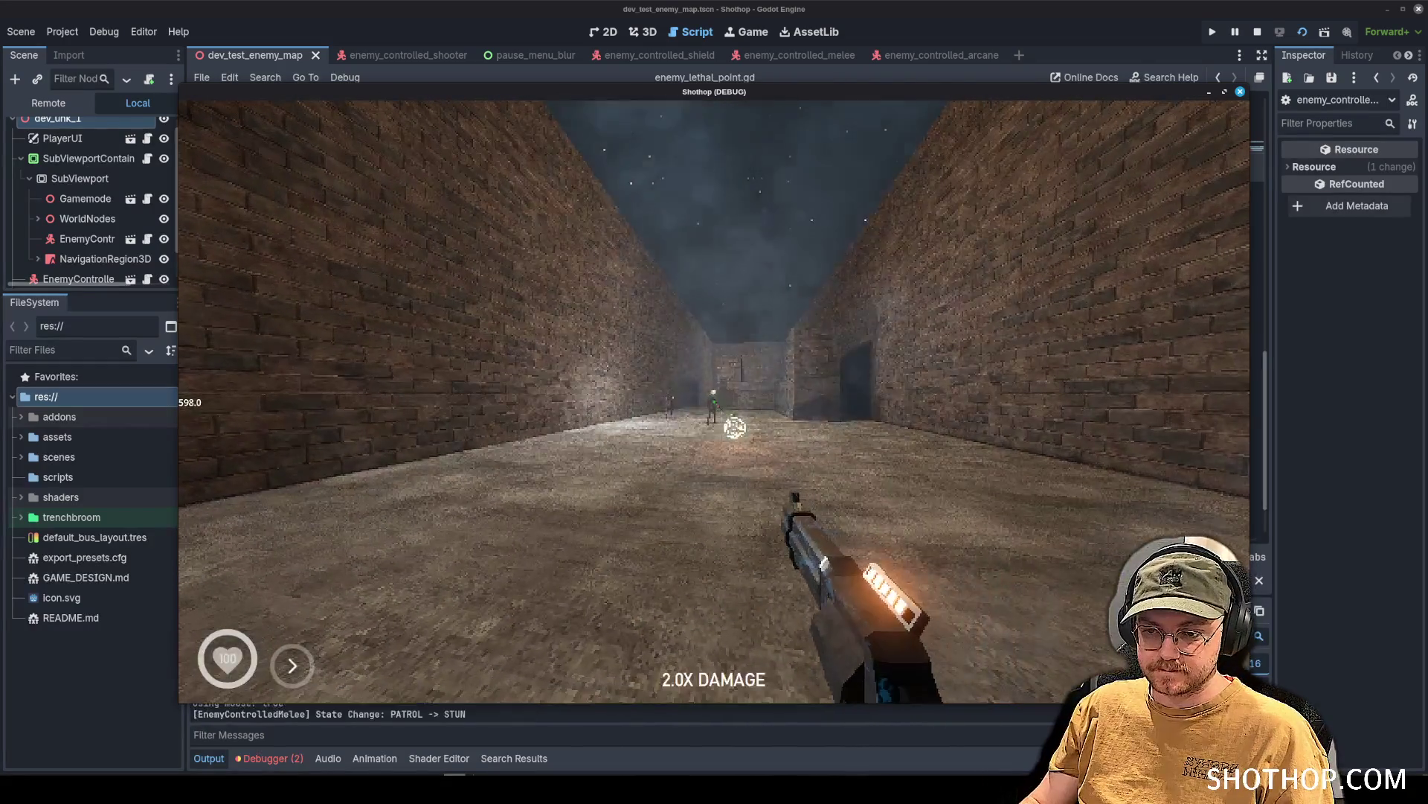
Pause the game with Esc and switch back to the editor to scroll the Output log.
key(Escape)
click(248, 744)
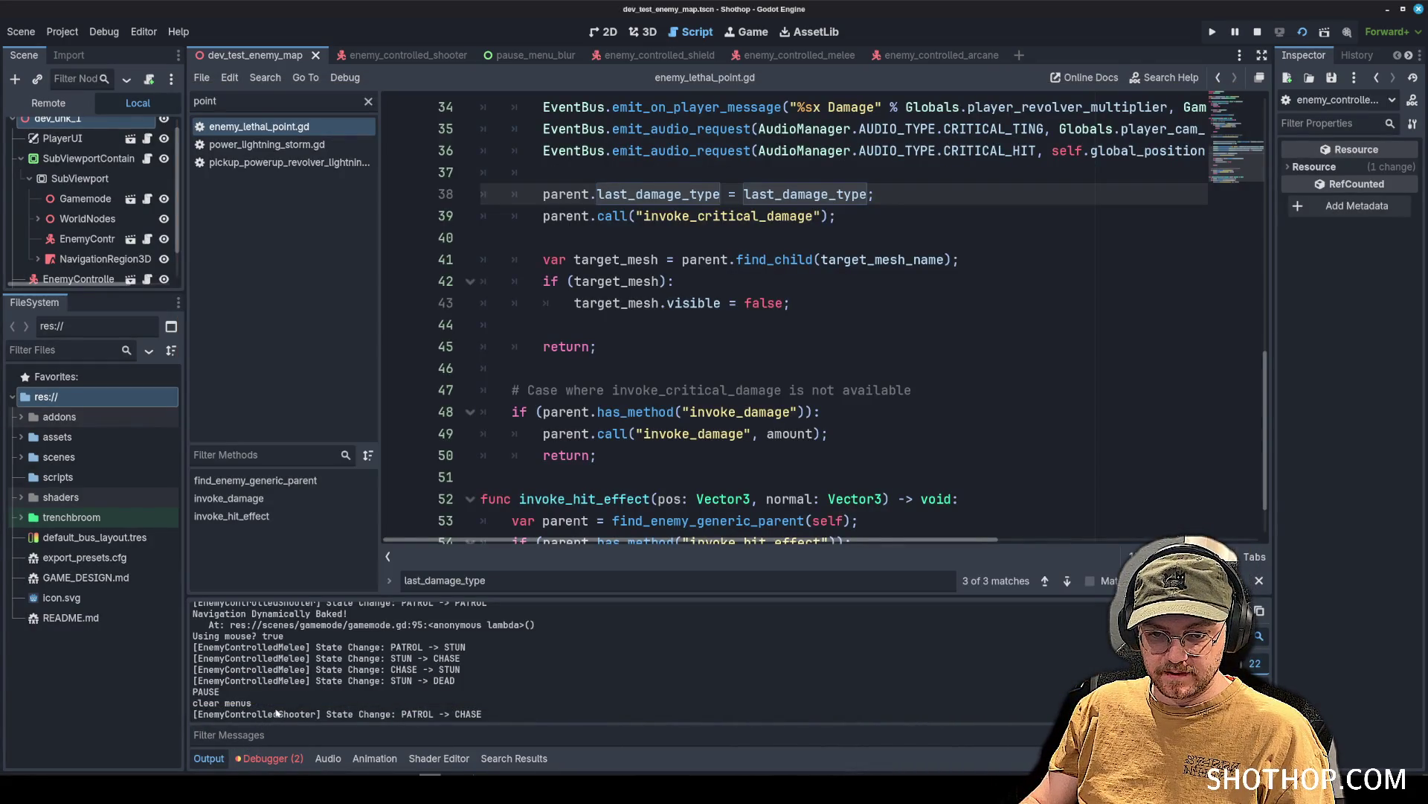
scroll(277, 713, up, 2)
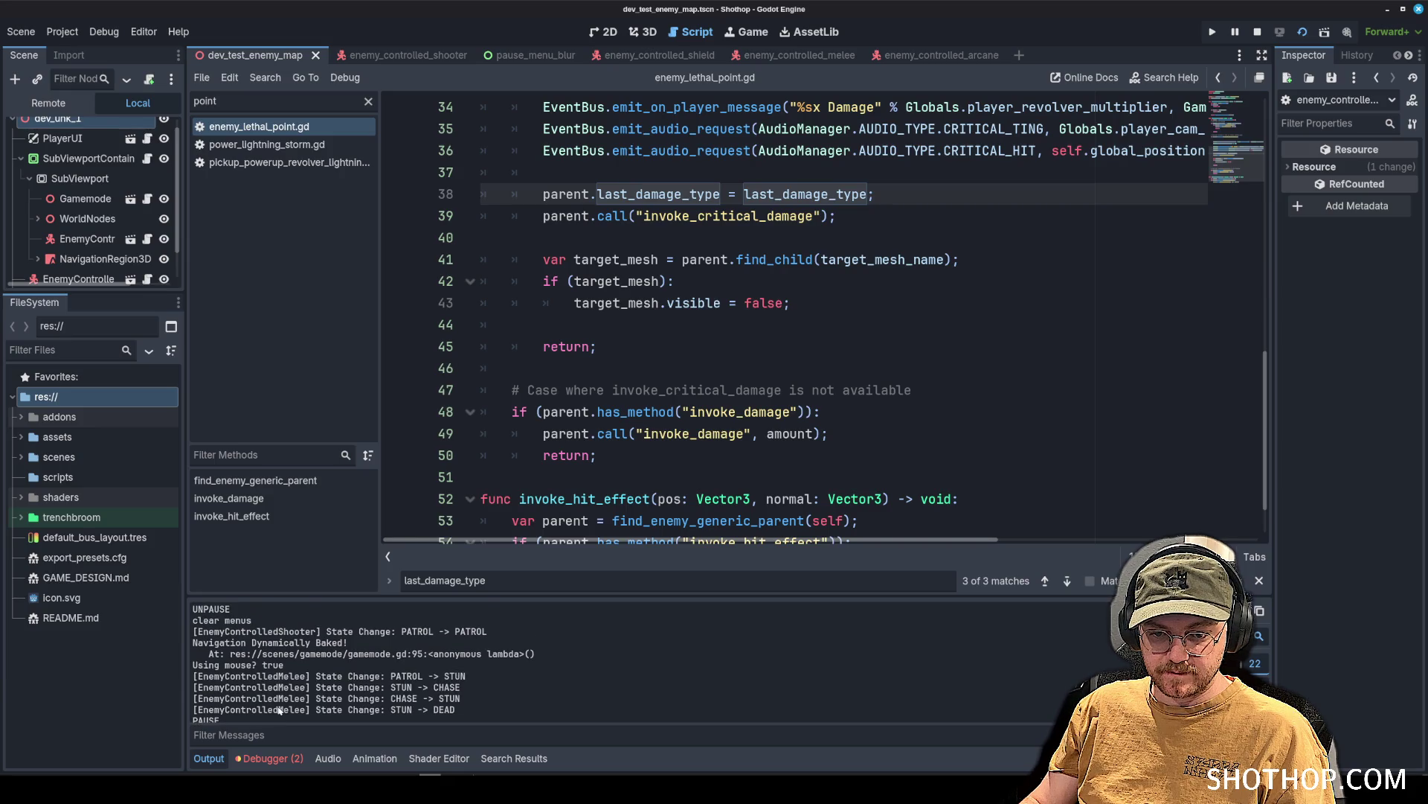
scroll(279, 710, down, 2)
mouse_move(454, 774)
click(454, 738)
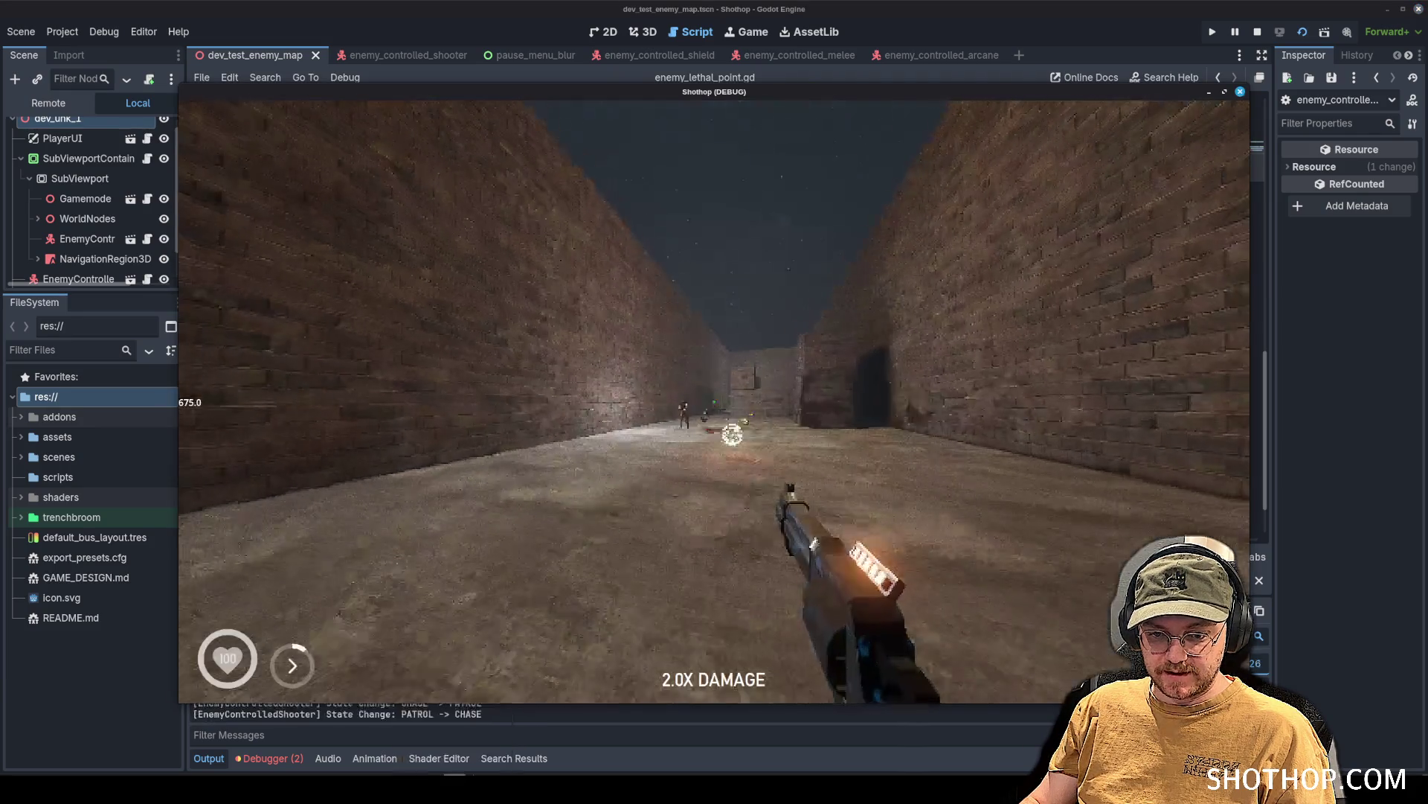
key(Escape)
click(712, 9)
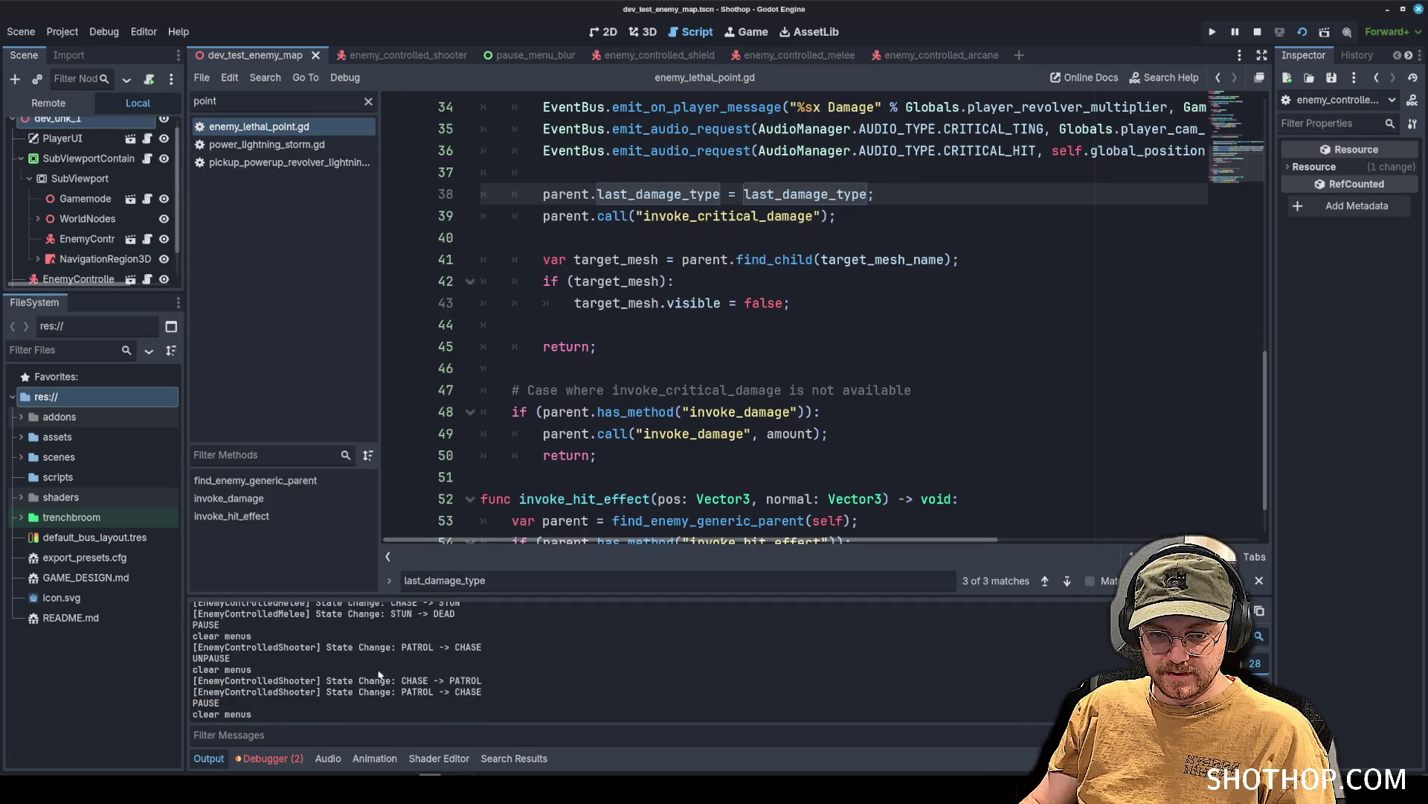
scroll(378, 674, up, 3)
click(700, 298)
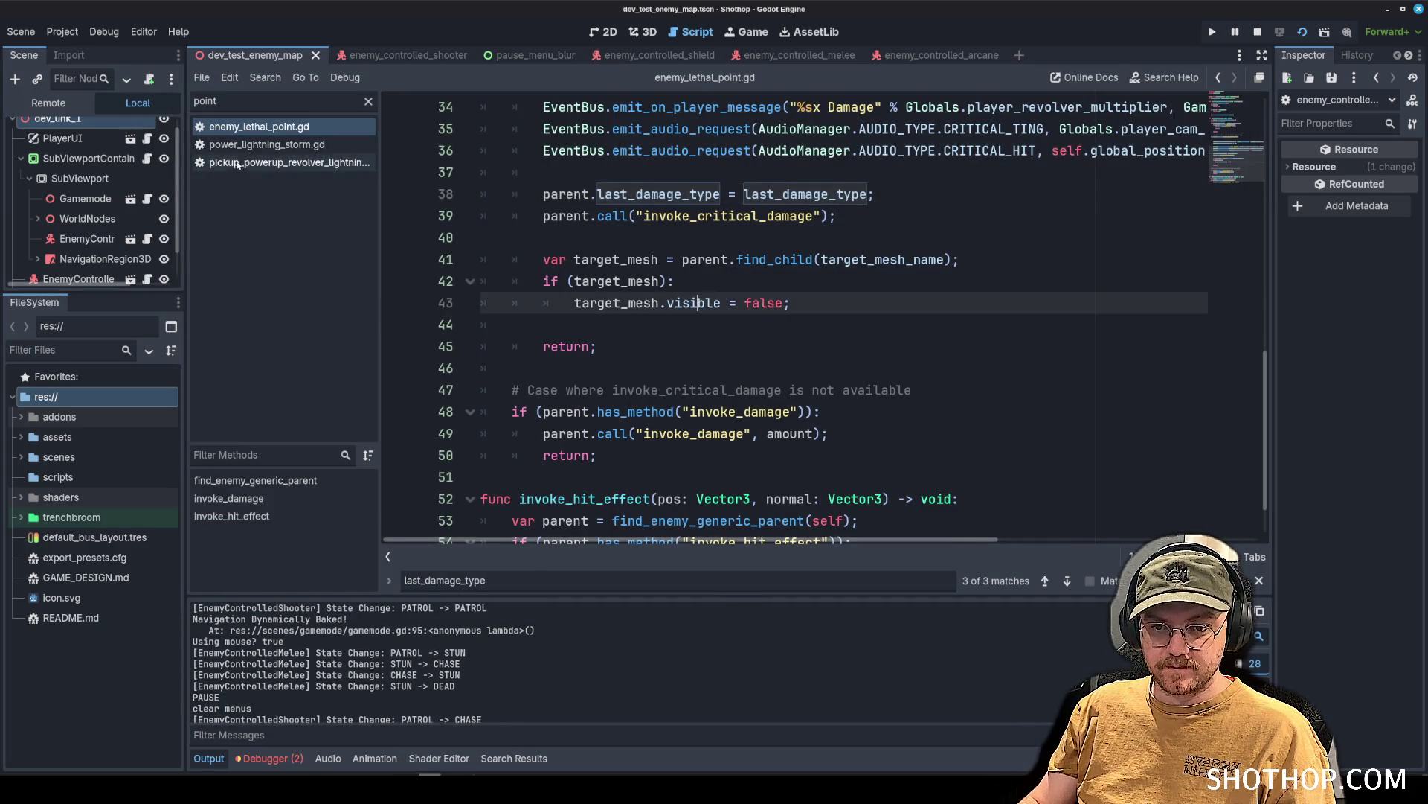
Filter scripts for 'enemy_melee', open enemy_generic_shared.gd, and find last_damage_type uses.
double_click(271, 105)
text(enemy_melee)
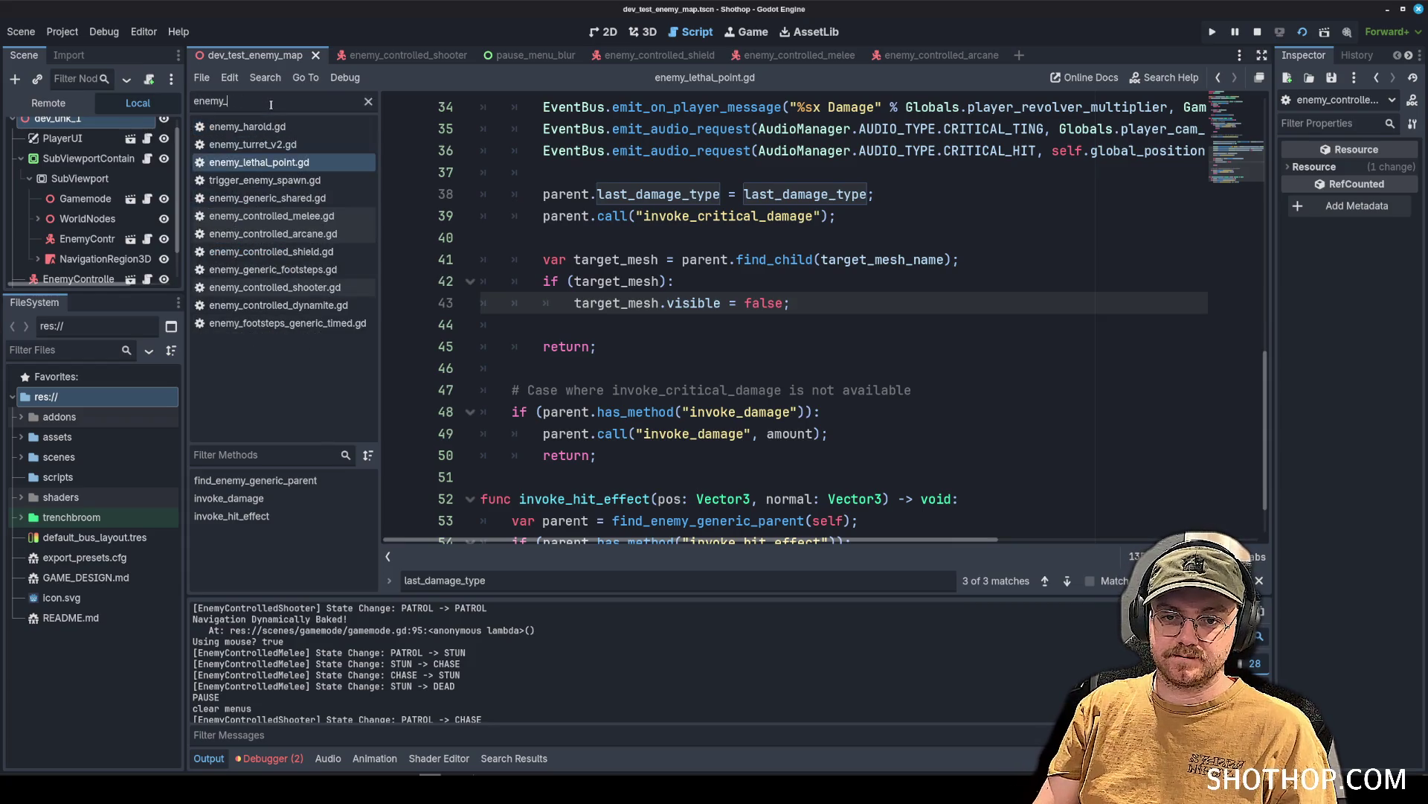
key(Return)
click(832, 266)
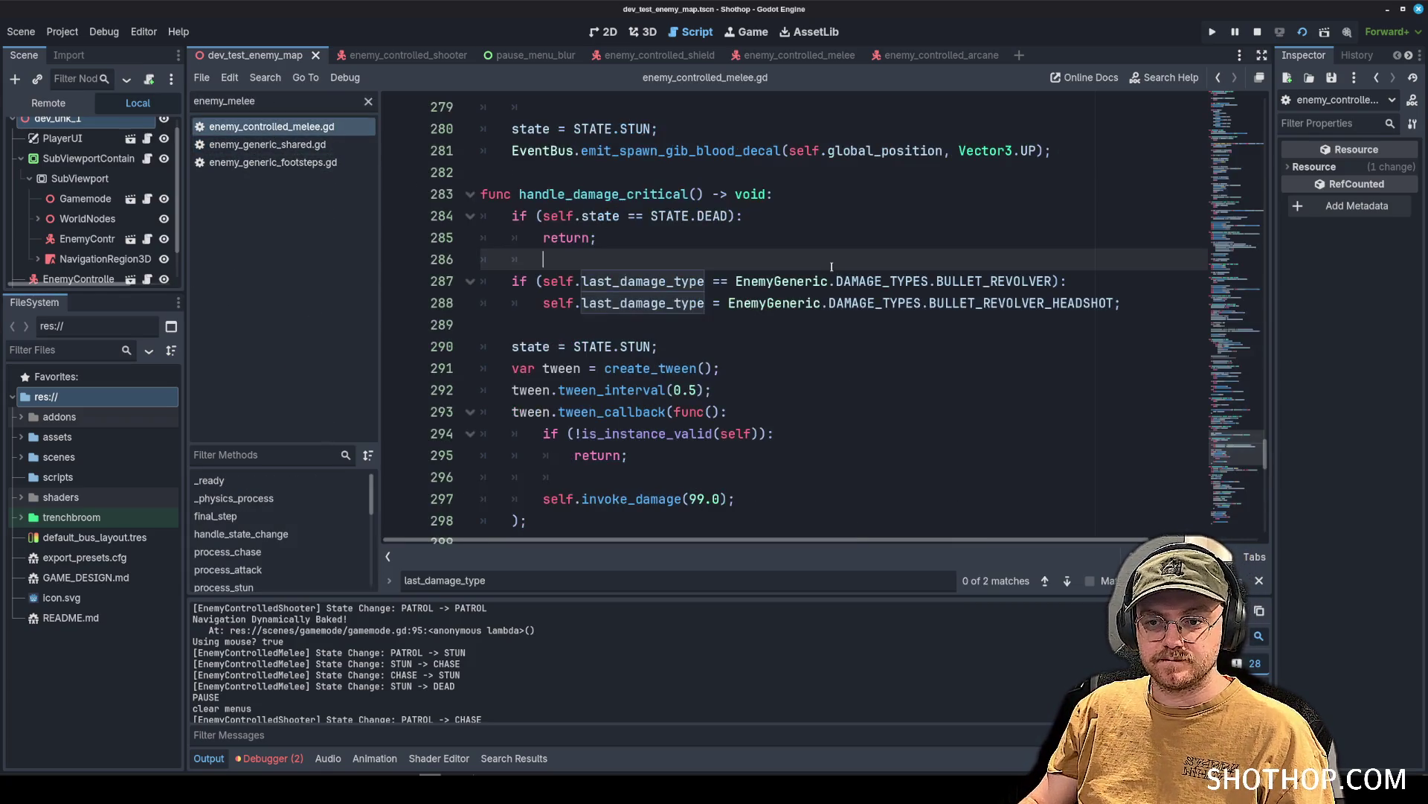
click(300, 147)
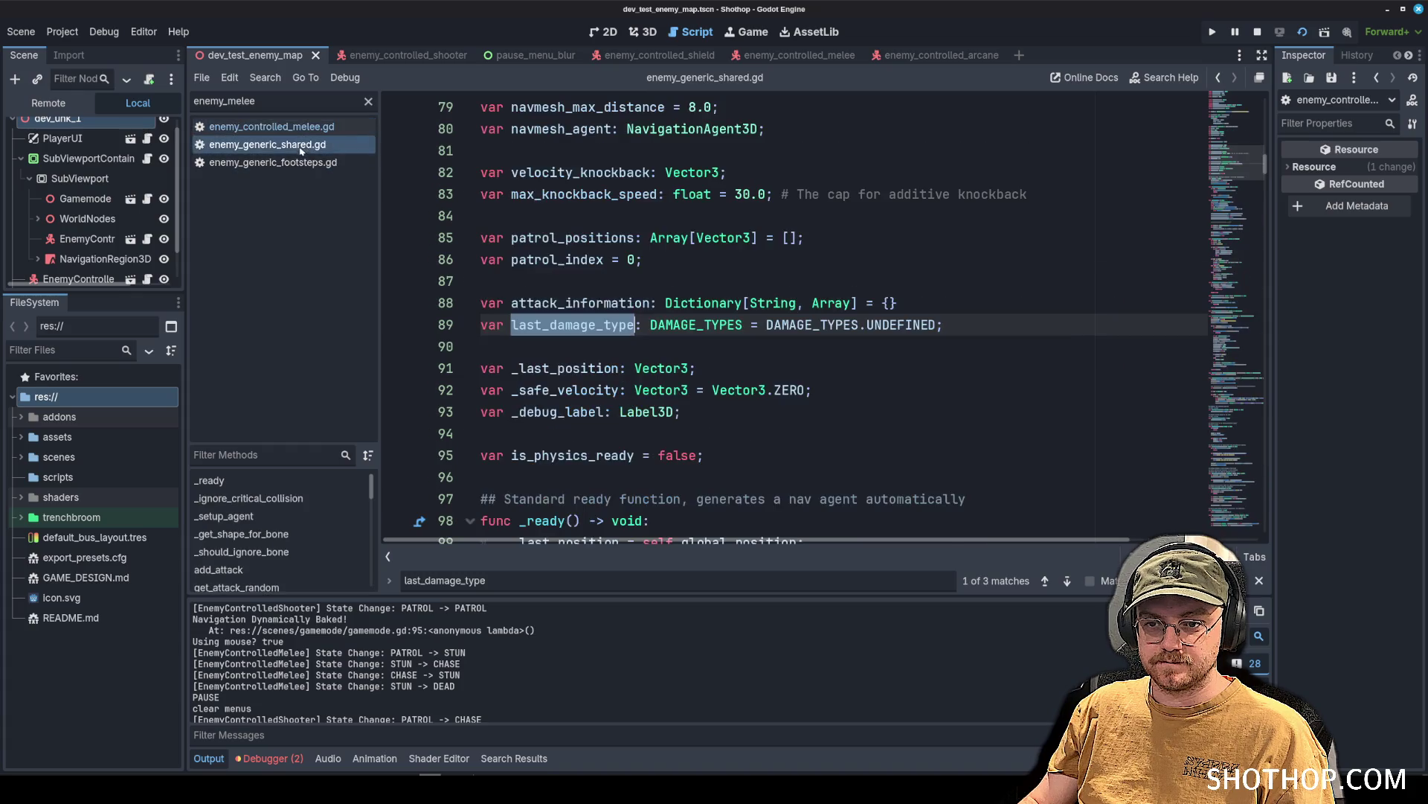
click(774, 281)
scroll(774, 281, down, 1)
key(ctrl+f)
key(Return)
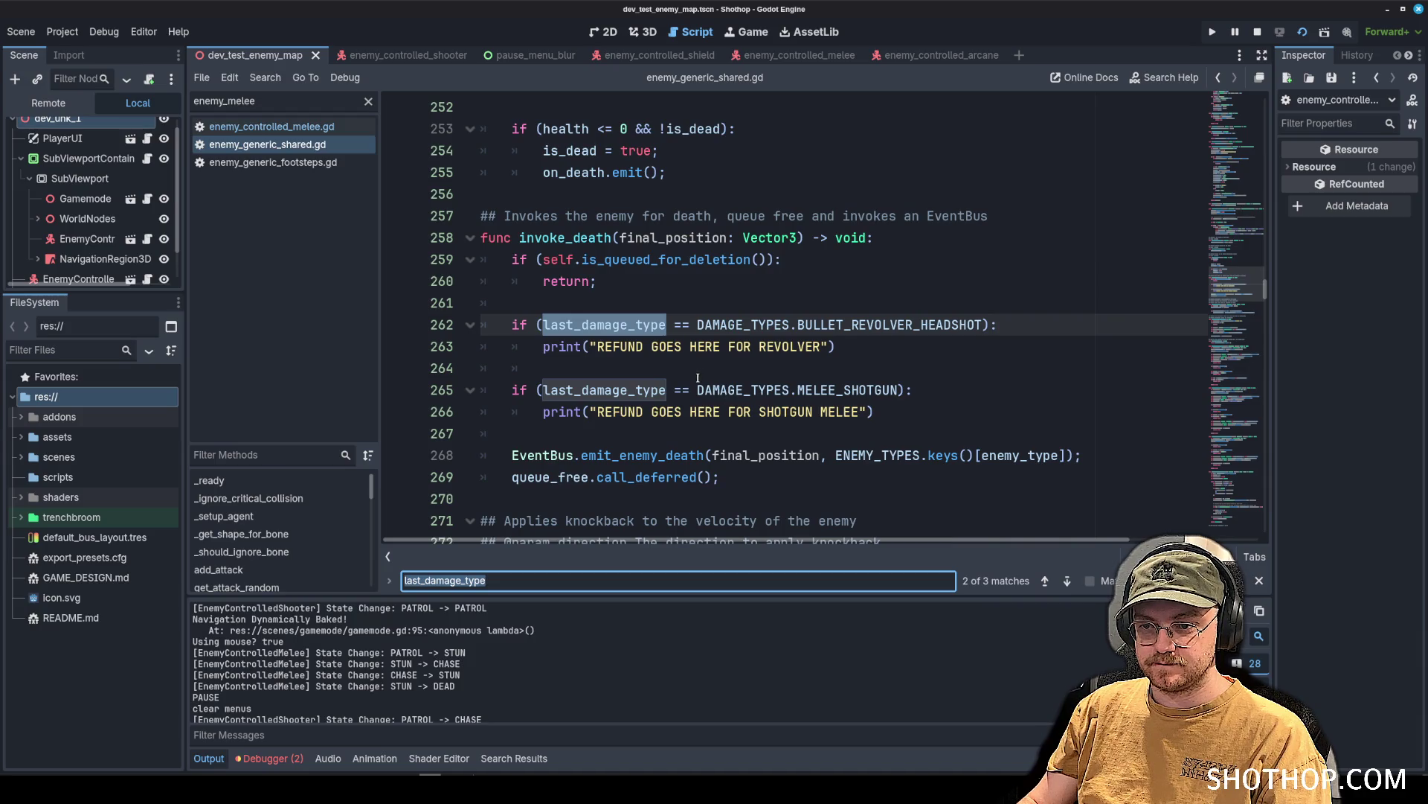
Add print(last_damage_type) at the start of invoke_death, then restart the level to test a kill.
click(639, 300)
key(Return)
text(print(last_damage_typ)
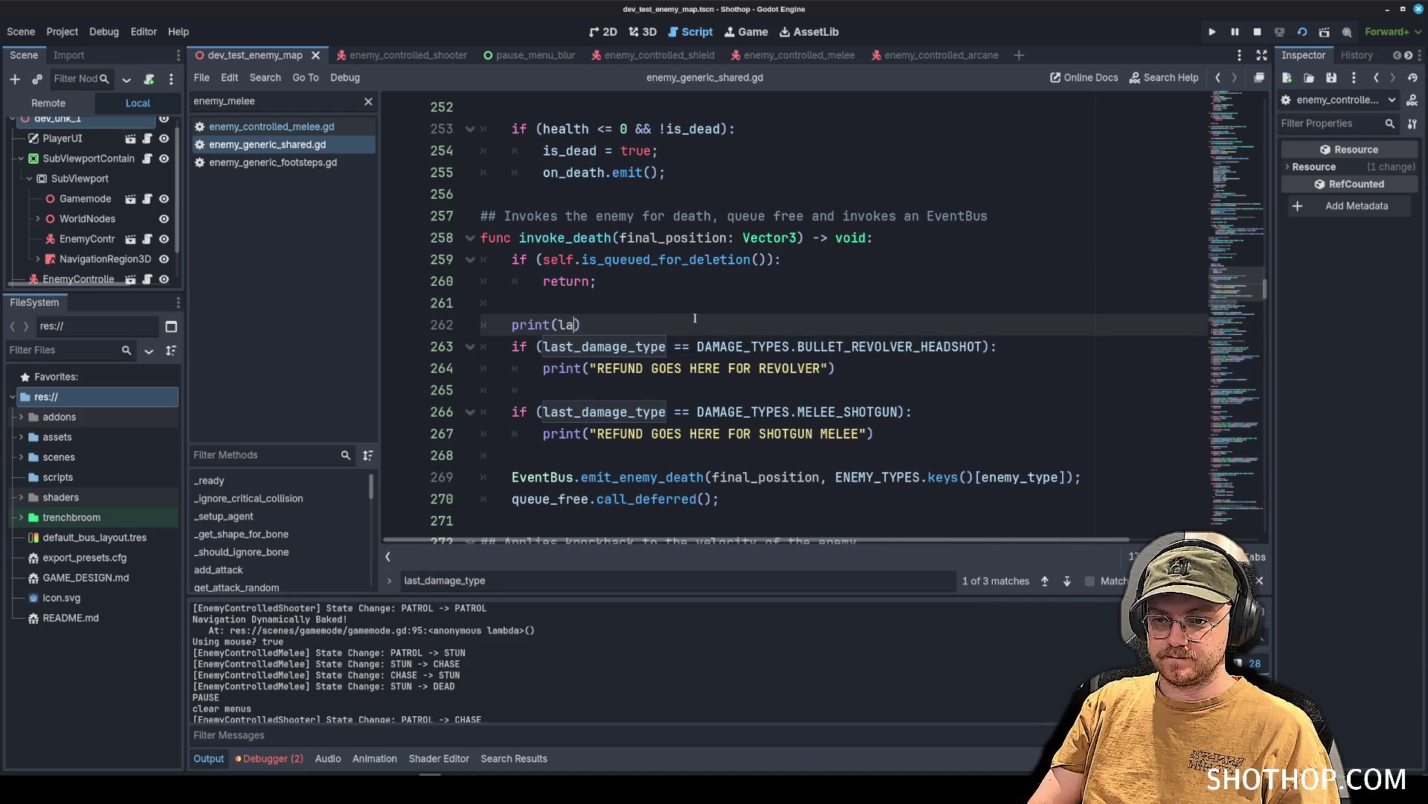
text(e)
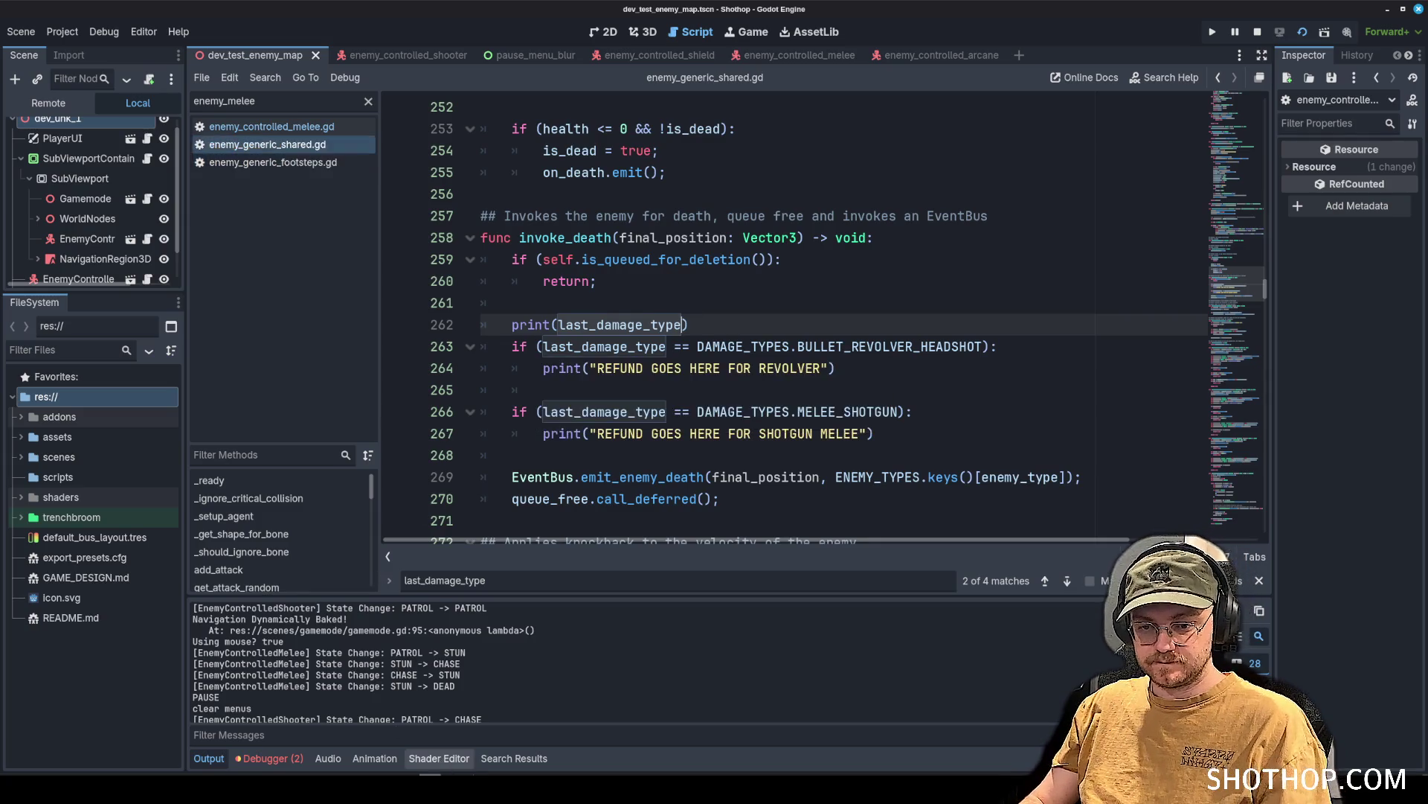
key(alt+Tab)
click(703, 413)
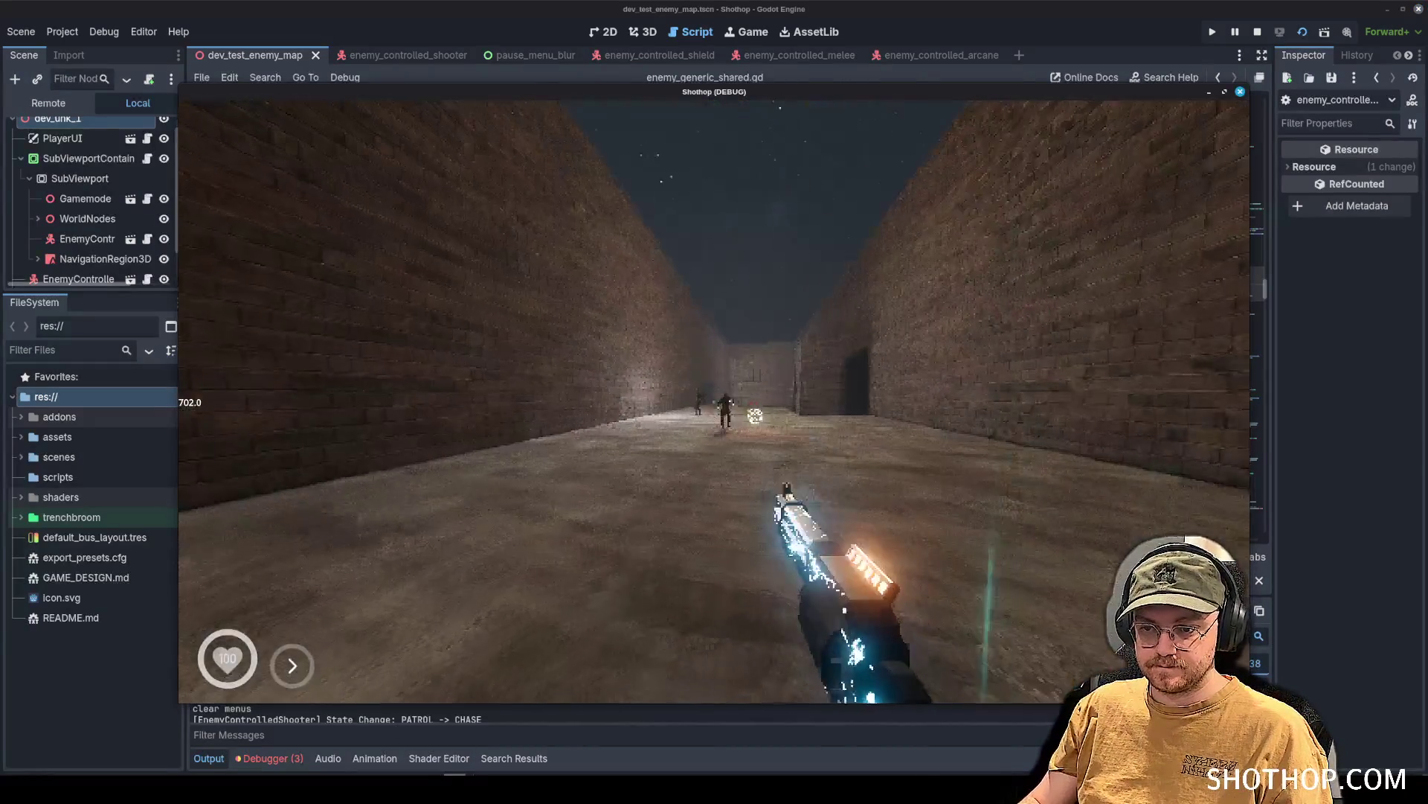
key(Escape)
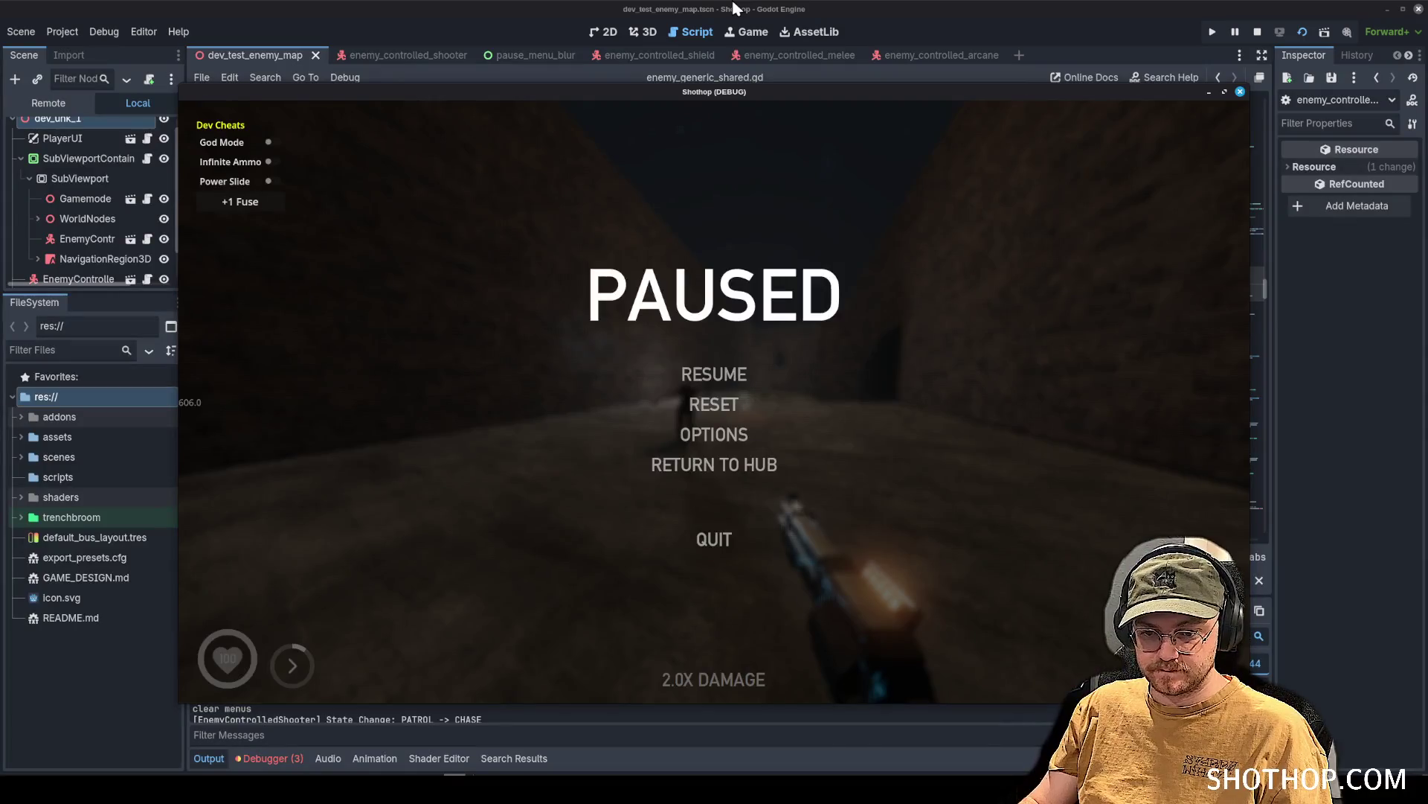
key(Escape)
key(Escape)
key(alt+Tab)
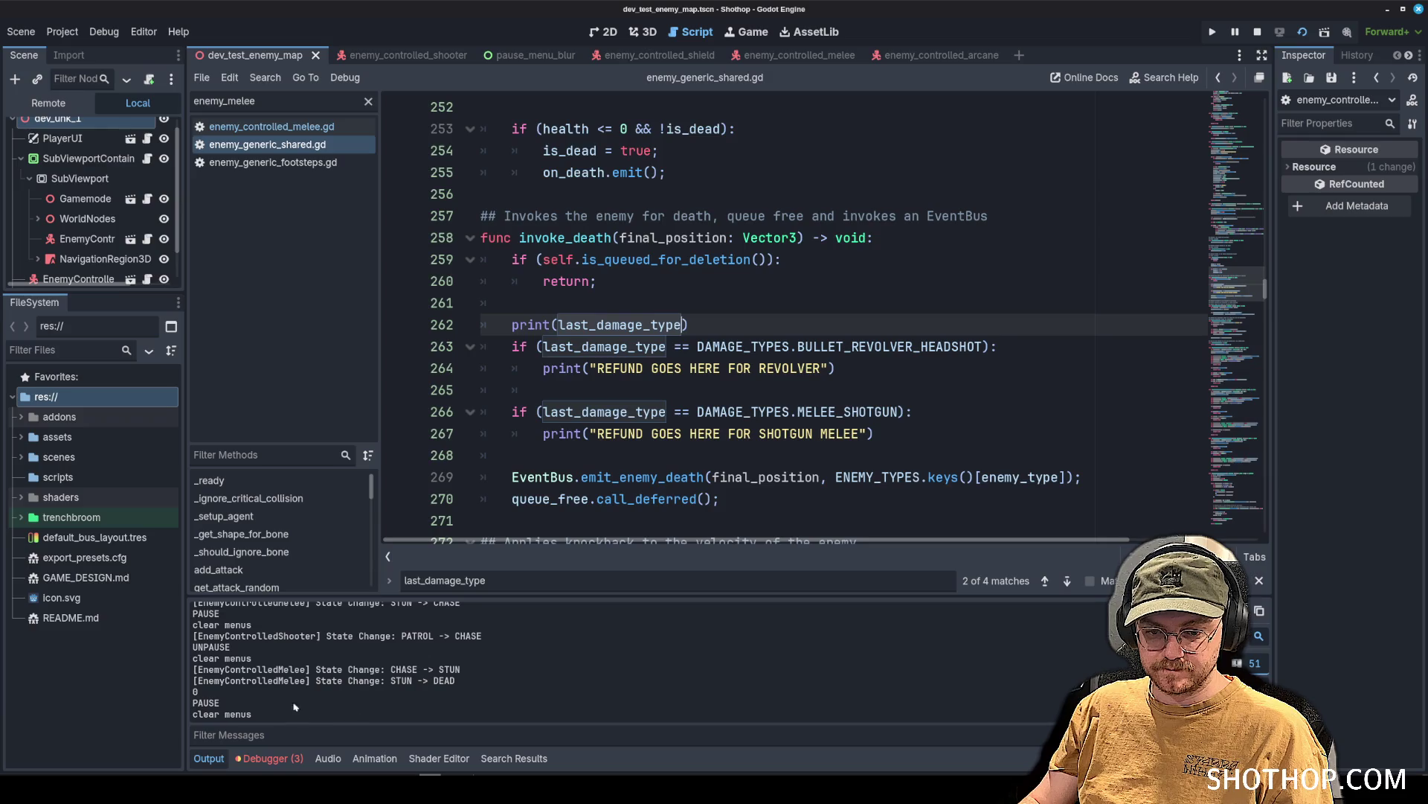
Check last_damage_type uses in invoke_death, then filter 'lethal' to reopen enemy_lethal_point.gd.
click(797, 261)
double_click(635, 325)
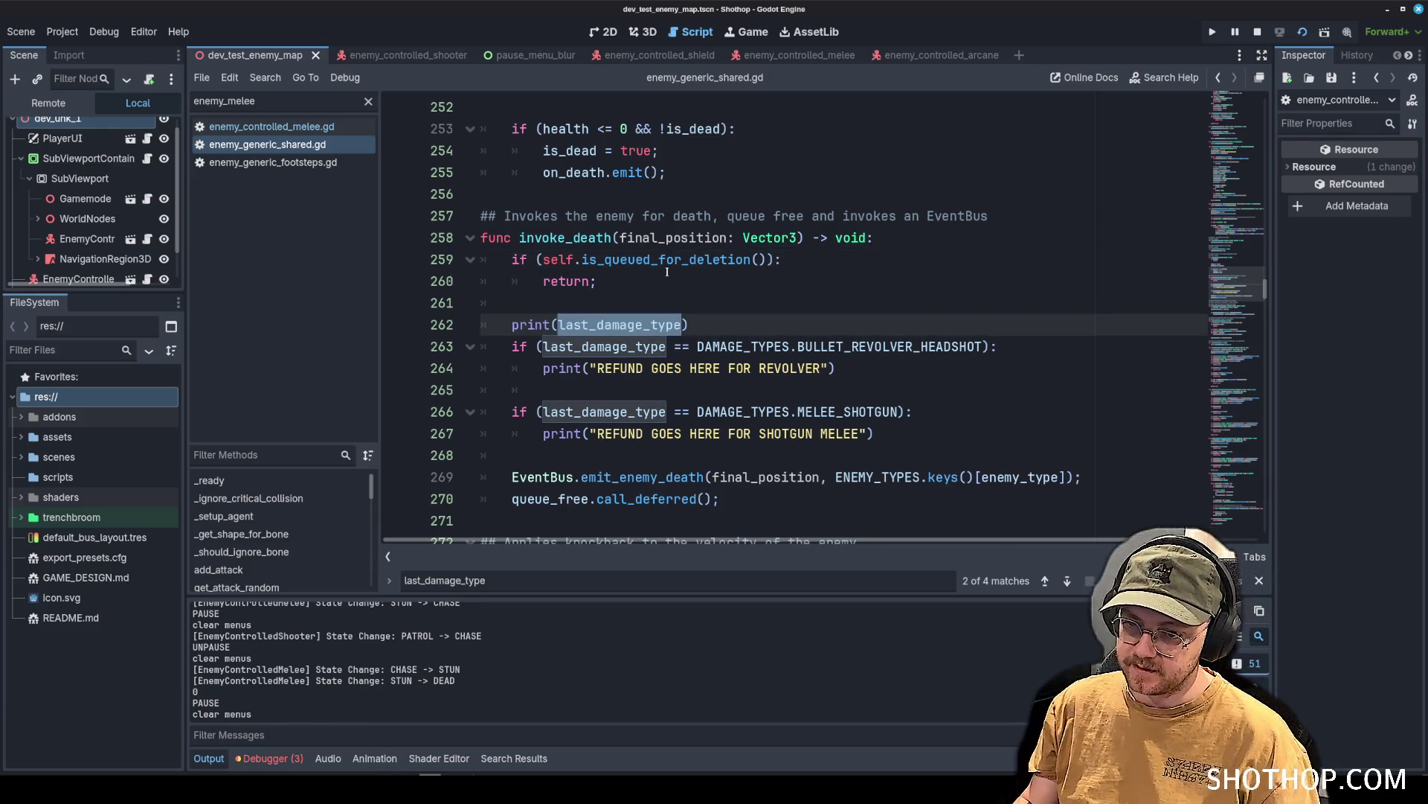
click(272, 127)
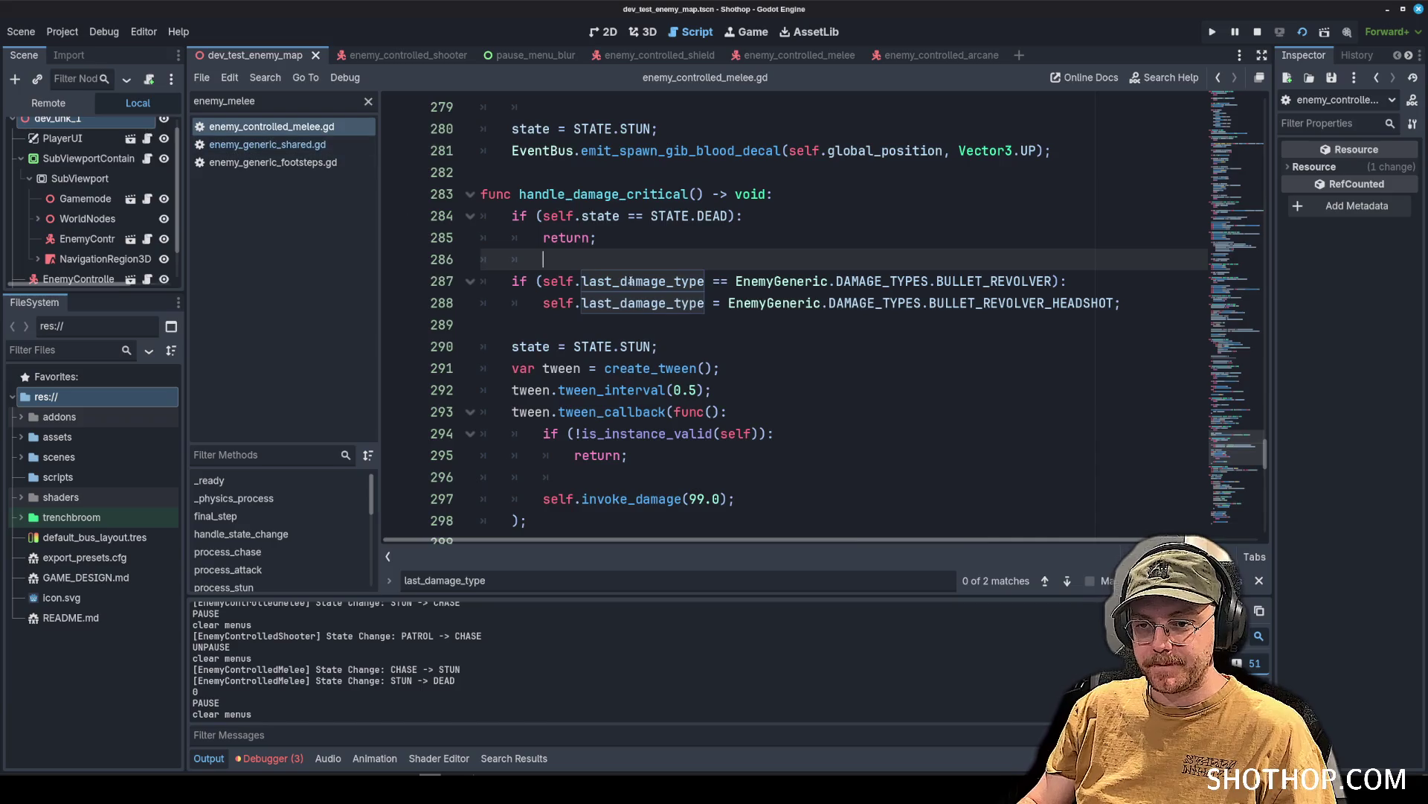
click(625, 238)
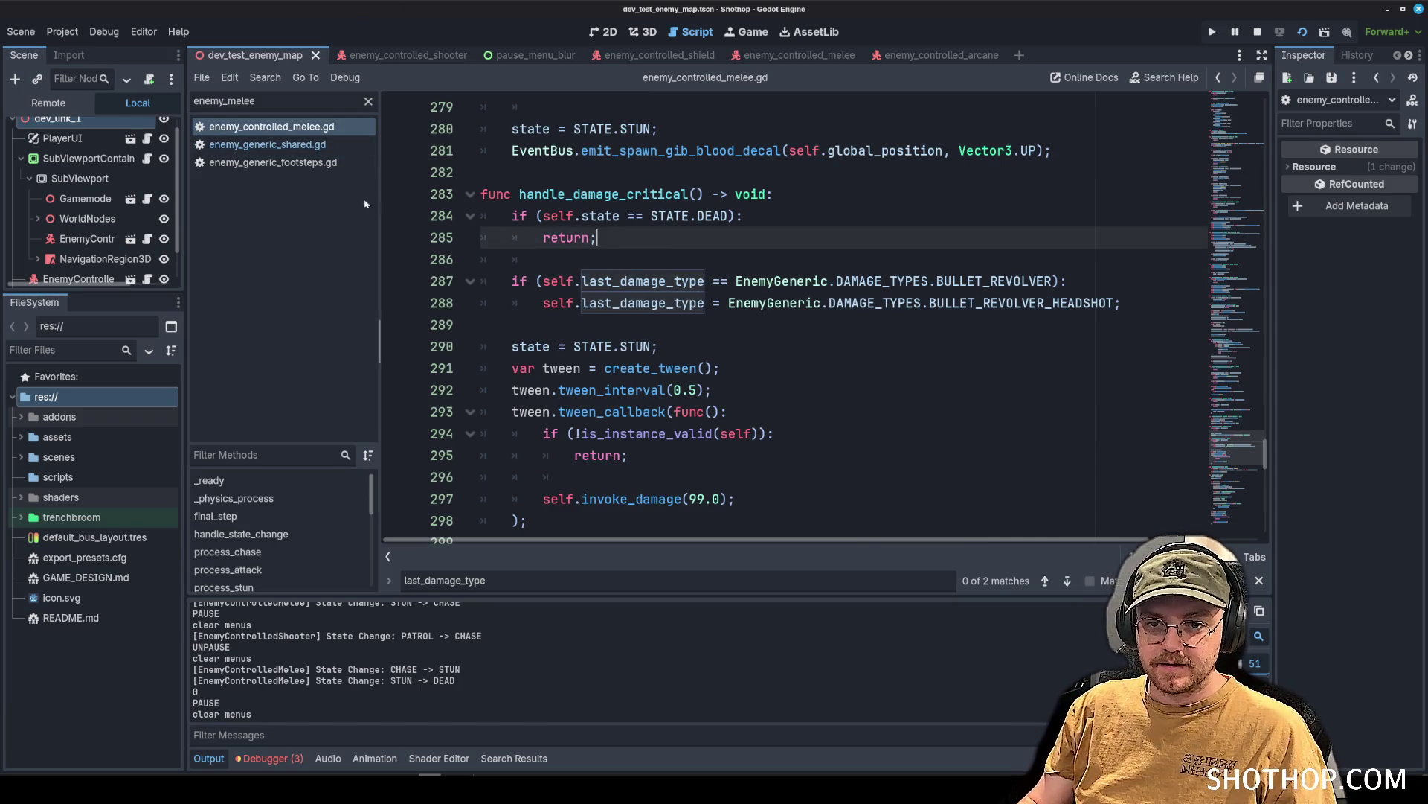
double_click(265, 109)
text(lethal)
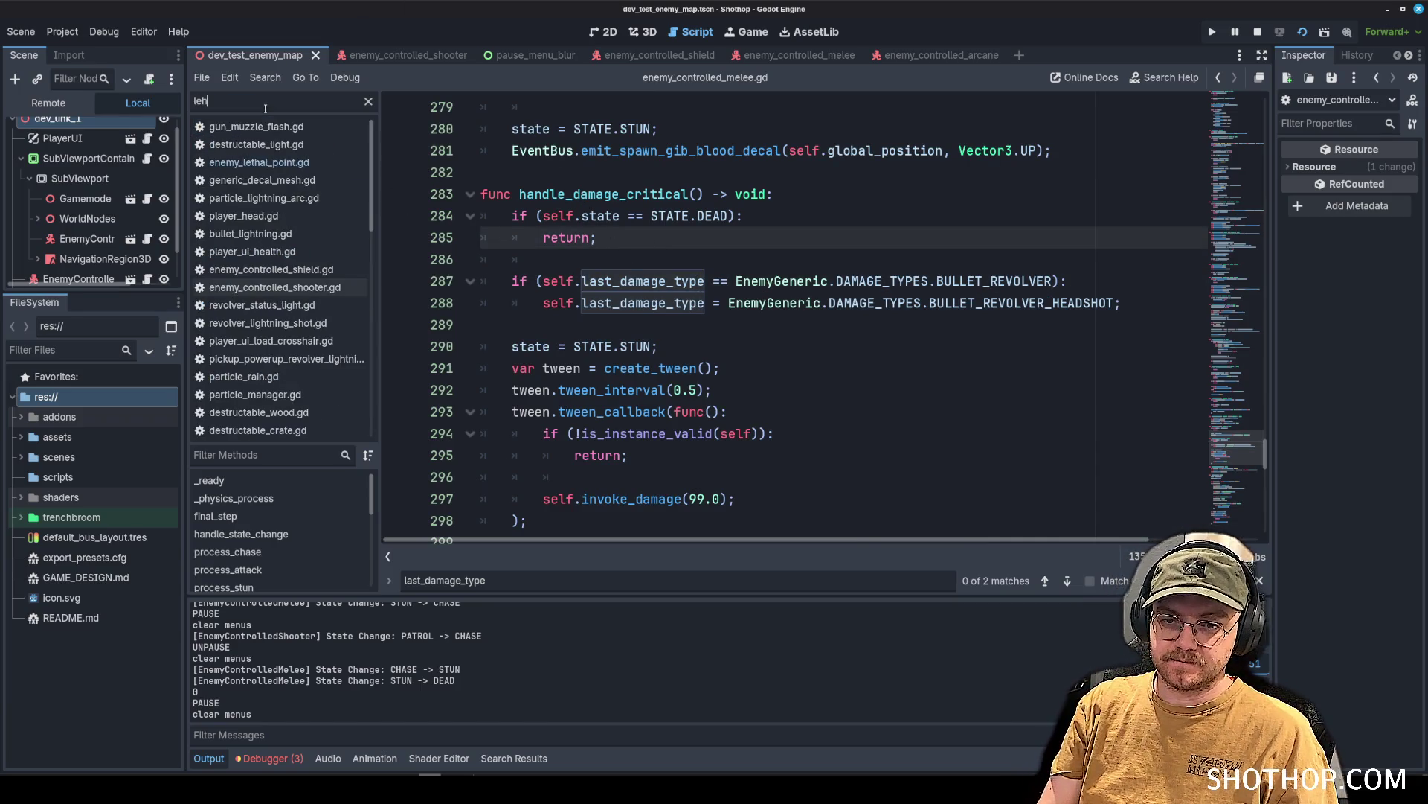
click(260, 129)
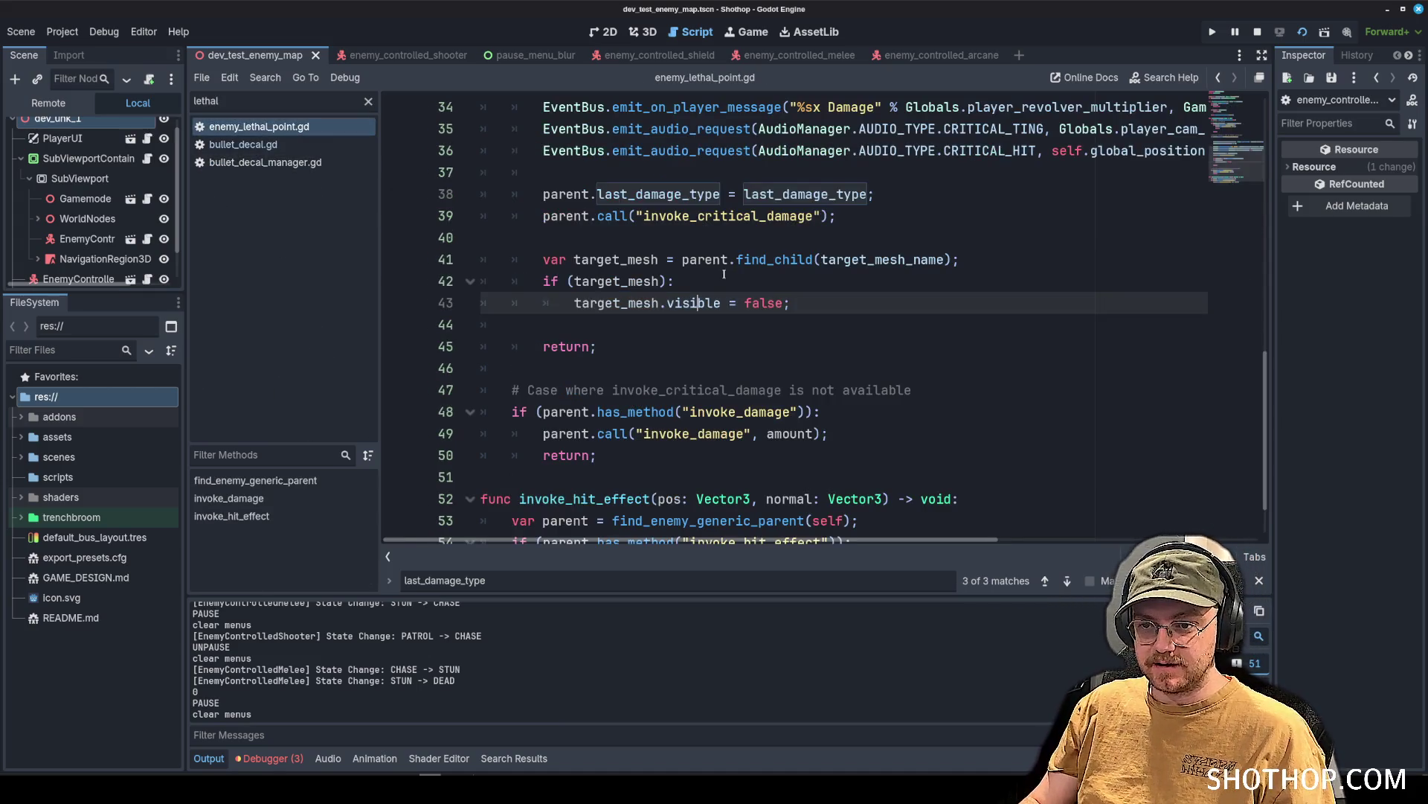
Delete the extra blank lines after line 28 in the critical-hit branch and save.
key(Up)
key(Up)
key(Up)
drag(527, 187, 872, 194)
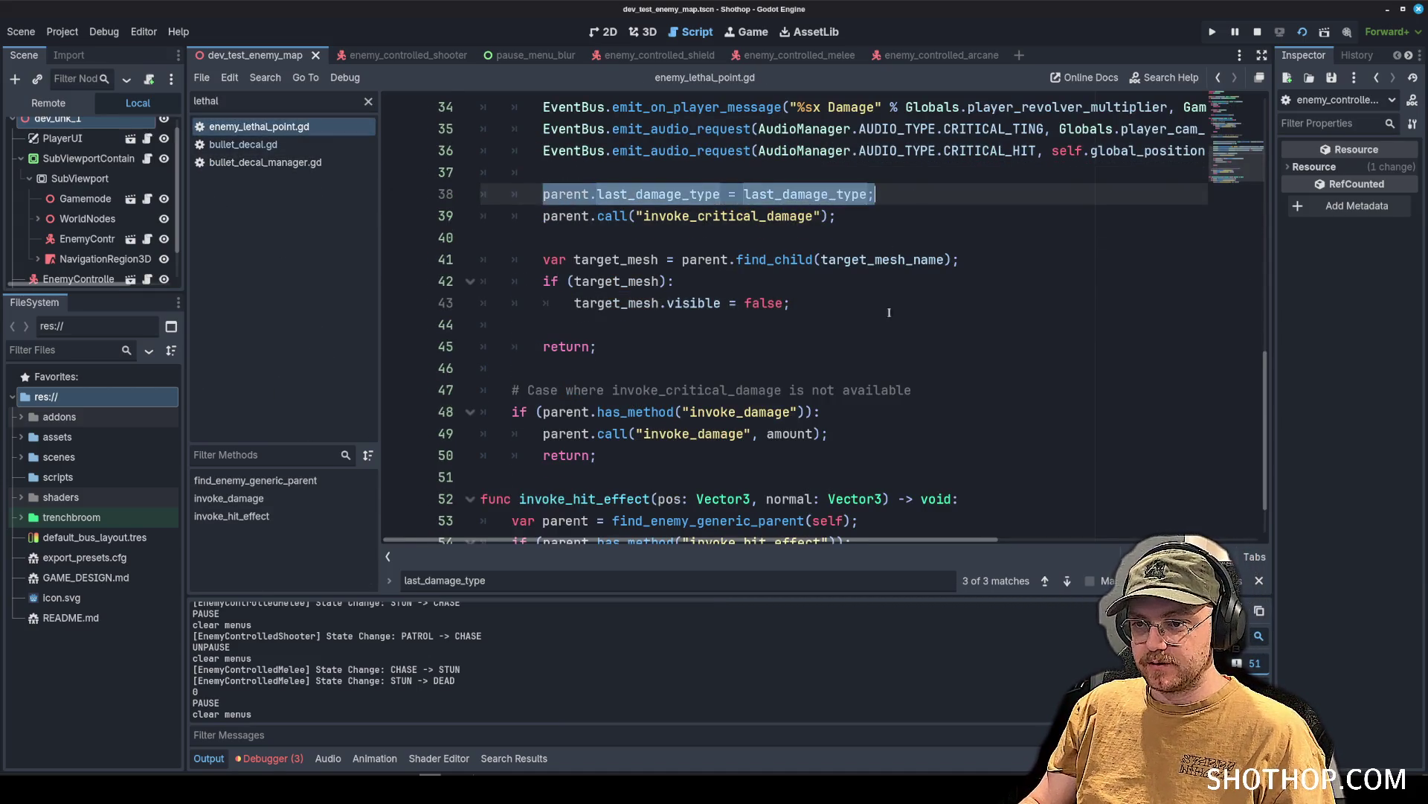
scroll(872, 323, up, 4)
click(855, 281)
key(BackSpace)
key(BackSpace)
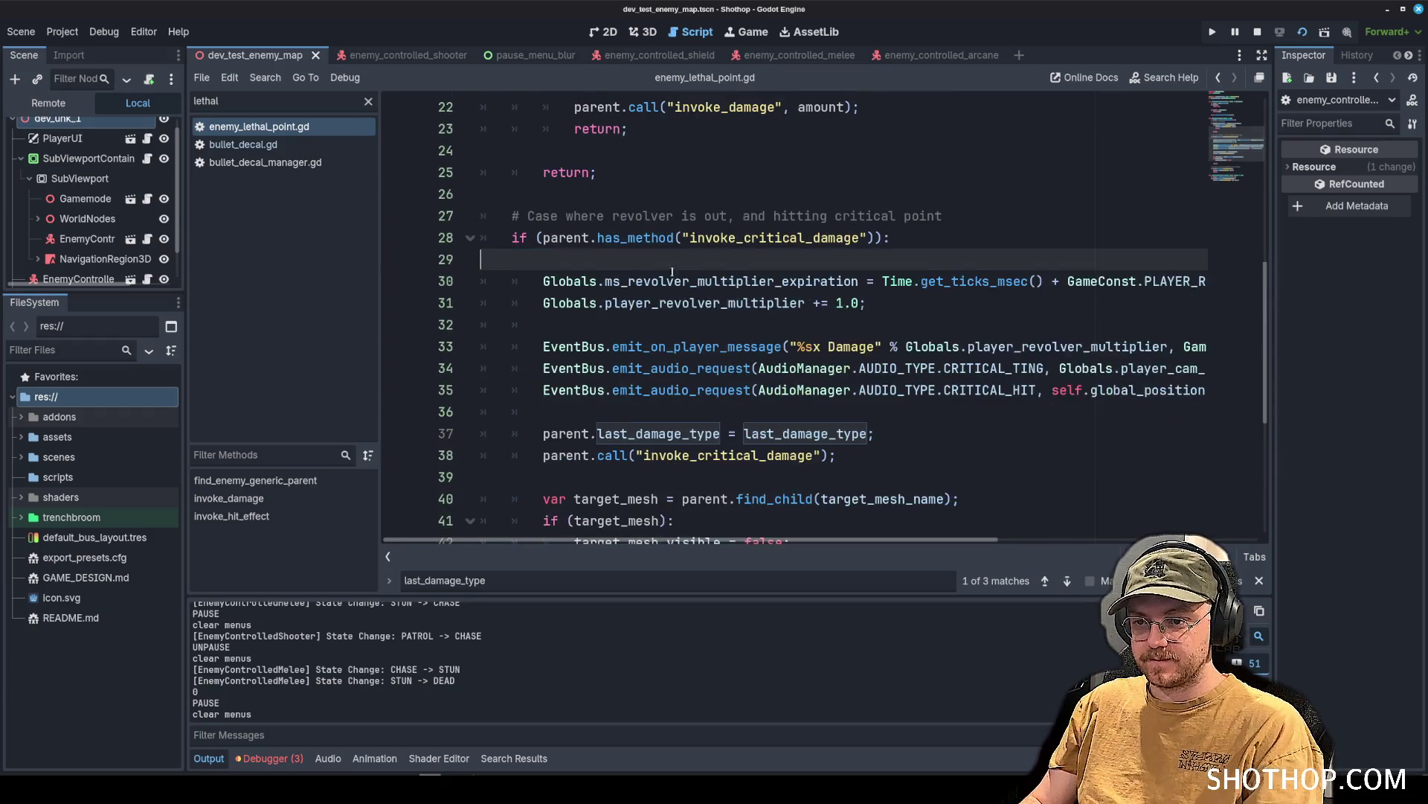
key(ctrl+s)
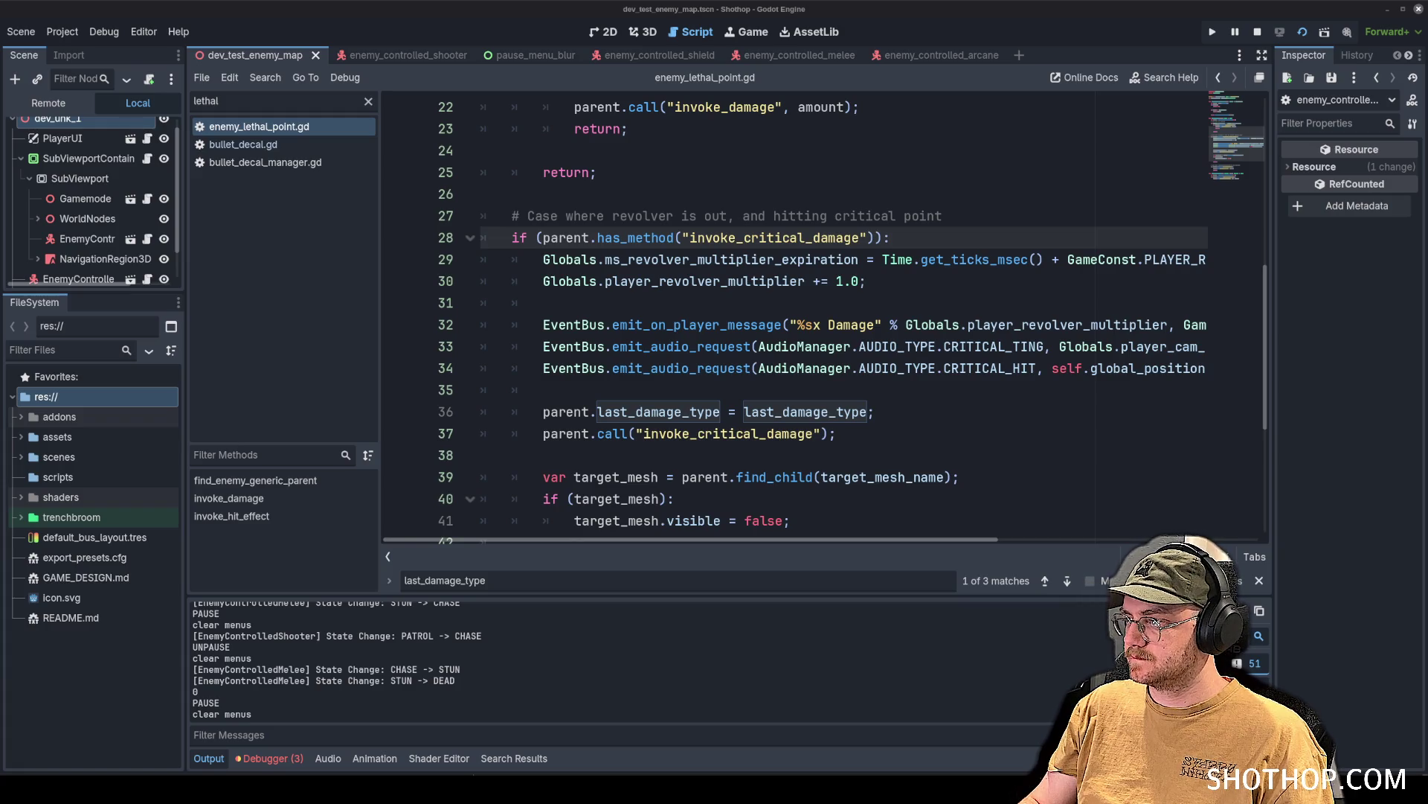
Insert print(last_damage_type) above the parent.last_damage_type assignment on line 36 and save.
click(1039, 259)
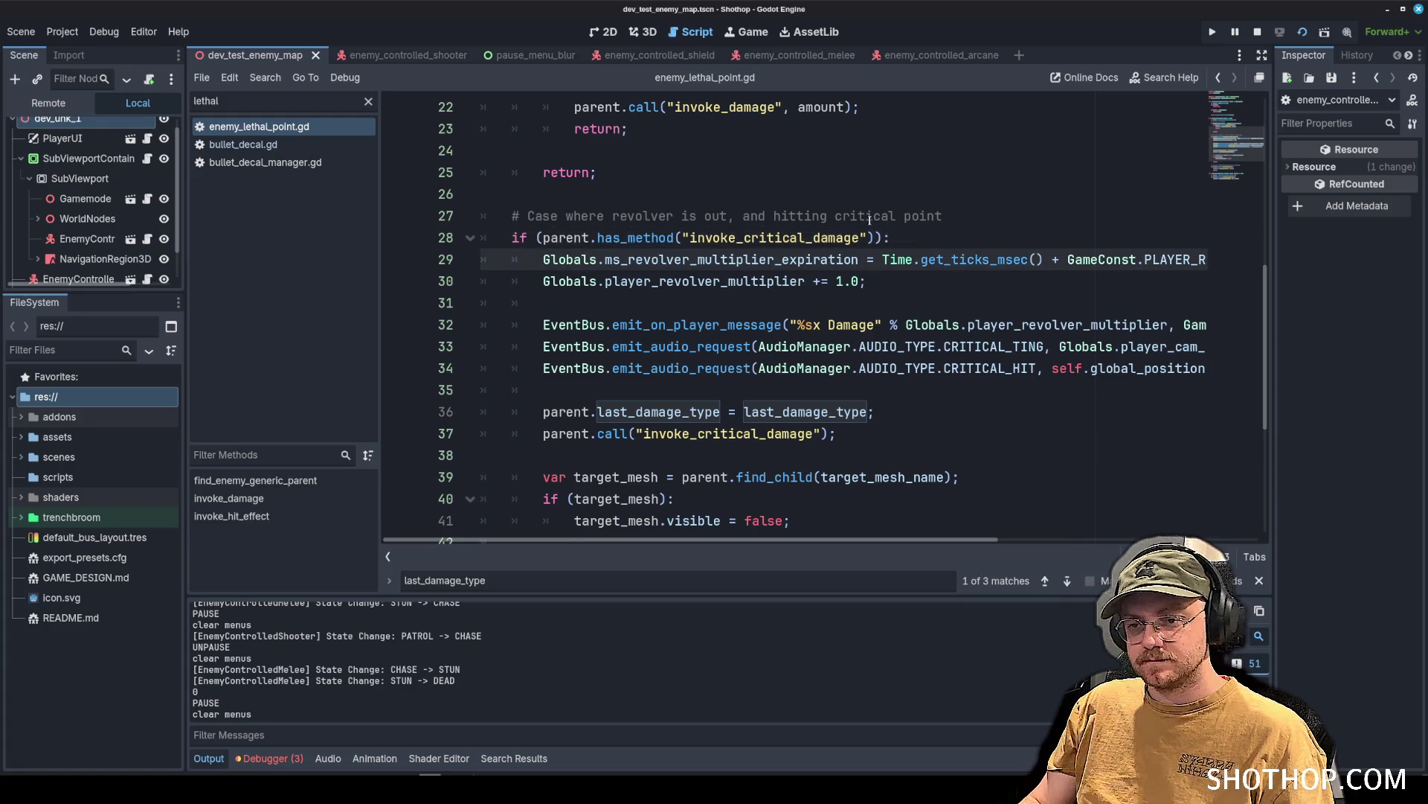
double_click(823, 238)
scroll(829, 350, down, 2)
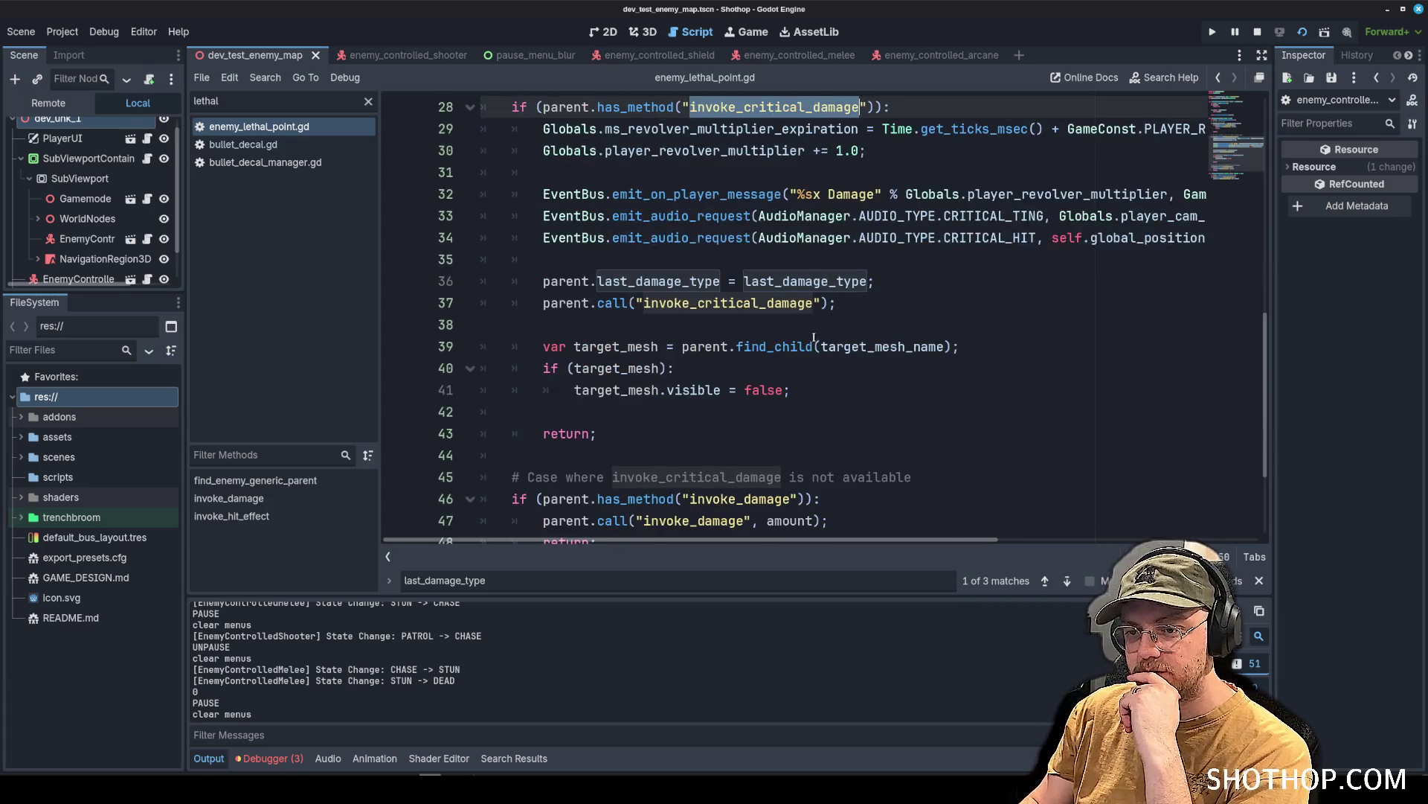
double_click(841, 281)
scroll(841, 282, up, 2)
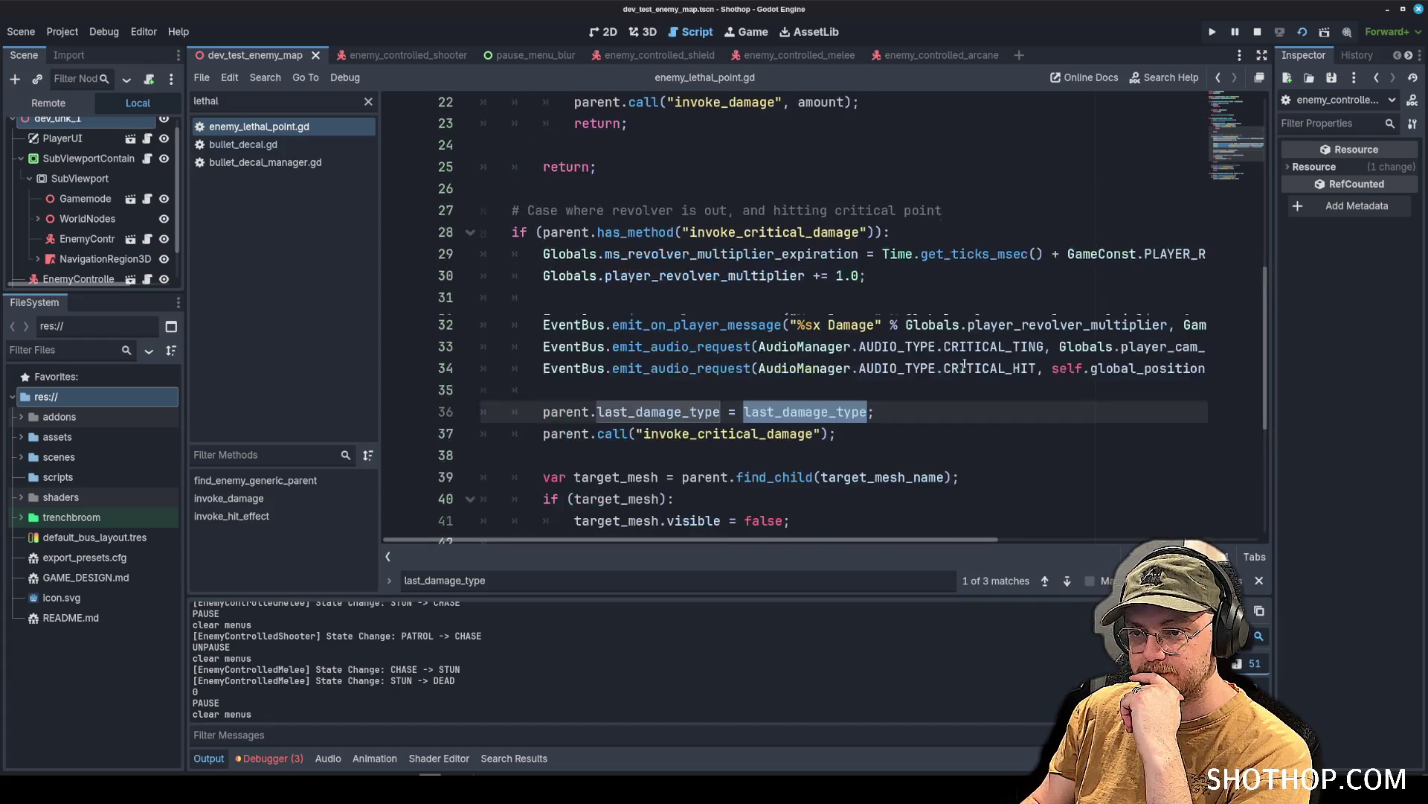
click(863, 394)
key(Return)
text(print(last_dama)
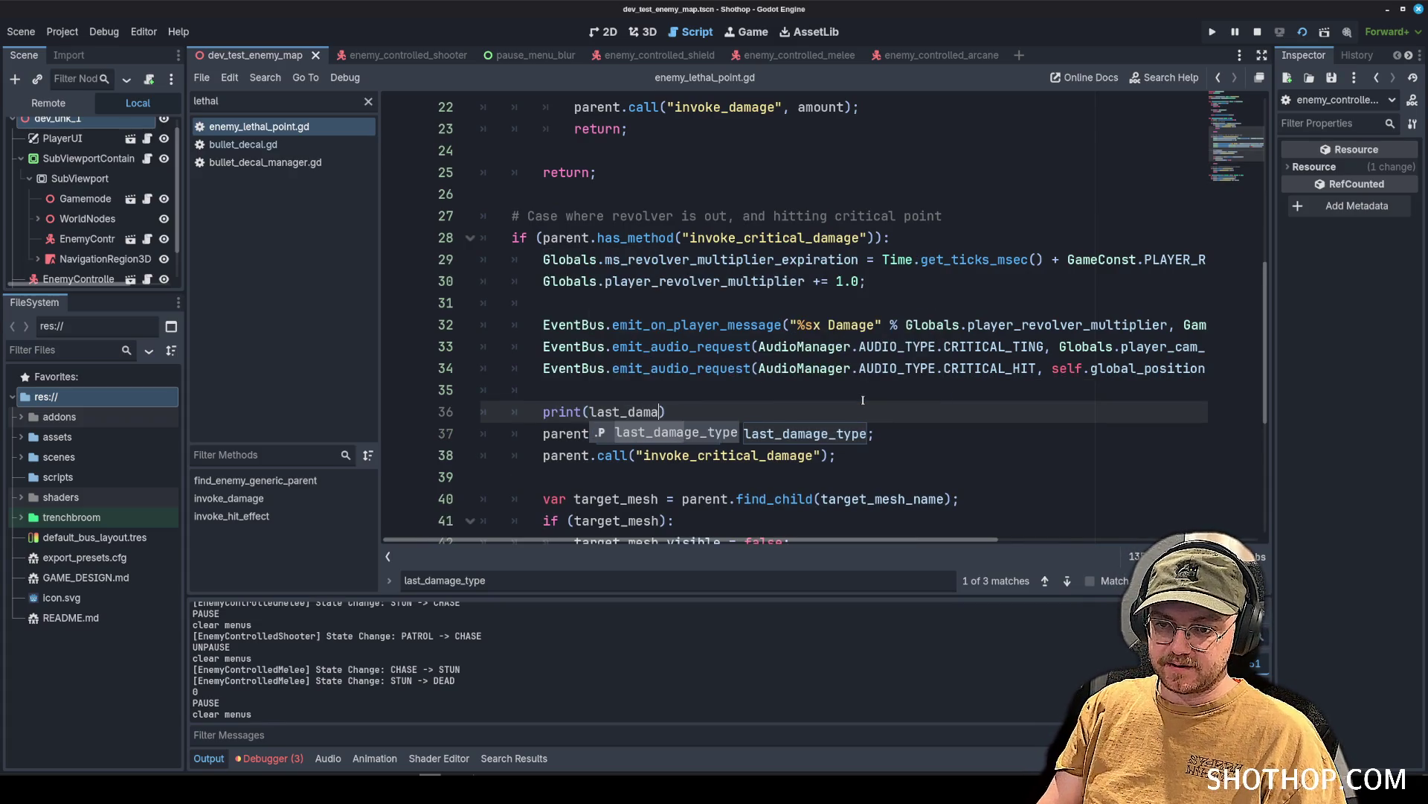
key(Return)
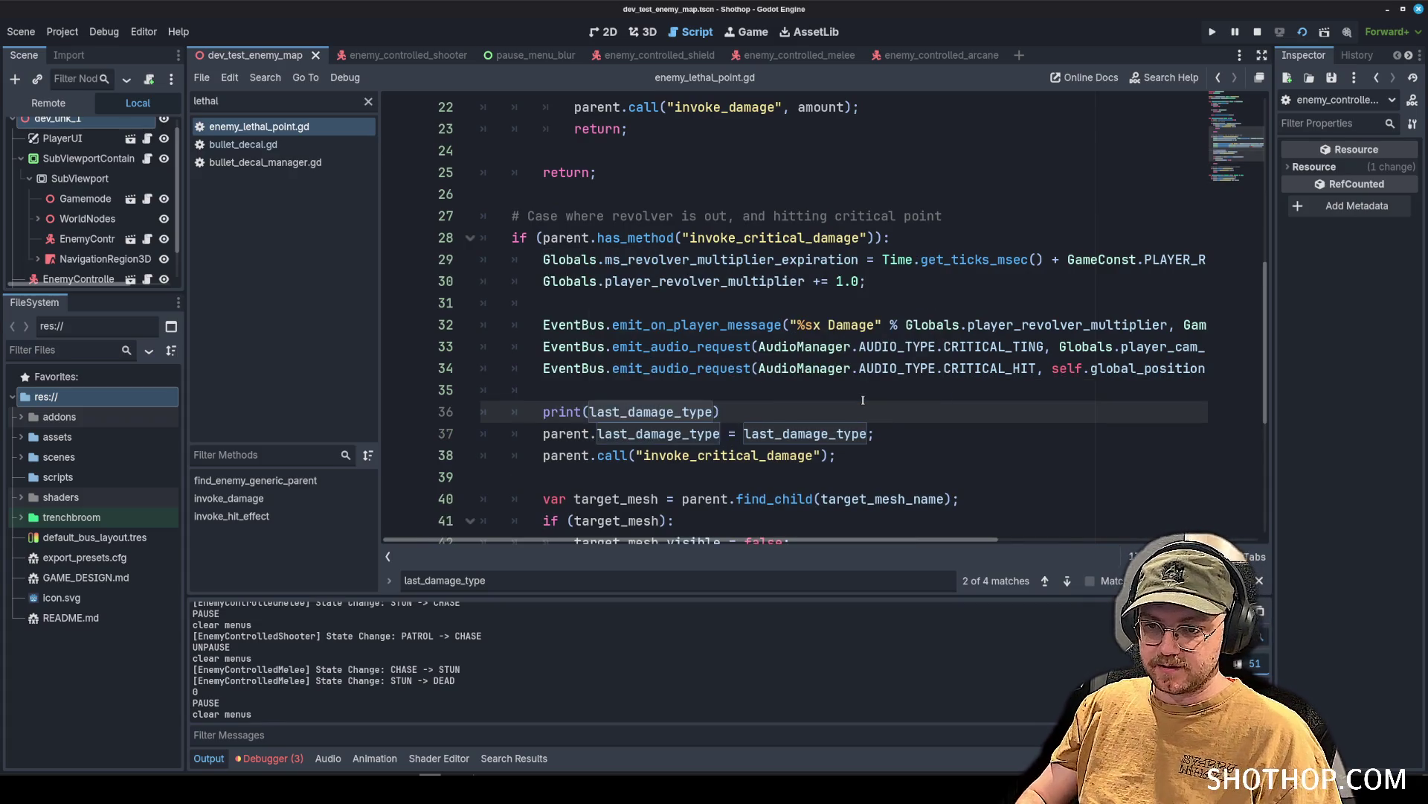
key(ctrl+s)
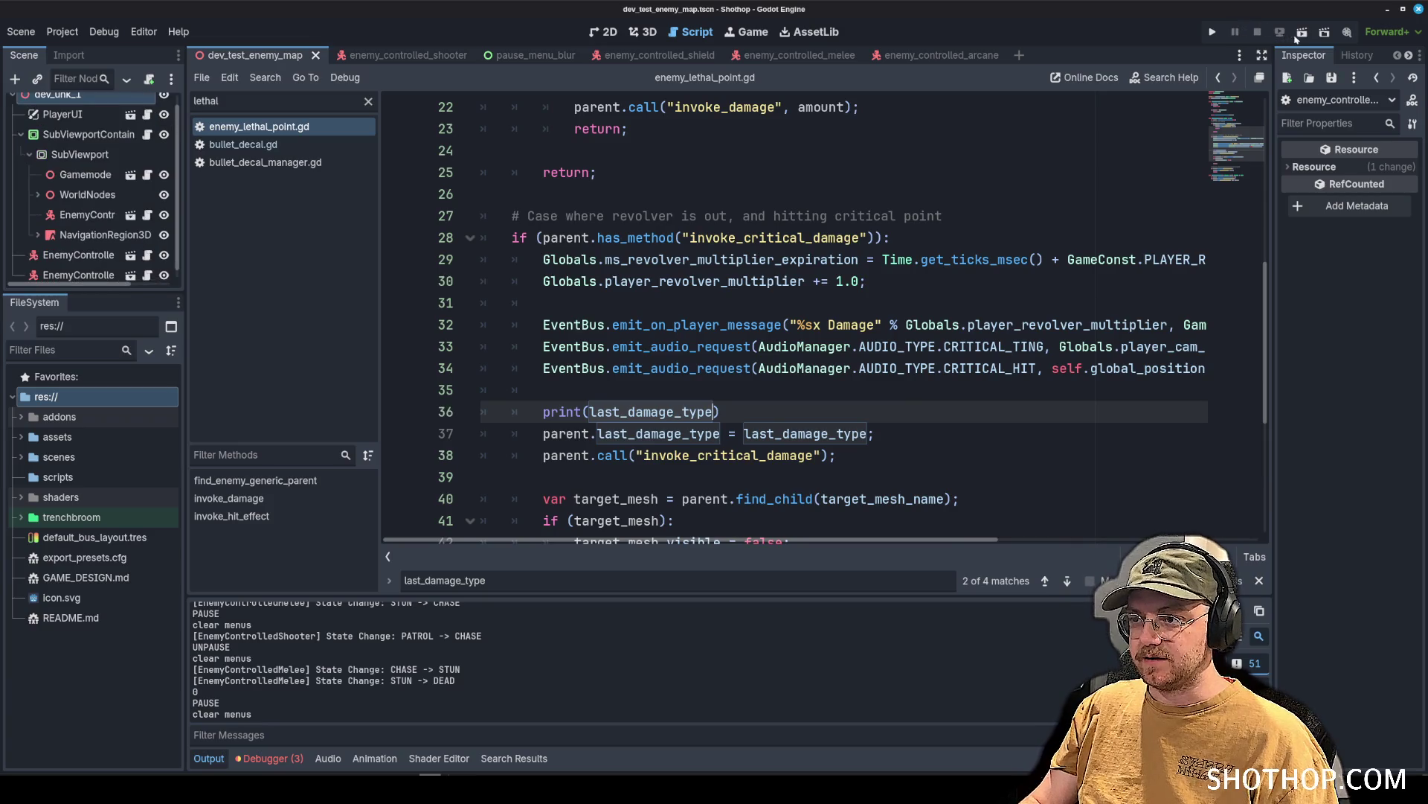
Run the project, land a 2.0X critical hit, then return to enemy_lethal_point.gd.
click(1258, 31)
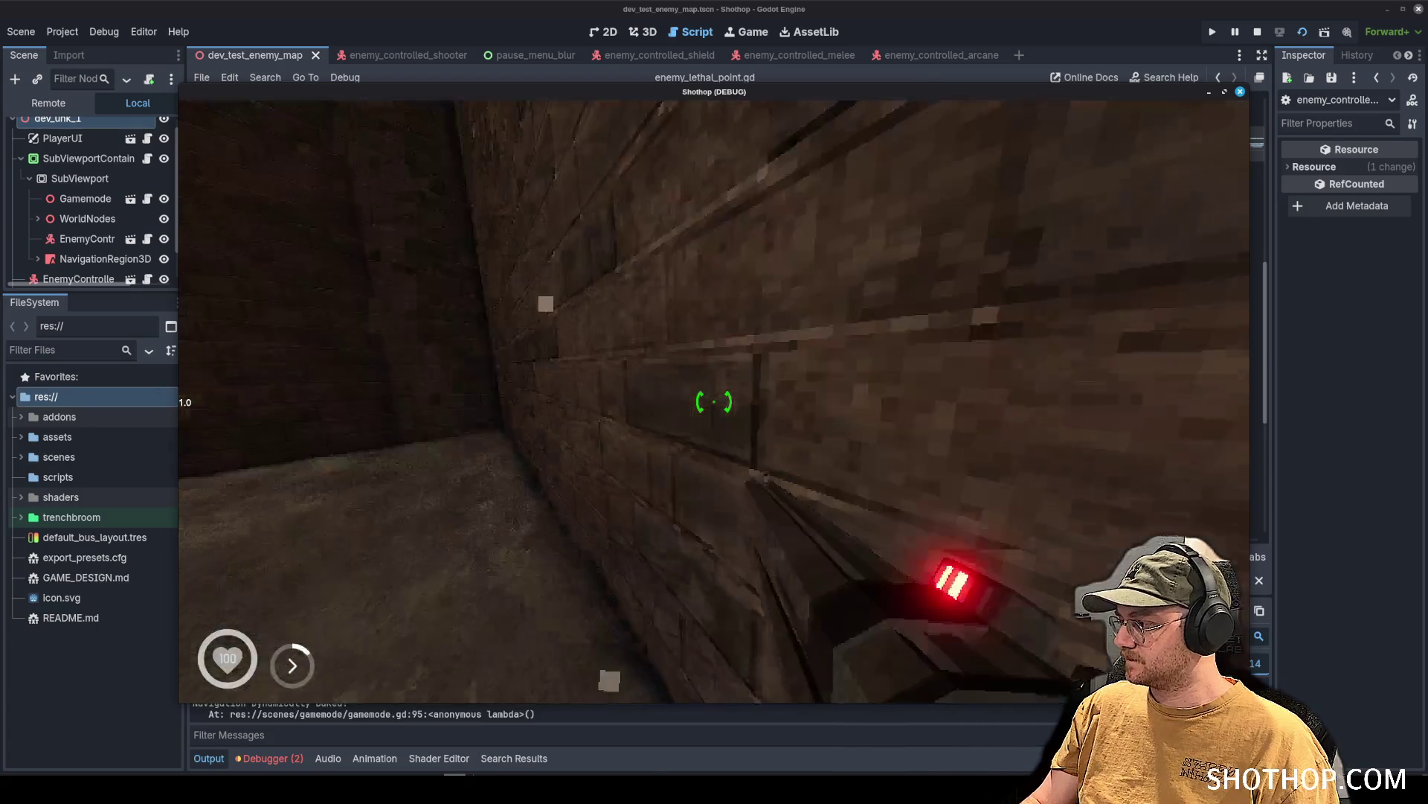
key(Escape)
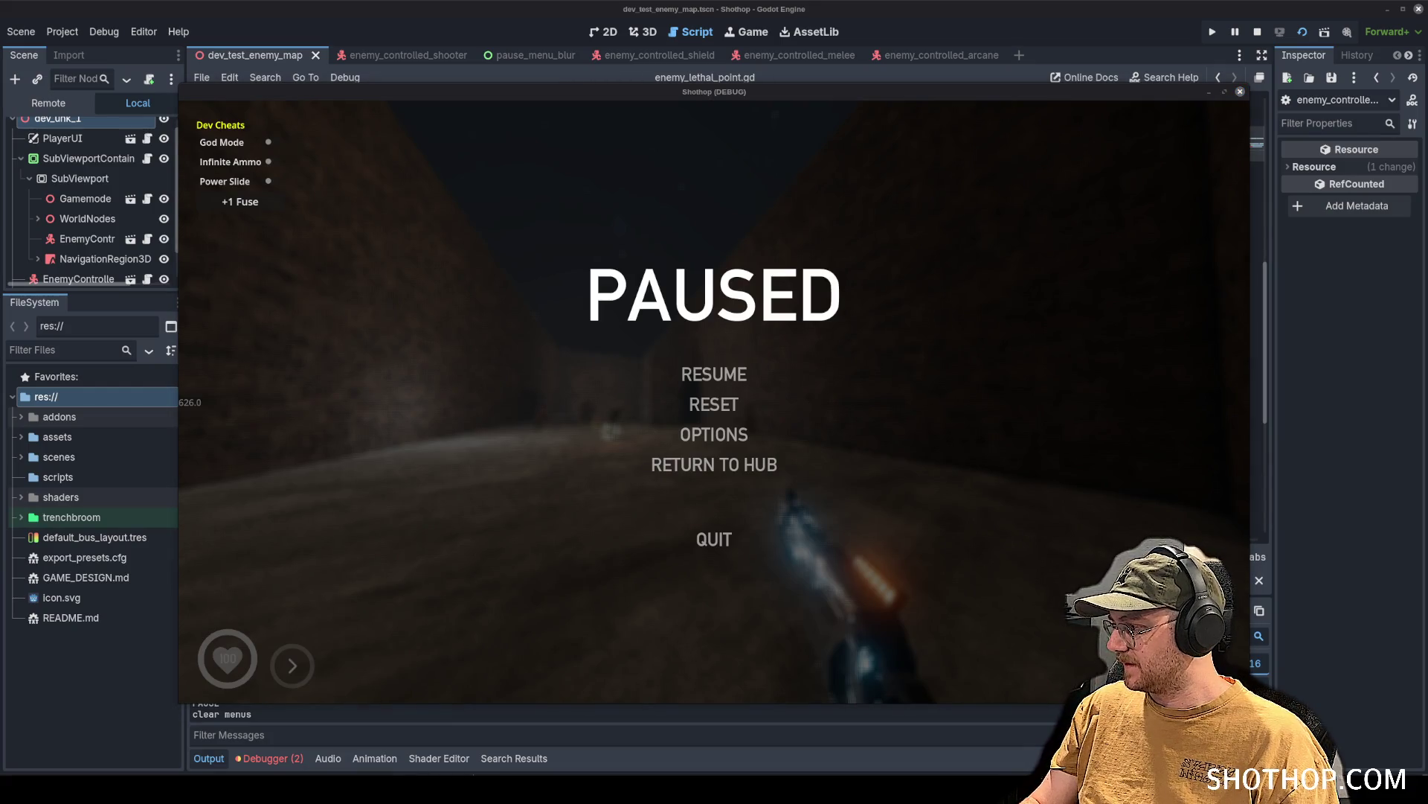
key(Escape)
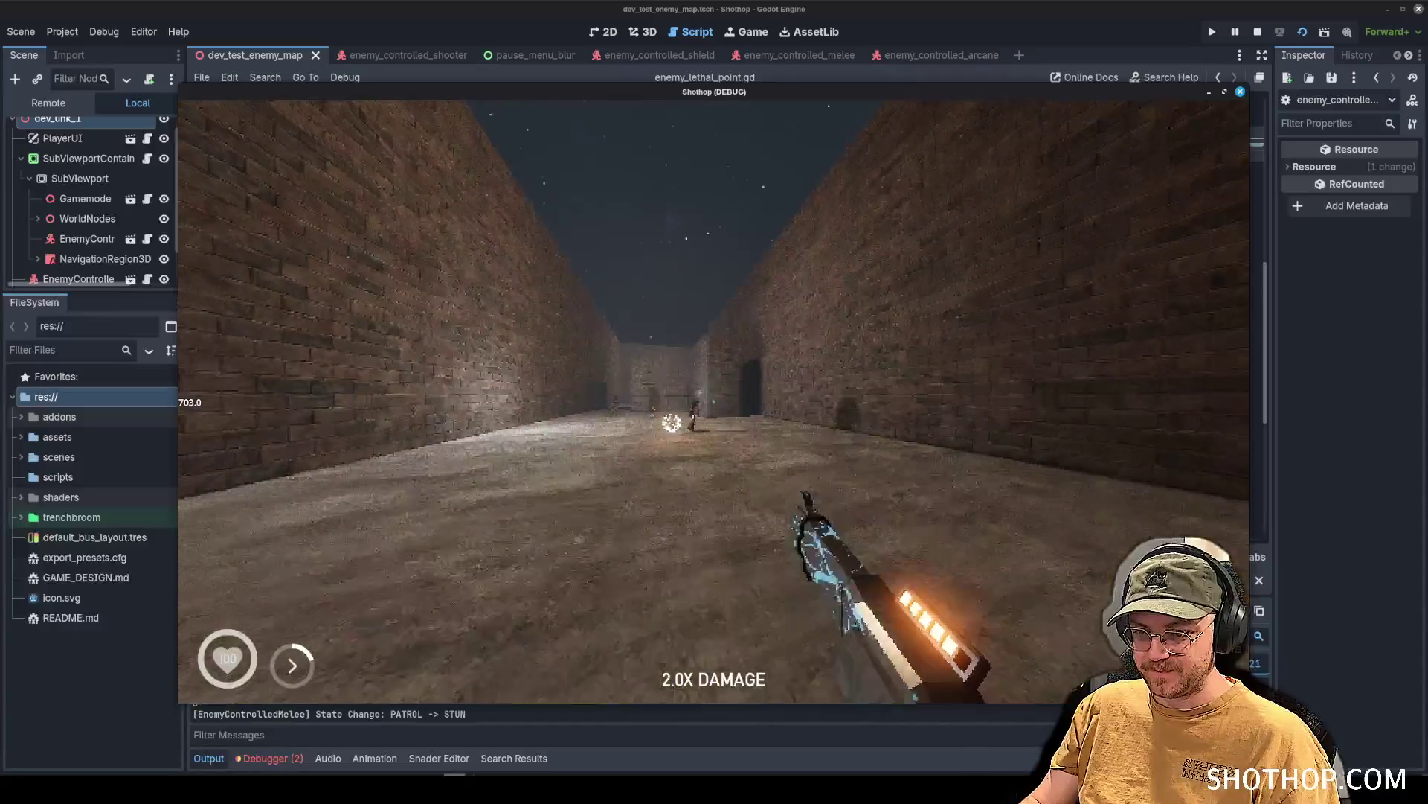
key(Escape)
key(Escape)
key(Escape)
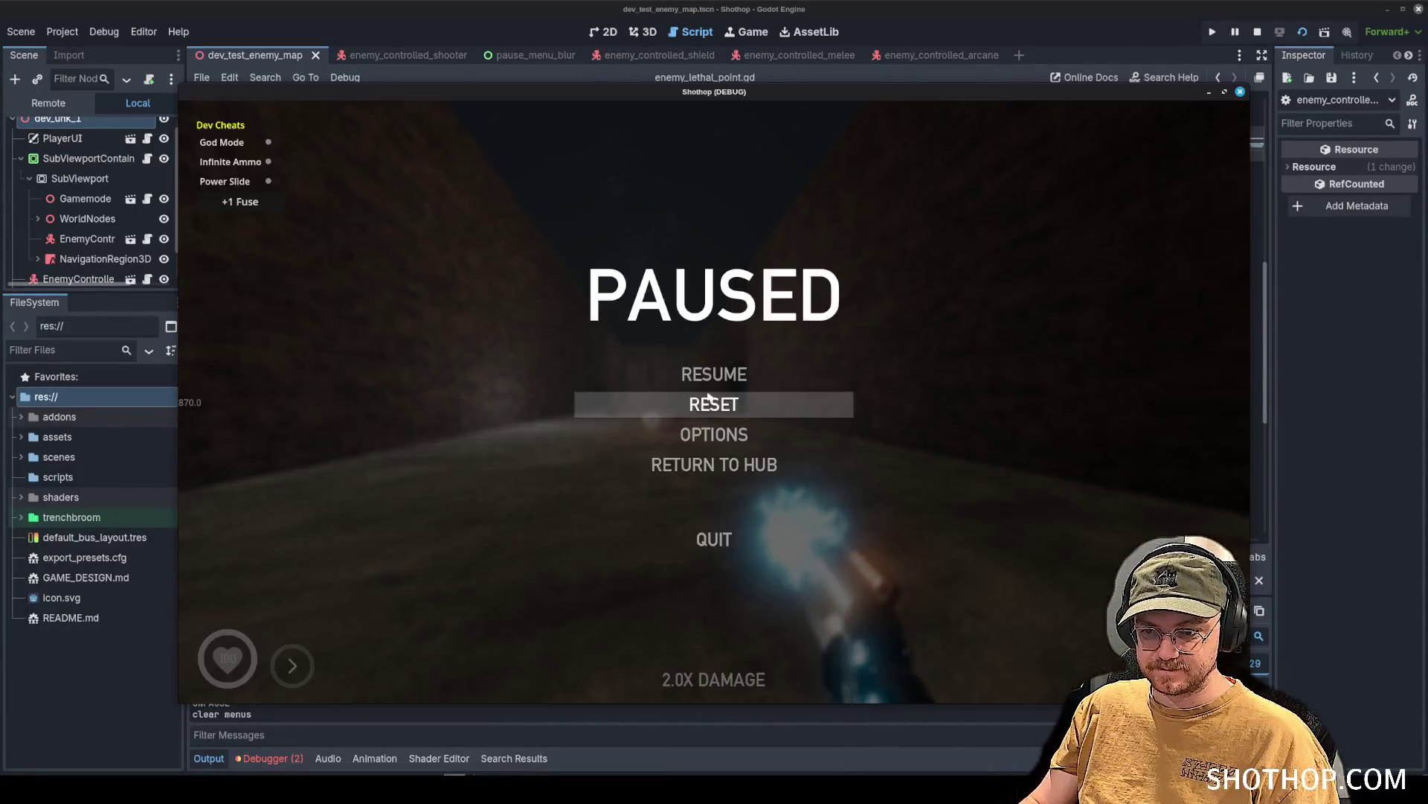
key(alt+Tab)
click(1004, 272)
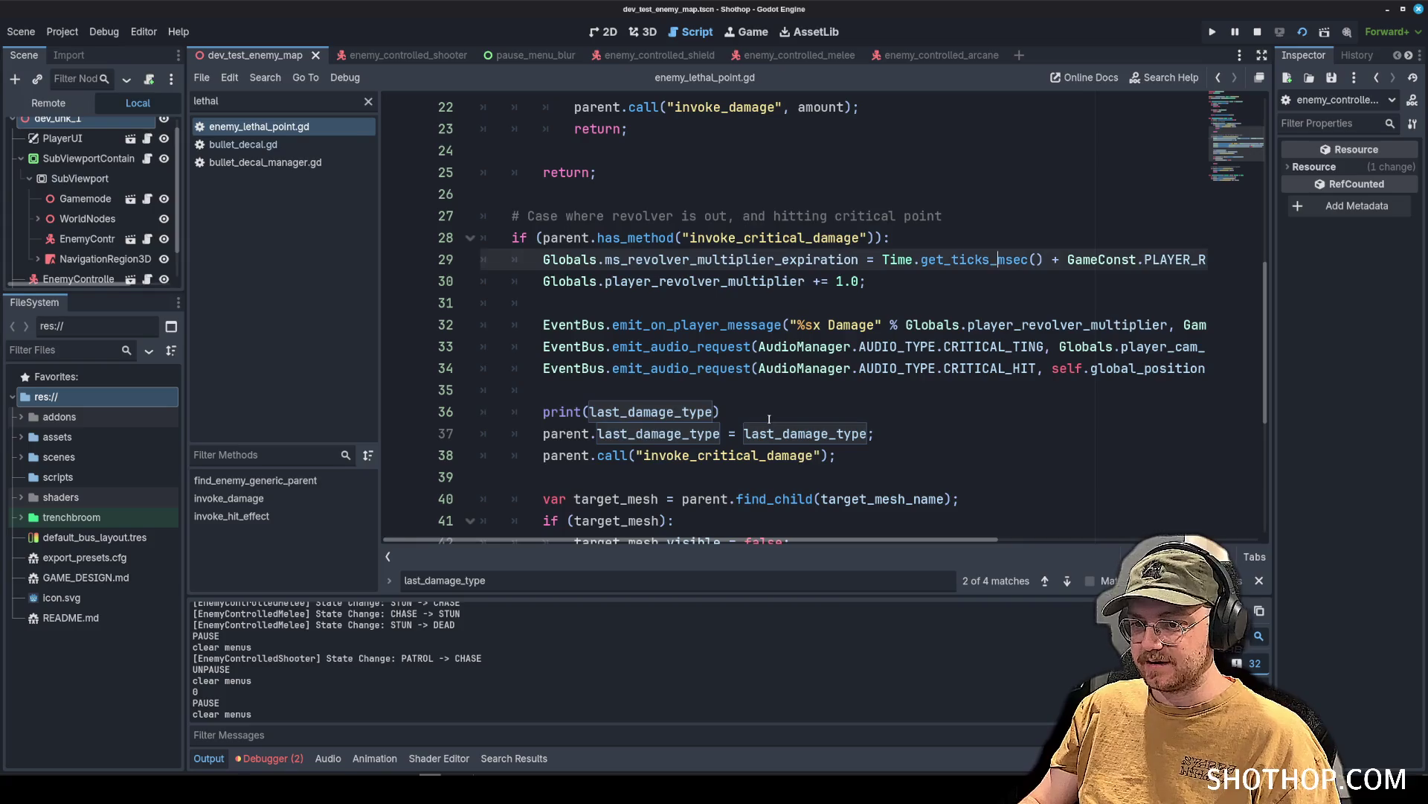
Delete the print(last_damage_type) debug line from enemy_lethal_point.gd.
drag(721, 412, 478, 422)
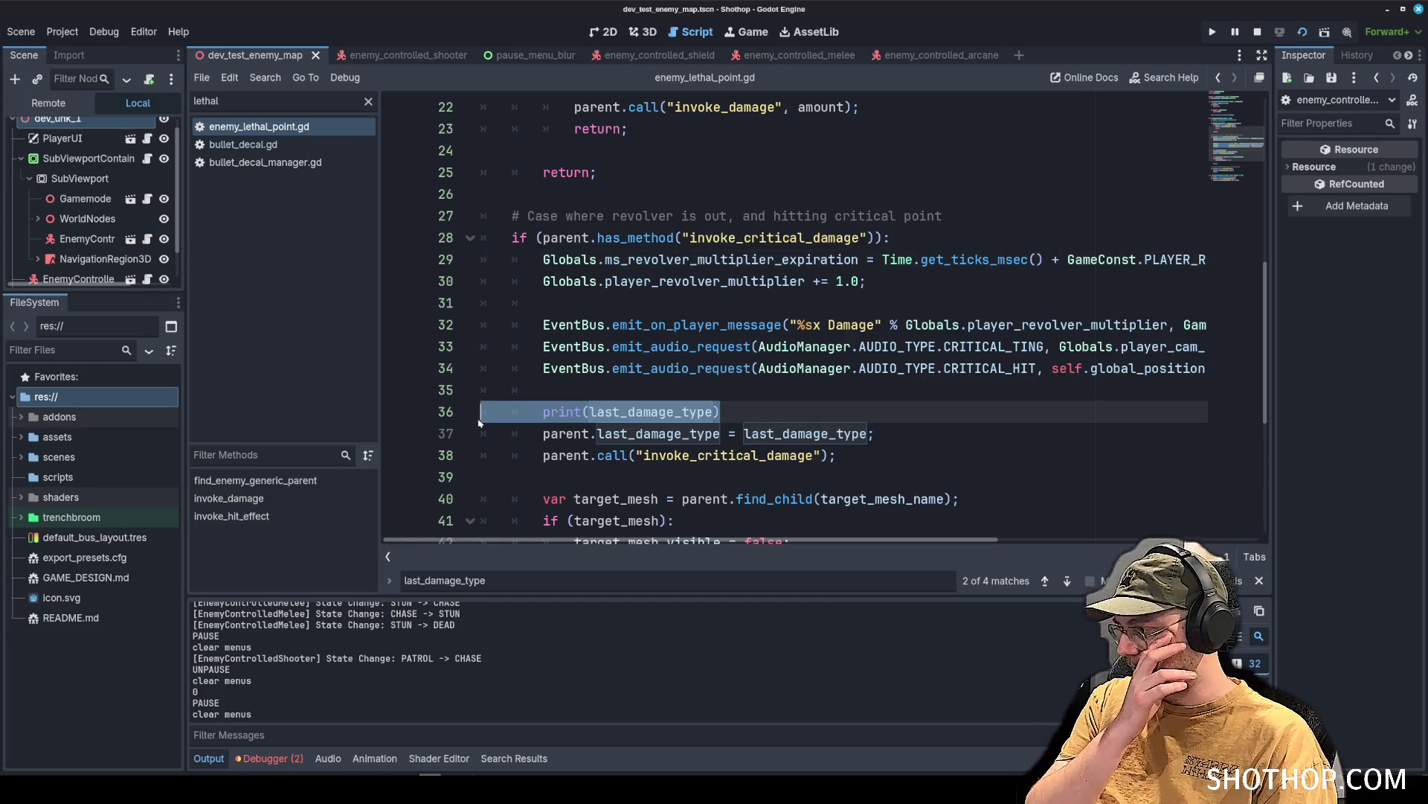
key(BackSpace)
key(BackSpace)
scroll(671, 272, up, 7)
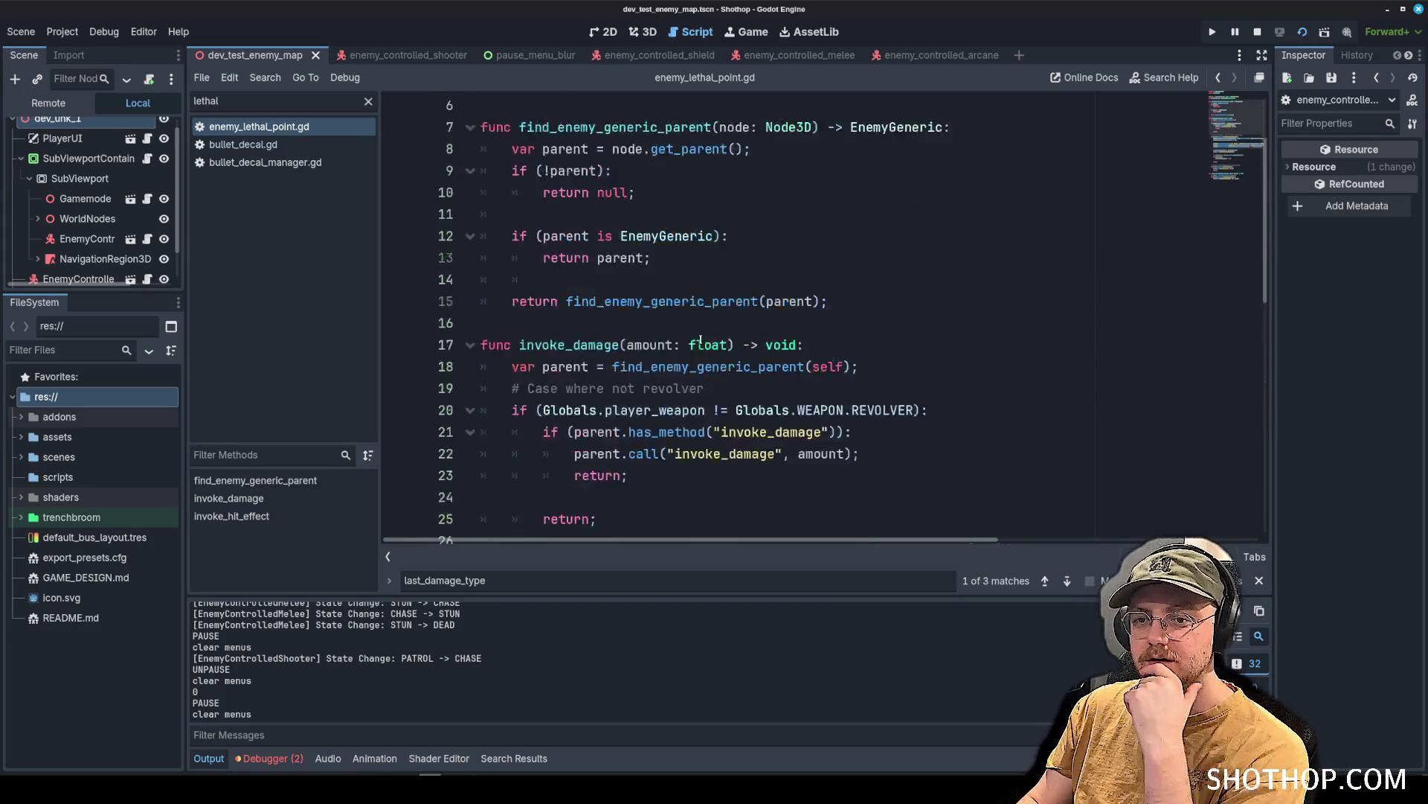
key(F3)
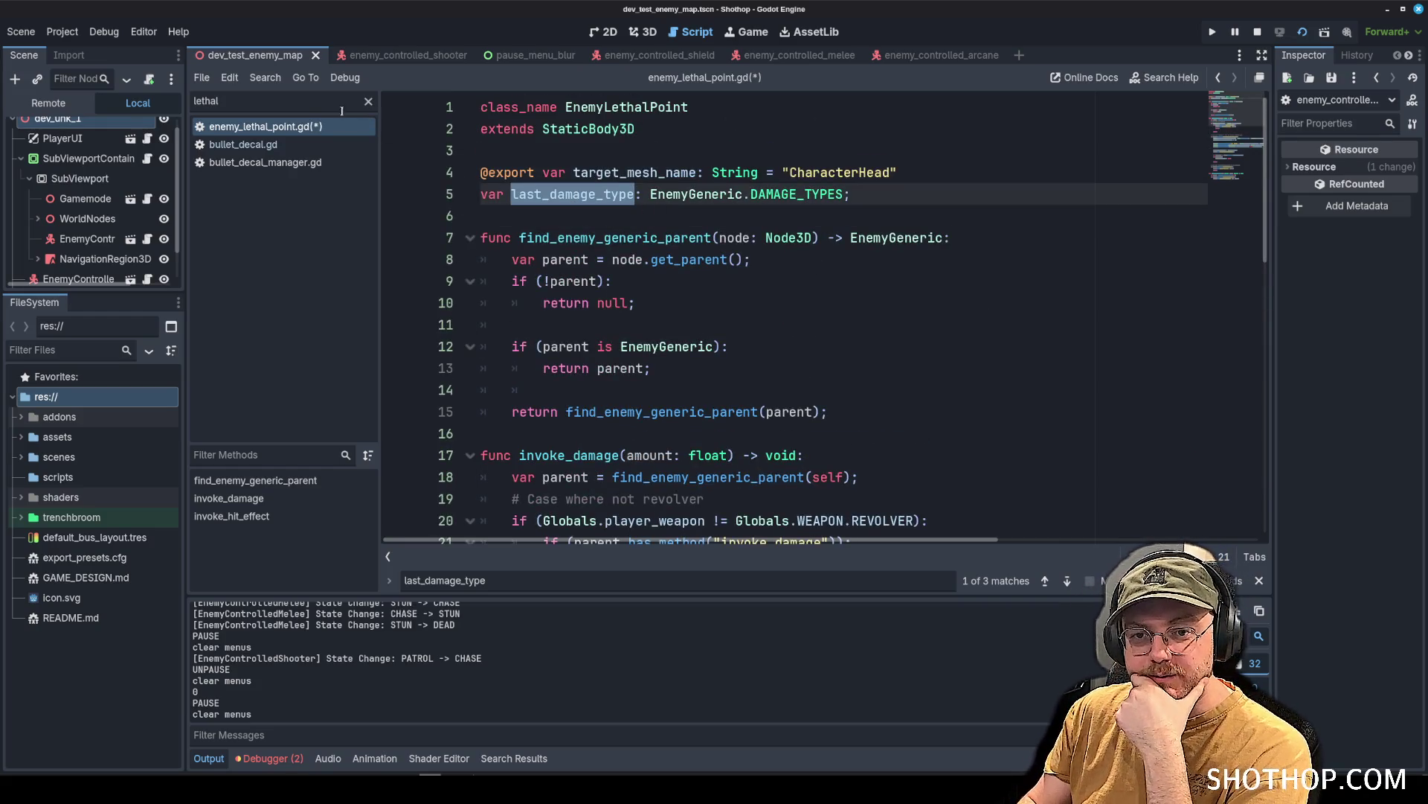
Clear the lethal script filter, browse the enemy scripts, and open bullet.gd.
click(368, 104)
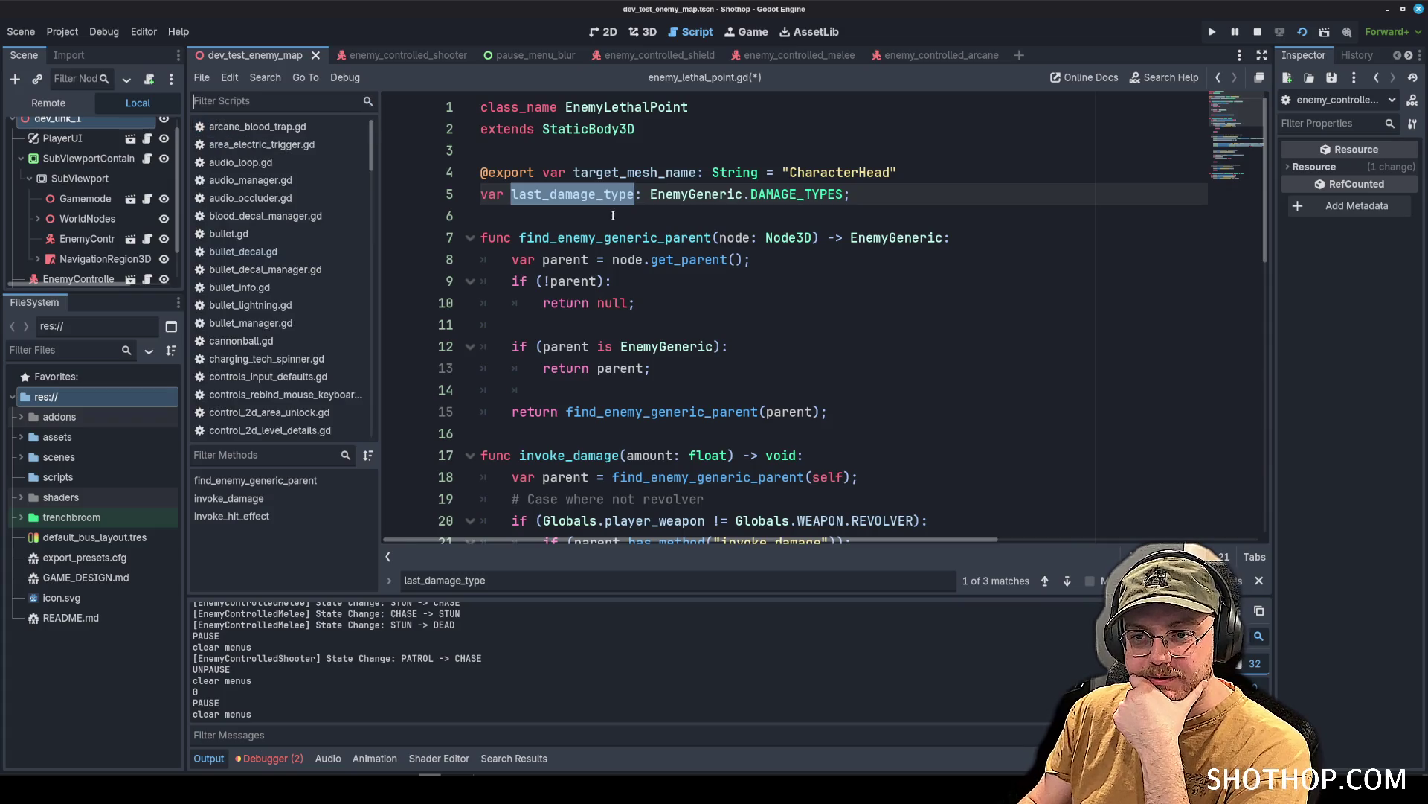
right_click(576, 187)
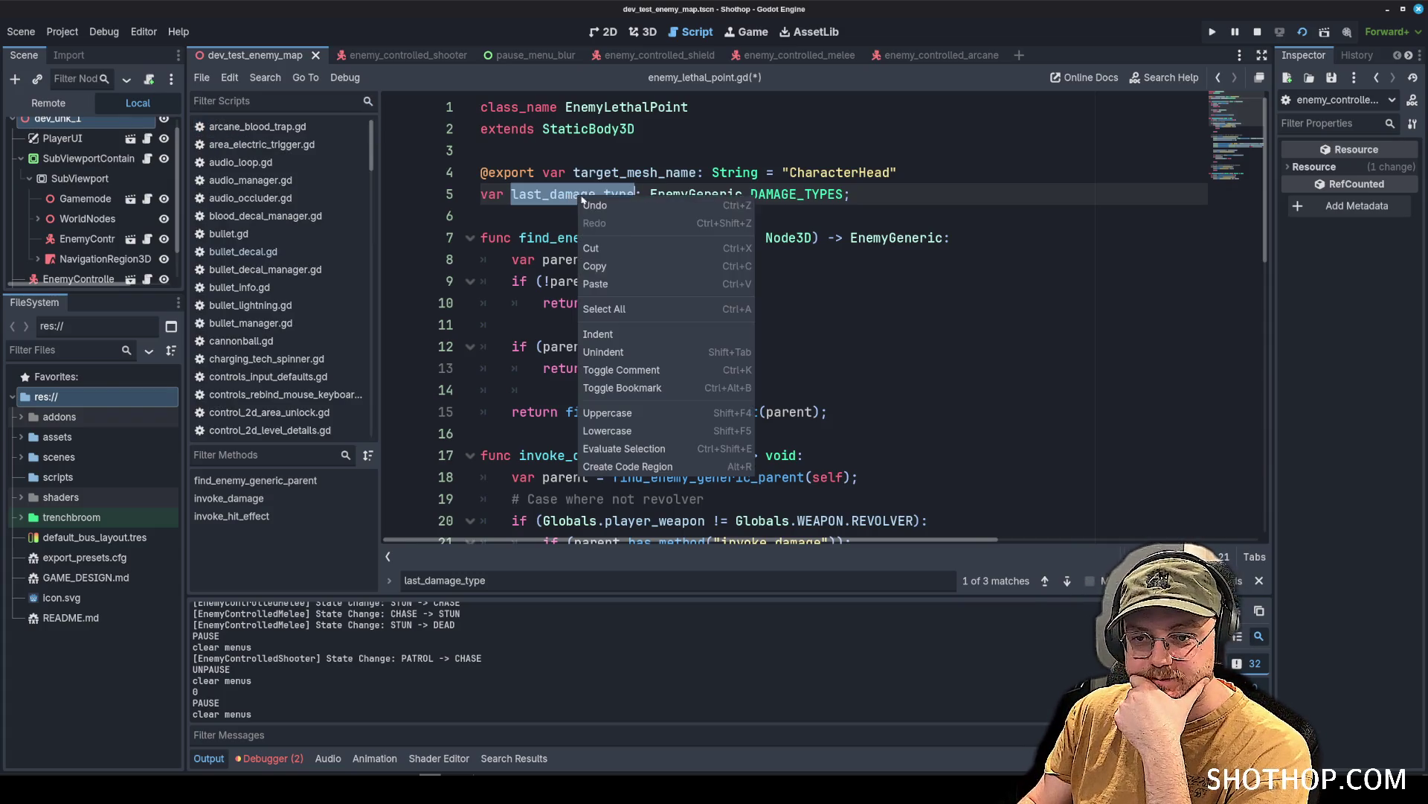
click(634, 238)
scroll(315, 273, down, 8)
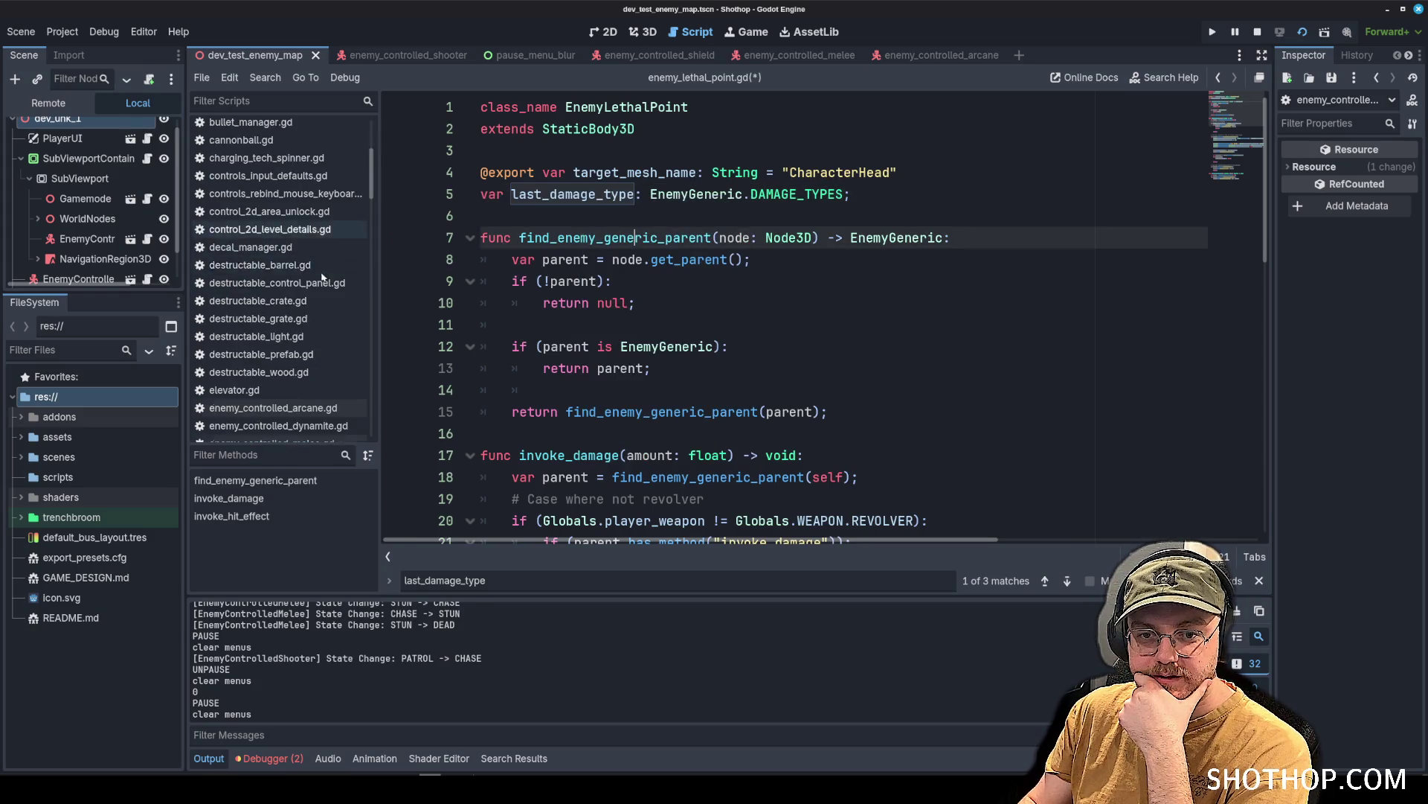
click(289, 332)
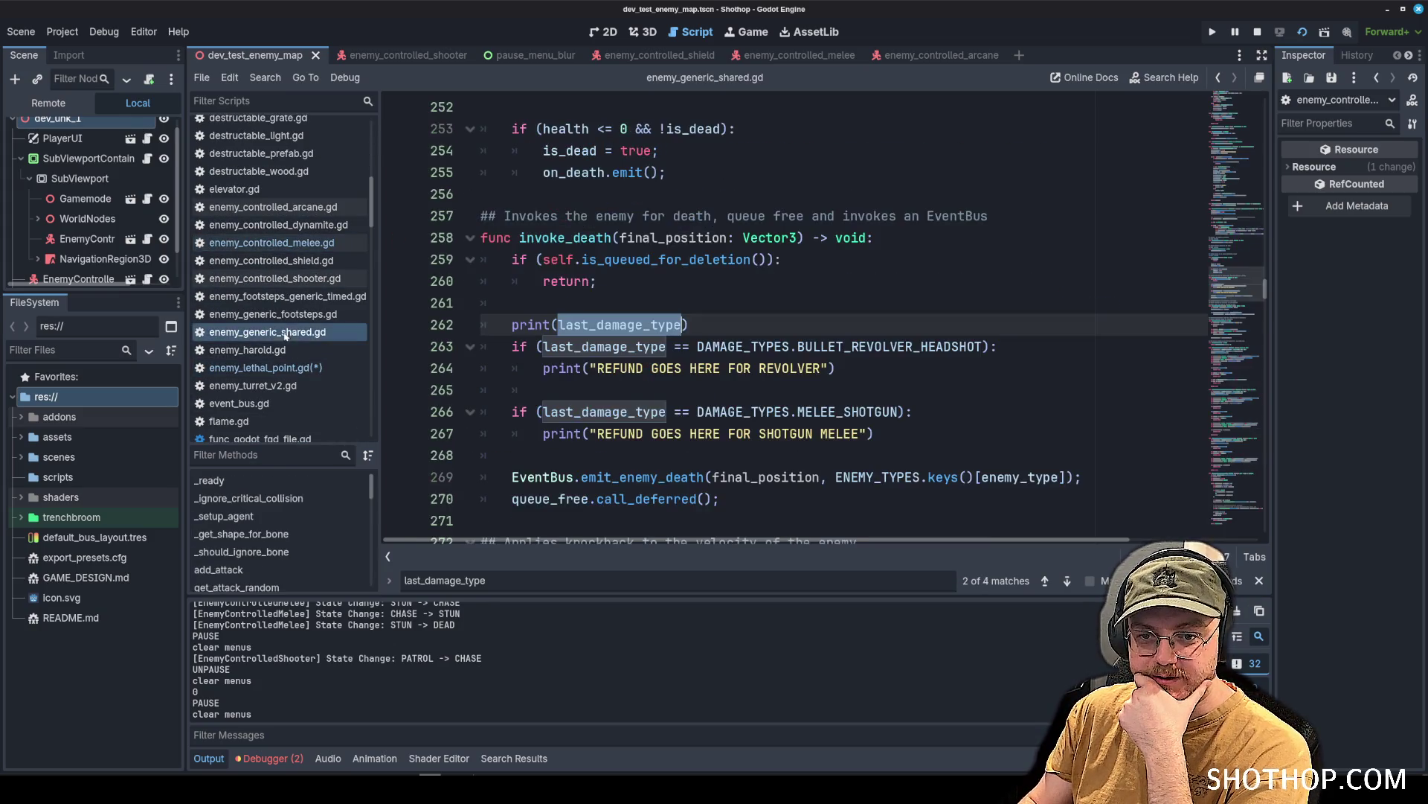
click(282, 322)
click(285, 279)
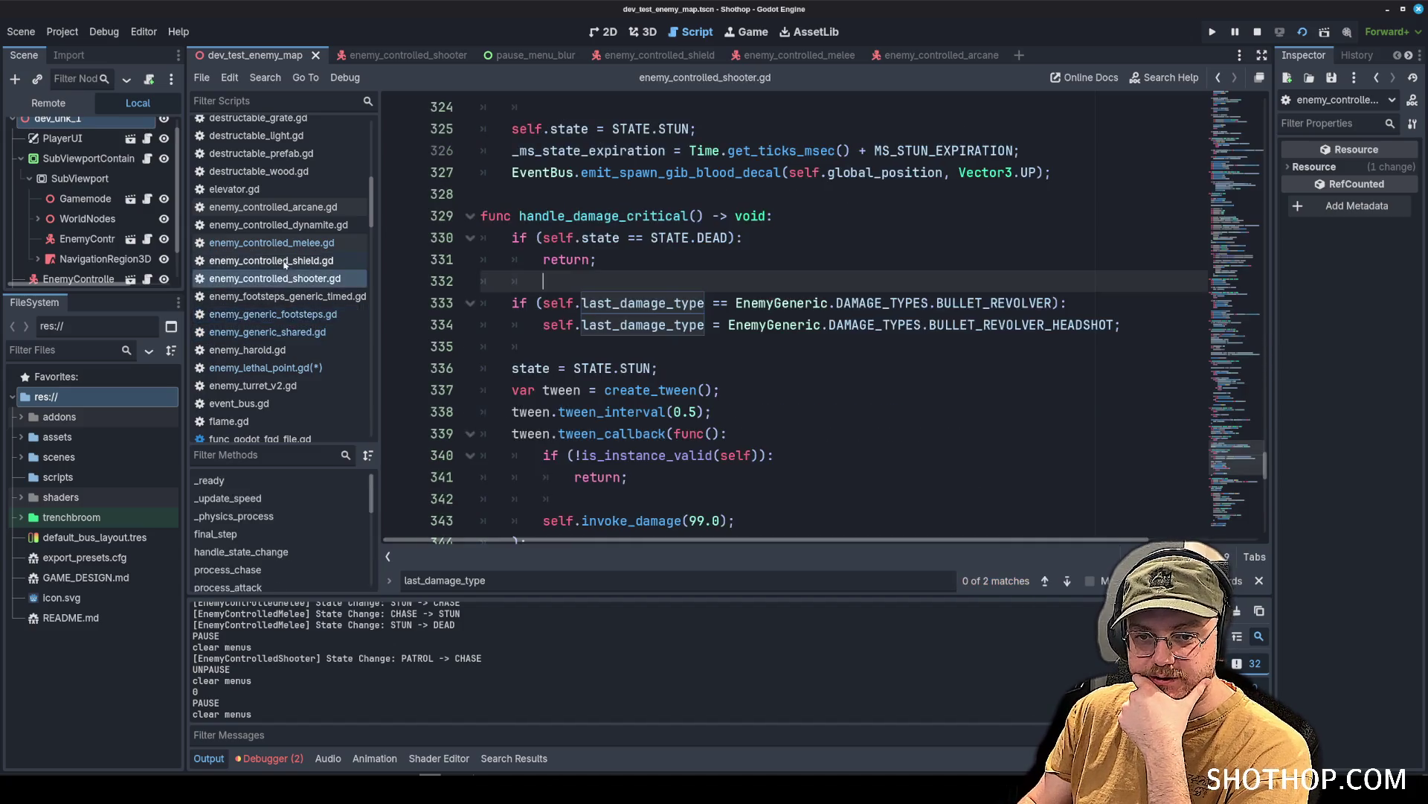
click(280, 261)
scroll(276, 264, up, 8)
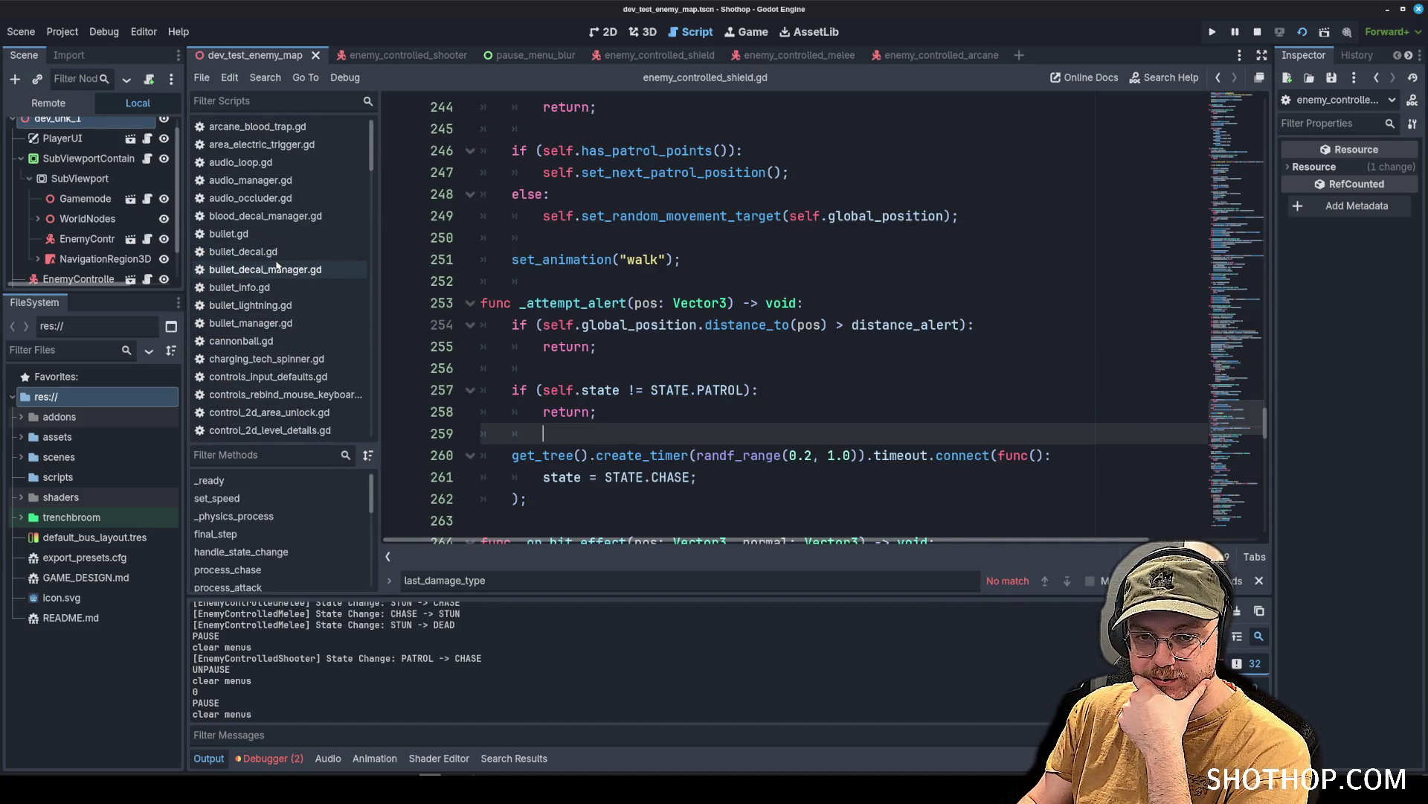
click(262, 238)
Review the PLAYER_SHOTGUN, PLAYER_REVOLVER and last_damage_type lines around 126-128 in bullet.gd.
click(881, 327)
drag(740, 190, 406, 182)
double_click(817, 260)
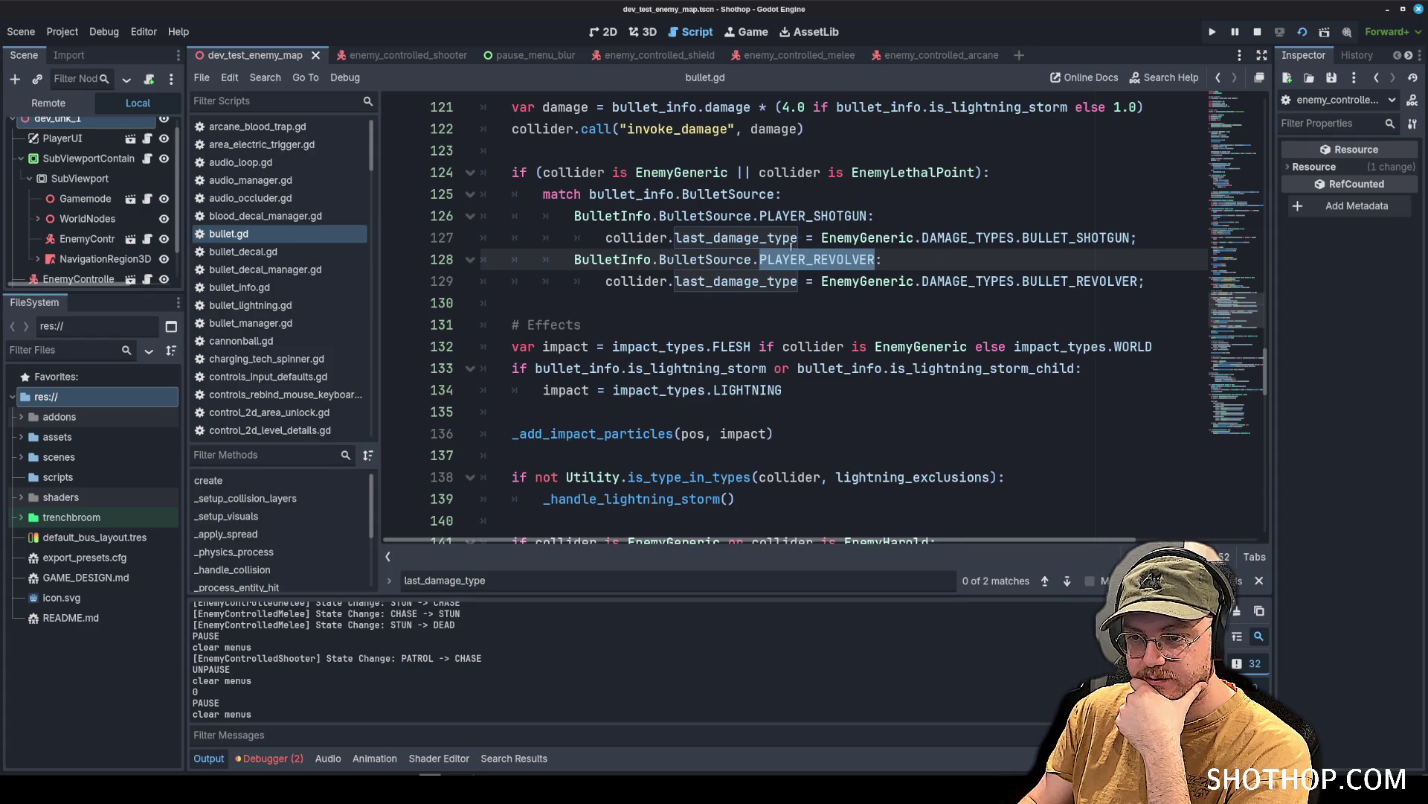
click(875, 216)
click(640, 237)
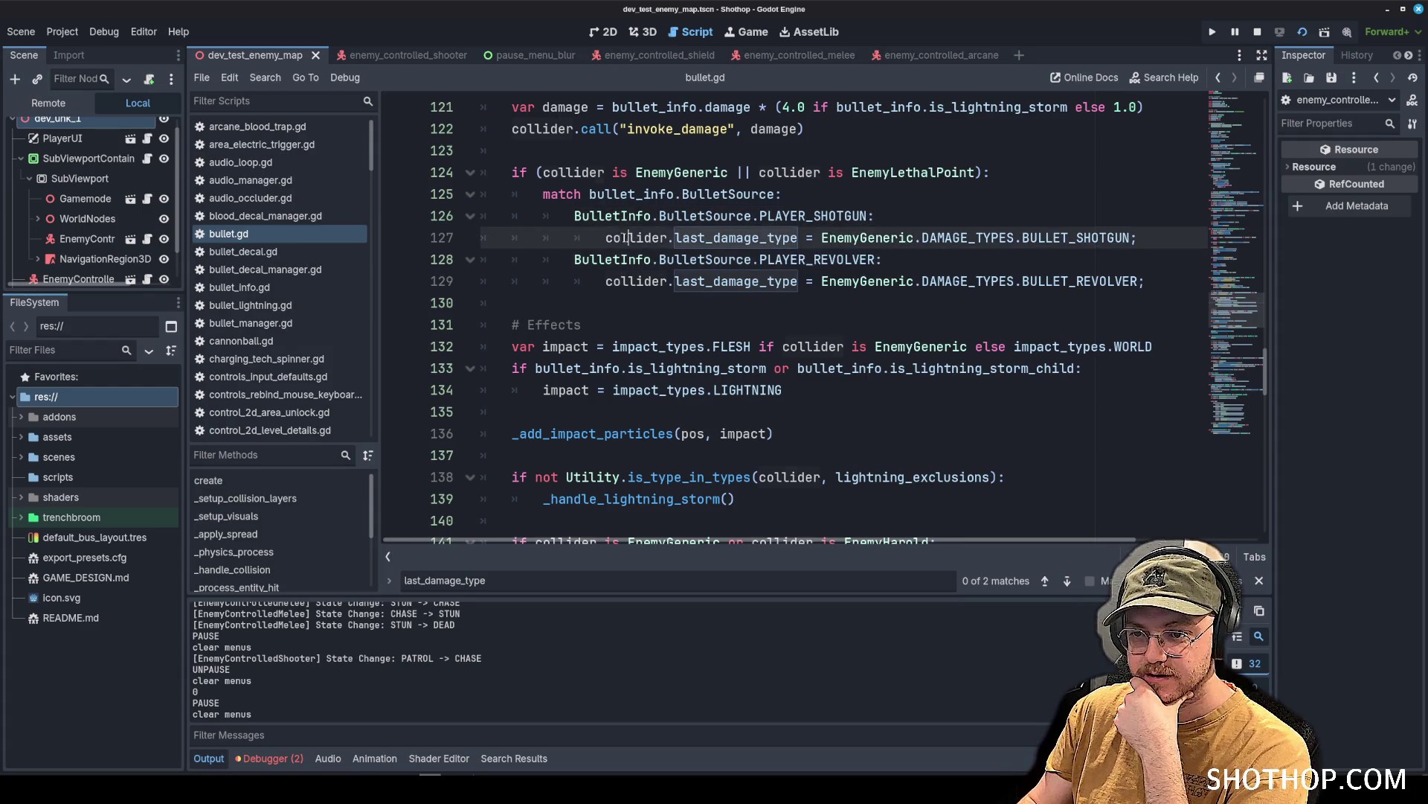
double_click(737, 237)
click(1034, 332)
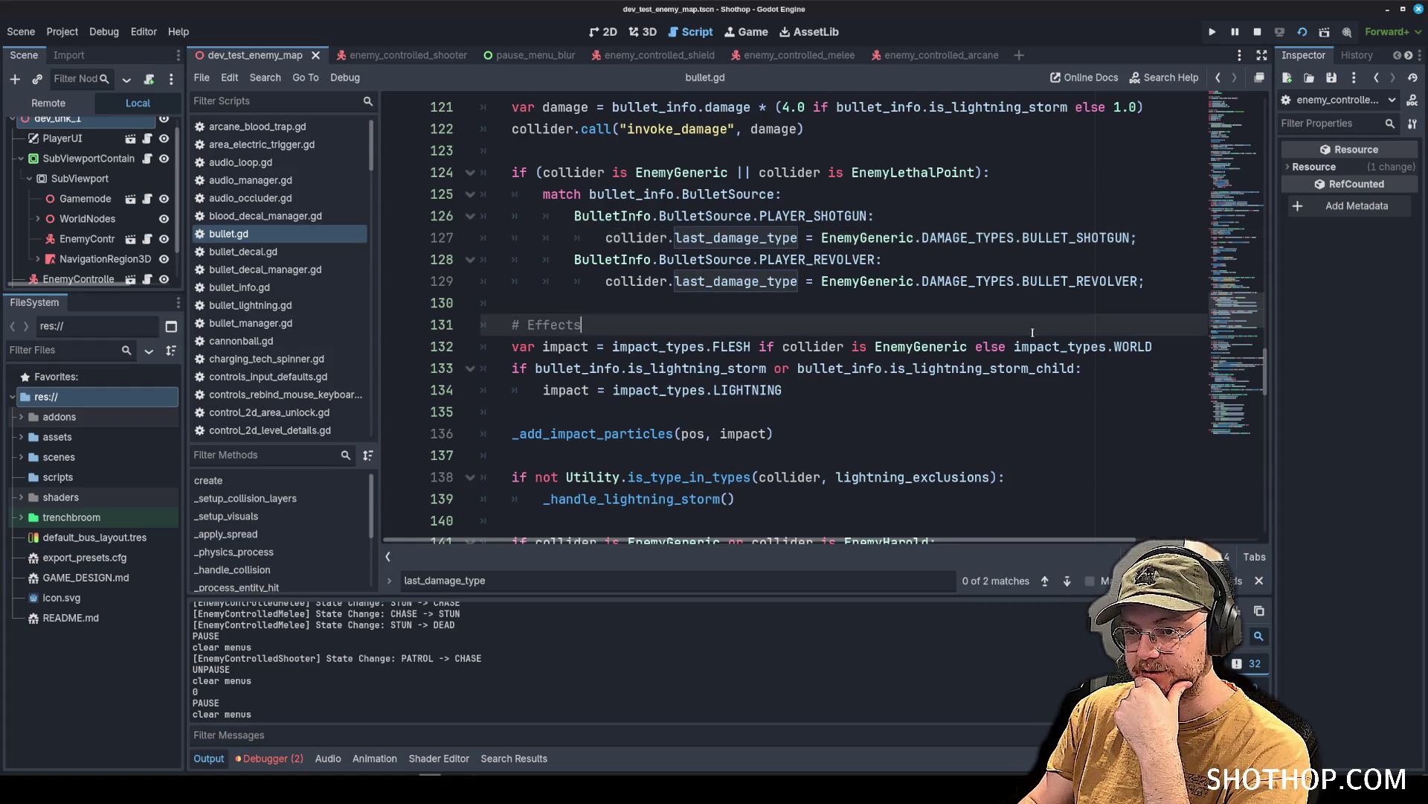
double_click(737, 237)
Jump from the _process_entity_hit call to its definition.
scroll(808, 365, up, 5)
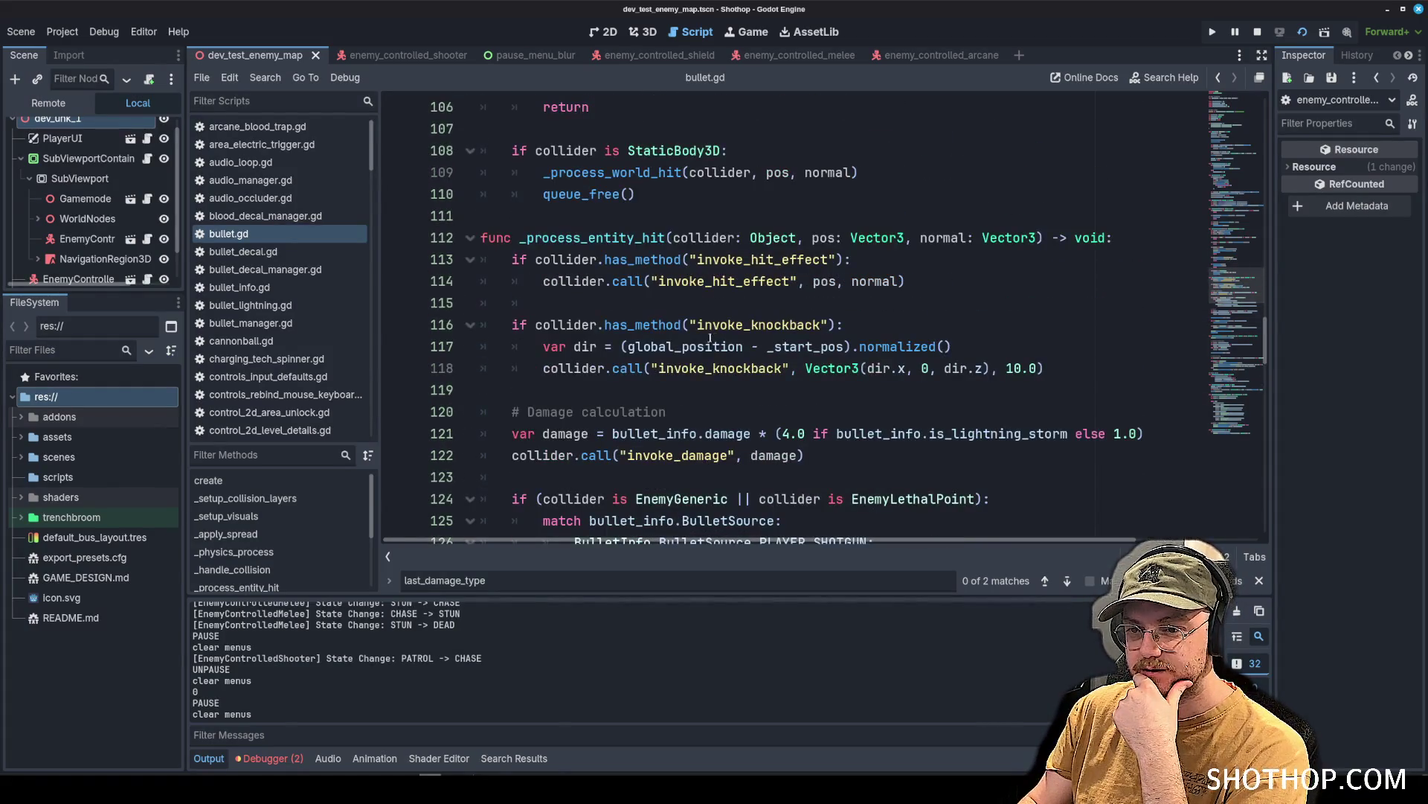
double_click(591, 237)
scroll(787, 344, up, 5)
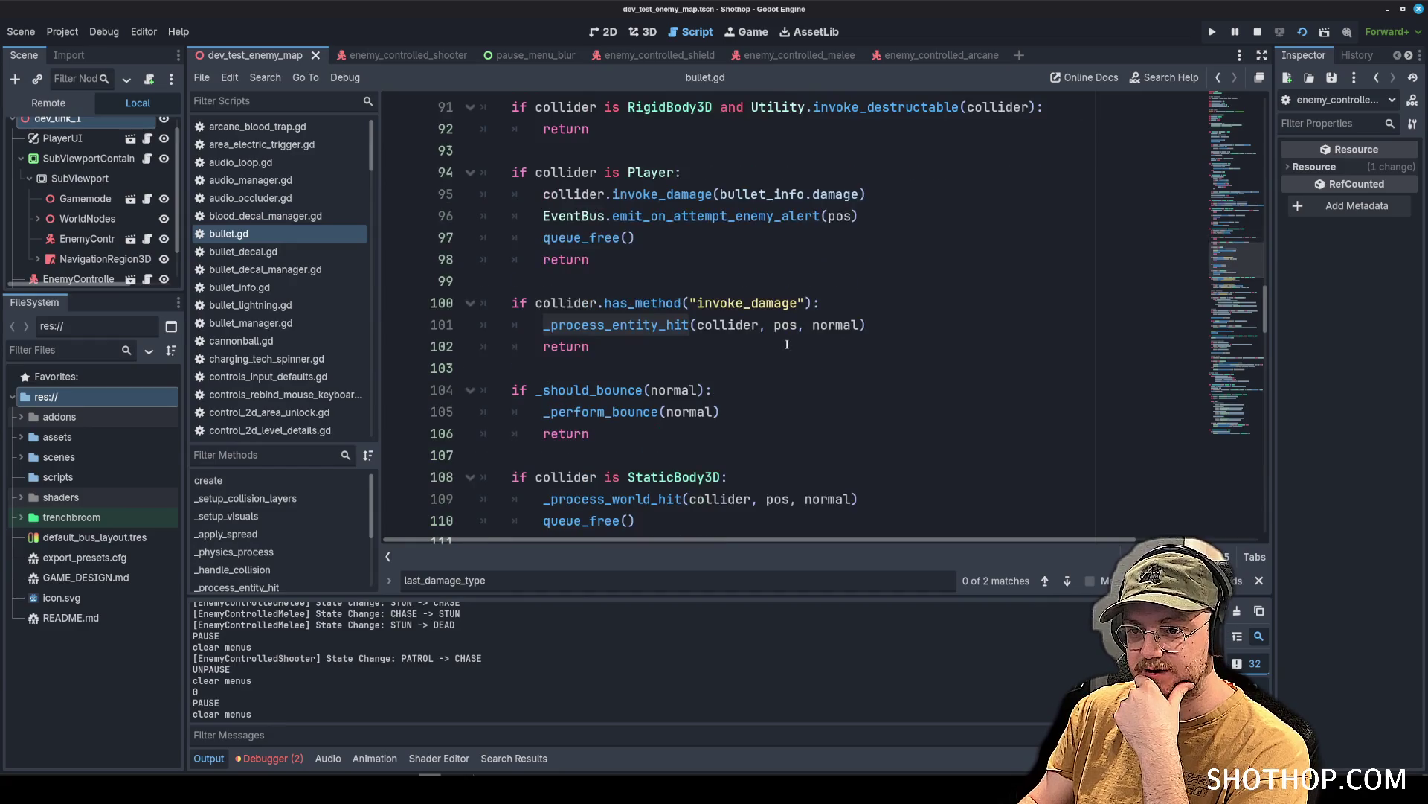
ctrl+click(685, 327)
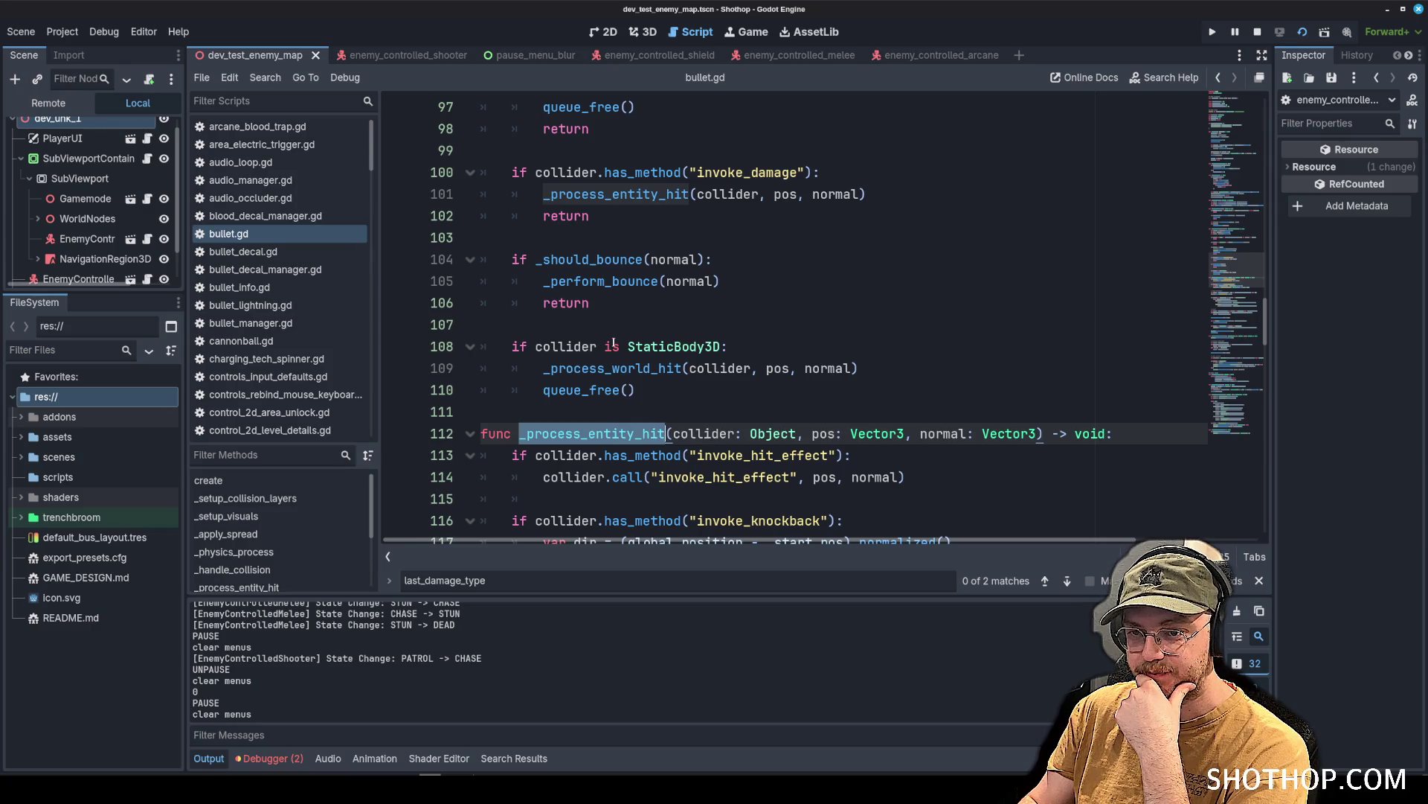
scroll(606, 231, up, 1)
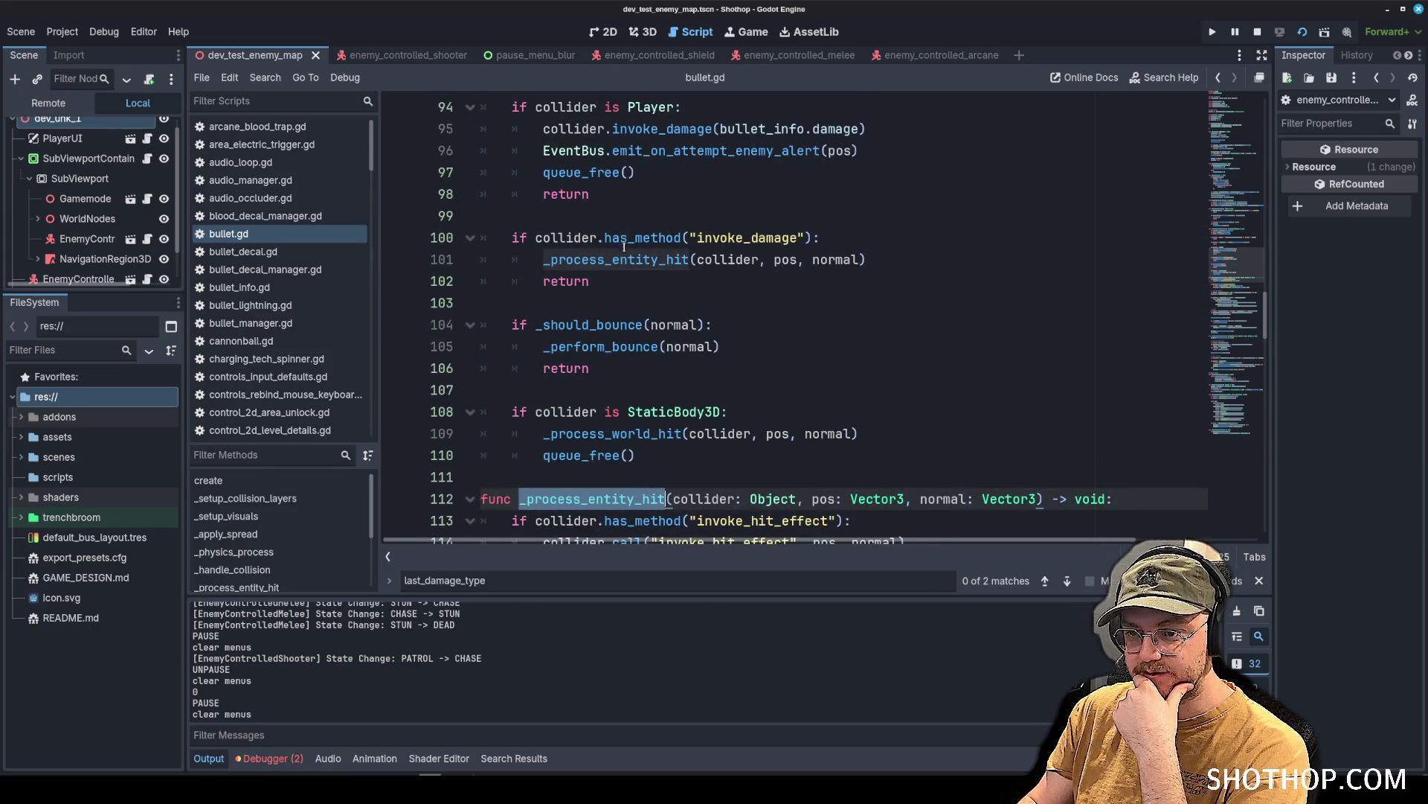
Add a print("entity hit") line under line 124 in bullet.gd and save.
mouse_move(630, 260)
scroll(631, 261, down, 5)
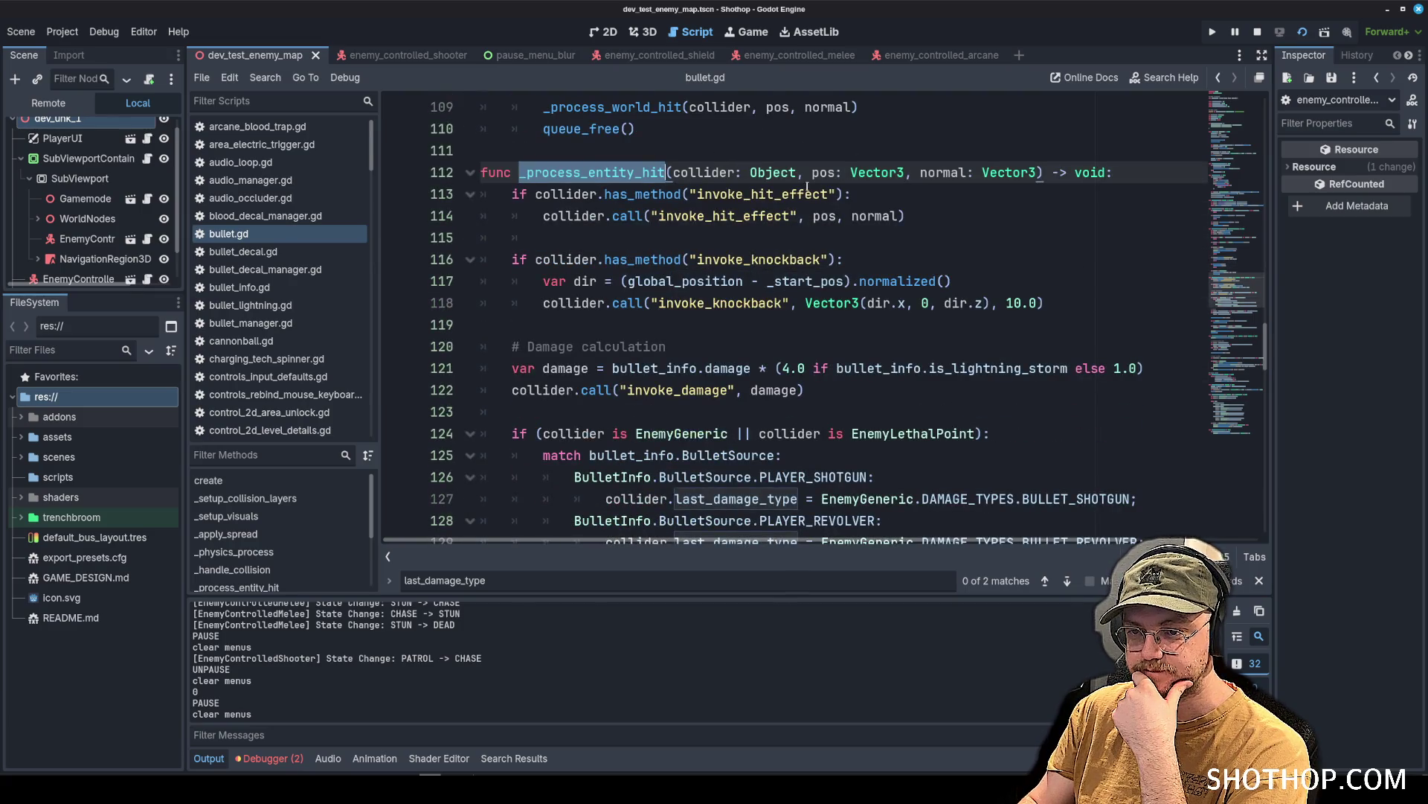
scroll(564, 214, down, 3)
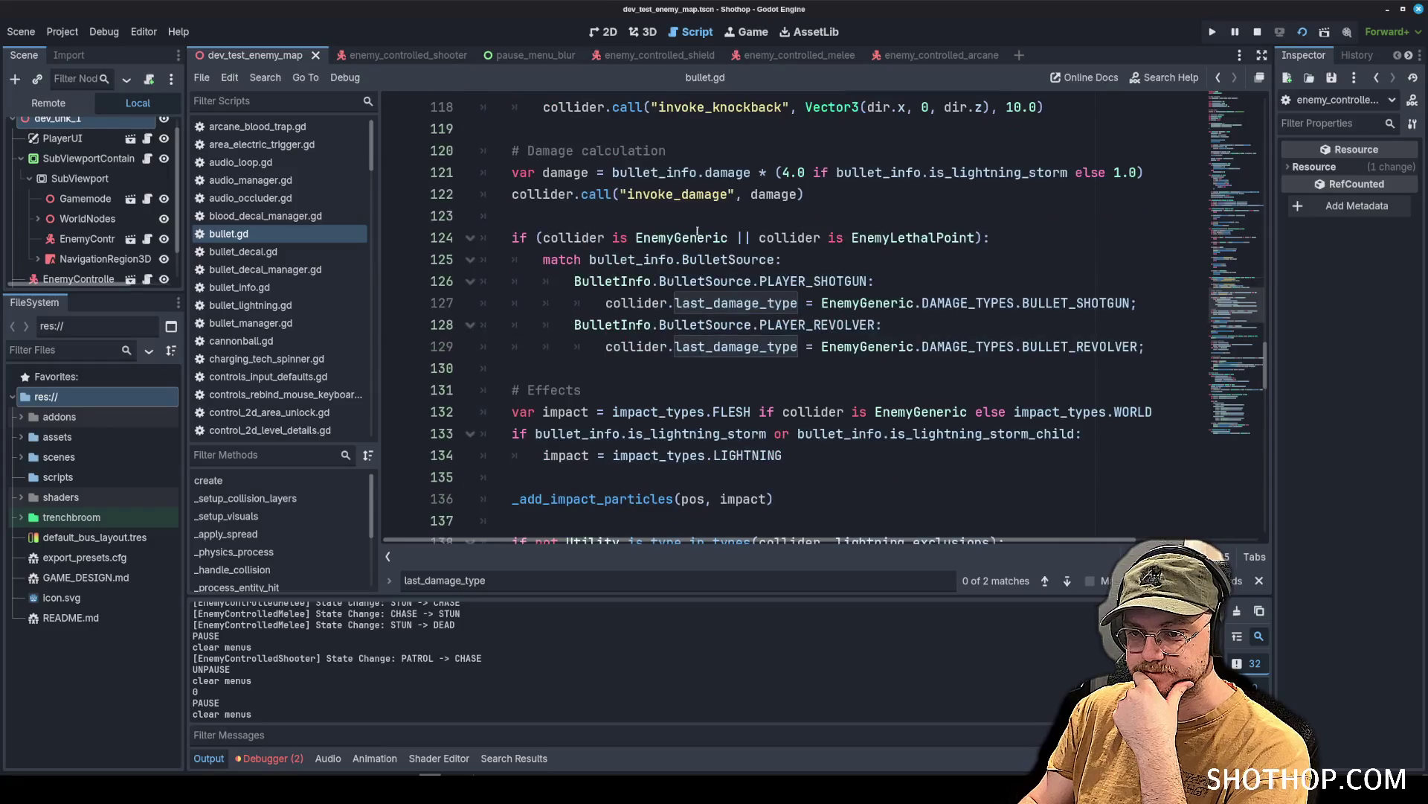
click(1040, 236)
key(Return)
text(print("ene)
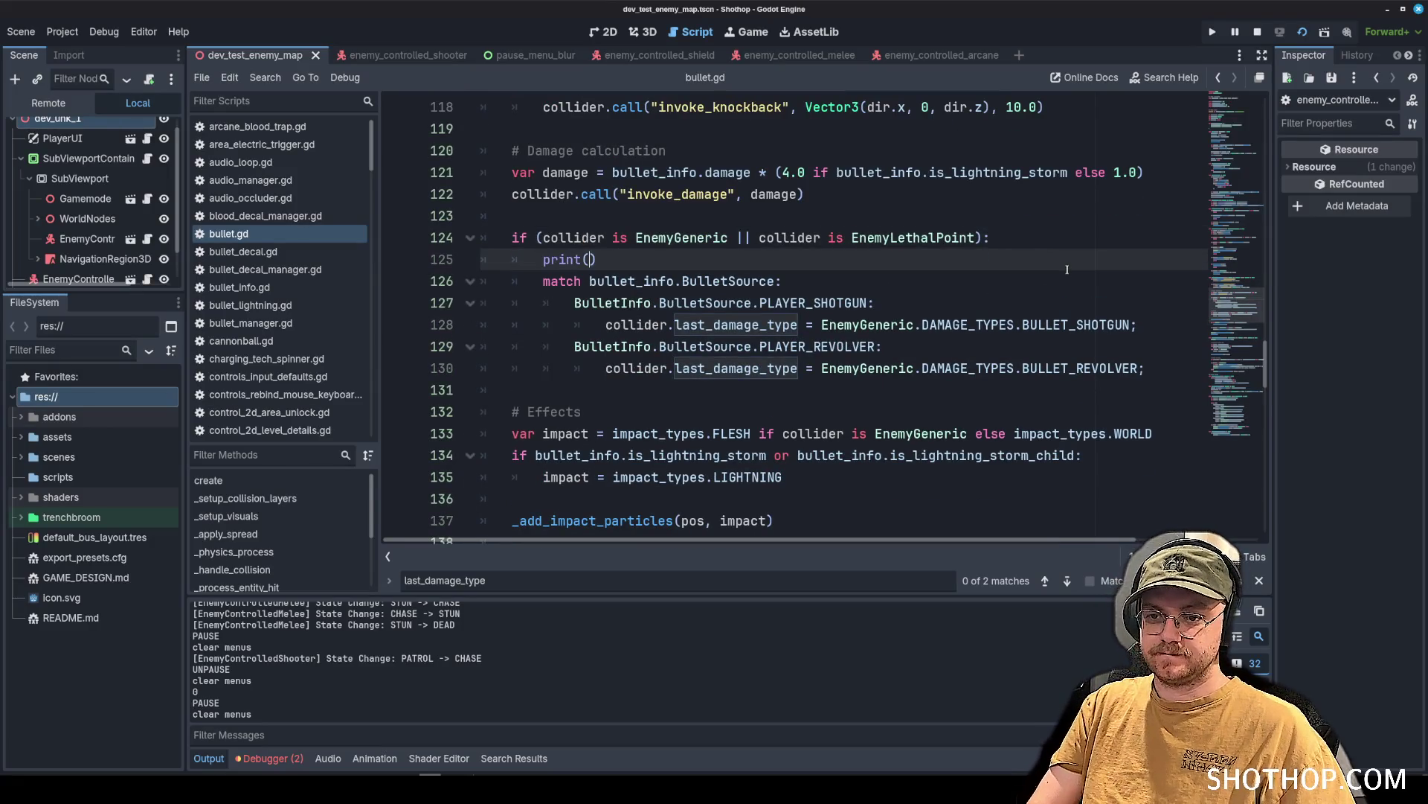
text(ntity hit)
key(ctrl+s)
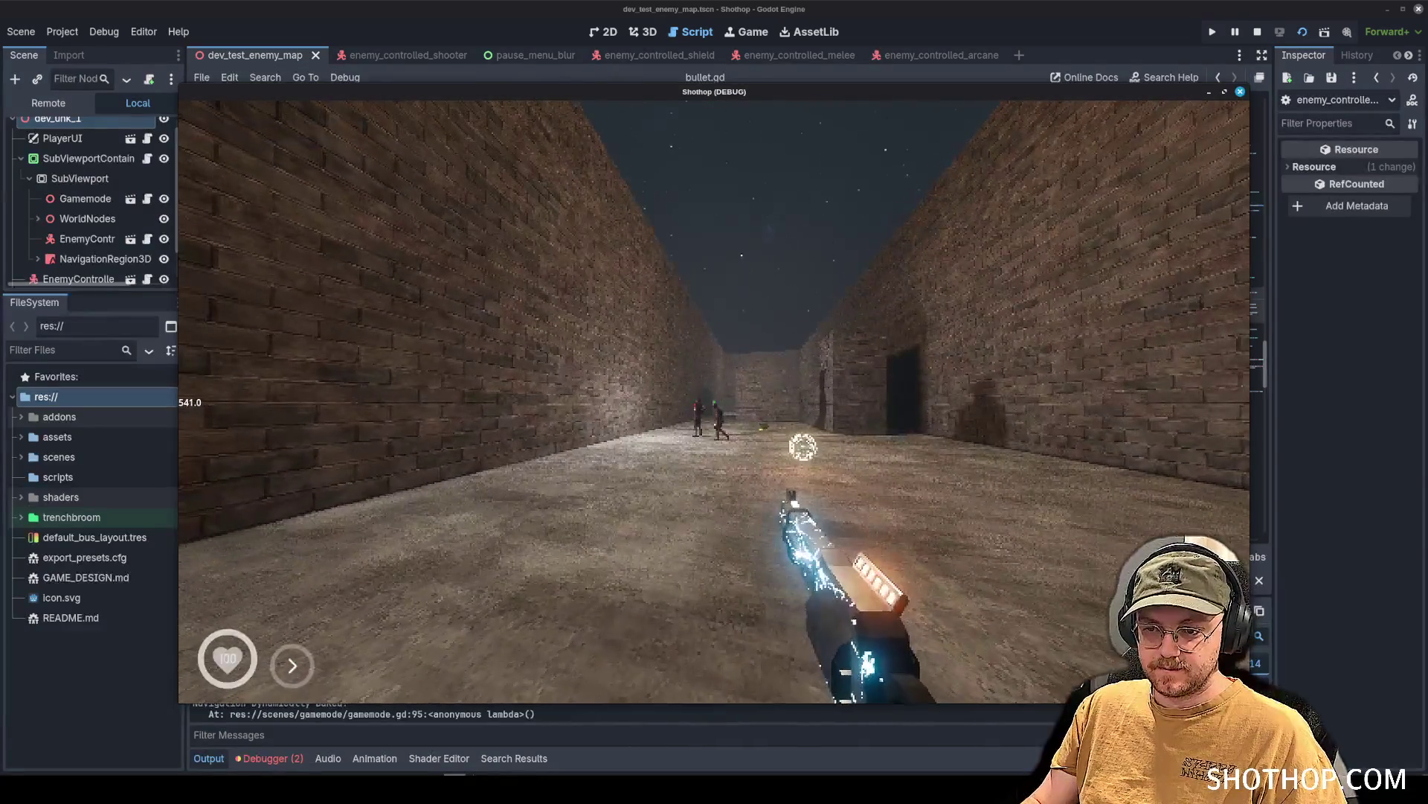
Shoot an enemy in the test run, stop the game, and delete the print line.
click(803, 446)
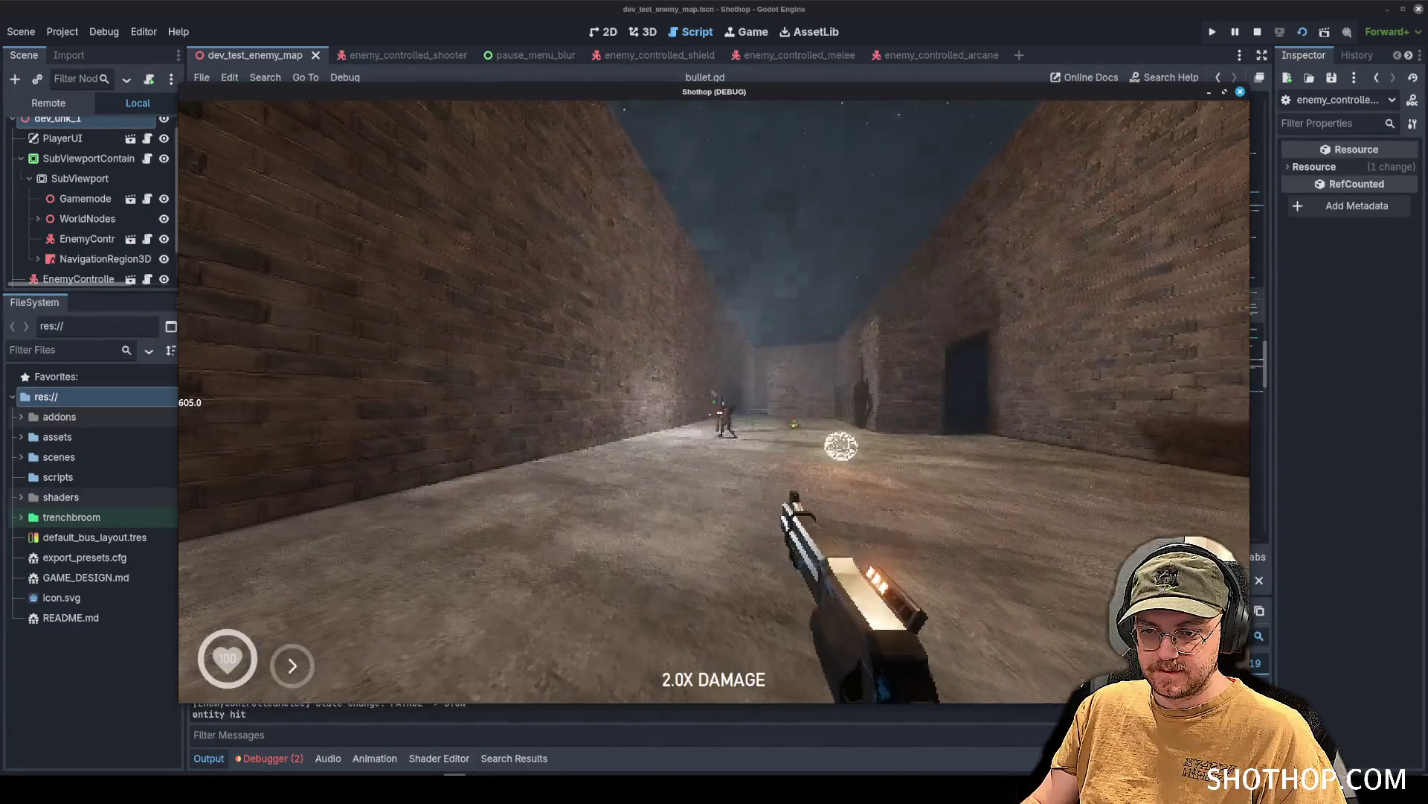
key(Escape)
key(F8)
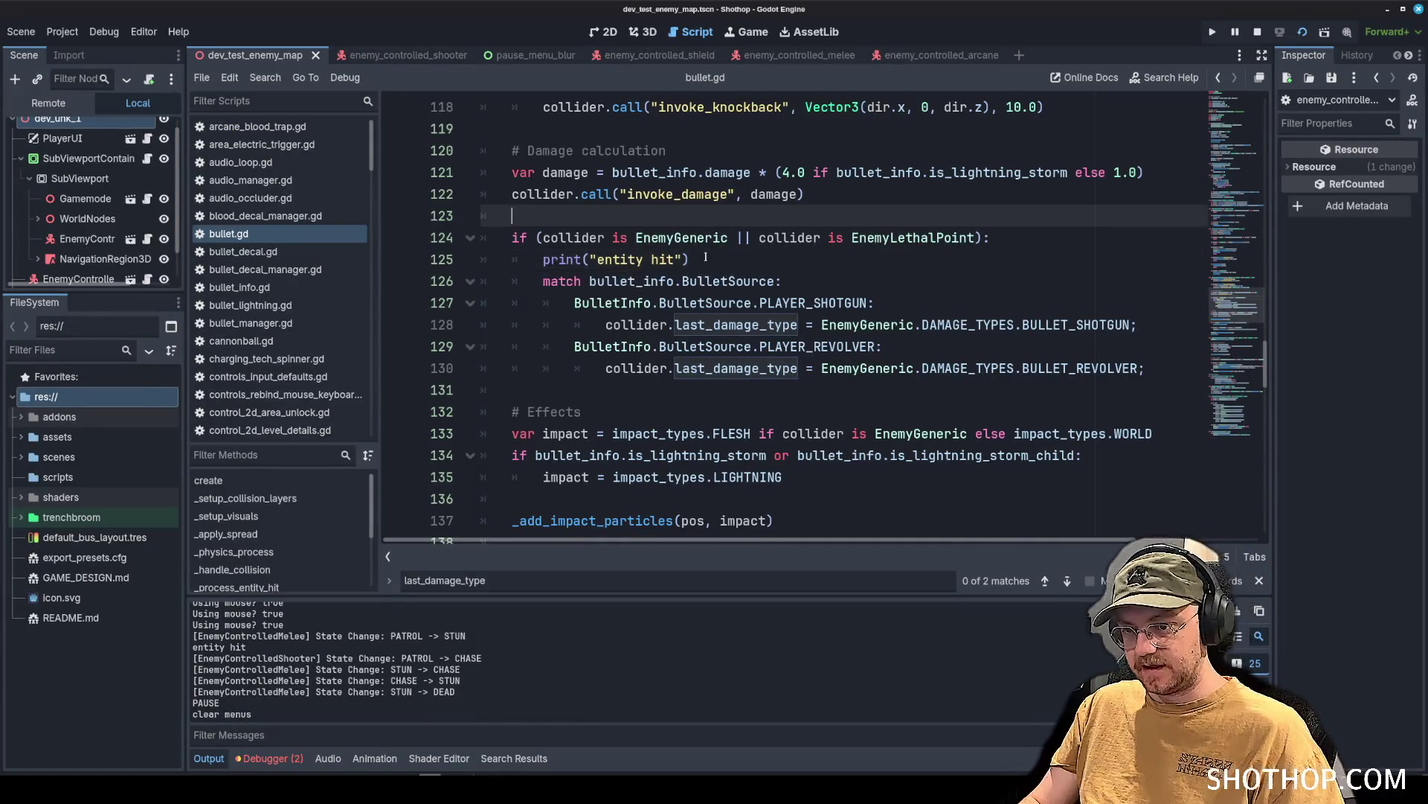
drag(705, 259, 430, 269)
key(BackSpace)
key(BackSpace)
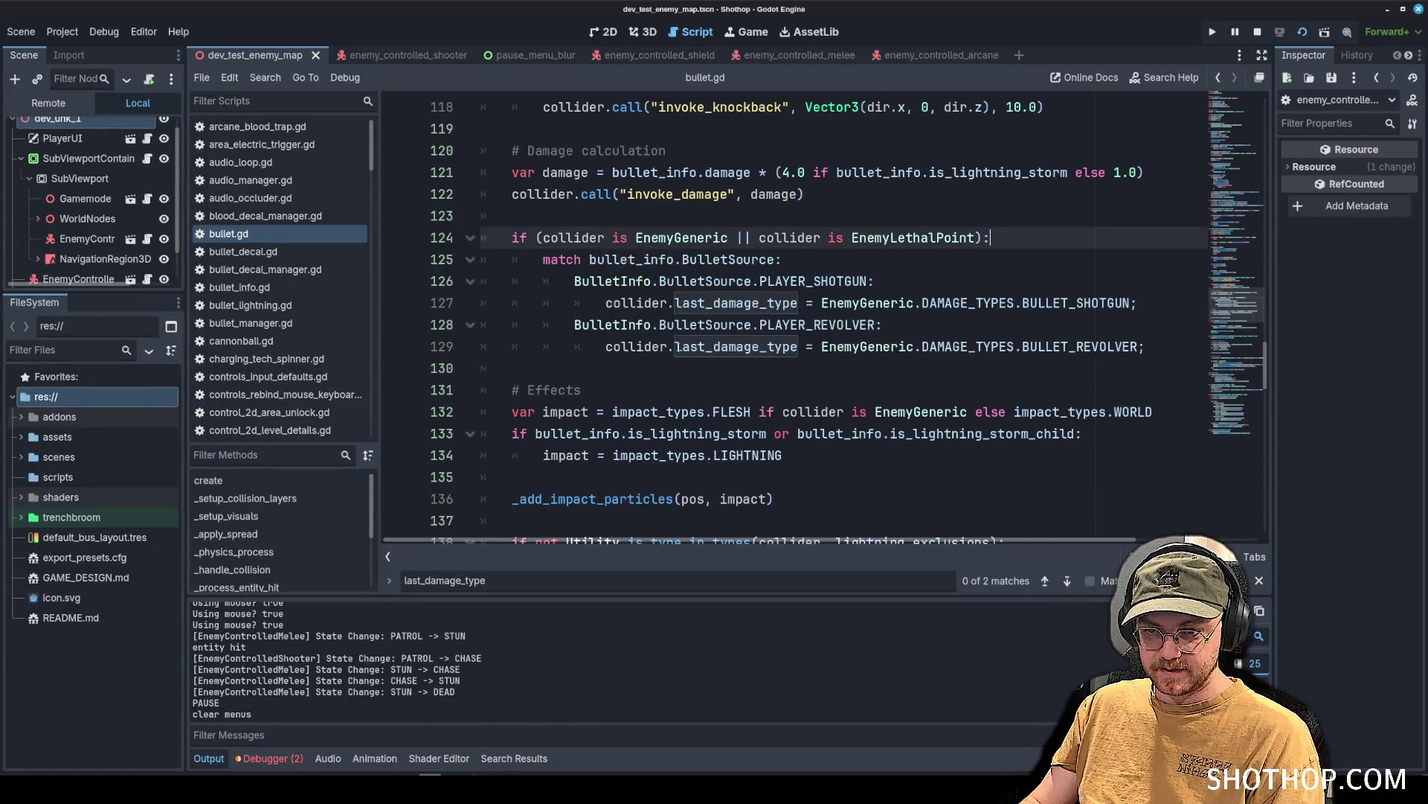
Add print("set as shotgun") under the shotgun last_damage_type assignment.
click(633, 368)
key(ctrl+z)
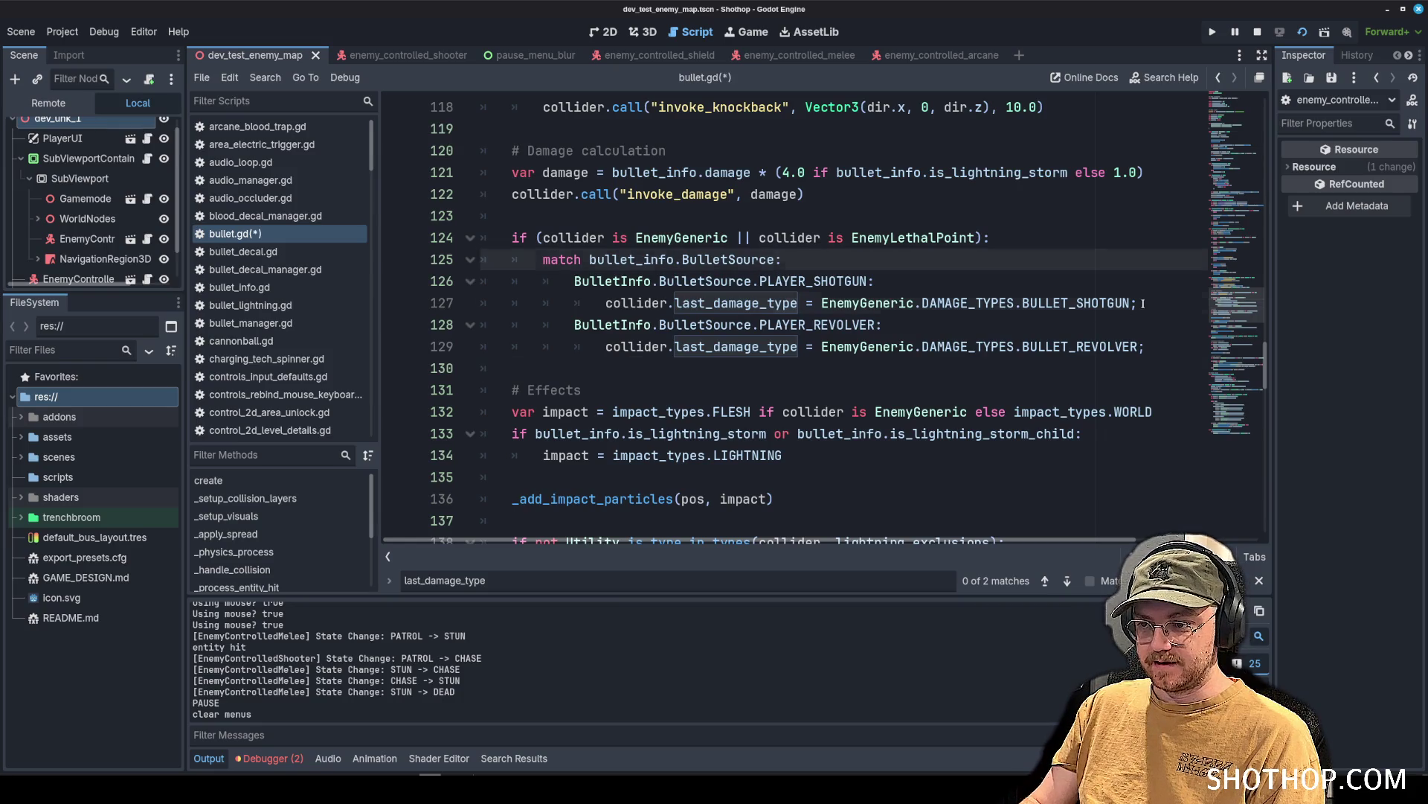
click(1144, 303)
key(Return)
text(print("set a)
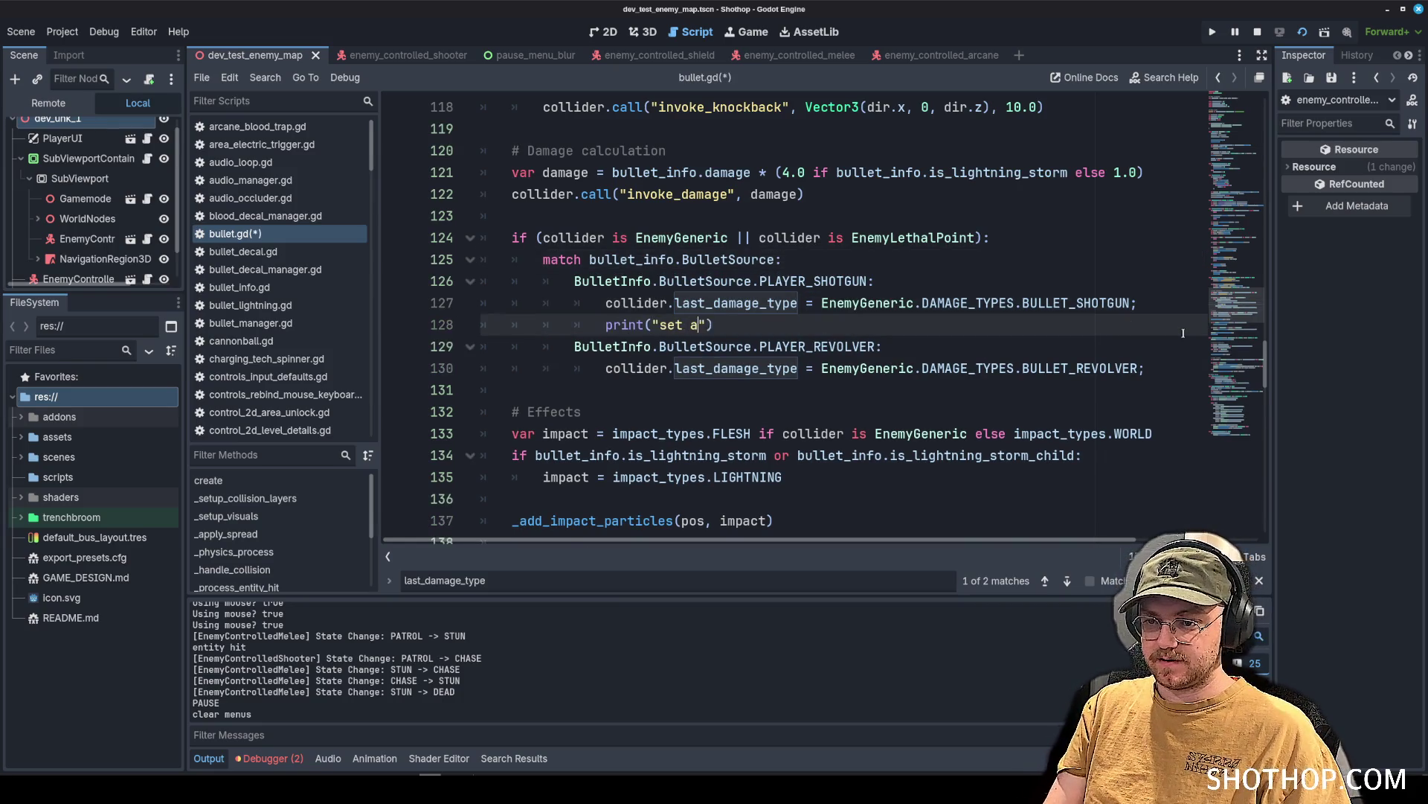
text(s )
text(shotgun)
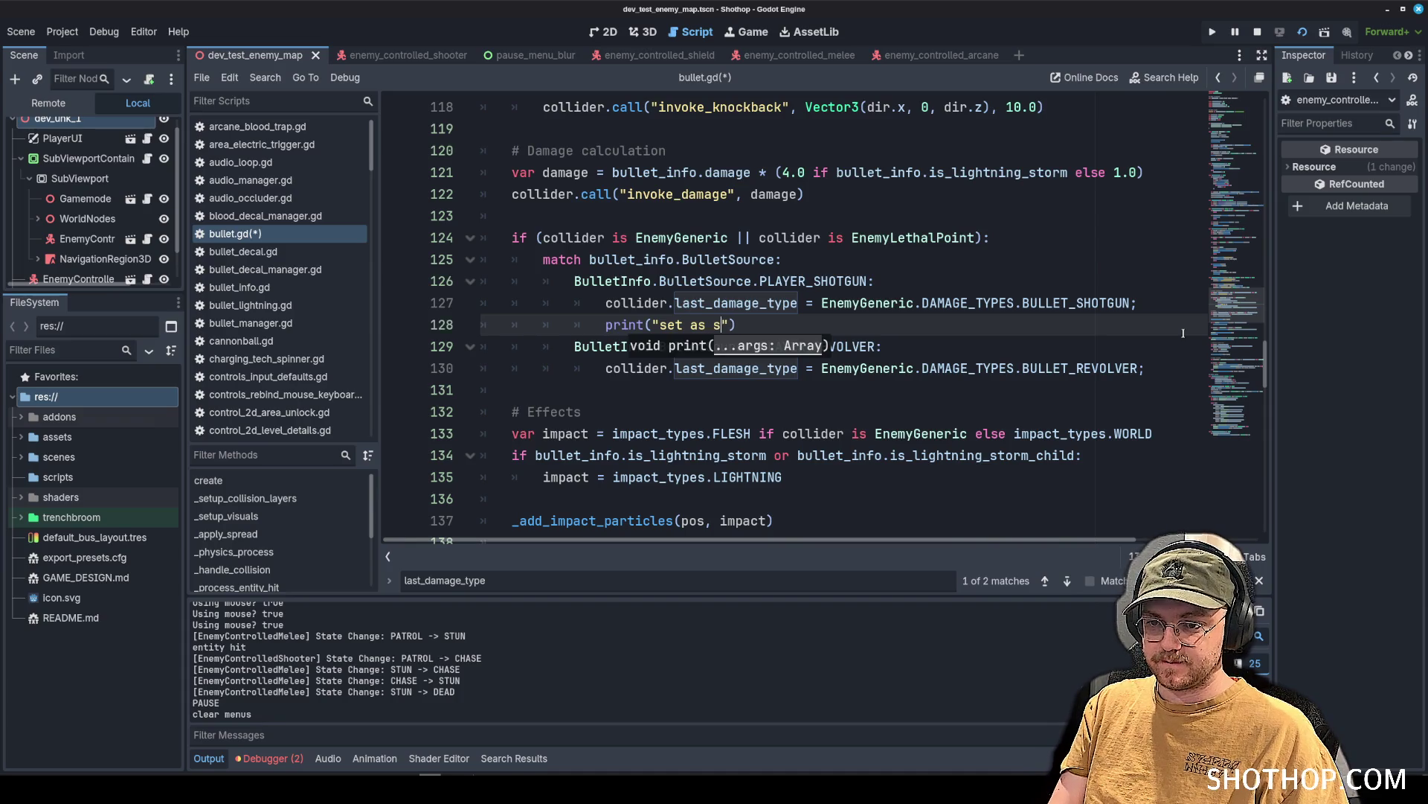
drag(600, 328, 783, 324)
Copy that print under the revolver assignment as "set as revolver" and save.
key(ctrl+c)
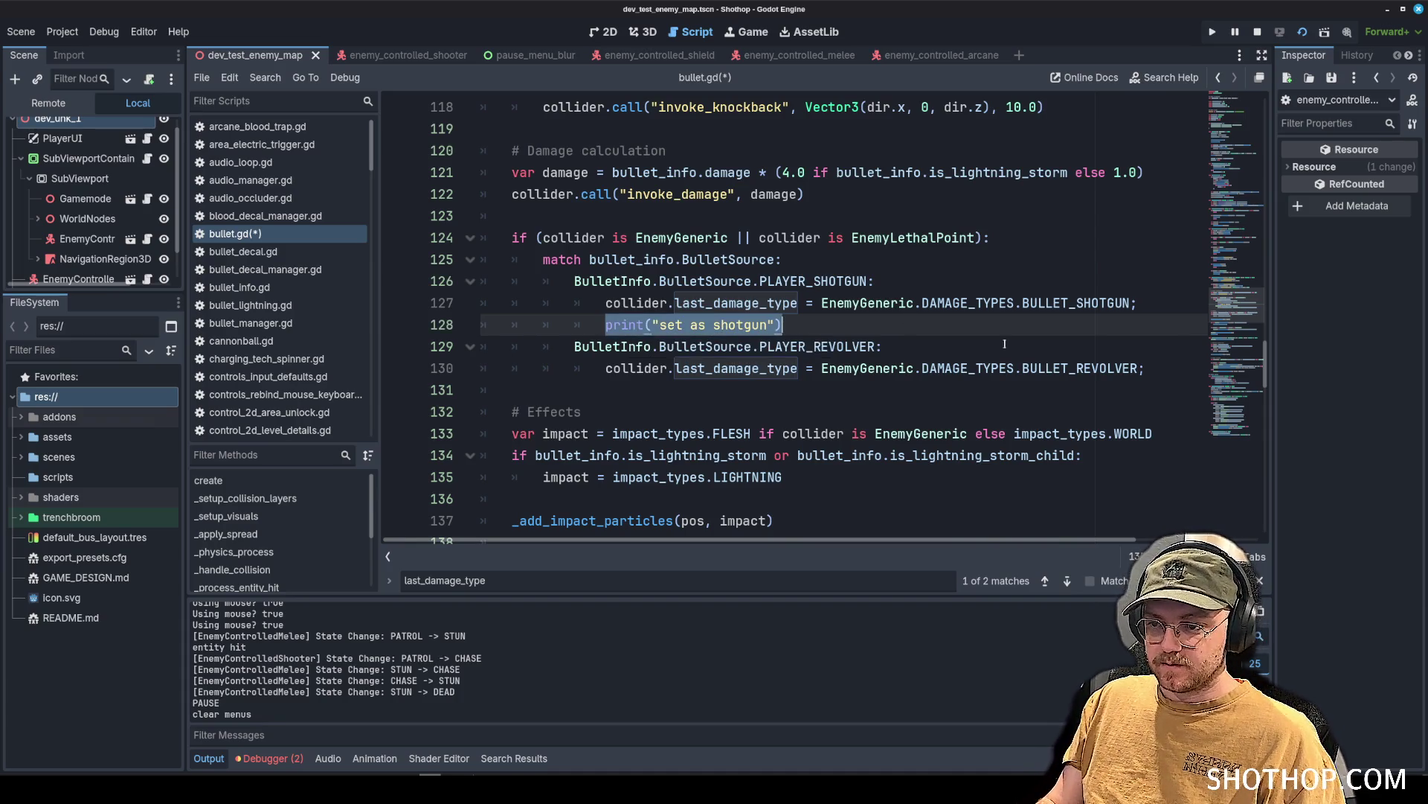
click(1161, 368)
key(Return)
key(ctrl+v)
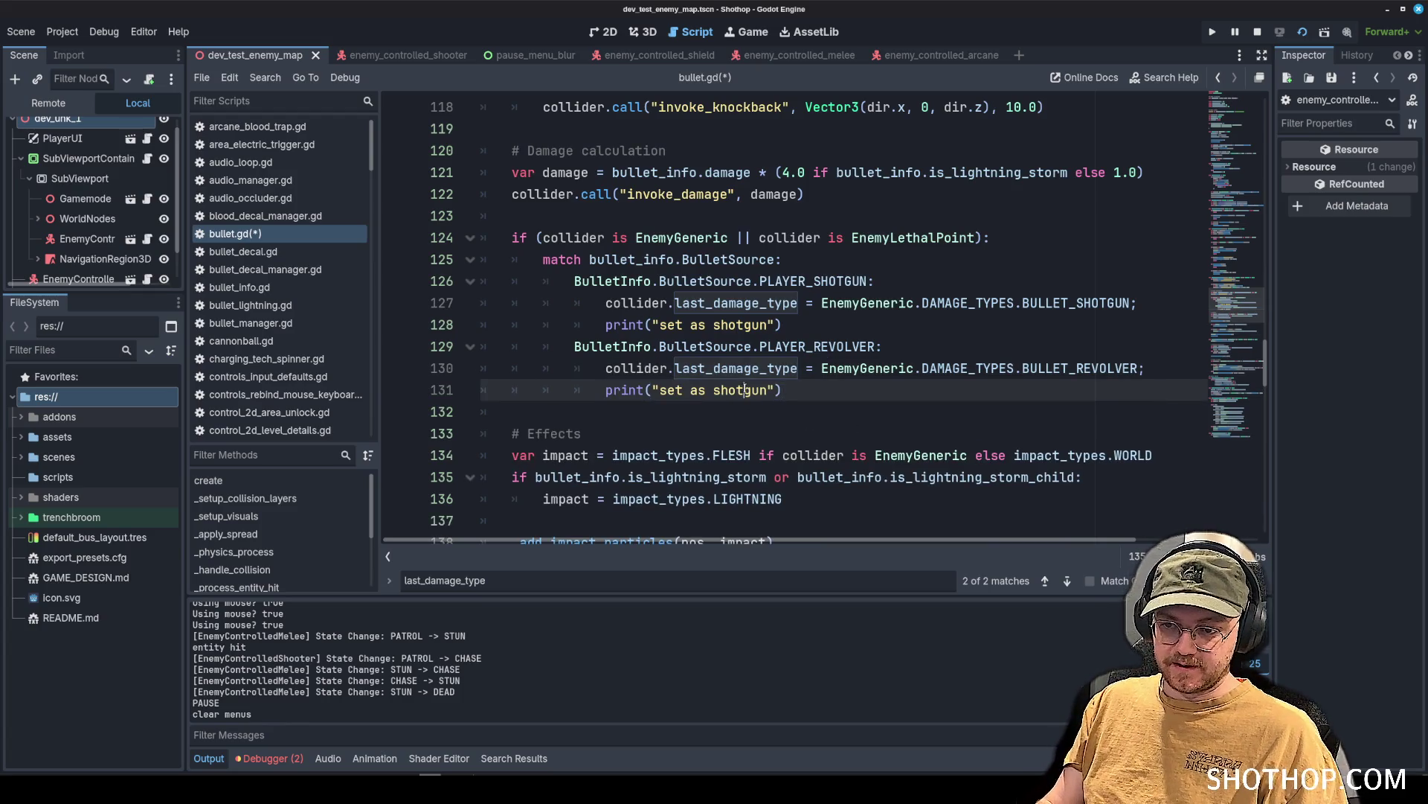
double_click(745, 389)
text(revolver)
key(ctrl+s)
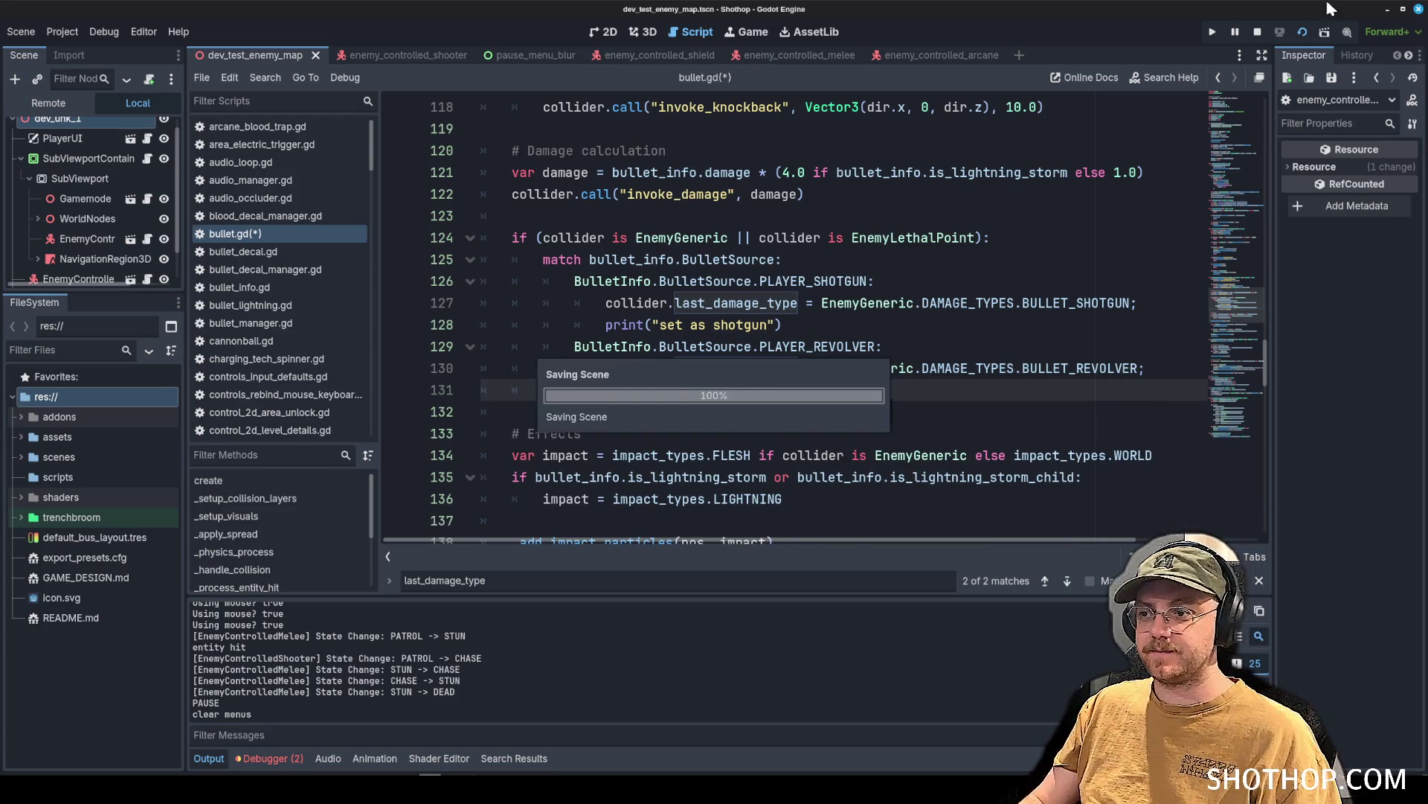
Test-run the game, return to the script, and filter FileSystem for revolver_bullet.
key(F6)
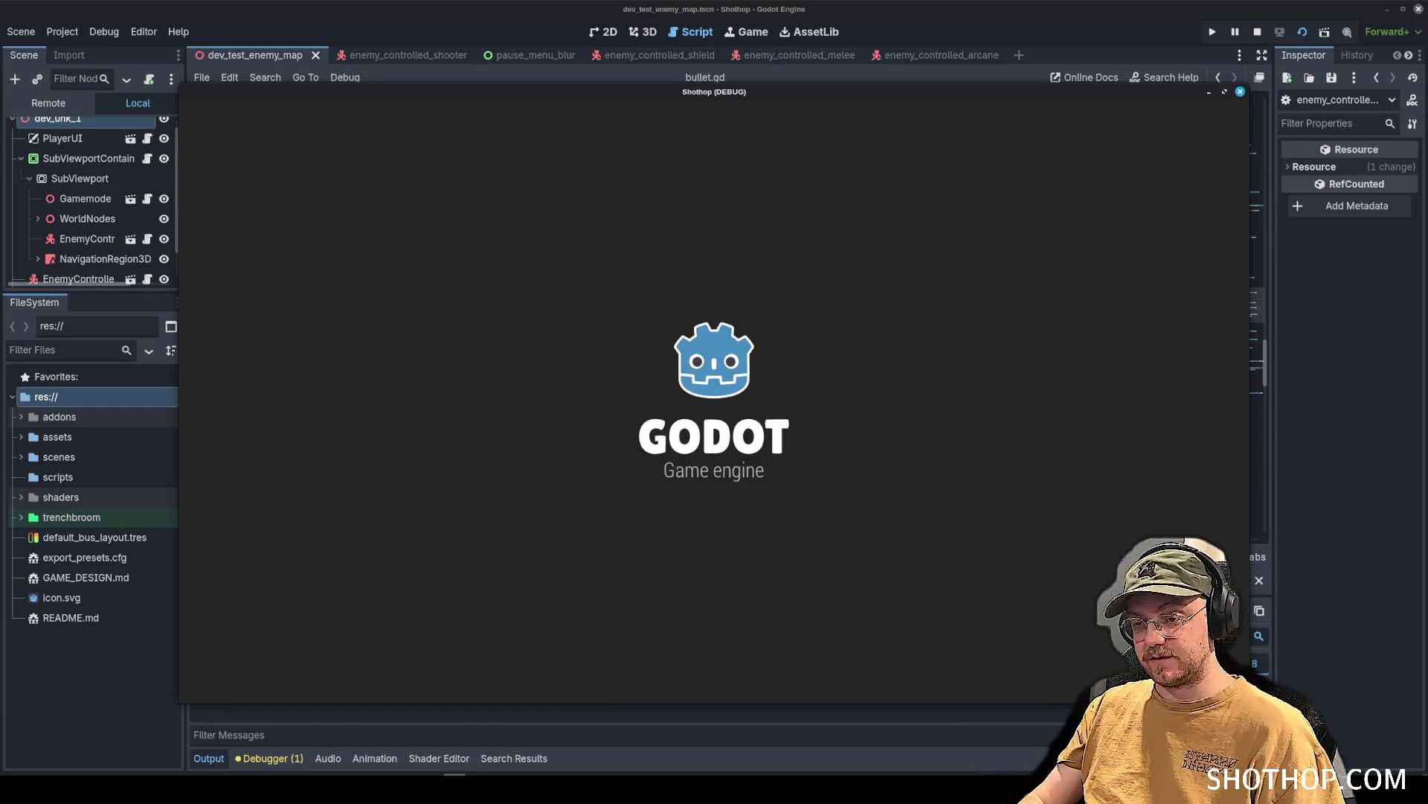
key(Escape)
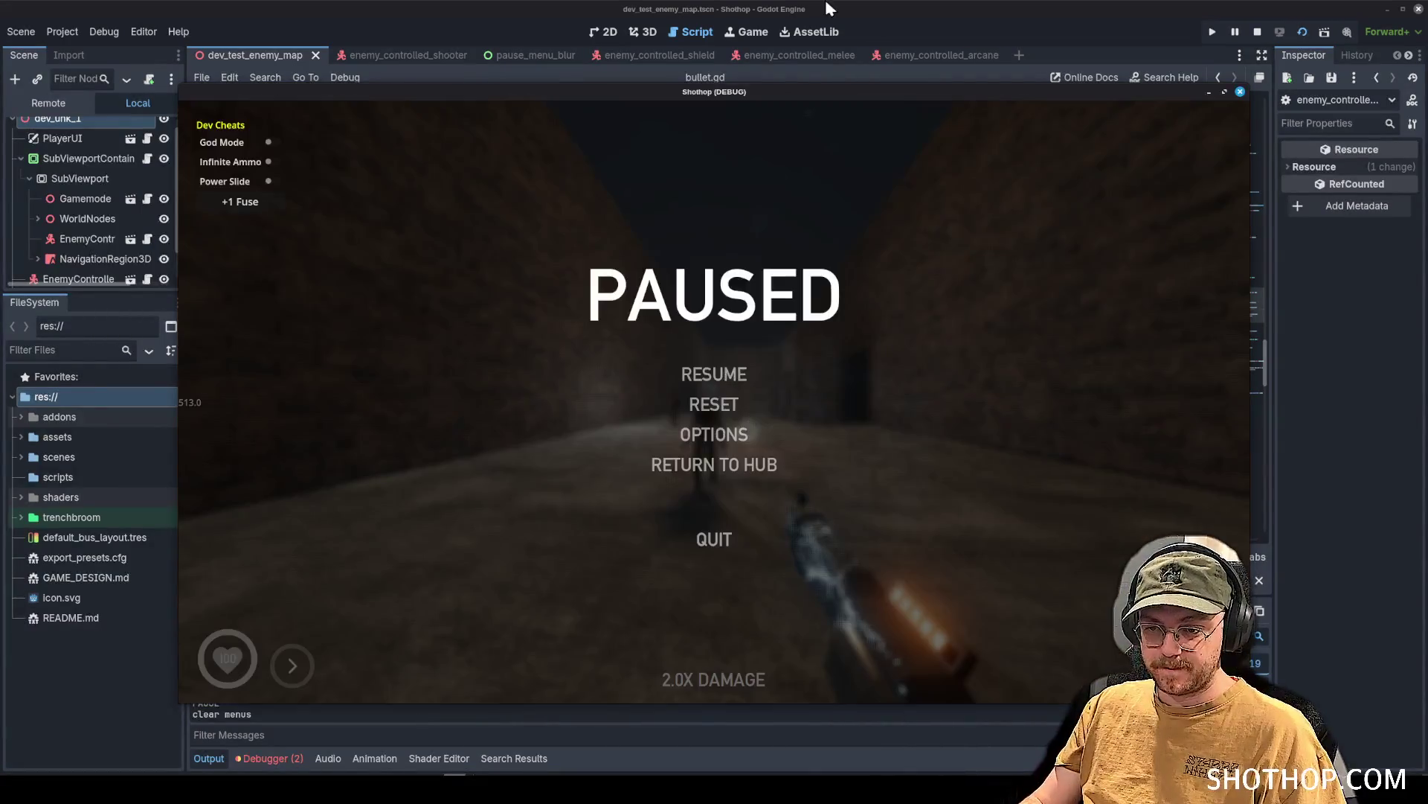
key(alt+Tab)
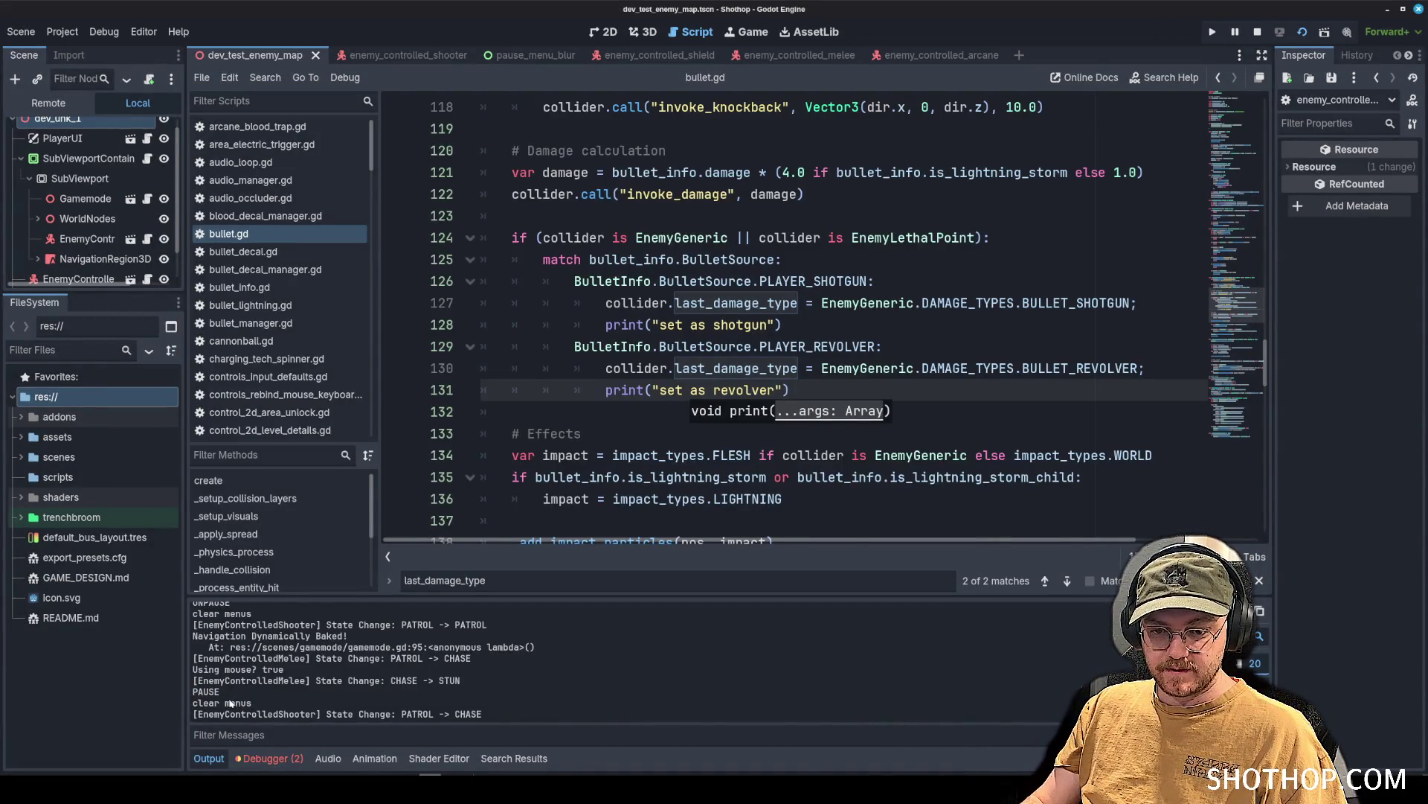
key(Up)
key(Up)
key(Up)
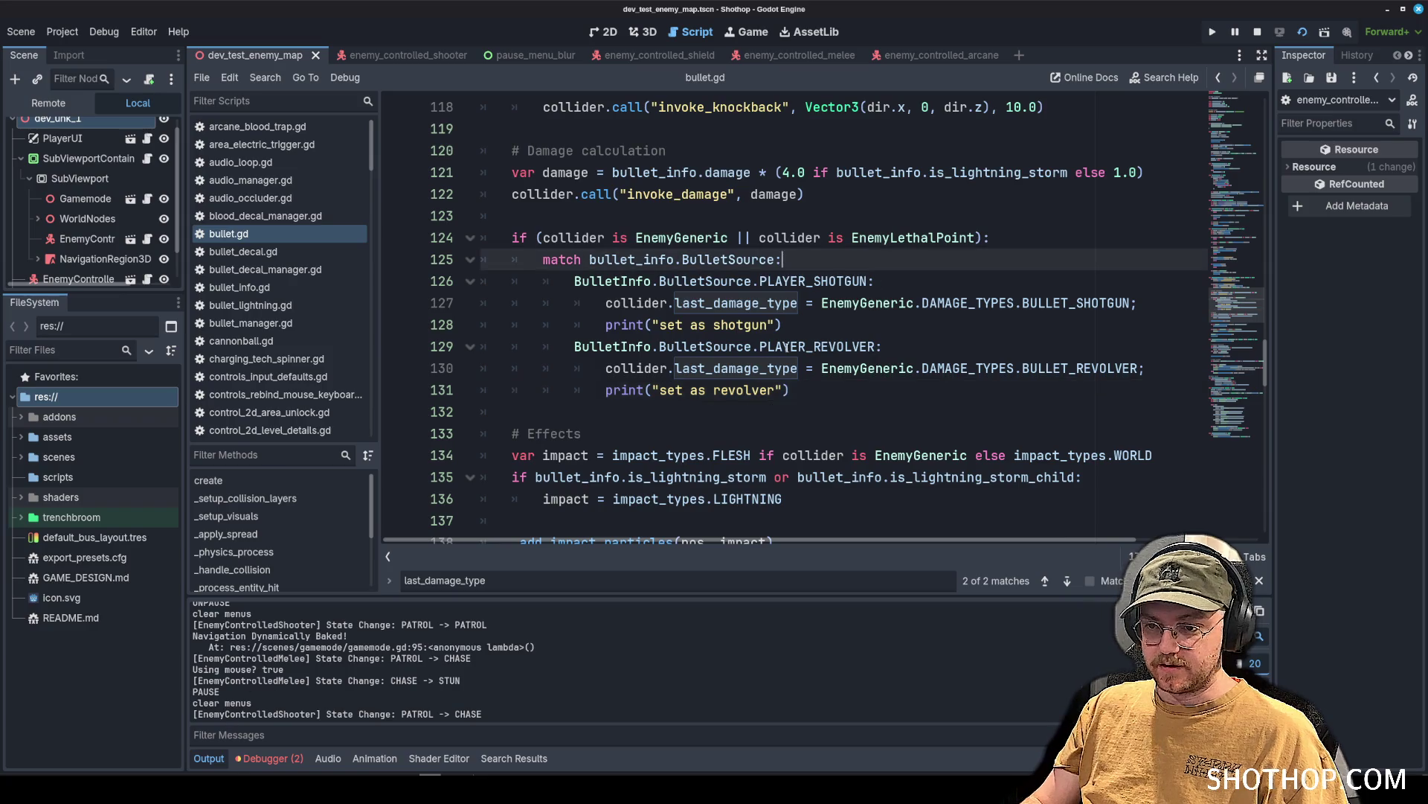
click(557, 349)
key(Up)
key(Up)
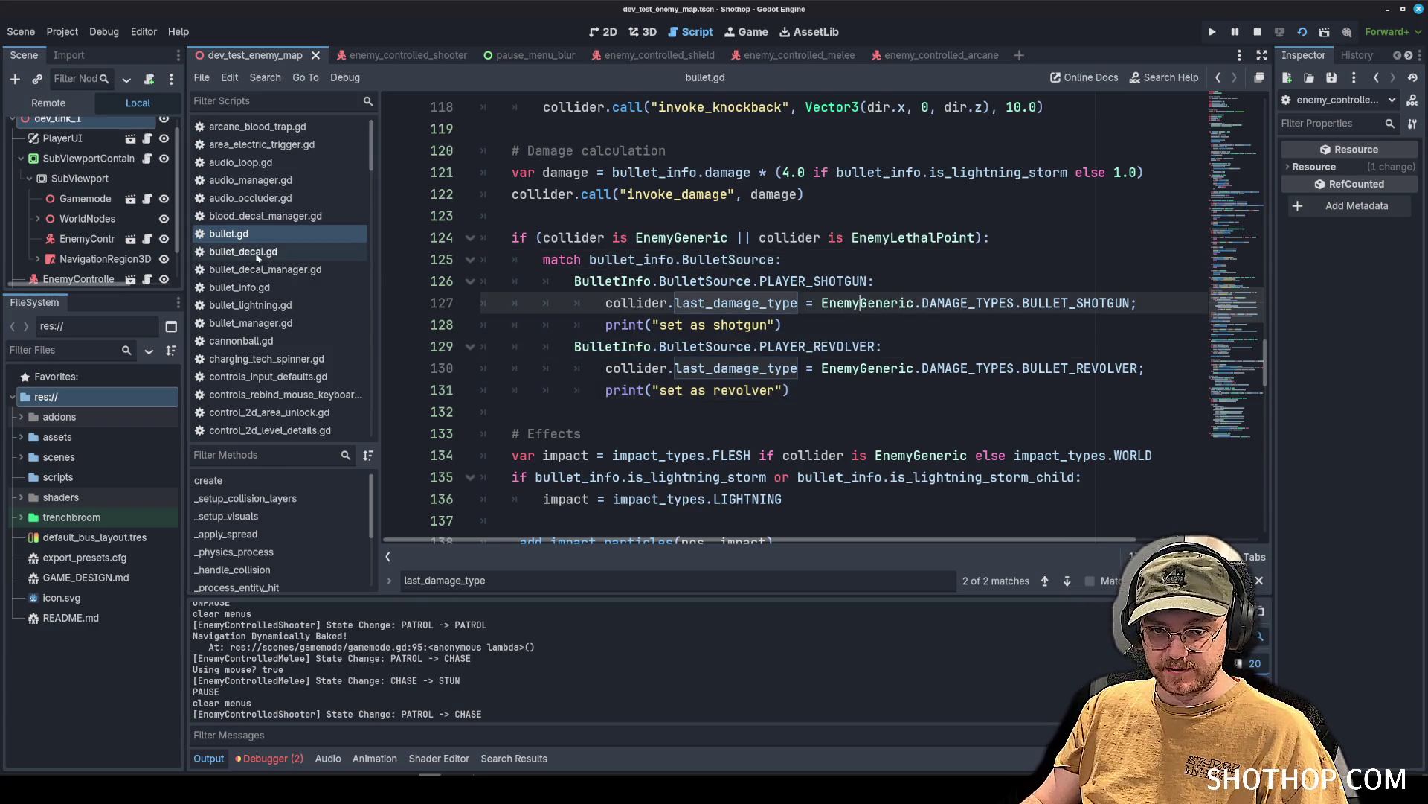
text(revolver_bullet)
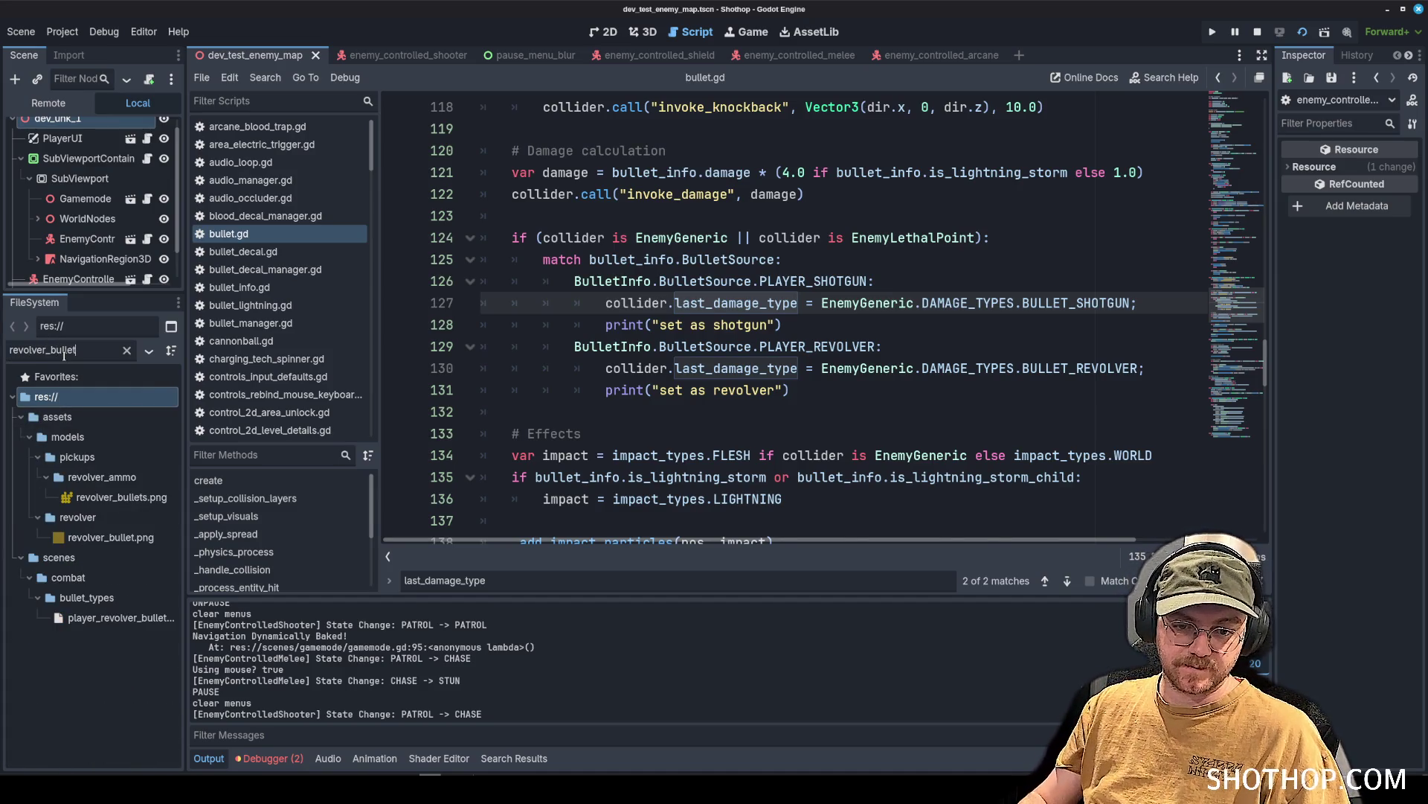
Check that player_revolver_bullet.tres has its Source set to Player Revolver.
click(112, 617)
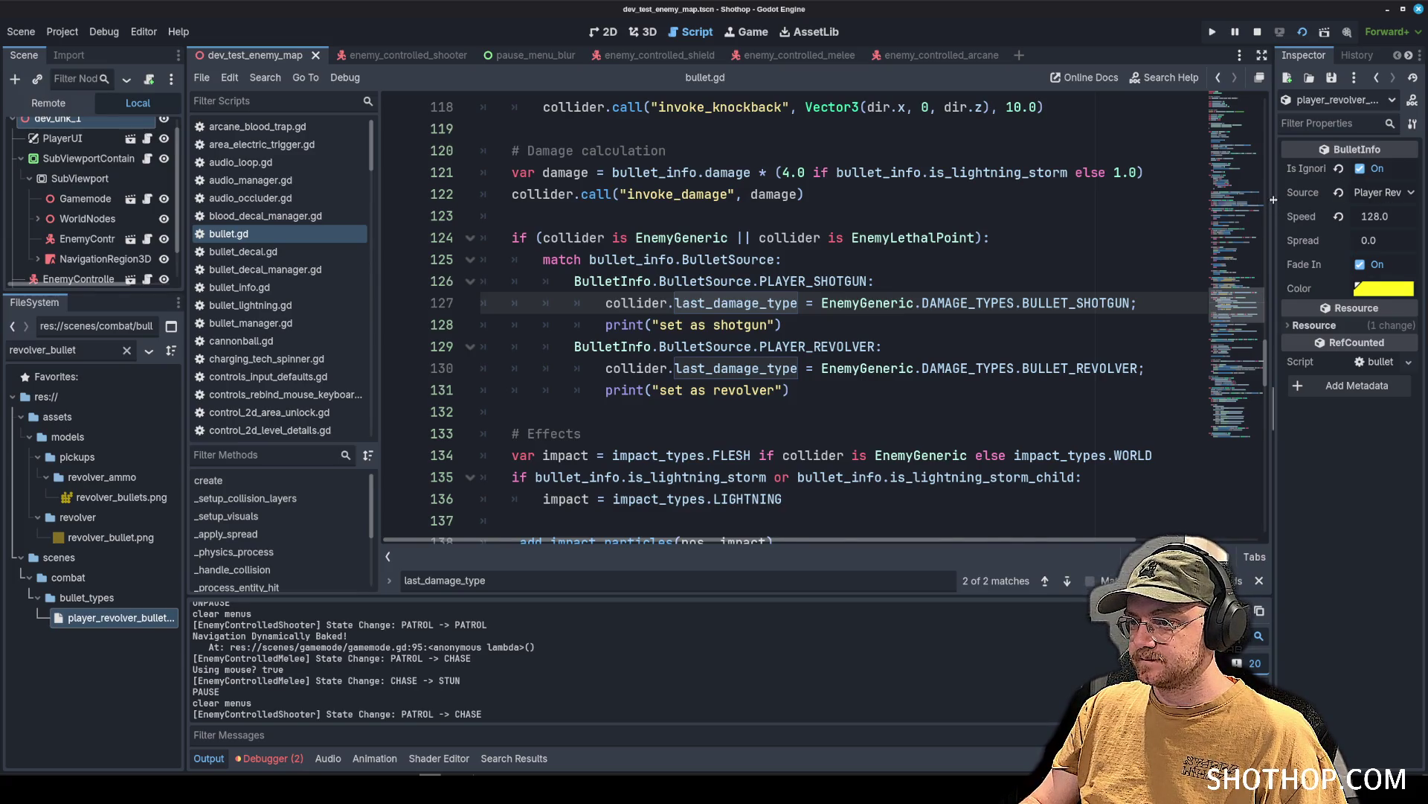
drag(1273, 206, 1106, 206)
click(1302, 192)
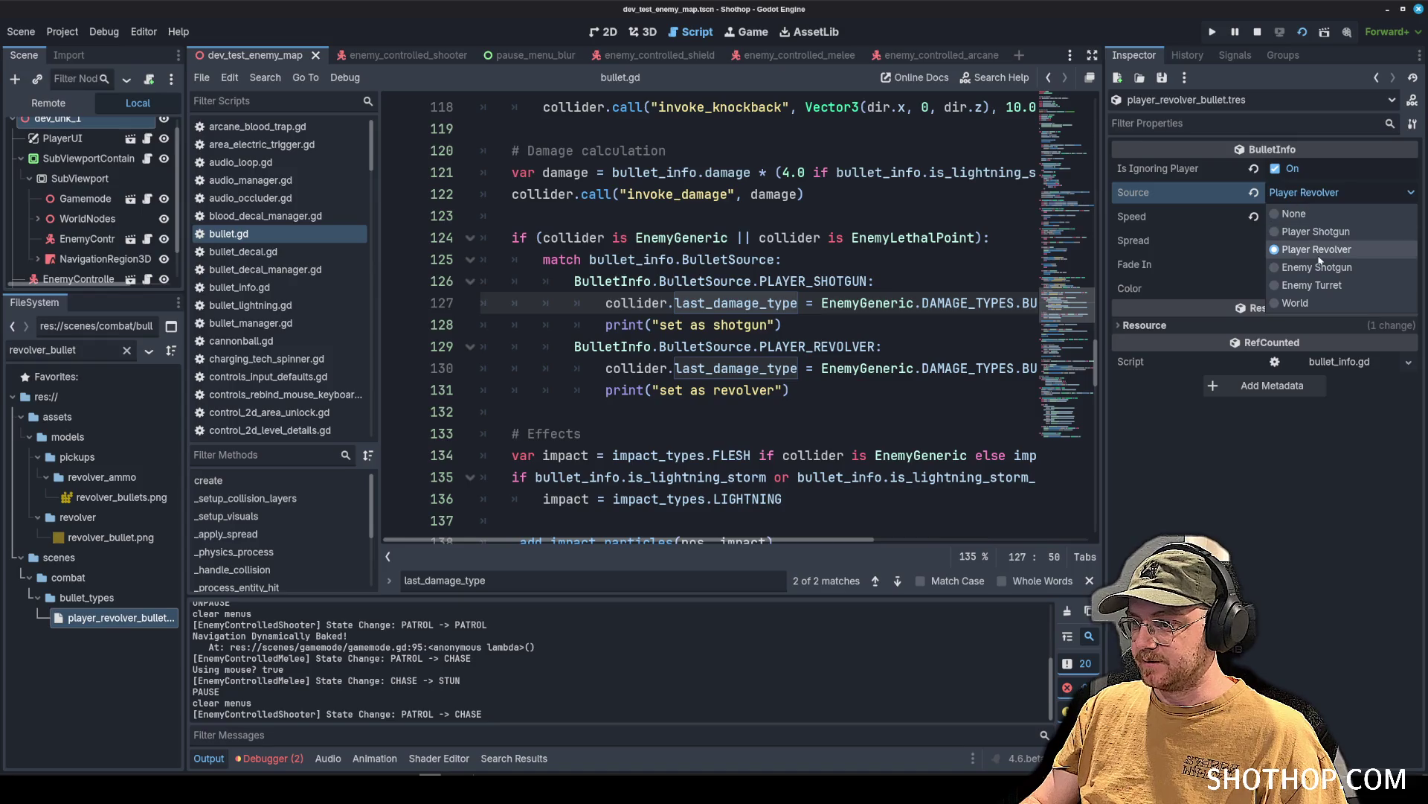
click(1310, 212)
click(899, 302)
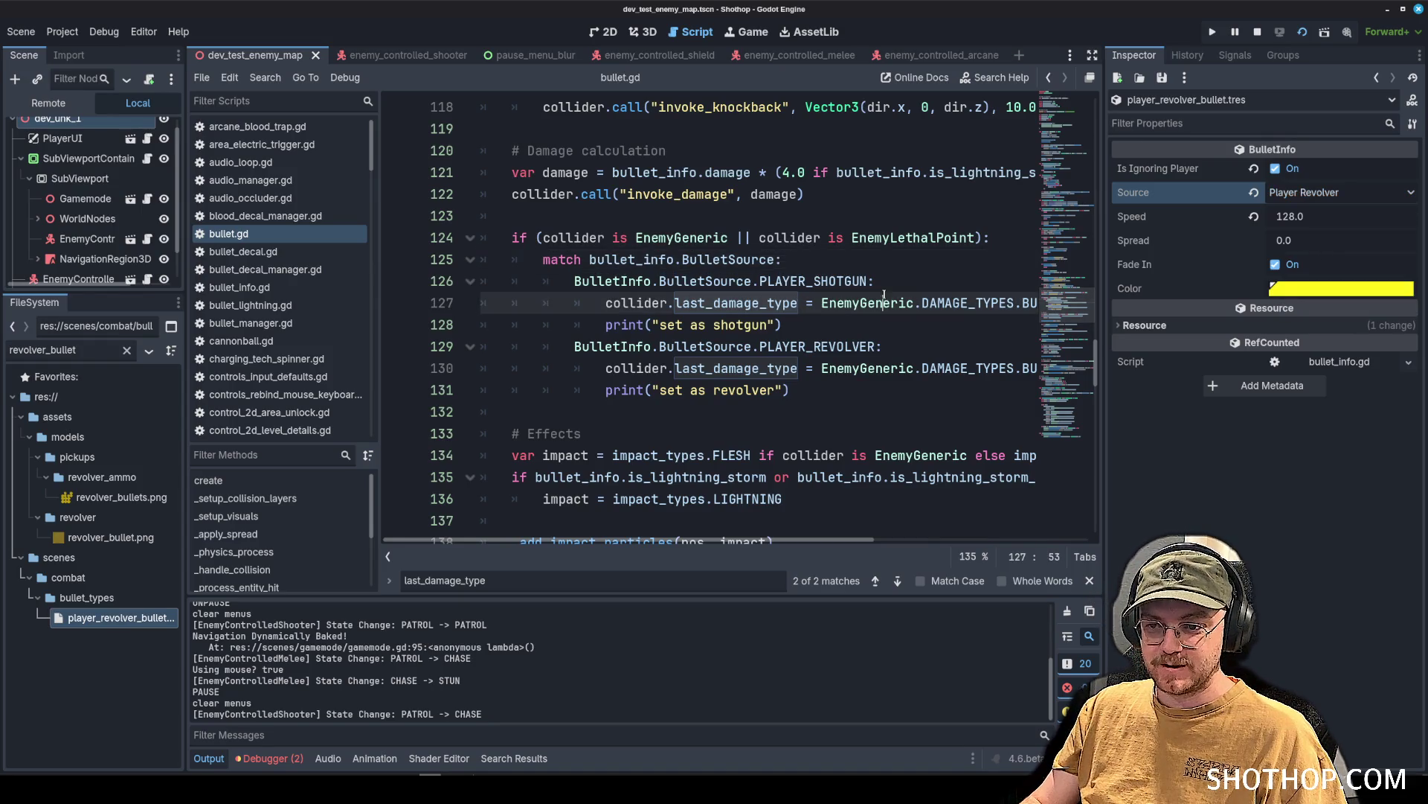
Copy bullet_info.BulletSource from line 125 and open a blank line under line 124.
double_click(651, 259)
mouse_move(589, 260)
mouse_down()
mouse_move(774, 260)
mouse_move(597, 260)
mouse_up()
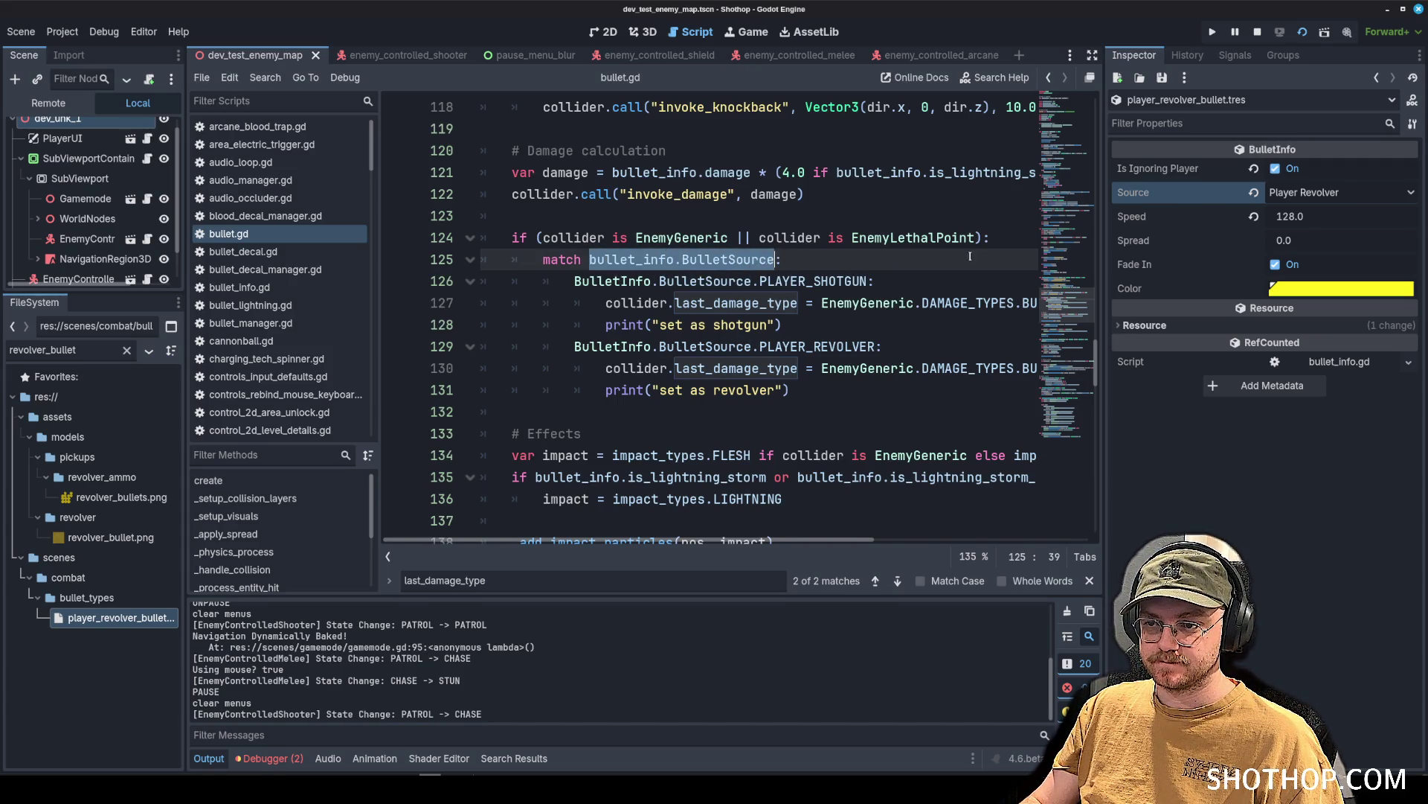
click(1021, 245)
key(Return)
key(Return)
key(Up)
Insert print(bullet_info.BulletSource) above the match statement and save.
text(print()
text(bullet_info.BulletSource)
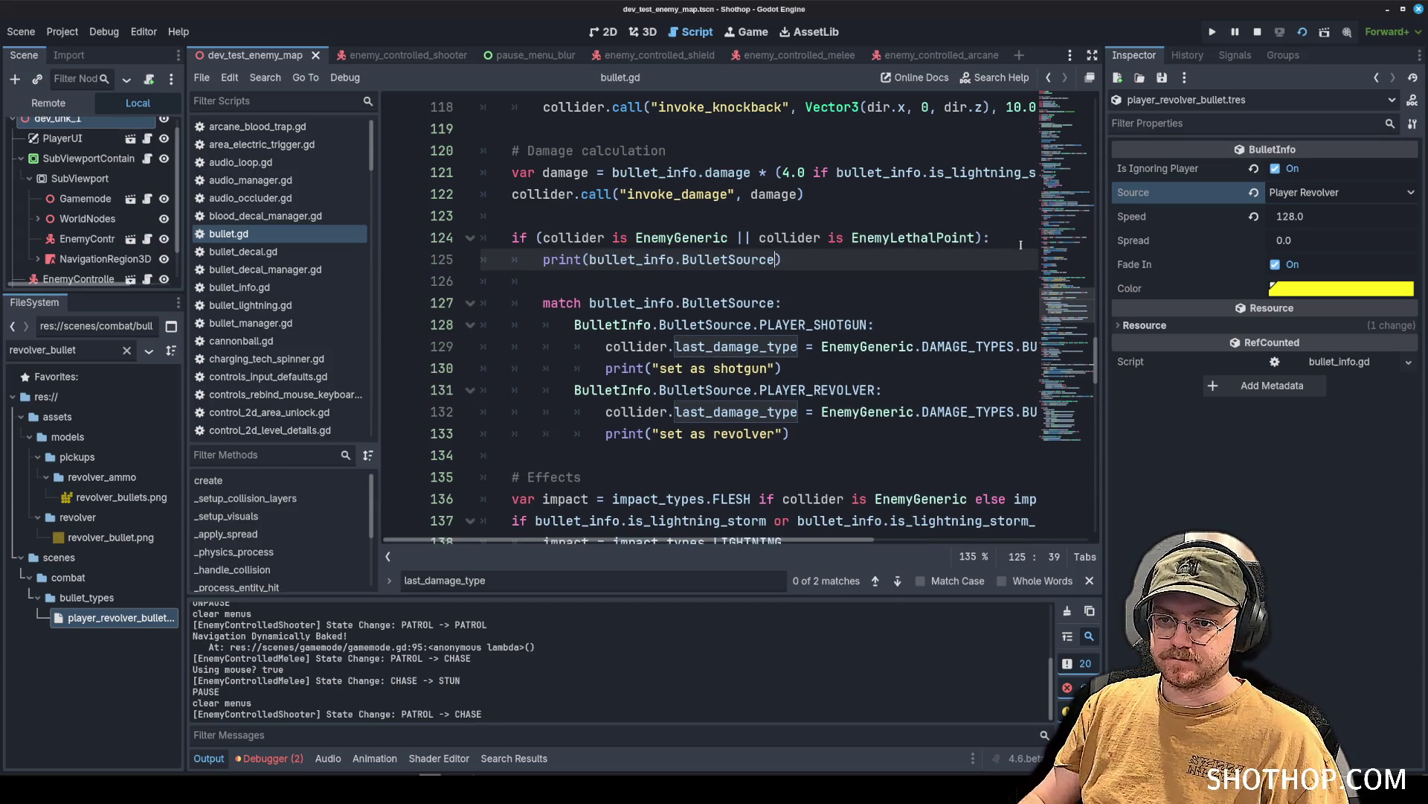
key(ctrl+a)
key(ctrl+s)
click(854, 237)
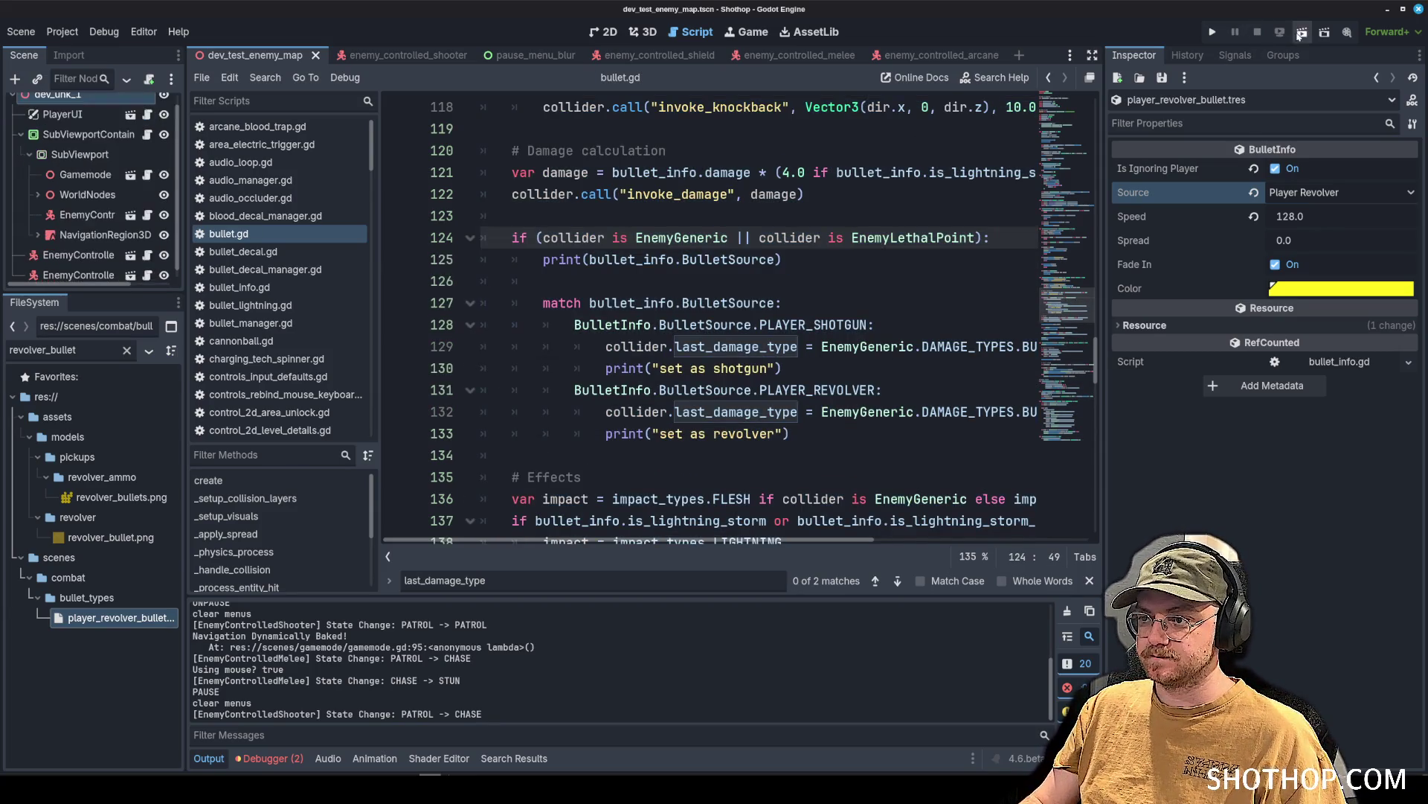
Run and shoot, finding the output prints the whole BulletSource enum (NONE: 0 to WORLD: 5).
key(F5)
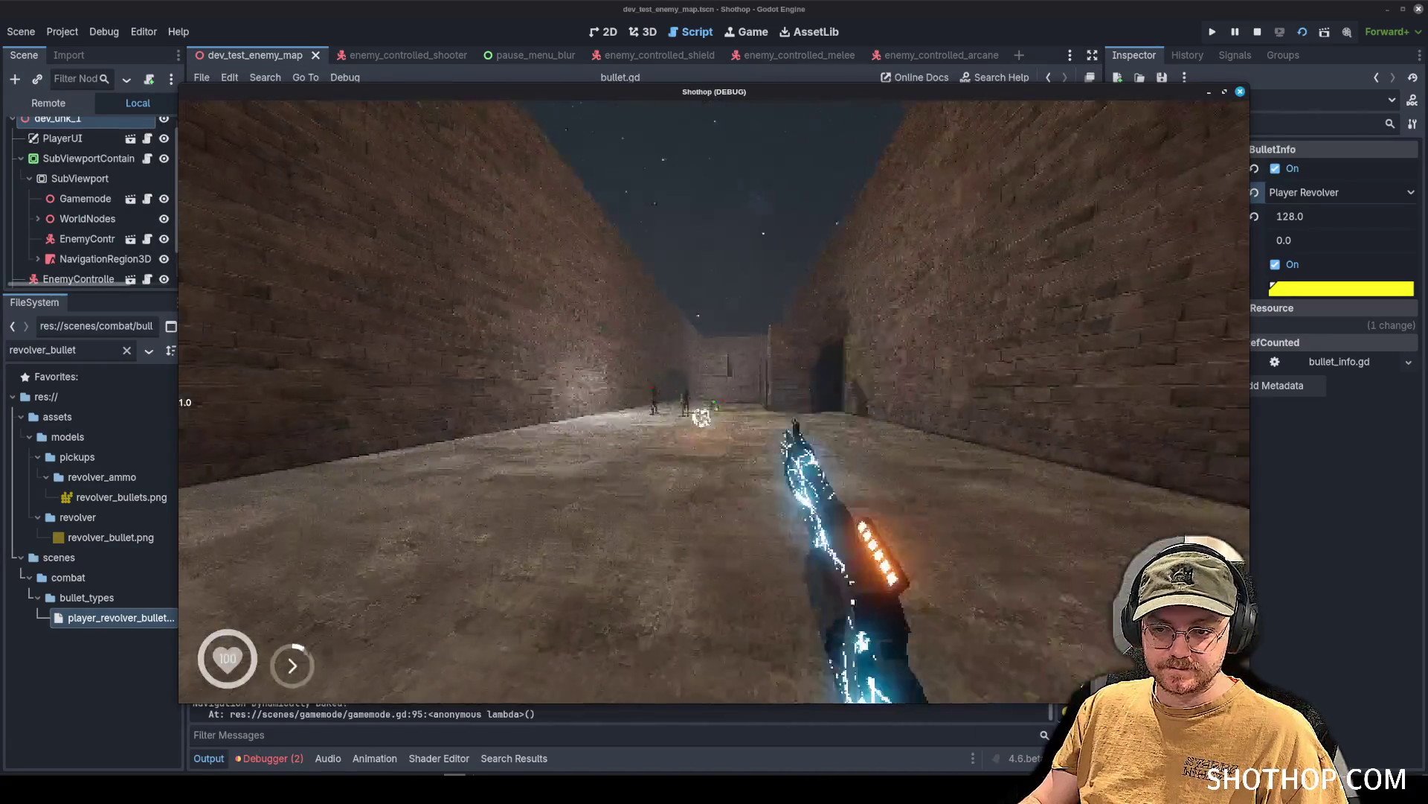
key(Escape)
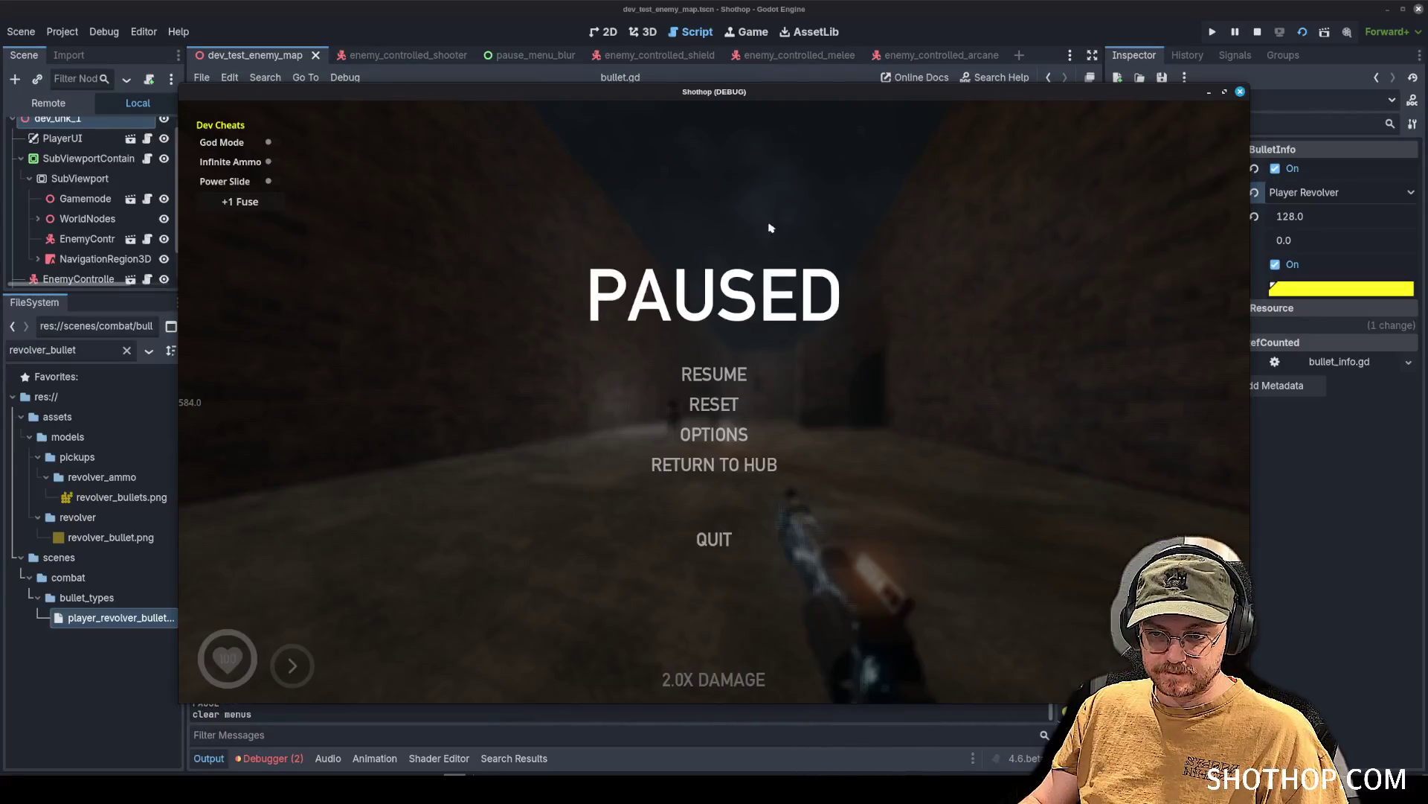
click(748, 10)
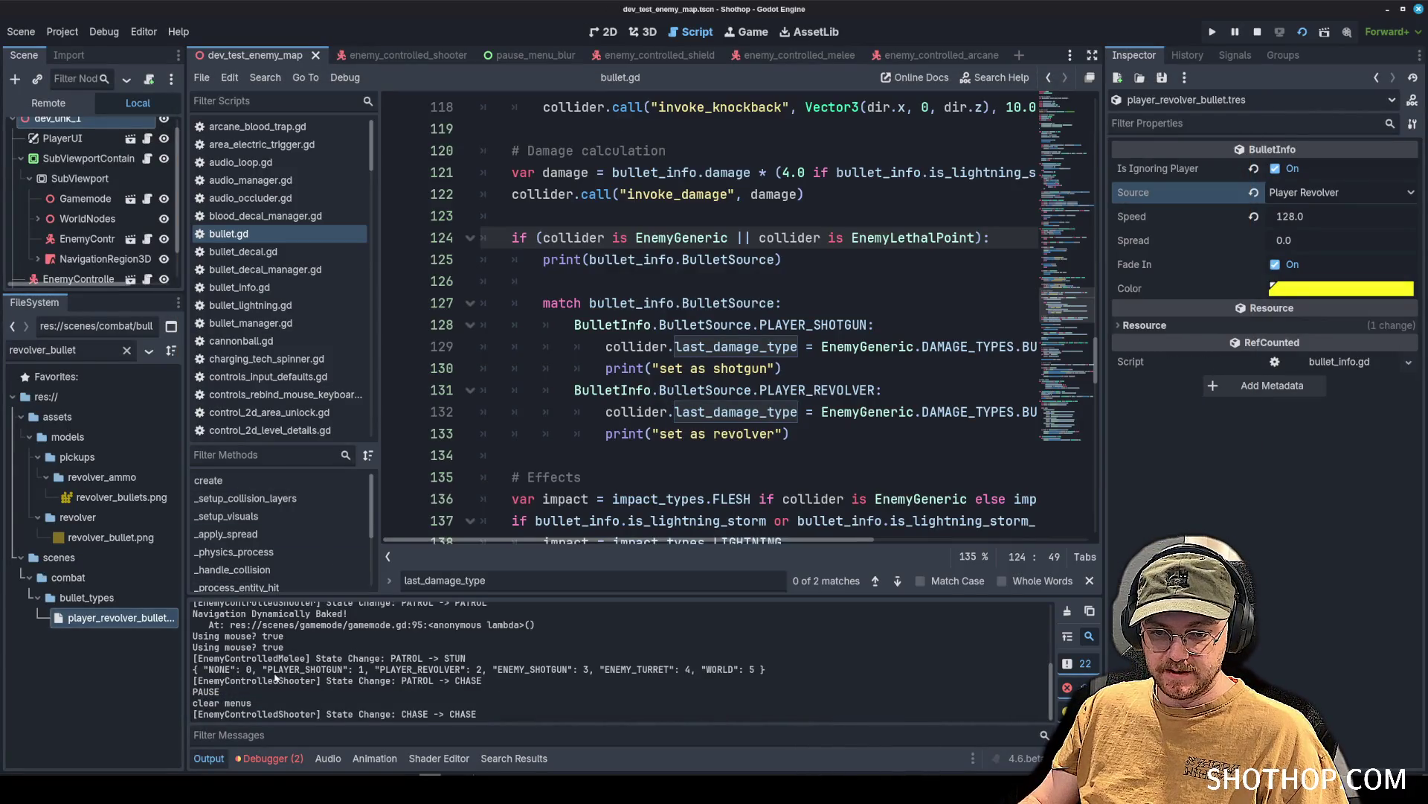
double_click(219, 671)
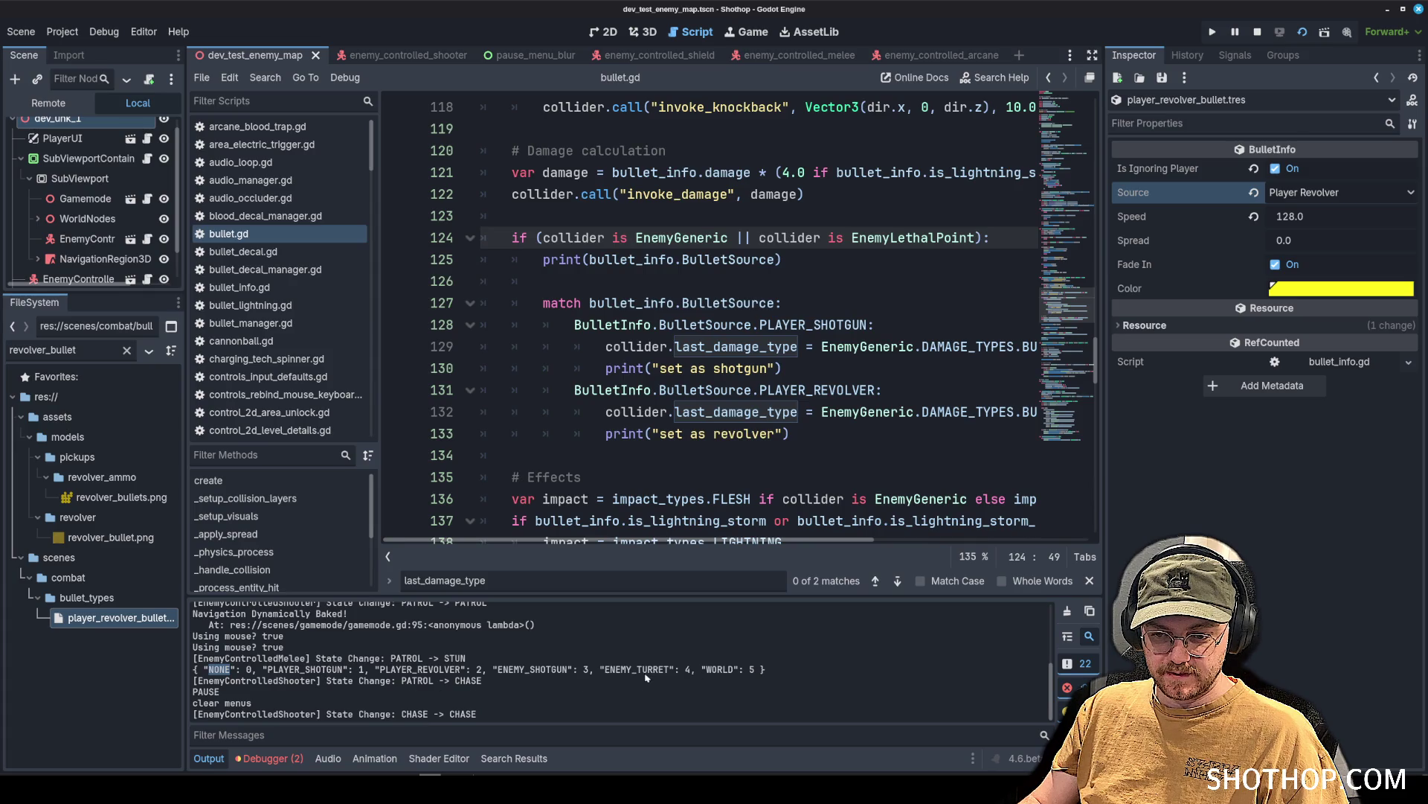
double_click(640, 264)
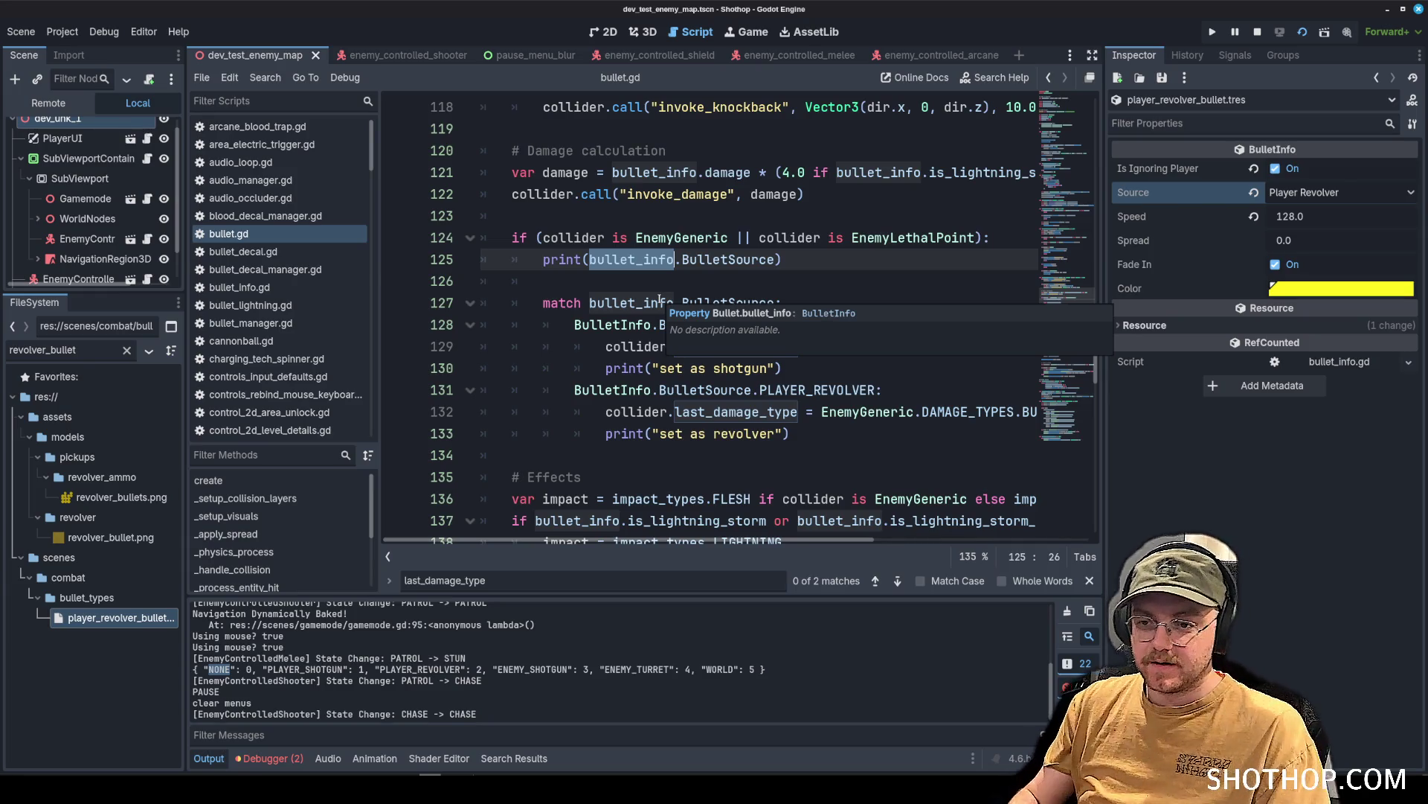
double_click(703, 260)
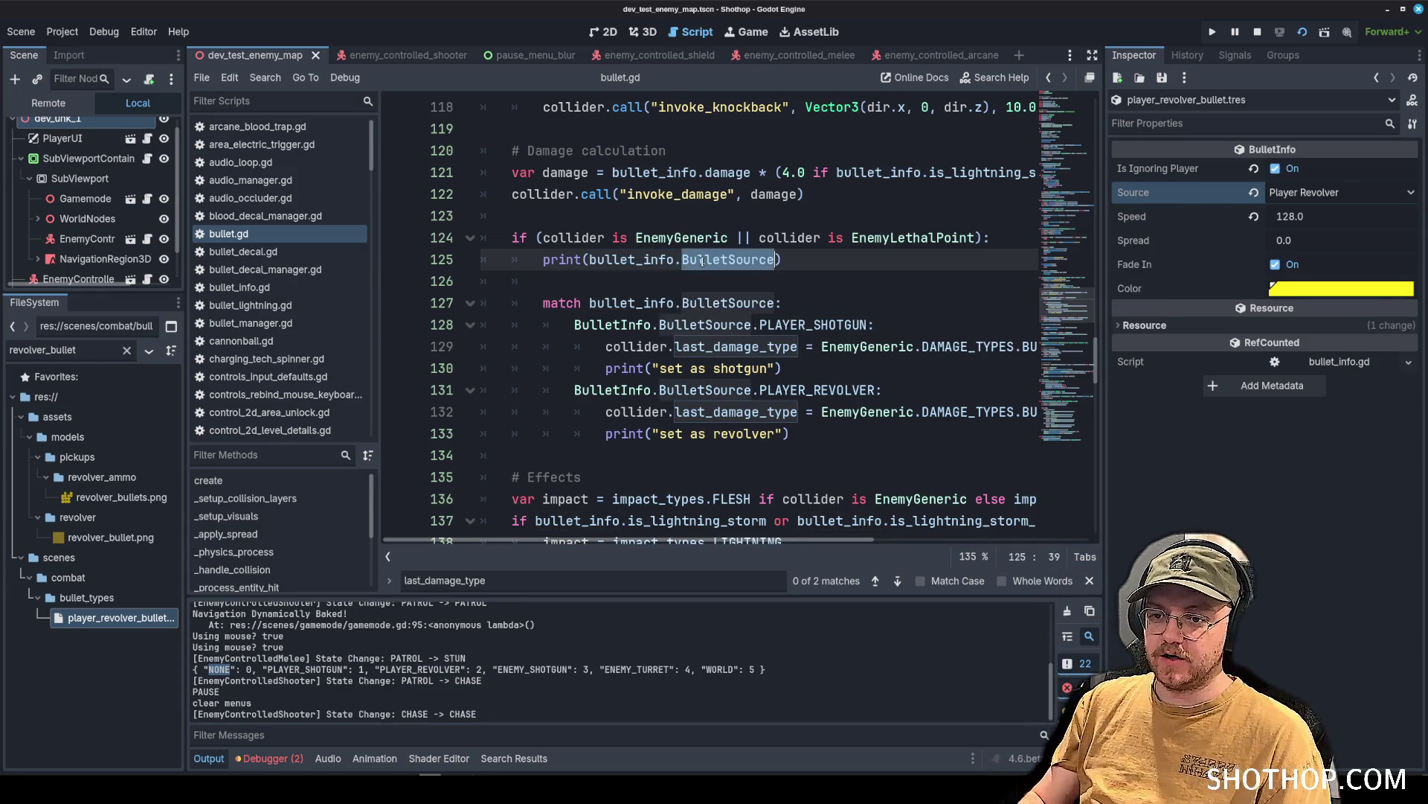
Change both the debug print and the match statement to use bullet_info.source.
key(BackSpace)
key(BackSpace)
text(.bullet)
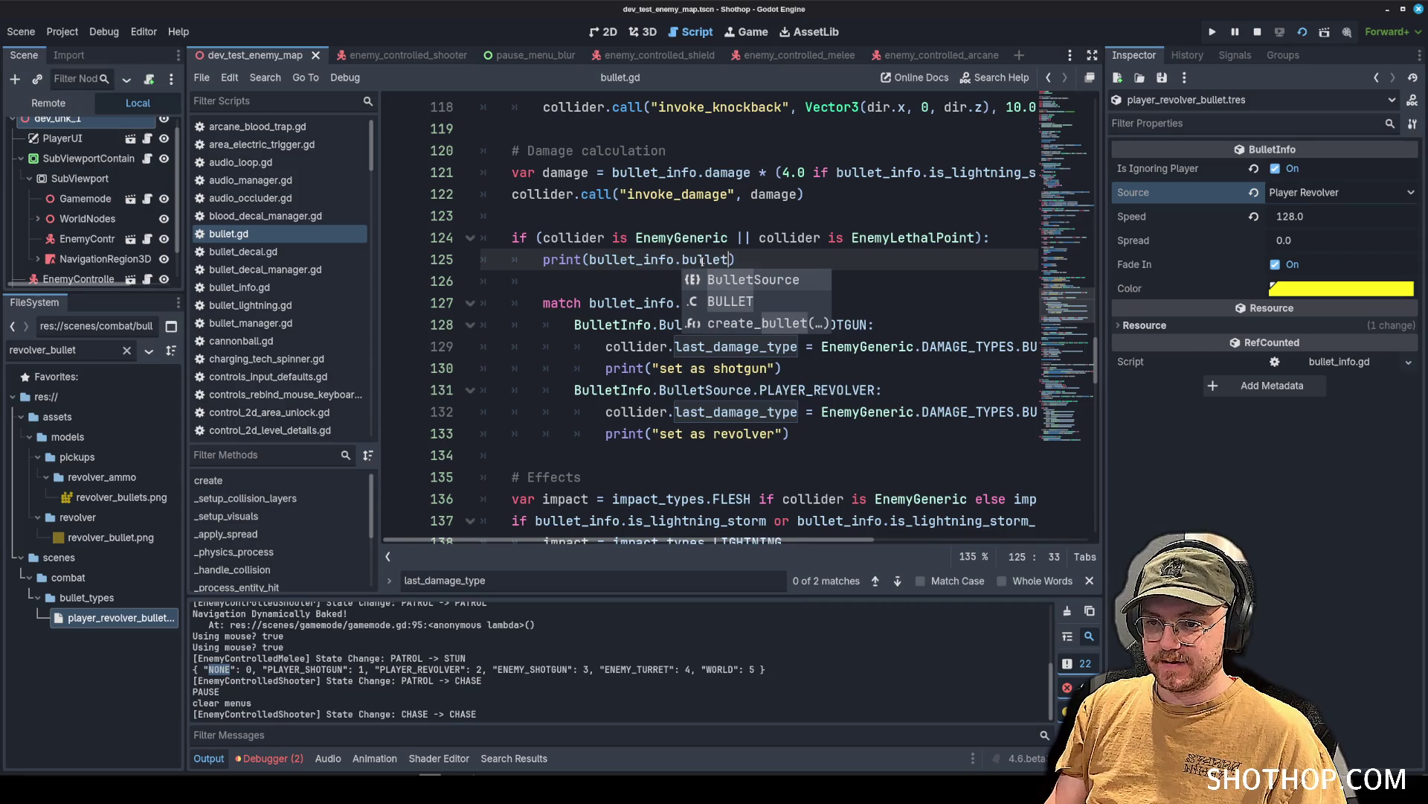
key(BackSpace)
key(BackSpace)
key(BackSpace)
text(source)
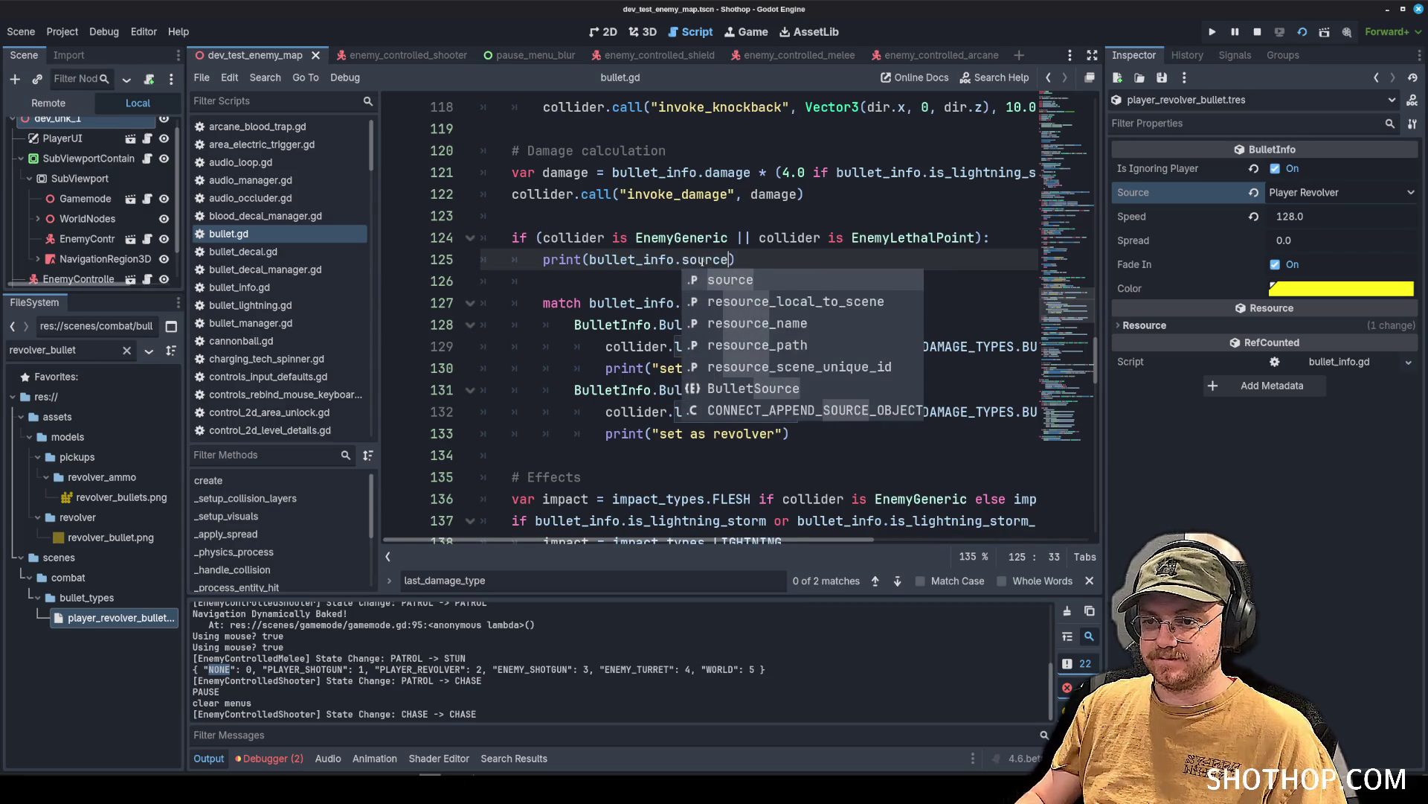
click(712, 253)
double_click(712, 260)
key(ctrl+c)
double_click(718, 303)
key(ctrl+v)
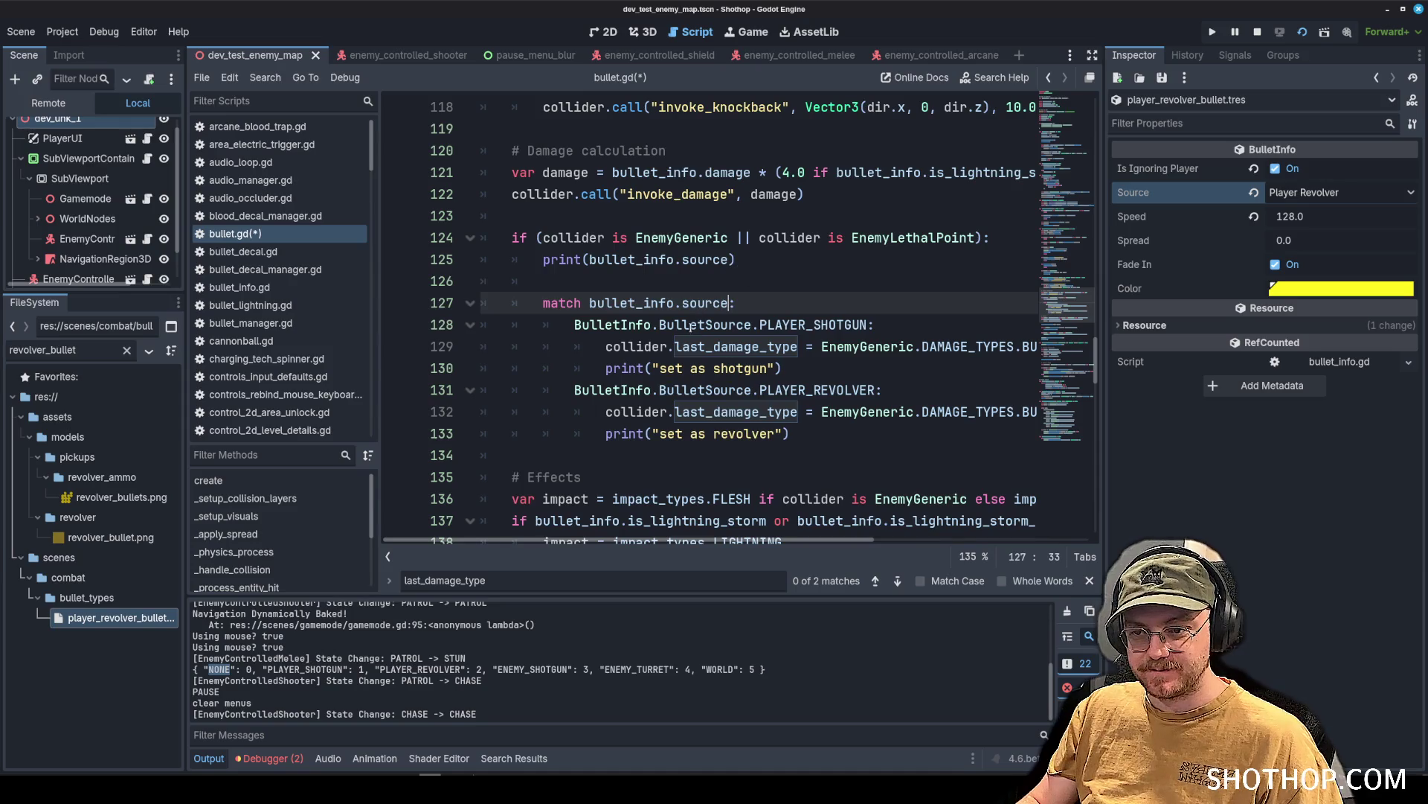
Delete the source, "set as shotgun" and "set as revolver" debug prints and save bullet.gd.
click(693, 281)
shift+click(1004, 237)
key(BackSpace)
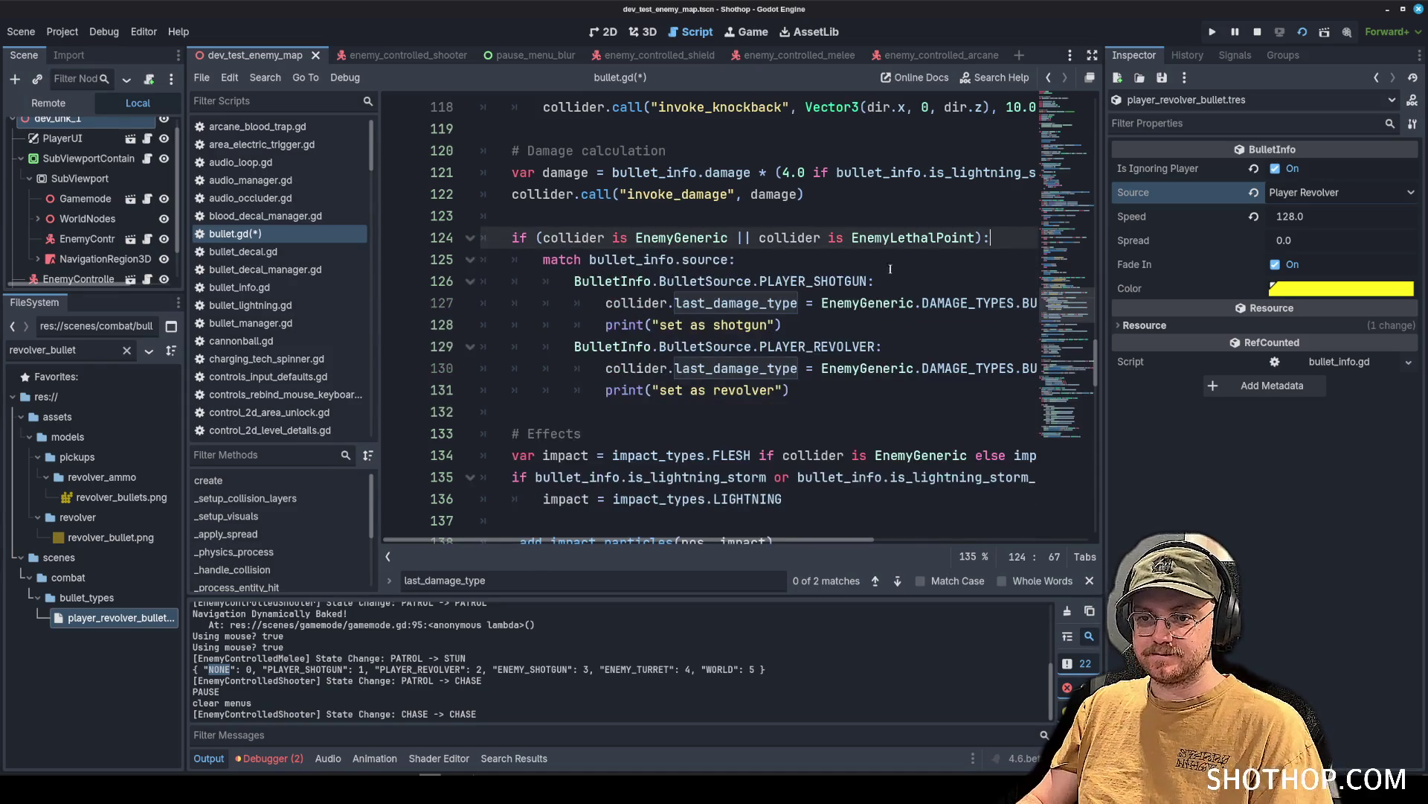
drag(783, 325, 484, 324)
key(BackSpace)
drag(790, 368, 191, 365)
key(BackSpace)
key(ctrl+s)
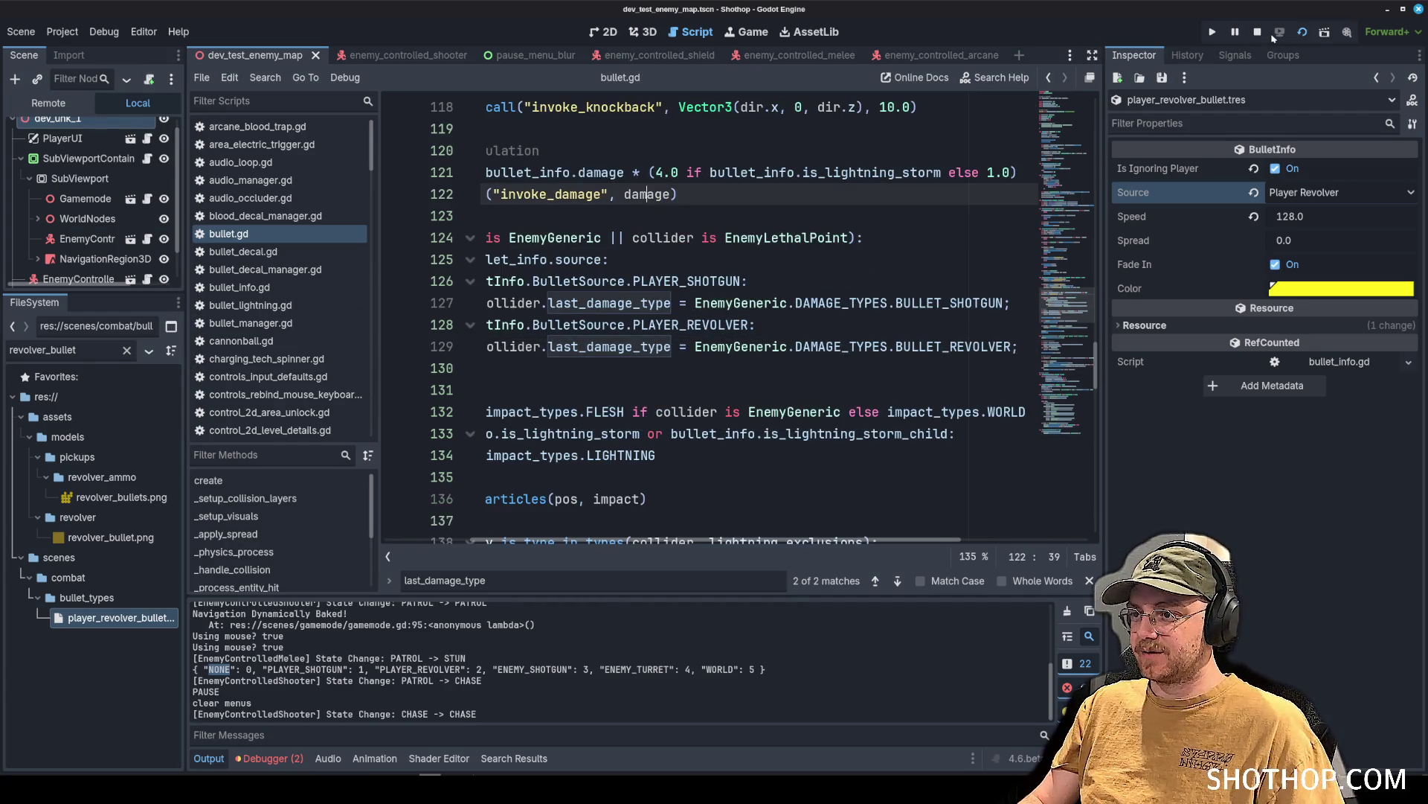
Restart the game, walk forward and shoot the enemies, then pause and check the log.
click(1257, 31)
click(1302, 34)
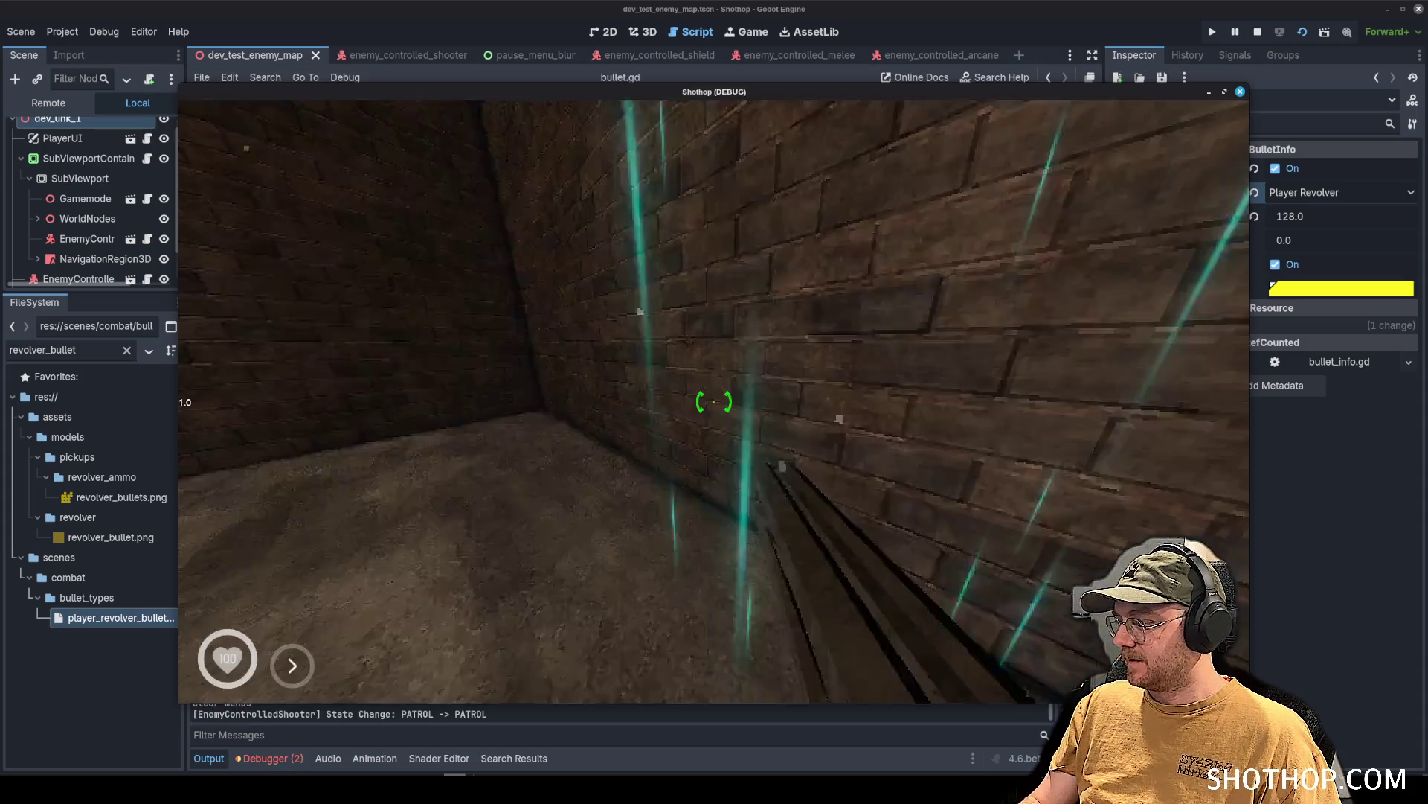
click(714, 402)
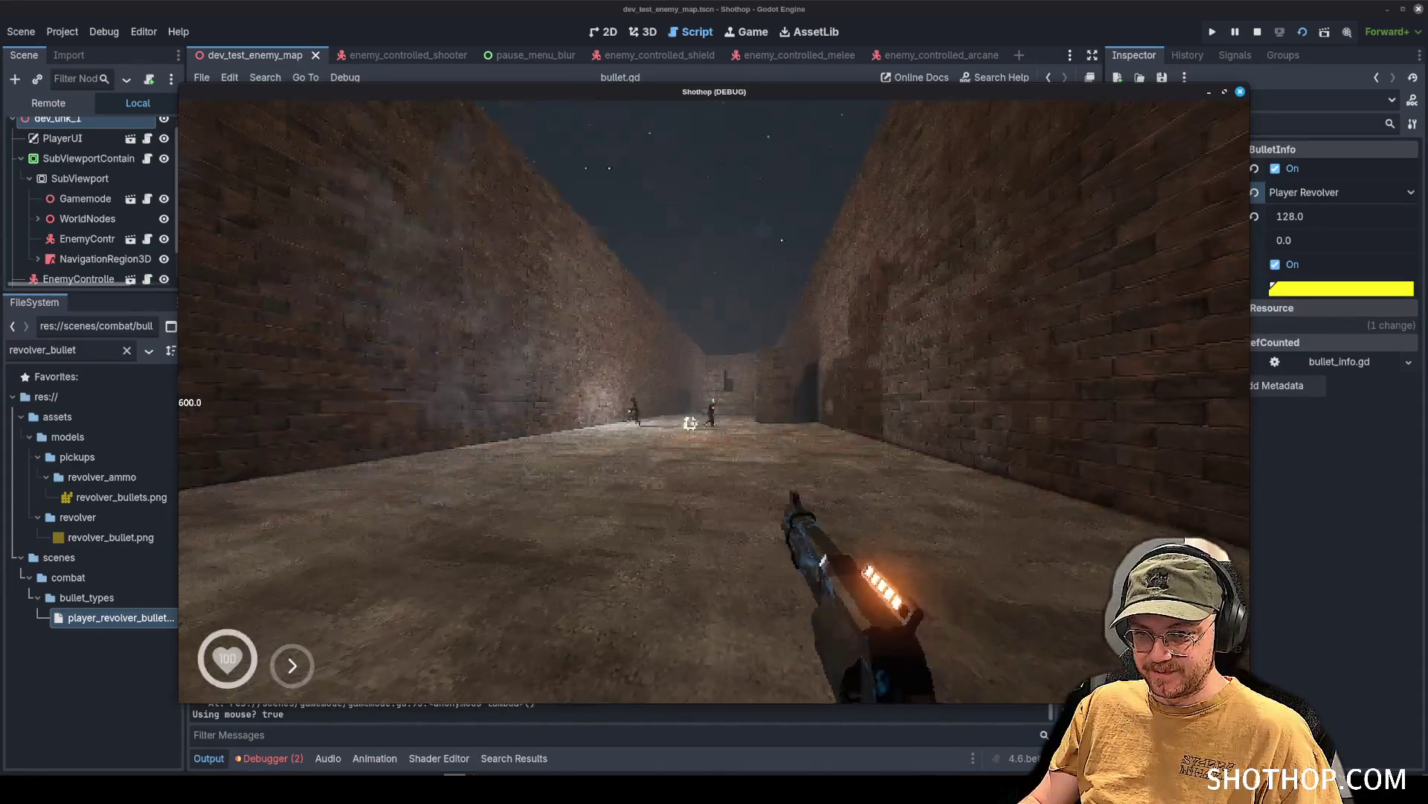
key(w)
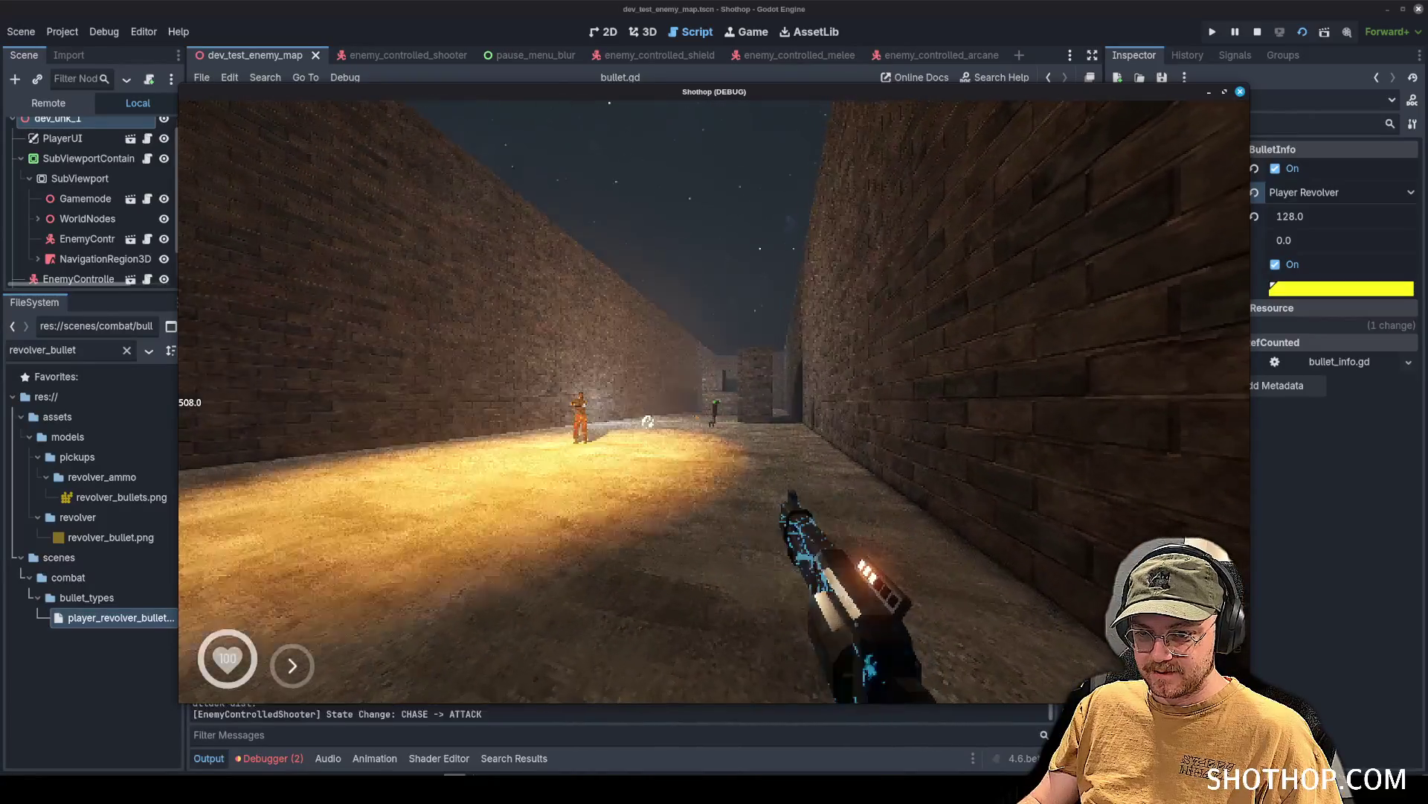
click(714, 402)
click(714, 402)
click(714, 402)
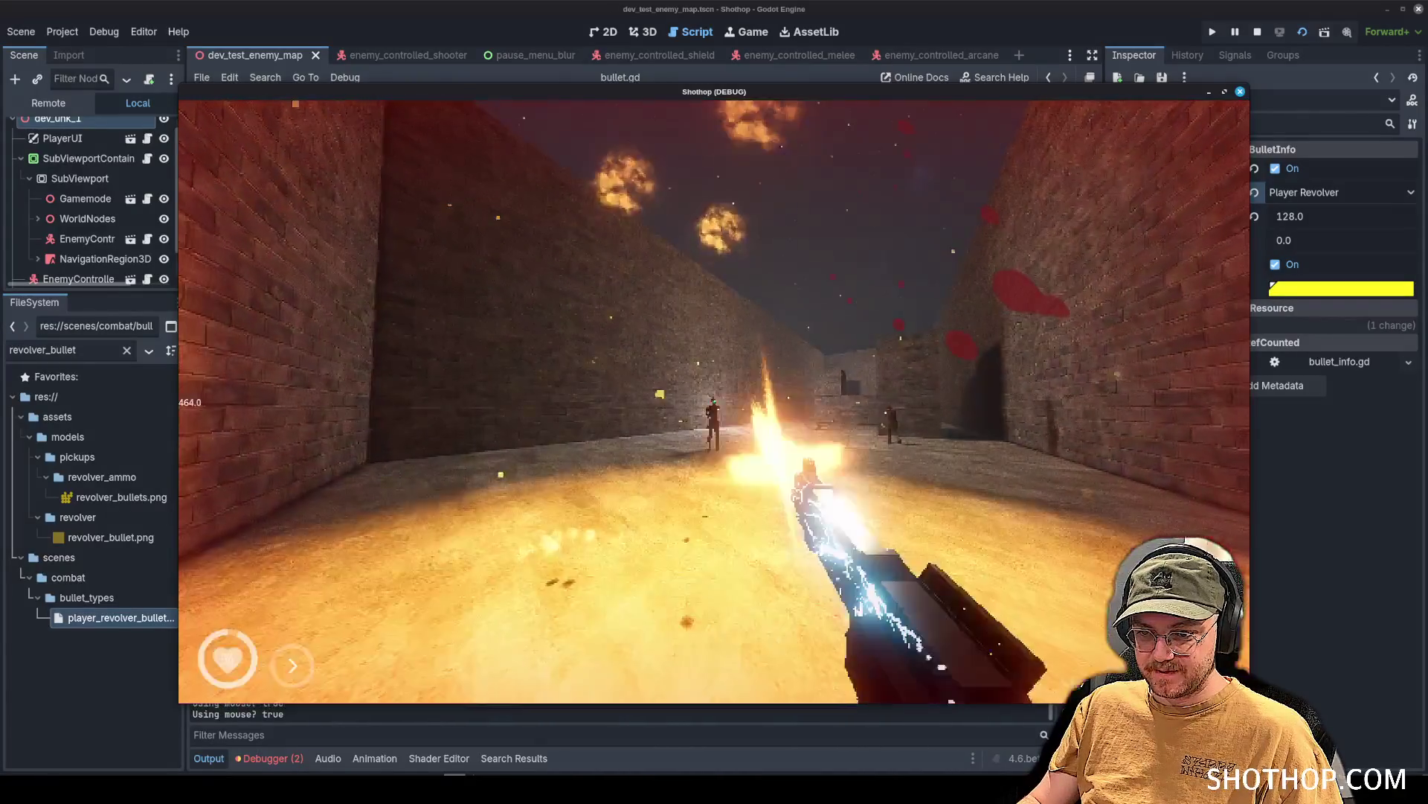
key(Escape)
click(256, 715)
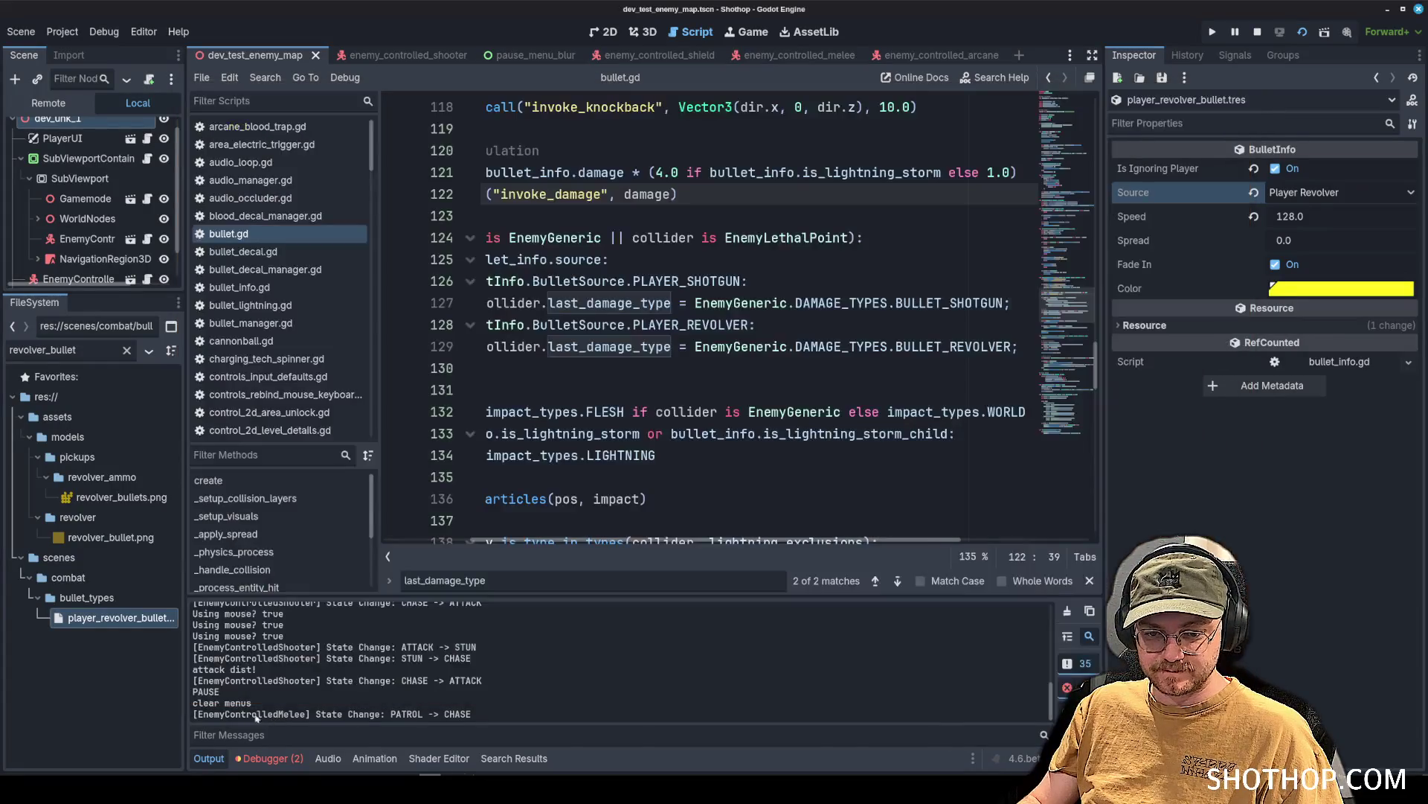
key(alt+Tab)
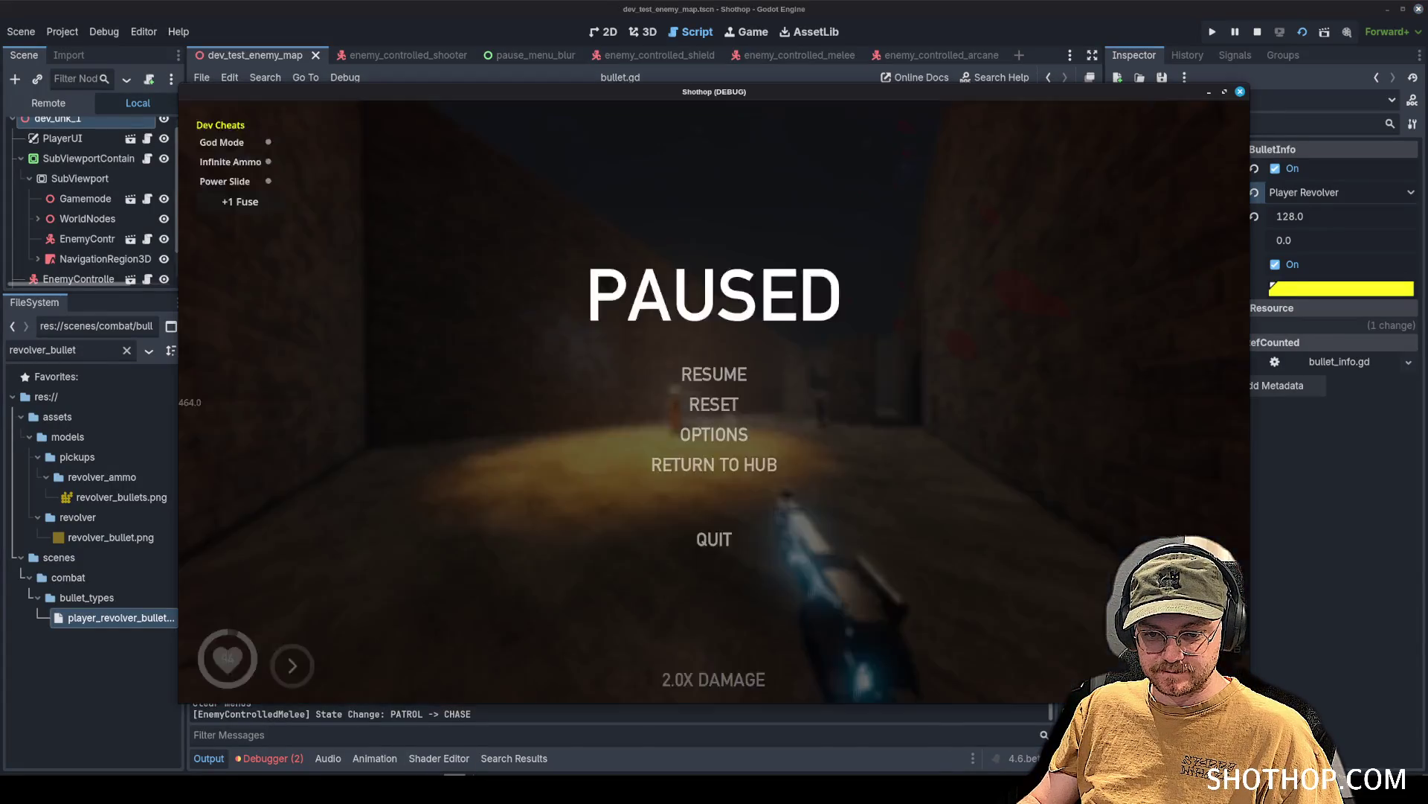
key(Escape)
key(Escape)
key(Escape)
key(Escape)
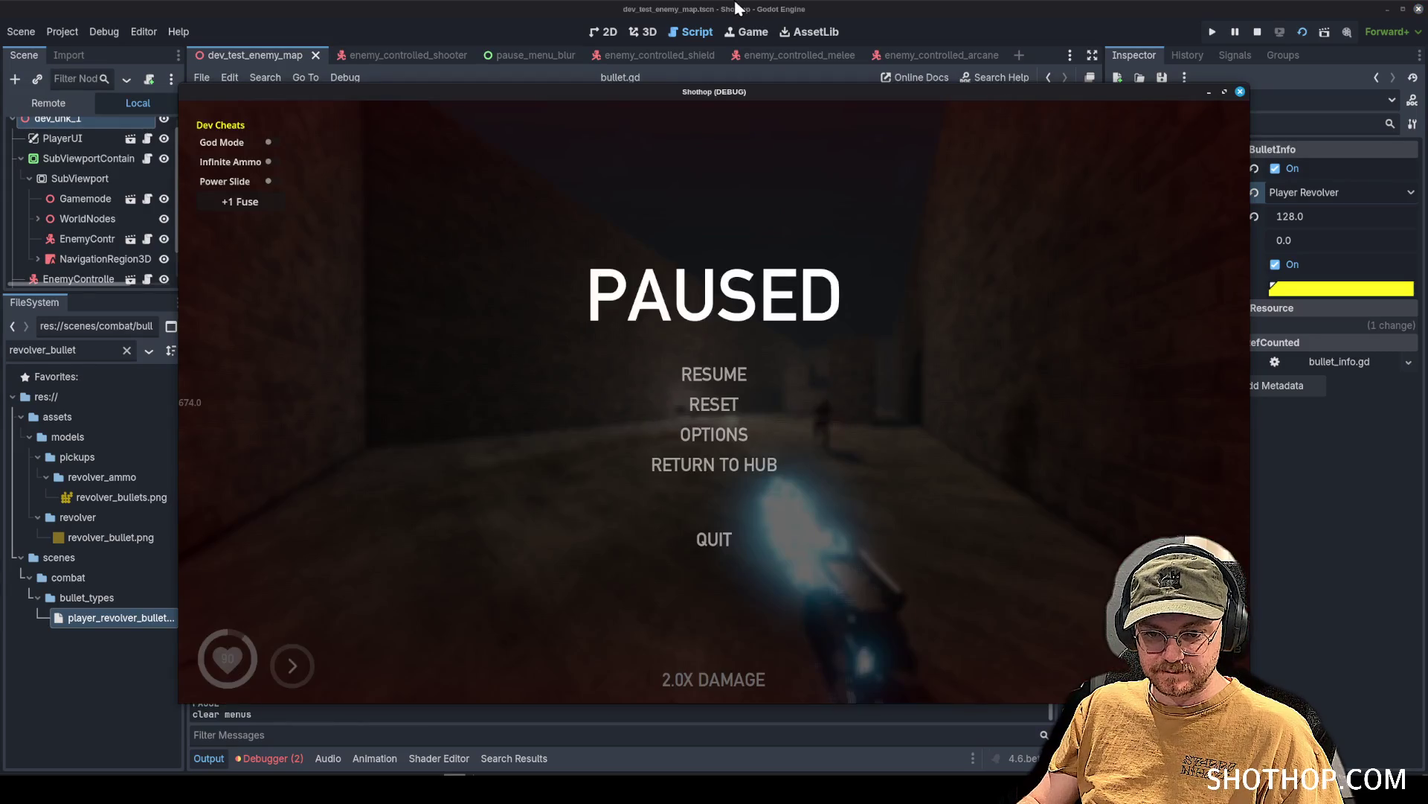
click(449, 615)
scroll(449, 655, up, 3)
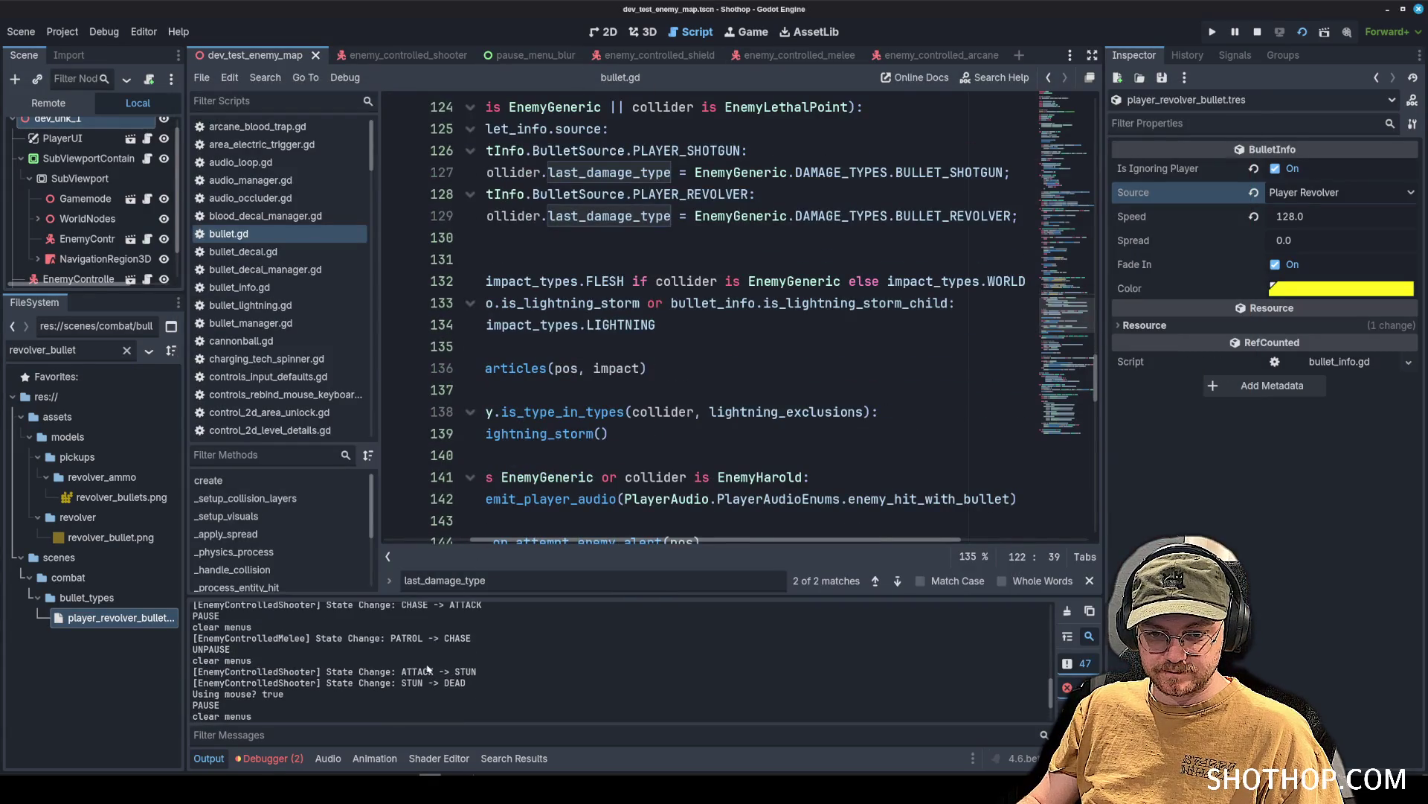
Inspect invoke_death in enemy_generic_shared.gd, then switch to enemy_lethal_point.gd.
click(707, 324)
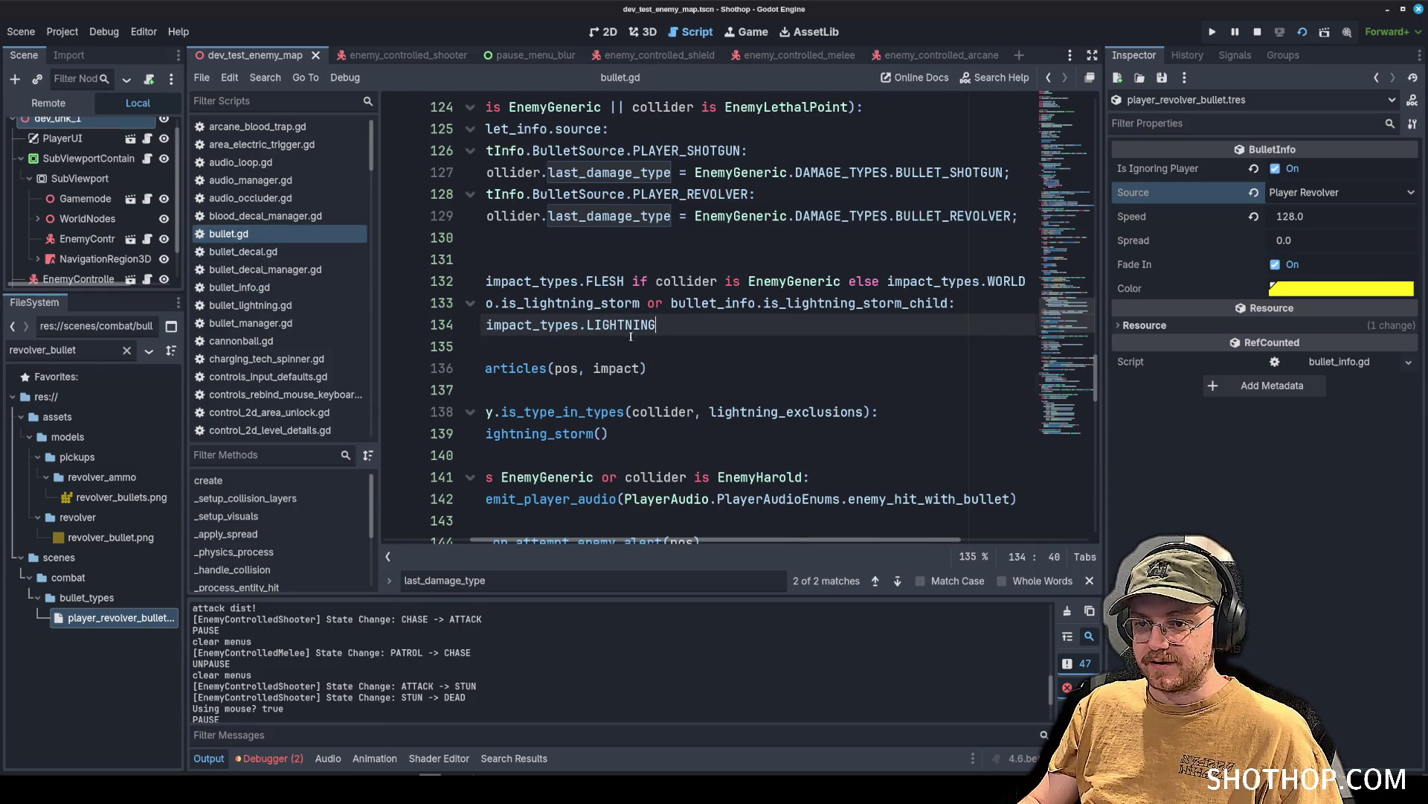
key(Up)
key(Up)
key(Up)
scroll(253, 217, down, 6)
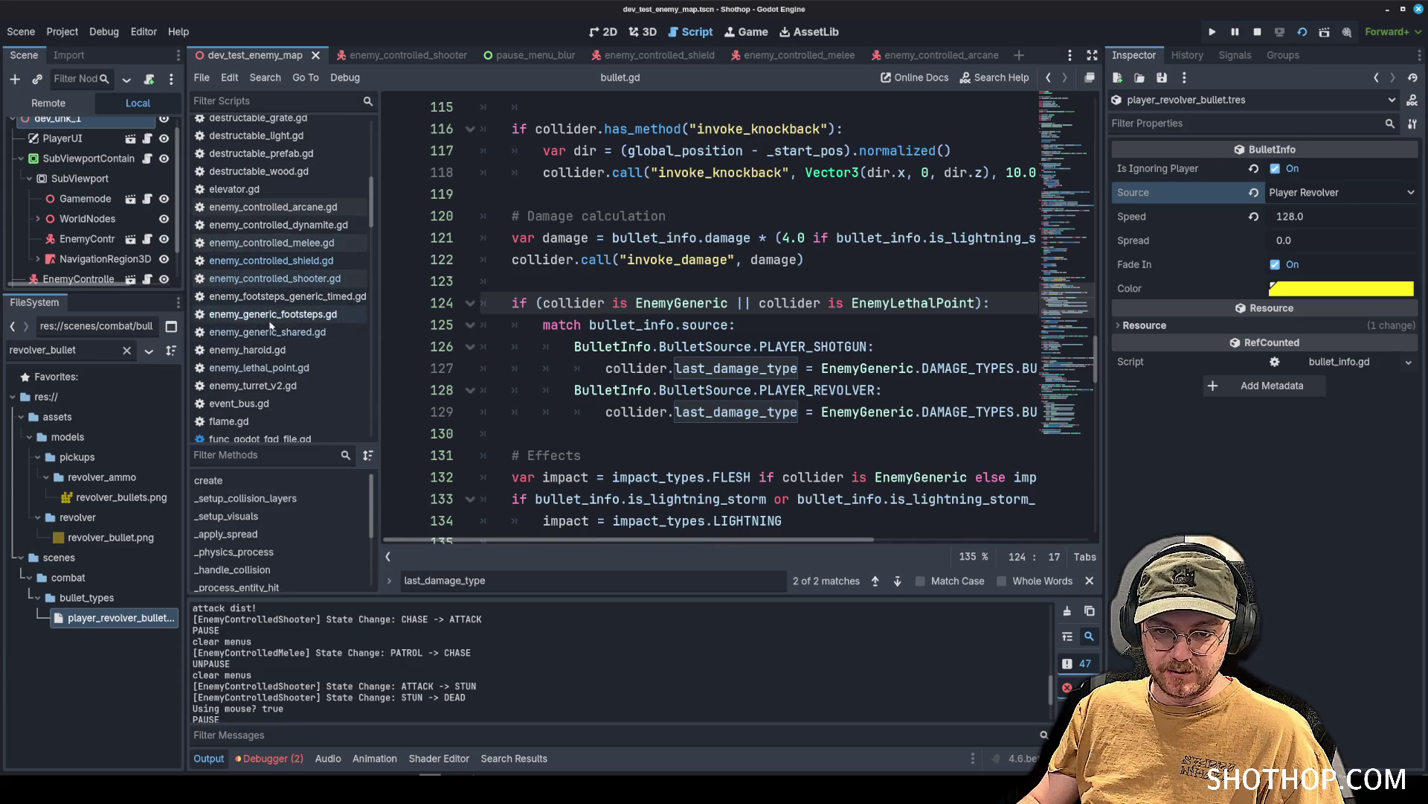
click(268, 332)
click(795, 281)
click(667, 310)
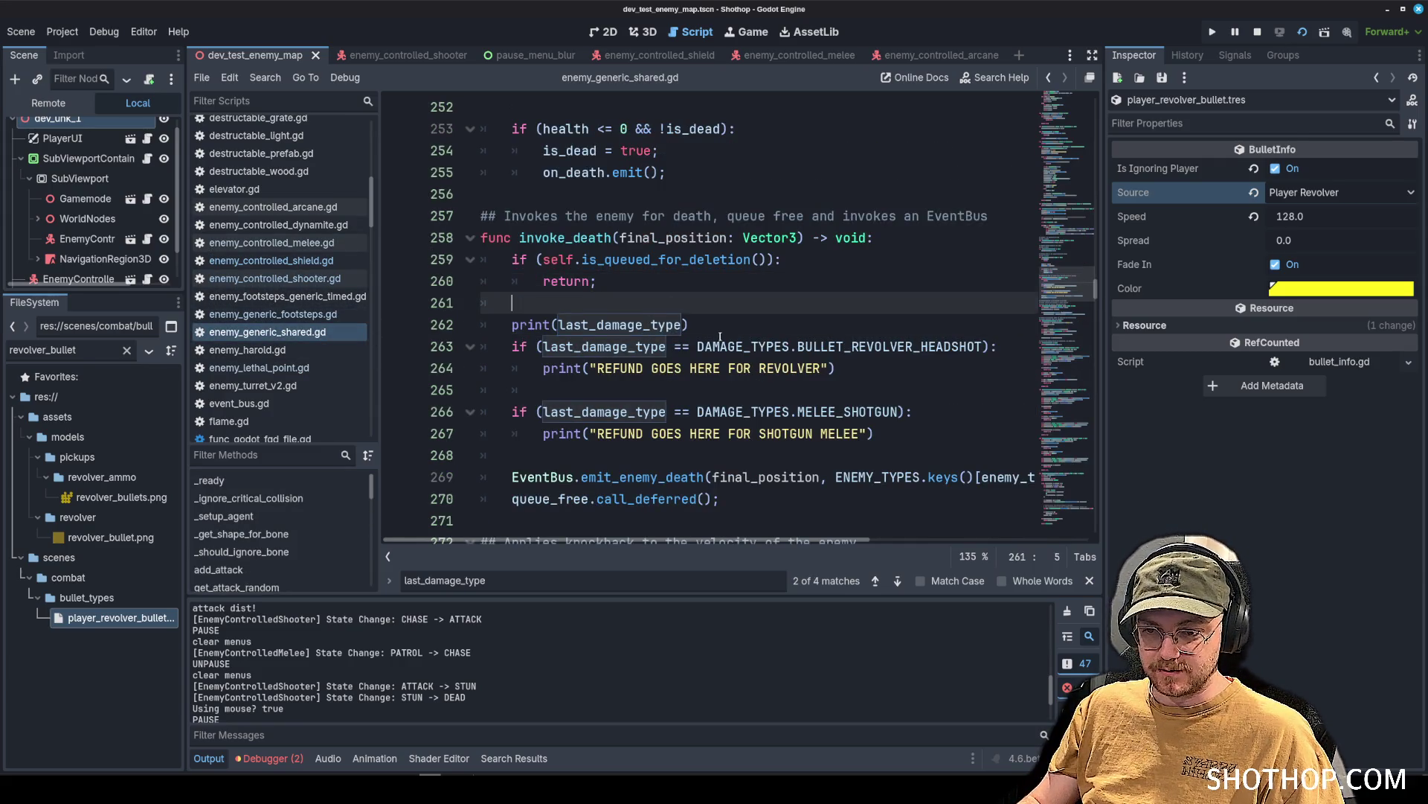
scroll(403, 618, up, 2)
scroll(403, 618, down, 3)
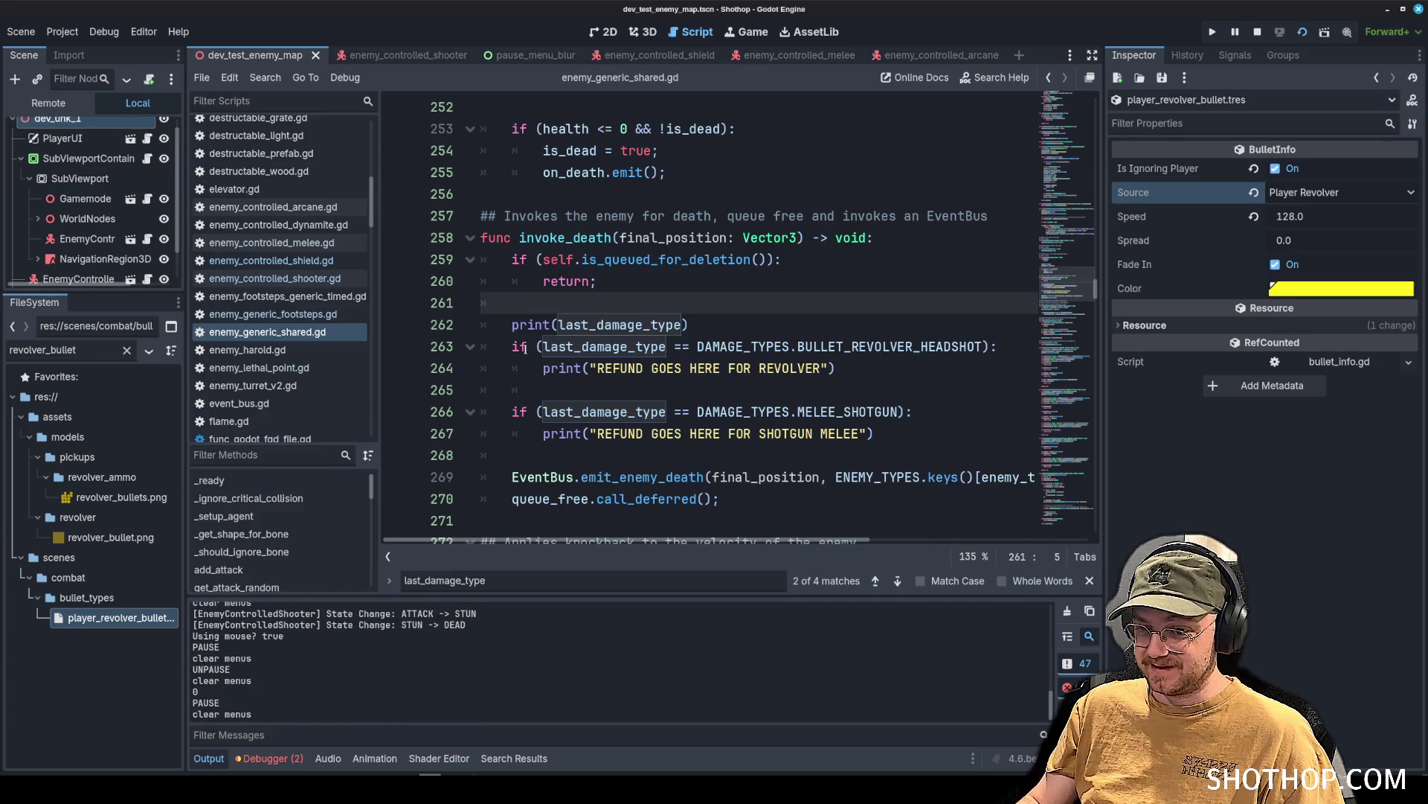
scroll(275, 313, down, 3)
click(272, 250)
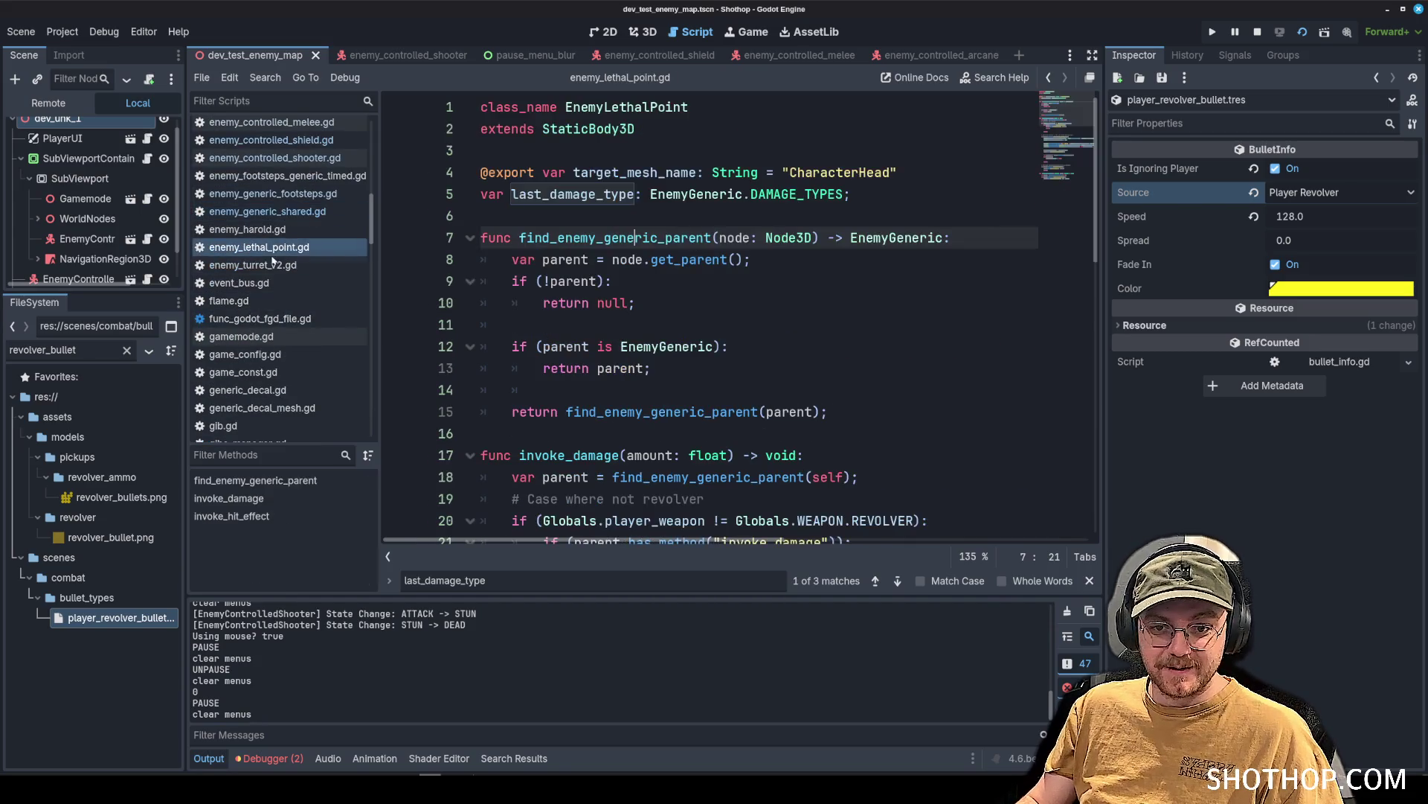
Review enemy_lethal_point.gd's parent lookup code around lines 25–35.
click(863, 299)
double_click(607, 240)
scroll(670, 320, down, 6)
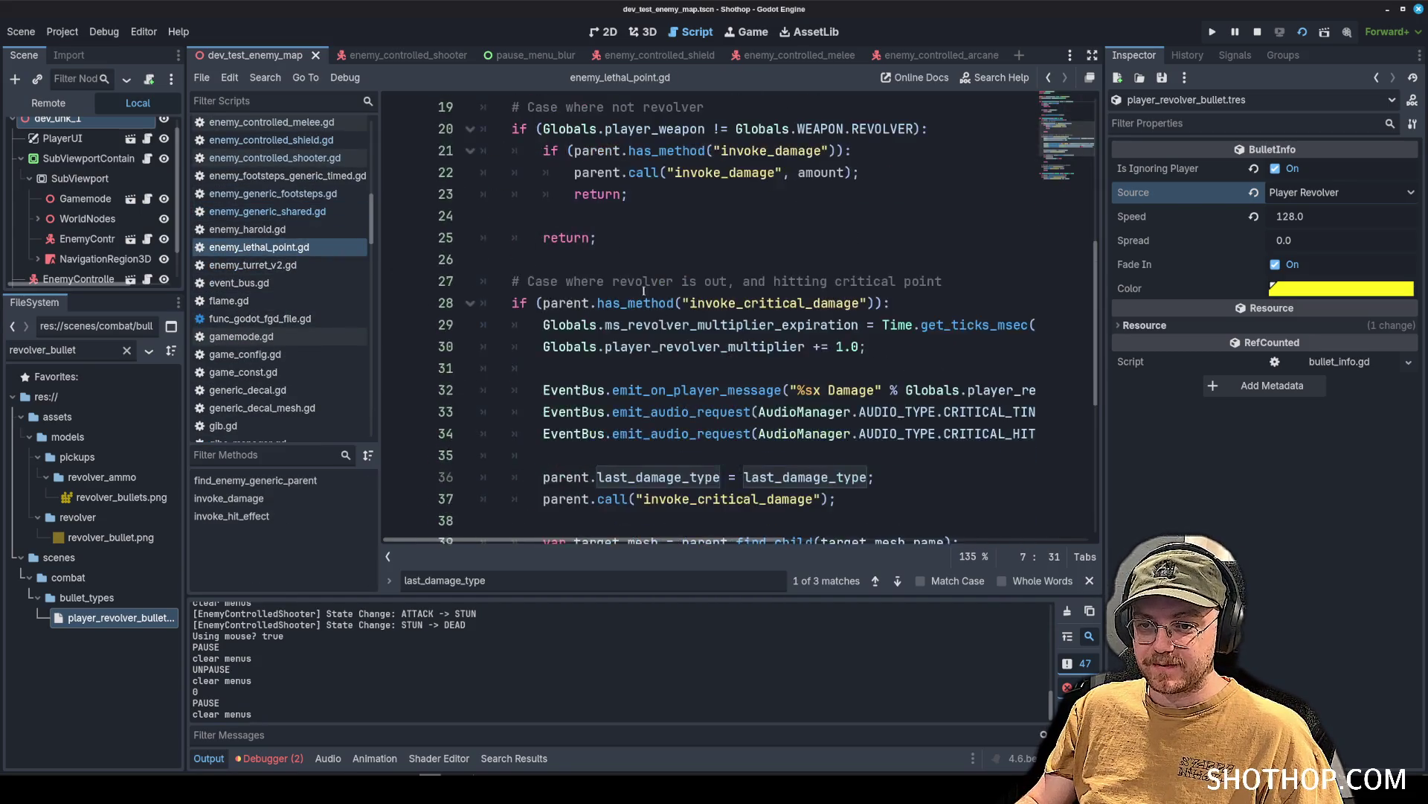
scroll(670, 320, up, 1)
click(742, 303)
scroll(733, 325, down, 2)
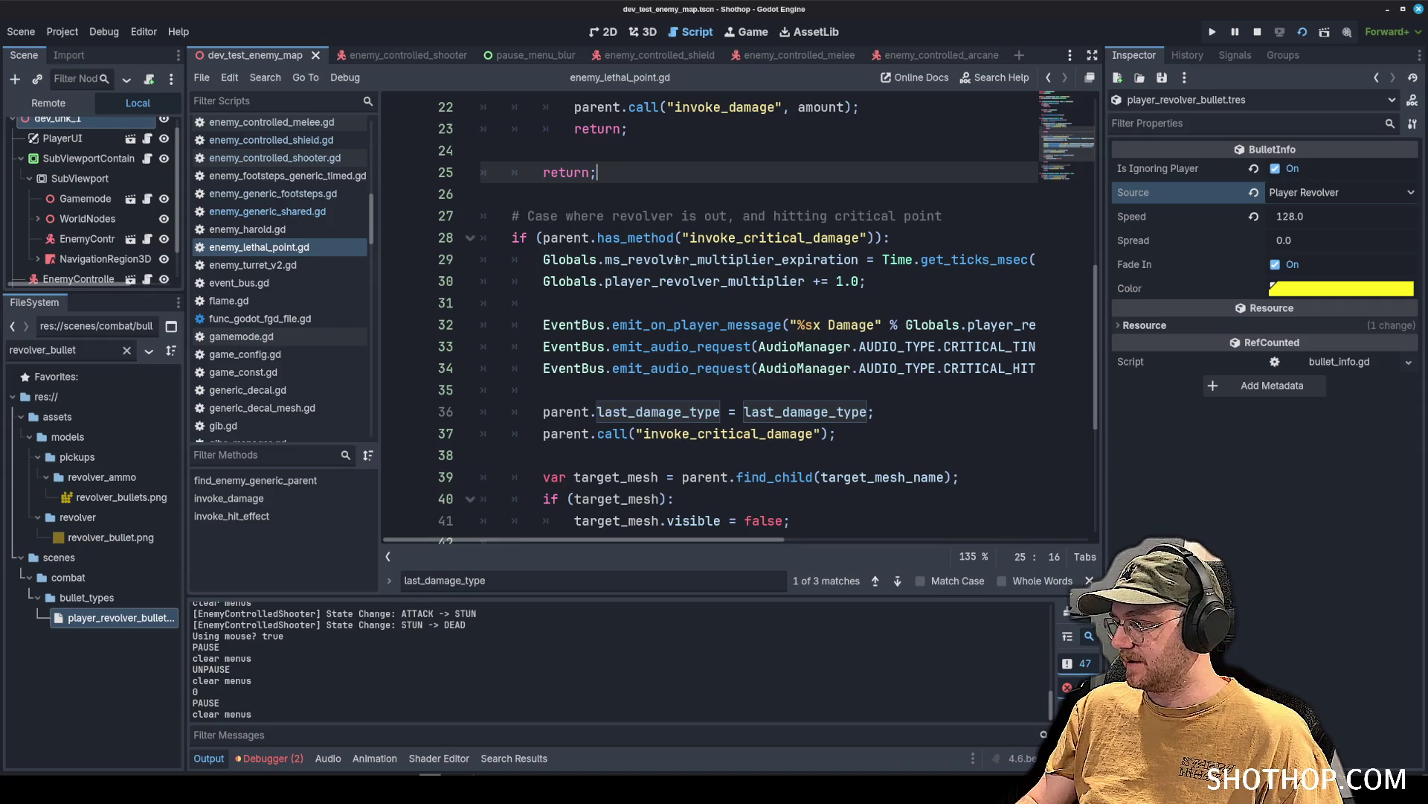
click(686, 303)
scroll(673, 320, down, 3)
scroll(681, 322, up, 2)
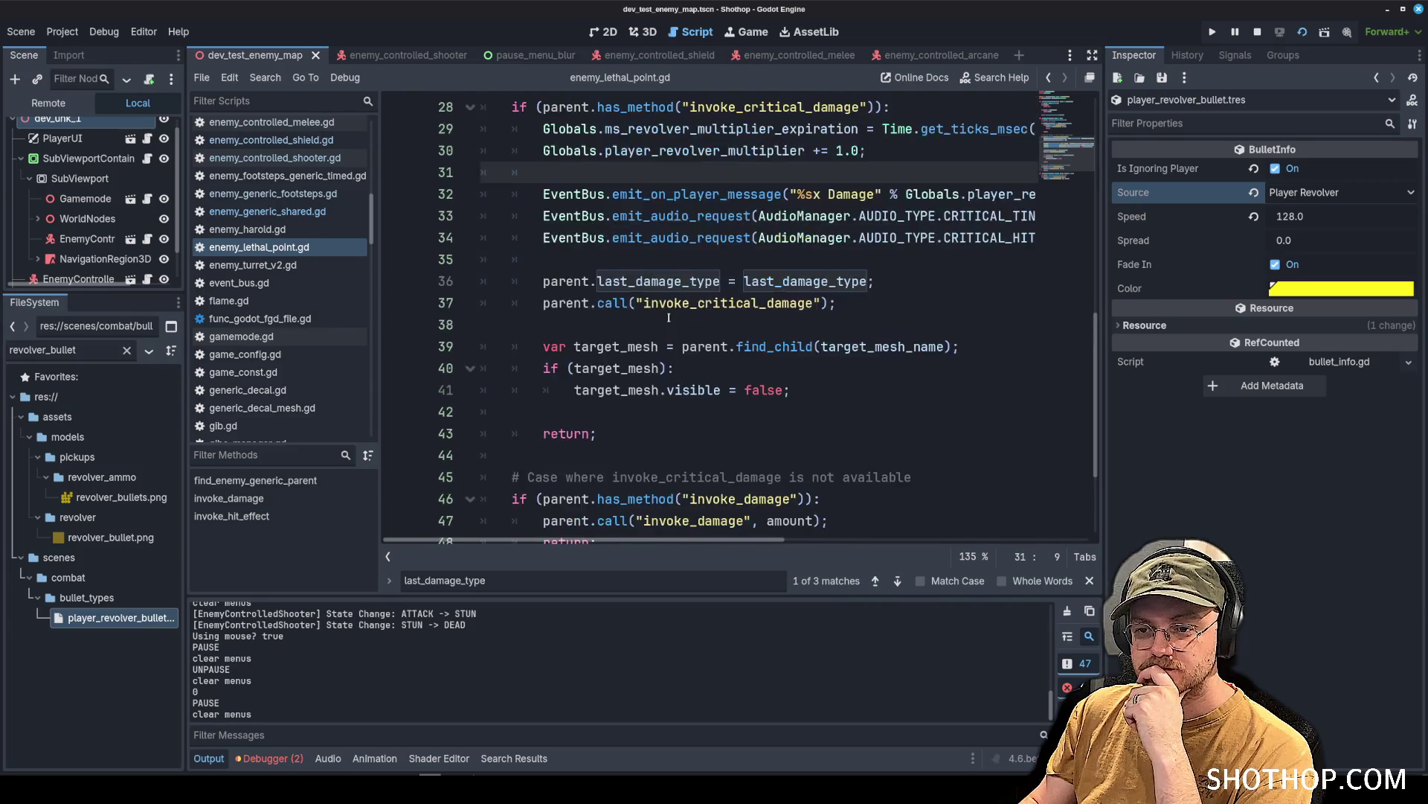
click(688, 325)
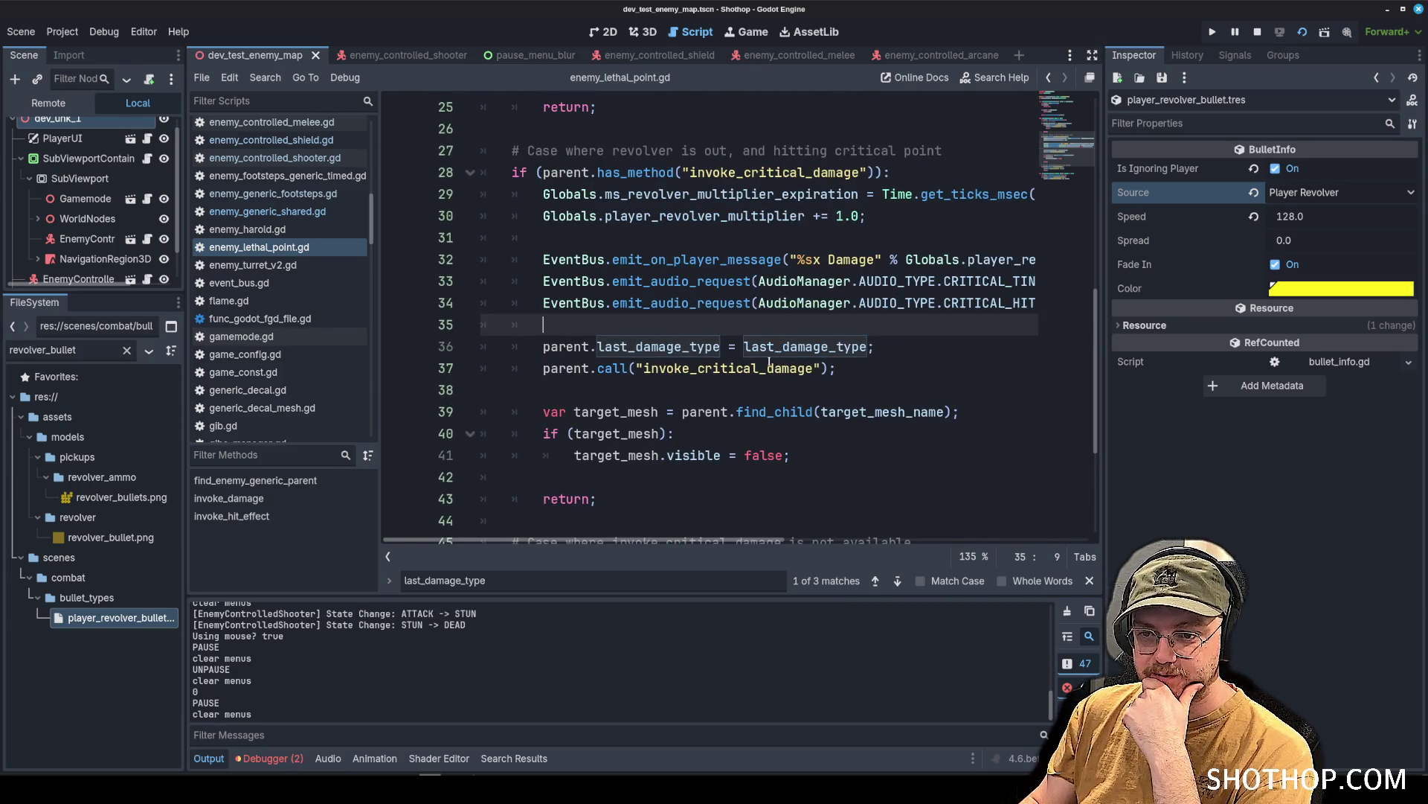
scroll(766, 361, up, 5)
scroll(756, 357, down, 4)
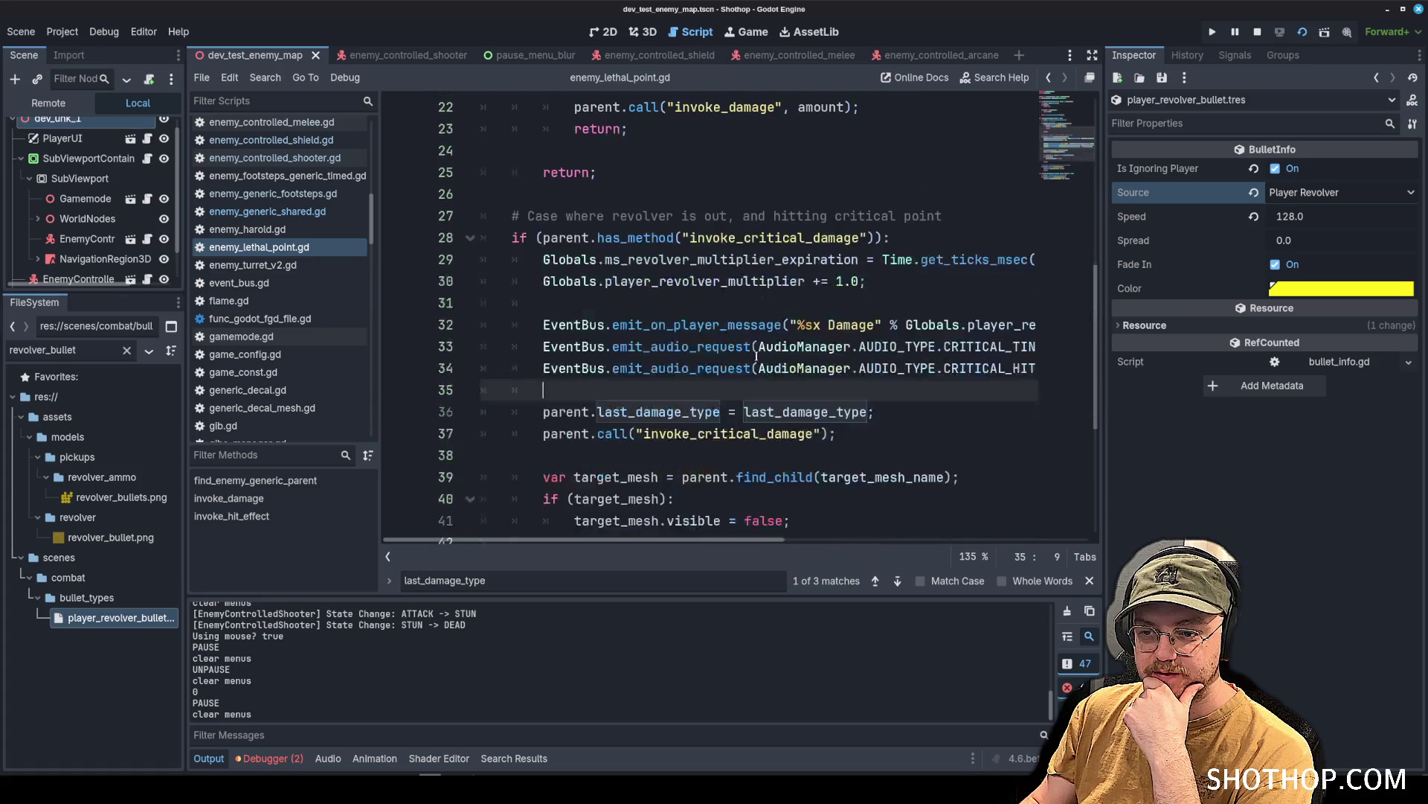
Add a print(last_damage_type) line after the damage-type assignment and relaunch the game.
click(884, 414)
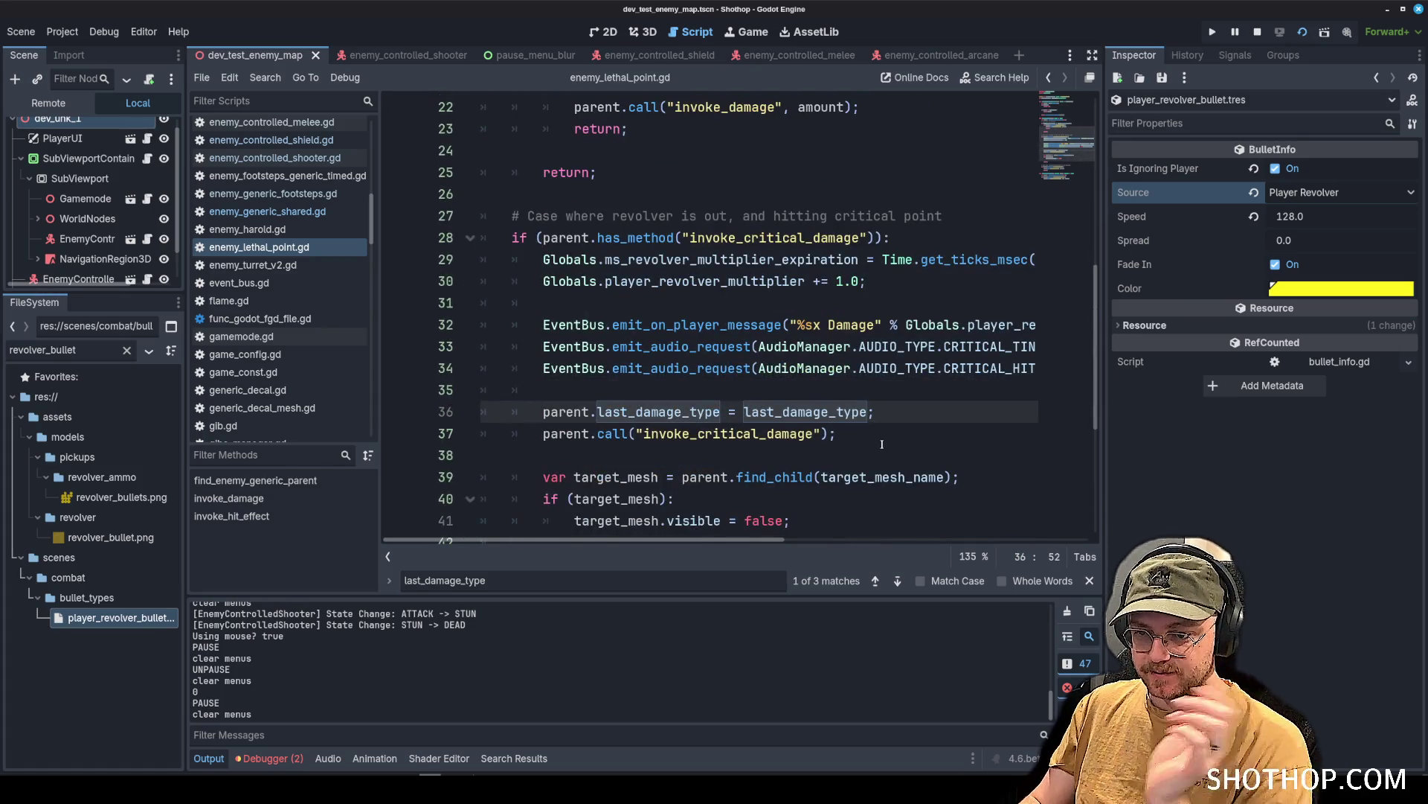
scroll(885, 387, down, 2)
key(Return)
text((last_)
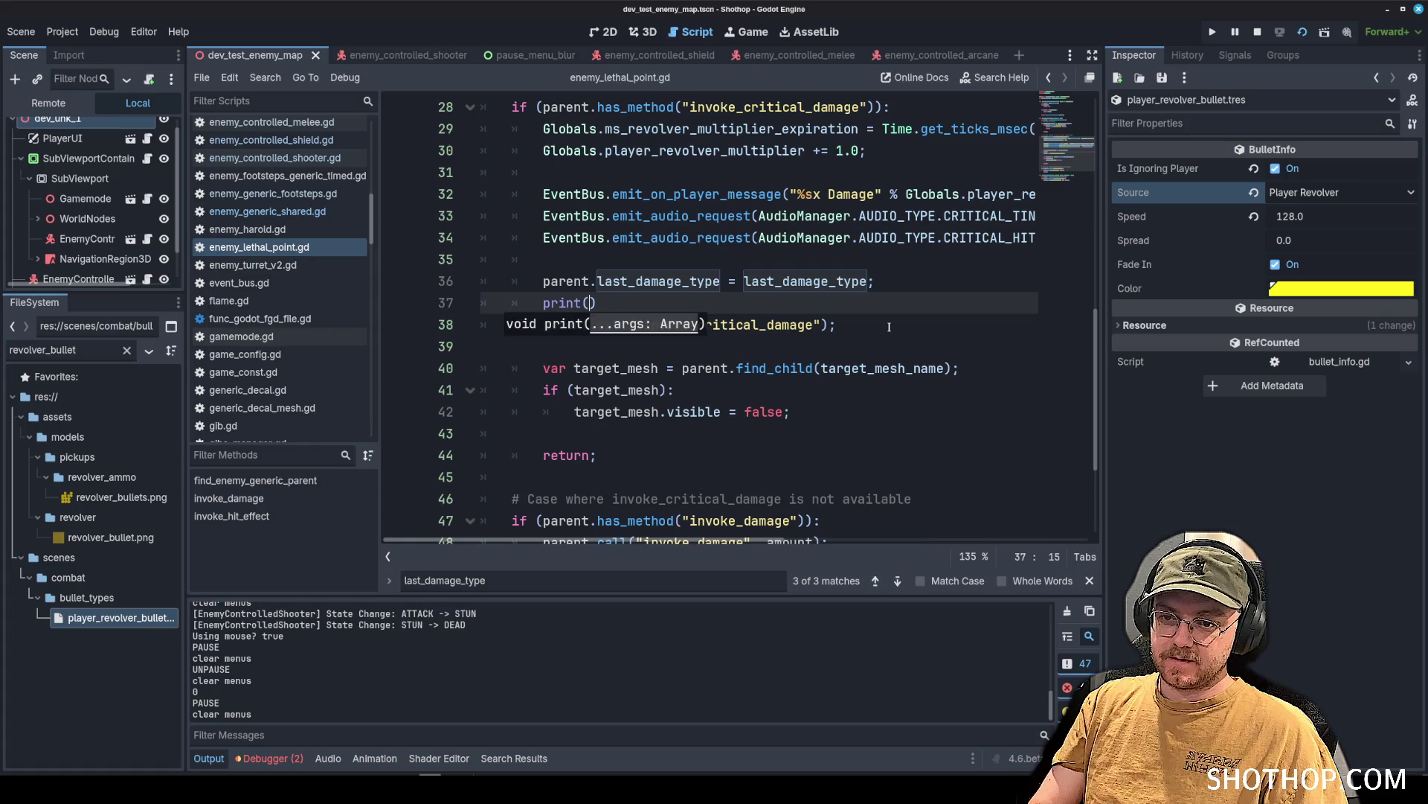
text(damage_type))
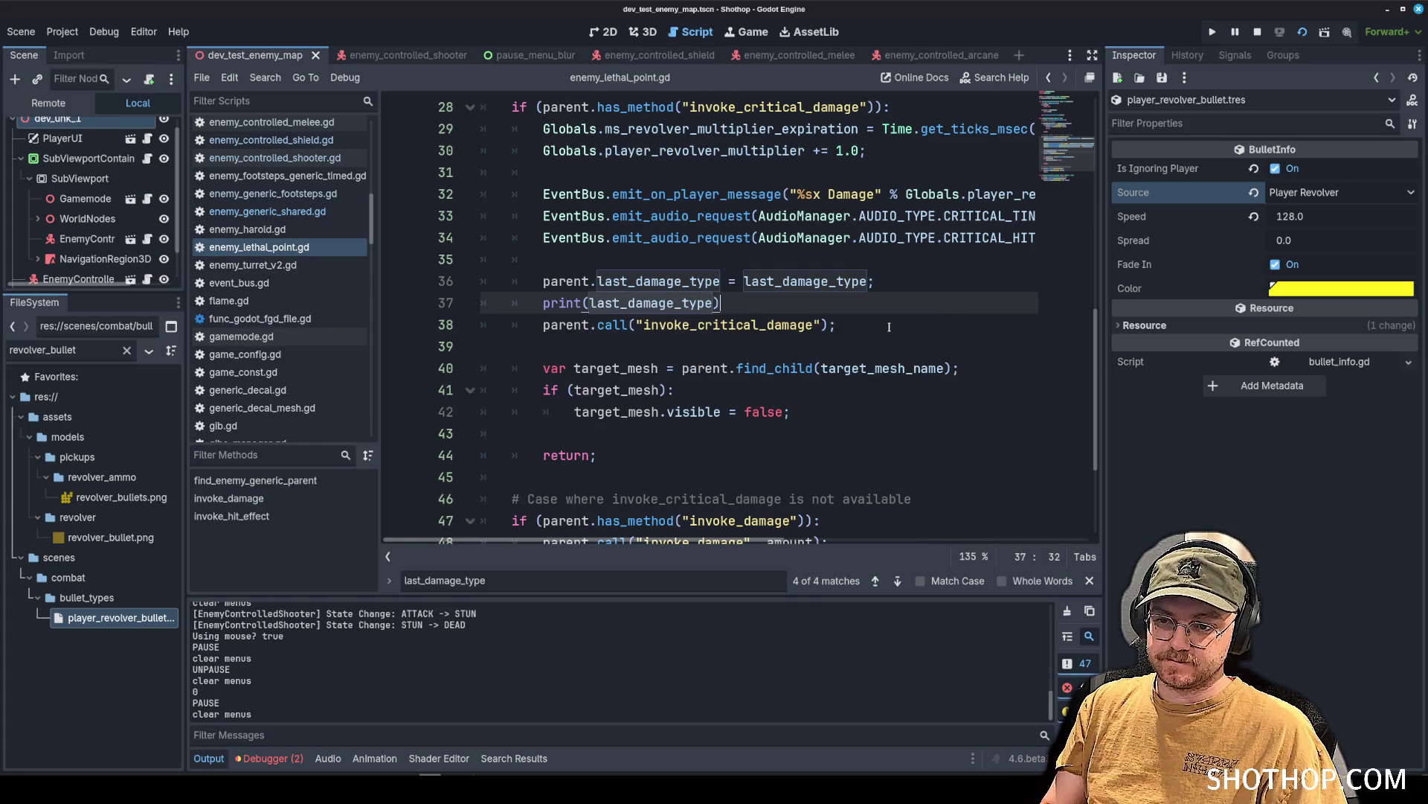
click(775, 216)
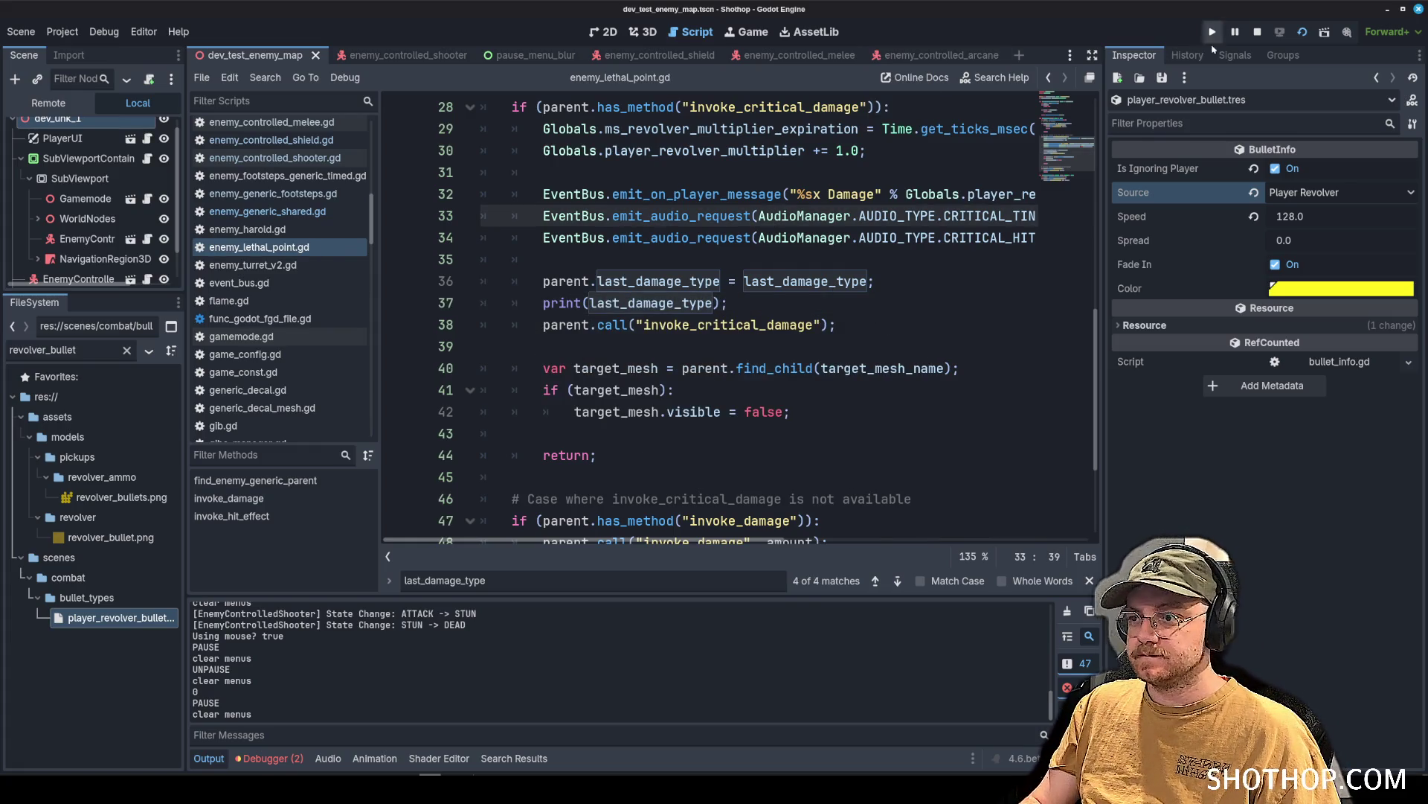
click(1302, 32)
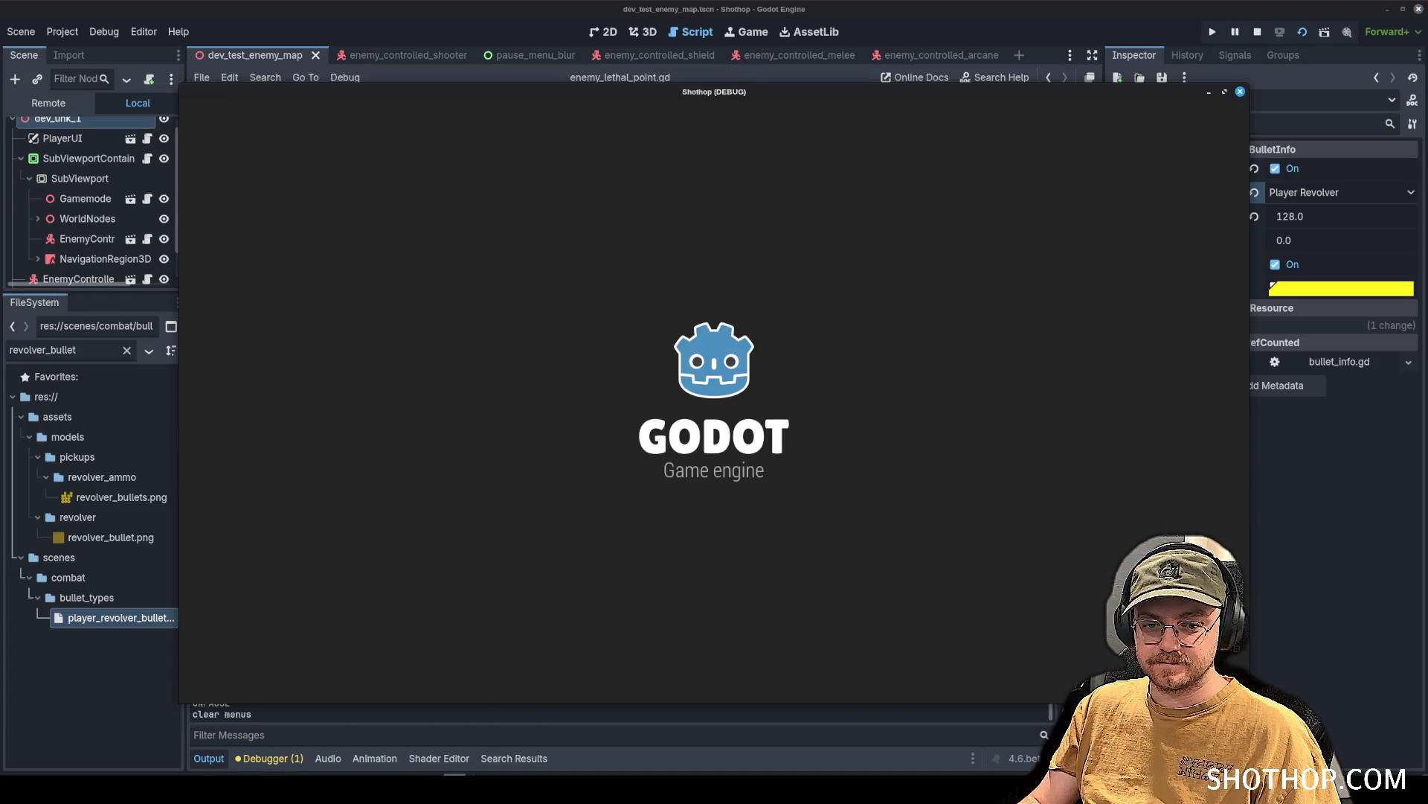
Pause the game, delete the print(last_damage_type) line, and switch to bullet.gd.
key(Escape)
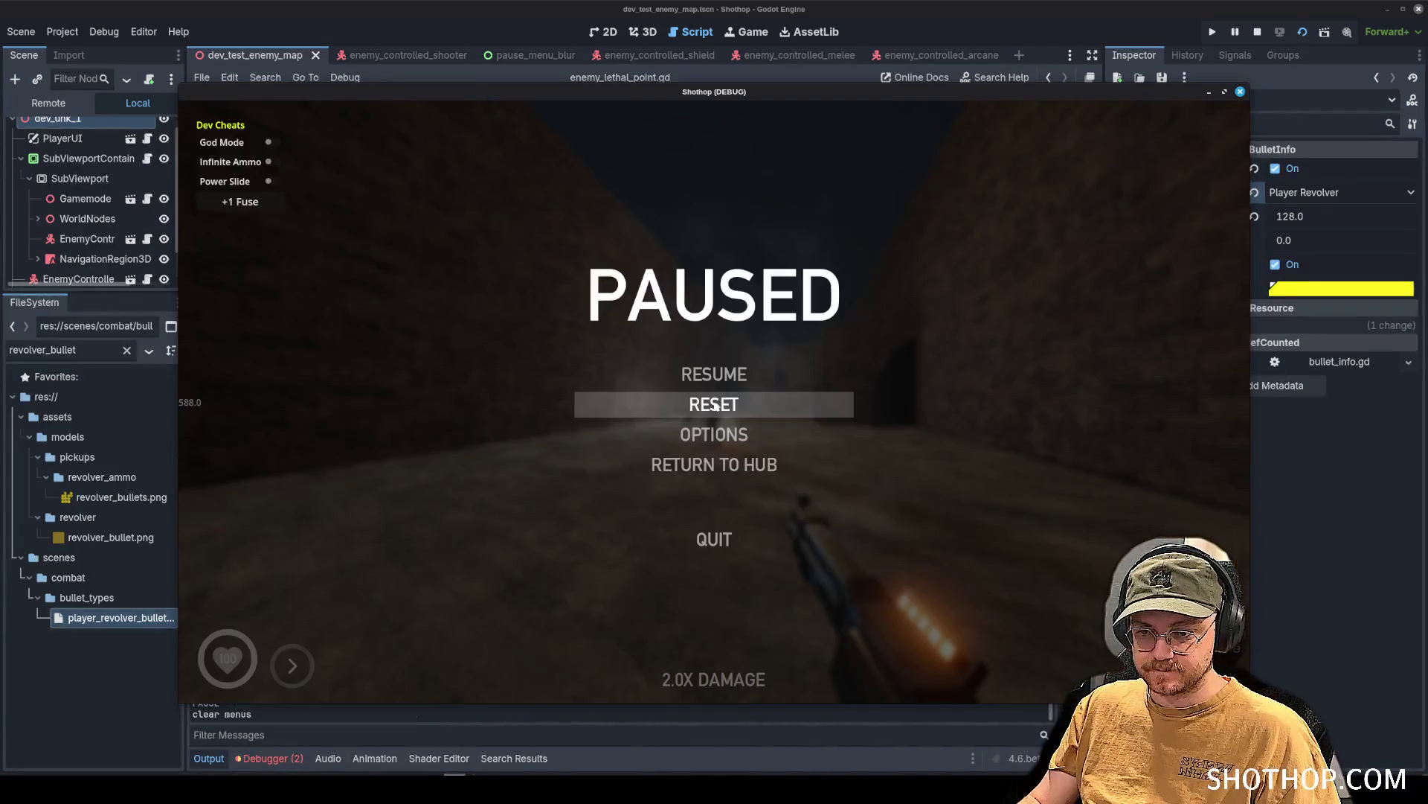
click(719, 8)
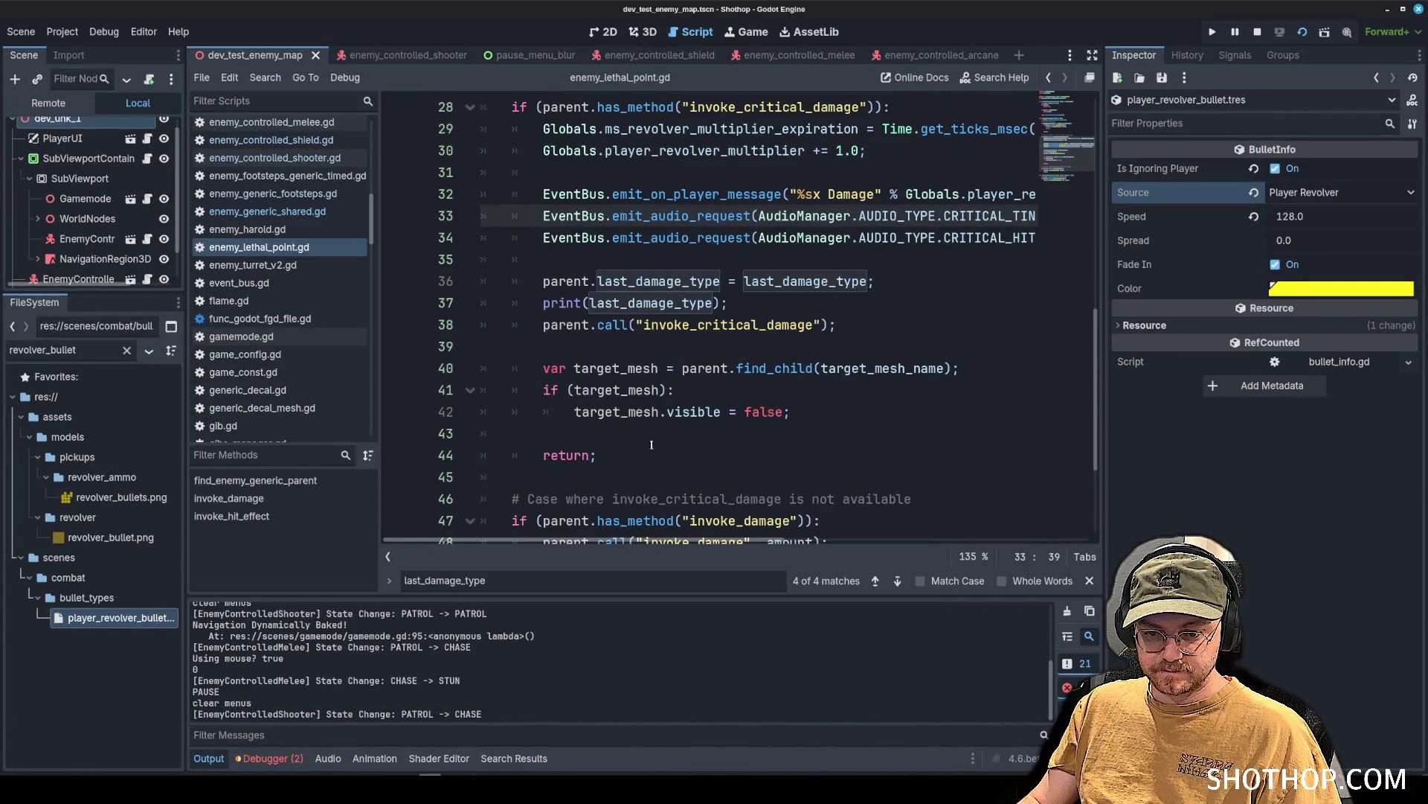
click(654, 369)
drag(727, 303, 451, 300)
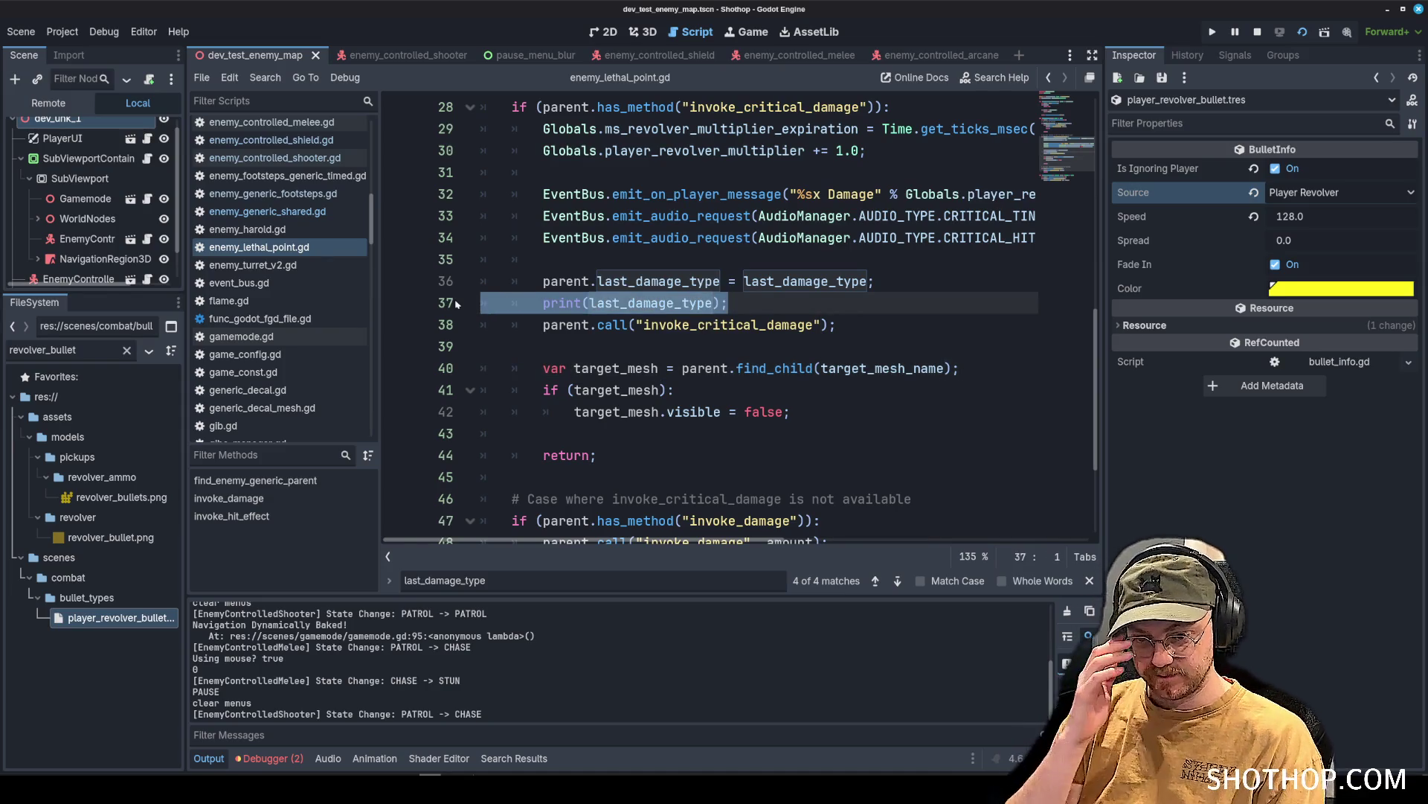
key(BackSpace)
key(BackSpace)
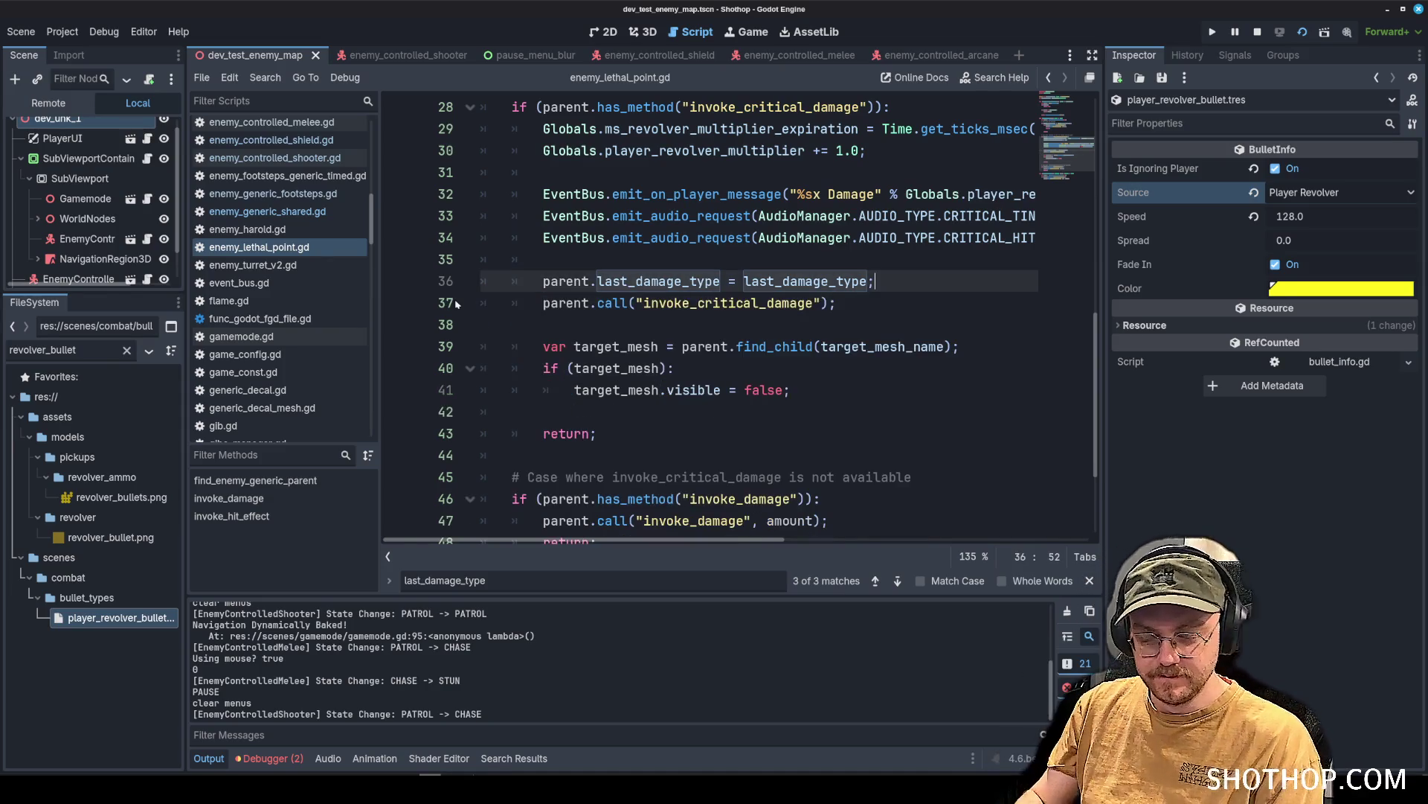
scroll(253, 232, up, 3)
scroll(253, 232, up, 5)
click(250, 233)
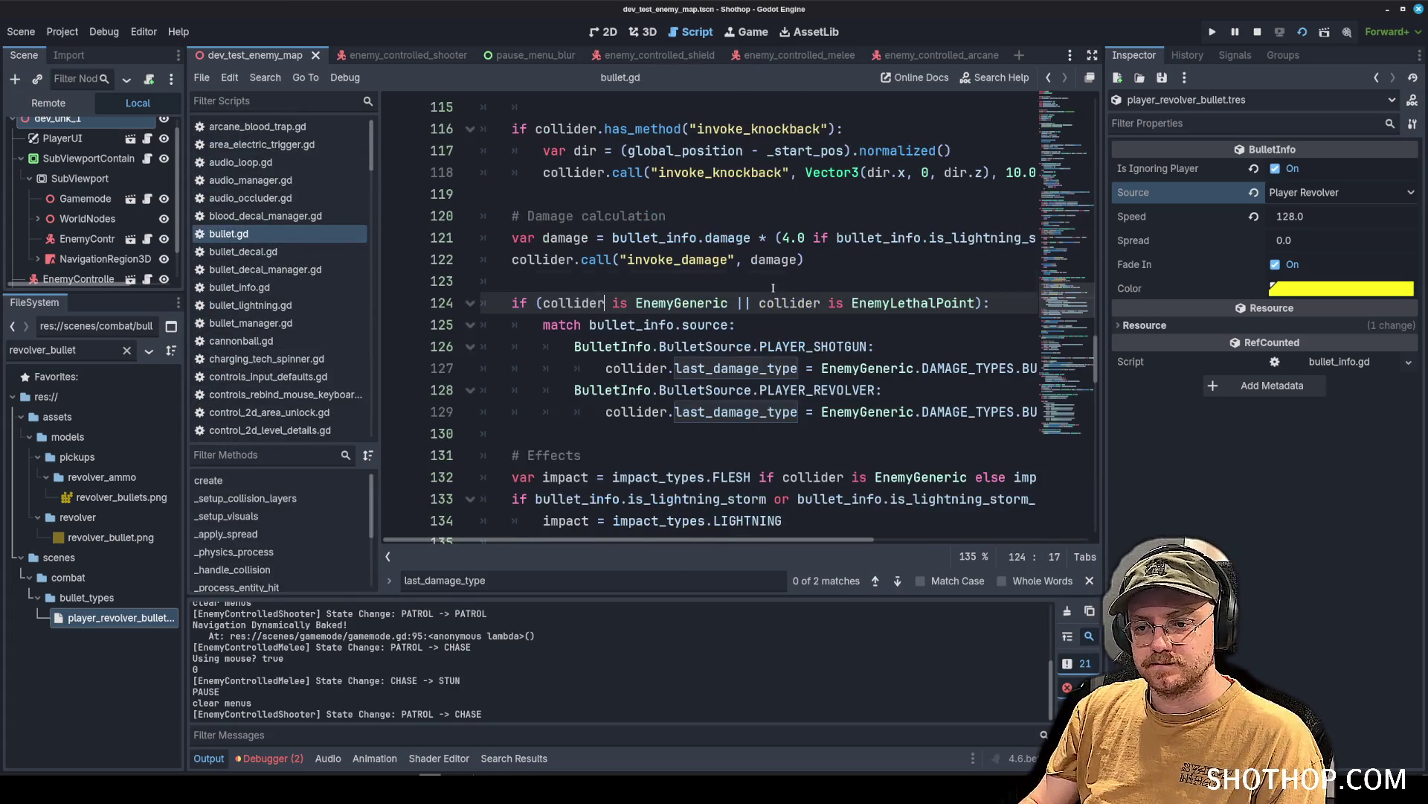
Add a print("set to revolver for last damage type") line under the PLAYER_REVOLVER assignment.
click(726, 325)
click(767, 368)
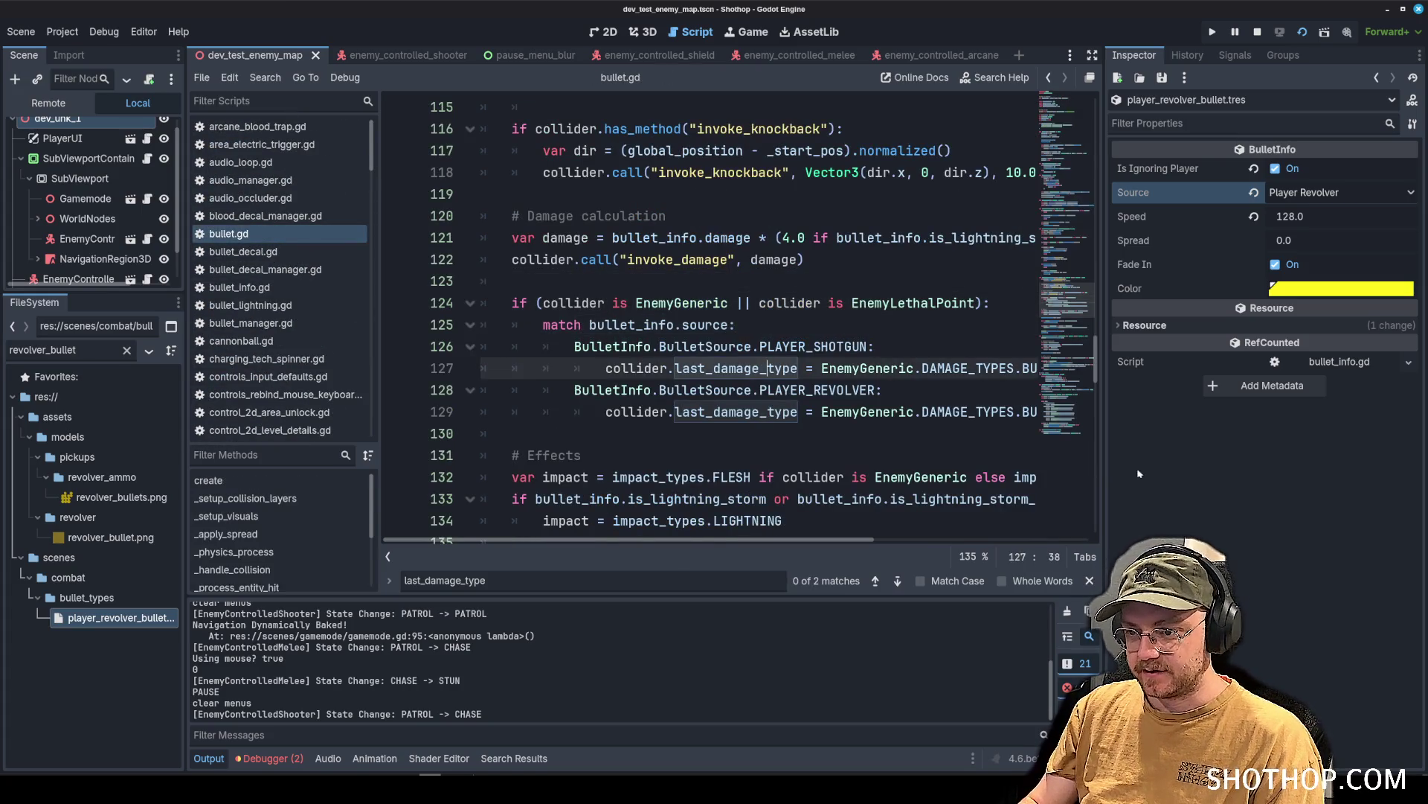
drag(1105, 459, 1253, 459)
click(1169, 413)
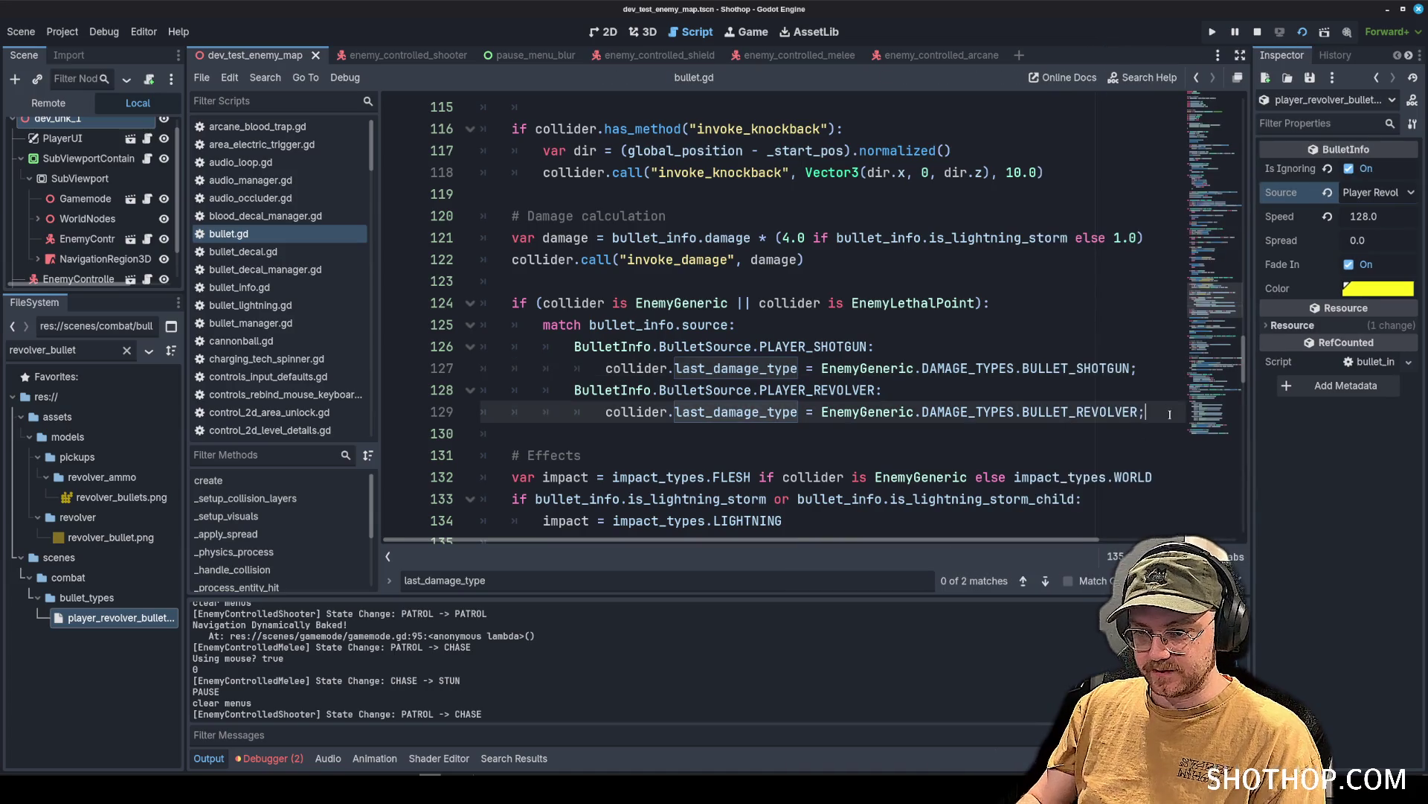
key(Return)
text(print("set to revo)
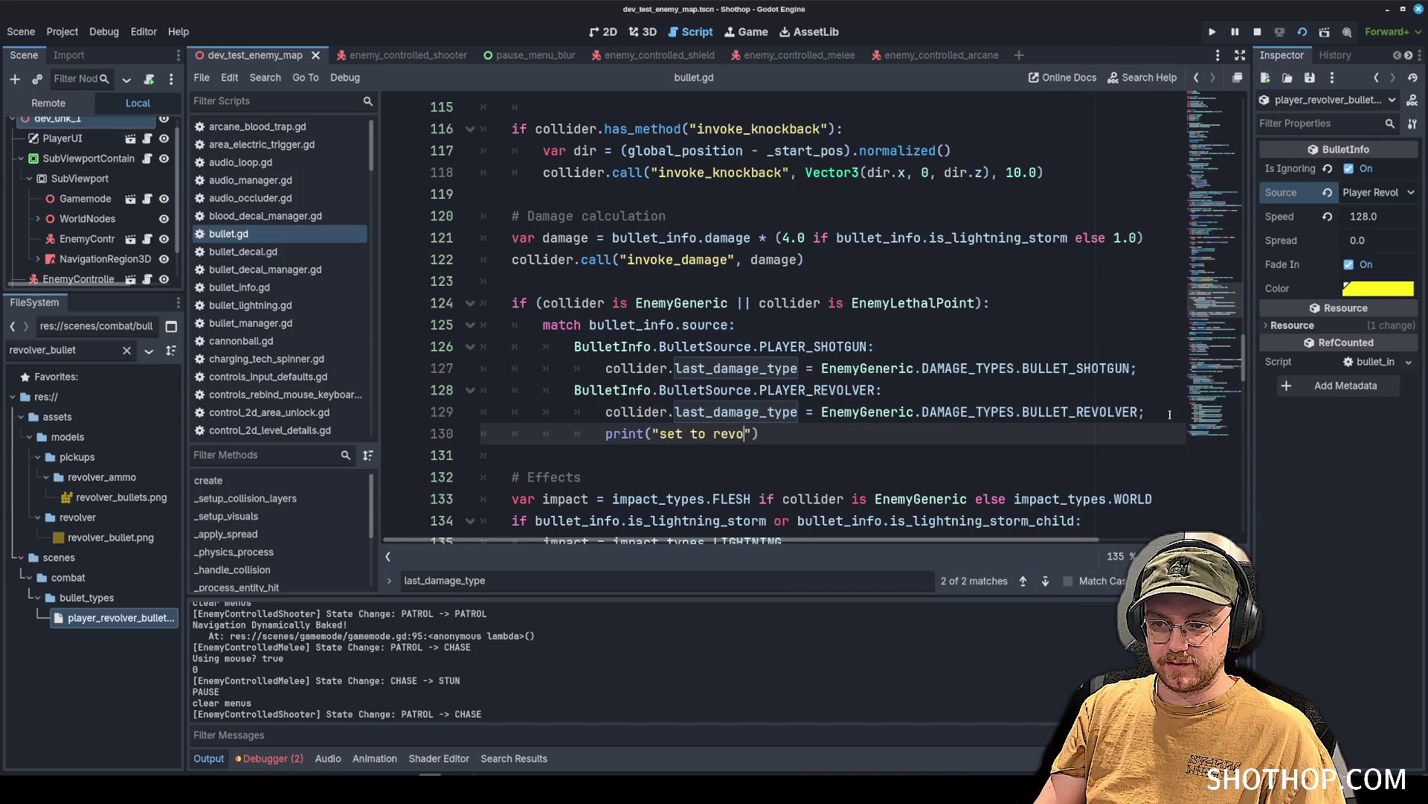
text( last damage type)
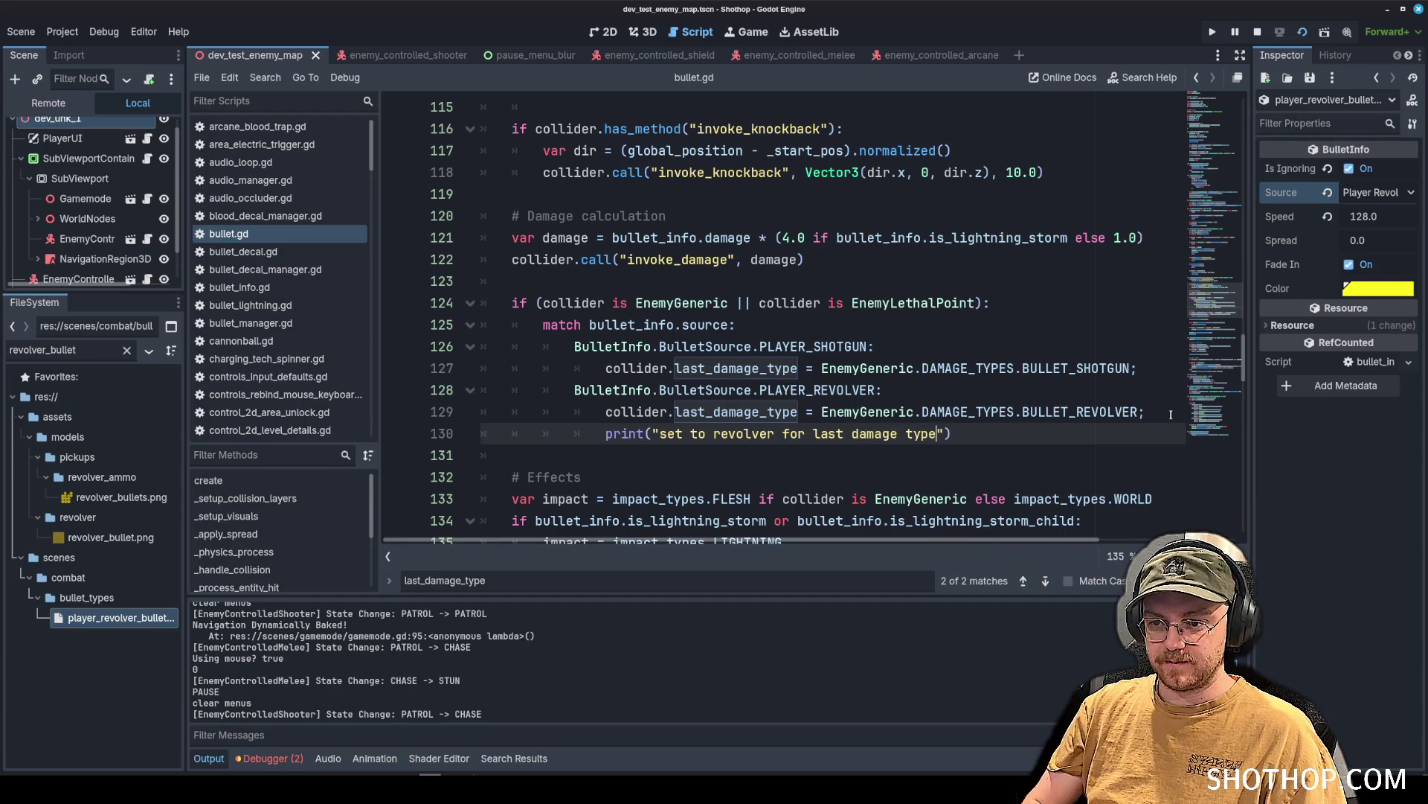
Run the game with F5, restart the level to test a shot, then stop it.
key(F5)
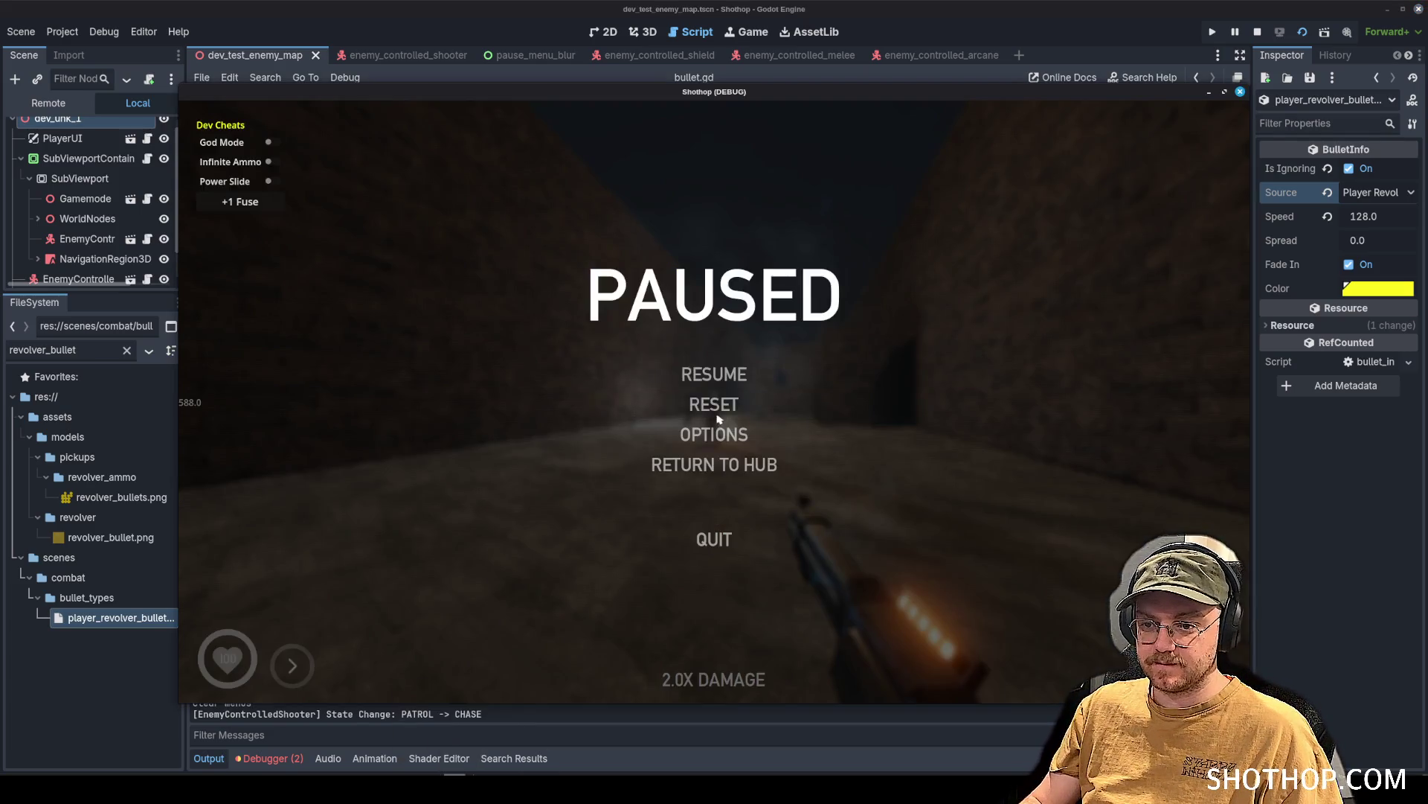
click(716, 408)
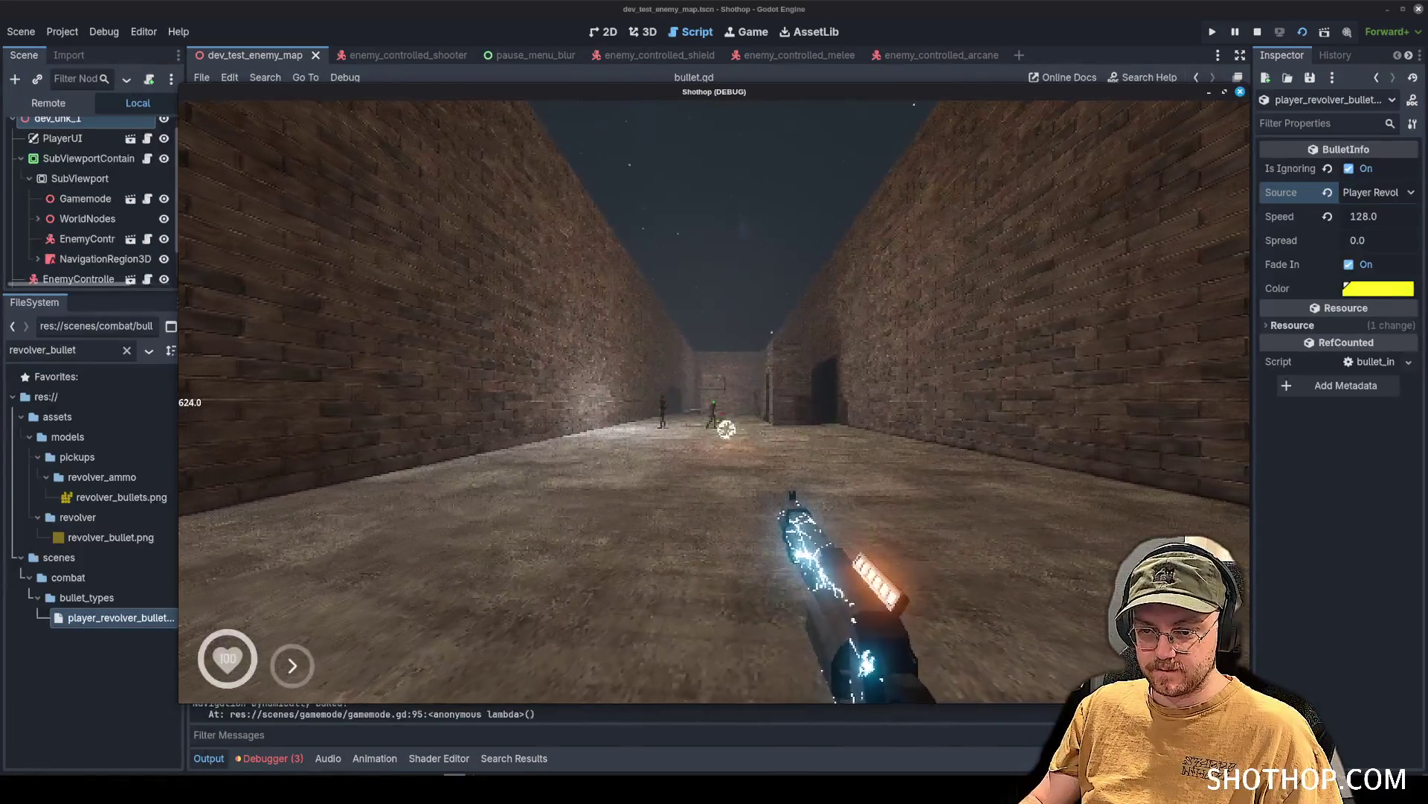
key(Escape)
key(F8)
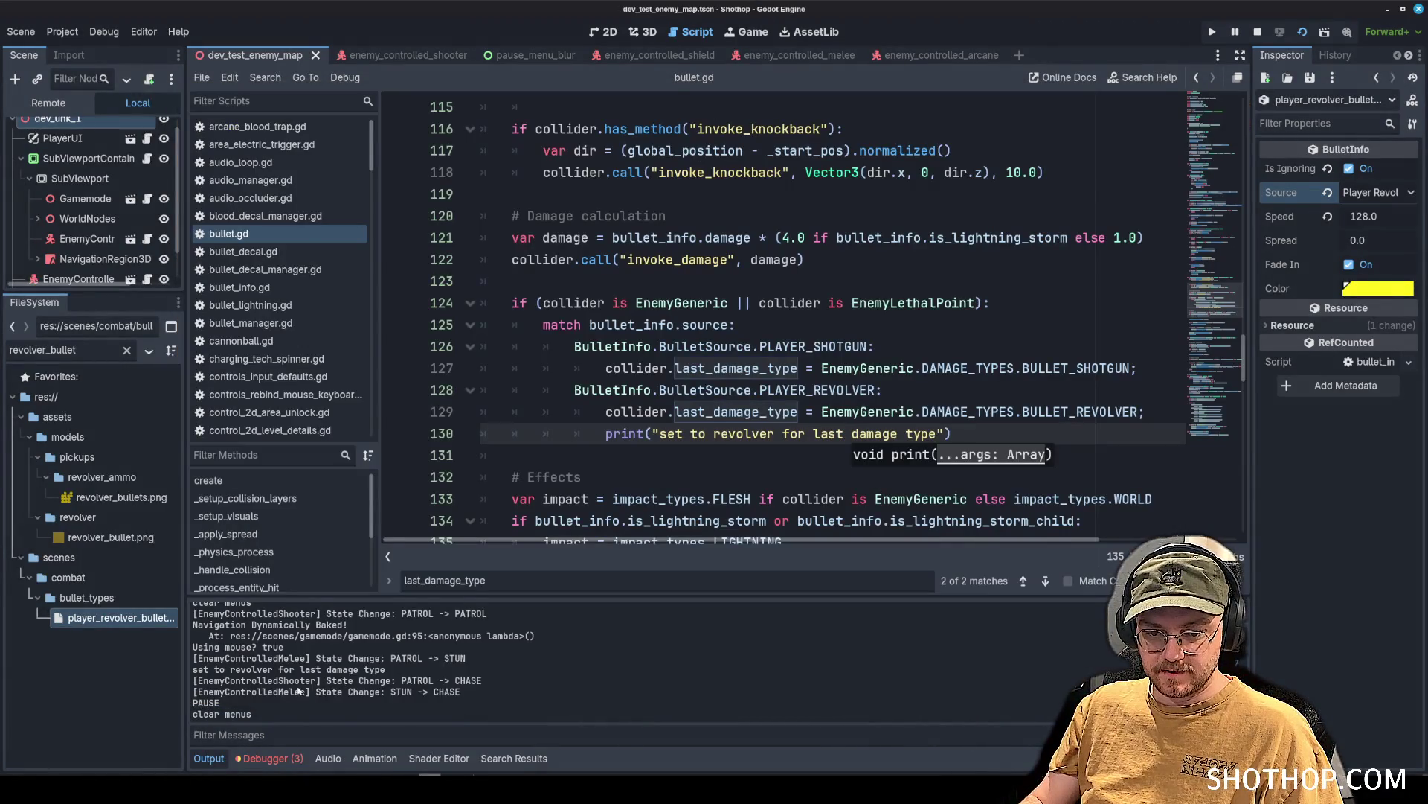
Move the collider.call("invoke_damage") line below the damage-type match block.
drag(193, 669, 386, 670)
click(963, 392)
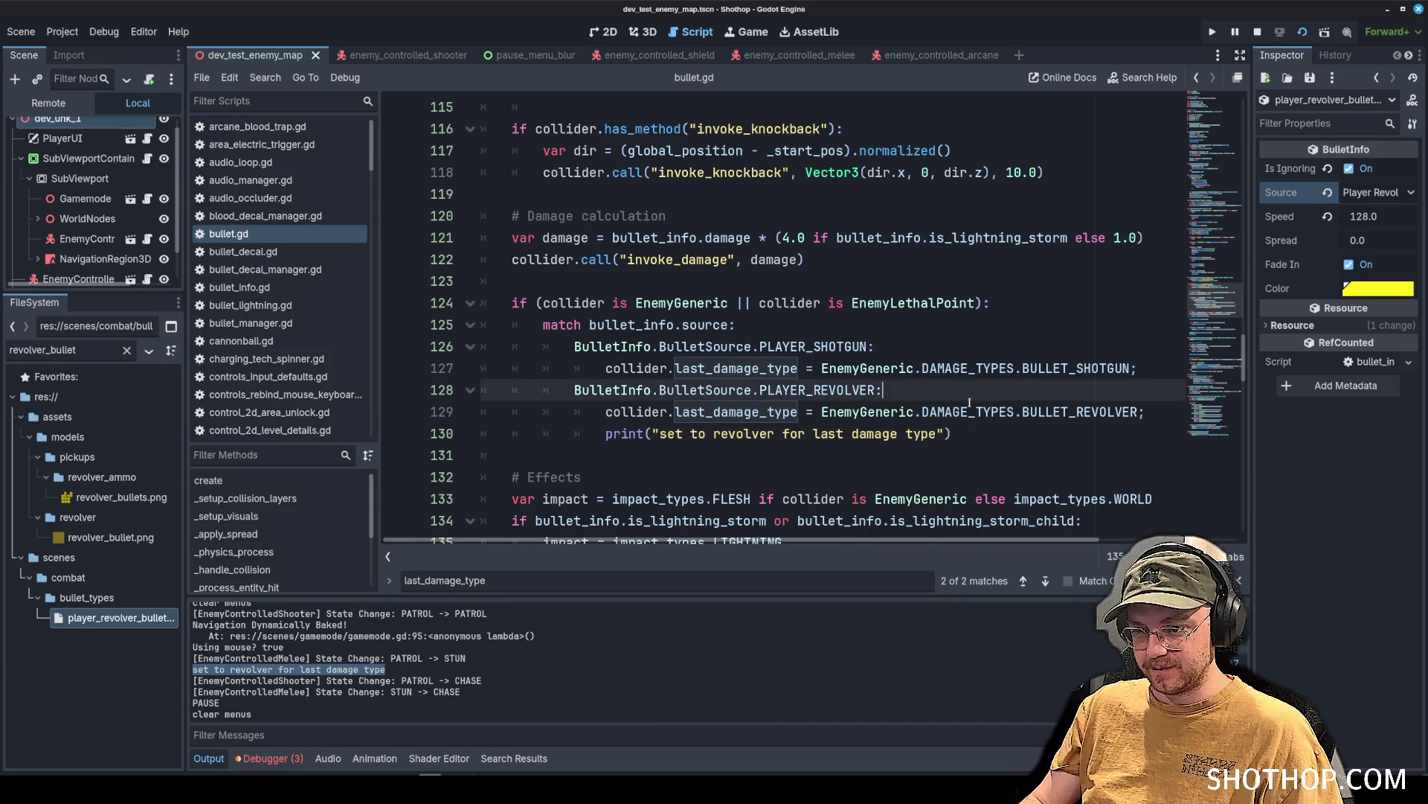
click(1032, 437)
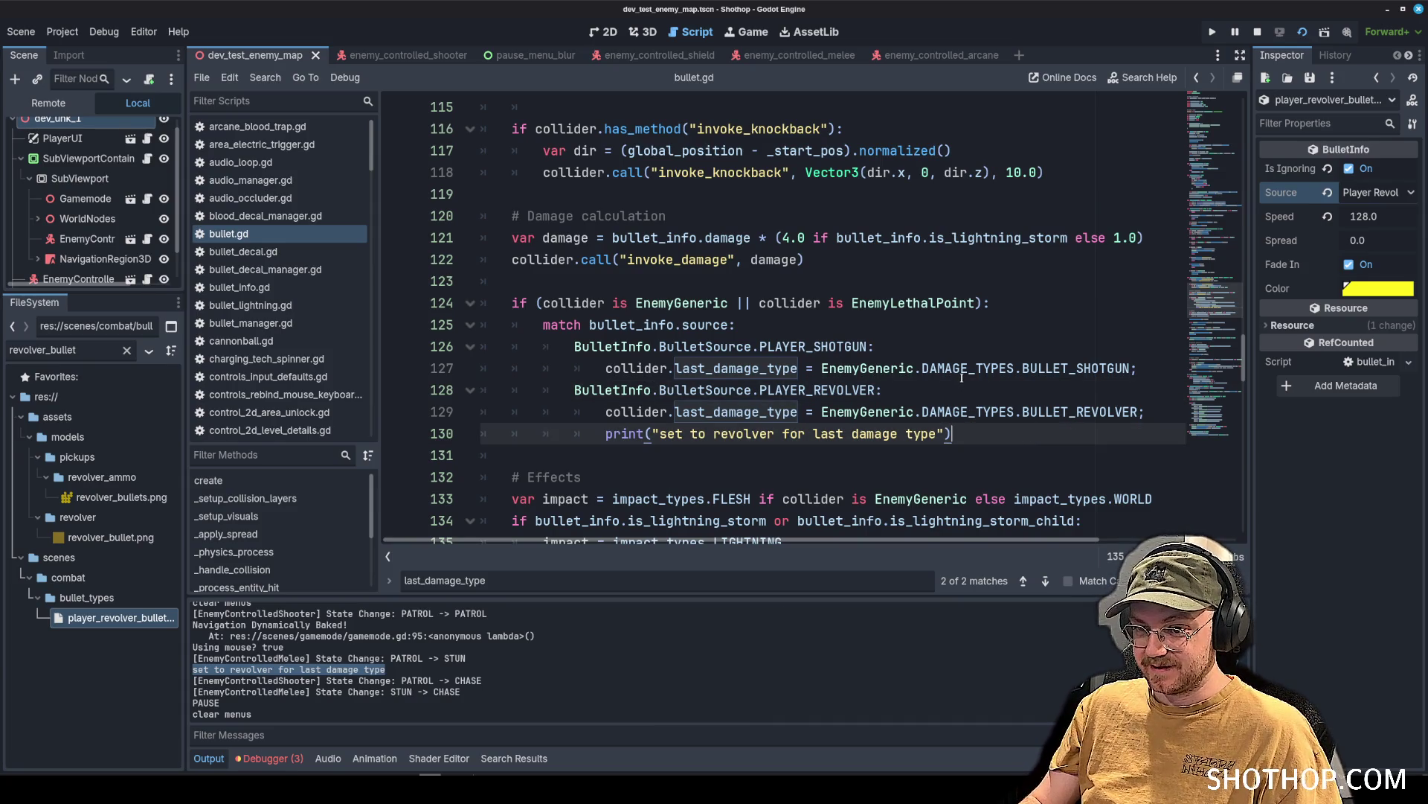
triple_click(554, 259)
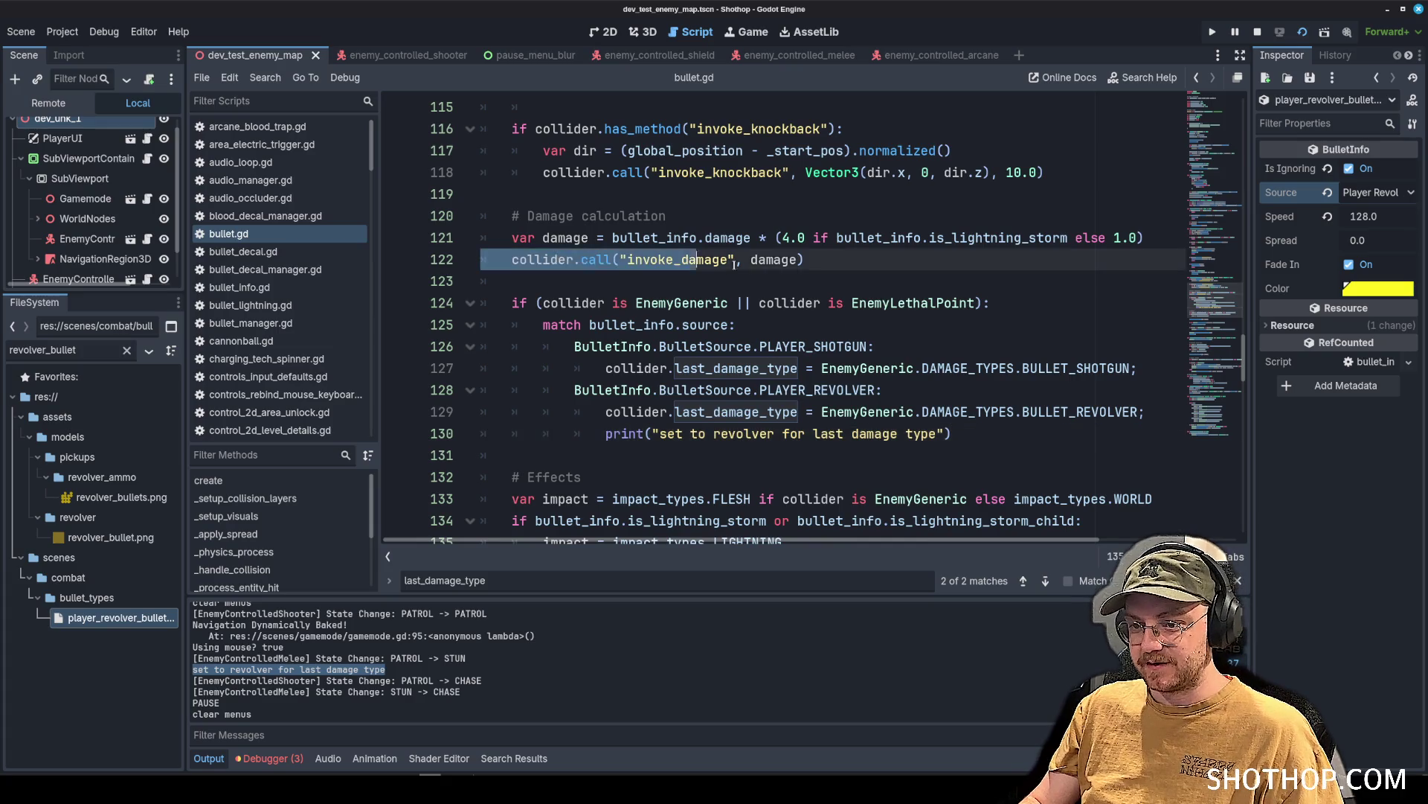
key(alt+Down)
key(alt+Down)
key(alt+Down)
key(alt+Down)
key(alt+Down)
key(alt+Down)
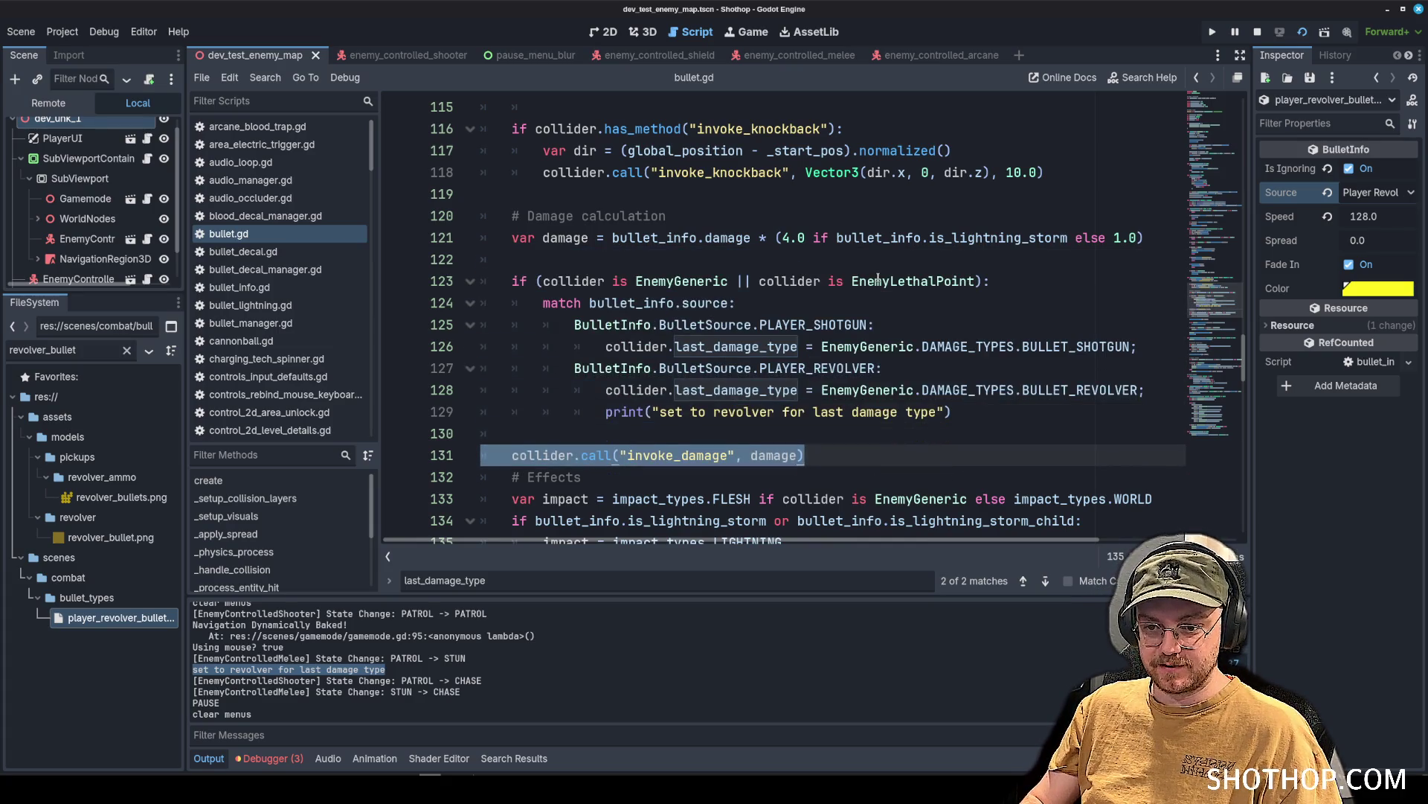
Delete the revolver debug print and the extra blank line, save bullet.gd, and run.
triple_click(744, 412)
key(BackSpace)
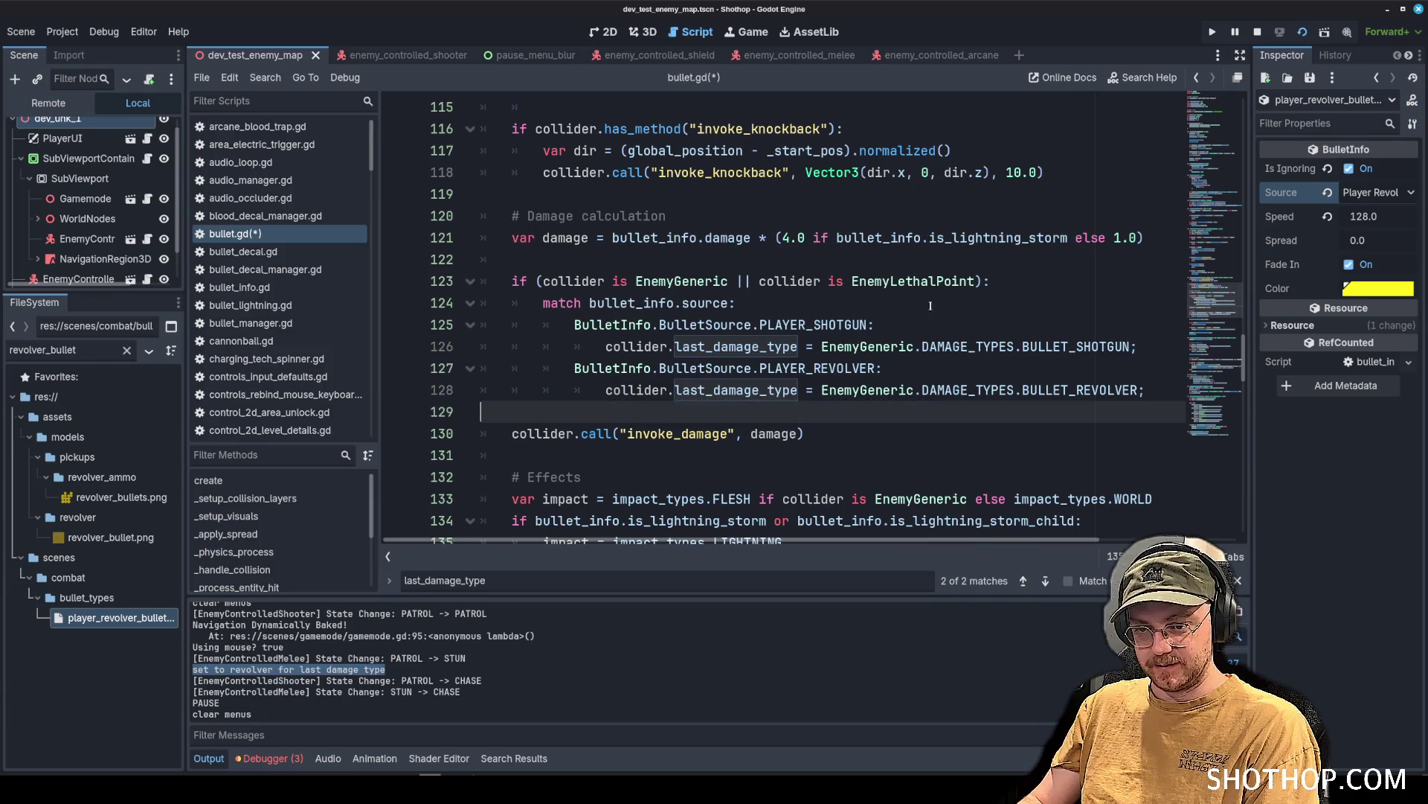
click(640, 215)
click(639, 280)
click(669, 259)
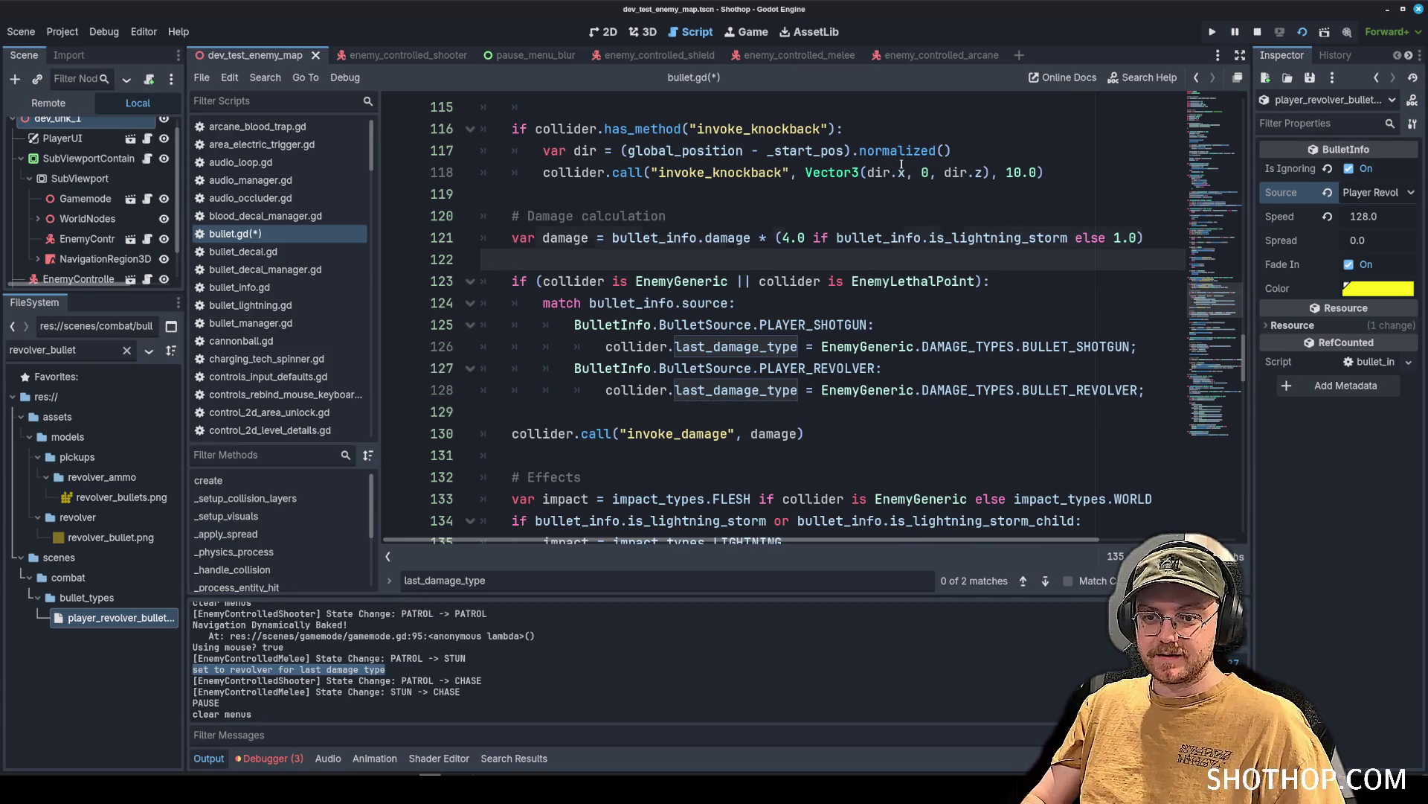
key(BackSpace)
key(ctrl+s)
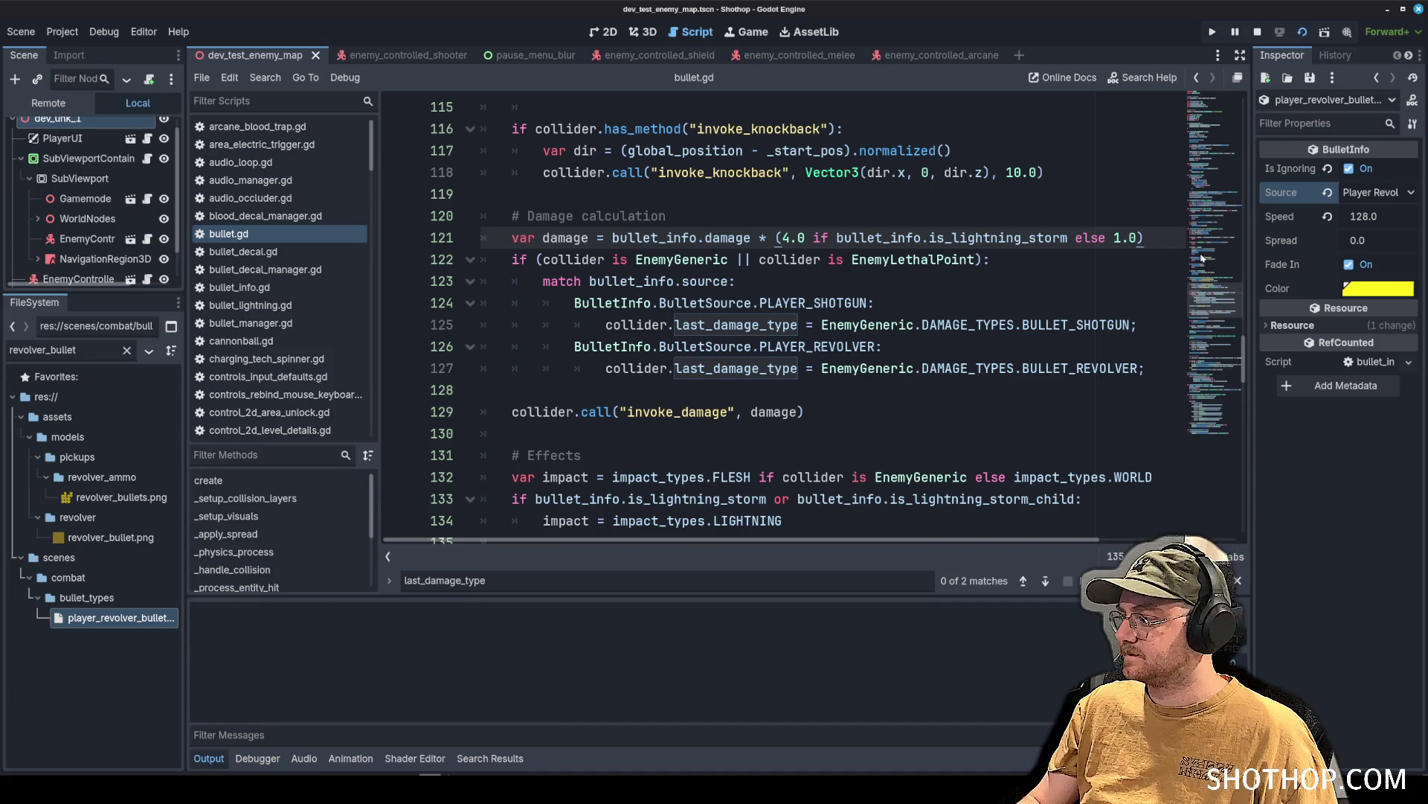
key(F5)
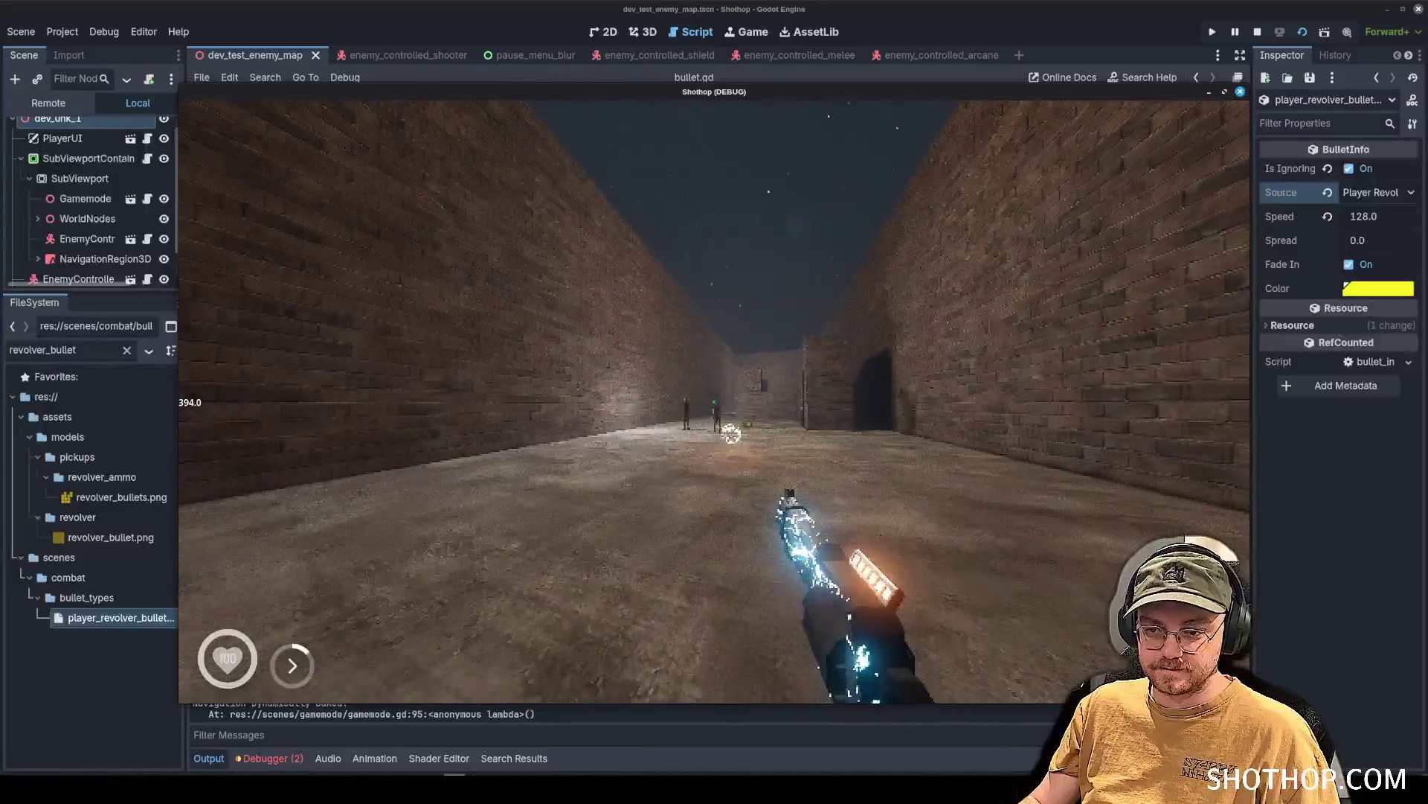
Kill an enemy with the revolver in the running game and check the refund lines in Output.
key(Escape)
click(543, 360)
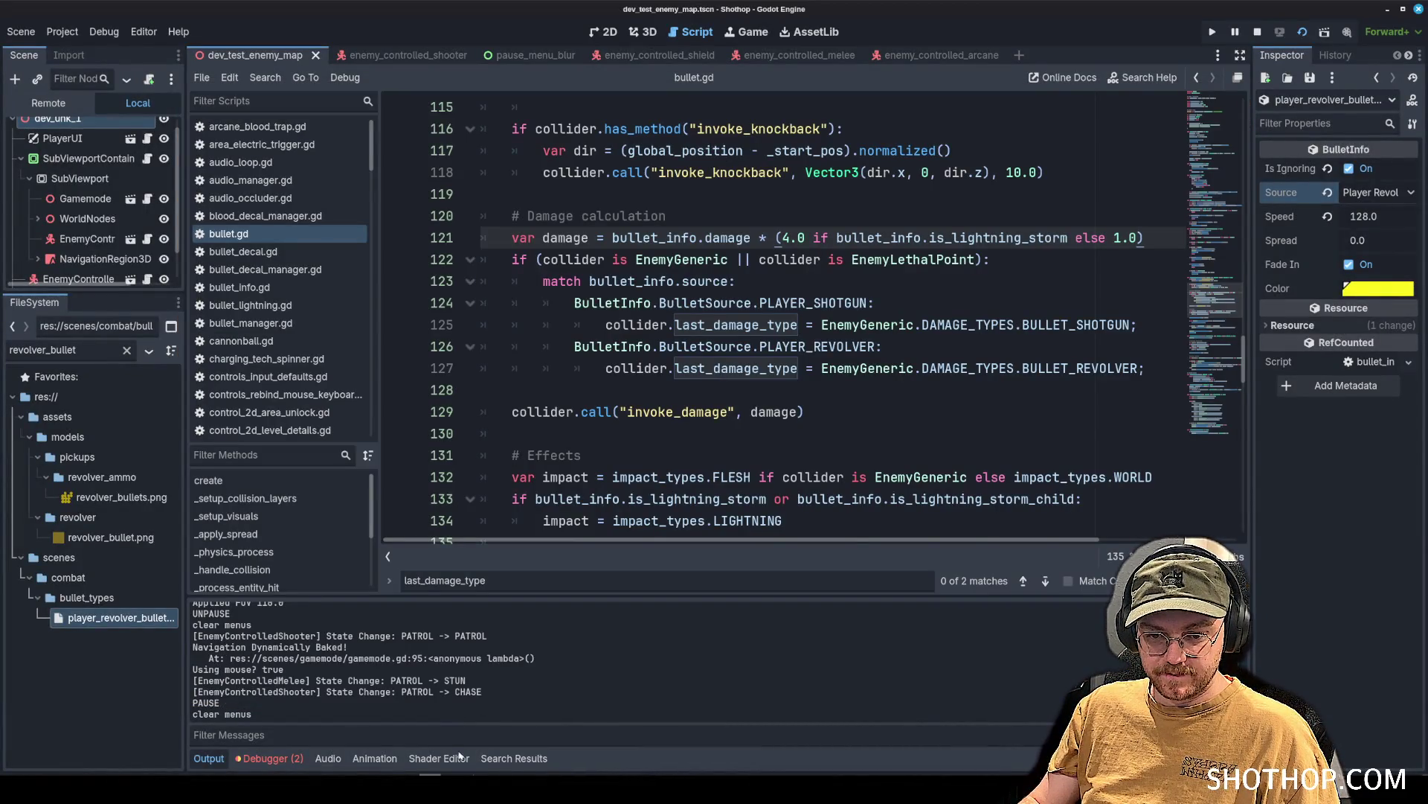
key(alt+Tab)
key(Escape)
click(720, 424)
key(Escape)
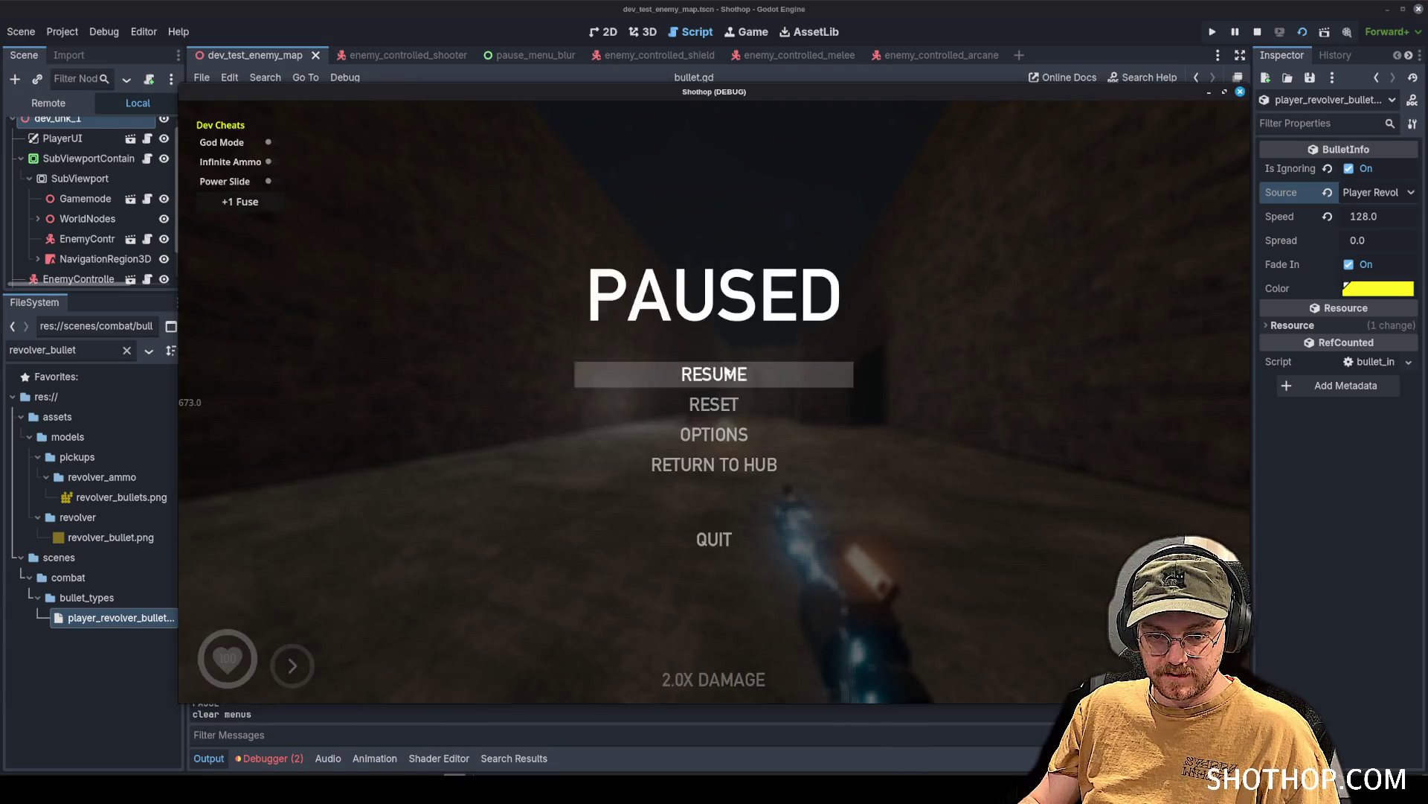
key(alt+Tab)
drag(341, 696, 193, 680)
key(Down)
key(Down)
key(Down)
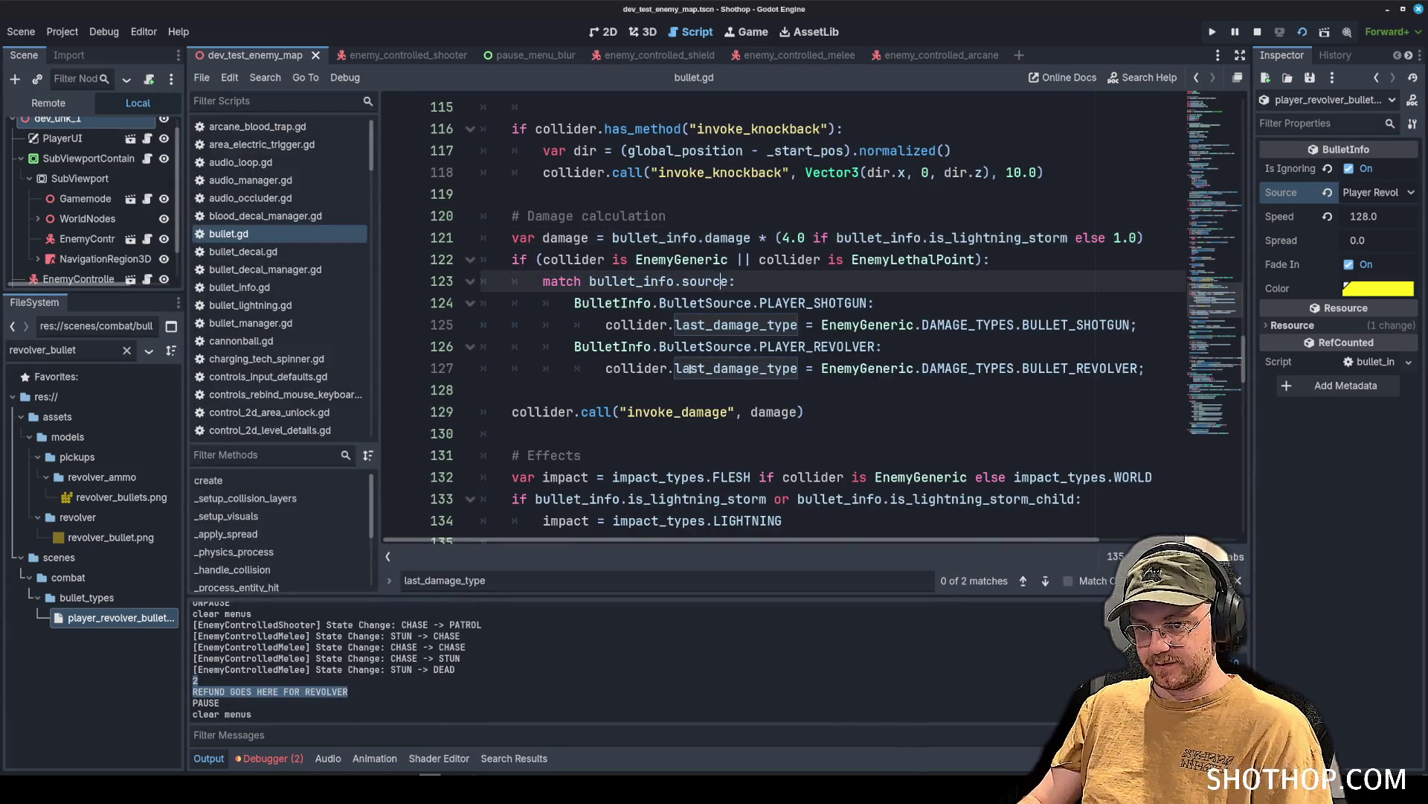
scroll(265, 275, down, 1)
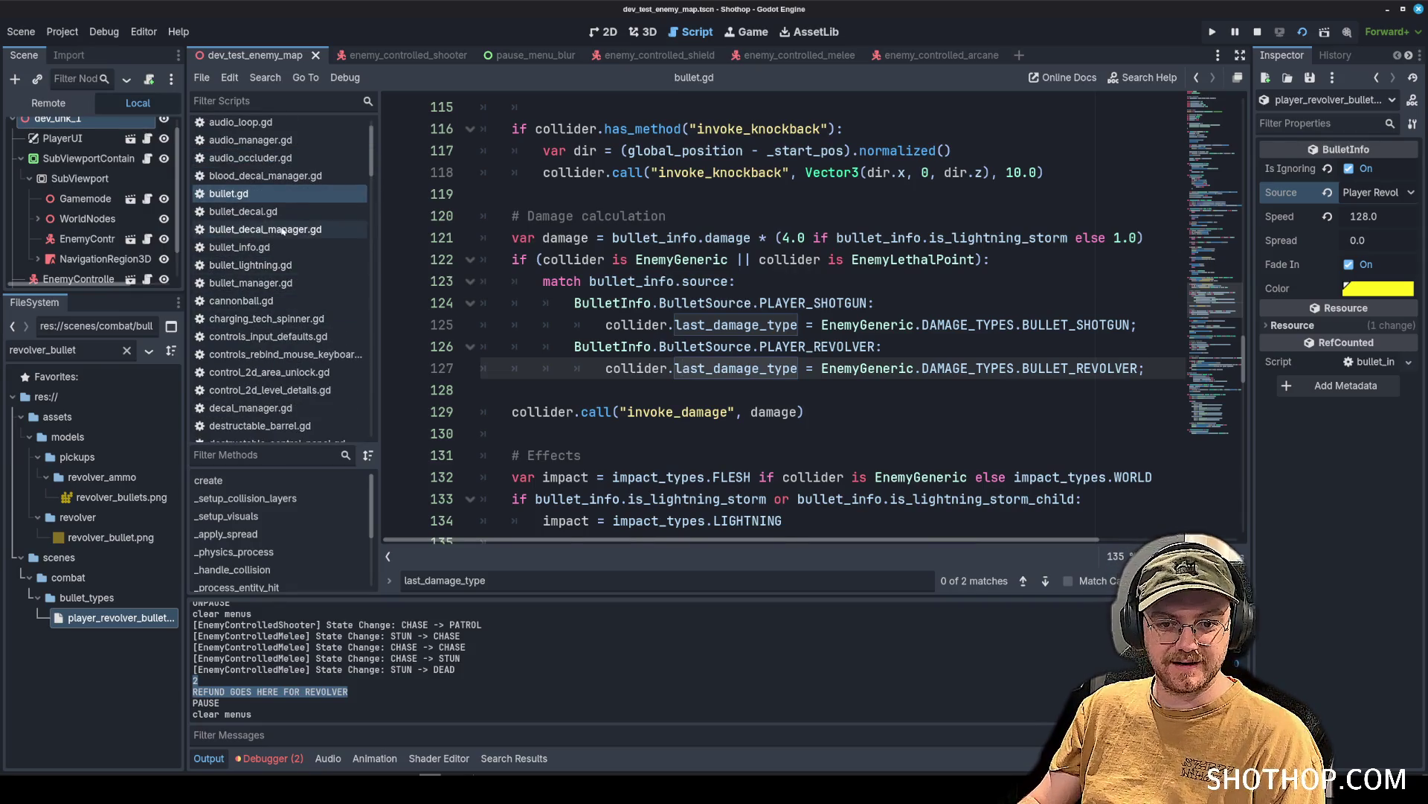
Filter the script list by 'lethal' and open enemy_lethal_point.gd.
click(266, 176)
click(253, 283)
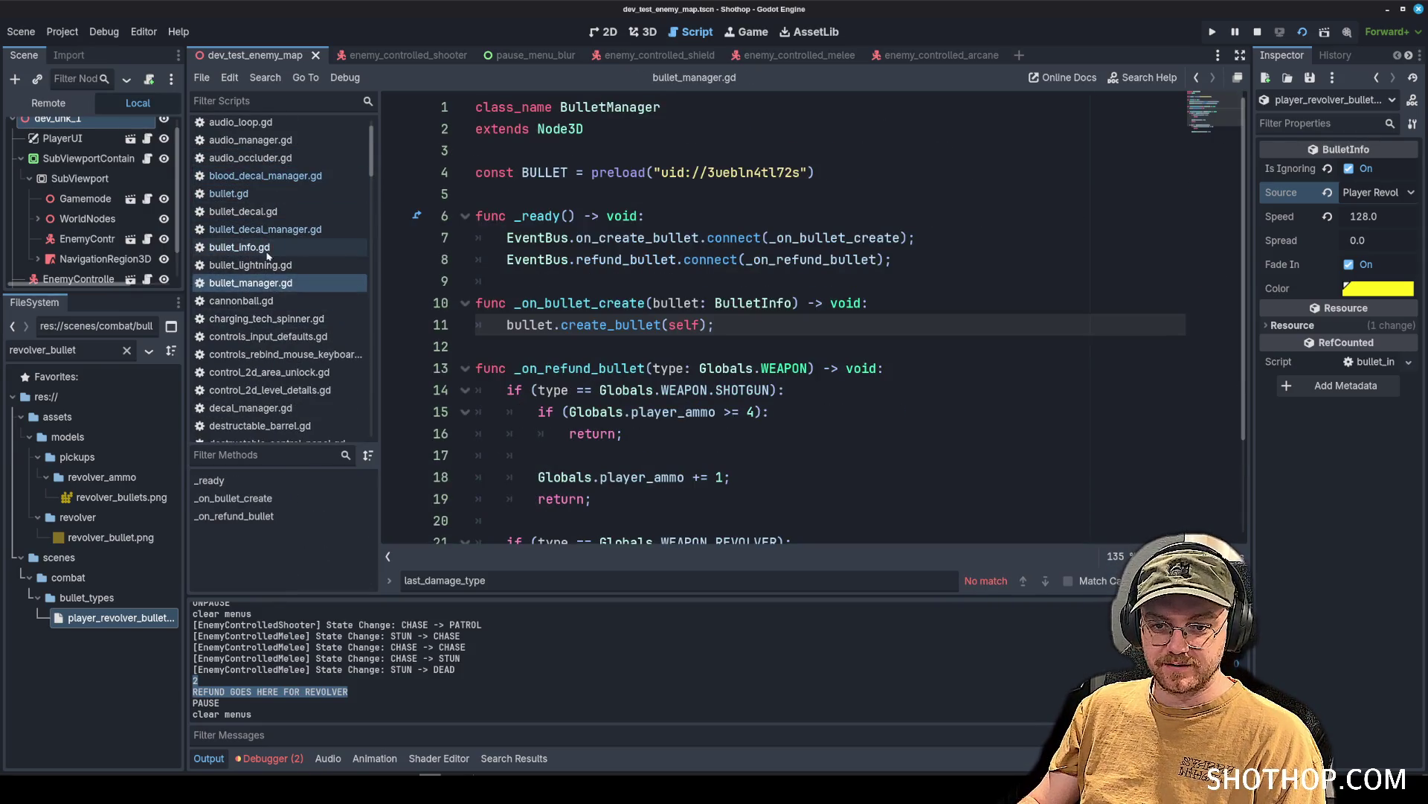
scroll(287, 272, down, 8)
scroll(287, 272, down, 6)
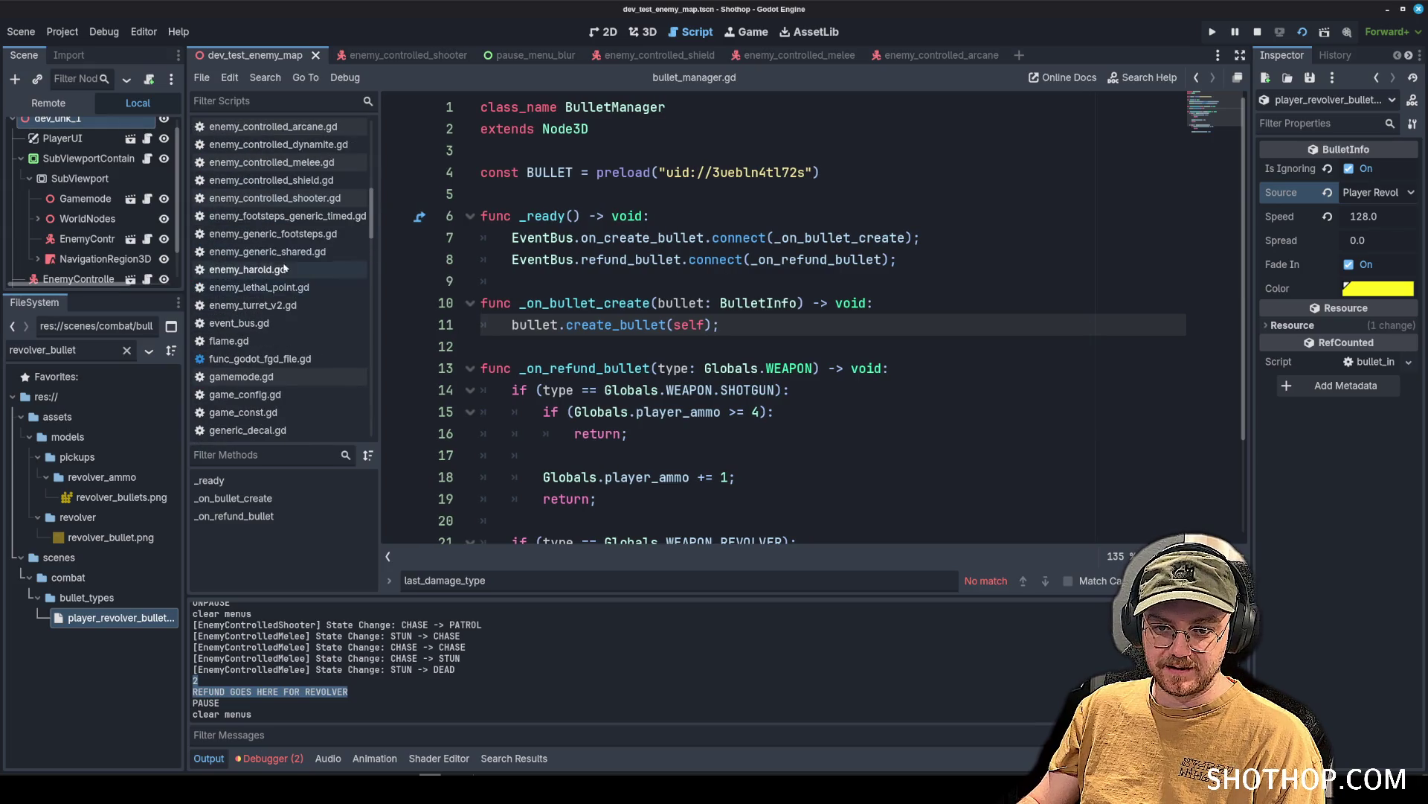
click(261, 101)
text(lethal)
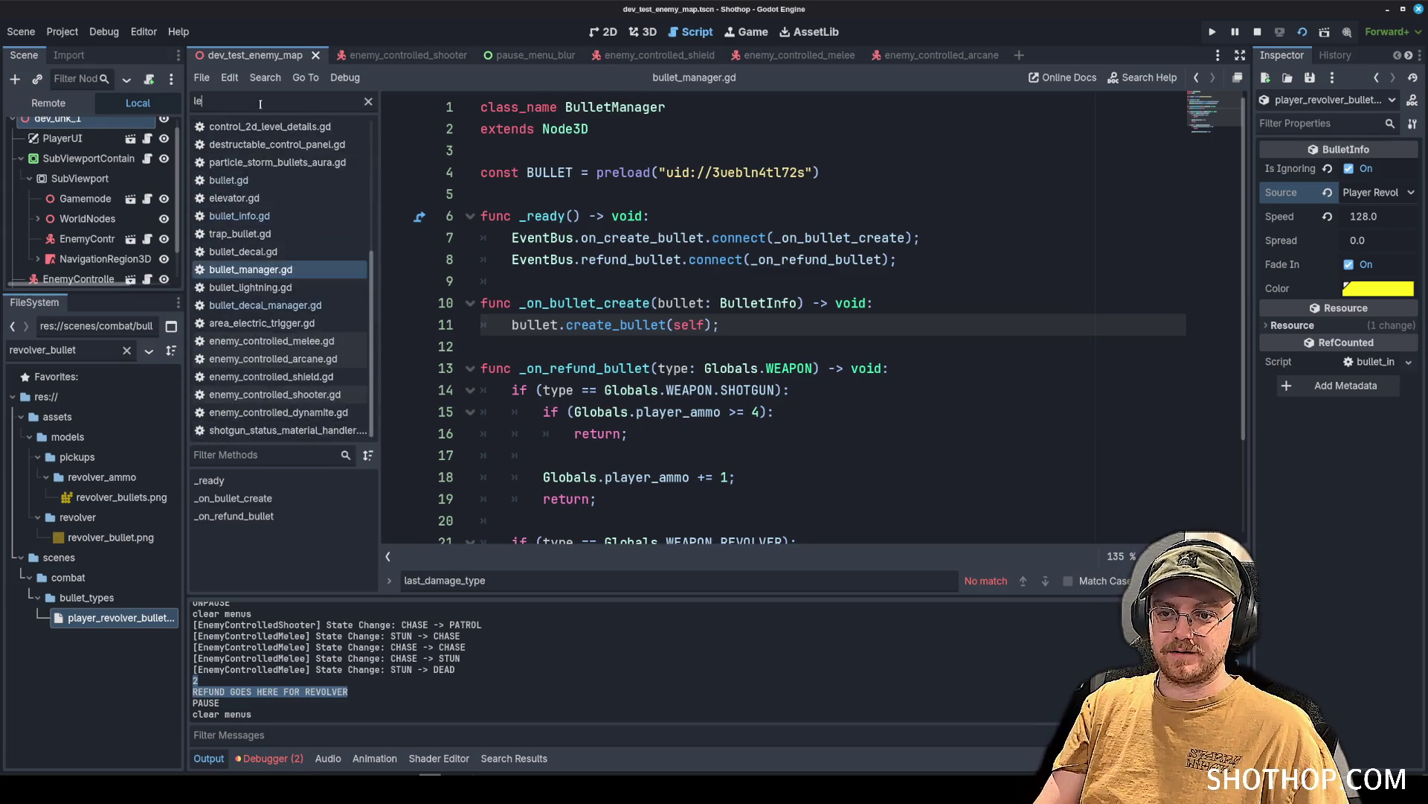
click(281, 130)
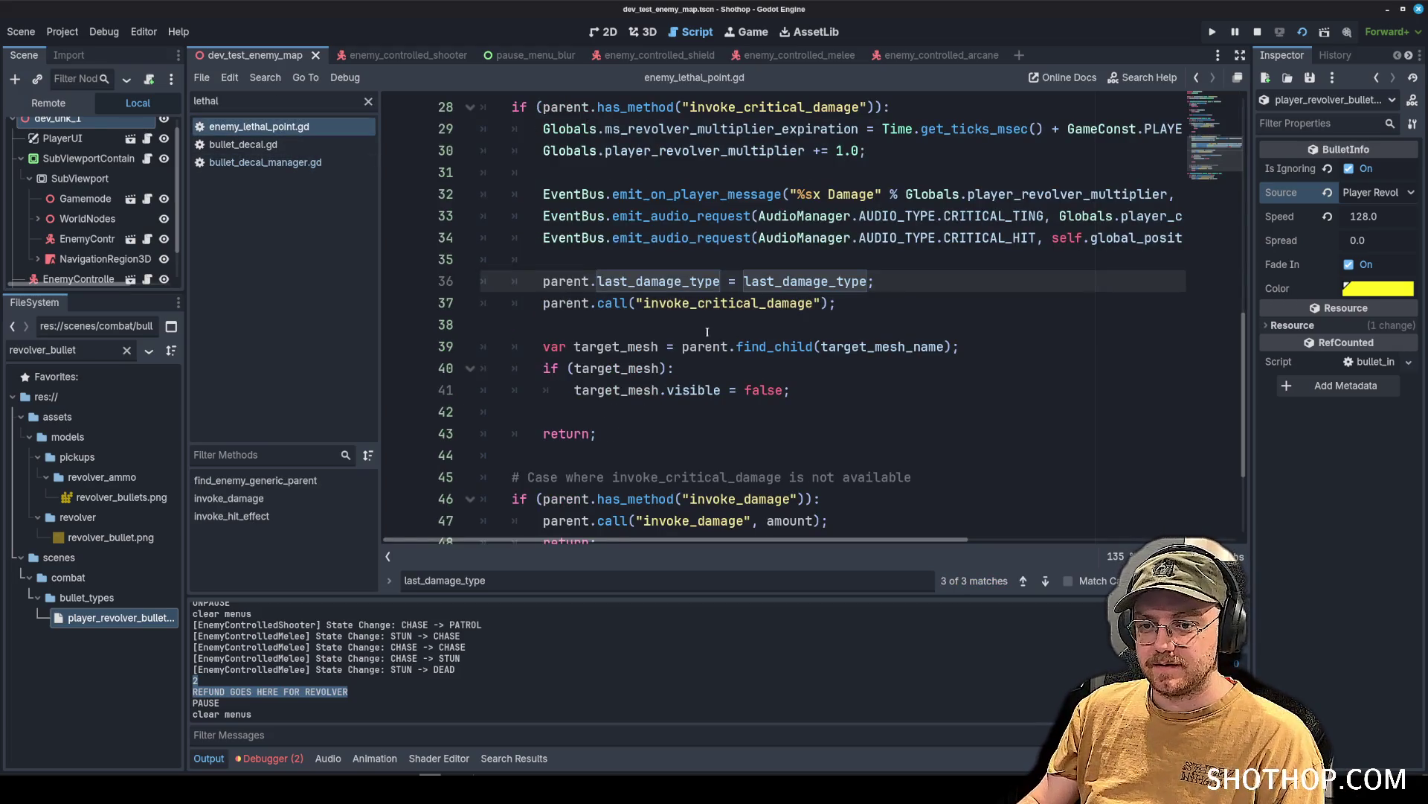
scroll(707, 332, up, 3)
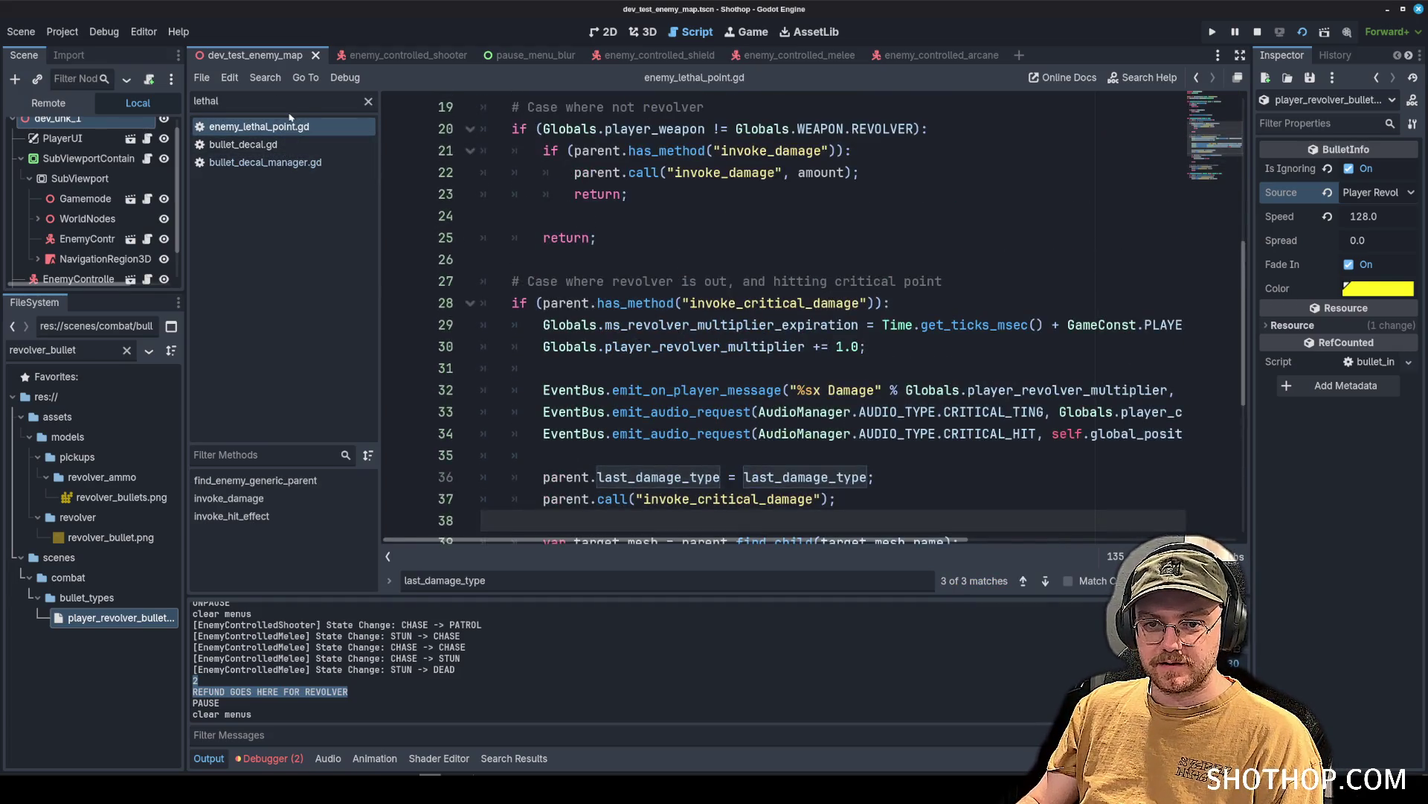
Open enemy_generic_shared.gd and delete its print(last_damage_type) line.
key(BackSpace)
key(BackSpace)
key(BackSpace)
text(shared)
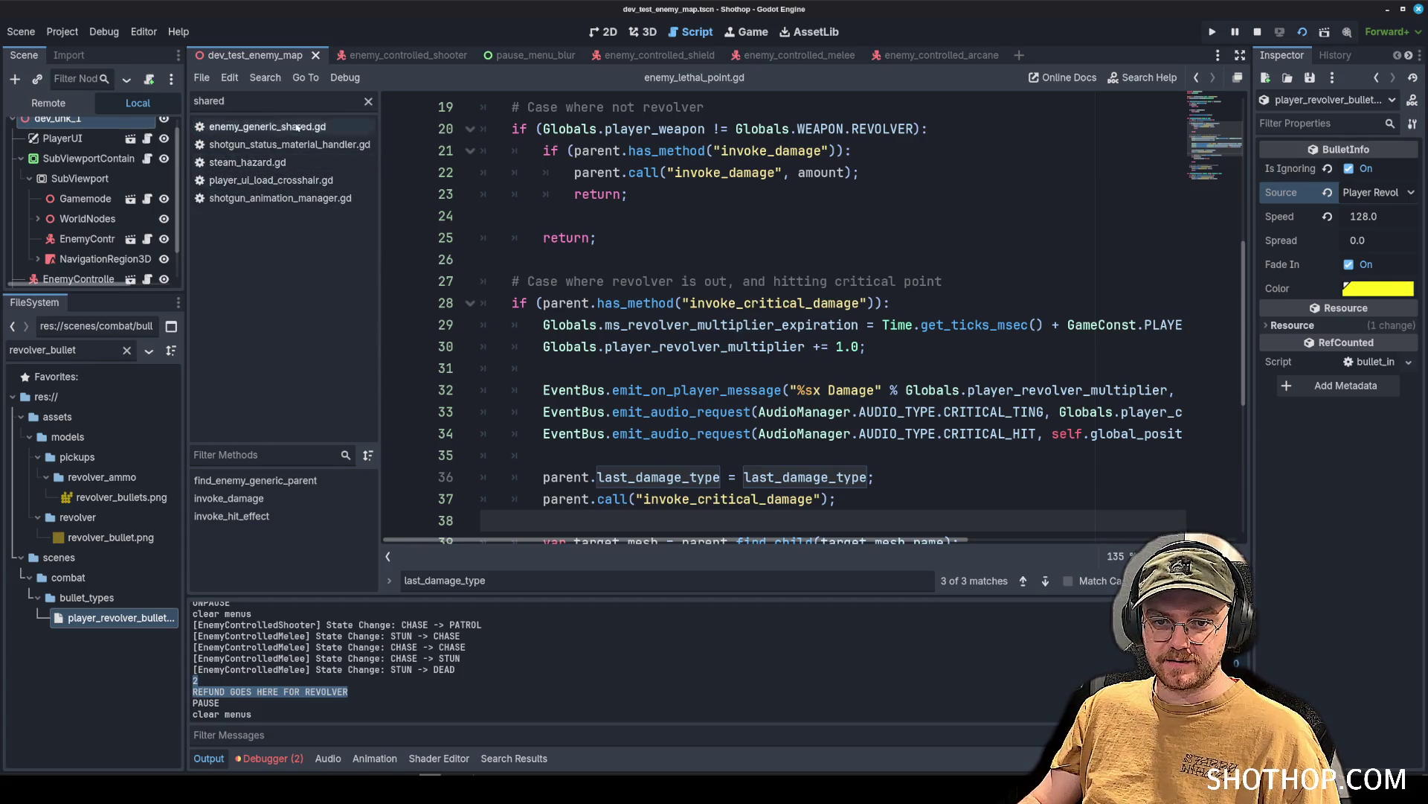
click(274, 127)
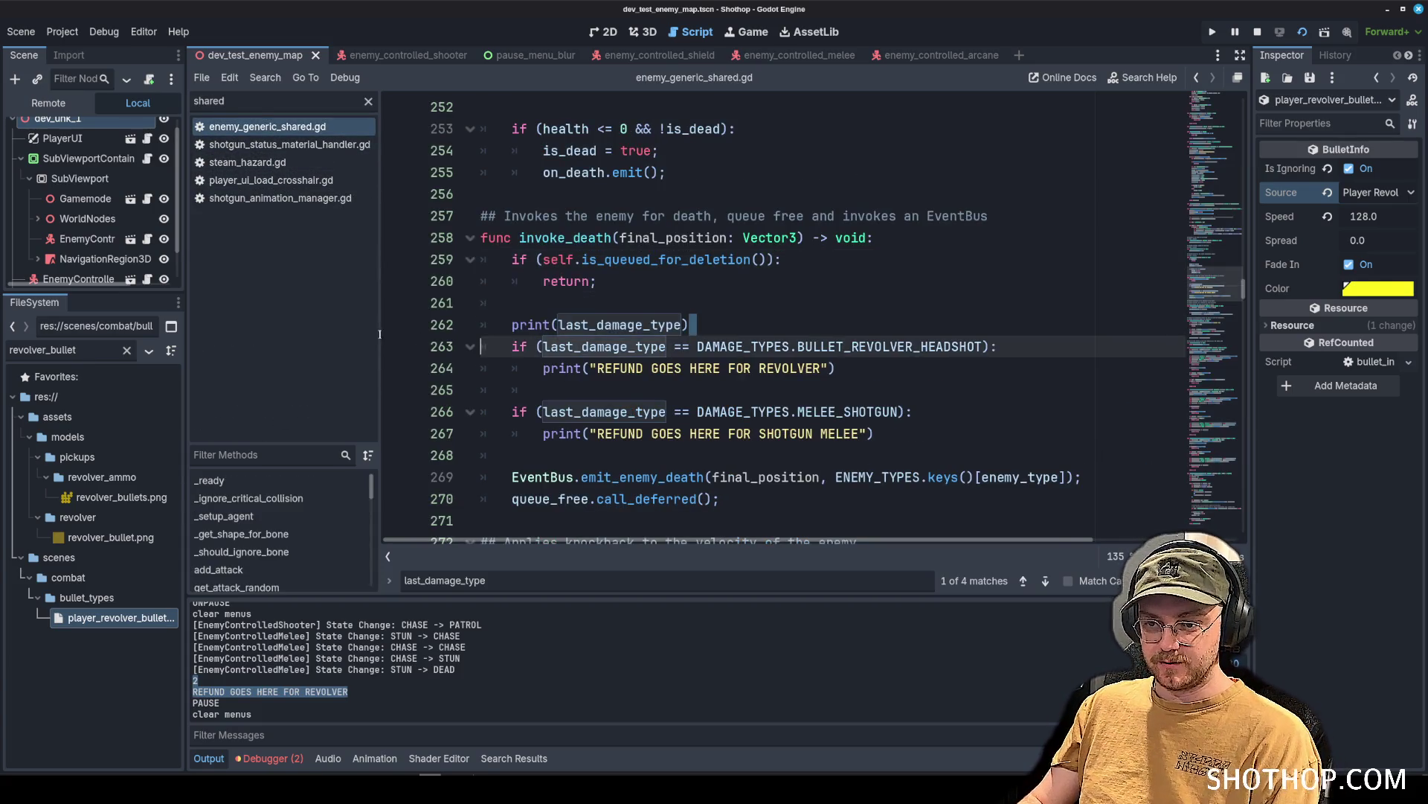
triple_click(595, 325)
key(BackSpace)
key(BackSpace)
Replace the revolver refund print with EventBus.emit_refund_bullet(Globals.WEAPON.REVOLVER).
click(588, 364)
click(910, 351)
key(shift+Home)
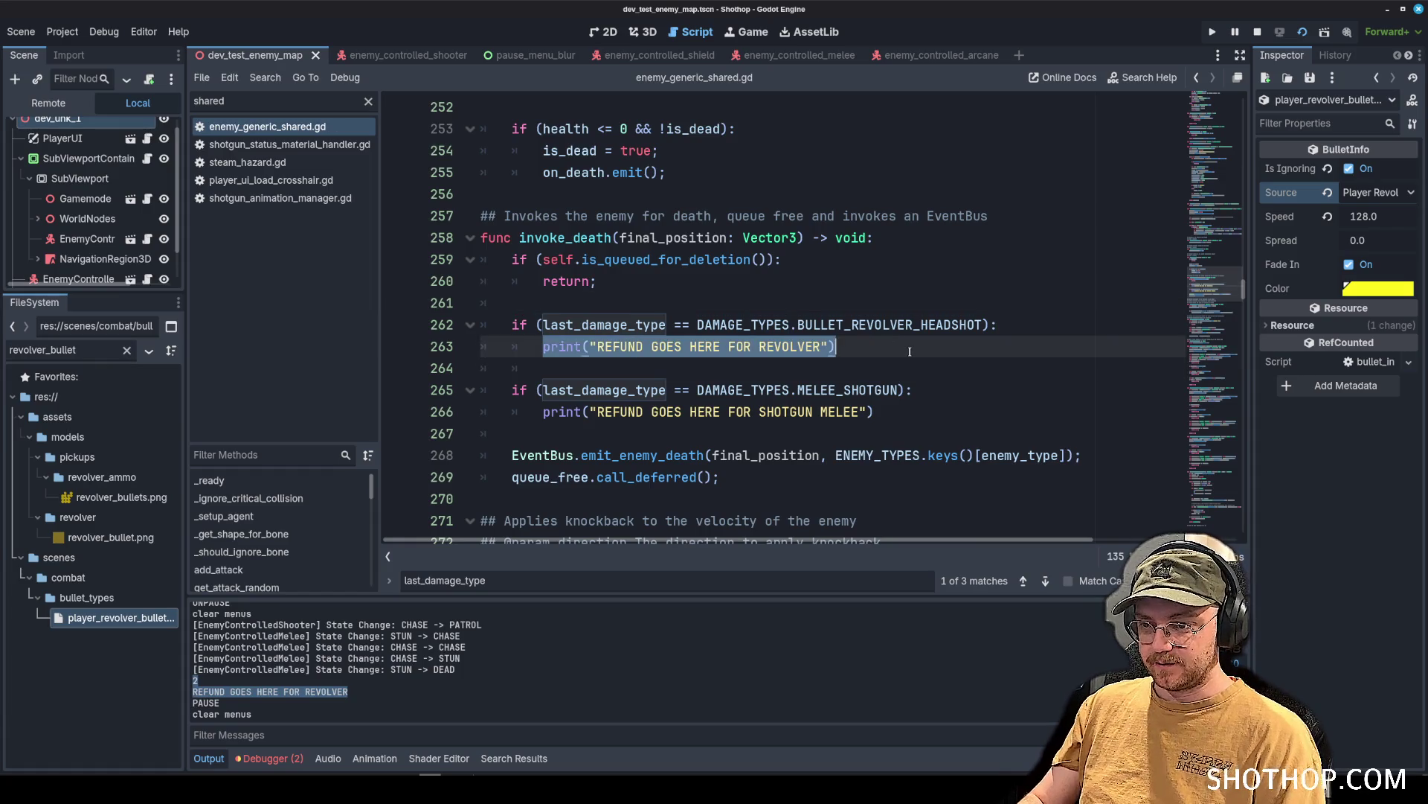
key(BackSpace)
text(Bus.)
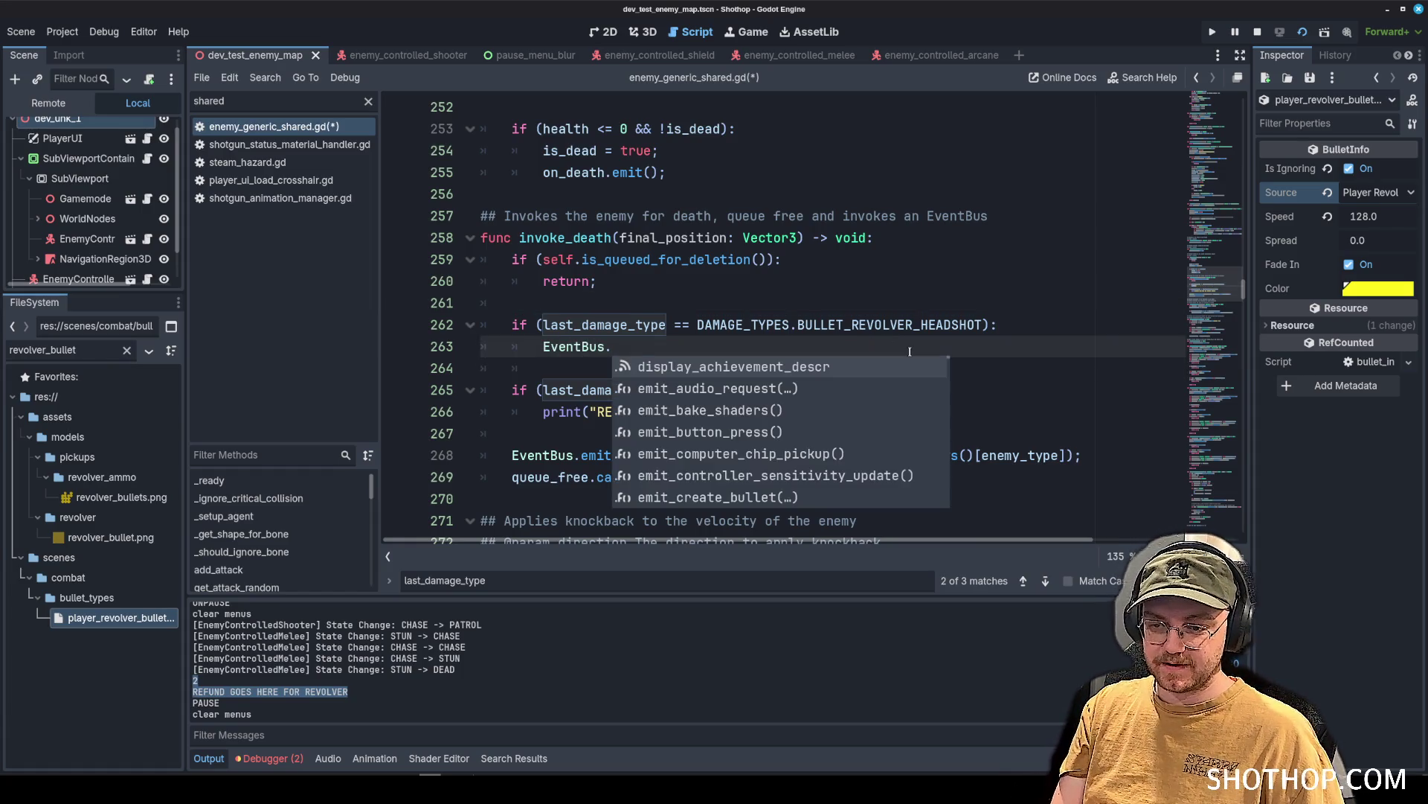
text(emit_refund)
key(Return)
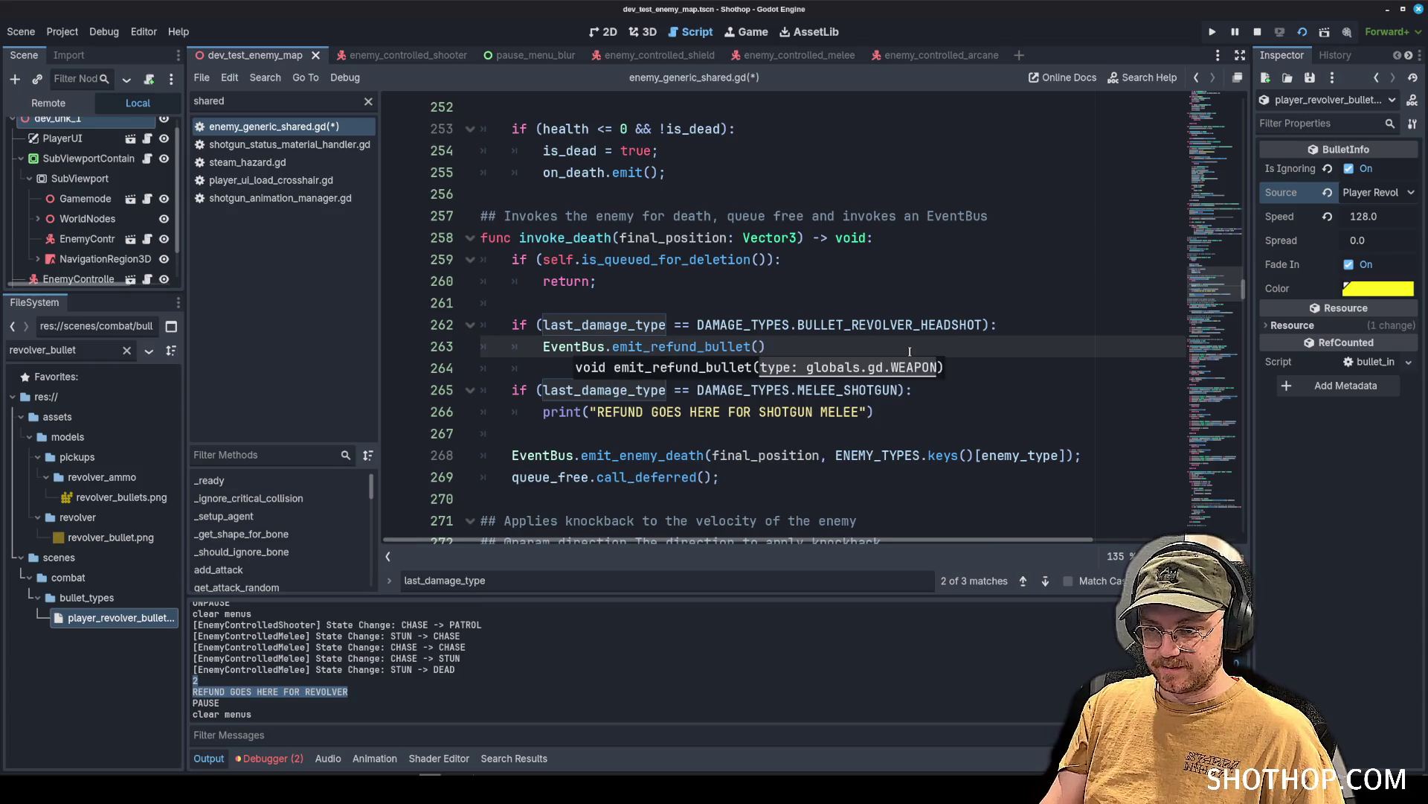
text(Globals.WEAP)
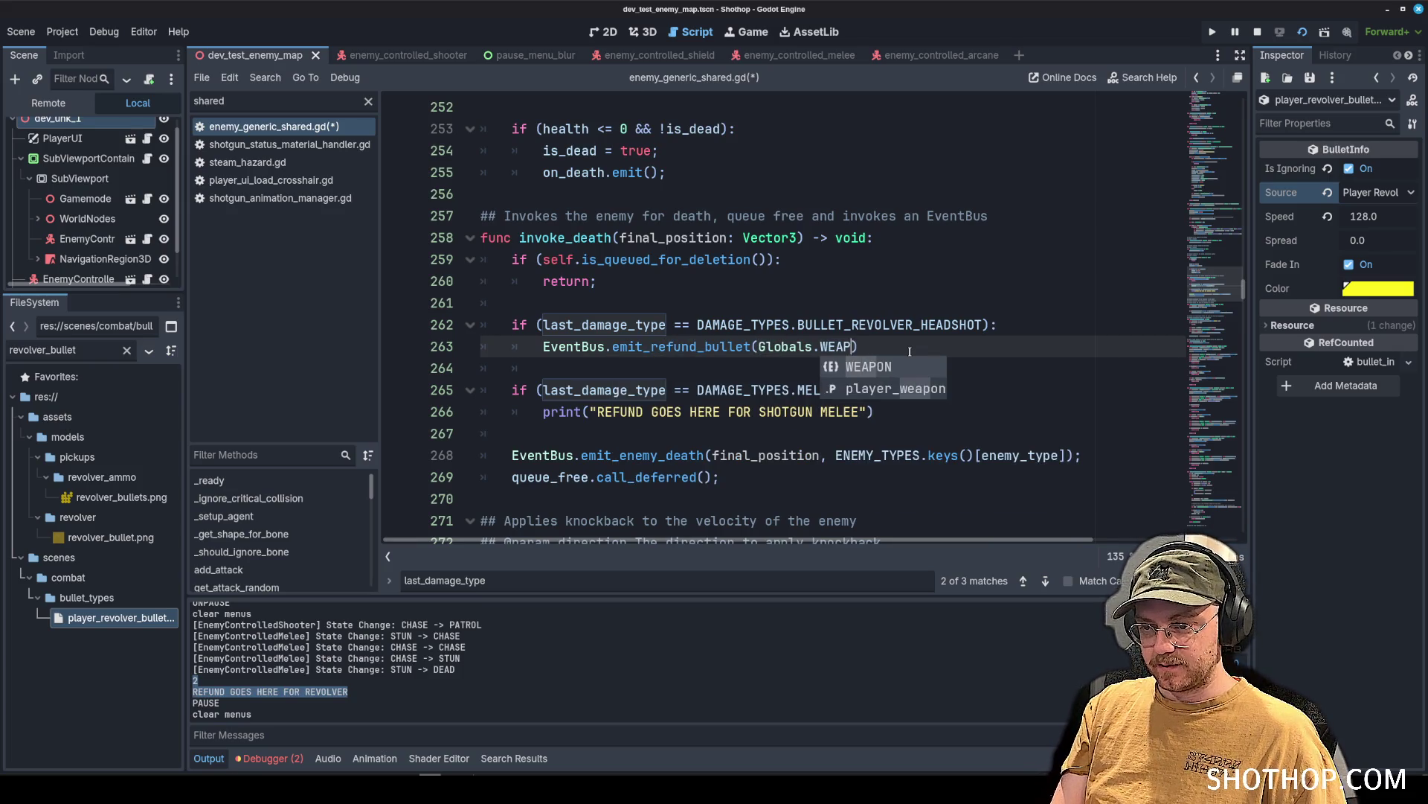
key(Return)
text(.RE)
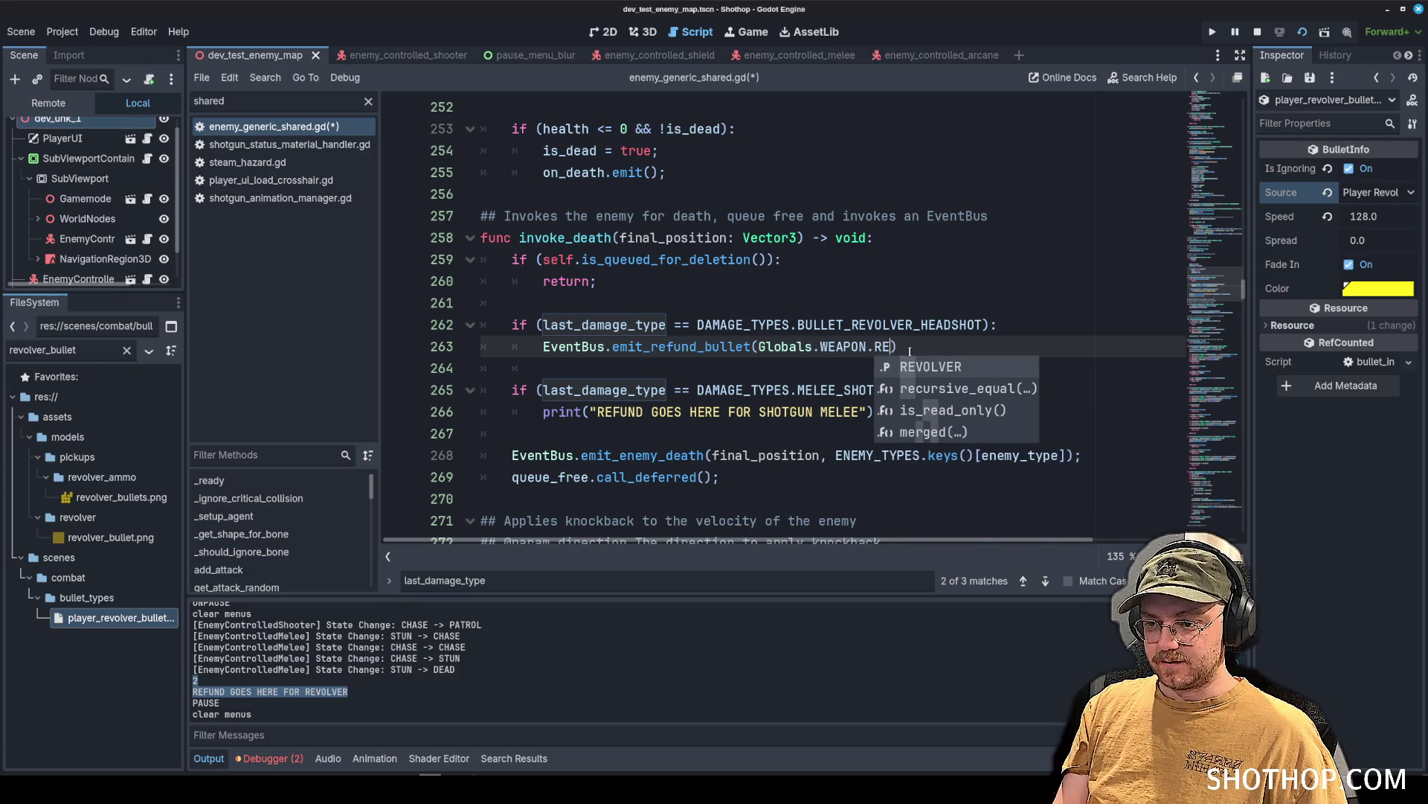
key(Return)
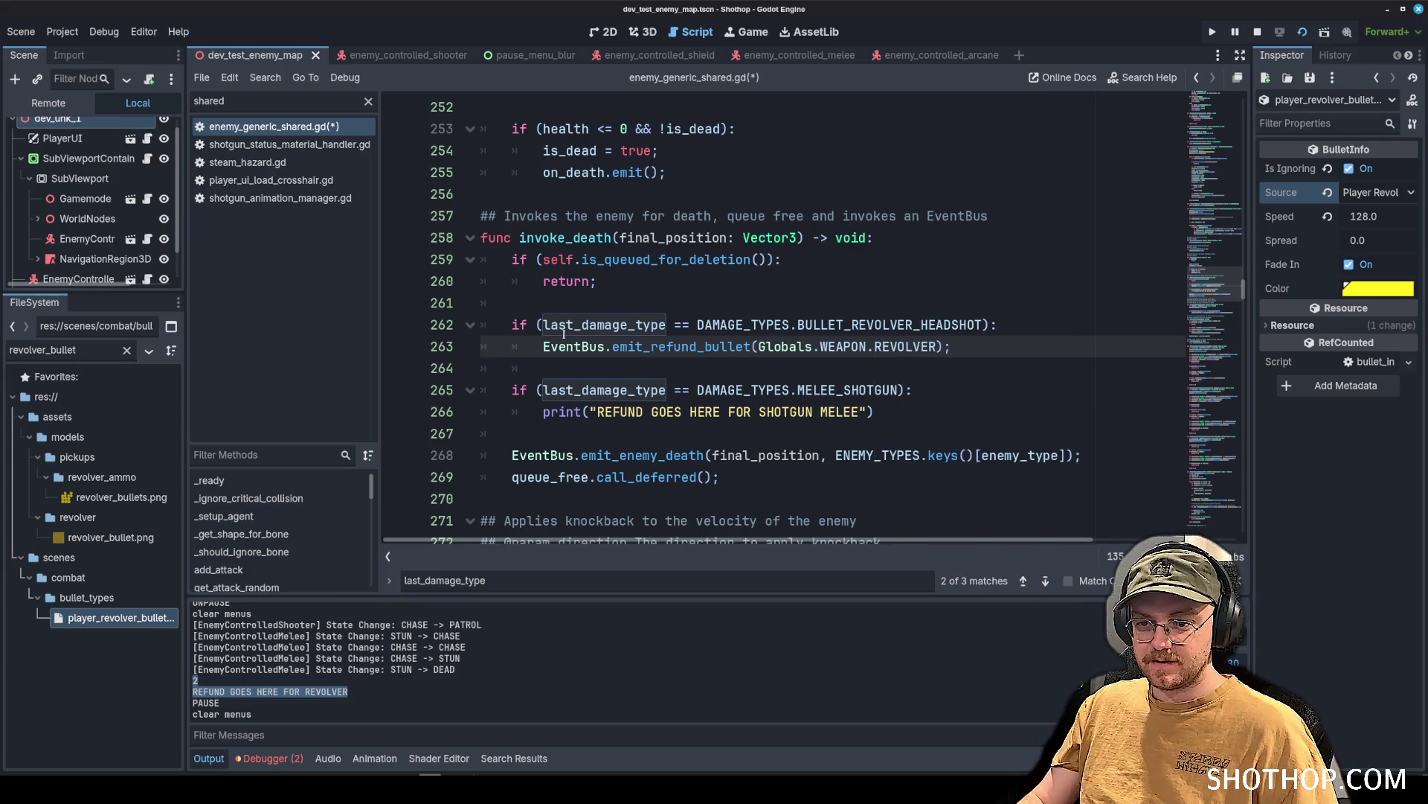
Replace the shotgun print with the same refund call using SHOTGUN, save, and run.
drag(543, 346, 953, 347)
key(ctrl+c)
drag(544, 411, 875, 411)
key(ctrl+v)
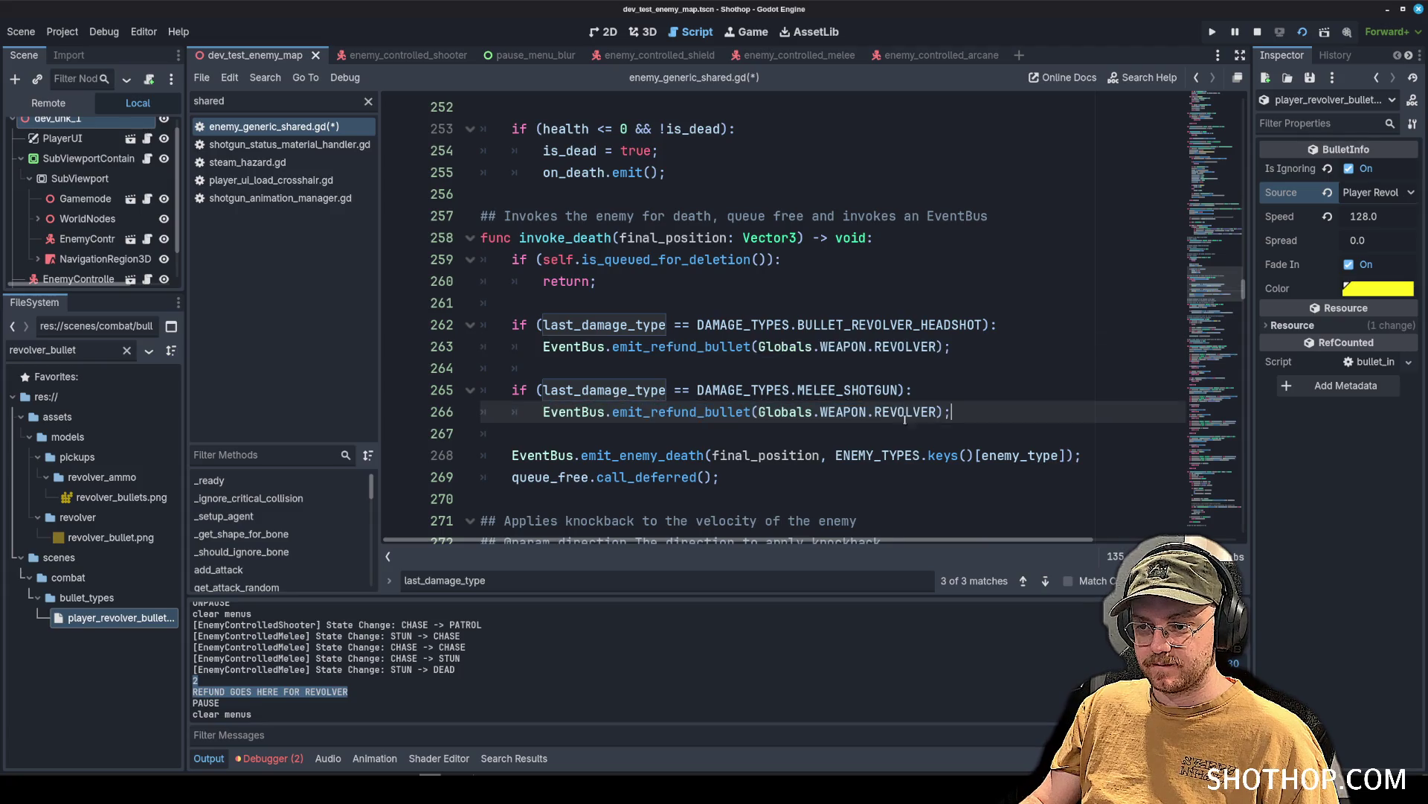
double_click(905, 419)
key(BackSpace)
text(SHO)
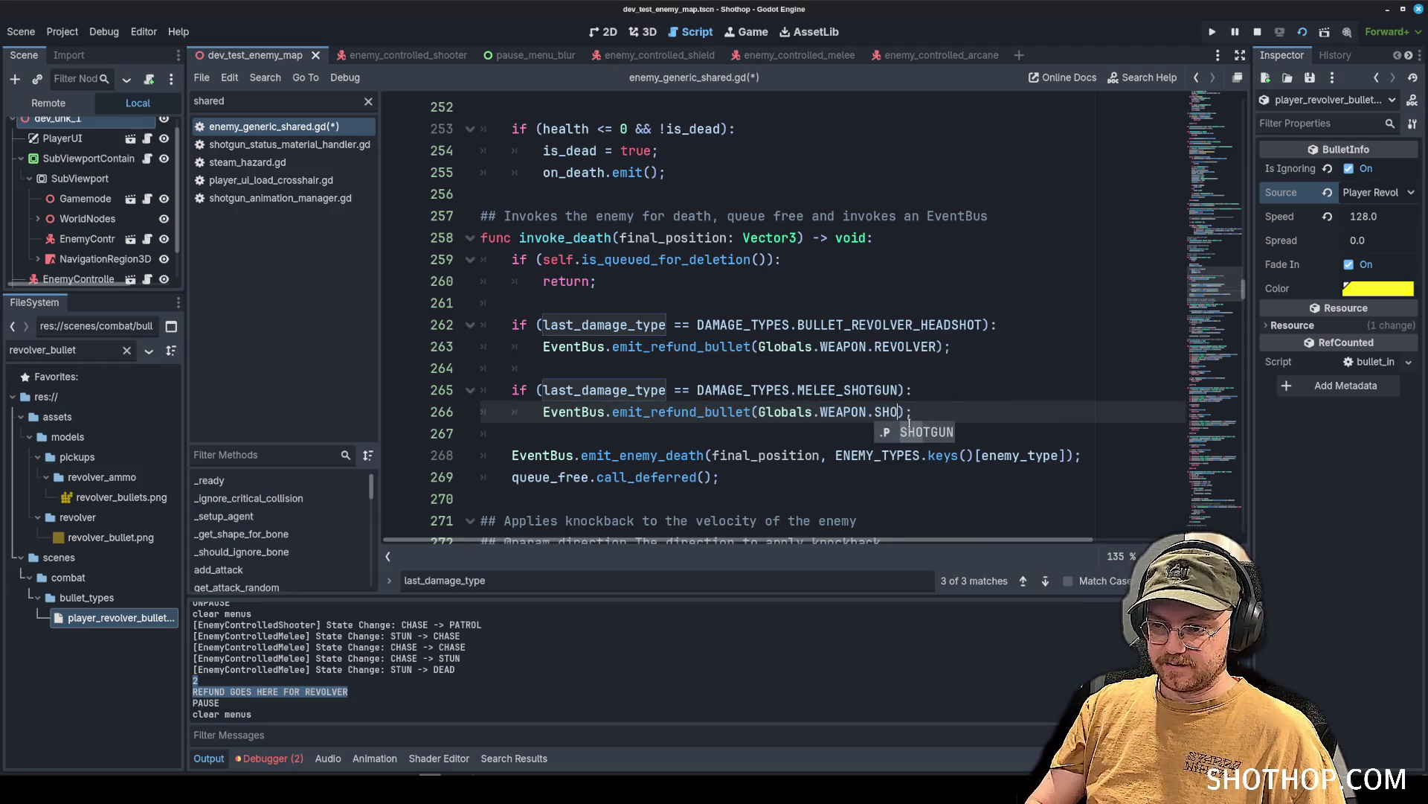
key(Return)
key(ctrl+s)
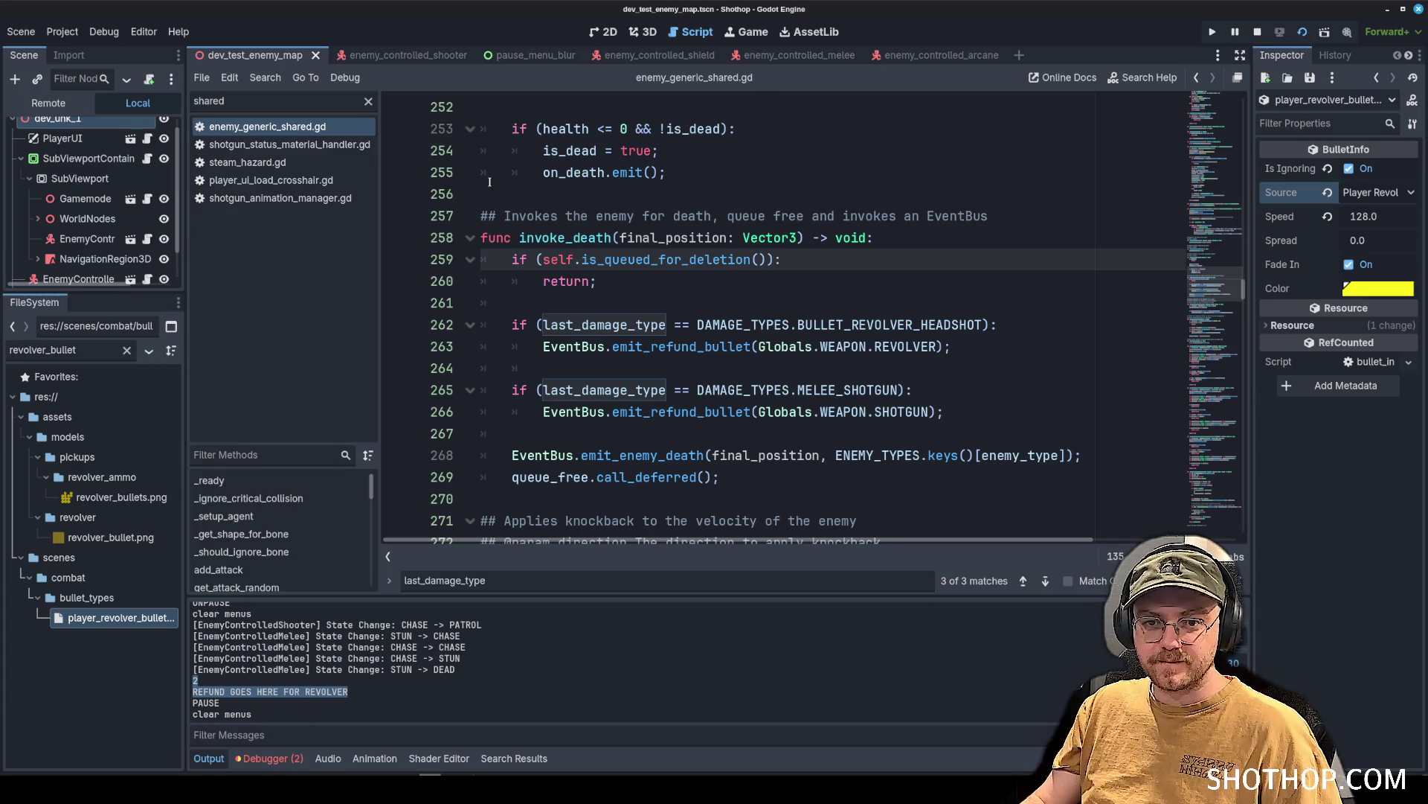
key(F5)
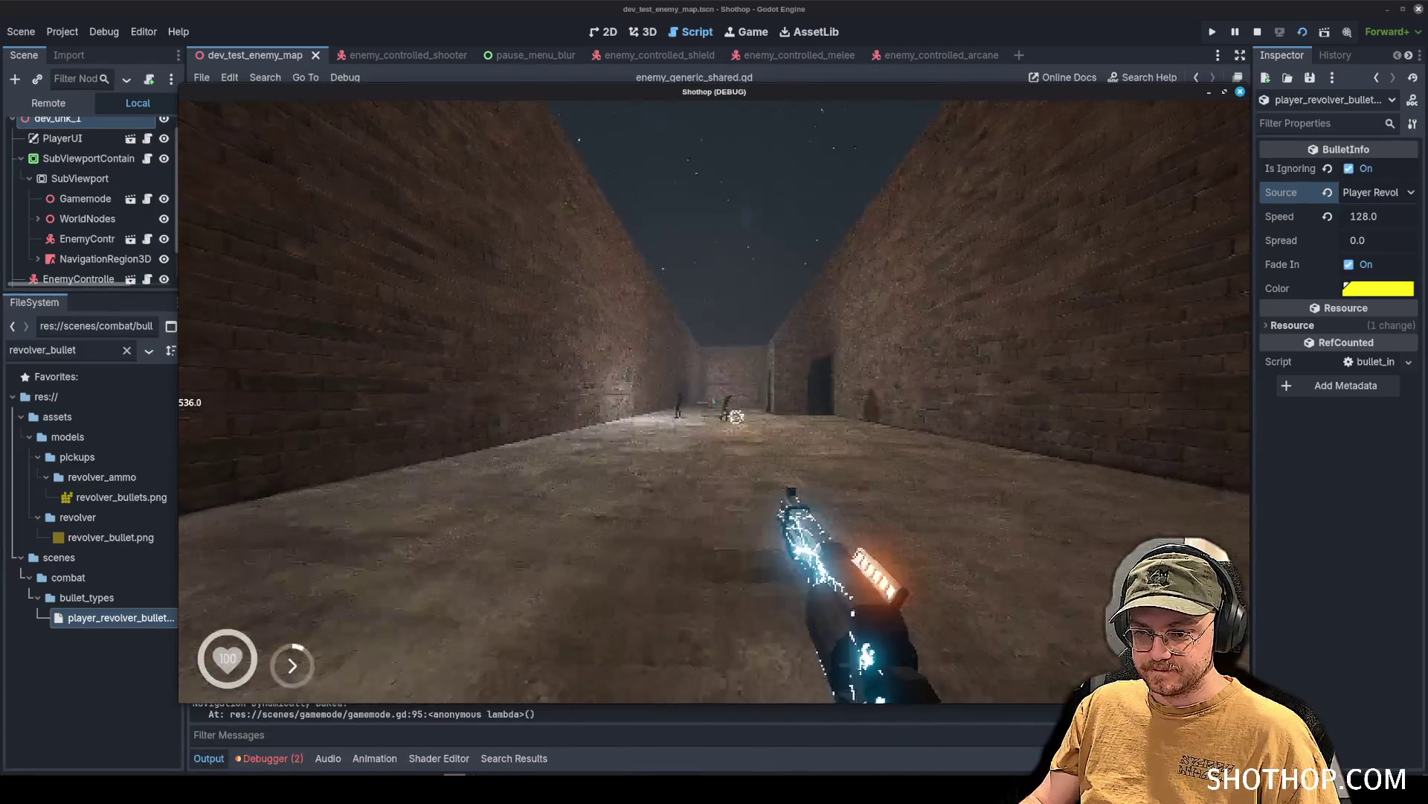
Walk down the corridor and shoot the enemies with the shotgun, then pause.
key(w)
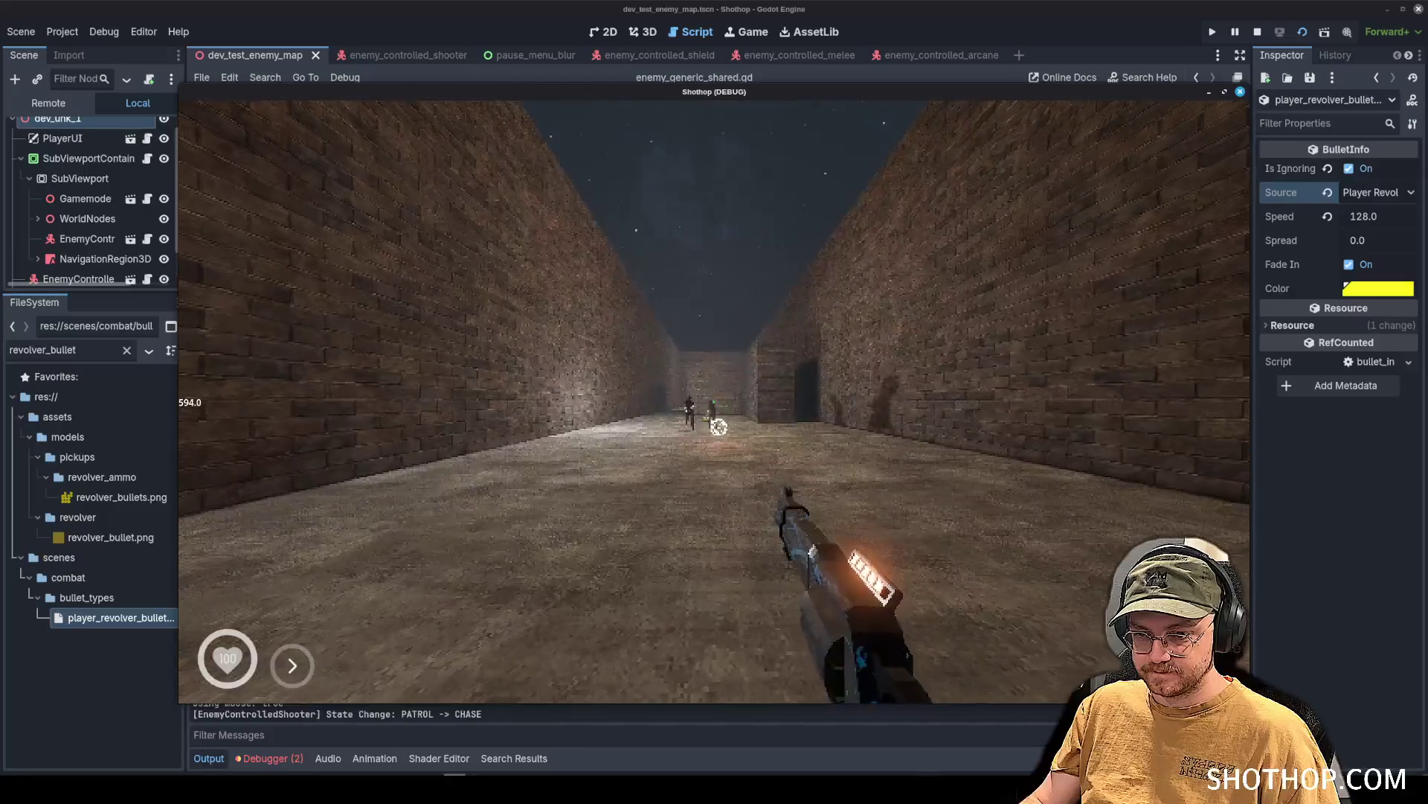
click(708, 420)
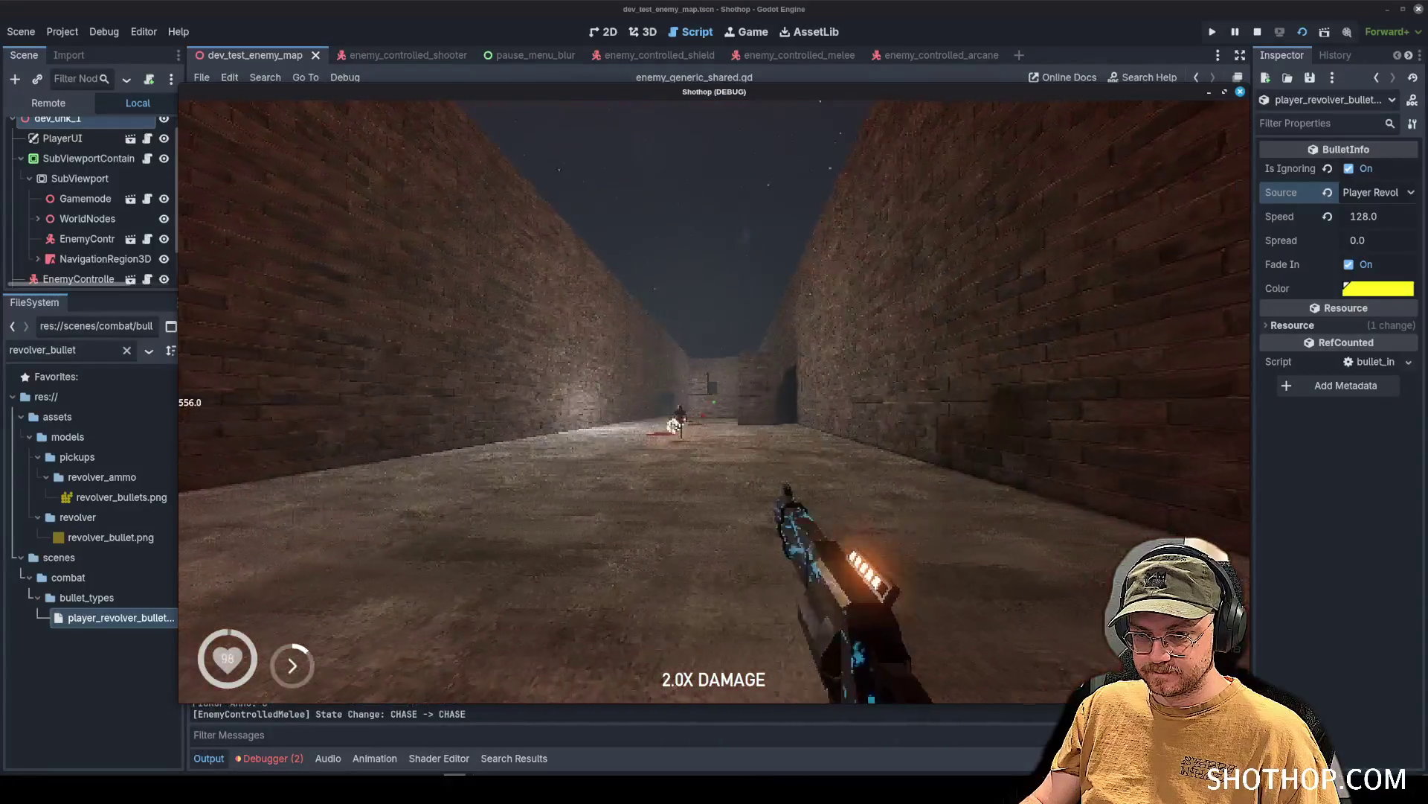
click(671, 425)
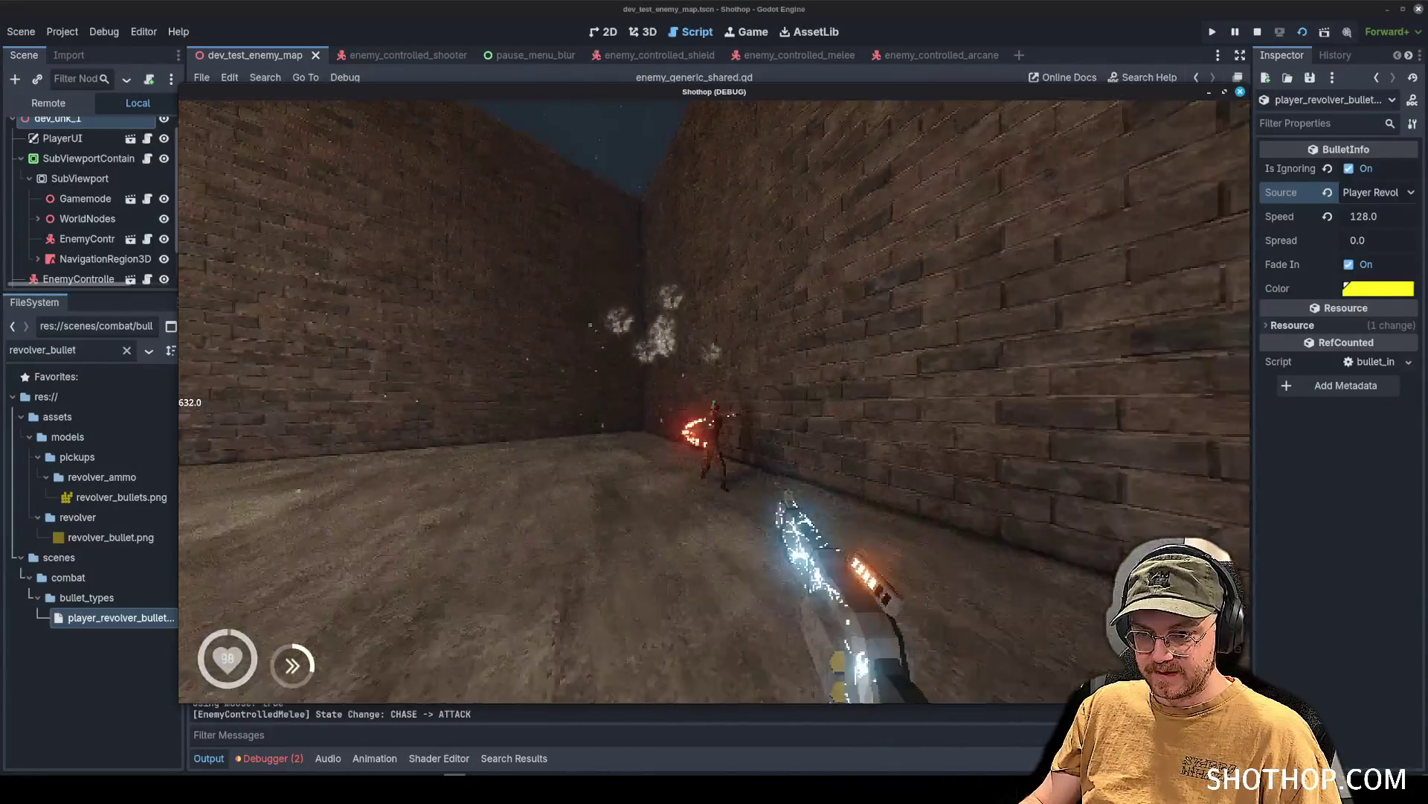
click(710, 402)
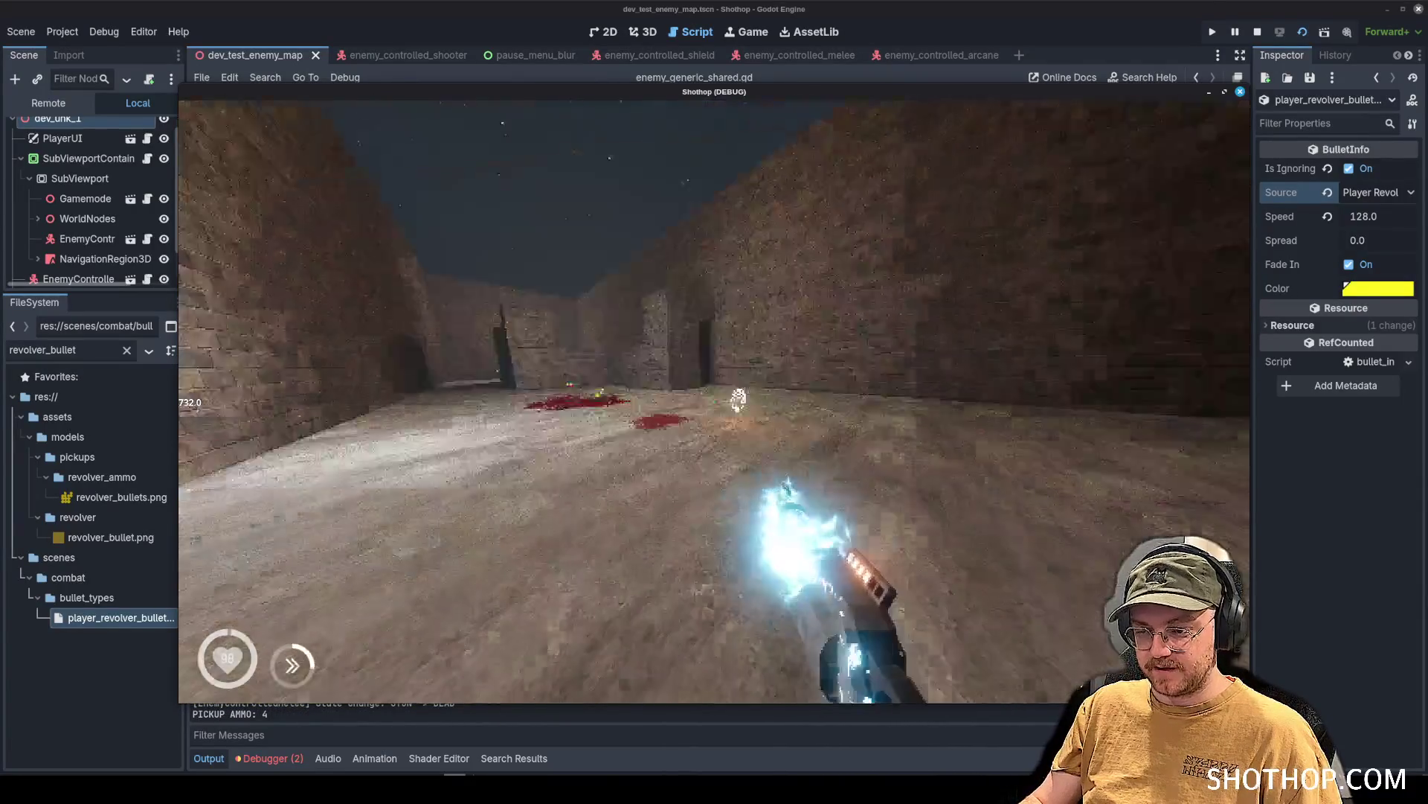
key(Escape)
Stop and relaunch the game, close it after another playtest, and switch to the terminal.
click(1174, 51)
click(1258, 33)
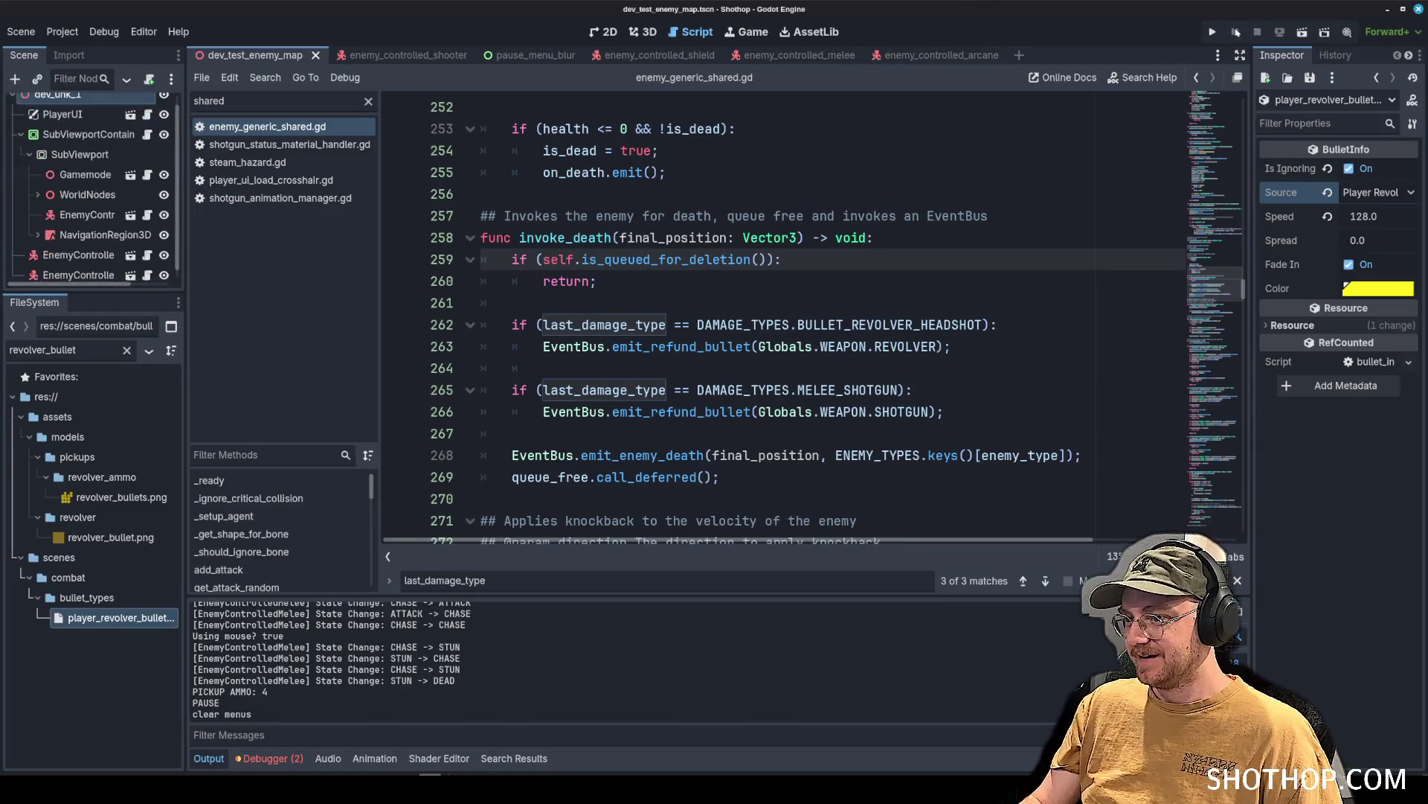
click(1302, 33)
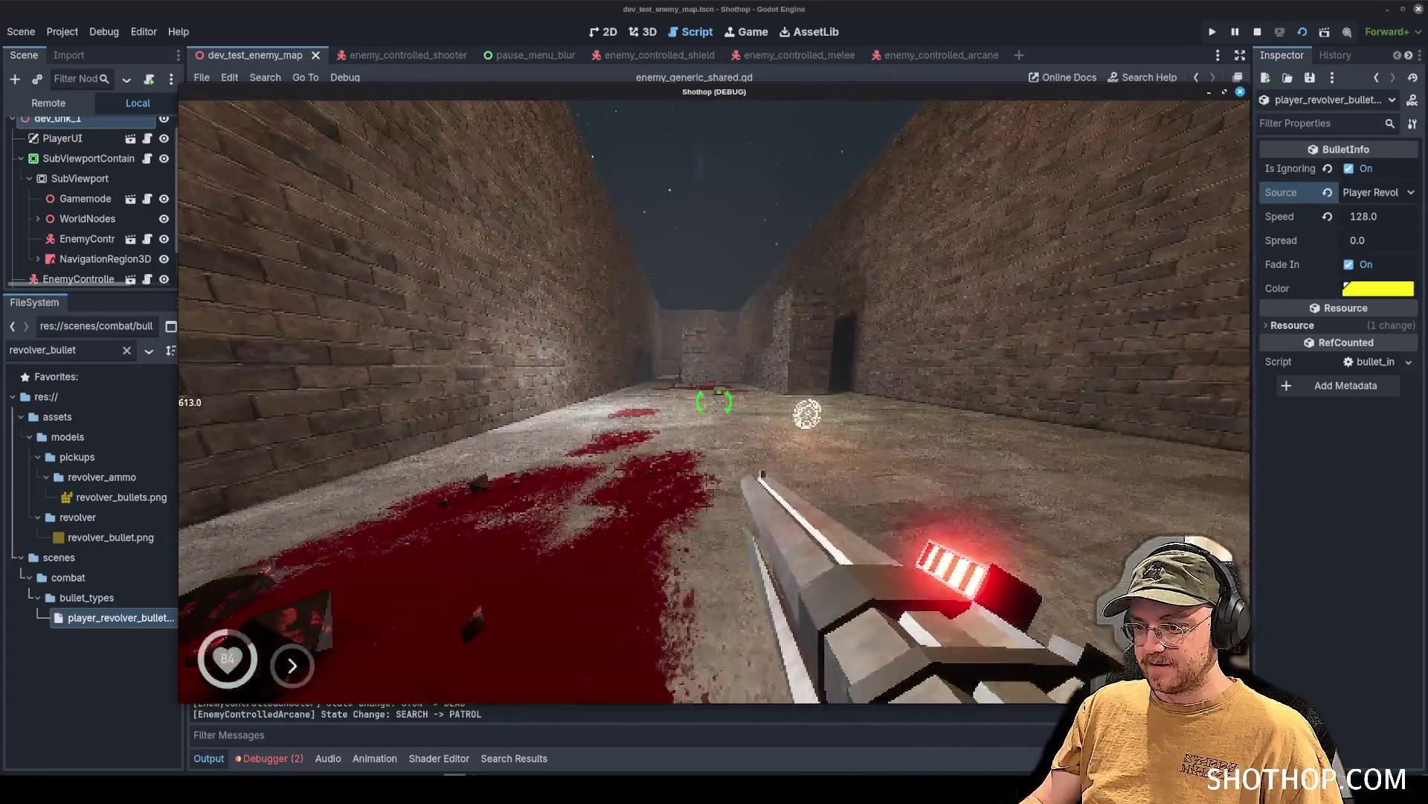
key(Escape)
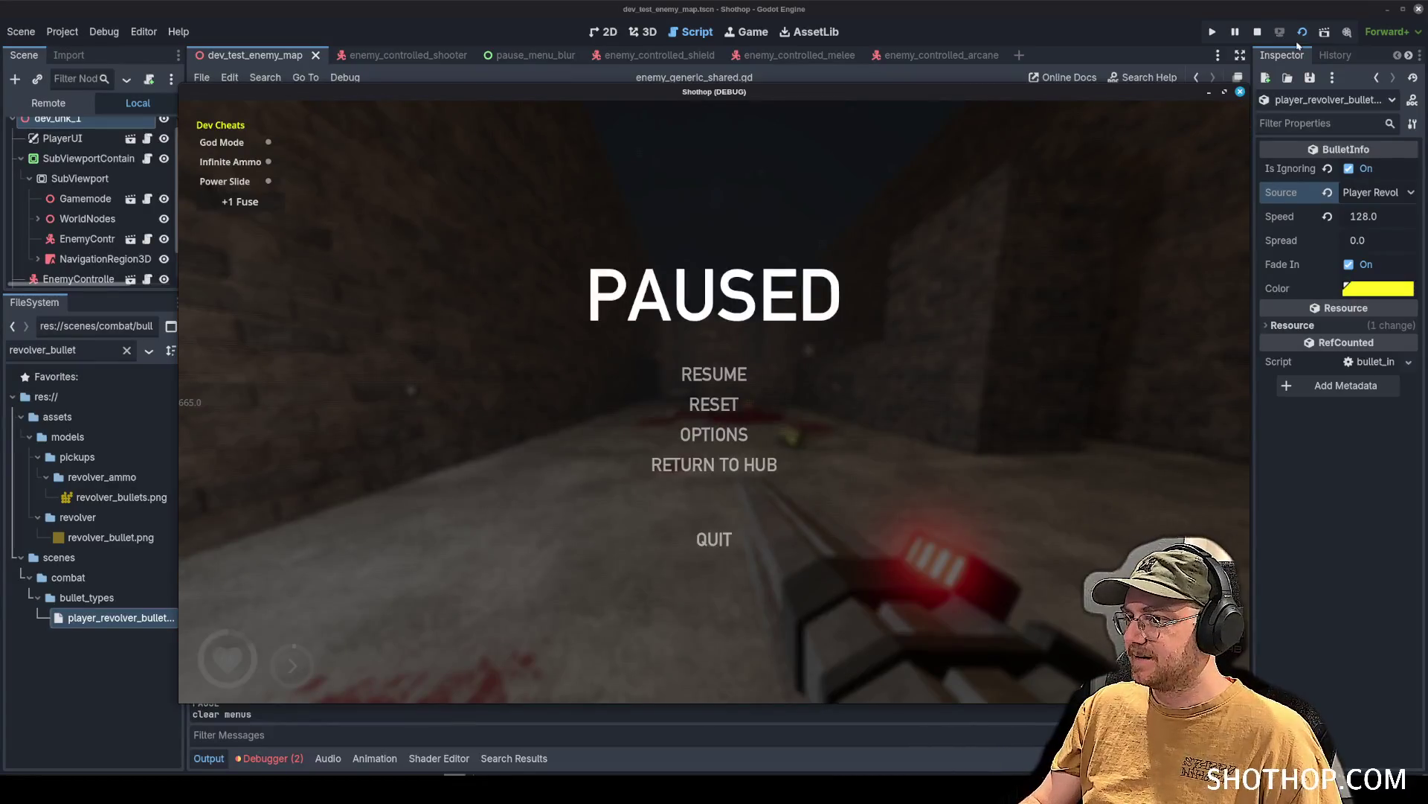
click(1257, 32)
key(alt+Tab)
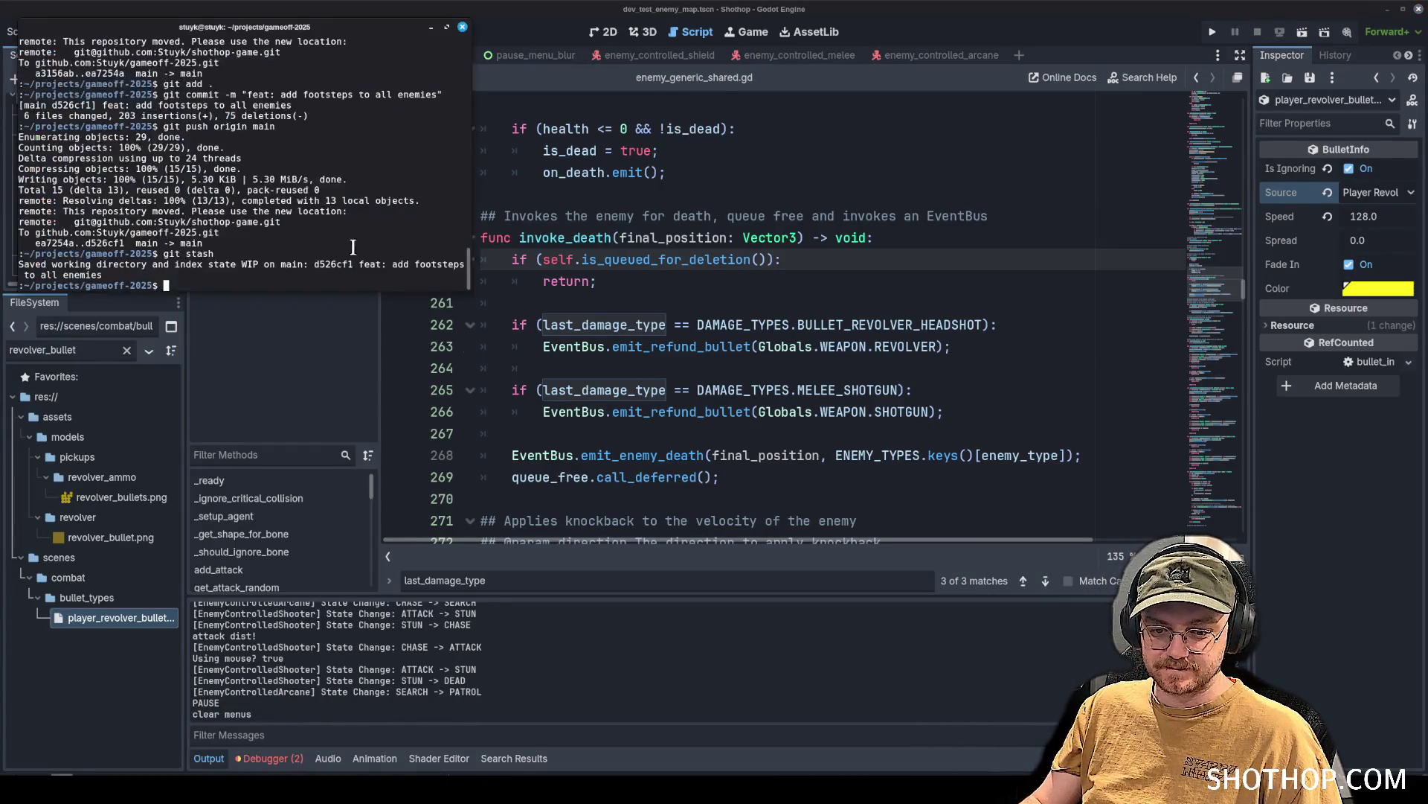
Close the in-script search in the Godot editor and return to the terminal.
click(269, 758)
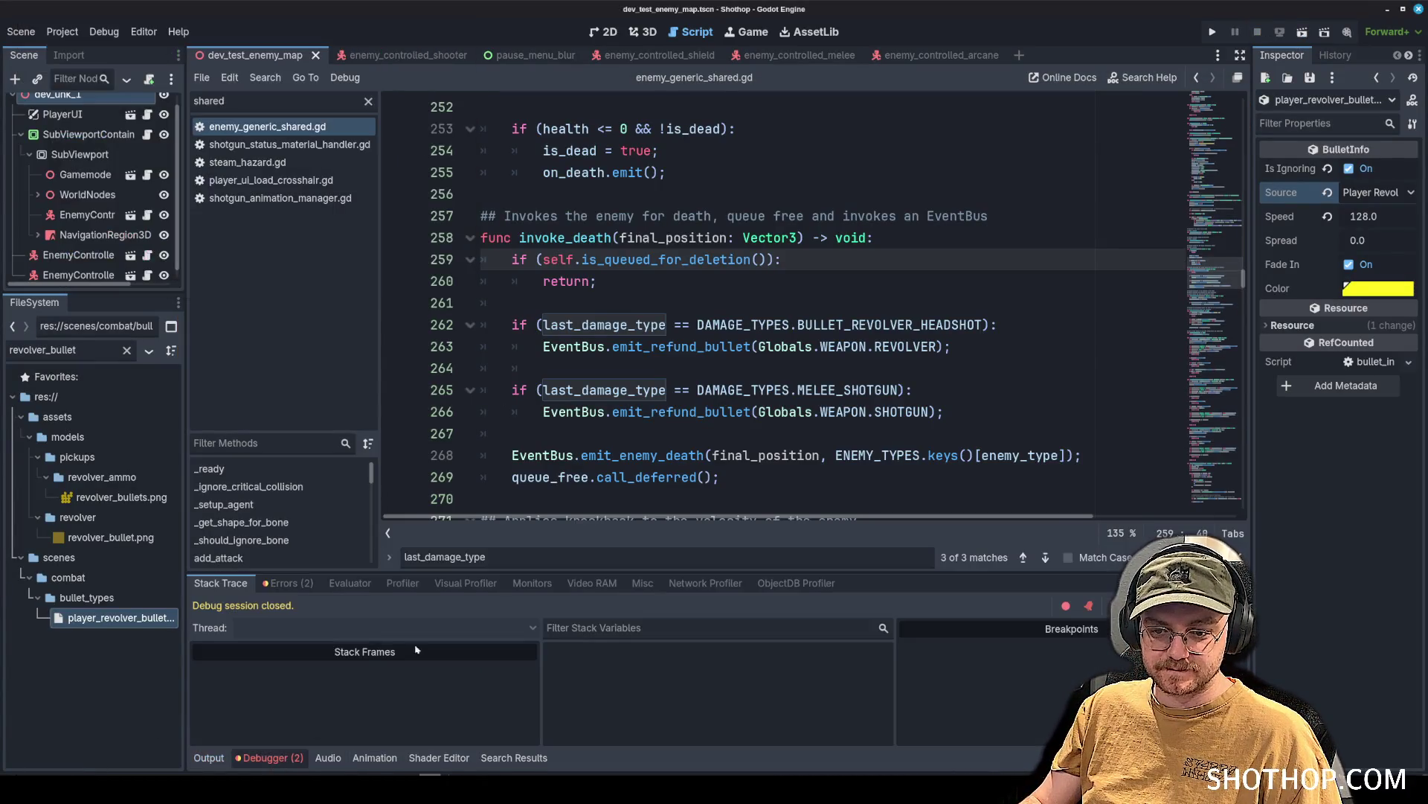
click(1238, 557)
key(alt+Tab)
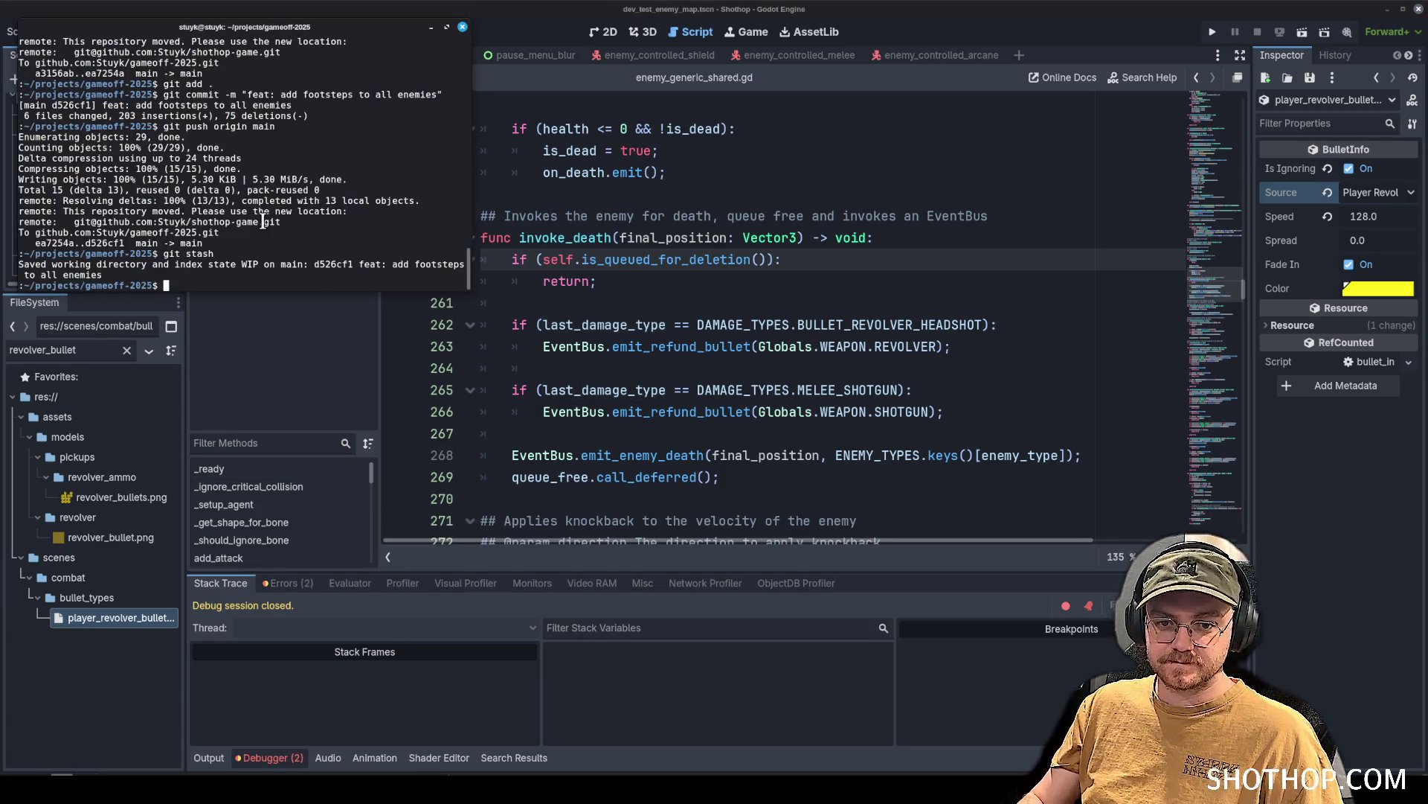
Stage all changes, commit as "feat: bullet refunds", and push to origin main.
key(Return)
text(git commit -m "feat: bul)
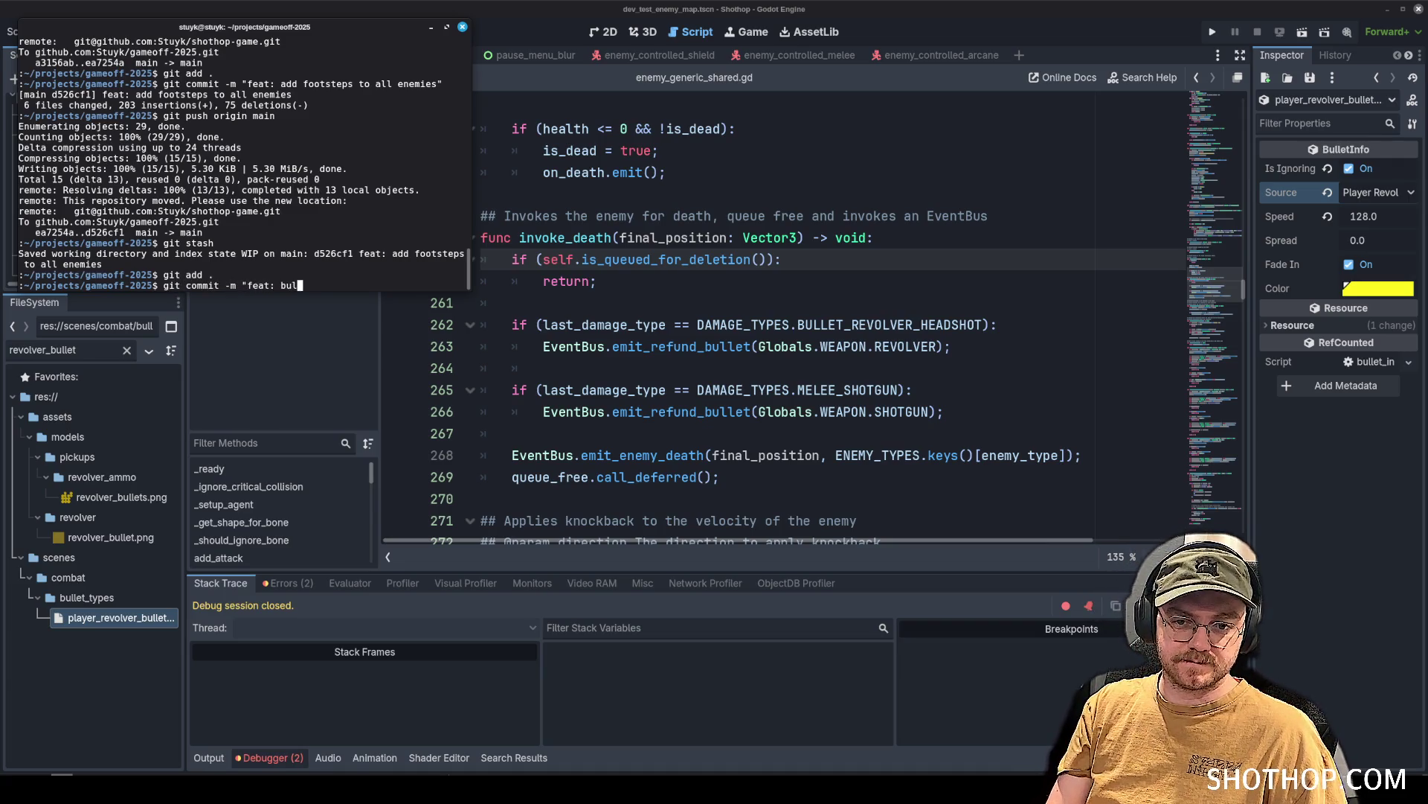
key(Return)
text(git push origin main)
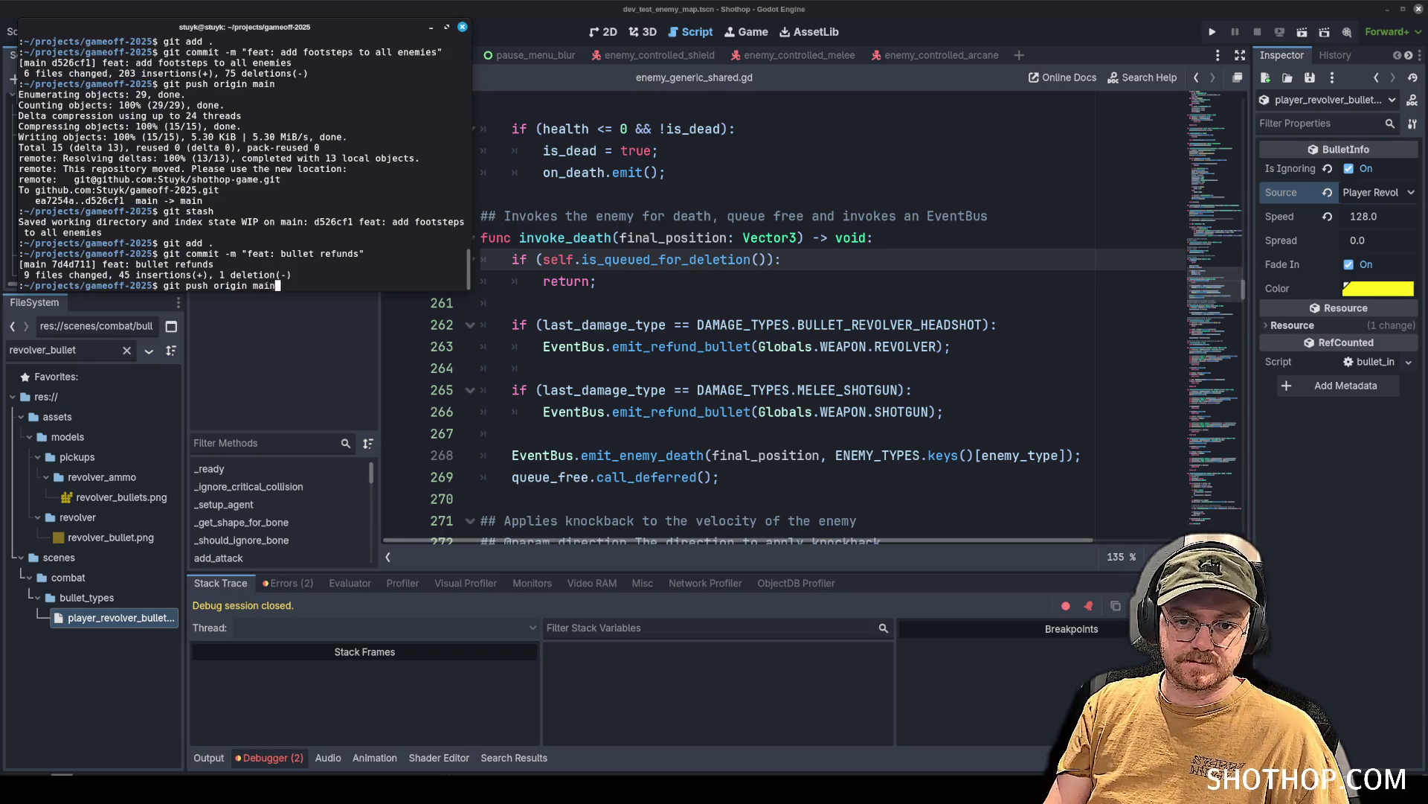
key(Return)
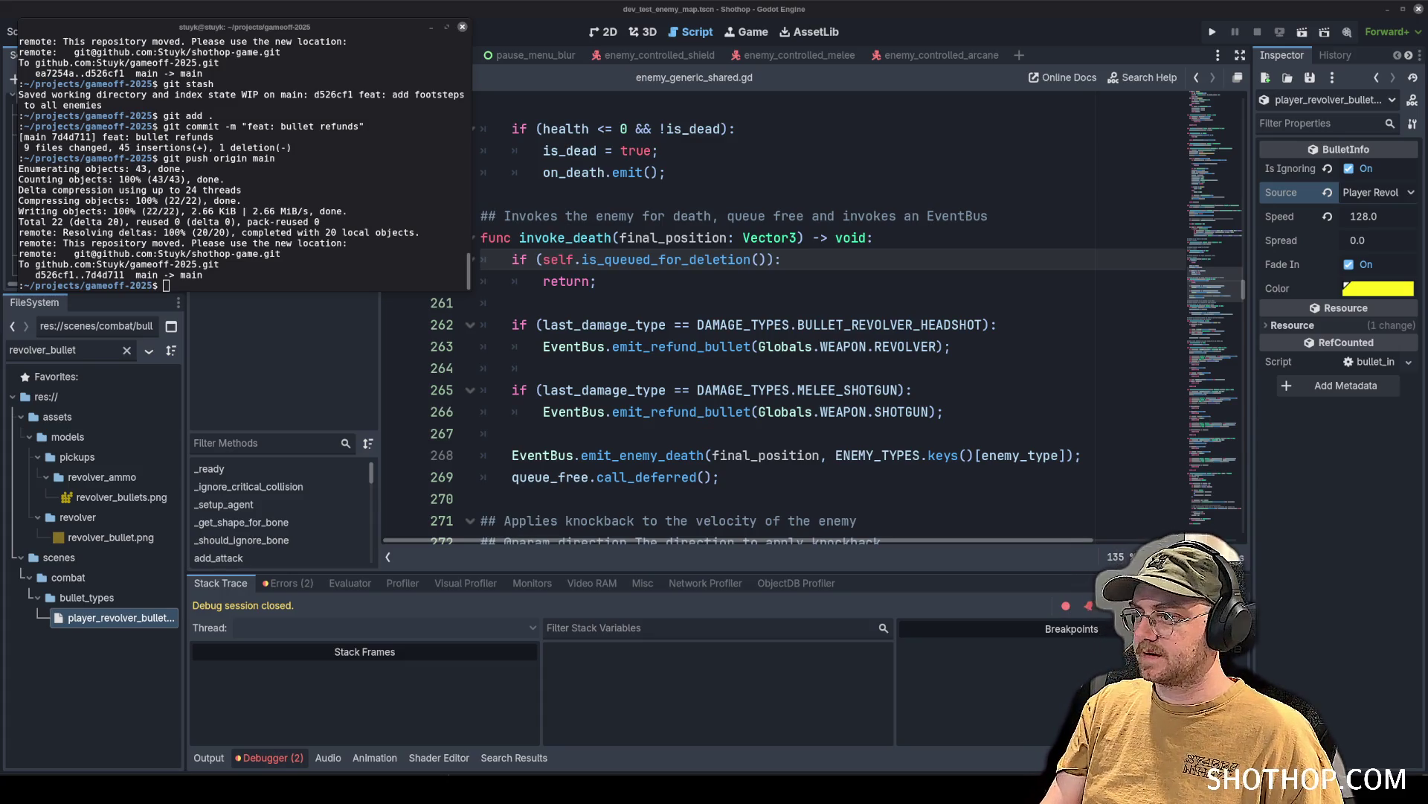
click(63, 776)
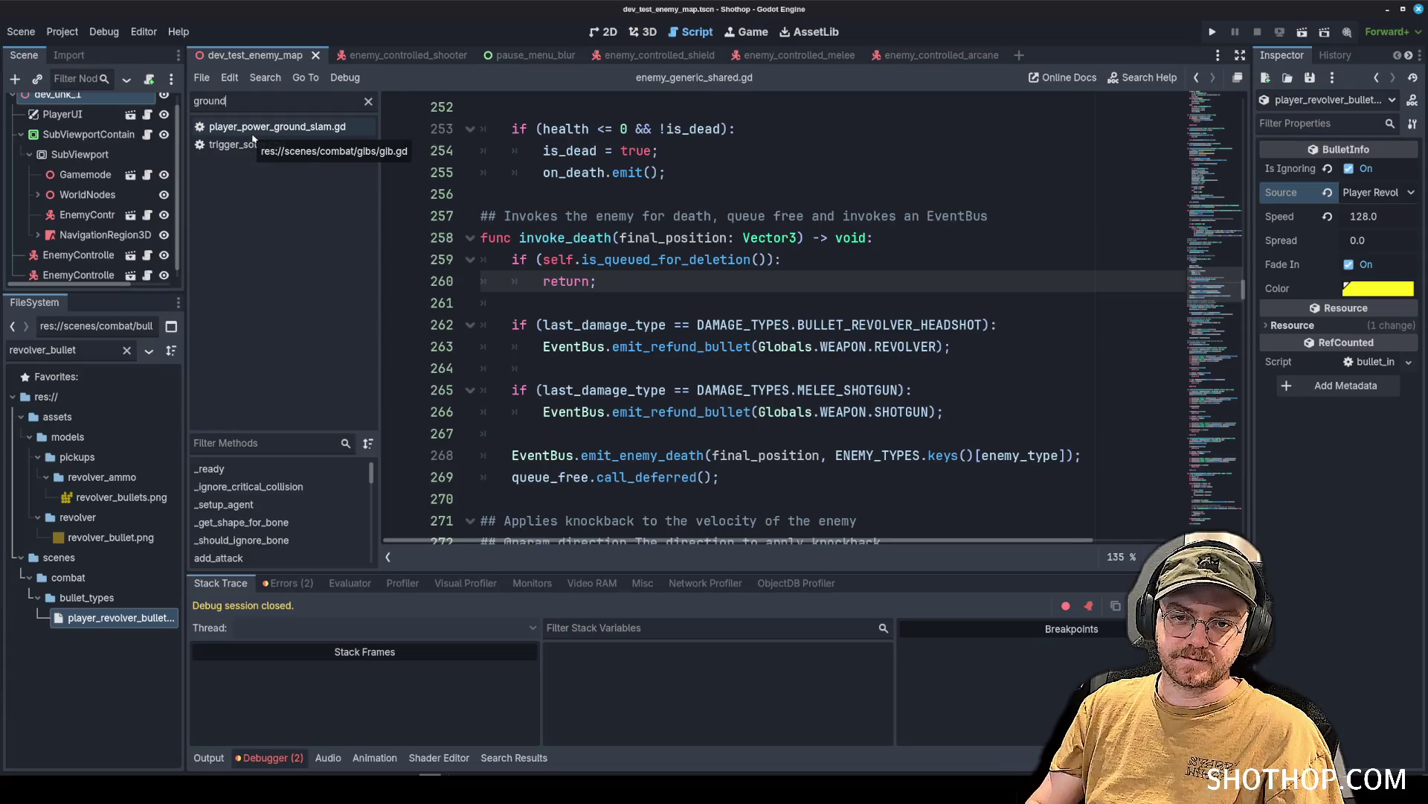
Open player_power_ground_slam.gd and review the per-body checks in its overlapping-bodies loop.
click(253, 128)
scroll(700, 265, down, 9)
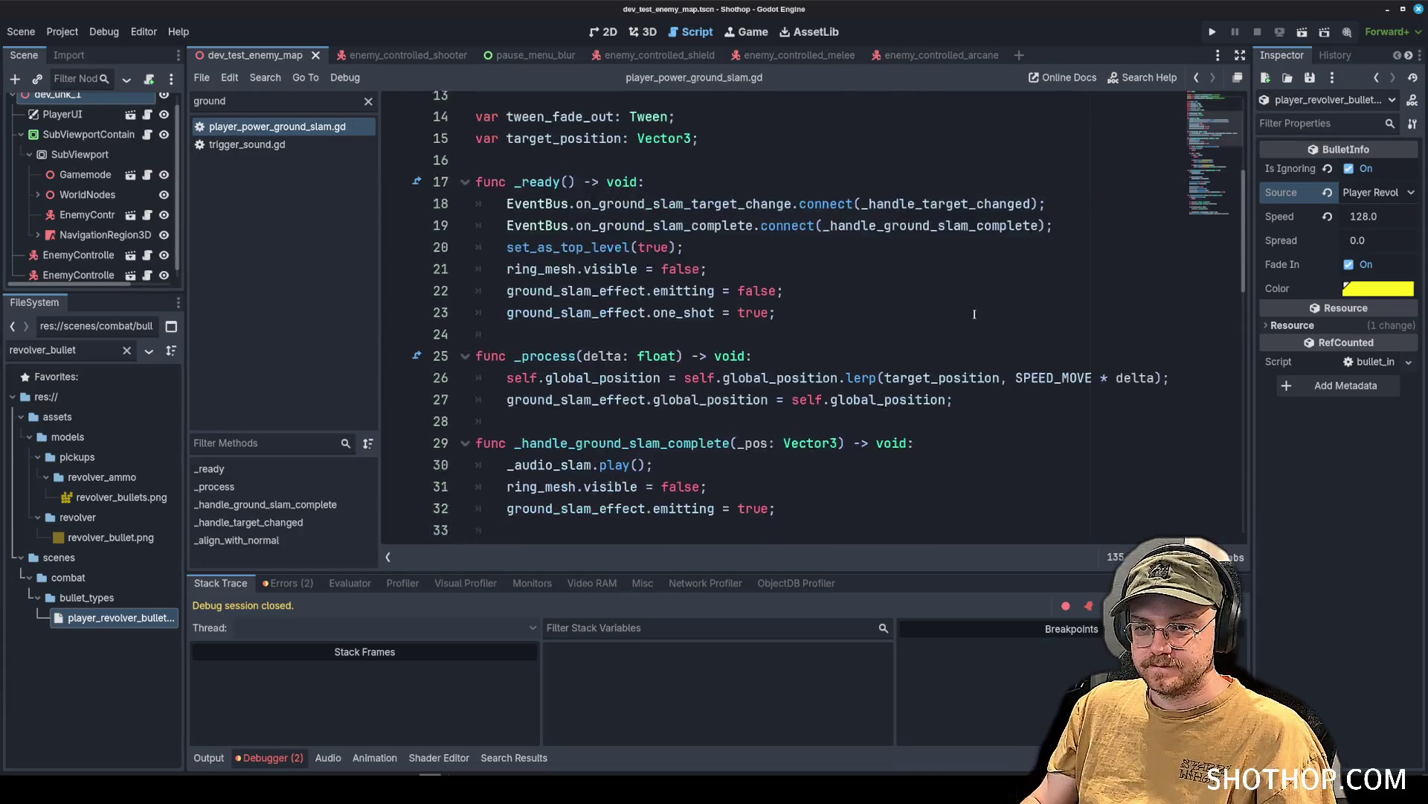
scroll(701, 265, up, 2)
scroll(701, 266, down, 2)
drag(483, 127, 744, 394)
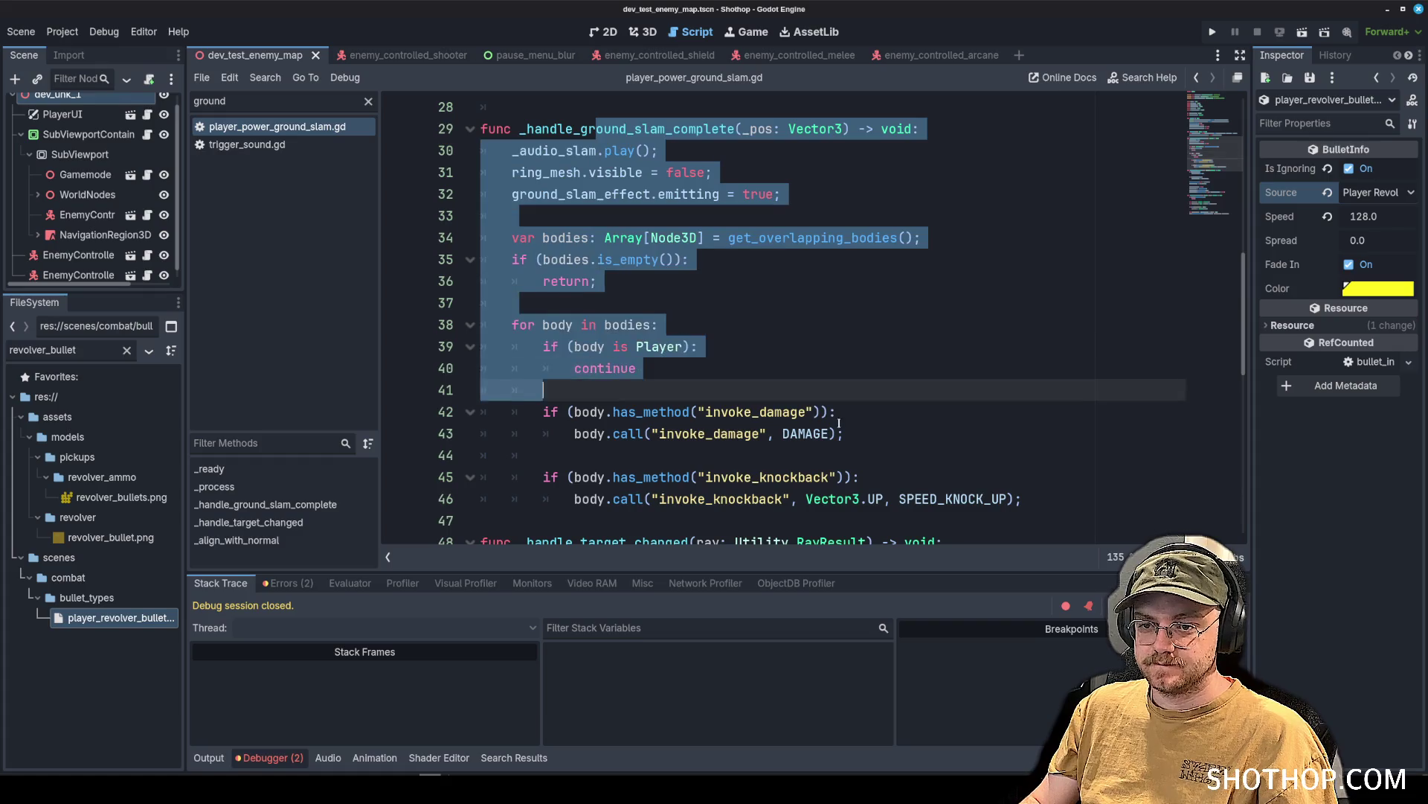
click(837, 411)
scroll(741, 353, down, 2)
mouse_move(530, 213)
mouse_down()
mouse_move(860, 346)
mouse_move(1026, 368)
mouse_up()
click(828, 215)
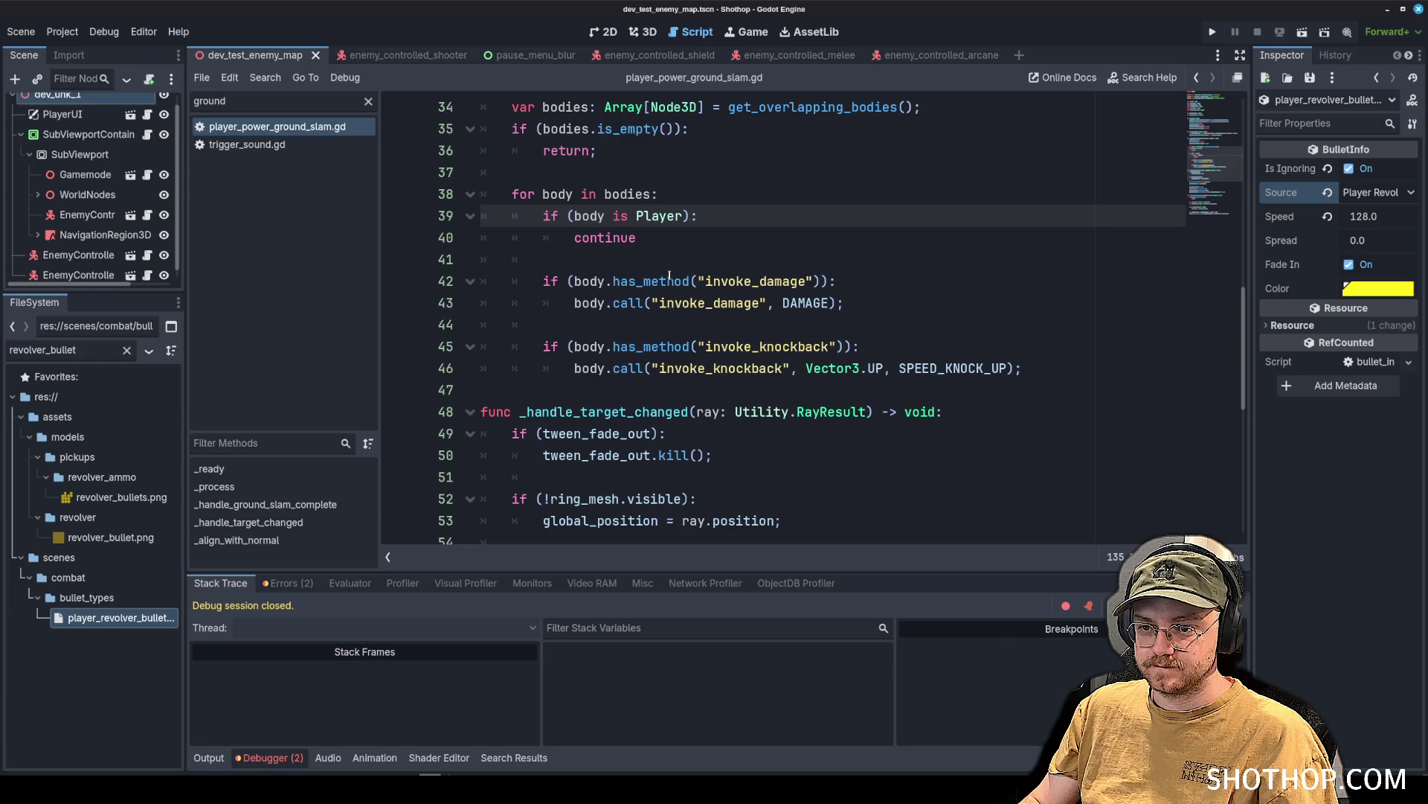
Place the caret on empty line 37 and filter the FileSystem by 'ground_slam'.
double_click(670, 279)
click(821, 248)
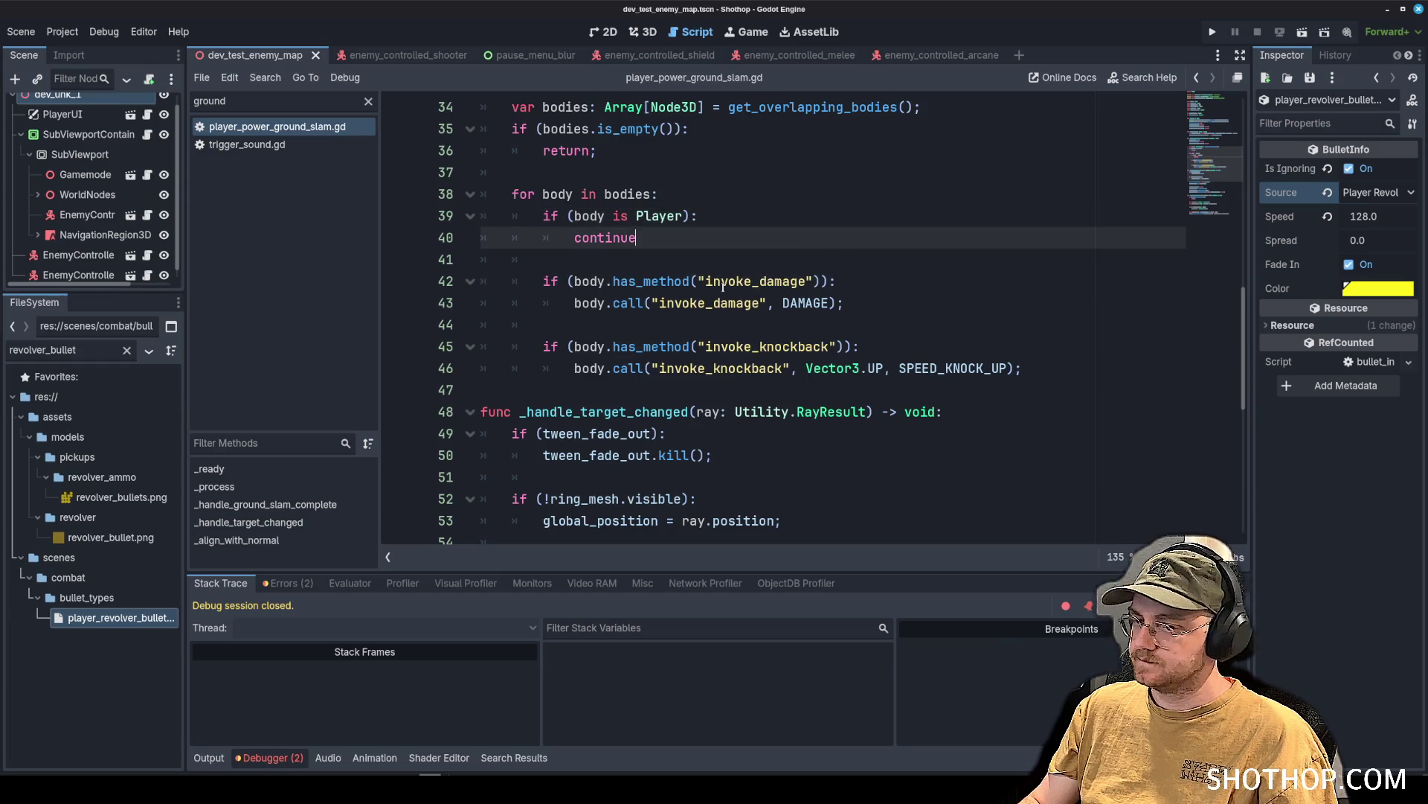
scroll(669, 275, up, 2)
click(621, 282)
key(Down)
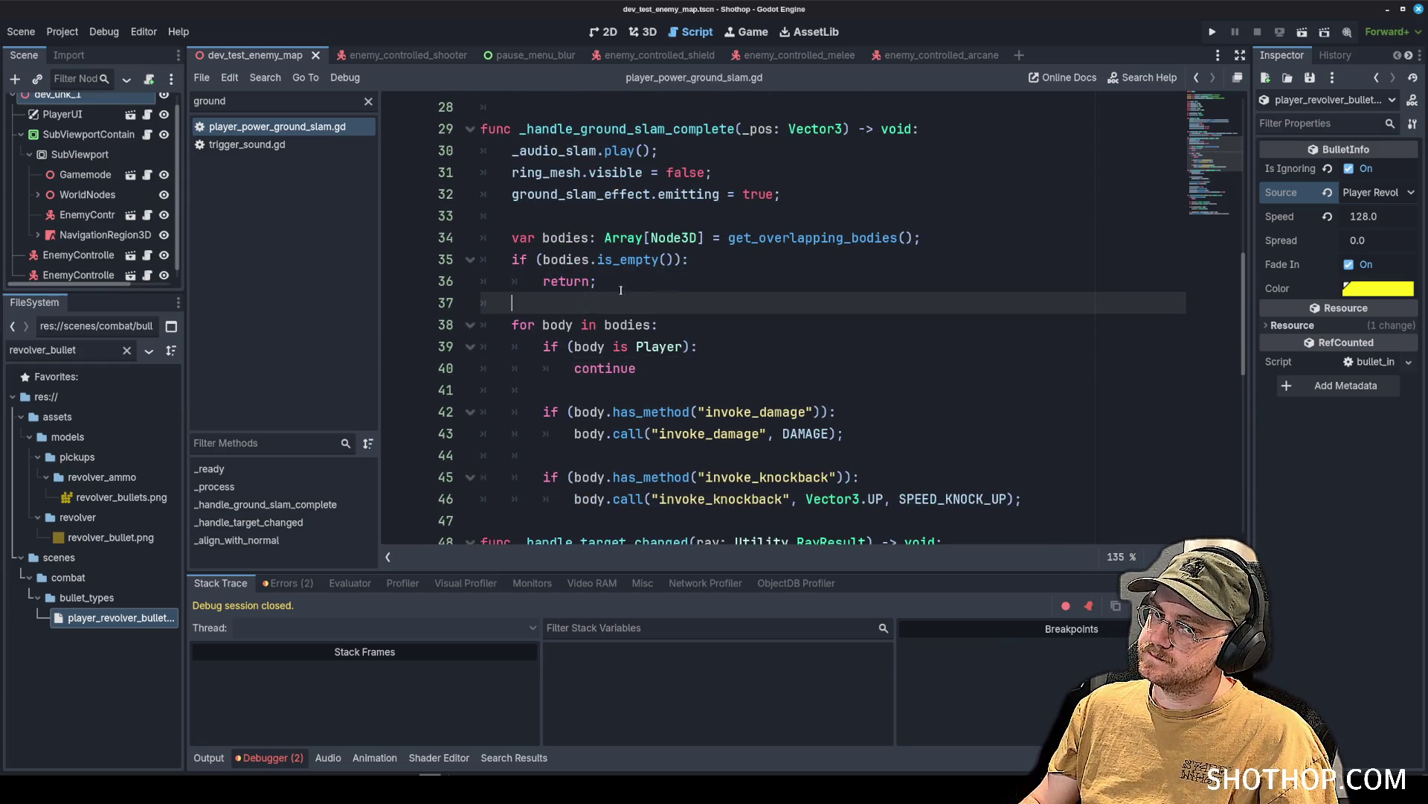
double_click(54, 350)
text(ground_slam)
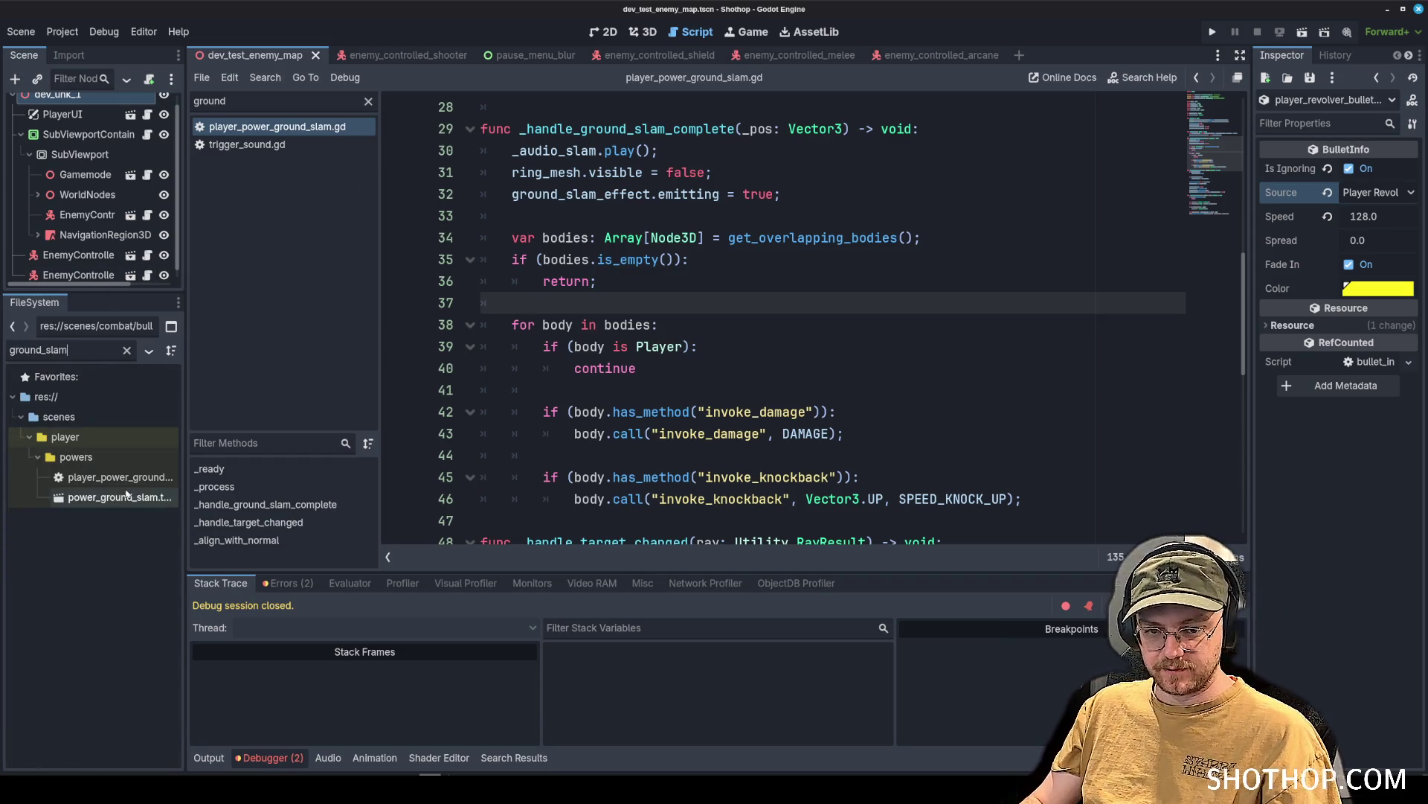
Open power_ground_slam.tscn and inspect its CollisionShape3D, ring mesh and GroundSlamEffect nodes.
double_click(119, 497)
key(Up)
key(Up)
key(Up)
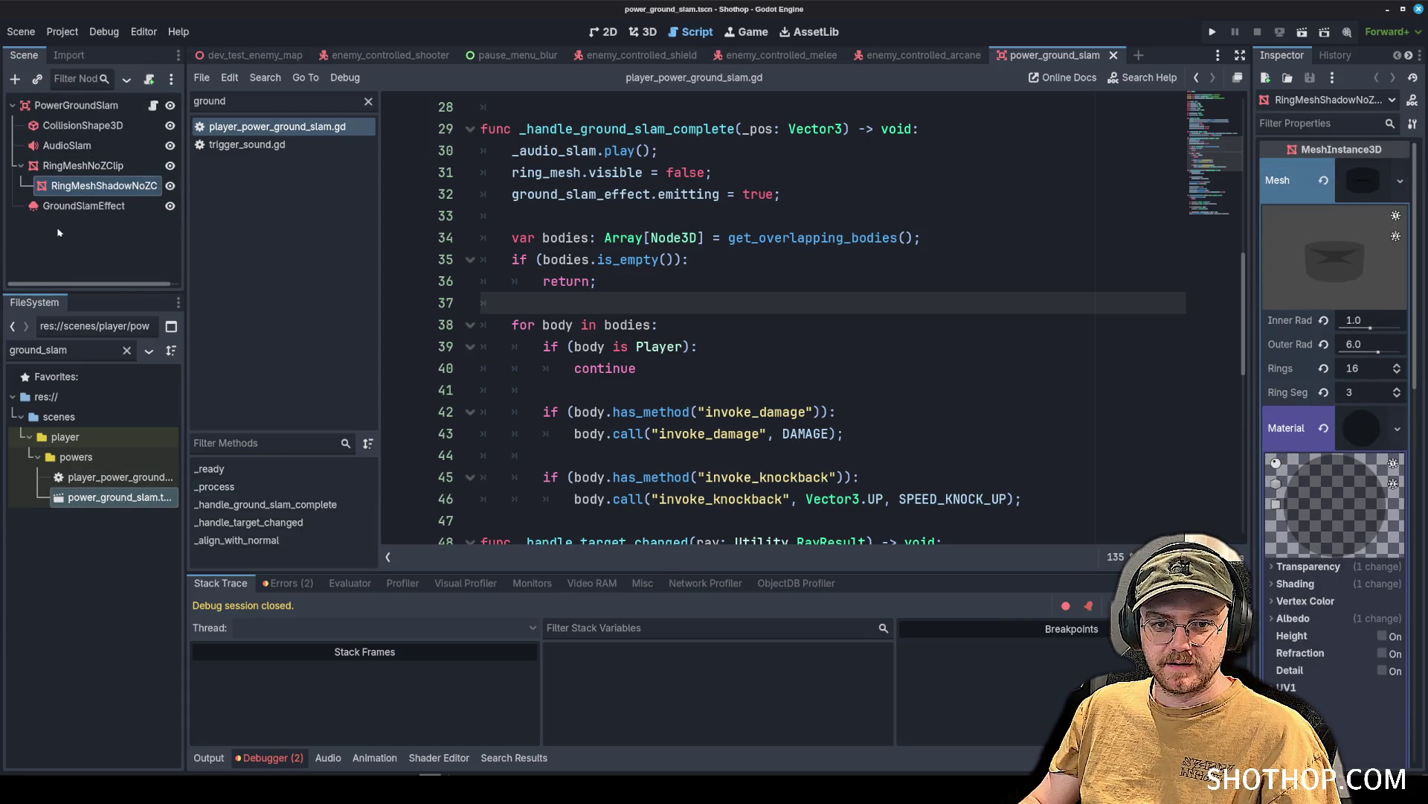
key(Down)
key(Down)
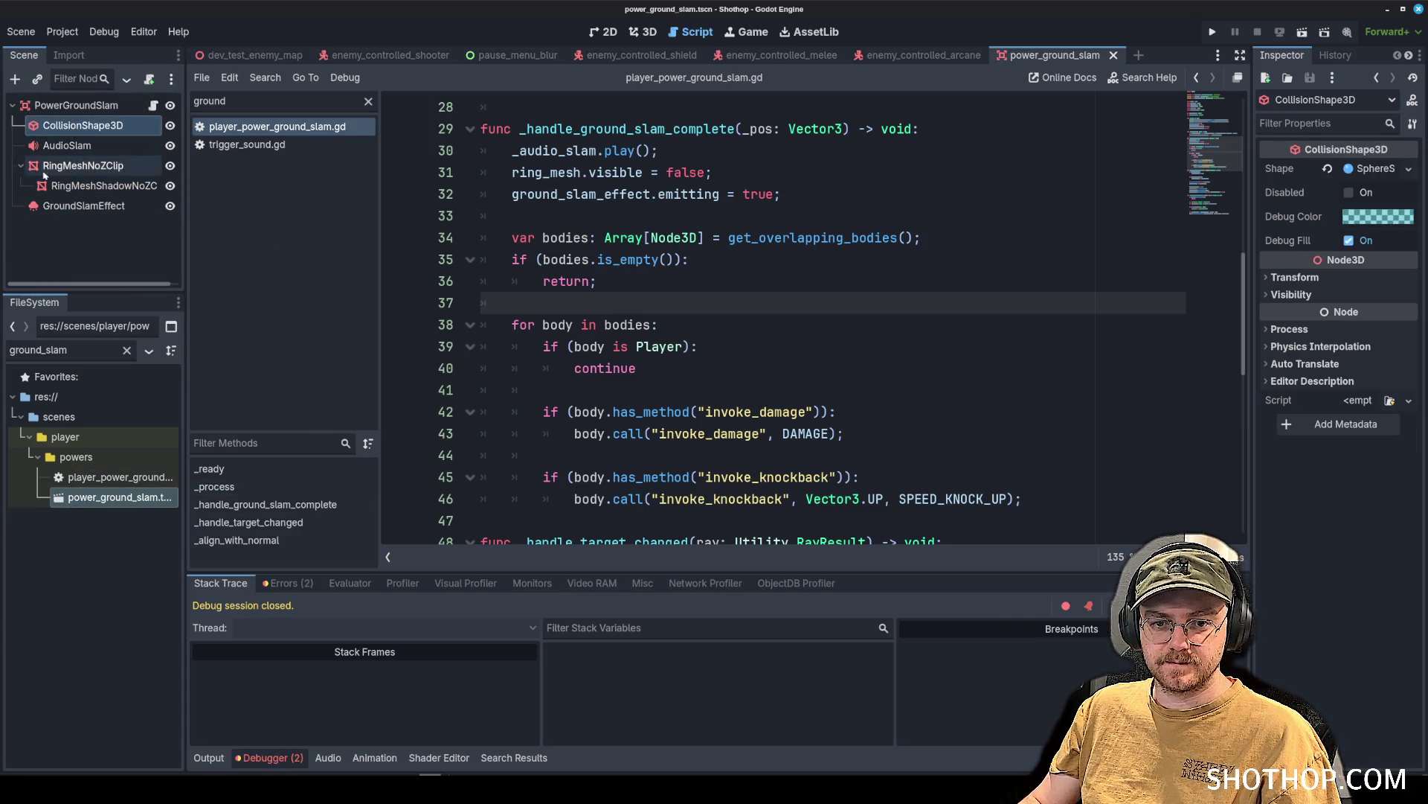
key(Down)
key(Down)
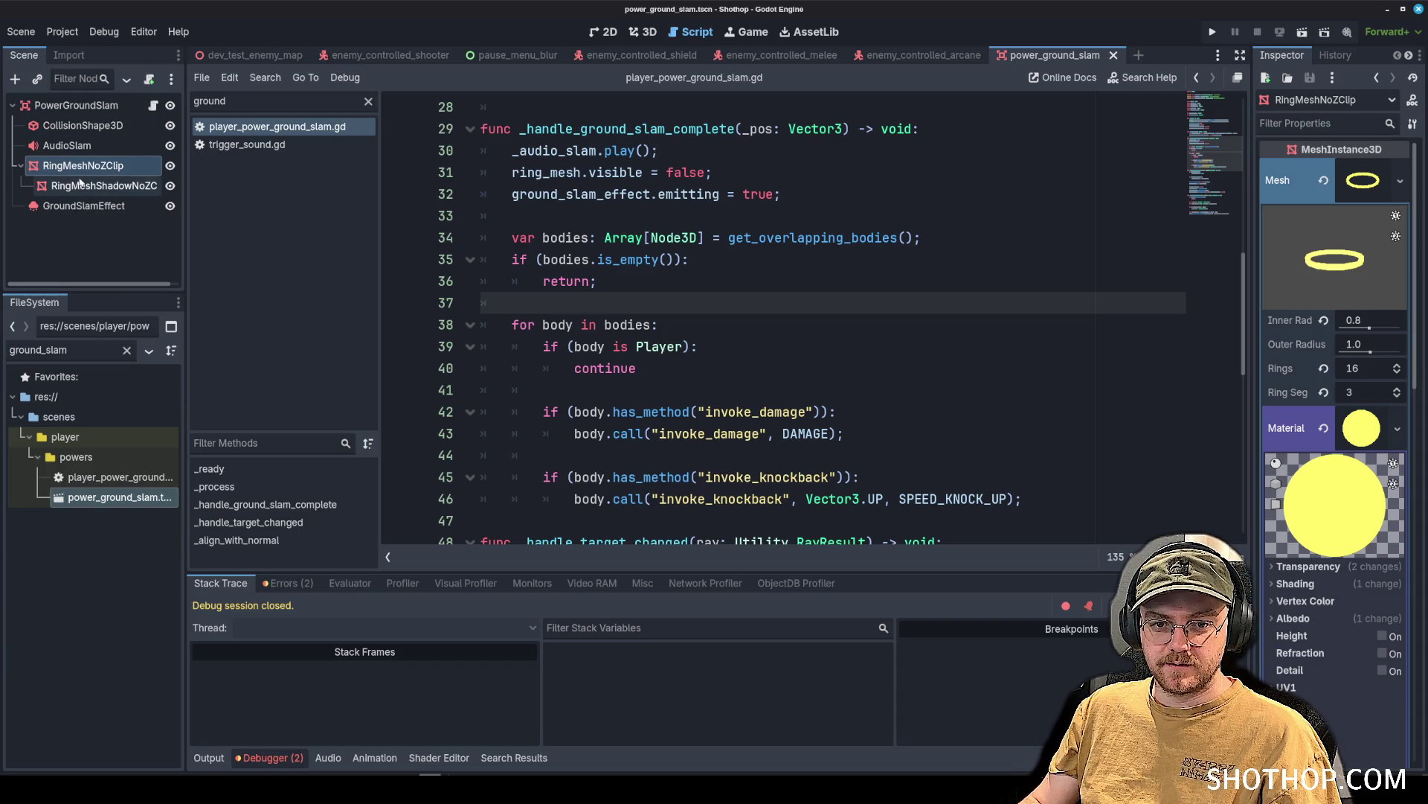
click(20, 167)
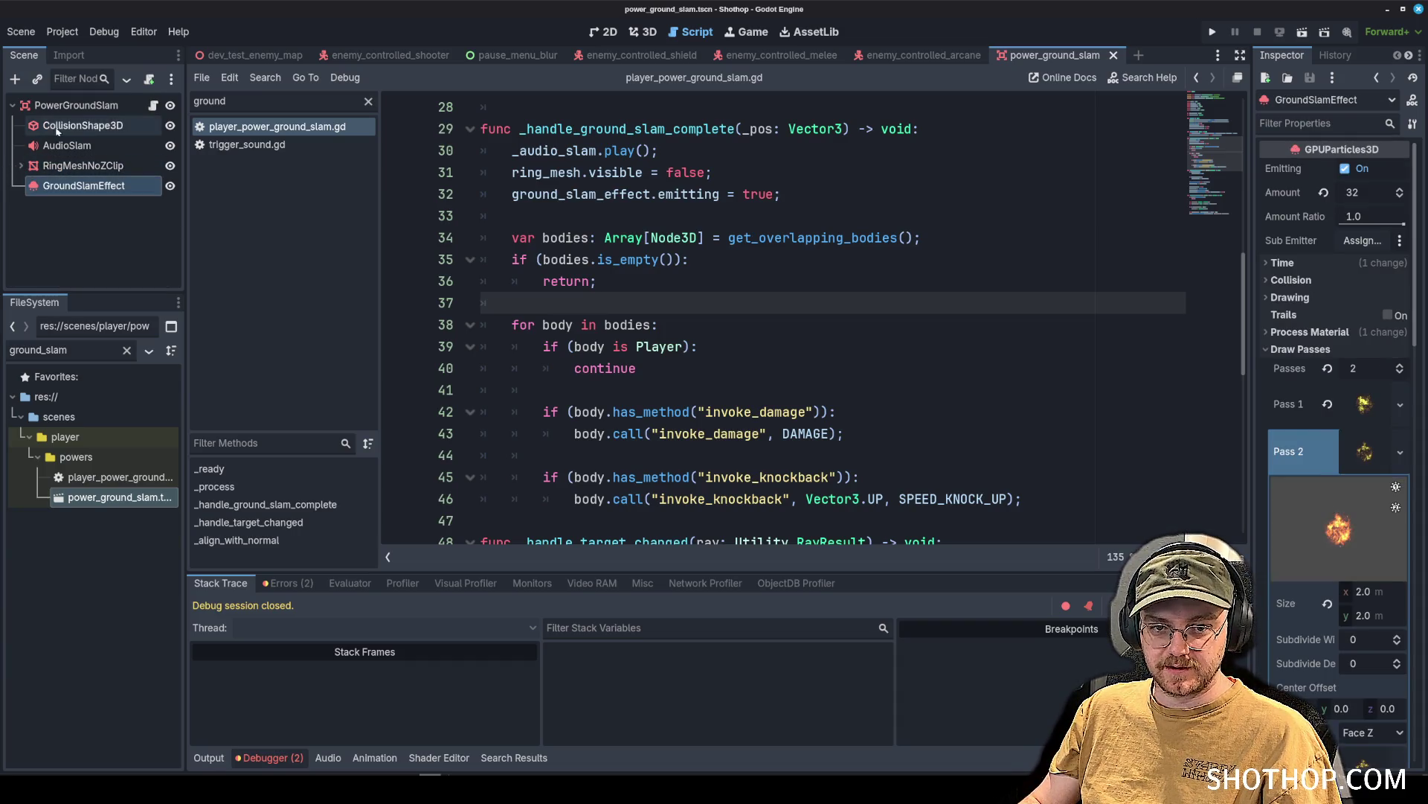
Open the Area3D docs for get_overlapping_bodies from line 34 of the slam script.
click(752, 259)
key(Up)
key(Up)
key(Up)
double_click(817, 239)
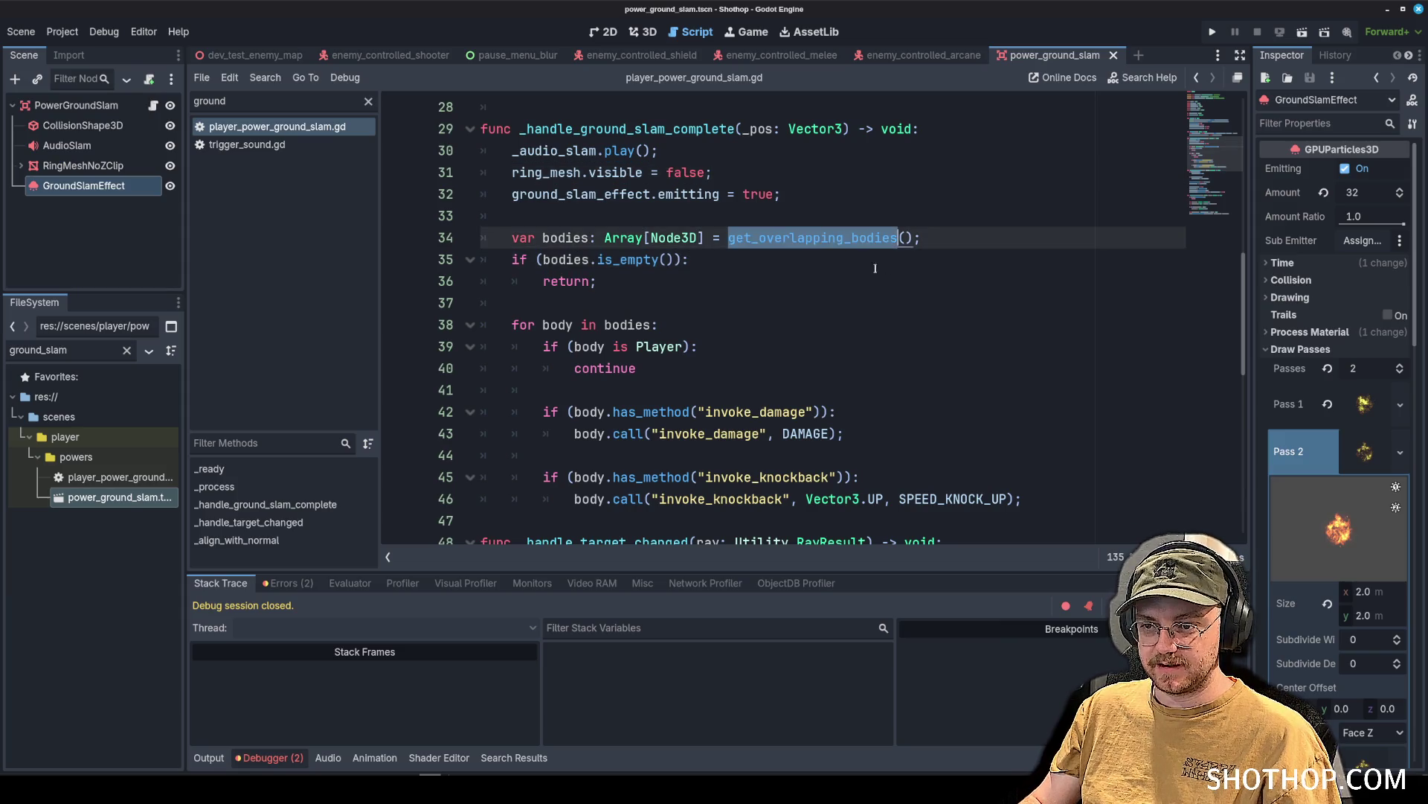
ctrl+click(817, 239)
click(1114, 55)
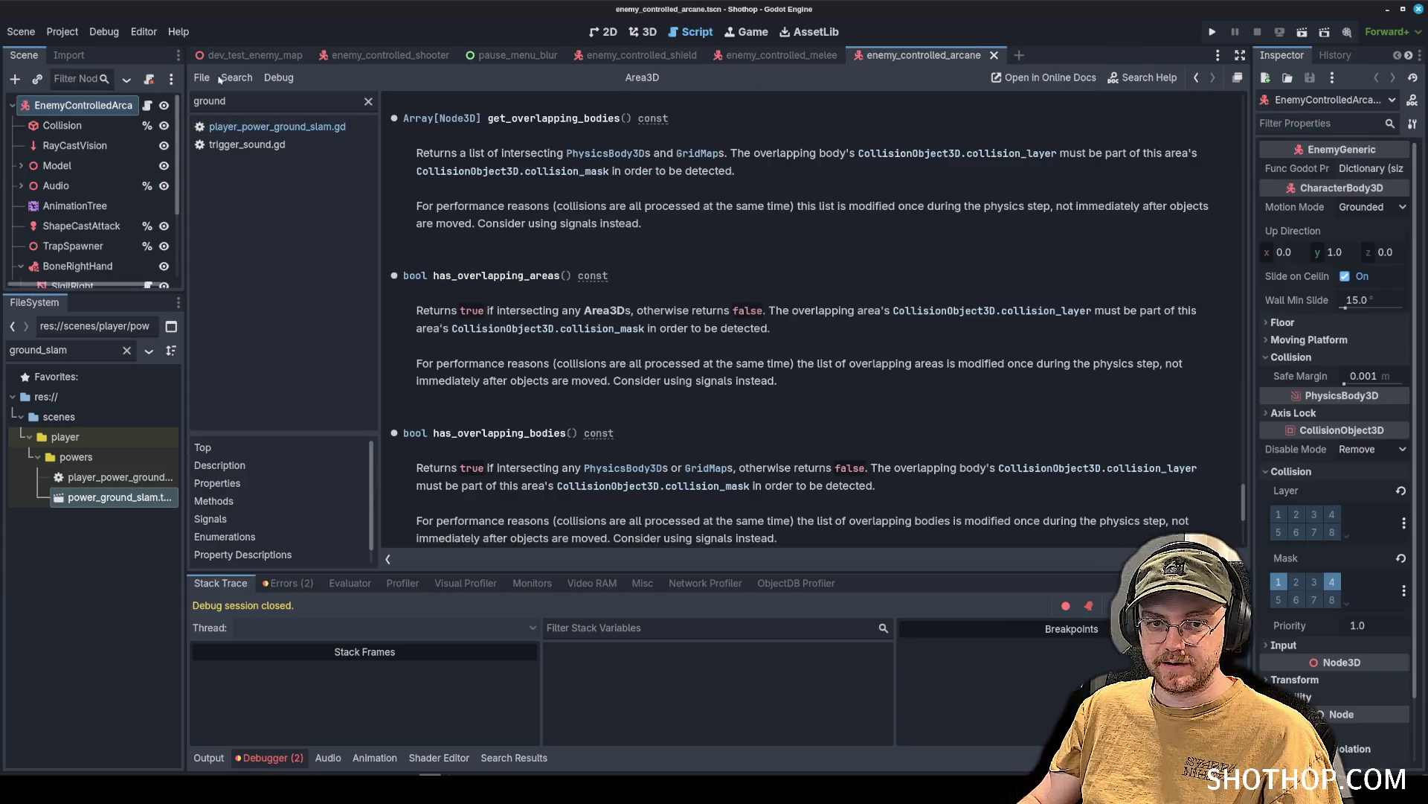
Enable collision mask layer 3 on the PowerGroundSlam area.
double_click(86, 499)
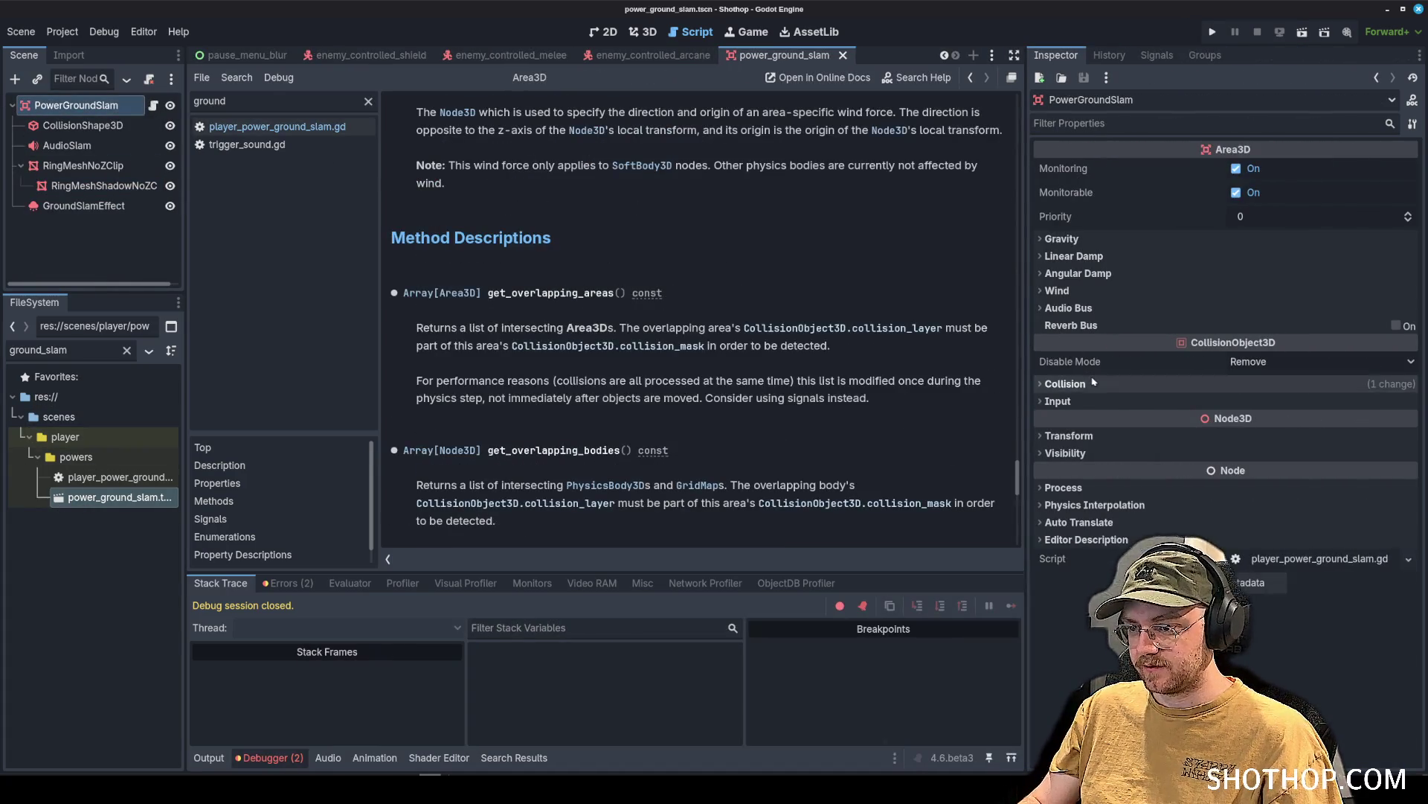
click(1072, 383)
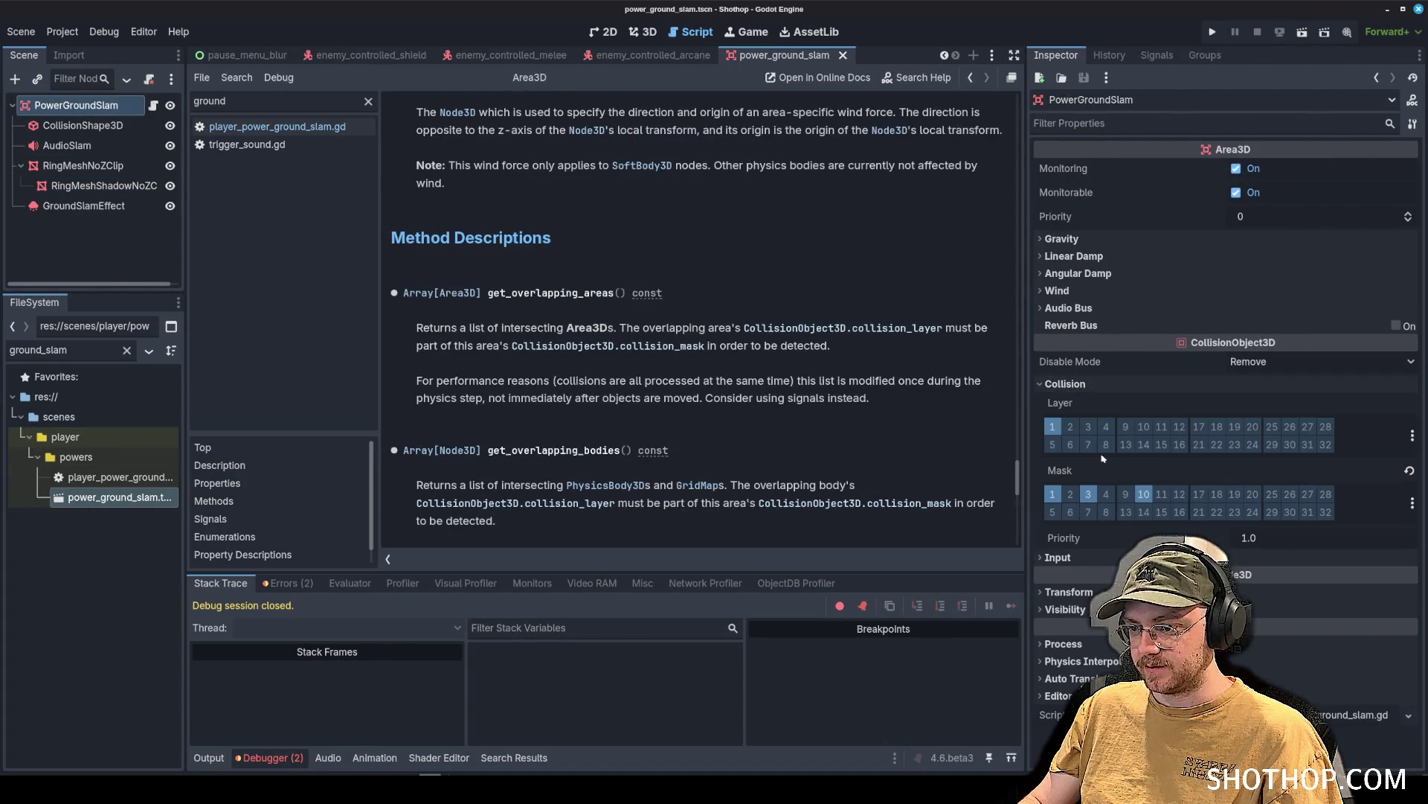
click(1087, 495)
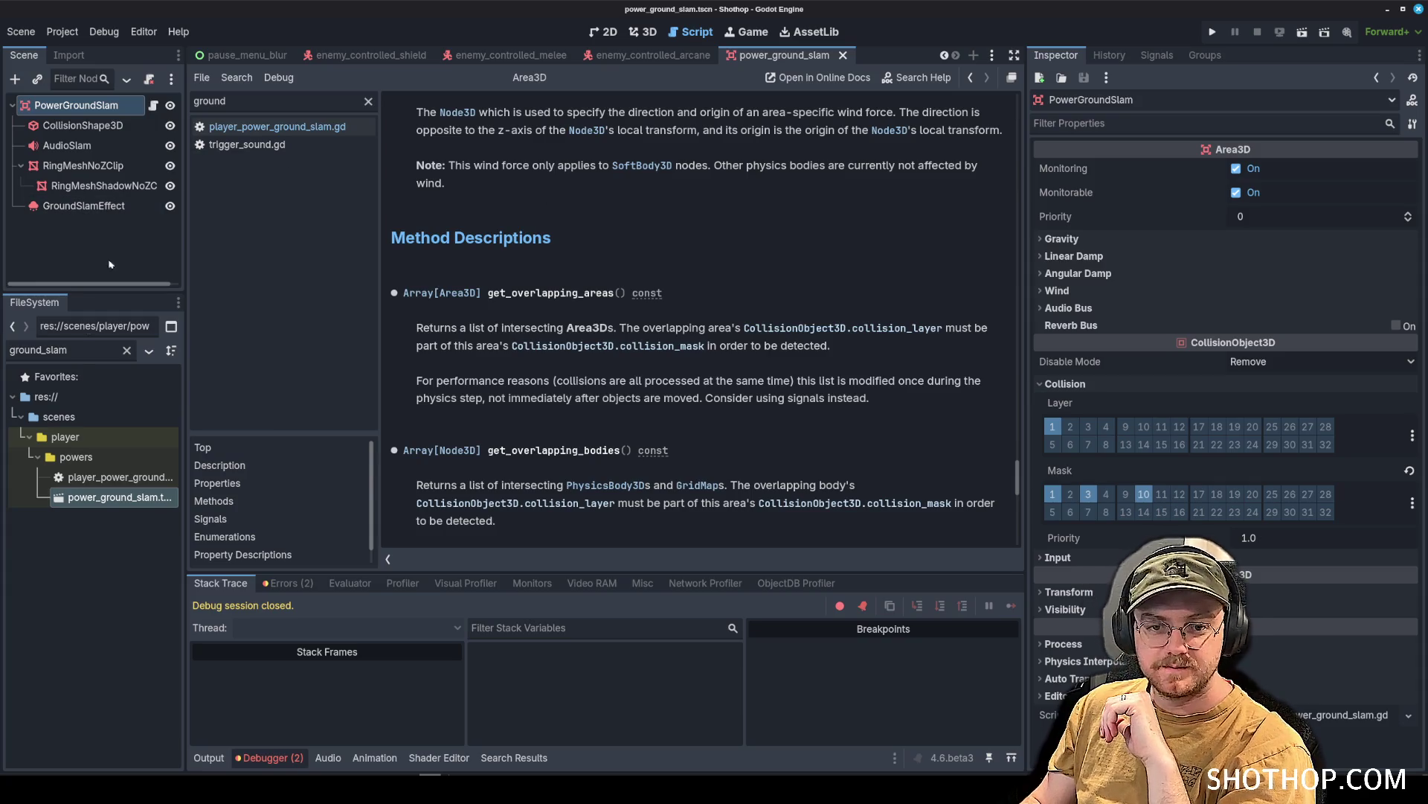
Filter the FileSystem dock for 'destructa' and widen the scene and file panels.
double_click(75, 351)
text(destructa)
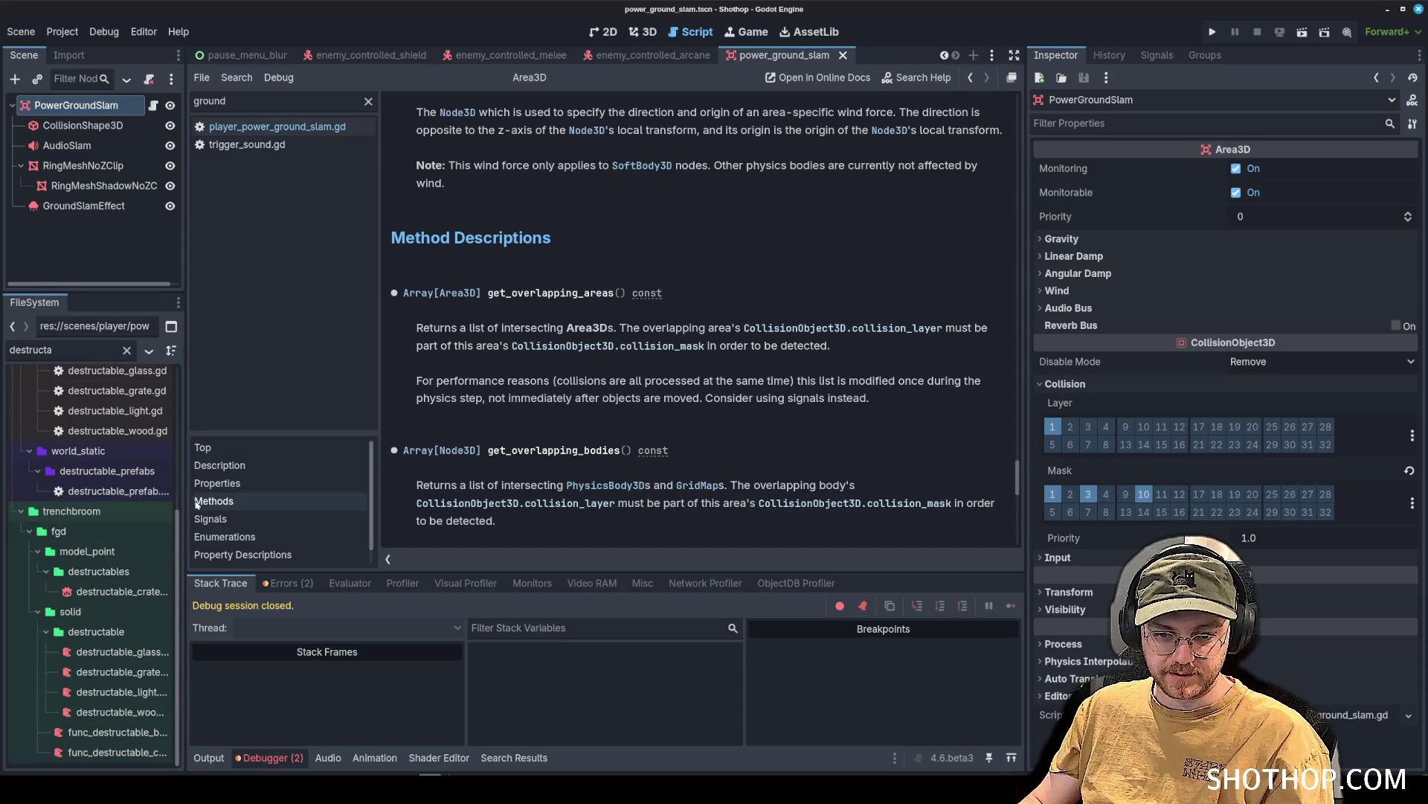
drag(185, 488, 302, 476)
double_click(124, 345)
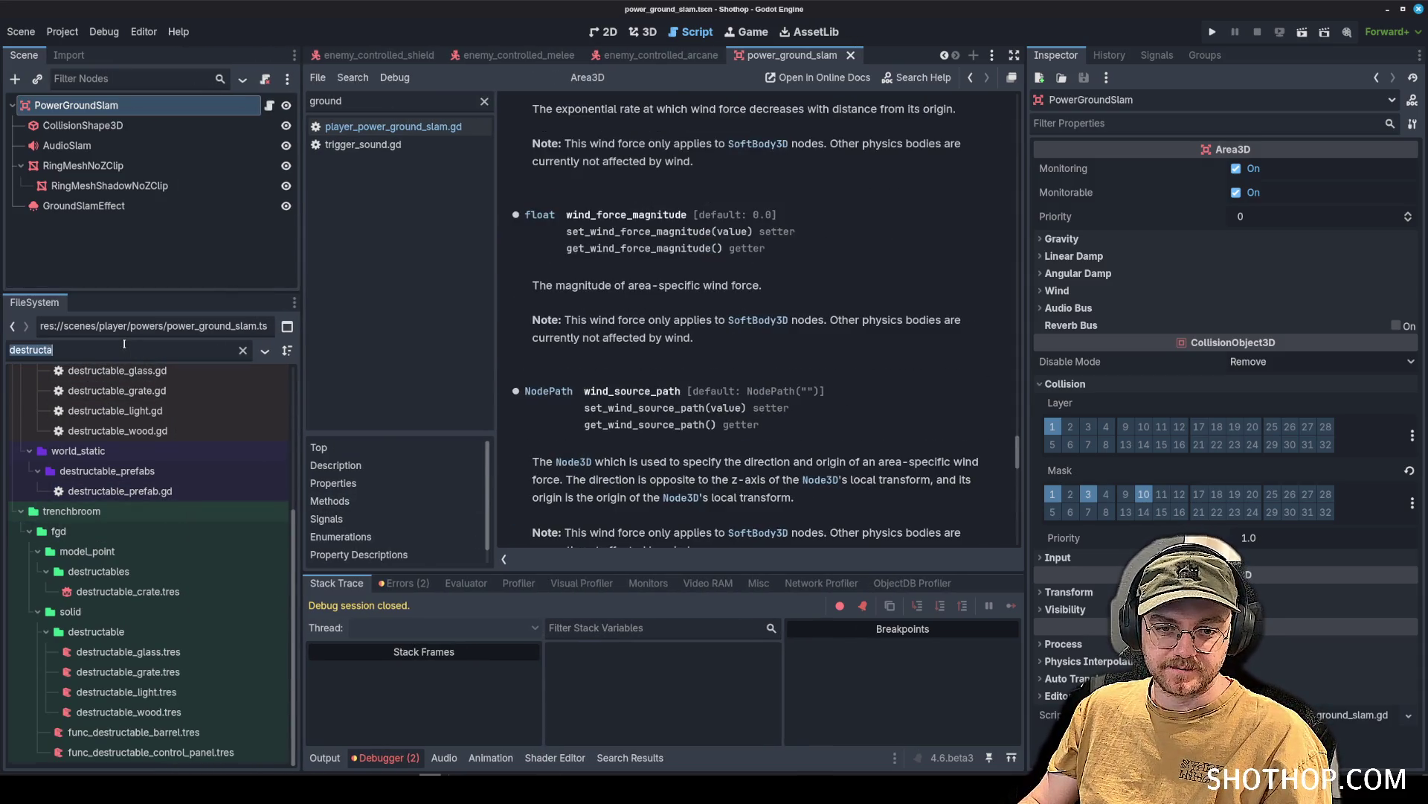
Open prefab_crate.tscn and read the invoke_damage function in its attached script.
text(prefab_cr)
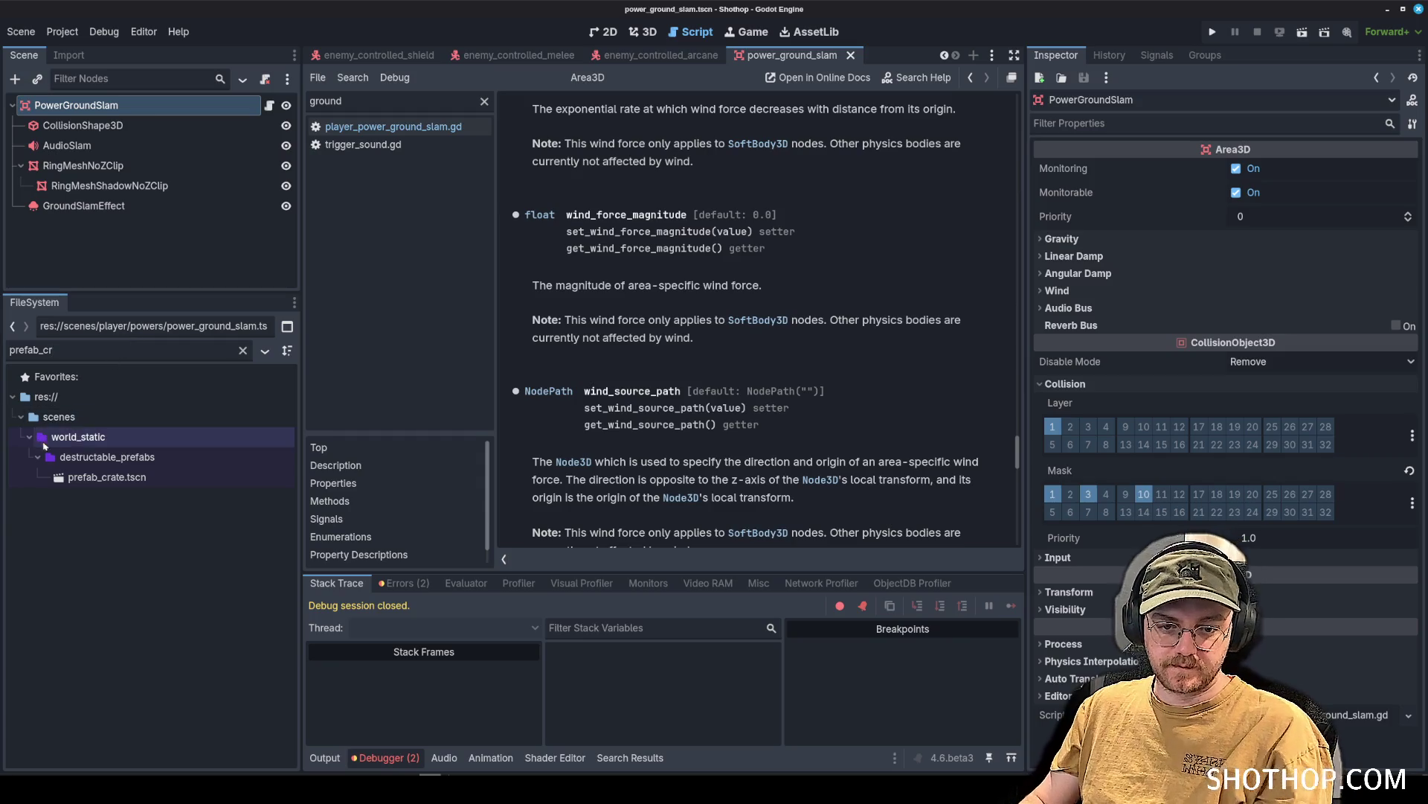
double_click(95, 477)
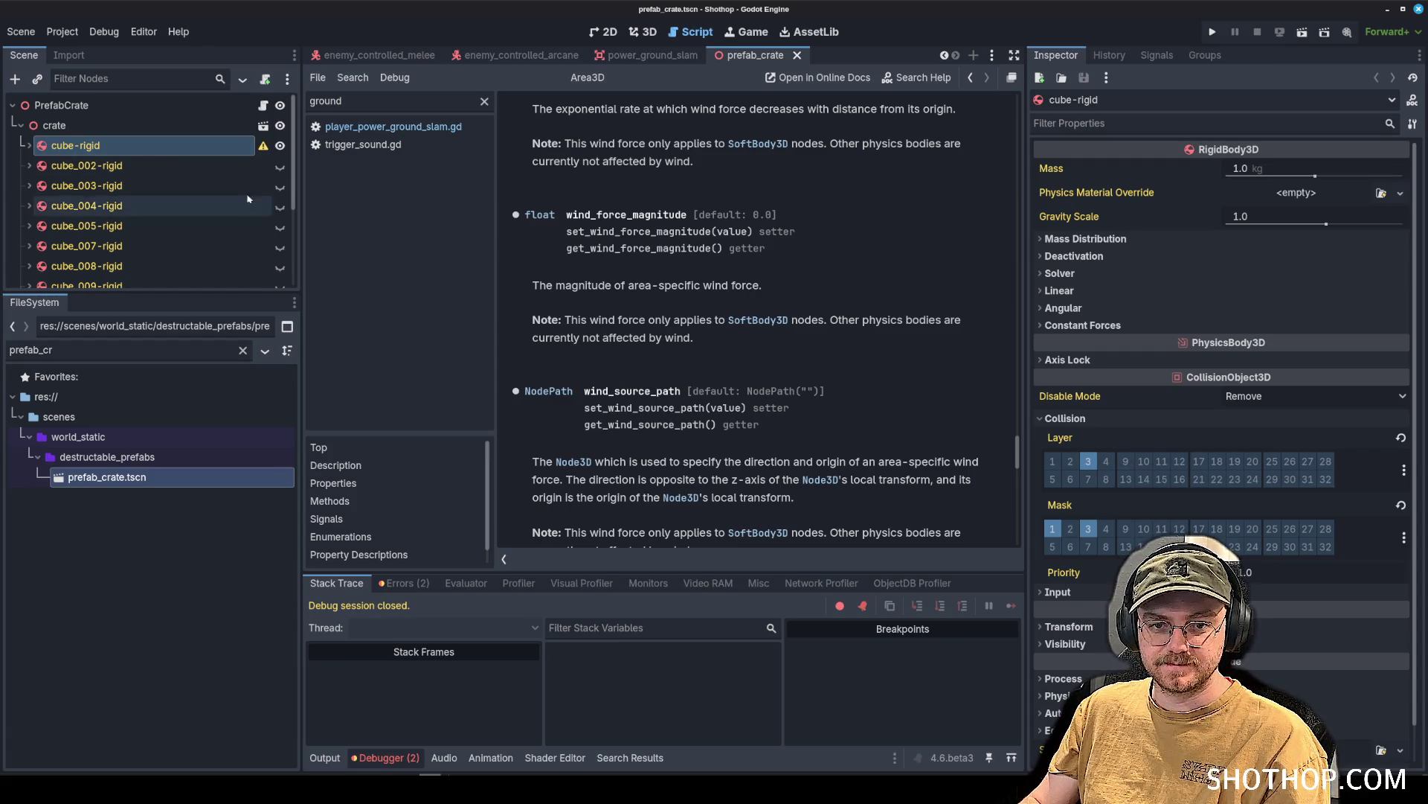
click(264, 107)
scroll(639, 299, down, 5)
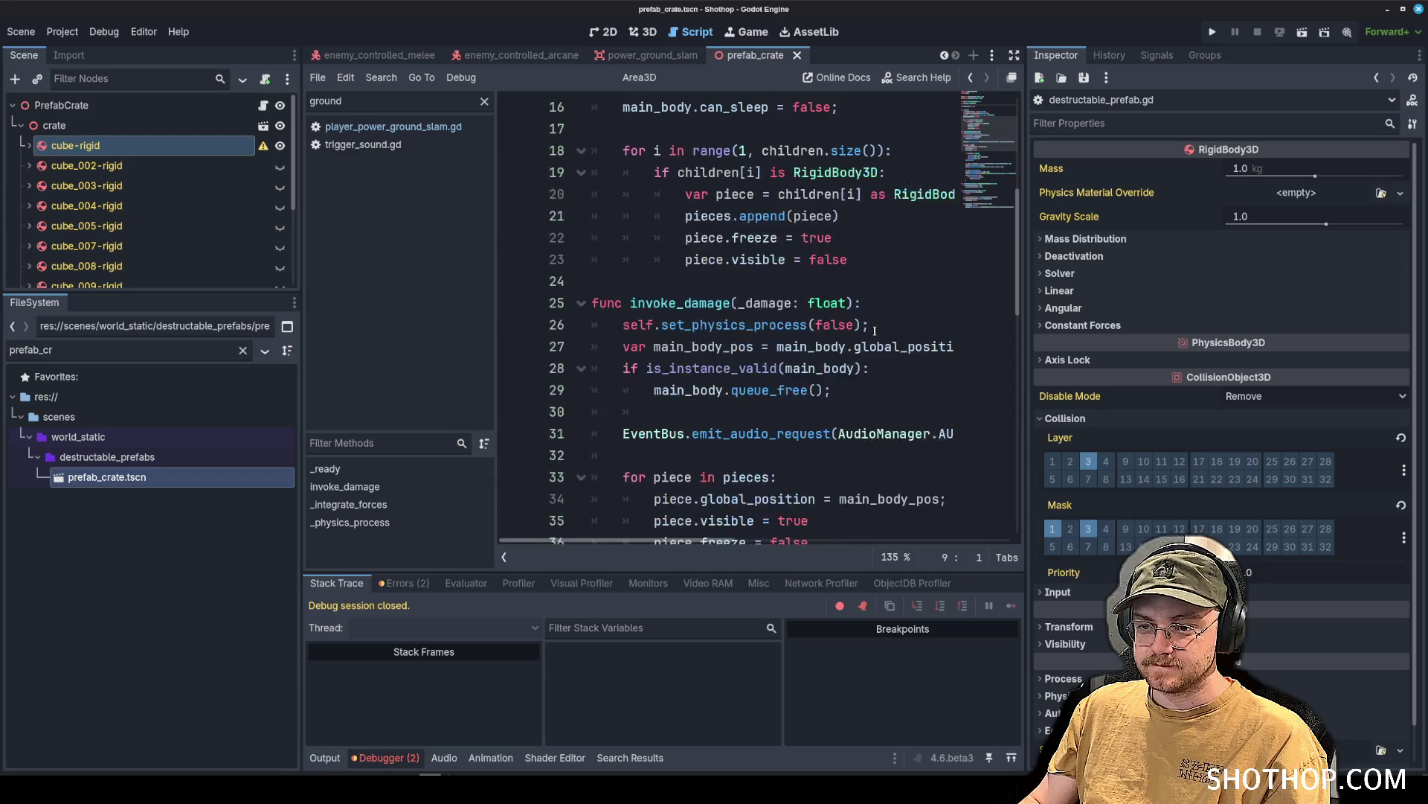
double_click(639, 299)
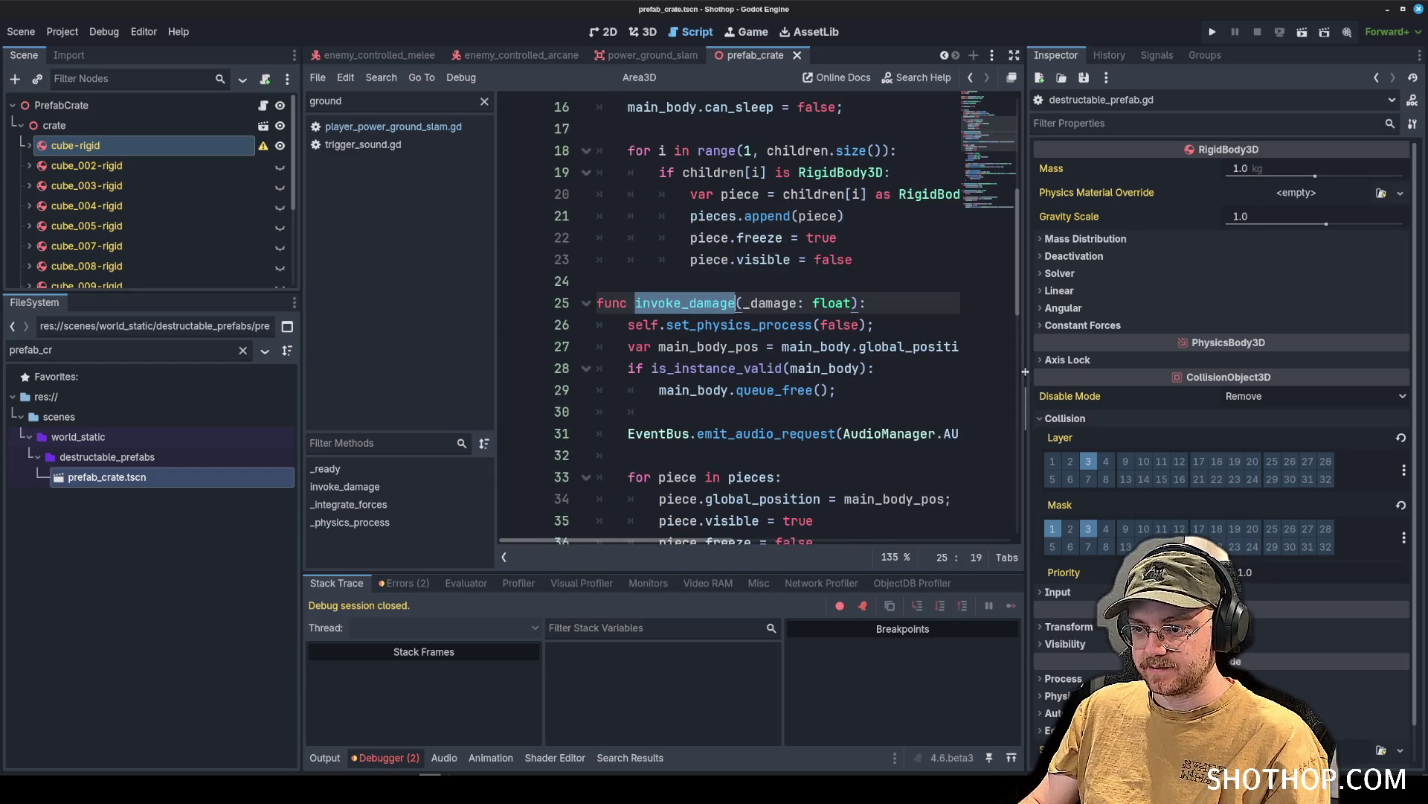
drag(1026, 405, 1154, 406)
drag(300, 288, 195, 288)
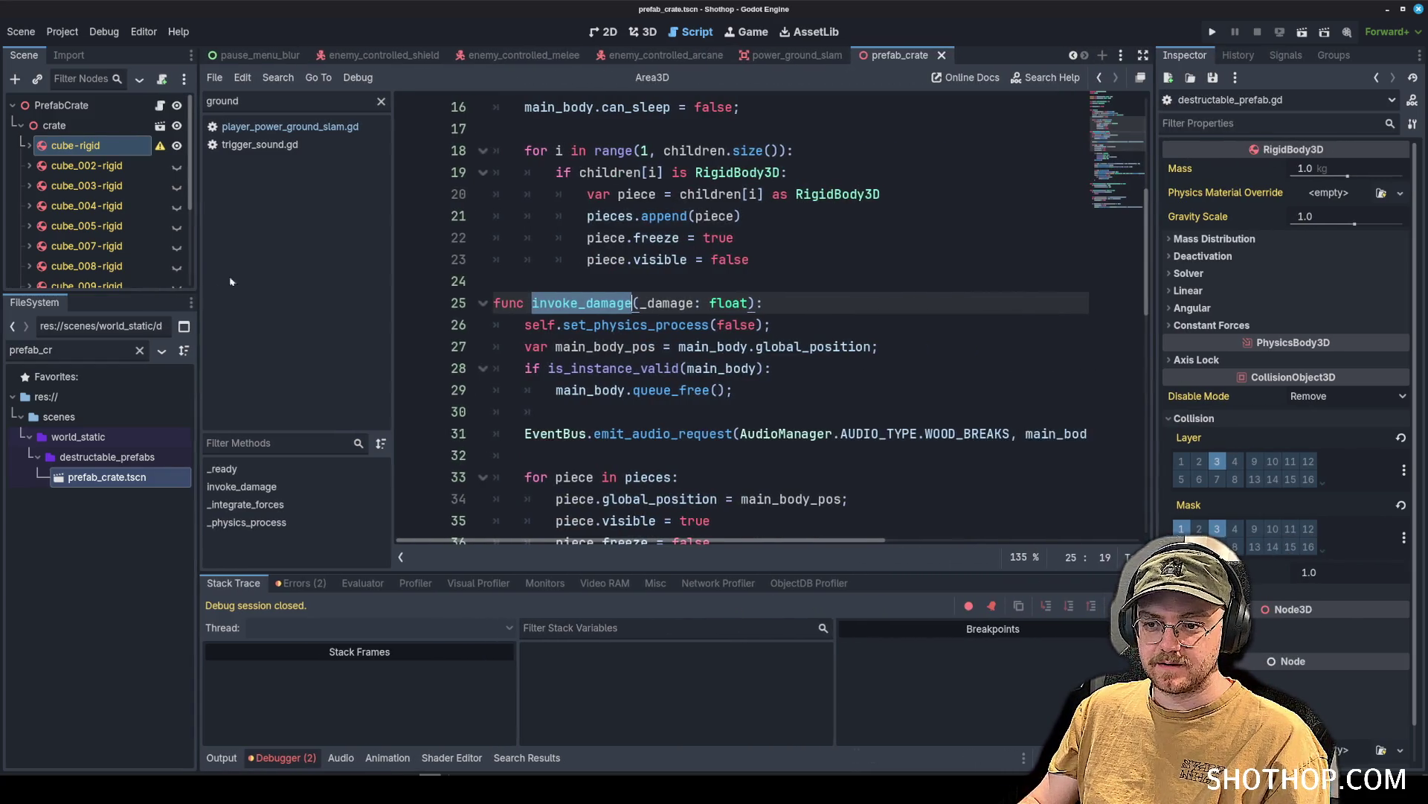
View the crate in 3D, then filter for 'sandbox' and open dev_sandbox.tscn.
click(645, 32)
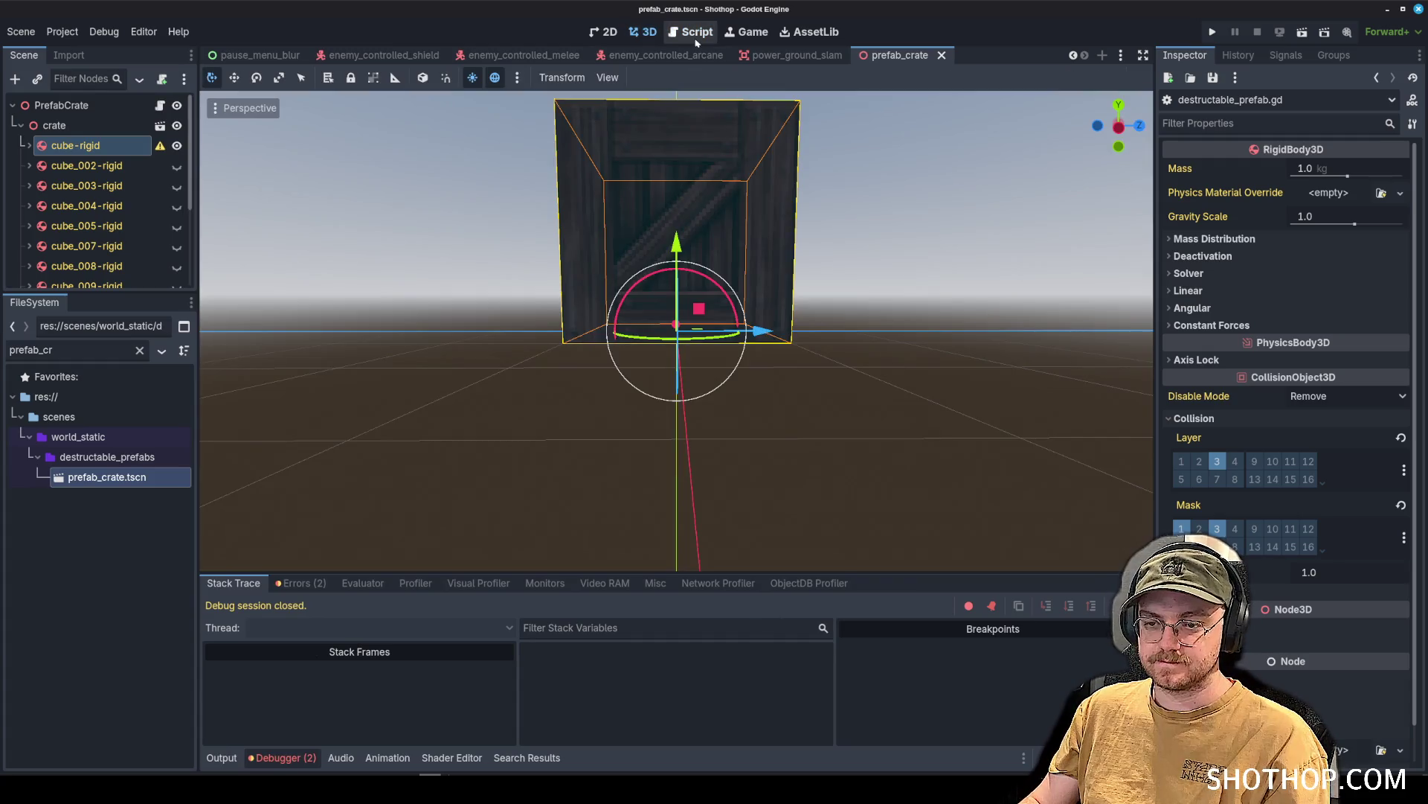
drag(677, 335, 790, 76)
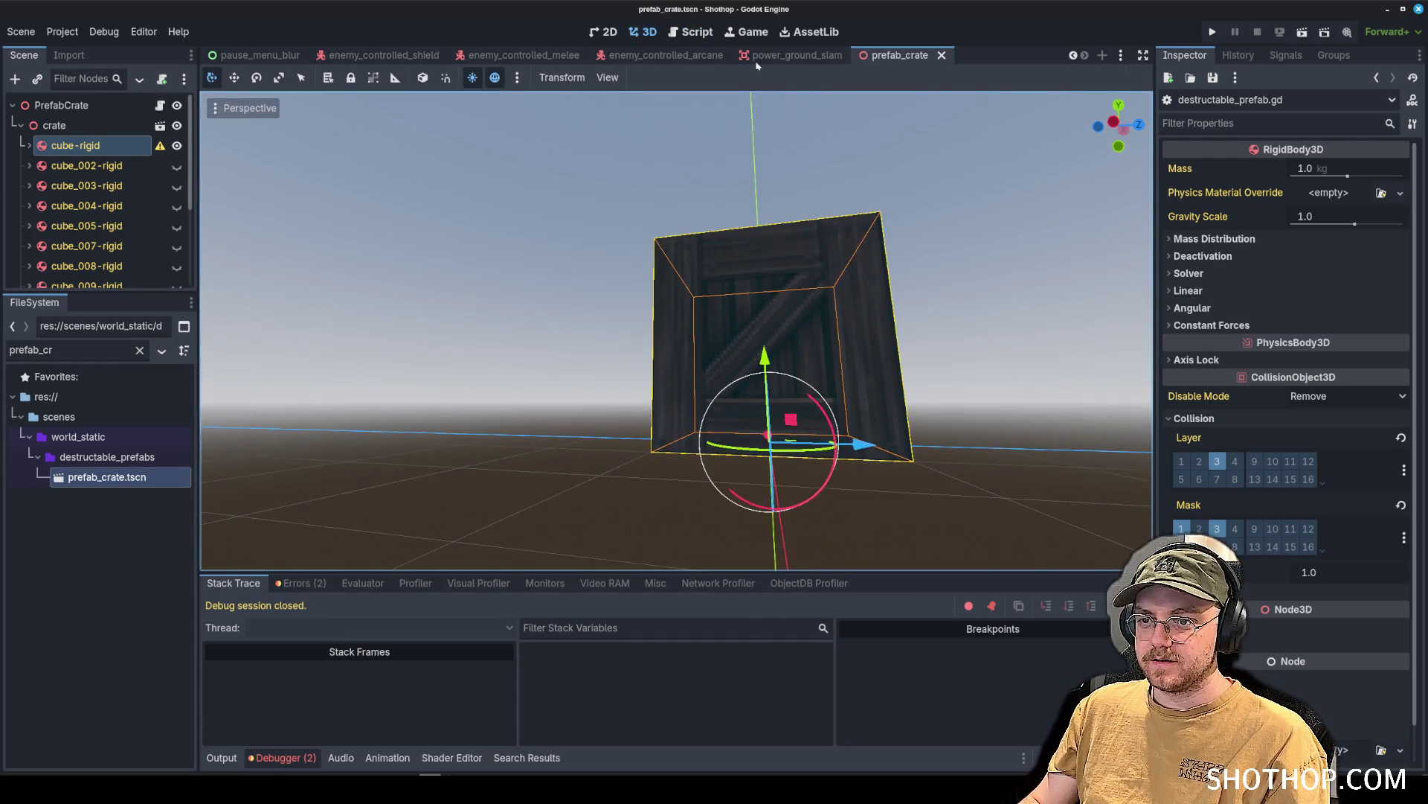
key(ctrl+a)
text(sandbox)
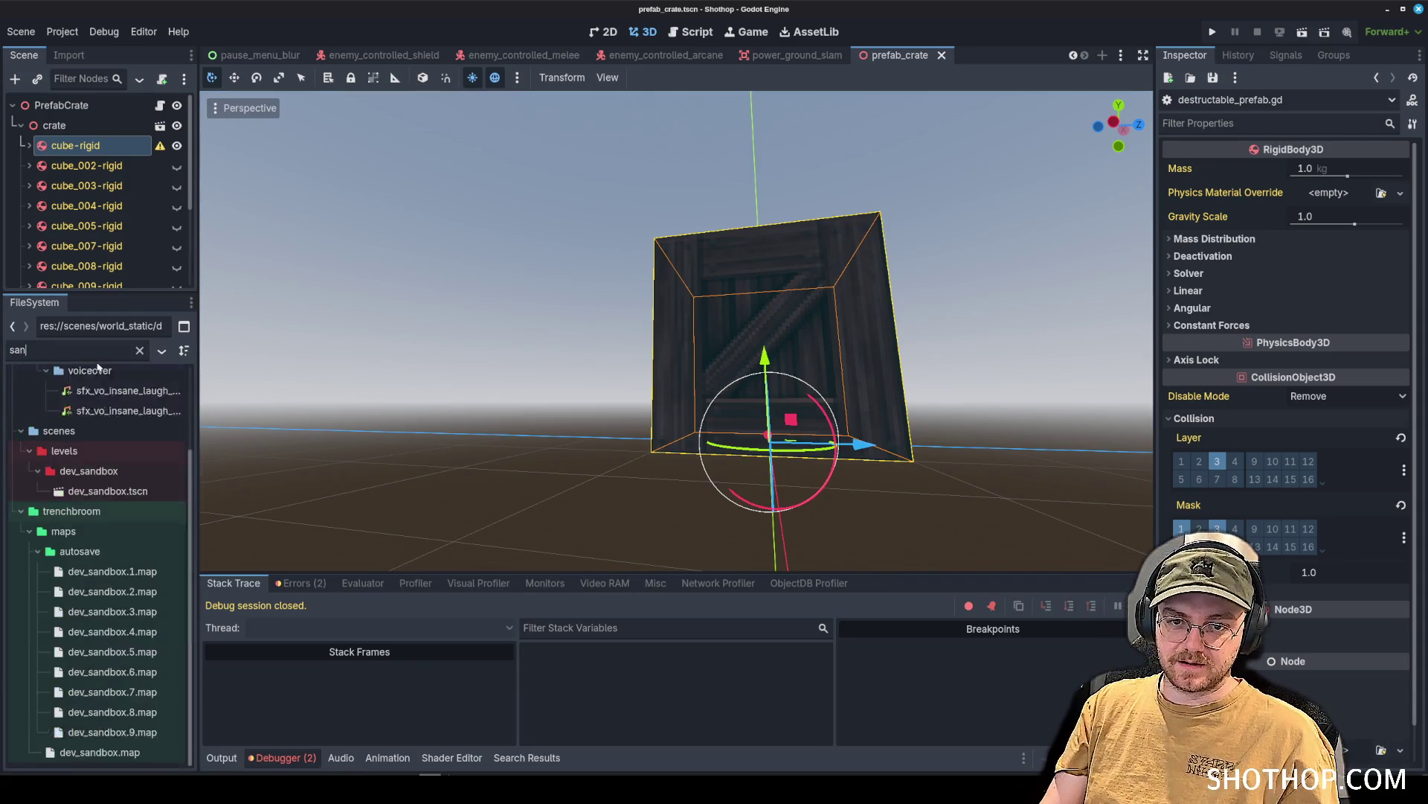
double_click(89, 477)
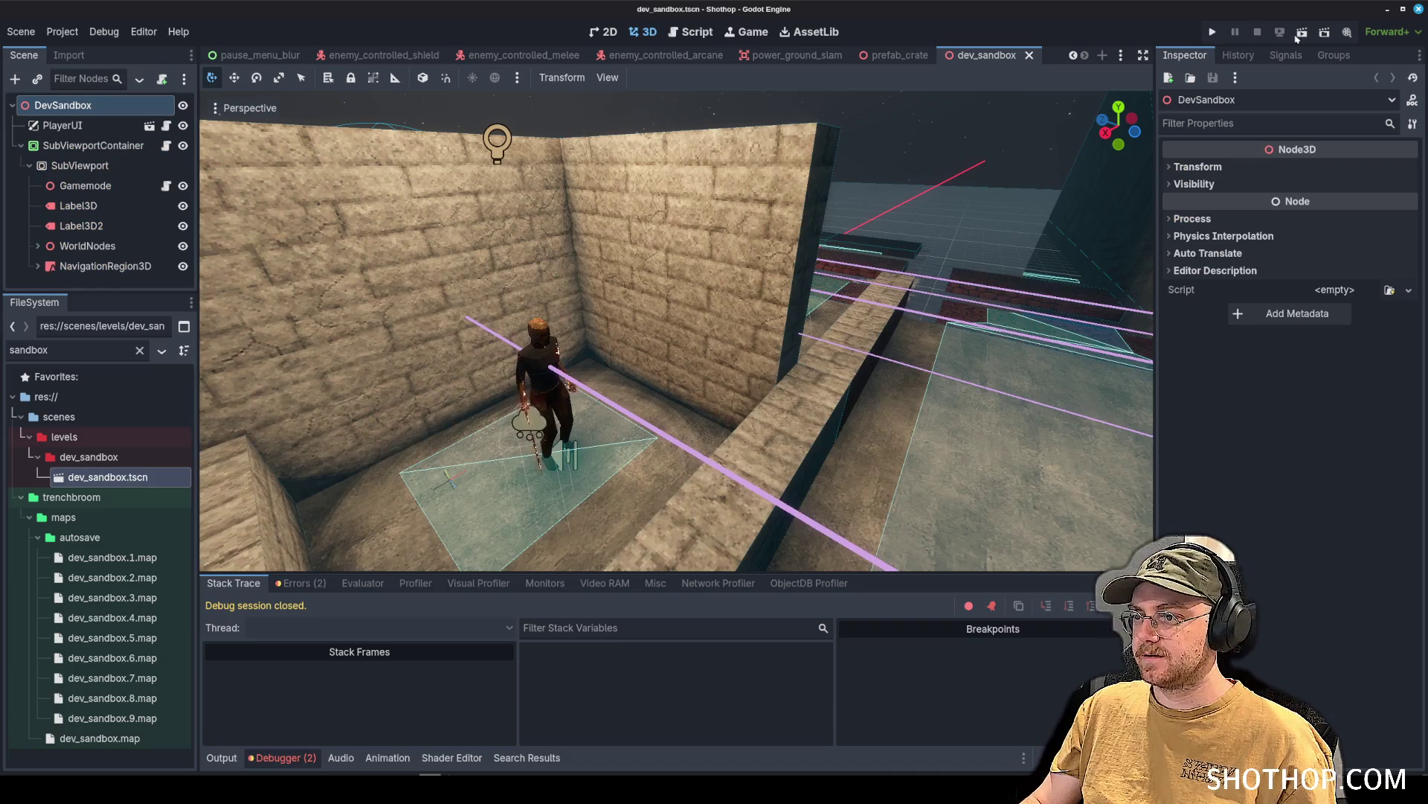
Run the current level to test the ground slam, then close the game.
click(1298, 34)
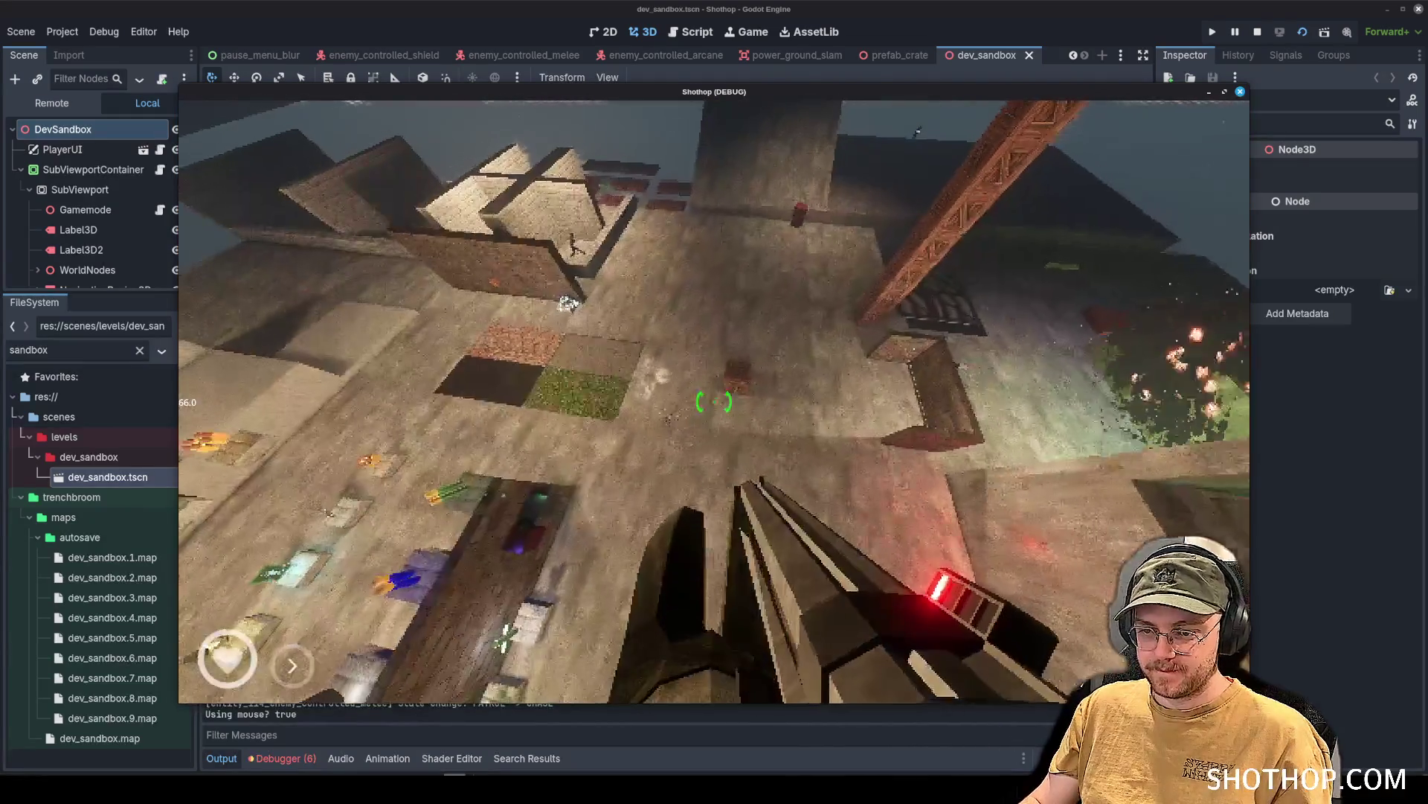
key(Escape)
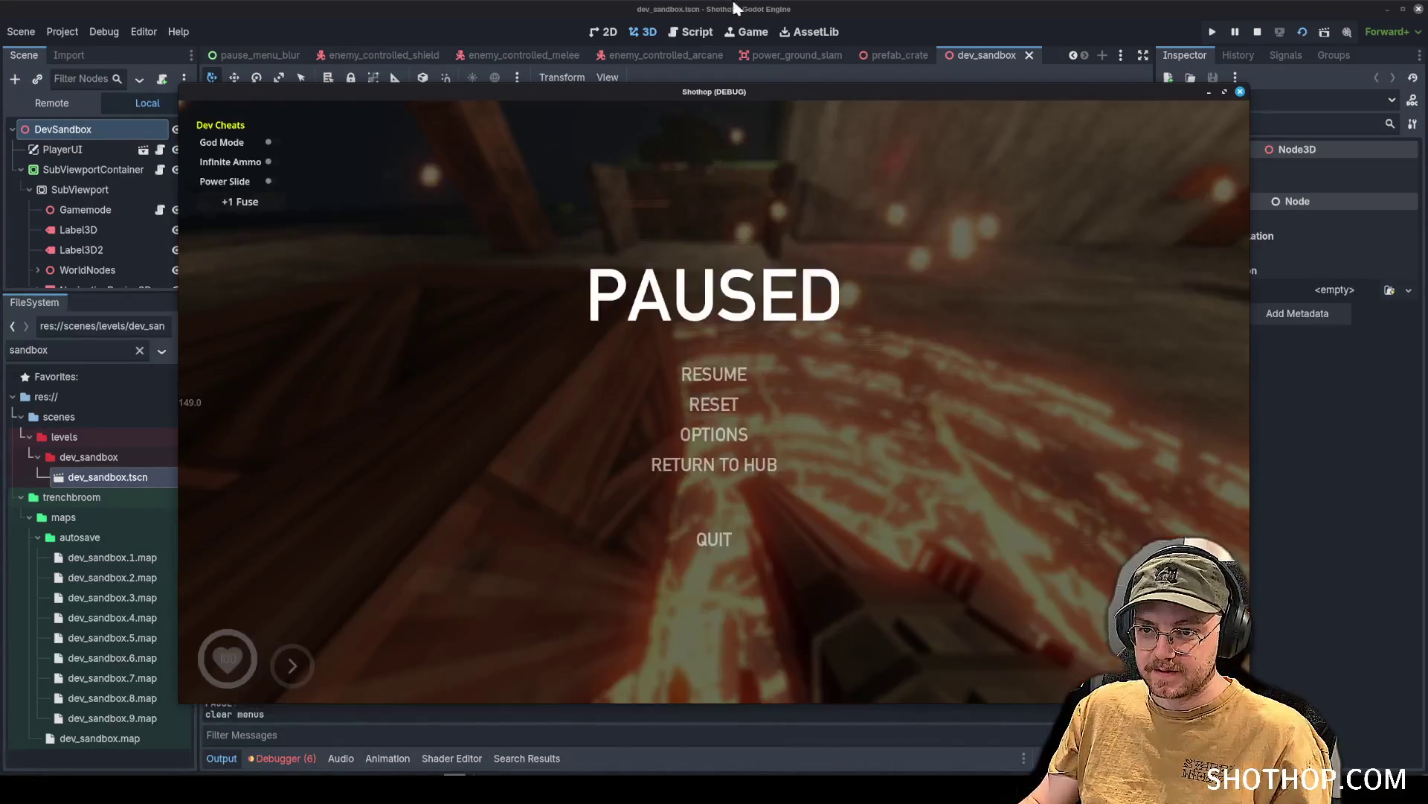
key(F8)
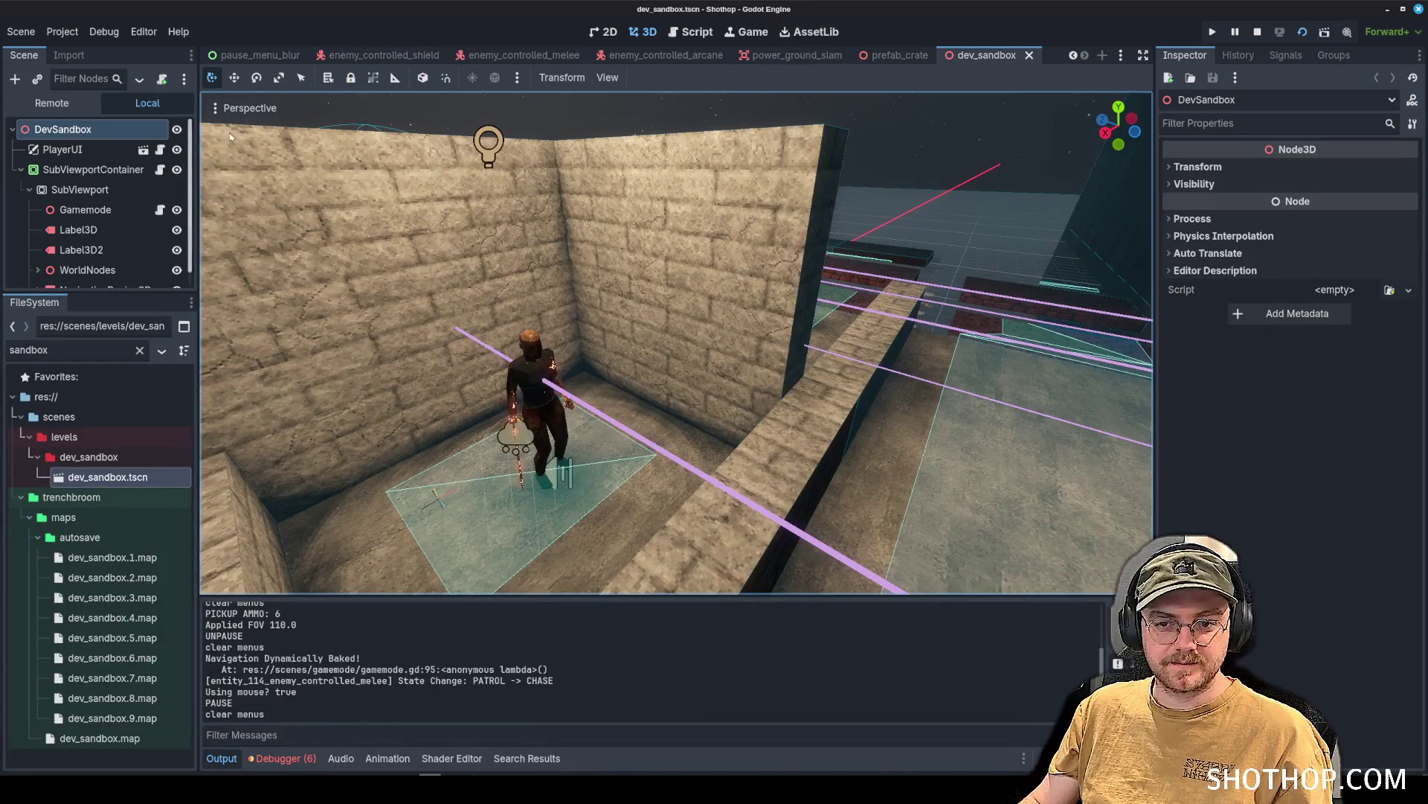
Review the power_ground_slam scene's script, marking the main_body assignment line.
click(793, 55)
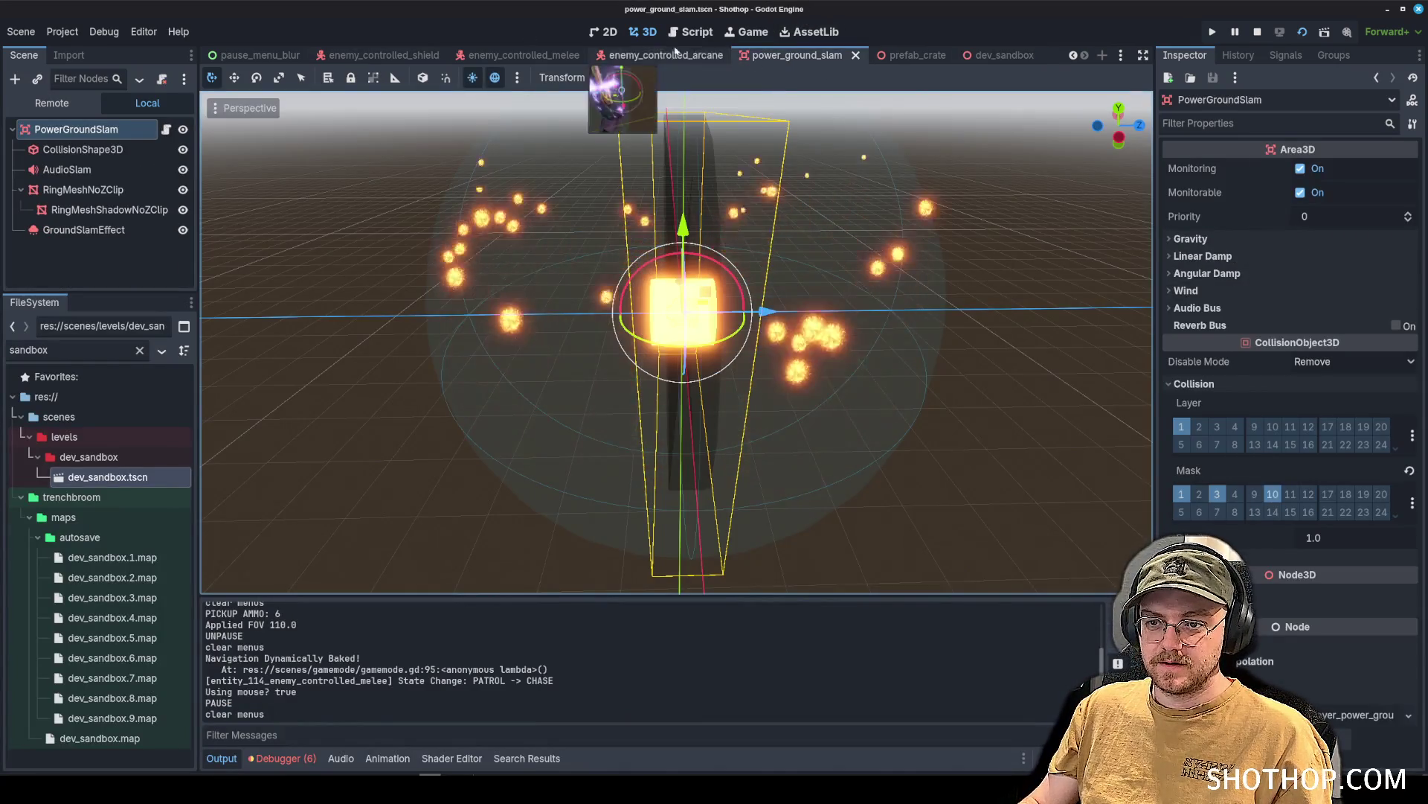
click(691, 31)
scroll(698, 240, down, 5)
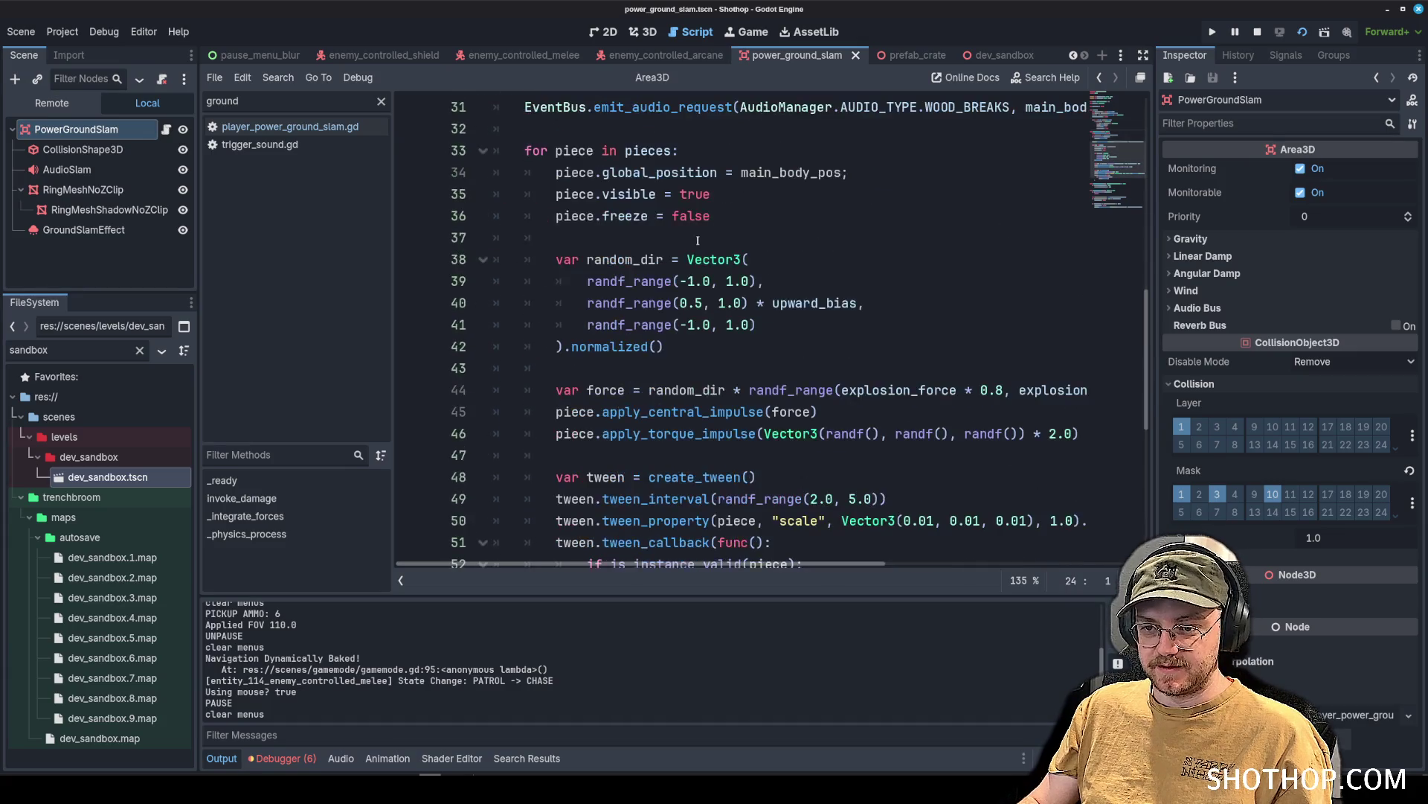
scroll(698, 241, down, 2)
scroll(698, 241, up, 10)
click(737, 282)
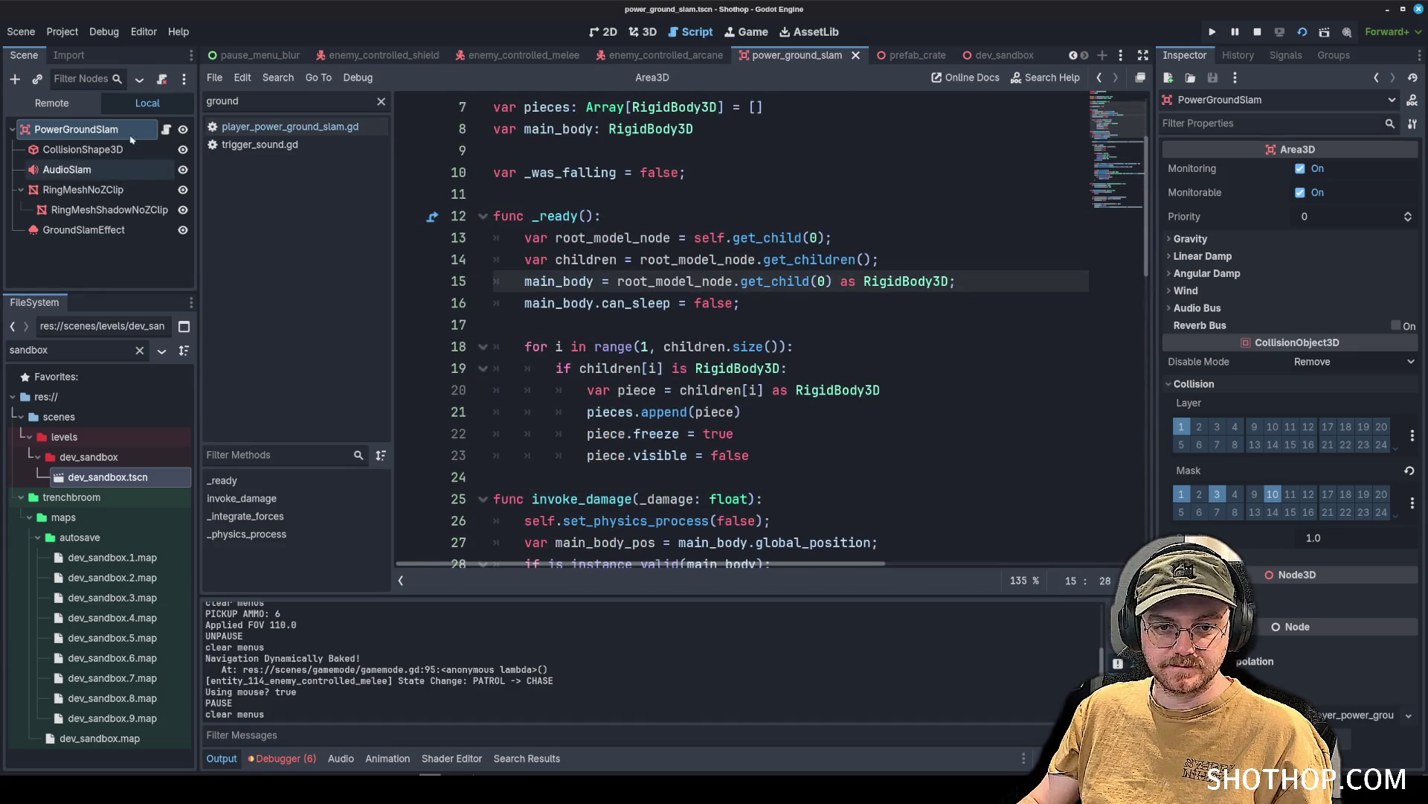
In player_power_ground_slam.gd, add a print(bodies) line after get_overlapping_bodies on line 34.
click(281, 130)
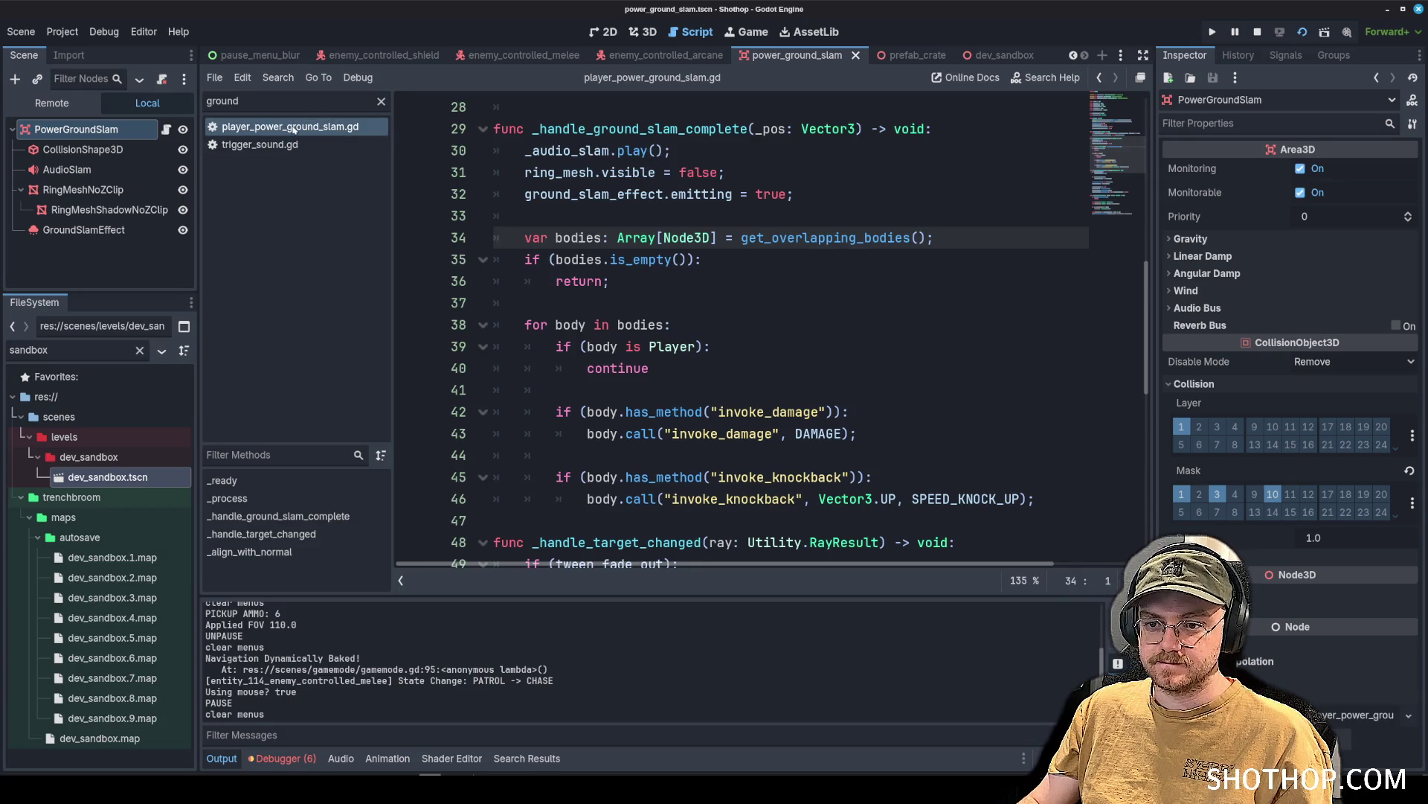
double_click(575, 237)
click(828, 240)
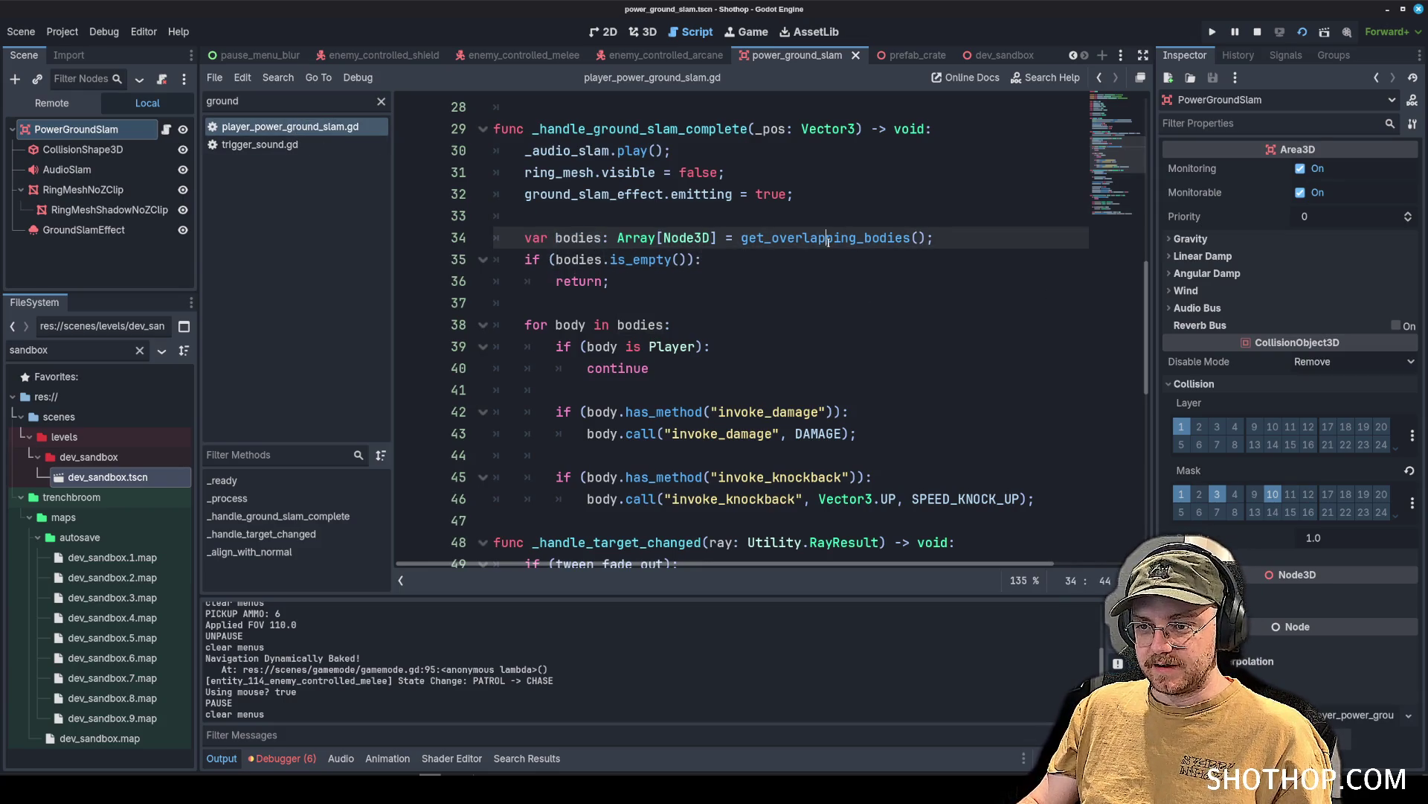
click(1002, 240)
key(Return)
text(print)
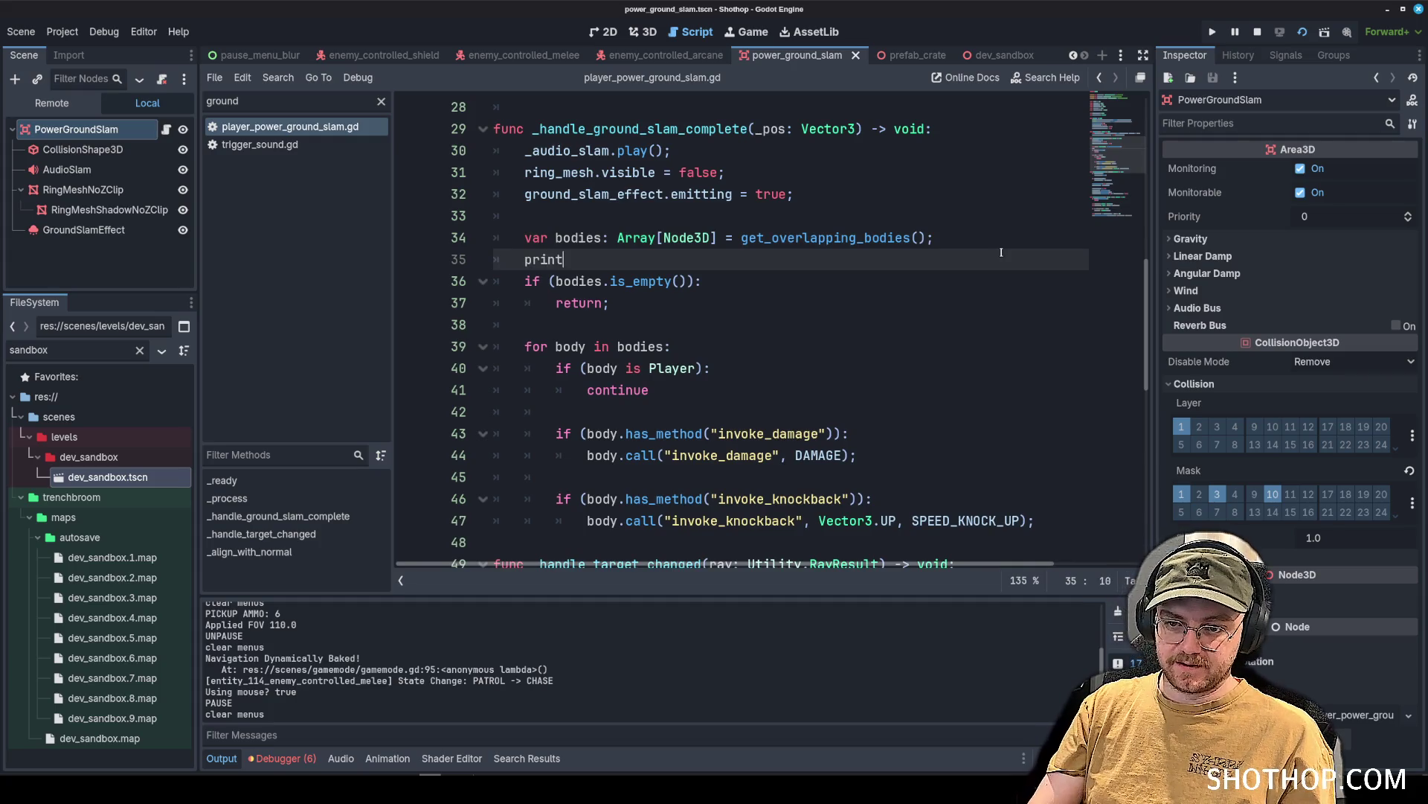
text(odies))
Save and run the game, then highlight the cube-rigid entry among the printed bodies.
key(F5)
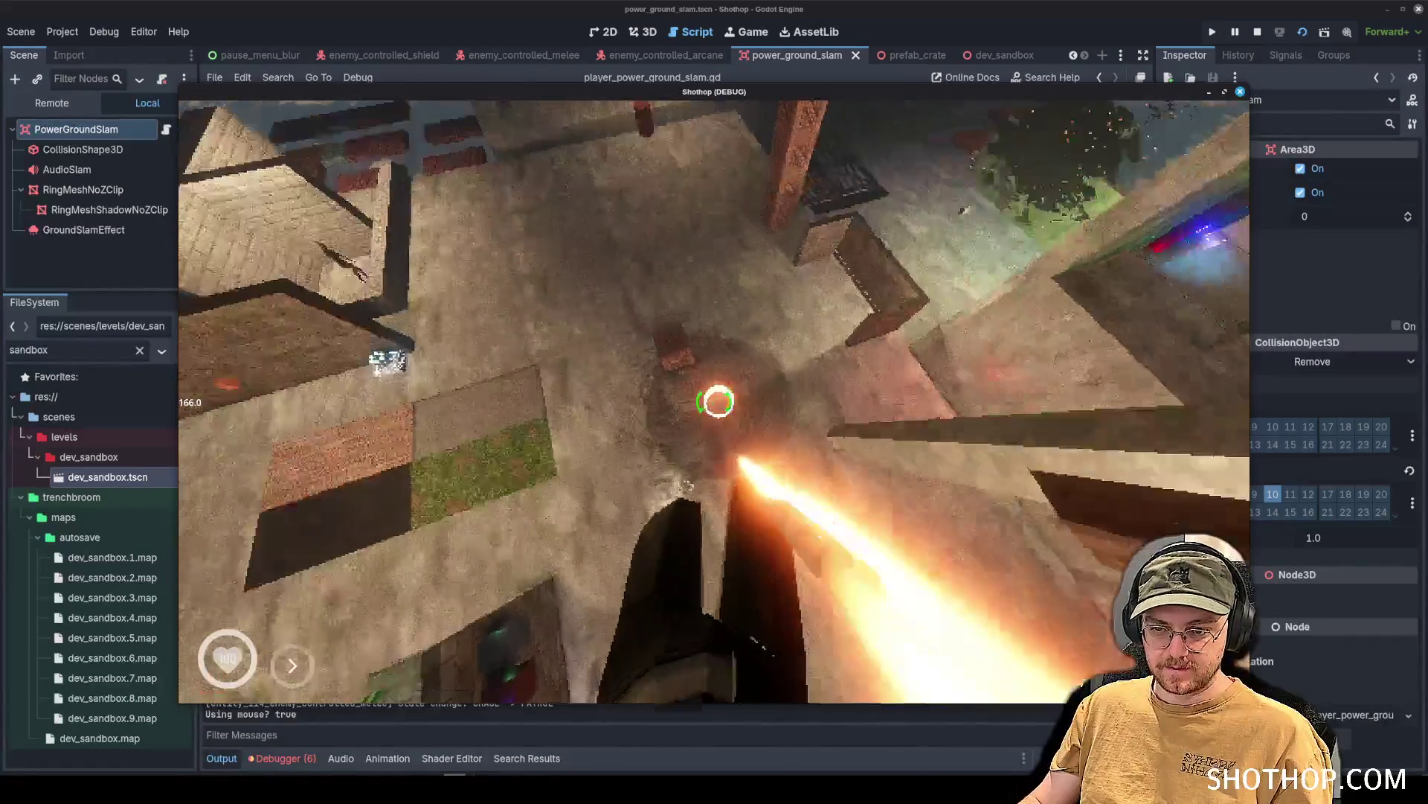
key(Escape)
key(F8)
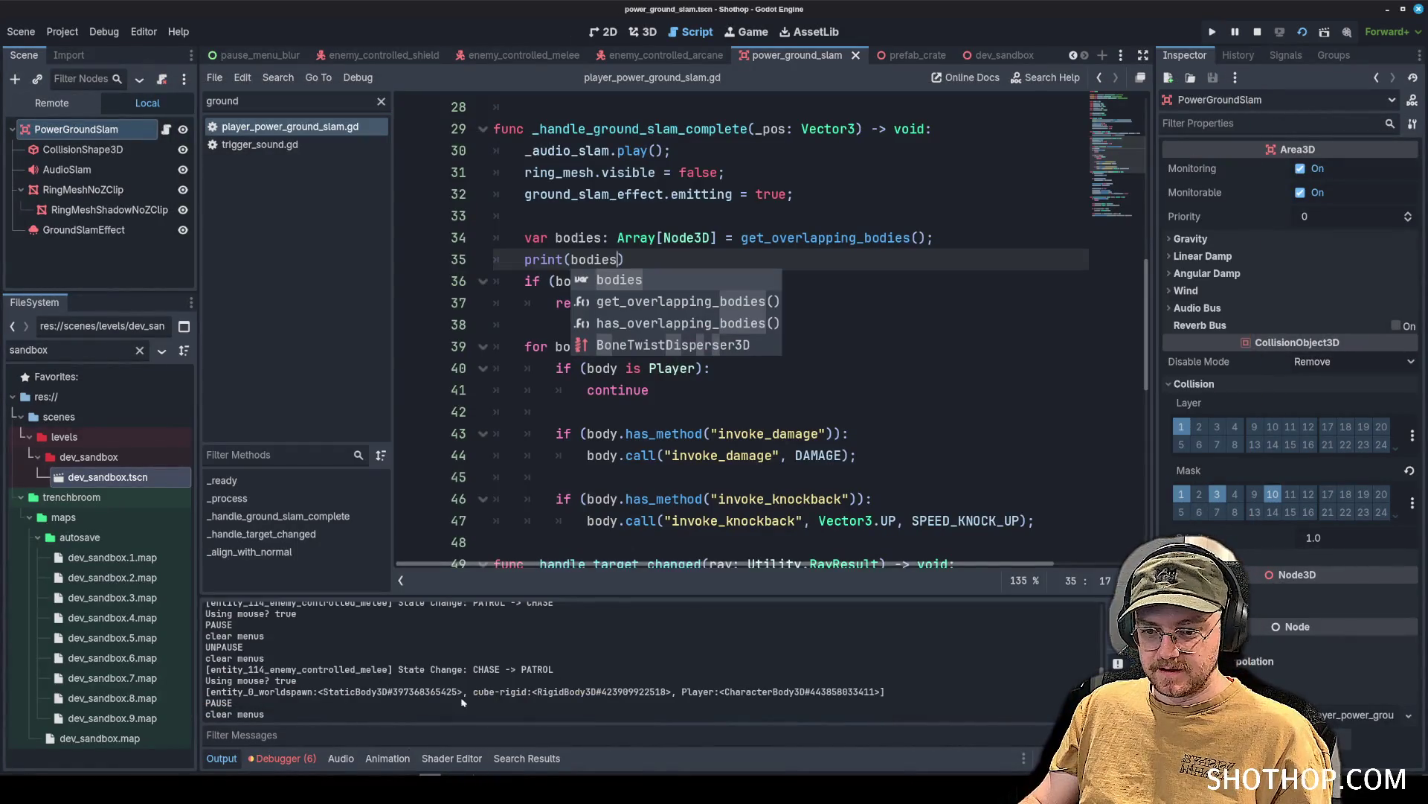
drag(475, 692, 672, 692)
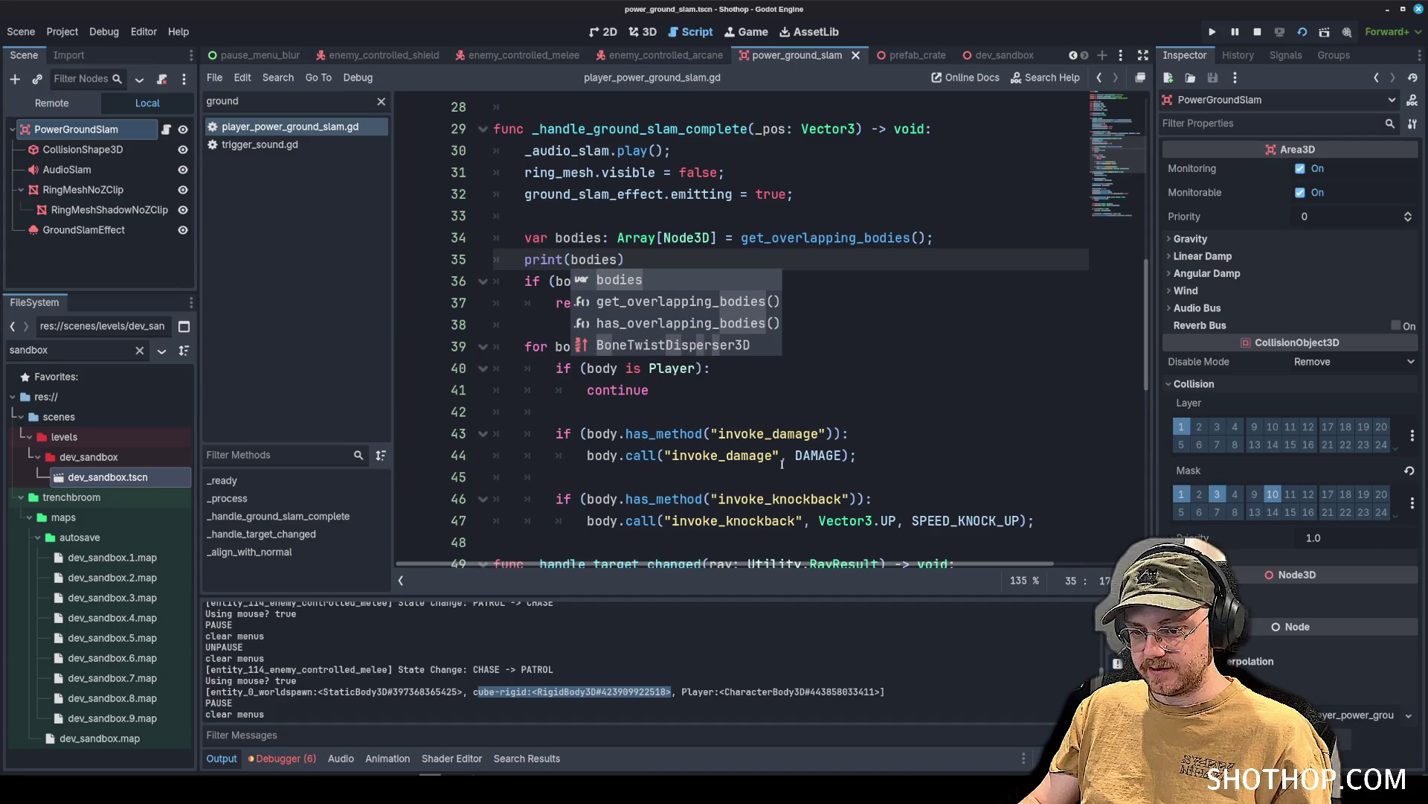
Add an 'if (body is RigidBody3D):' check in the loop after the continue statement.
click(787, 408)
scroll(881, 325, down, 2)
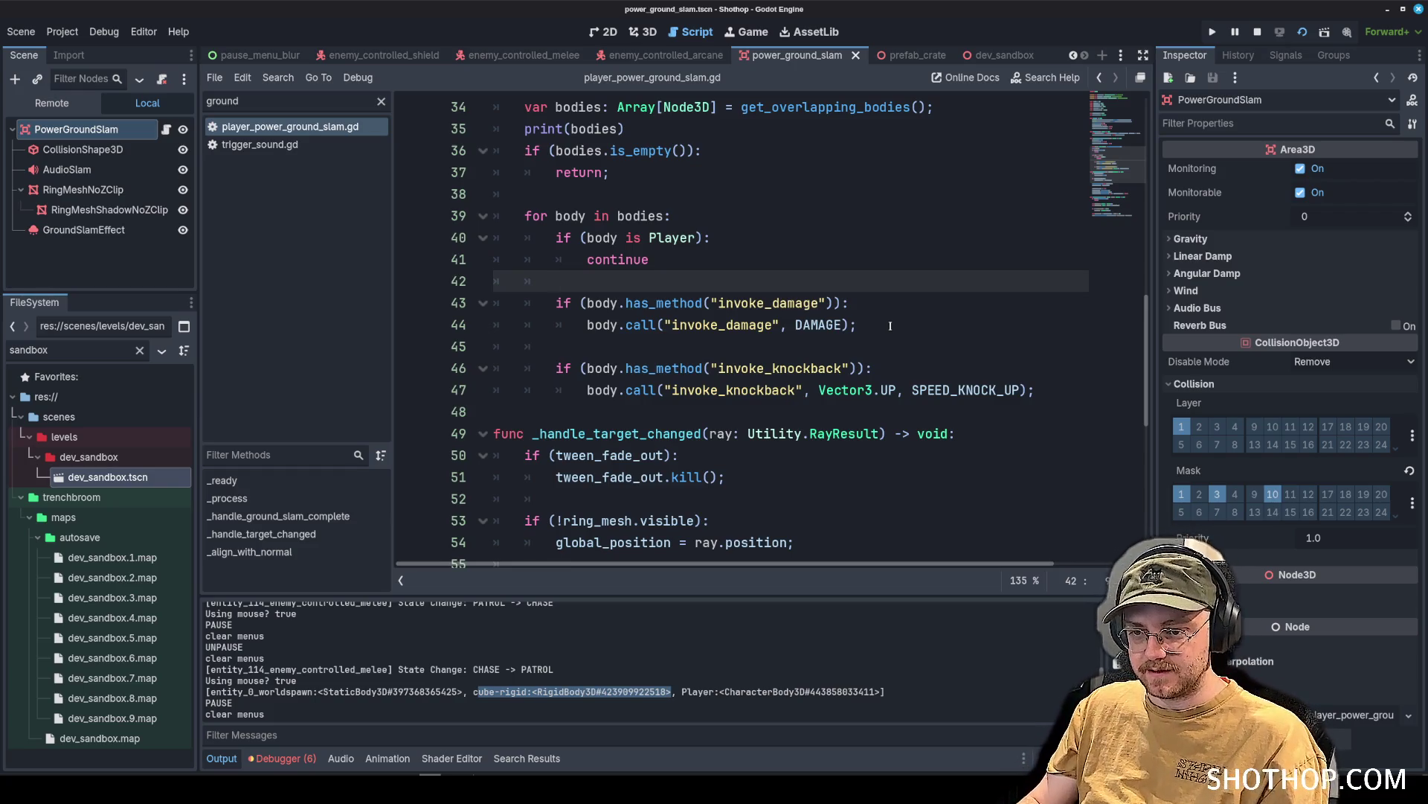
click(825, 262)
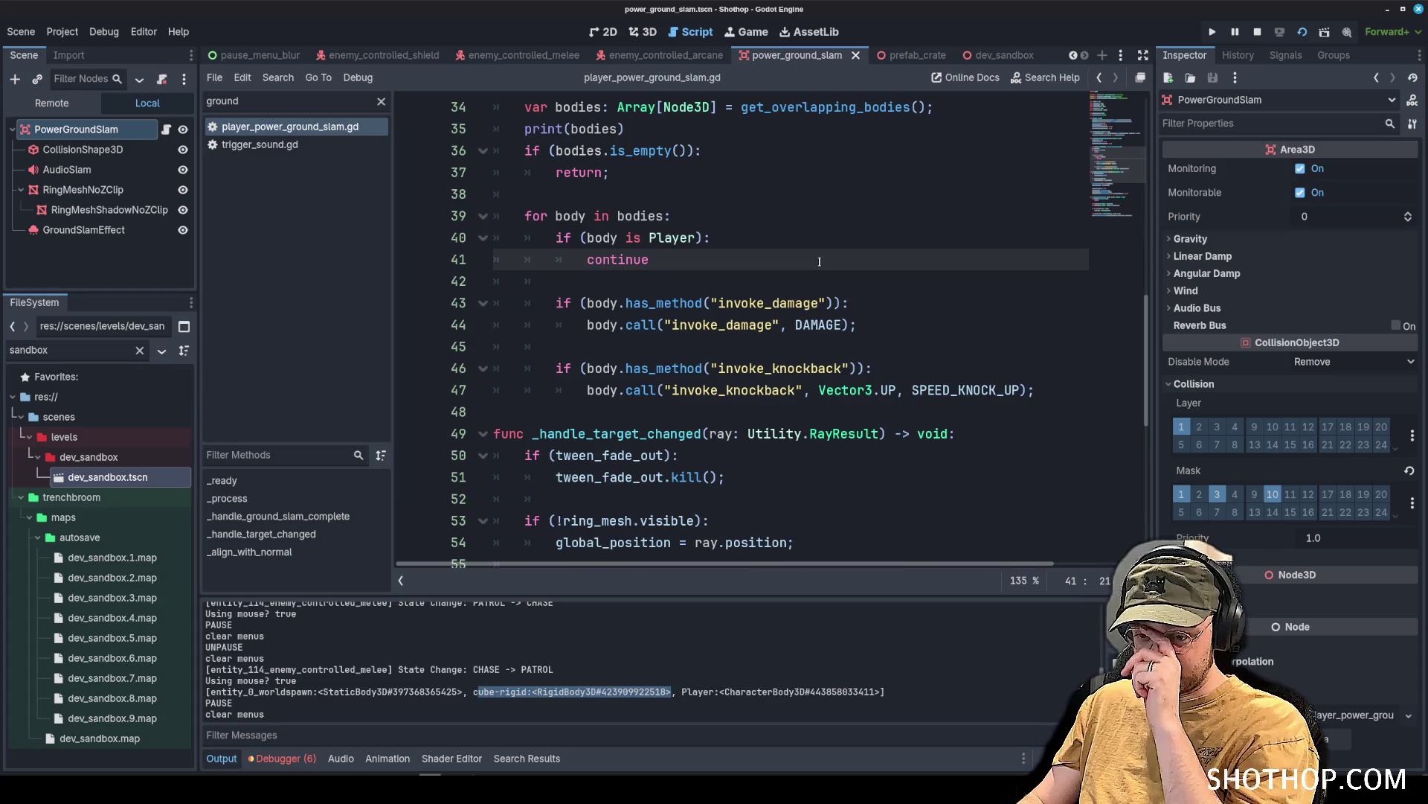
key(Return)
key(Return)
text(if (body is RigidBody3D)
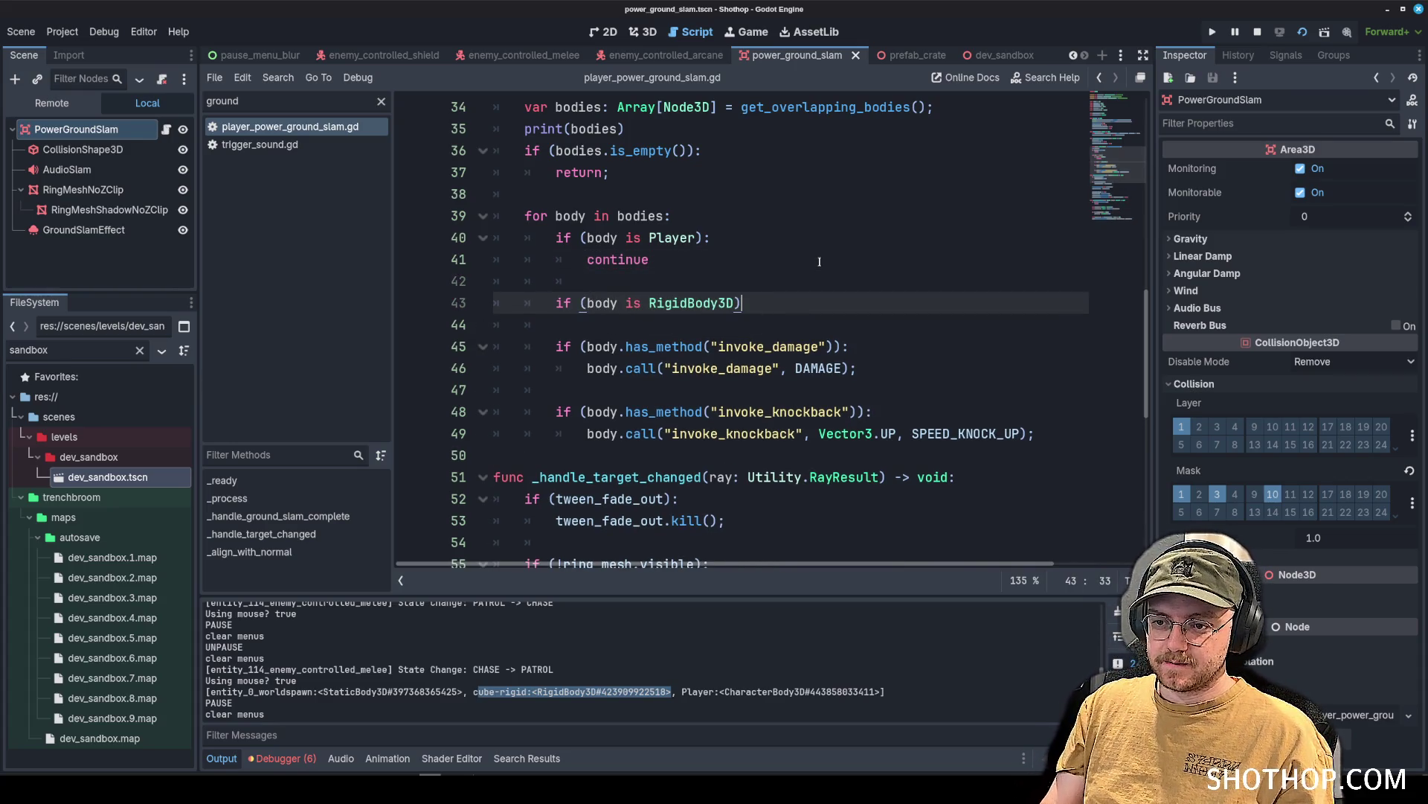
text(:)
key(Return)
text(Utility.)
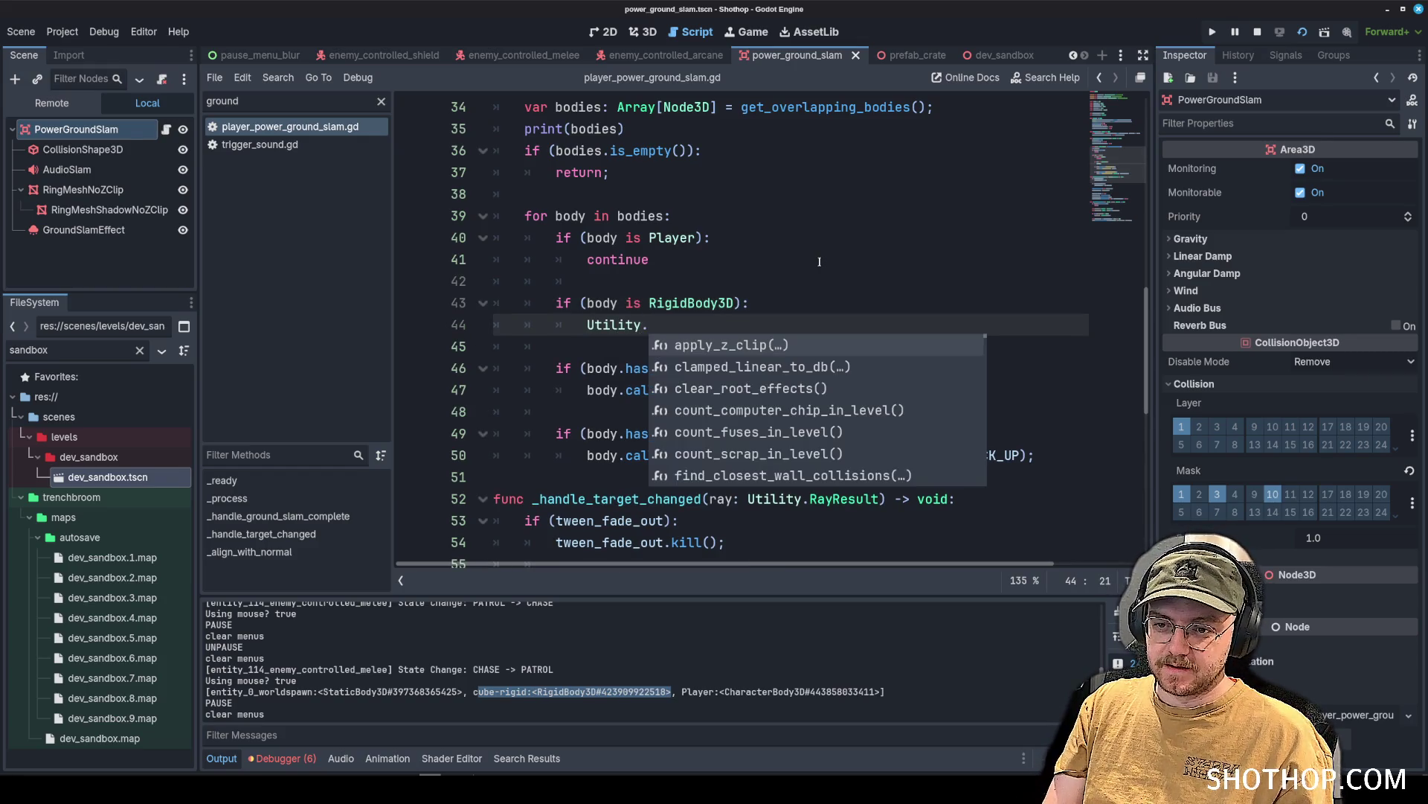
Try autocomplete guesses (get_pa, appl, dama) for the function to call under the check.
text(get_pare)
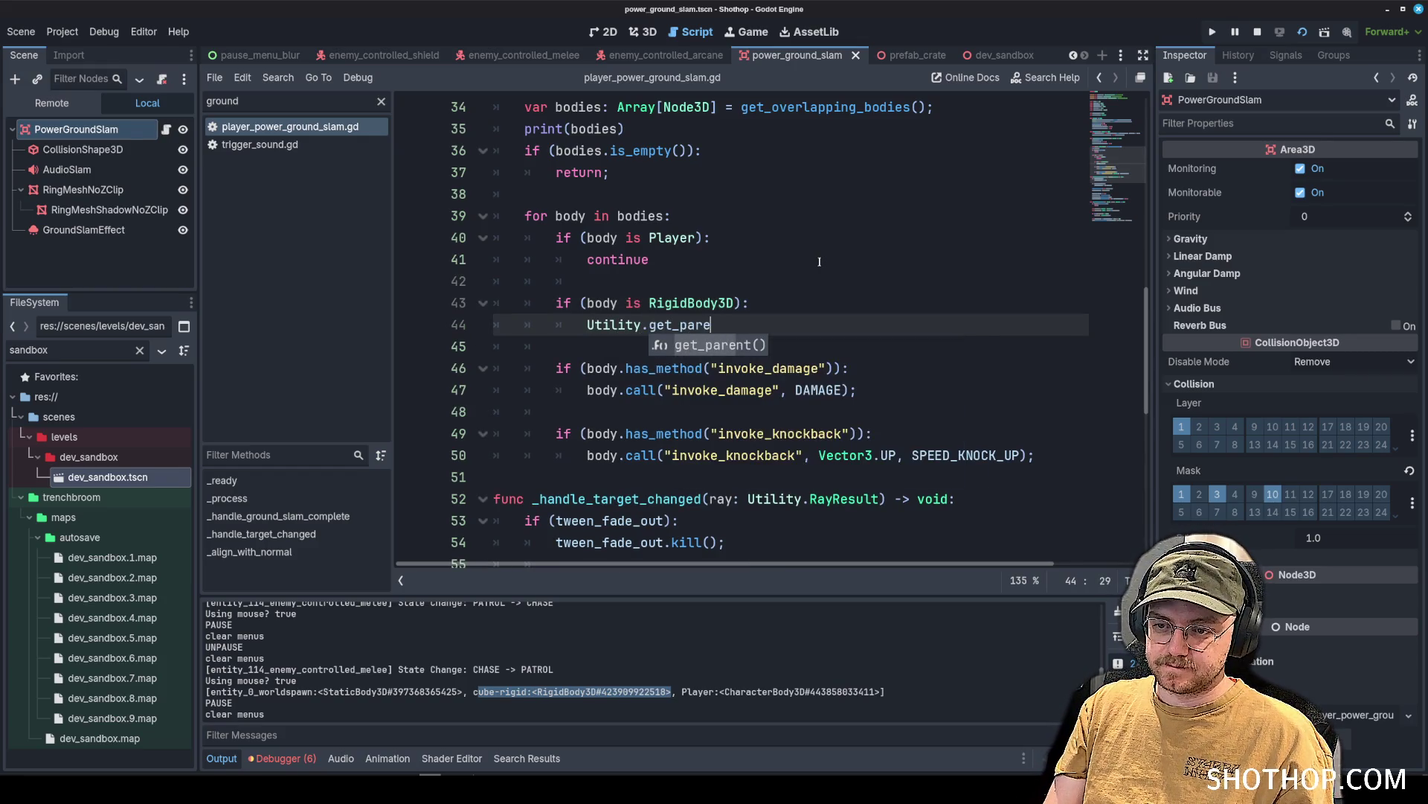
key(BackSpace)
key(BackSpace)
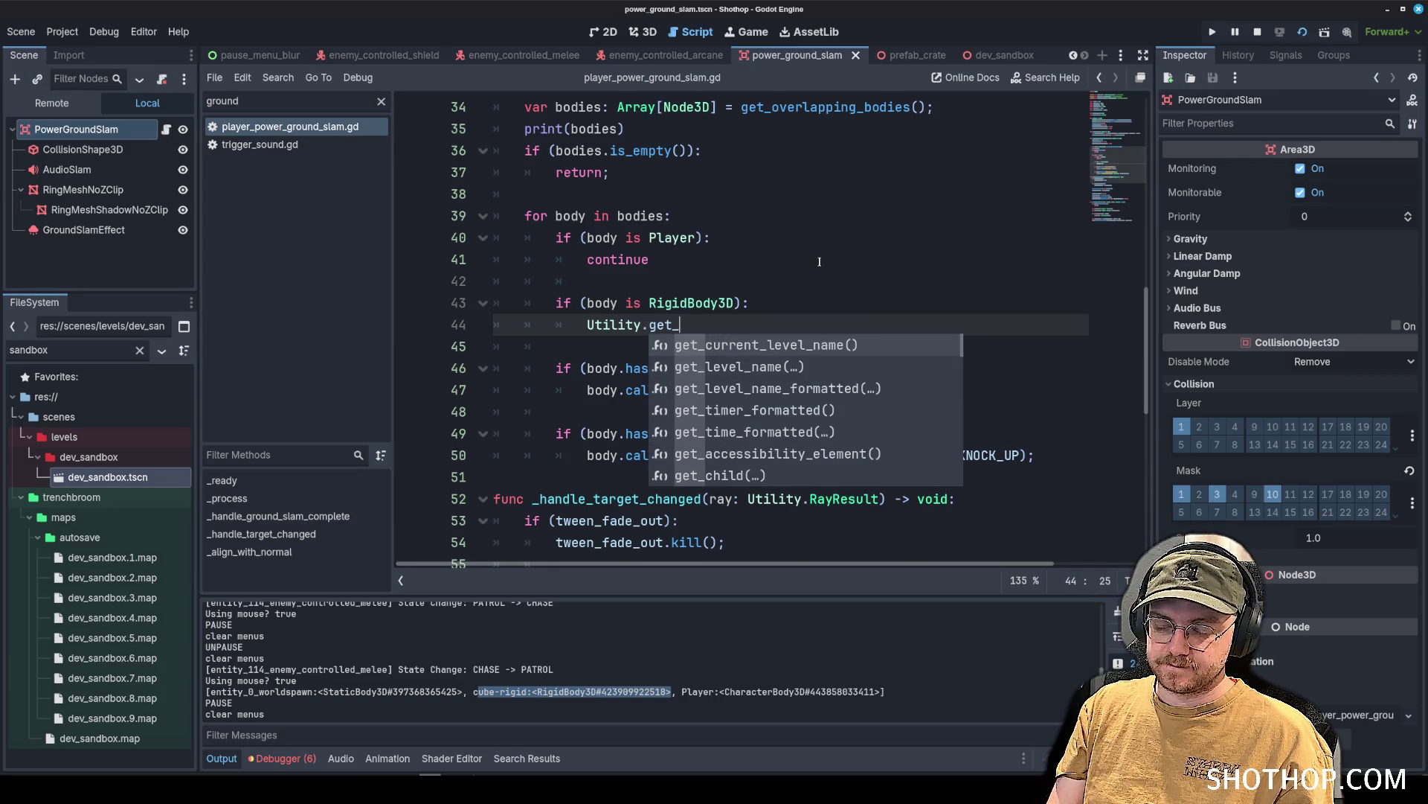
scroll(772, 383, down, 10)
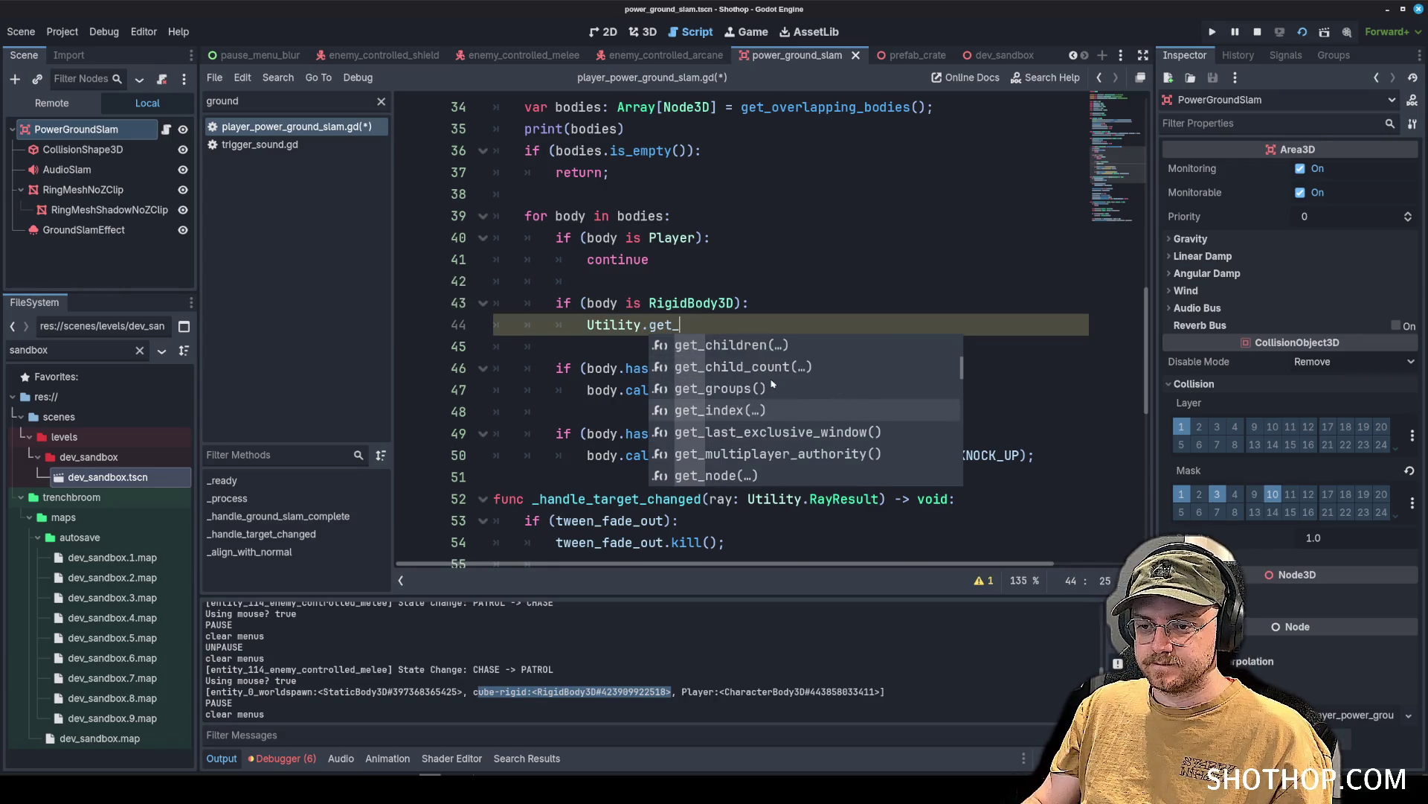
key(BackSpace)
key(BackSpace)
key(BackSpace)
text(apply)
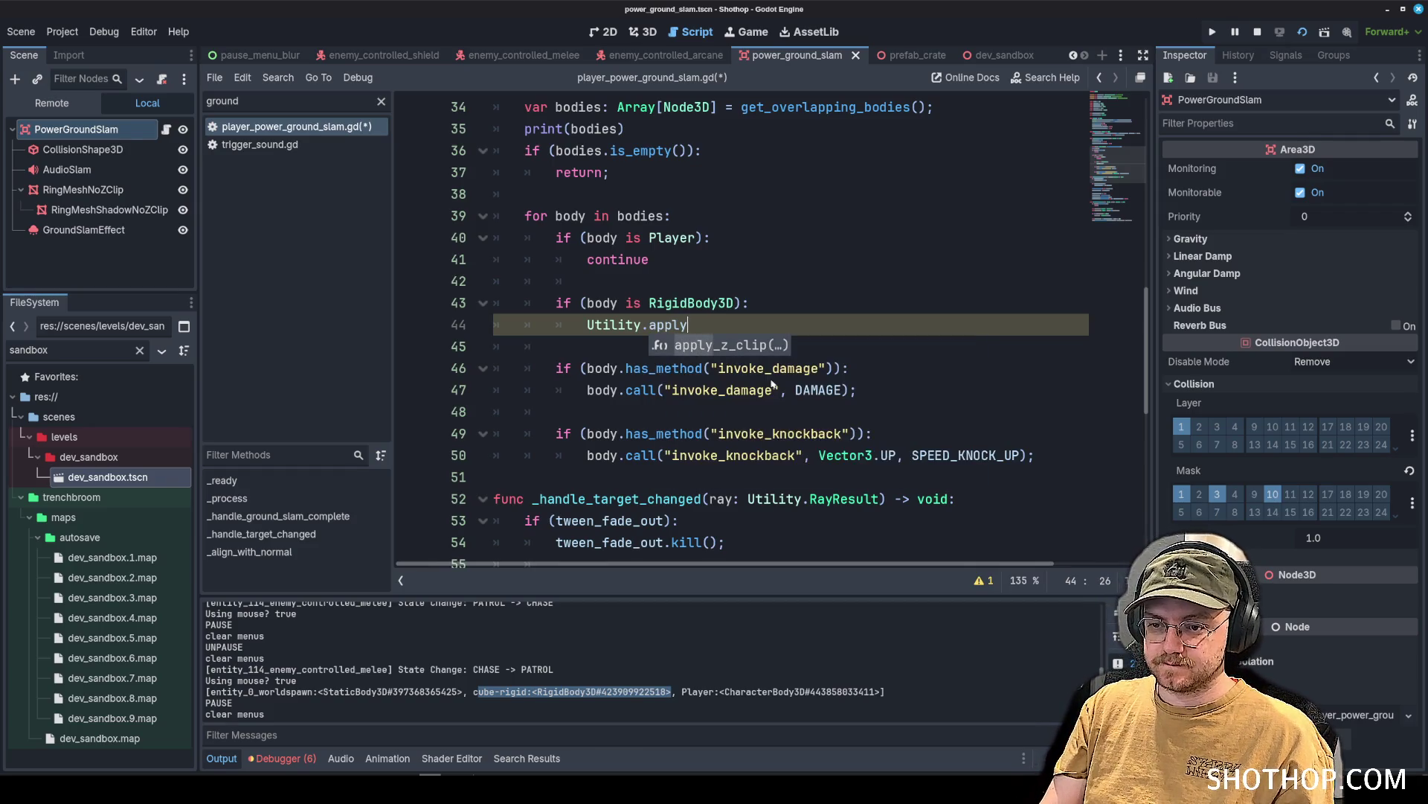
key(BackSpace)
key(BackSpace)
key(BackSpace)
key(BackSpace)
key(BackSpace)
text(damag)
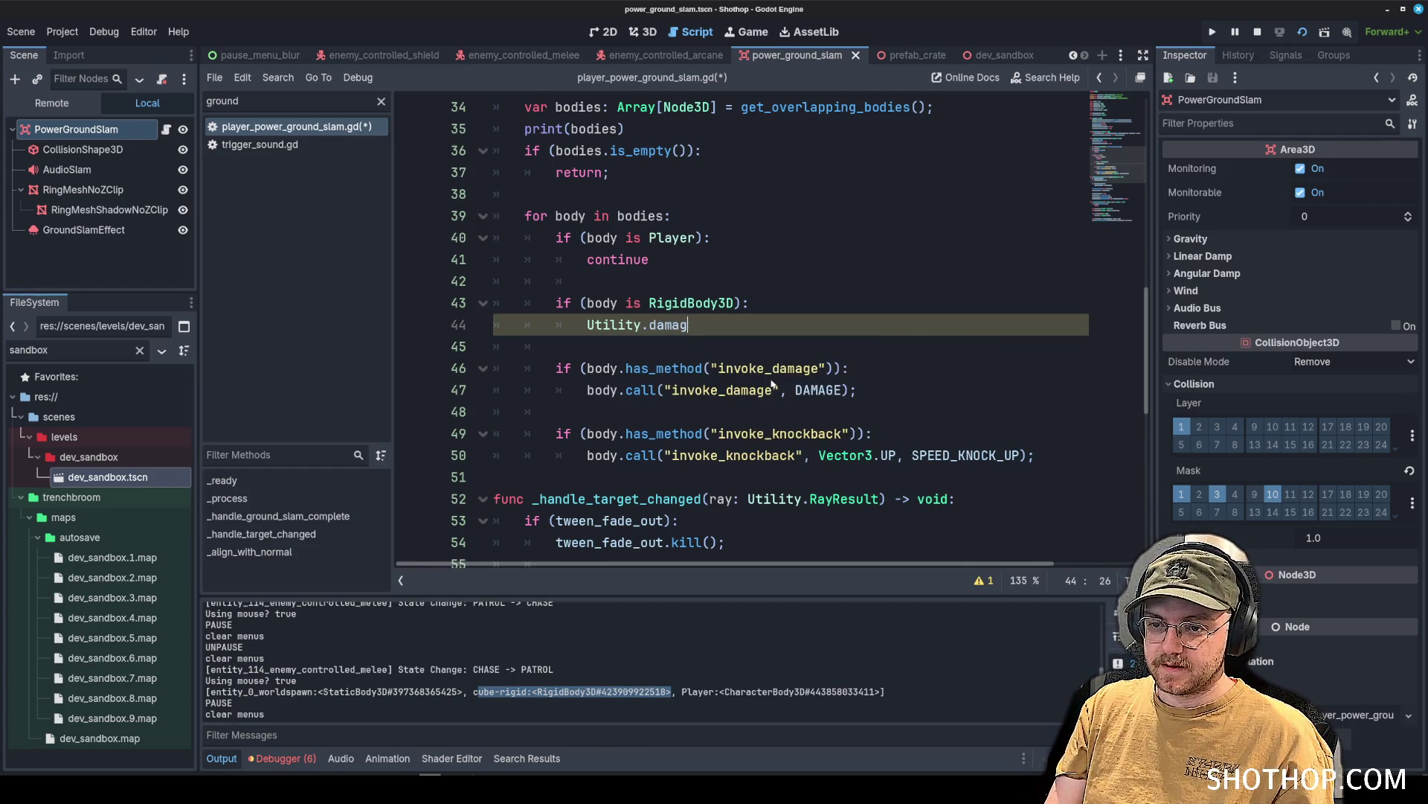
Browse the Utility script's functions to find the destructible call.
ctrl+click(615, 325)
scroll(1092, 241, down, 15)
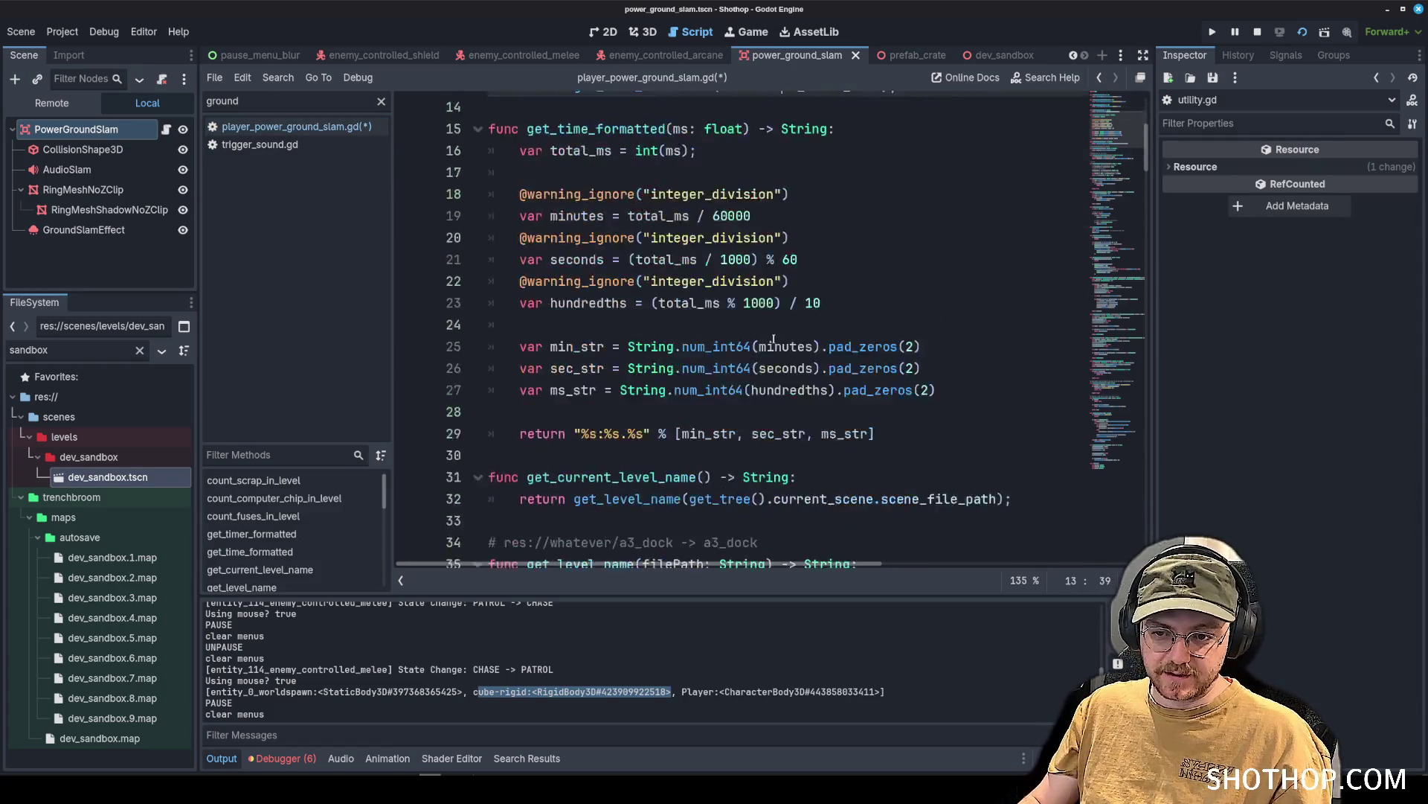
scroll(1108, 246, down, 9)
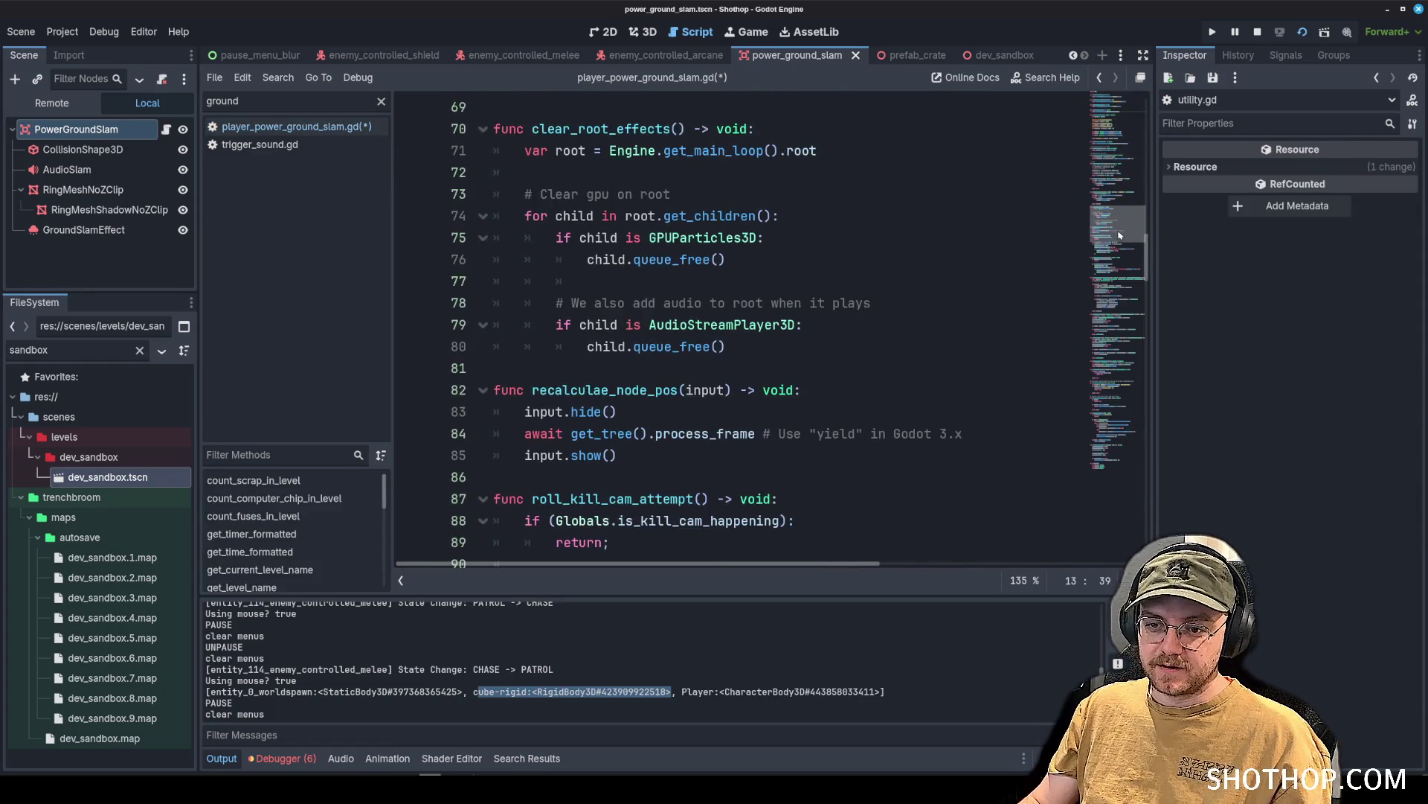
scroll(1119, 252, down, 6)
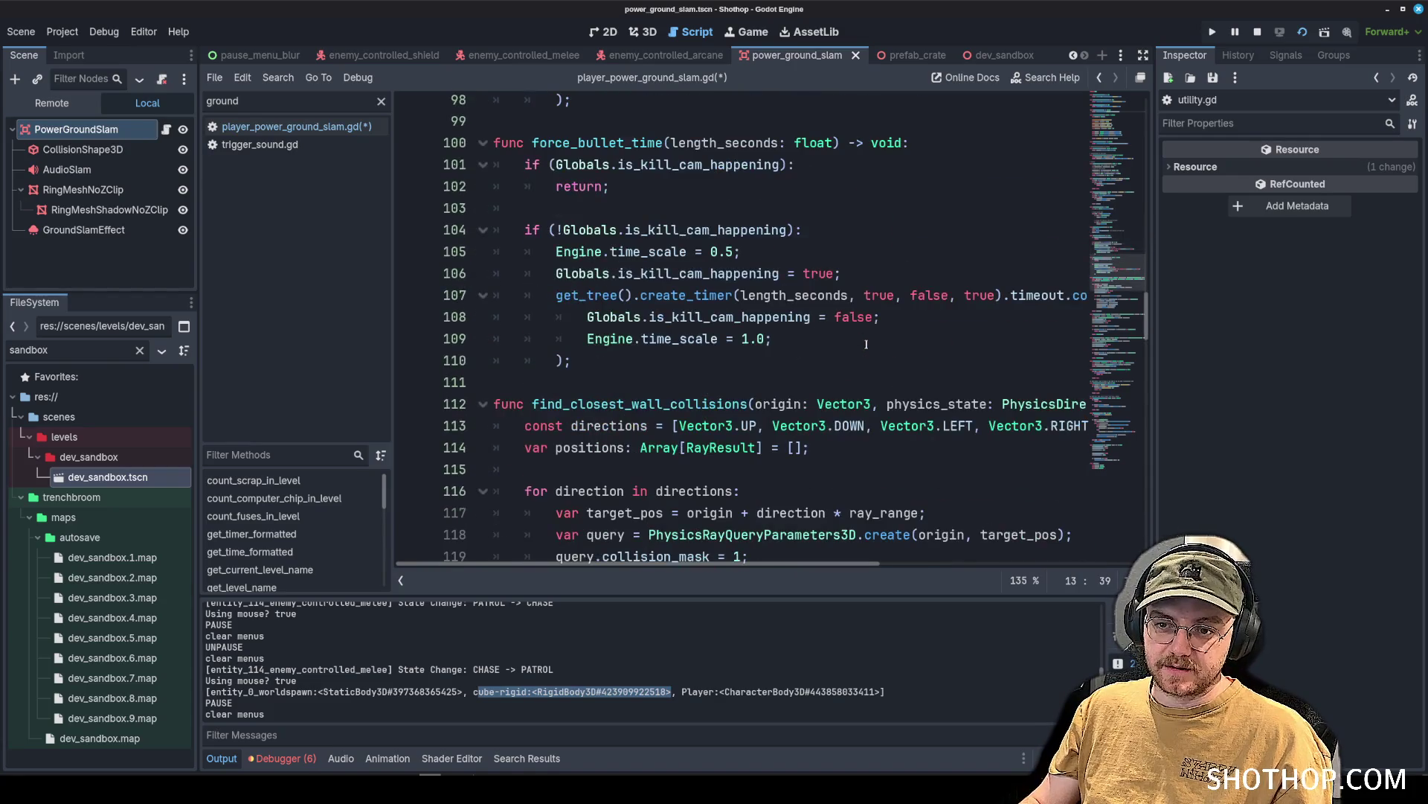
scroll(794, 207, down, 3)
click(751, 210)
scroll(753, 304, down, 8)
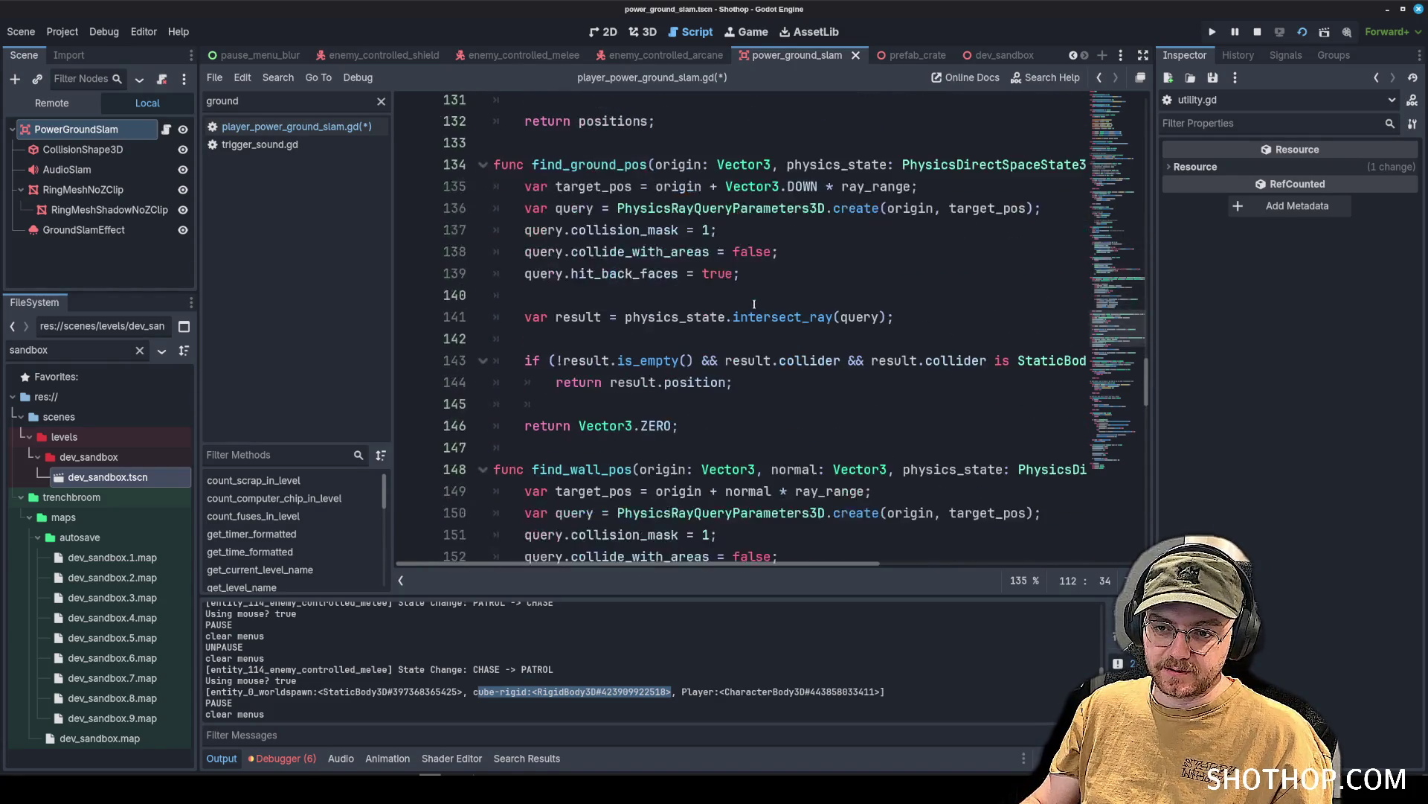
scroll(753, 305, down, 10)
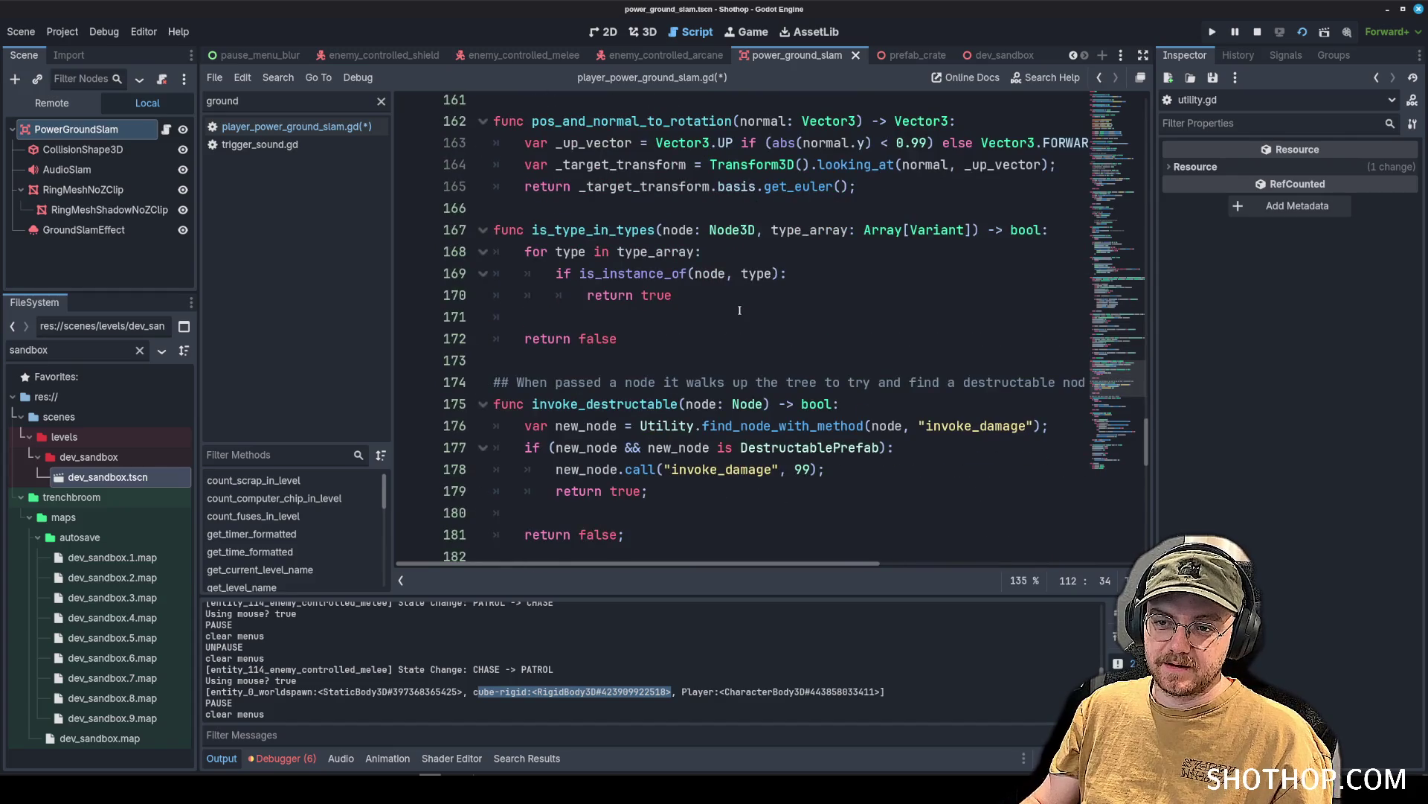
scroll(740, 310, down, 3)
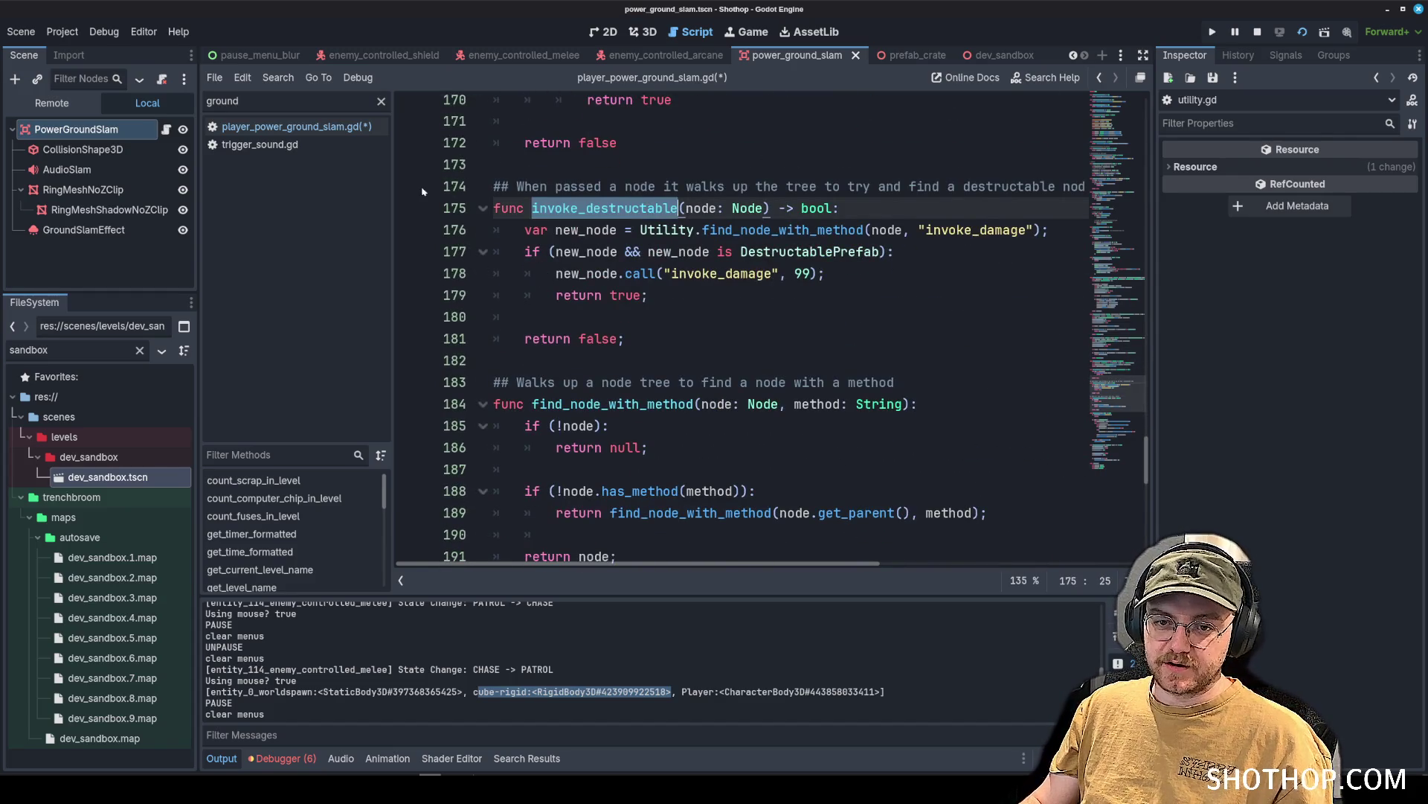
click(298, 127)
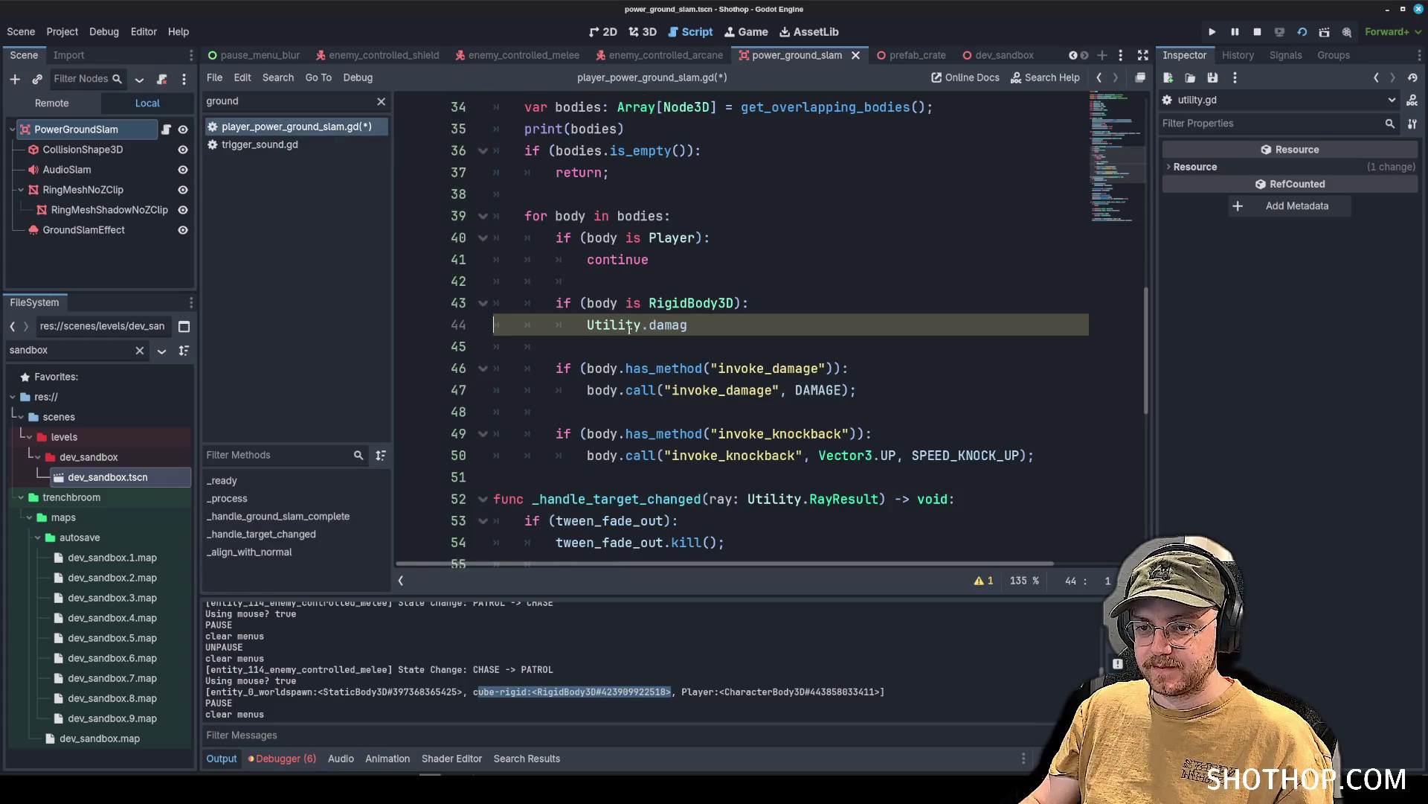
Write Utility.invoke_destructable(body) followed by continue, save the script, and show dev_sandbox.
key(ctrl+BackSpace)
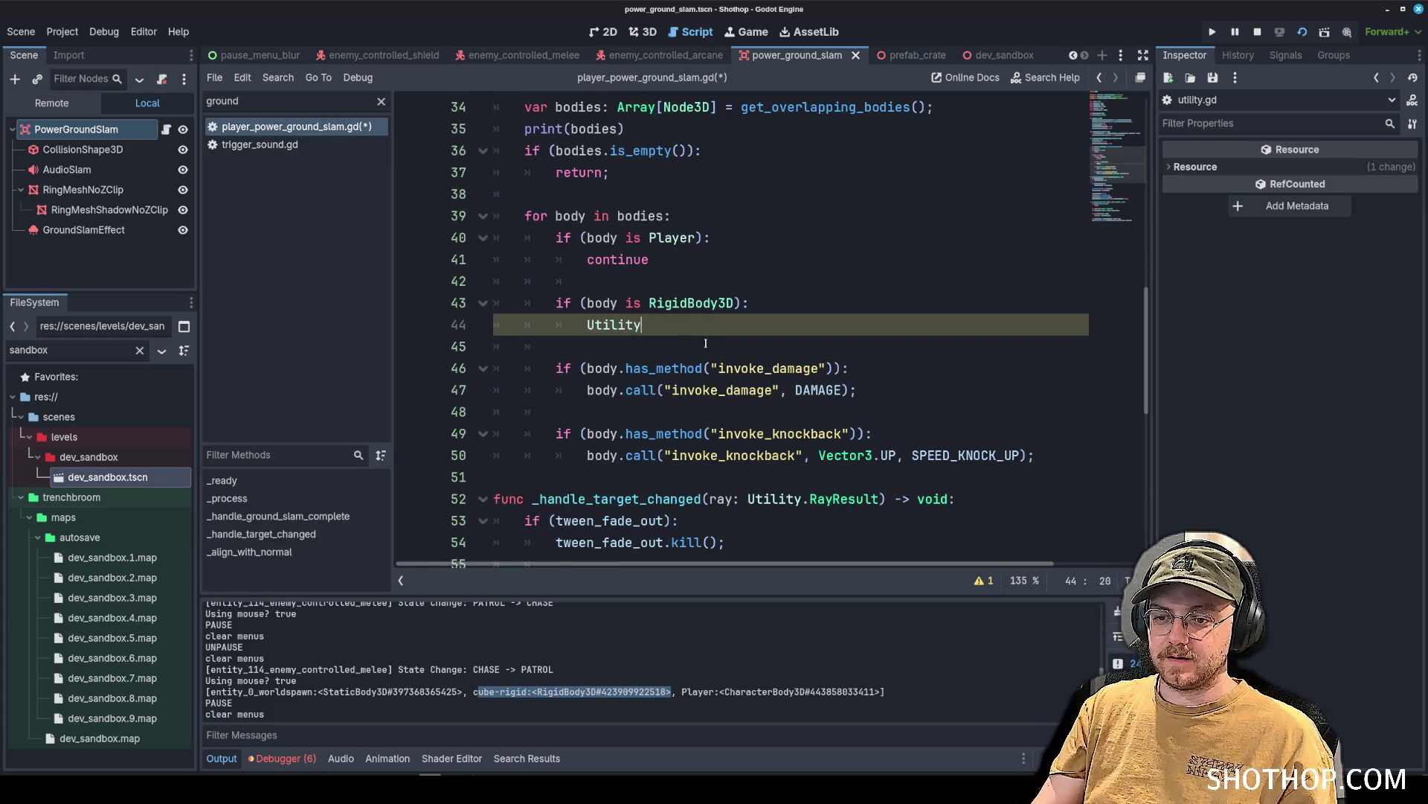
text(.in)
key(Return)
key(Return)
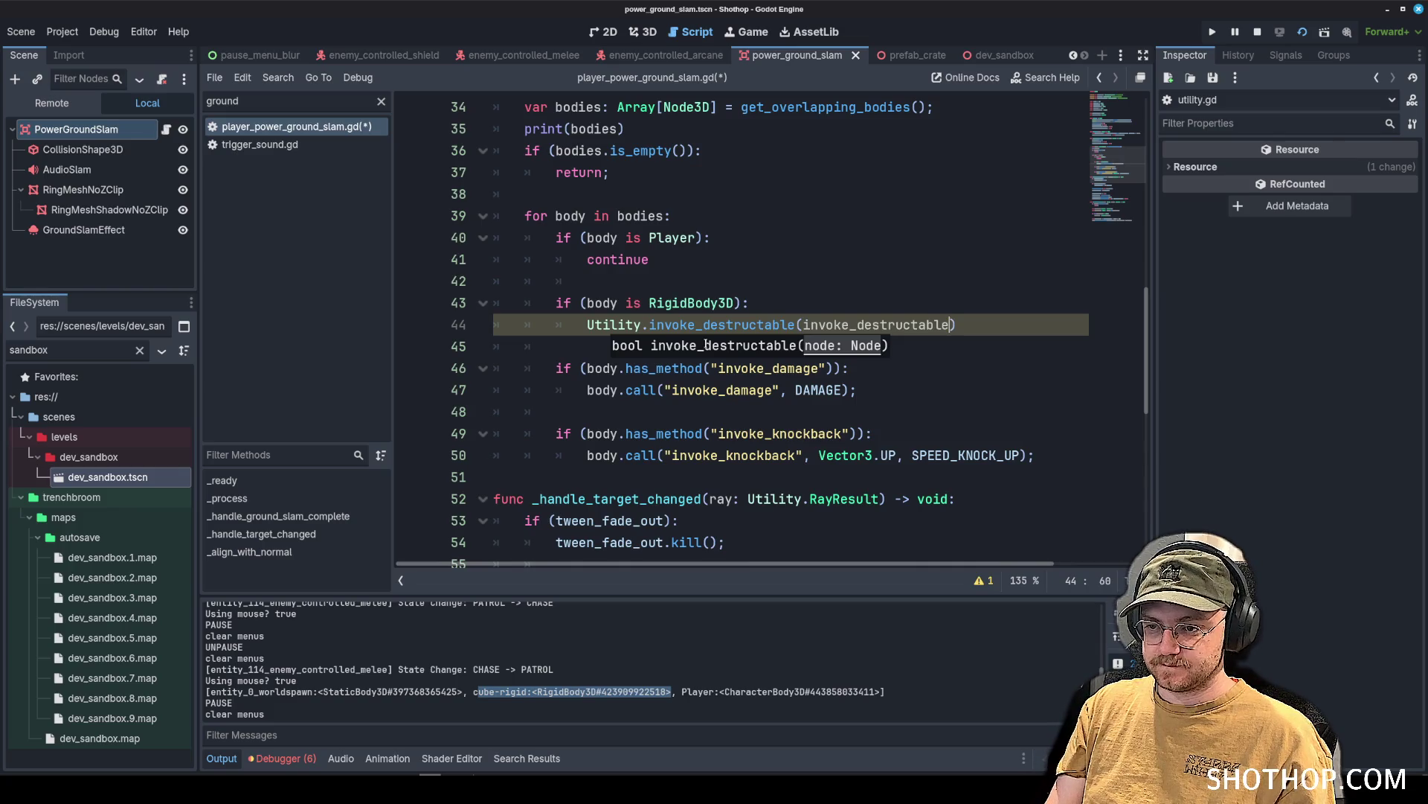
key(ctrl+BackSpace)
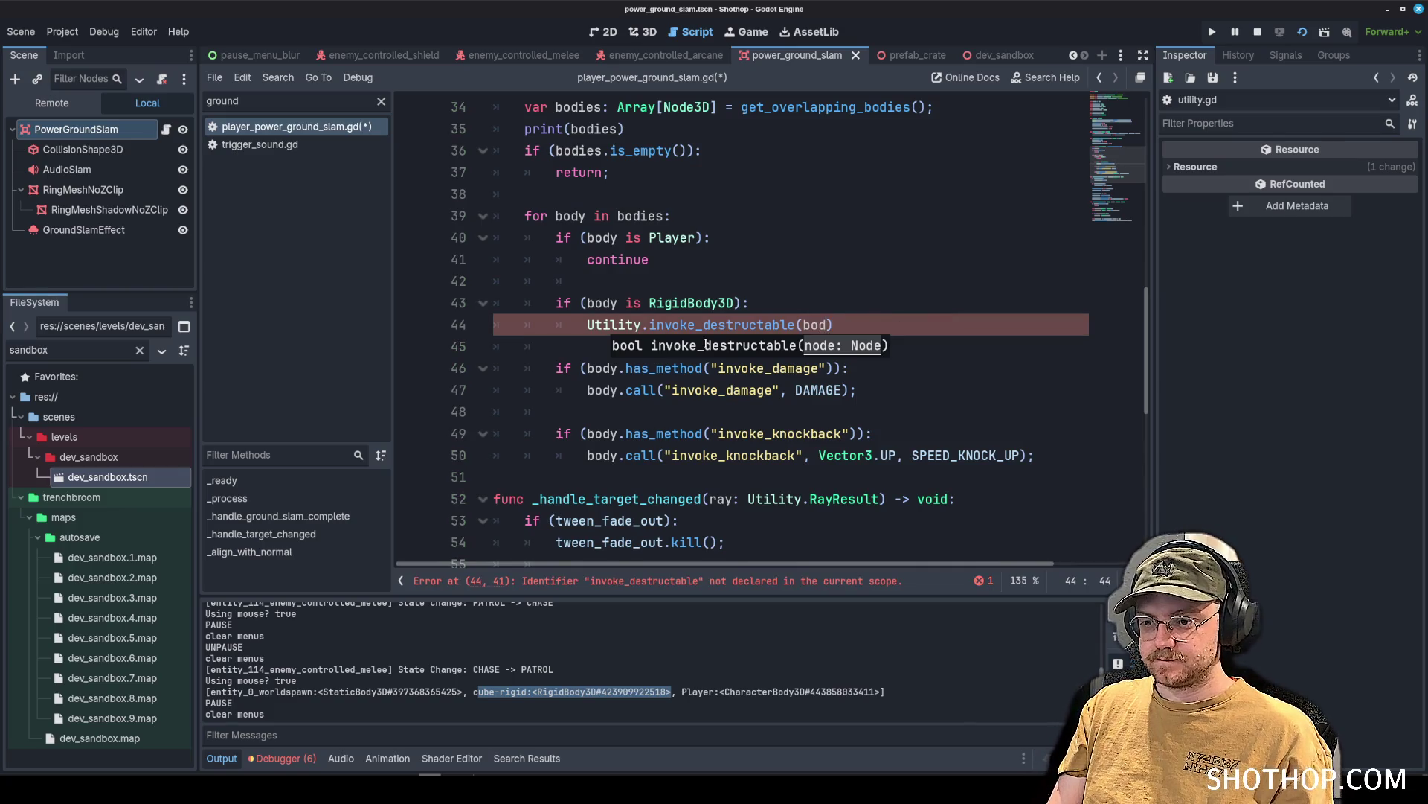
text(y)
click(884, 329)
key(Return)
text(continue;)
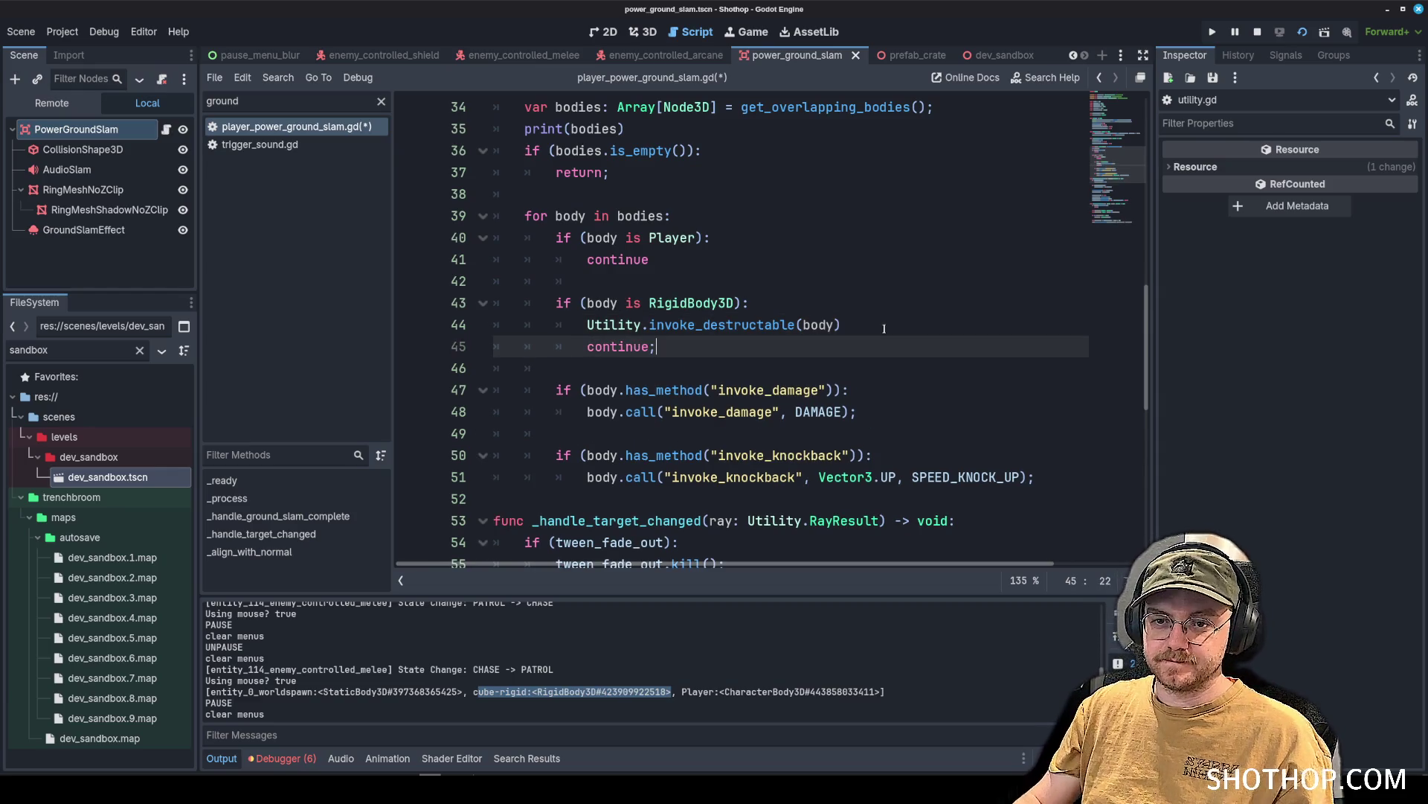
key(ctrl+s)
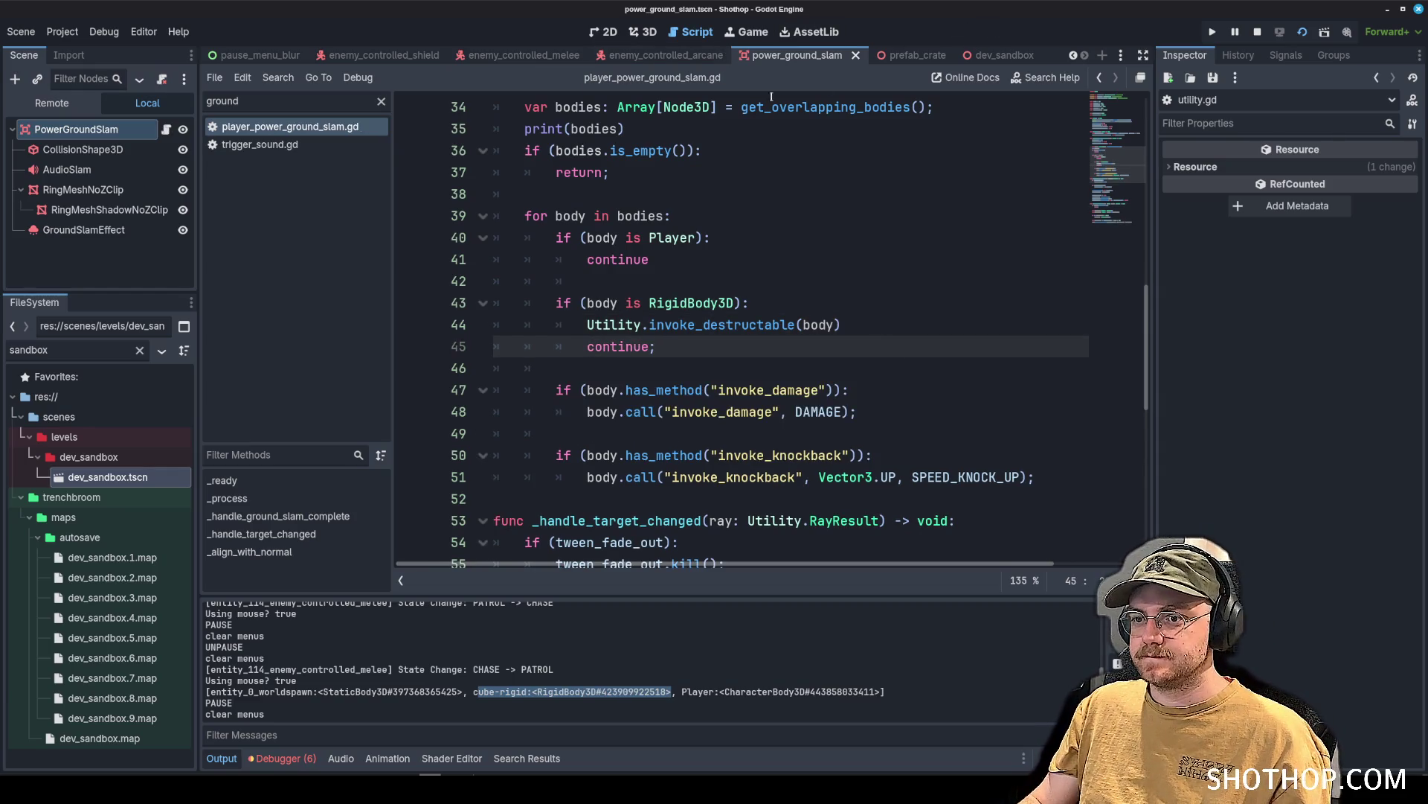
click(1001, 55)
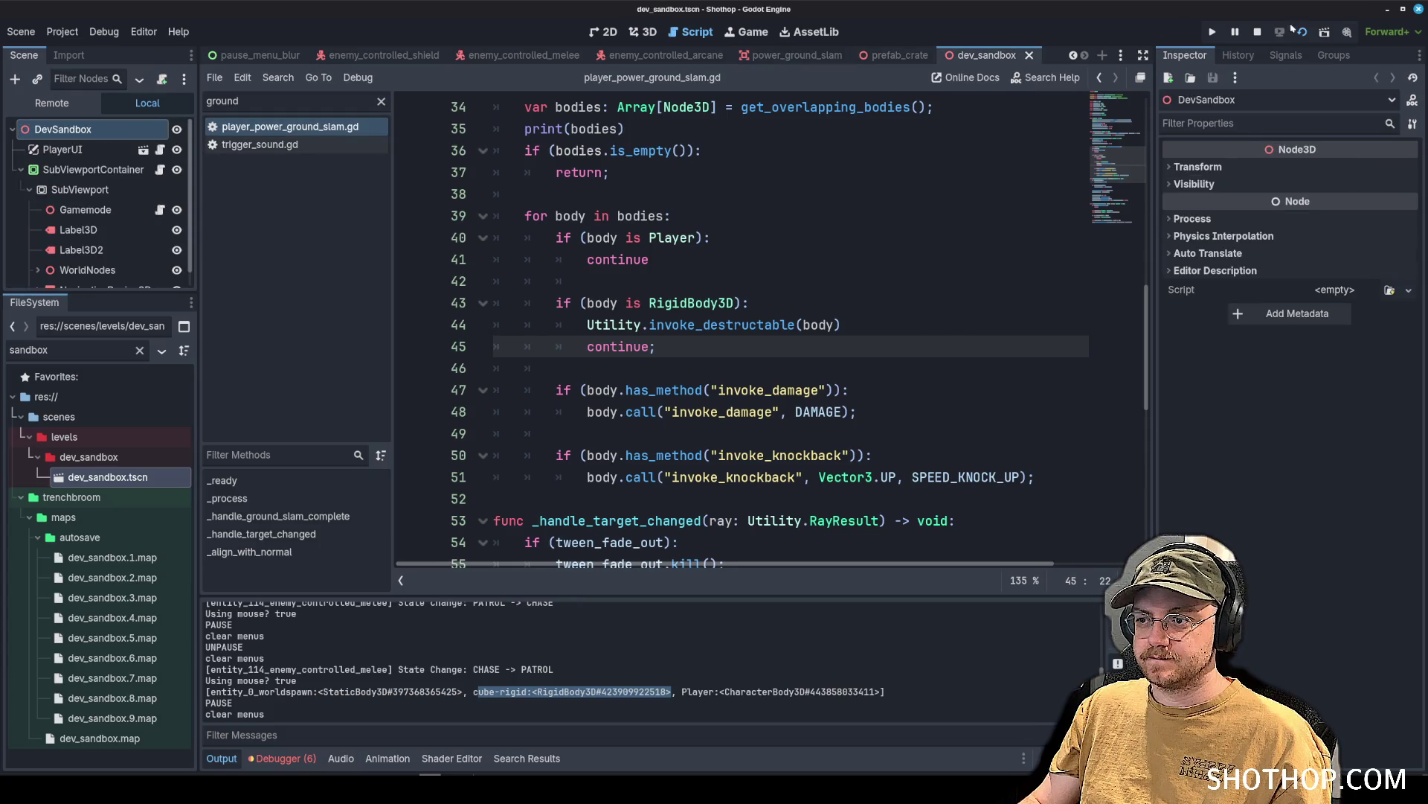